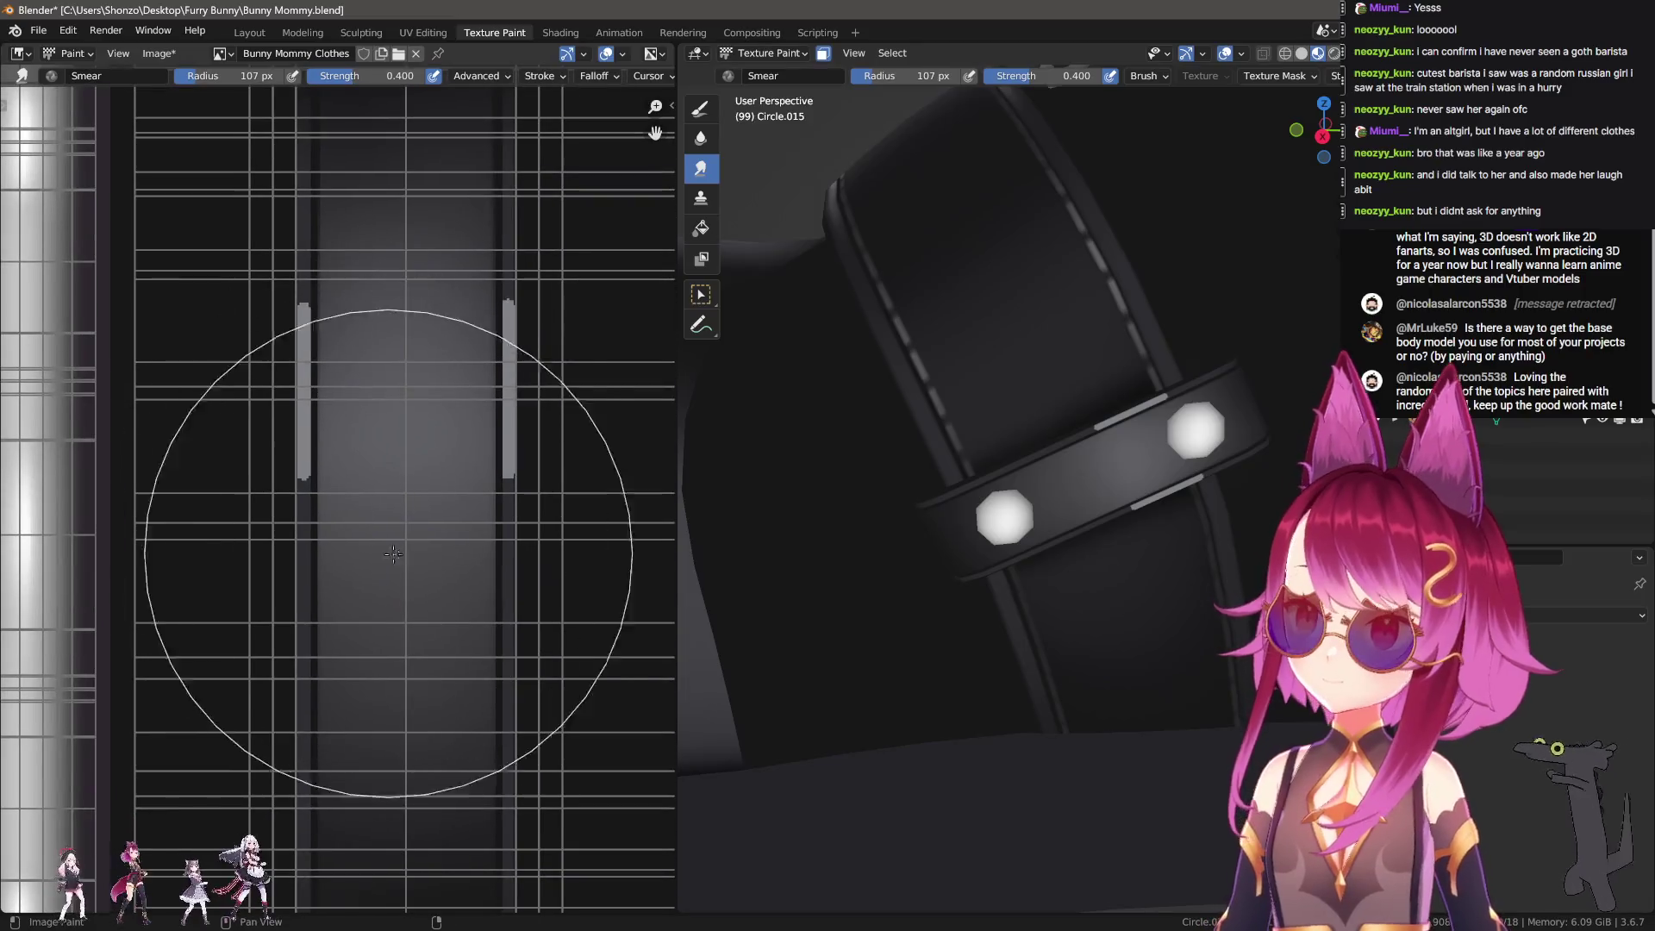
# Step: Resize the Smear brush, smudge the shading down the strap's UV strip, then pick TexDraw
pyautogui.click(413, 633)
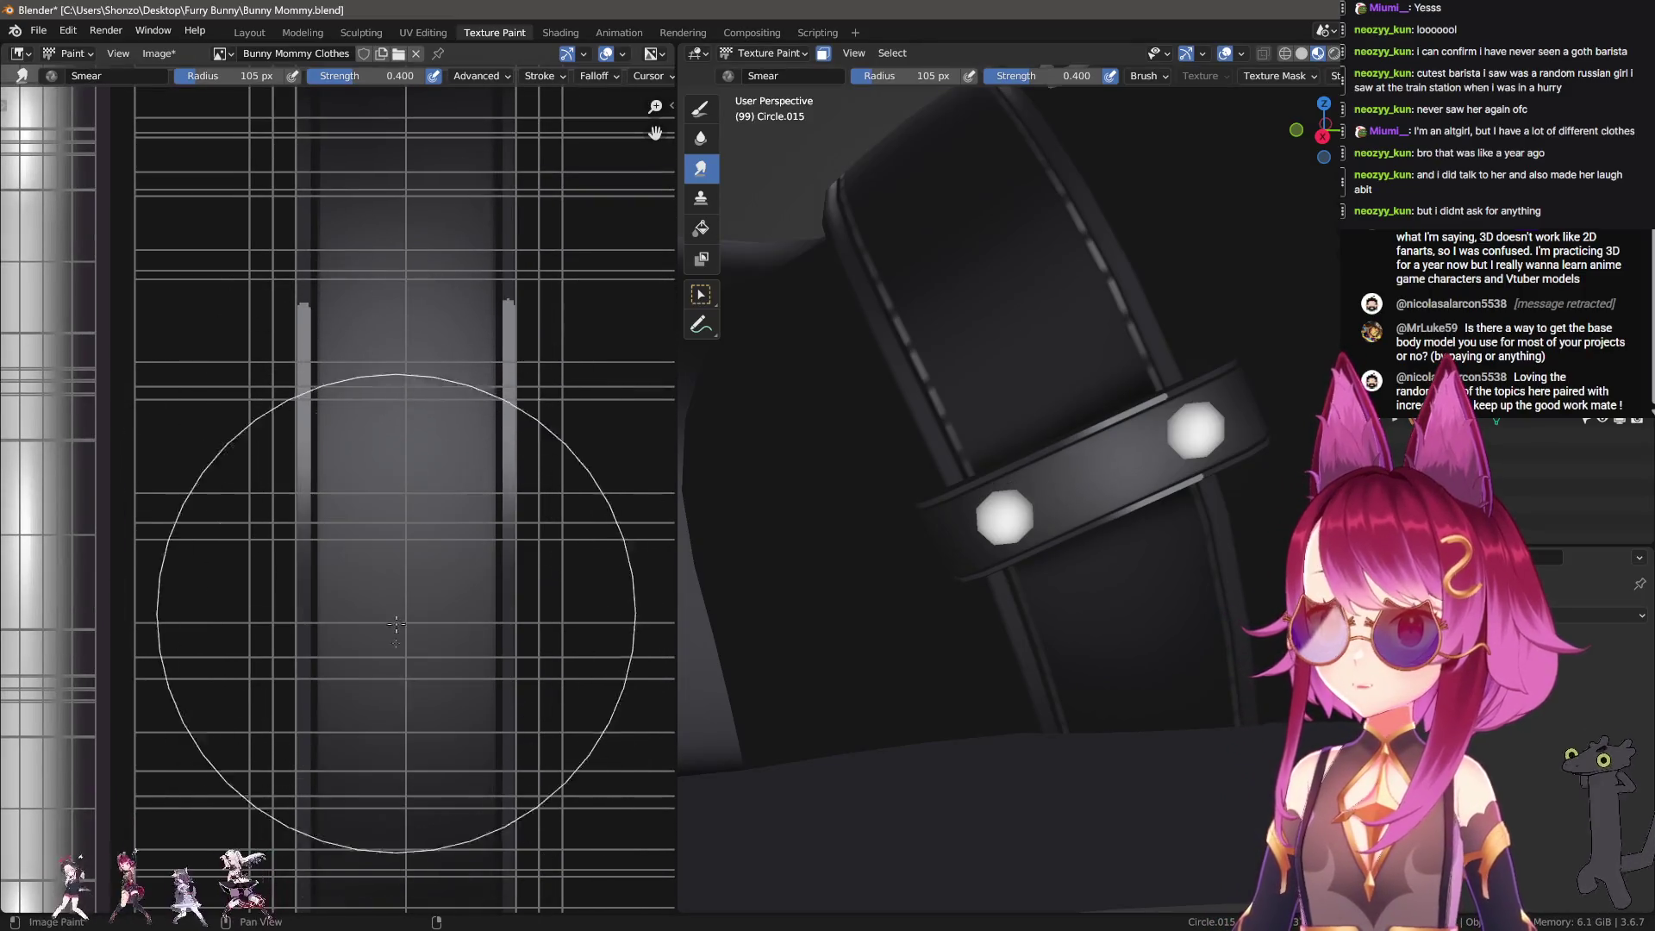
pyautogui.scroll(-1, 392, 595)
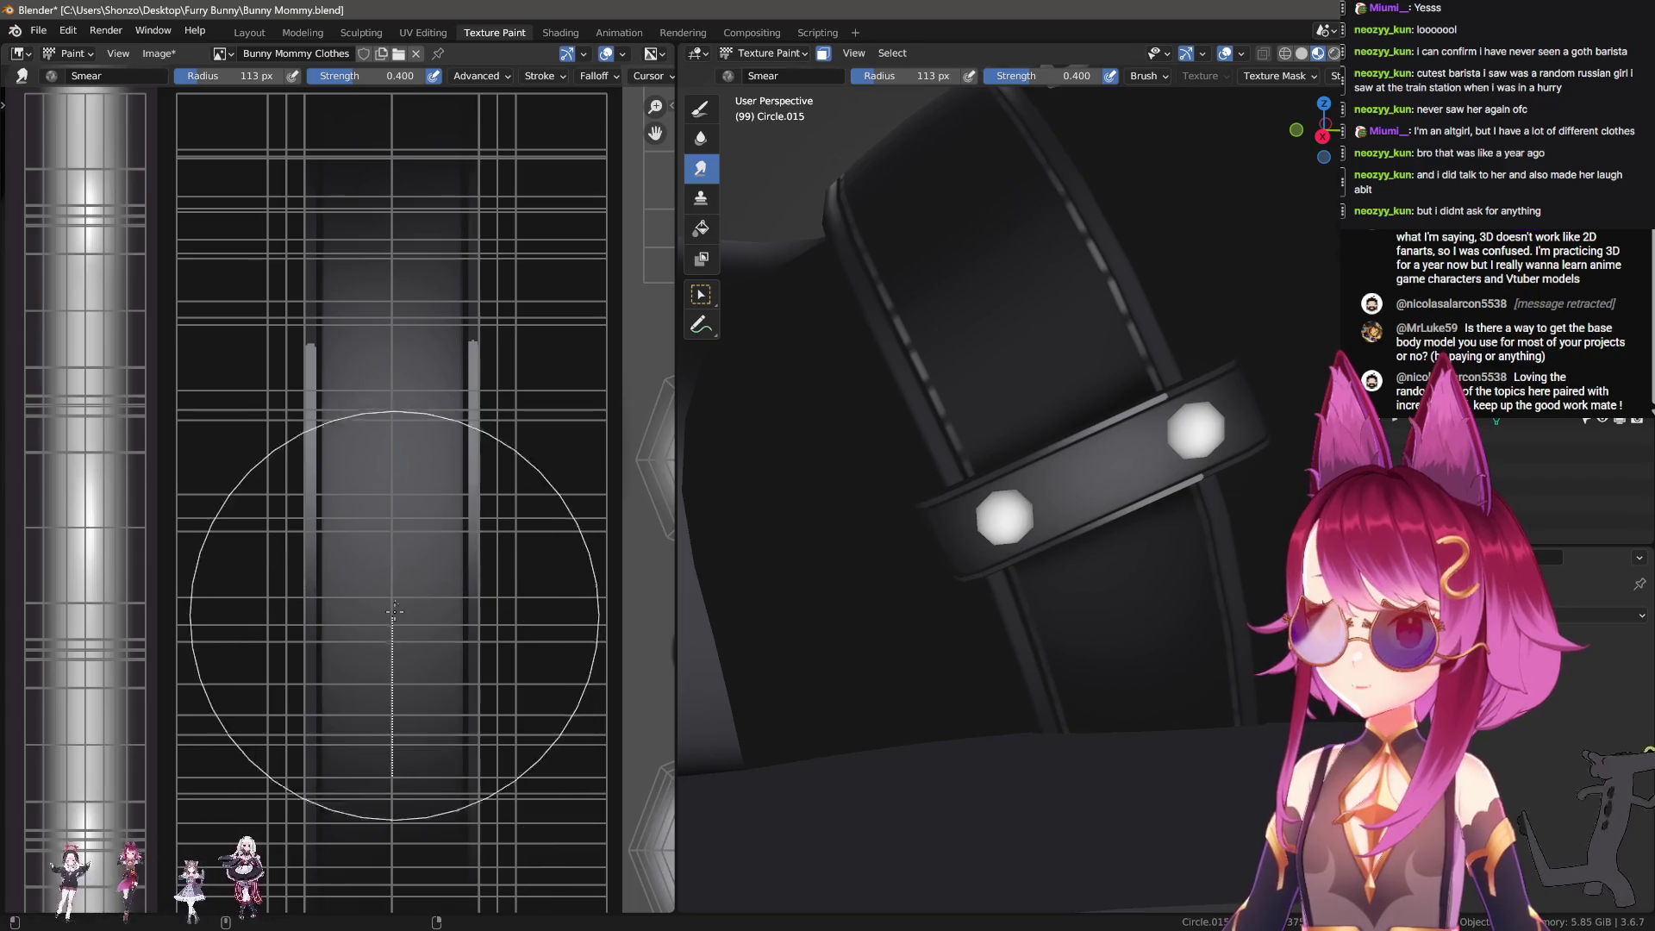
pyautogui.press('[')
pyautogui.scroll(-1, 376, 554)
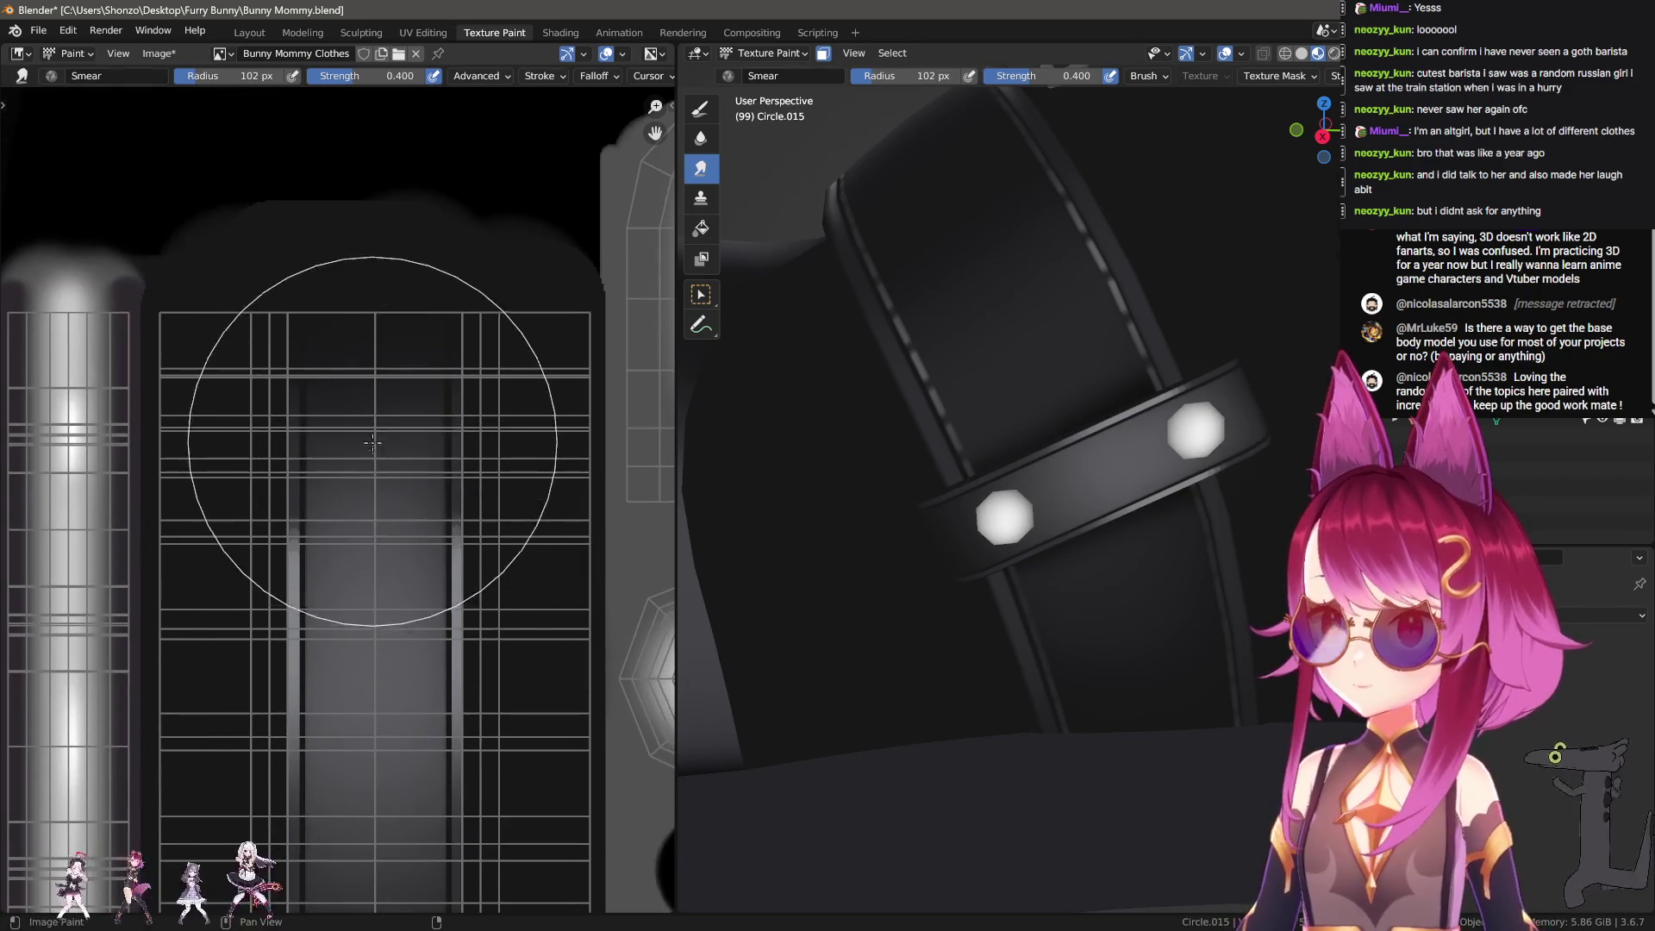
pyautogui.press(']')
pyautogui.moveTo(364, 595); pyautogui.dragTo(364, 517)
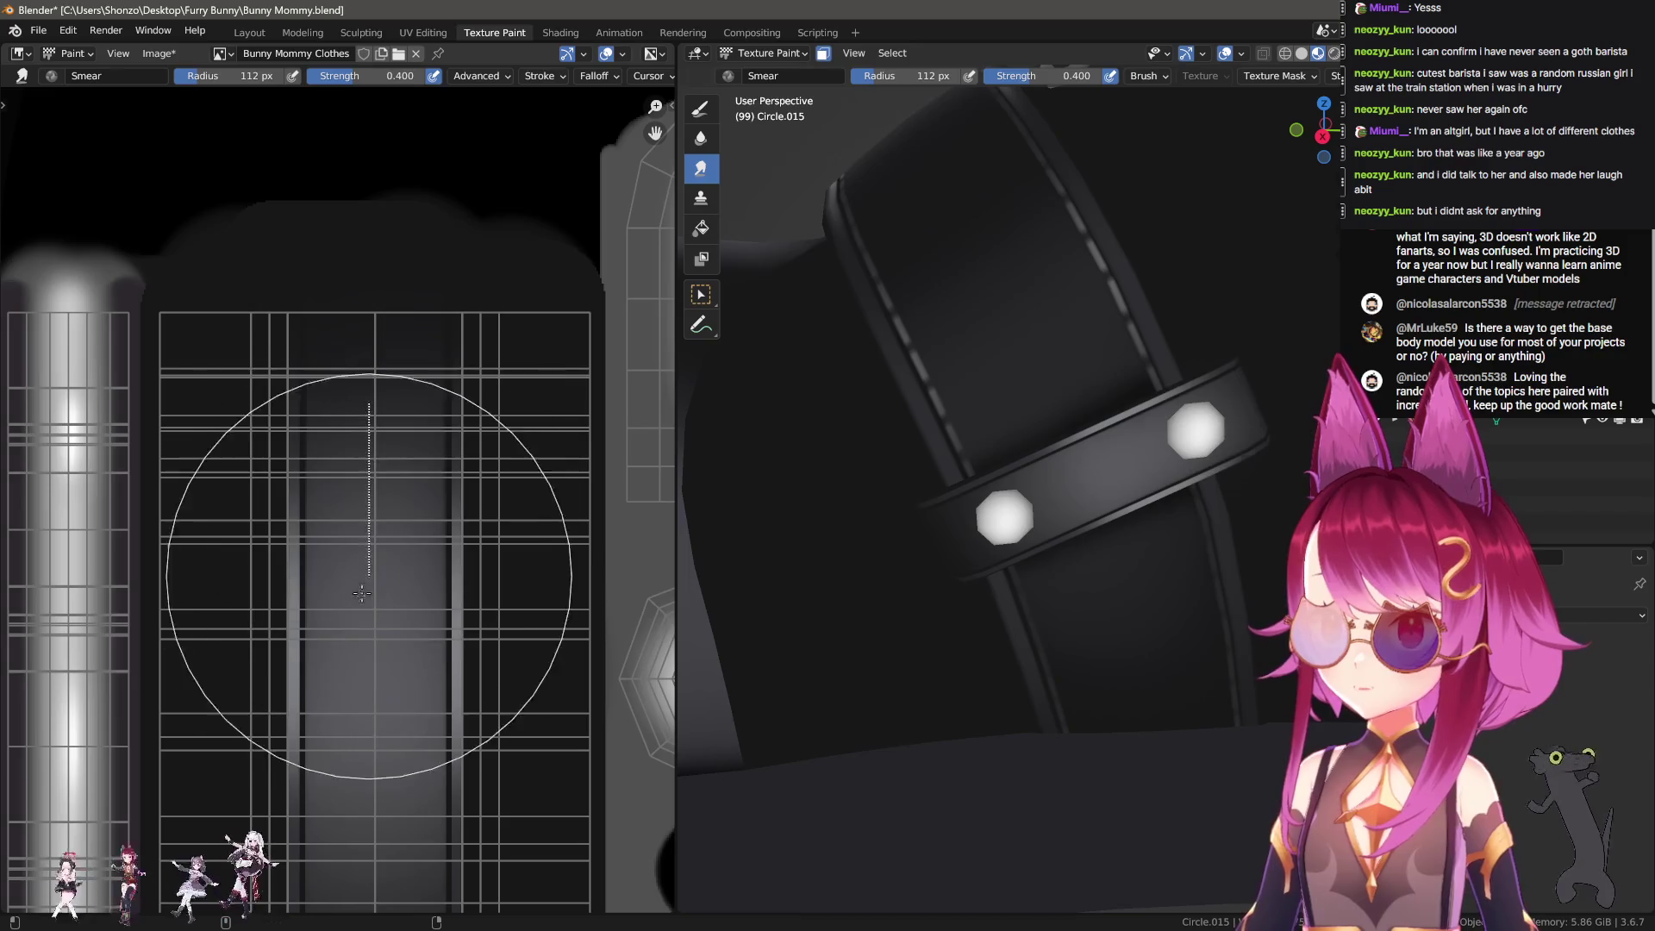
pyautogui.press('f')
pyautogui.click(353, 535)
pyautogui.keyDown('shift'); pyautogui.scroll(-5, 354, 535); pyautogui.keyUp('shift')
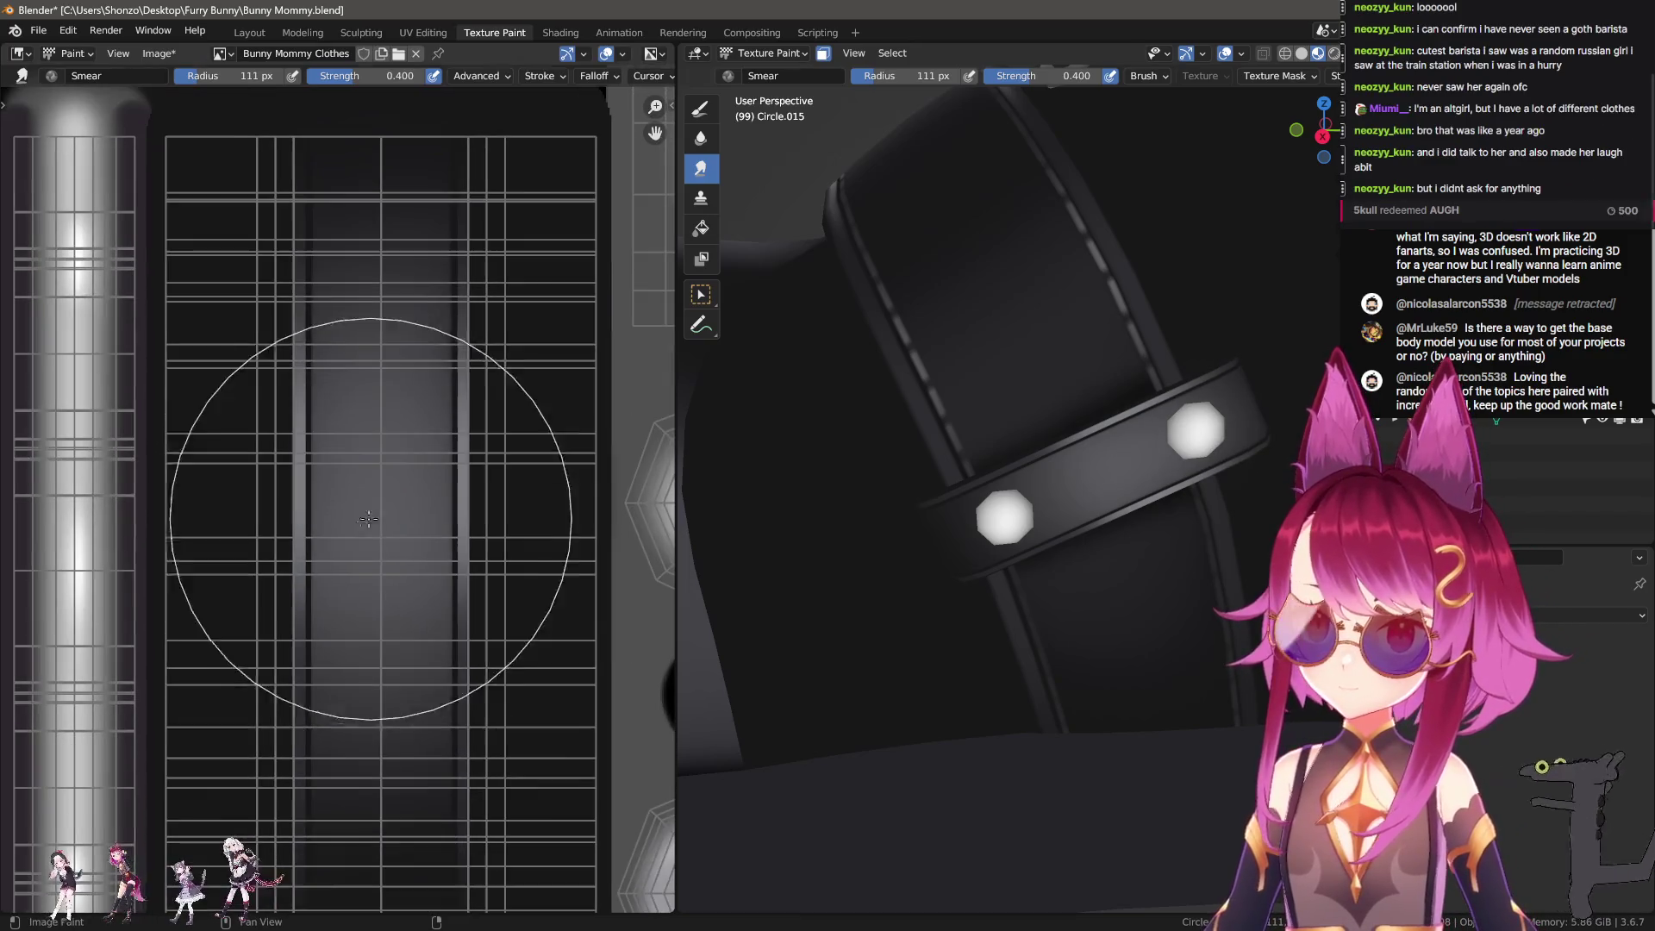
pyautogui.press(']')
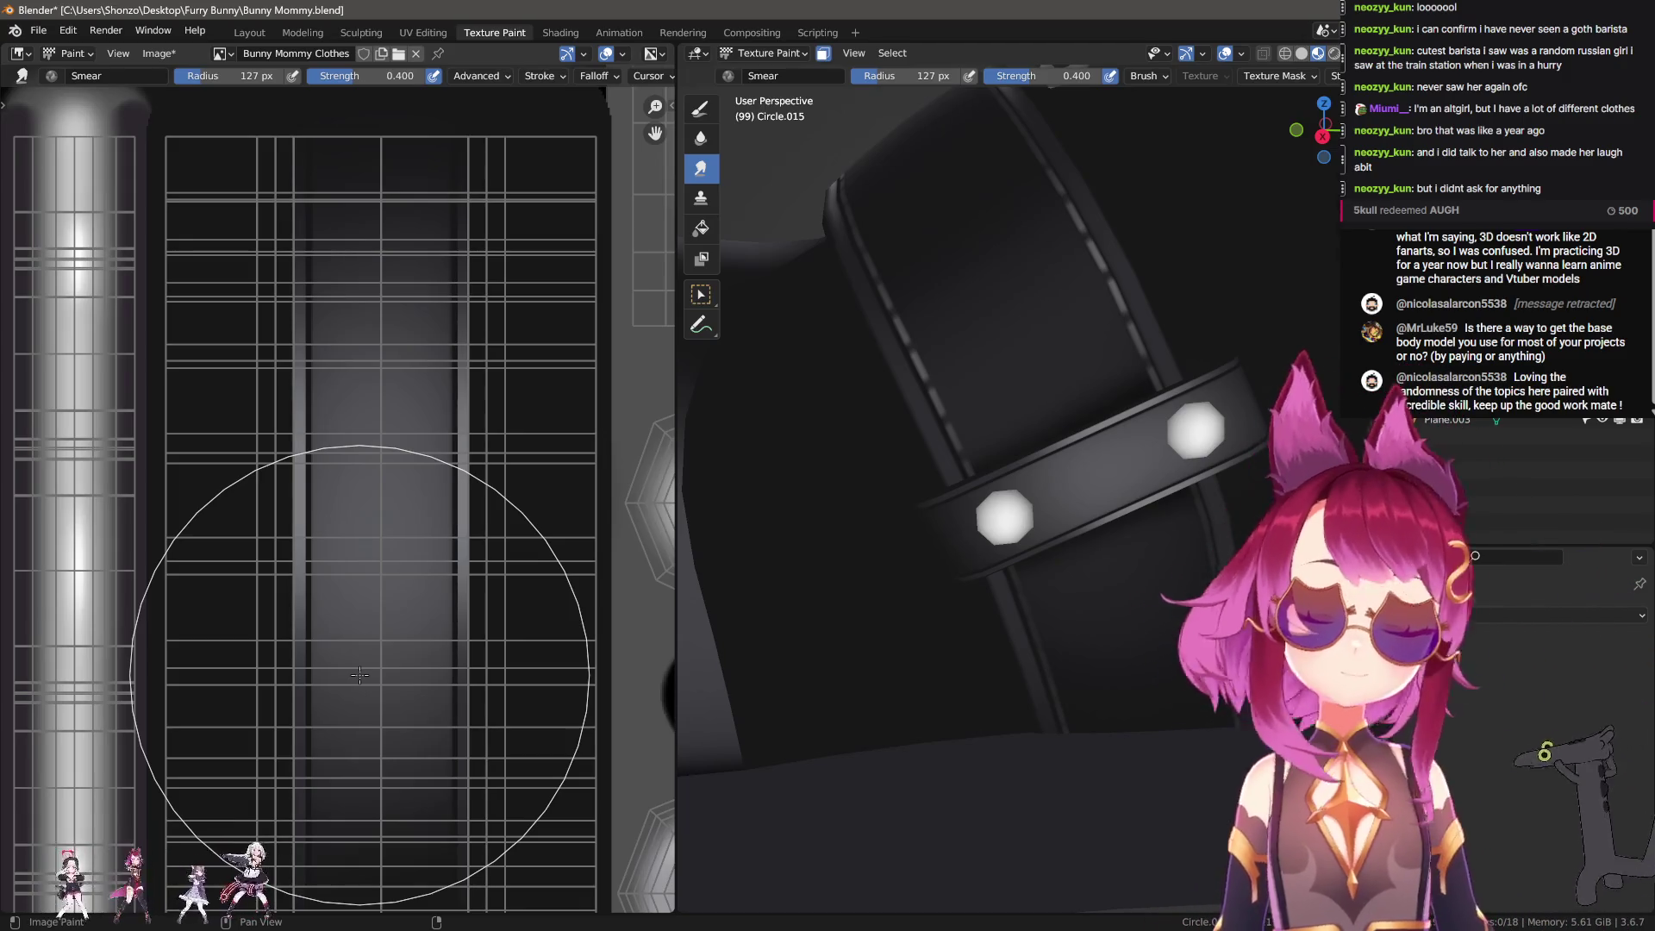
pyautogui.scroll(-5, 359, 675)
pyautogui.click(700, 107)
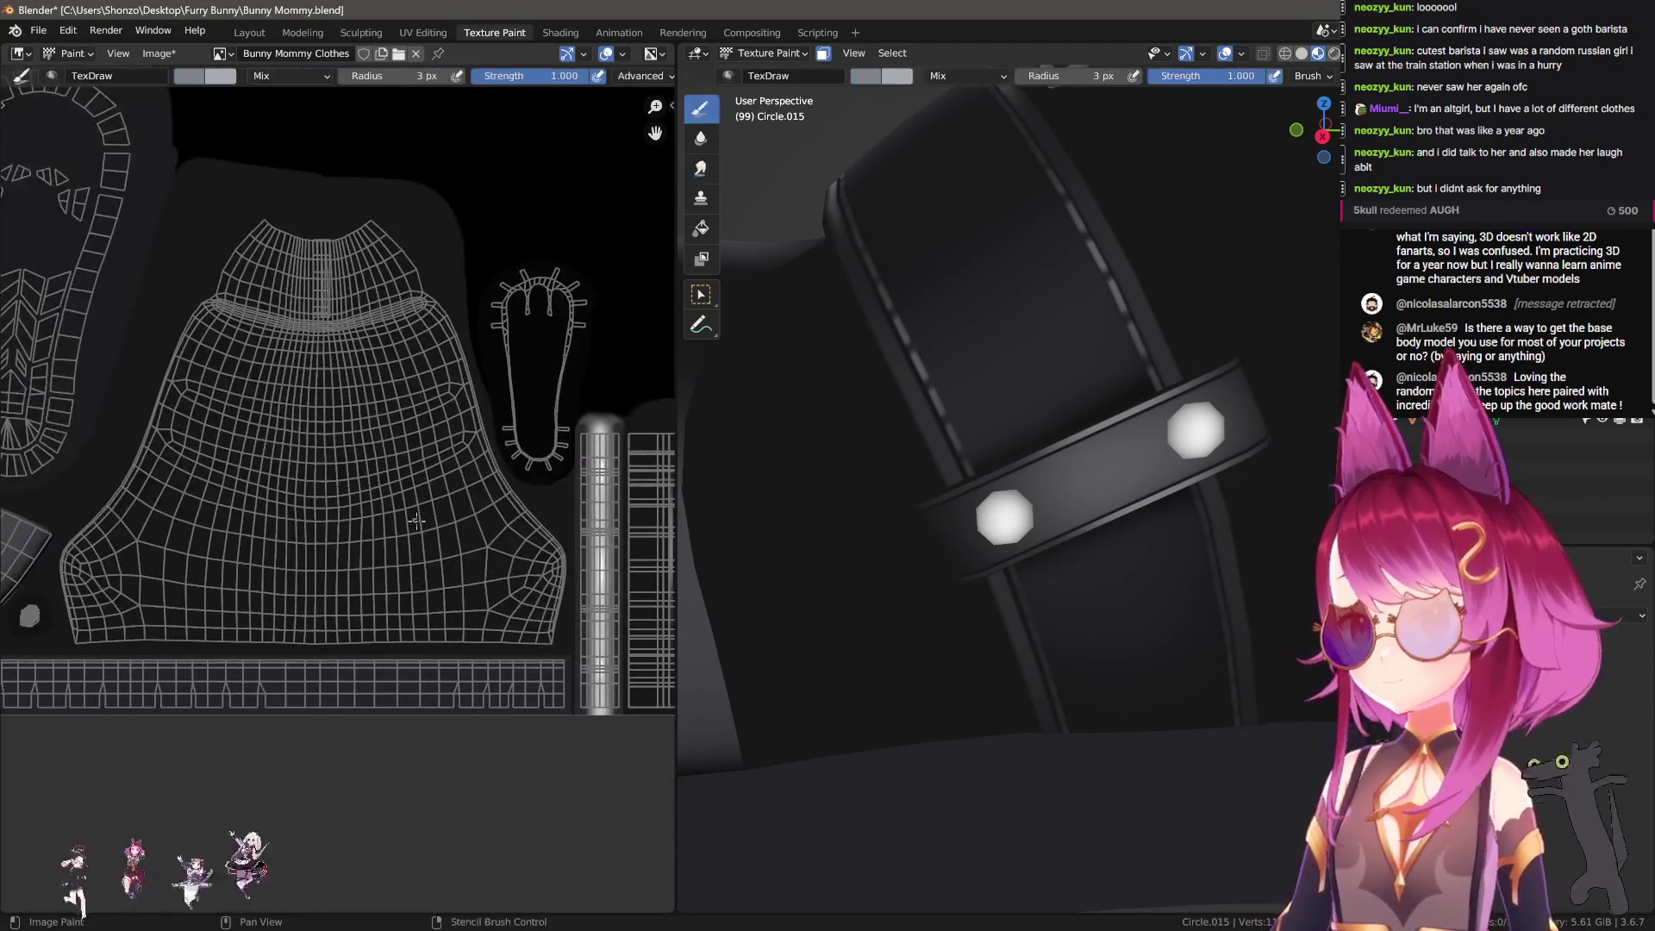
# Step: Zoom and pan the UV layout to bring the strap strips into view
pyautogui.scroll(3, 528, 574)
pyautogui.scroll(3, 528, 575)
pyautogui.scroll(2, 528, 586)
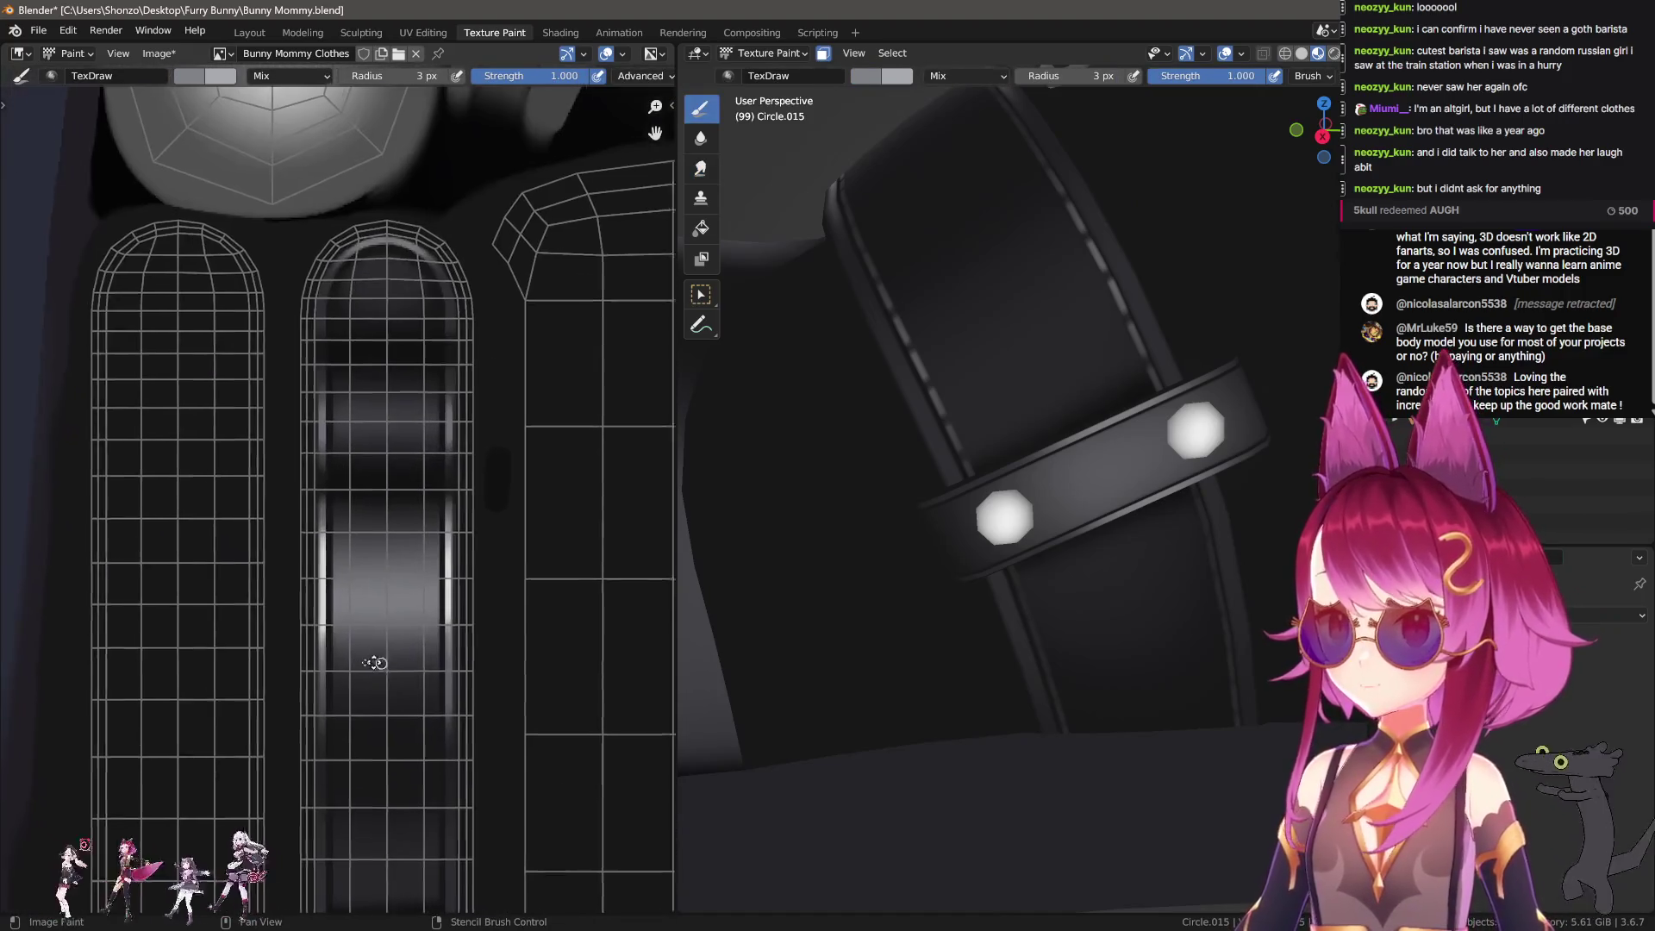
pyautogui.scroll(2, 527, 598)
pyautogui.scroll(-3, 607, 468)
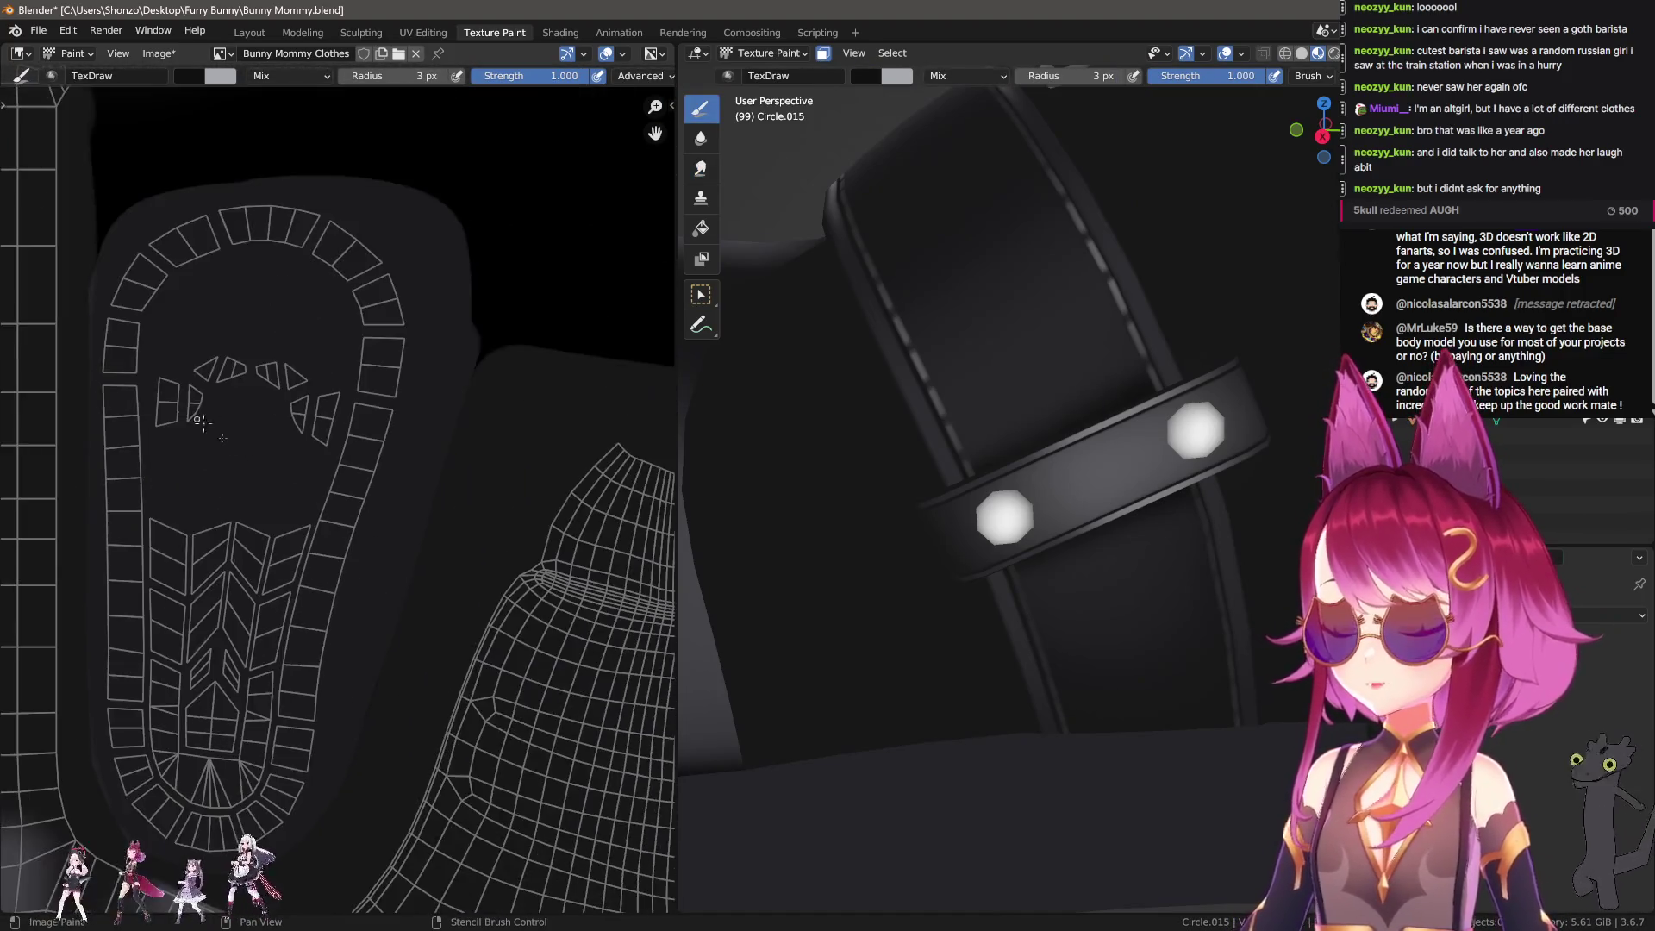
pyautogui.moveTo(607, 468); pyautogui.dragTo(262, 466, button='middle')
pyautogui.scroll(2, 262, 466)
pyautogui.scroll(2, 262, 466)
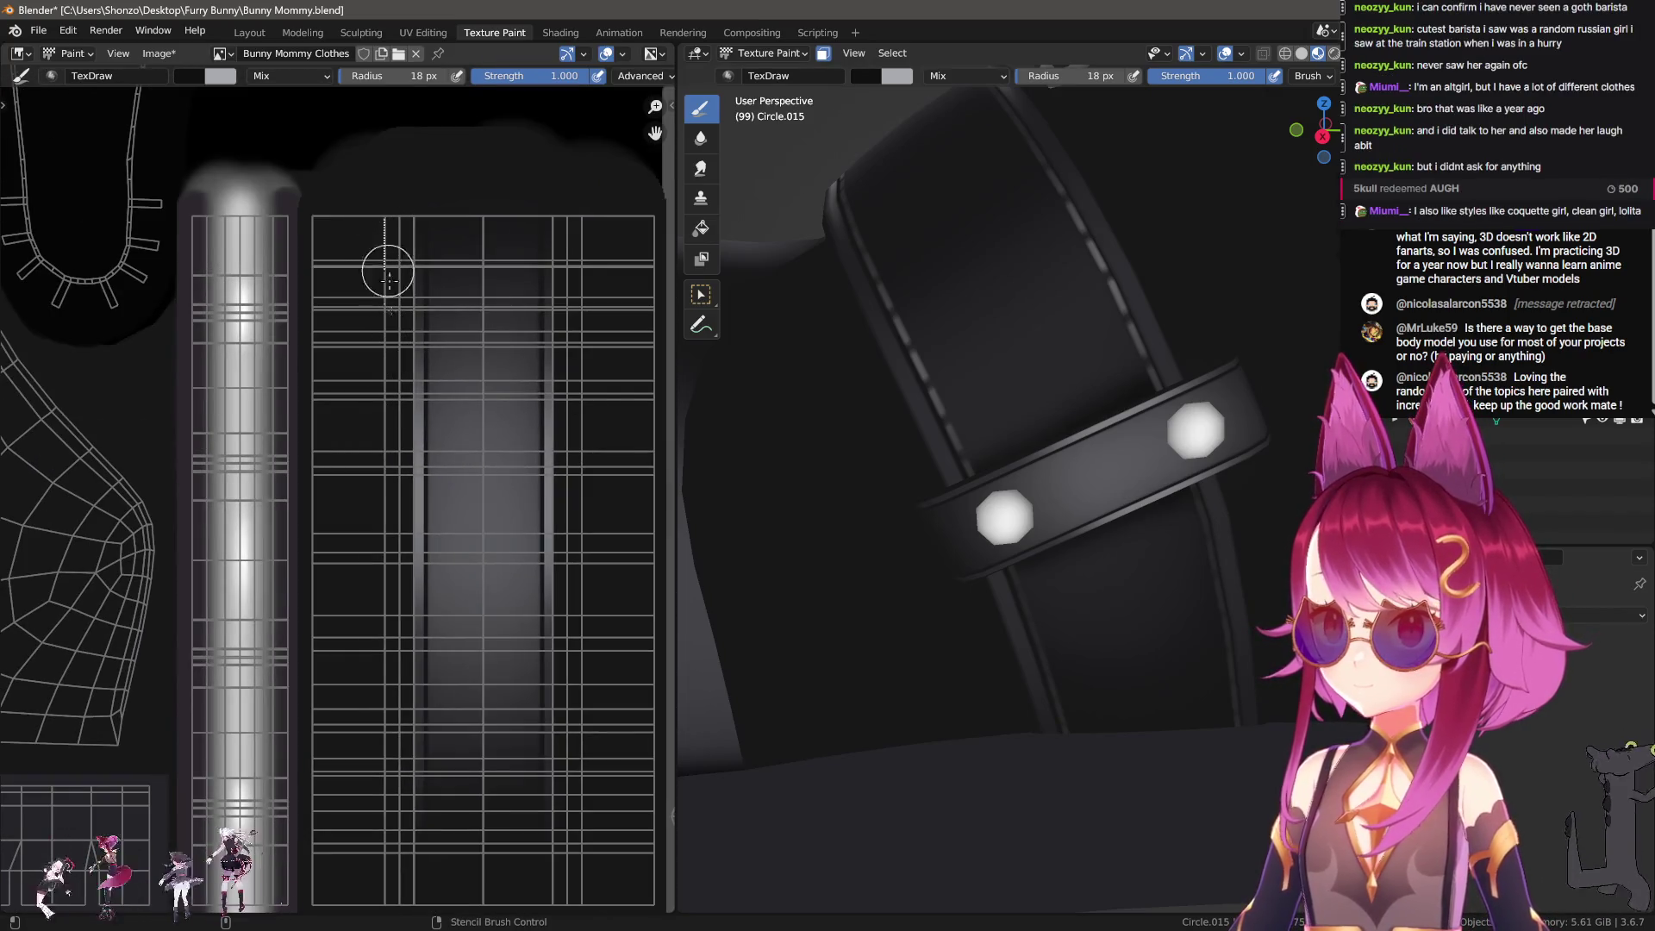
pyautogui.scroll(-1, 380, 445)
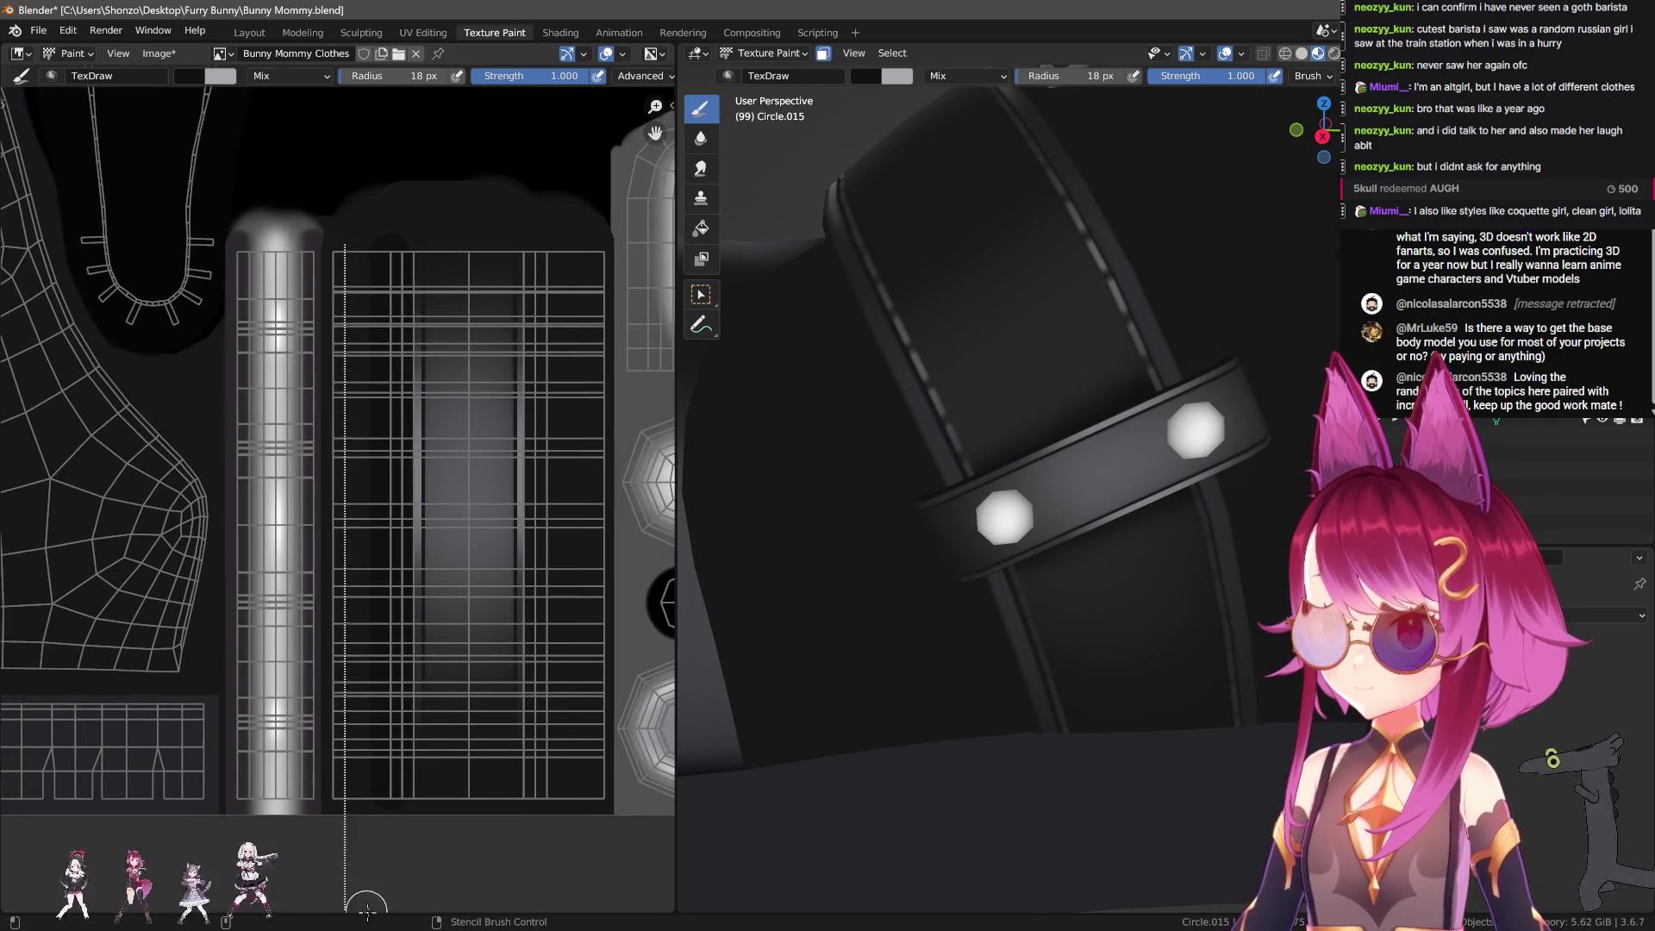
pyautogui.moveTo(372, 833); pyautogui.dragTo(435, 797, button='middle')
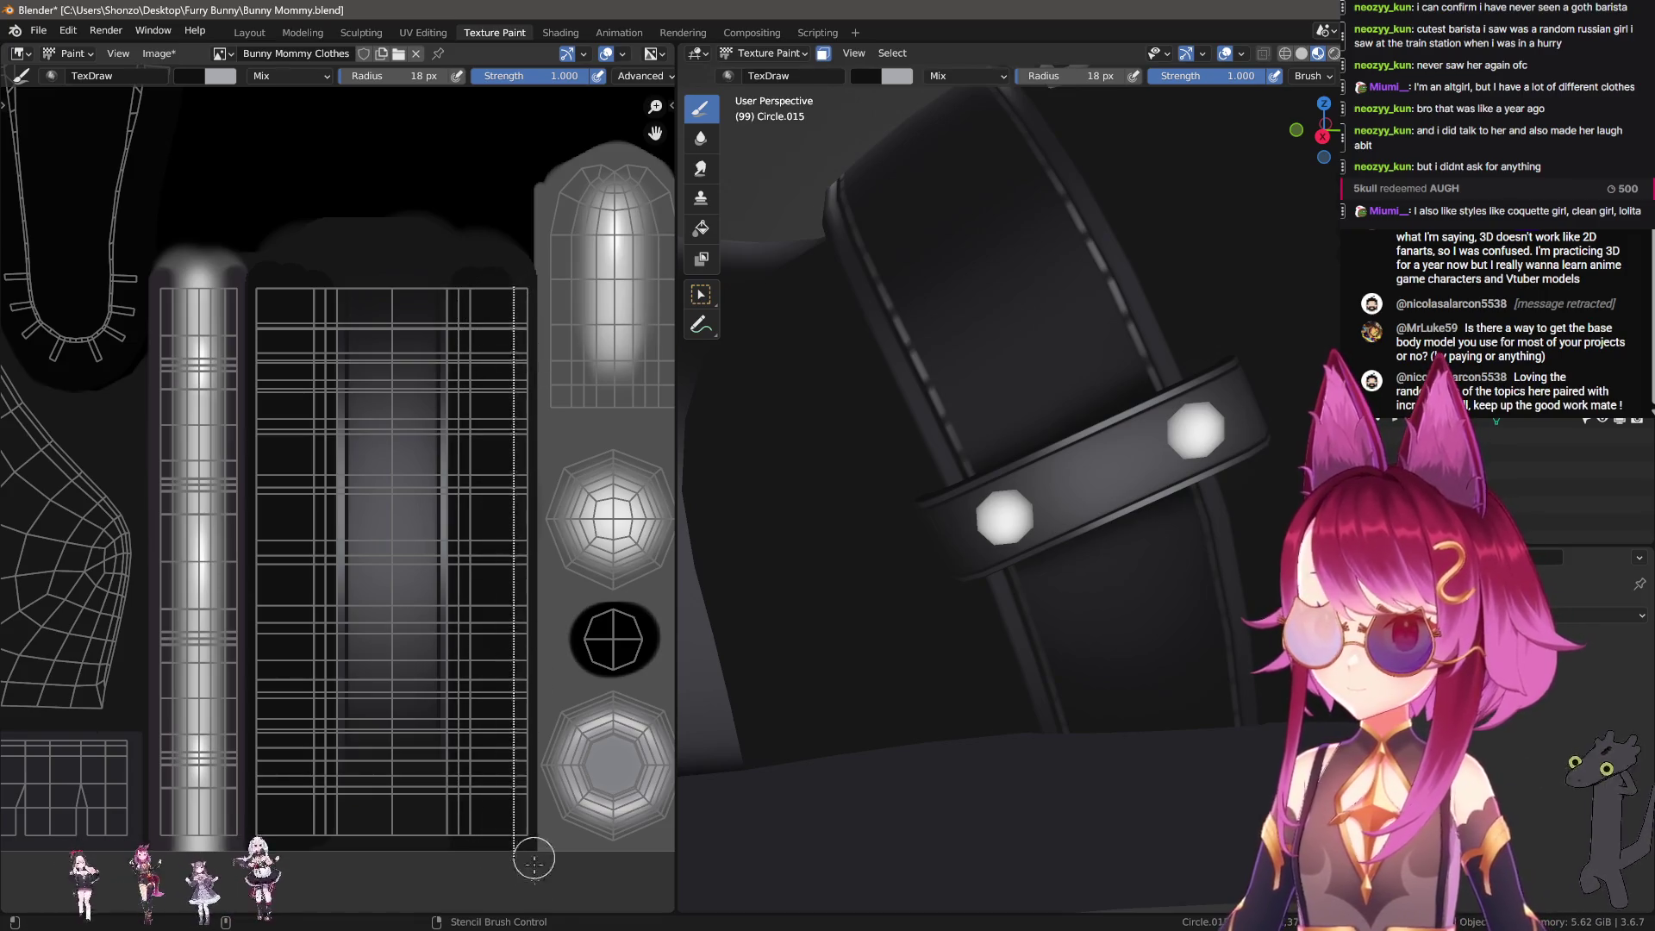
pyautogui.scroll(1, 517, 828)
pyautogui.scroll(1, 373, 669)
pyautogui.scroll(1, 250, 695)
pyautogui.scroll(1, 263, 670)
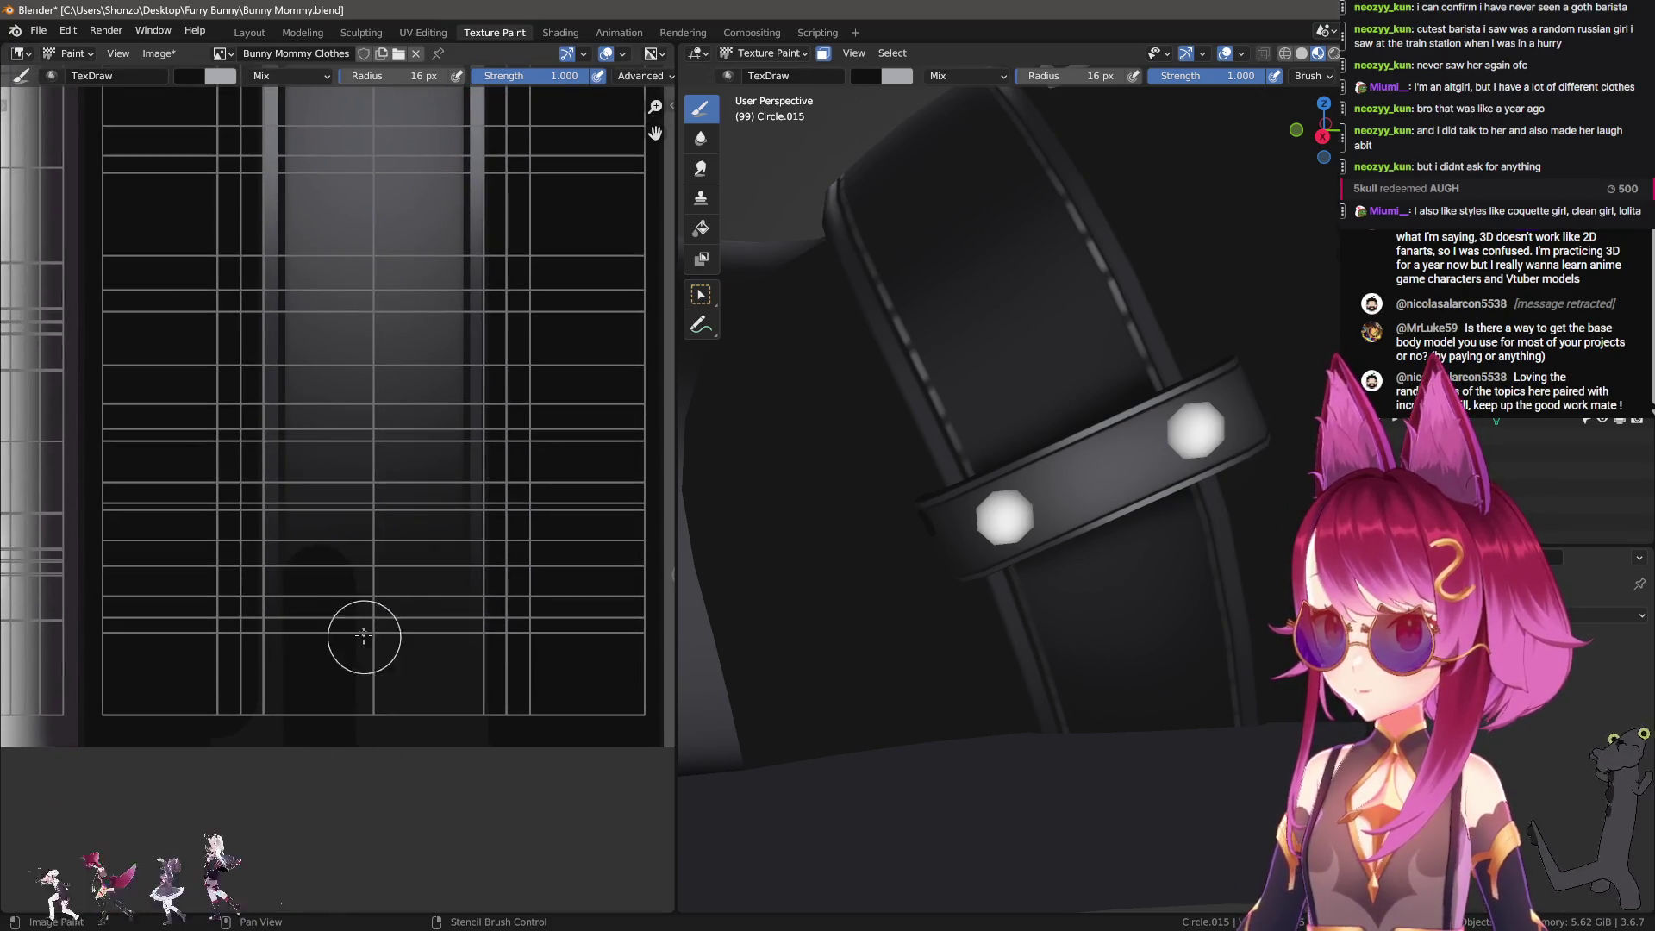
# Step: Resize the TexDraw brush and paint a dark vertical stroke and filled block atop the strip
pyautogui.press('f')
pyautogui.click(320, 578)
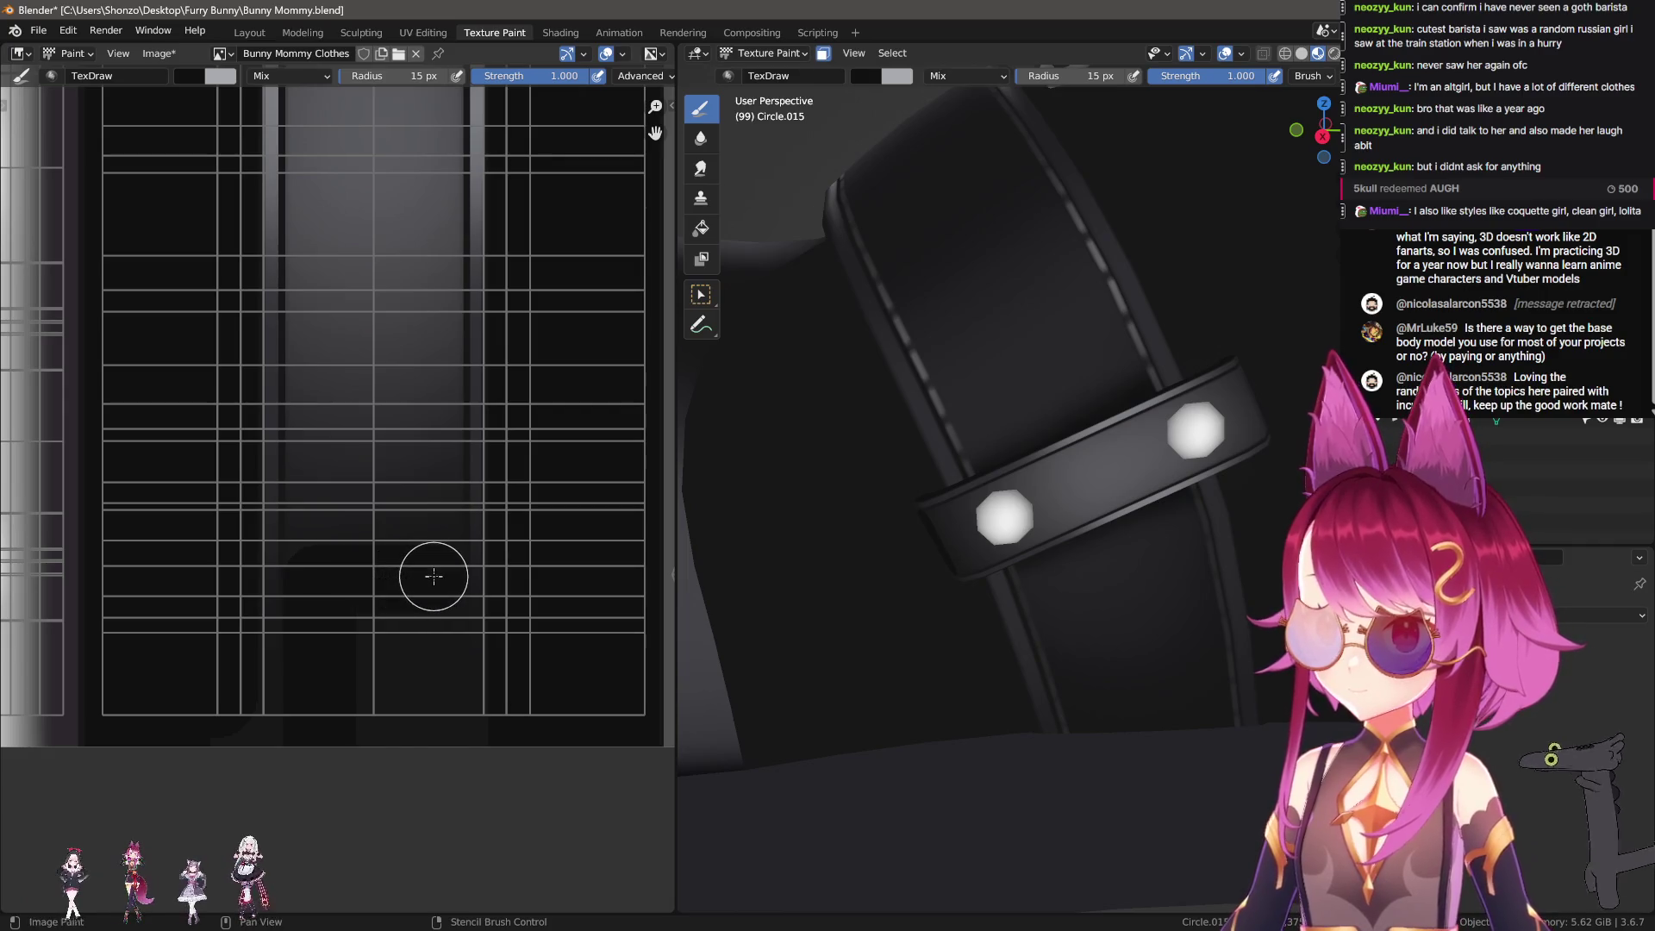
pyautogui.press('f')
pyautogui.click(371, 664)
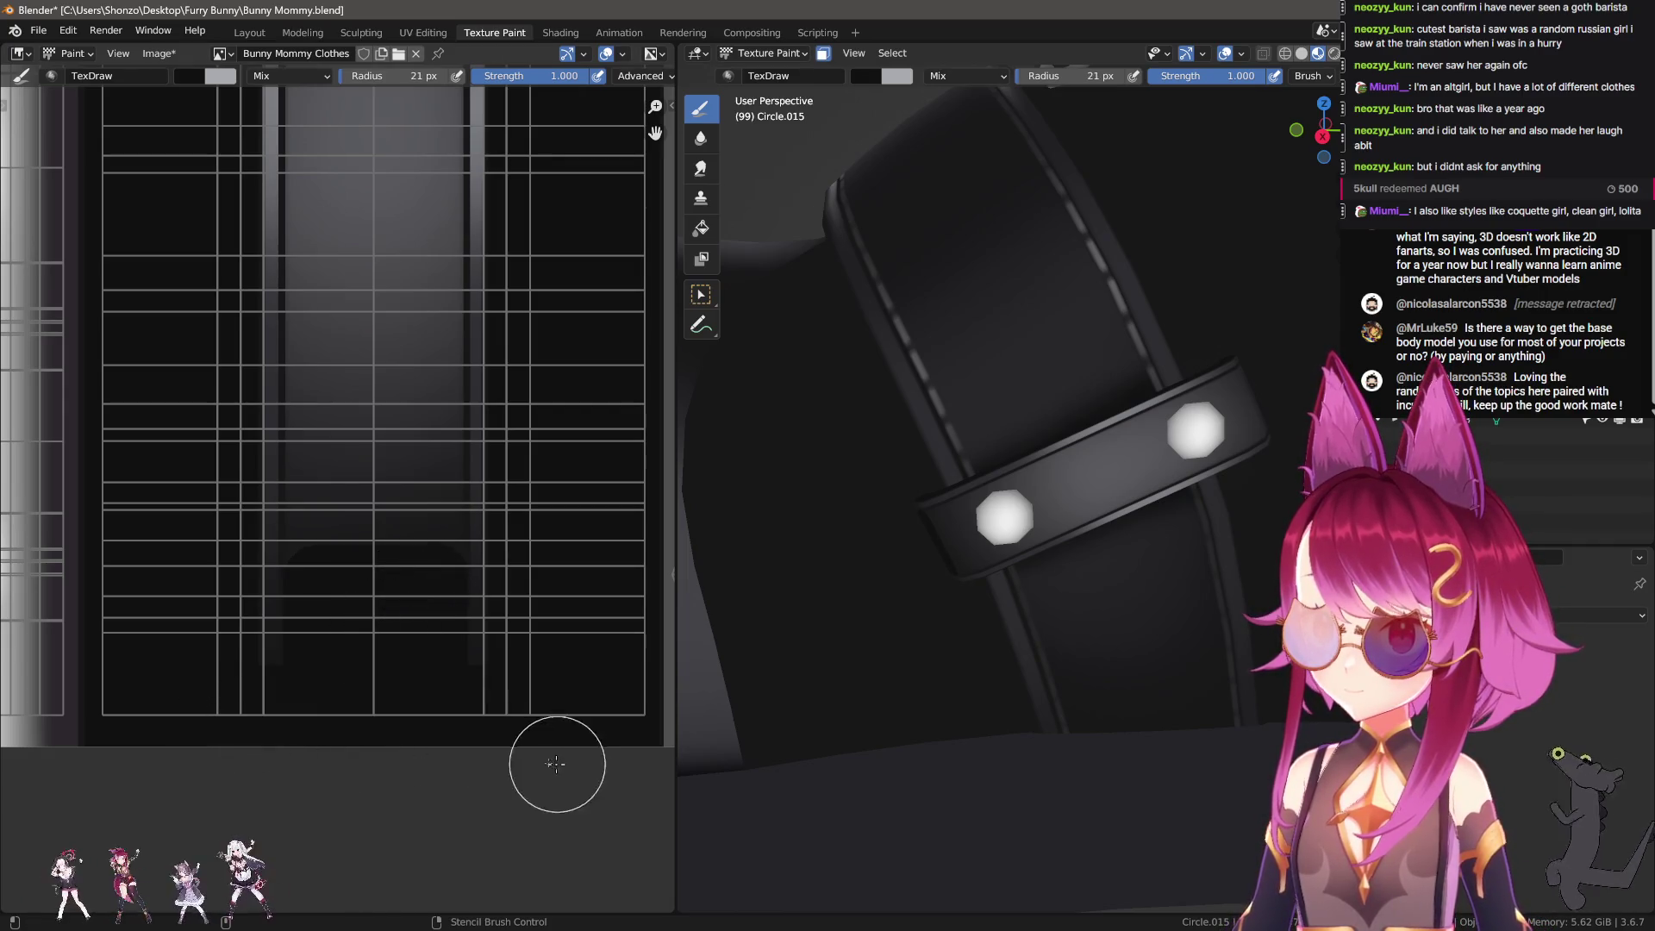
pyautogui.press('Escape')
pyautogui.scroll(-2, 388, 580)
pyautogui.scroll(1, 388, 603)
pyautogui.scroll(2, 307, 407)
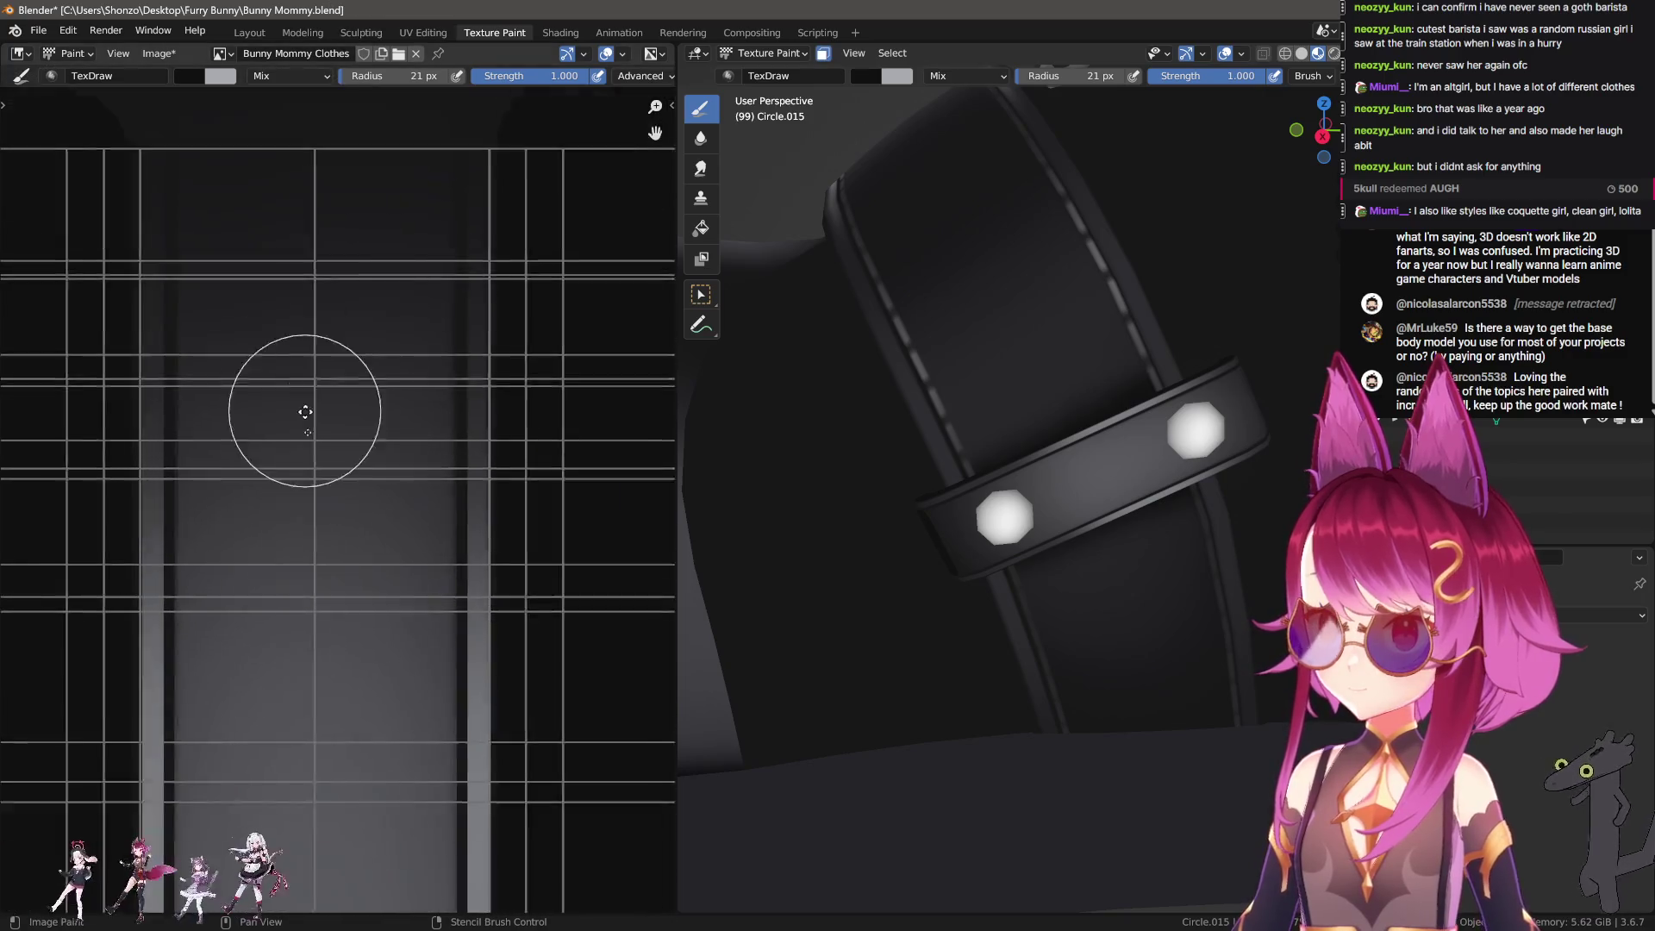
pyautogui.scroll(1, 255, 440)
pyautogui.moveTo(265, 470); pyautogui.dragTo(285, 228)
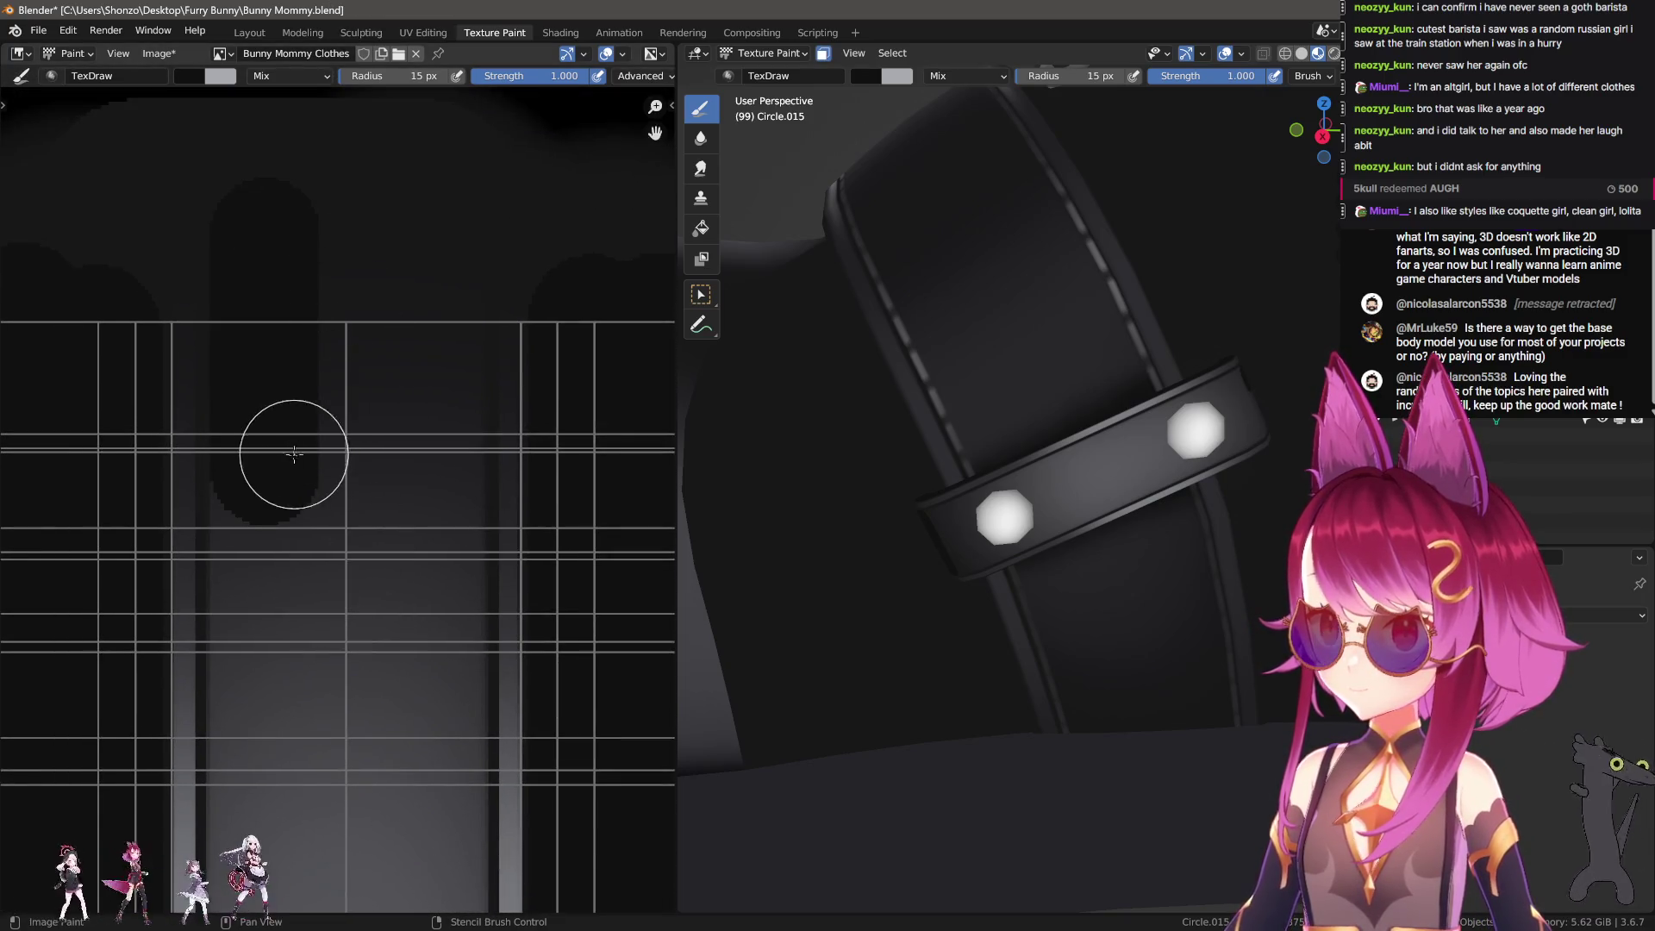
pyautogui.keyDown('shift'); pyautogui.click(430, 468); pyautogui.keyUp('shift')
pyautogui.moveTo(425, 251)
pyautogui.mouseDown()
pyautogui.moveTo(395, 339)
pyautogui.moveTo(347, 244)
pyautogui.mouseUp()
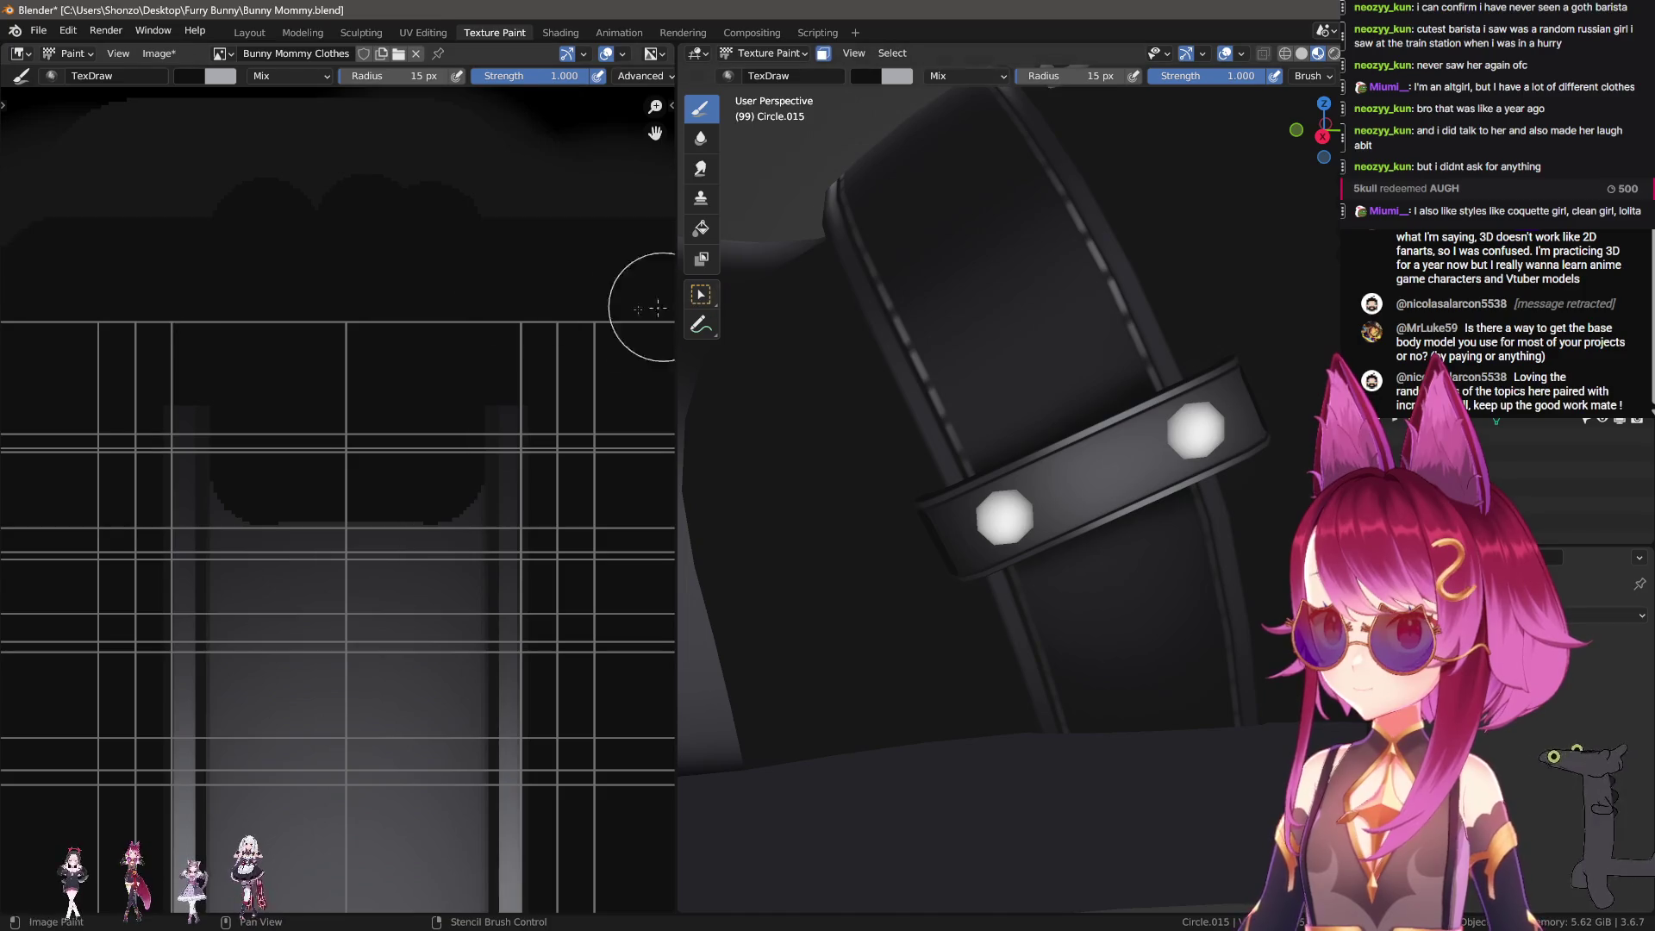
# Step: Switch to the Smear brush and set its radius to 89 px
pyautogui.scroll(-3, 362, 241)
pyautogui.press('3')
pyautogui.press('f')
pyautogui.click(371, 398)
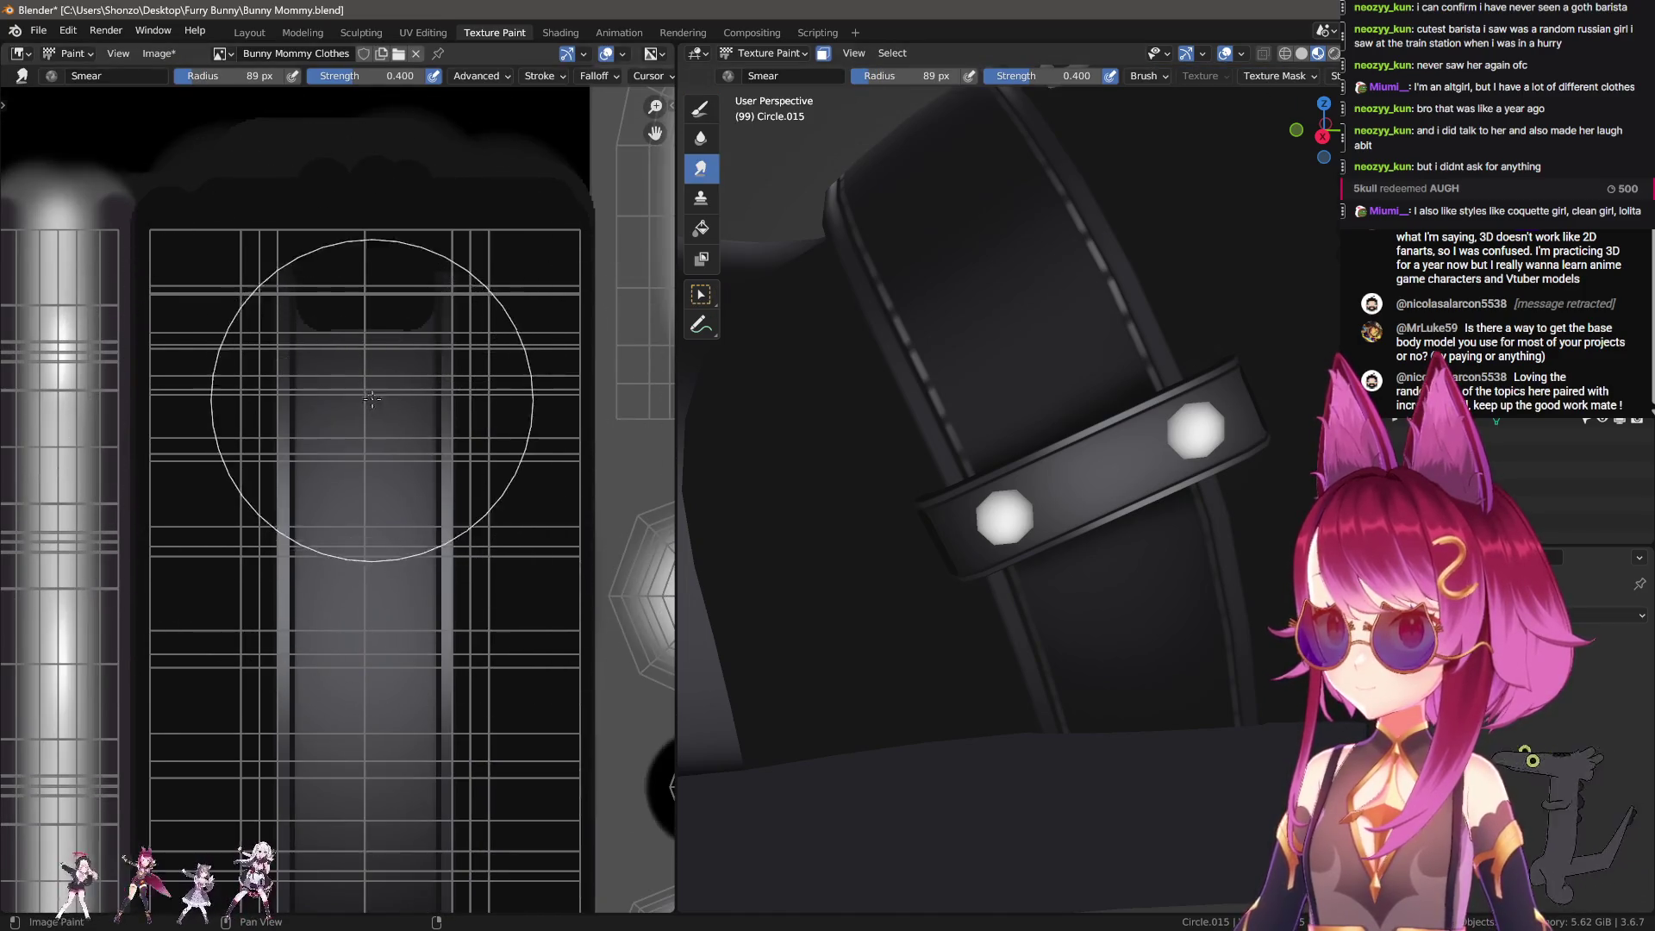
# Step: Smear the dark block's edges to blend it softly into the strap strip
pyautogui.moveTo(372, 398); pyautogui.dragTo(368, 388)
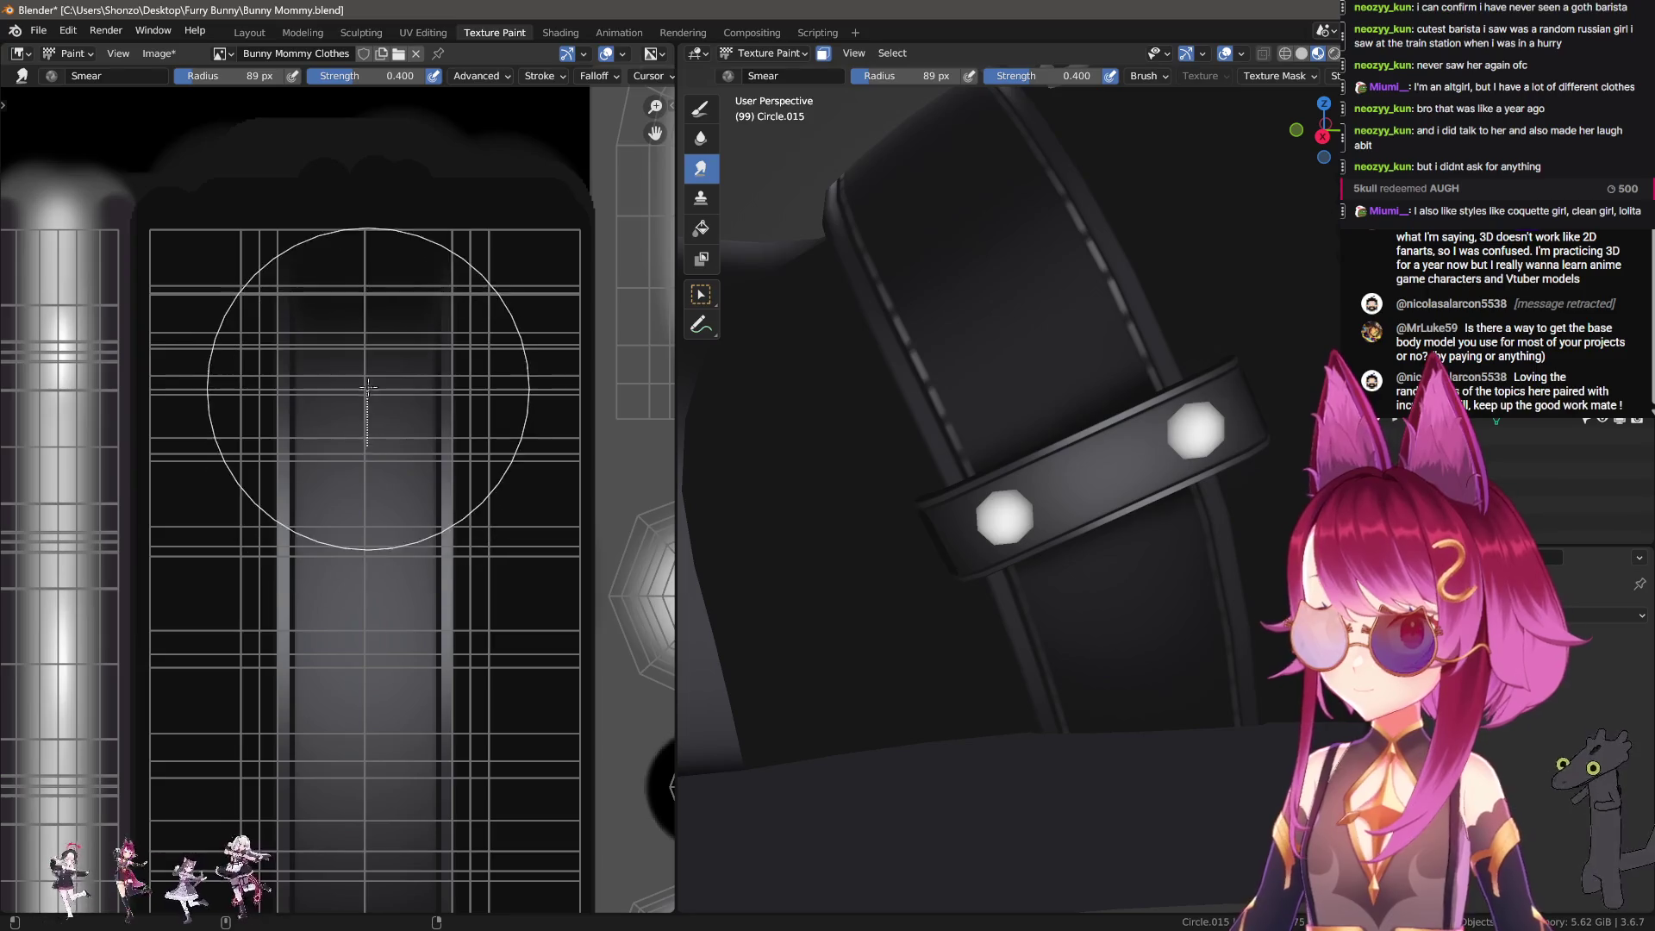
pyautogui.moveTo(368, 387); pyautogui.dragTo(363, 637)
pyautogui.scroll(-1, 364, 637)
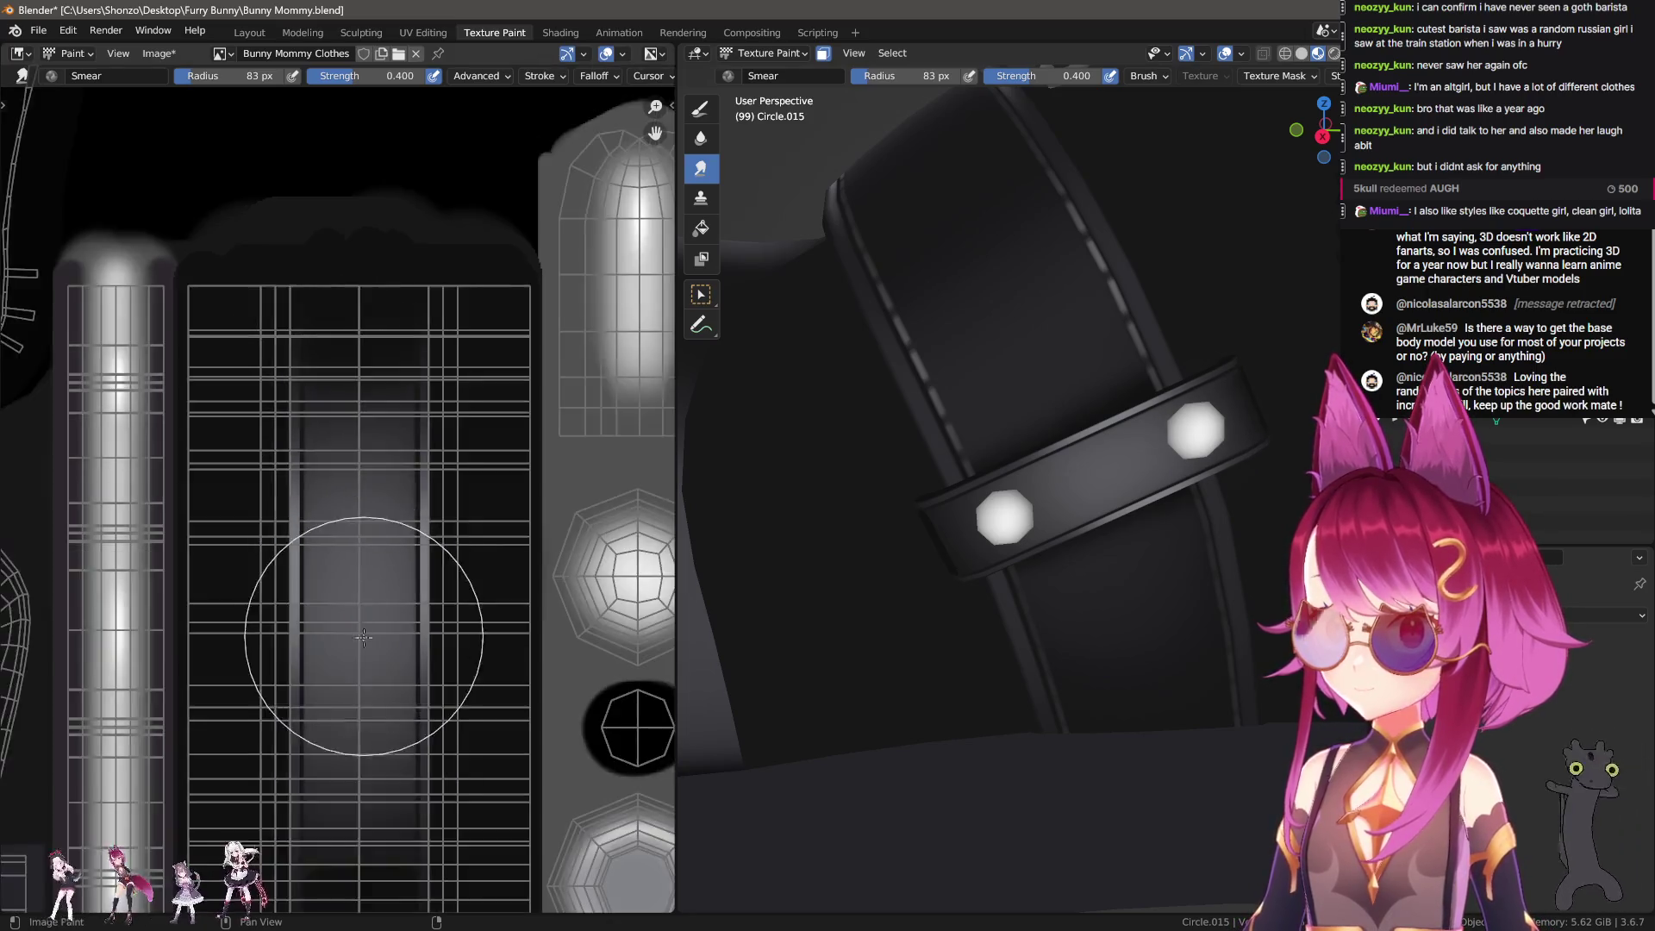
pyautogui.scroll(1, 363, 637)
pyautogui.scroll(1, 345, 560)
pyautogui.moveTo(328, 517); pyautogui.dragTo(320, 439)
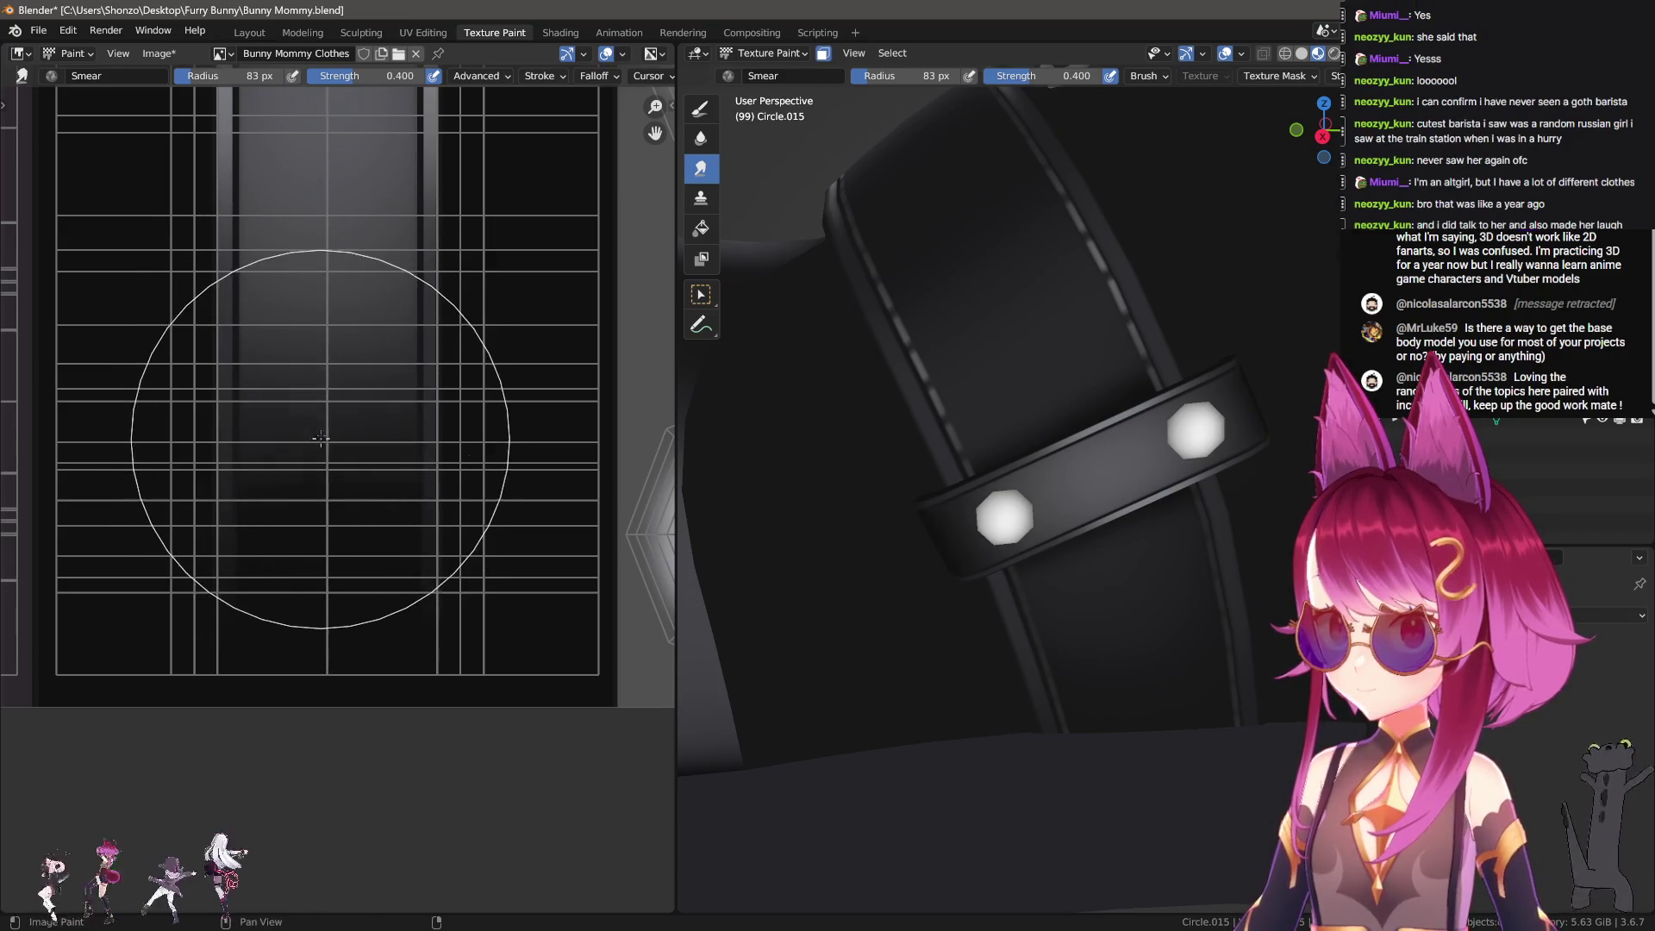
# Step: Orbit the 3D view around the belt, then return to the TexDraw brush
pyautogui.moveTo(1052, 259); pyautogui.dragTo(1091, 387, button='middle')
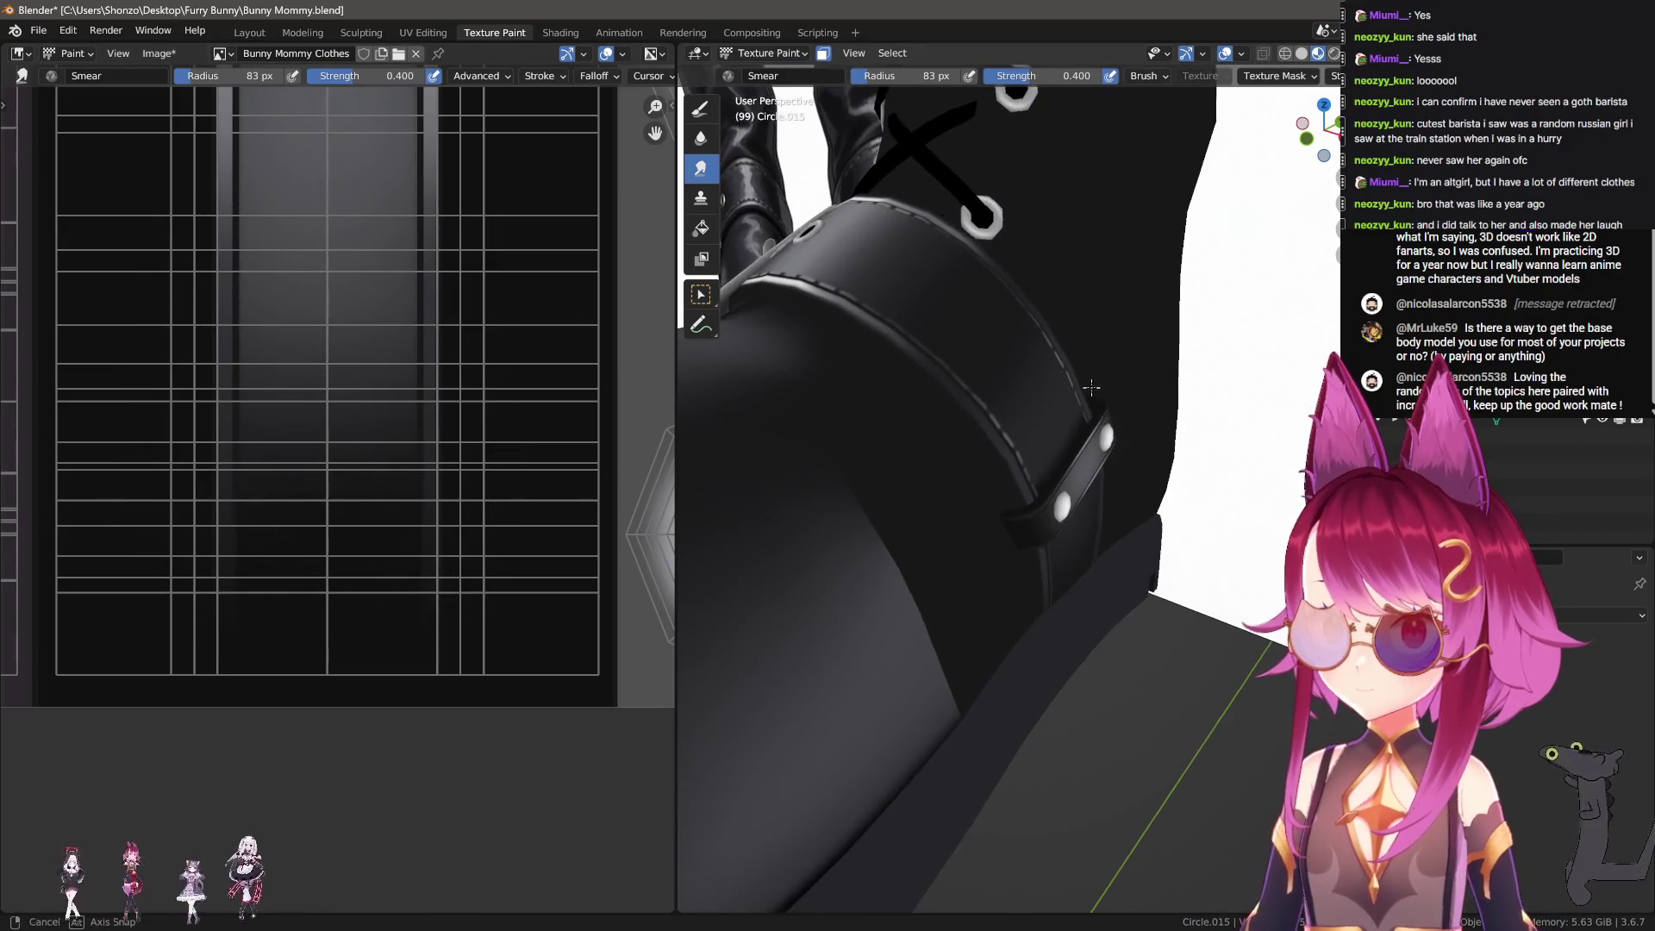
pyautogui.moveTo(1091, 387); pyautogui.dragTo(1034, 370, button='middle')
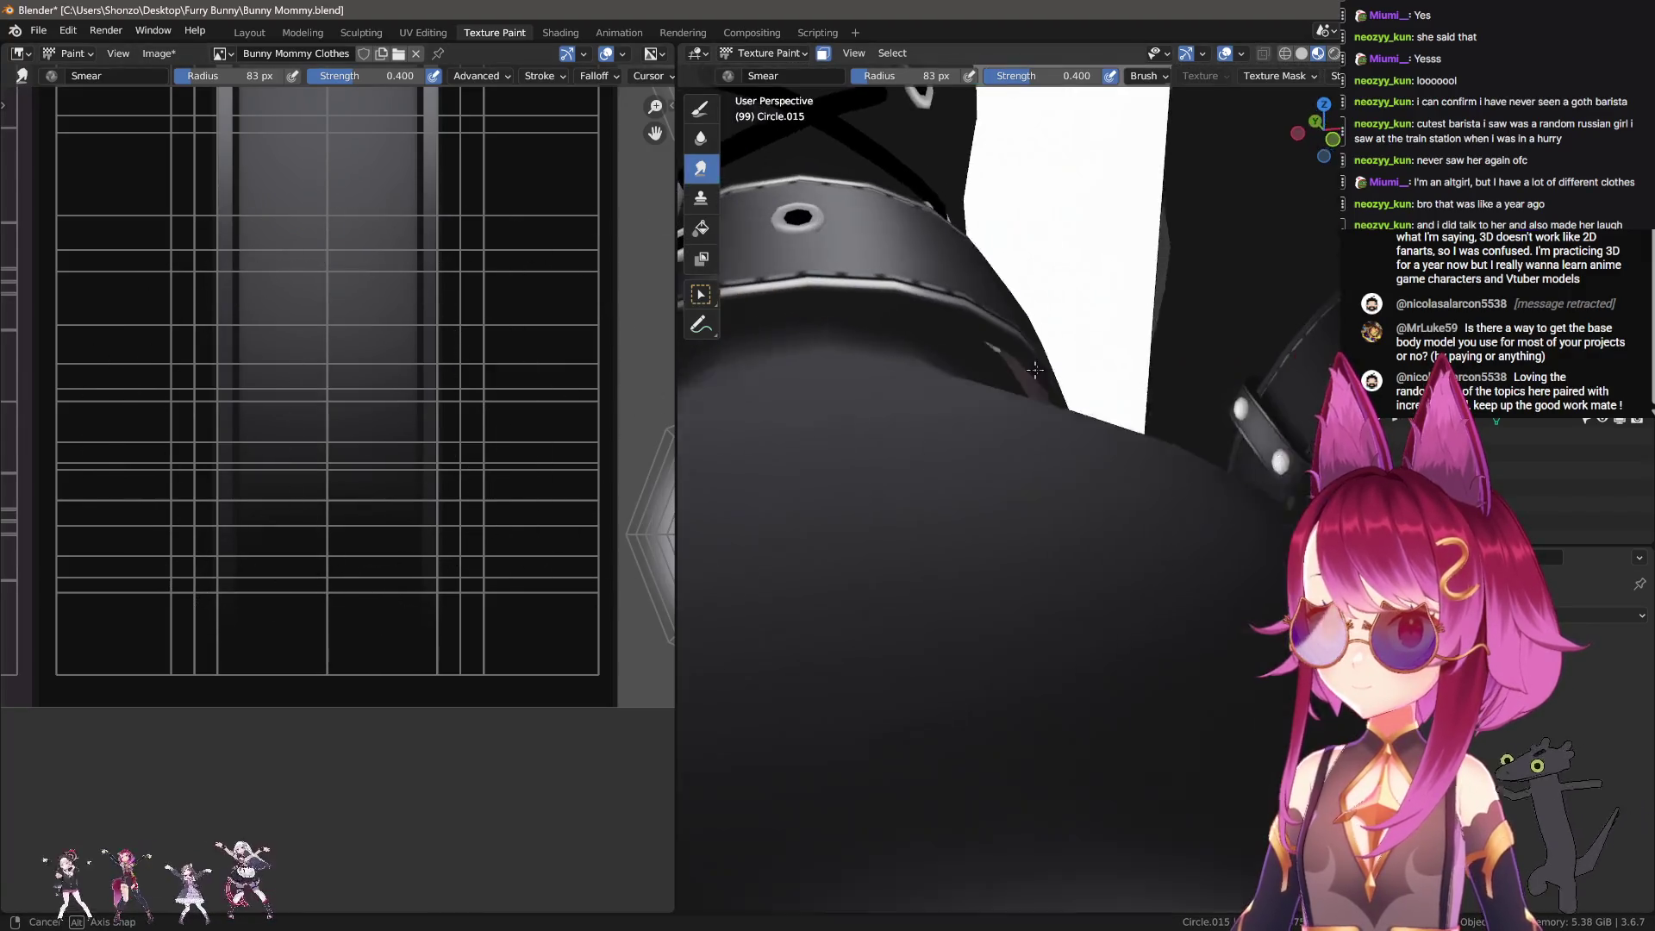
pyautogui.scroll(-5, 307, 424)
pyautogui.click(700, 108)
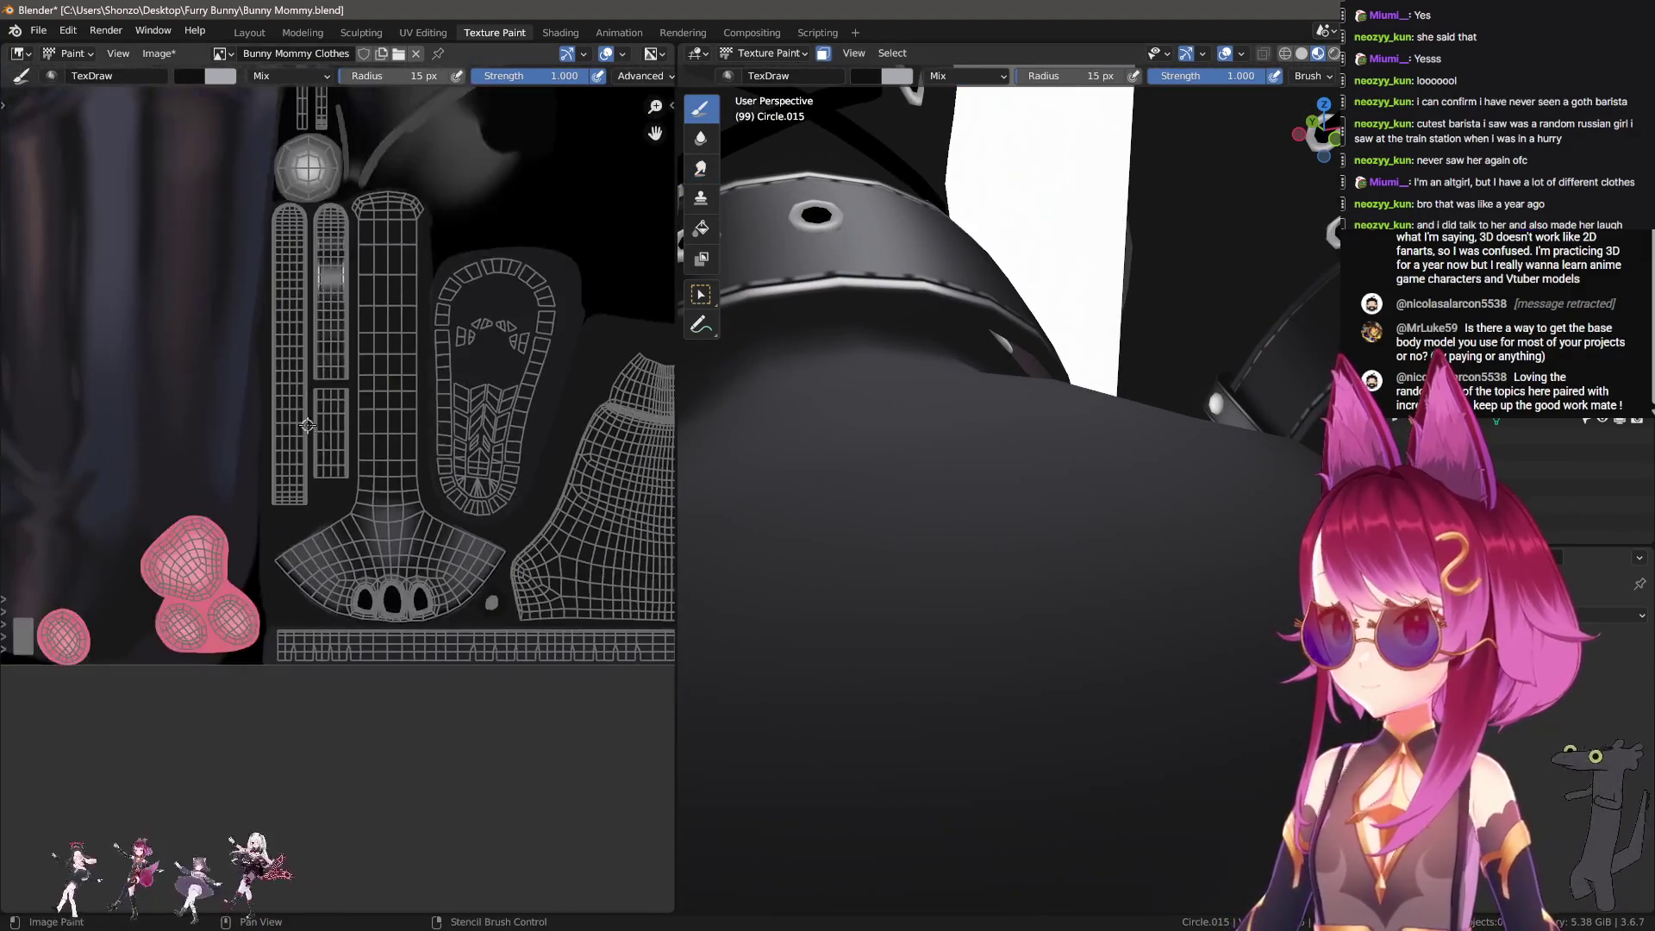
# Step: Zoom to the arched UV islands and paint a stroke beside the arched strip
pyautogui.scroll(5, 308, 425)
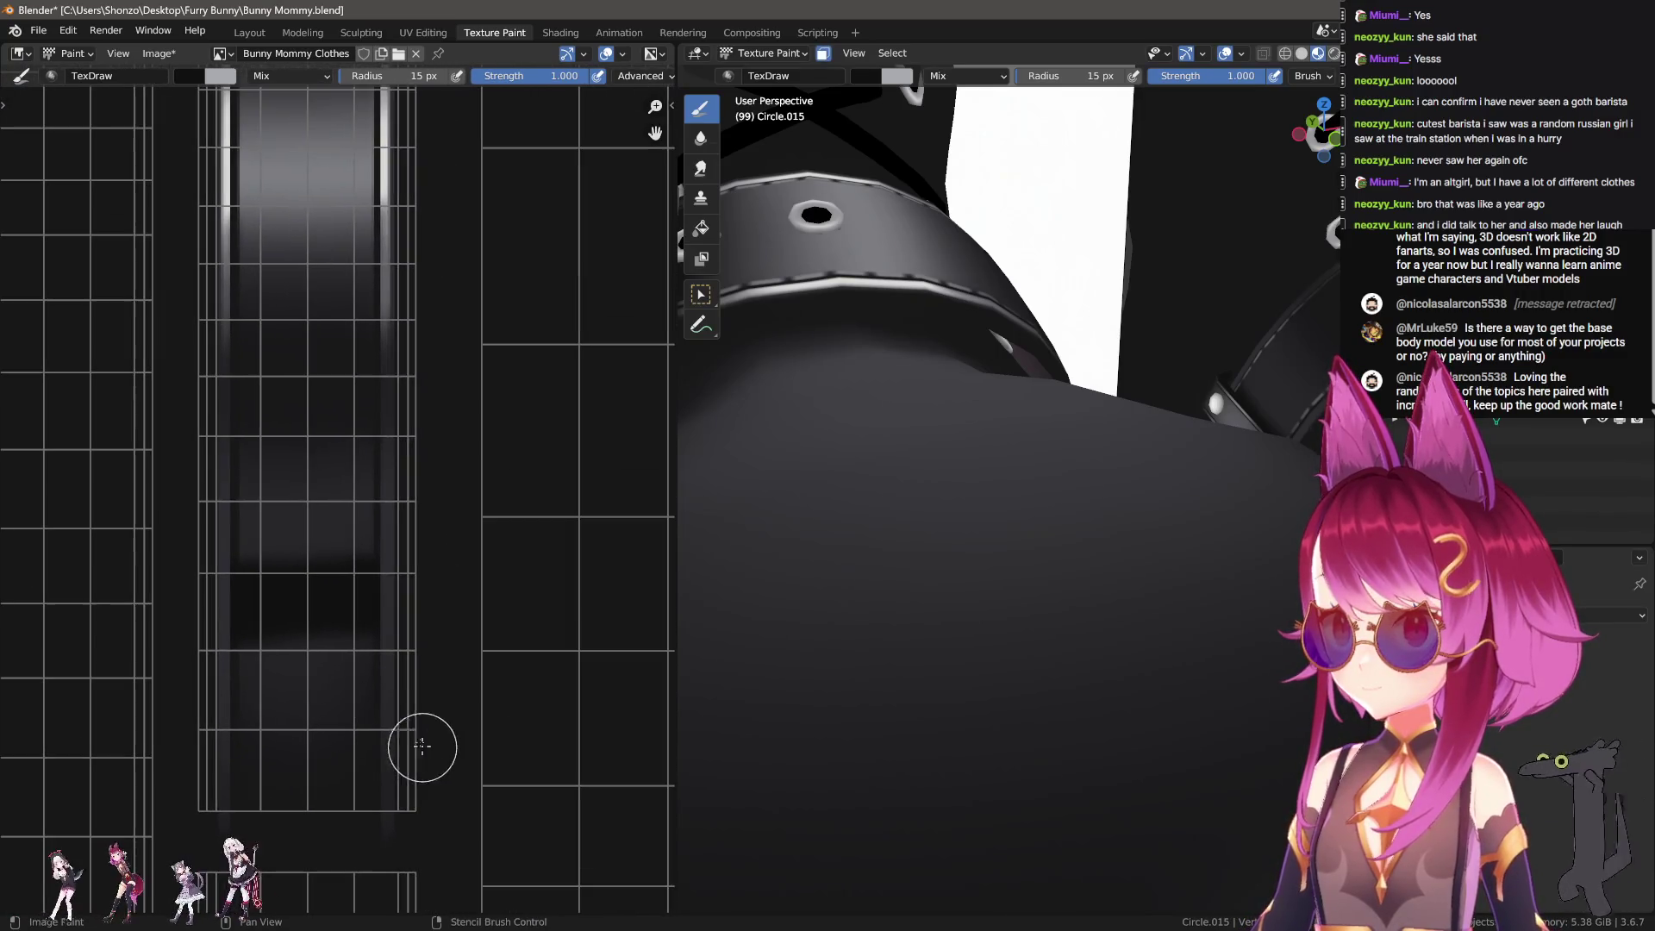
pyautogui.keyDown('shift'); pyautogui.scroll(1, 433, 827); pyautogui.keyUp('shift')
pyautogui.keyDown('shift'); pyautogui.scroll(1, 431, 835); pyautogui.keyUp('shift')
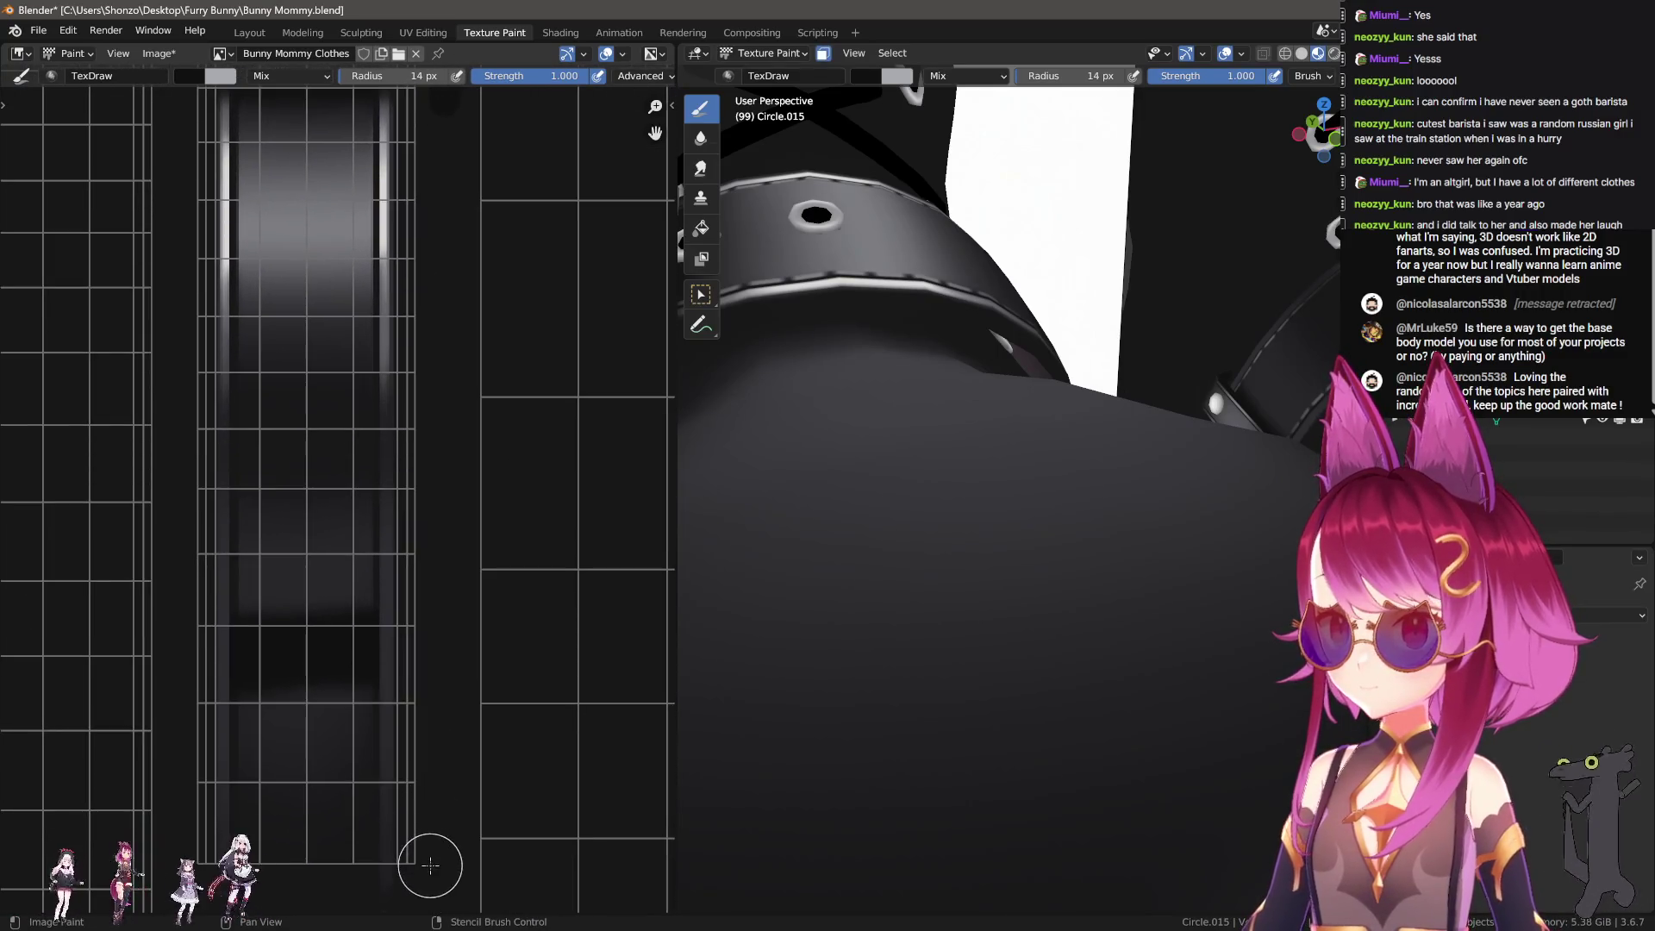
pyautogui.scroll(-3, 443, 746)
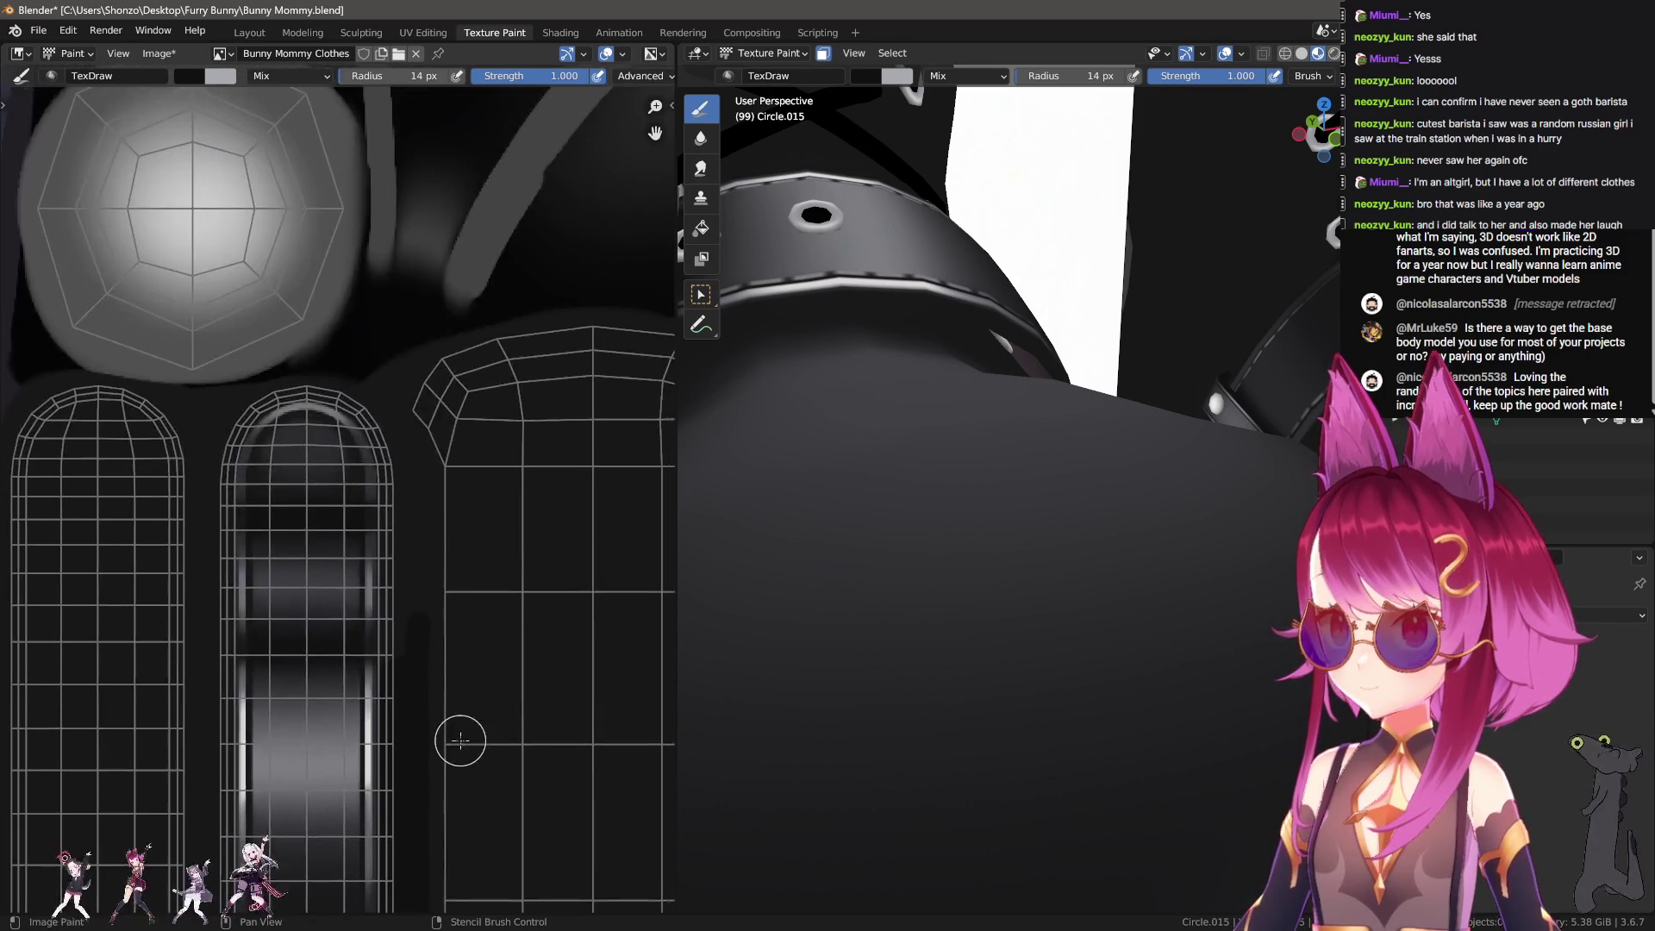
pyautogui.scroll(2, 451, 787)
pyautogui.scroll(1, 451, 787)
pyautogui.moveTo(451, 787); pyautogui.dragTo(457, 769, button='middle')
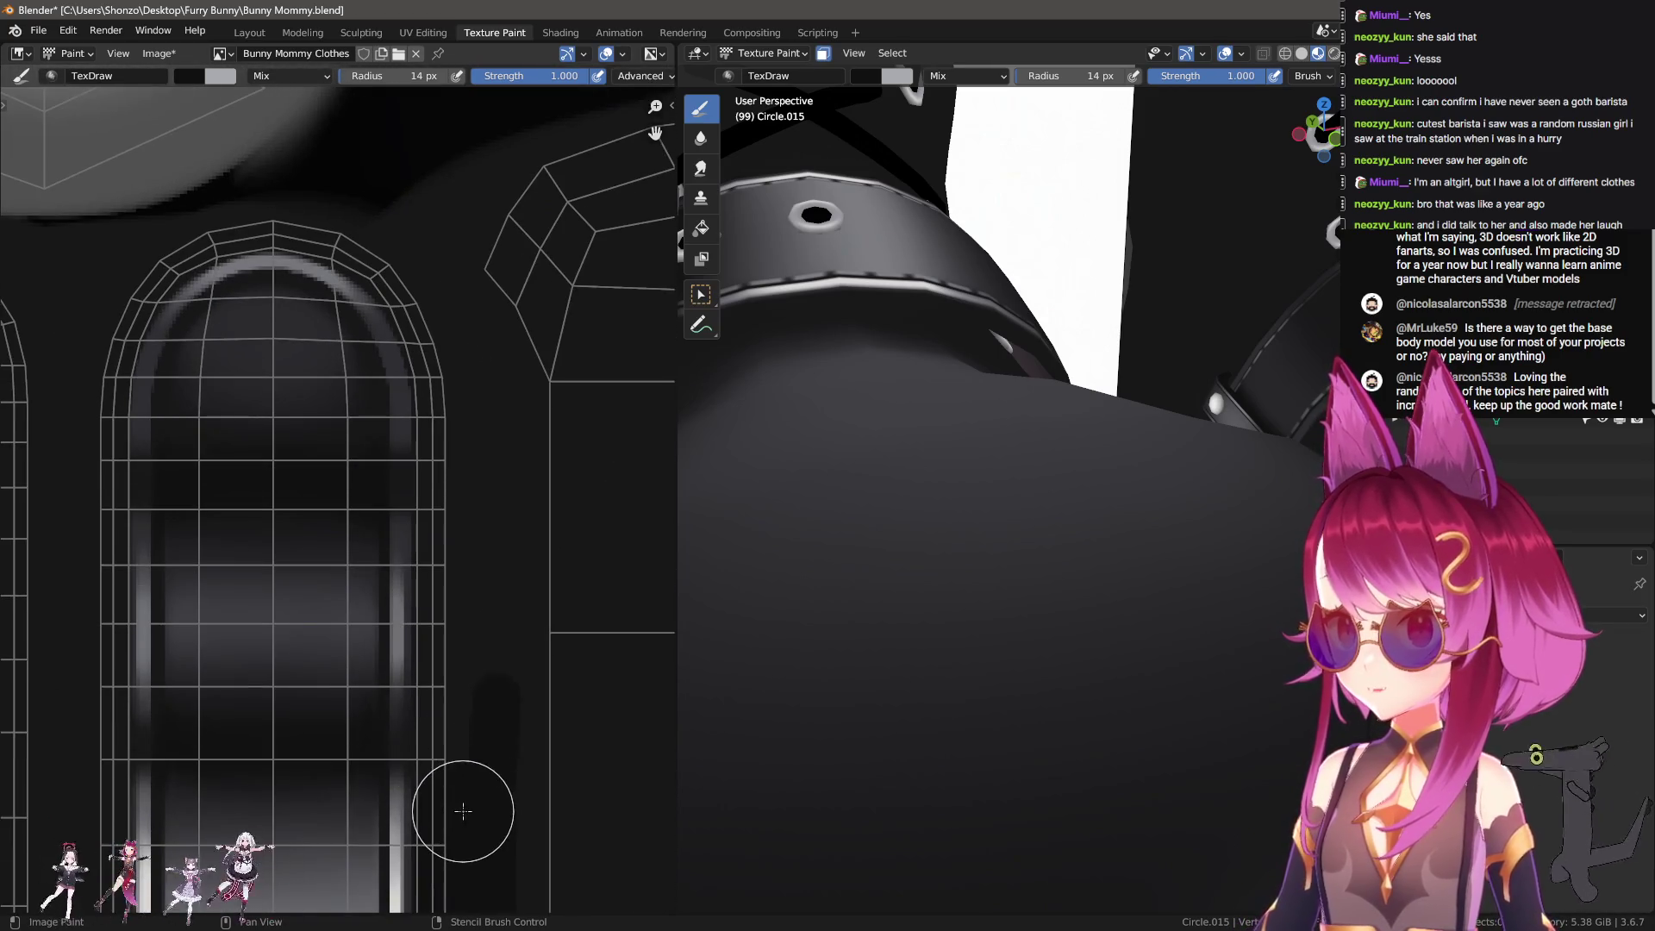
pyautogui.moveTo(480, 433); pyautogui.dragTo(487, 371)
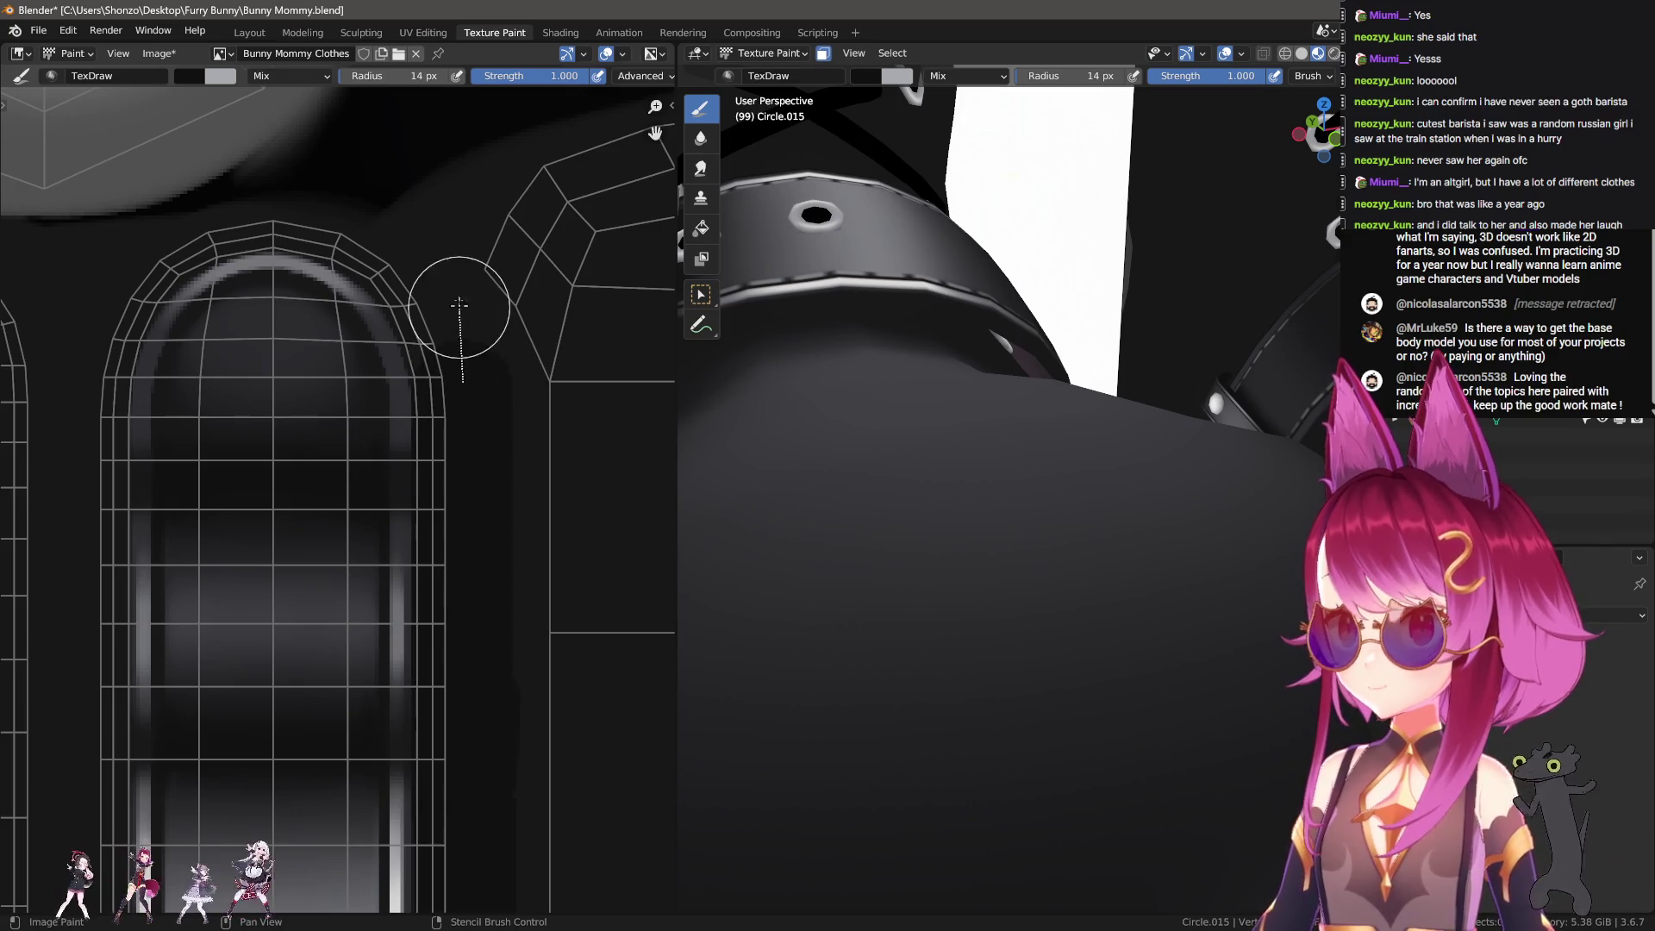
# Step: Paint a stroke up the long strip, then pan along the strips to the arched tops
pyautogui.scroll(-2, 459, 304)
pyautogui.scroll(3, 359, 480)
pyautogui.moveTo(381, 267); pyautogui.dragTo(261, 722, button='middle')
pyautogui.moveTo(274, 702); pyautogui.dragTo(288, 178)
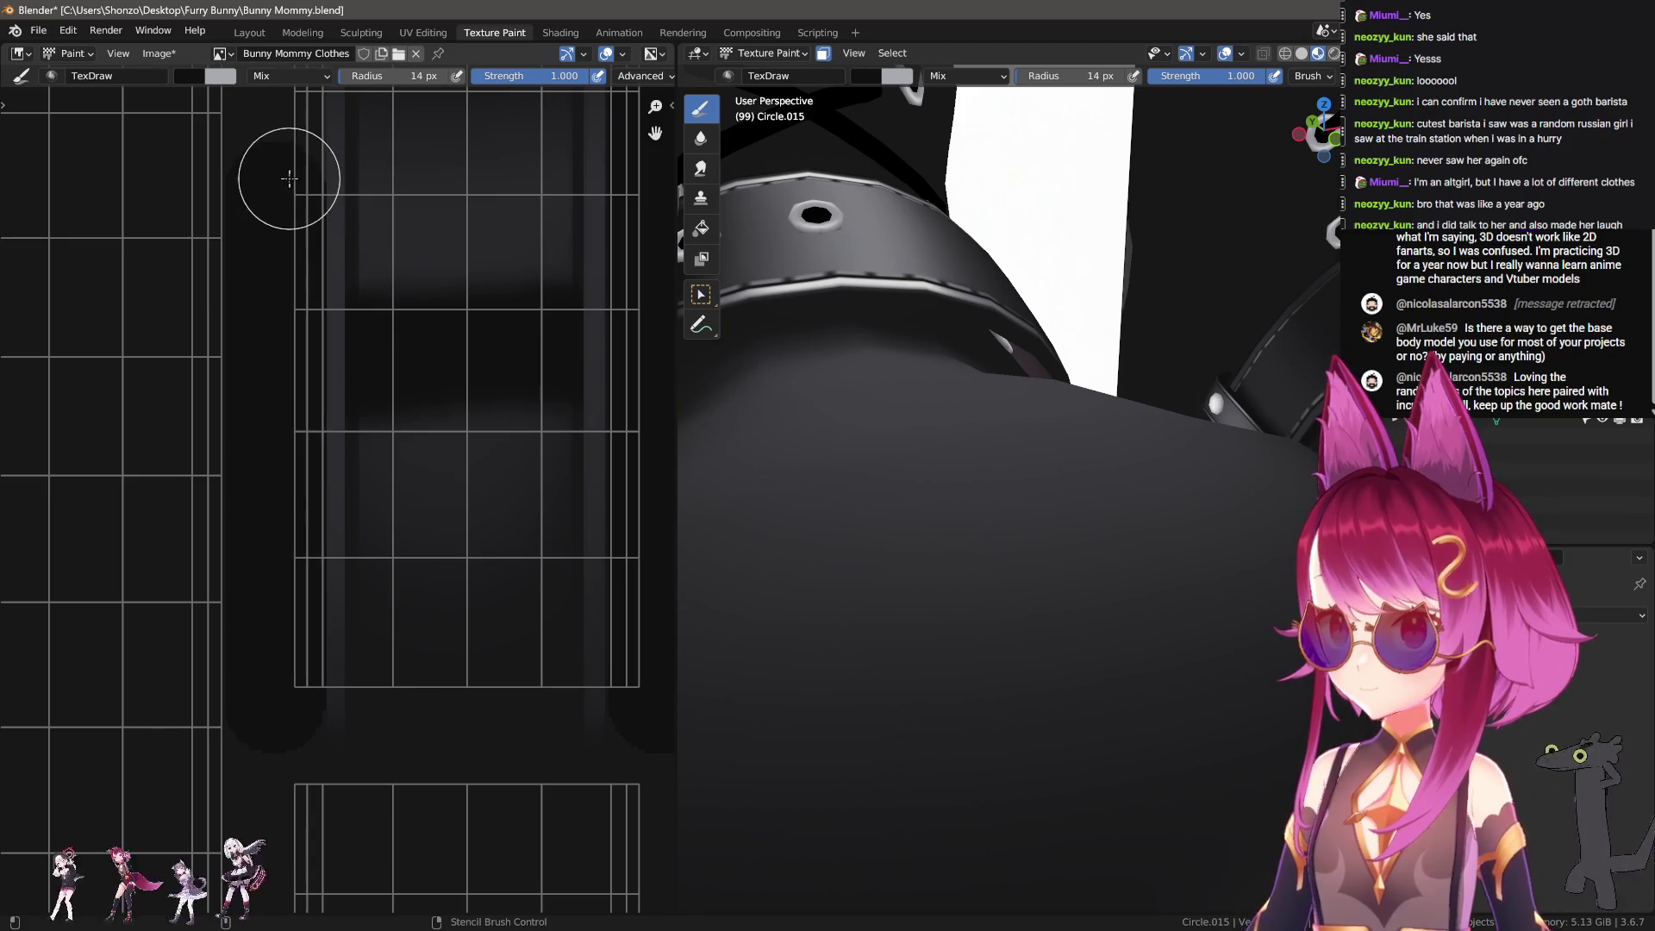
pyautogui.moveTo(259, 284)
pyautogui.mouseDown(button='middle')
pyautogui.moveTo(259, 734)
pyautogui.moveTo(277, 517)
pyautogui.moveTo(259, 842)
pyautogui.moveTo(285, 739)
pyautogui.mouseUp(button='middle')
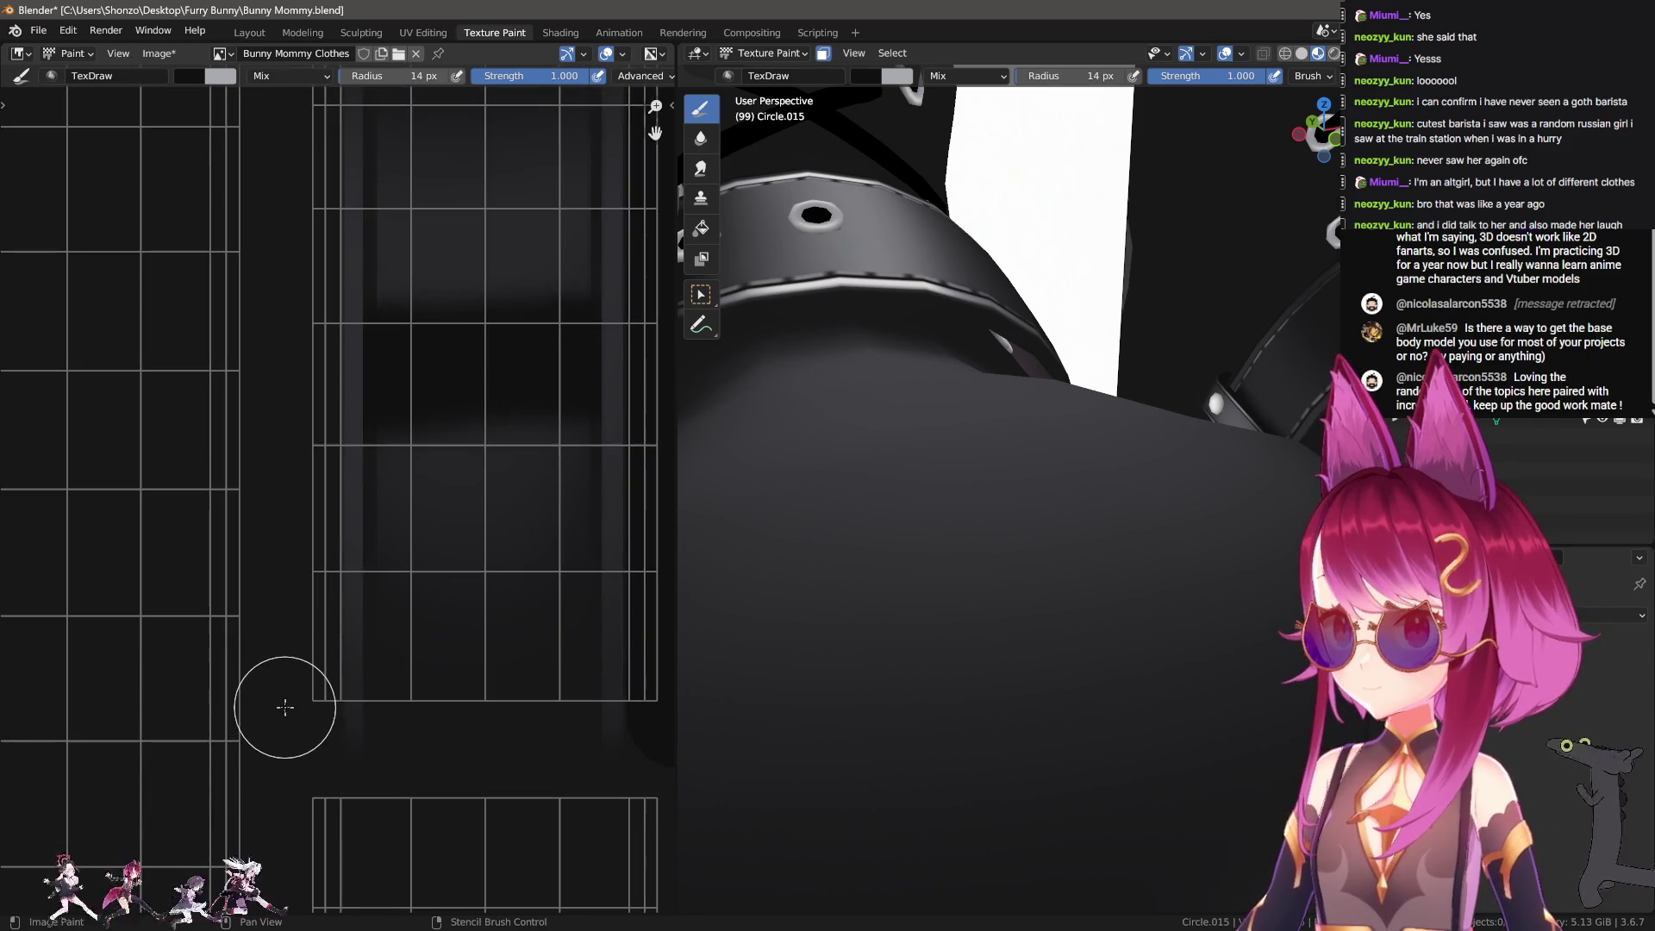
pyautogui.moveTo(291, 286)
pyautogui.mouseDown(button='middle')
pyautogui.moveTo(274, 676)
pyautogui.moveTo(298, 689)
pyautogui.mouseUp(button='middle')
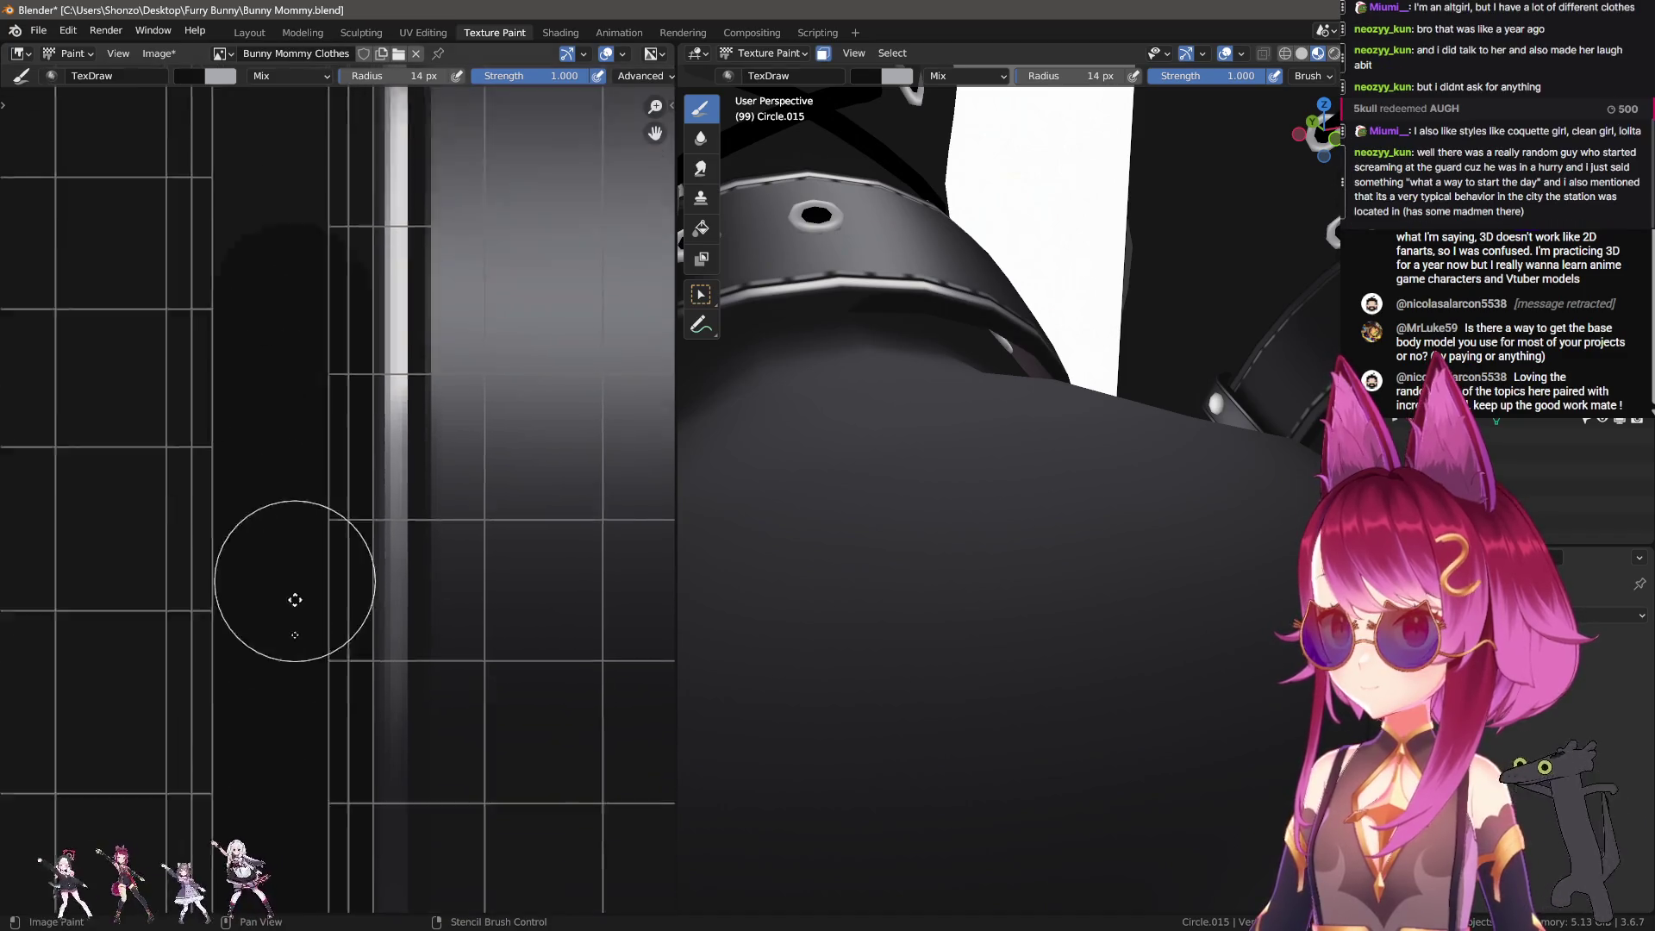
pyautogui.moveTo(295, 166)
pyautogui.mouseDown(button='middle')
pyautogui.moveTo(288, 764)
pyautogui.moveTo(297, 667)
pyautogui.mouseUp(button='middle')
pyautogui.moveTo(258, 239)
pyautogui.mouseDown(button='middle')
pyautogui.moveTo(306, 702)
pyautogui.moveTo(325, 708)
pyautogui.mouseUp(button='middle')
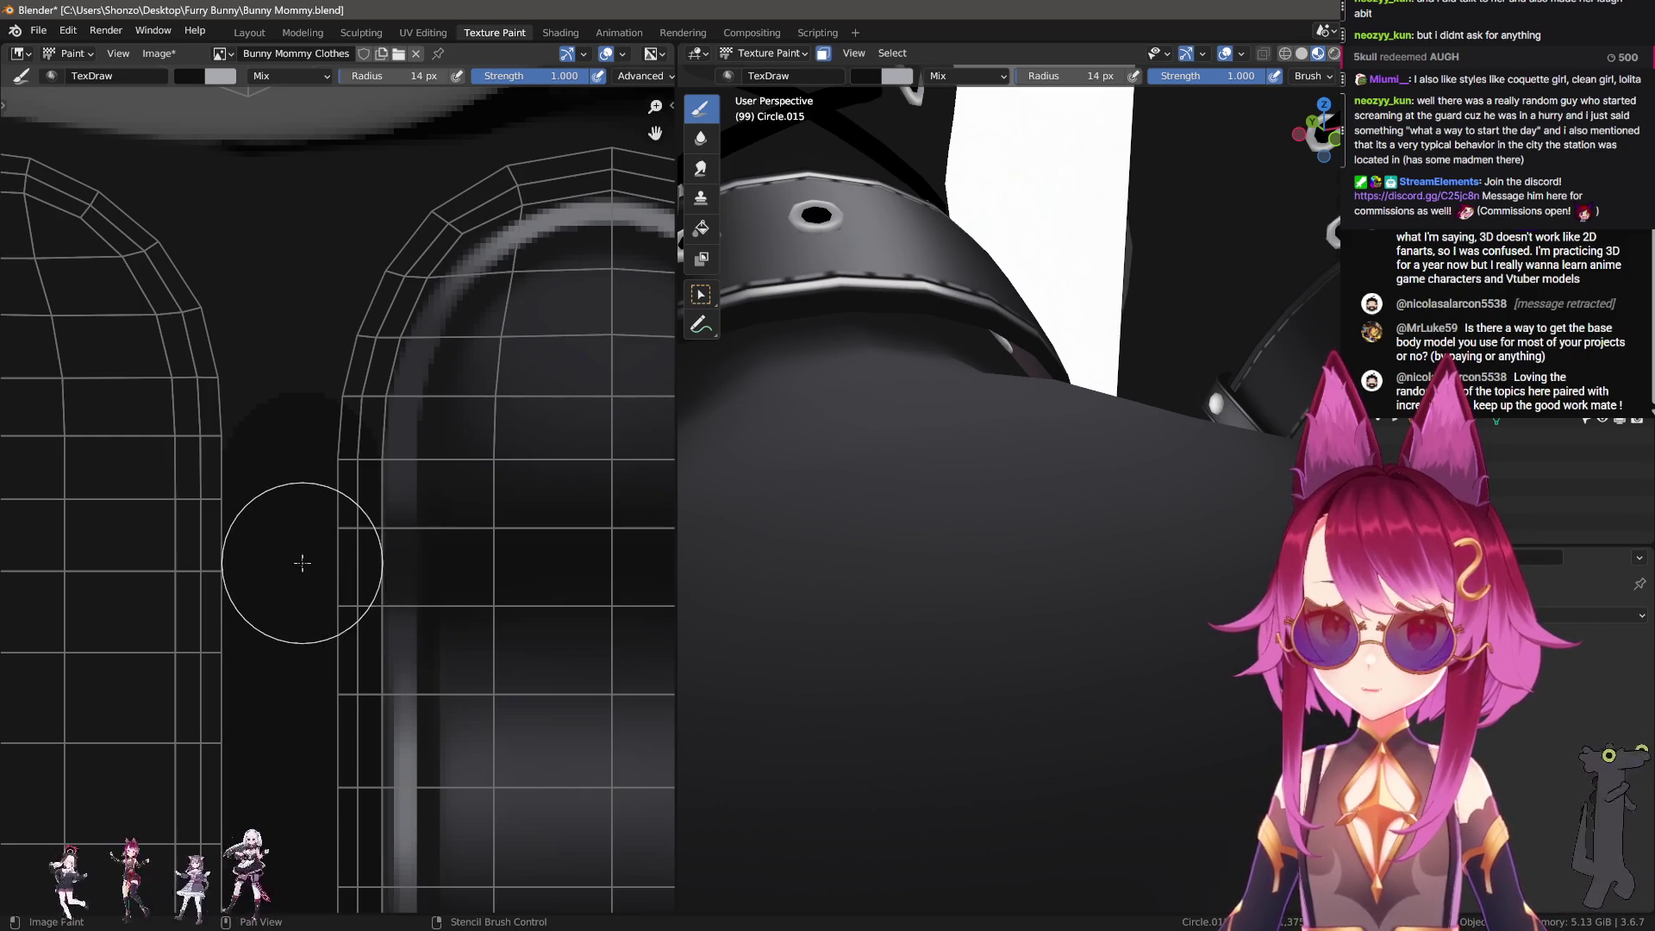
# Step: Shrink the TexDraw brush to about 8 px and zoom in on the arched island
pyautogui.scroll(2, 247, 629)
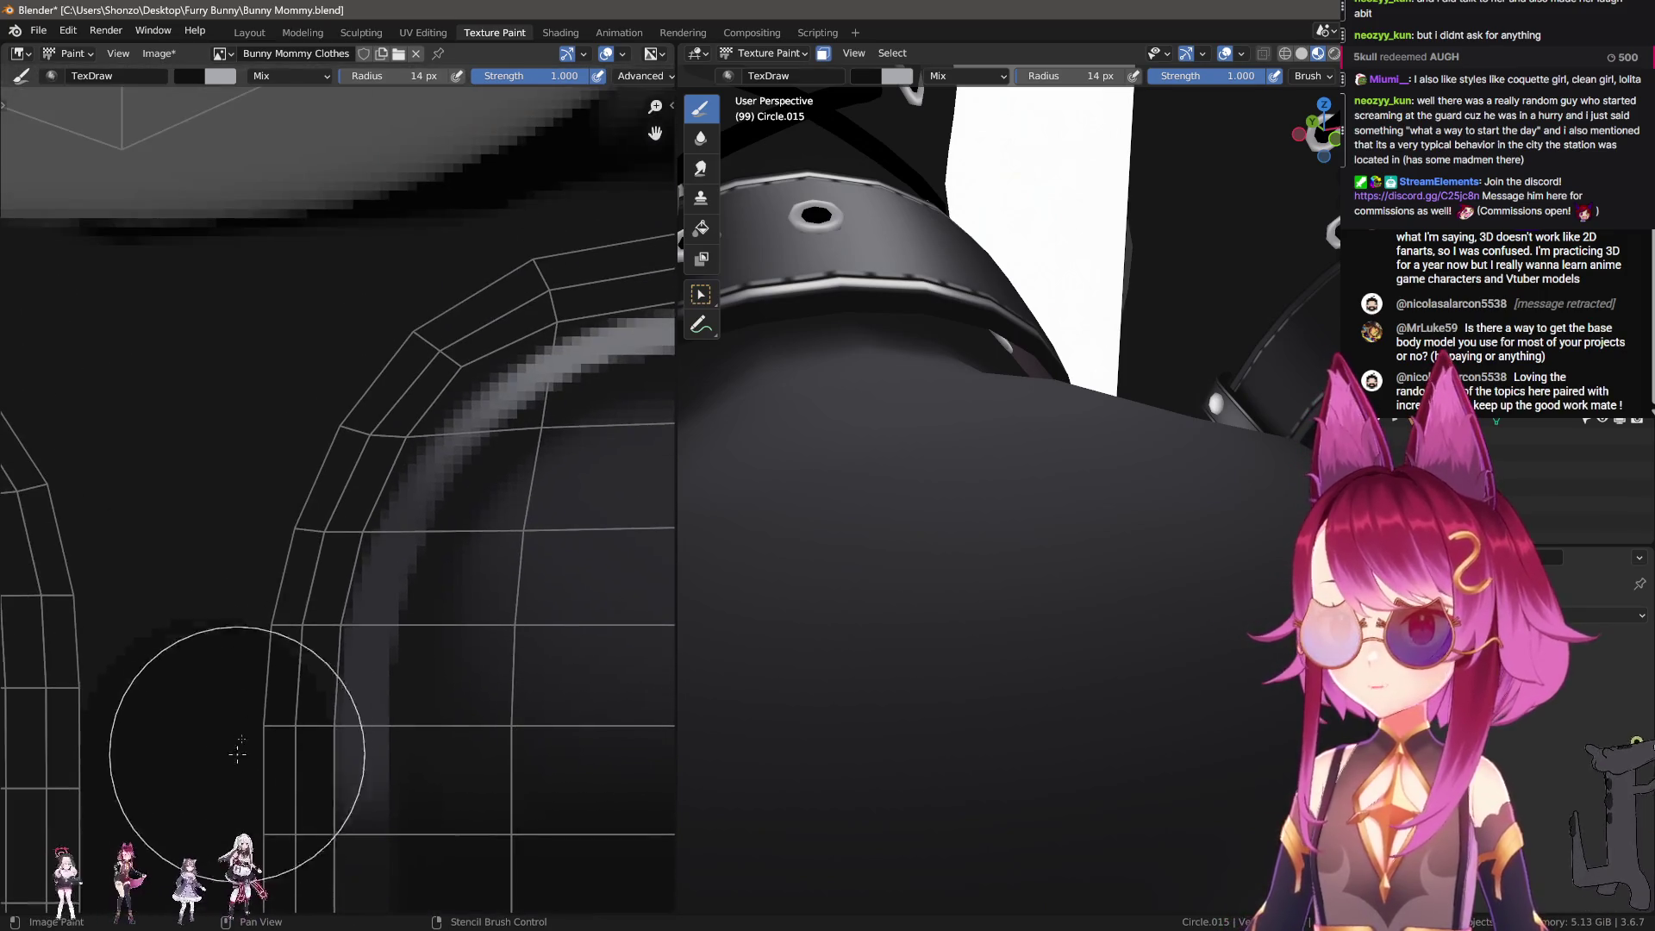
pyautogui.press('e')
pyautogui.click(211, 535)
pyautogui.press('[')
pyautogui.press('[')
pyautogui.press('[')
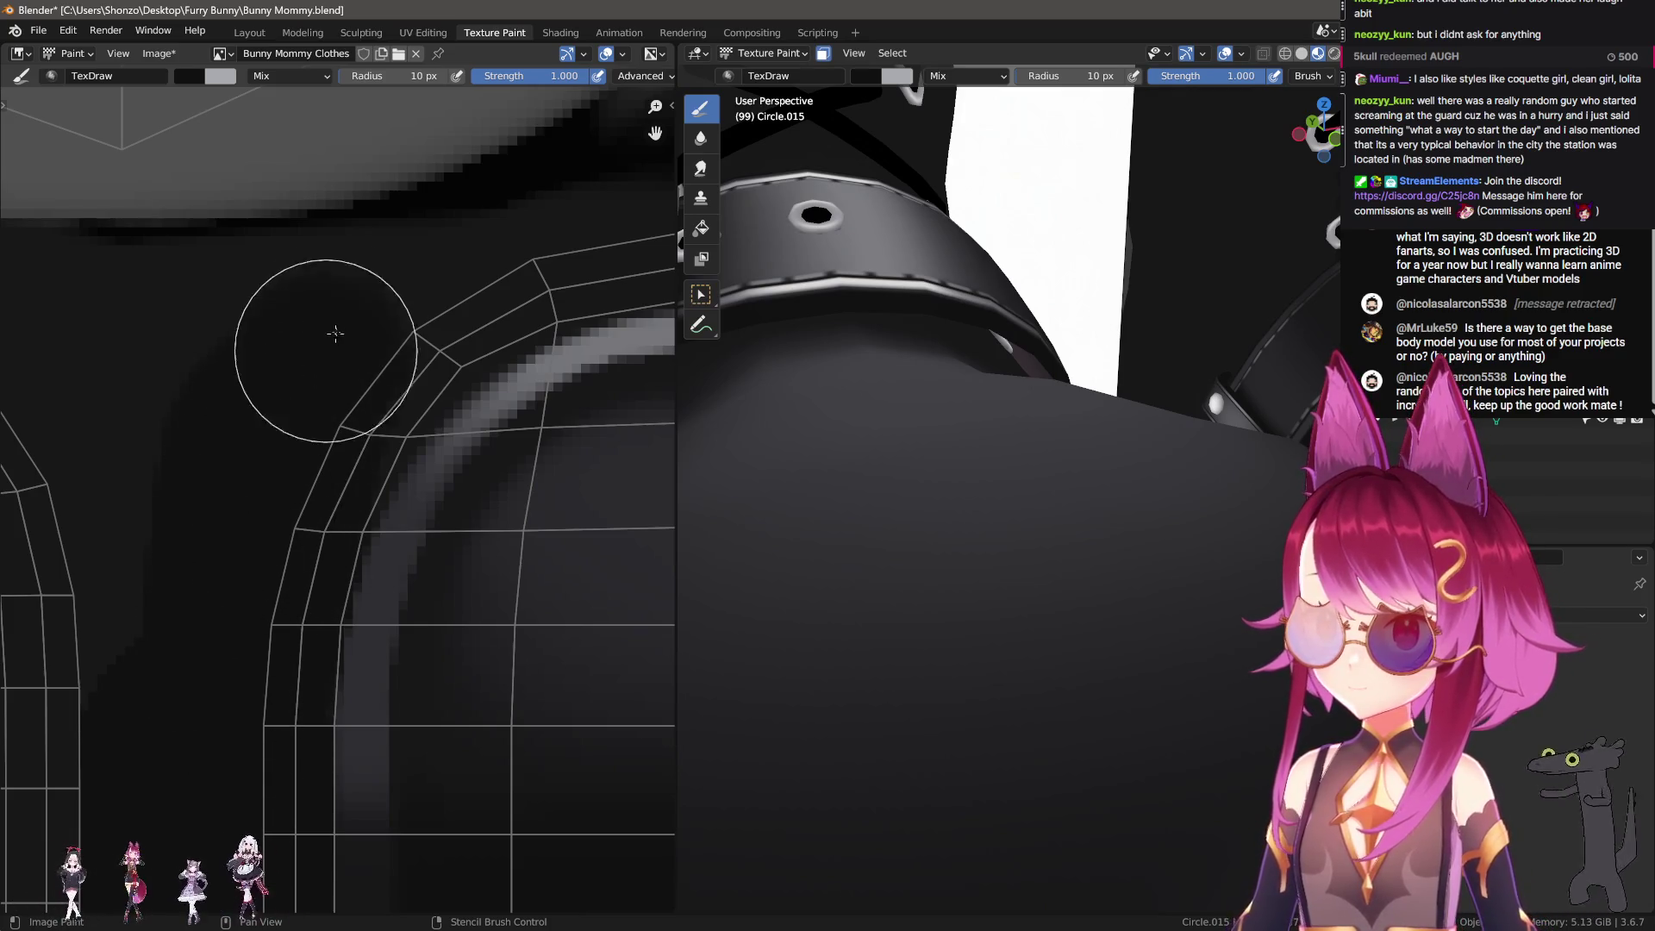
pyautogui.moveTo(414, 241); pyautogui.dragTo(276, 369, button='middle')
pyautogui.press('[')
pyautogui.press('[')
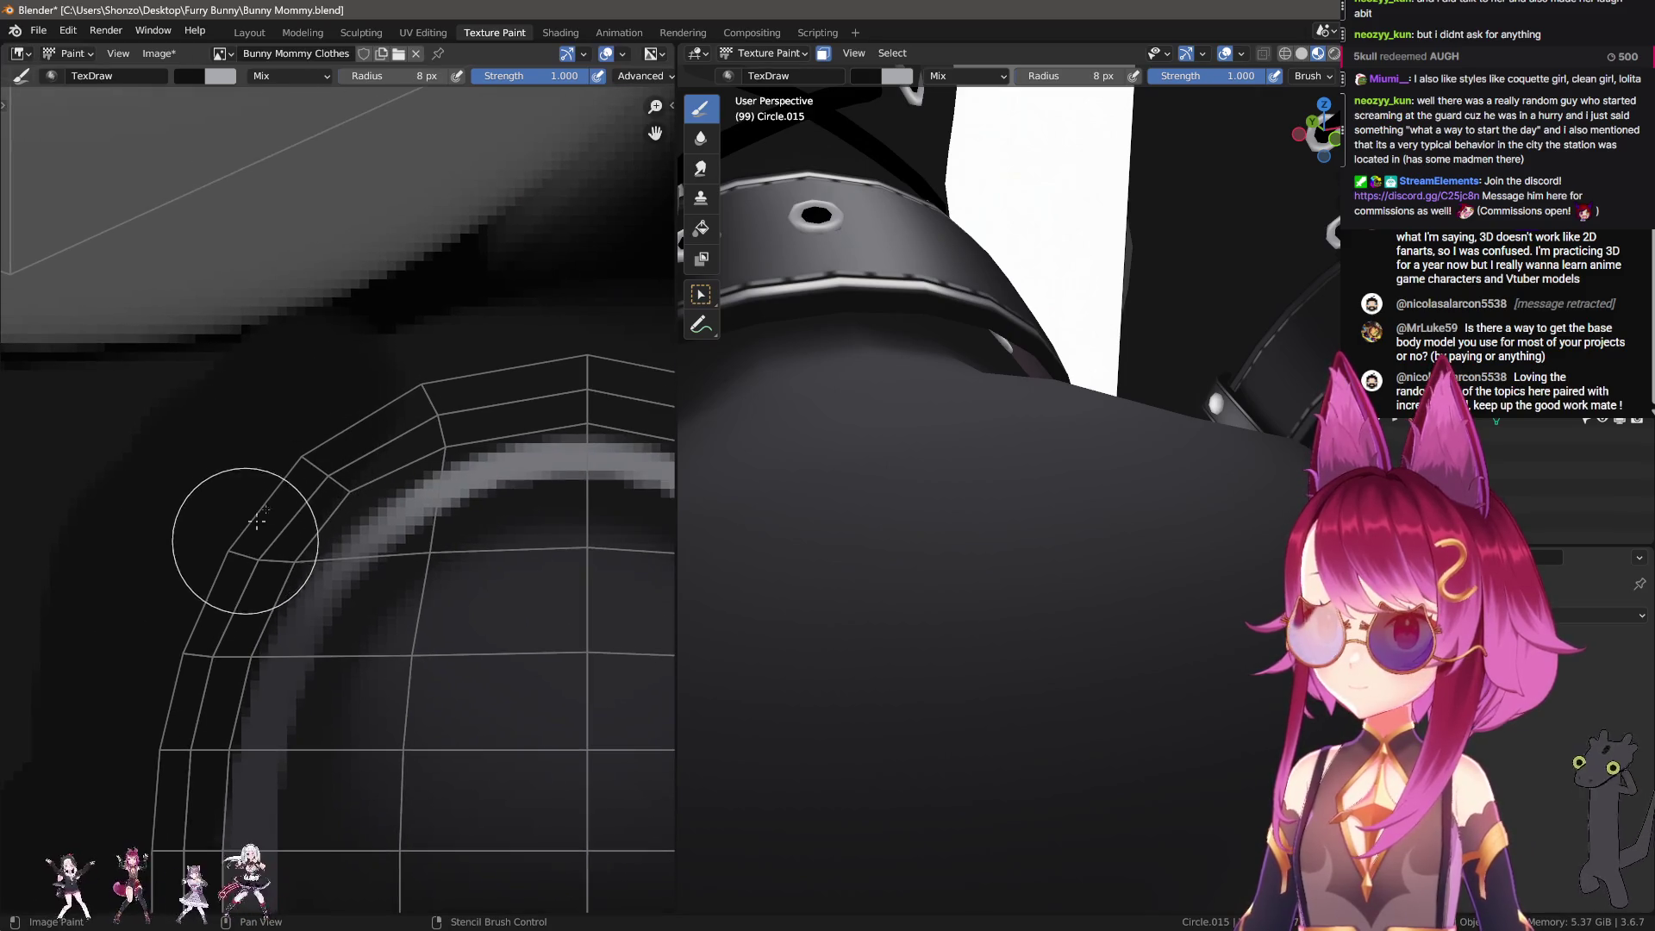
# Step: Trace a light highlight around the arch's top, then view the boot and buckle in 3D
pyautogui.moveTo(579, 352); pyautogui.dragTo(330, 374, button='middle')
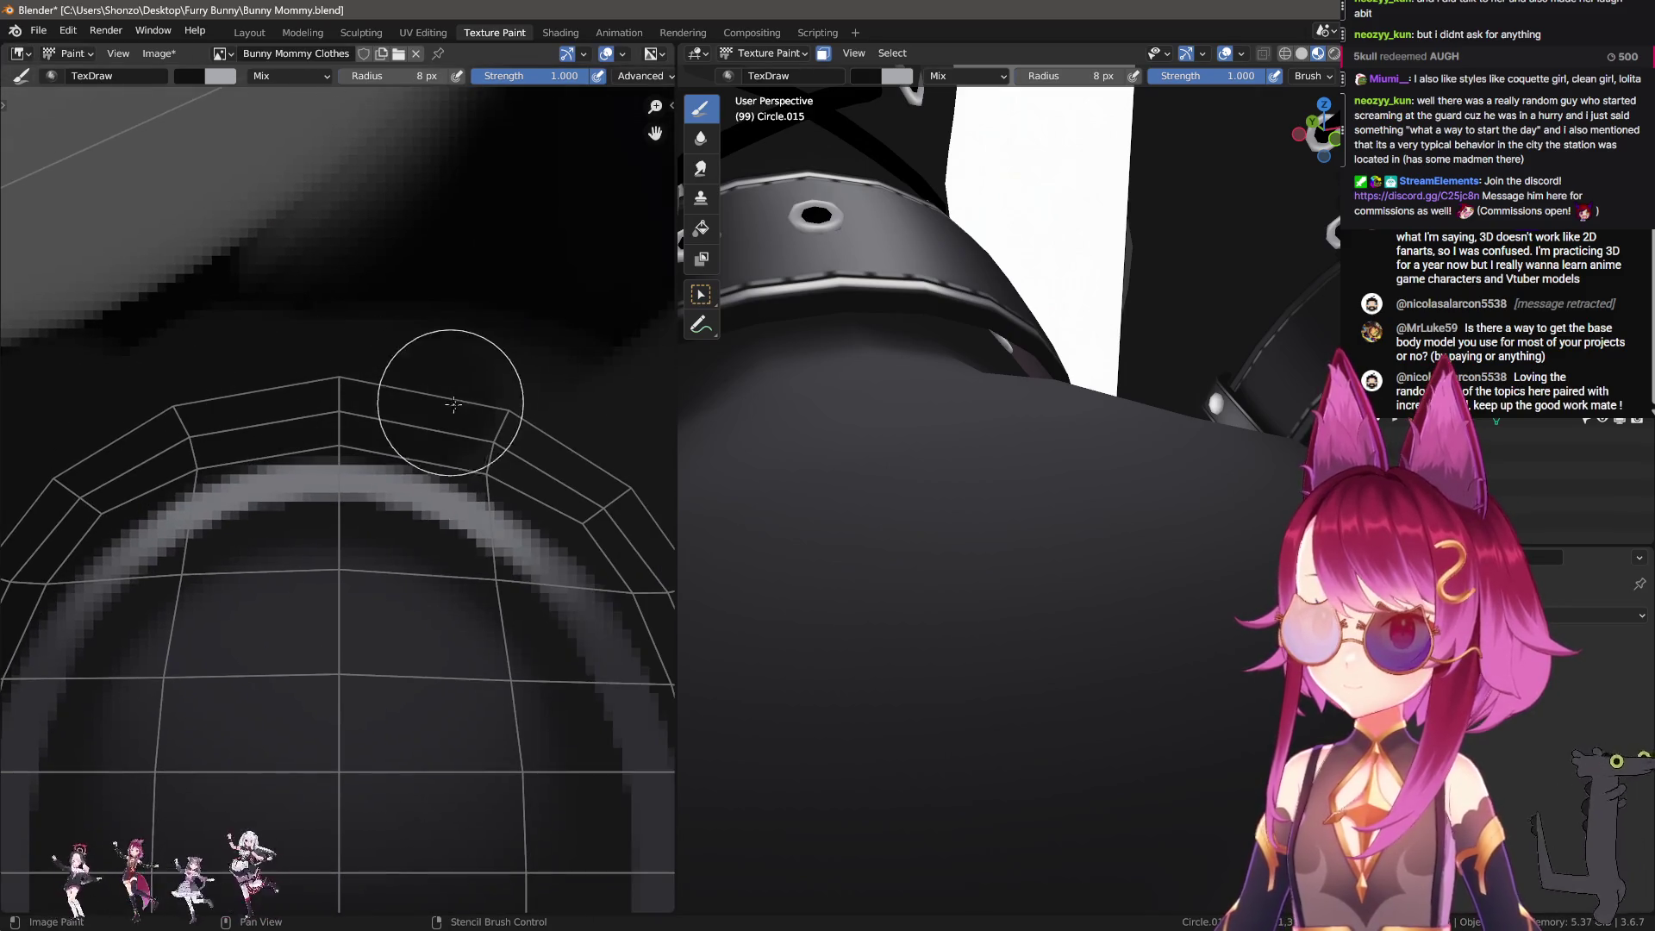
pyautogui.moveTo(600, 487); pyautogui.dragTo(445, 419, button='middle')
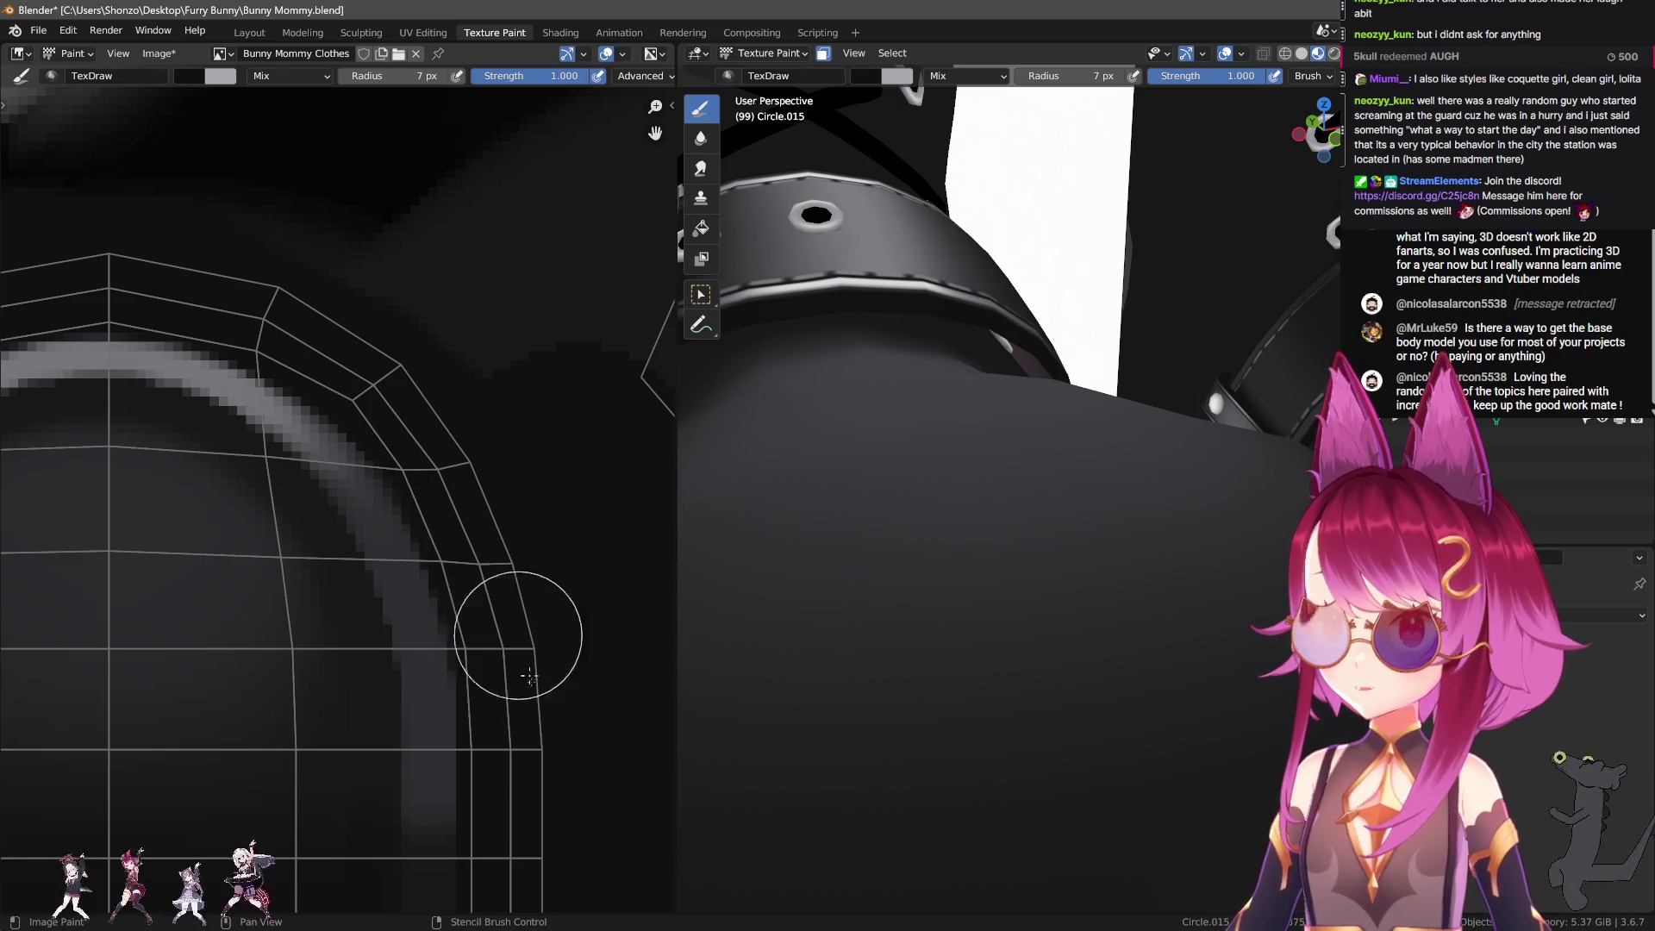
pyautogui.scroll(-2, 529, 690)
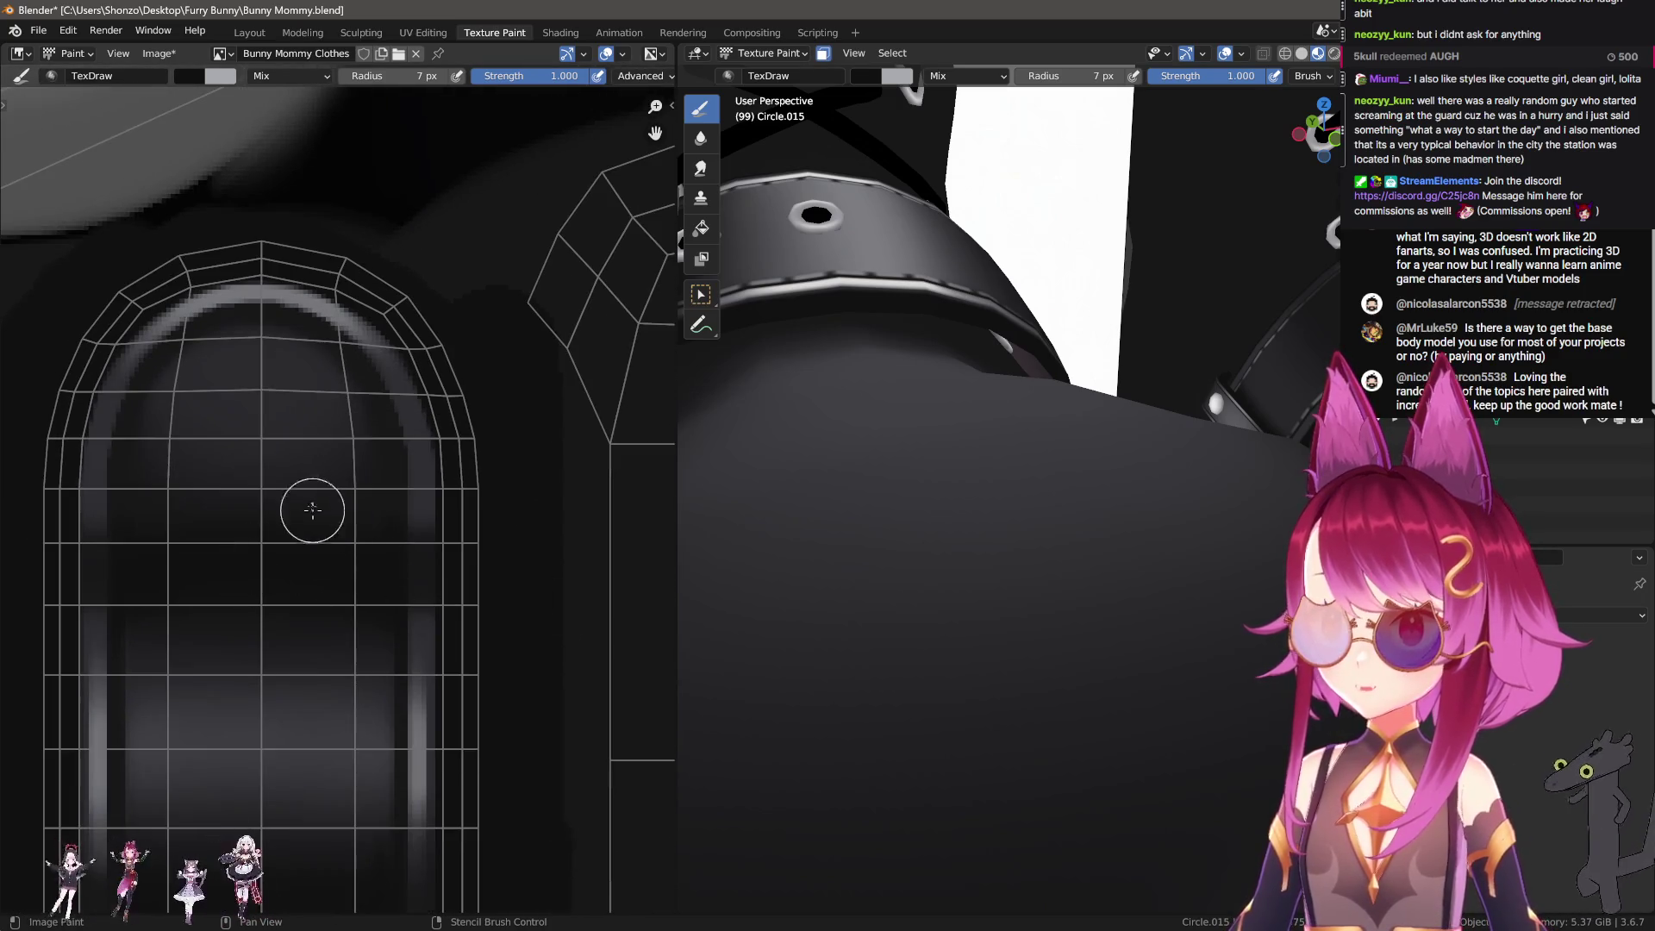
pyautogui.moveTo(420, 322); pyautogui.dragTo(328, 444, button='middle')
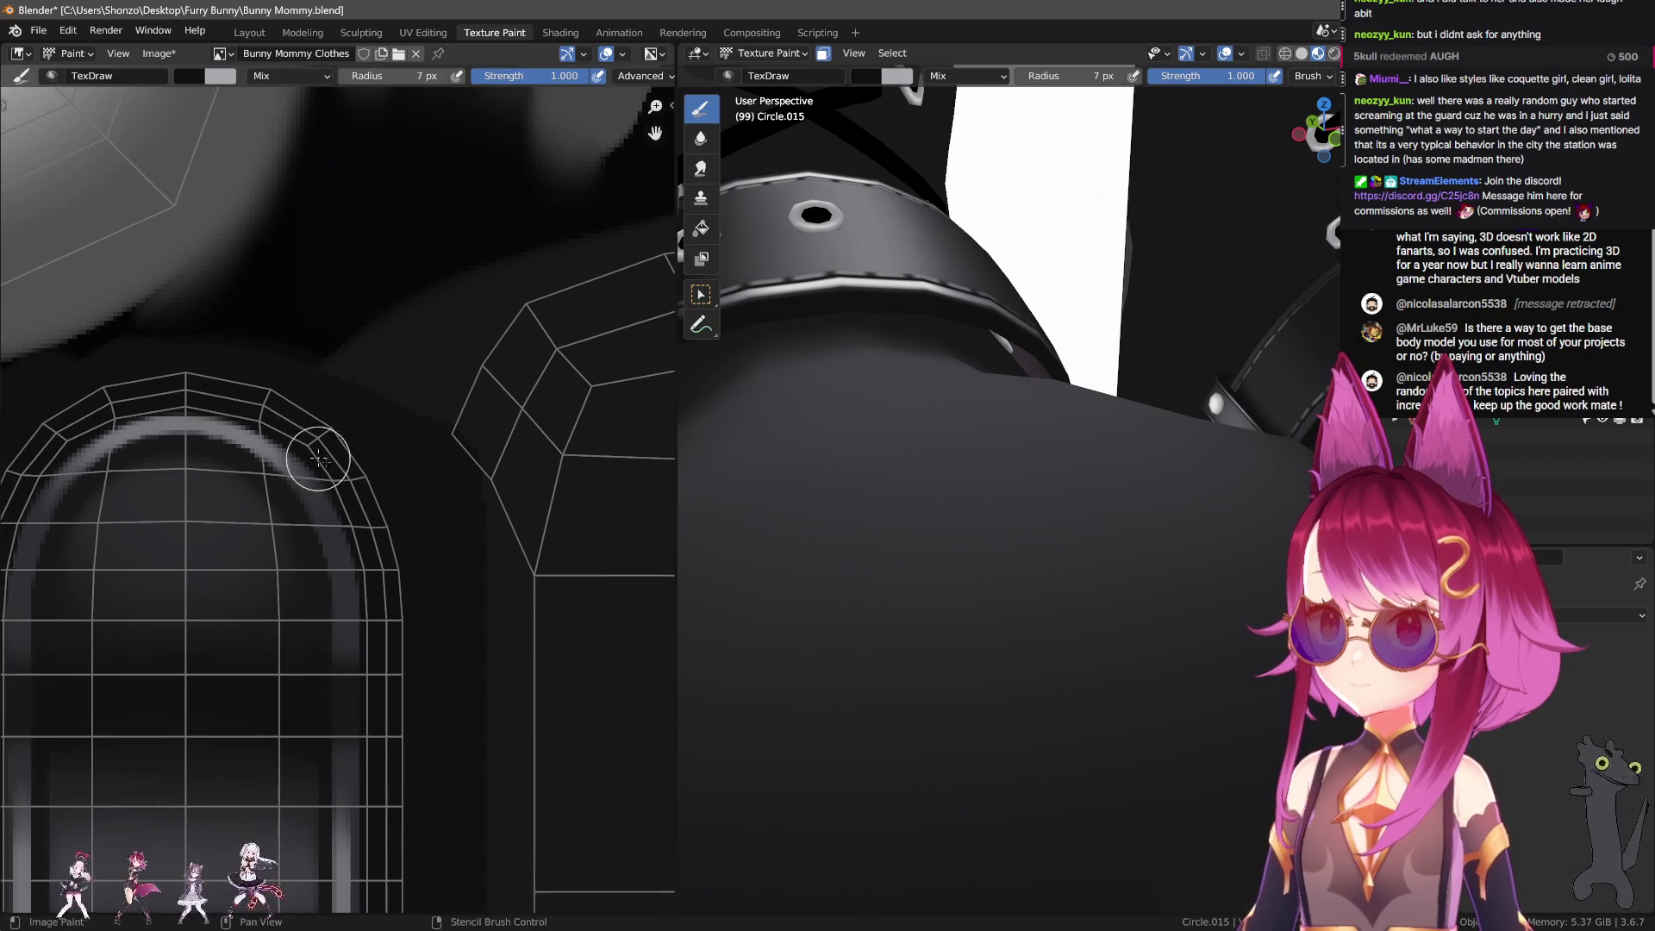
pyautogui.scroll(-2, 420, 466)
pyautogui.moveTo(923, 546); pyautogui.dragTo(1108, 589, button='middle')
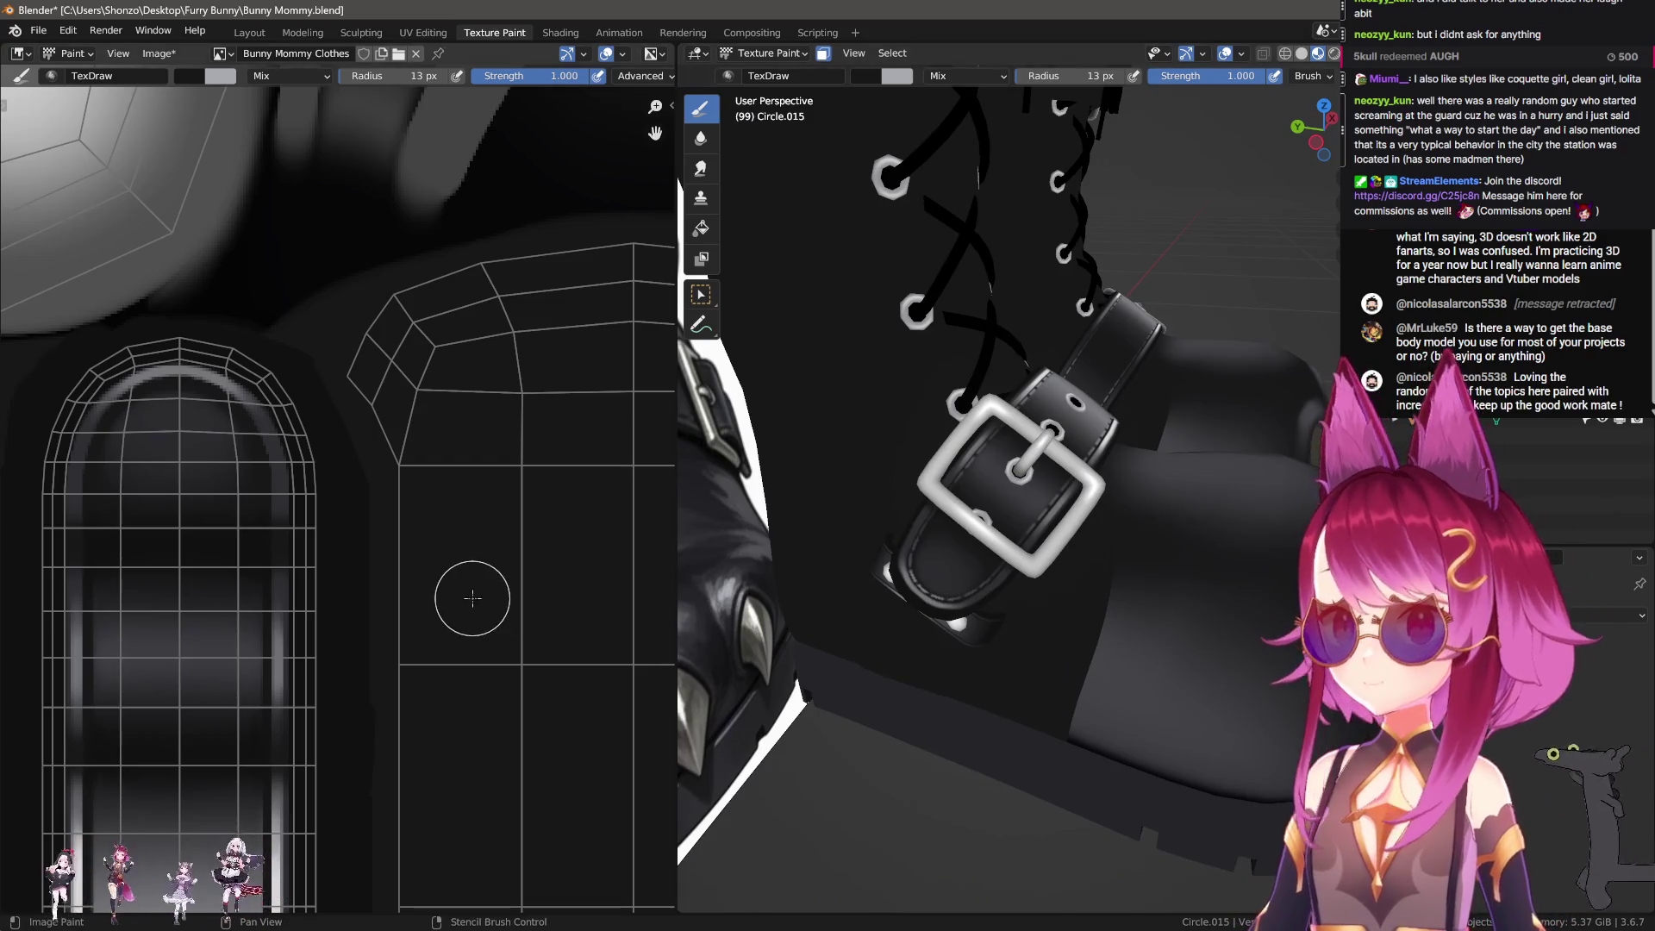
# Step: Zoom and orbit the 3D view to see the boot's side
pyautogui.scroll(-4, 473, 599)
pyautogui.scroll(4, 333, 443)
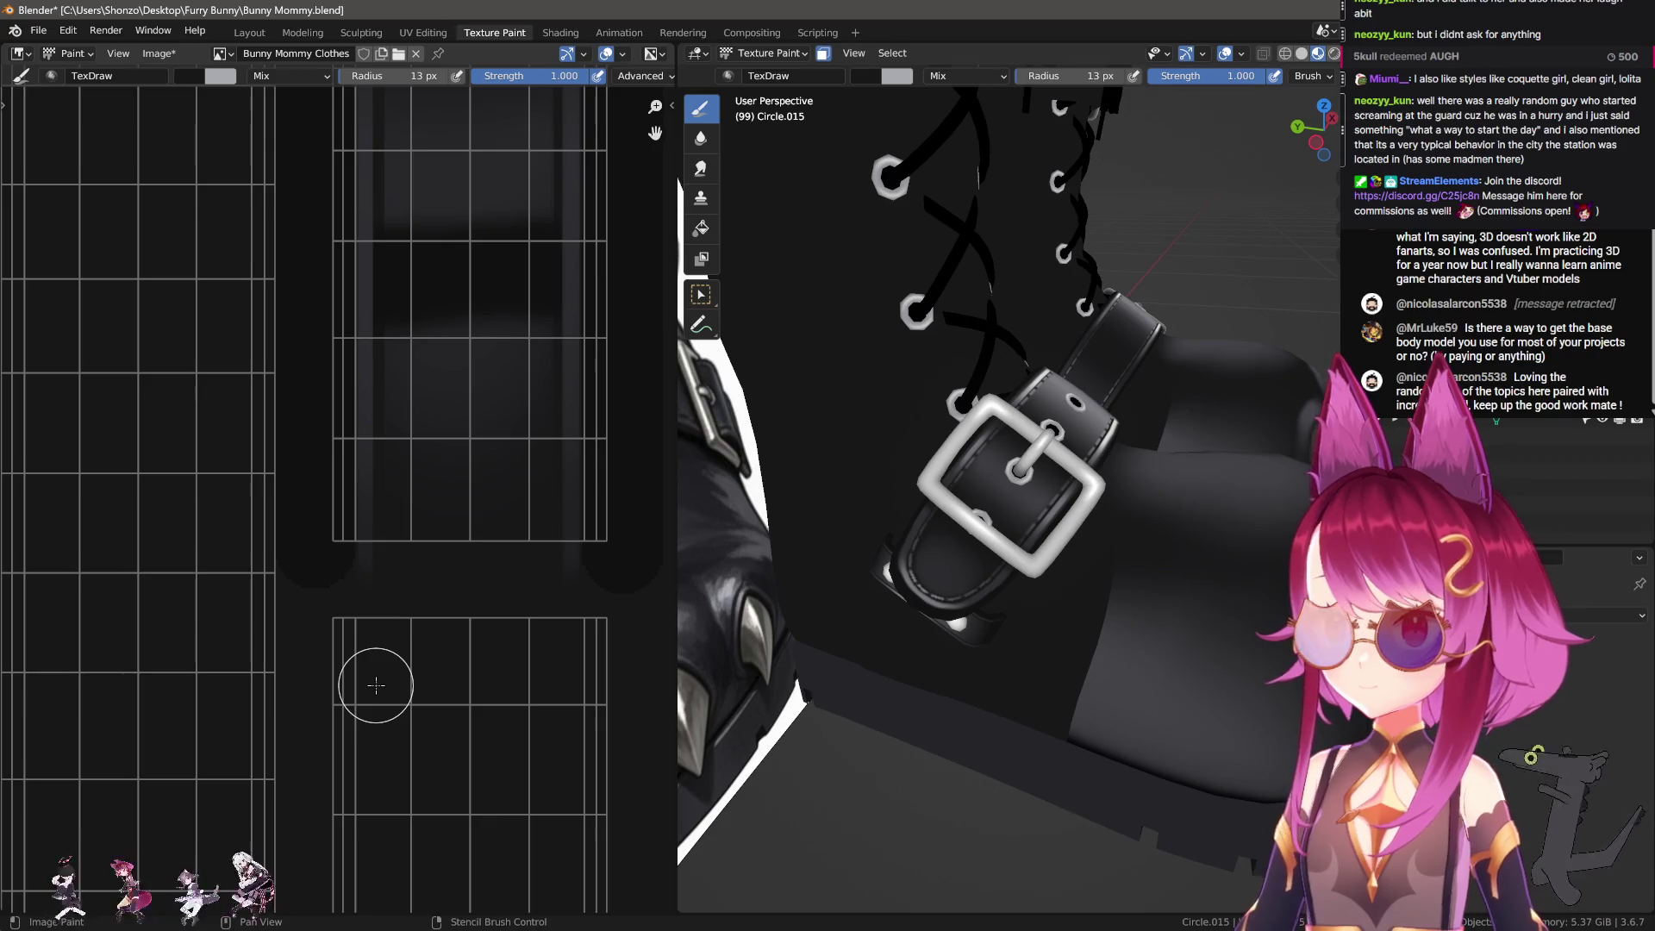
pyautogui.scroll(-1, 345, 646)
pyautogui.scroll(-1, 307, 593)
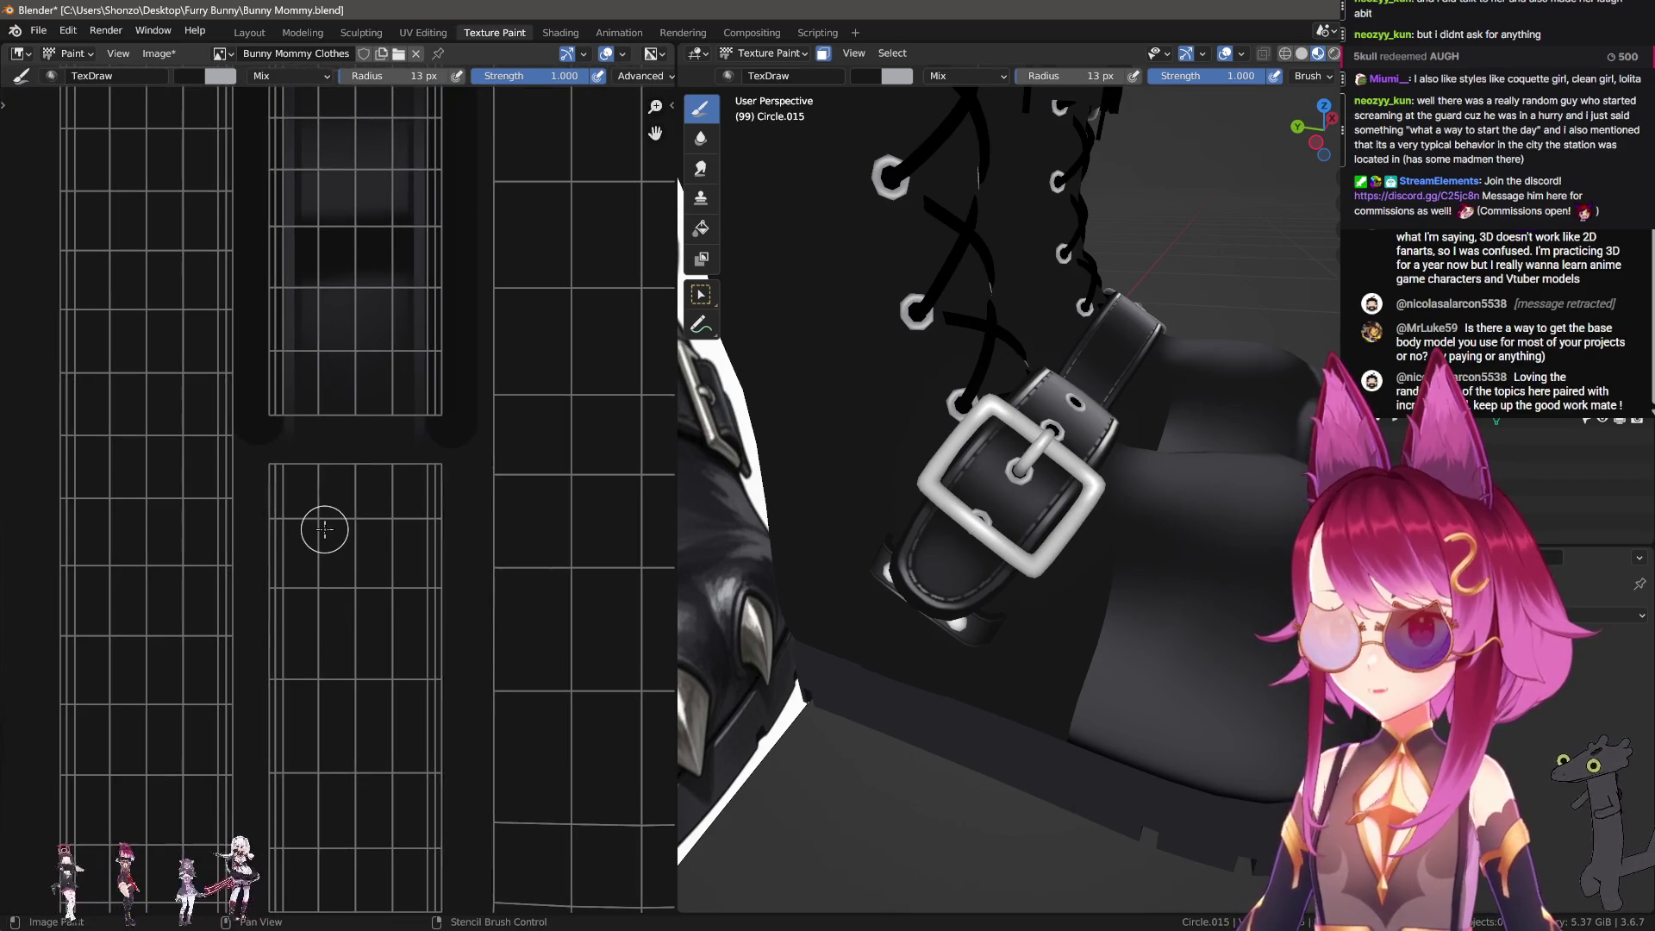
pyautogui.scroll(-1, 324, 529)
pyautogui.scroll(-1, 340, 713)
pyautogui.moveTo(965, 483)
pyautogui.mouseDown(button='middle')
pyautogui.moveTo(1061, 421)
pyautogui.moveTo(1066, 388)
pyautogui.mouseUp(button='middle')
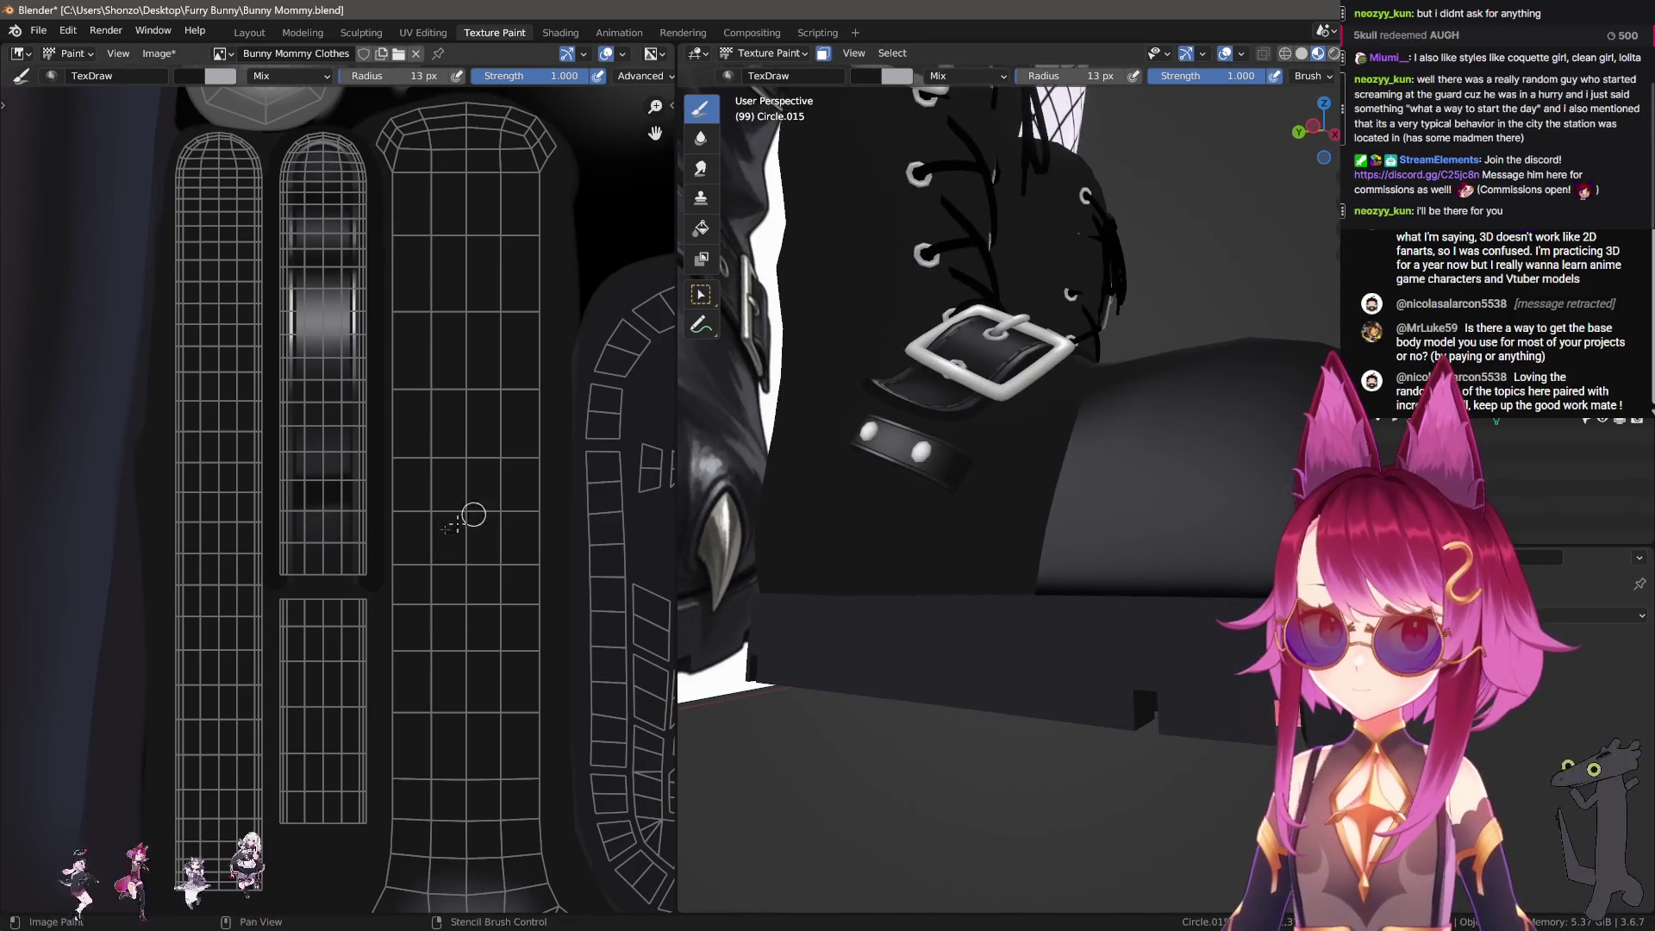
pyautogui.scroll(2, 334, 543)
# Step: Select the Smear brush at 85 px radius with stroke spacing 100
pyautogui.hotkey('shift', 'space')
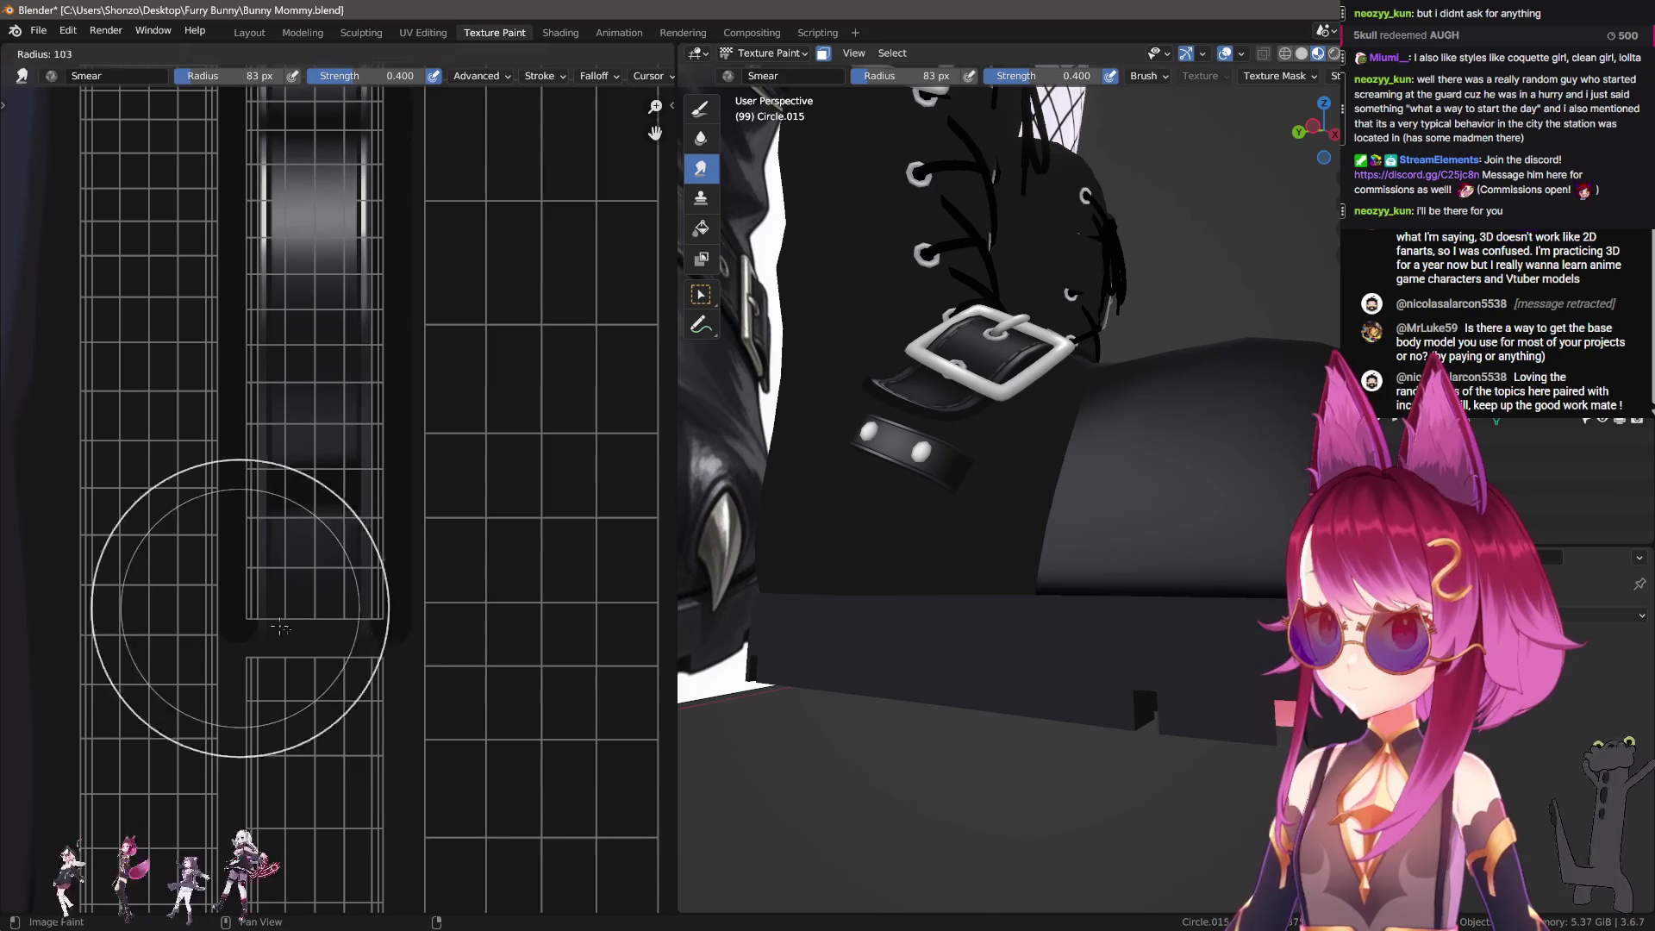
pyautogui.moveTo(343, 586); pyautogui.dragTo(343, 469, button='middle')
pyautogui.press('f')
pyautogui.click(341, 428)
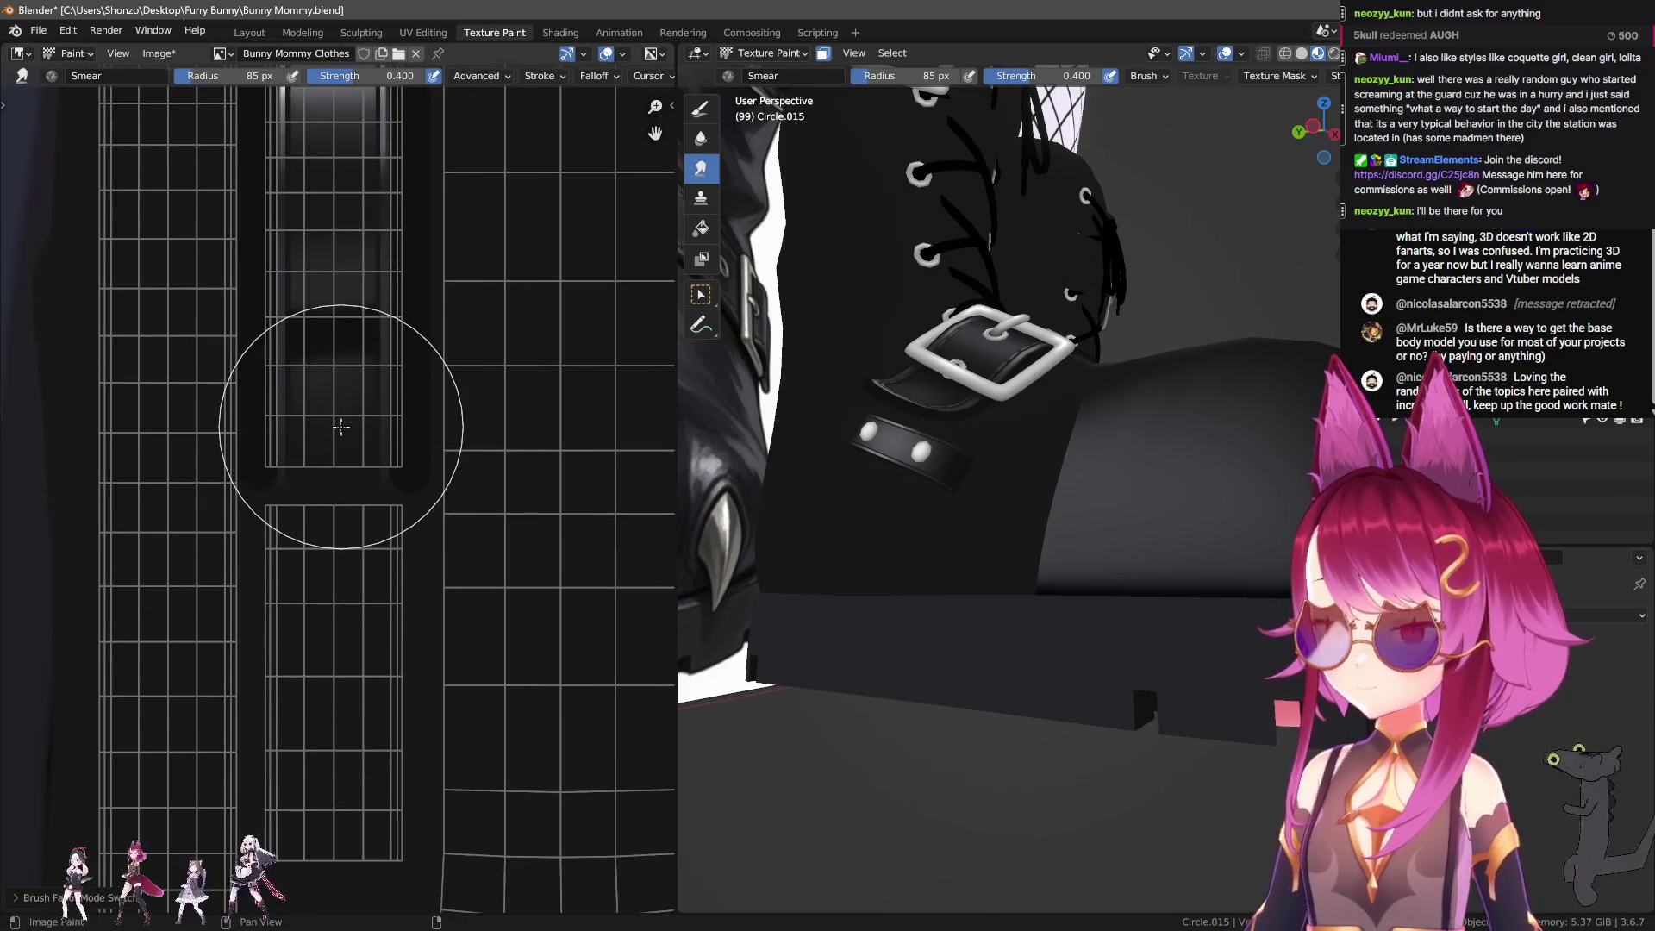
pyautogui.press('n')
pyautogui.write('100')
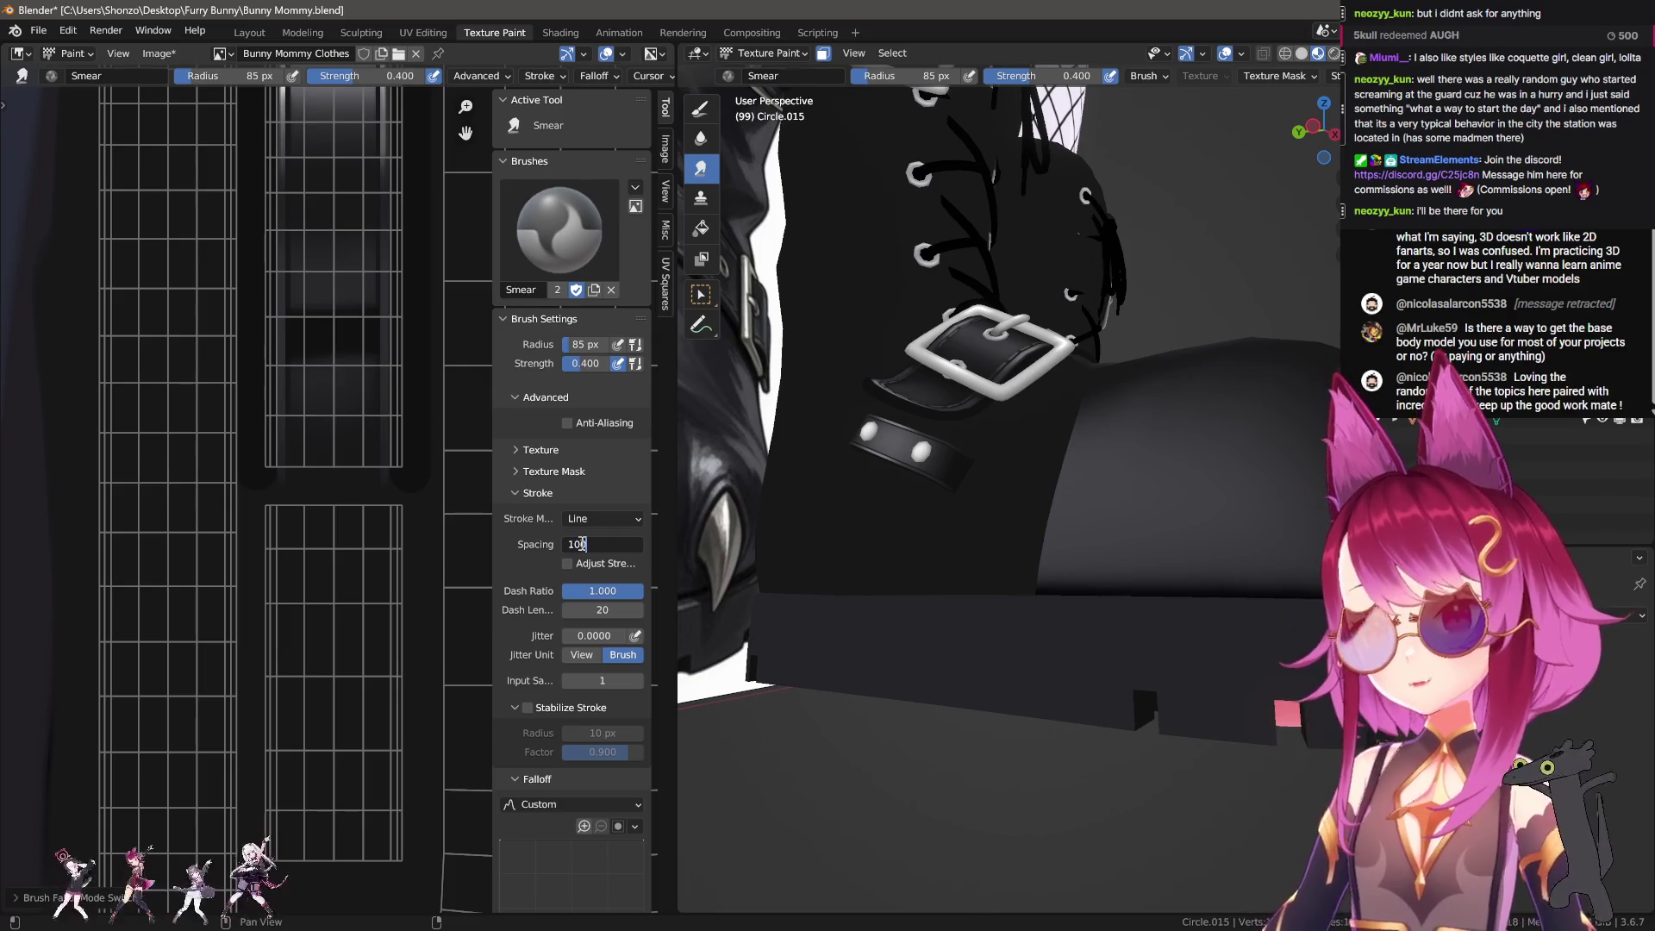
pyautogui.press('Return')
pyautogui.press('n')
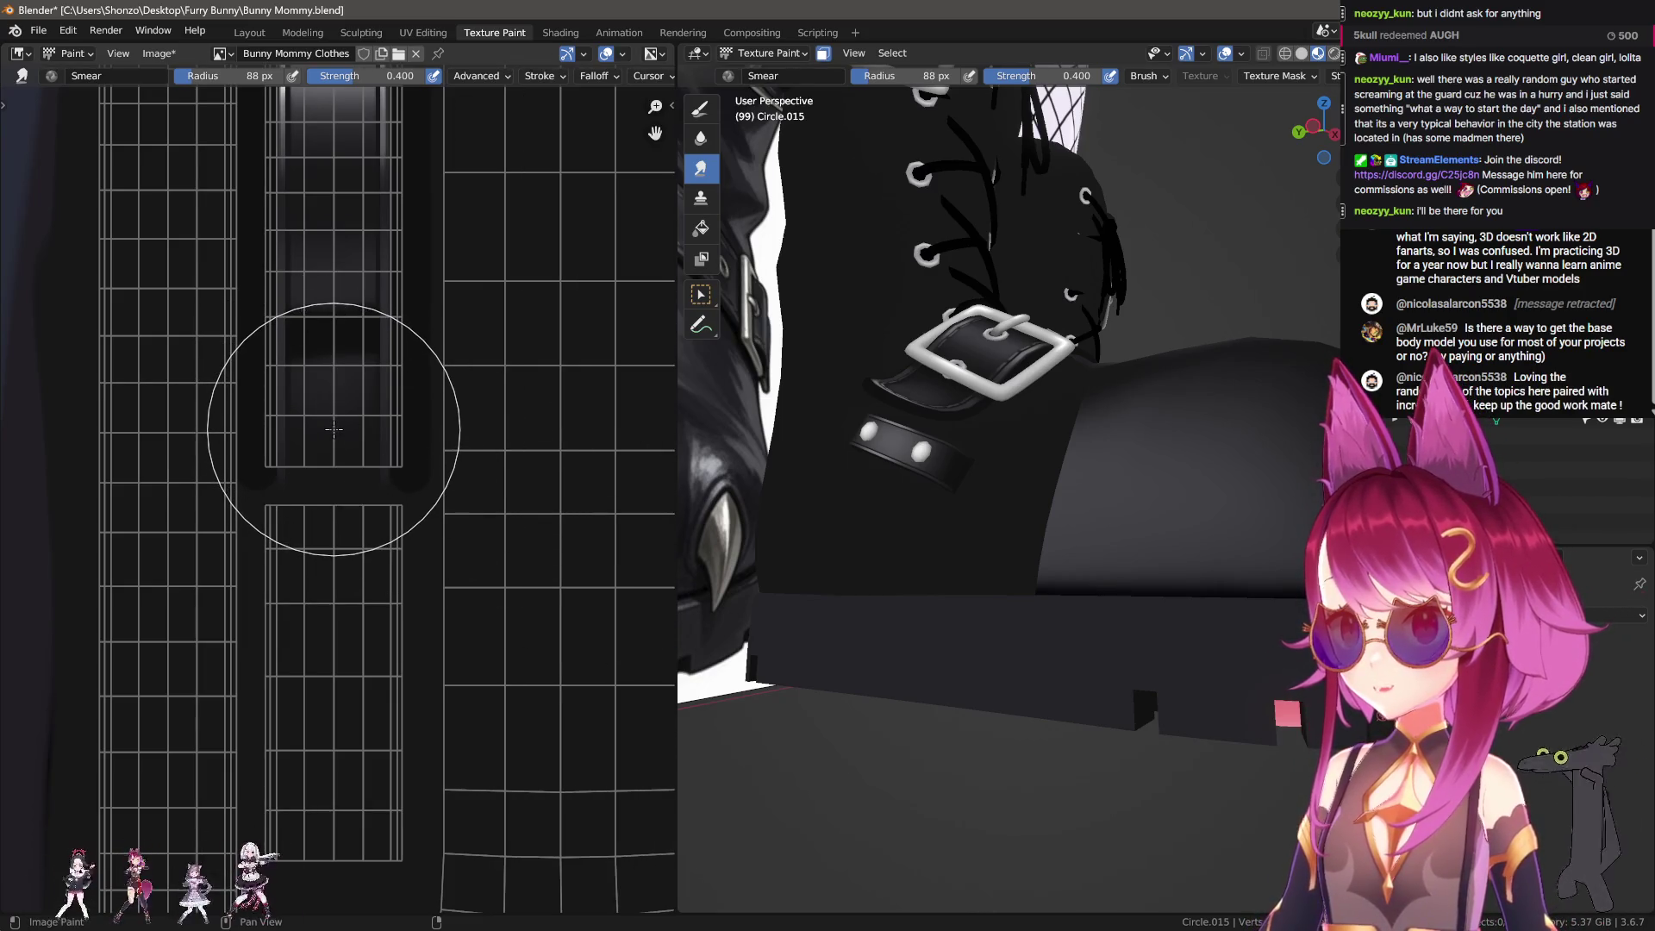
# Step: Bring the lower strap strip into view and set Smear to strength 1.000, radius 64 px
pyautogui.moveTo(335, 429); pyautogui.dragTo(338, 509, button='middle')
pyautogui.press('f')
pyautogui.click(319, 431)
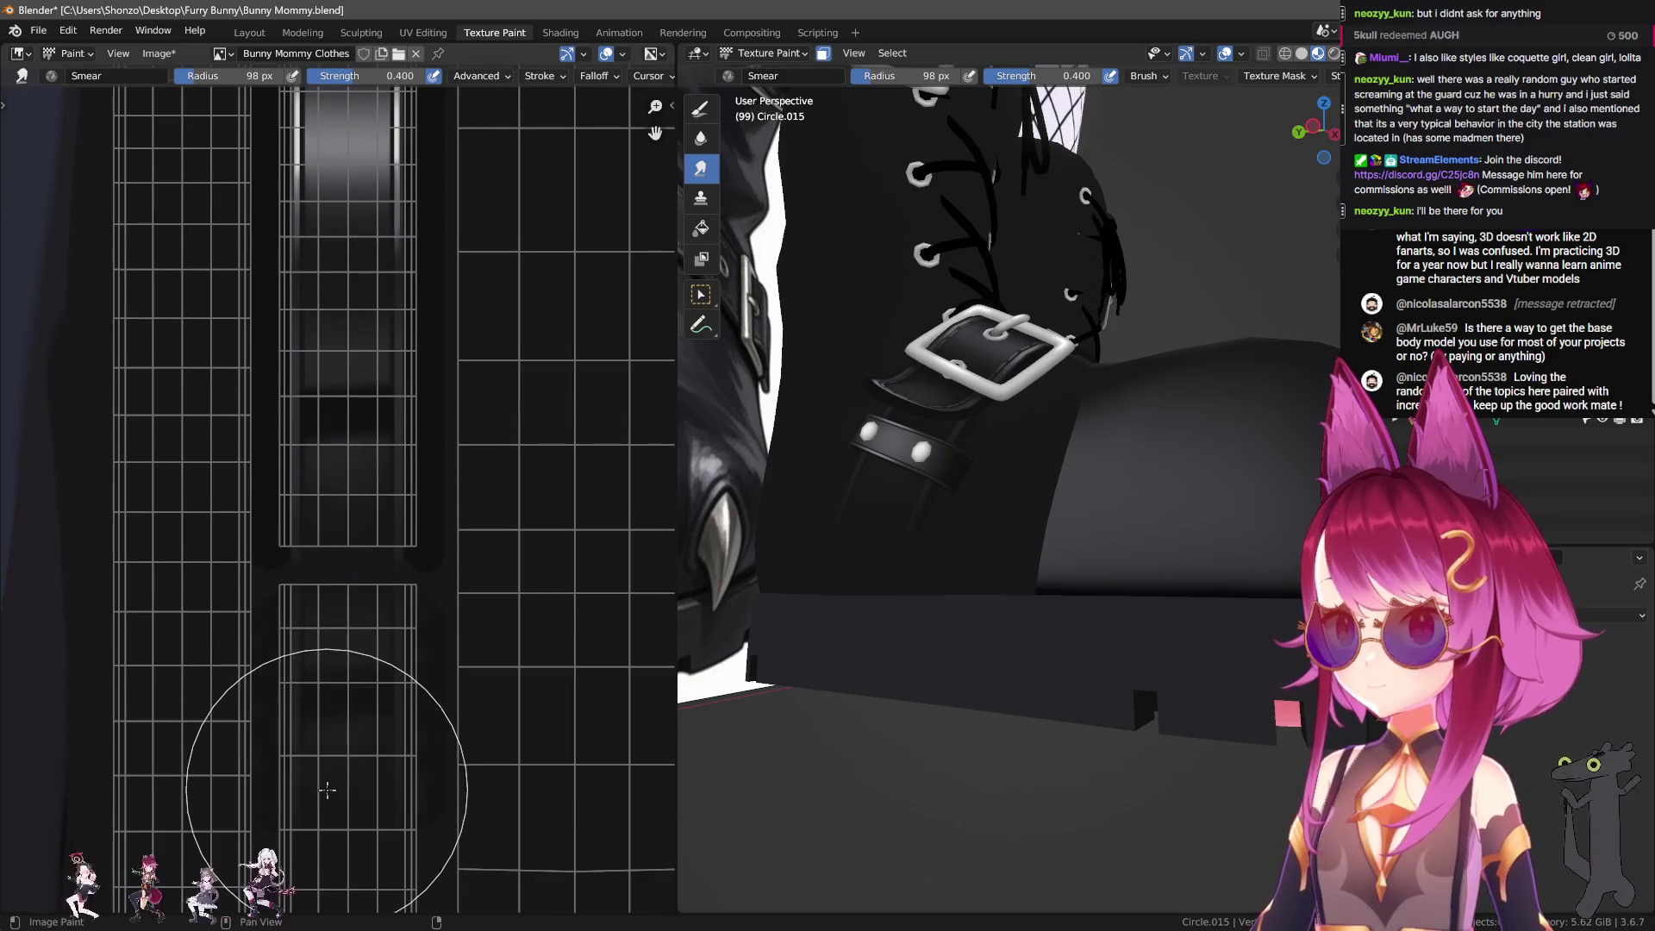
pyautogui.moveTo(328, 789); pyautogui.dragTo(321, 664, button='middle')
pyautogui.hotkey('shift', 'f')
pyautogui.click(492, 554)
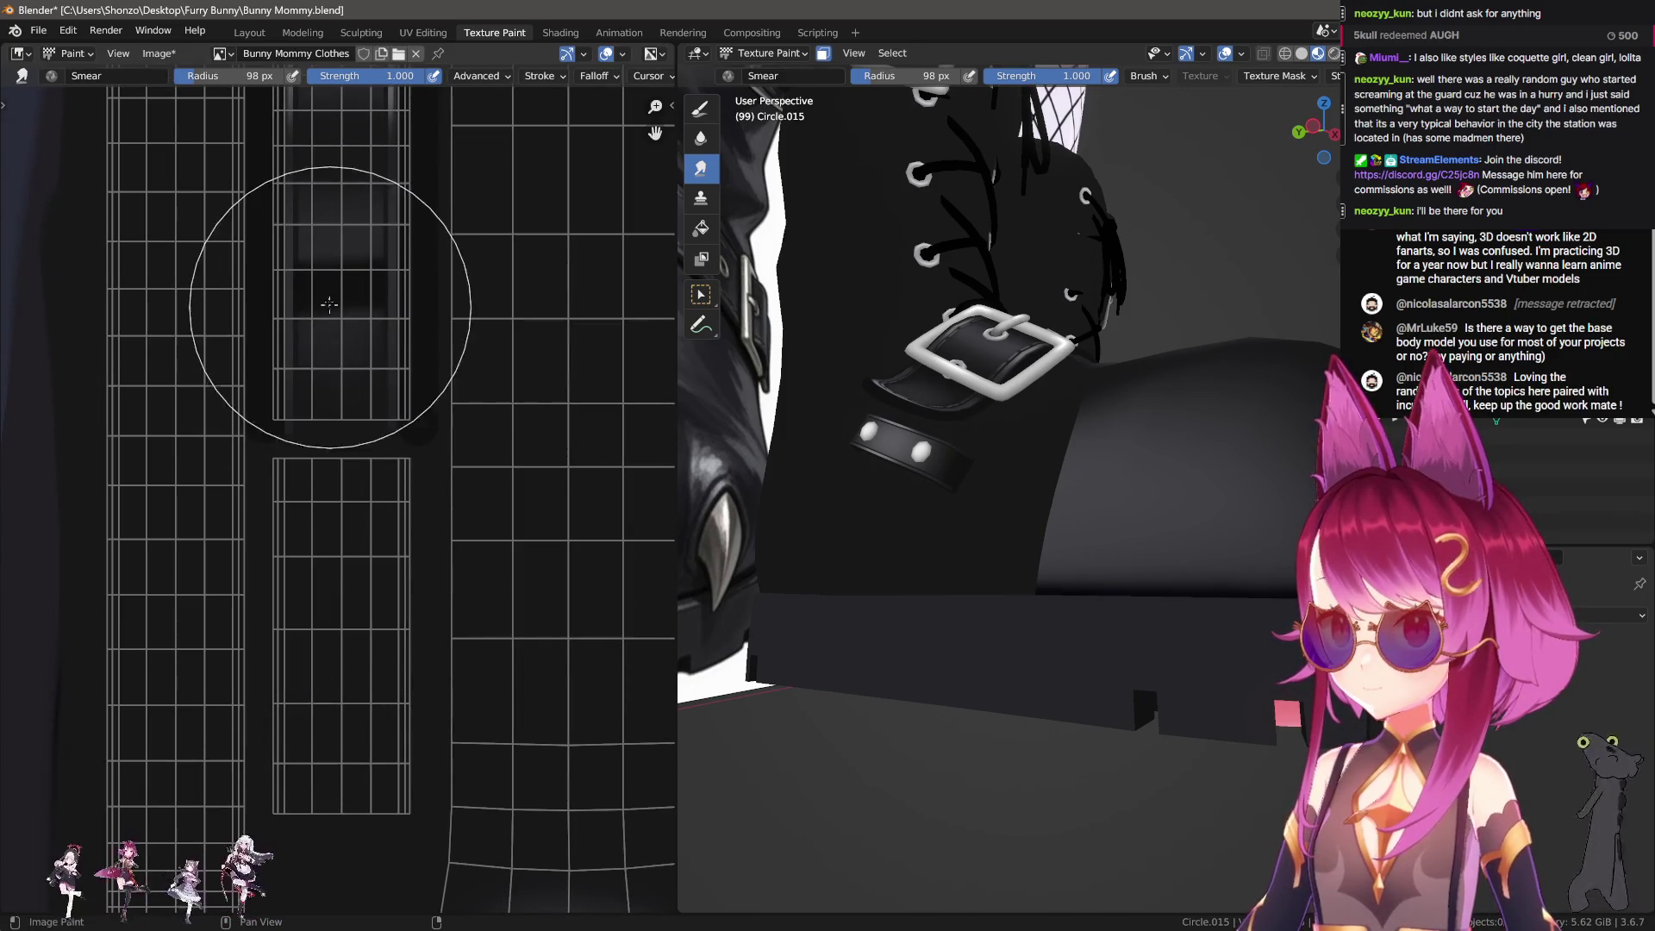
pyautogui.scroll(3, 355, 620)
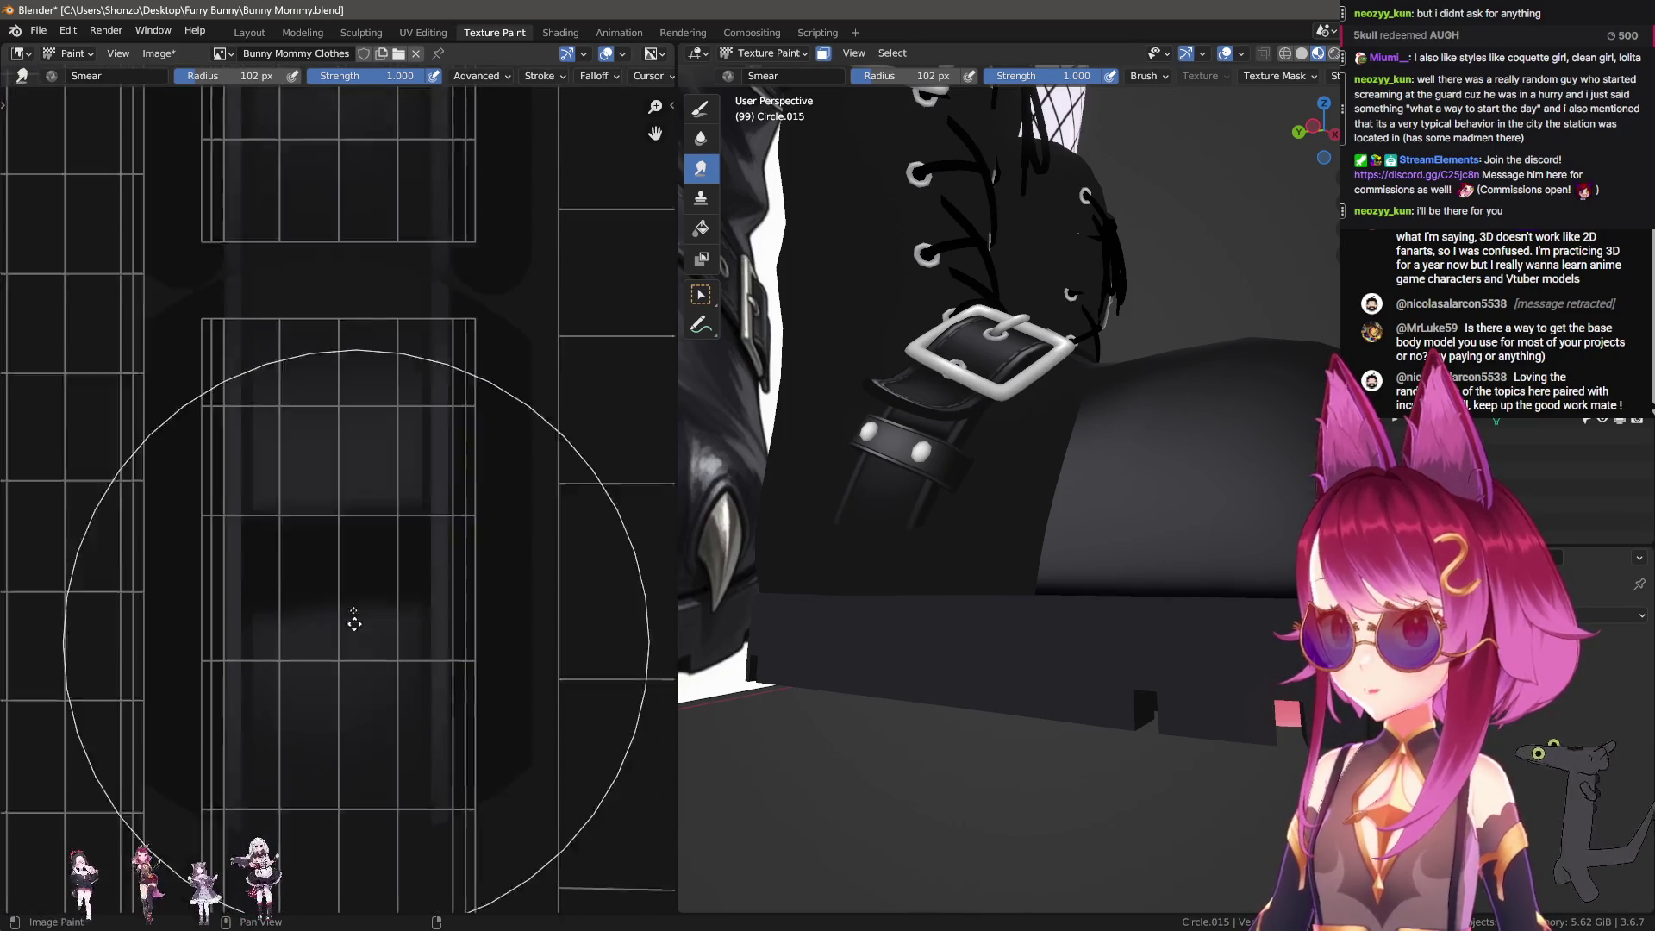
pyautogui.moveTo(355, 621); pyautogui.dragTo(347, 546, button='middle')
pyautogui.press('f')
# Step: Give the Smear brush a Custom falloff curve and confirm spacing 100
pyautogui.click(277, 628)
pyautogui.hotkey('shift', 'f')
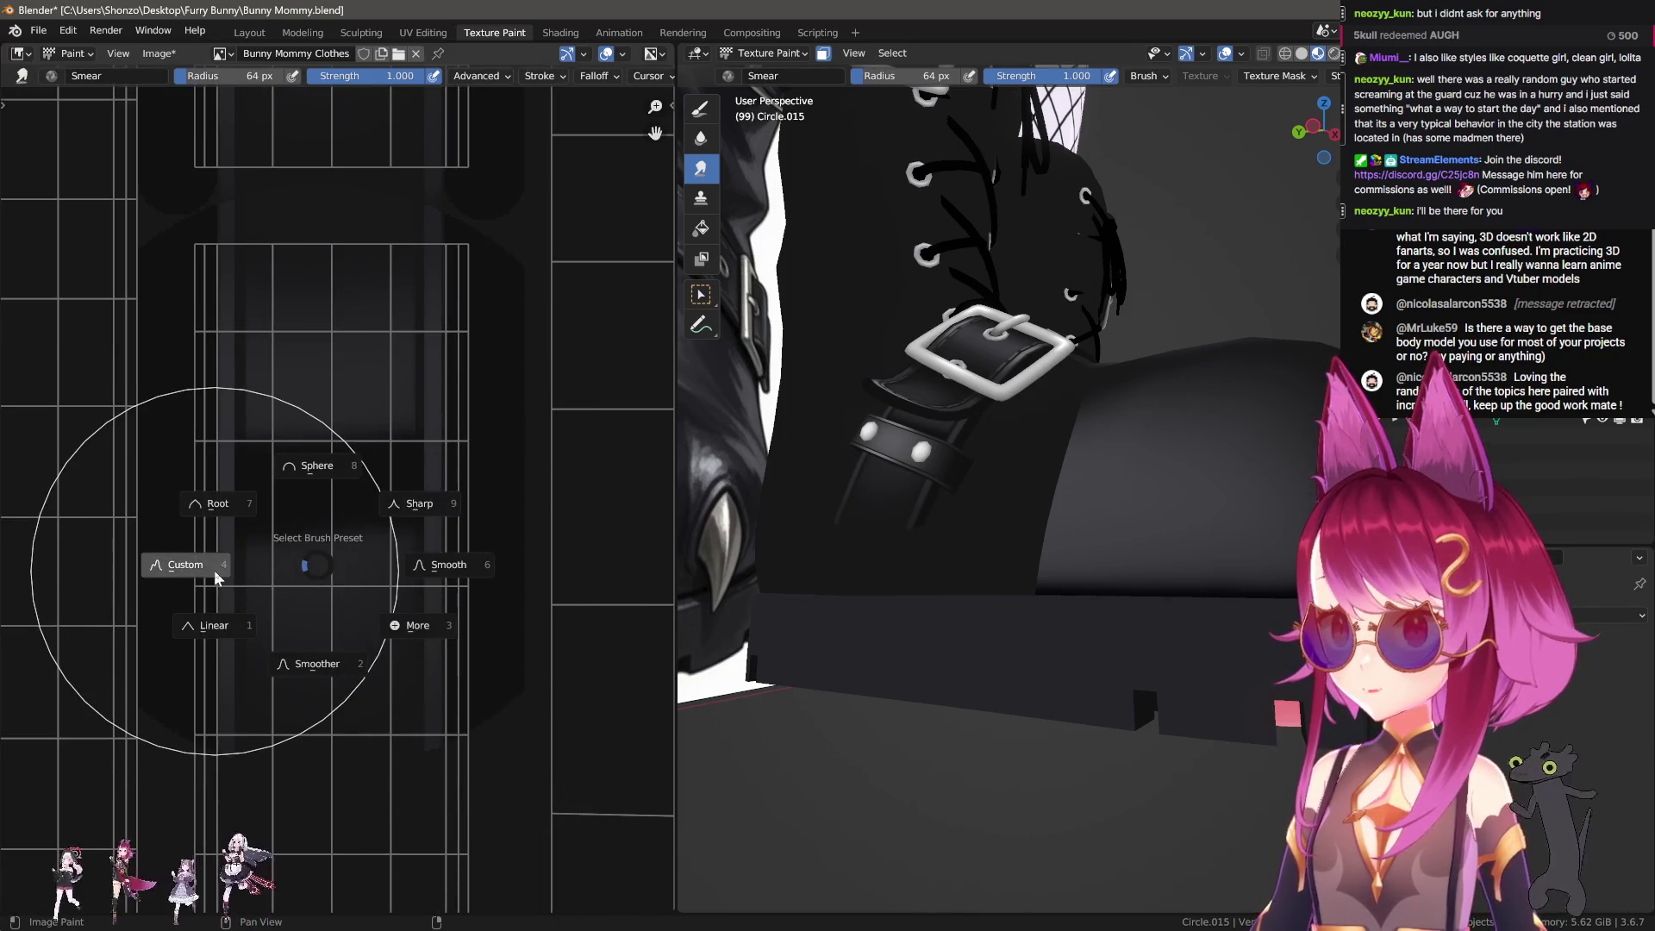
pyautogui.click(216, 577)
pyautogui.press('n')
pyautogui.write('1')
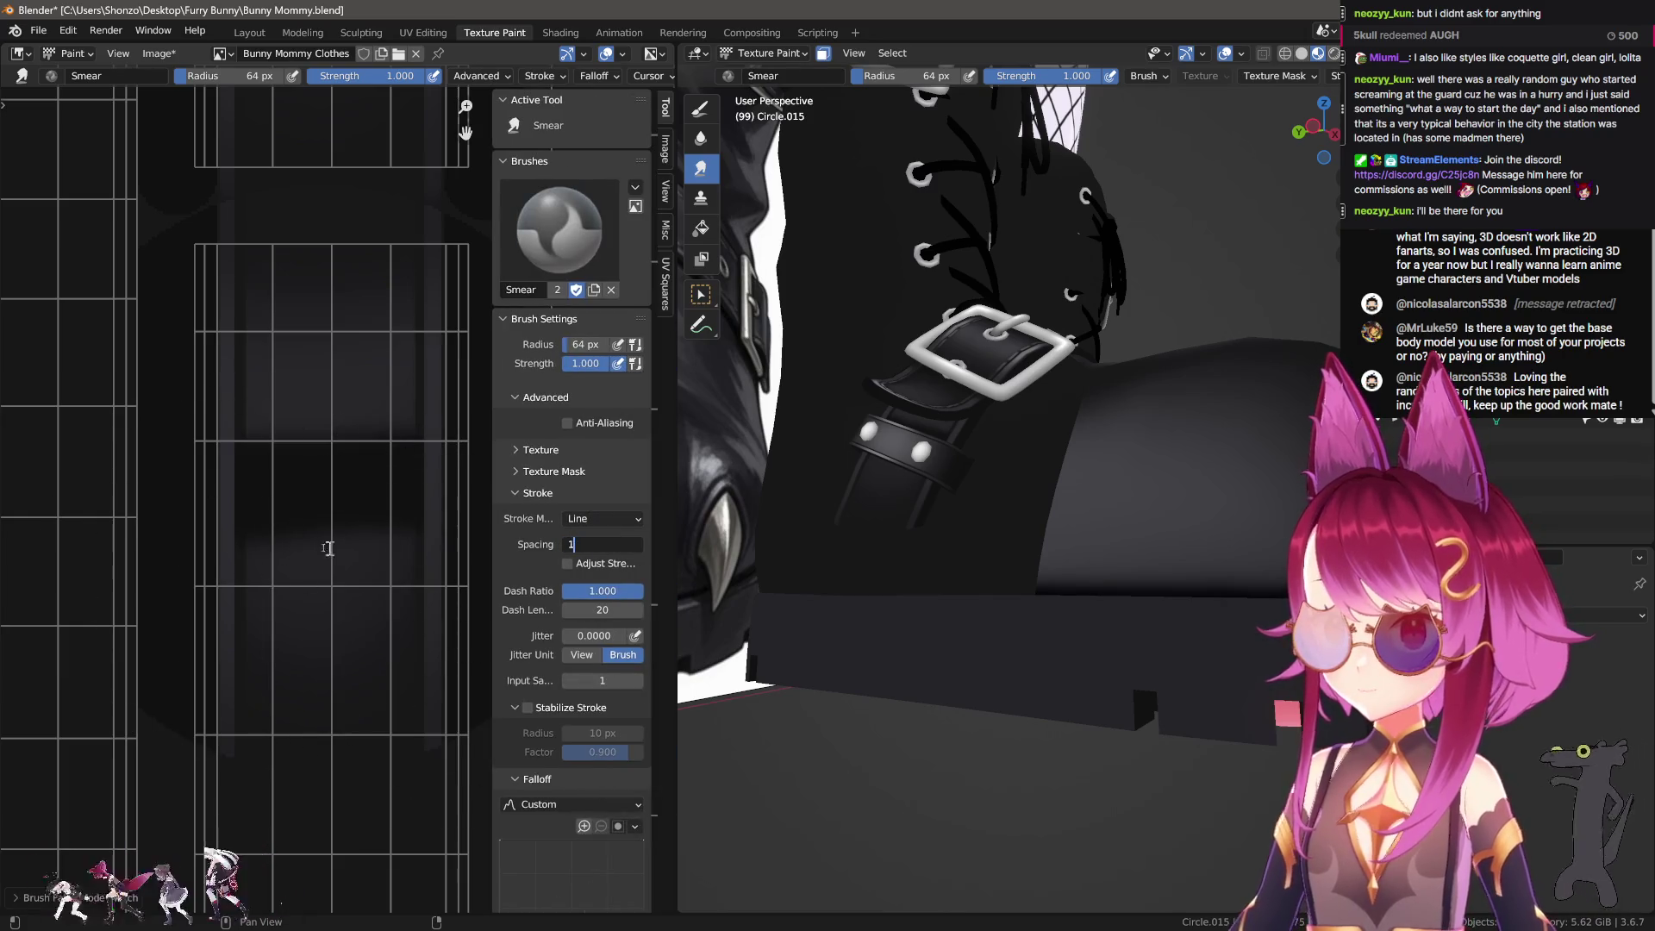
pyautogui.press('Return')
pyautogui.press('n')
# Step: Smear the lower strap strip, check it on the 3D boot, return to TexDraw, then switch windows
pyautogui.scroll(-2, 328, 743)
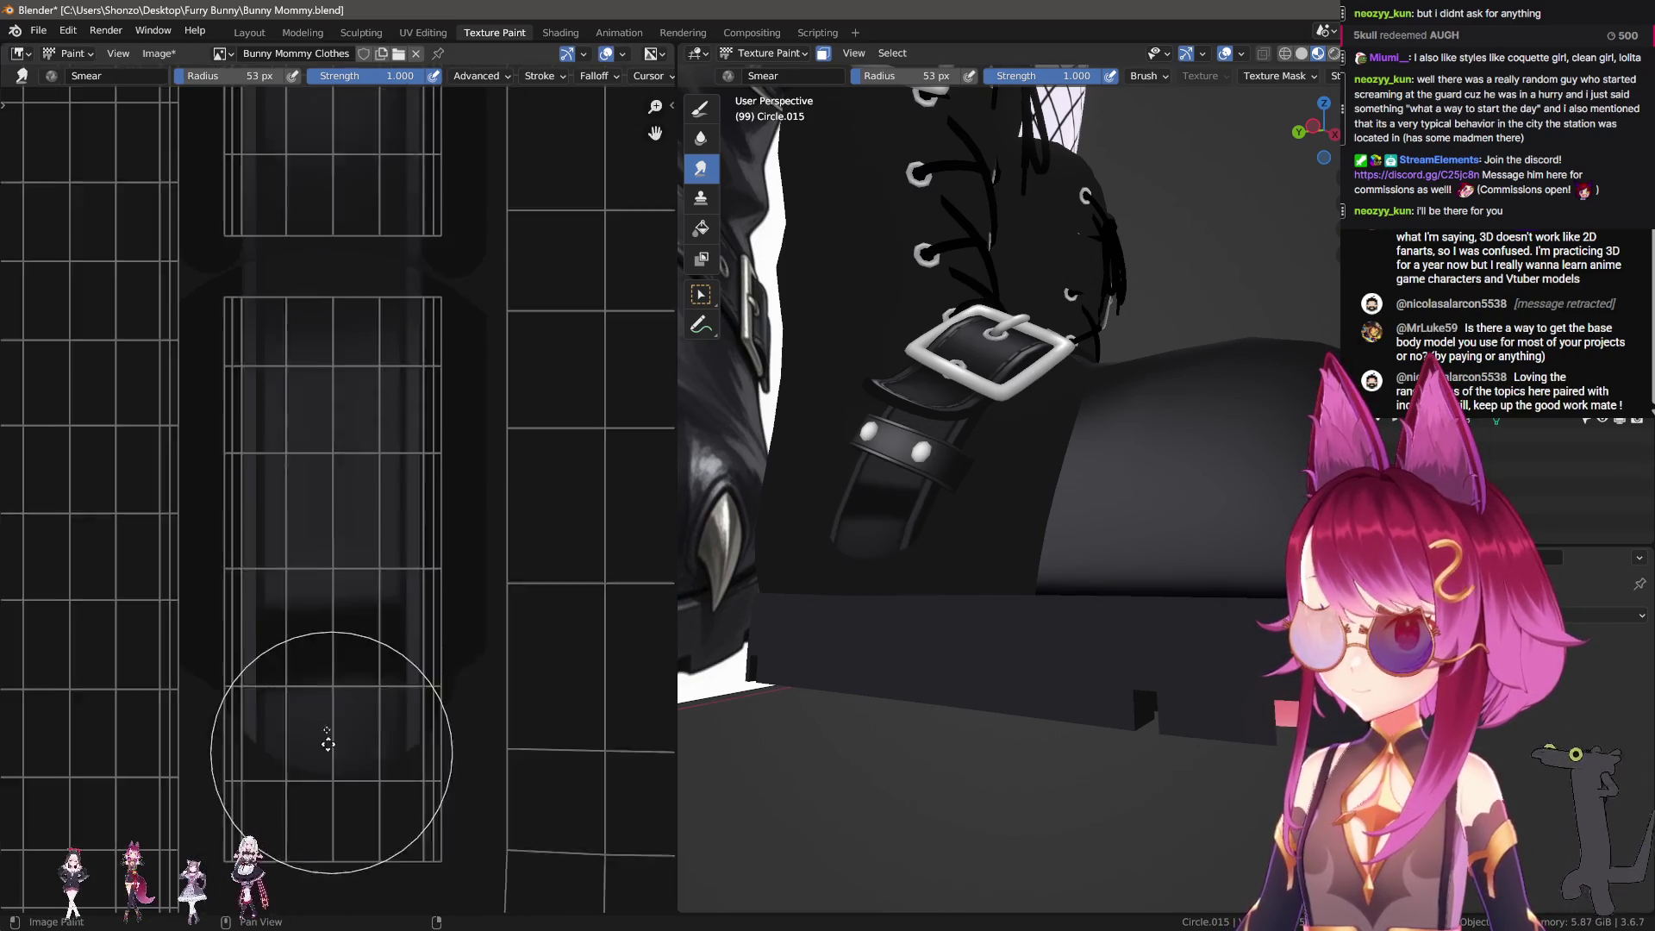
pyautogui.moveTo(328, 742); pyautogui.dragTo(322, 538, button='middle')
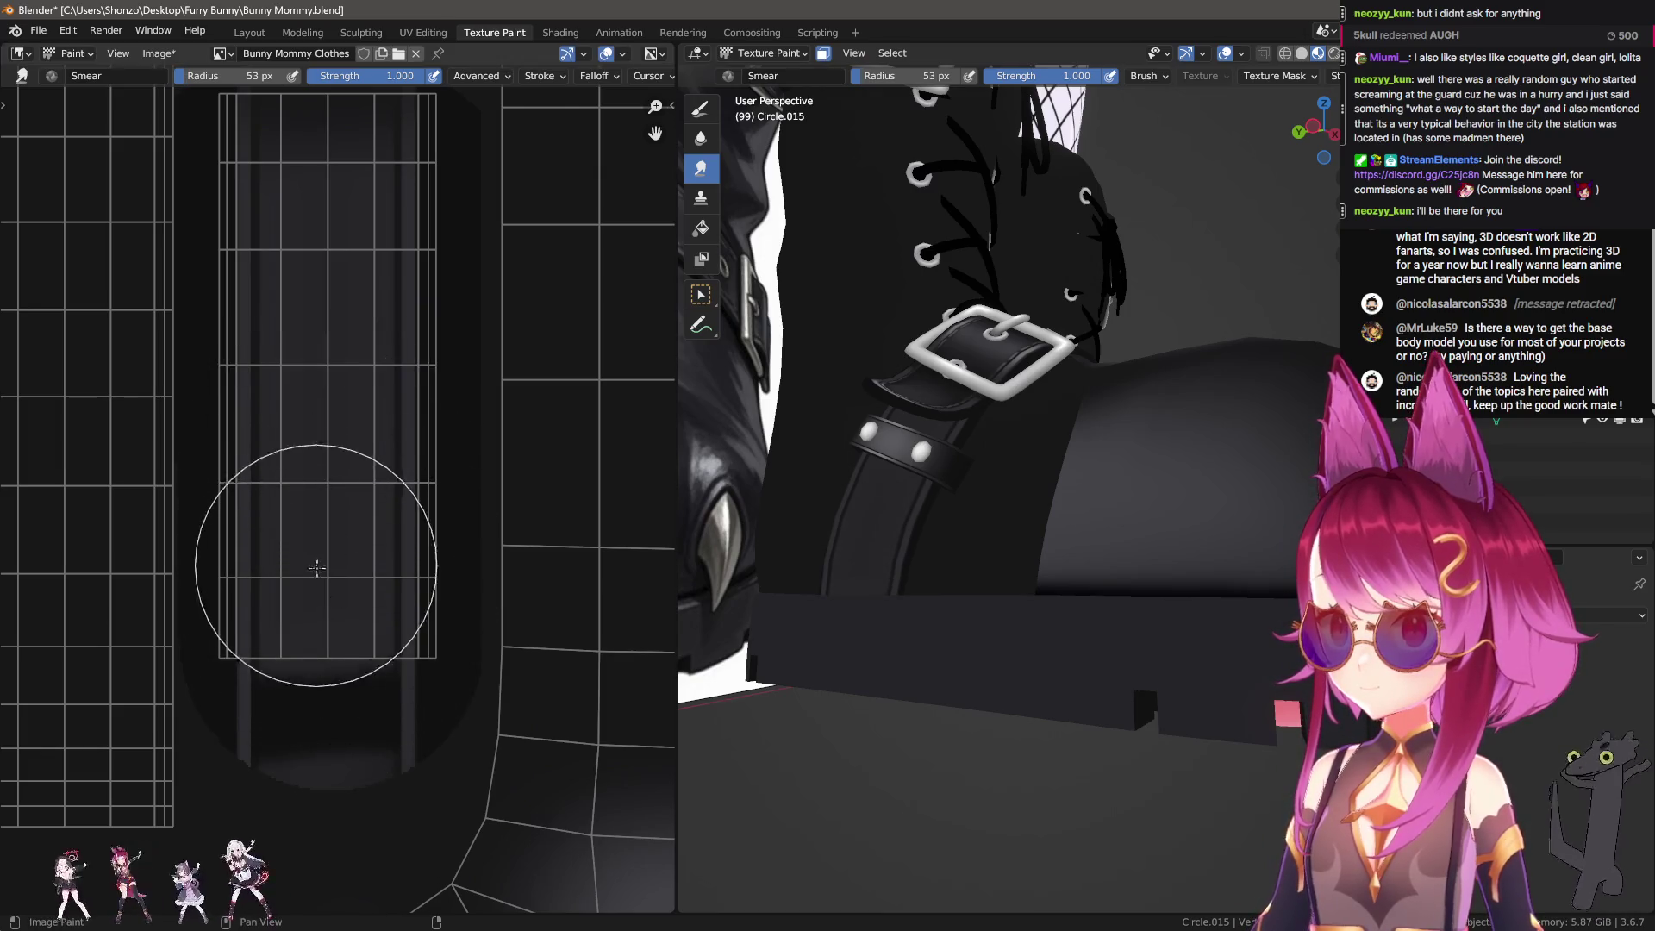
pyautogui.scroll(1, 321, 594)
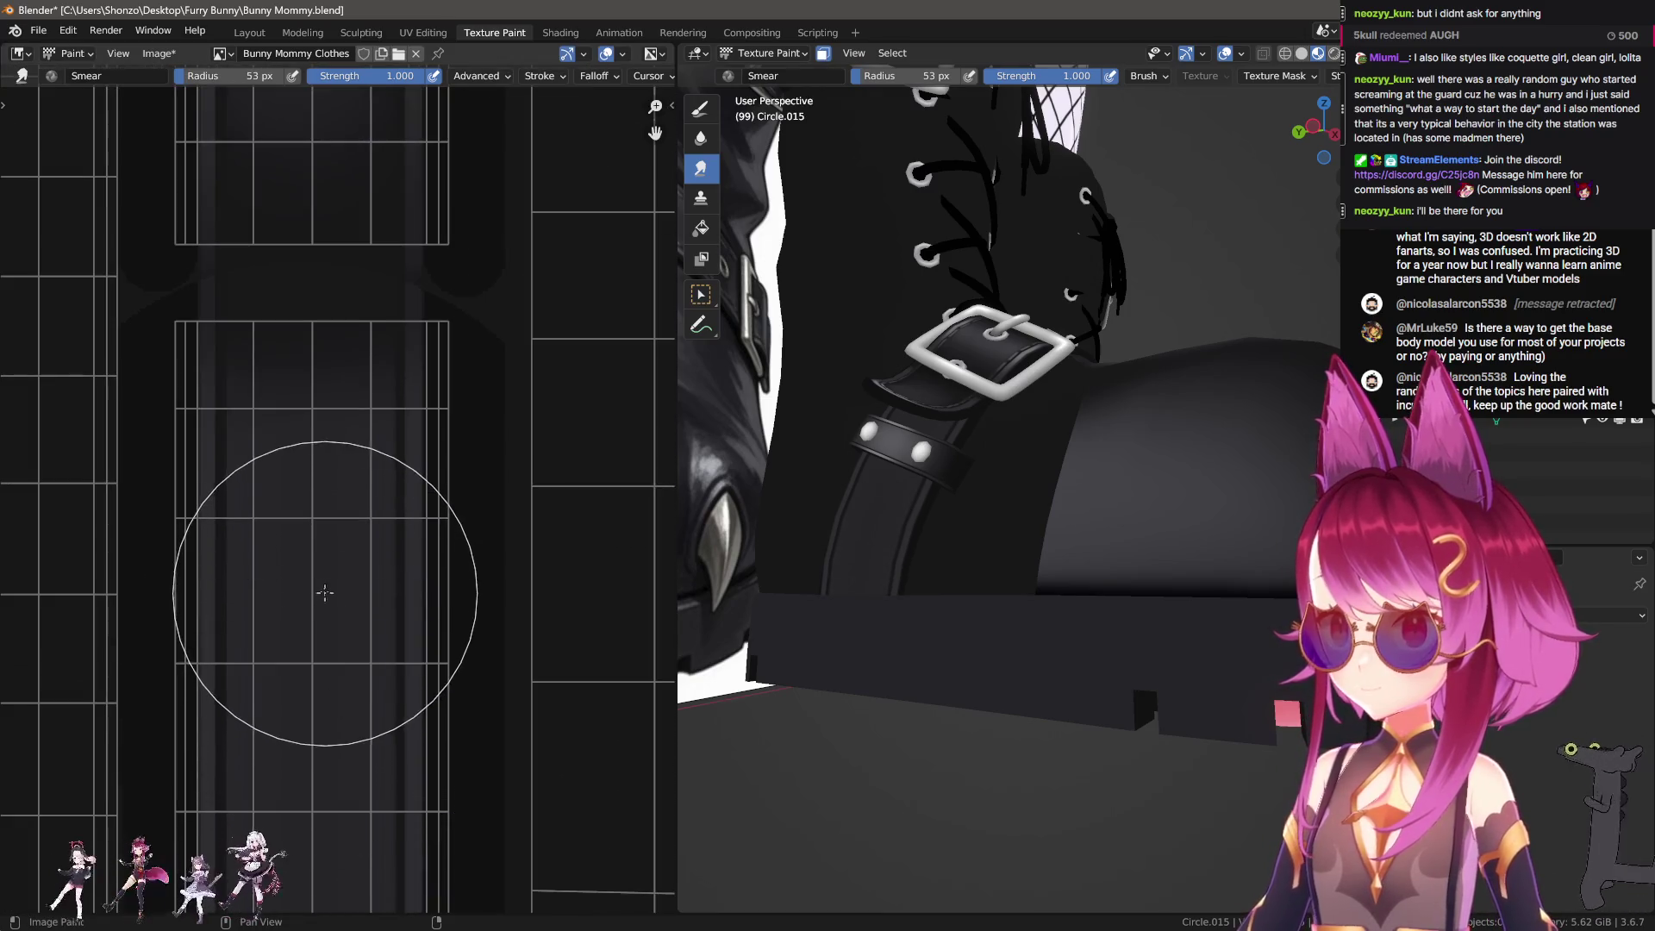
pyautogui.moveTo(749, 620)
pyautogui.mouseDown(button='middle')
pyautogui.moveTo(718, 663)
pyautogui.moveTo(886, 701)
pyautogui.mouseUp(button='middle')
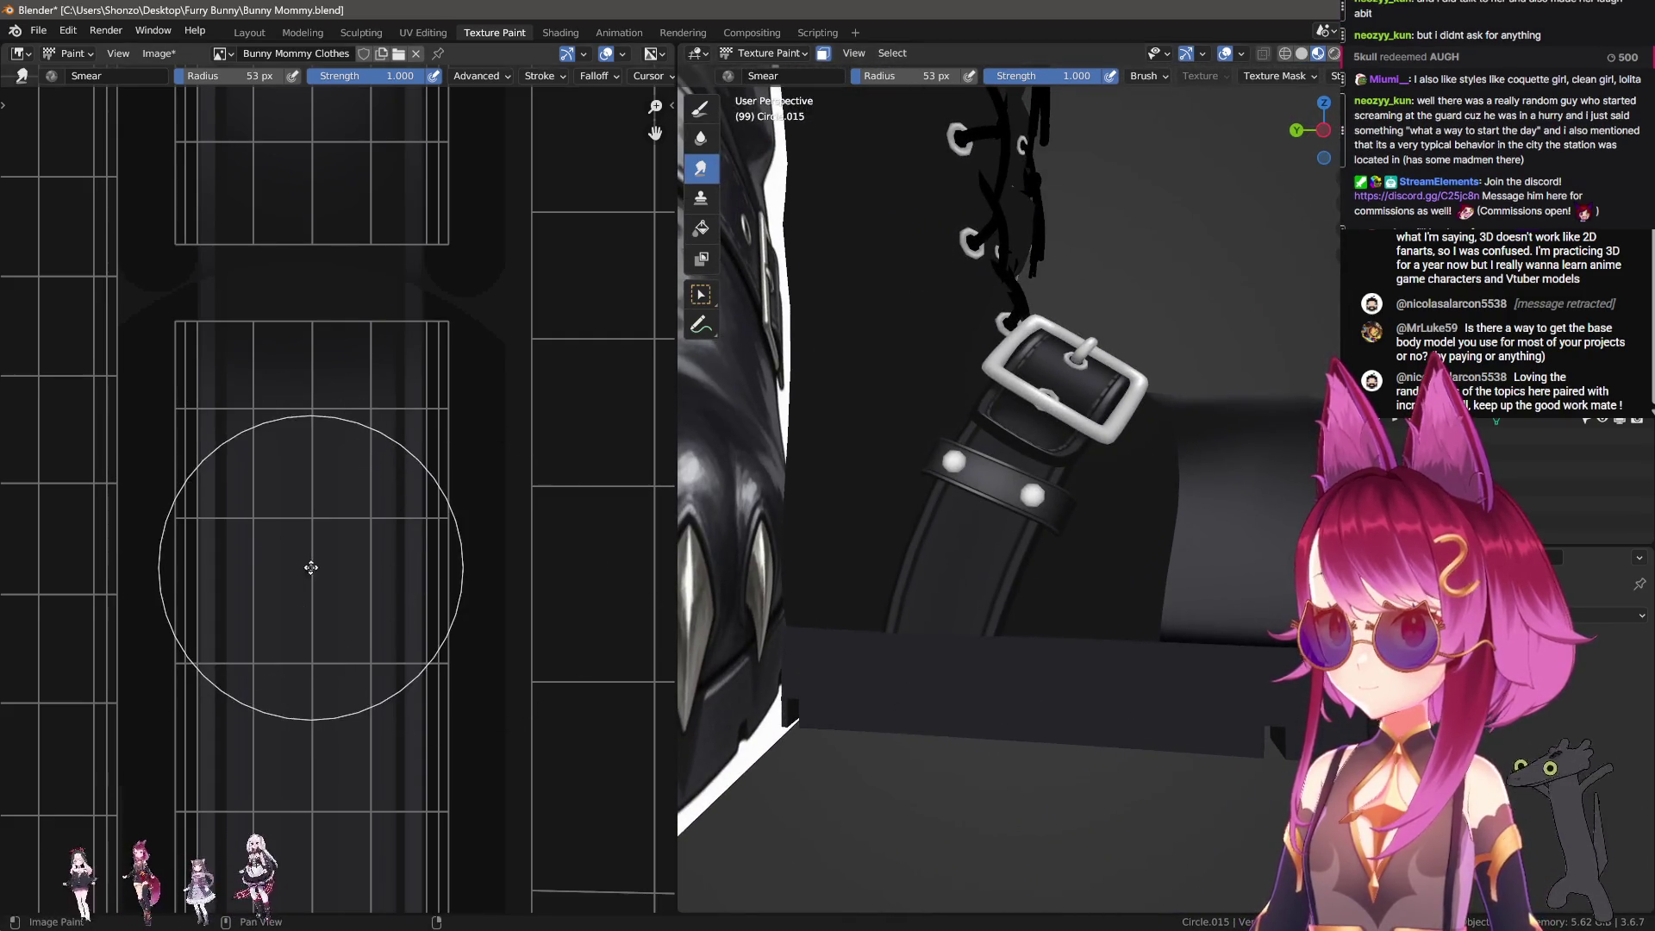
pyautogui.moveTo(311, 567); pyautogui.dragTo(312, 554, button='middle')
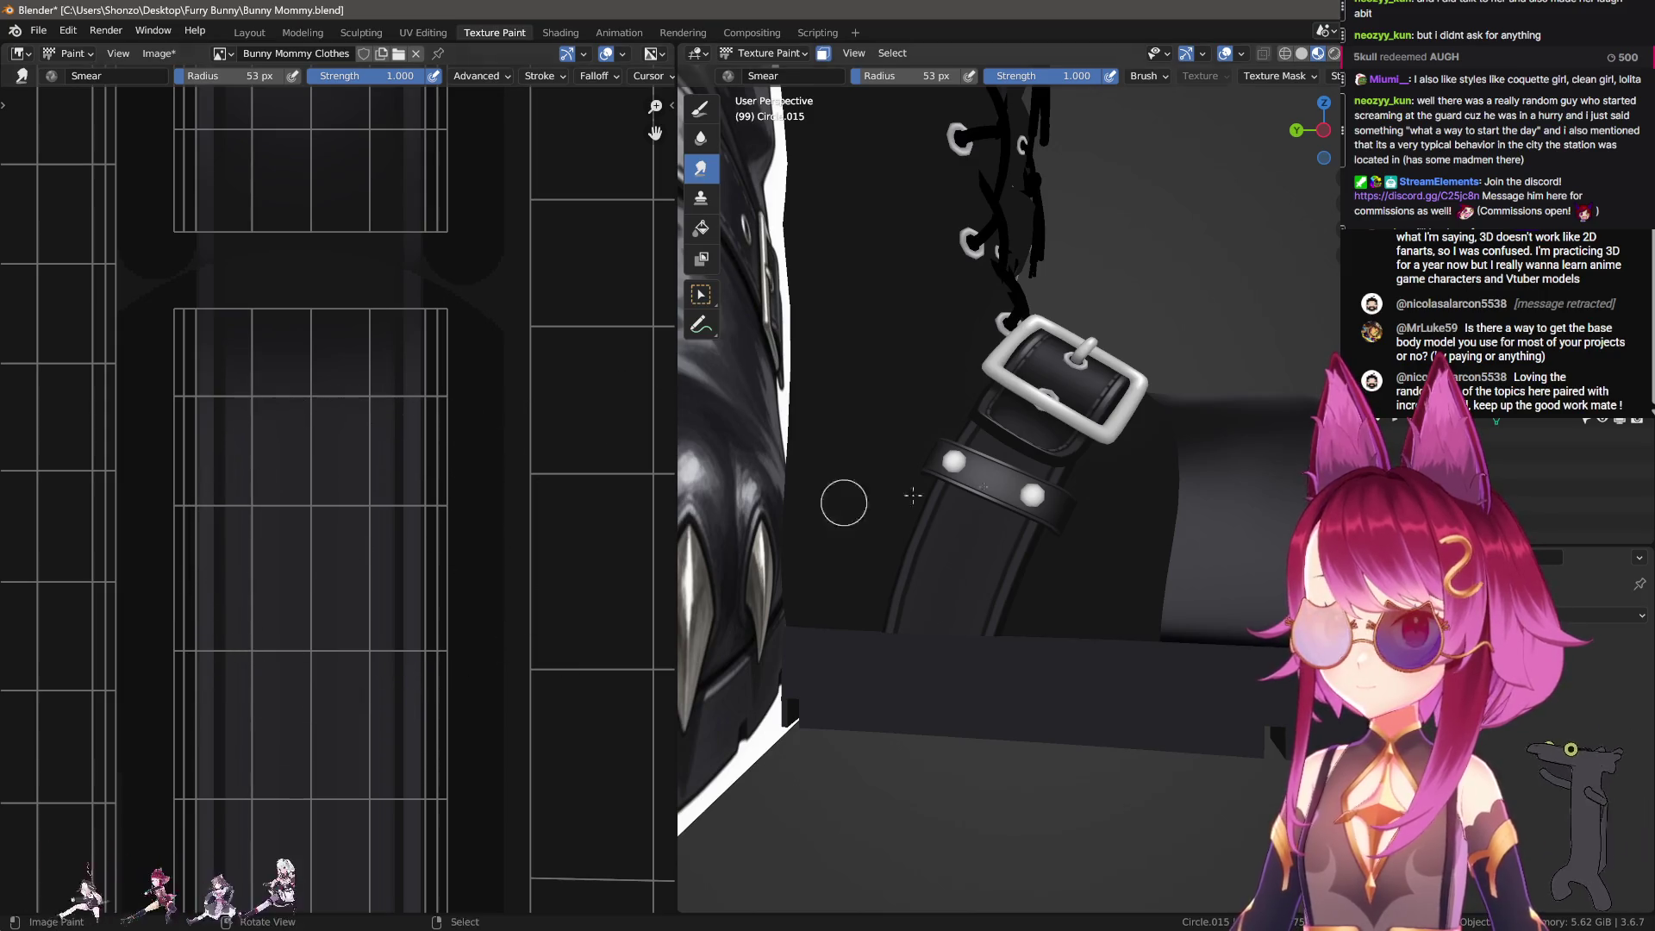
pyautogui.moveTo(913, 495); pyautogui.dragTo(757, 435, button='middle')
pyautogui.press('d')
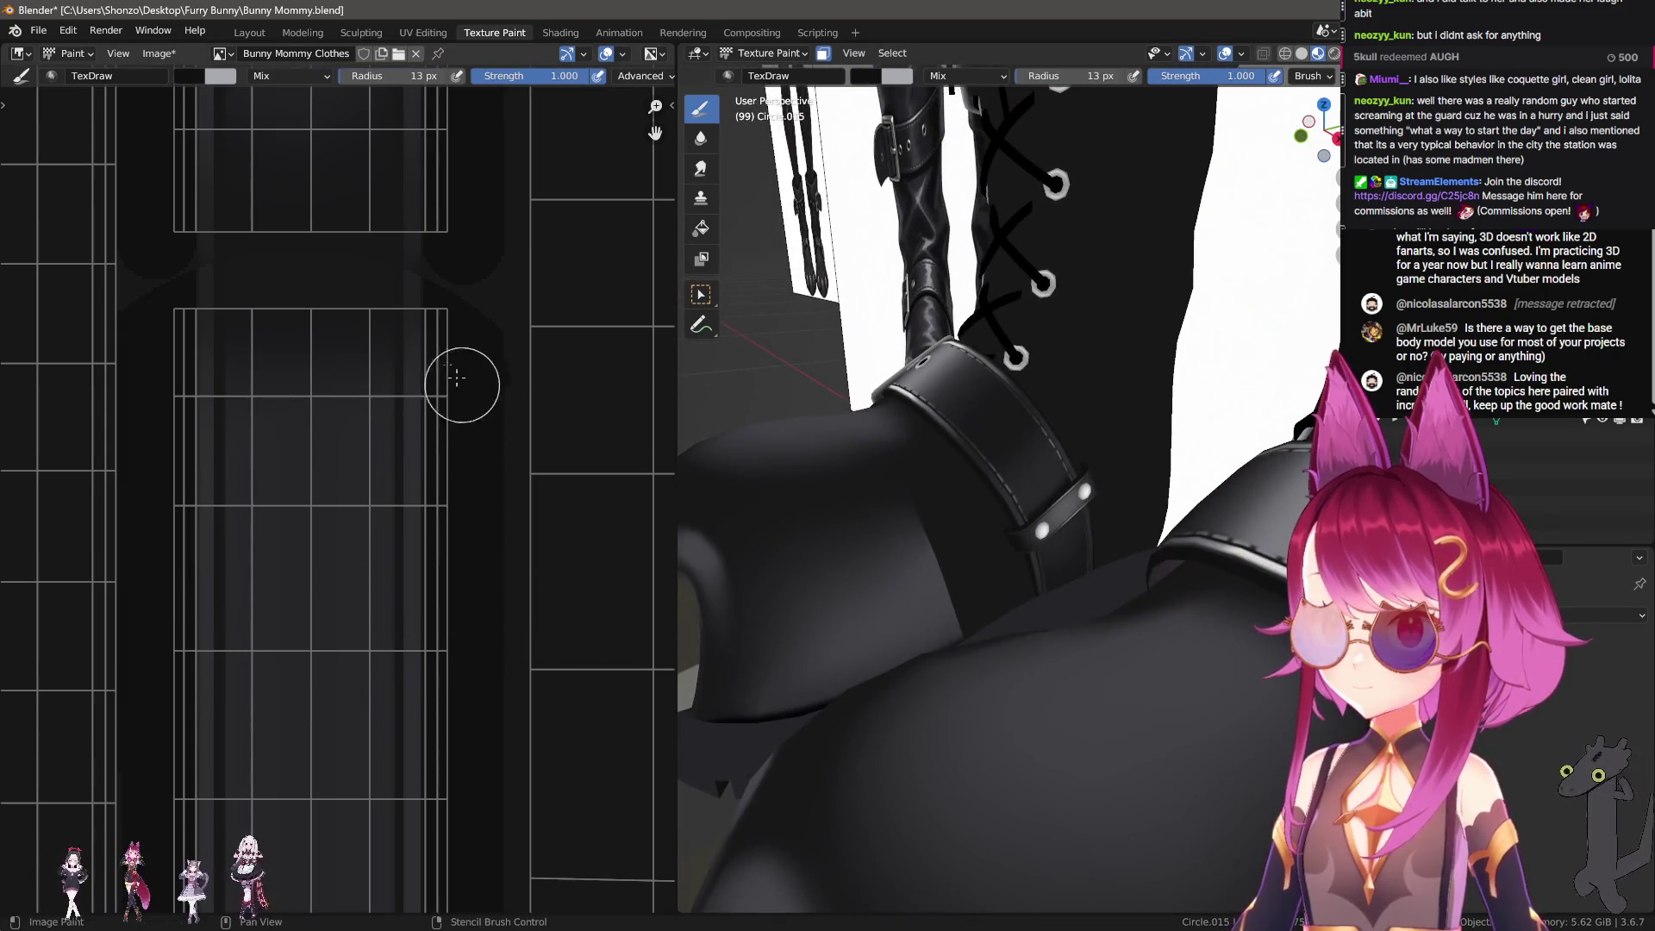
pyautogui.scroll(1, 308, 540)
pyautogui.hotkey('alt', 'Tab')
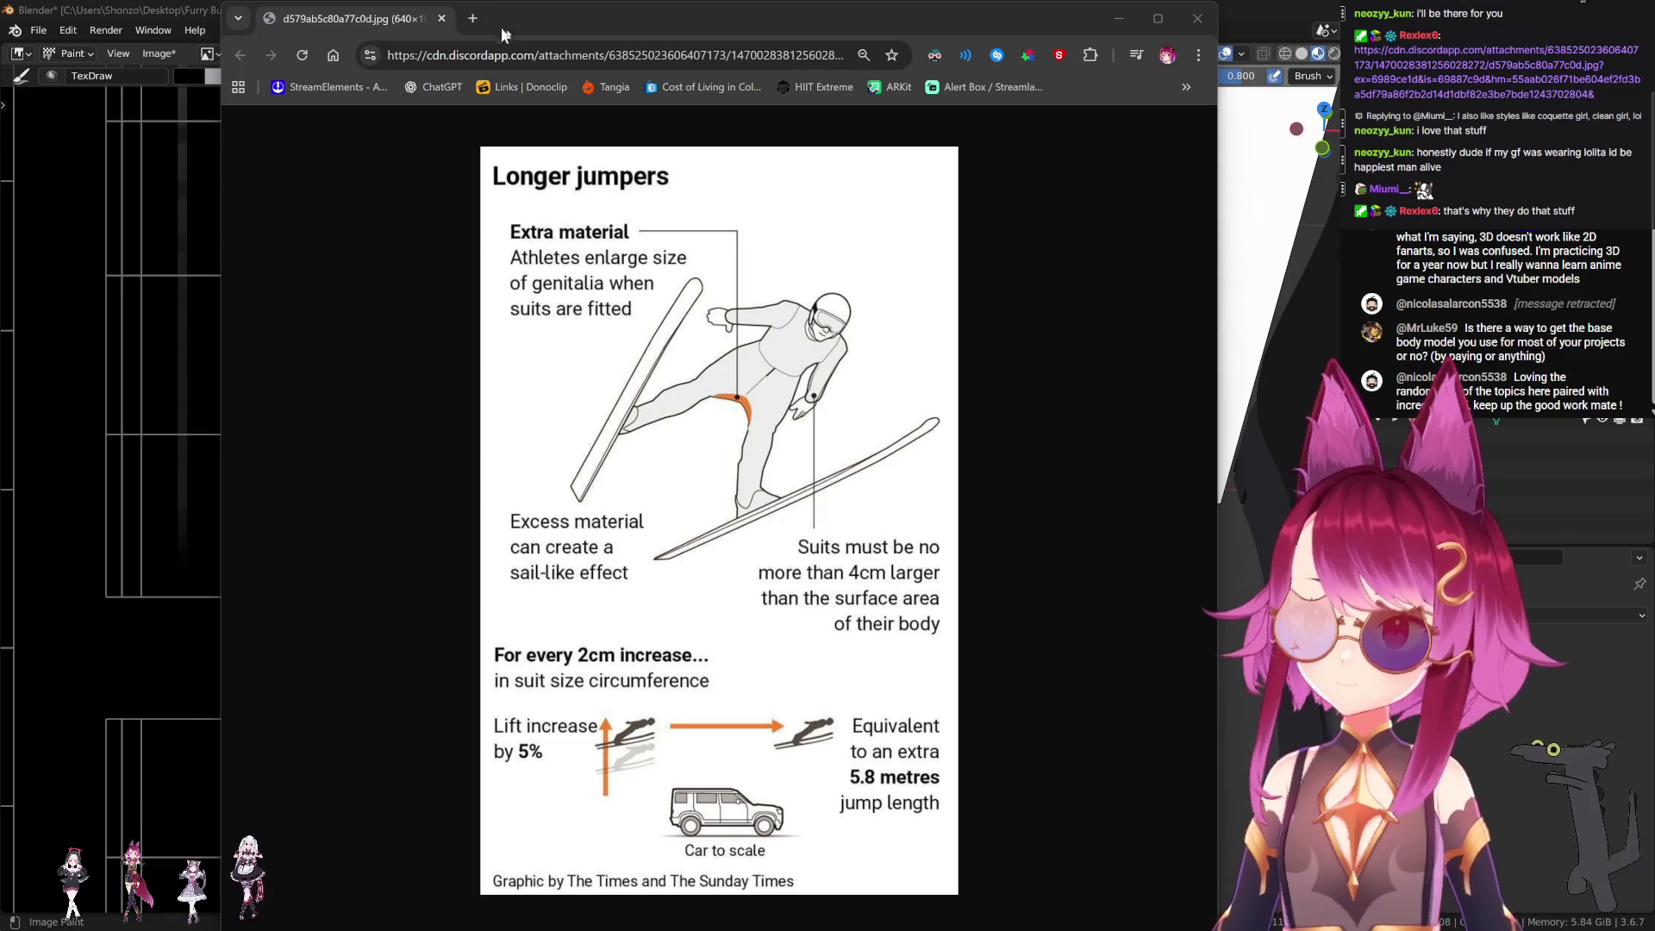
# Step: Close the Longer jumpers image in Chrome and return to Blender's texture painting view
pyautogui.click(441, 18)
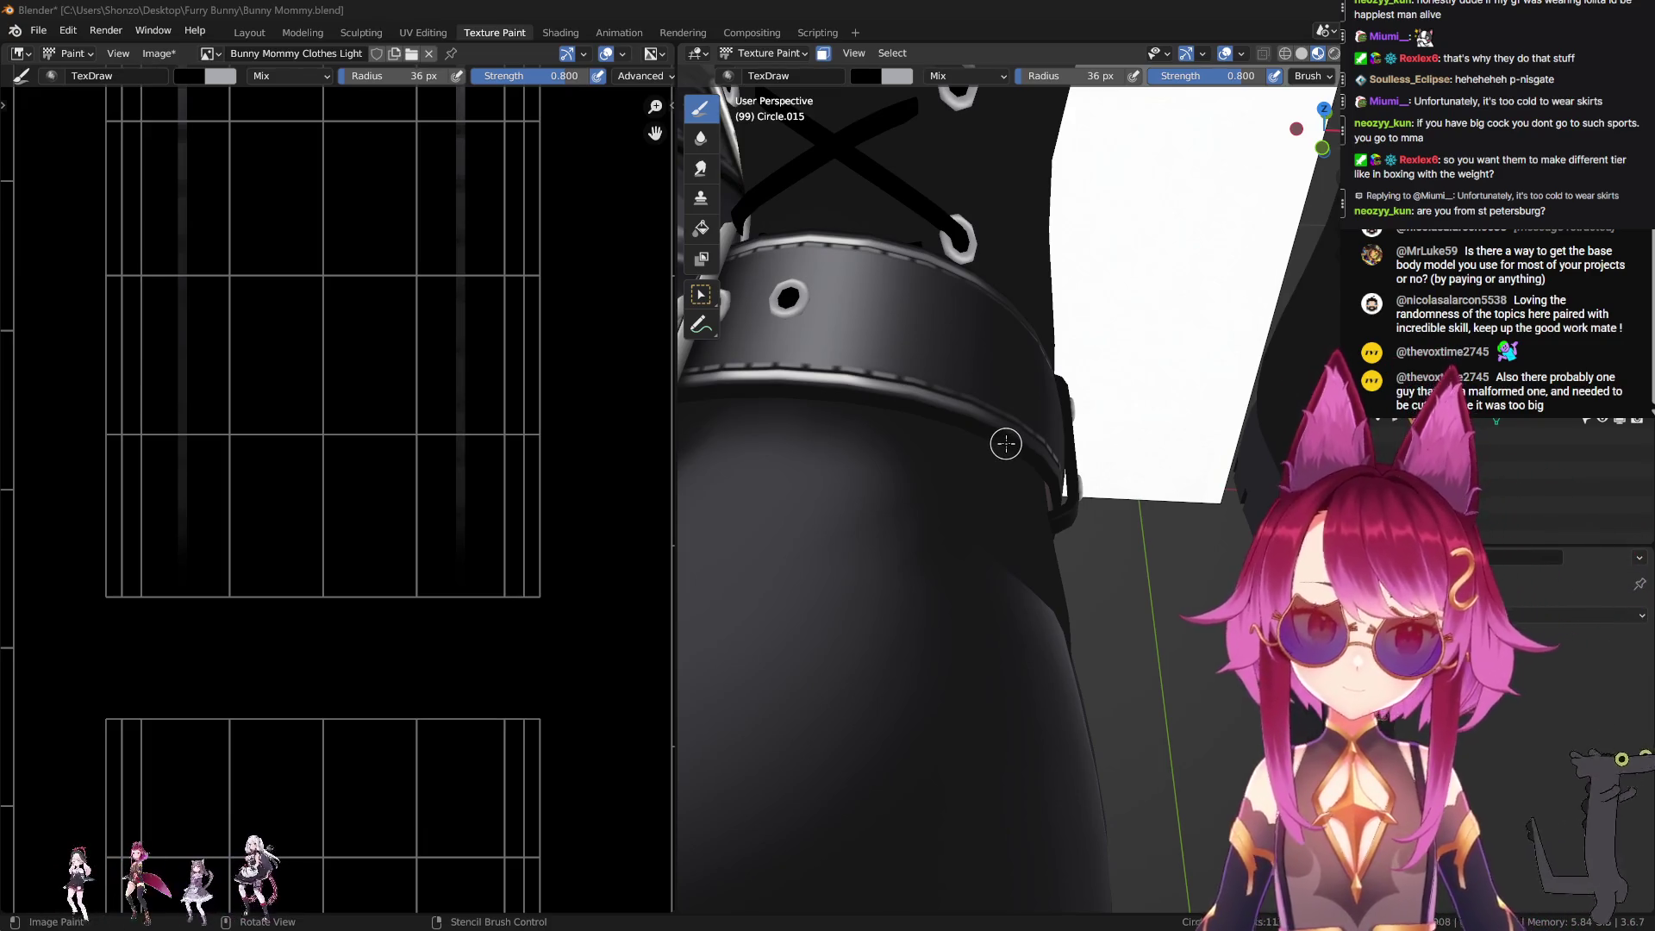
pyautogui.scroll(-1, 336, 500)
# Step: Orbit and zoom to frame the strap grommet and its texture layout
pyautogui.moveTo(983, 481)
pyautogui.mouseDown(button='middle')
pyautogui.moveTo(954, 561)
pyautogui.moveTo(1041, 605)
pyautogui.moveTo(1025, 594)
pyautogui.mouseUp(button='middle')
pyautogui.scroll(2, 986, 580)
pyautogui.scroll(-1, 1006, 543)
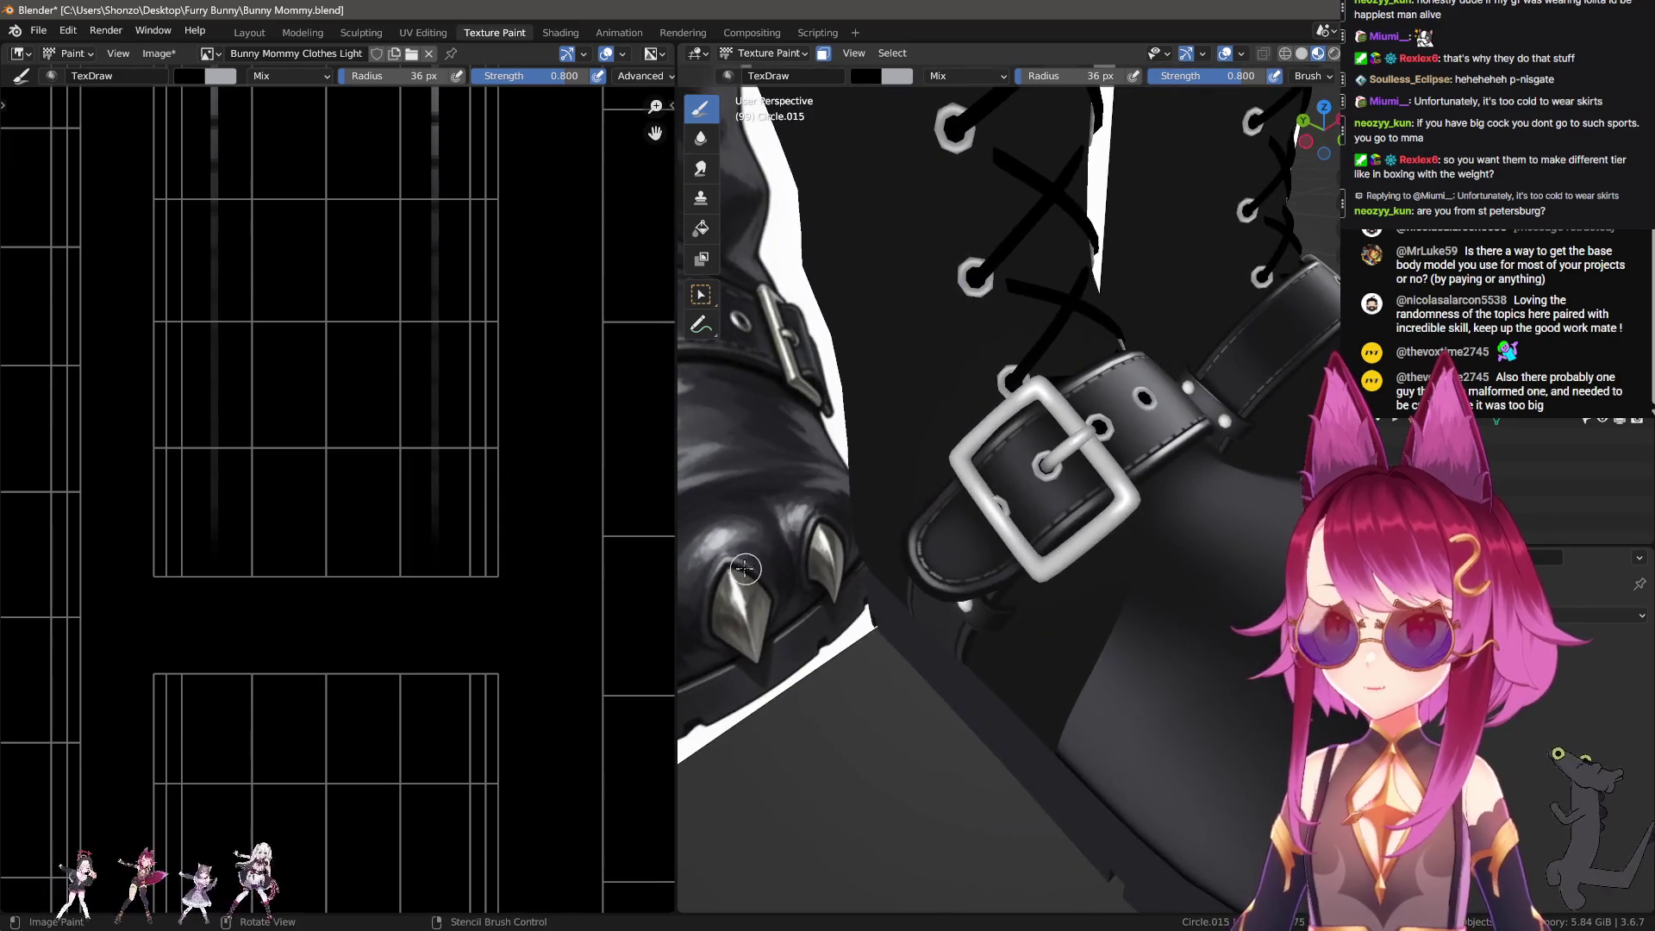
pyautogui.scroll(-2, 1026, 595)
pyautogui.scroll(-3, 454, 541)
pyautogui.scroll(-2, 453, 541)
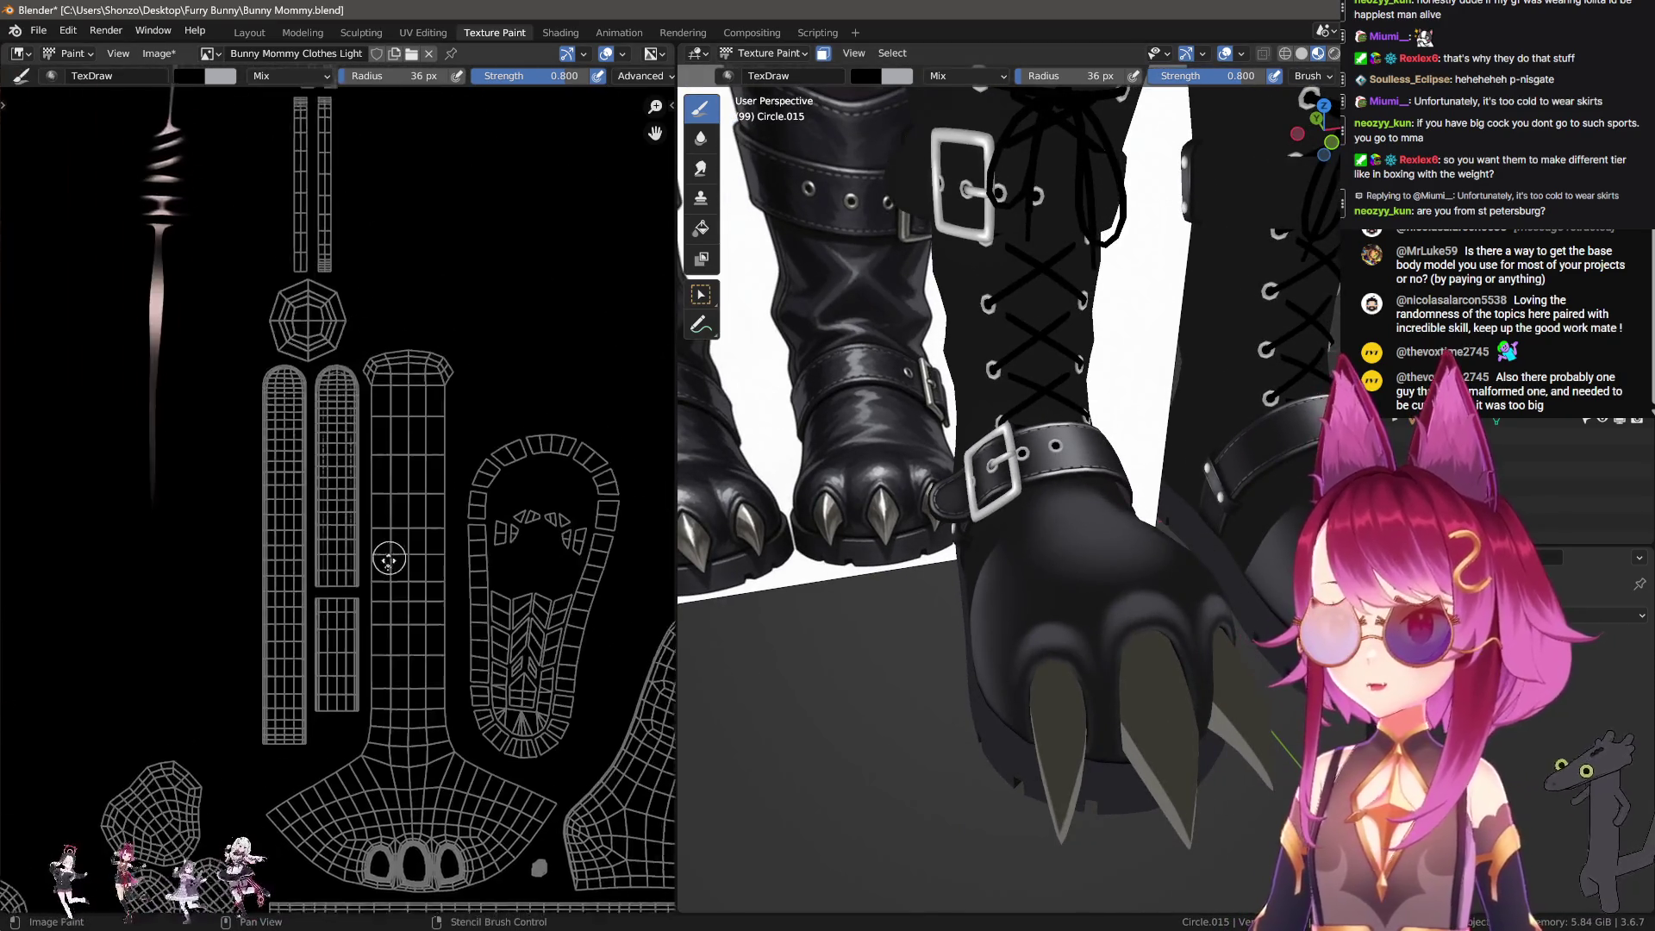
pyautogui.scroll(3, 1143, 543)
pyautogui.scroll(3, 1143, 543)
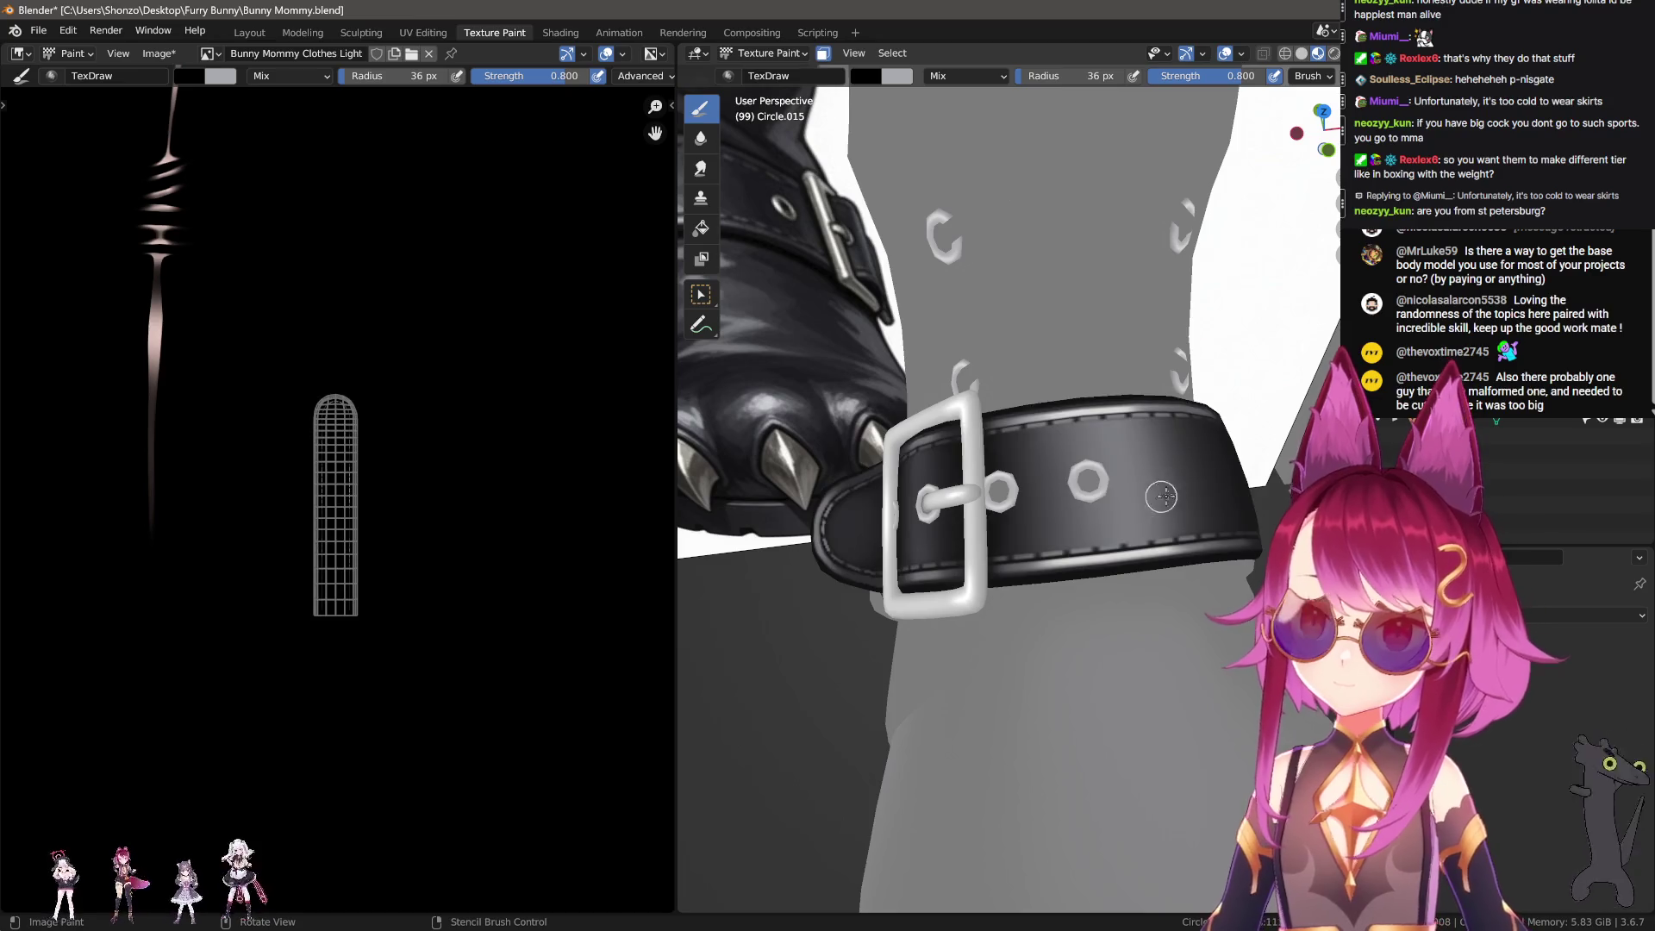
pyautogui.press('n')
pyautogui.press('n')
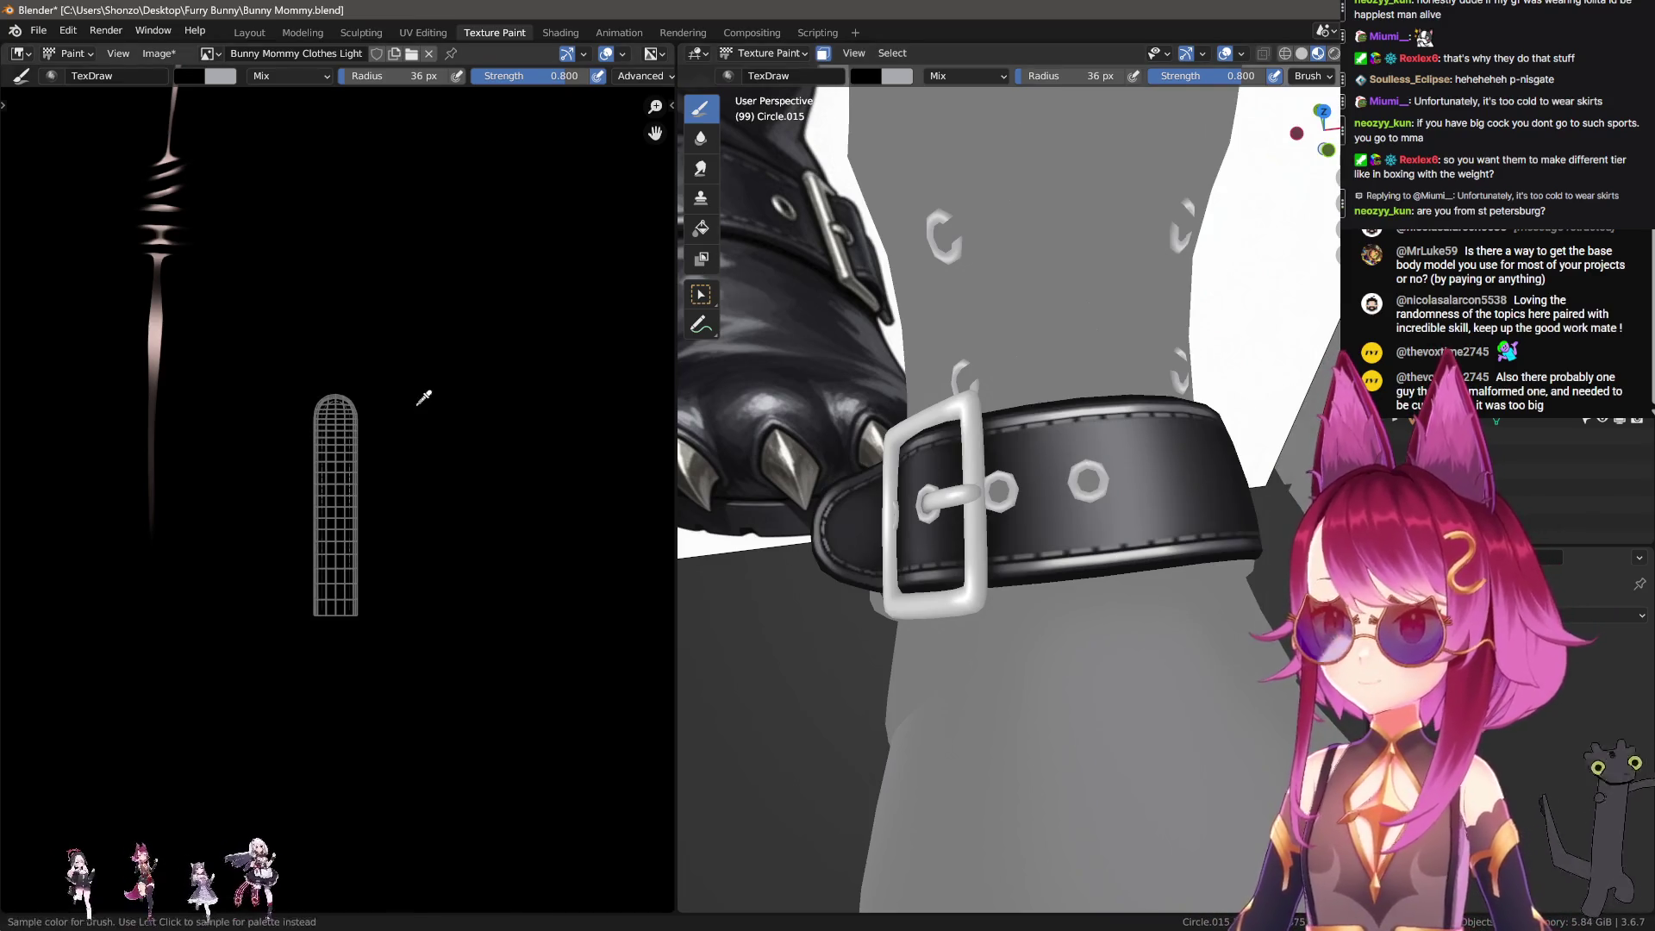
pyautogui.scroll(2, 1027, 562)
pyautogui.scroll(3, 1026, 562)
# Step: Set brush falloff to Custom, stroke to Airbrush, size 237 px, strength 1.000
pyautogui.hotkey('alt', 'f')
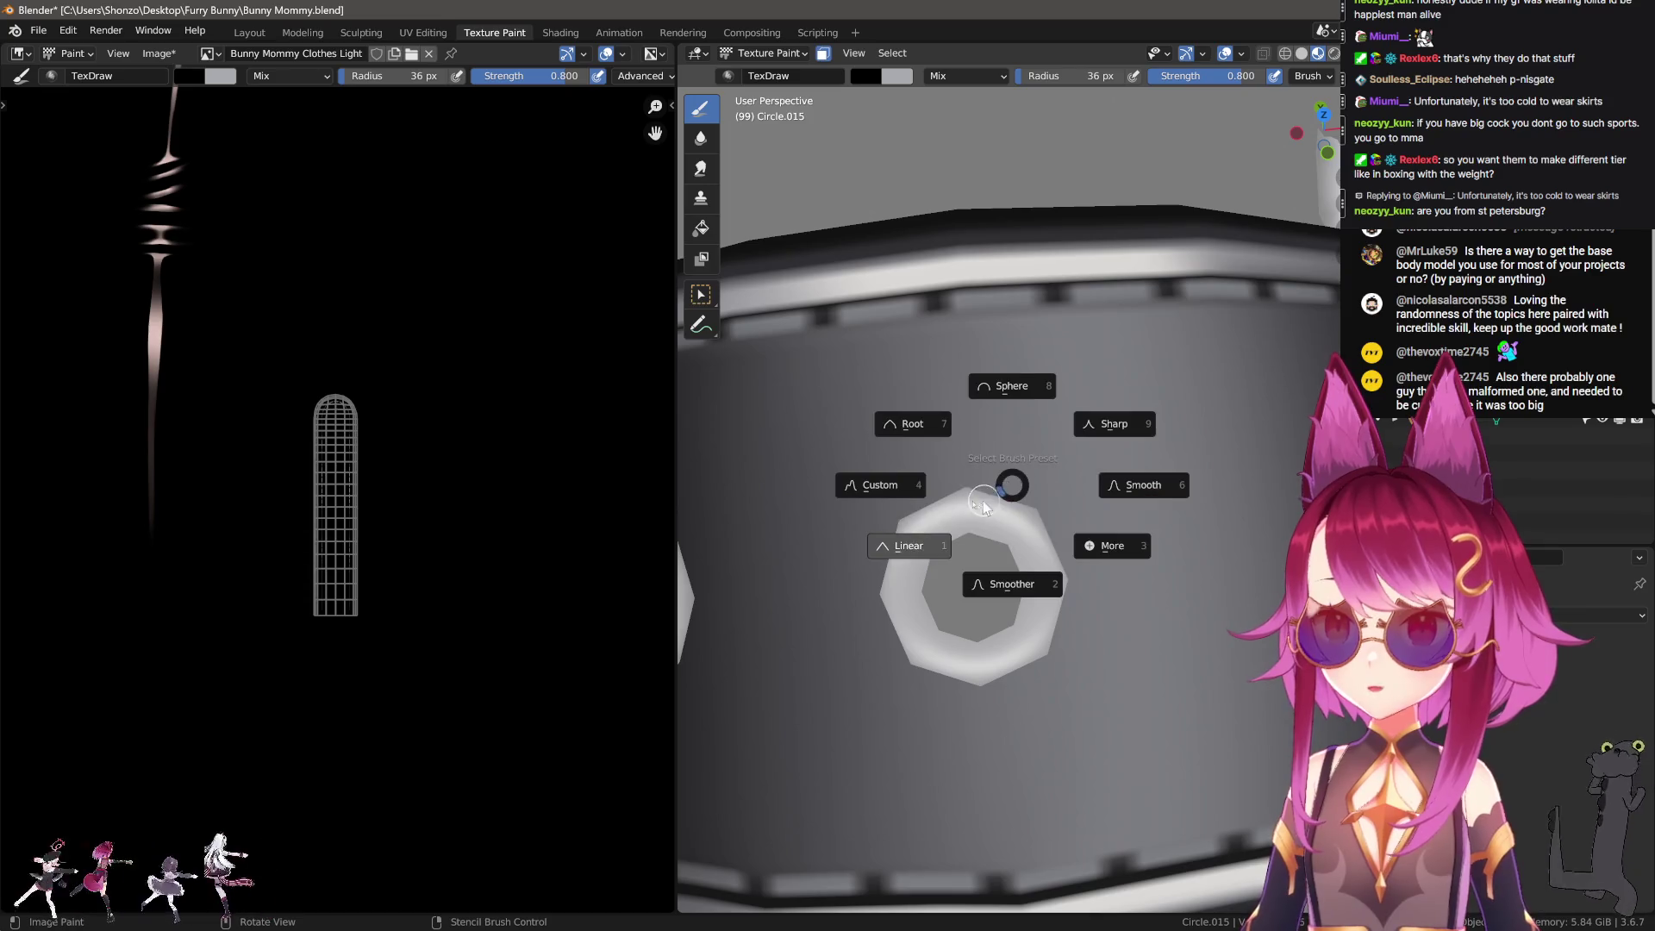
pyautogui.click(906, 544)
pyautogui.keyDown('shift'); pyautogui.moveTo(905, 629); pyautogui.dragTo(933, 534, button='middle'); pyautogui.keyUp('shift')
pyautogui.press('f')
pyautogui.click(946, 531)
pyautogui.press('e')
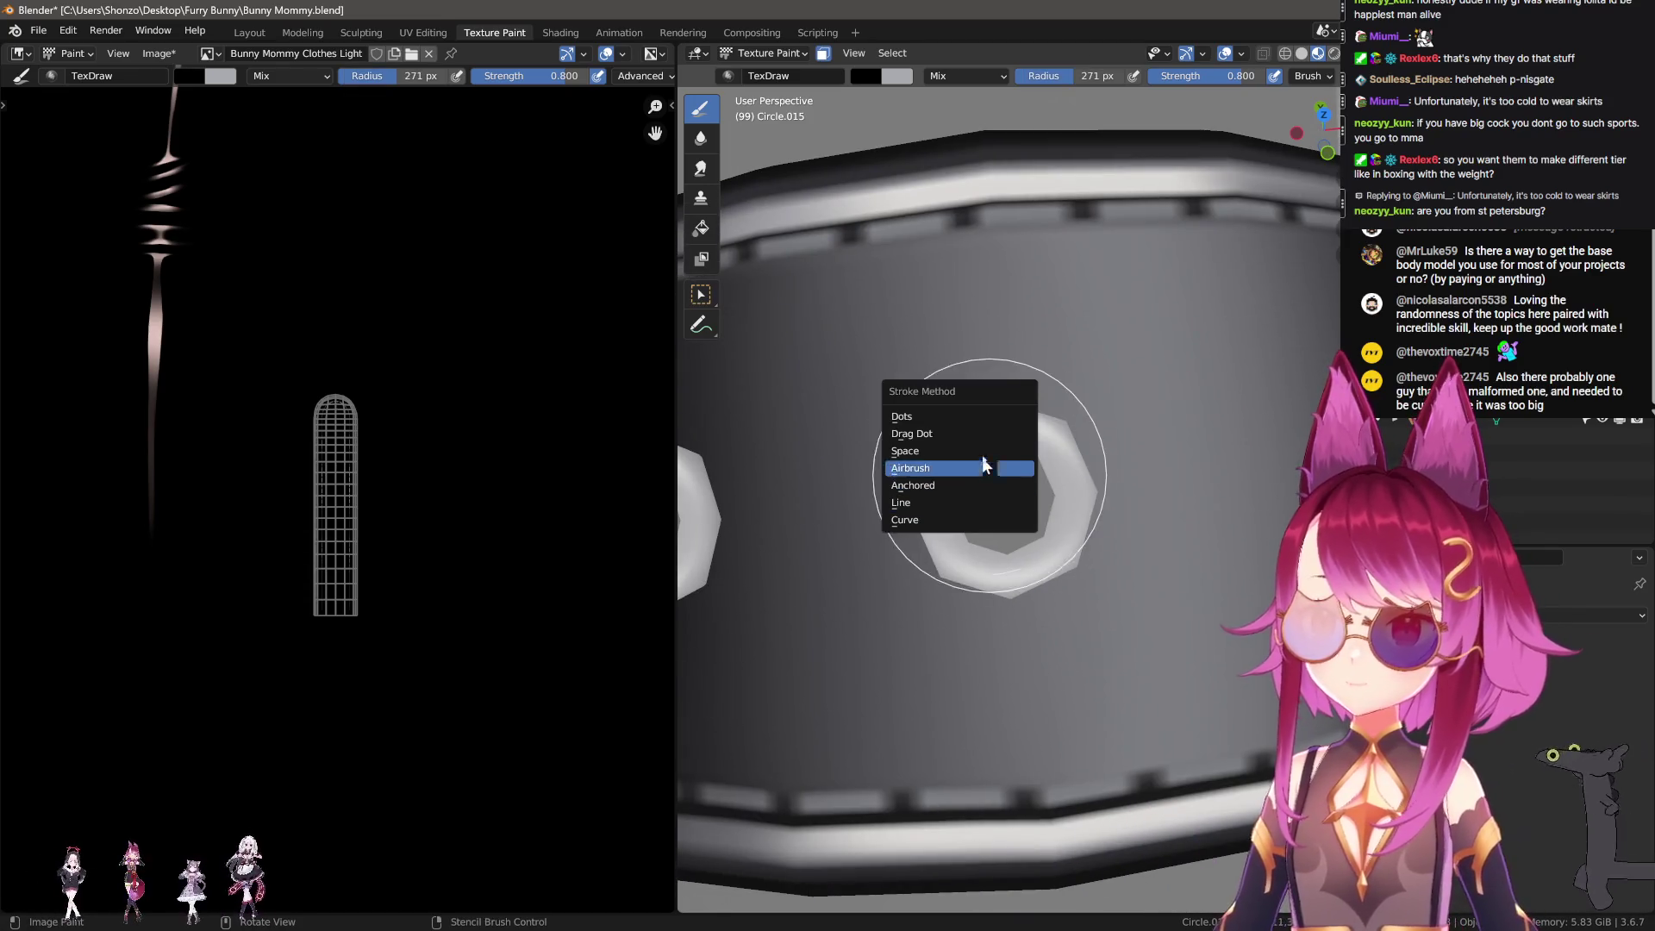
pyautogui.click(1025, 674)
pyautogui.press('f')
pyautogui.click(1004, 497)
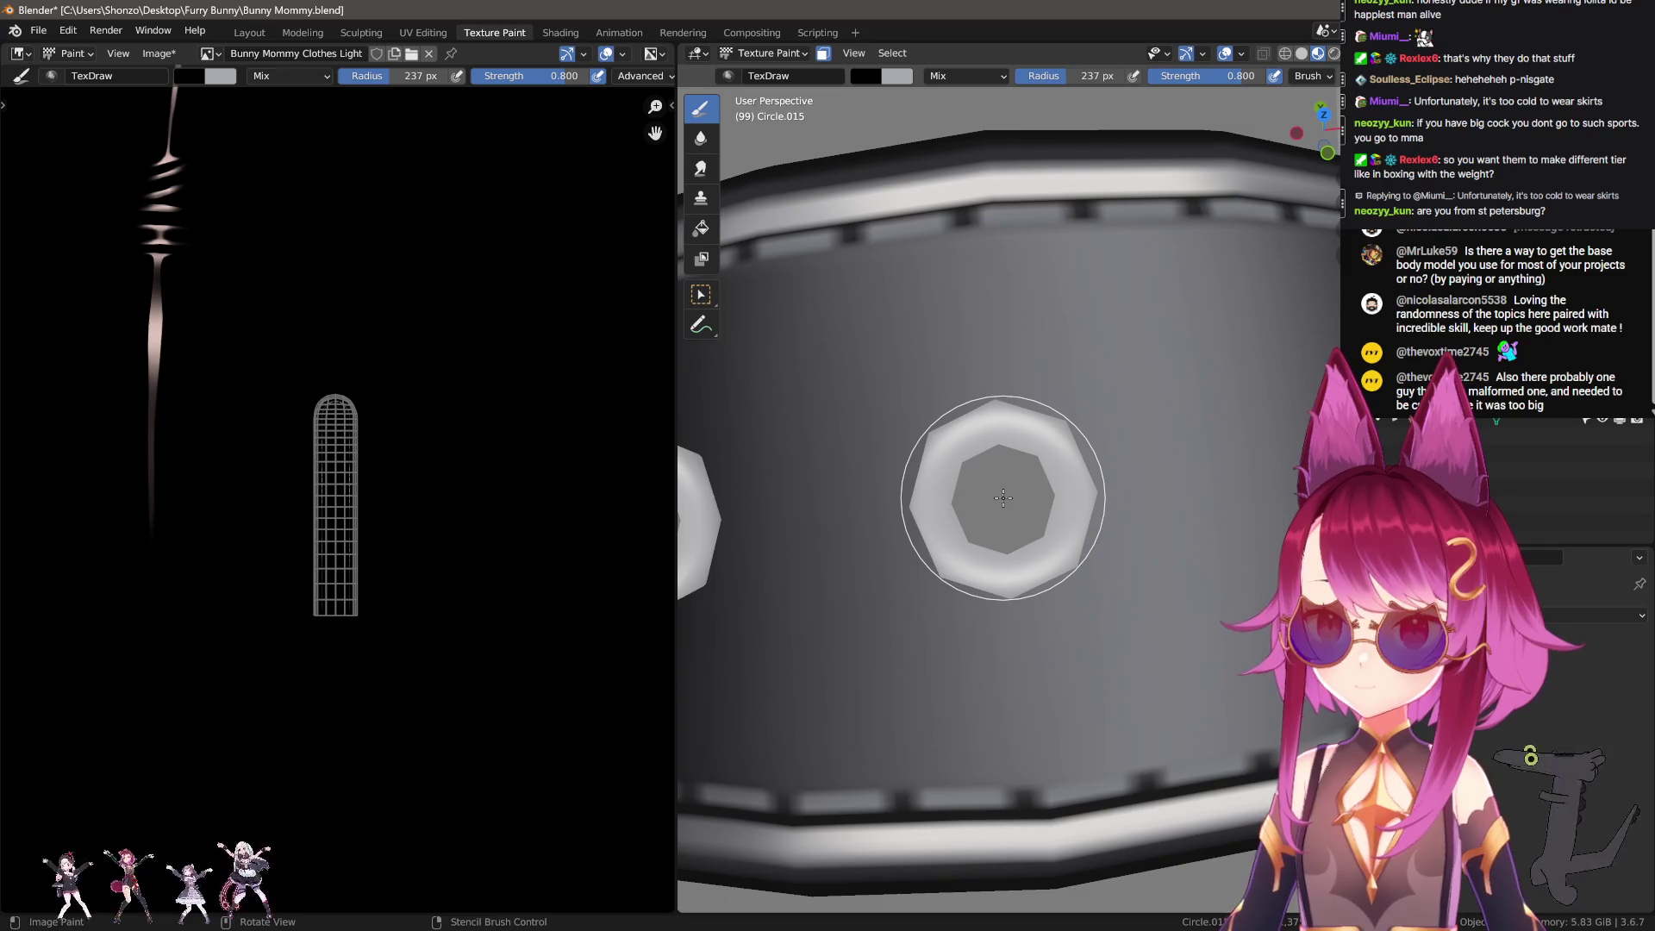
pyautogui.hotkey('shift', 'f')
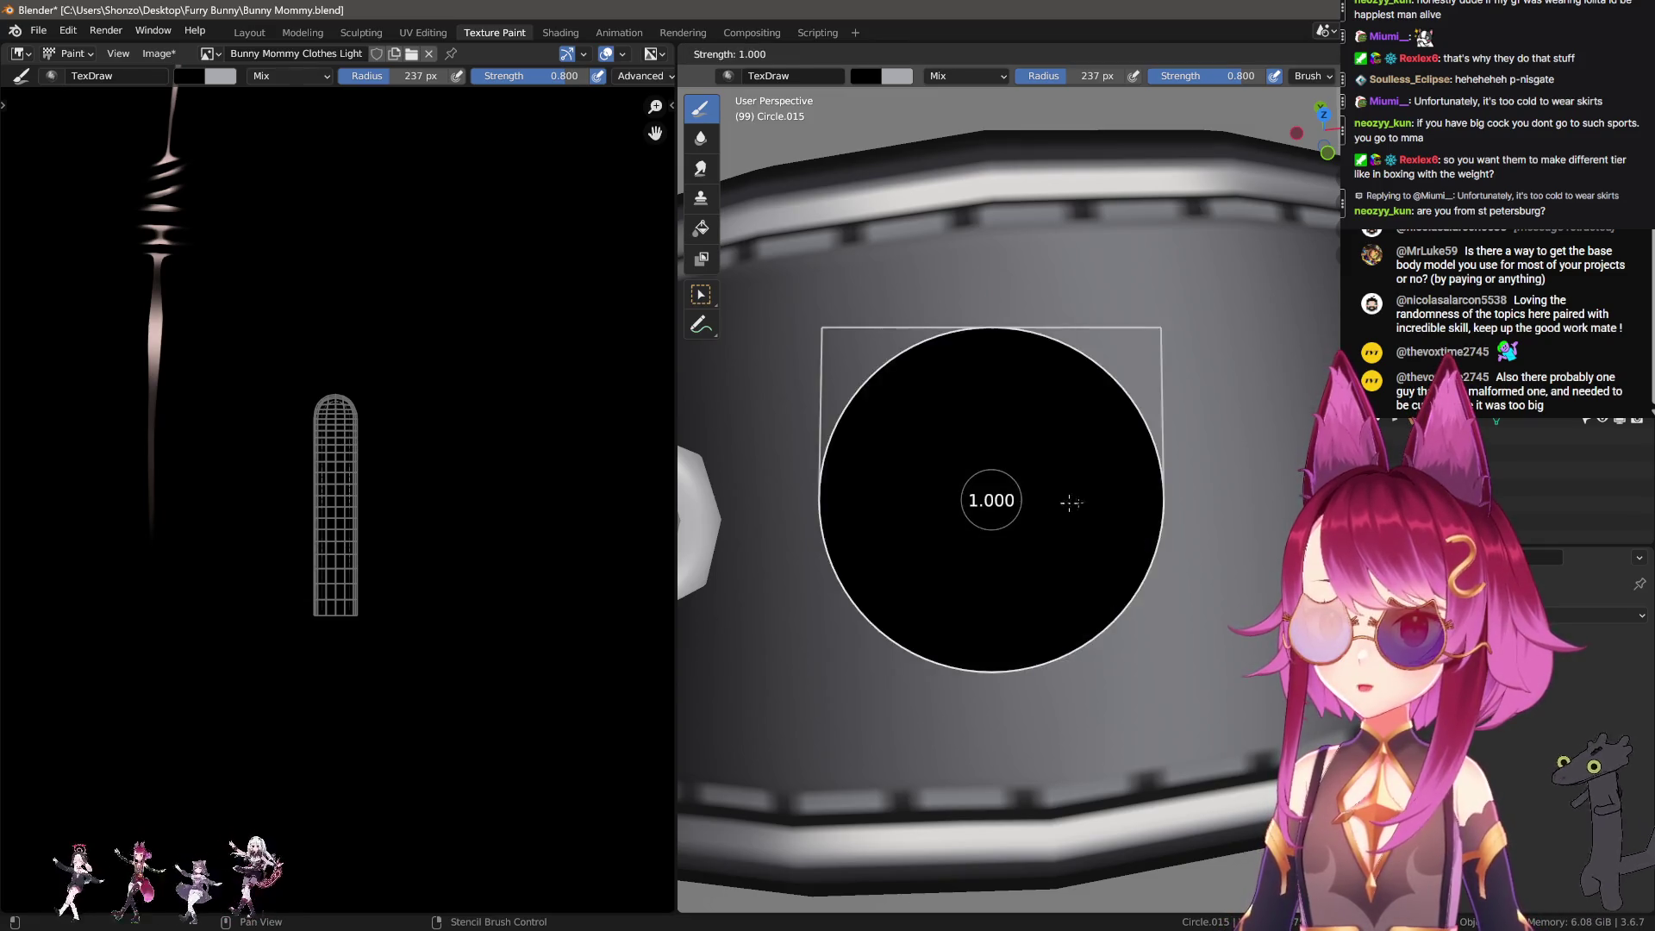
pyautogui.click(1109, 501)
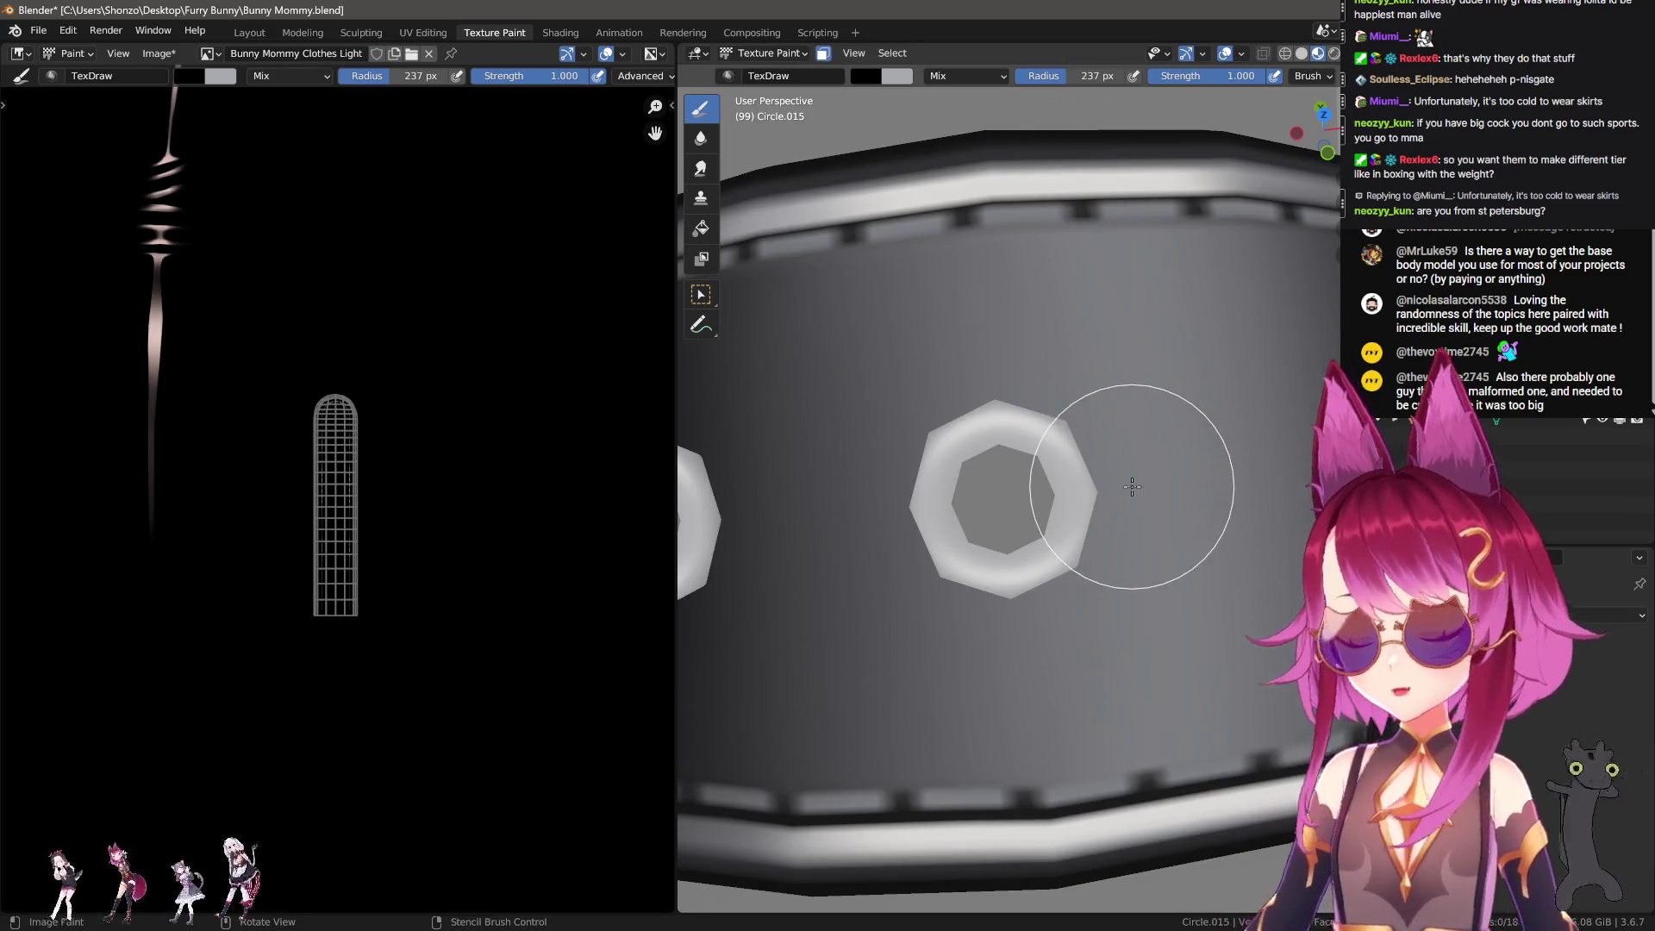
# Step: Target the Bunny Mommy Clothes image and paint black shadow around the grommet edge at 233 px
pyautogui.press('n')
pyautogui.click(1231, 176)
pyautogui.press('n')
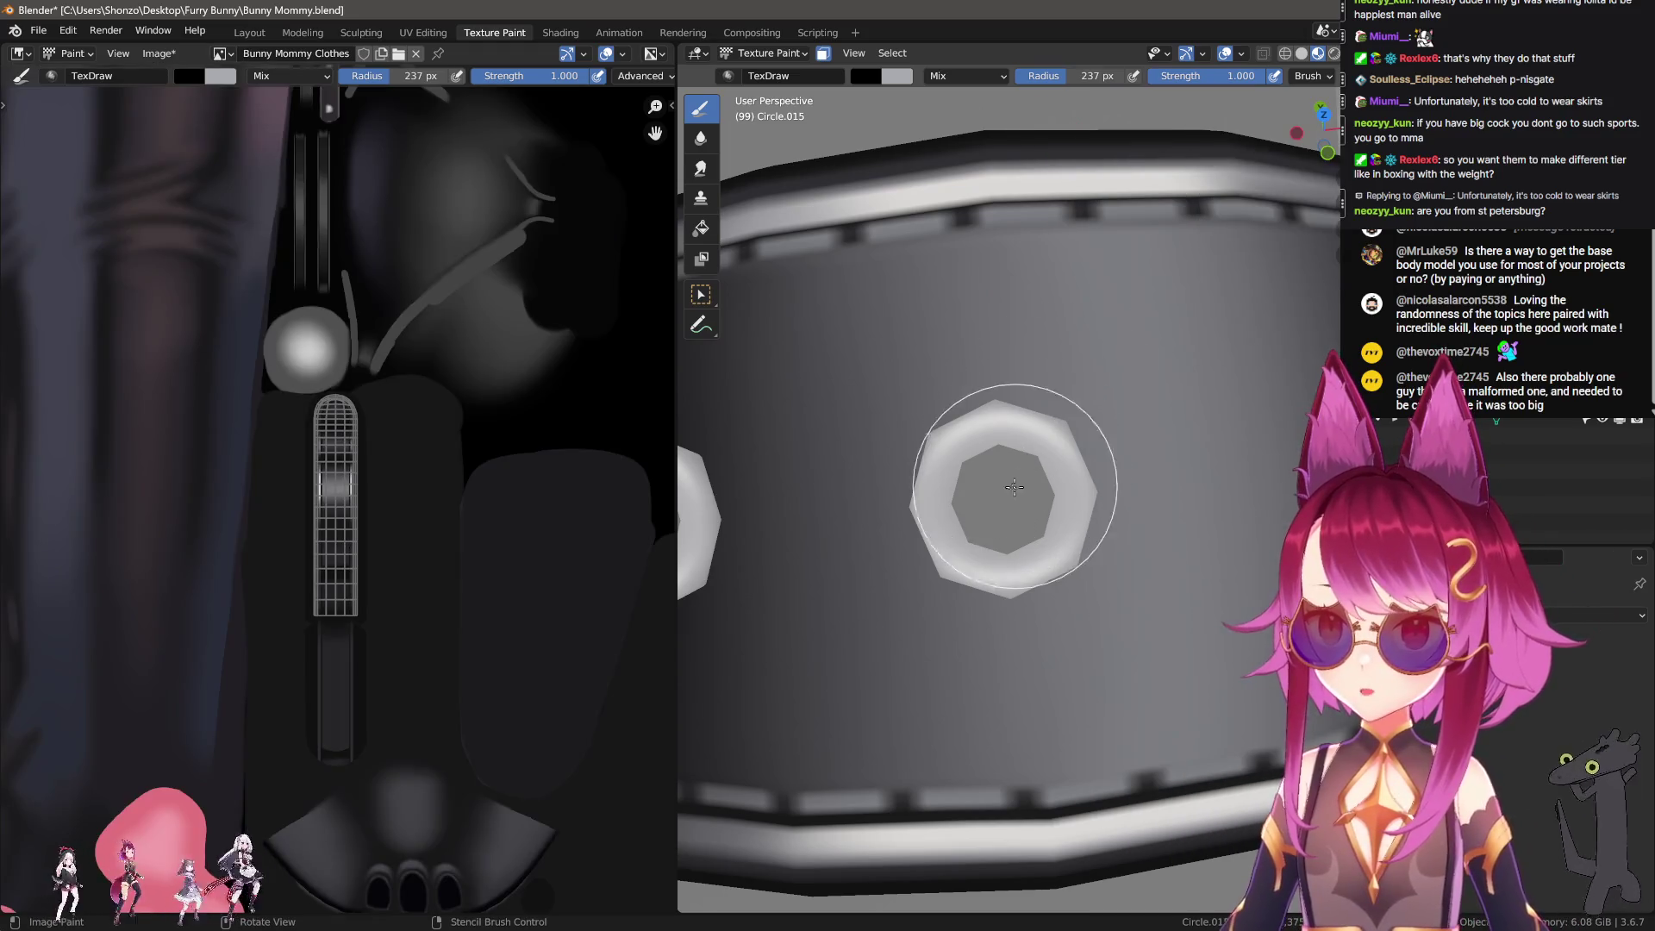
pyautogui.press('f')
pyautogui.click(999, 496)
pyautogui.click(999, 495)
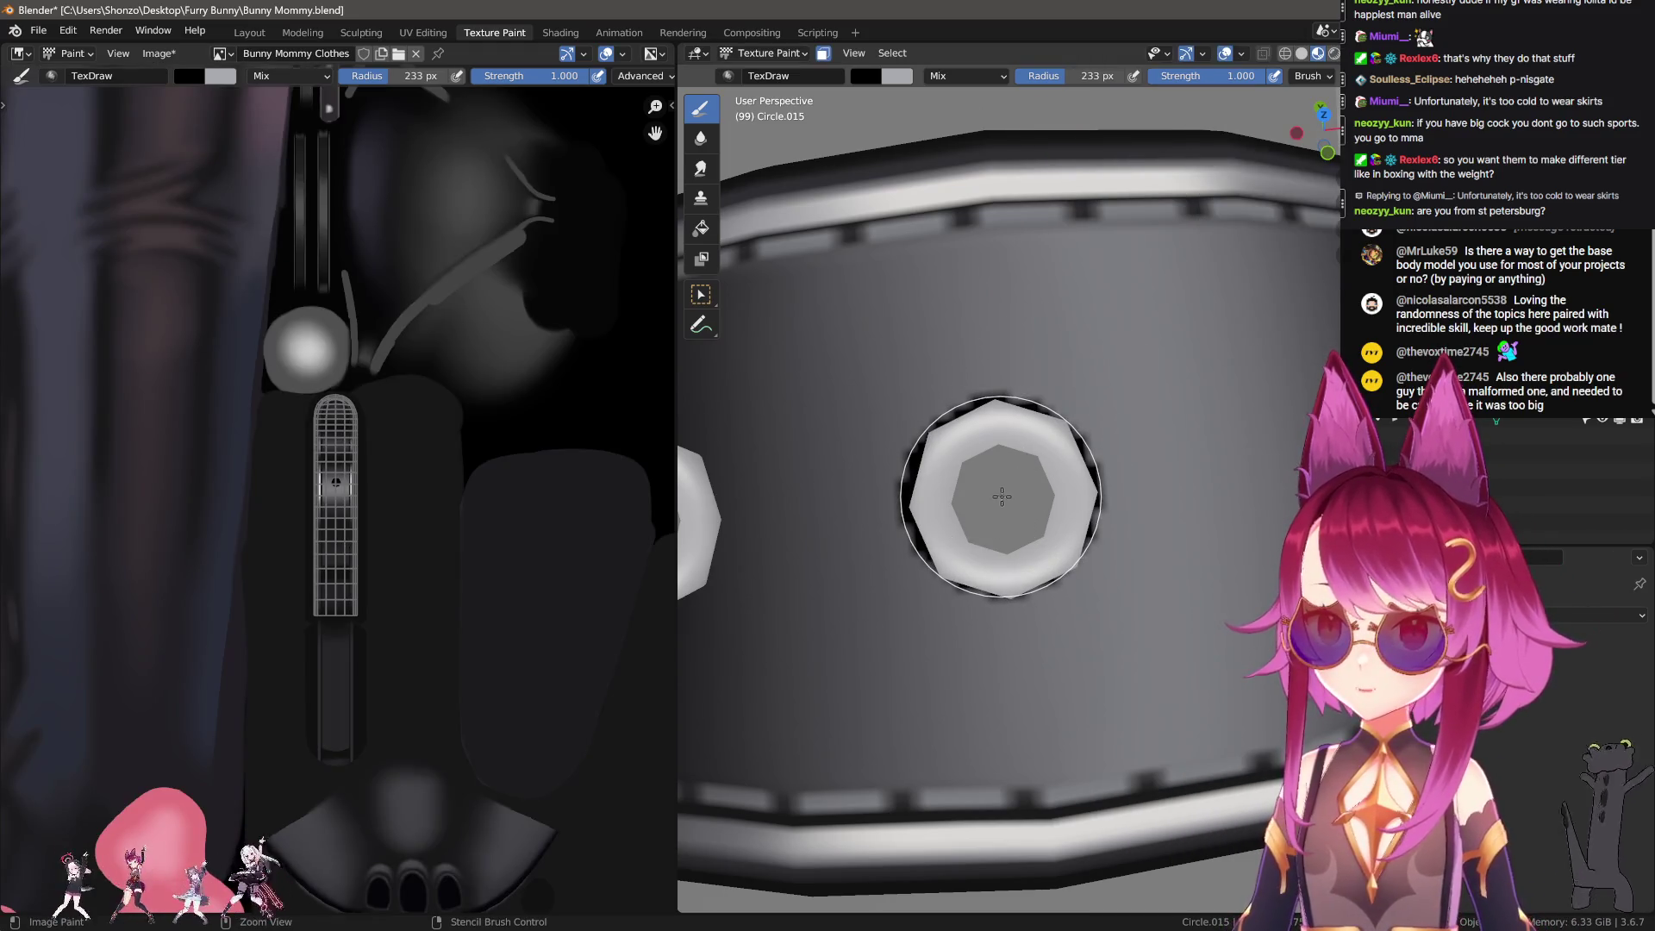
pyautogui.hotkey('ctrl', 'z')
pyautogui.hotkey('ctrl', 'shift', 'z')
pyautogui.hotkey('ctrl', 'z')
pyautogui.hotkey('ctrl', 'shift', 'z')
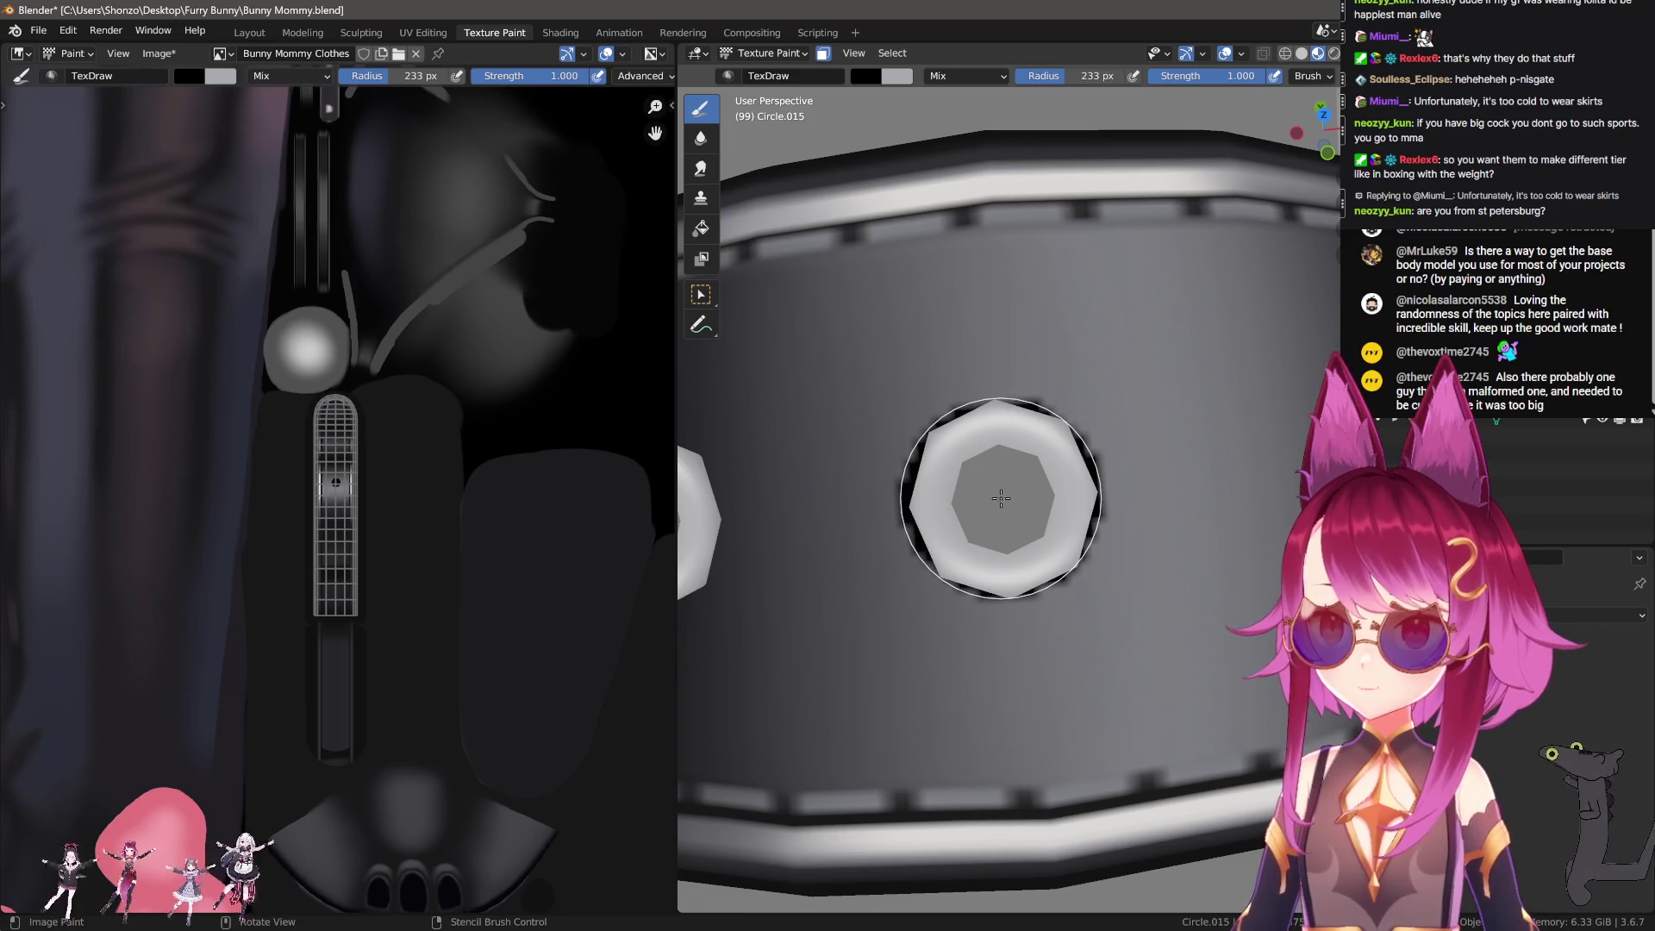
pyautogui.scroll(-3, 1001, 497)
pyautogui.moveTo(1000, 498)
pyautogui.mouseDown(button='middle')
pyautogui.moveTo(1164, 480)
pyautogui.moveTo(982, 553)
pyautogui.mouseUp(button='middle')
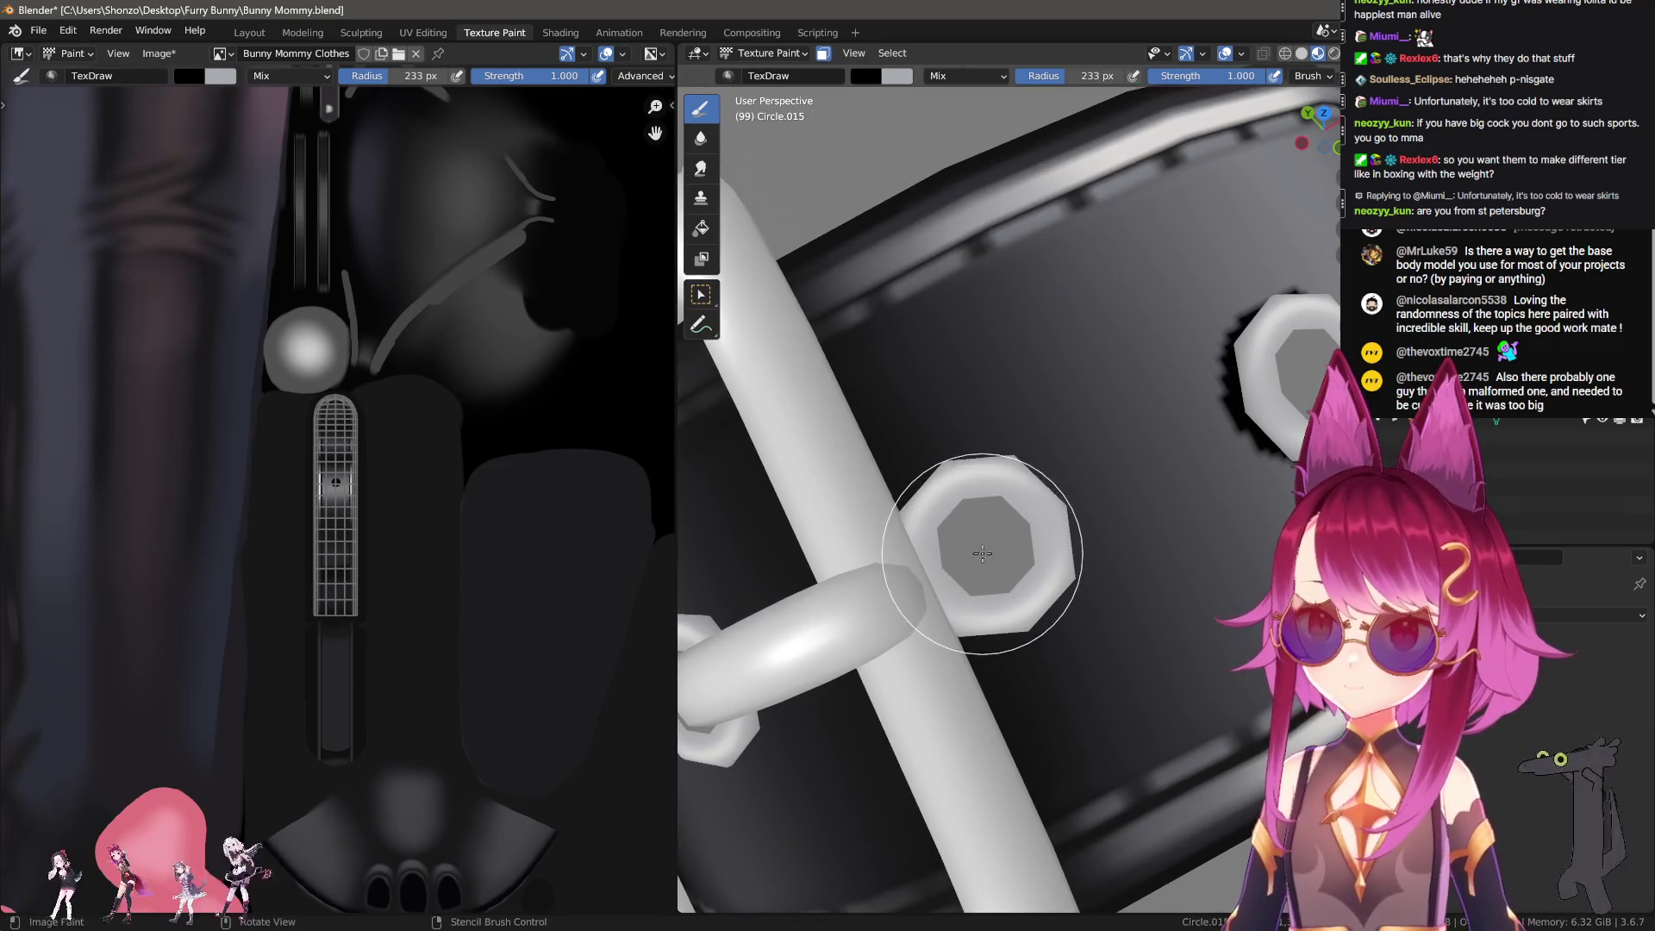
# Step: Shade around the ring base, adjusting the brush between 225 and 293 px
pyautogui.press('f')
pyautogui.click(988, 549)
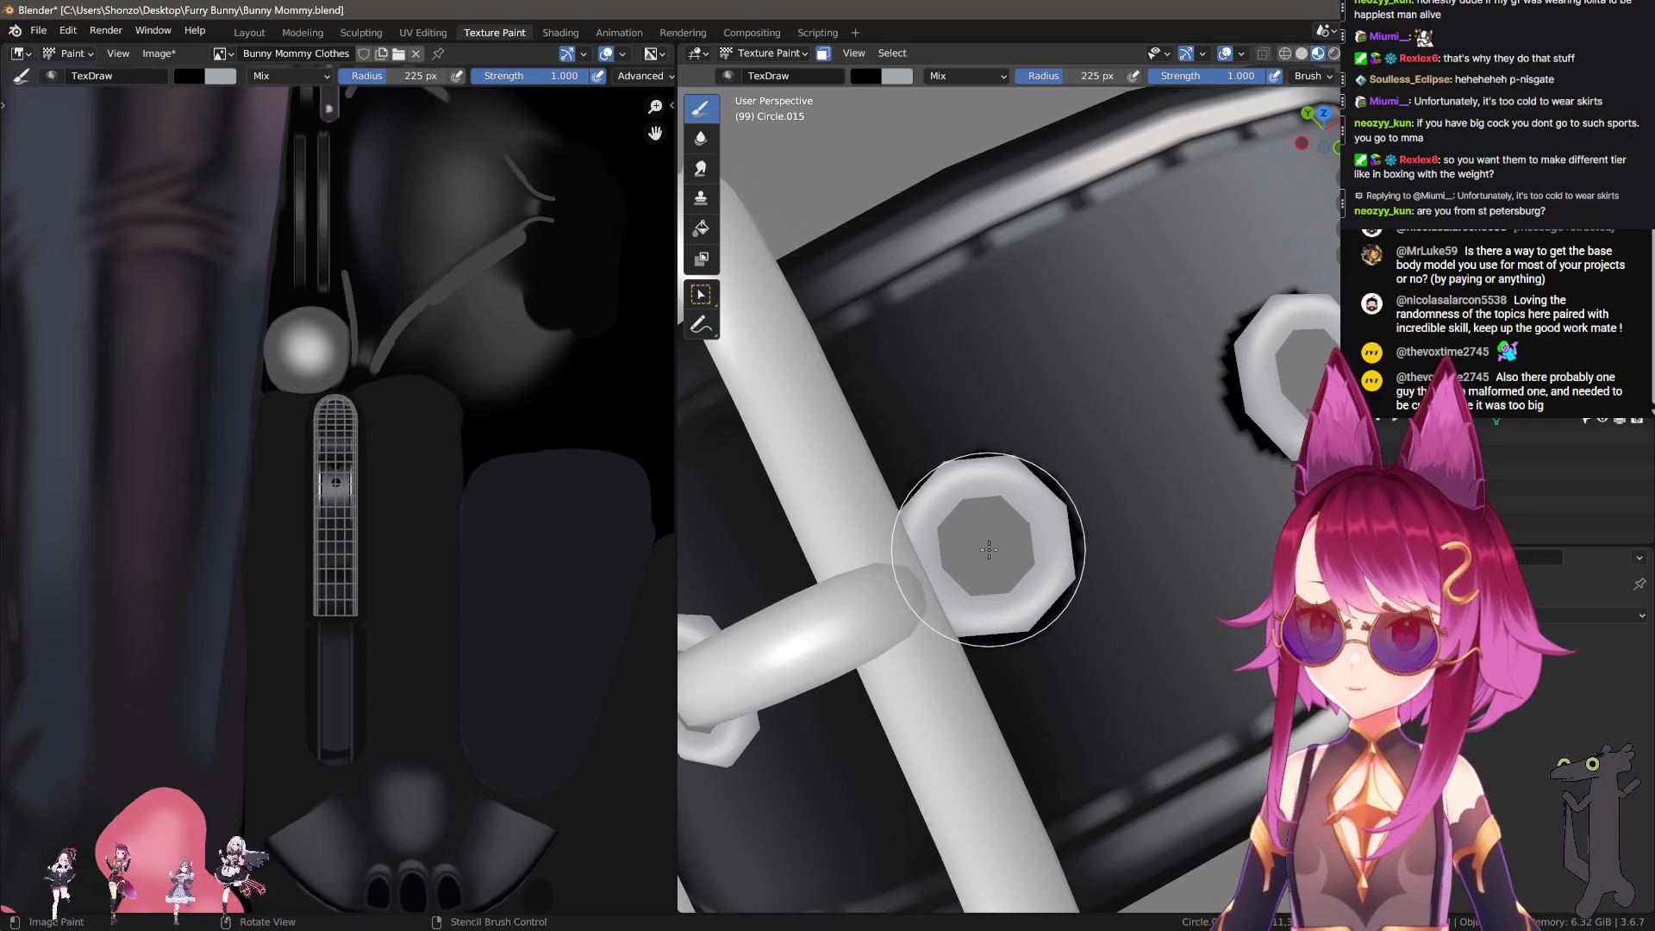
pyautogui.moveTo(988, 549)
pyautogui.mouseDown(button='middle')
pyautogui.moveTo(1064, 523)
pyautogui.moveTo(991, 535)
pyautogui.mouseUp(button='middle')
pyautogui.press('f')
pyautogui.click(979, 520)
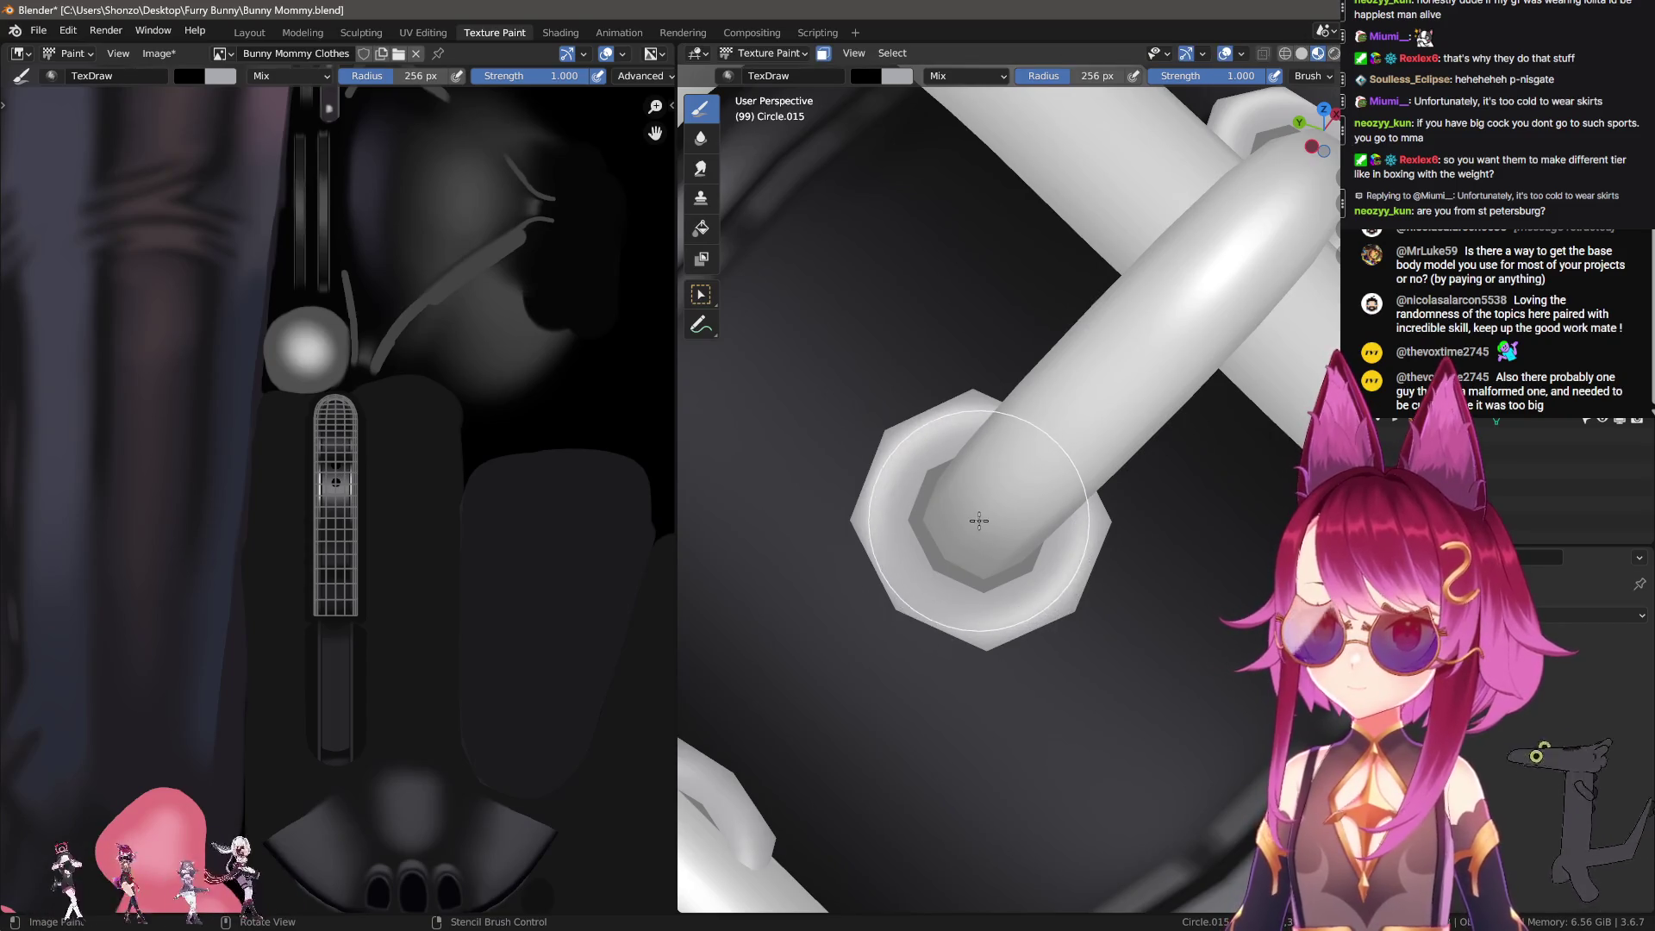
pyautogui.press('f')
pyautogui.click(976, 515)
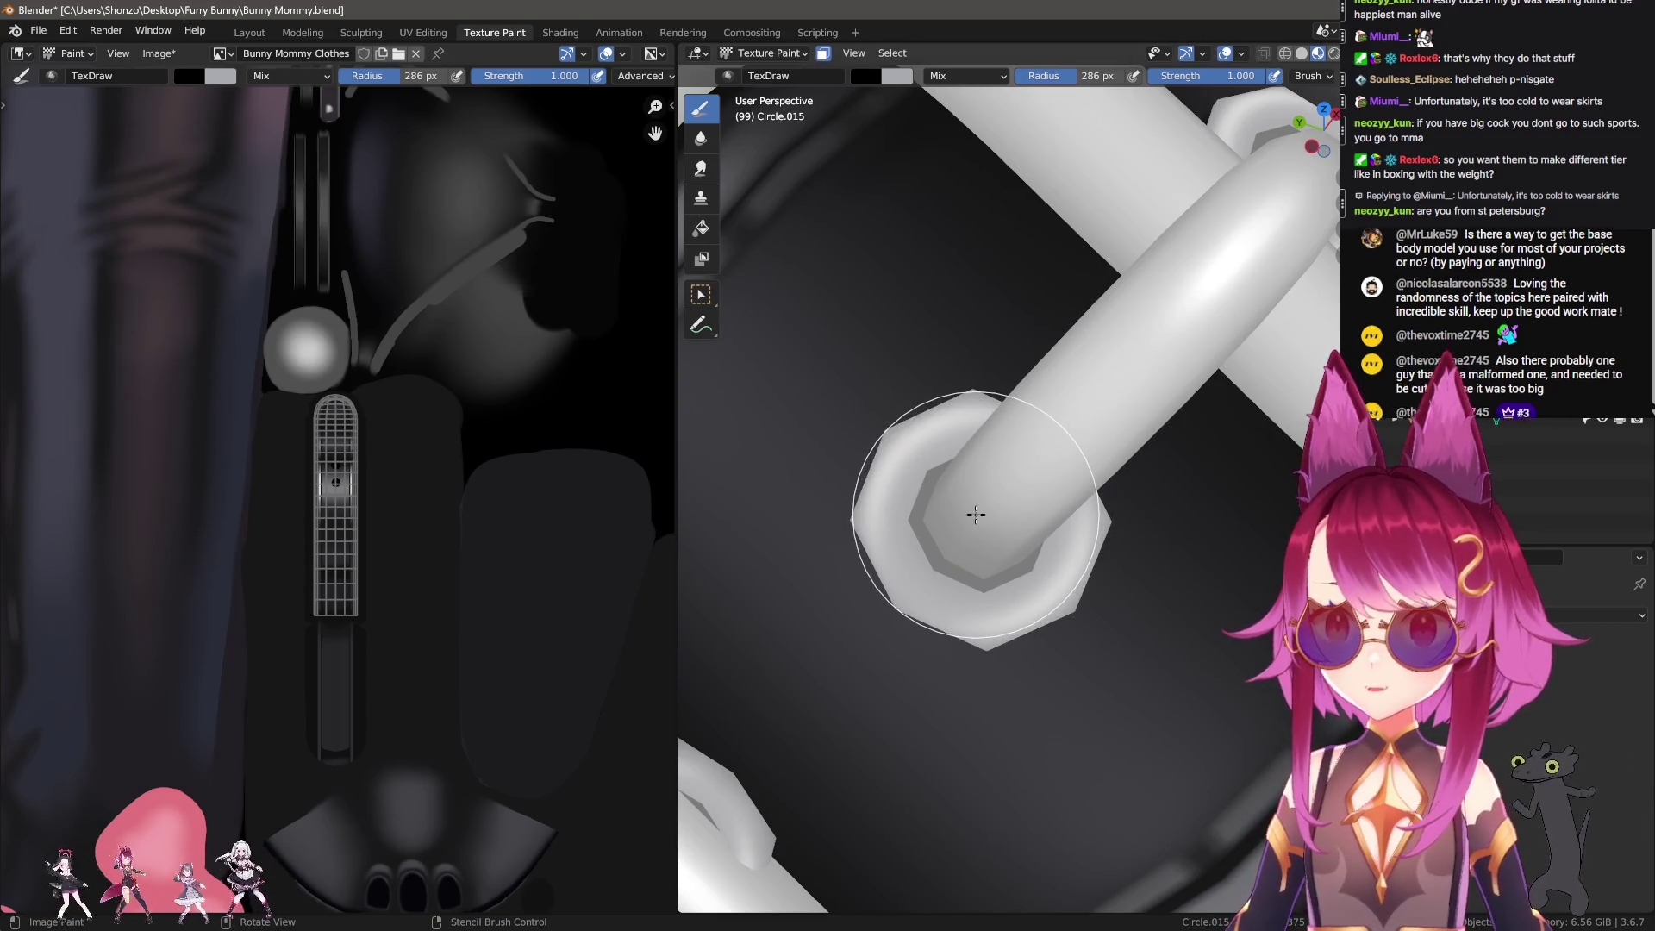
pyautogui.press('f')
pyautogui.click(978, 523)
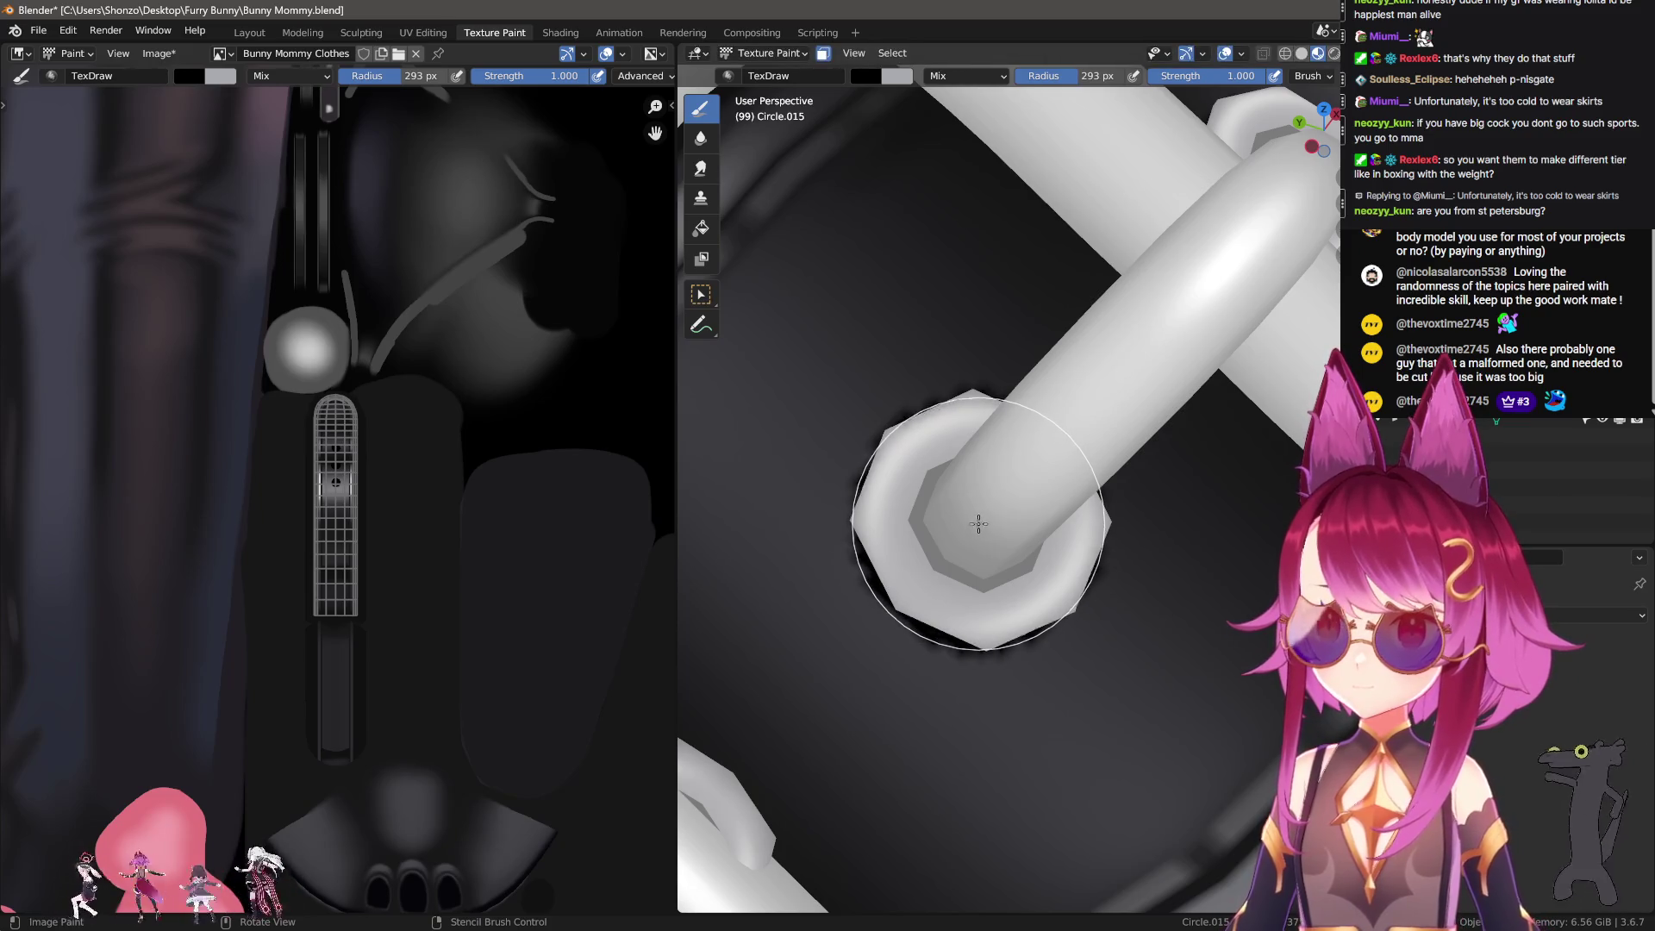
# Step: Check the brush settings, orbit toward the buckle strap, and switch to the Soften brush
pyautogui.press('n')
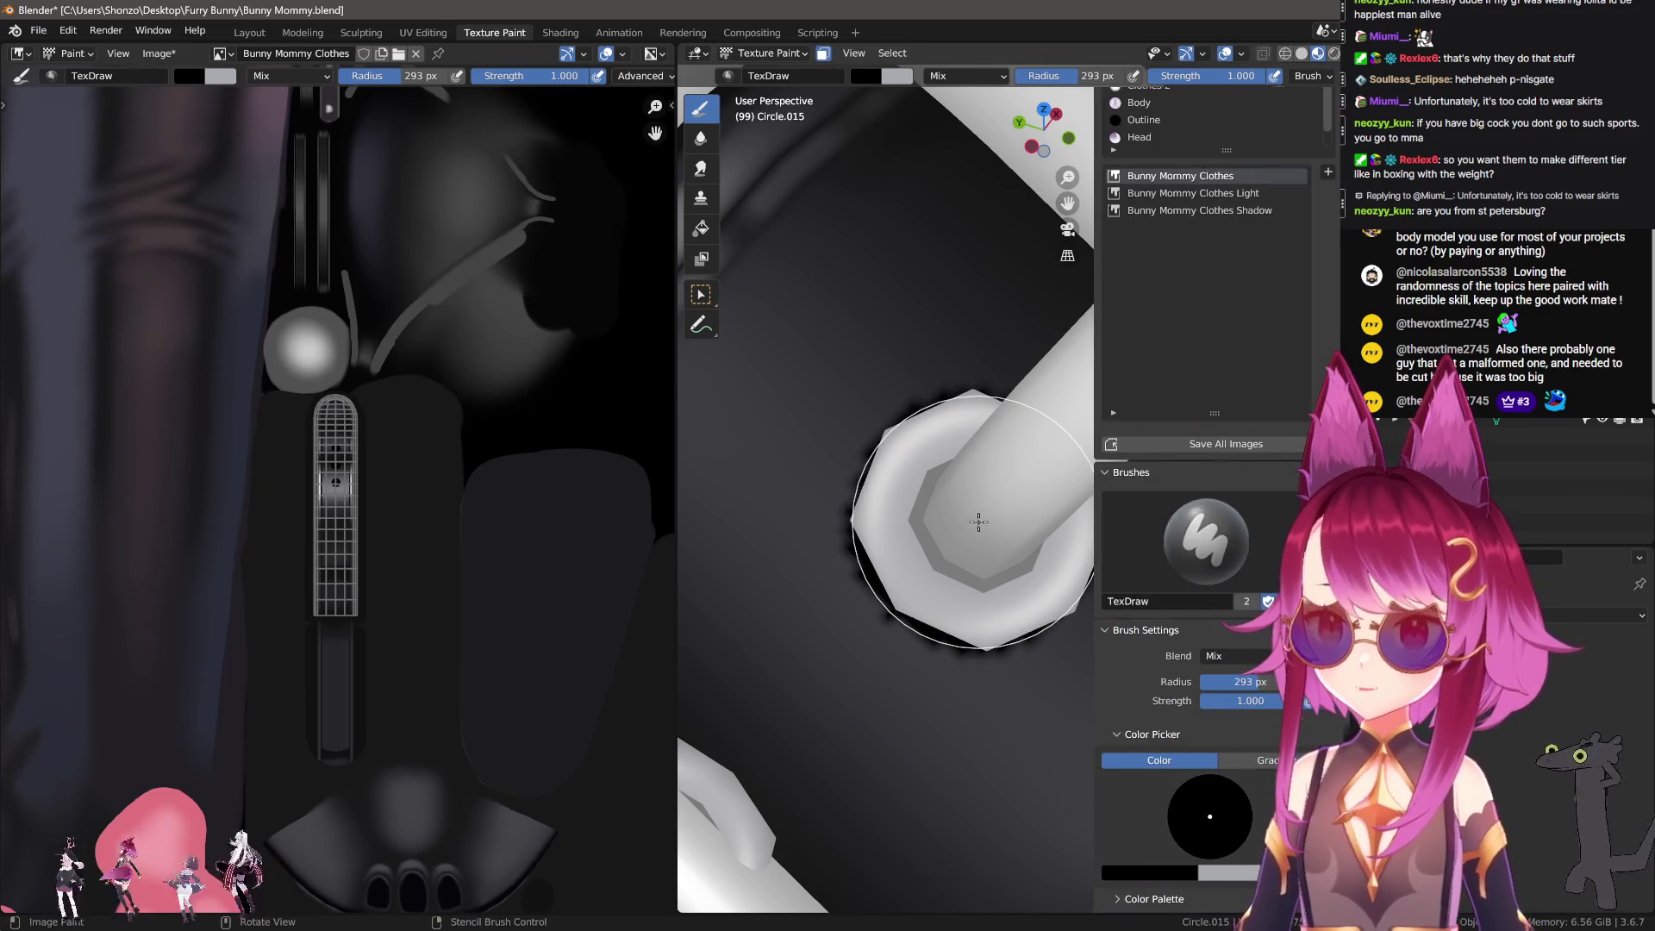
pyautogui.scroll(-10, 1215, 668)
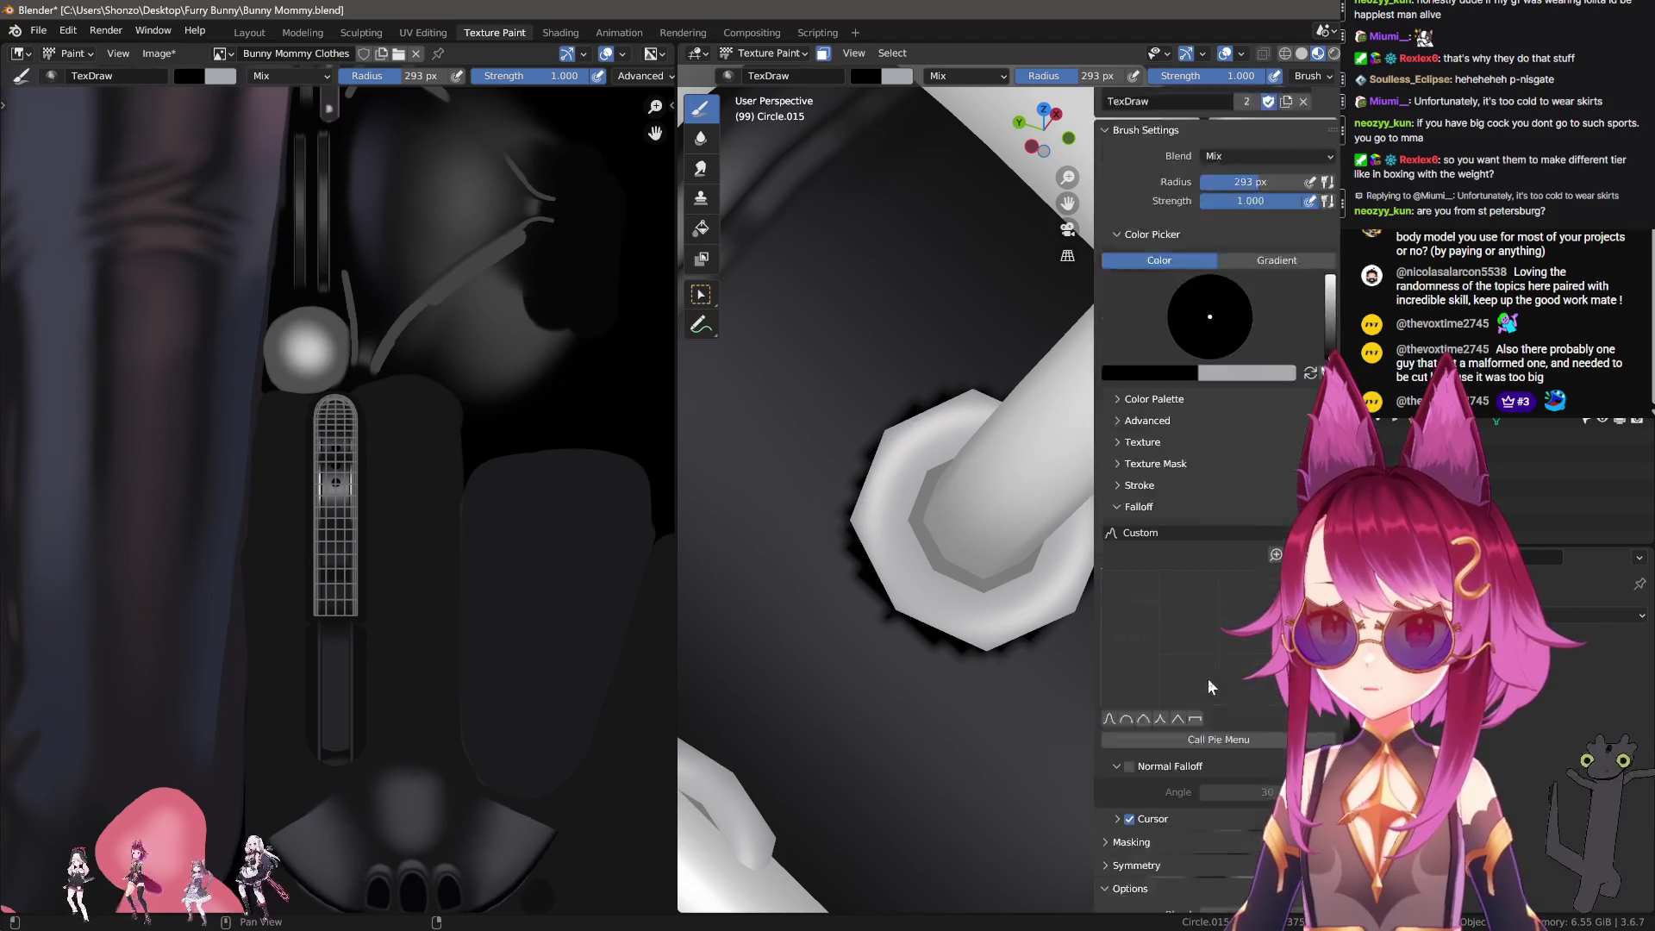
pyautogui.scroll(-2, 1207, 679)
pyautogui.press('n')
pyautogui.moveTo(1189, 684); pyautogui.dragTo(1020, 473, button='middle')
pyautogui.scroll(4, 1031, 517)
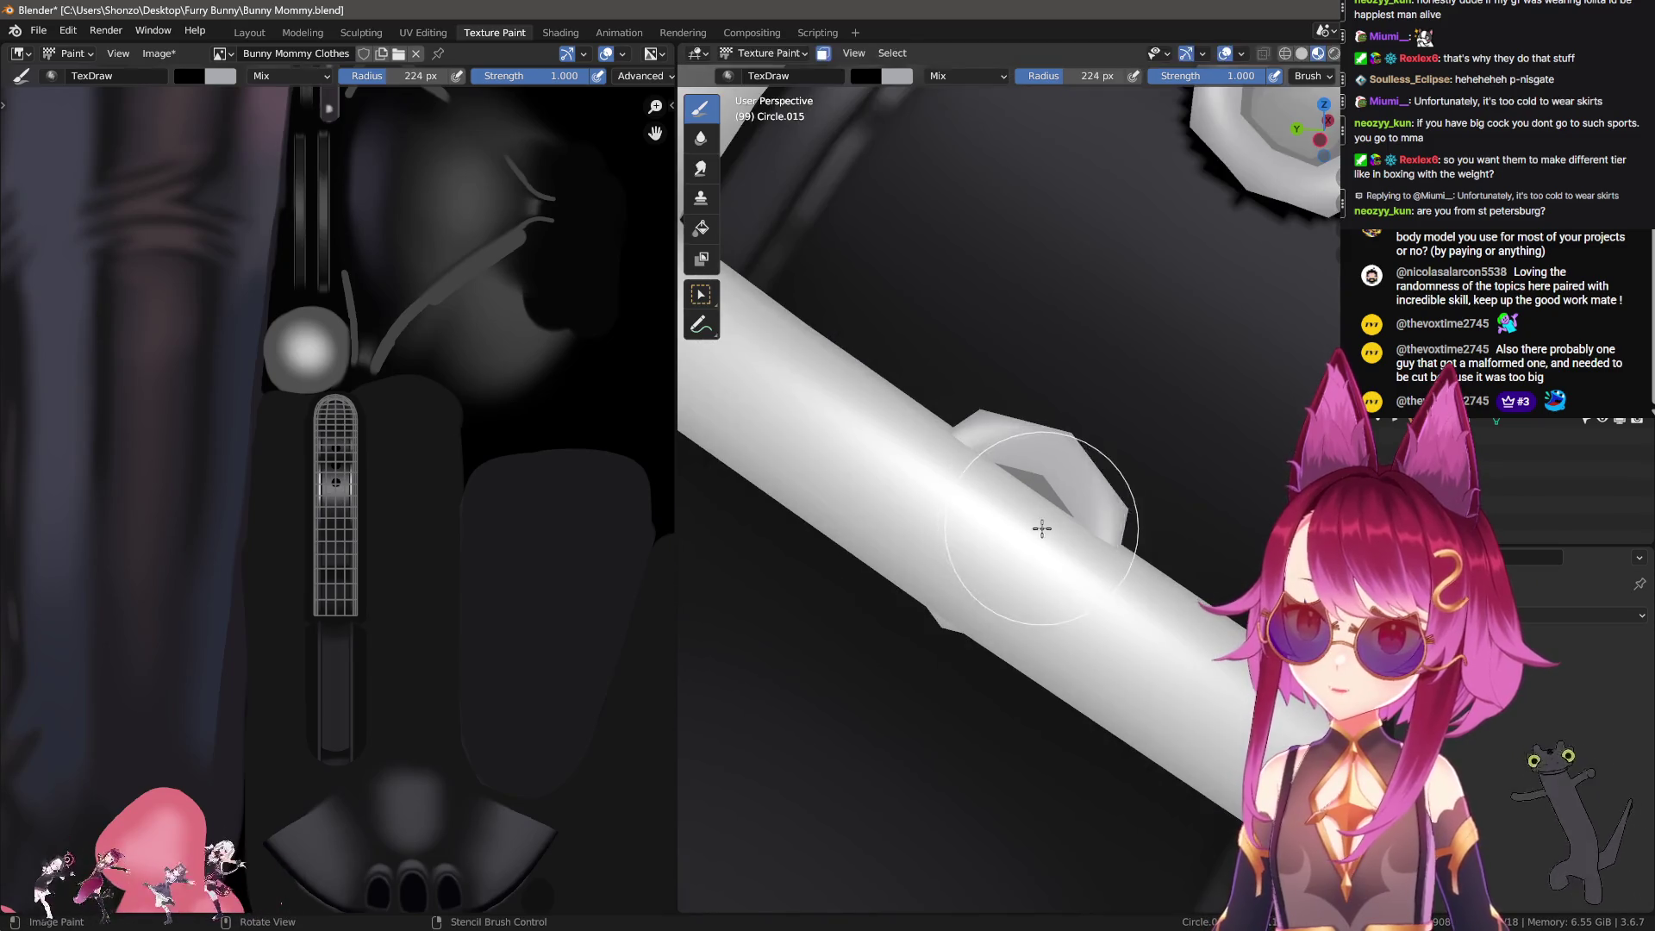
pyautogui.press('f')
pyautogui.click(1009, 526)
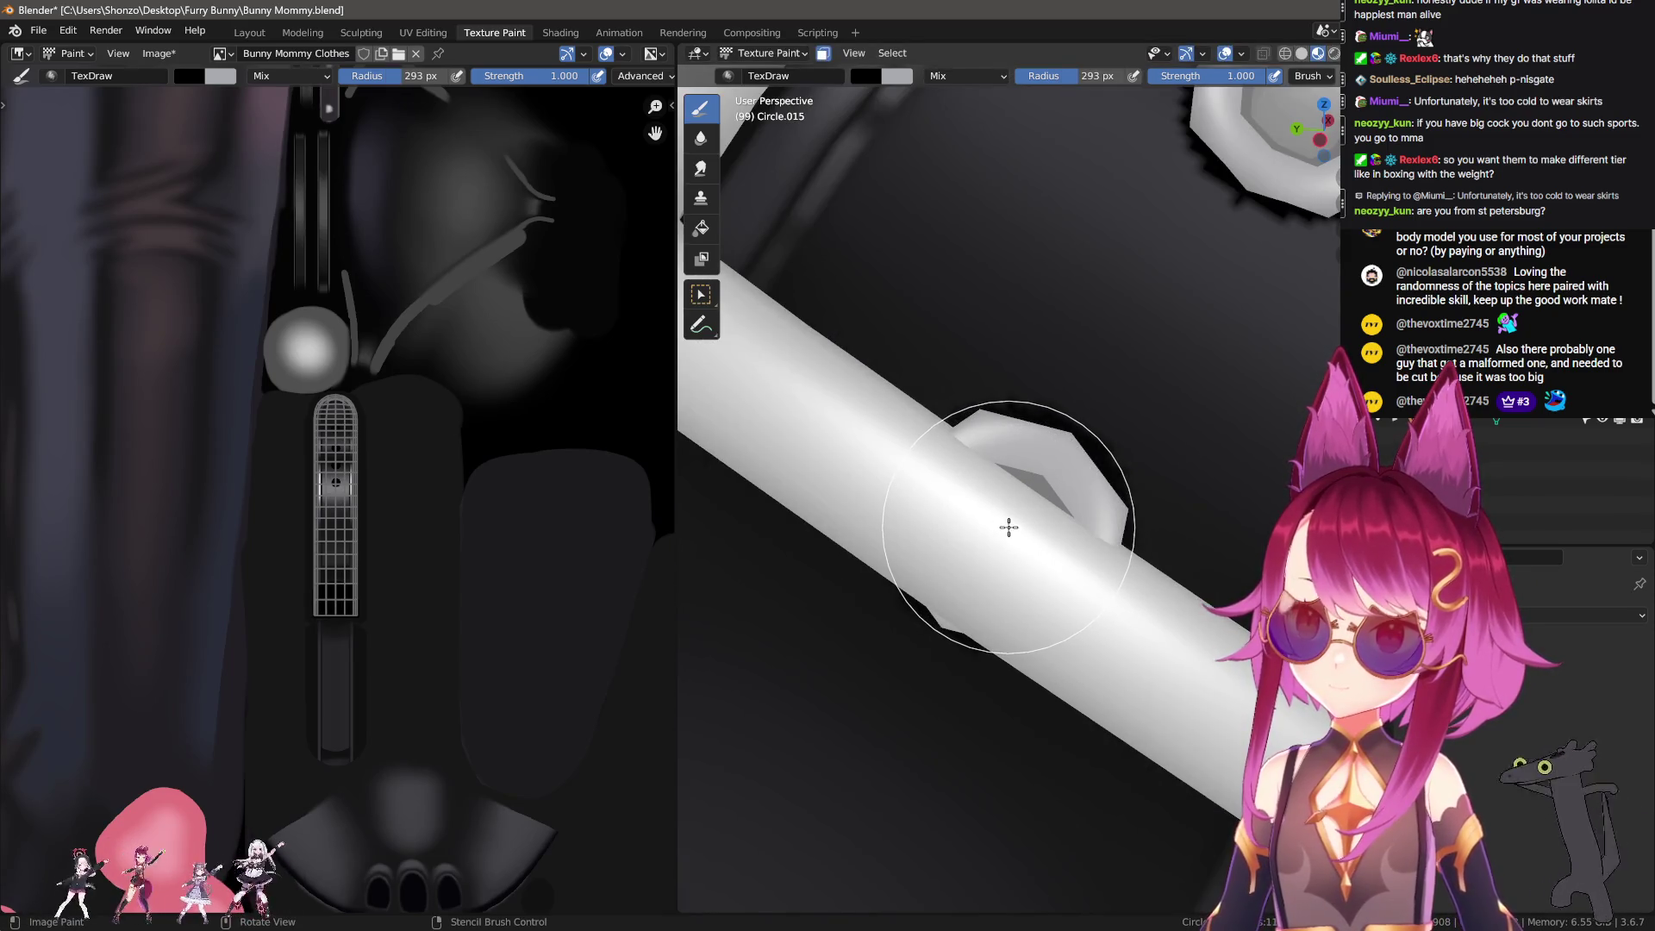
pyautogui.scroll(3, 284, 642)
pyautogui.press('s')
pyautogui.scroll(3, 343, 692)
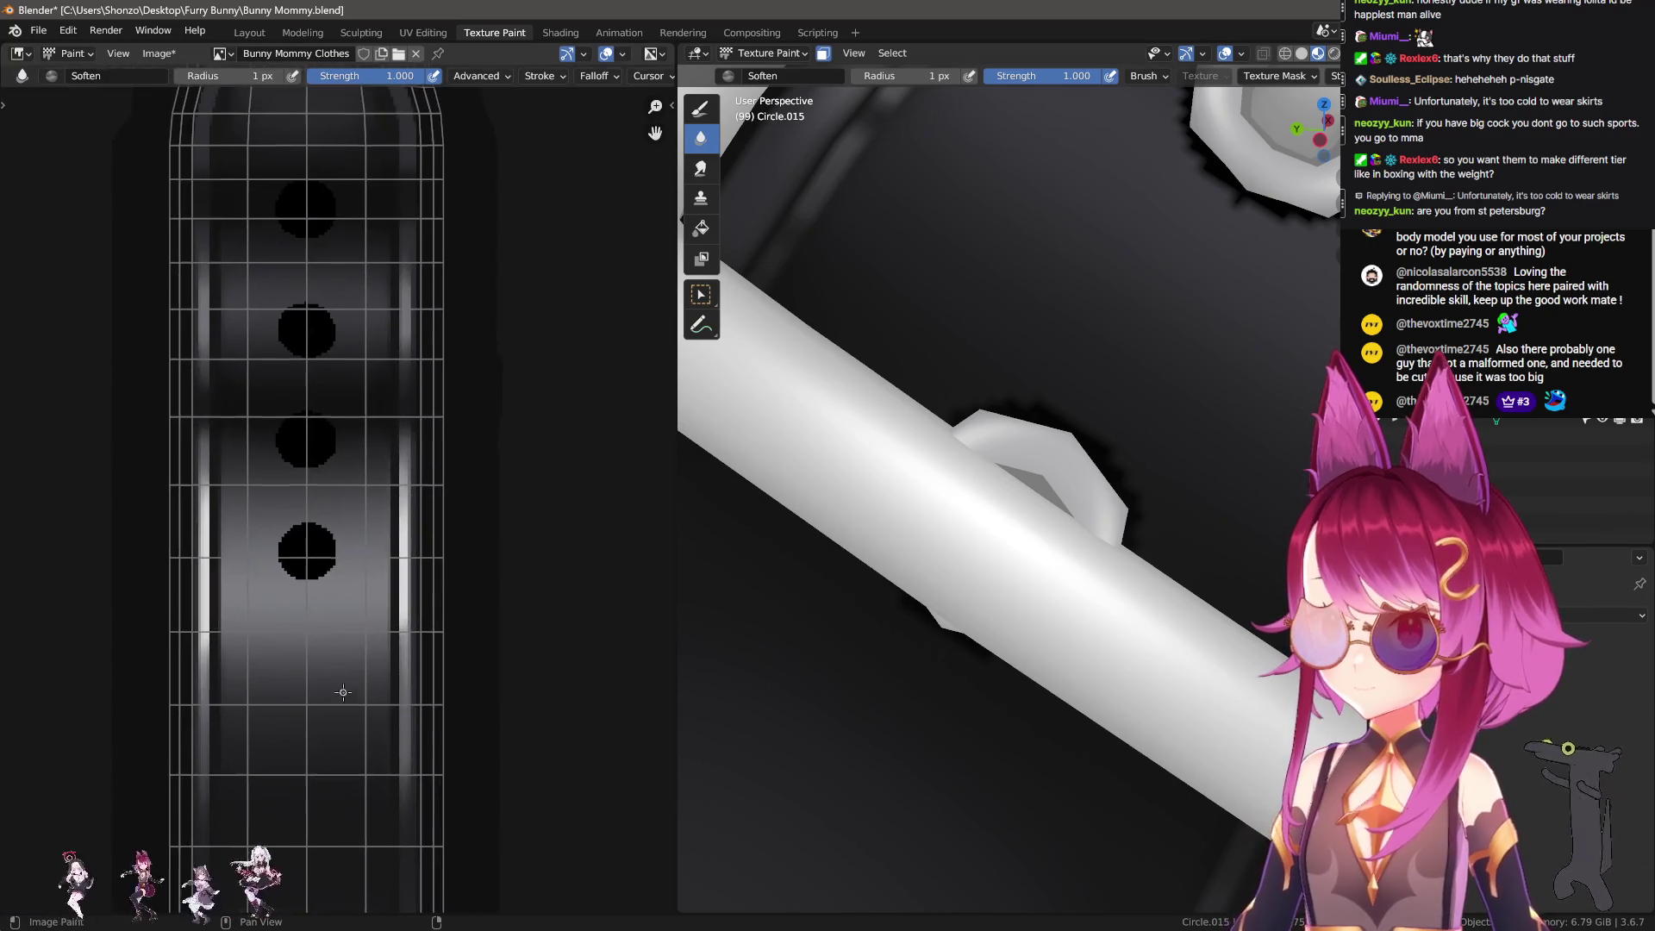
# Step: Set the Soften brush kernel radius to 4 and its size to 13 px
pyautogui.press('f')
pyautogui.click(318, 589)
pyautogui.scroll(3, 325, 603)
pyautogui.press('n')
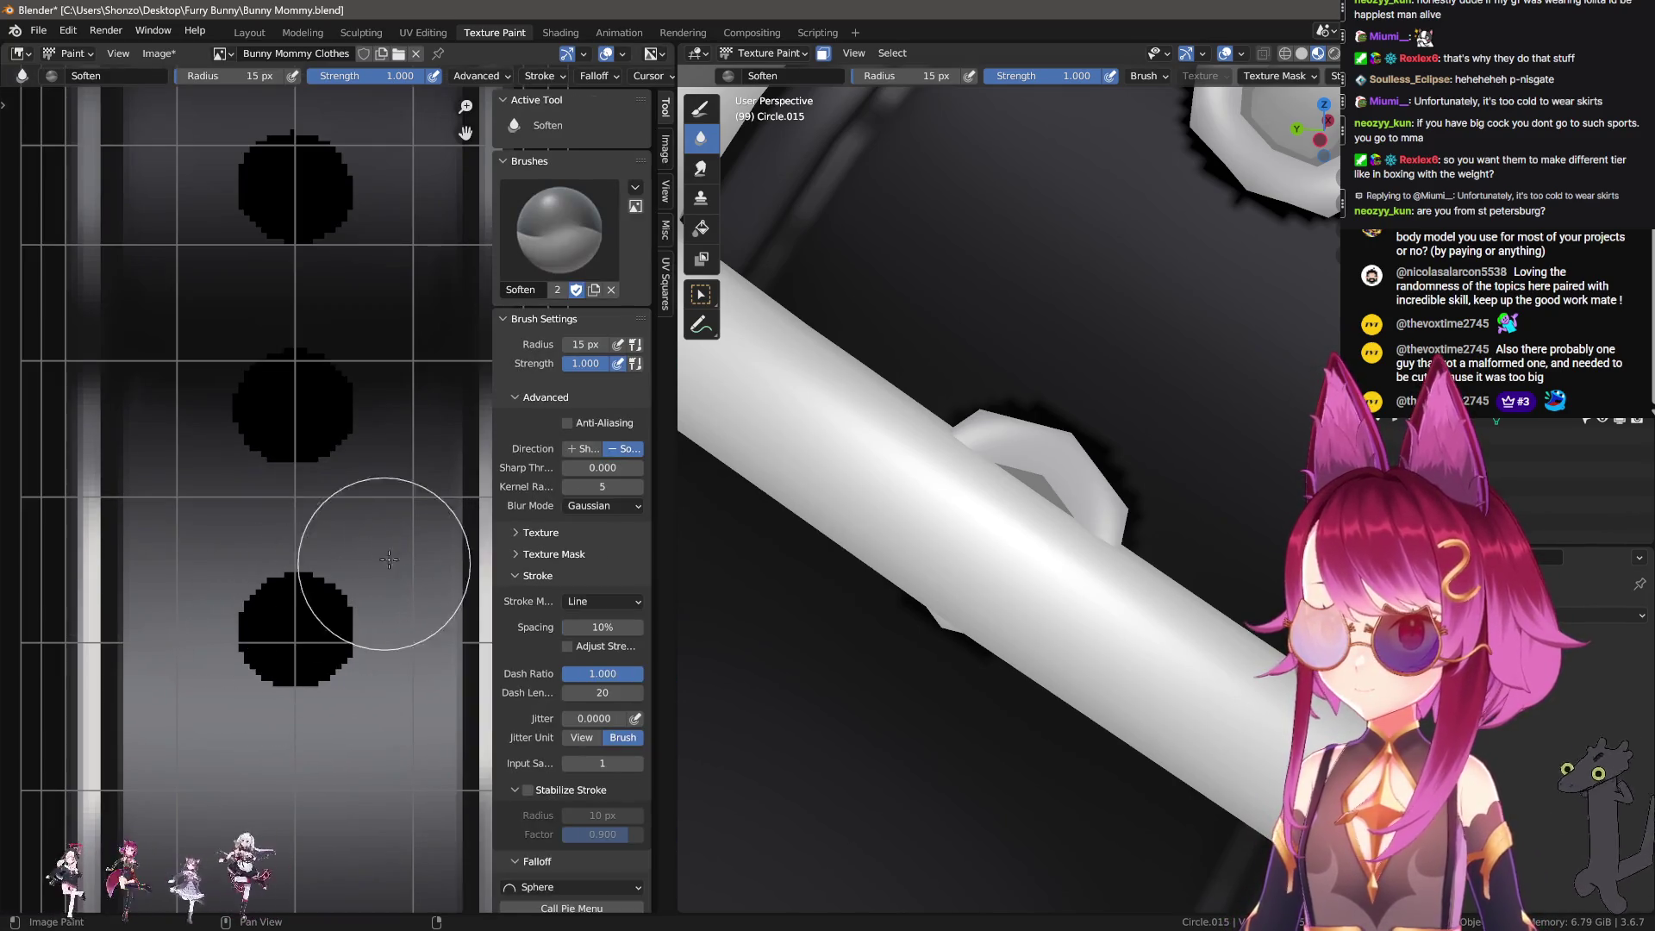
pyautogui.click(568, 488)
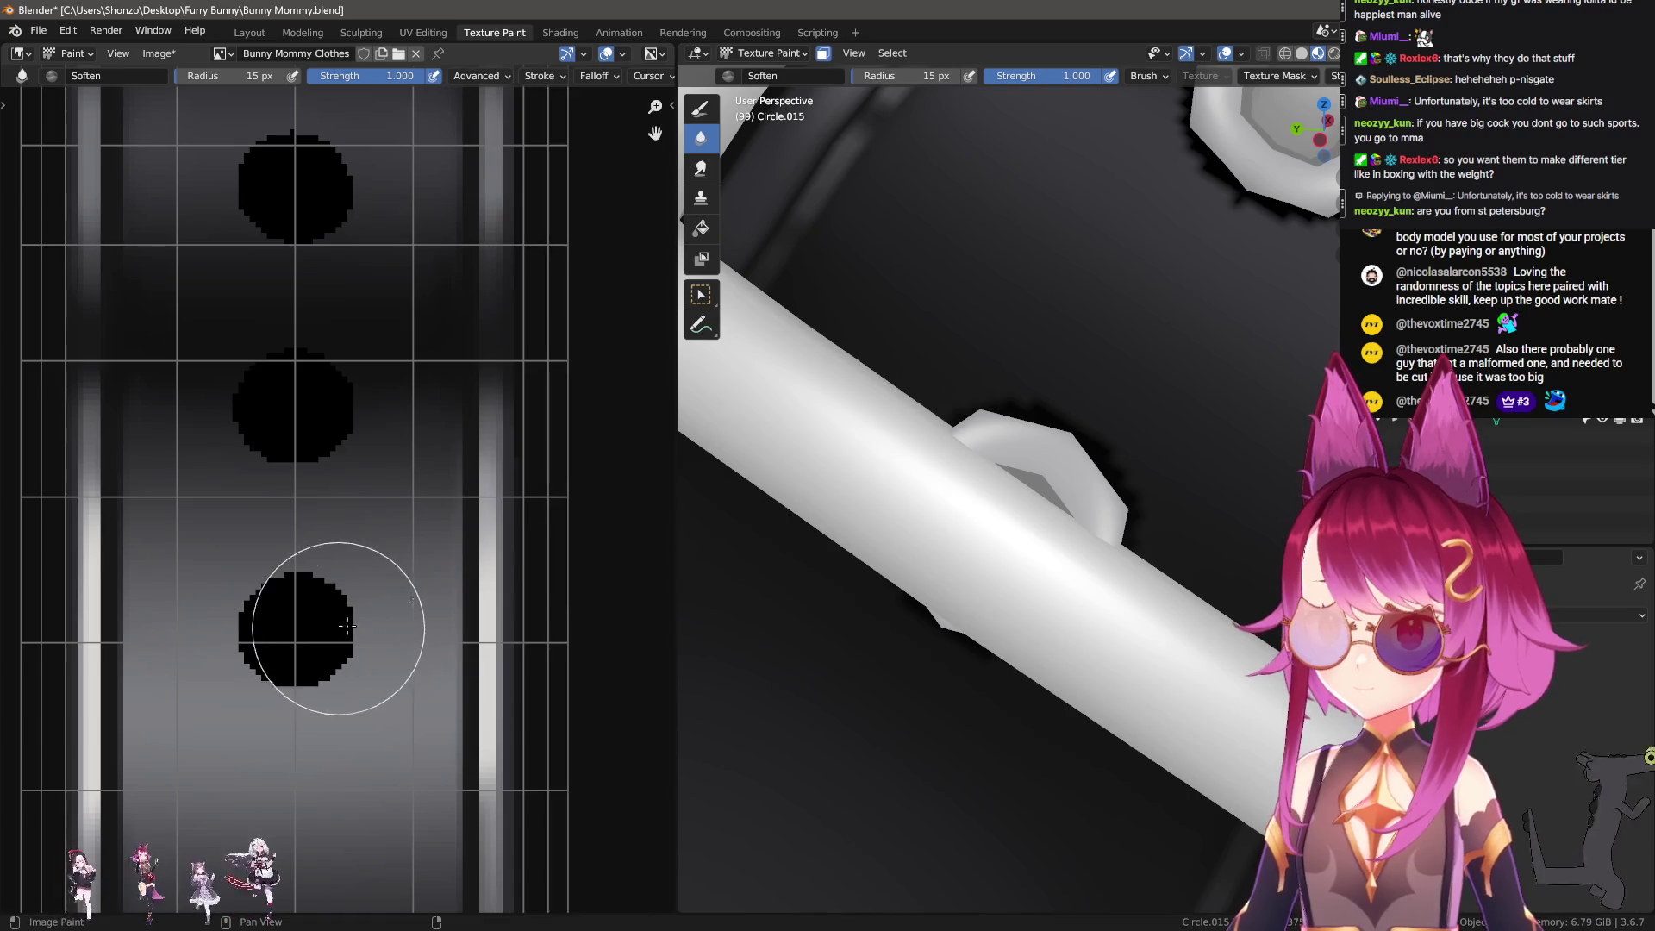
pyautogui.press('n')
pyautogui.press('[')
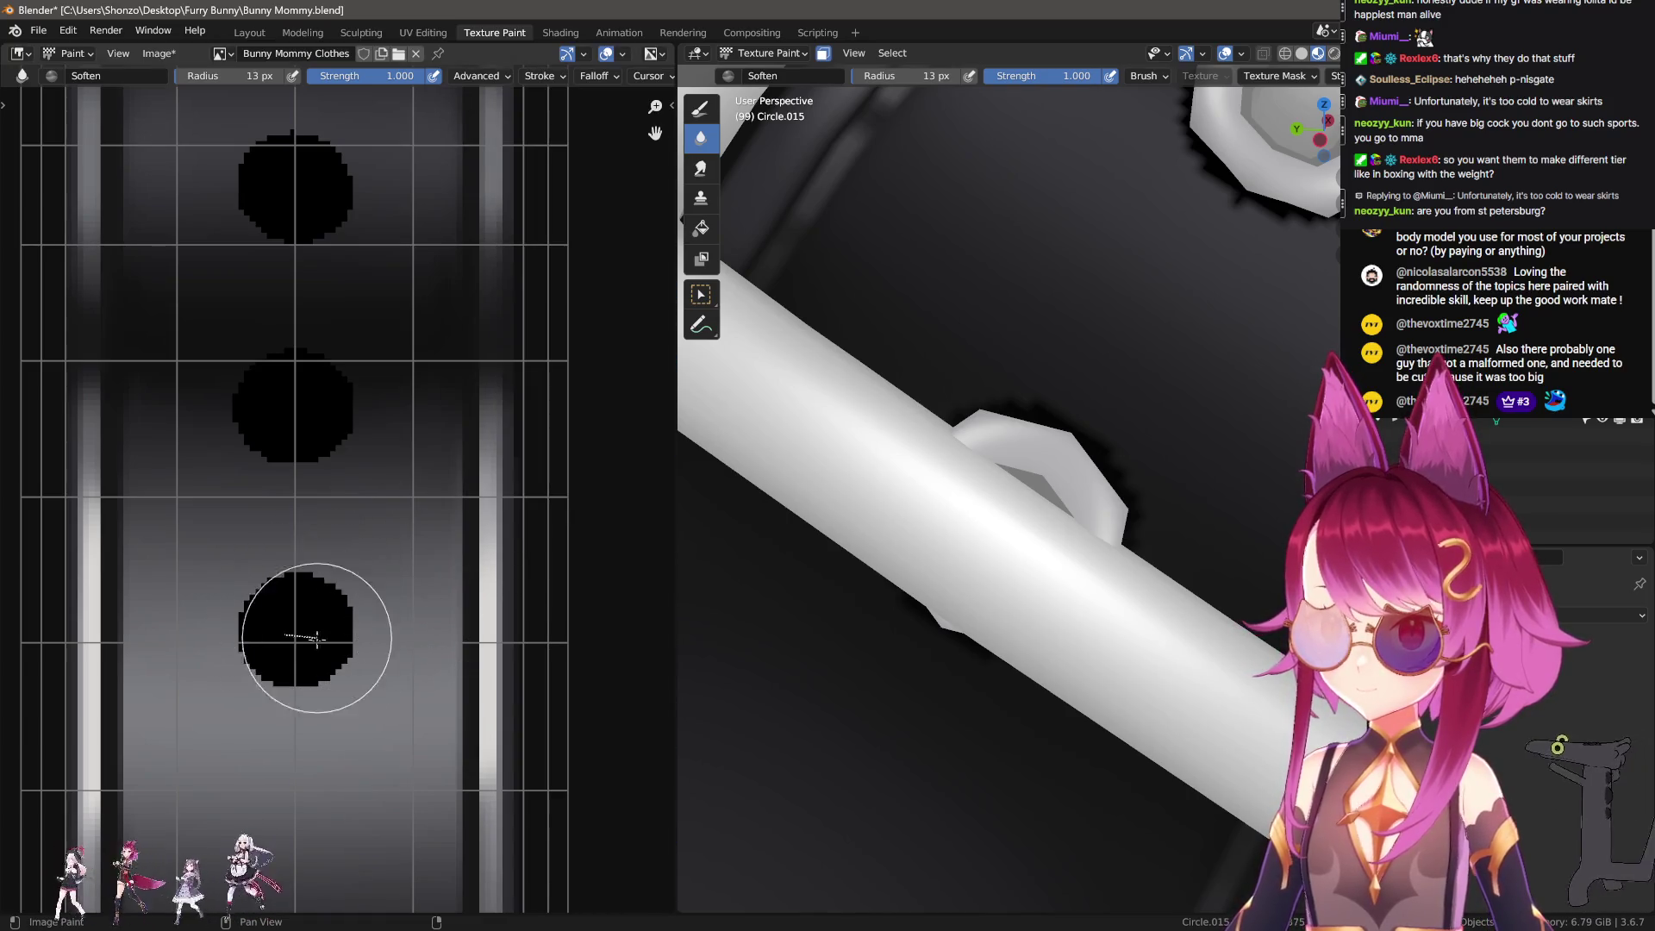
# Step: Blur the hard black dots on the strap texture into soft spots
pyautogui.moveTo(298, 623); pyautogui.dragTo(302, 608)
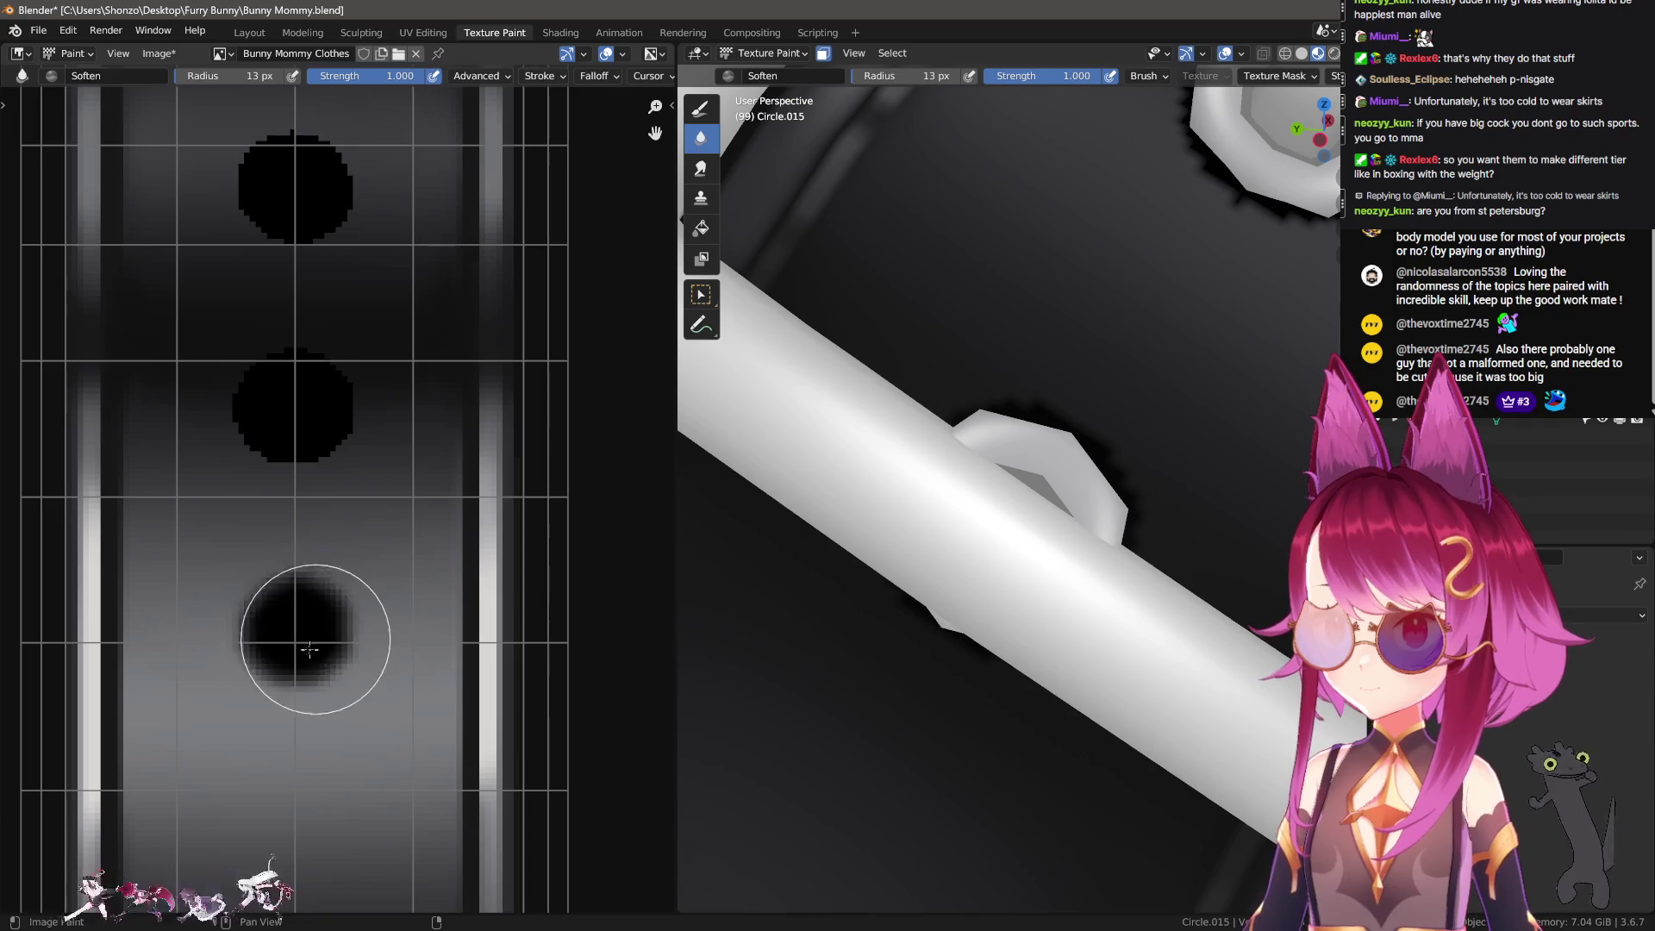
pyautogui.moveTo(298, 625); pyautogui.dragTo(310, 706, button='middle')
pyautogui.hotkey('ctrl', 'z')
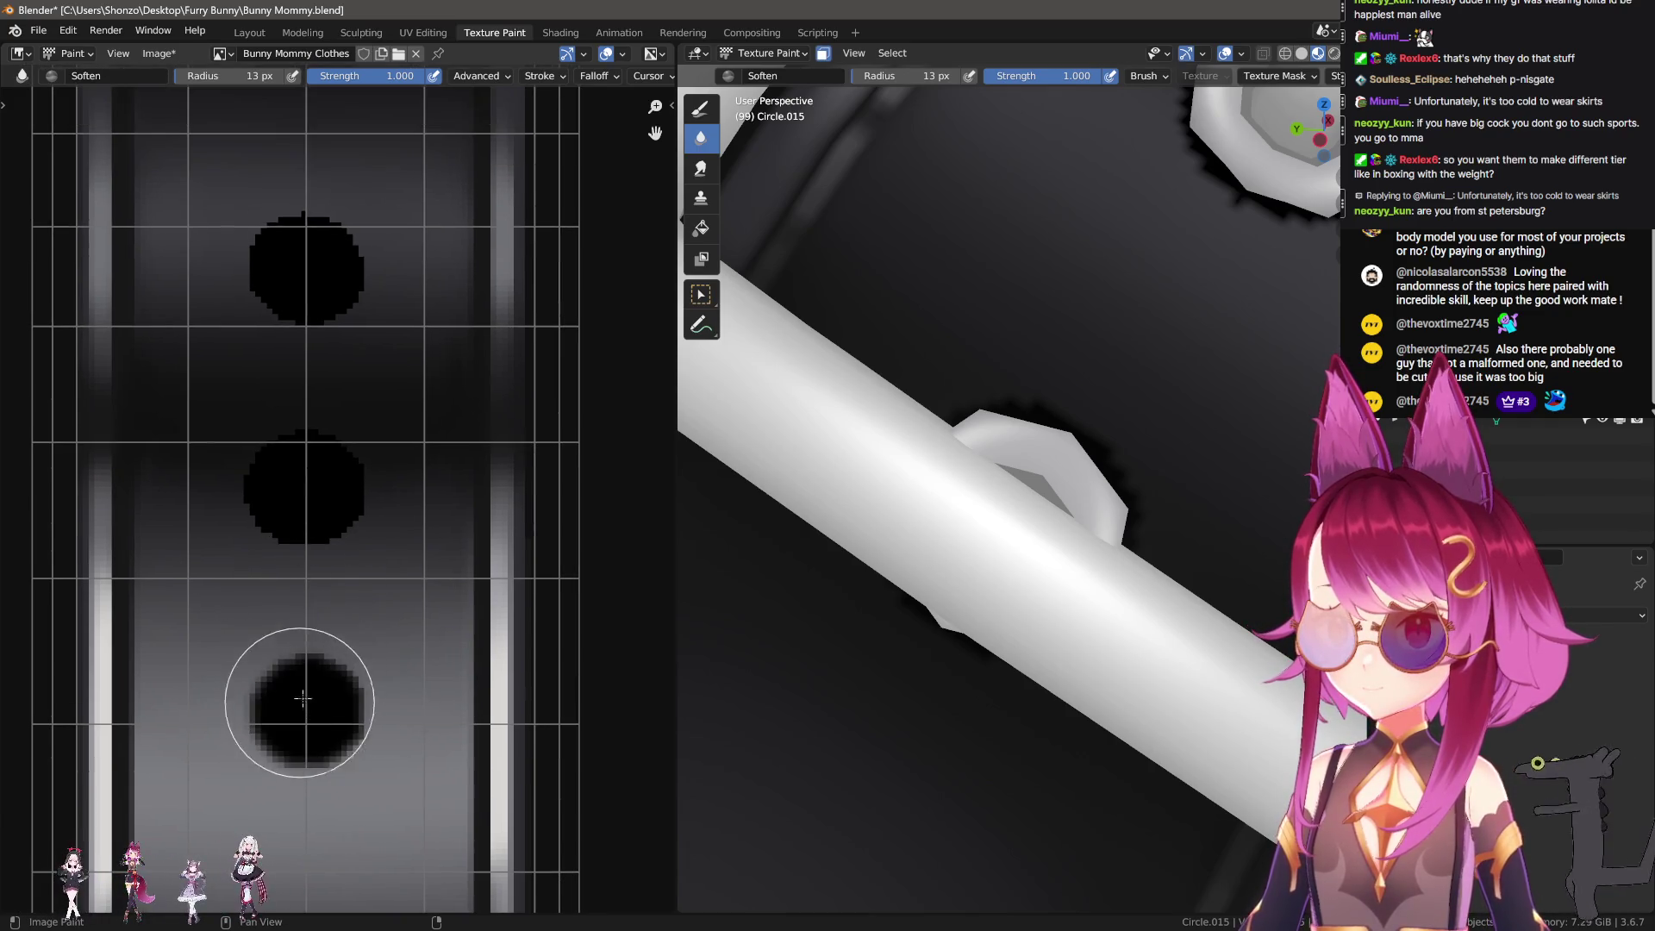
pyautogui.moveTo(324, 296)
pyautogui.mouseDown(button='middle')
pyautogui.moveTo(296, 344)
pyautogui.moveTo(336, 452)
pyautogui.mouseUp(button='middle')
pyautogui.moveTo(335, 453); pyautogui.dragTo(353, 450)
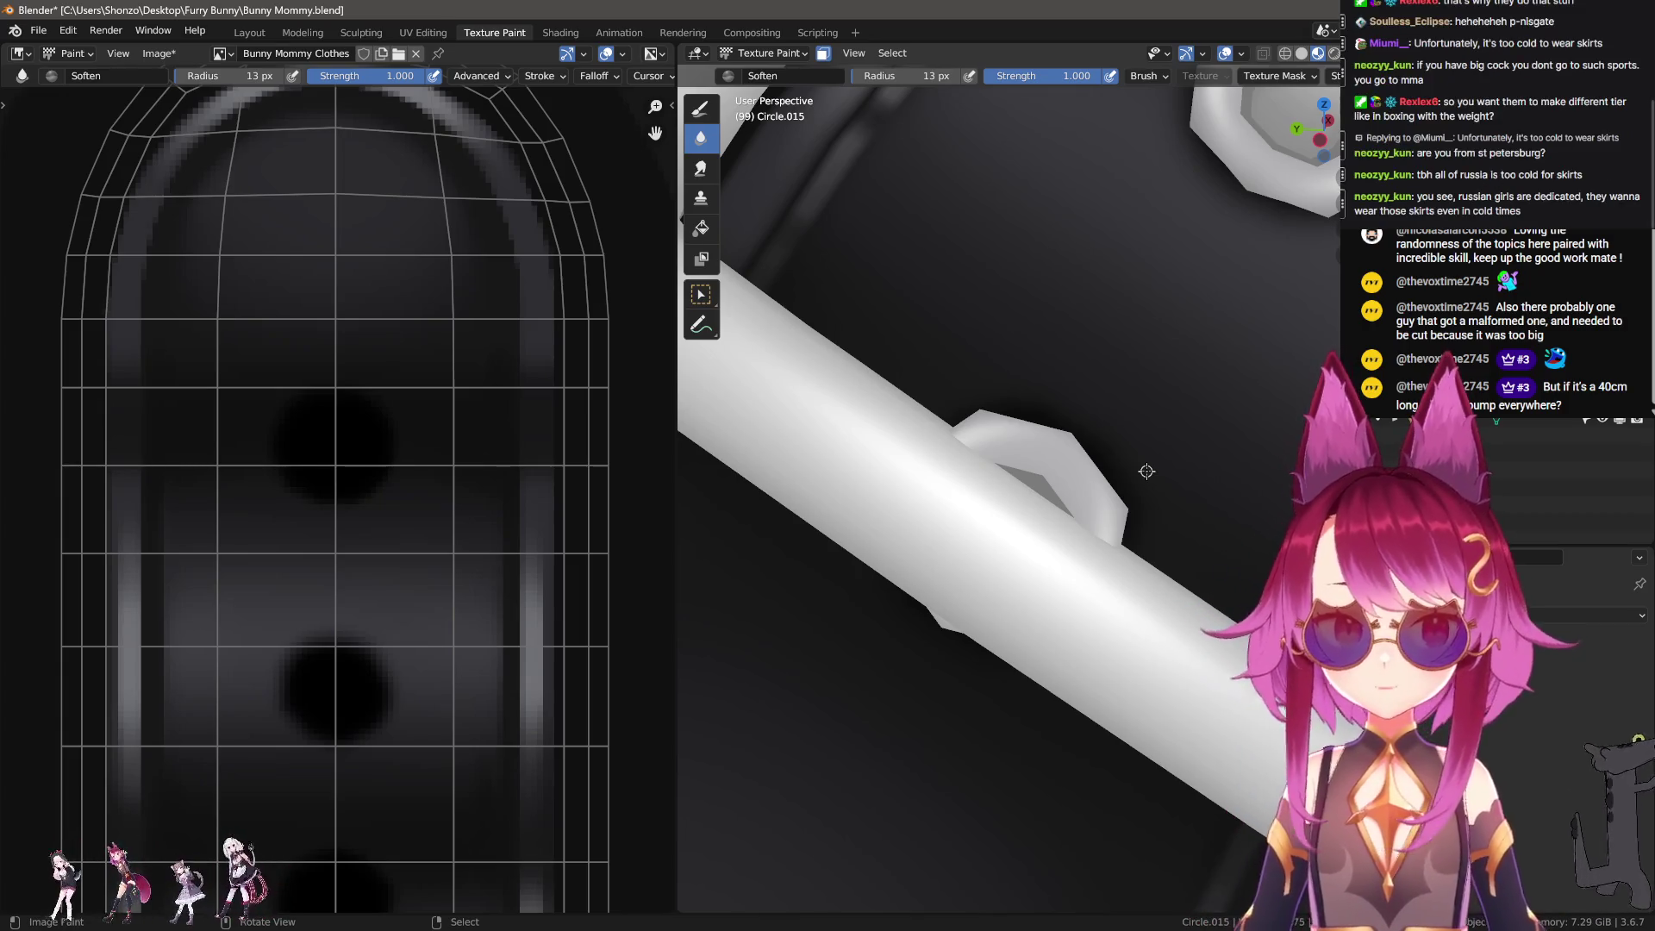
pyautogui.scroll(-6, 319, 431)
# Step: Save all modified textures with Image > Save All Images
pyautogui.scroll(-1, 319, 431)
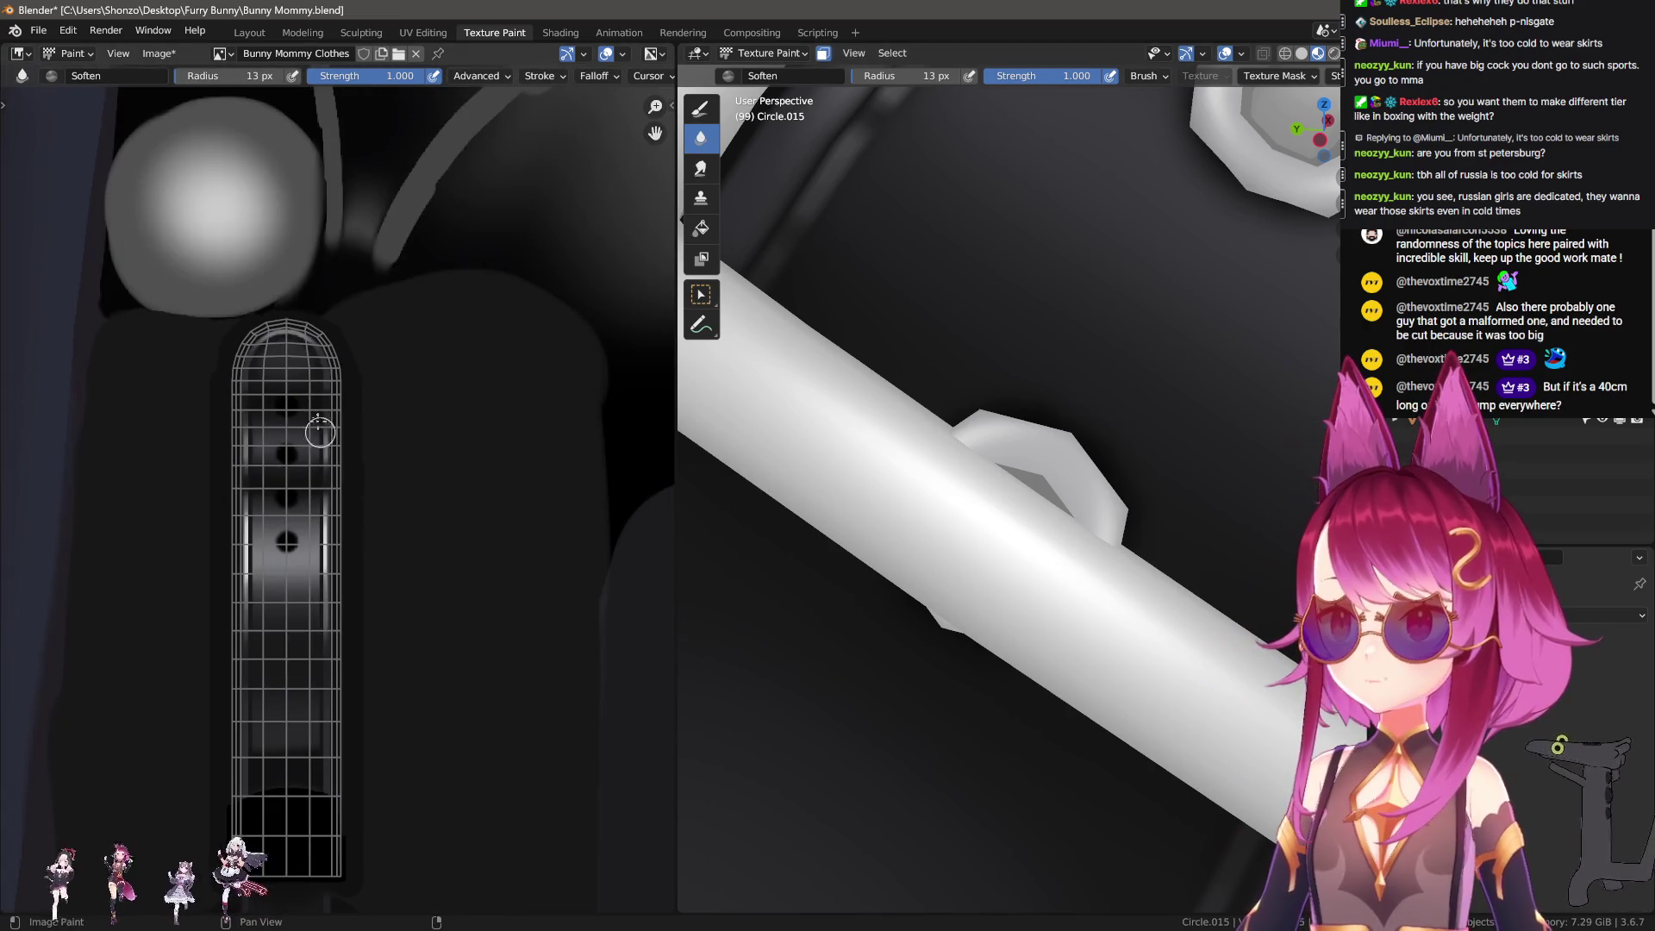
pyautogui.click(172, 55)
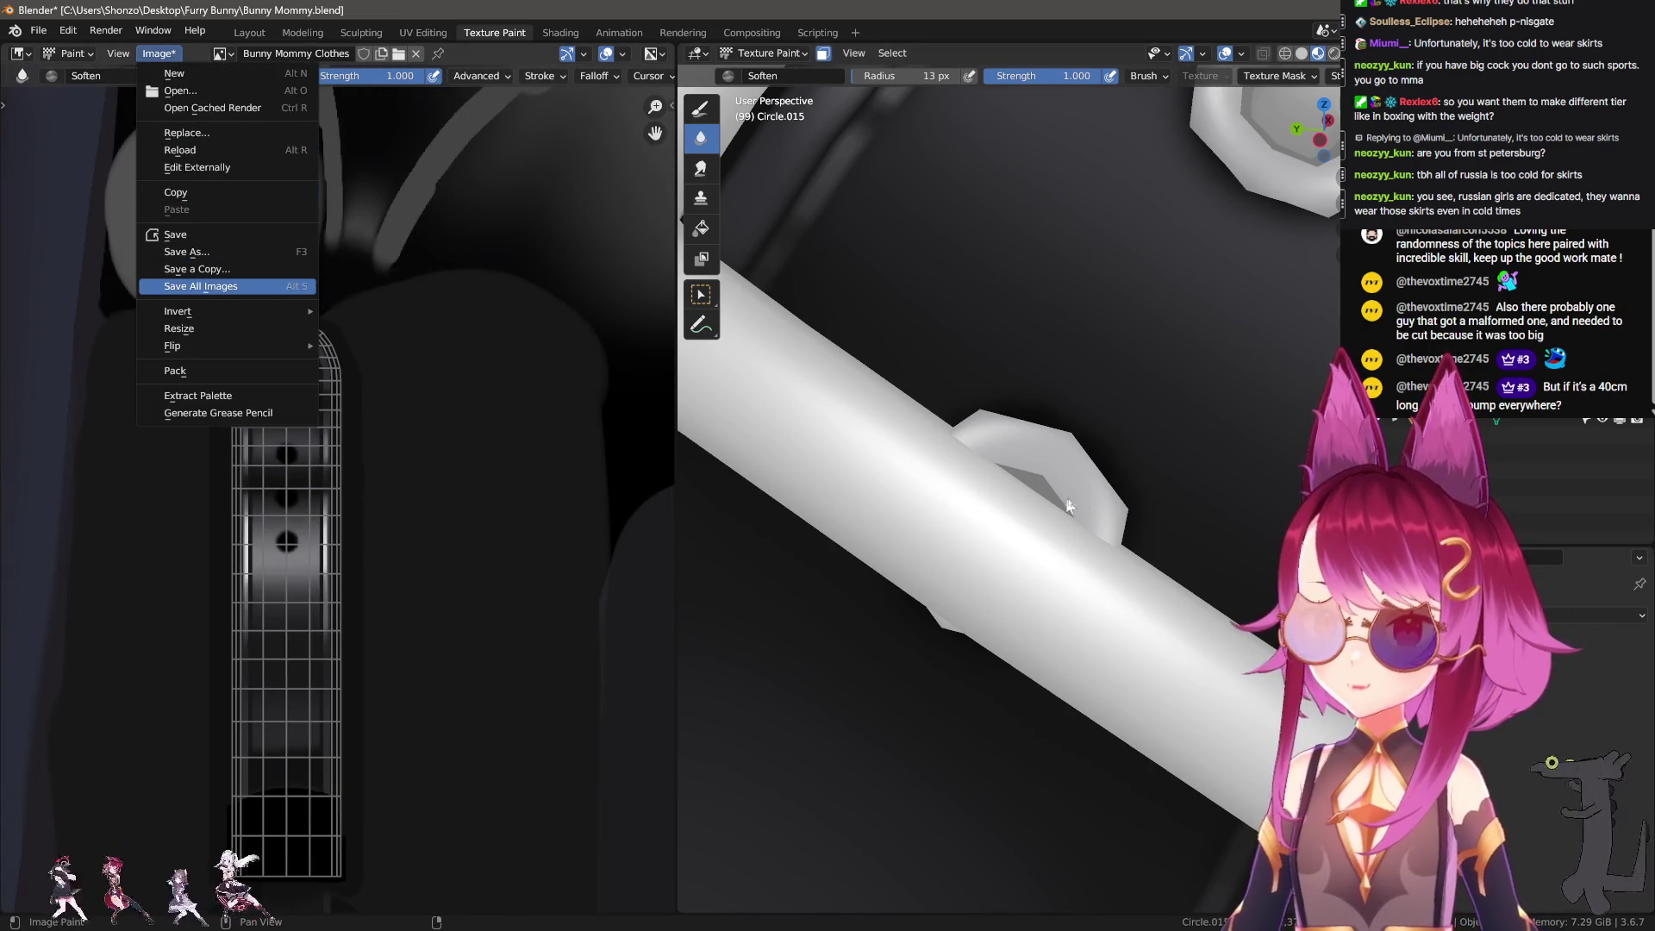
pyautogui.moveTo(1065, 515)
pyautogui.mouseDown(button='middle')
pyautogui.moveTo(960, 614)
pyautogui.moveTo(962, 541)
pyautogui.moveTo(953, 554)
pyautogui.mouseUp(button='middle')
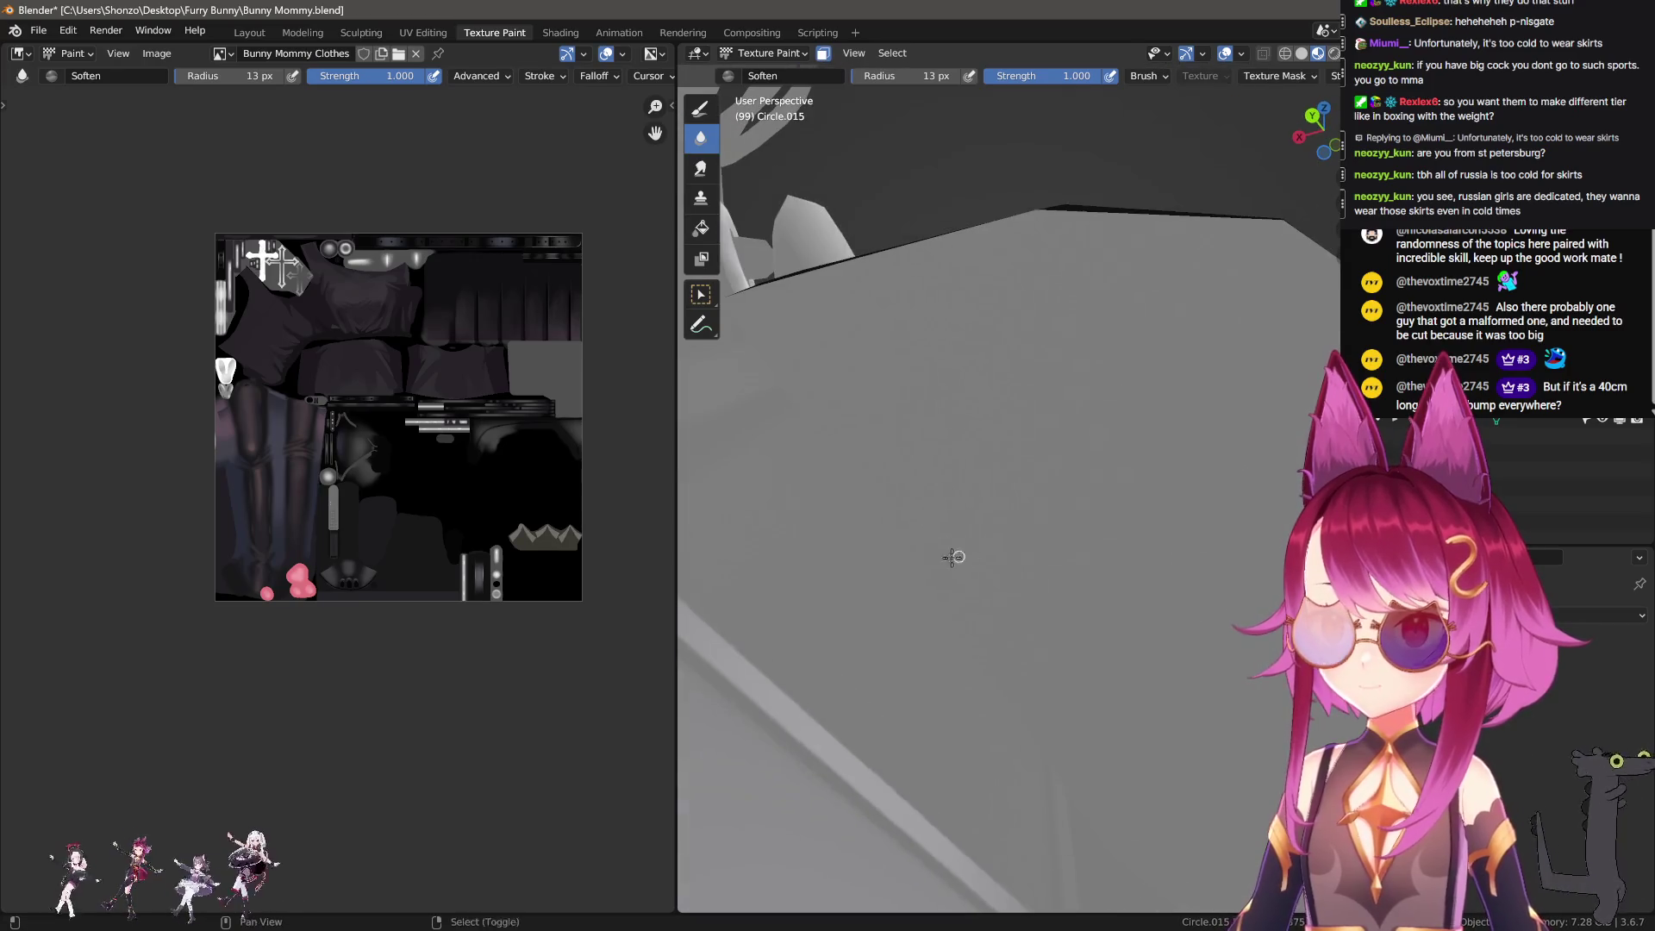
# Step: Zoom to the buckle strap and put the boot mesh into Edit Mode
pyautogui.scroll(-2, 349, 560)
pyautogui.scroll(3, 358, 546)
pyautogui.scroll(5, 354, 593)
pyautogui.scroll(3, 354, 593)
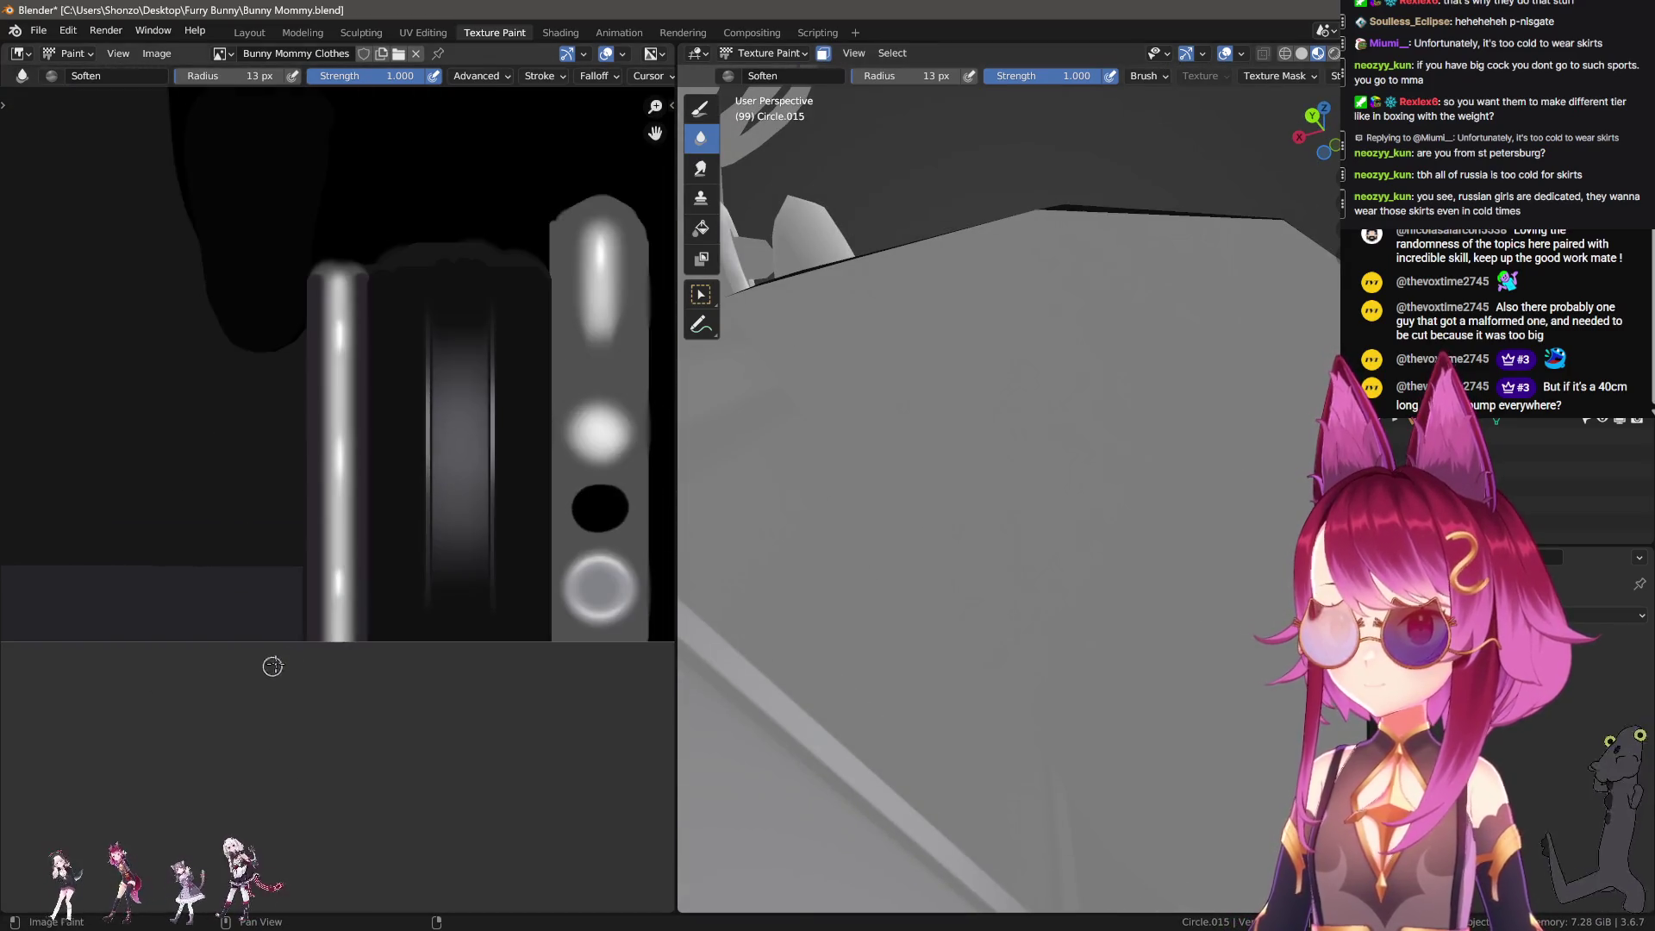
pyautogui.scroll(-3, 818, 474)
pyautogui.scroll(-4, 344, 496)
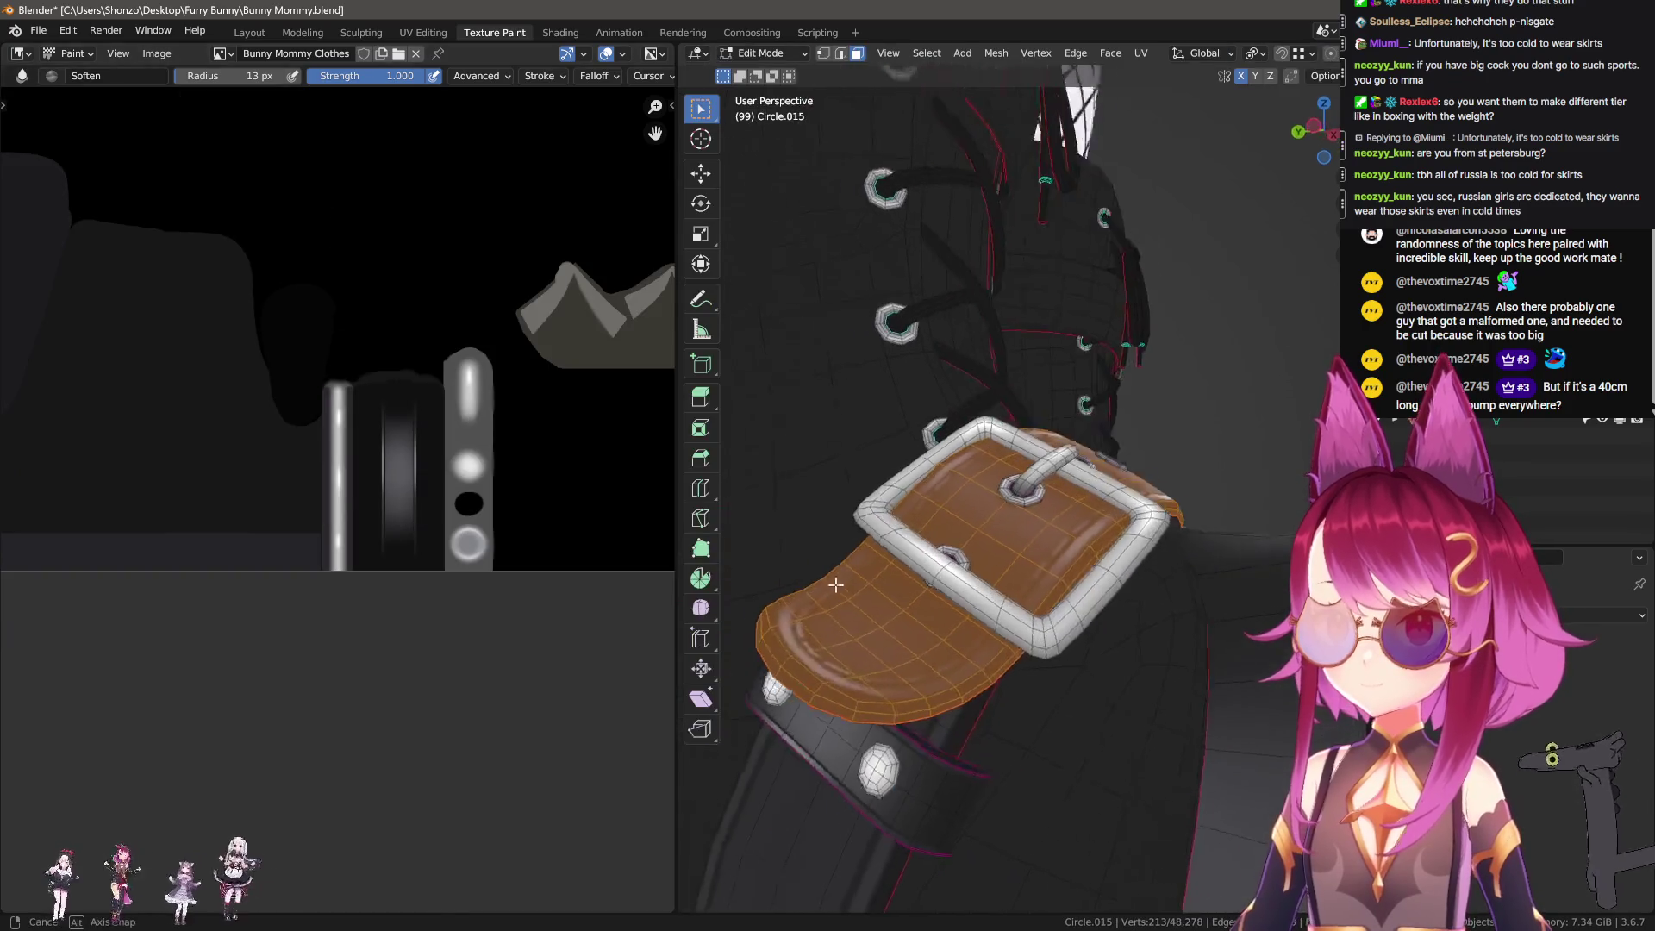
pyautogui.press('Tab')
pyautogui.press('Tab')
pyautogui.scroll(3, 336, 604)
pyautogui.scroll(2, 336, 646)
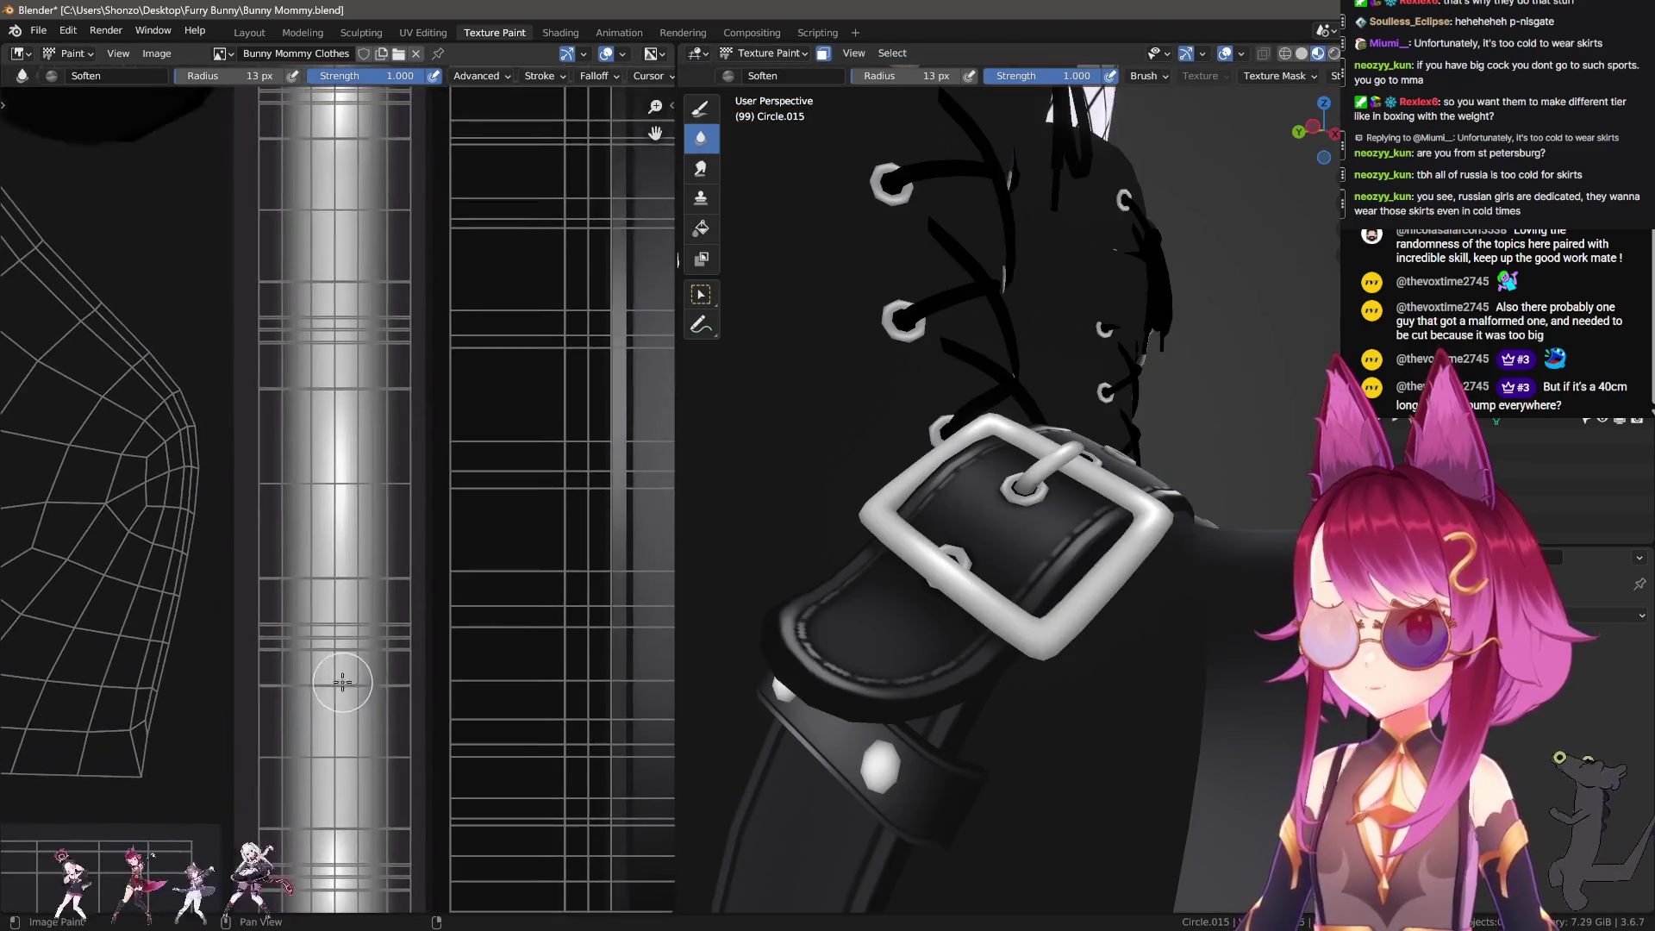
# Step: Orbit from the clawed paw to wide and side views of both boots, showing the sole texture region
pyautogui.scroll(-1, 335, 575)
pyautogui.scroll(-1, 335, 575)
pyautogui.moveTo(828, 517); pyautogui.dragTo(910, 548, button='middle')
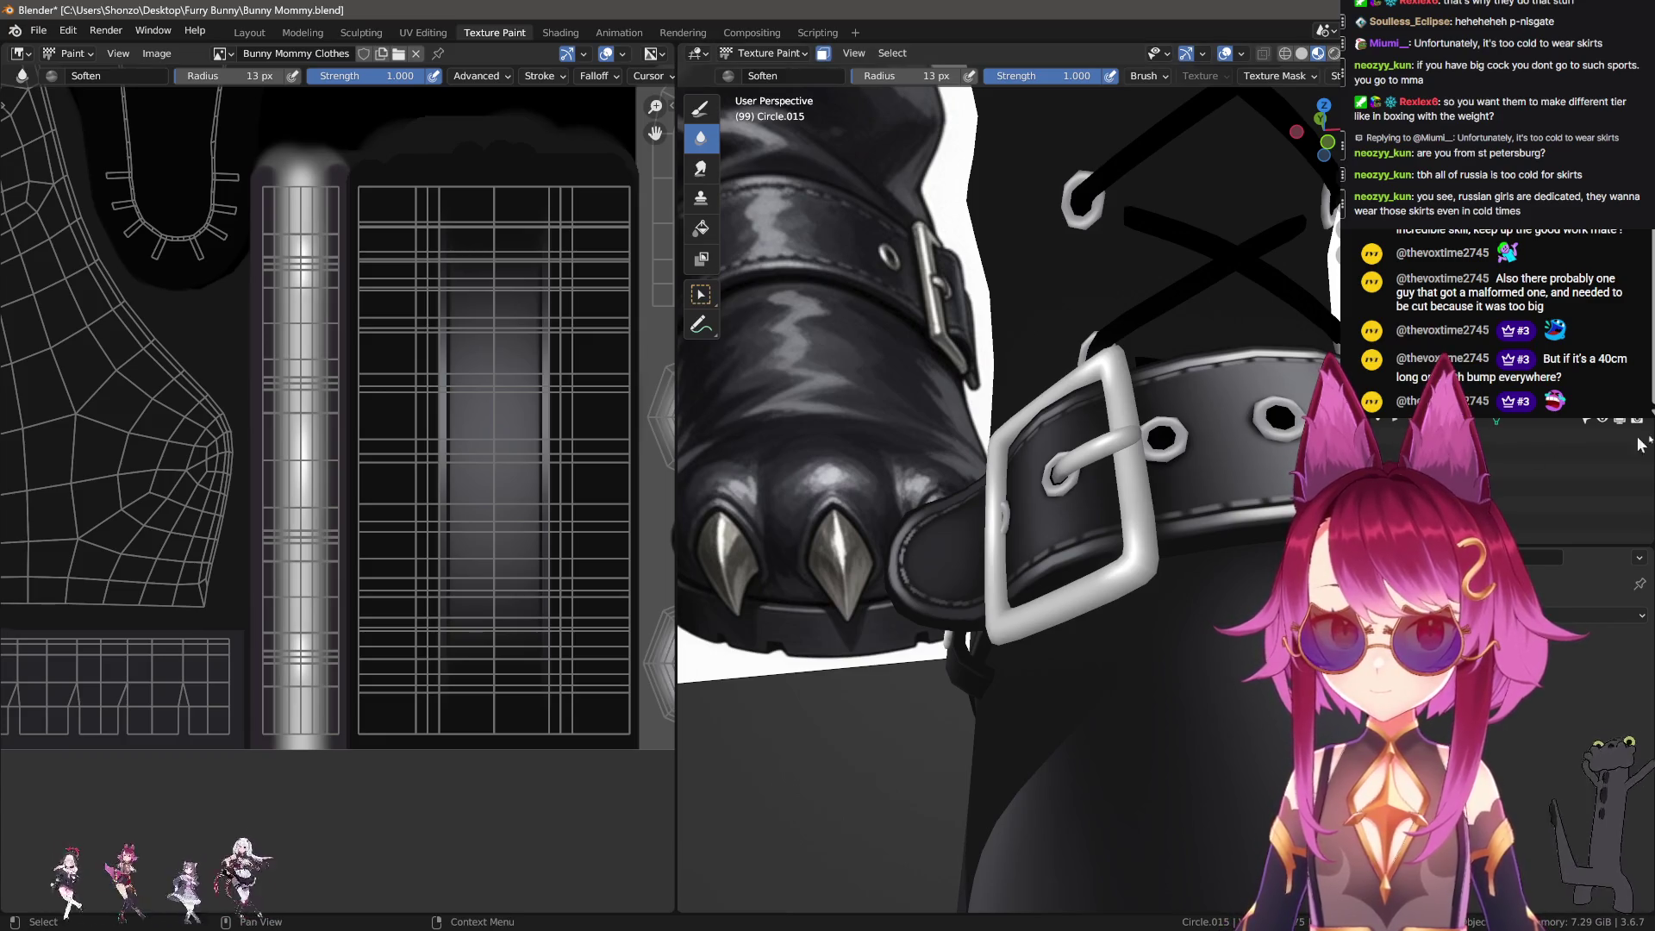
pyautogui.click(1634, 331)
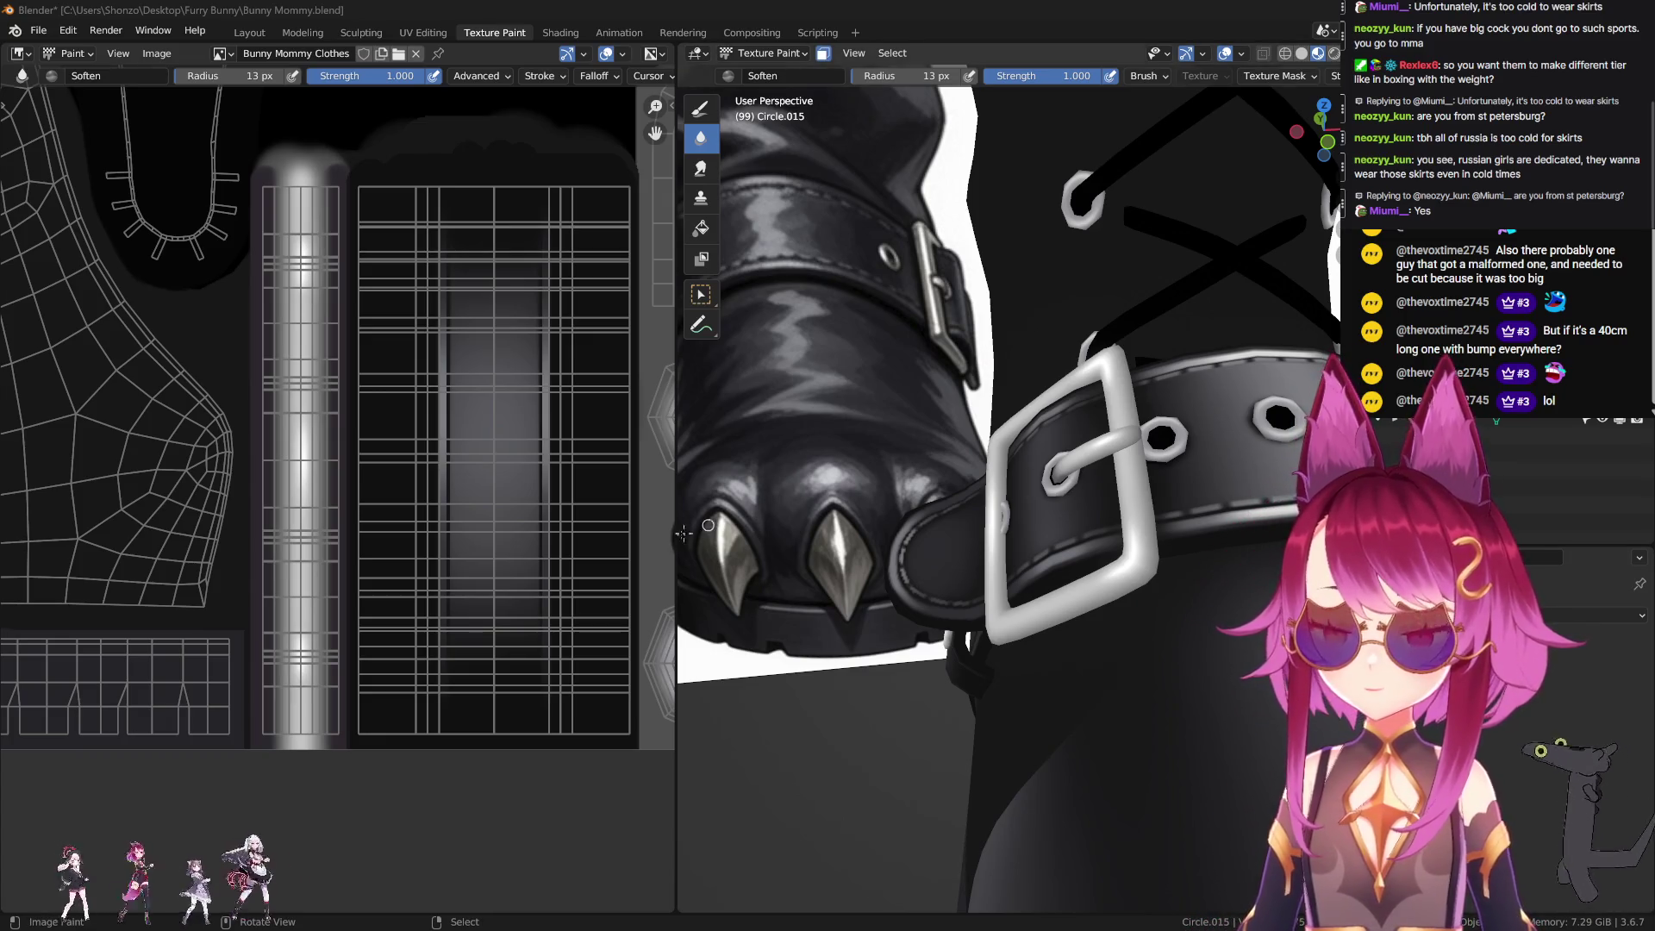
pyautogui.moveTo(461, 550); pyautogui.dragTo(406, 548, button='middle')
pyautogui.moveTo(862, 535)
pyautogui.mouseDown(button='middle')
pyautogui.moveTo(964, 529)
pyautogui.moveTo(958, 543)
pyautogui.moveTo(1015, 569)
pyautogui.moveTo(1027, 619)
pyautogui.mouseUp(button='middle')
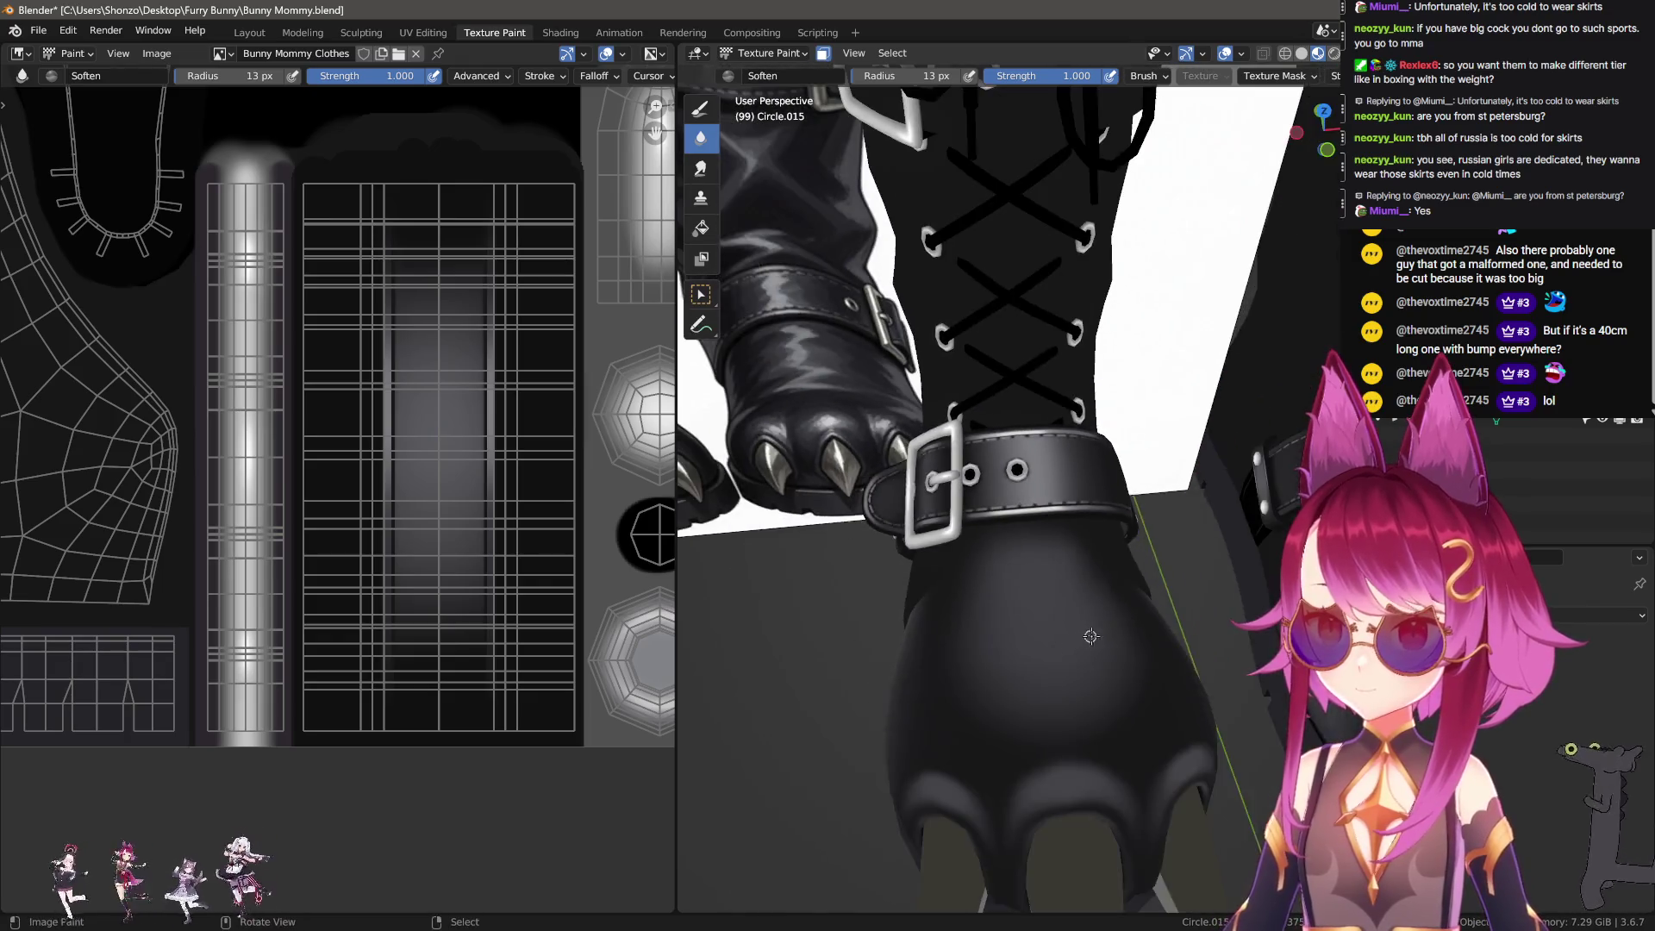
pyautogui.moveTo(1027, 618)
pyautogui.mouseDown(button='middle')
pyautogui.moveTo(1096, 597)
pyautogui.moveTo(1092, 548)
pyautogui.moveTo(1067, 627)
pyautogui.moveTo(1091, 602)
pyautogui.mouseUp(button='middle')
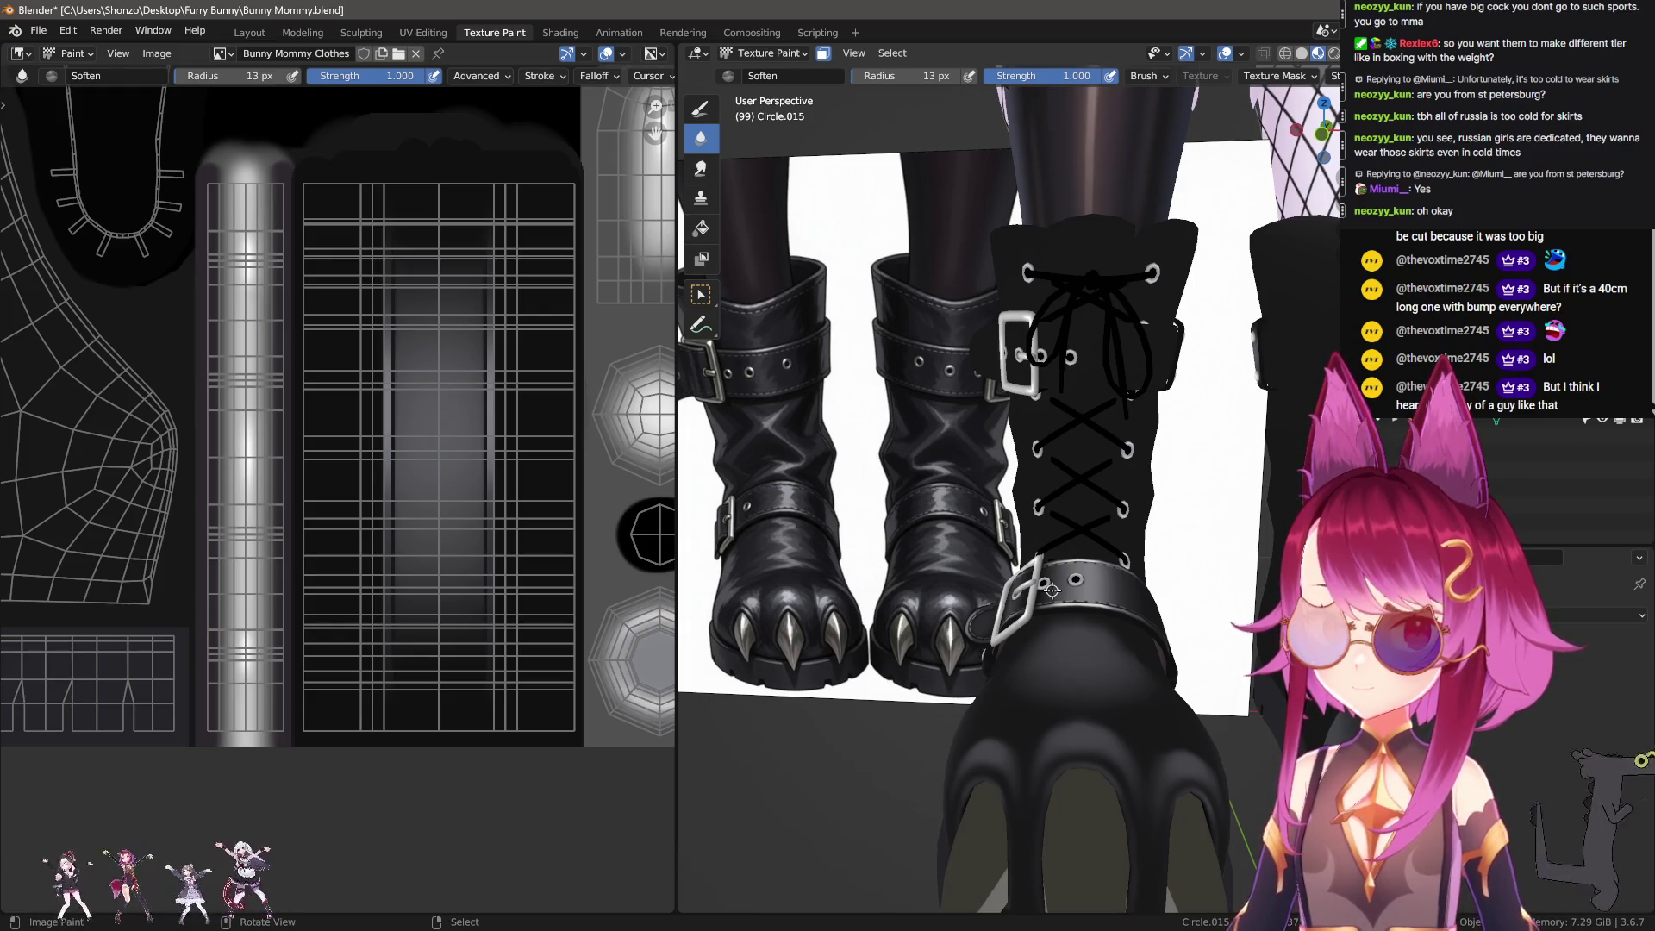
pyautogui.moveTo(452, 534)
pyautogui.mouseDown(button='middle')
pyautogui.moveTo(339, 648)
pyautogui.moveTo(371, 585)
pyautogui.mouseUp(button='middle')
# Step: Switch to the TexDraw brush at a smaller size with the Line stroke method
pyautogui.press('d')
pyautogui.scroll(2, 340, 648)
pyautogui.press('s')
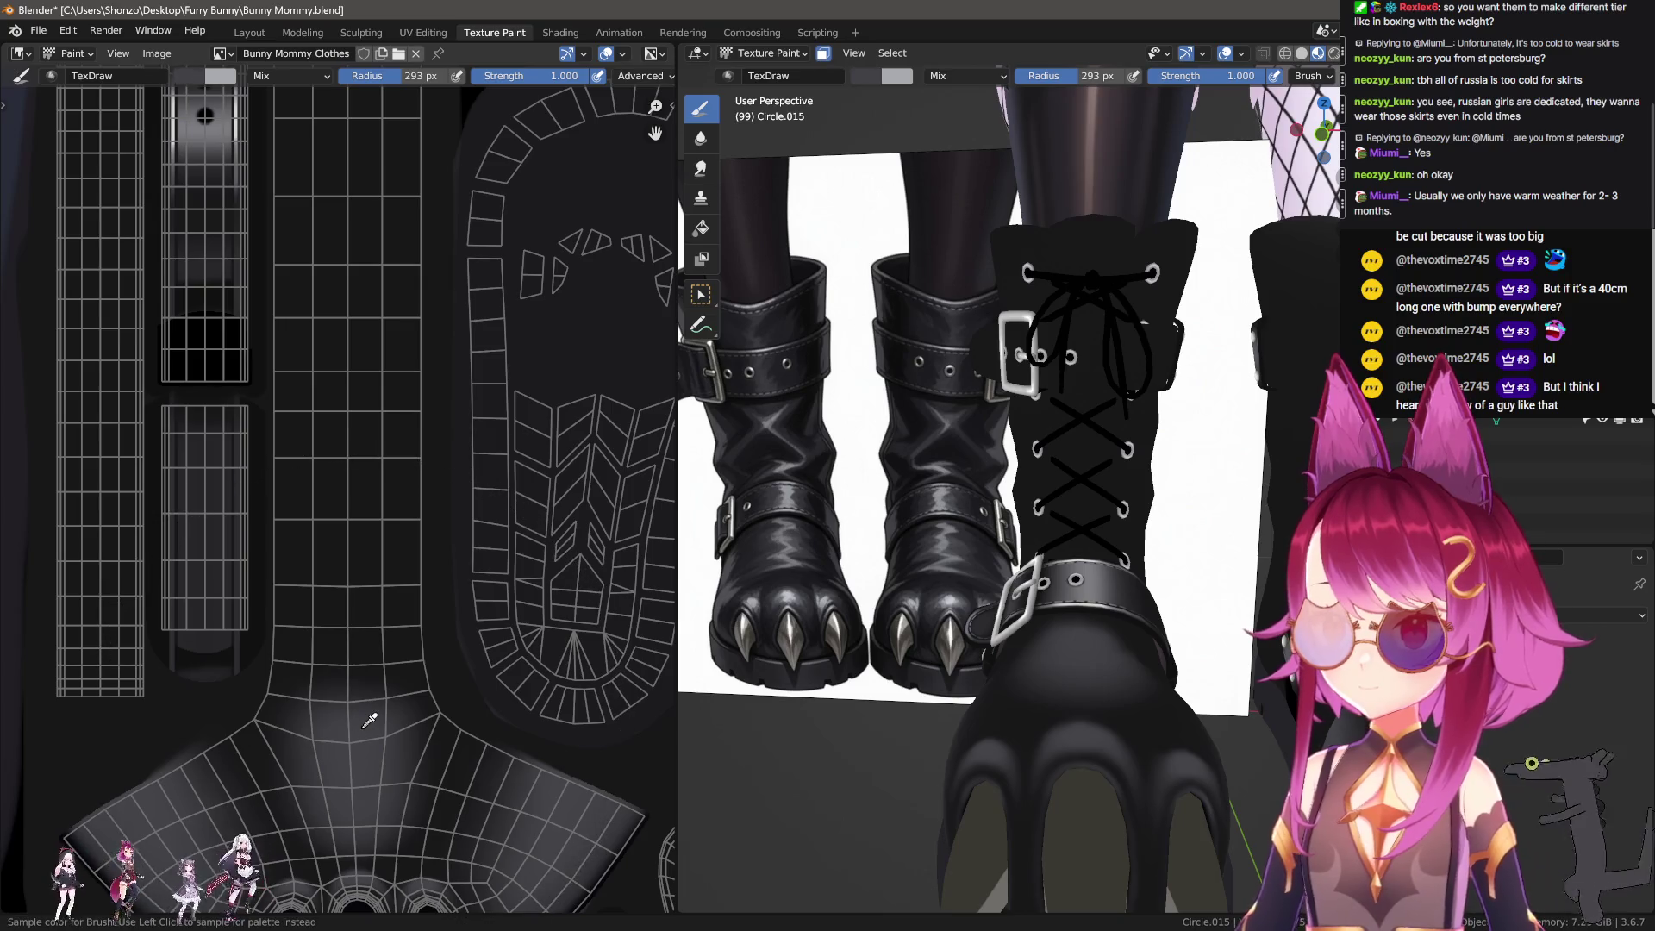
pyautogui.press('f')
pyautogui.click(359, 684)
pyautogui.moveTo(359, 684); pyautogui.dragTo(366, 731, button='middle')
pyautogui.press('e')
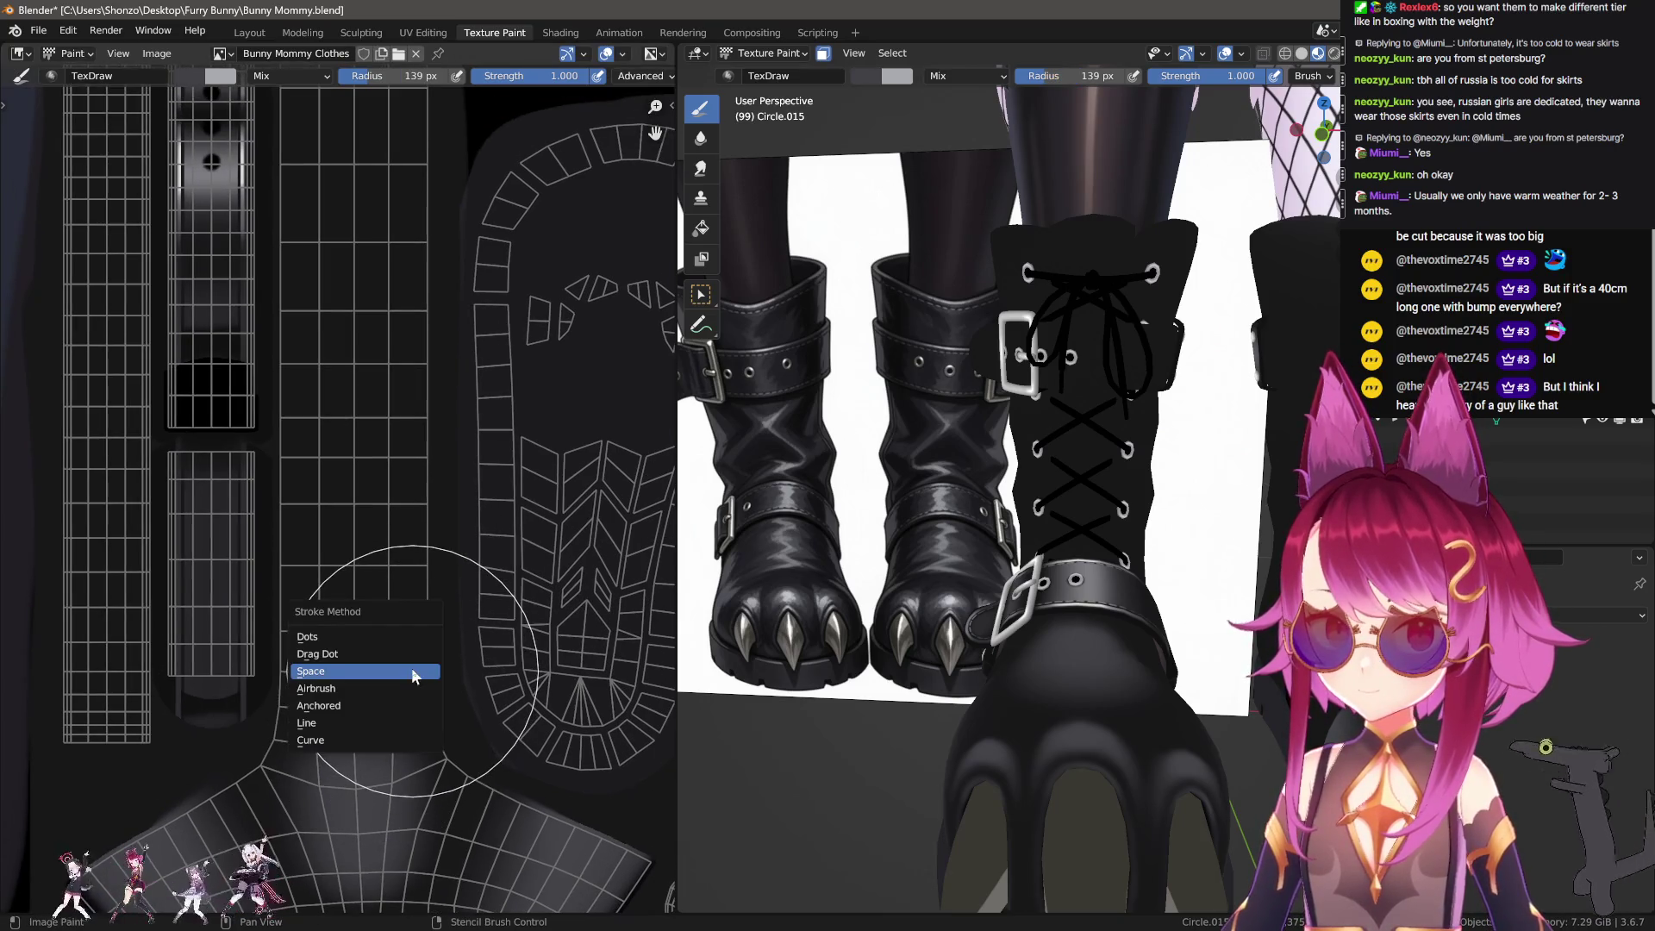
pyautogui.click(349, 727)
pyautogui.scroll(-1, 349, 727)
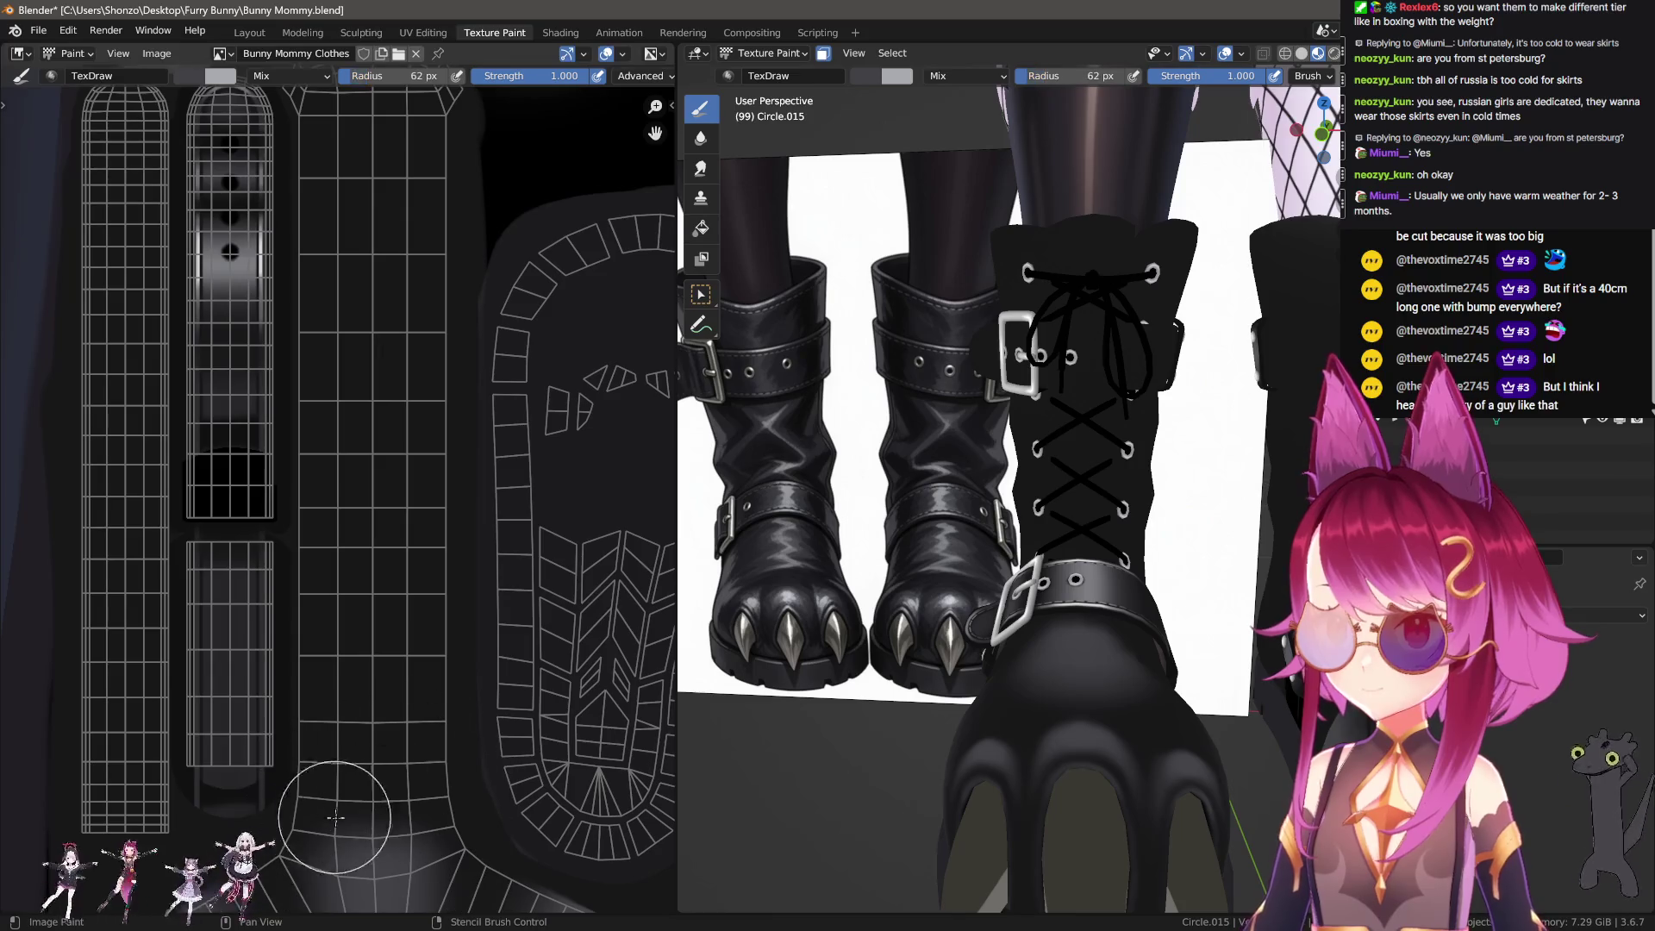
# Step: Set the brush to 62 px, sample a grey, and try vertical strokes on the strip
pyautogui.press('f')
pyautogui.click(385, 839)
pyautogui.click(388, 810)
pyautogui.press('n')
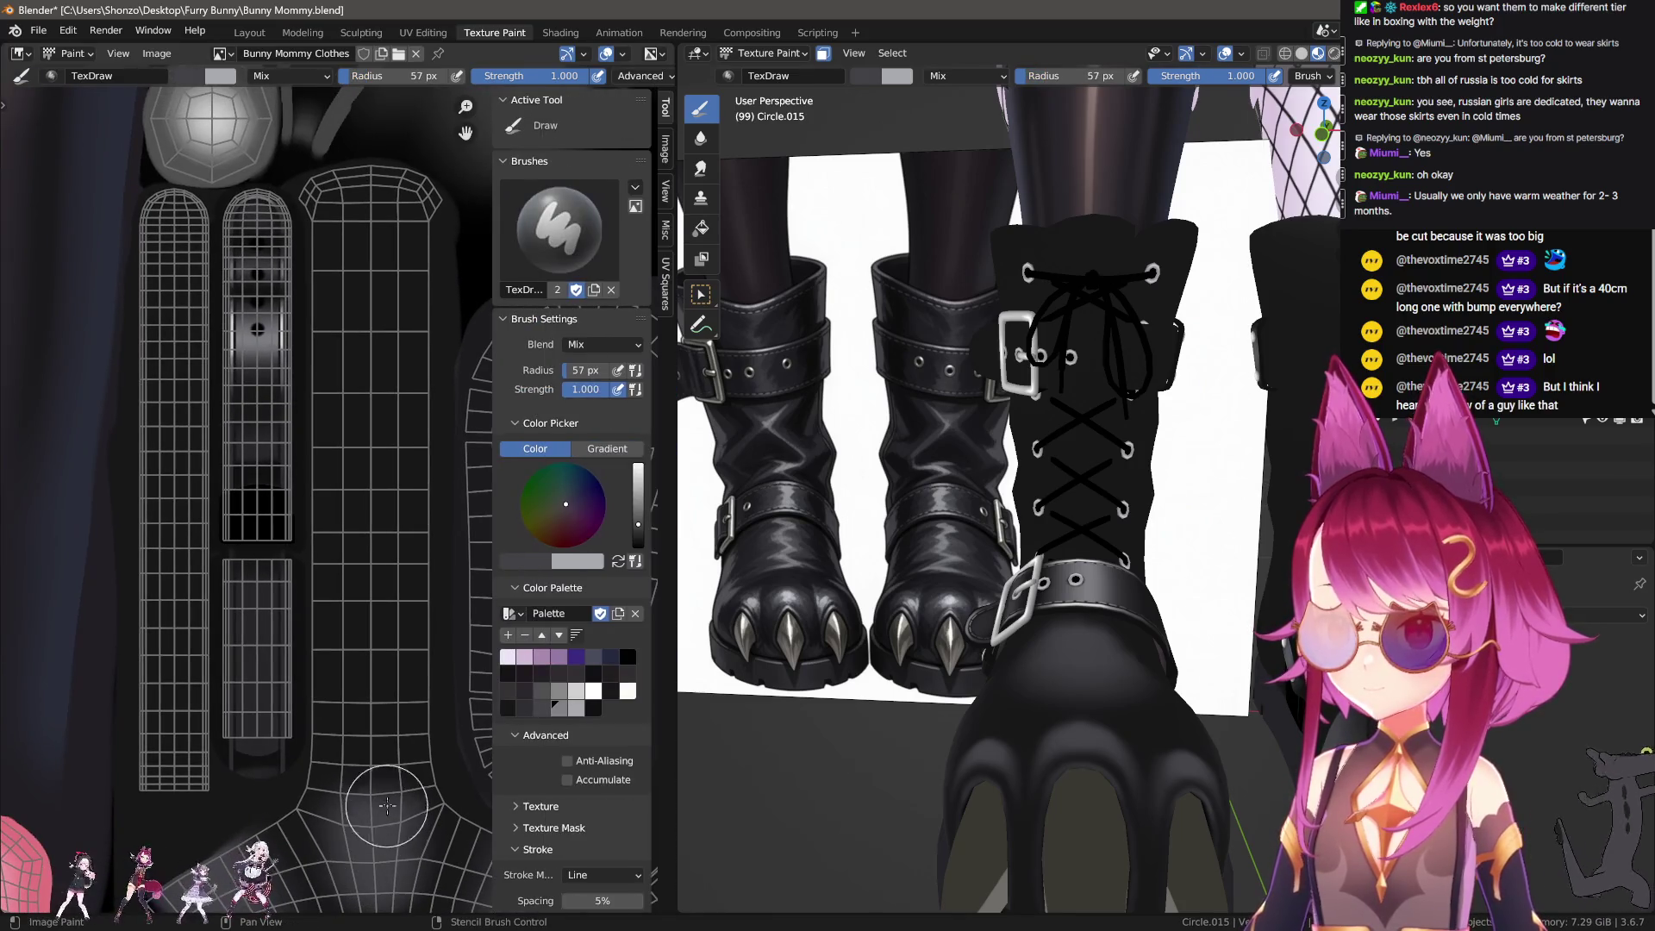
pyautogui.moveTo(417, 813); pyautogui.dragTo(397, 775, button='middle')
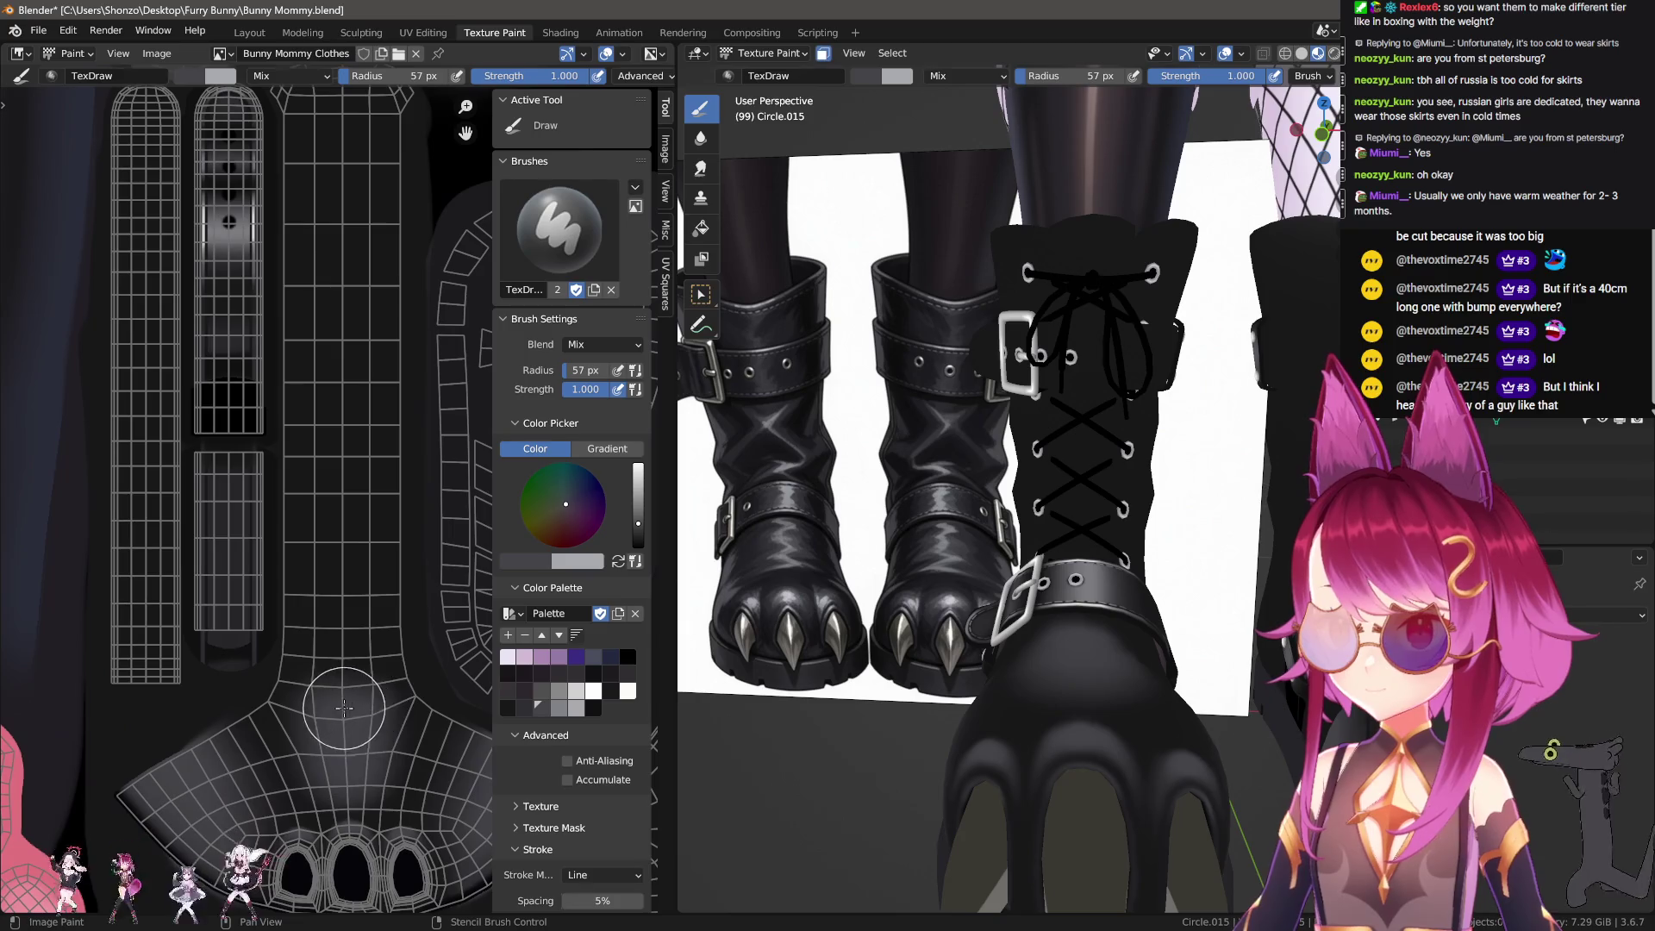
pyautogui.moveTo(346, 626); pyautogui.dragTo(346, 698)
pyautogui.moveTo(347, 698); pyautogui.dragTo(340, 676, button='middle')
pyautogui.hotkey('ctrl', 'z')
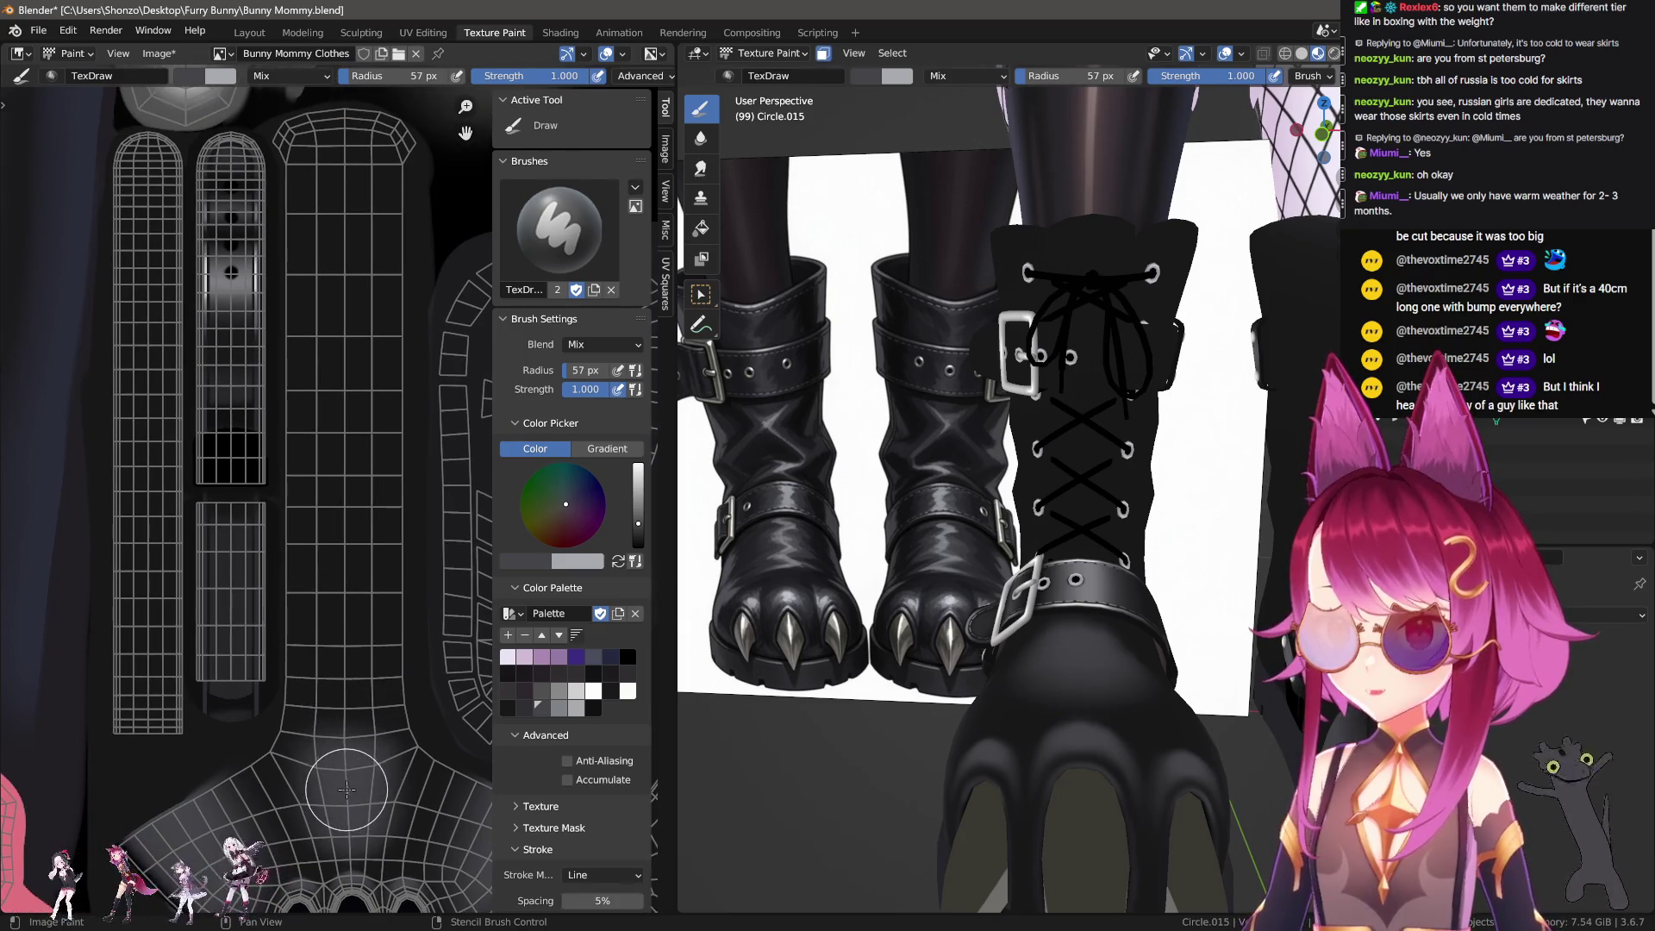
pyautogui.moveTo(346, 790); pyautogui.dragTo(348, 638)
pyautogui.hotkey('ctrl', 'z')
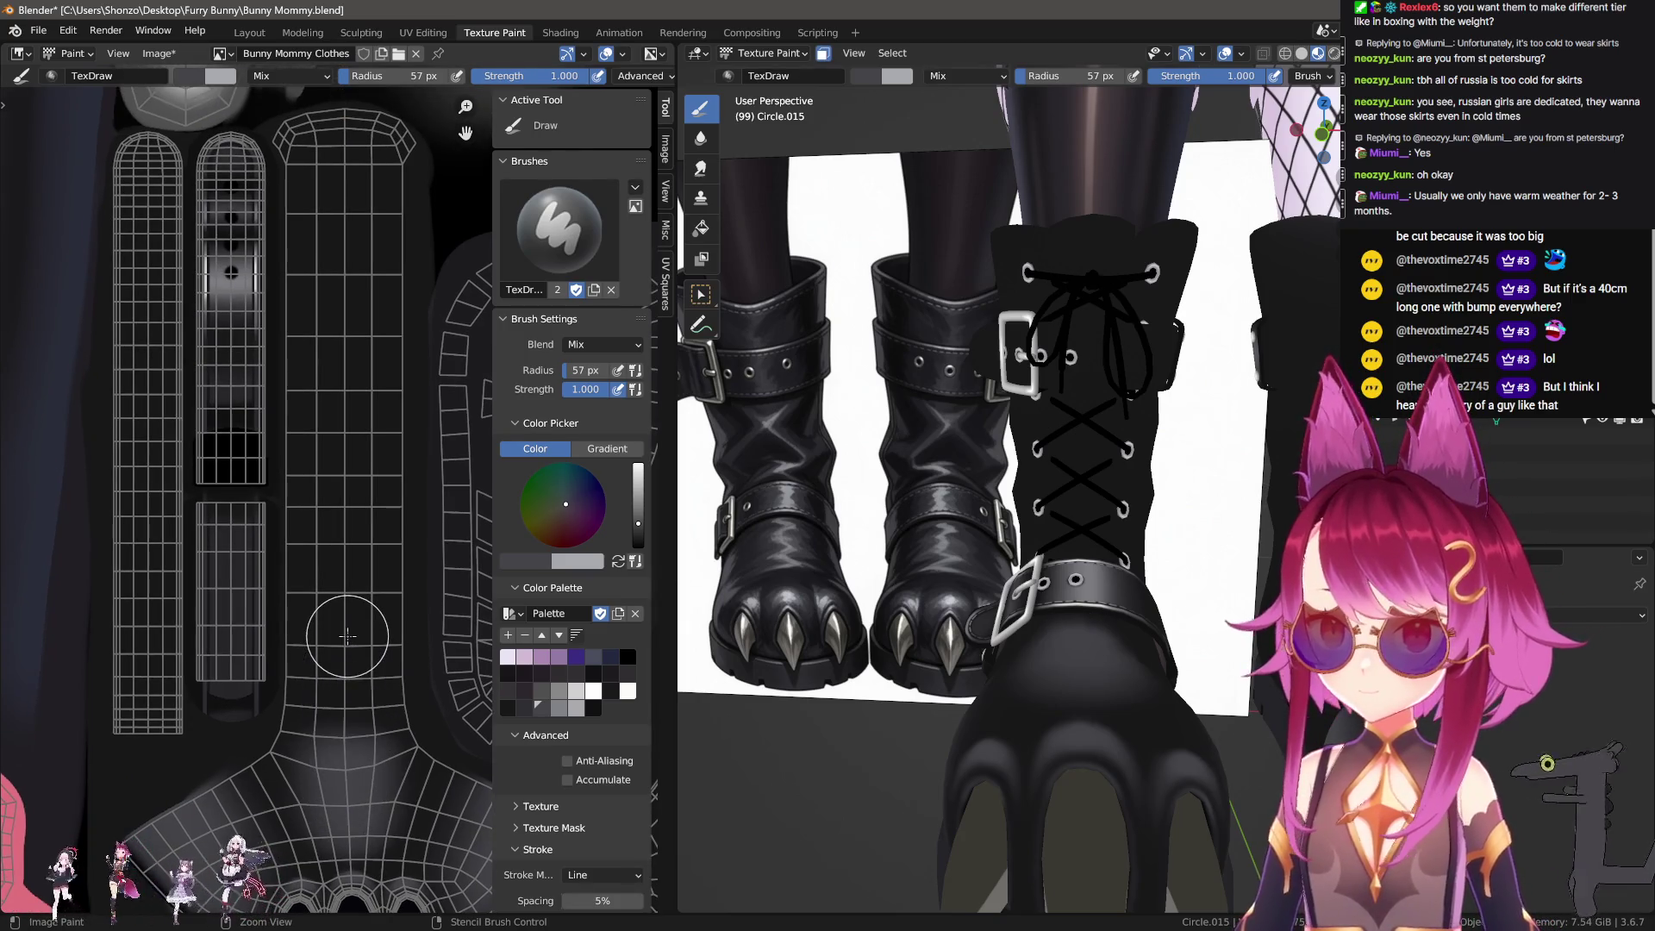
# Step: Pick a grey from the palette and paint straight light-grey lines down the front strip
pyautogui.scroll(1, 469, 716)
pyautogui.click(526, 711)
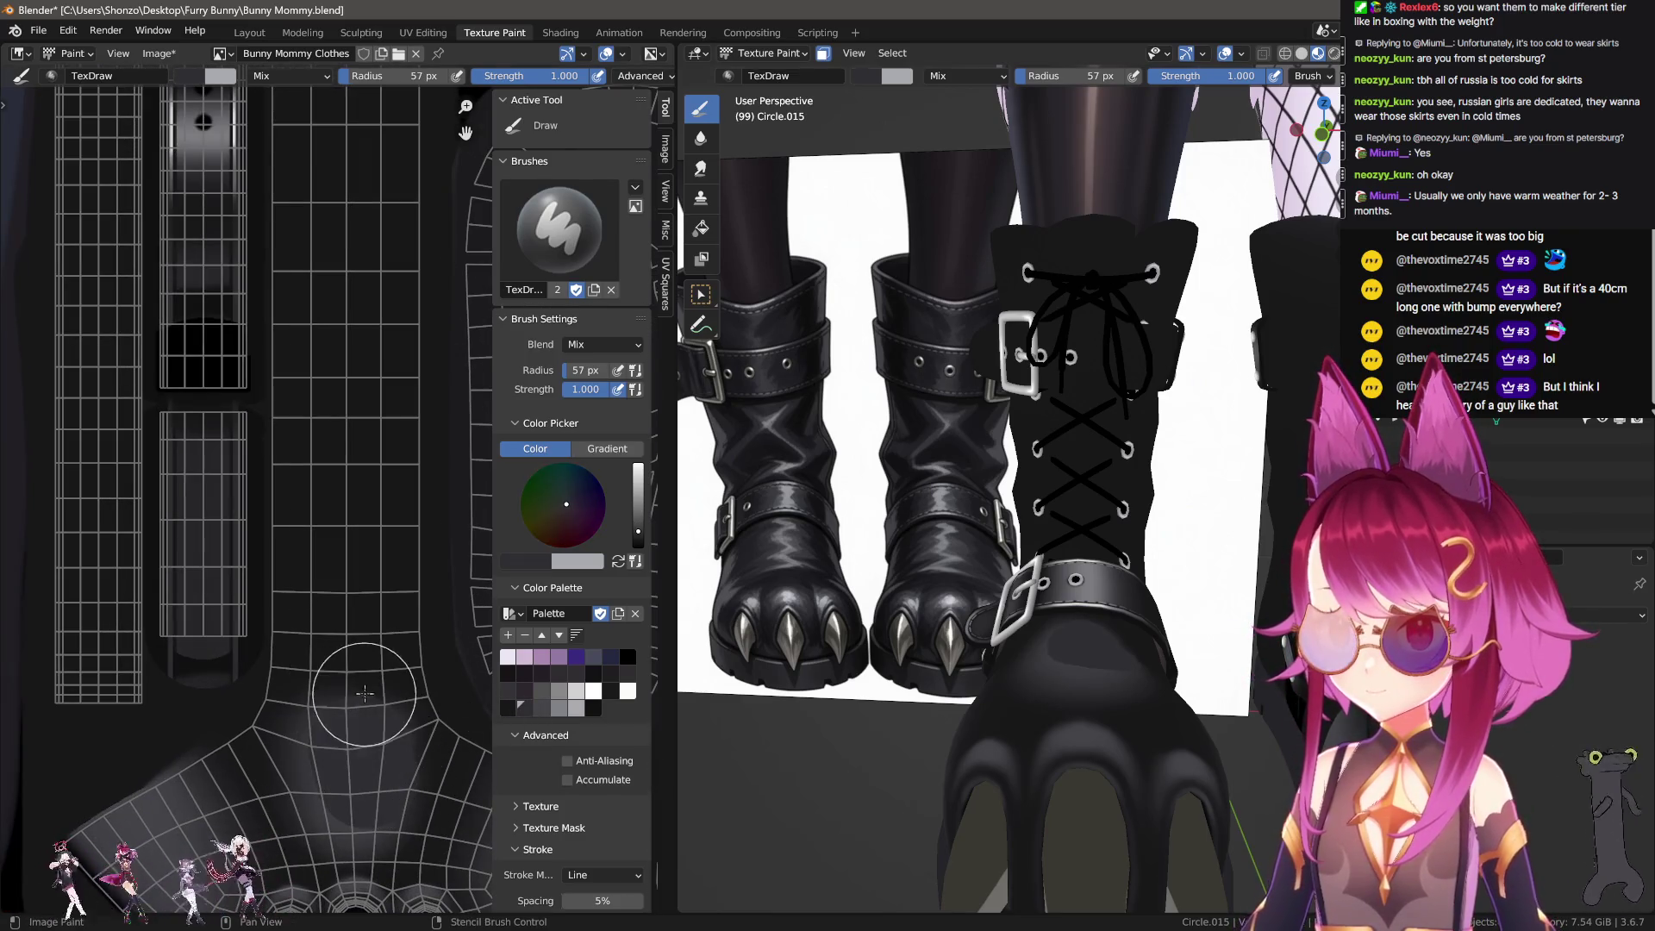
pyautogui.scroll(-3, 345, 758)
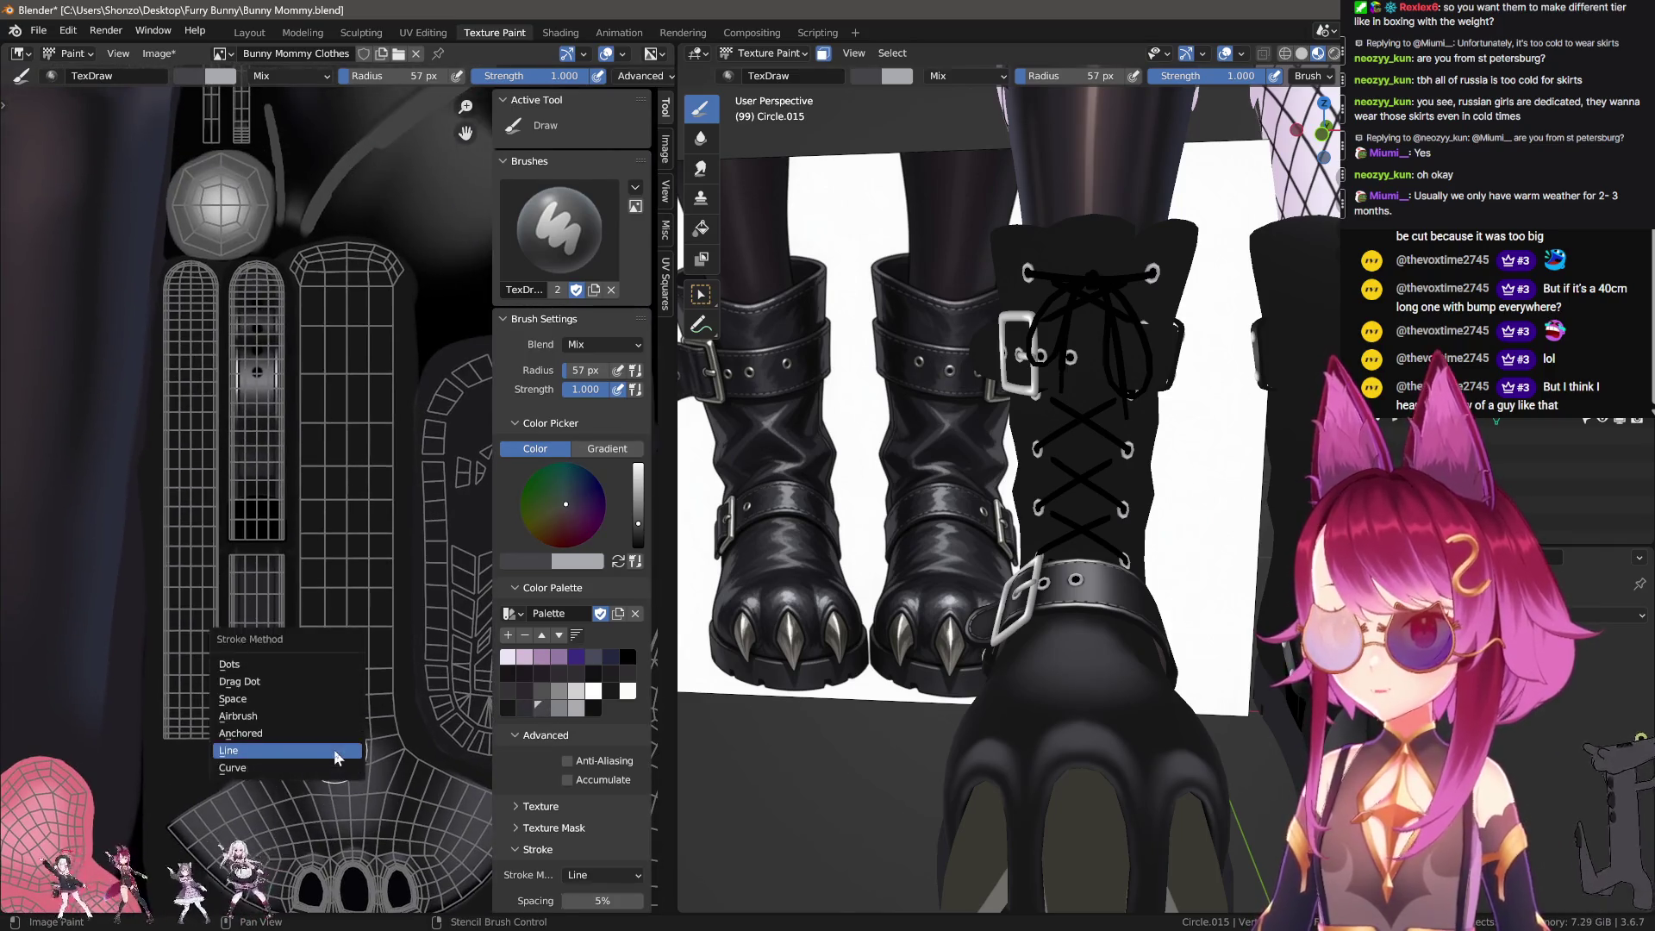
pyautogui.scroll(1, 344, 767)
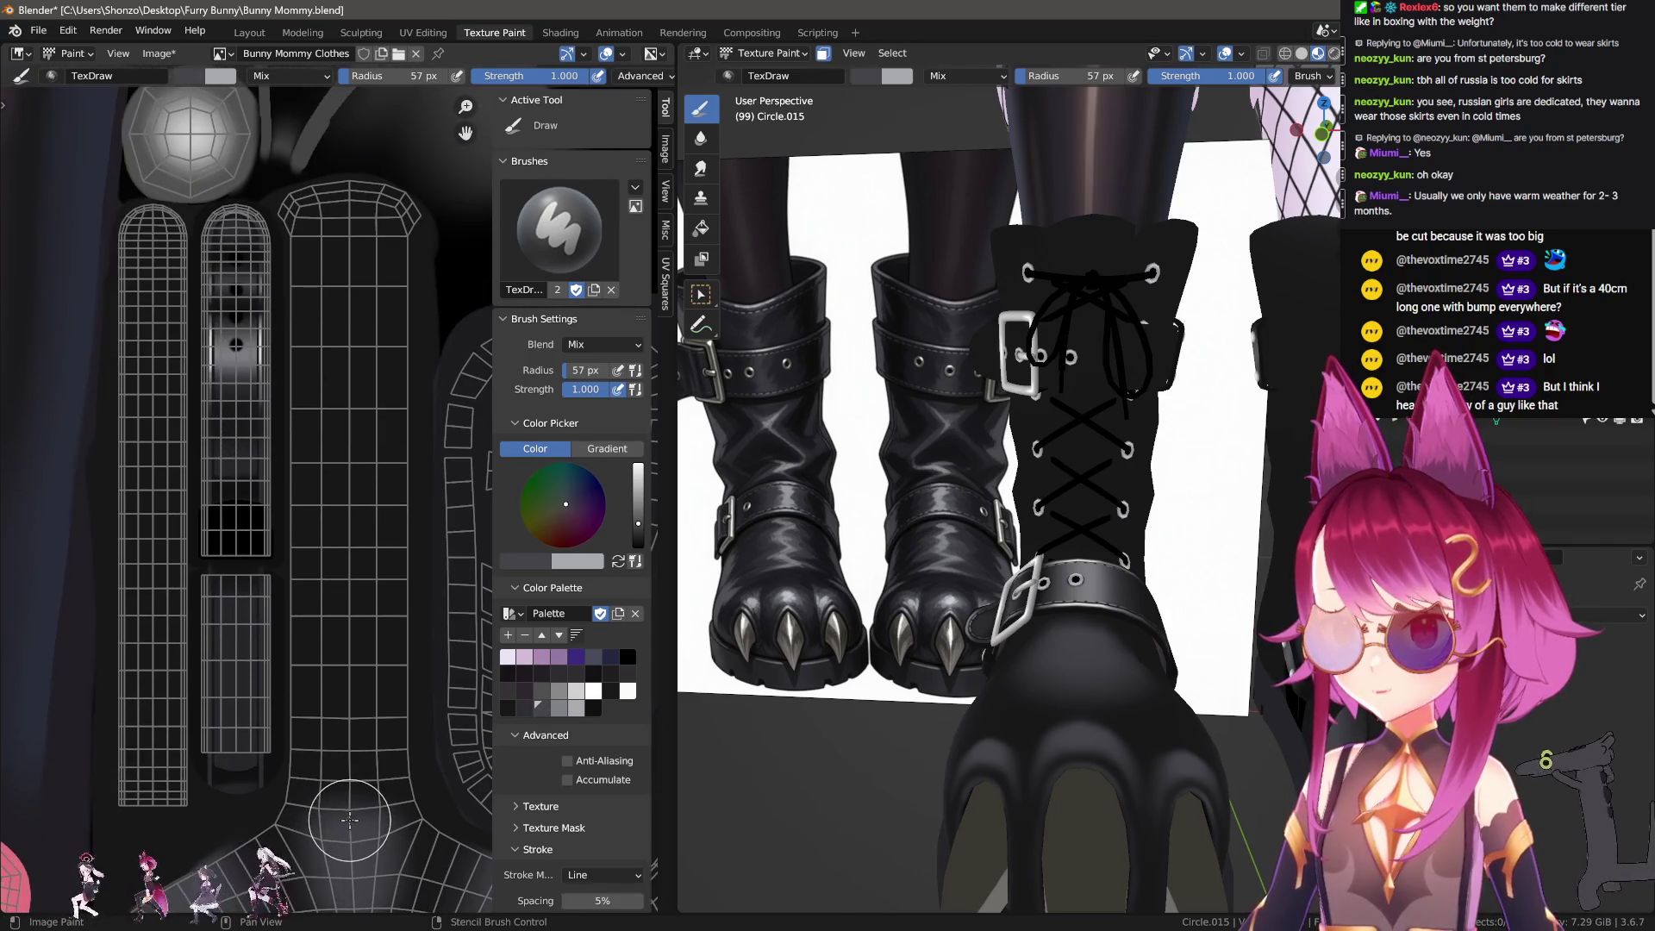
pyautogui.moveTo(373, 271); pyautogui.dragTo(370, 309)
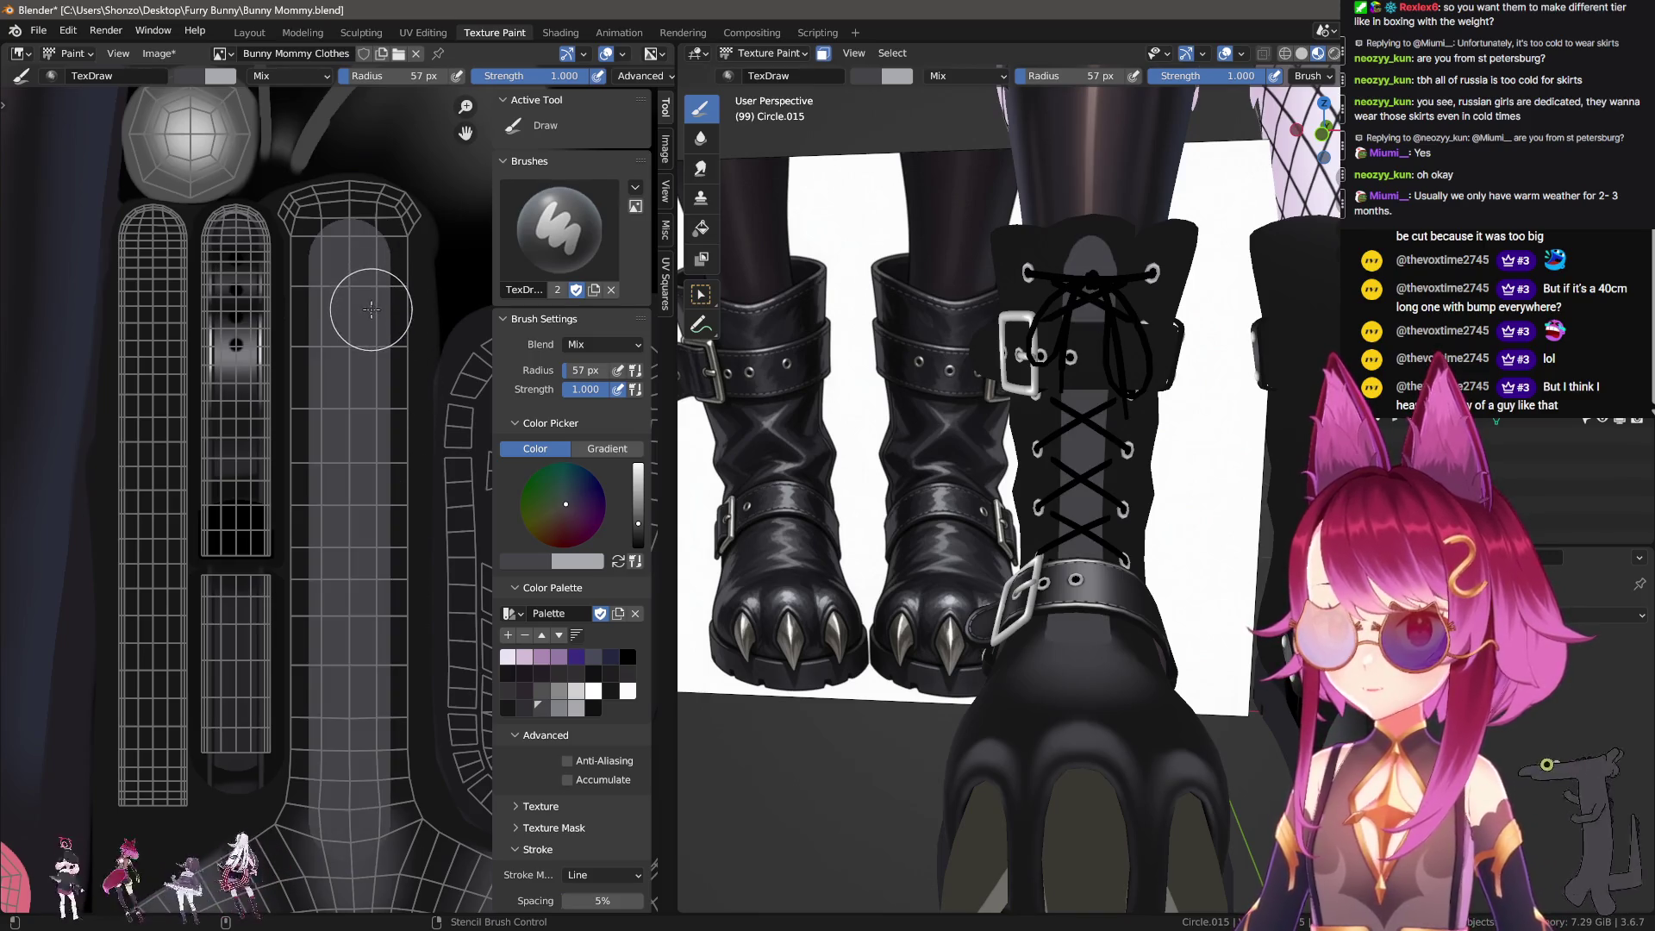
pyautogui.moveTo(334, 608); pyautogui.dragTo(362, 285, button='middle')
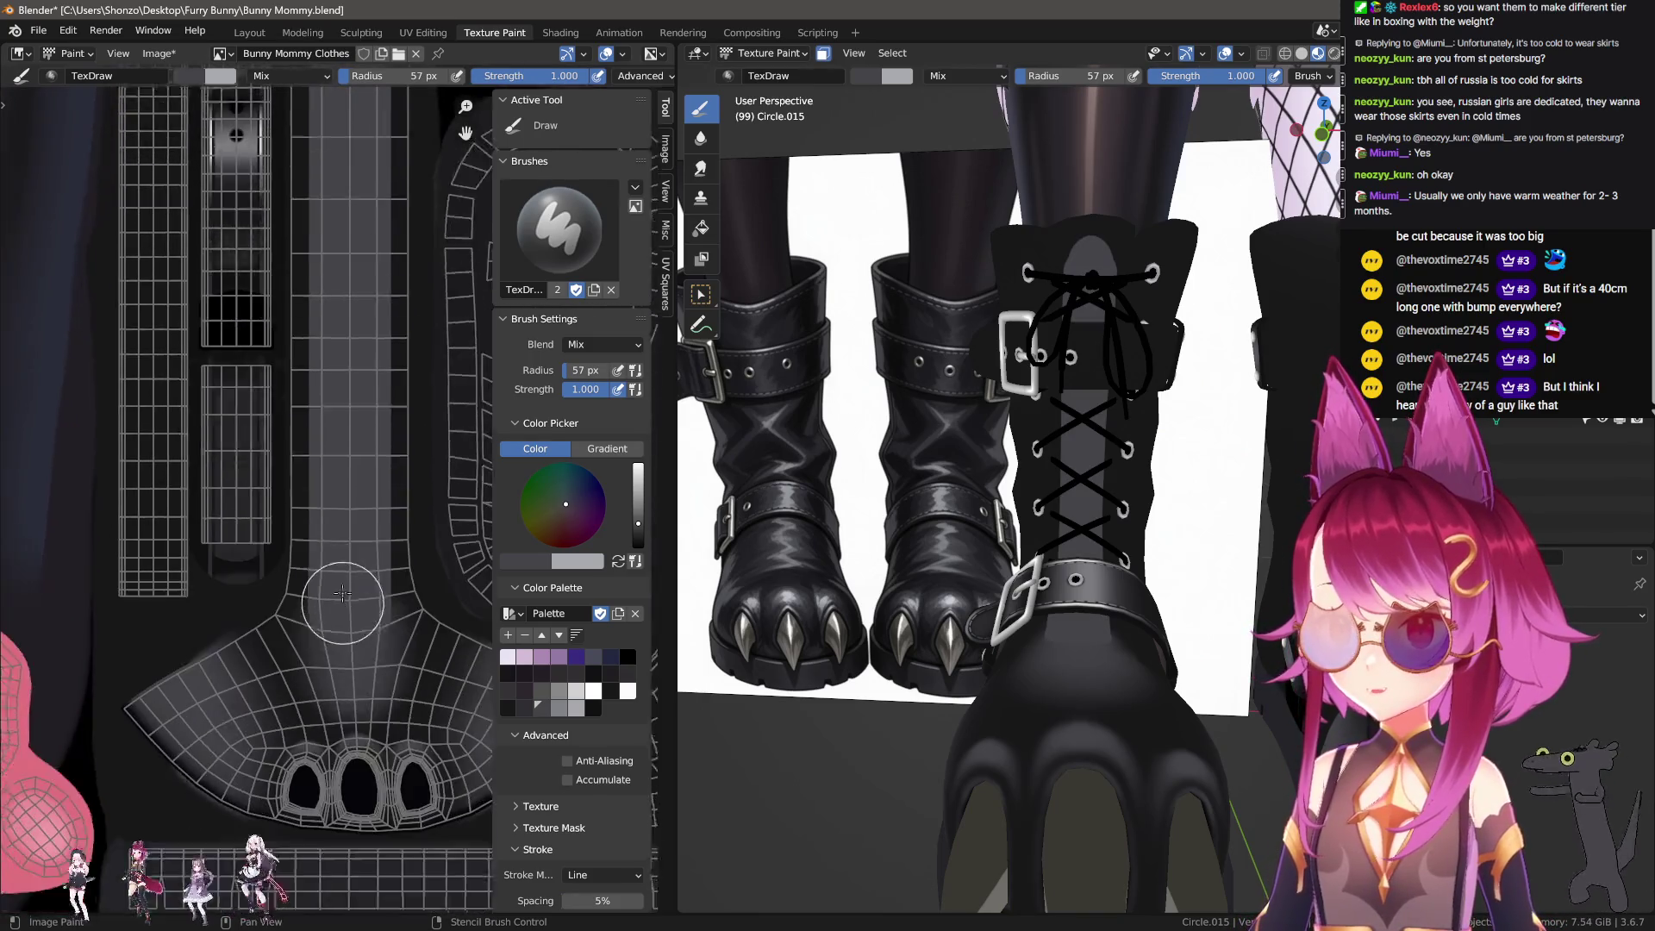
pyautogui.scroll(4, 362, 463)
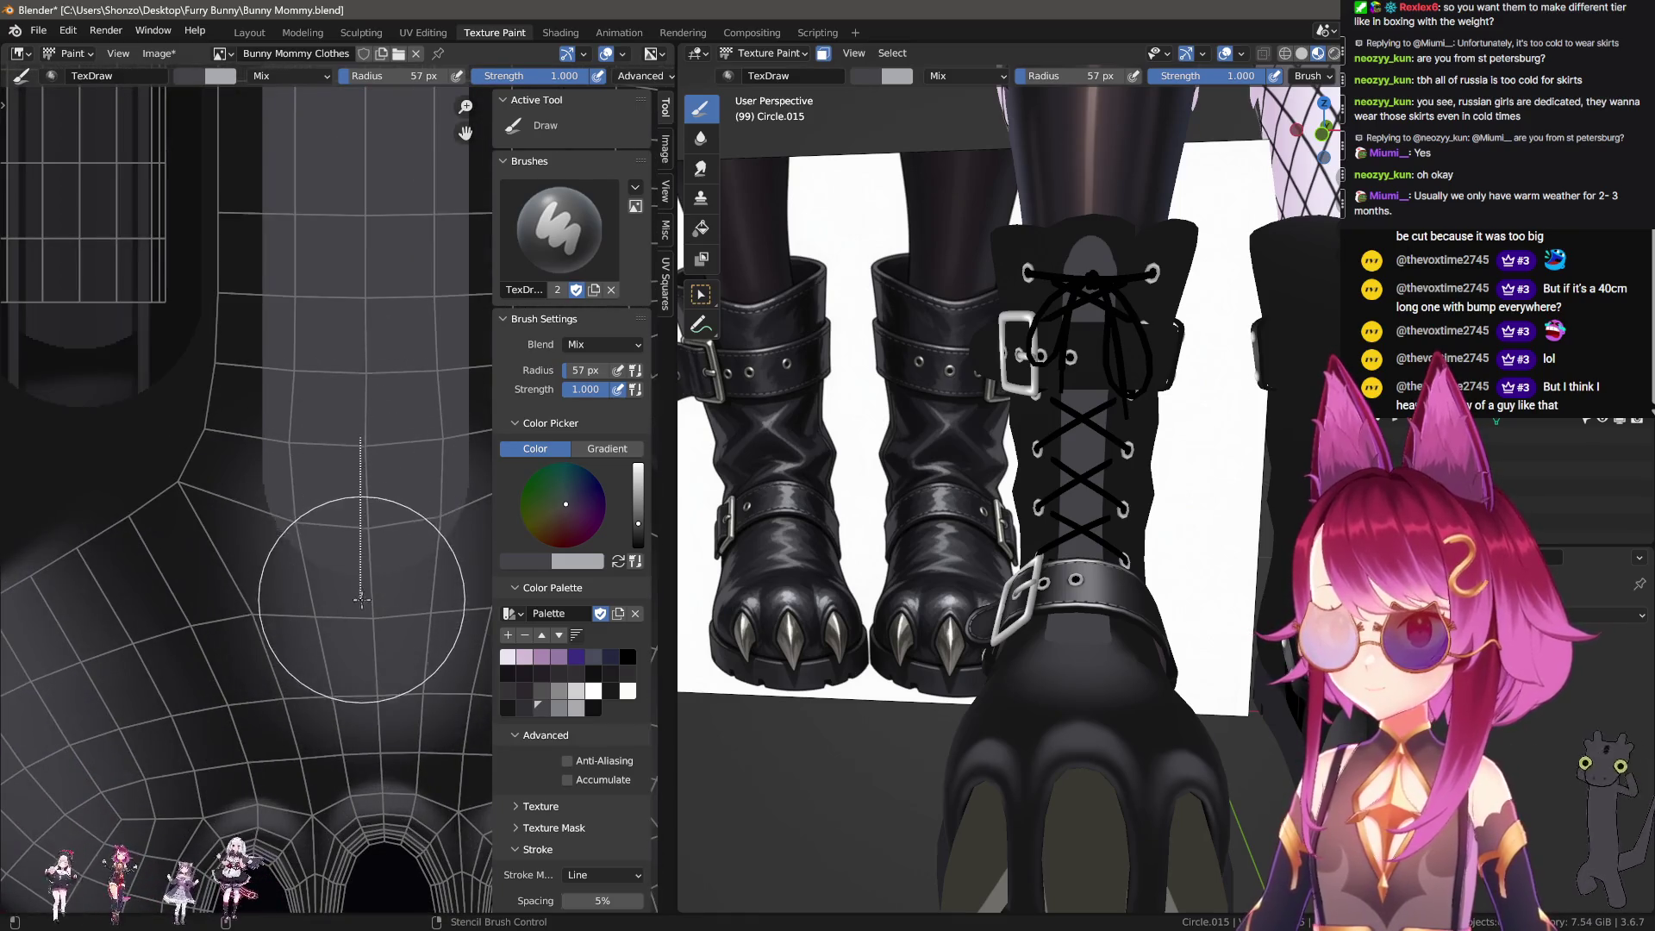
pyautogui.moveTo(370, 442); pyautogui.dragTo(336, 414, button='middle')
pyautogui.press('n')
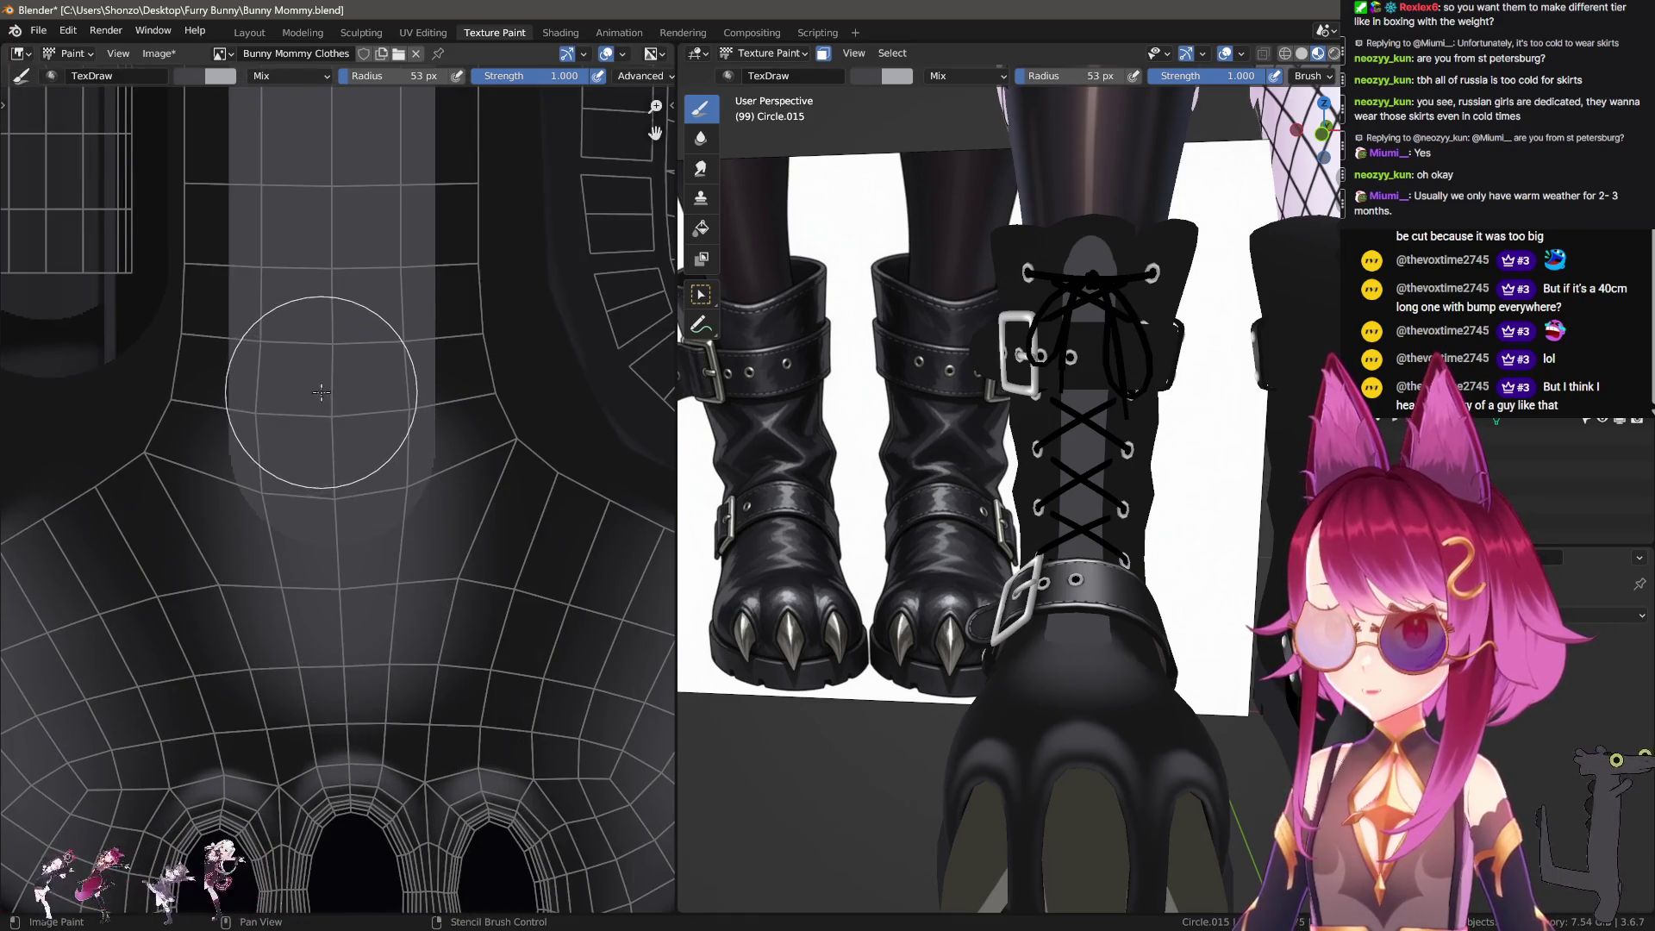
pyautogui.moveTo(333, 591); pyautogui.dragTo(347, 435)
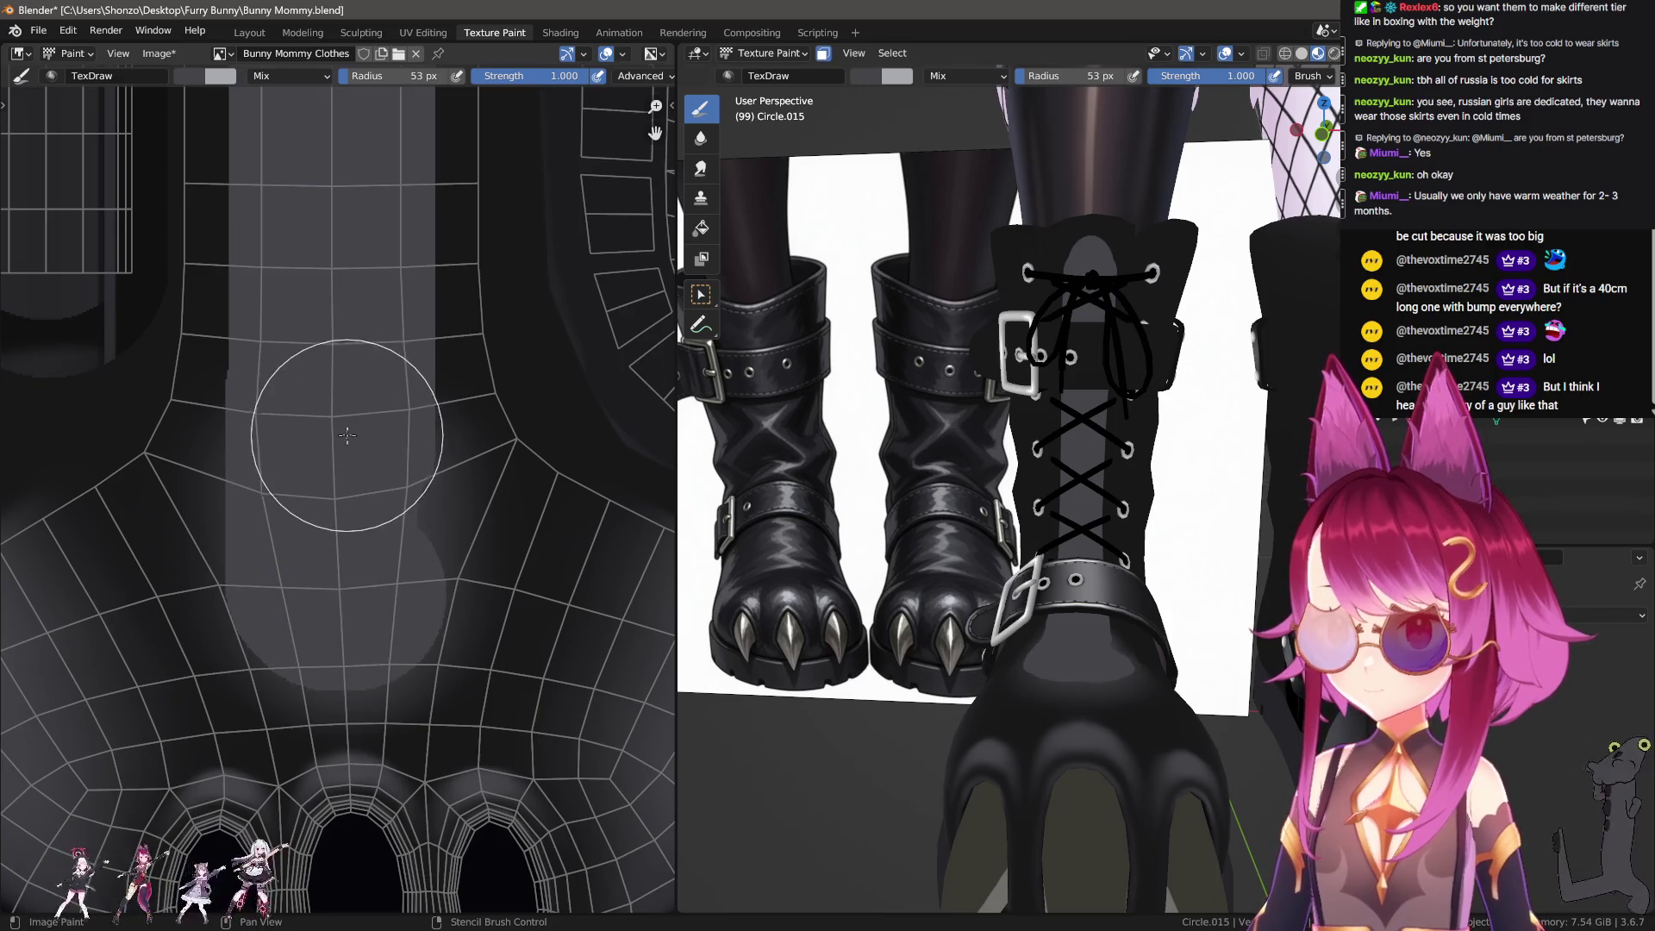
pyautogui.hotkey('ctrl', 'z')
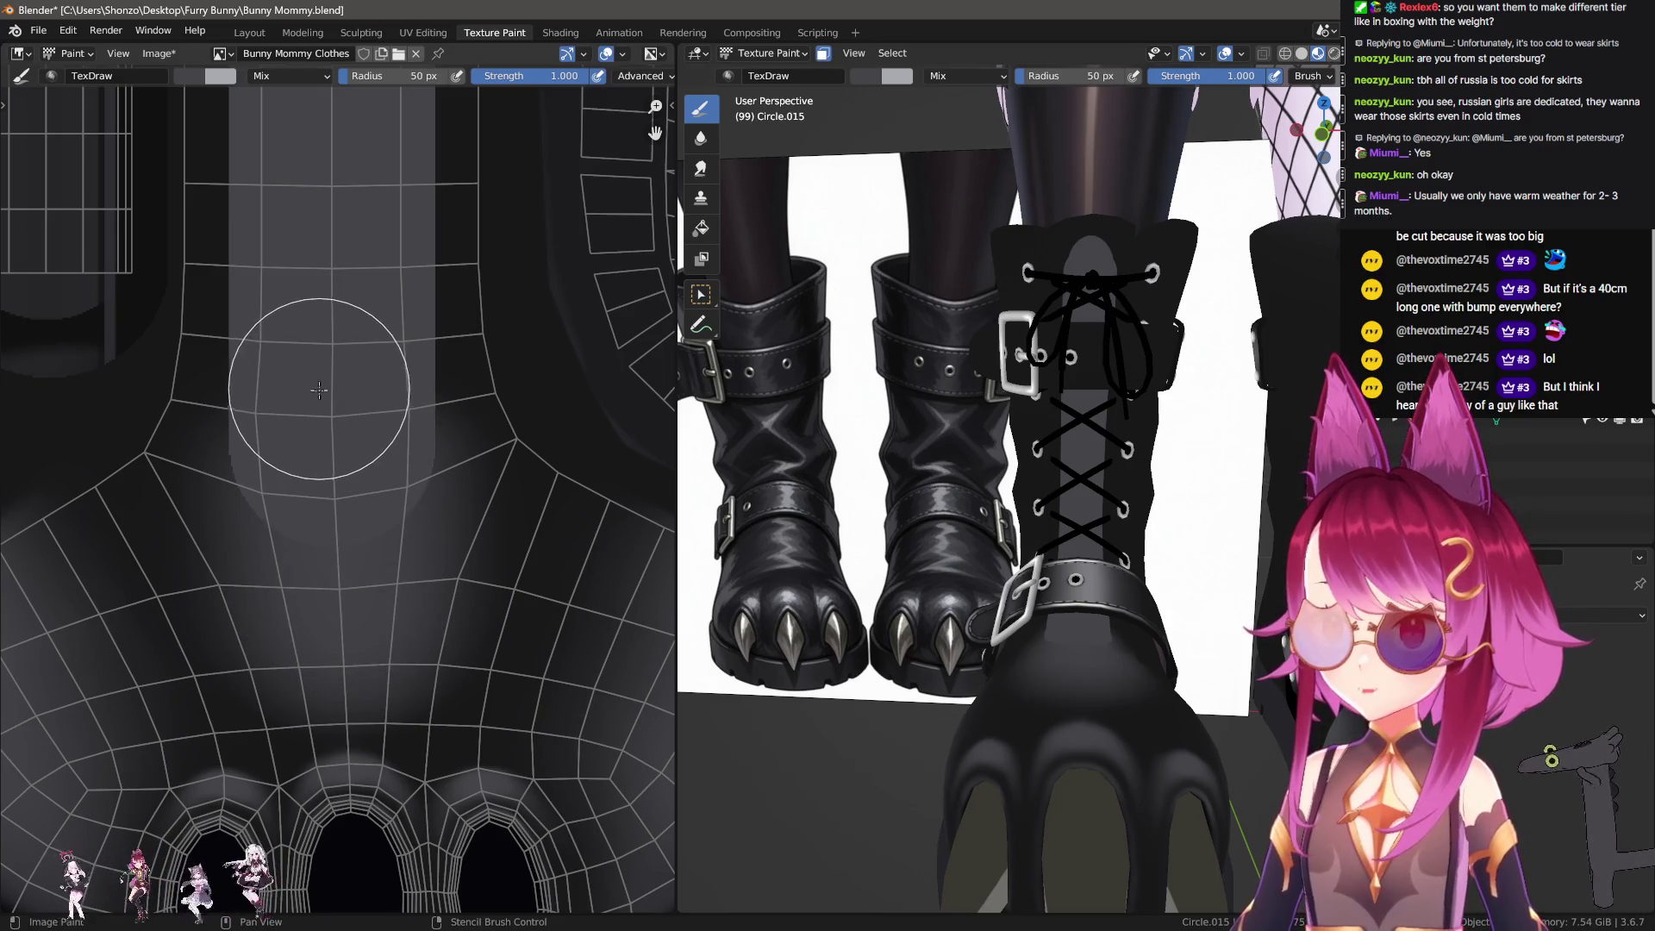
pyautogui.moveTo(319, 390); pyautogui.dragTo(346, 419)
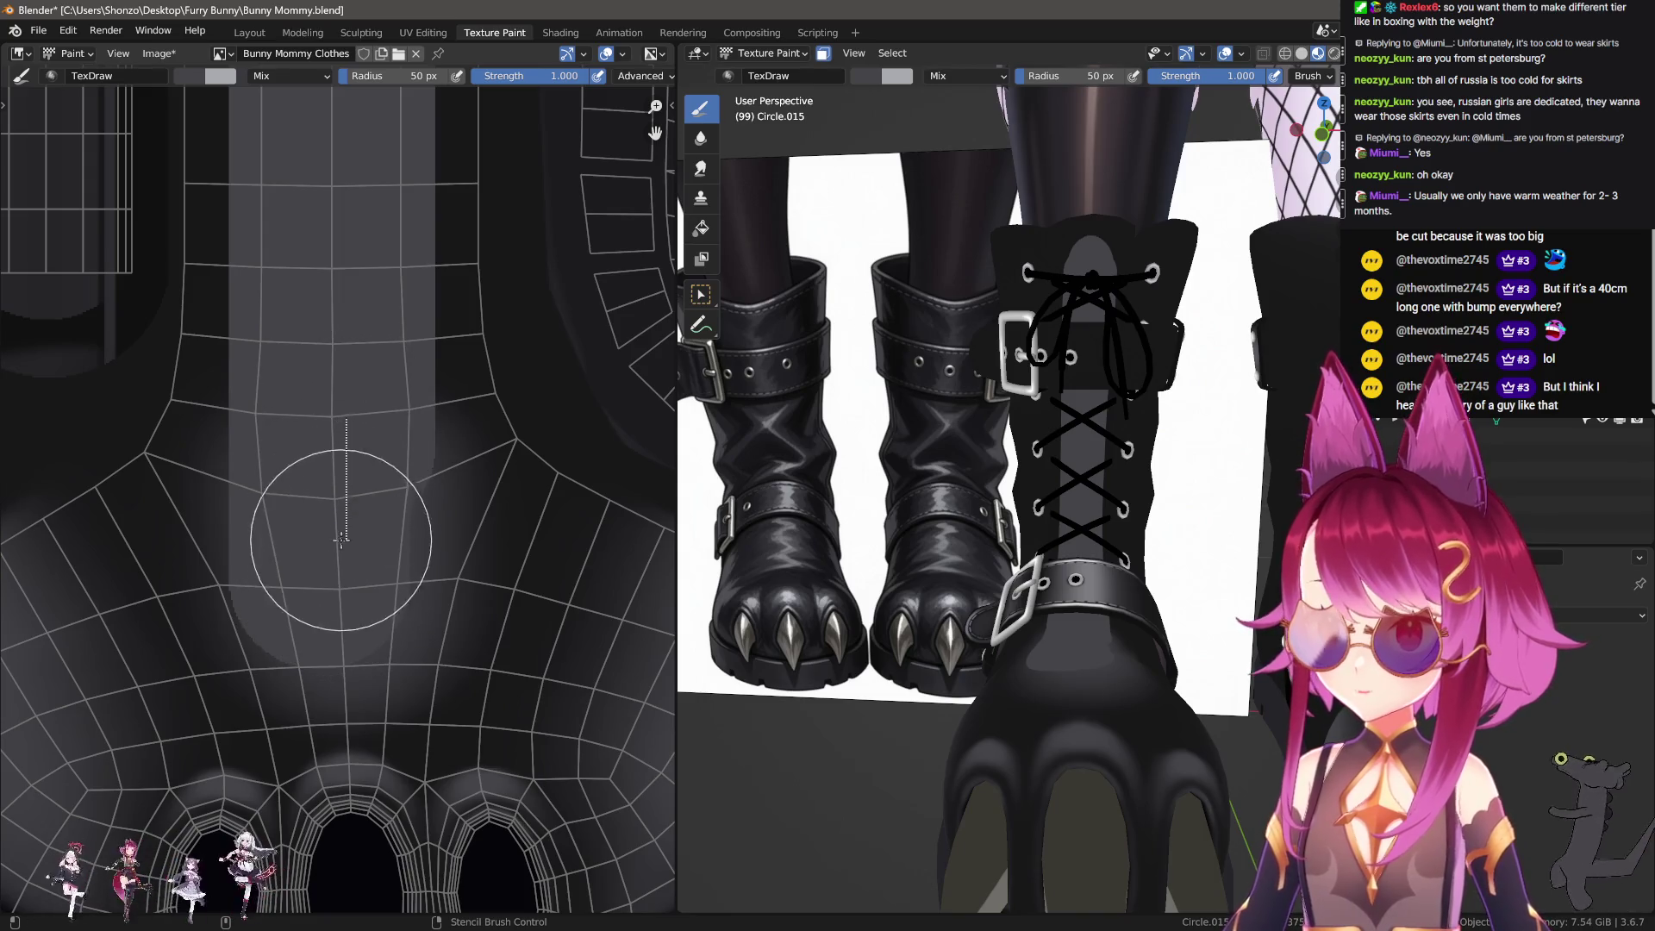
pyautogui.moveTo(337, 573); pyautogui.dragTo(336, 576)
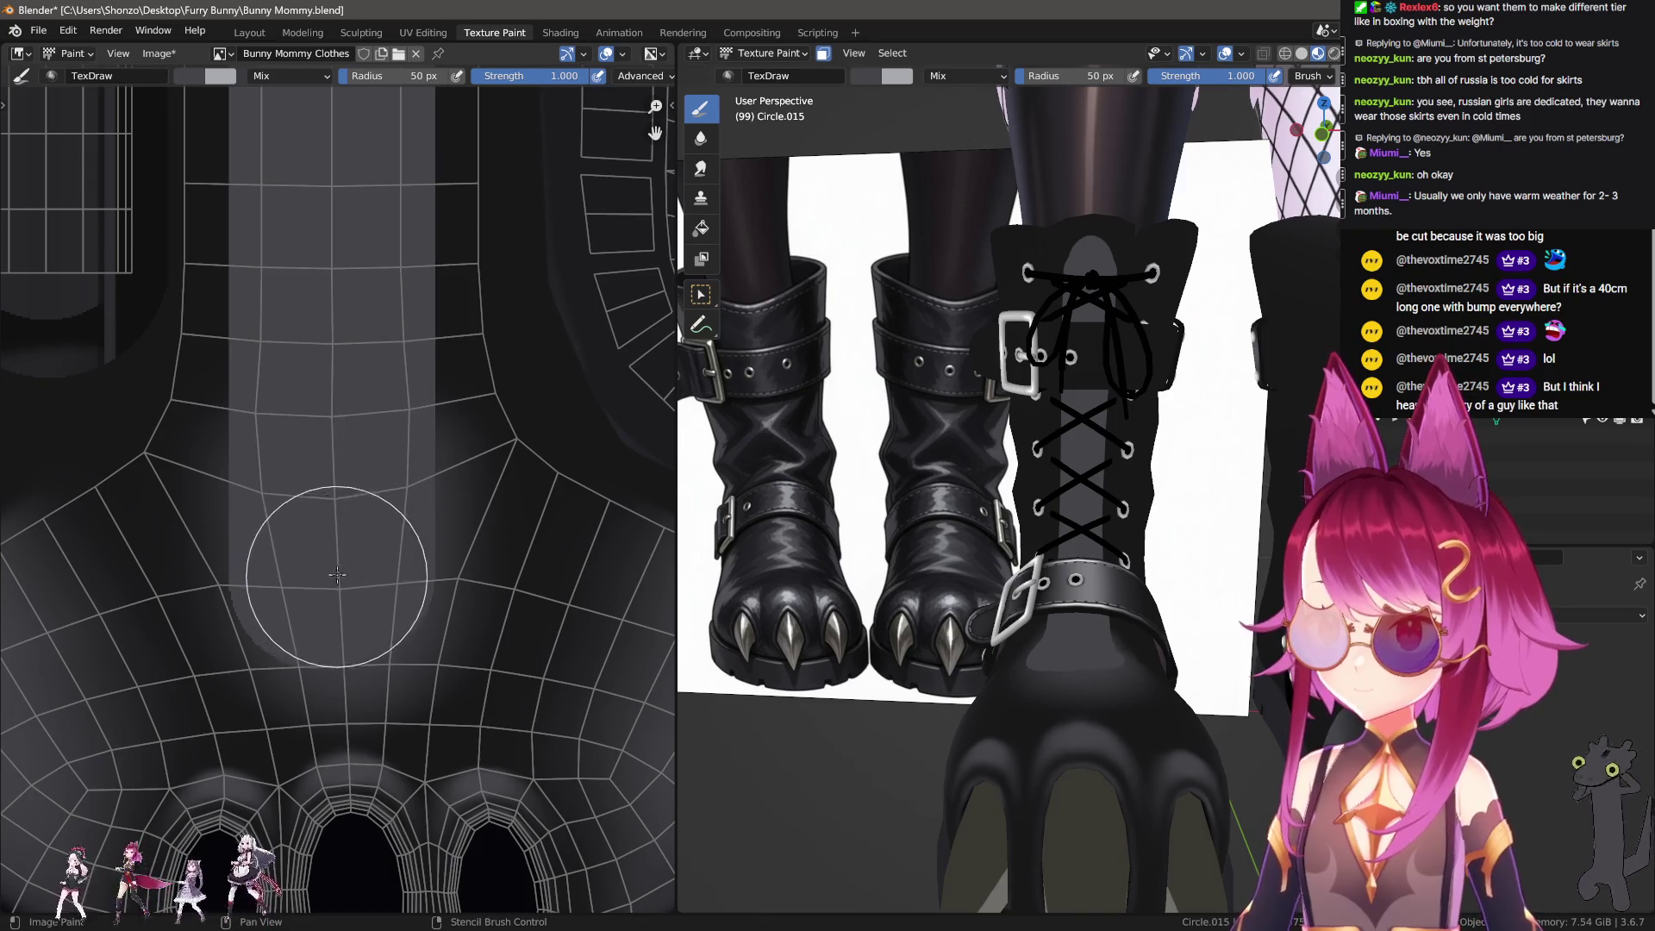
# Step: Switch to the Soften brush and set it to 23 px
pyautogui.press('s')
pyautogui.scroll(3, 296, 632)
pyautogui.press('f')
pyautogui.click(323, 665)
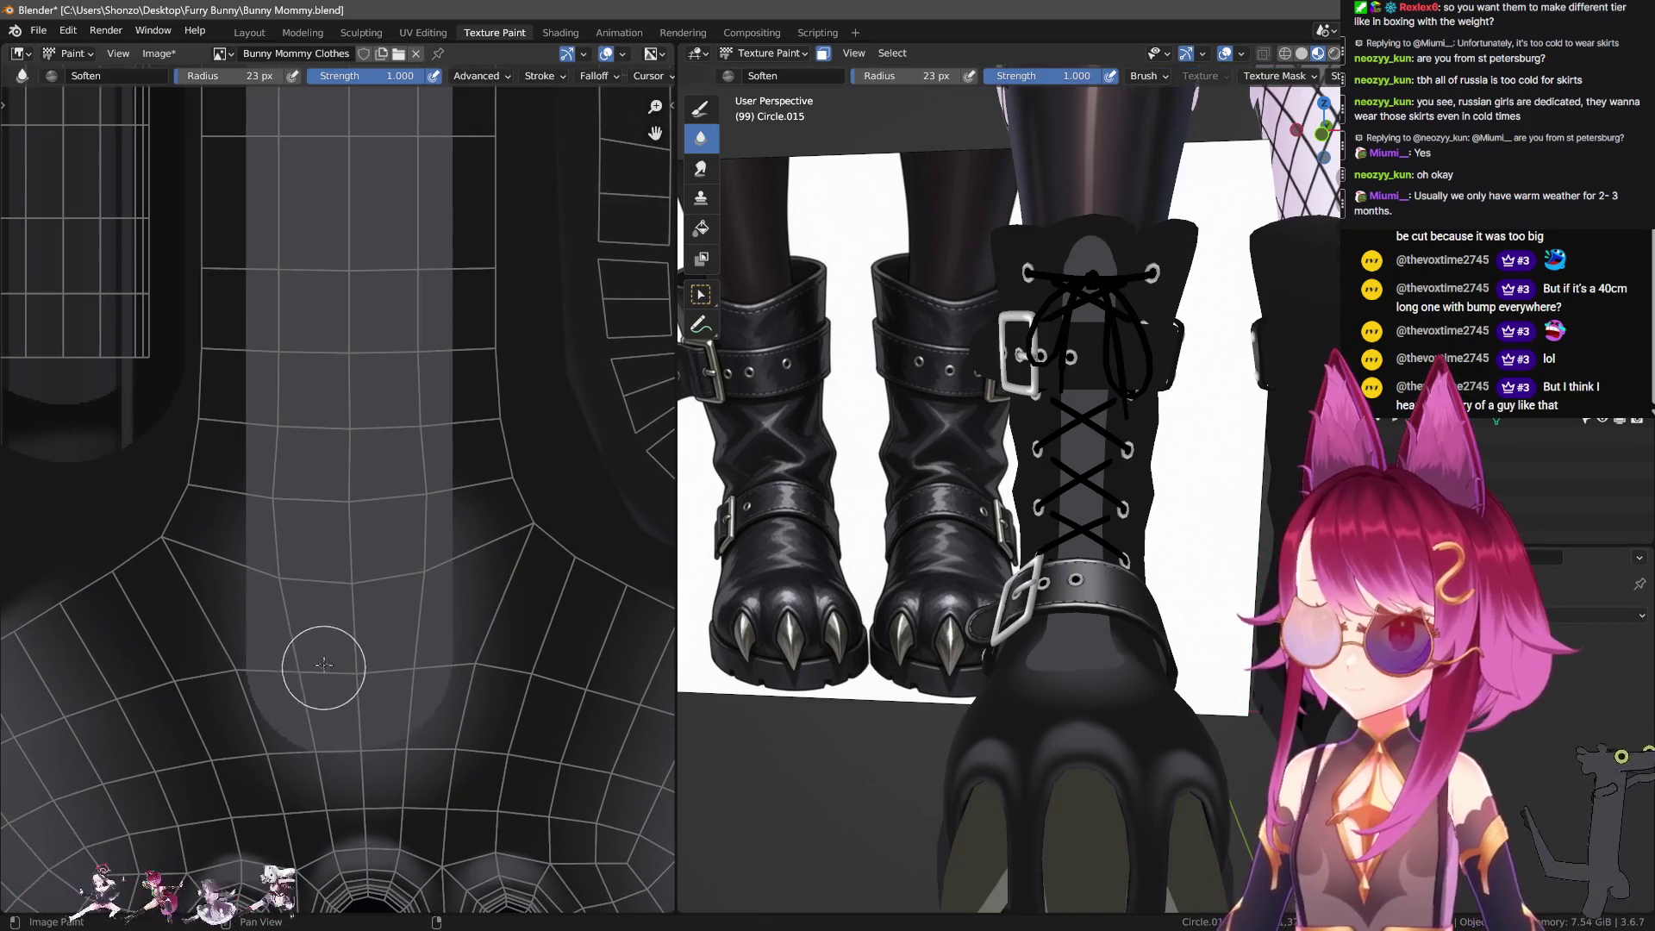
# Step: Undo a stray light grey patch beside the strip and keep freehand Space strokes
pyautogui.moveTo(287, 624); pyautogui.dragTo(307, 581, button='middle')
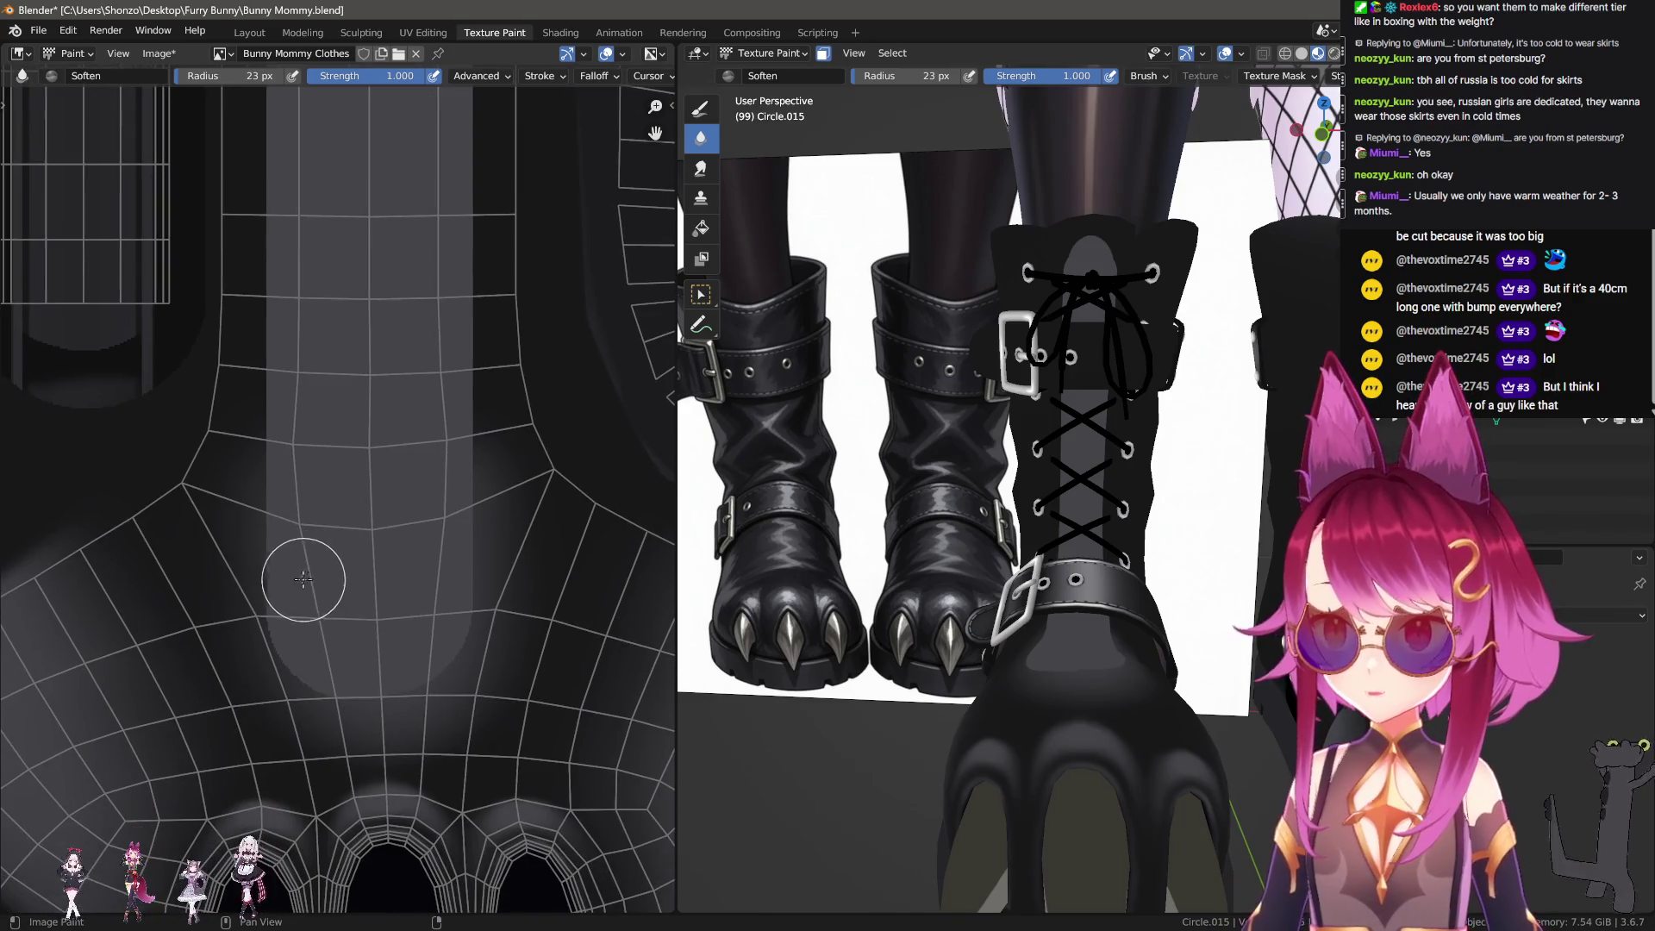
pyautogui.press('d')
pyautogui.moveTo(293, 569); pyautogui.dragTo(331, 493)
pyautogui.hotkey('ctrl', 'z')
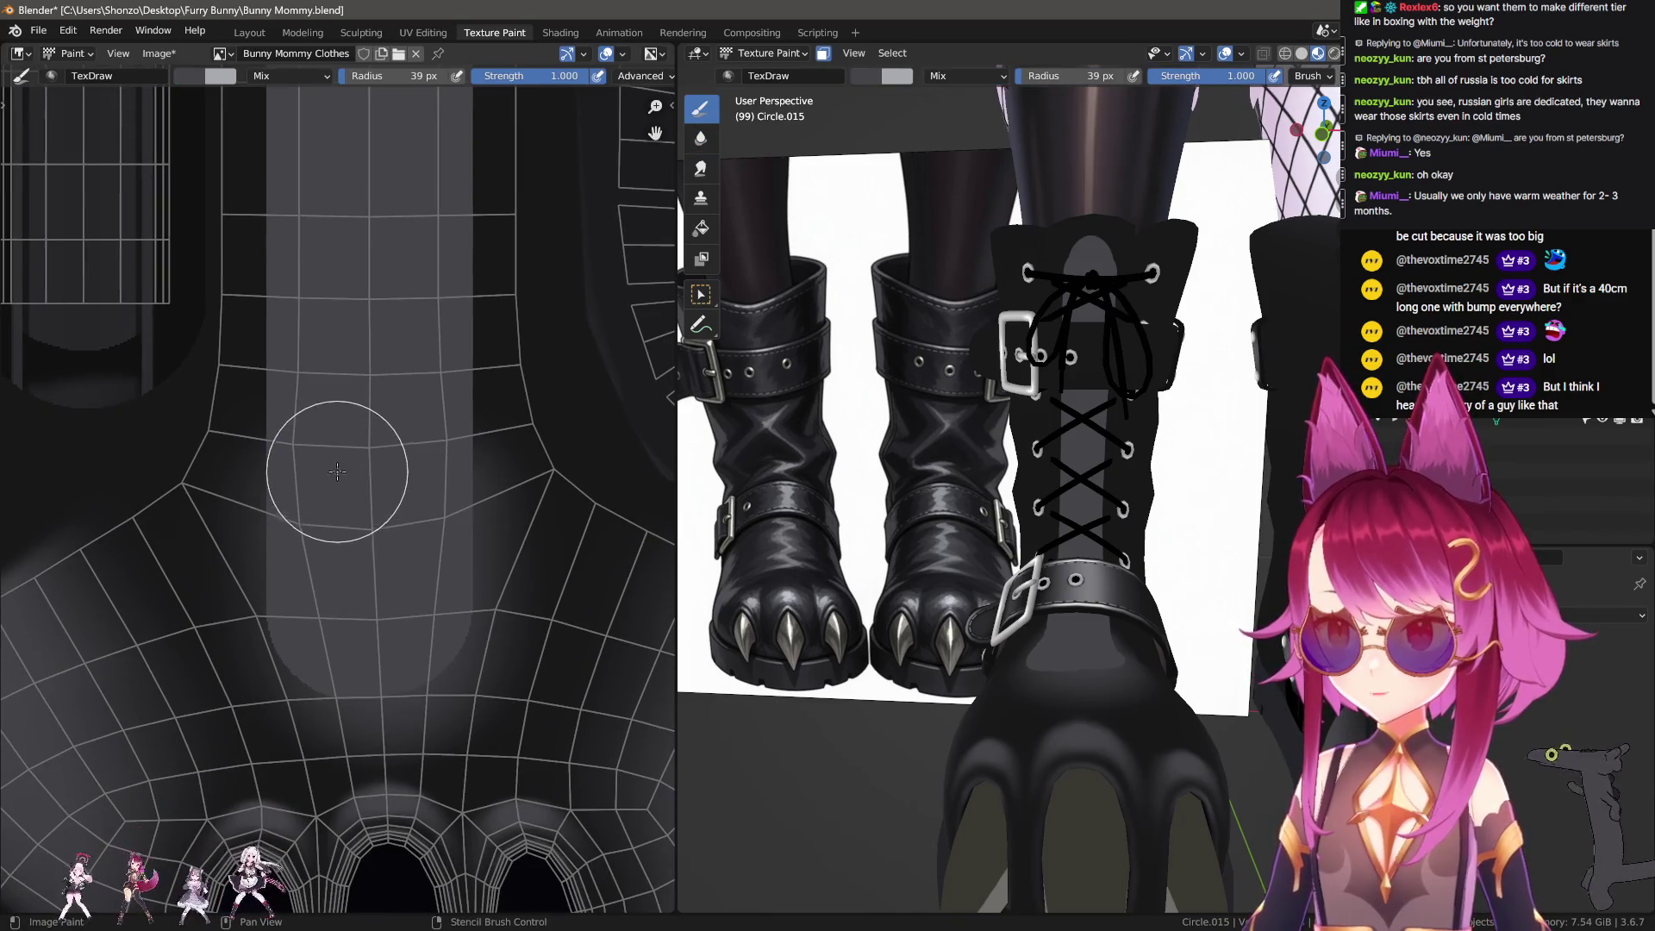
pyautogui.press('e')
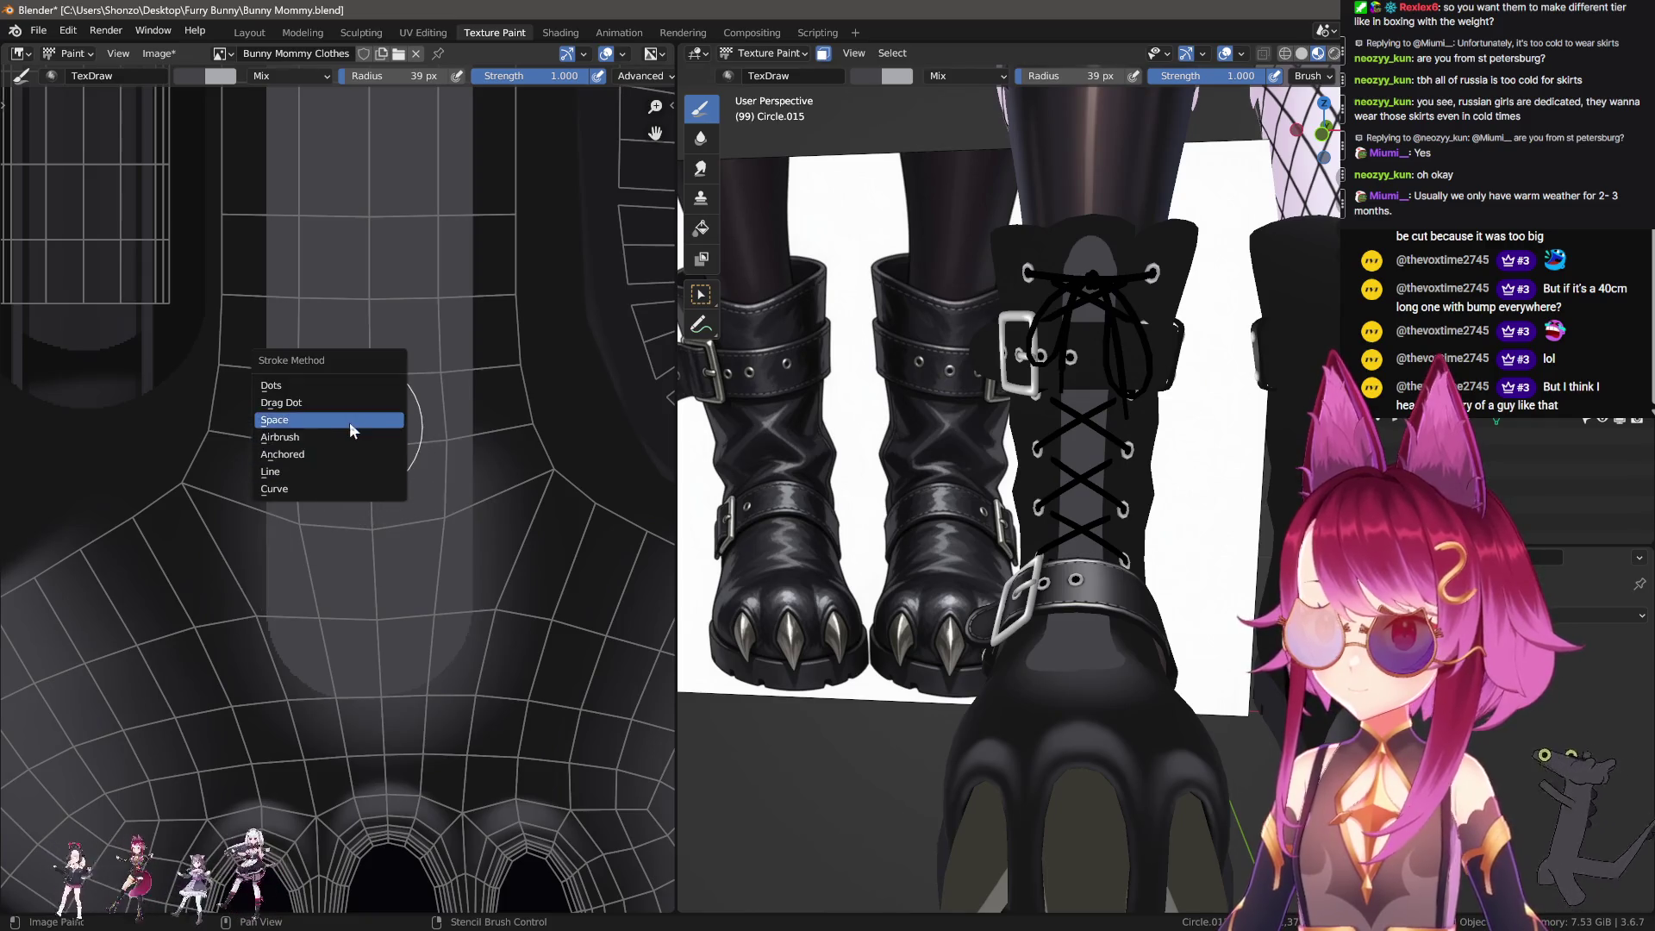
pyautogui.click(359, 418)
# Step: Brighten the grey strip with light strokes down its left edge and further along
pyautogui.moveTo(358, 523); pyautogui.dragTo(382, 422, button='middle')
pyautogui.moveTo(357, 339); pyautogui.dragTo(337, 474)
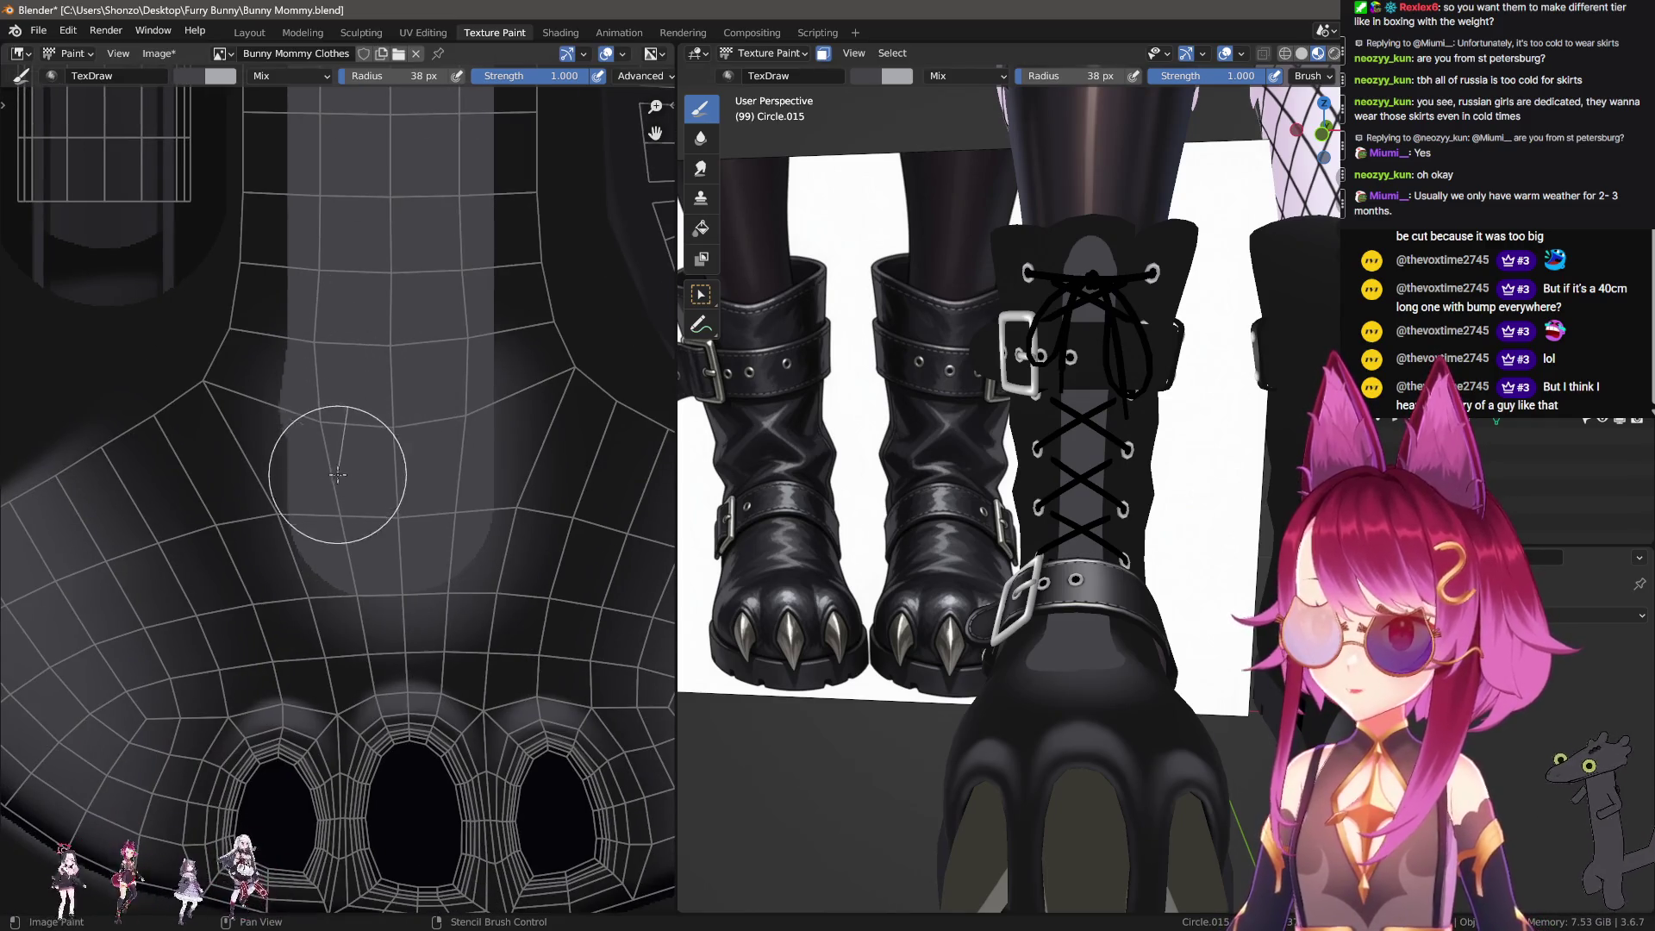
pyautogui.press('e')
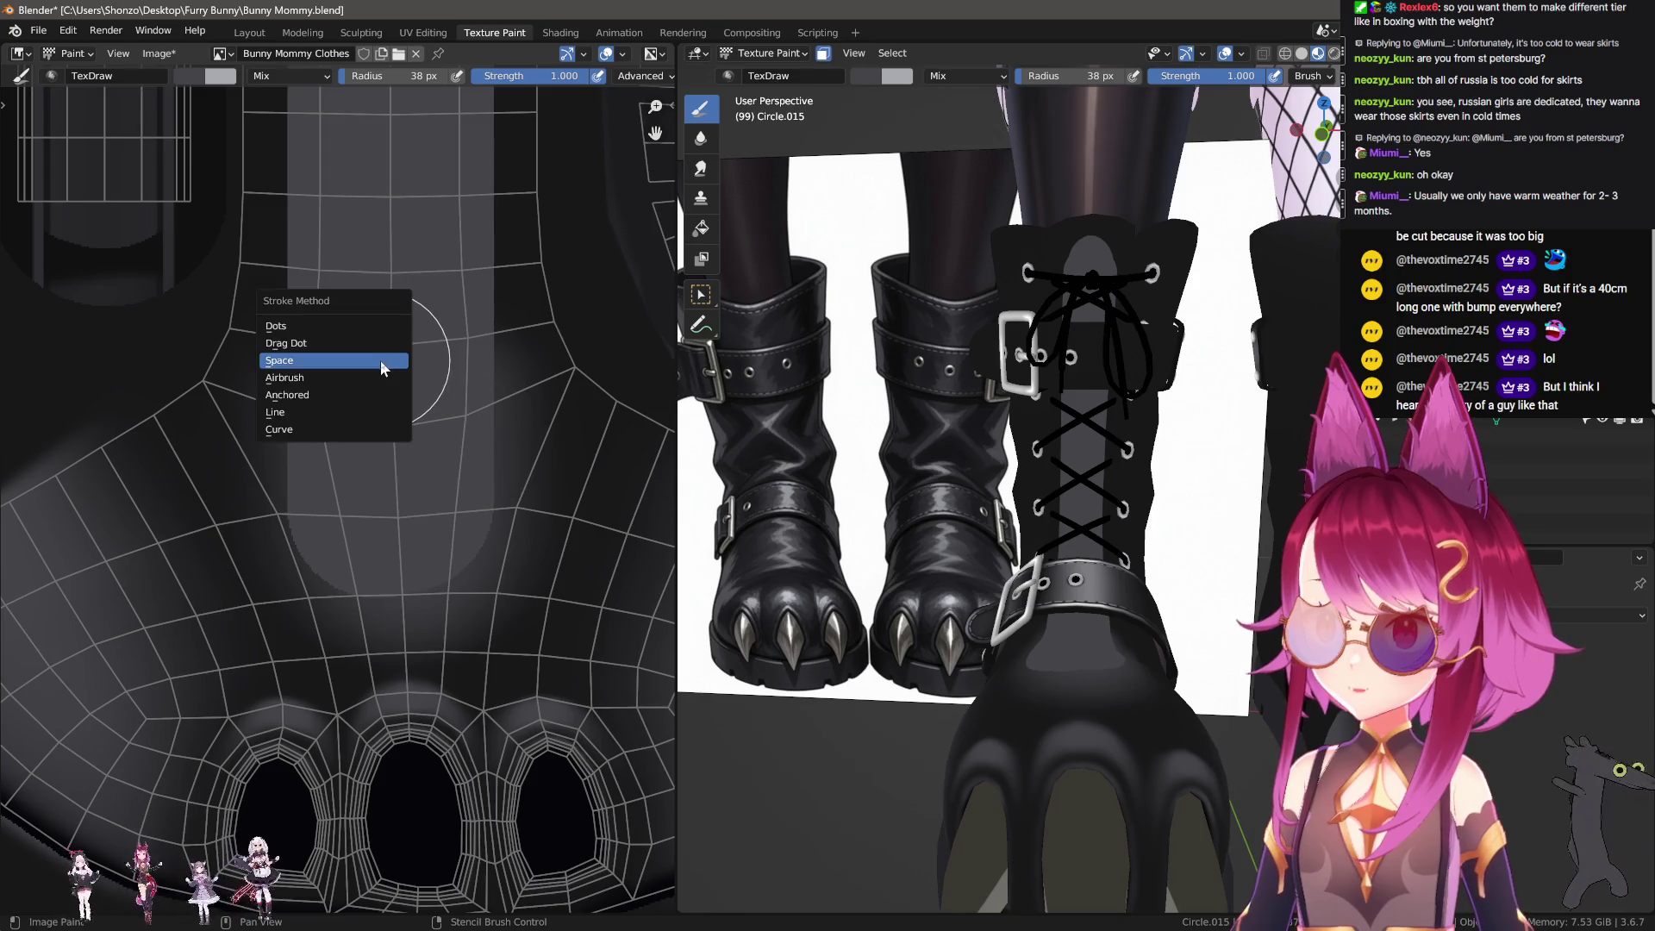
pyautogui.click(350, 362)
pyautogui.moveTo(349, 465); pyautogui.dragTo(395, 303, button='middle')
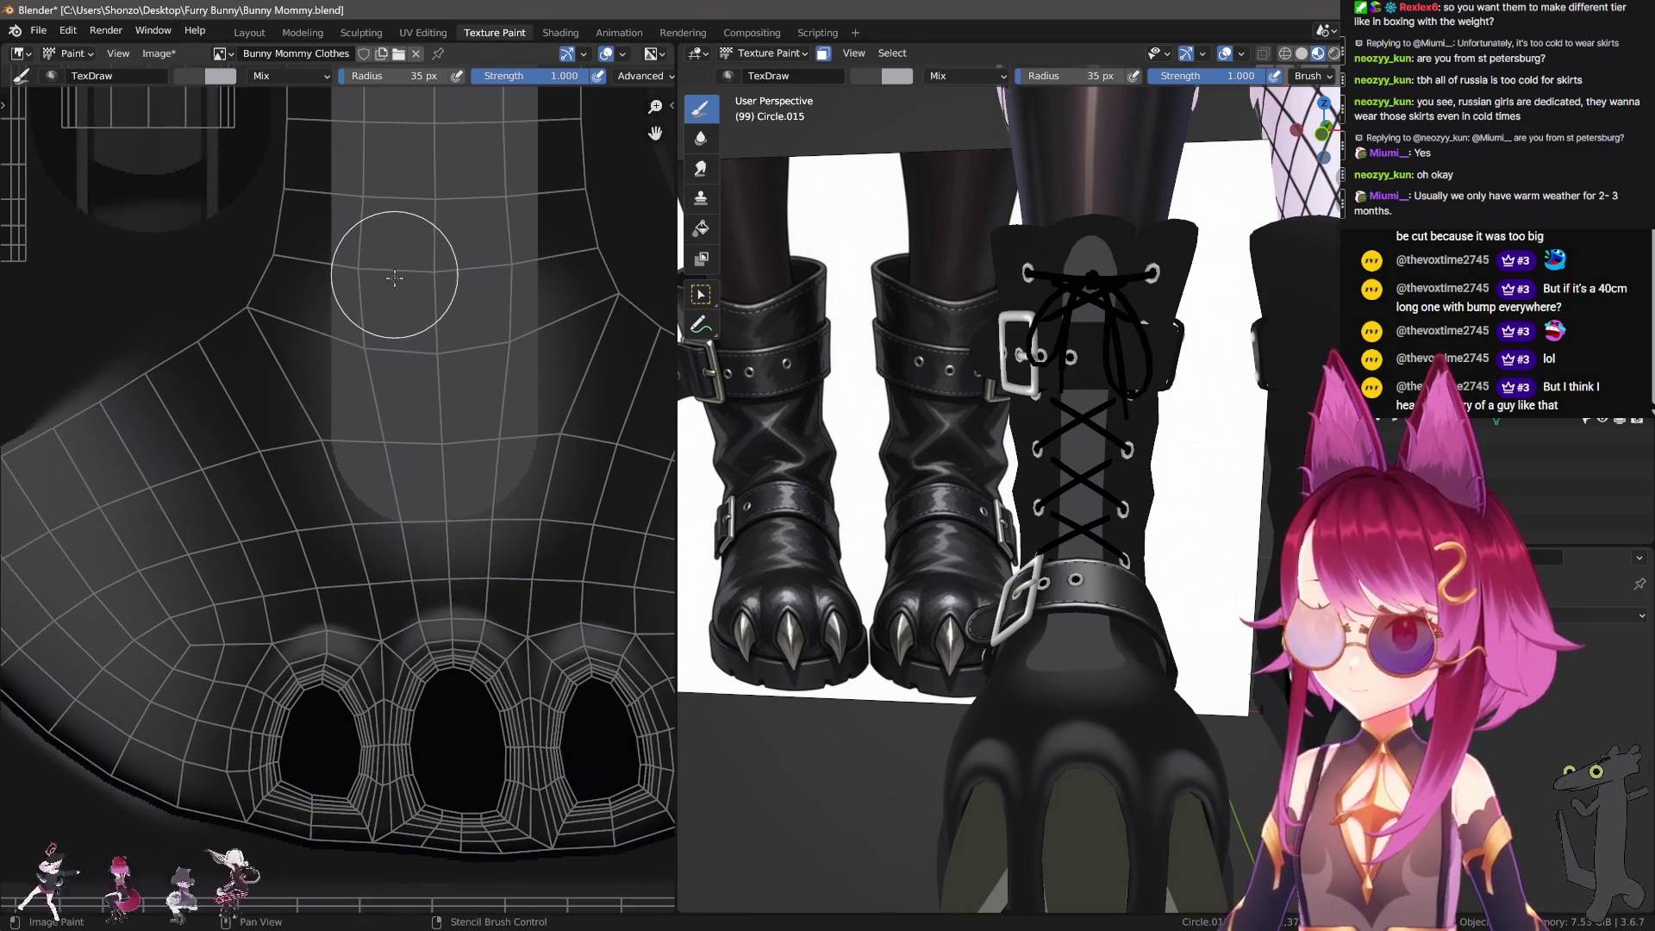
pyautogui.moveTo(394, 278); pyautogui.dragTo(363, 424)
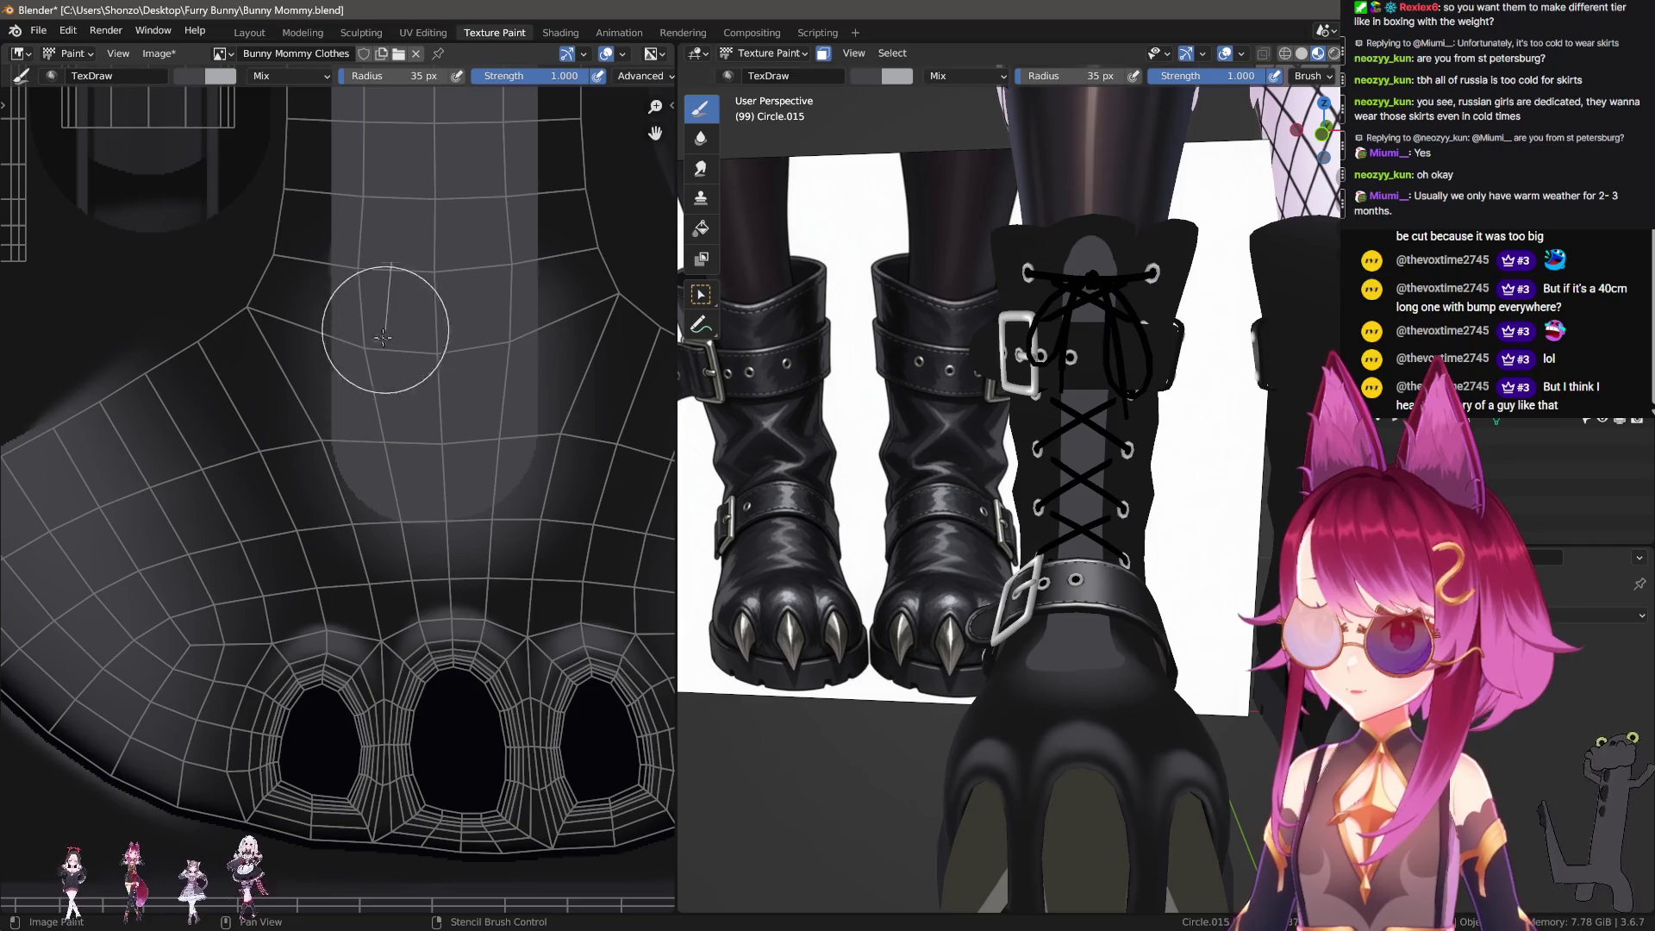
pyautogui.moveTo(388, 273)
pyautogui.mouseDown()
pyautogui.moveTo(389, 497)
pyautogui.moveTo(469, 166)
pyautogui.mouseUp()
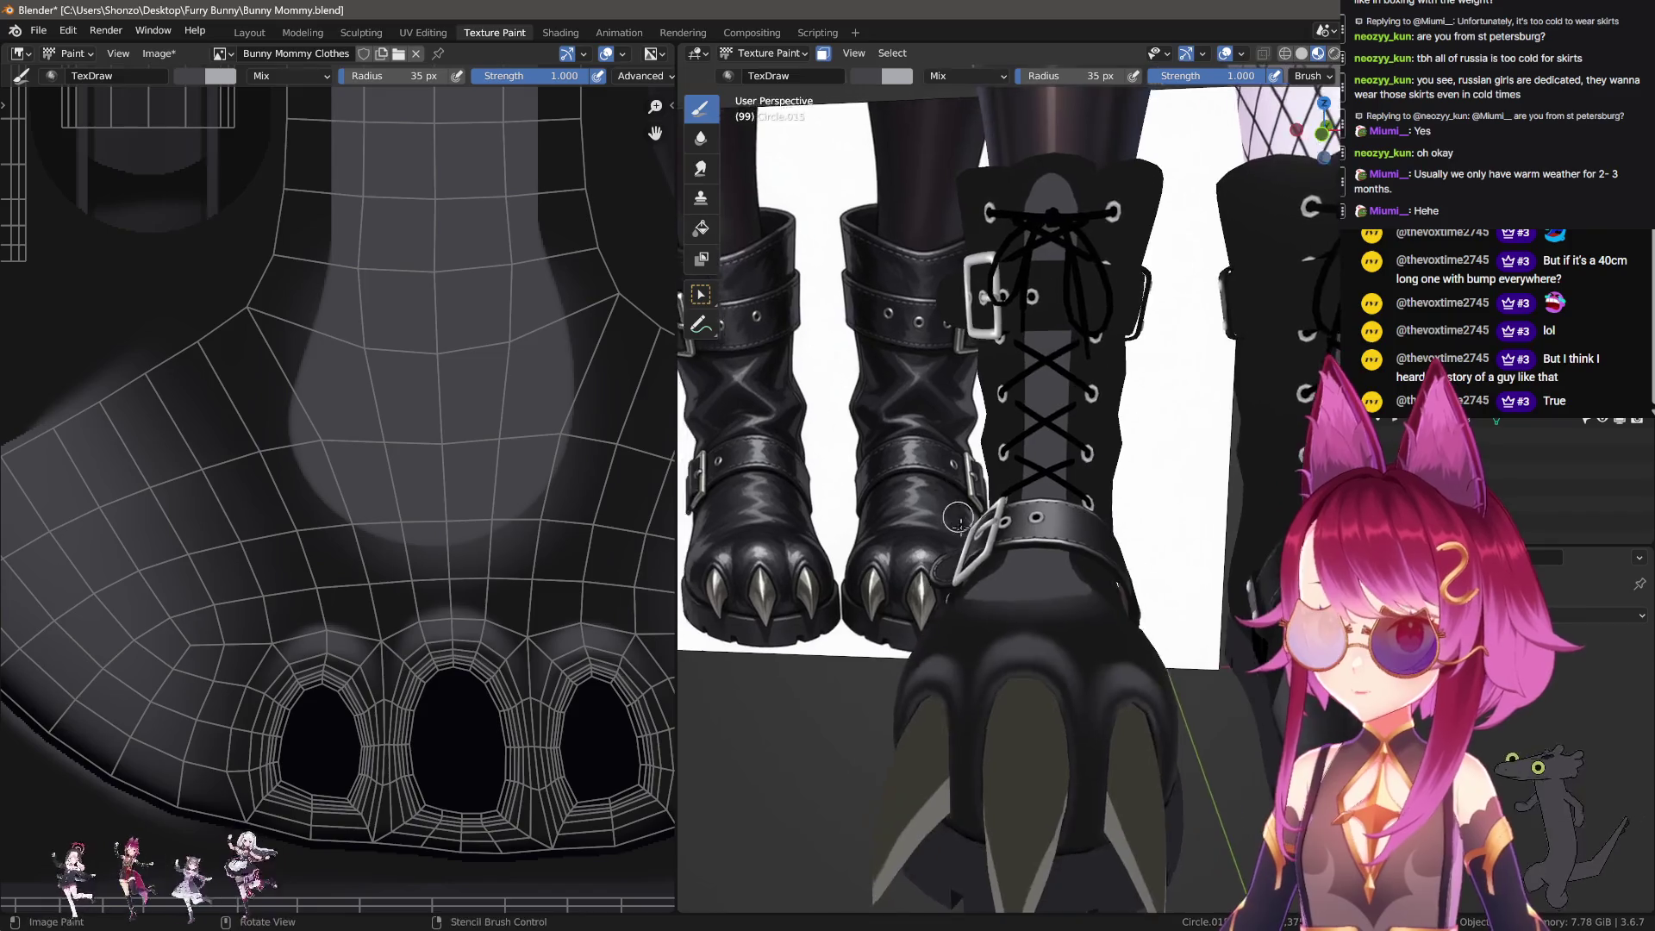
# Step: Shrink the brush to 30 px and brighten the lower edge of the pale patch
pyautogui.moveTo(776, 517); pyautogui.dragTo(809, 642, button='middle')
pyautogui.moveTo(437, 515); pyautogui.dragTo(380, 546, button='middle')
pyautogui.press('[')
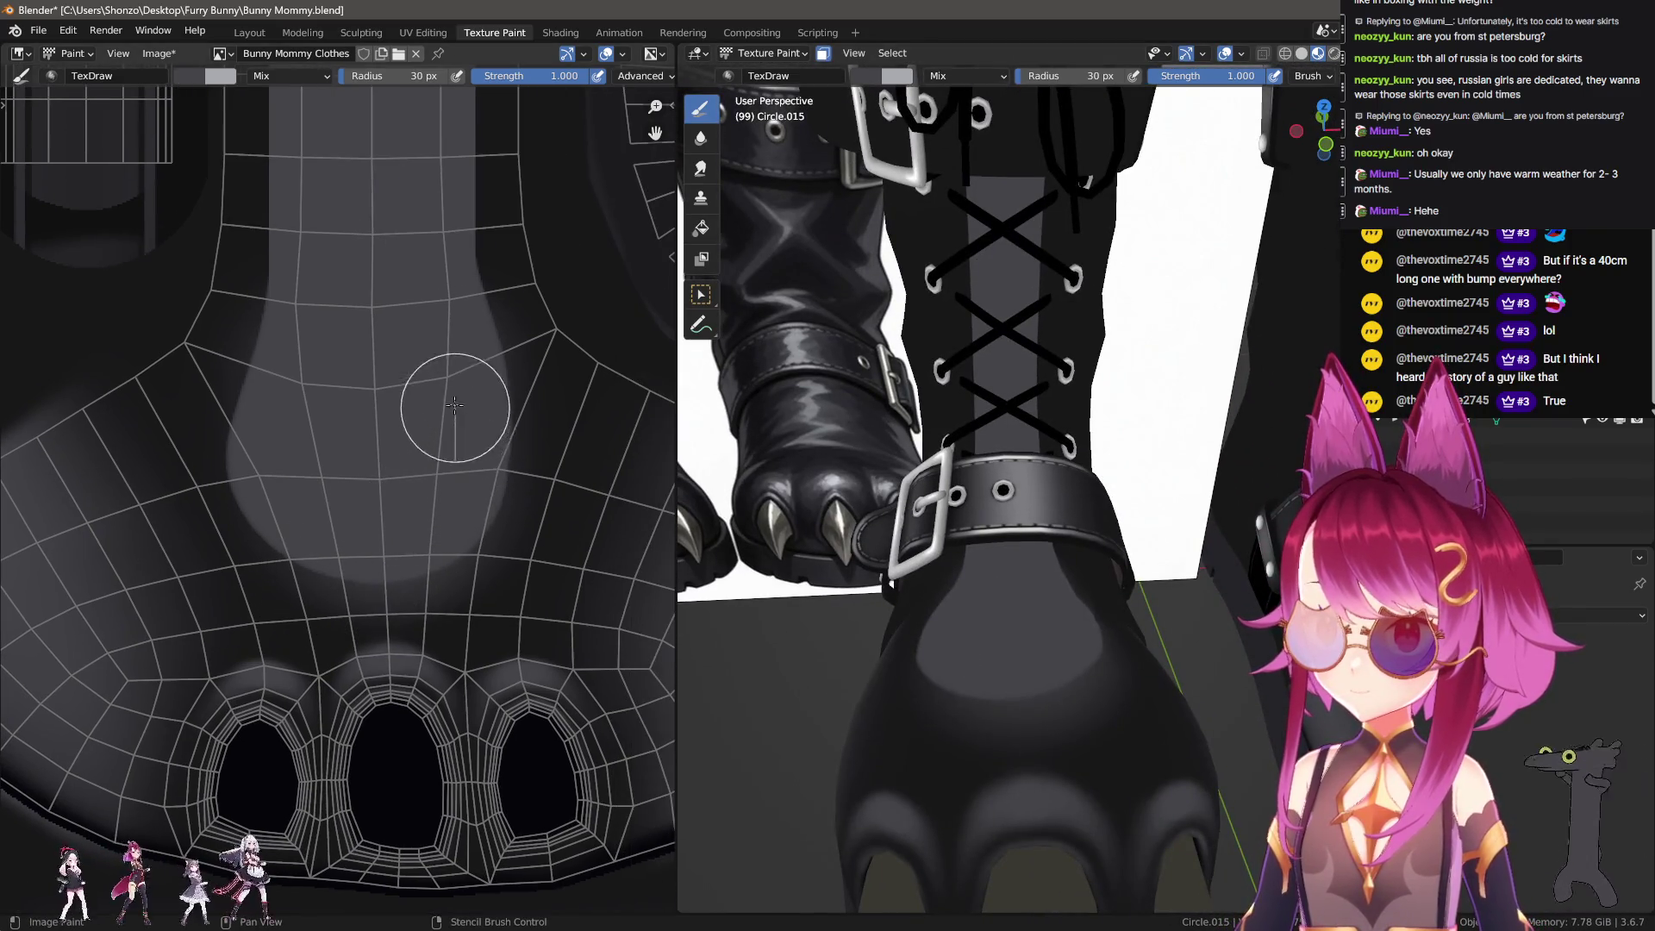
pyautogui.moveTo(379, 482); pyautogui.dragTo(369, 529, button='middle')
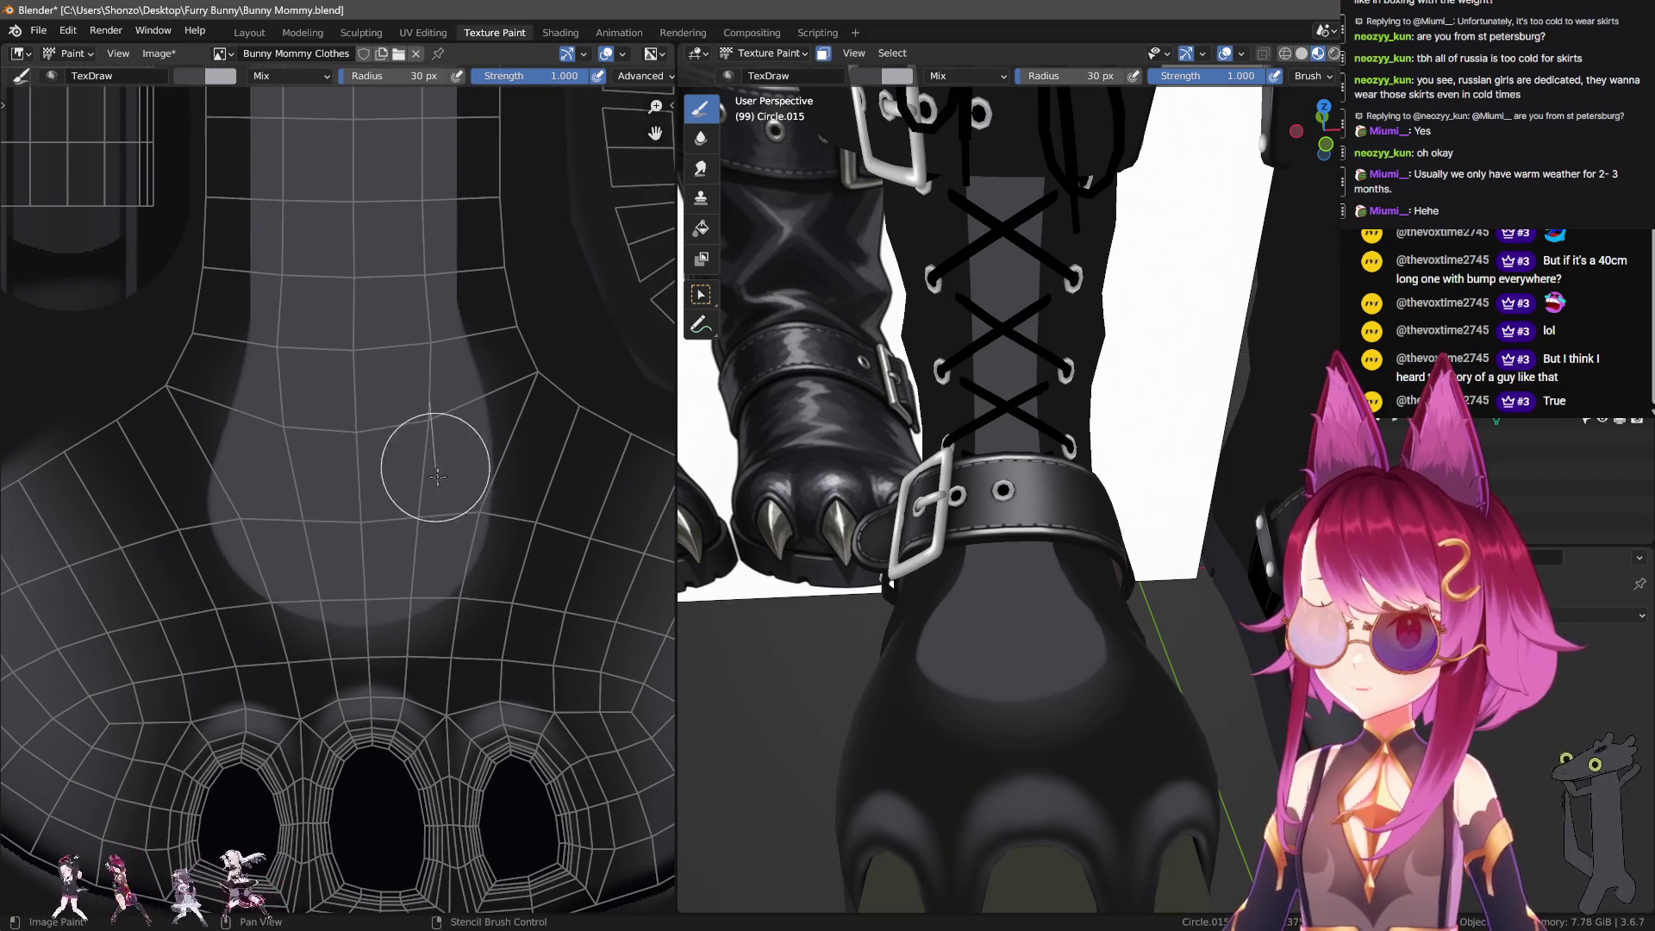
pyautogui.moveTo(437, 475); pyautogui.dragTo(351, 517)
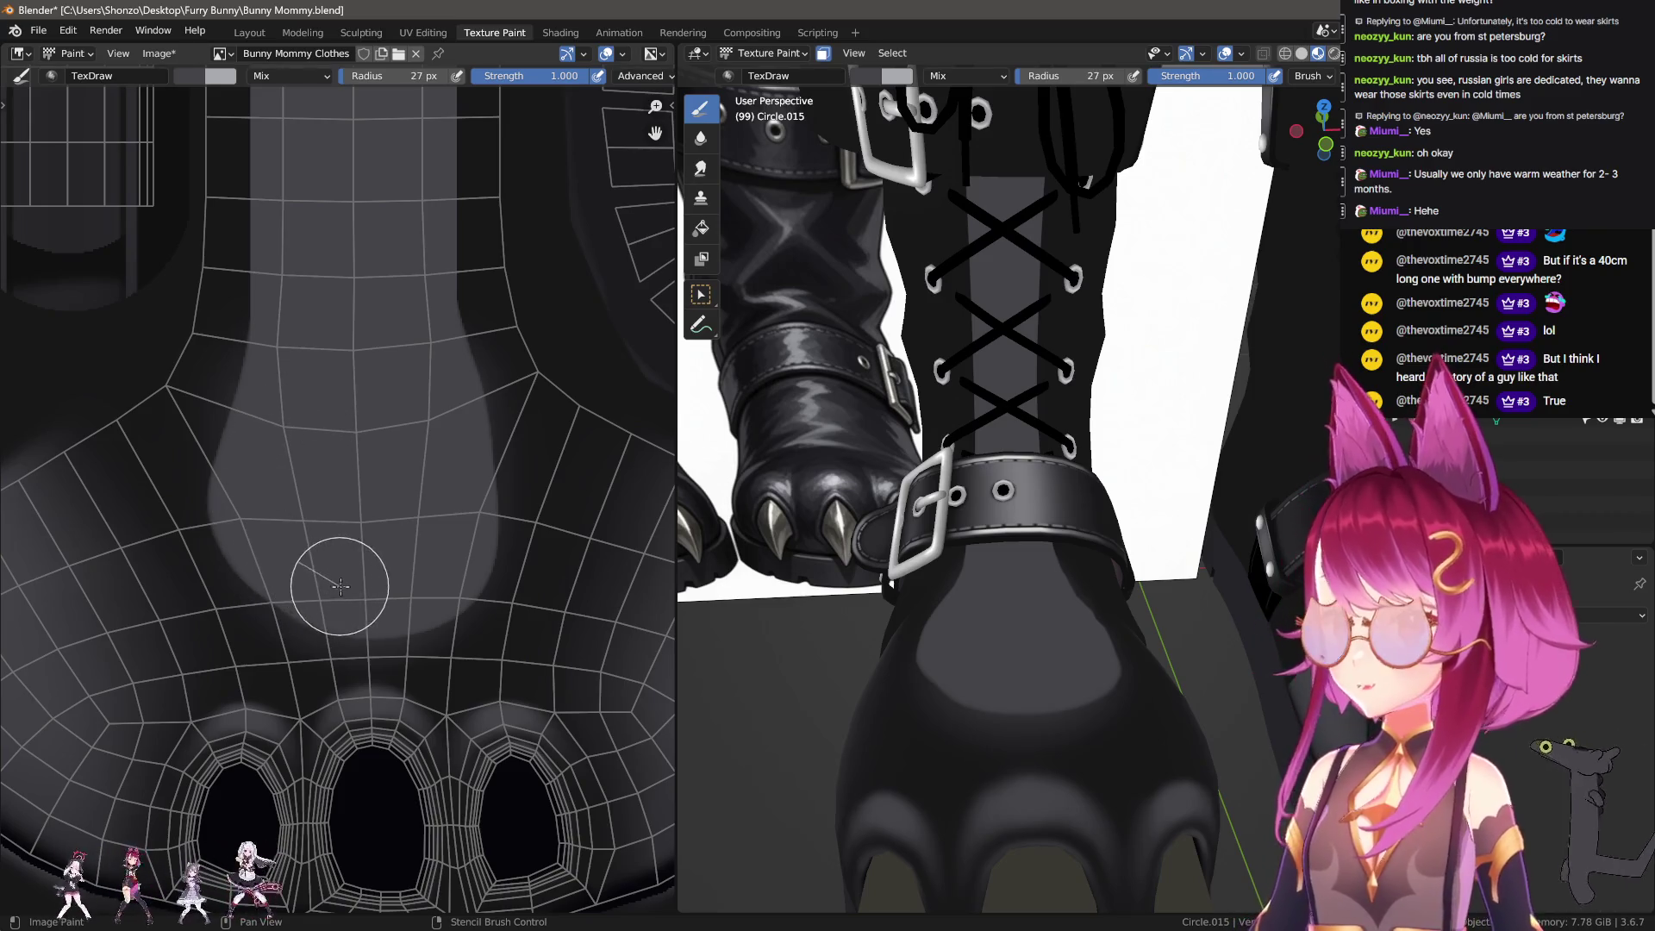
pyautogui.hotkey('shift', 'space')
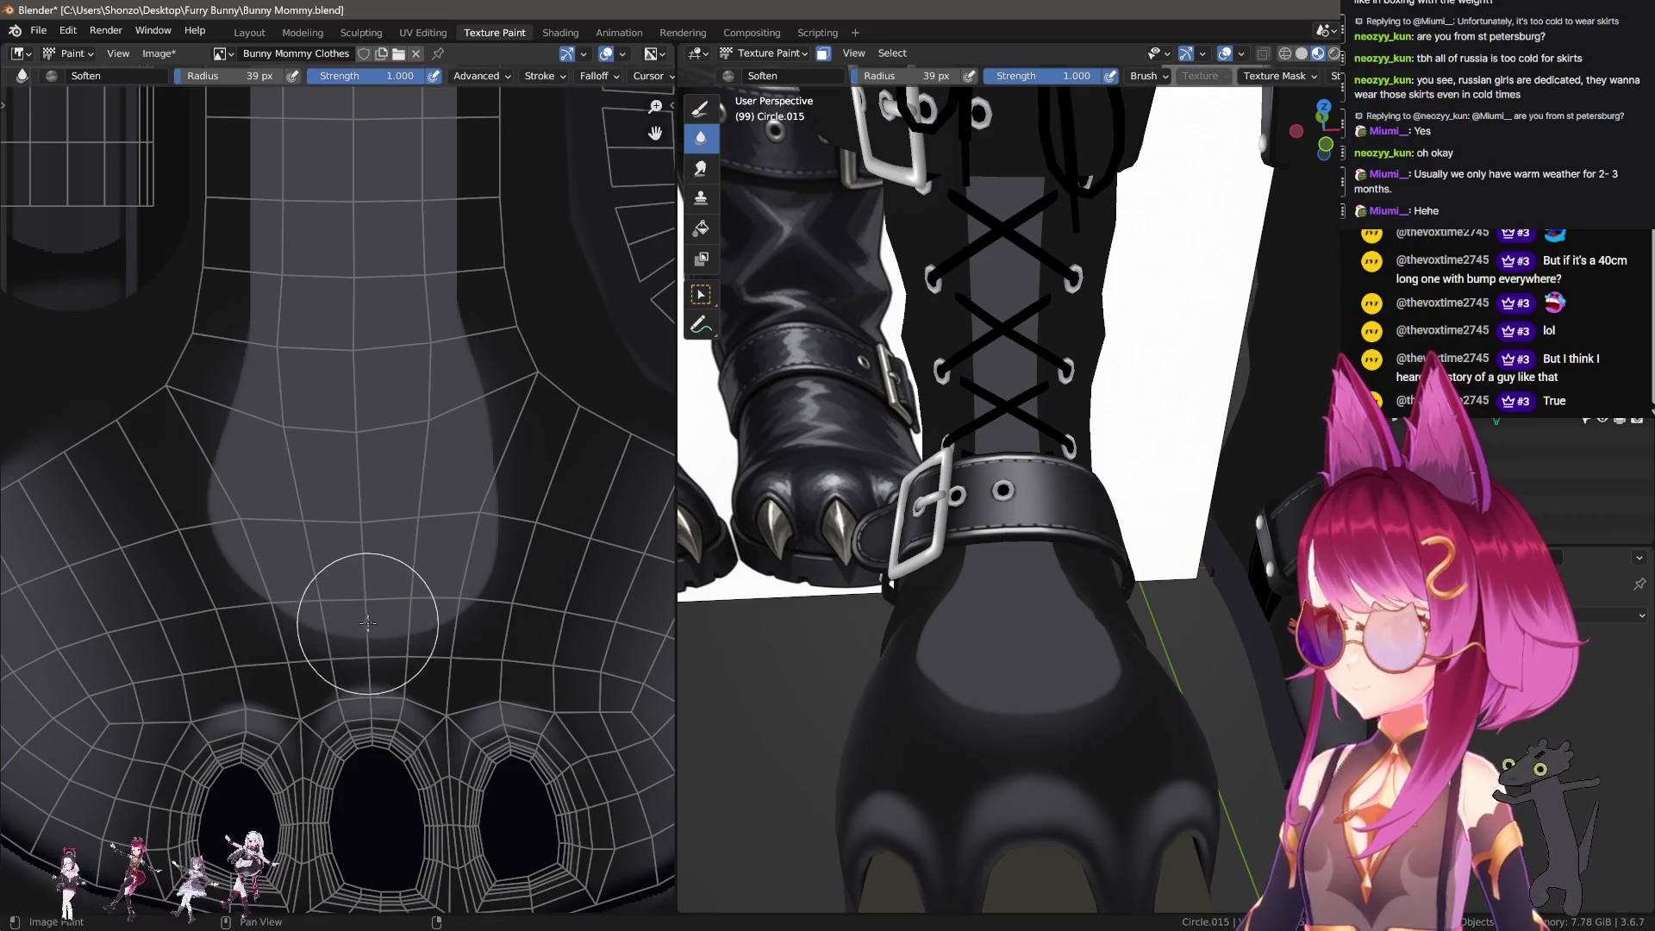
# Step: Hide the sidebar and enlarge the Soften brush to 51 px
pyautogui.press('n')
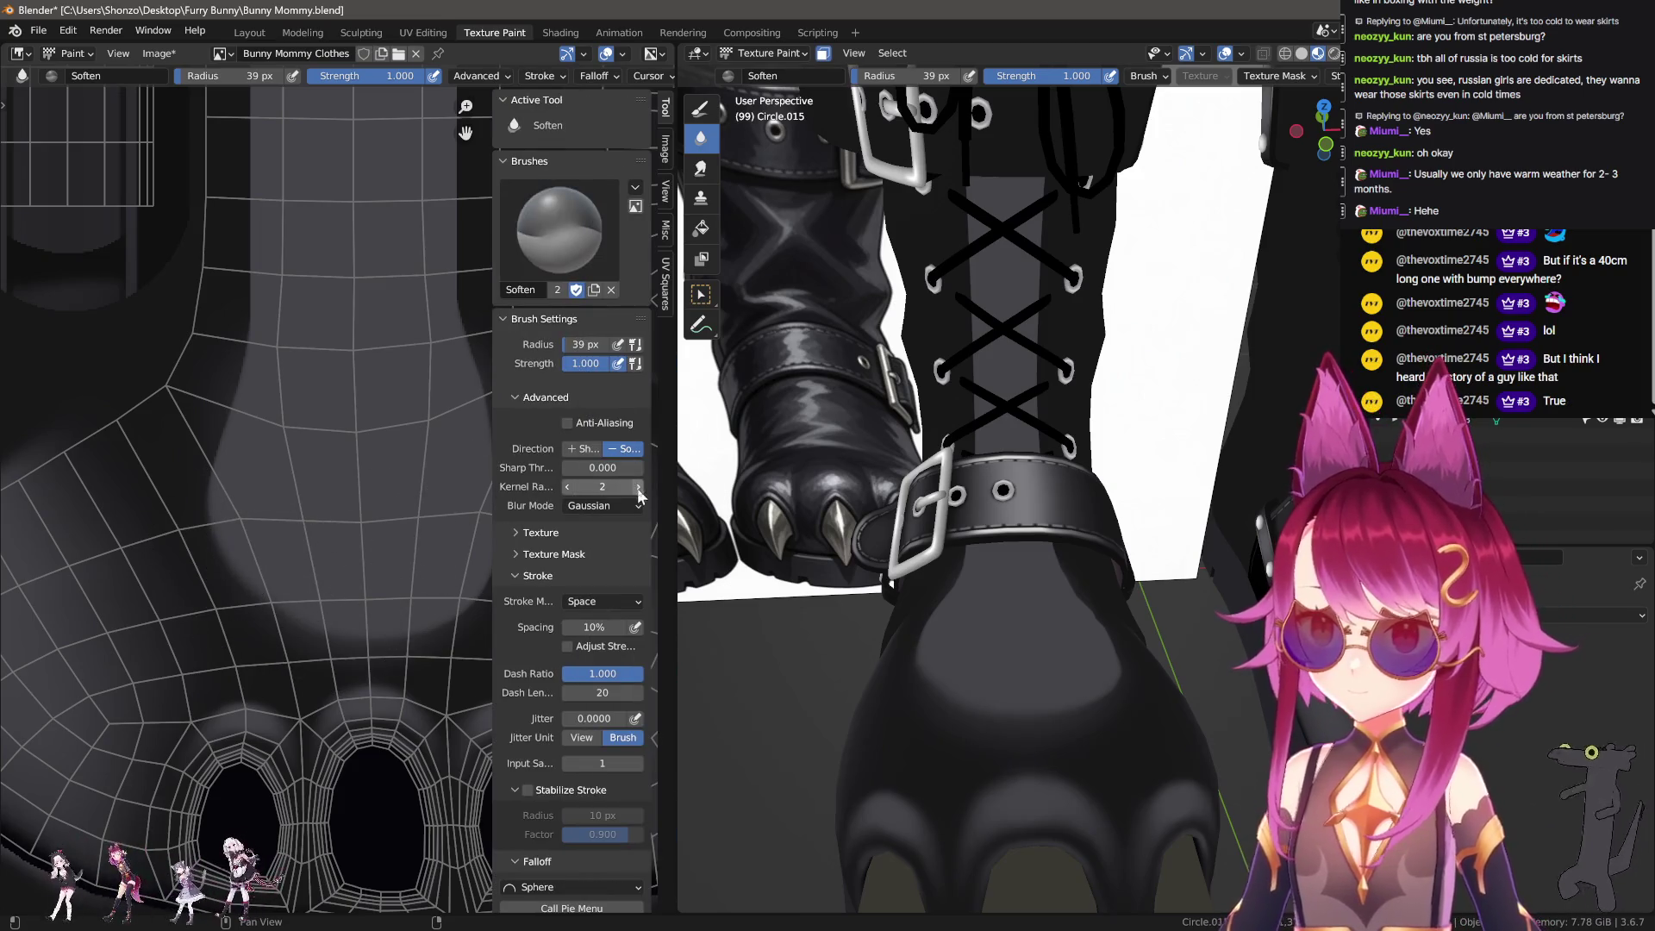
pyautogui.press('n')
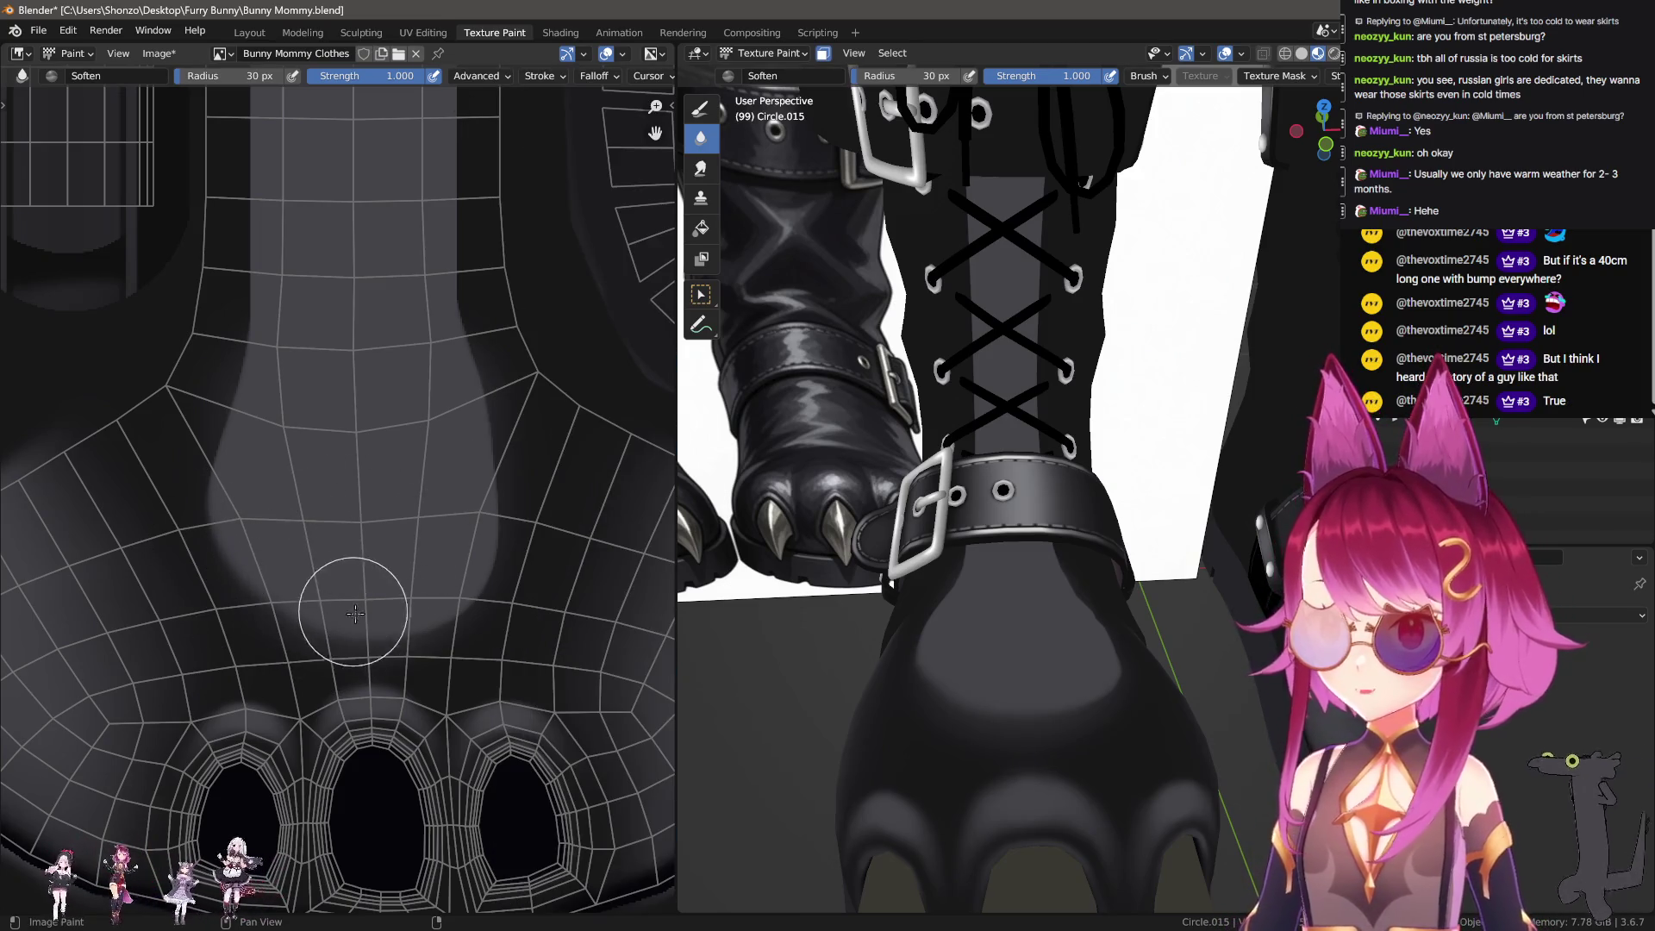
pyautogui.press('f')
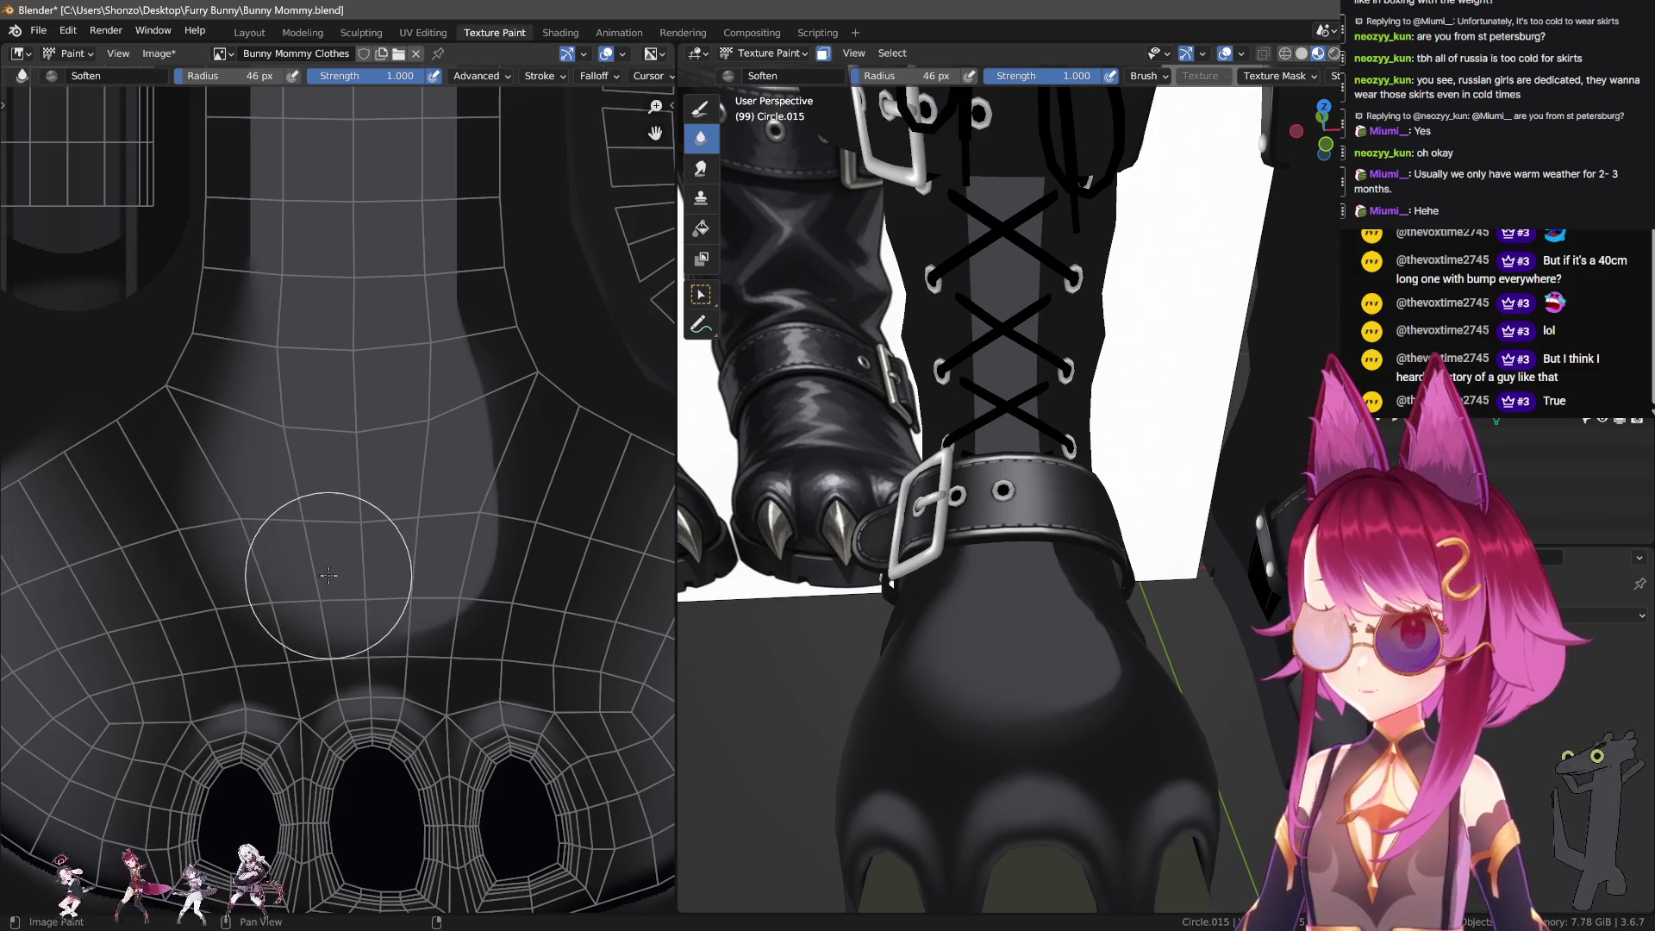
pyautogui.click(456, 468)
pyautogui.press('f')
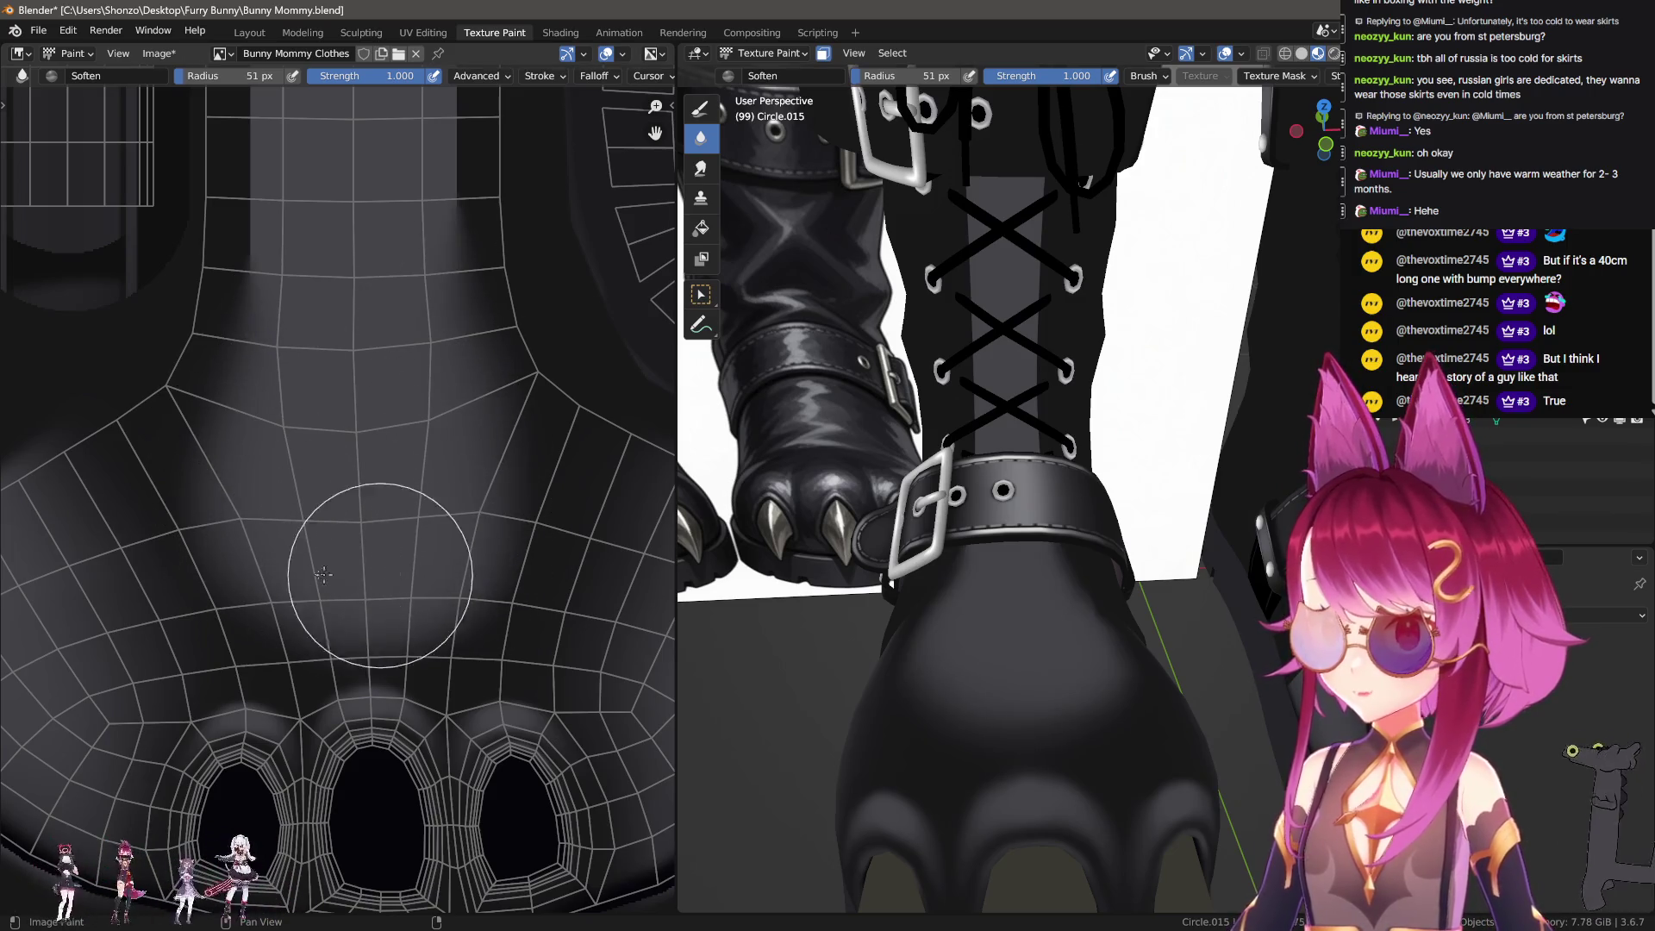
pyautogui.click(244, 499)
# Step: Set the Soften brush to 47 px and soften the shading along the boot shaft
pyautogui.moveTo(244, 499); pyautogui.dragTo(235, 628, button='middle')
pyautogui.press('f')
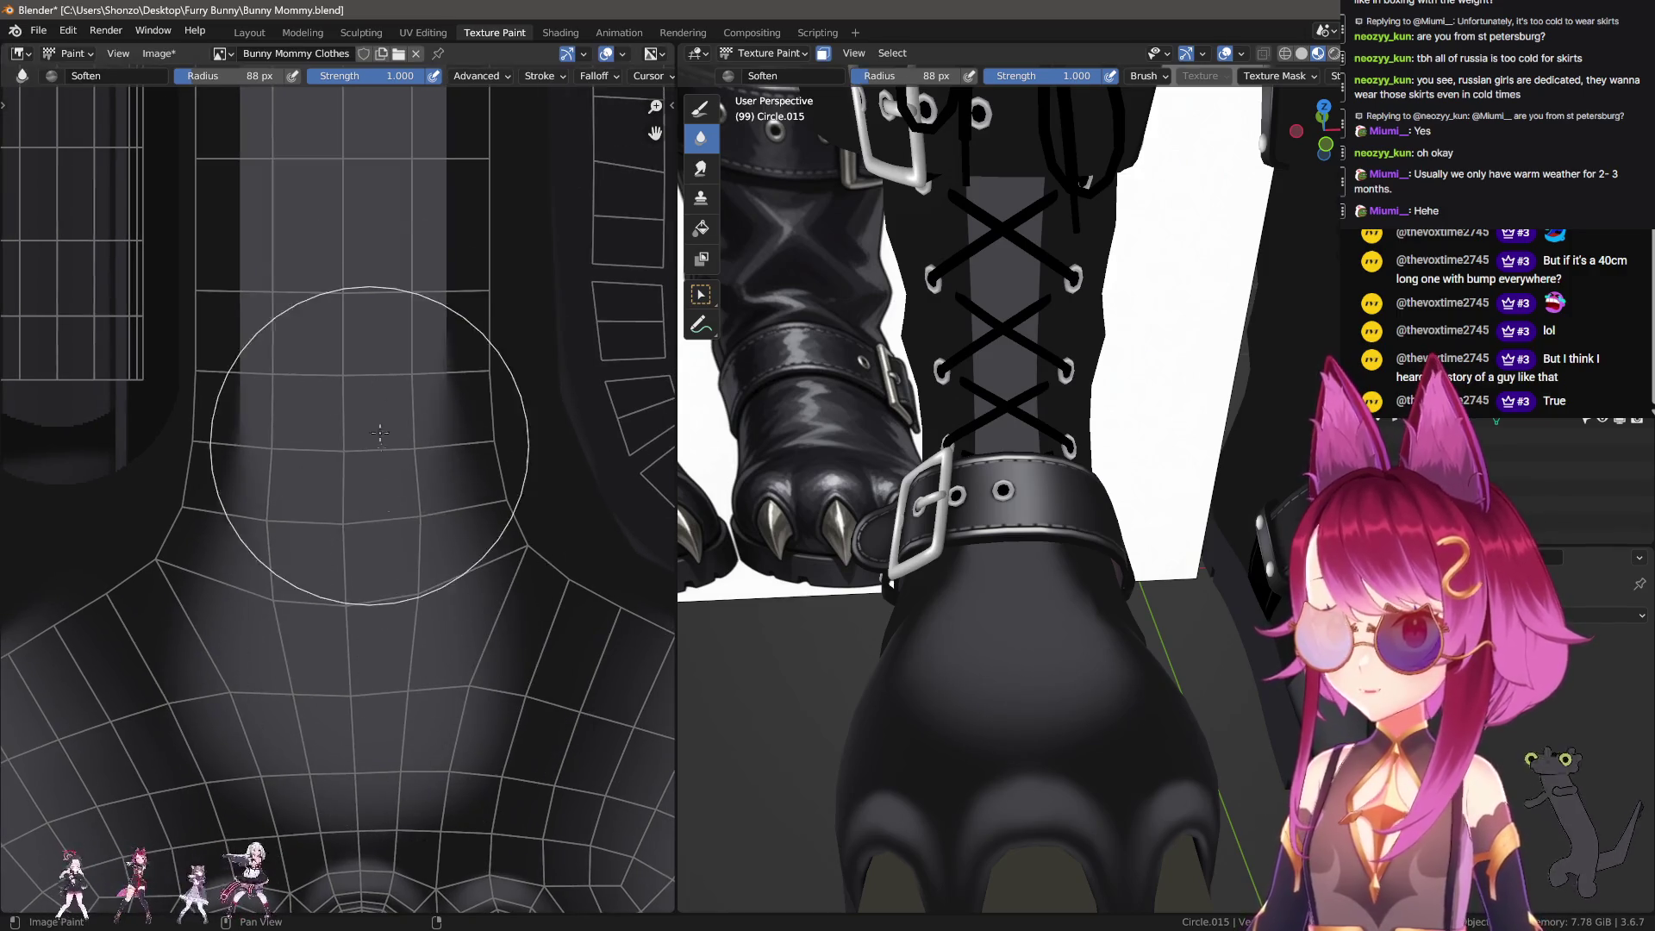
pyautogui.moveTo(365, 349); pyautogui.dragTo(343, 530, button='middle')
pyautogui.press('f')
pyautogui.click(343, 500)
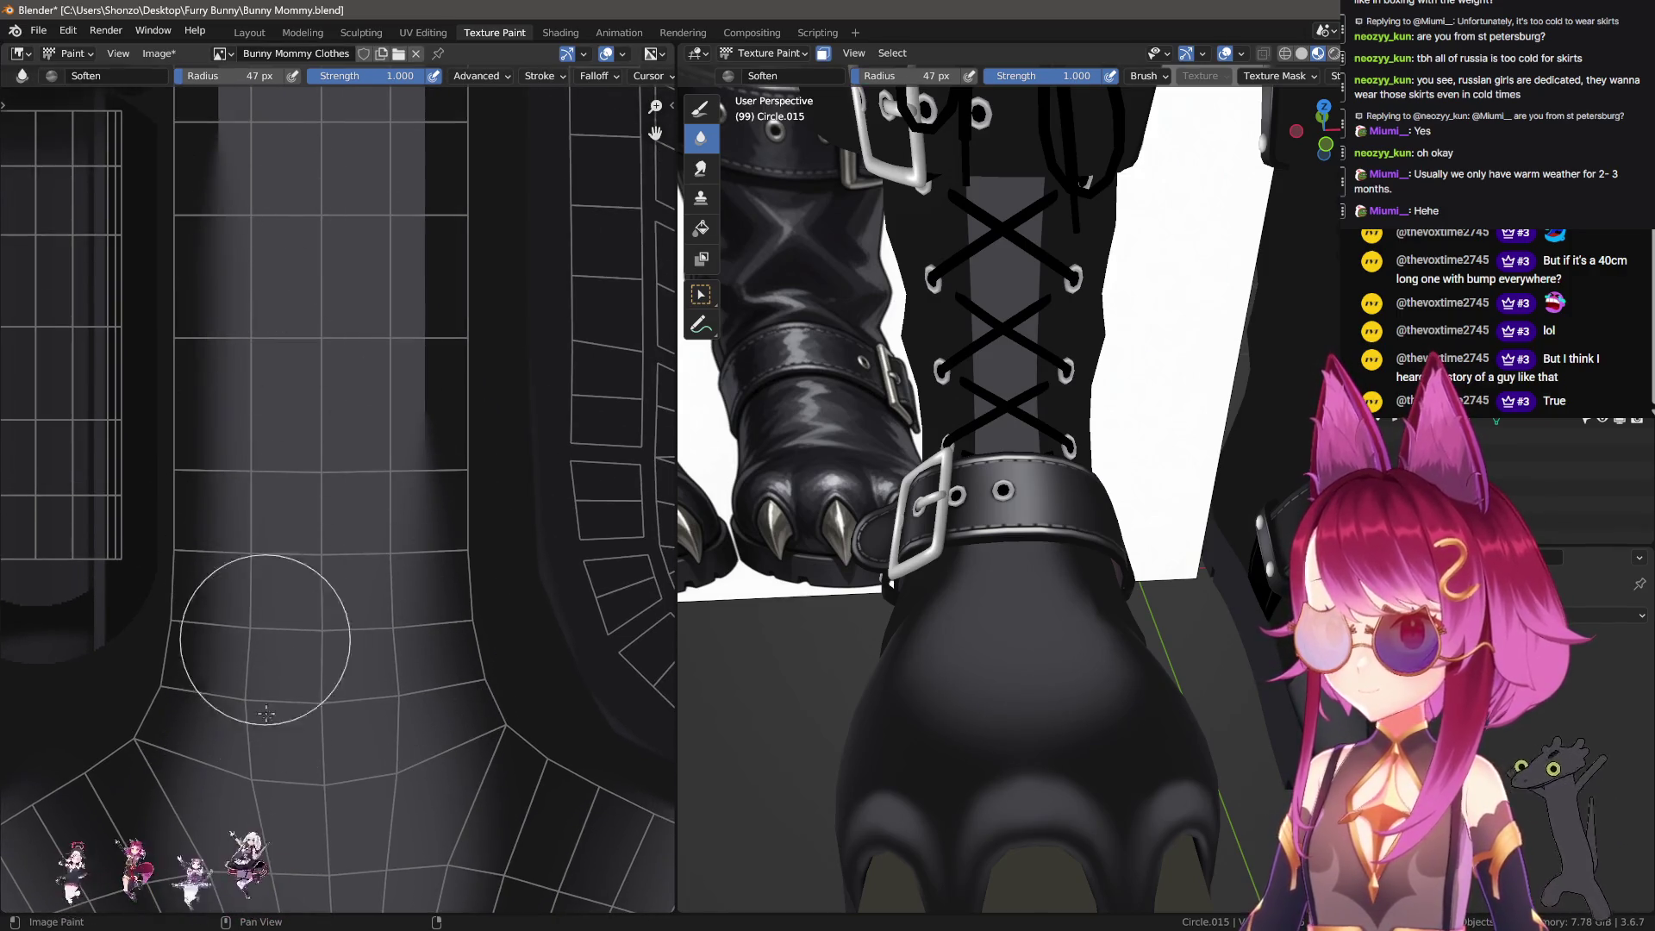
pyautogui.moveTo(364, 240); pyautogui.dragTo(380, 683, button='middle')
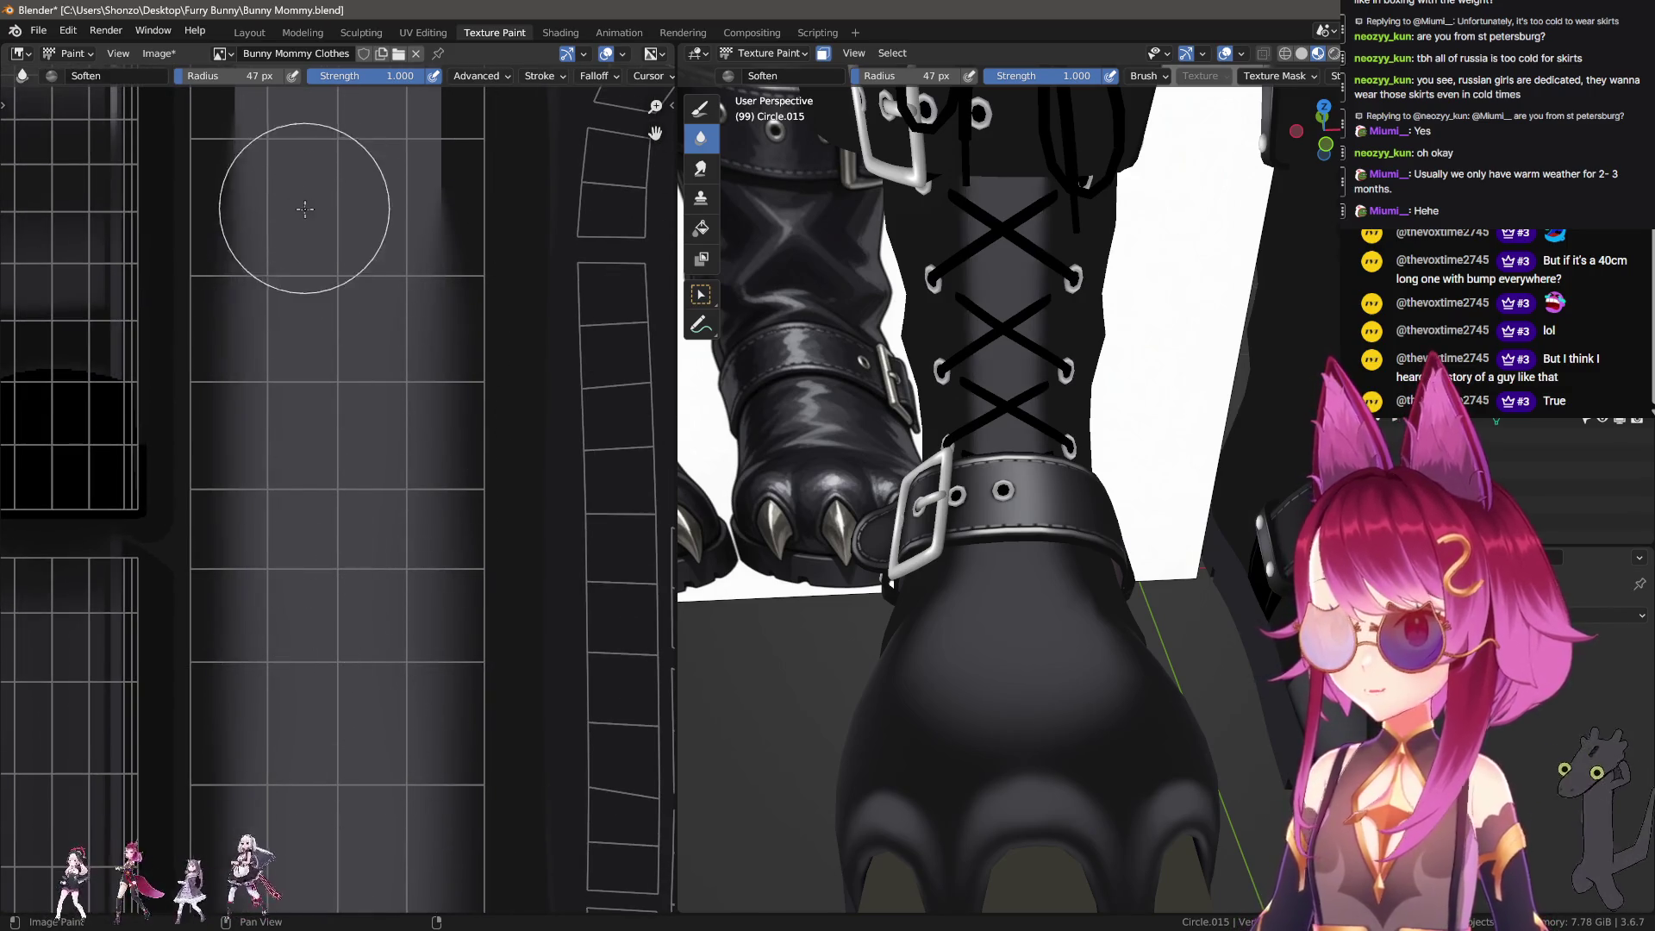
pyautogui.moveTo(296, 210); pyautogui.dragTo(291, 776, button='middle')
pyautogui.moveTo(291, 776); pyautogui.dragTo(414, 288)
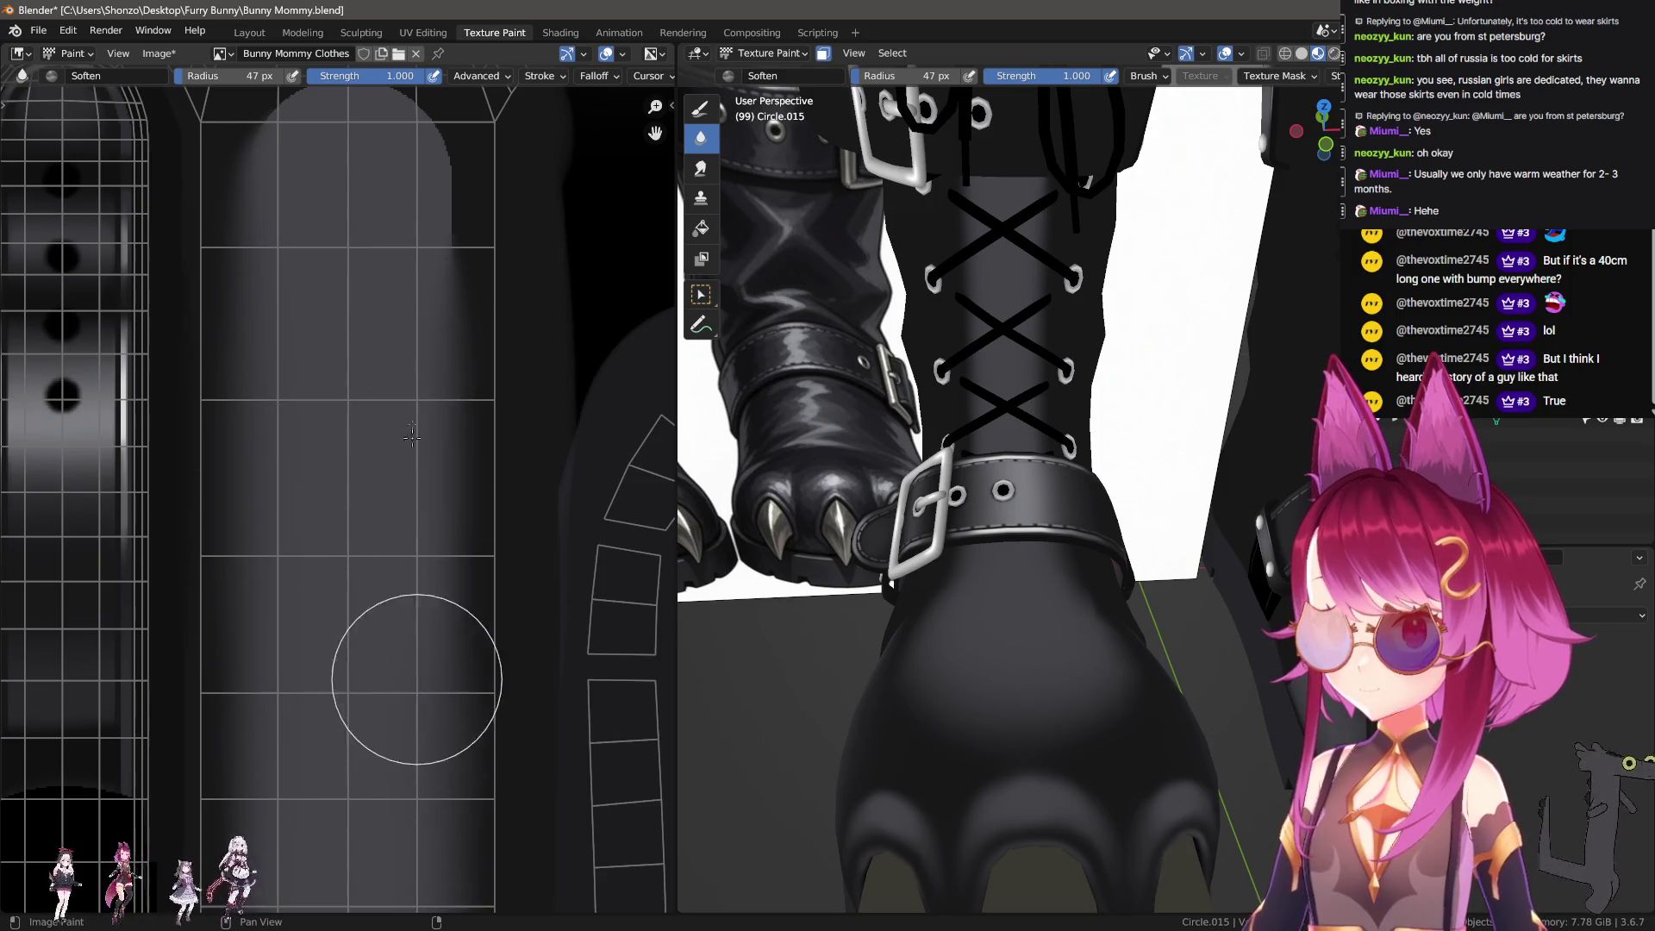
# Step: Smear the shading up into the shaft's rounded top with the Smear brush
pyautogui.moveTo(413, 289); pyautogui.dragTo(413, 554, button='middle')
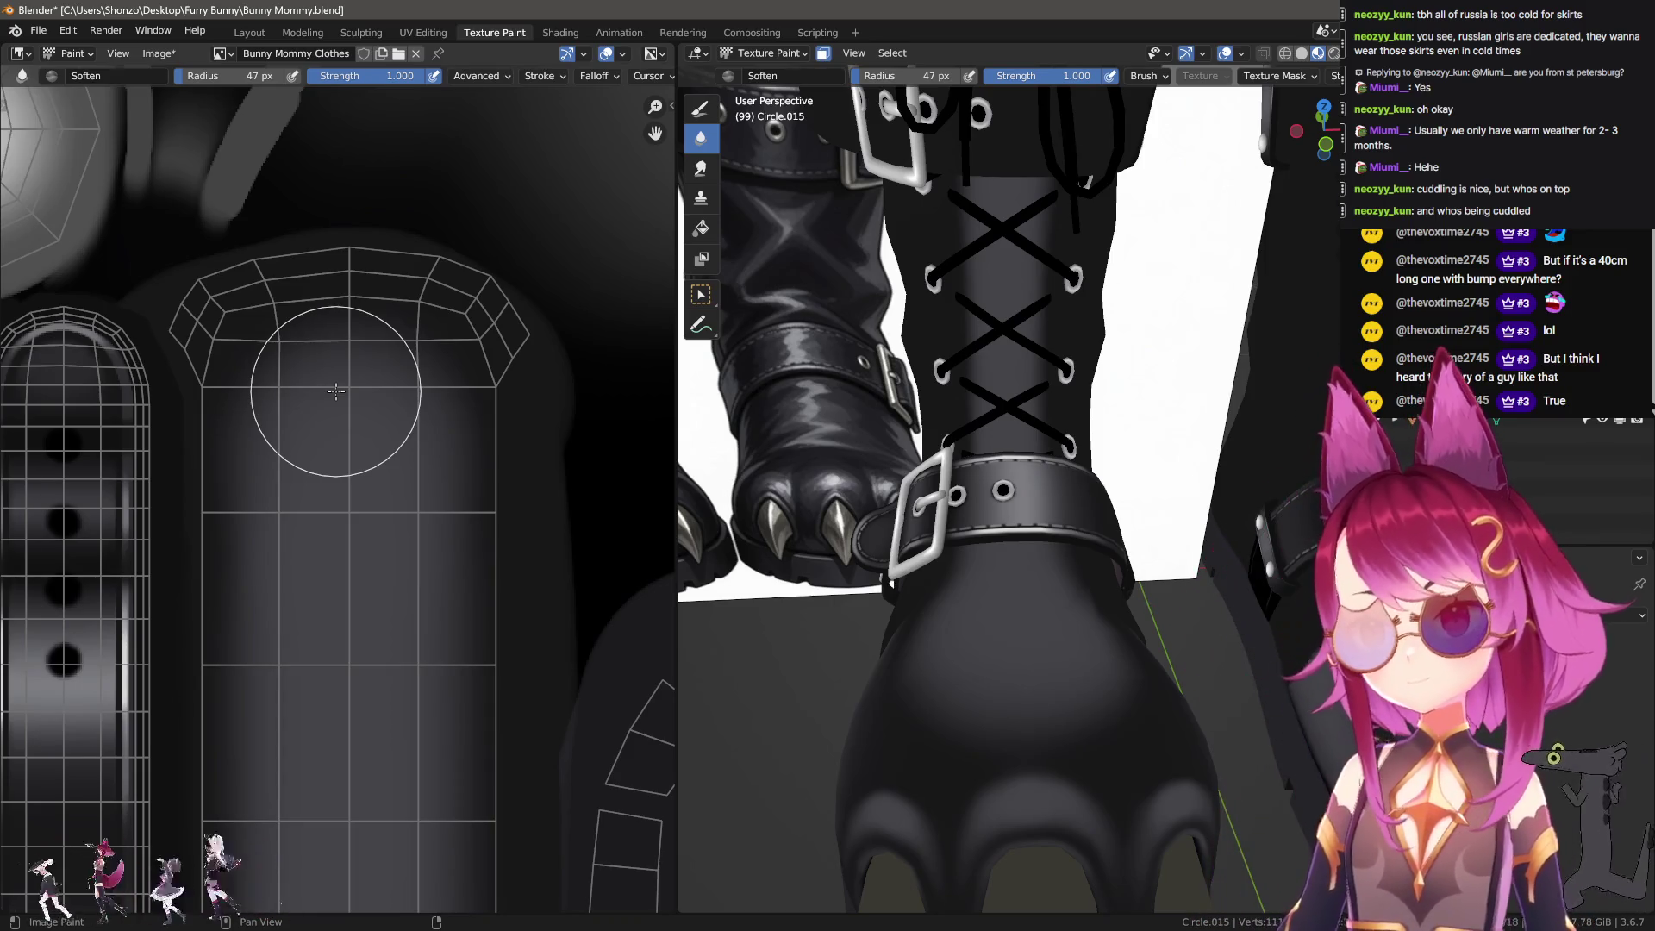
pyautogui.moveTo(966, 655); pyautogui.dragTo(966, 540, button='middle')
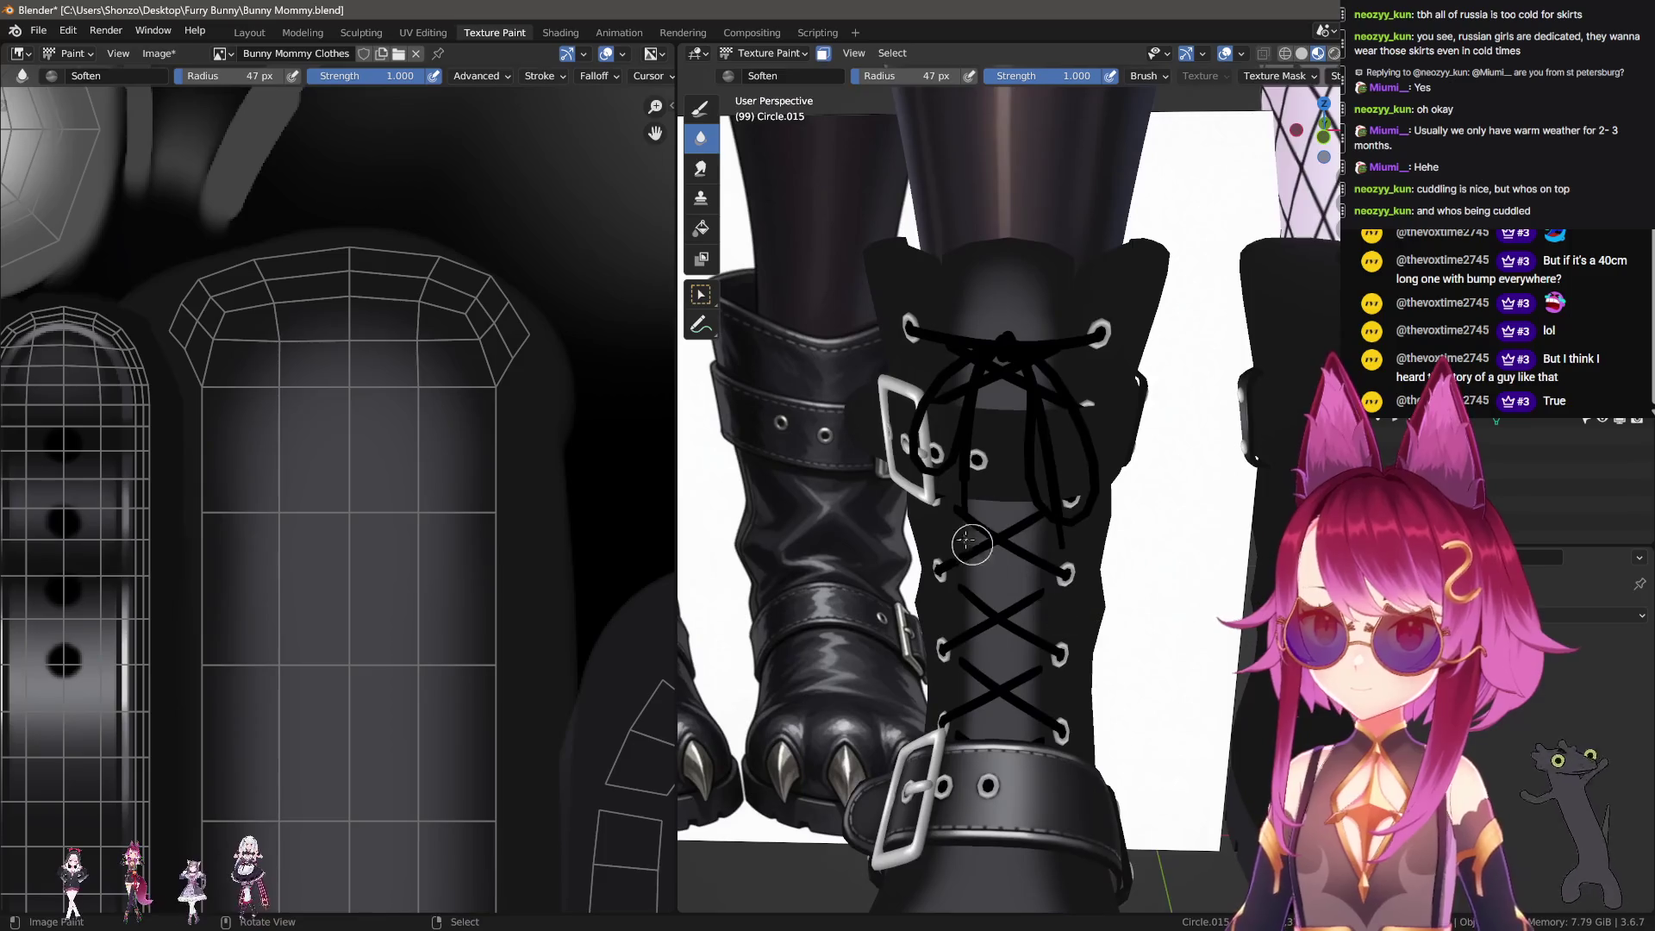
pyautogui.moveTo(318, 511); pyautogui.dragTo(306, 555, button='middle')
pyautogui.hotkey('shift', 'space')
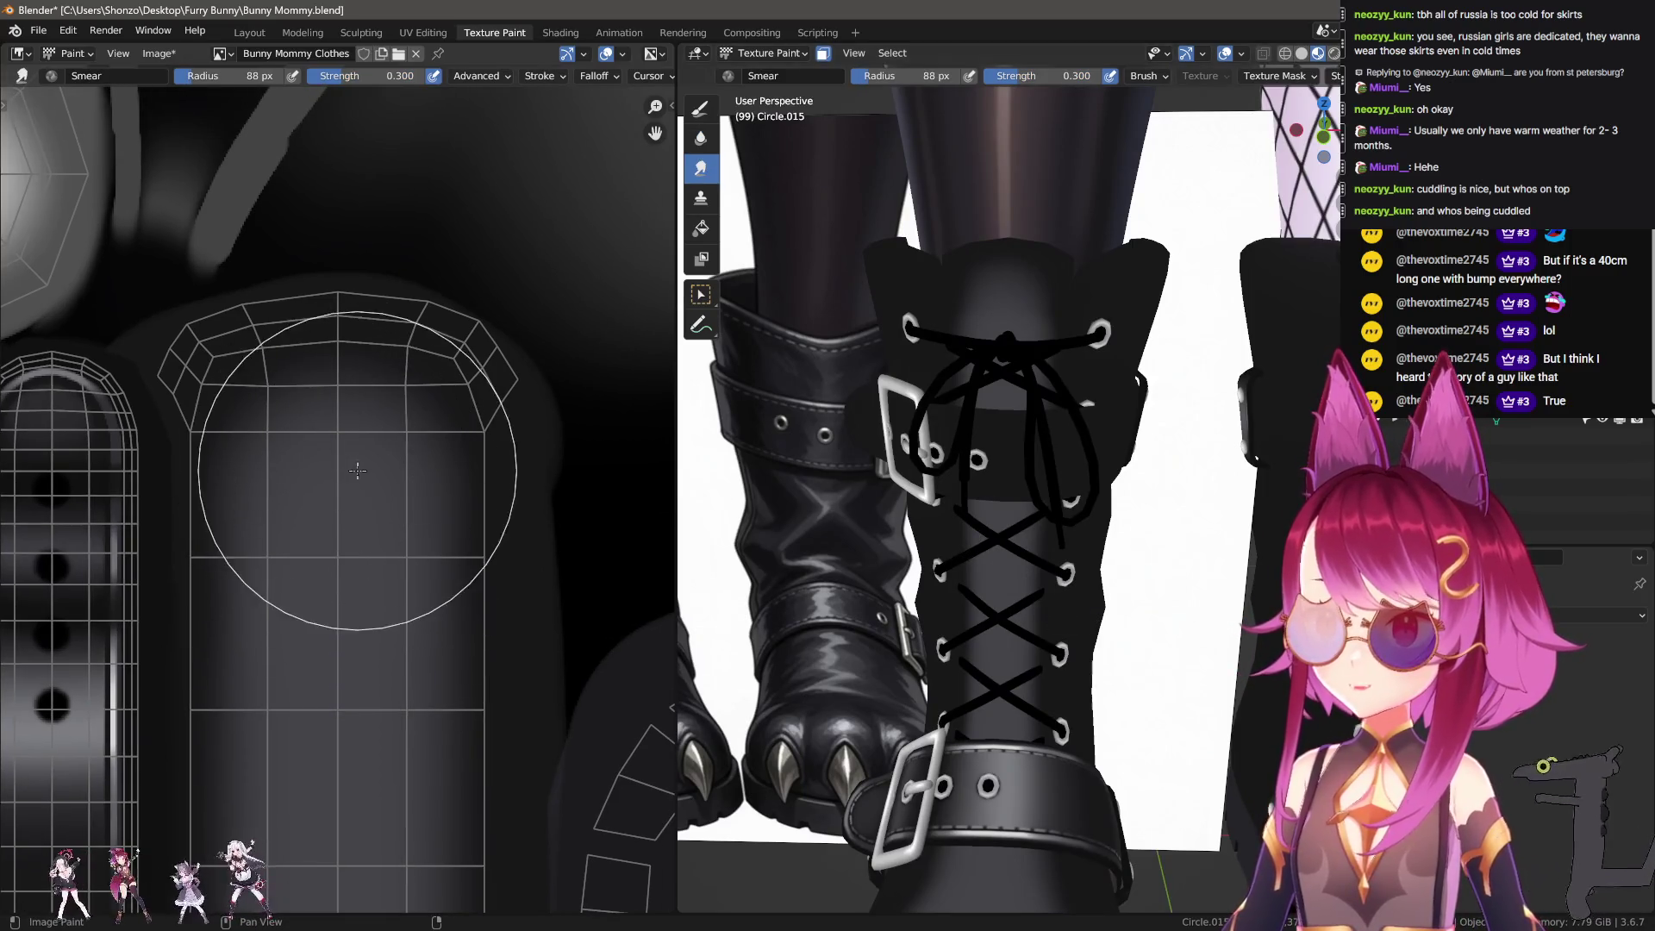
pyautogui.moveTo(343, 472); pyautogui.dragTo(337, 425)
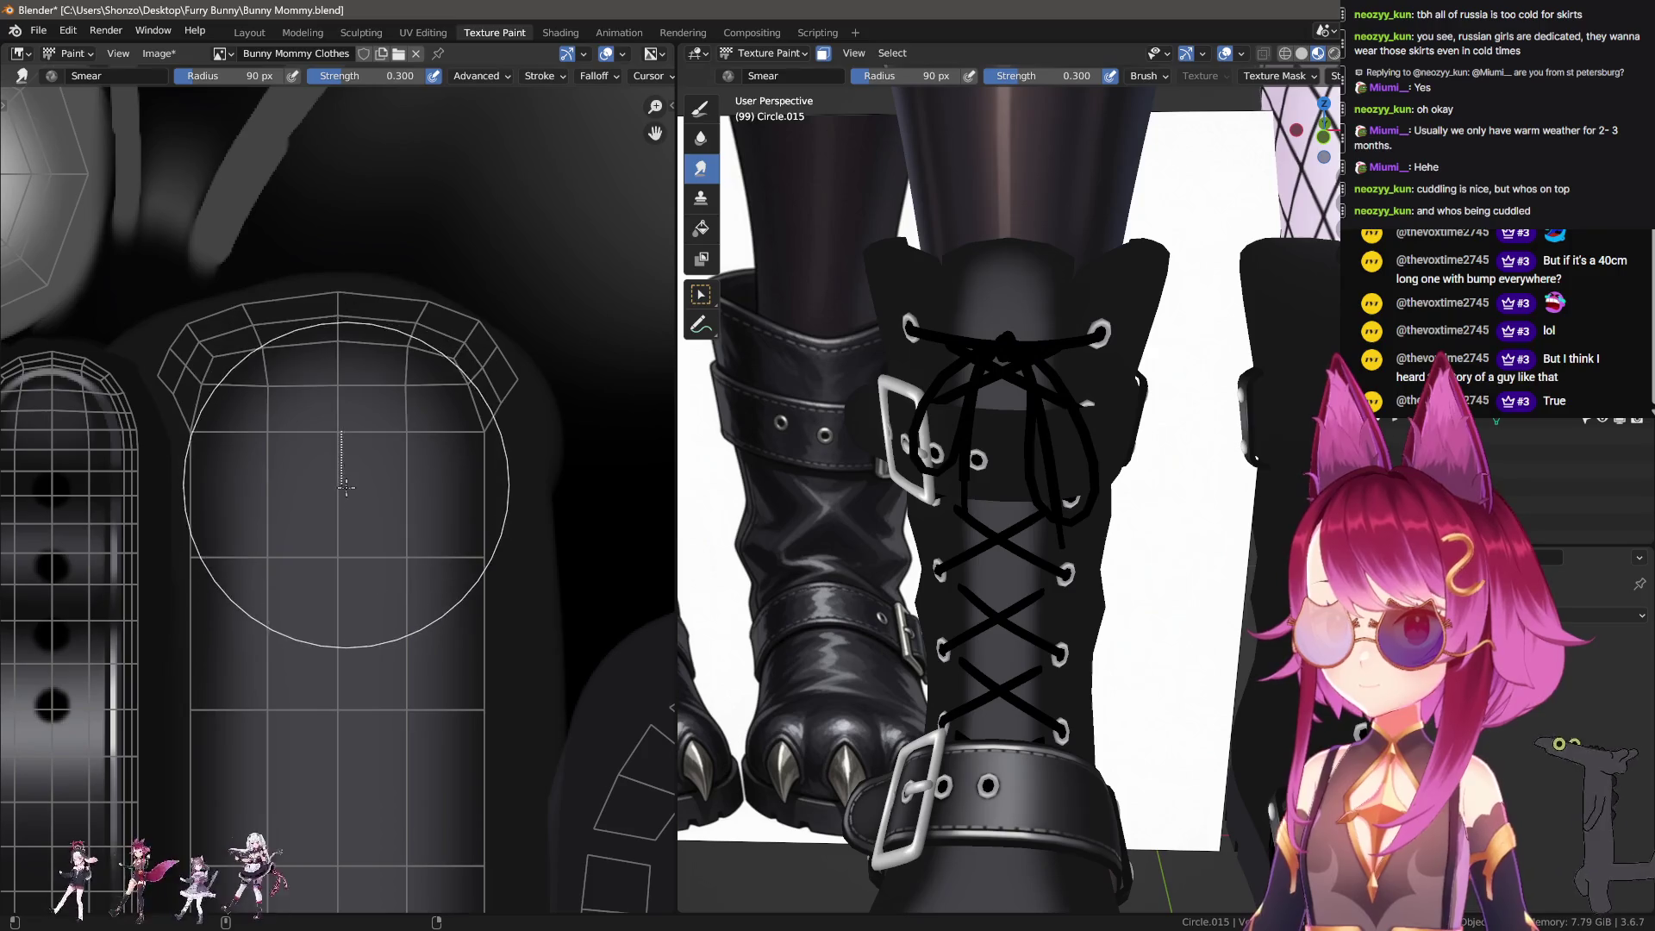
# Step: Resize the Smear brush to 56 px, then return to TexDraw and enlarge it
pyautogui.press('f')
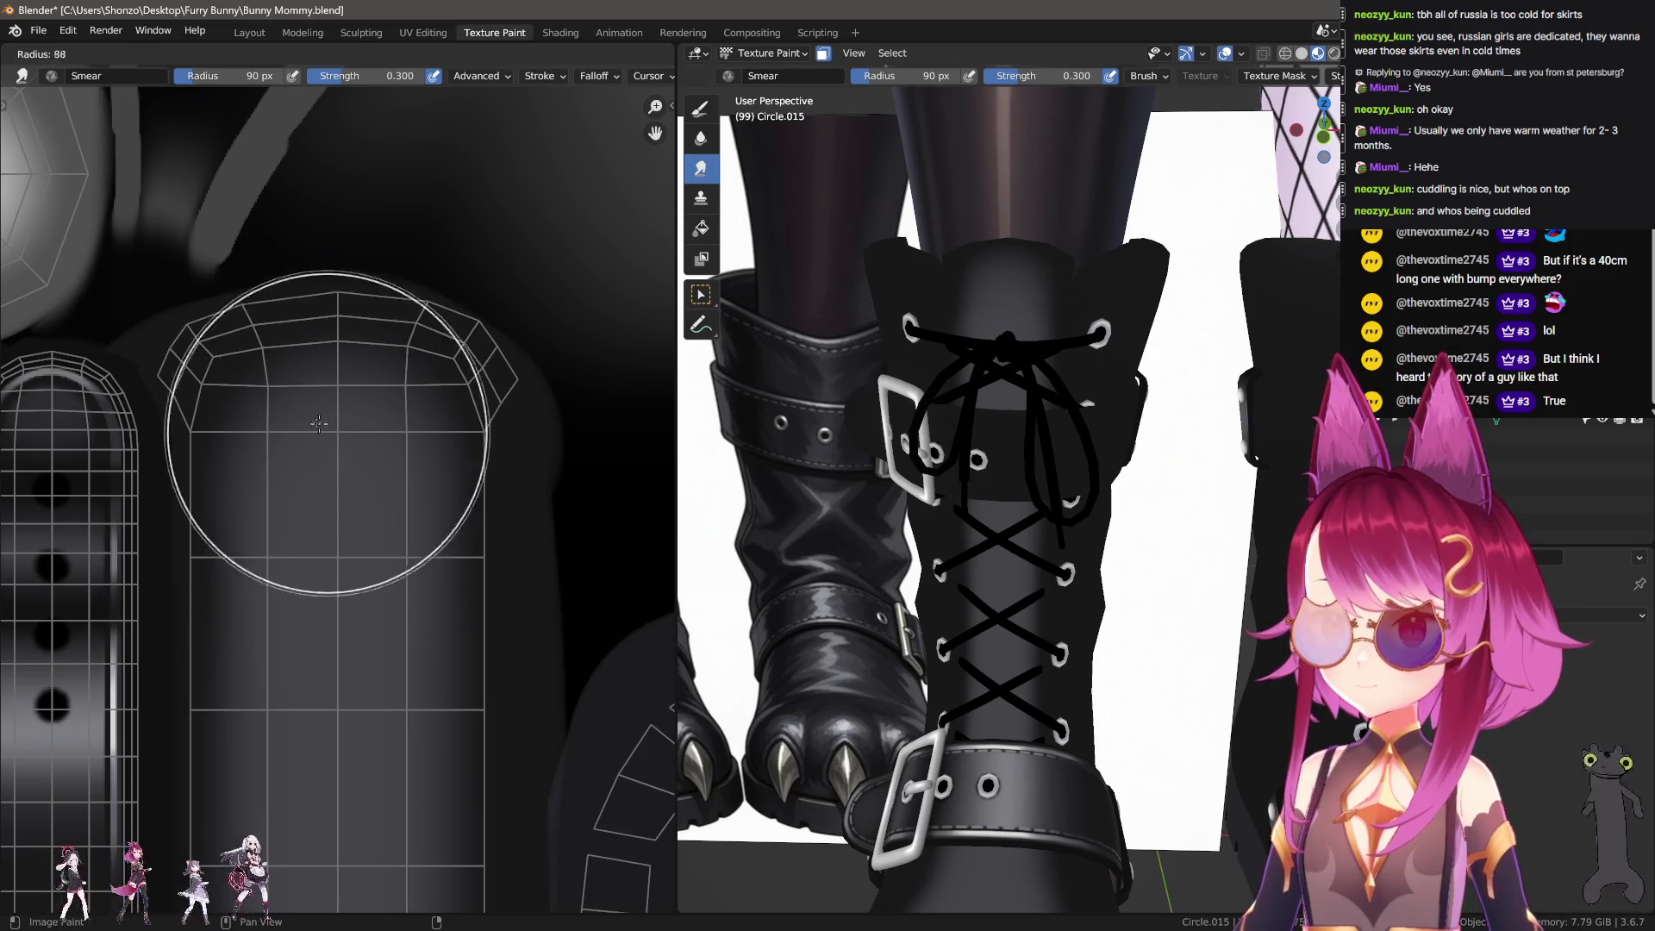
pyautogui.click(245, 377)
pyautogui.press('f')
pyautogui.click(232, 394)
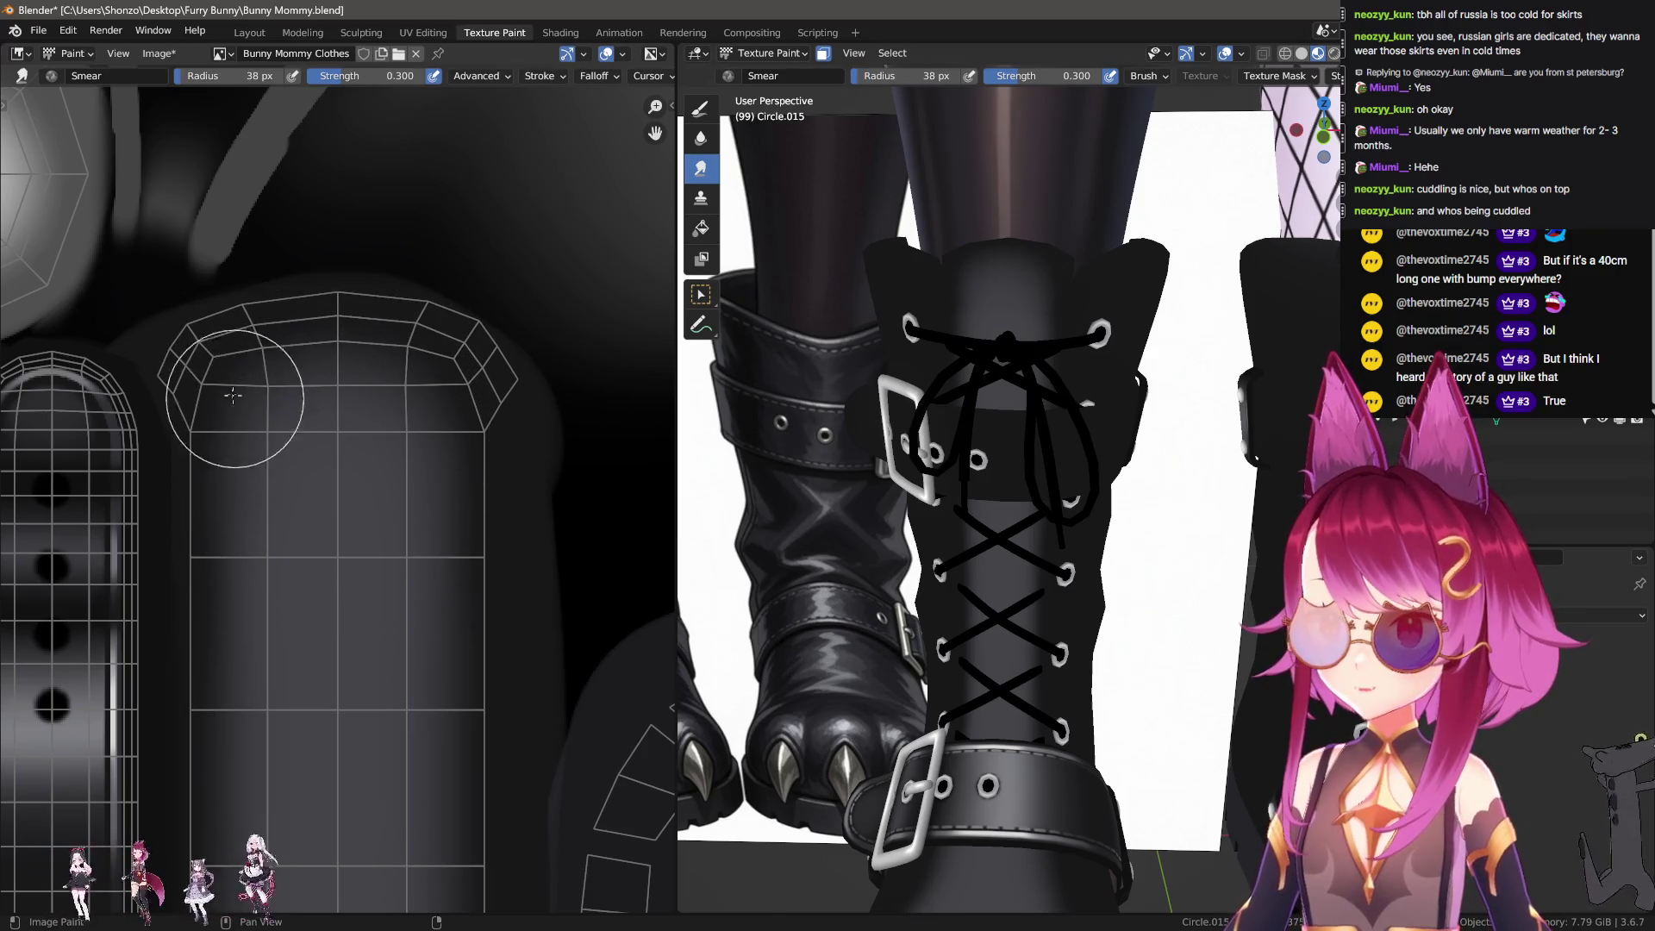
pyautogui.press('f')
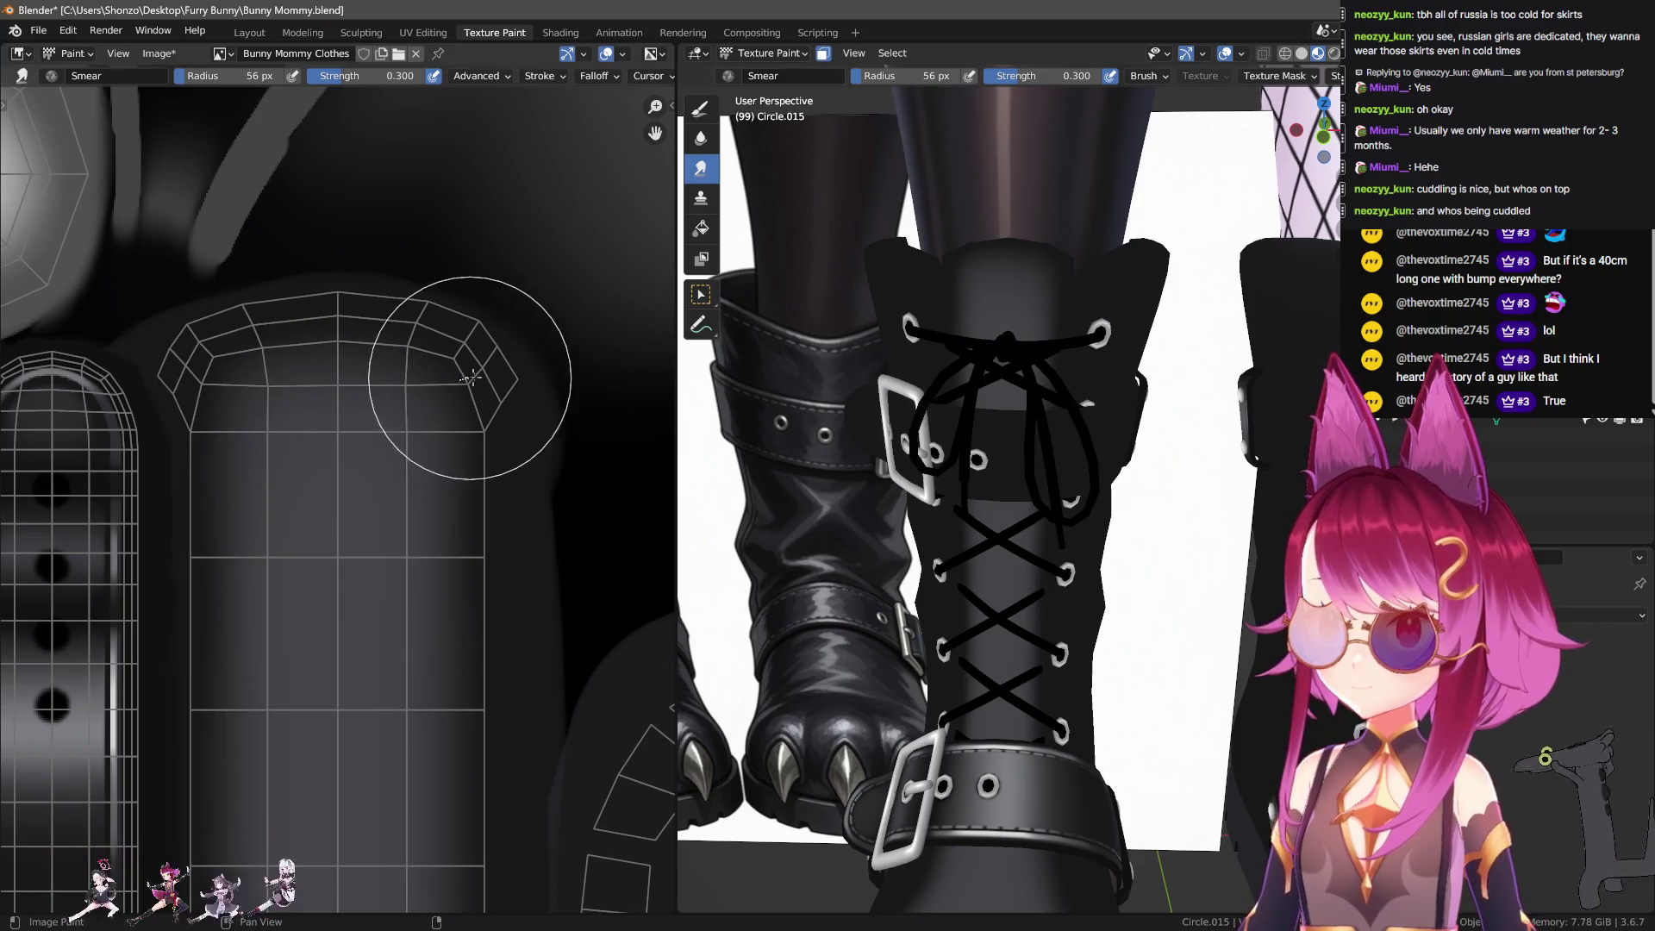
pyautogui.click(447, 379)
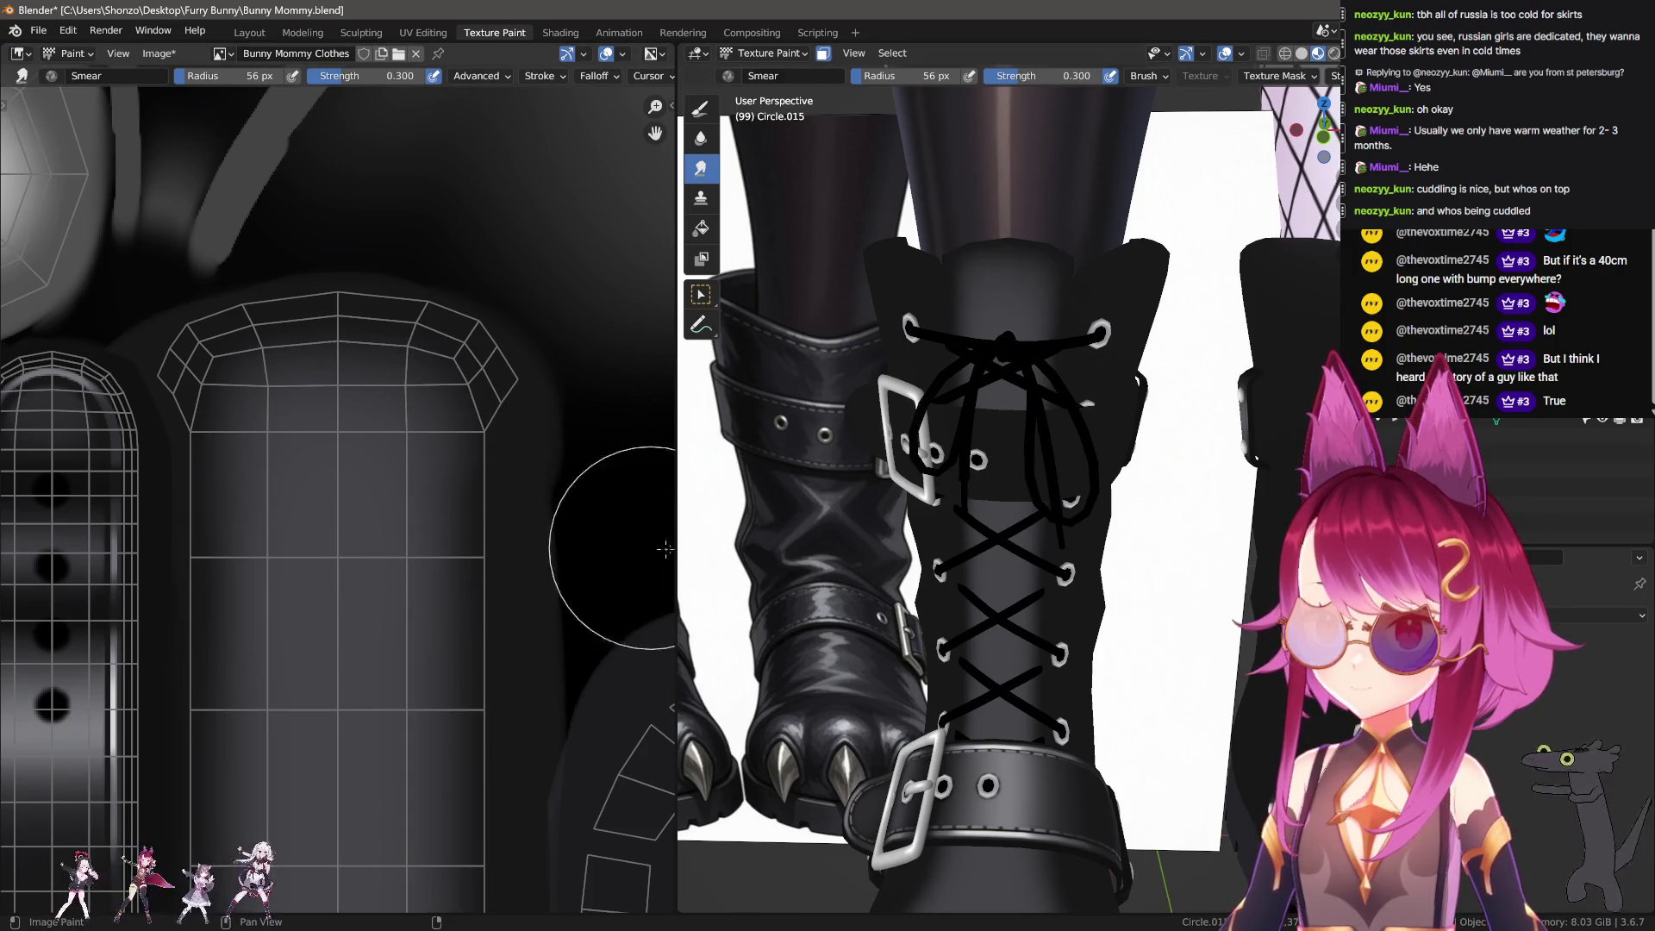
pyautogui.click(700, 108)
pyautogui.press('s')
pyautogui.scroll(-3, 320, 338)
pyautogui.press('f')
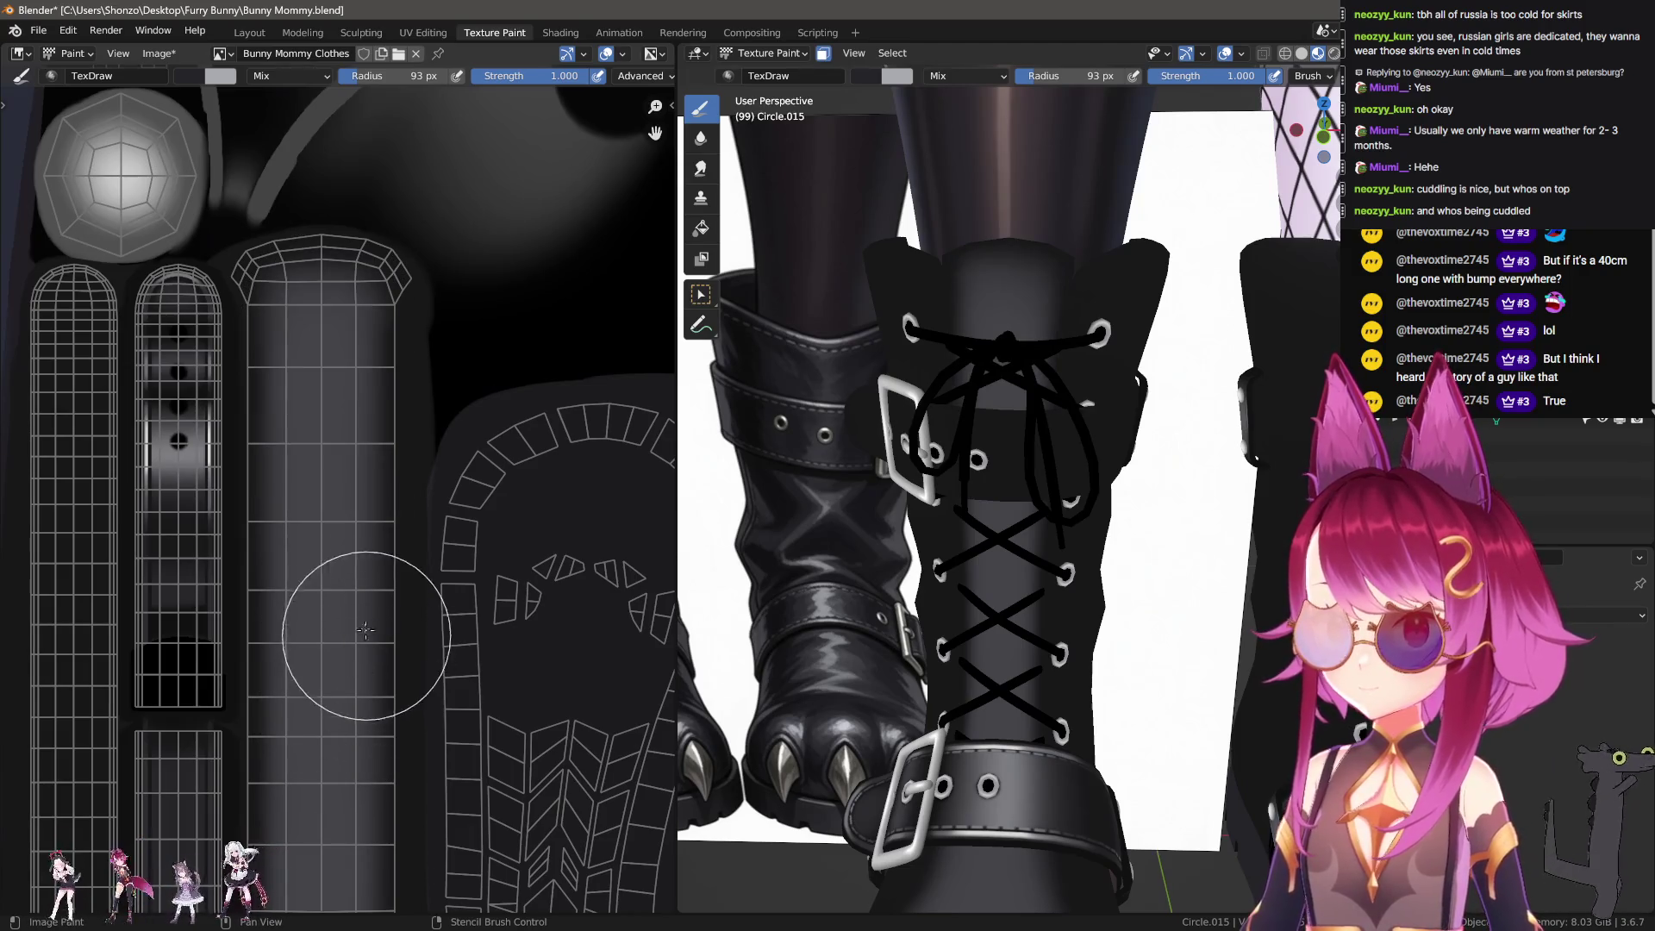
# Step: Set the TexDraw brush to Line strokes with Darken blend mode
pyautogui.hotkey('shift', 'alt', 'f')
pyautogui.press('Escape')
pyautogui.press('e')
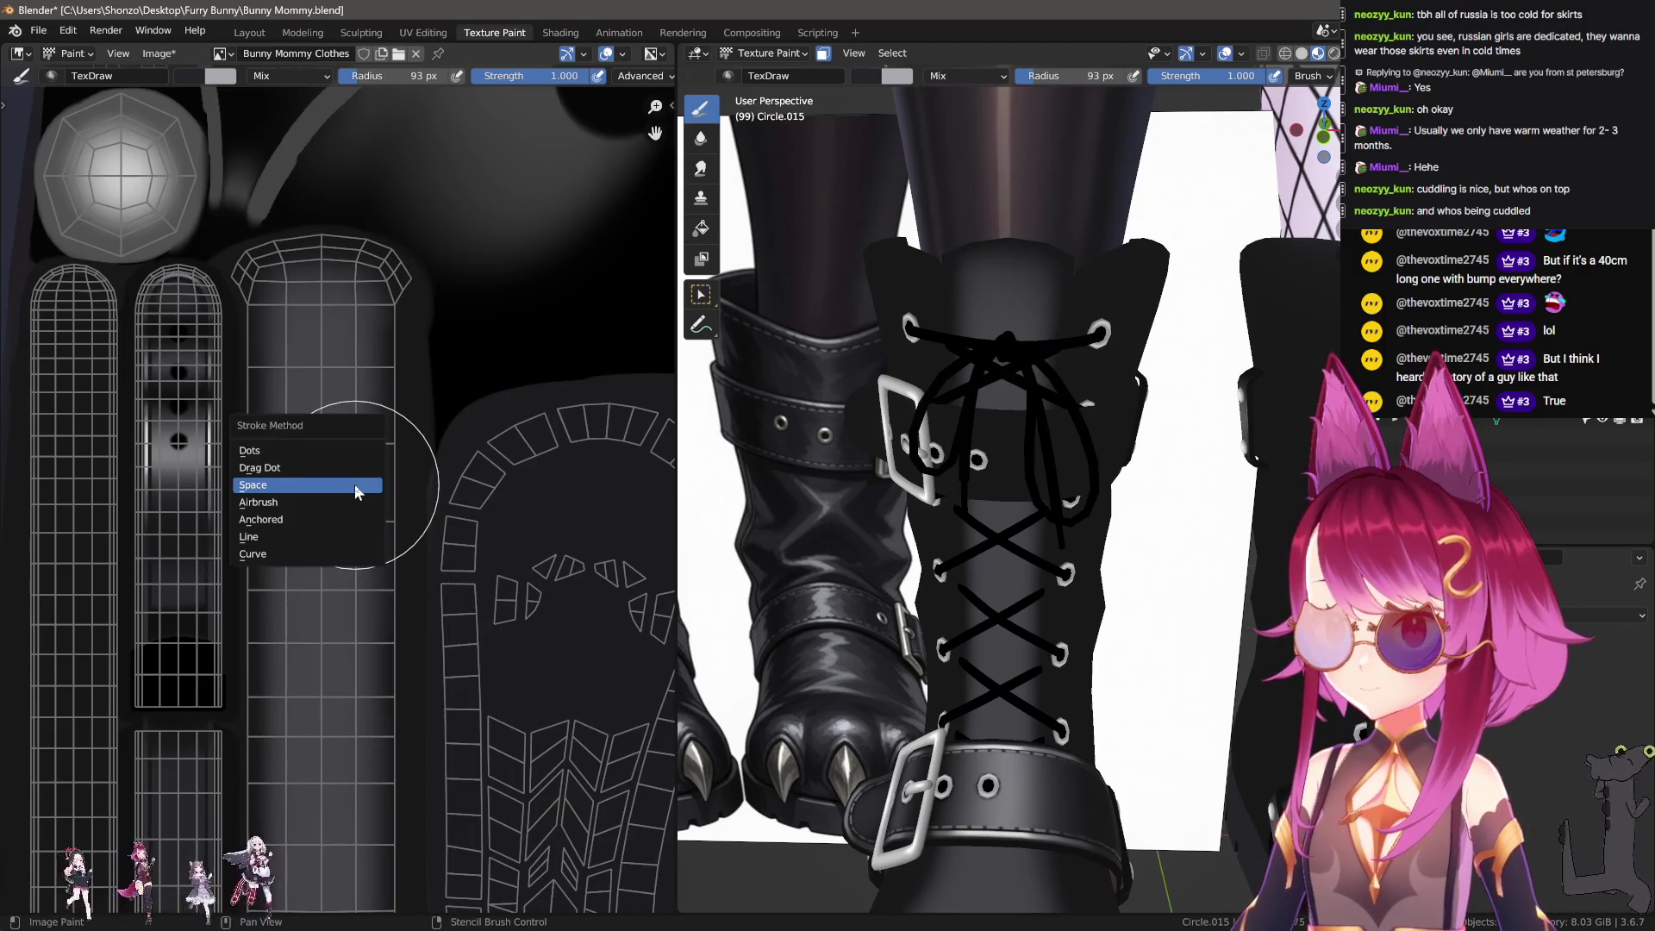
pyautogui.press('Escape')
pyautogui.rightClick(354, 527)
pyautogui.click(231, 496)
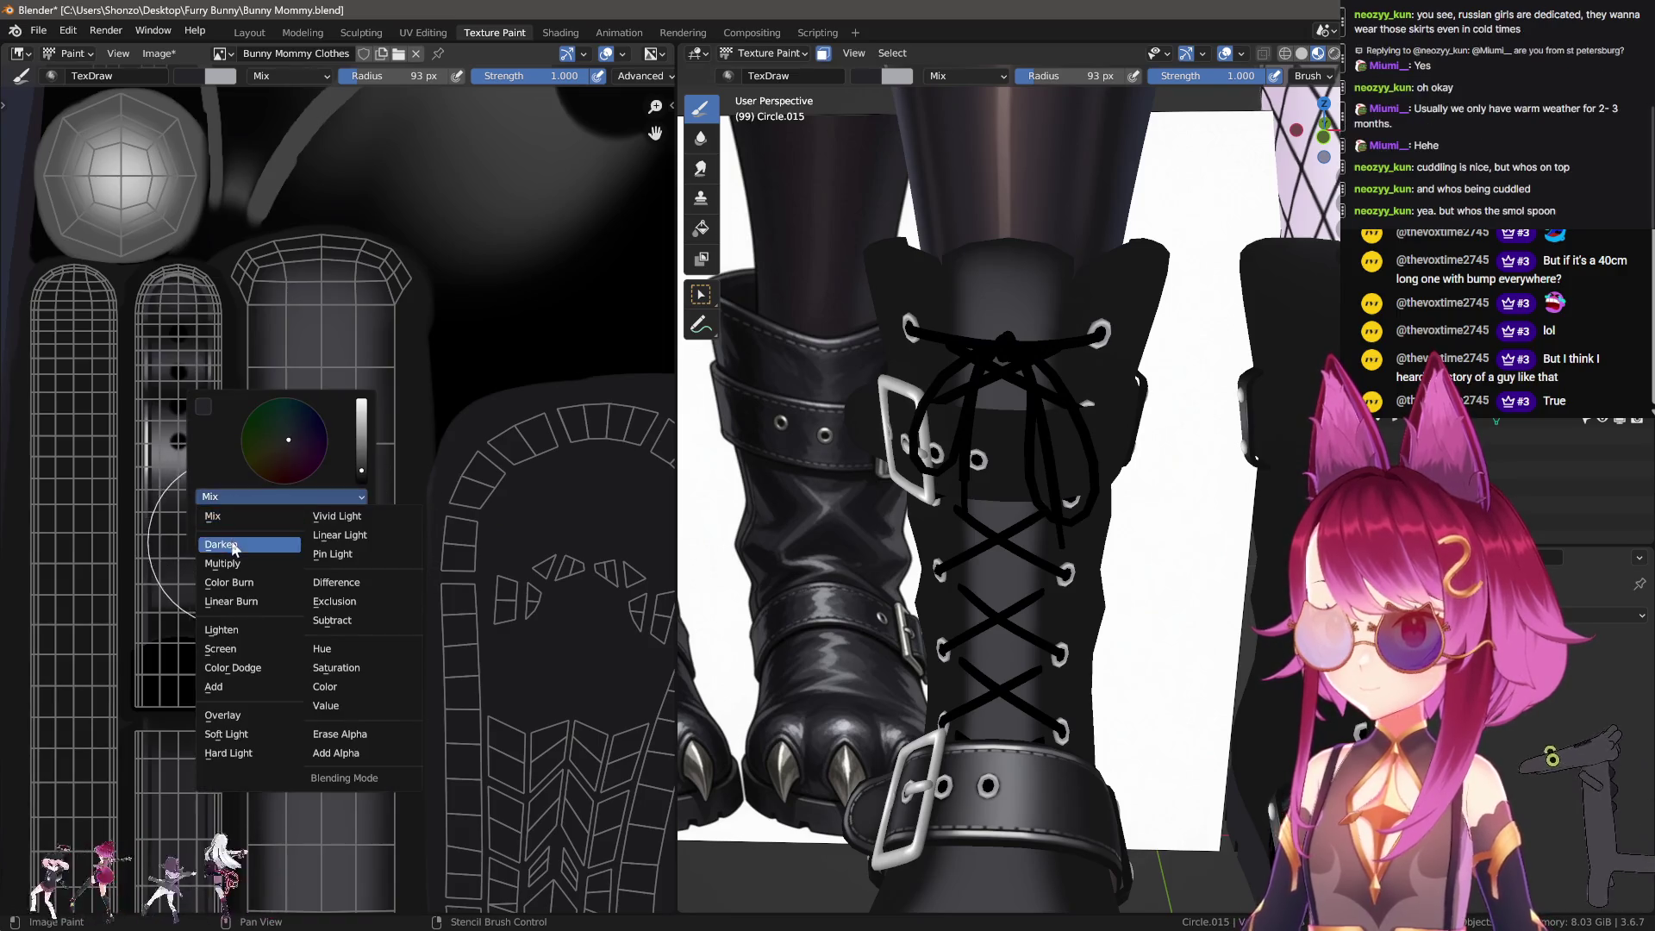
pyautogui.click(231, 539)
# Step: Draw a straight darkening line down the length of the boot shaft
pyautogui.moveTo(377, 622); pyautogui.dragTo(427, 462, button='middle')
pyautogui.moveTo(357, 155); pyautogui.dragTo(370, 207, button='middle')
pyautogui.moveTo(371, 211); pyautogui.dragTo(375, 795)
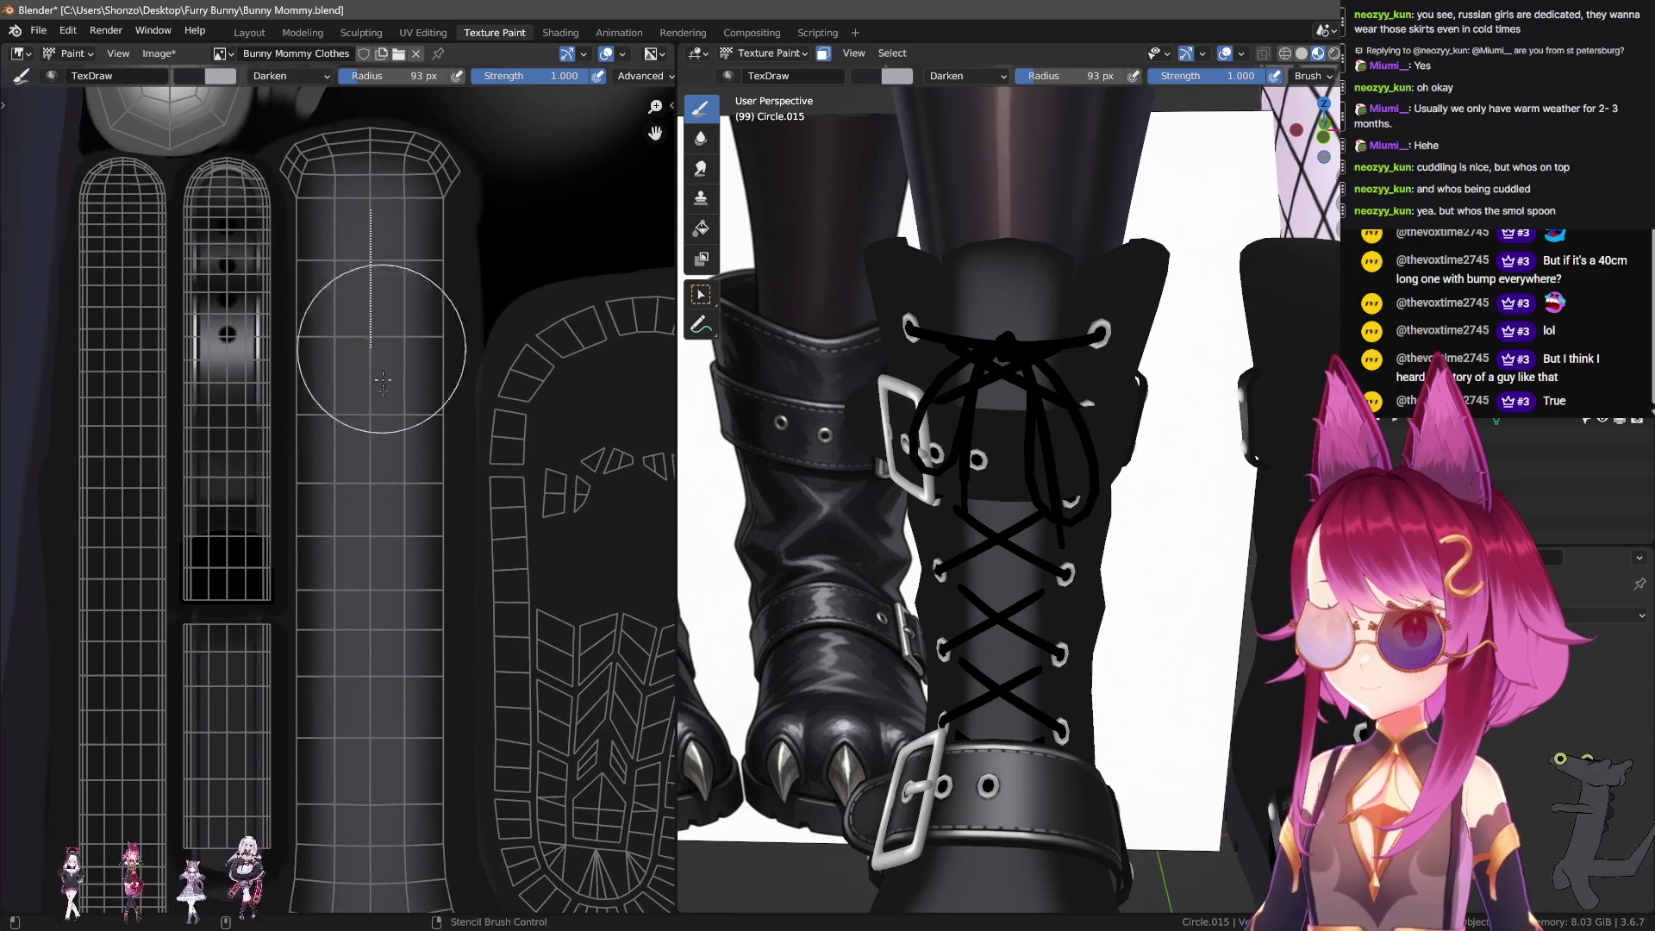
pyautogui.moveTo(375, 794); pyautogui.dragTo(371, 702, button='middle')
# Step: Resize the brush from 109 px down to 97 px for blending
pyautogui.scroll(5, 358, 505)
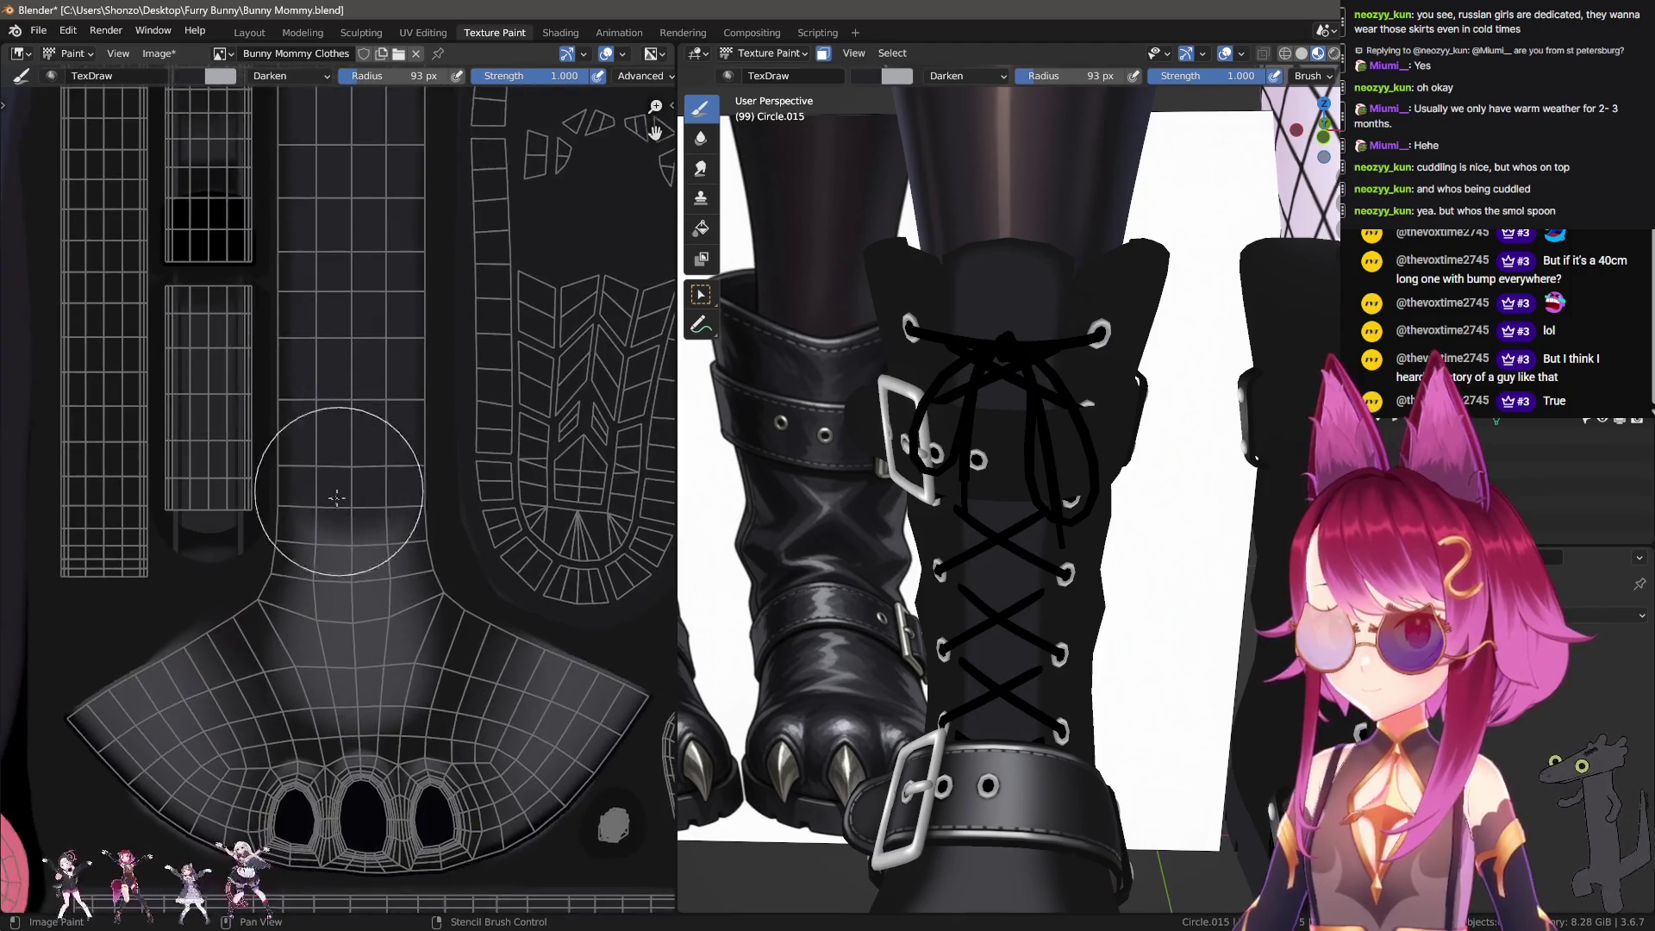
pyautogui.press('f')
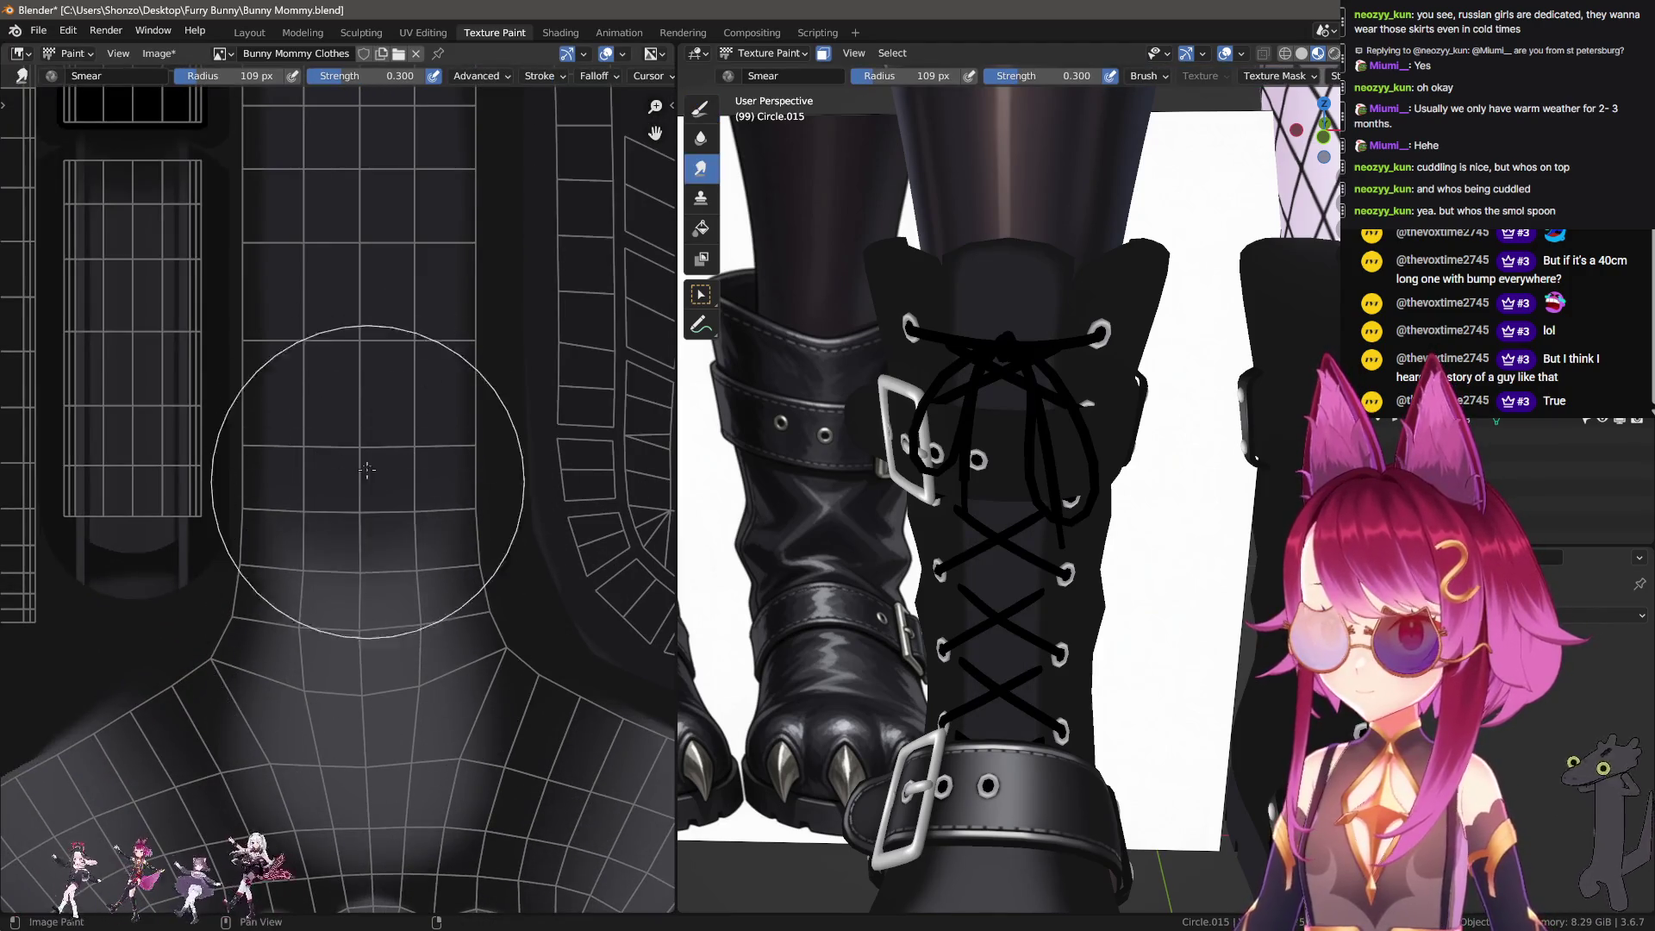
pyautogui.click(354, 512)
pyautogui.press('f')
pyautogui.click(357, 595)
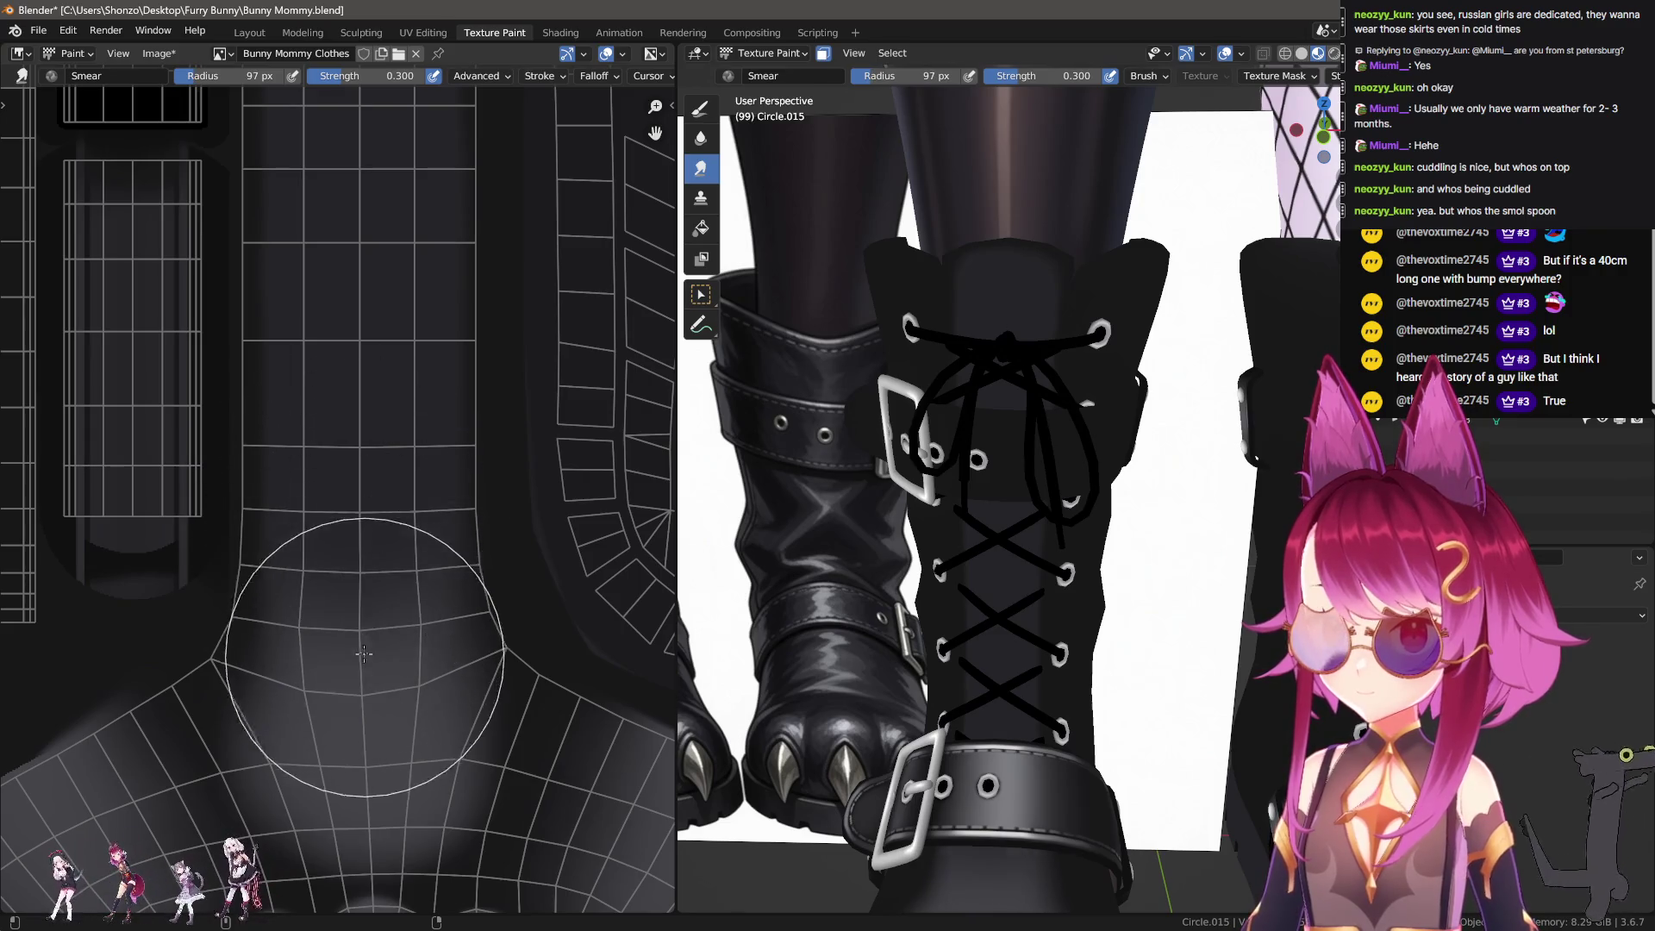
# Step: Soften the shading just above the paw where the shaft meets it
pyautogui.moveTo(940, 776); pyautogui.dragTo(940, 594, button='middle')
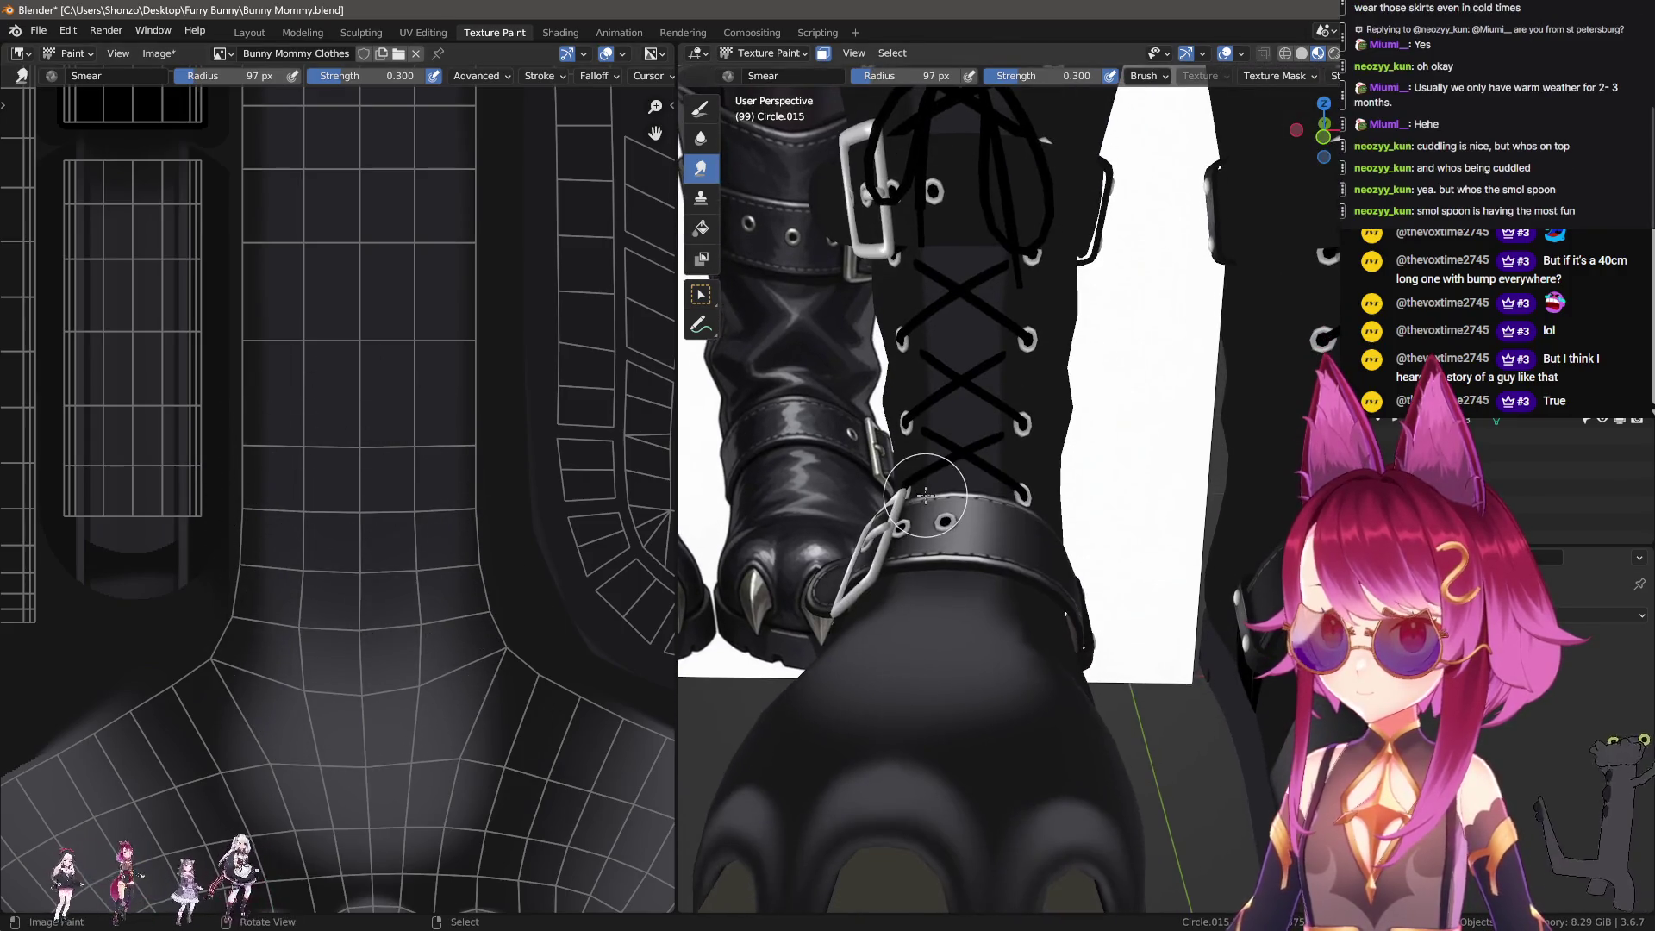
pyautogui.press('s')
pyautogui.moveTo(467, 639); pyautogui.dragTo(452, 493, button='middle')
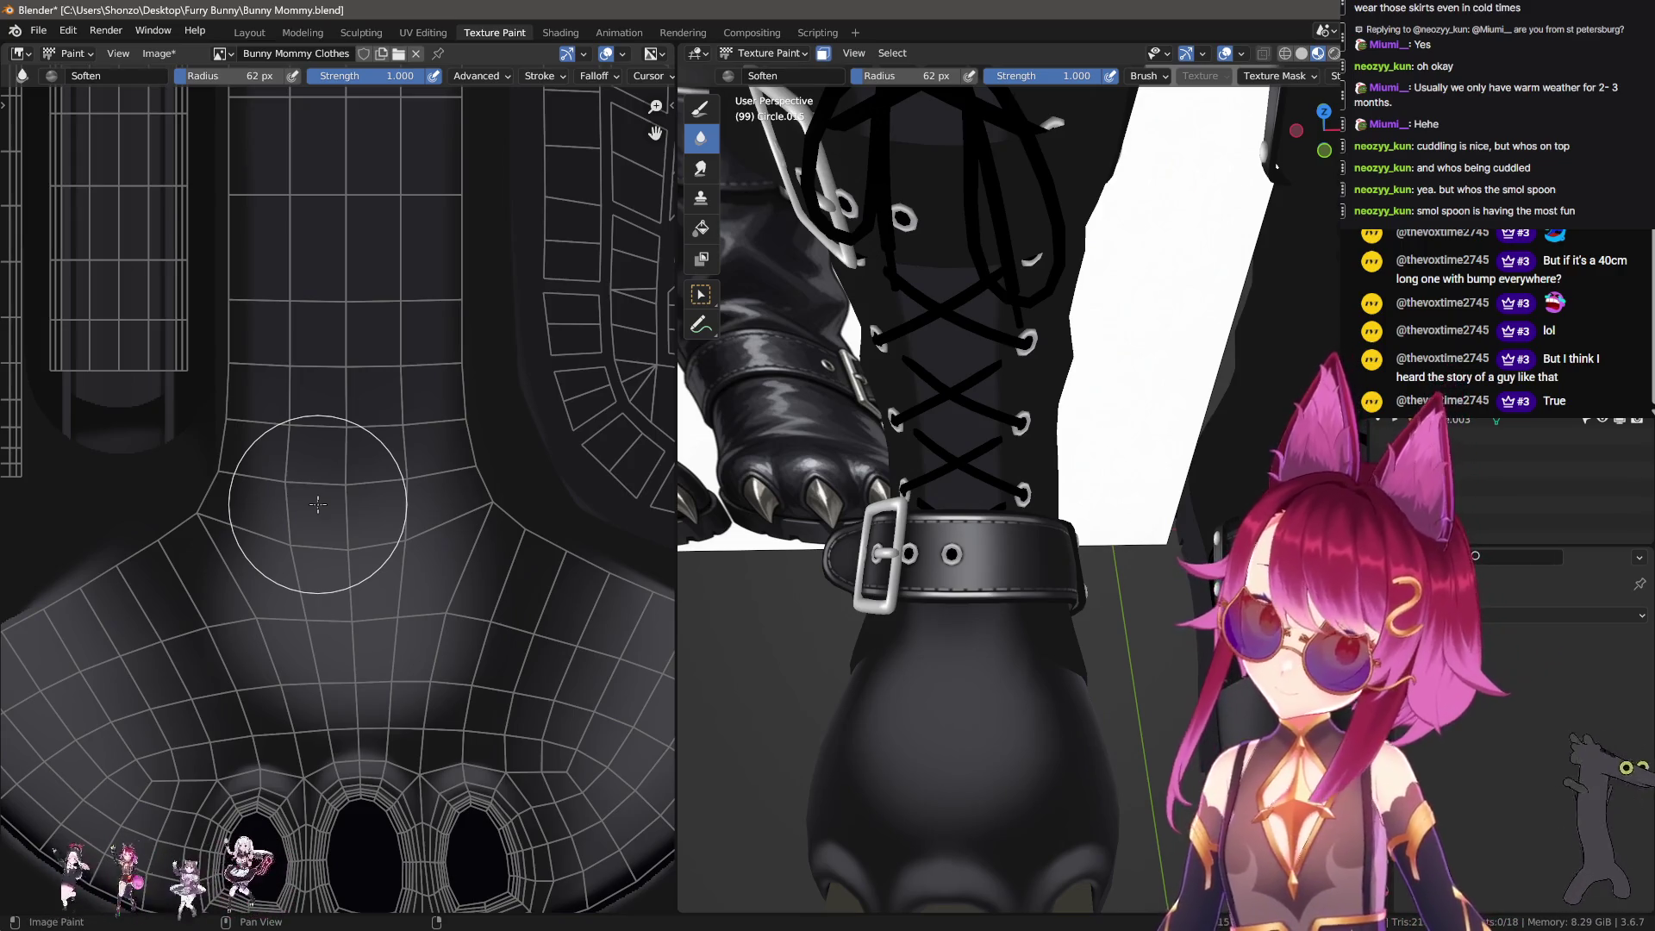
pyautogui.moveTo(990, 702)
pyautogui.mouseDown(button='middle')
pyautogui.moveTo(1034, 664)
pyautogui.moveTo(861, 594)
pyautogui.mouseUp(button='middle')
pyautogui.scroll(1, 293, 707)
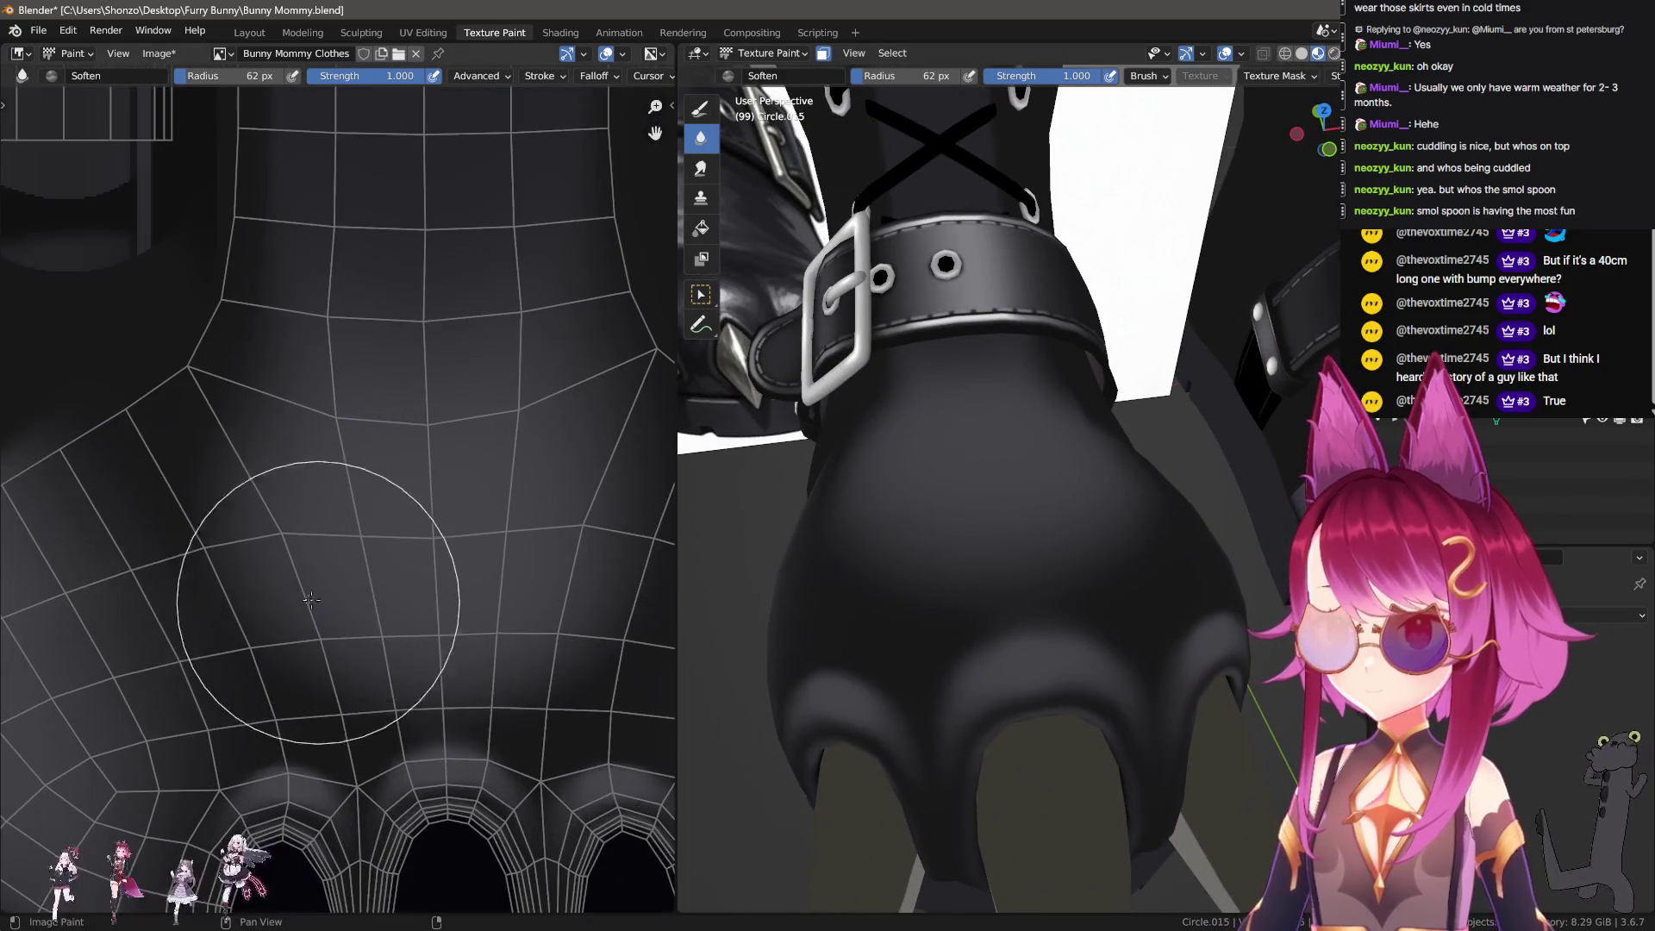
pyautogui.scroll(1, 217, 484)
pyautogui.scroll(-3, 216, 484)
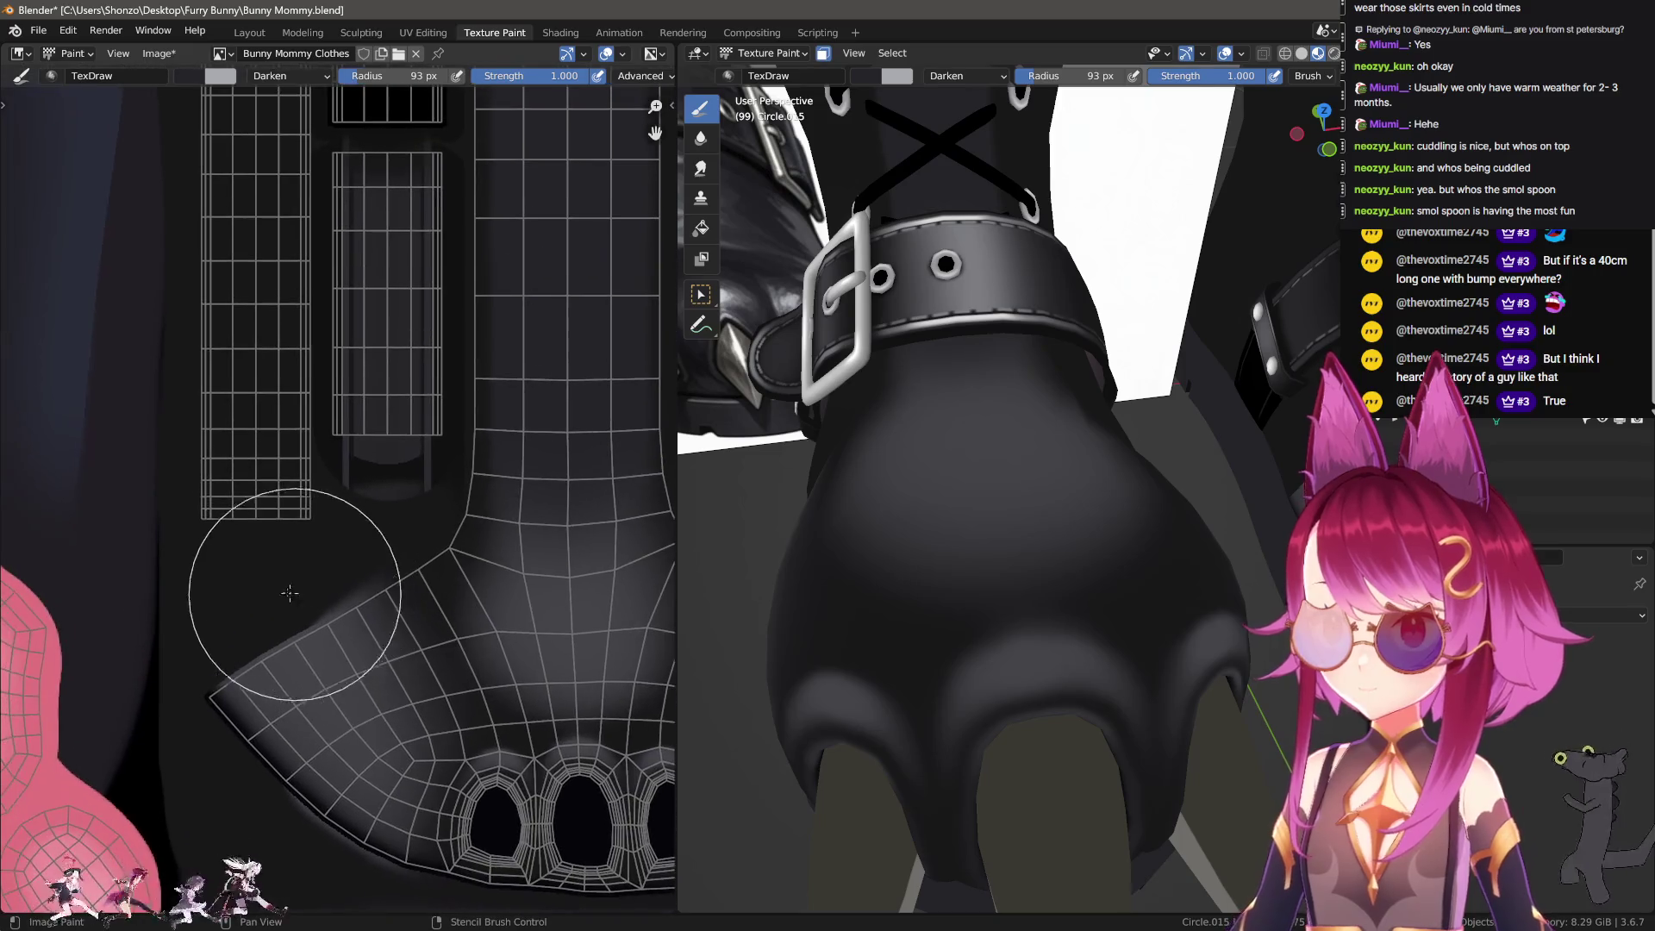
# Step: Return to the painting brush and shrink it to a small radius
pyautogui.scroll(4, 288, 535)
pyautogui.hotkey('shift', 'ctrl', 'f')
pyautogui.click(348, 380)
pyautogui.rightClick(369, 458)
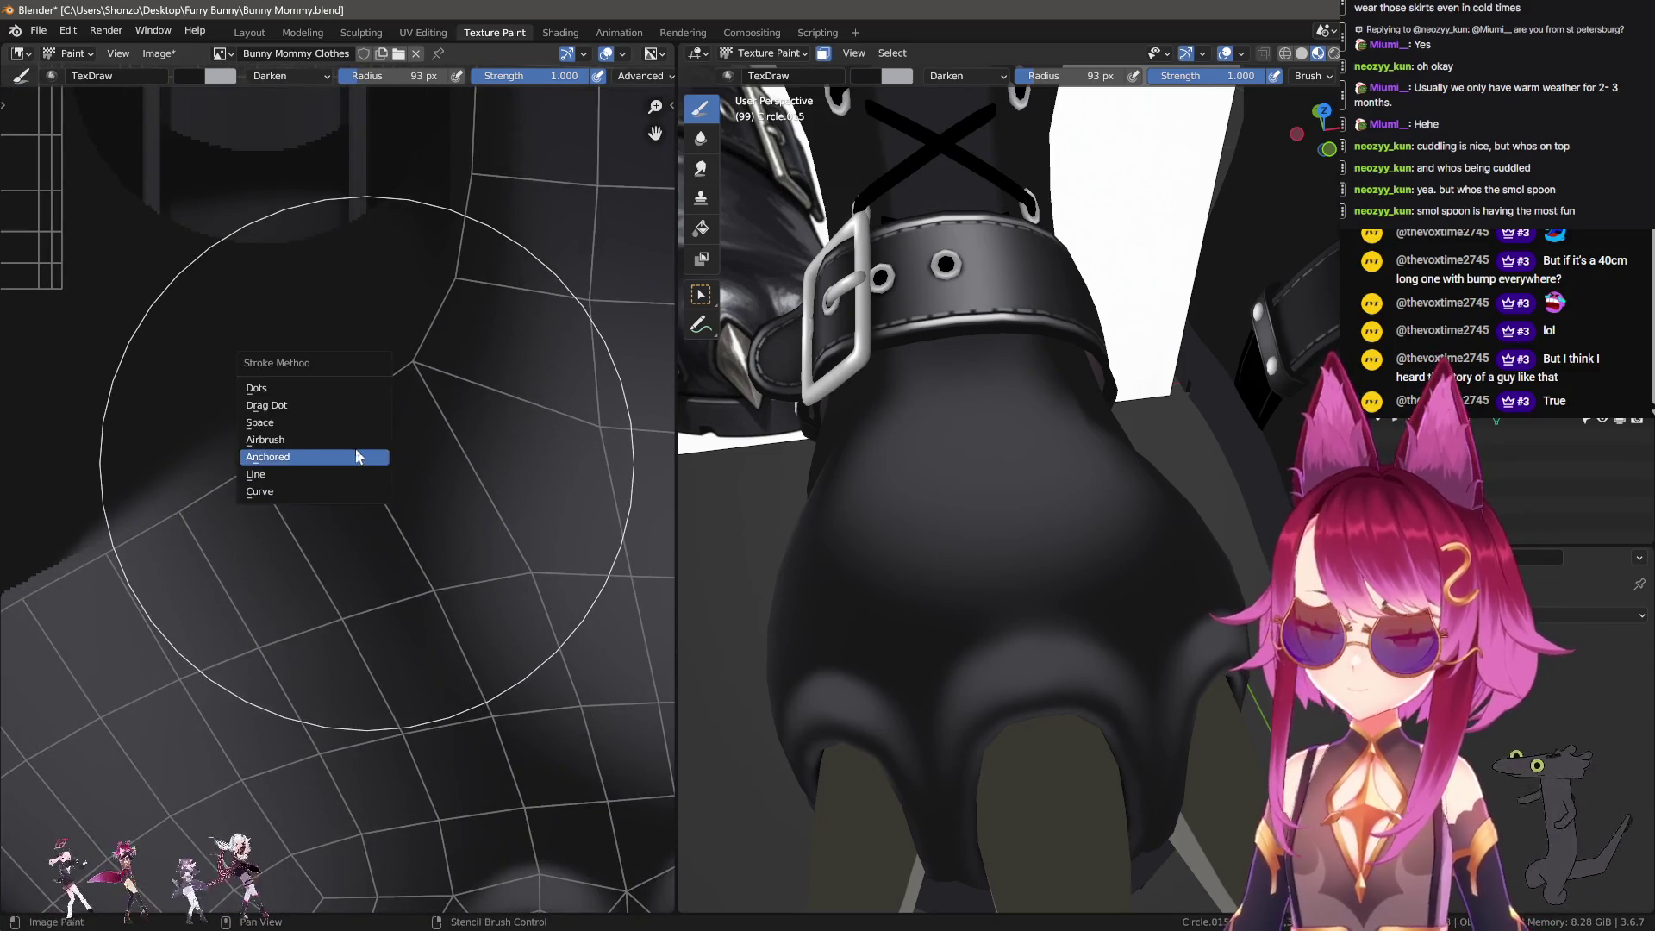
pyautogui.moveTo(307, 428); pyautogui.dragTo(189, 496, button='middle')
pyautogui.press('f')
pyautogui.click(193, 484)
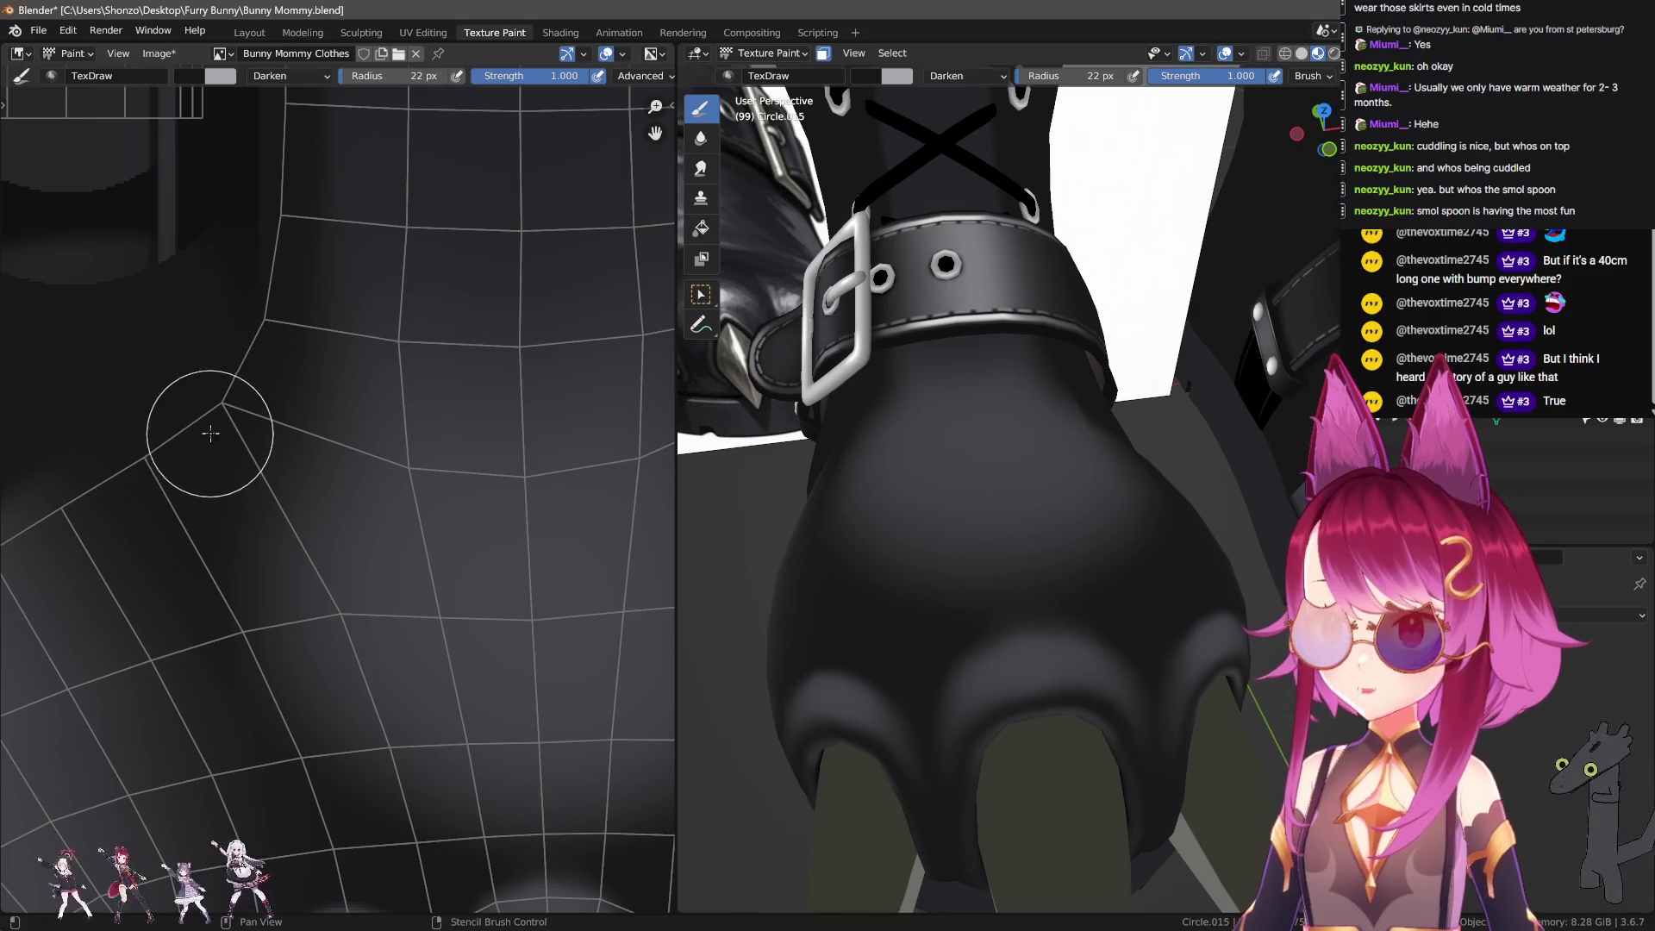
# Step: Move the texture view to the toe area and reduce the brush to 9 px
pyautogui.moveTo(184, 673); pyautogui.dragTo(257, 609, button='middle')
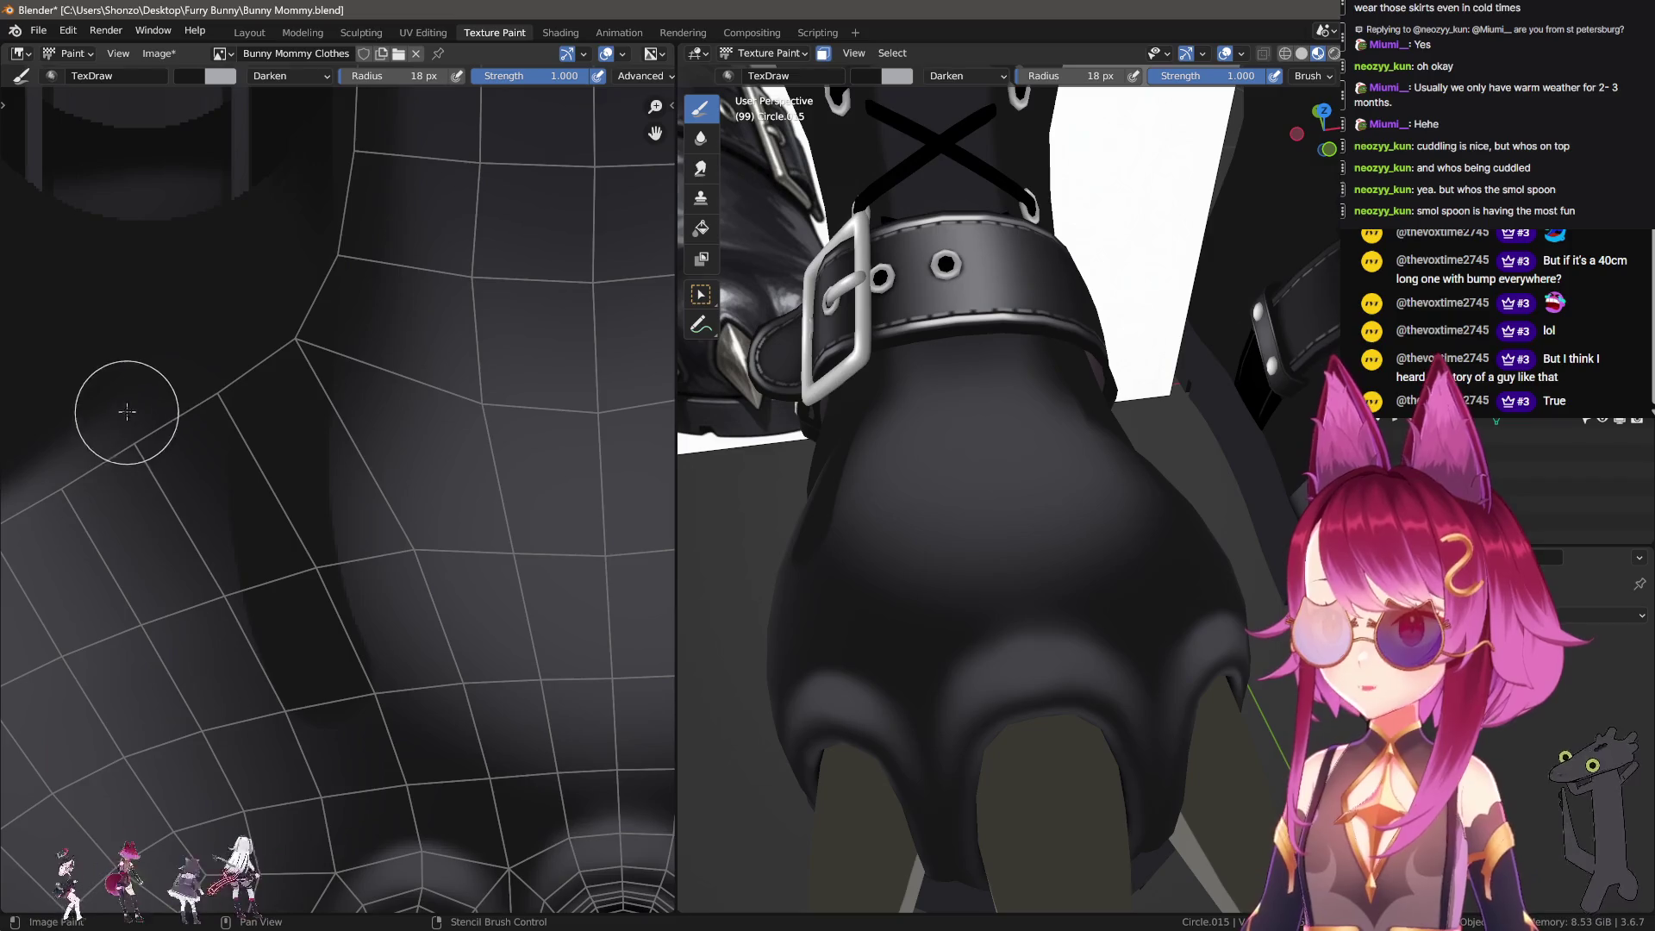
pyautogui.moveTo(306, 693); pyautogui.dragTo(267, 647, button='middle')
pyautogui.scroll(1, 266, 647)
pyautogui.press('f')
pyautogui.click(205, 488)
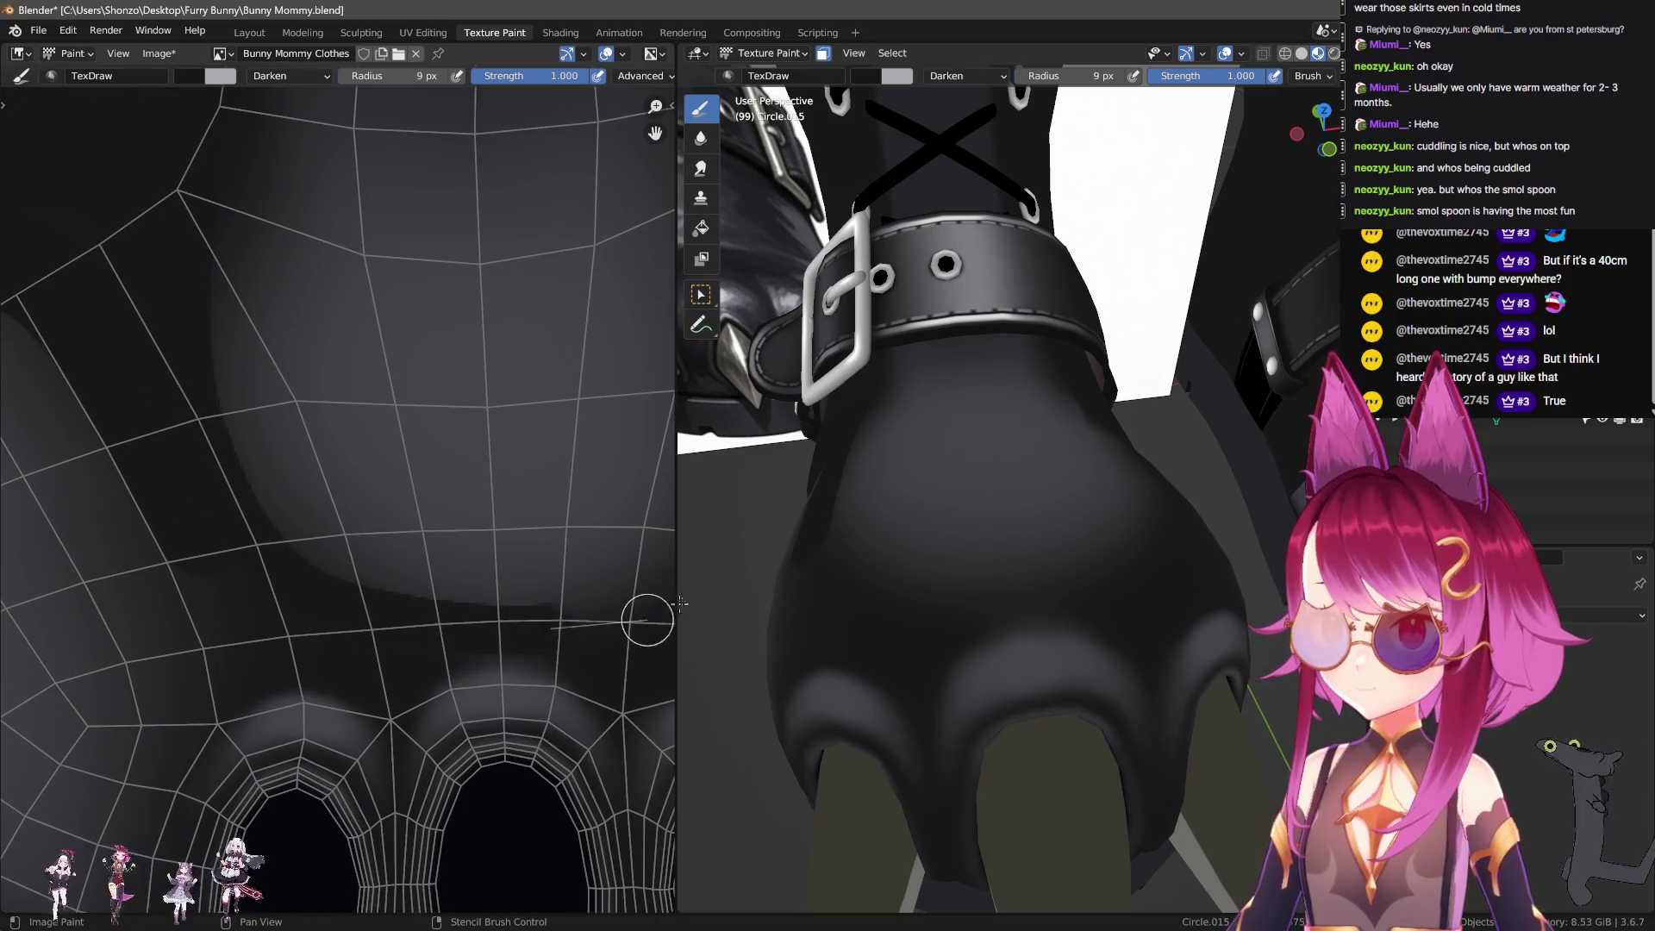
pyautogui.moveTo(387, 618); pyautogui.dragTo(313, 610, button='middle')
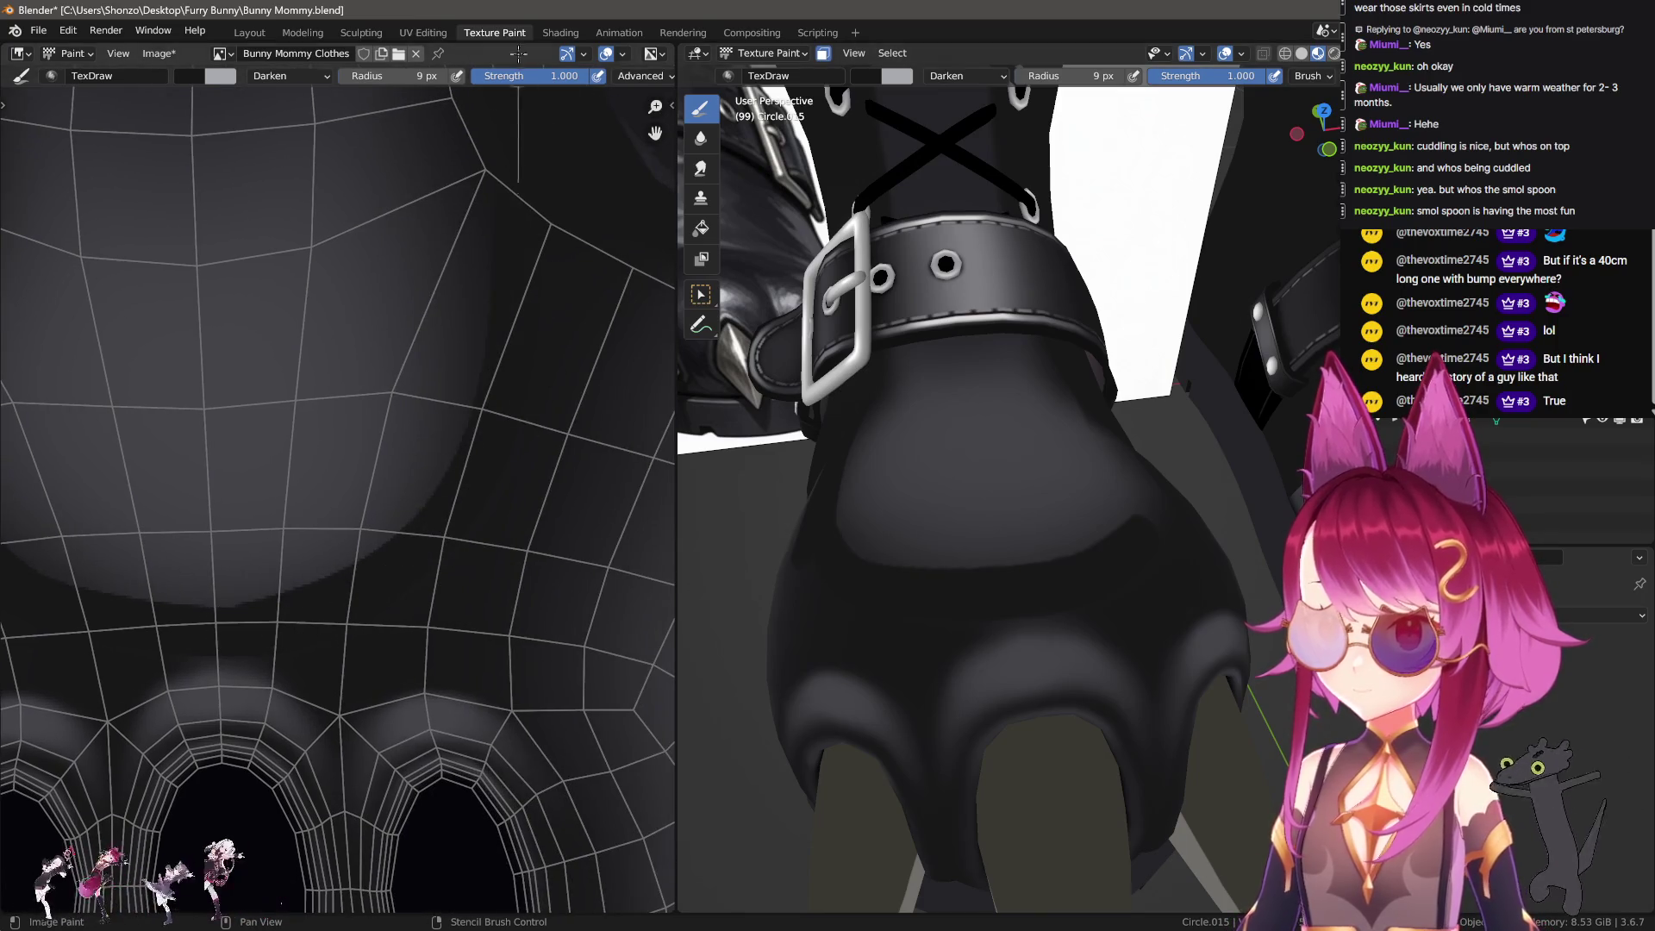
pyautogui.scroll(-1, 324, 398)
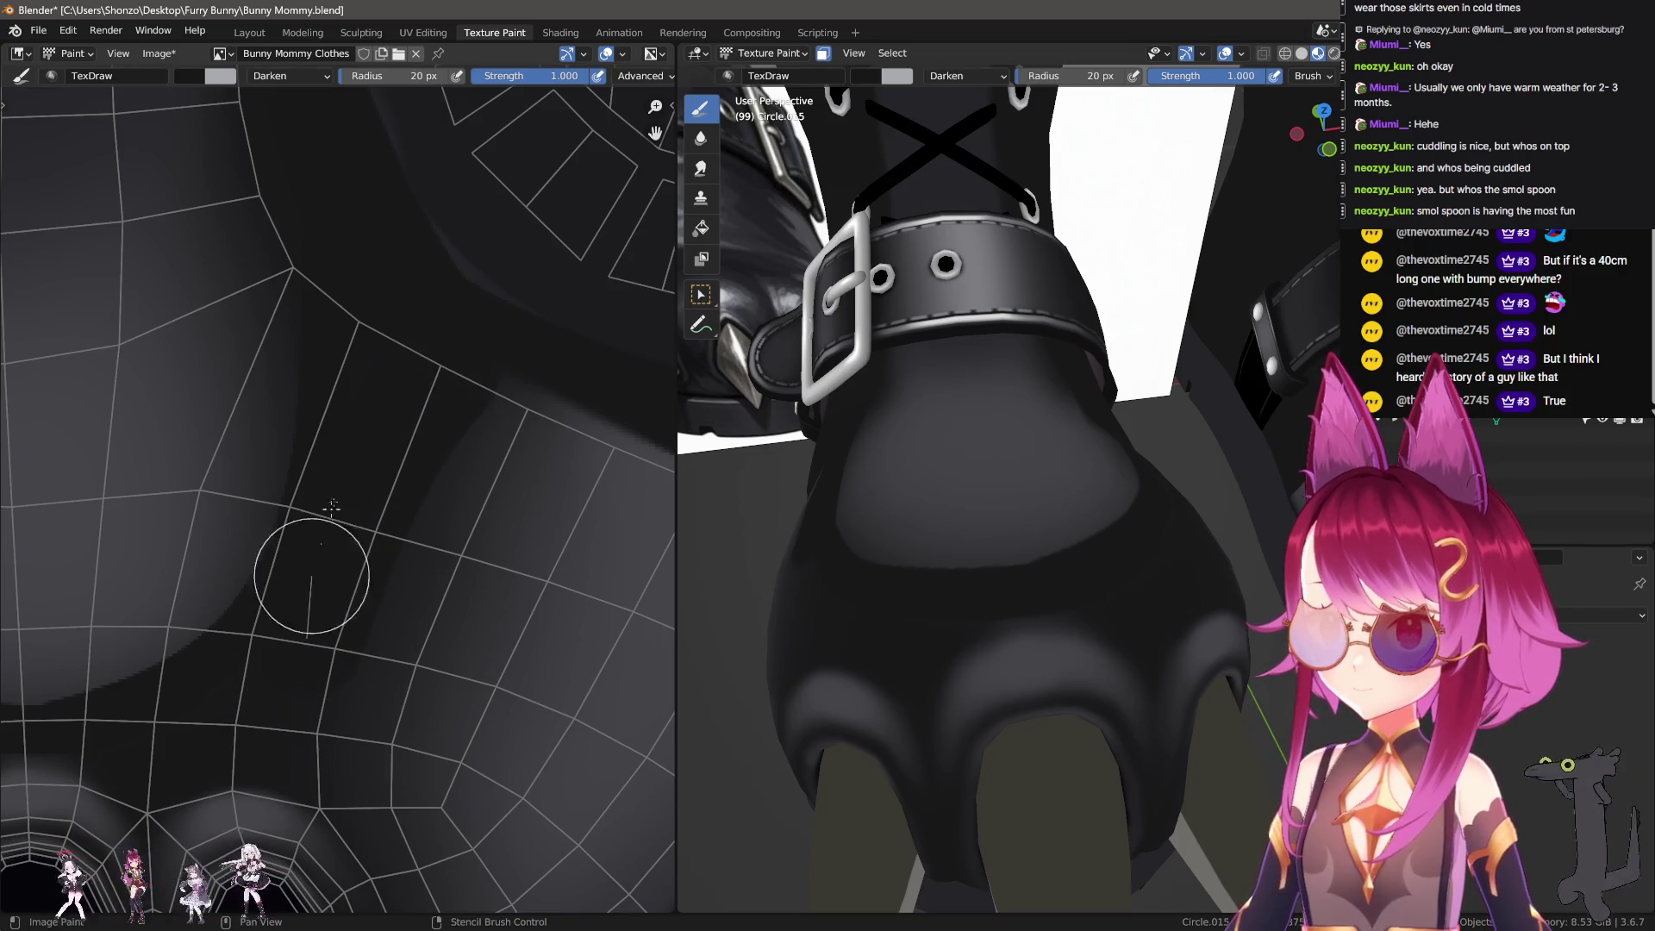
pyautogui.scroll(1, 293, 612)
pyautogui.press('[')
pyautogui.press('[')
pyautogui.press('[')
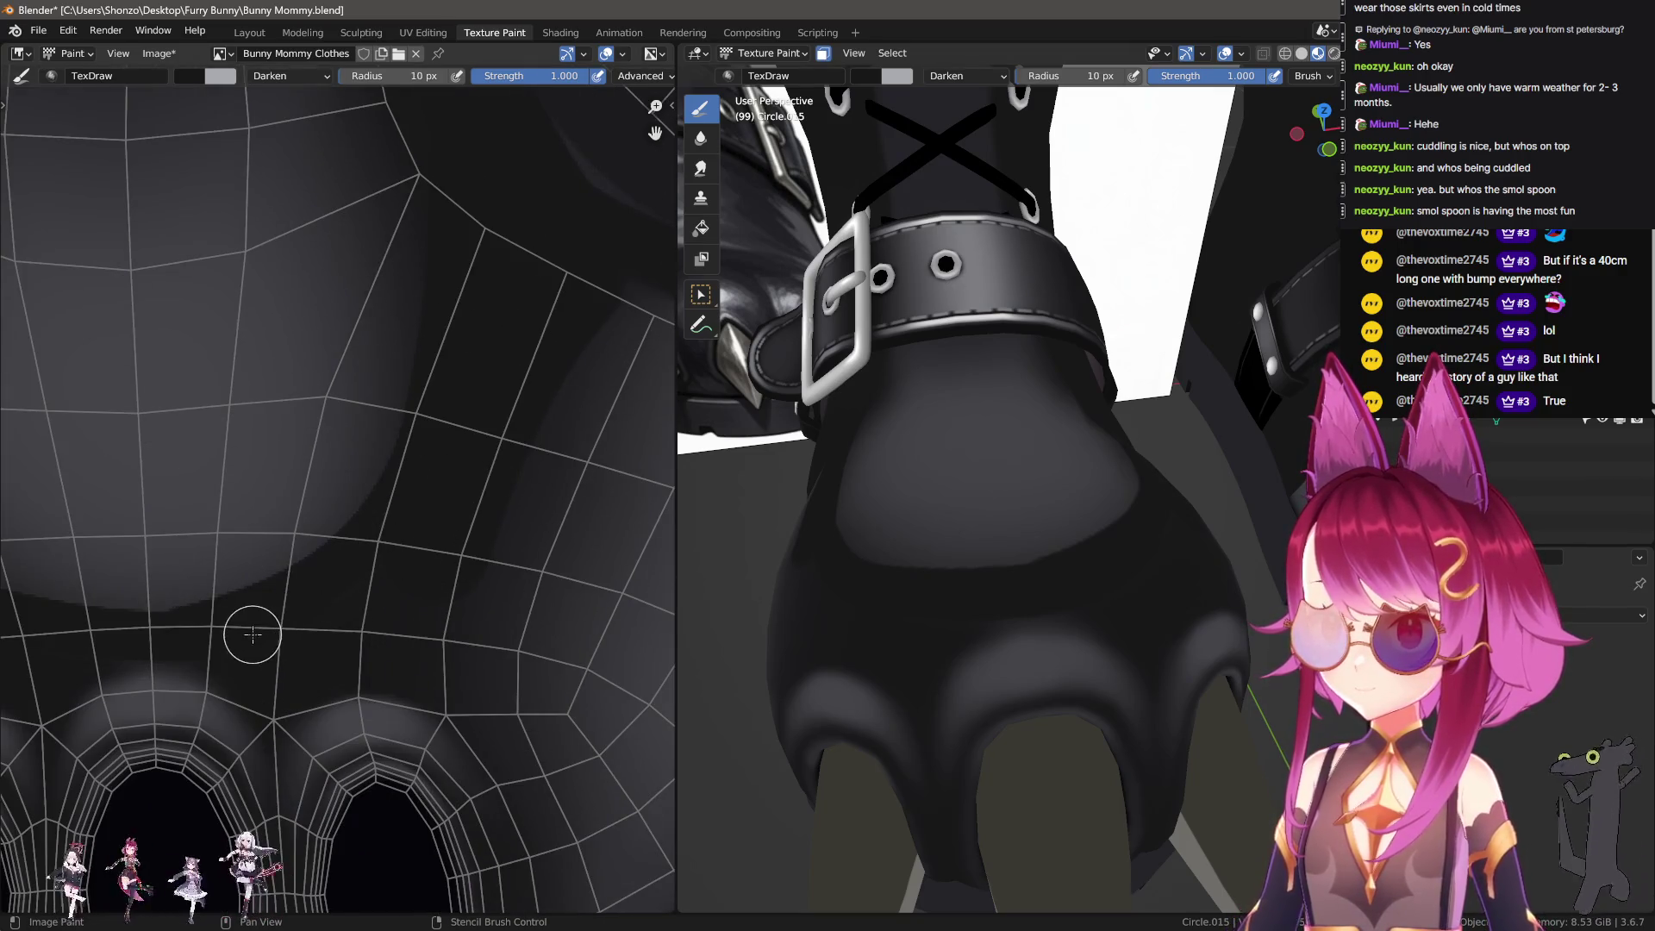
pyautogui.moveTo(205, 610); pyautogui.dragTo(201, 540, button='middle')
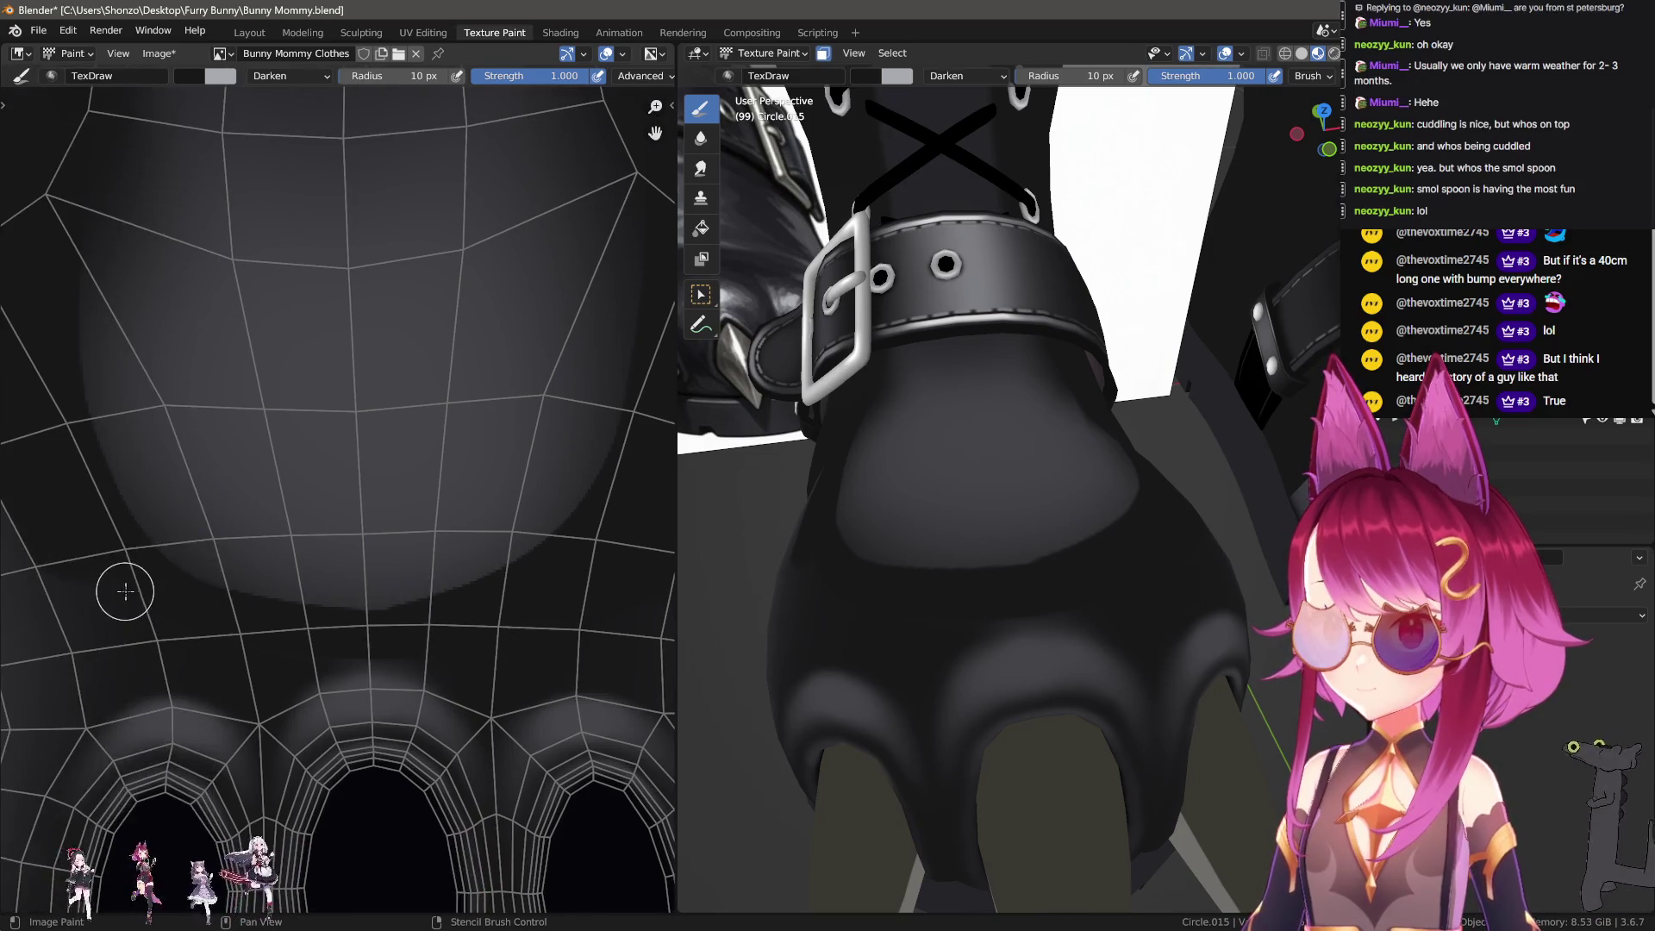
# Step: Switch to a smaller Soften brush over the toe shading
pyautogui.press('s')
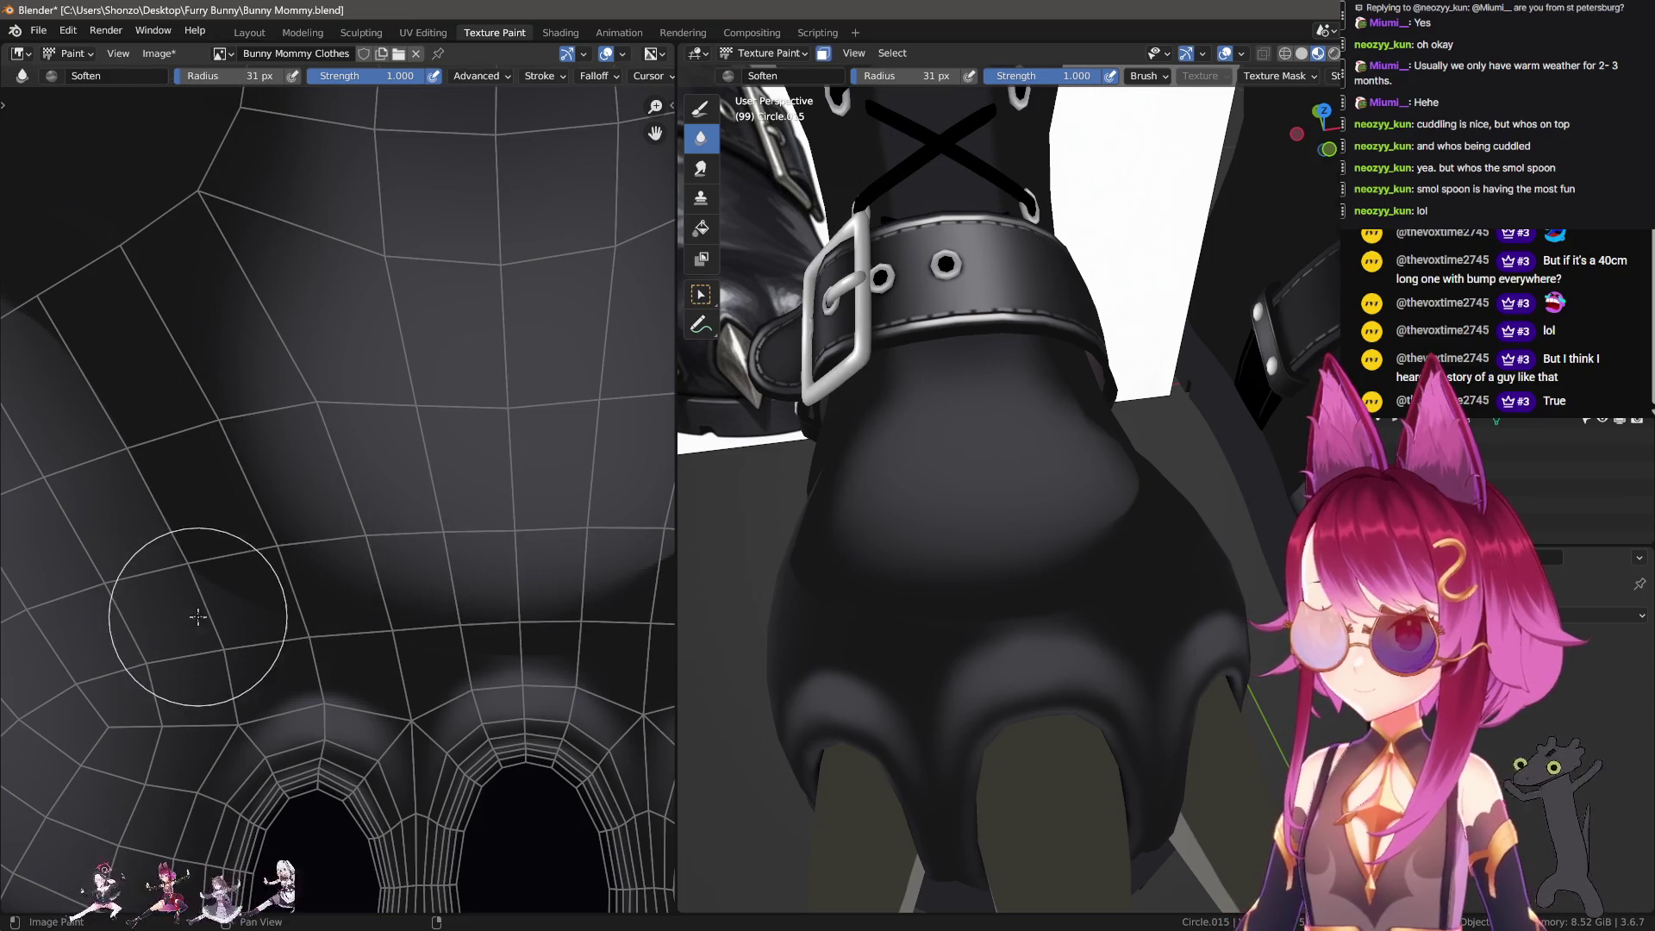
pyautogui.press('[')
pyautogui.press('[')
pyautogui.keyDown('ctrl'); pyautogui.hscroll(2, 263, 376); pyautogui.keyUp('ctrl')
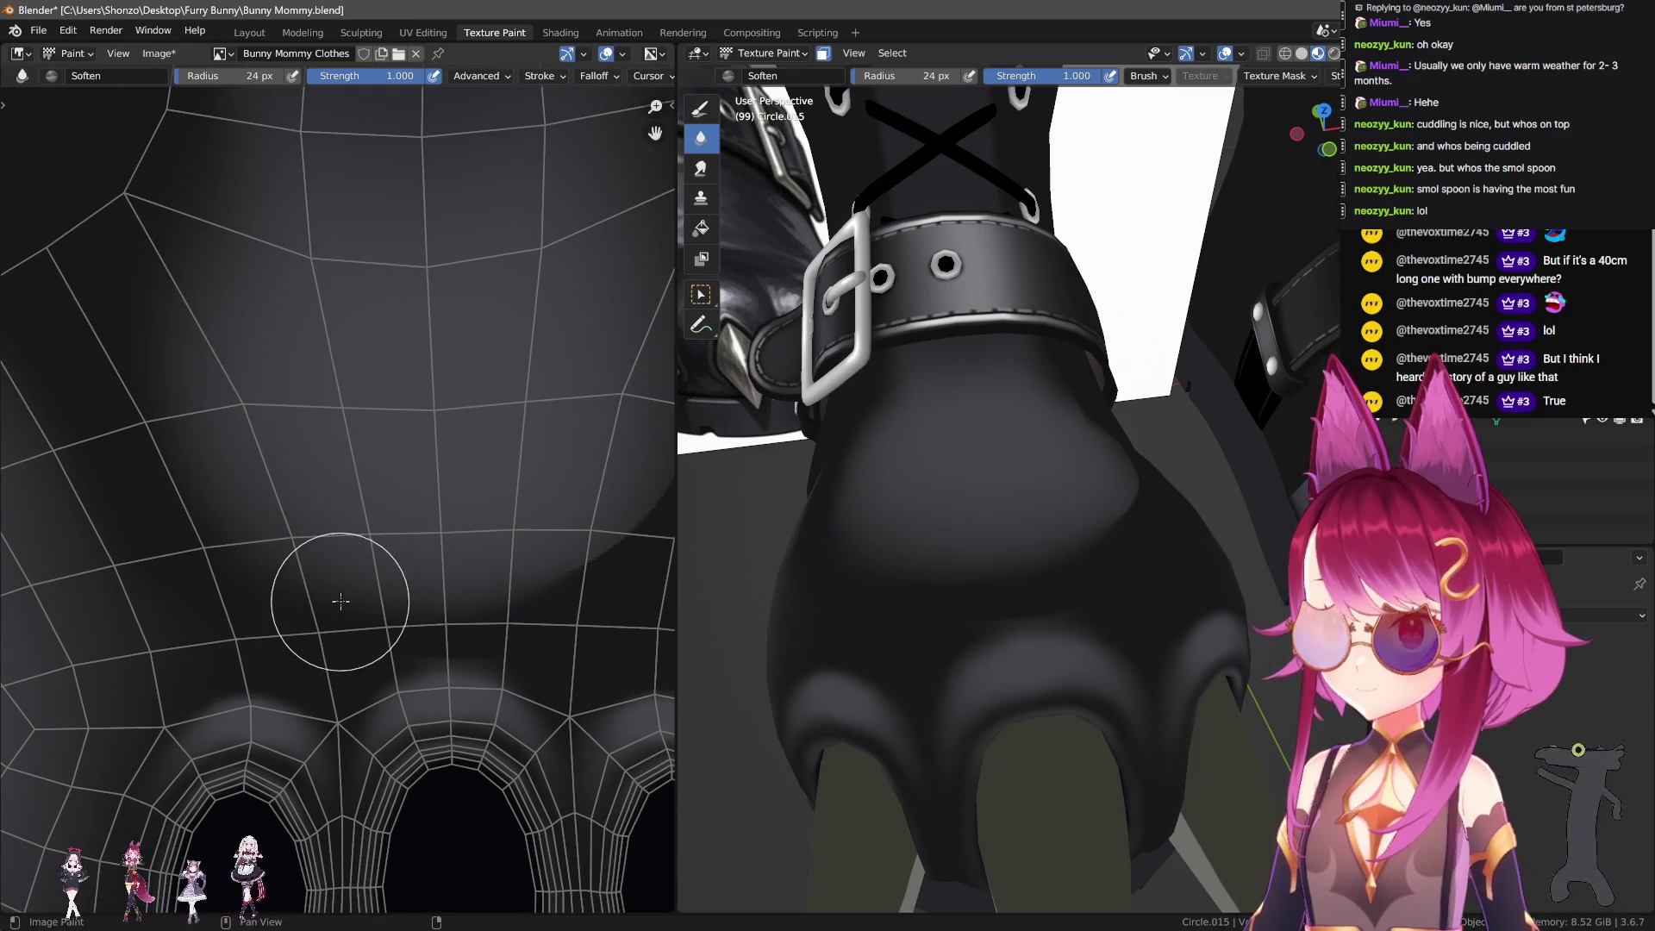
pyautogui.scroll(1, 362, 569)
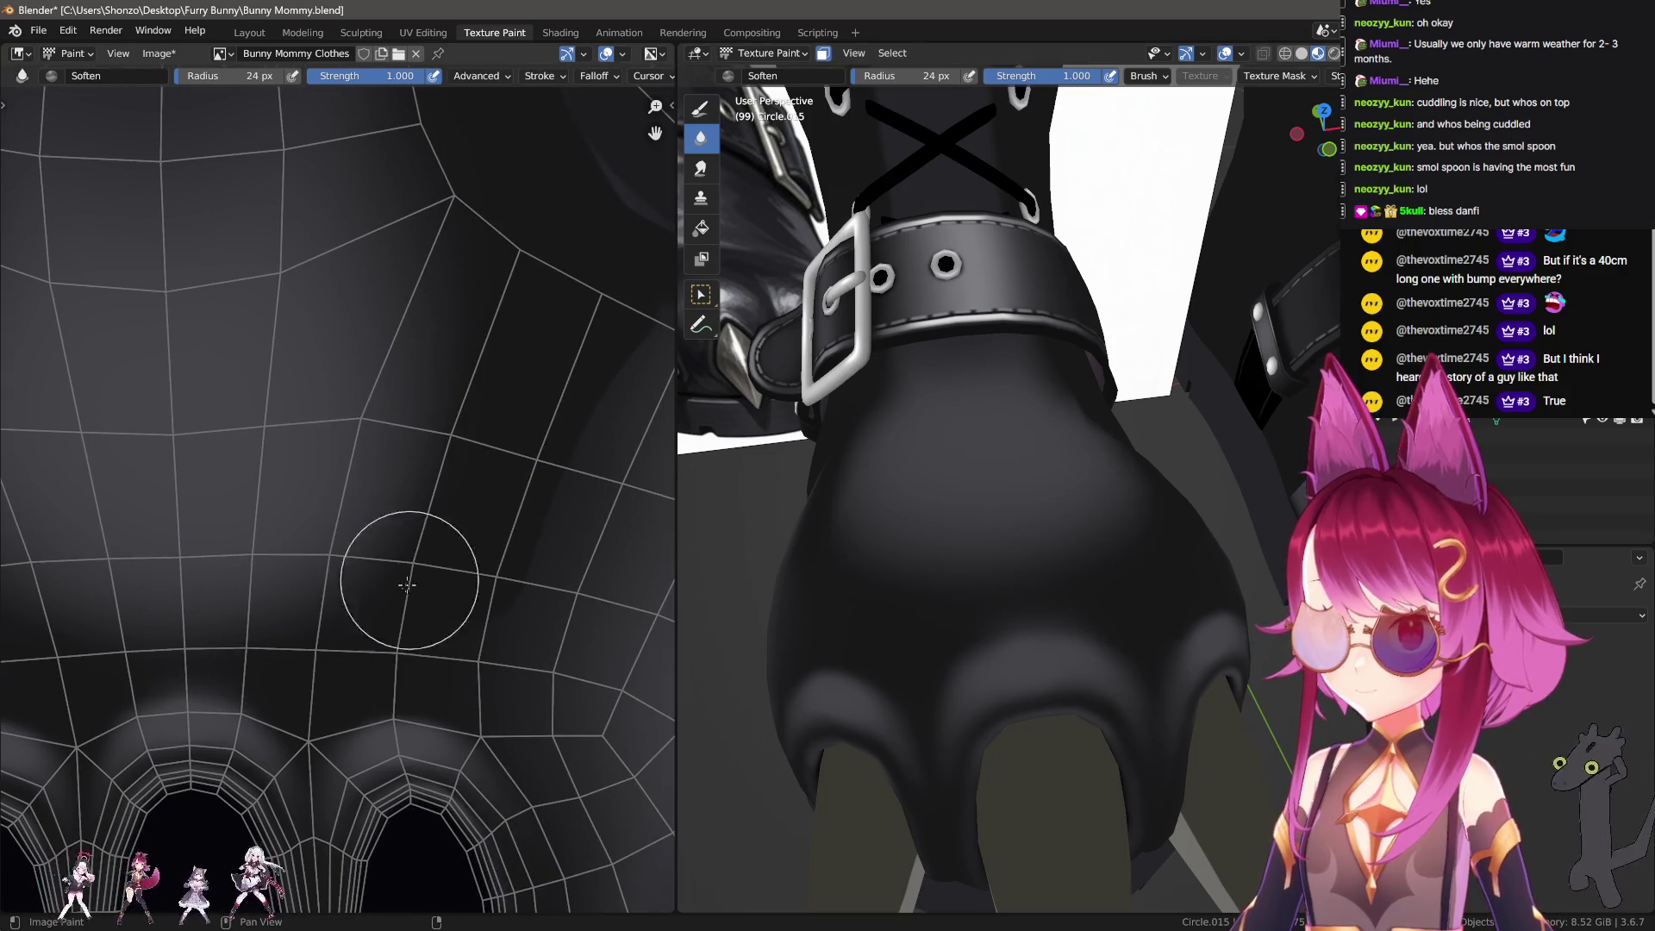
pyautogui.moveTo(539, 488); pyautogui.dragTo(475, 407, button='middle')
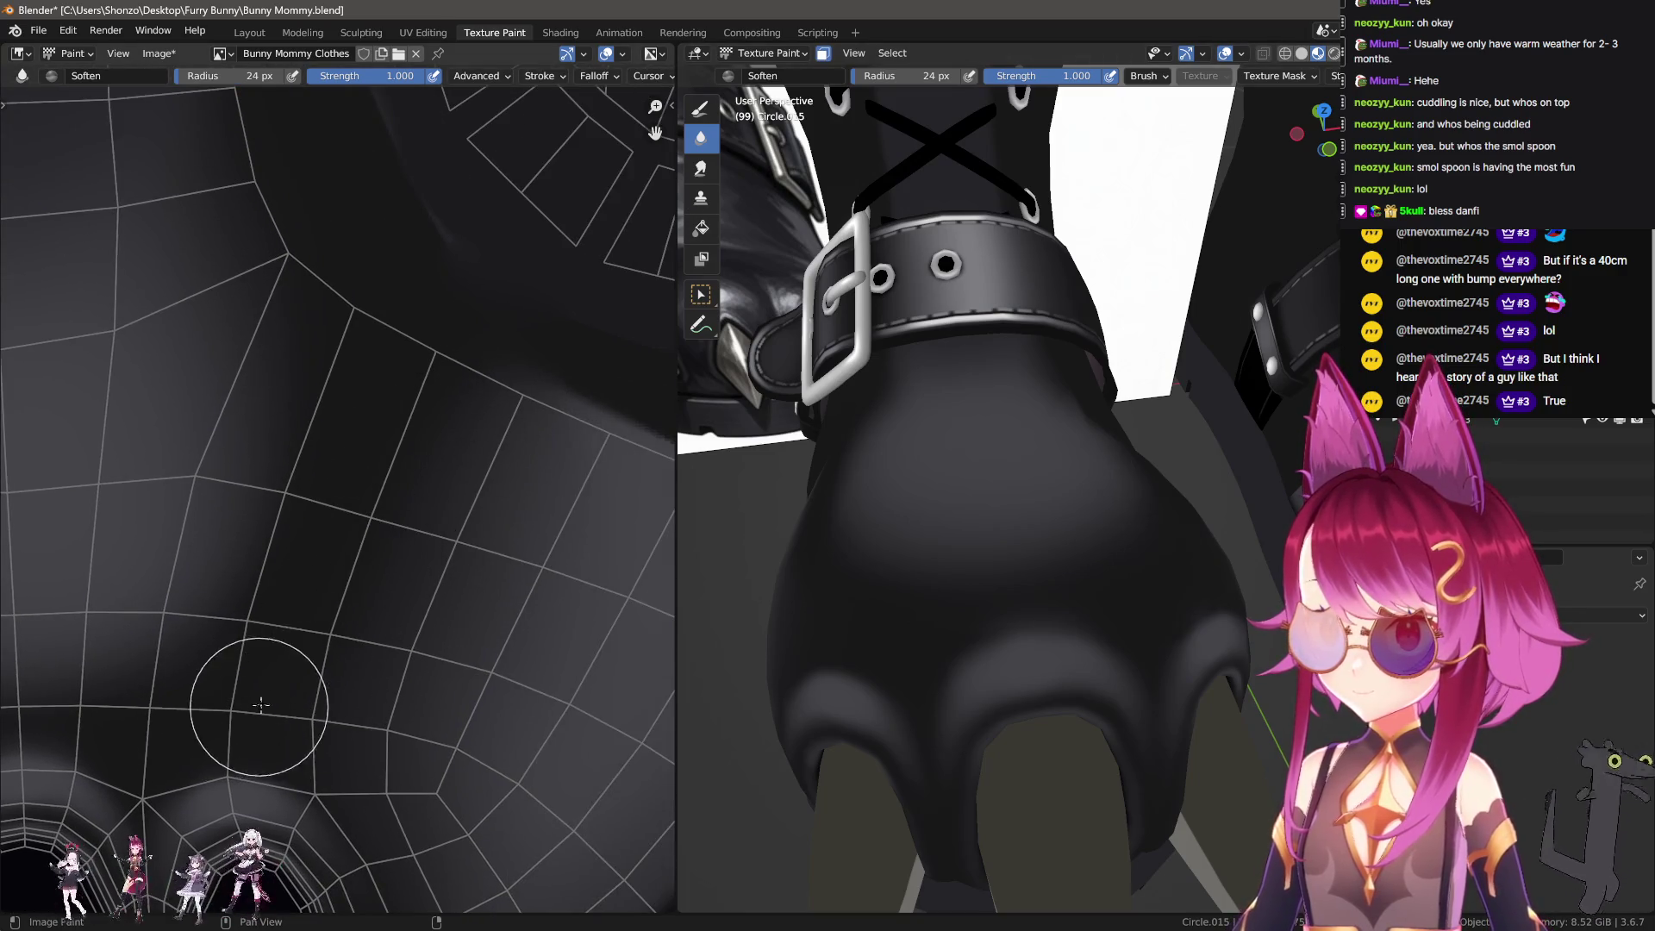
pyautogui.moveTo(862, 414); pyautogui.dragTo(1039, 444, button='middle')
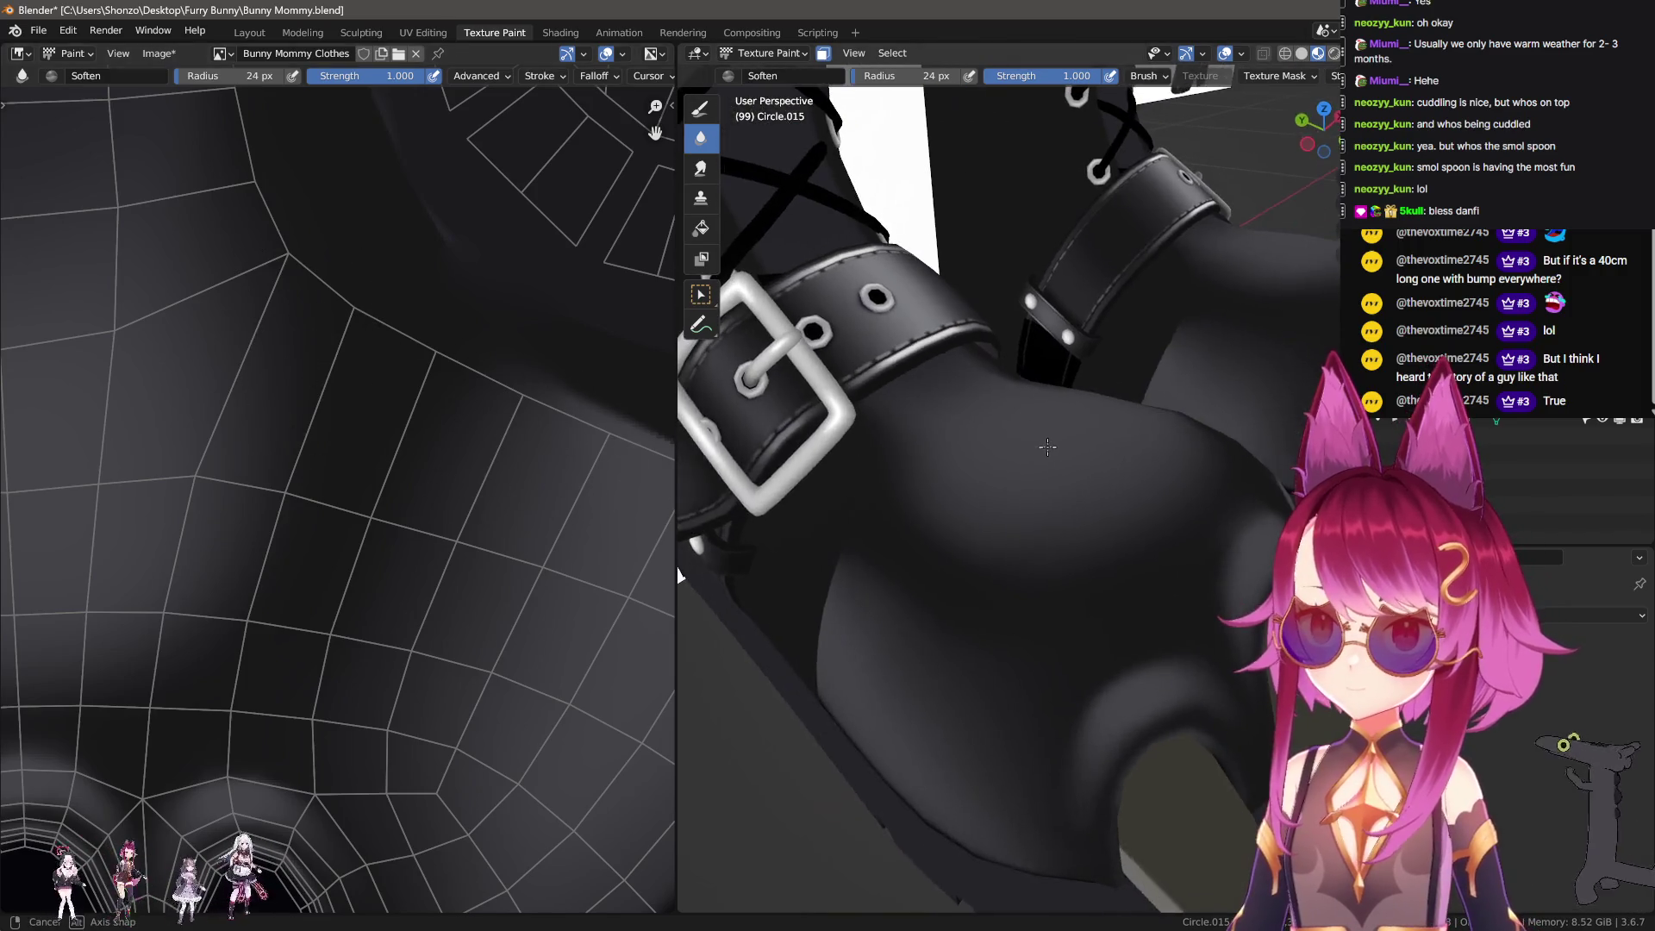
pyautogui.scroll(-3, 69, 601)
# Step: Smear the shading above the claw openings with an 85 px Smear brush
pyautogui.click(701, 168)
pyautogui.scroll(3, 203, 713)
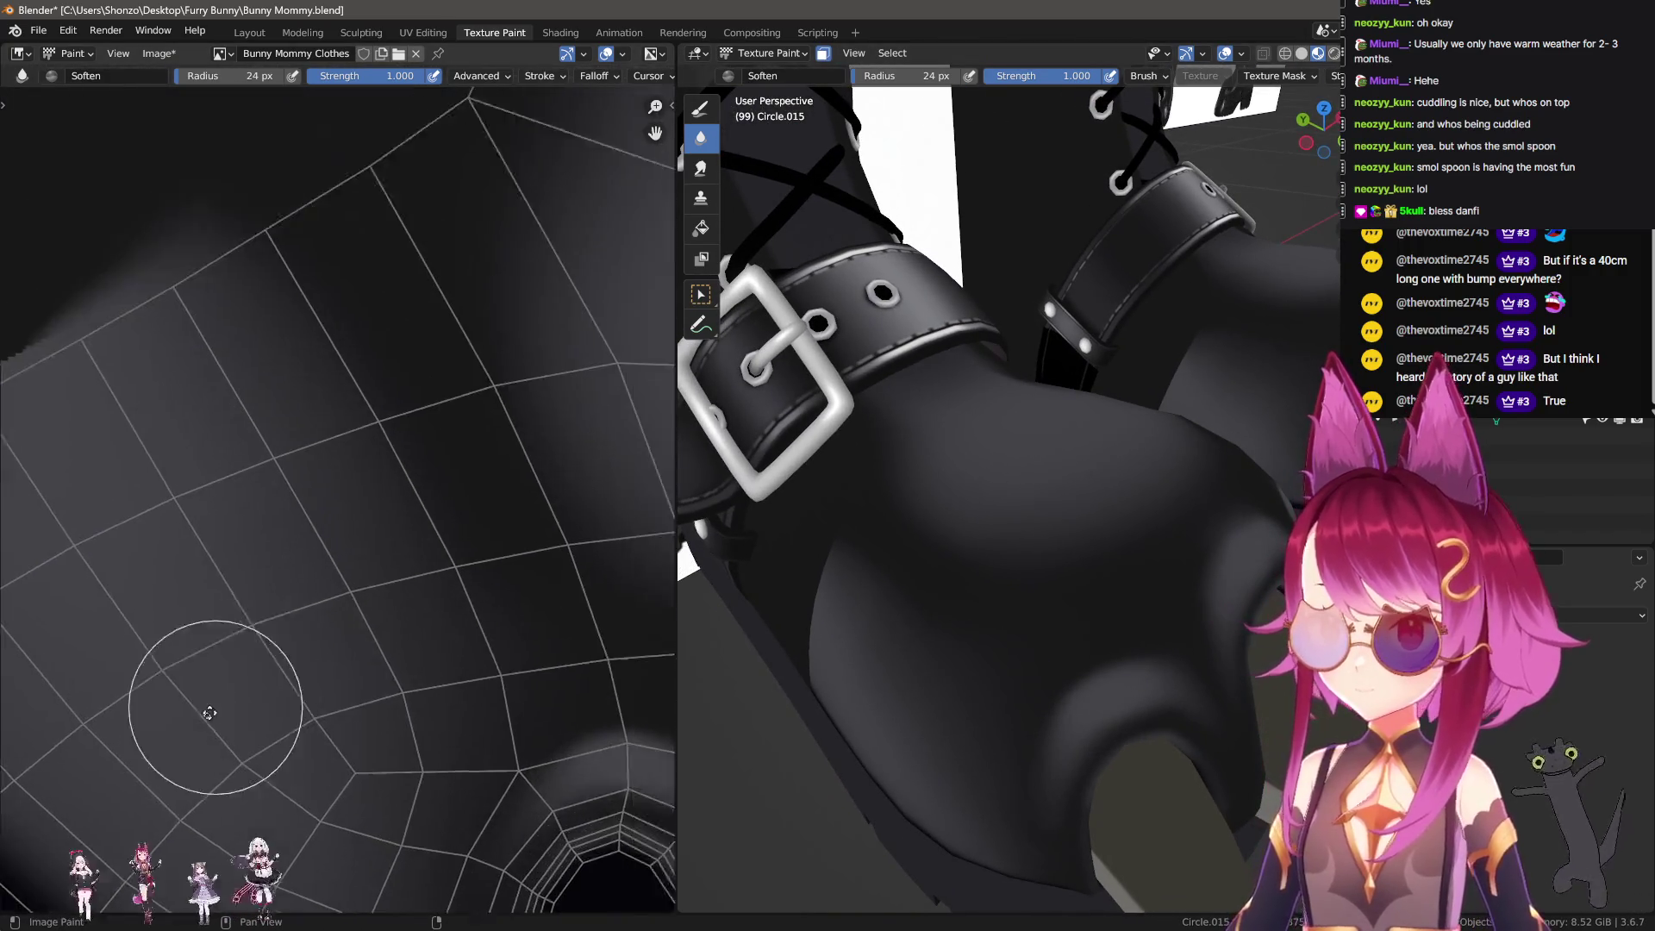
pyautogui.scroll(2, 192, 701)
pyautogui.press('f')
pyautogui.click(183, 543)
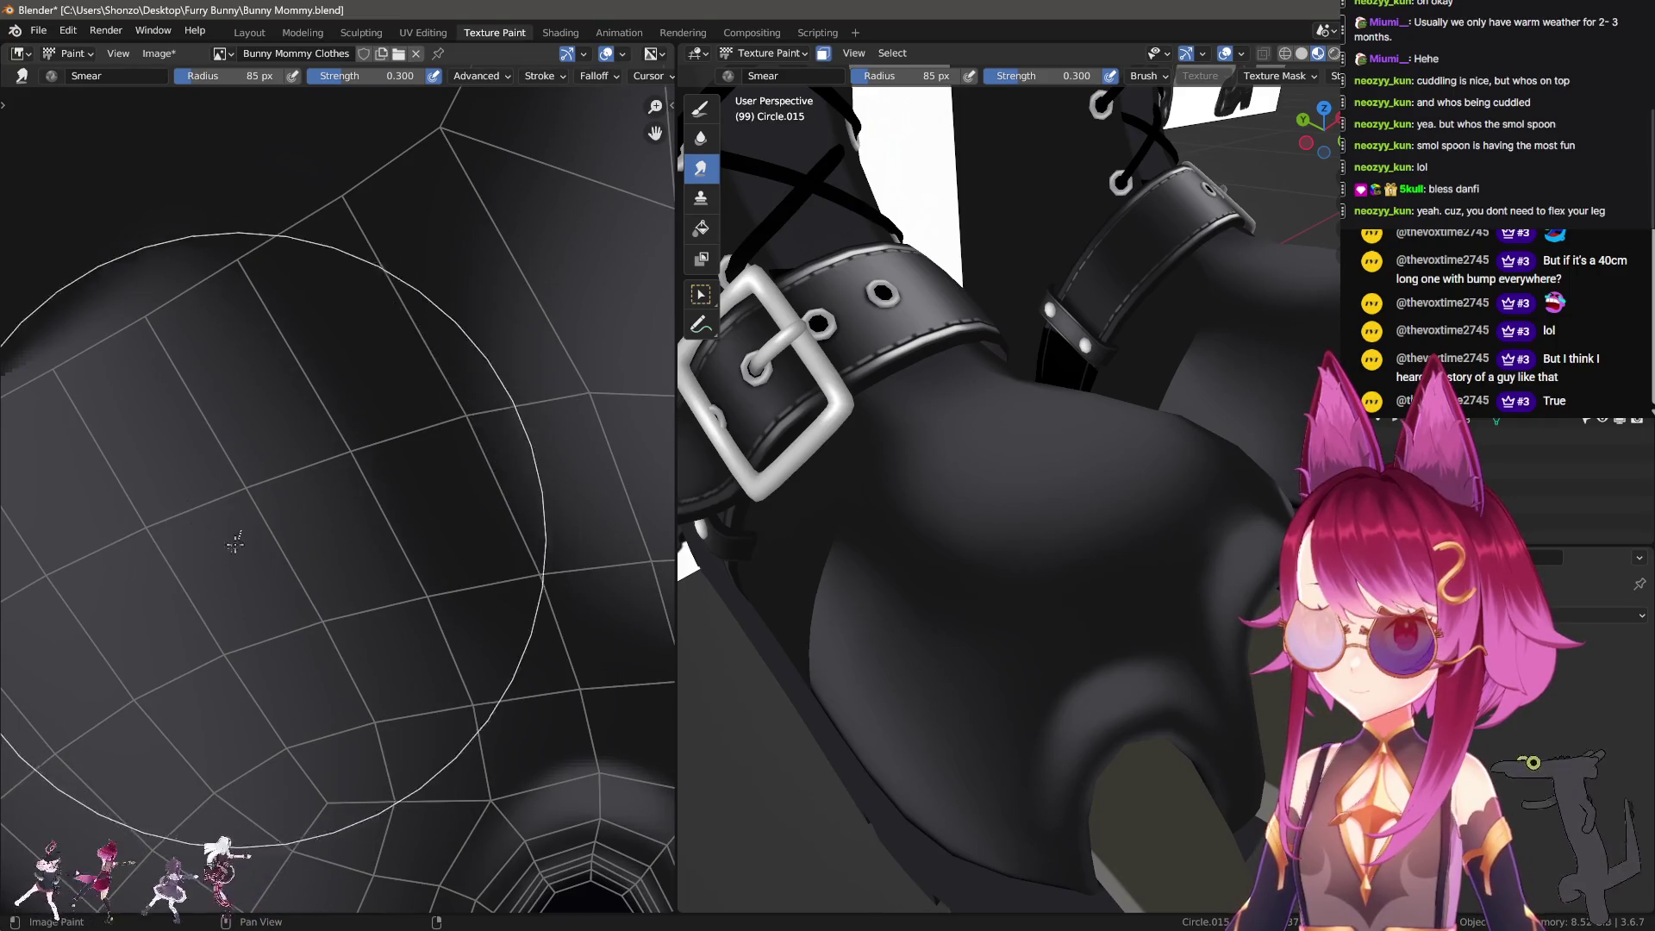
pyautogui.scroll(-2, 179, 452)
pyautogui.moveTo(190, 465); pyautogui.dragTo(221, 491, button='middle')
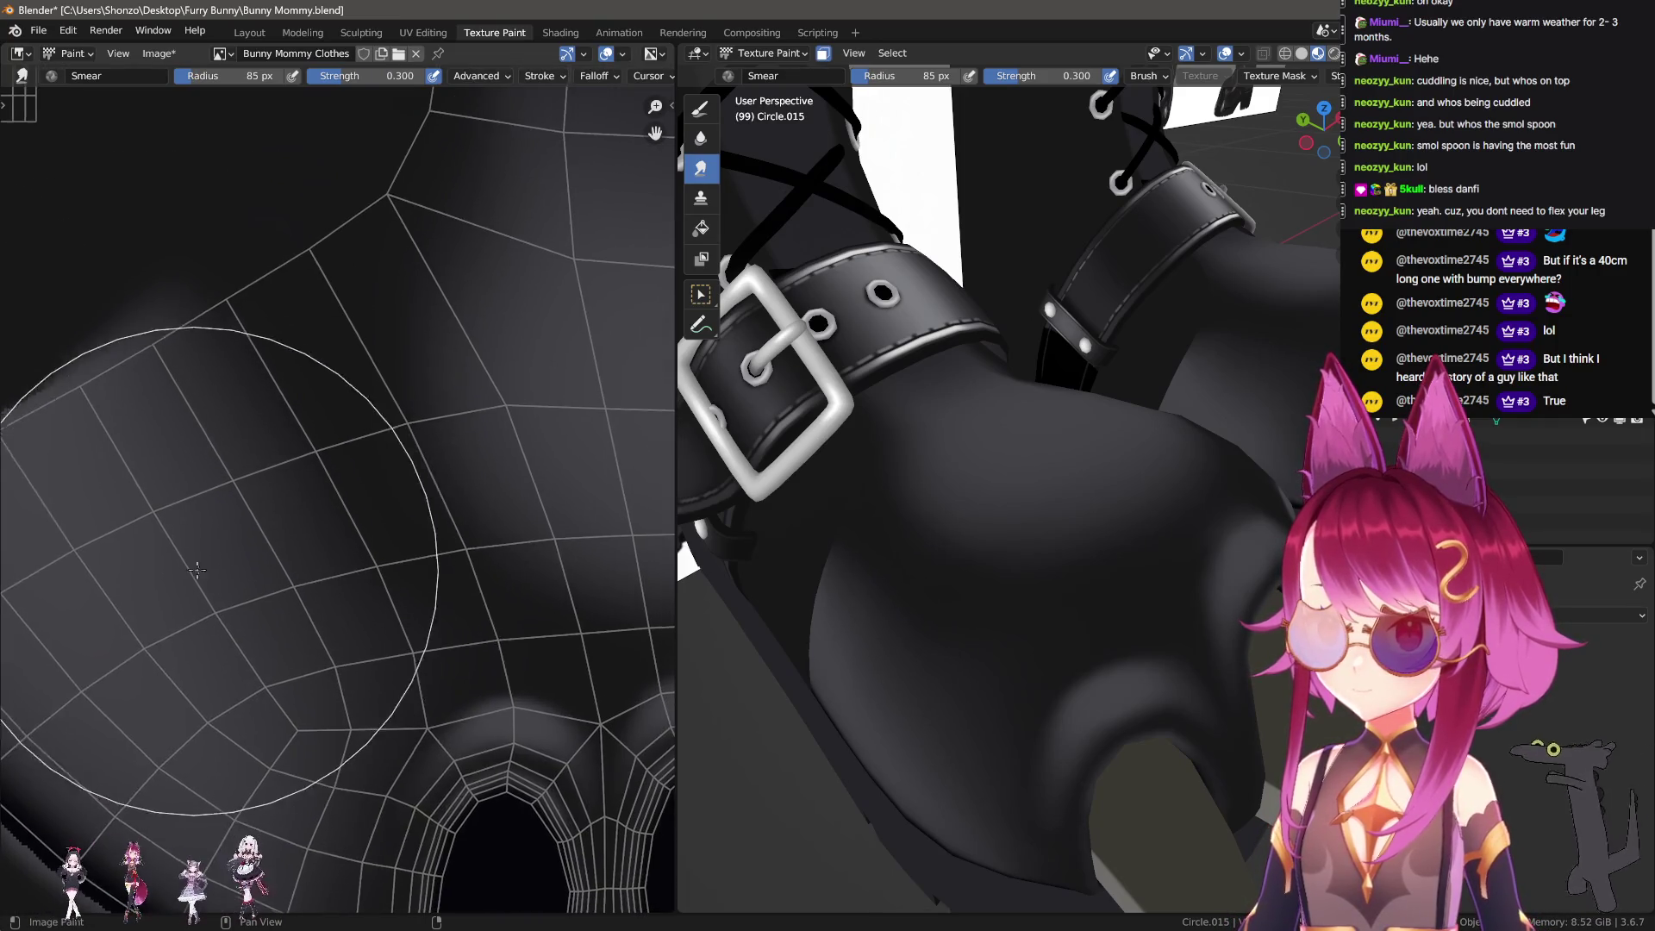
pyautogui.press('1')
pyautogui.scroll(3, 320, 673)
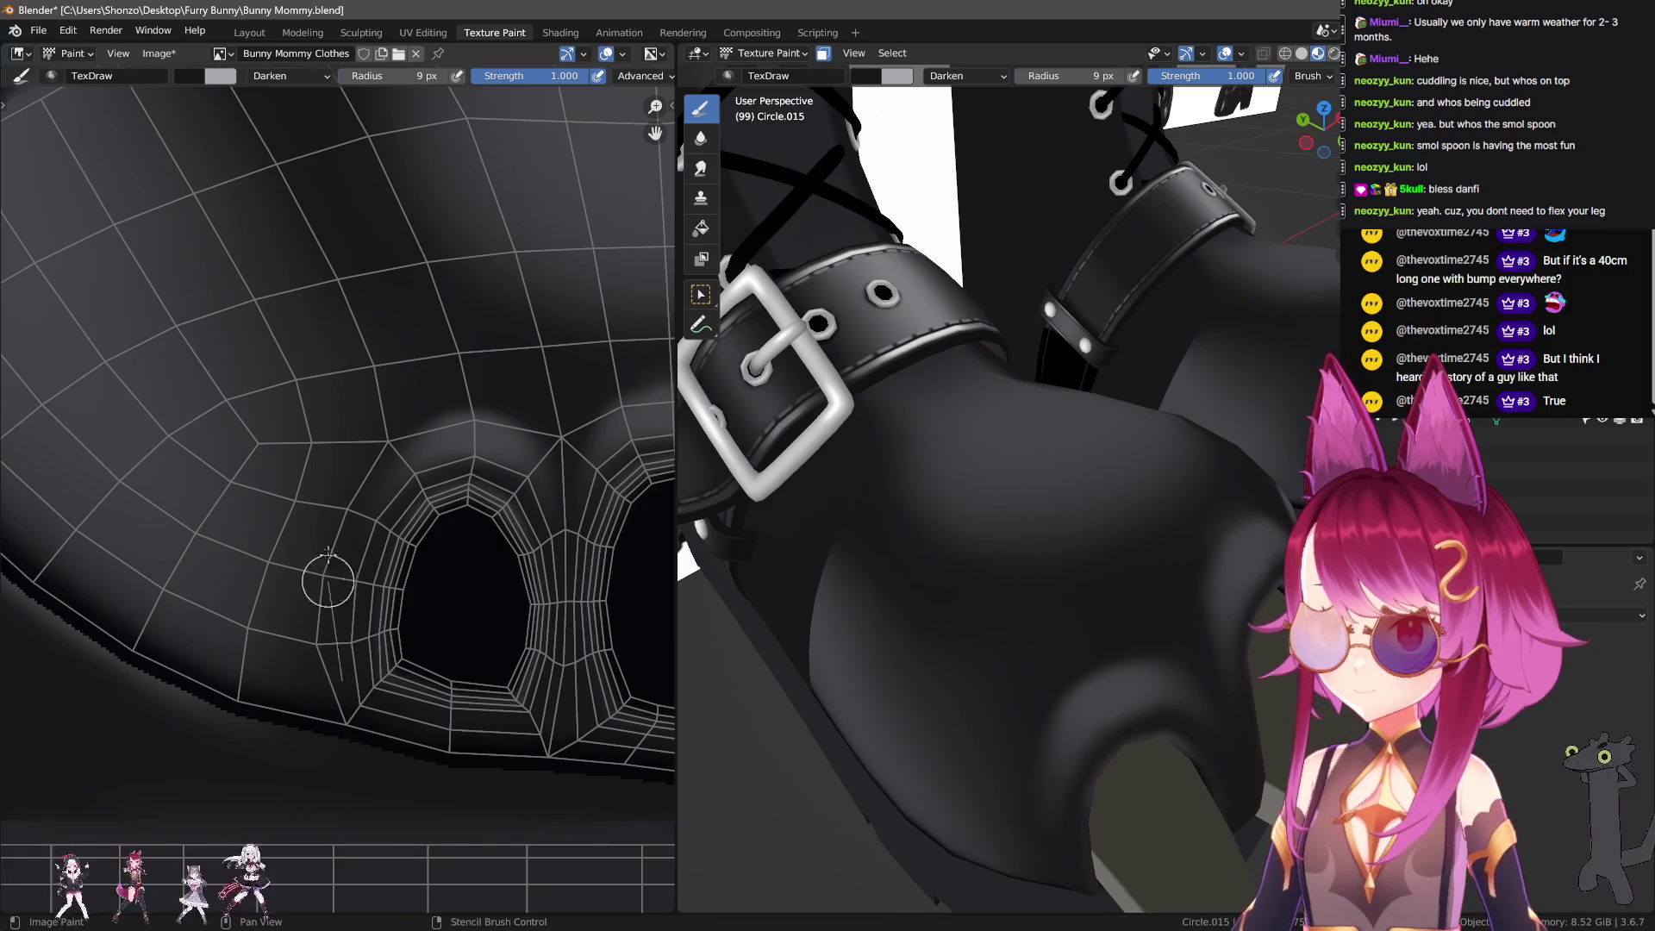
# Step: Paint dark shading beside the first claw opening and along the mesh edge
pyautogui.moveTo(406, 302); pyautogui.dragTo(411, 383)
pyautogui.moveTo(313, 556); pyautogui.dragTo(268, 745)
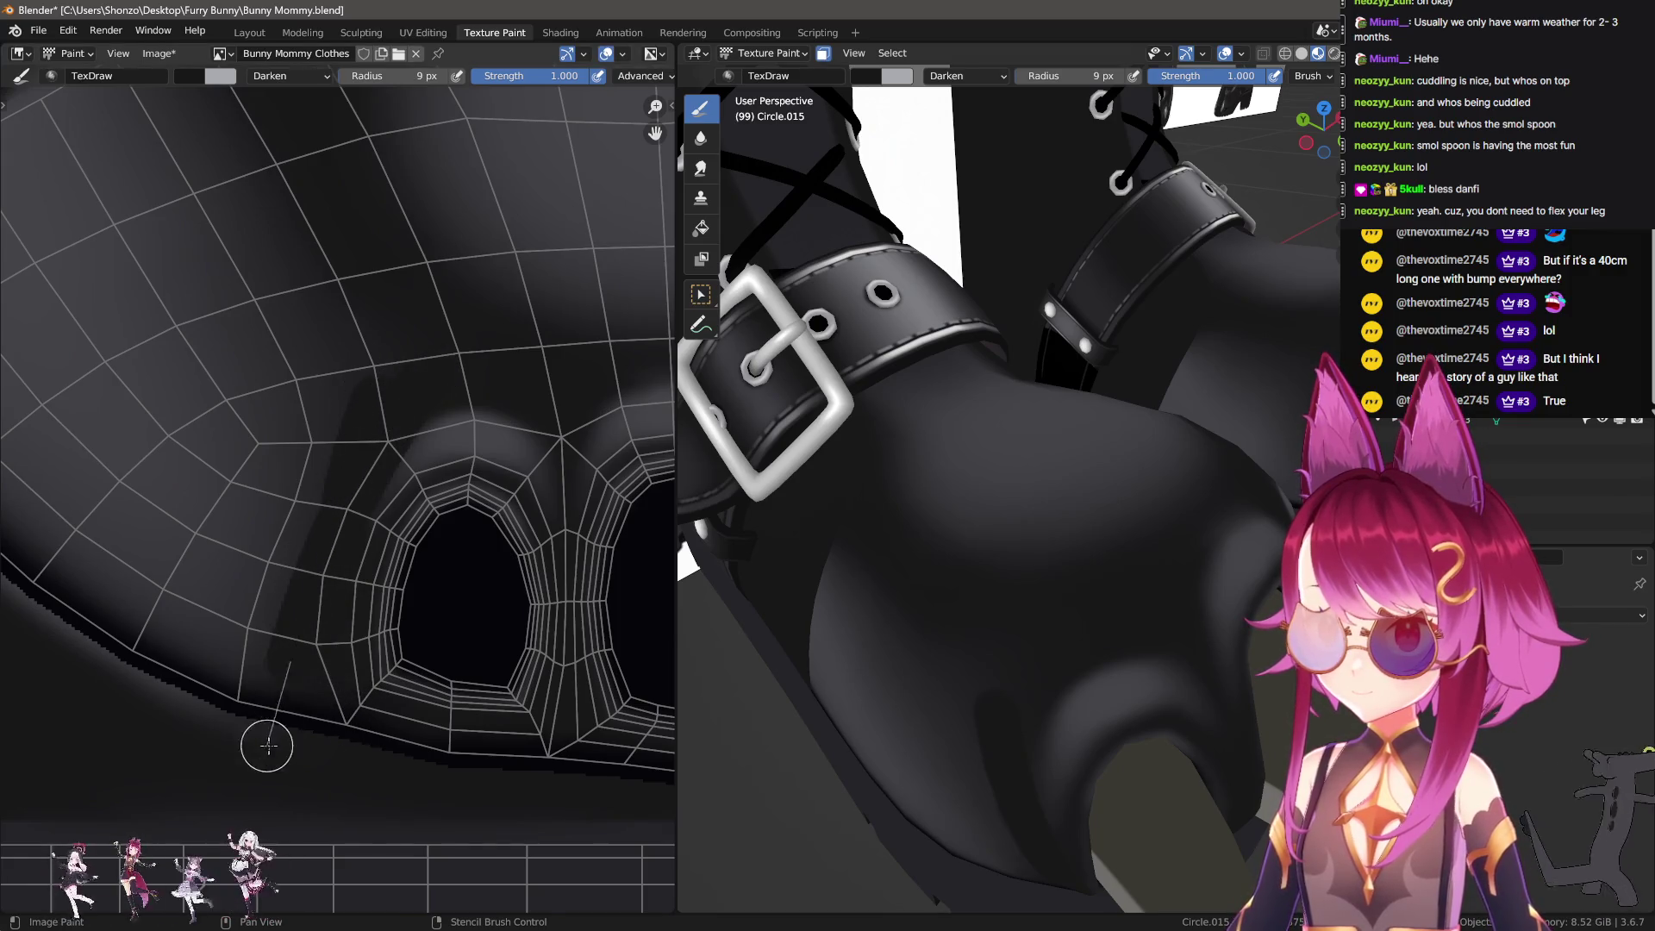
pyautogui.press('[')
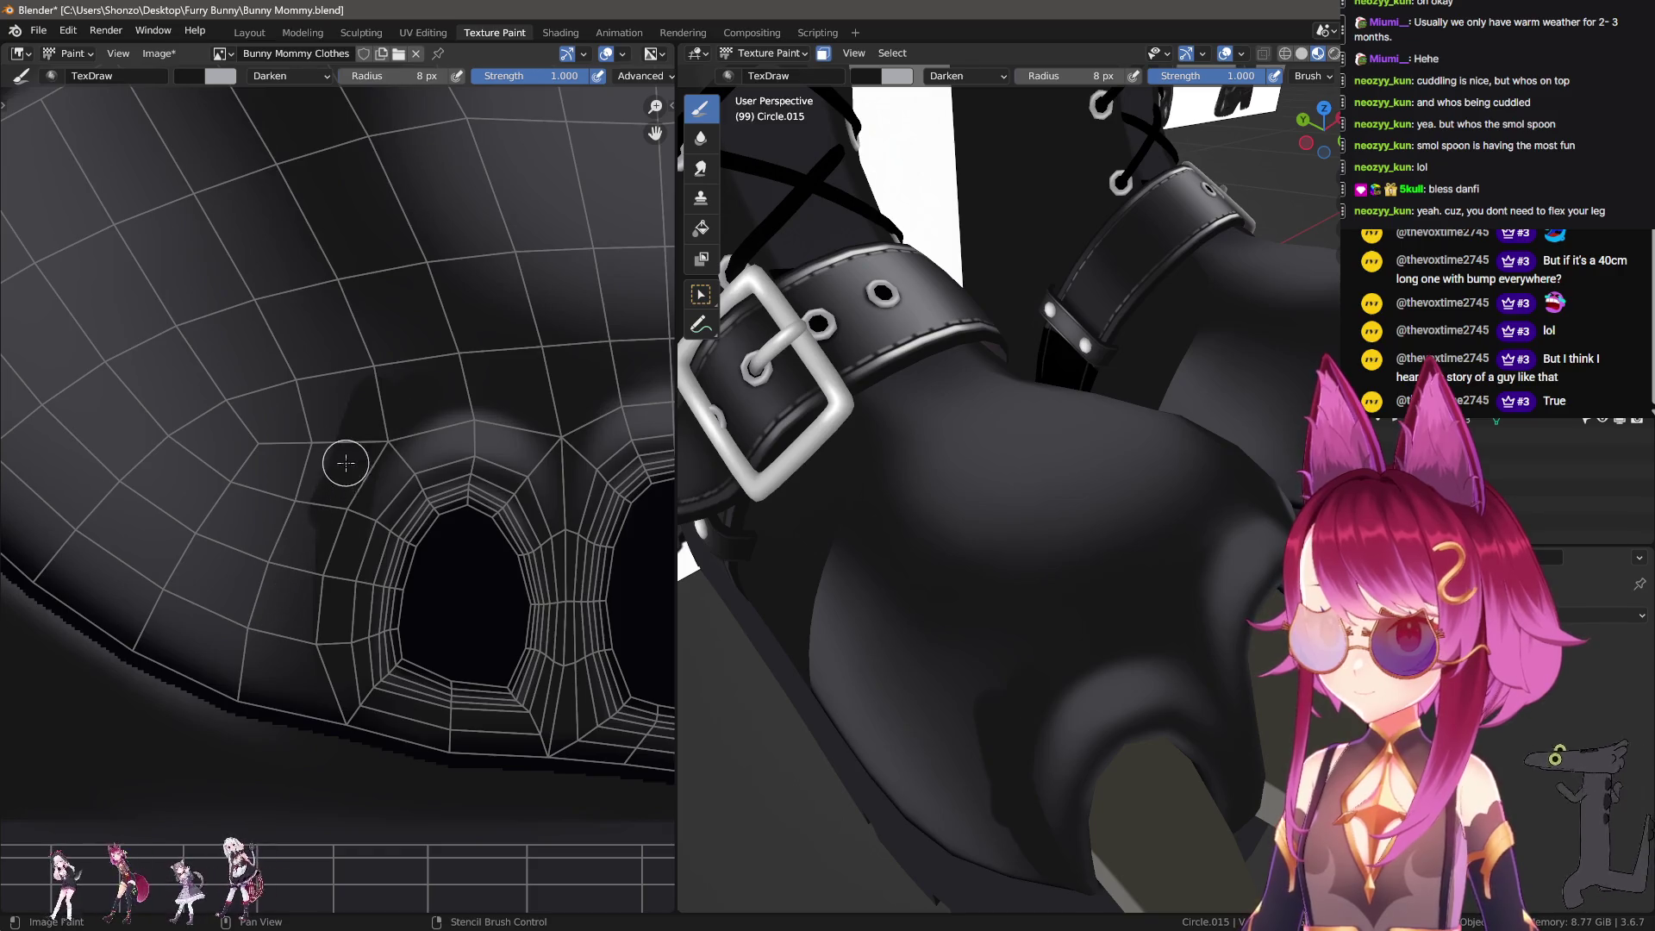
pyautogui.moveTo(346, 463); pyautogui.dragTo(188, 682)
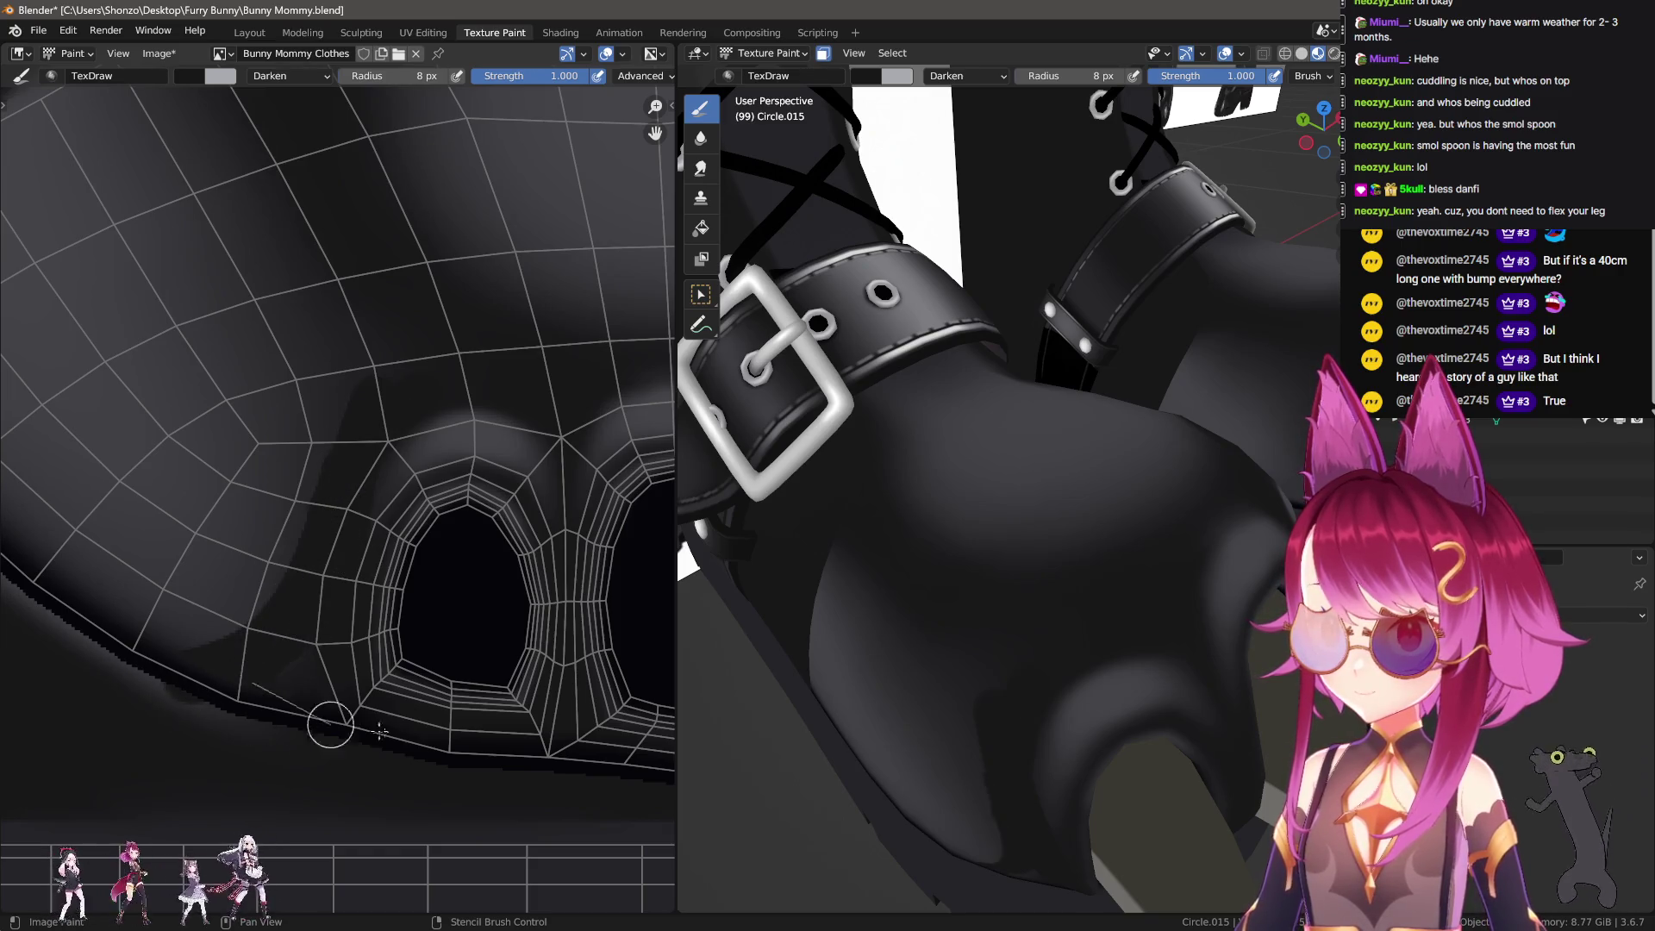
# Step: Pan to the next claw opening and paint a dark stroke toward its lower edge
pyautogui.moveTo(410, 740); pyautogui.dragTo(226, 642, button='middle')
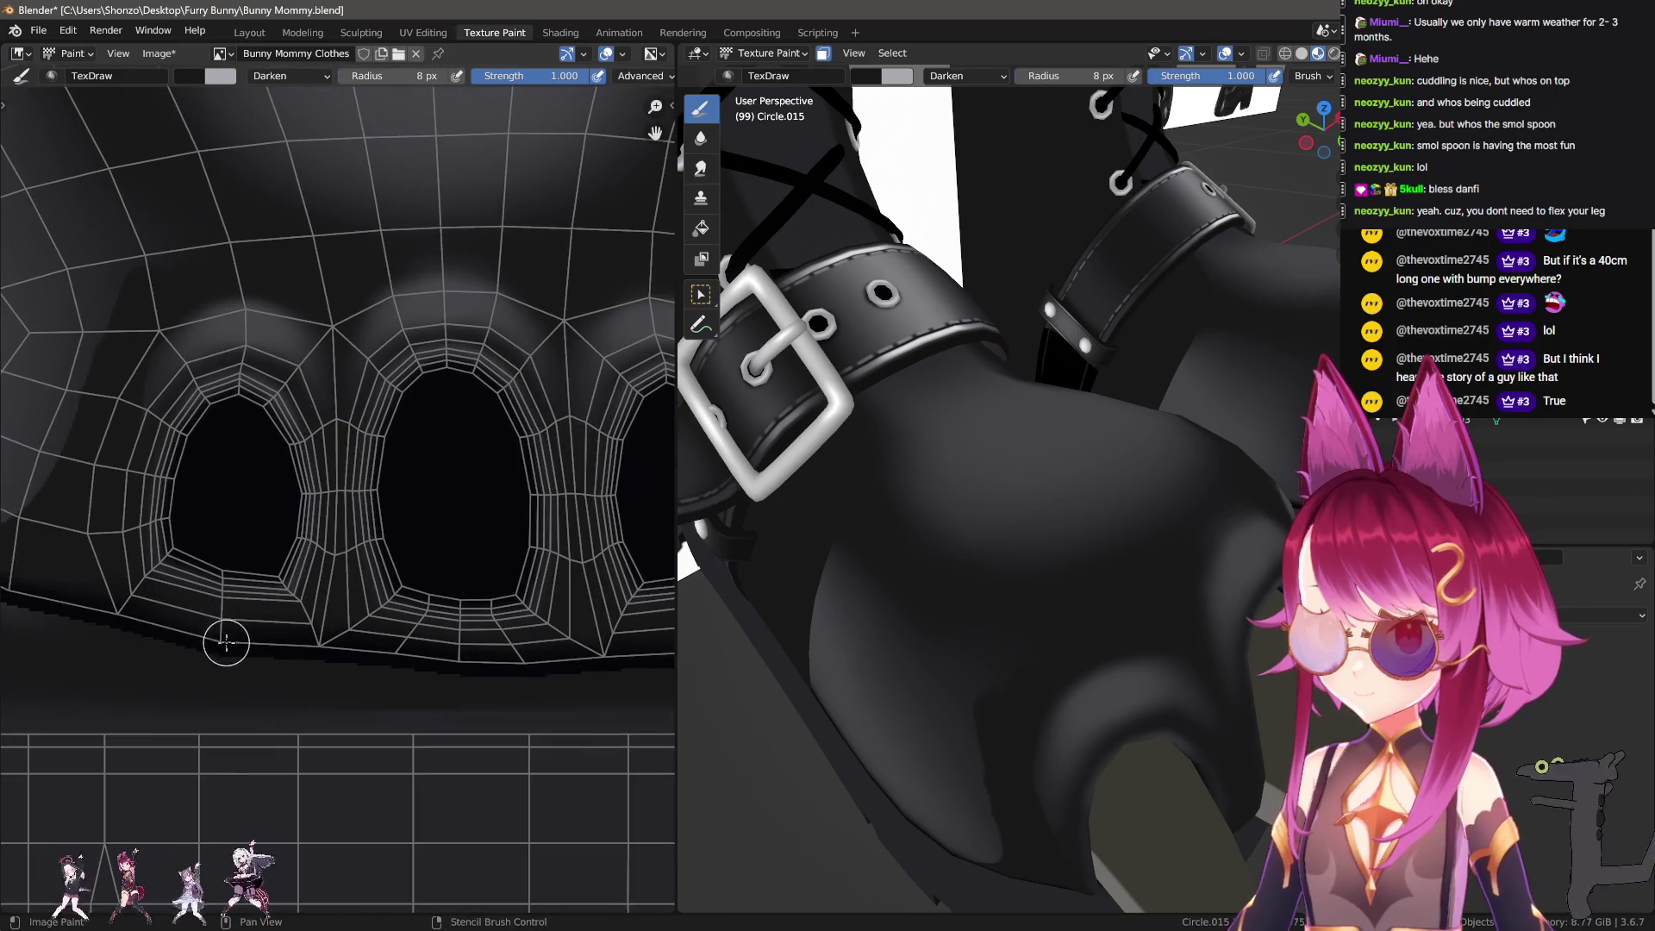
pyautogui.moveTo(379, 618); pyautogui.dragTo(314, 653, button='middle')
pyautogui.moveTo(546, 628); pyautogui.dragTo(287, 668, button='middle')
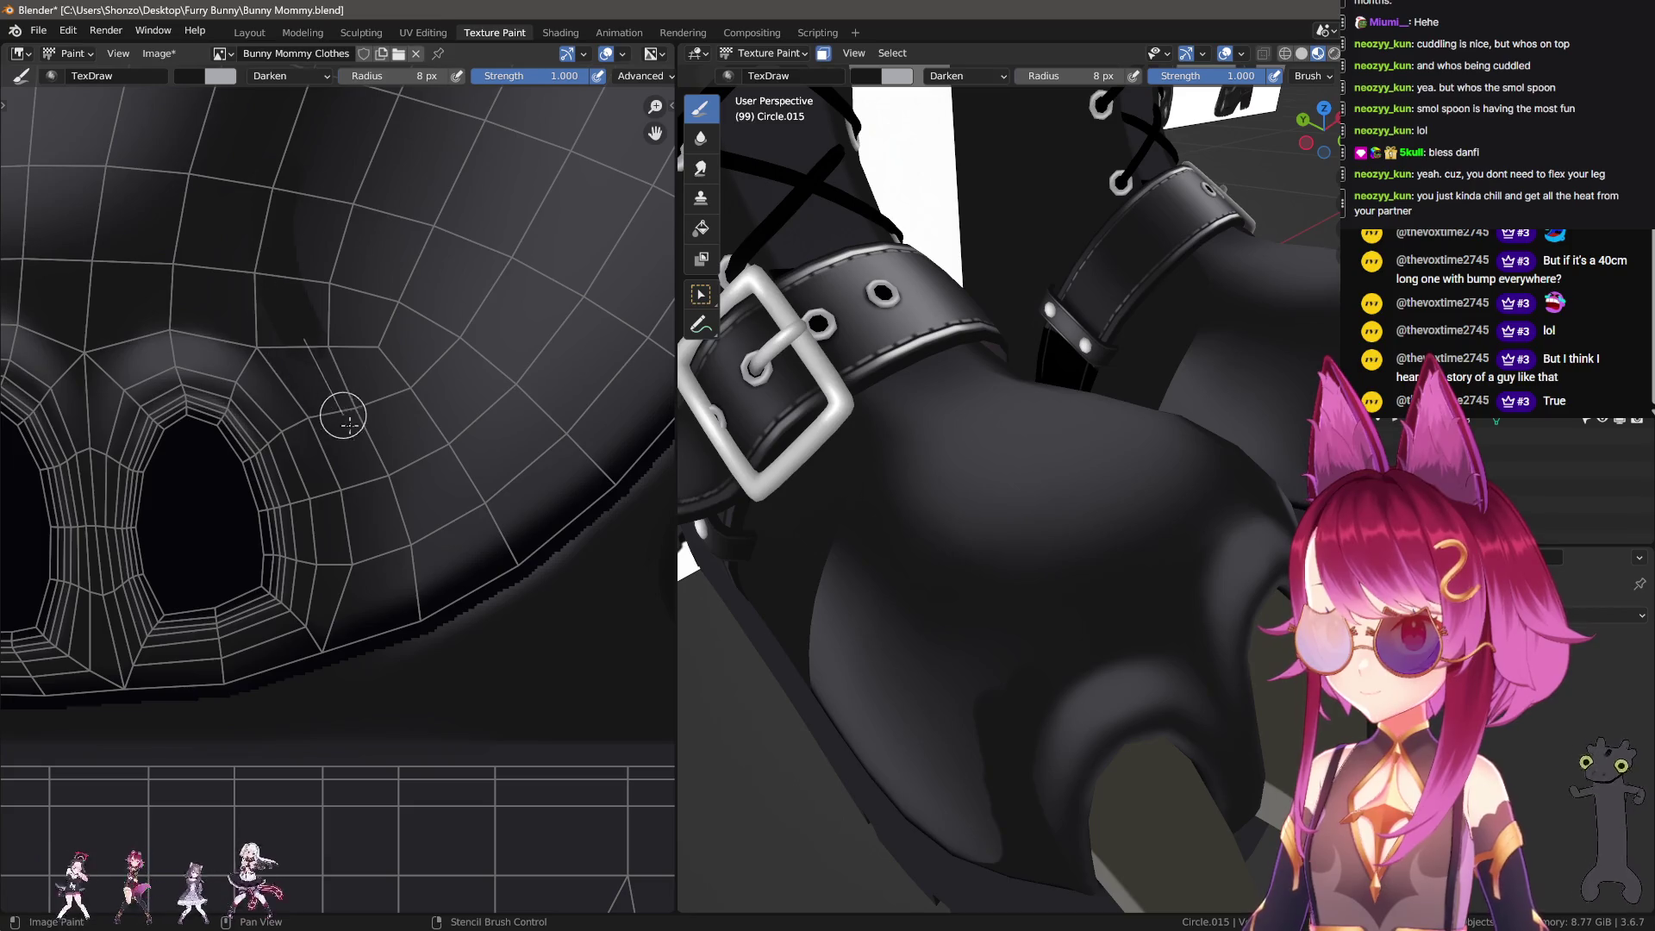
pyautogui.moveTo(343, 416); pyautogui.dragTo(388, 669)
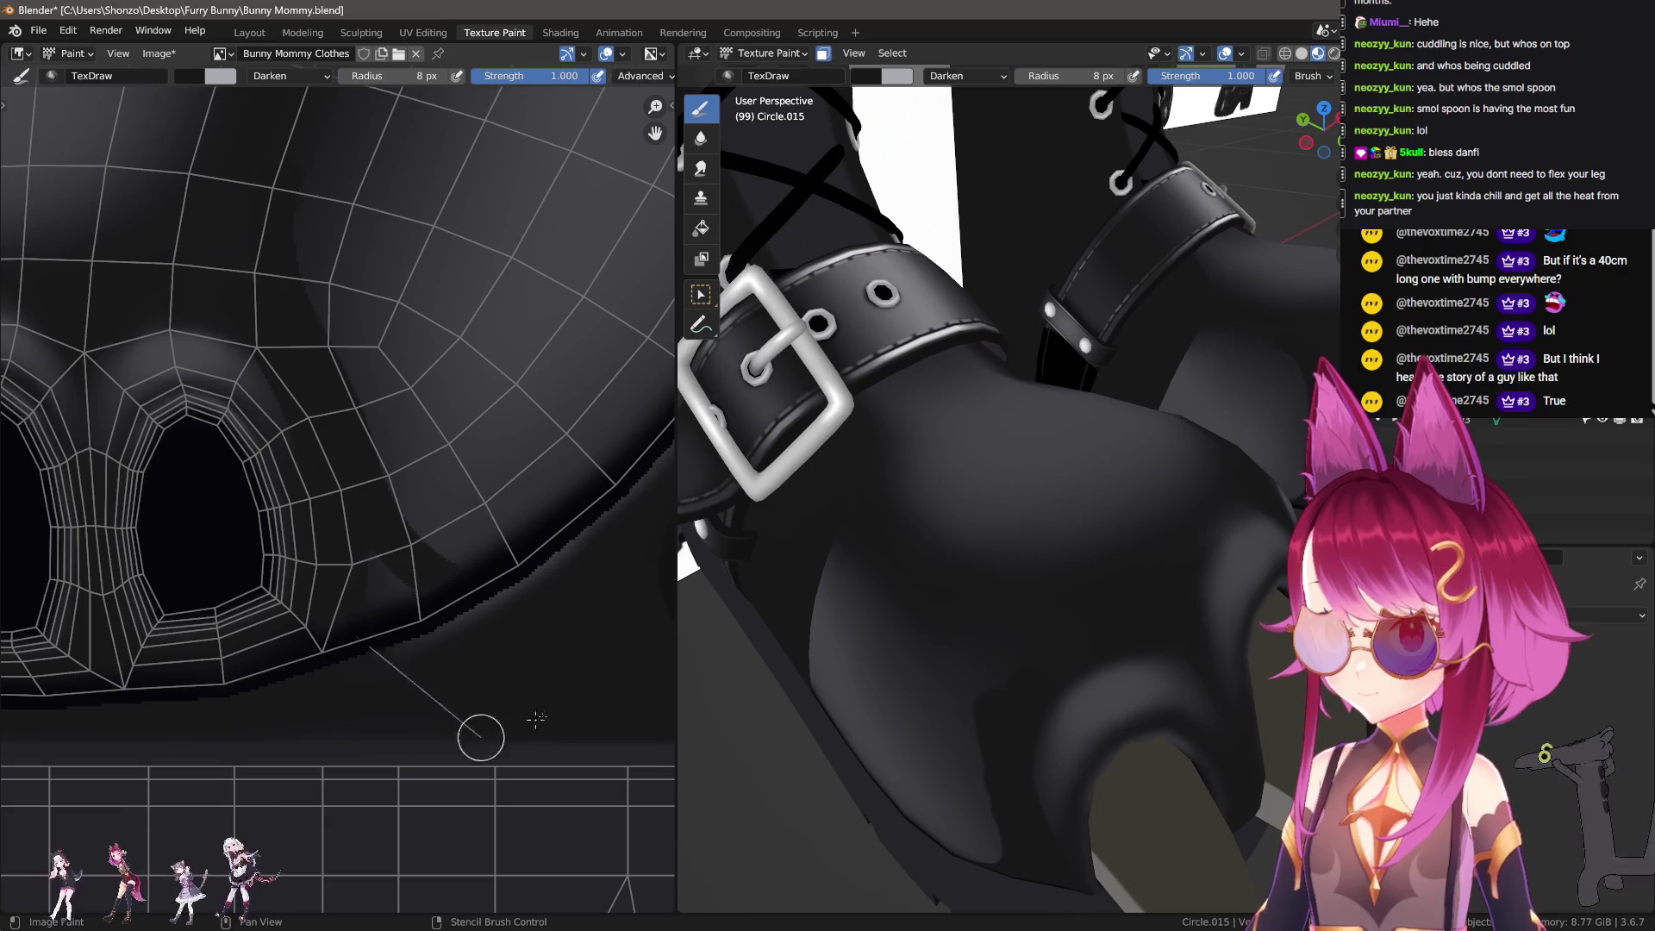
# Step: Switch to the Soften brush and zoom in on the texture
pyautogui.moveTo(429, 571); pyautogui.dragTo(433, 649, button='middle')
pyautogui.press('s')
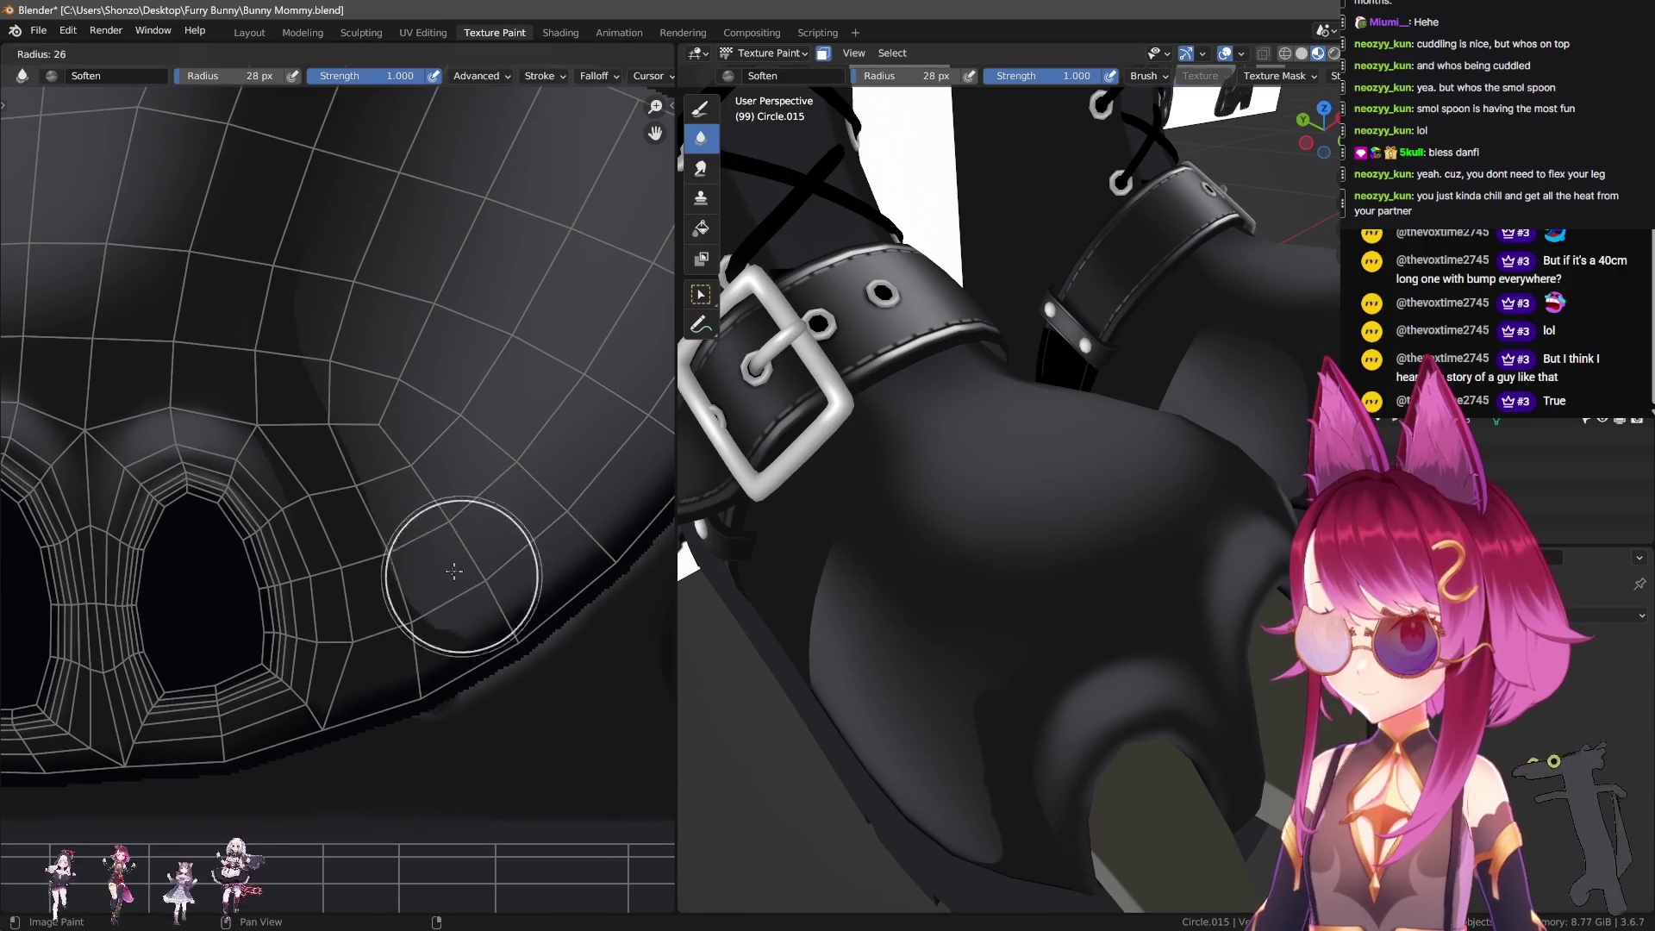
pyautogui.scroll(-2, 354, 366)
pyautogui.scroll(-2, 362, 358)
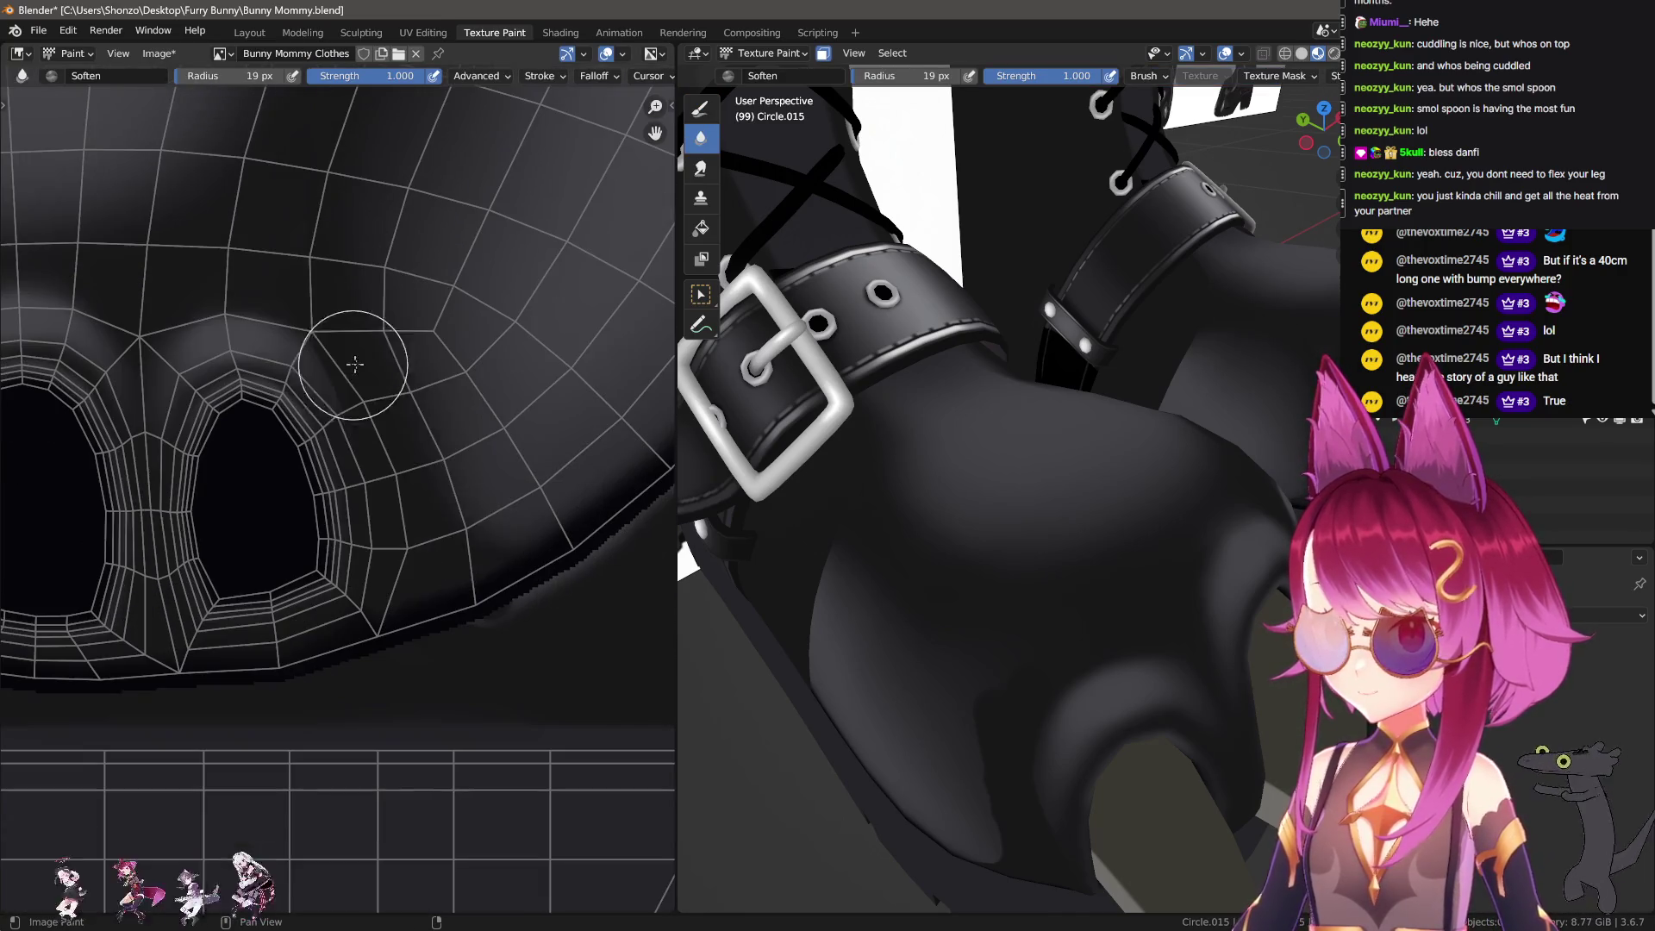
pyautogui.scroll(-2, 332, 702)
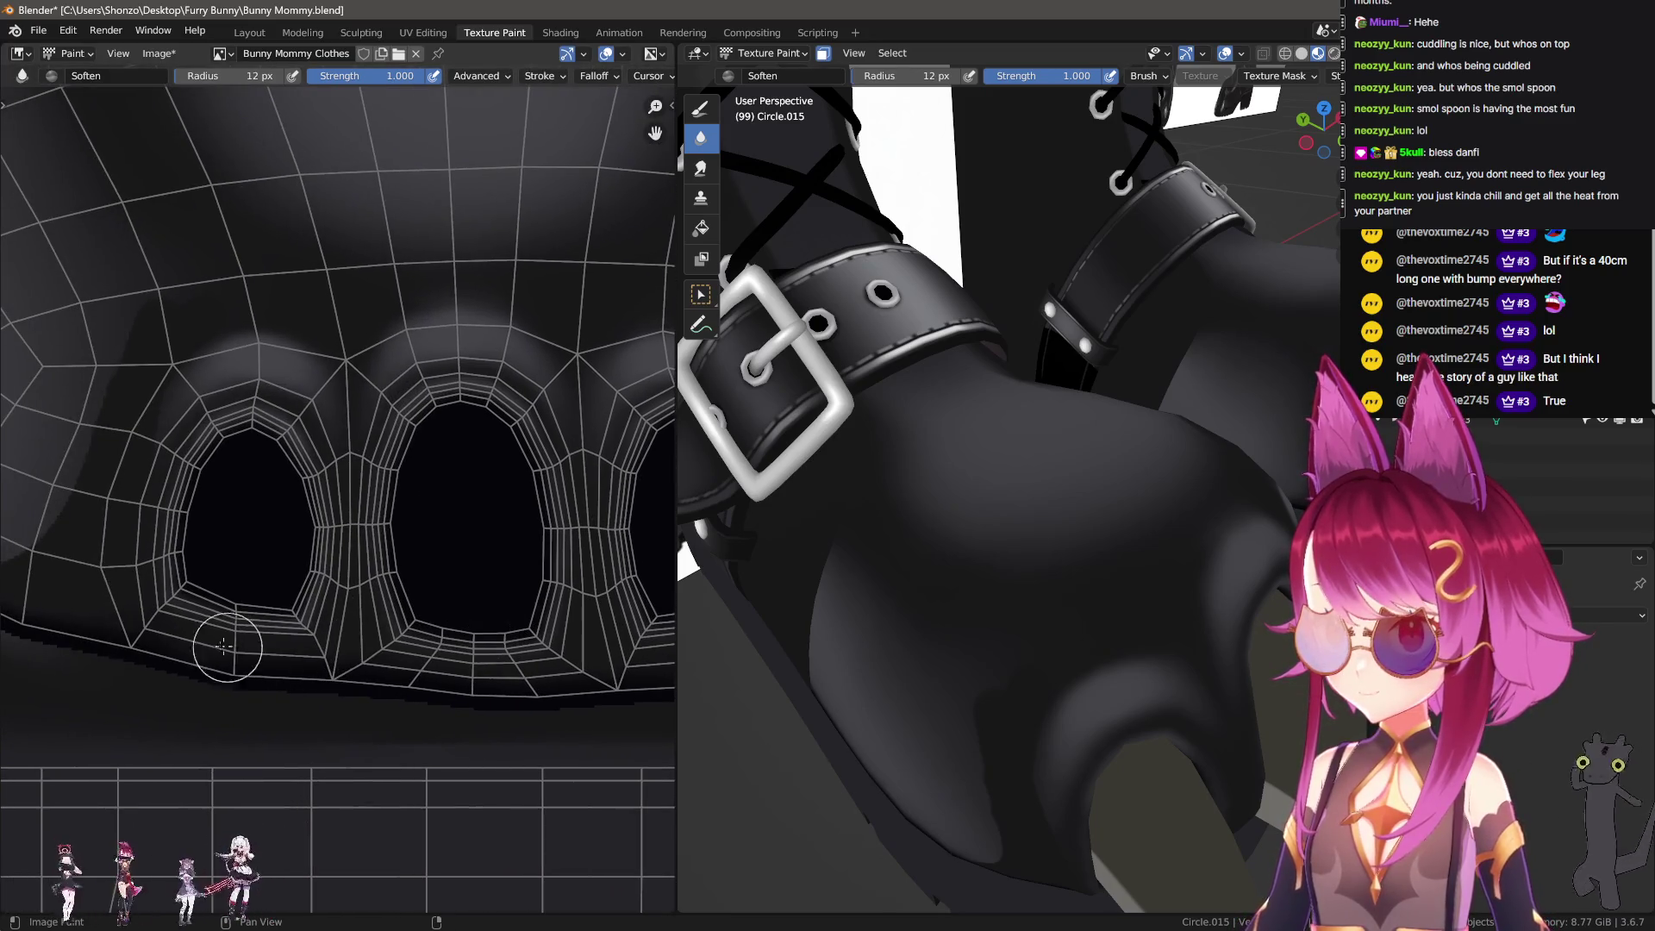
pyautogui.scroll(2, 274, 630)
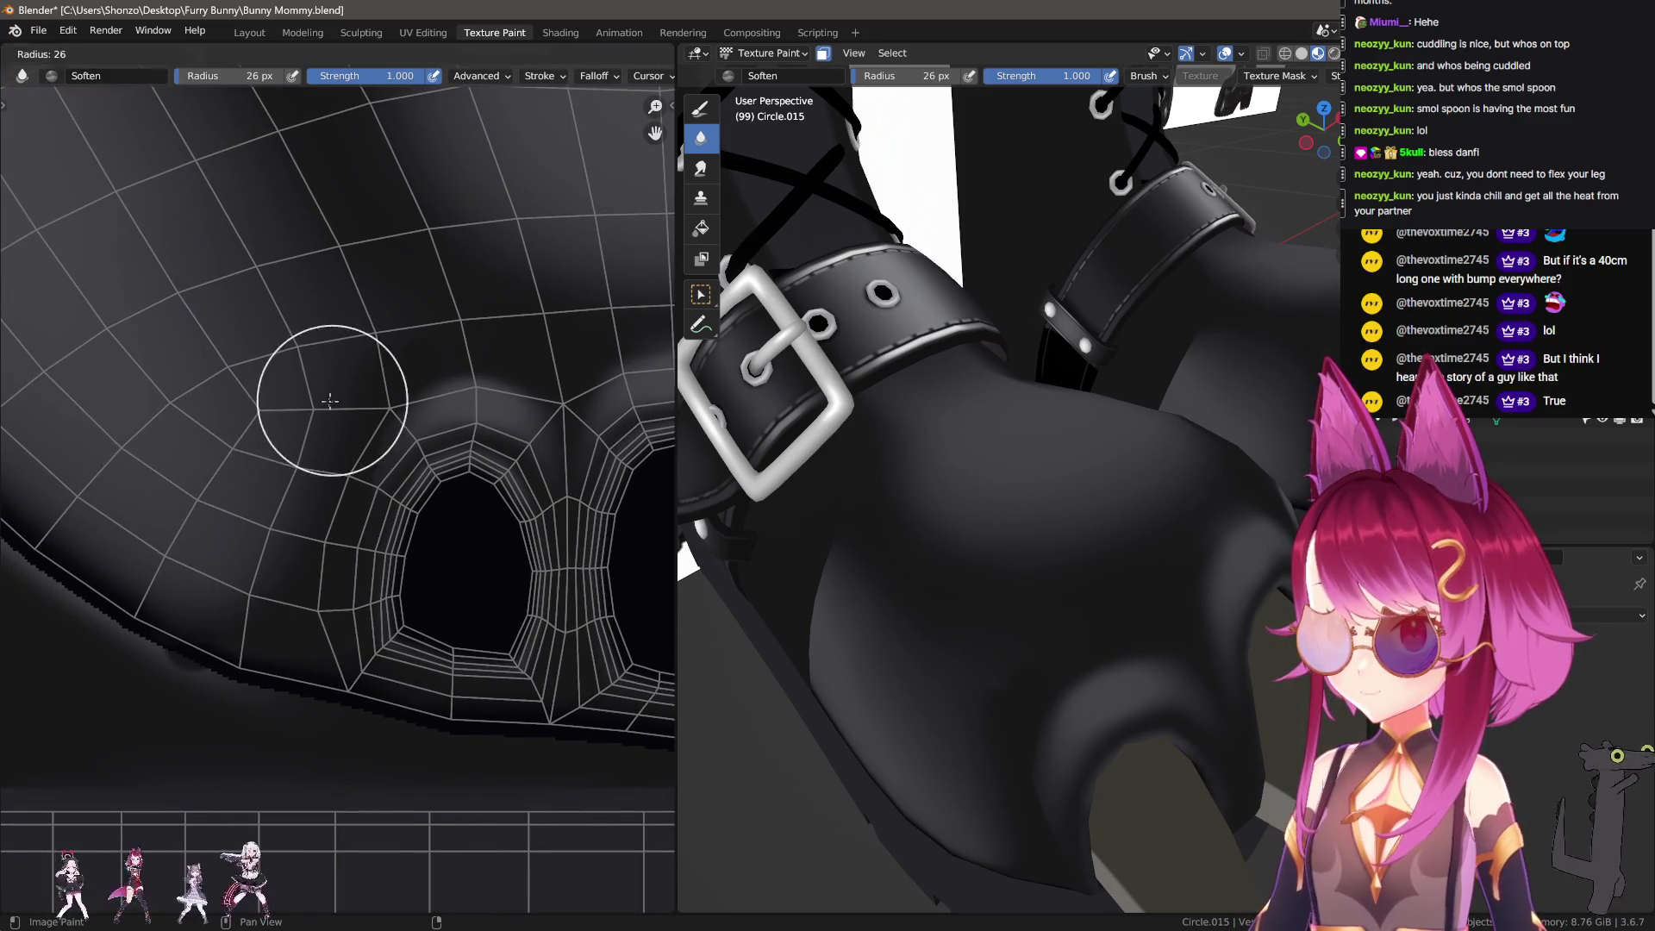
# Step: Switch to the Smear brush and shrink its radius
pyautogui.press('s')
pyautogui.press('f')
pyautogui.click(388, 321)
pyautogui.press('f')
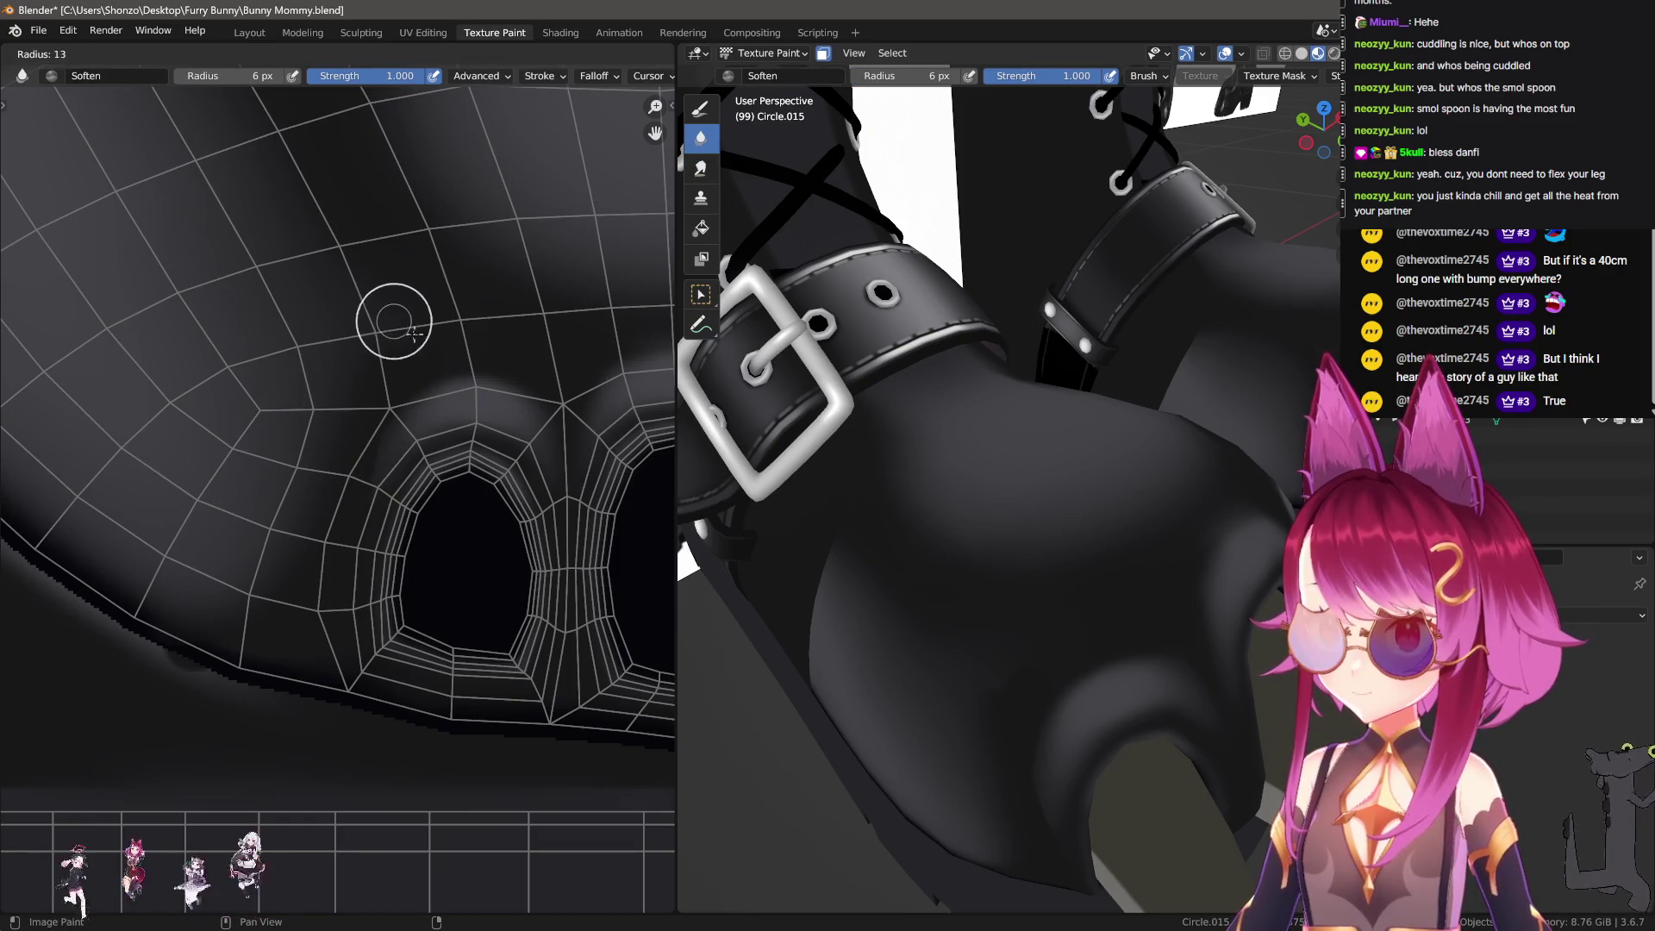
pyautogui.click(396, 322)
# Step: Cycle between the Draw and Soften brushes while orbiting the boot in the 3D view
pyautogui.press('d')
pyautogui.hotkey('shift', 's')
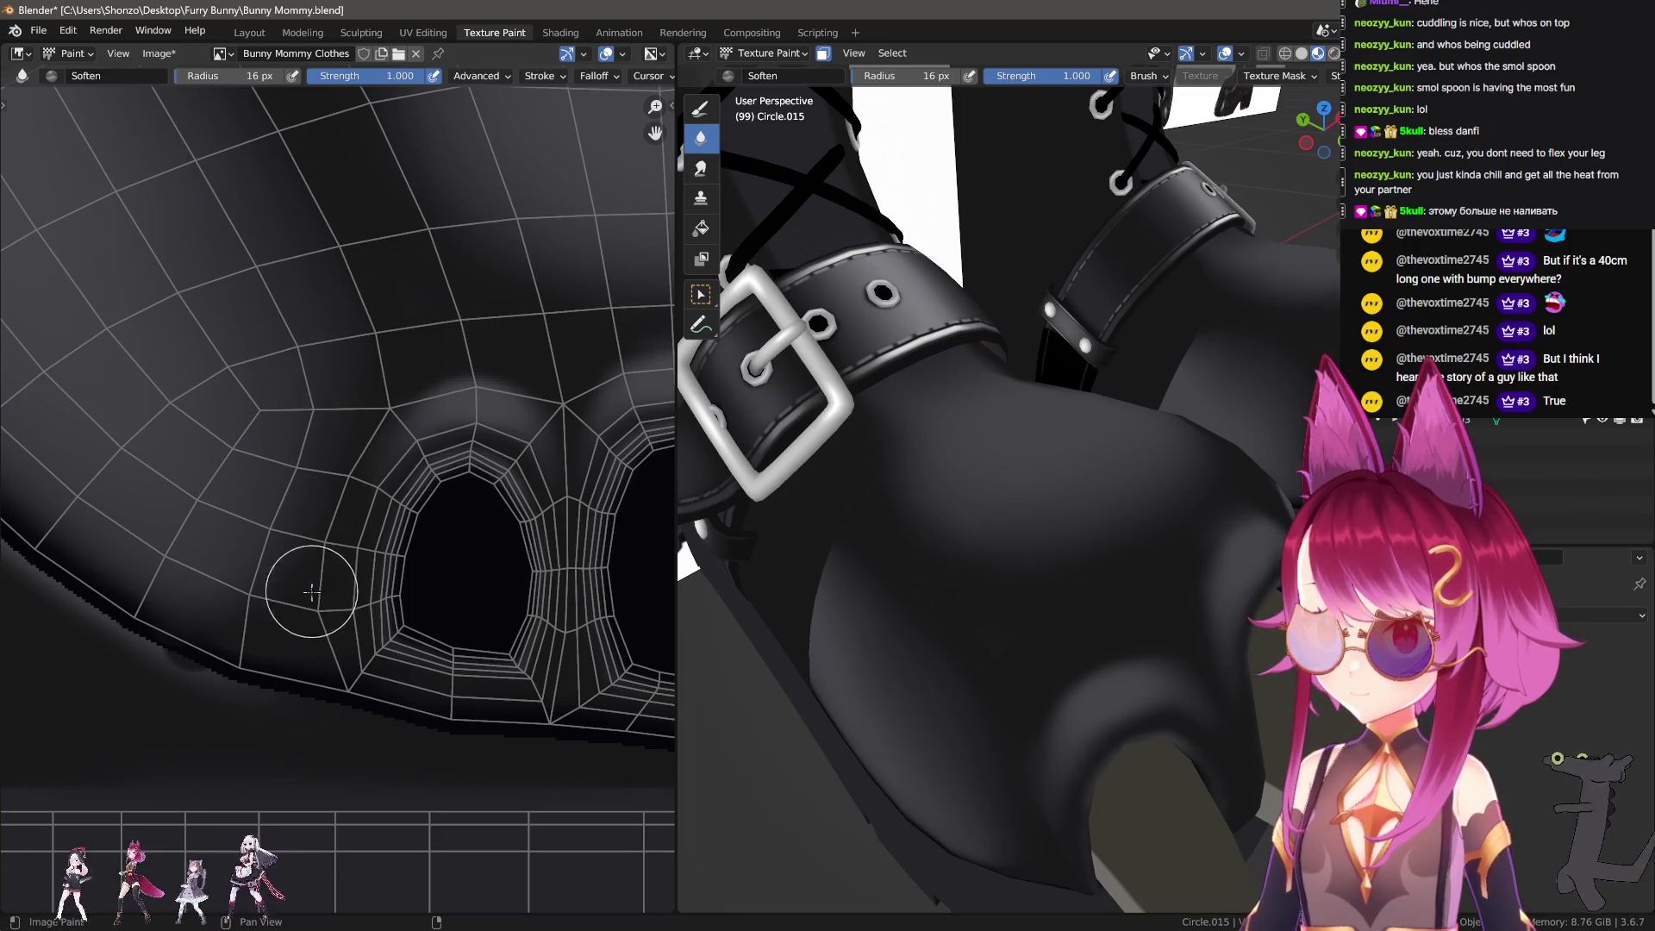
pyautogui.scroll(-3, 312, 591)
pyautogui.scroll(3, 325, 629)
pyautogui.scroll(2, 221, 409)
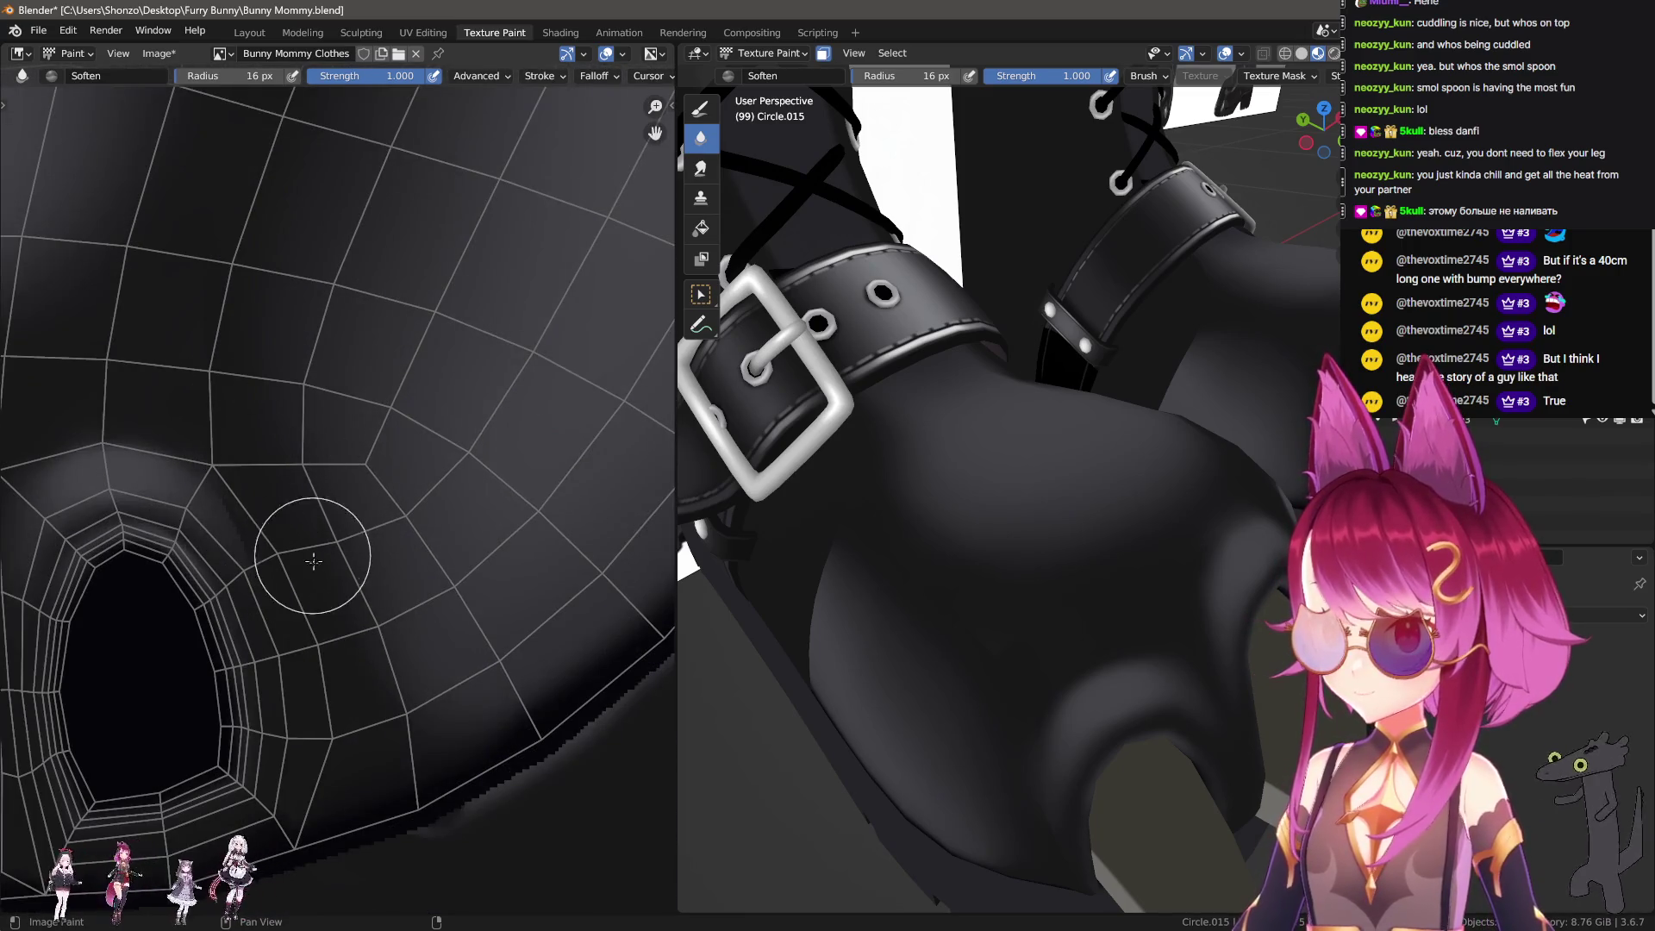
pyautogui.moveTo(948, 517); pyautogui.dragTo(991, 483, button='middle')
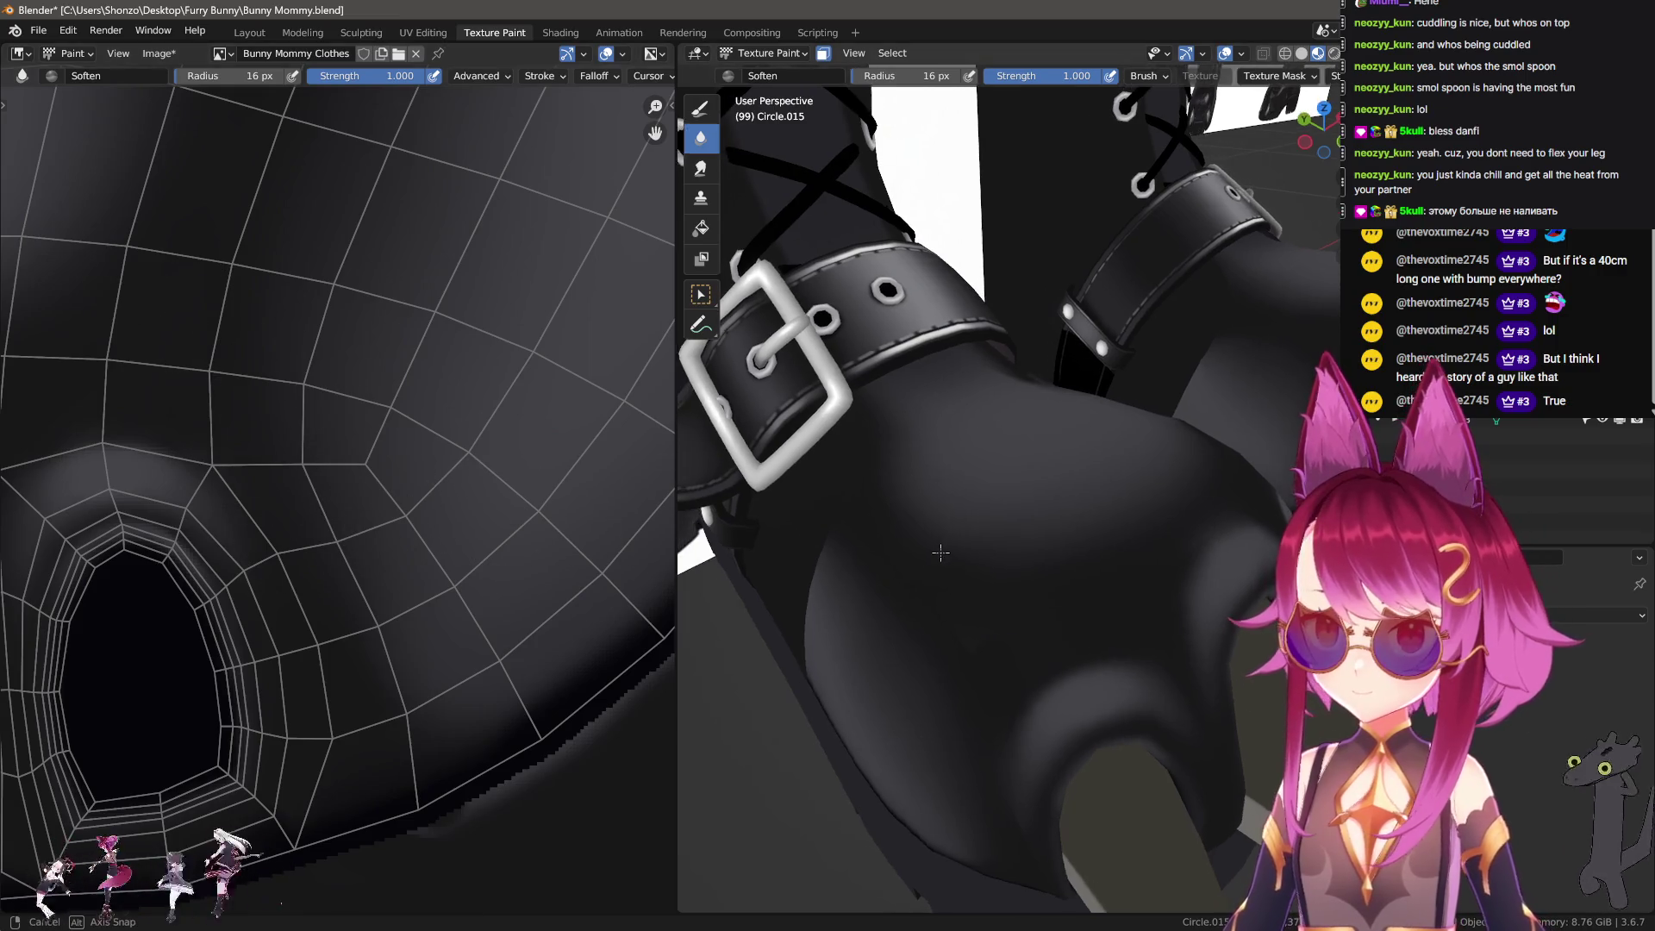
pyautogui.scroll(-3, 152, 504)
pyautogui.scroll(3, 271, 569)
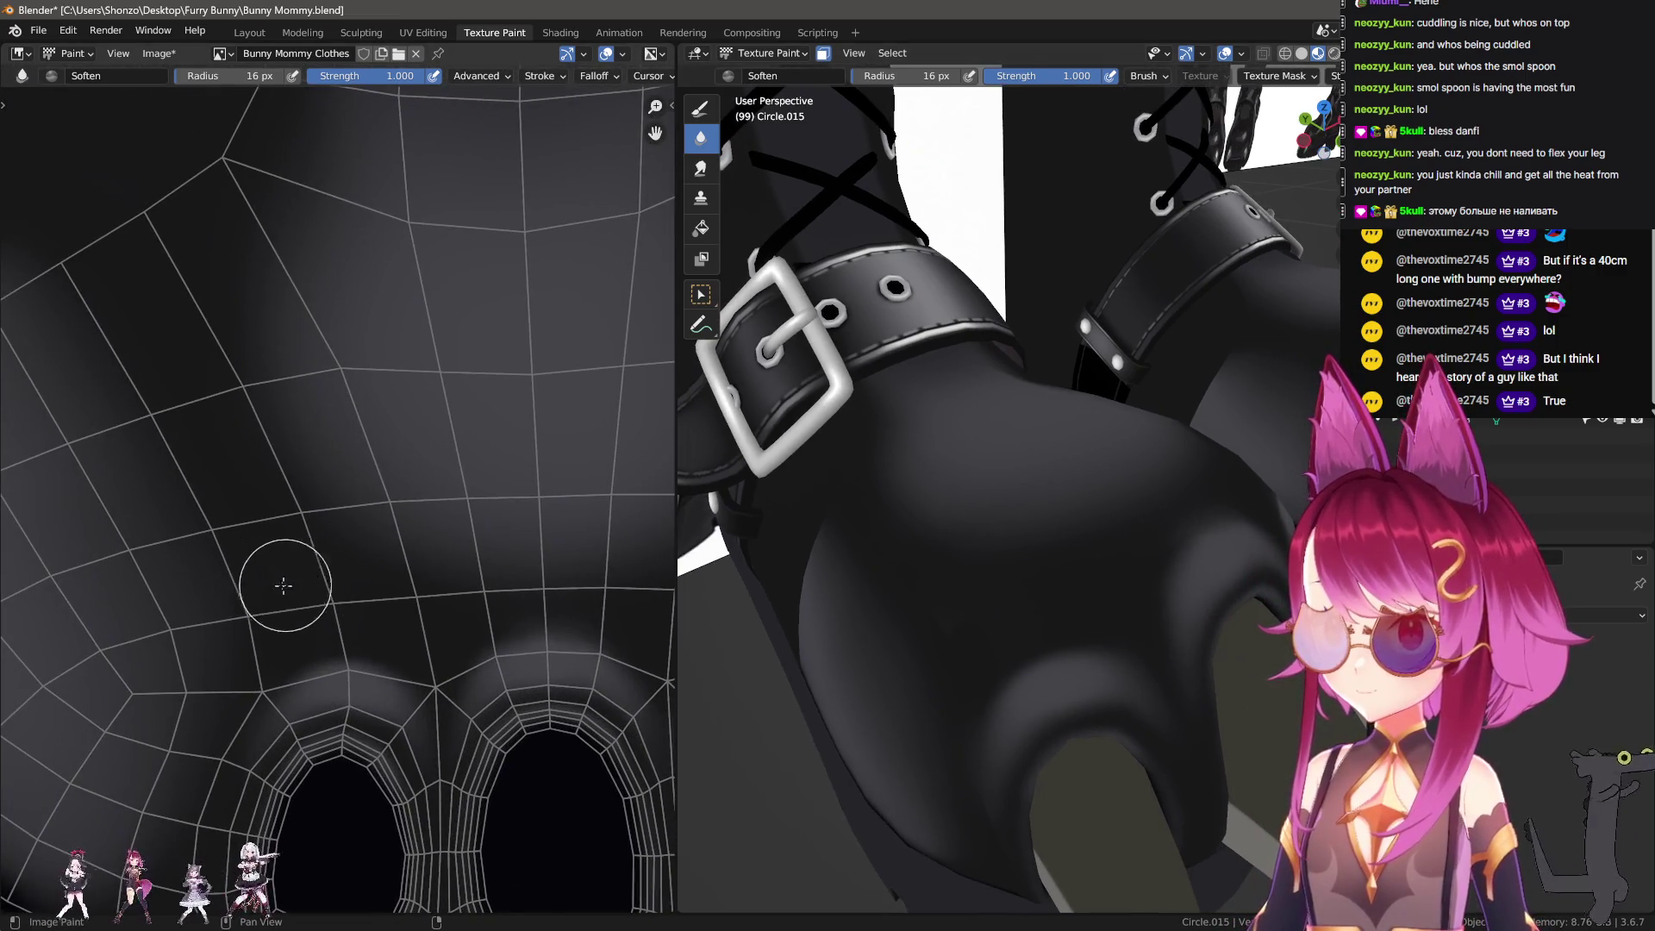
pyautogui.press('x')
pyautogui.press('x')
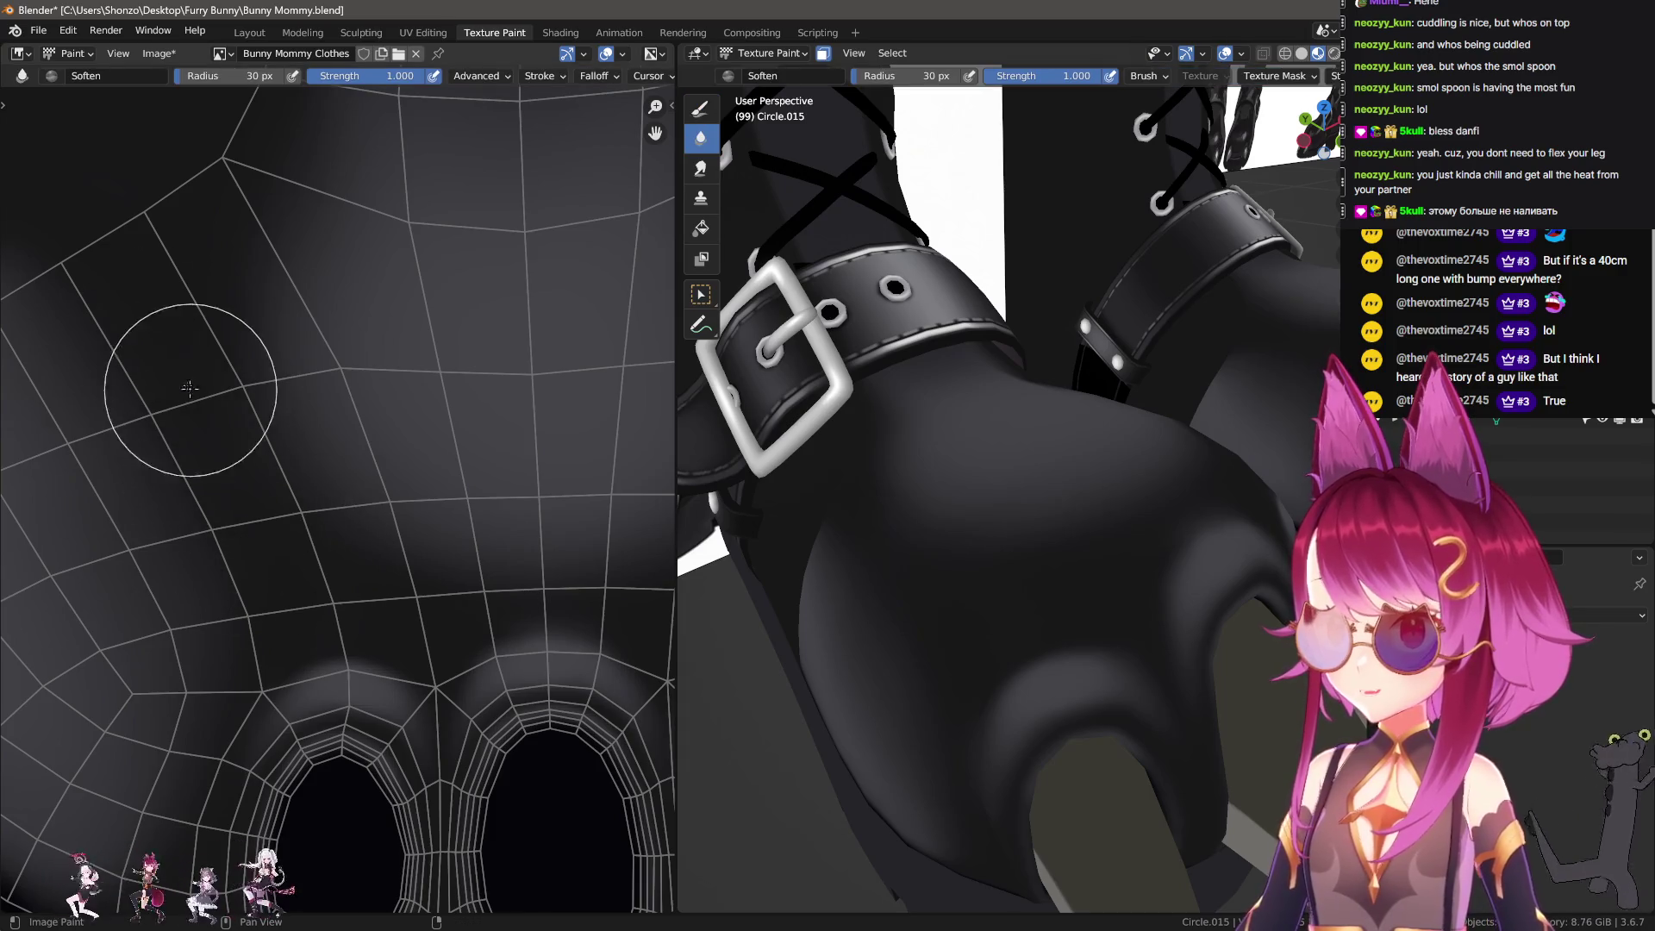
pyautogui.moveTo(1112, 500)
pyautogui.mouseDown(button='middle')
pyautogui.moveTo(1079, 513)
pyautogui.moveTo(1051, 499)
pyautogui.mouseUp(button='middle')
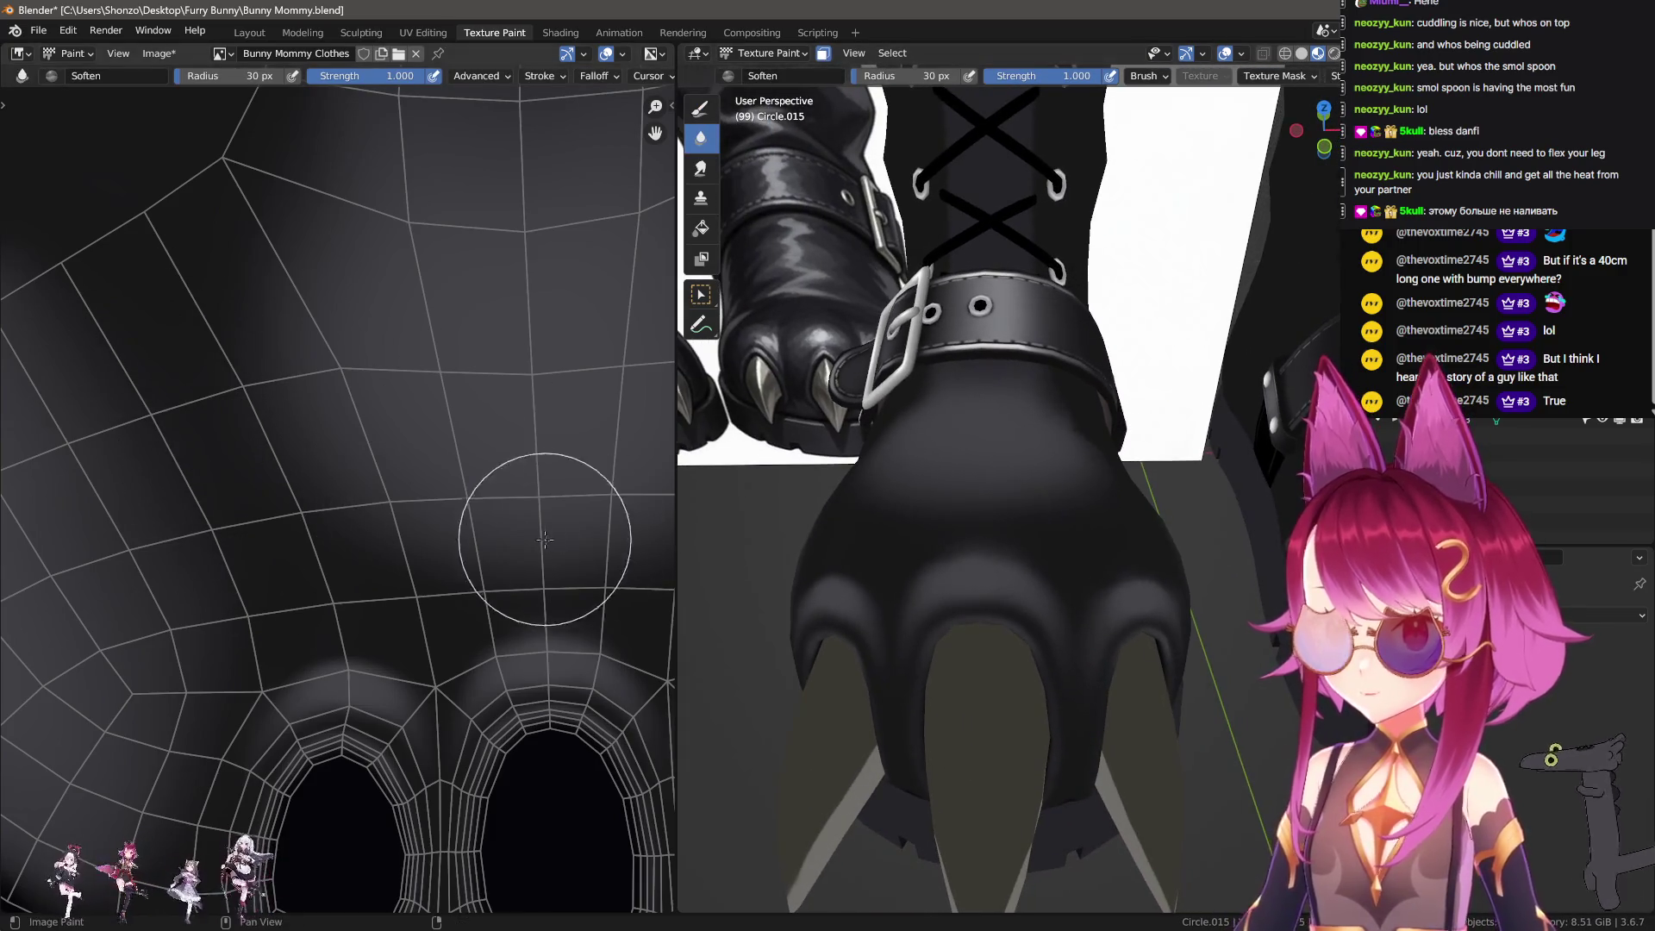
# Step: Paint a dark Darken band across the area above the claw openings
pyautogui.moveTo(271, 522); pyautogui.dragTo(224, 521, button='middle')
pyautogui.scroll(2, 224, 521)
pyautogui.press('x')
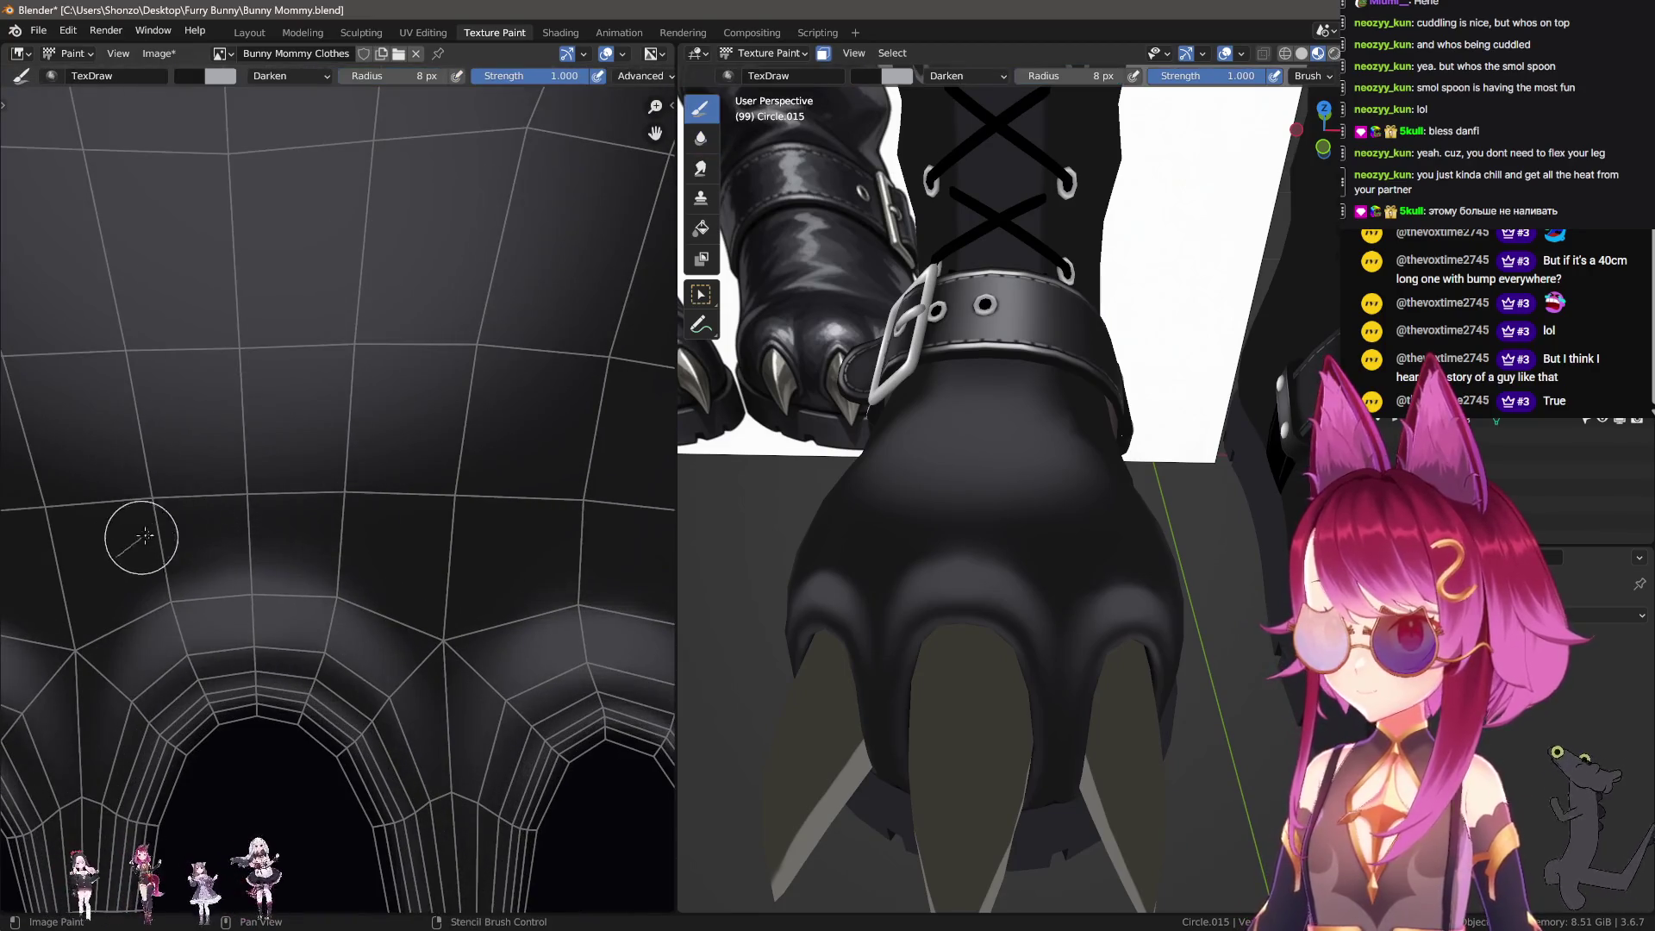
pyautogui.moveTo(145, 535); pyautogui.dragTo(441, 566)
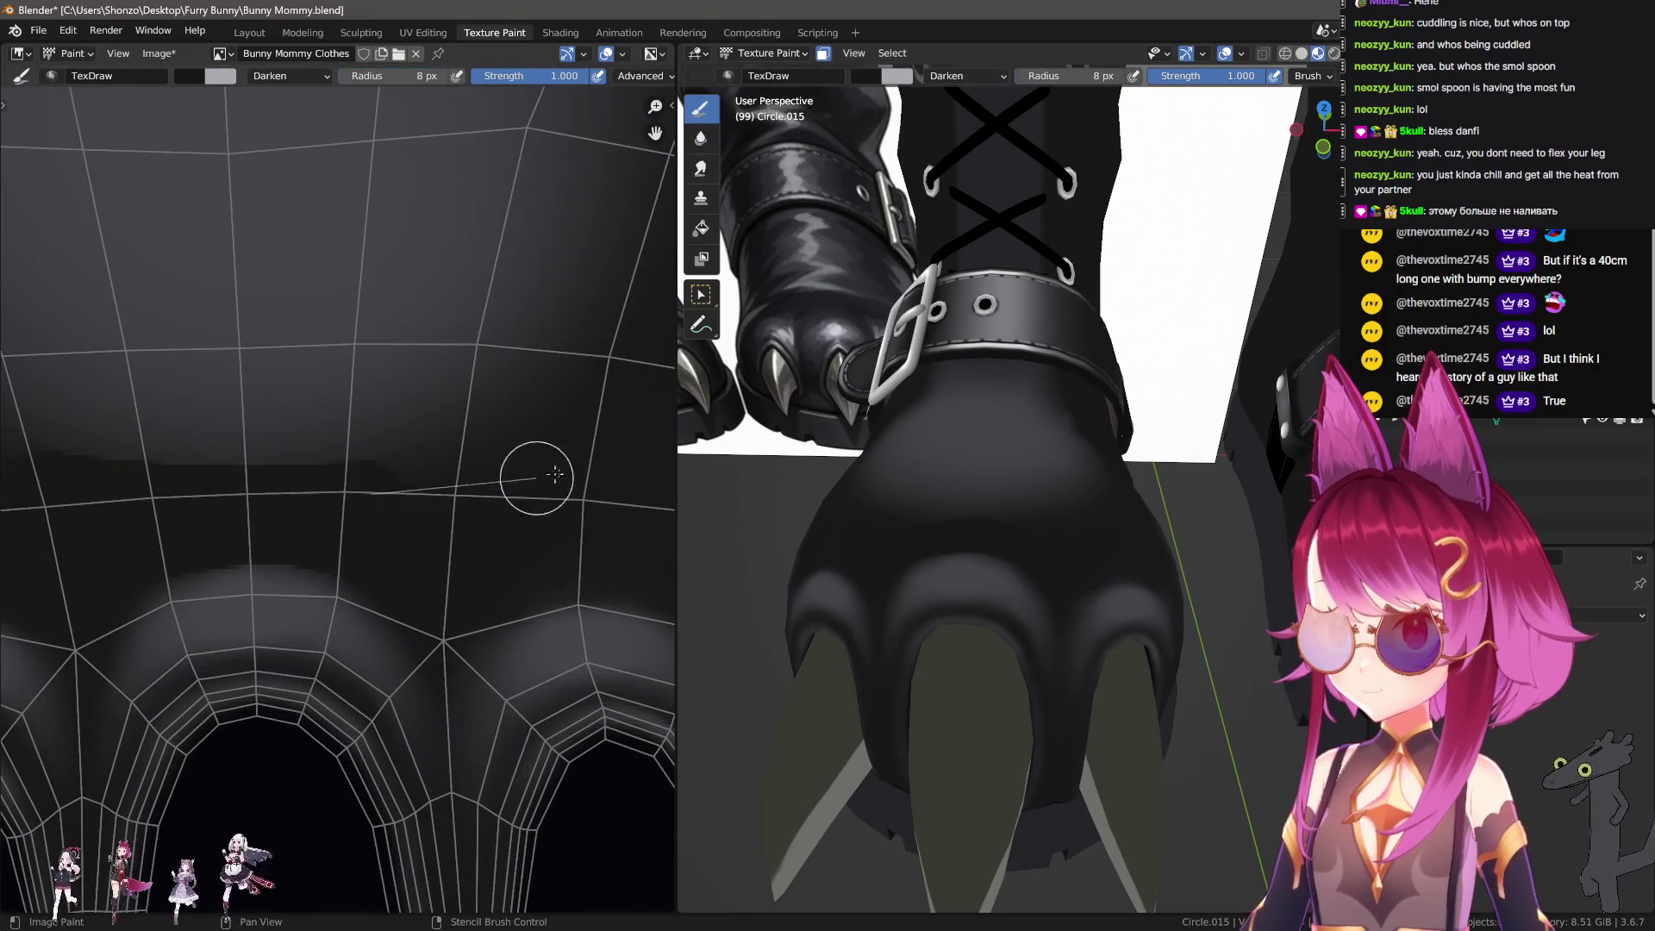
# Step: Set up the Smear brush at 20 px radius and 0.200 strength
pyautogui.press('x')
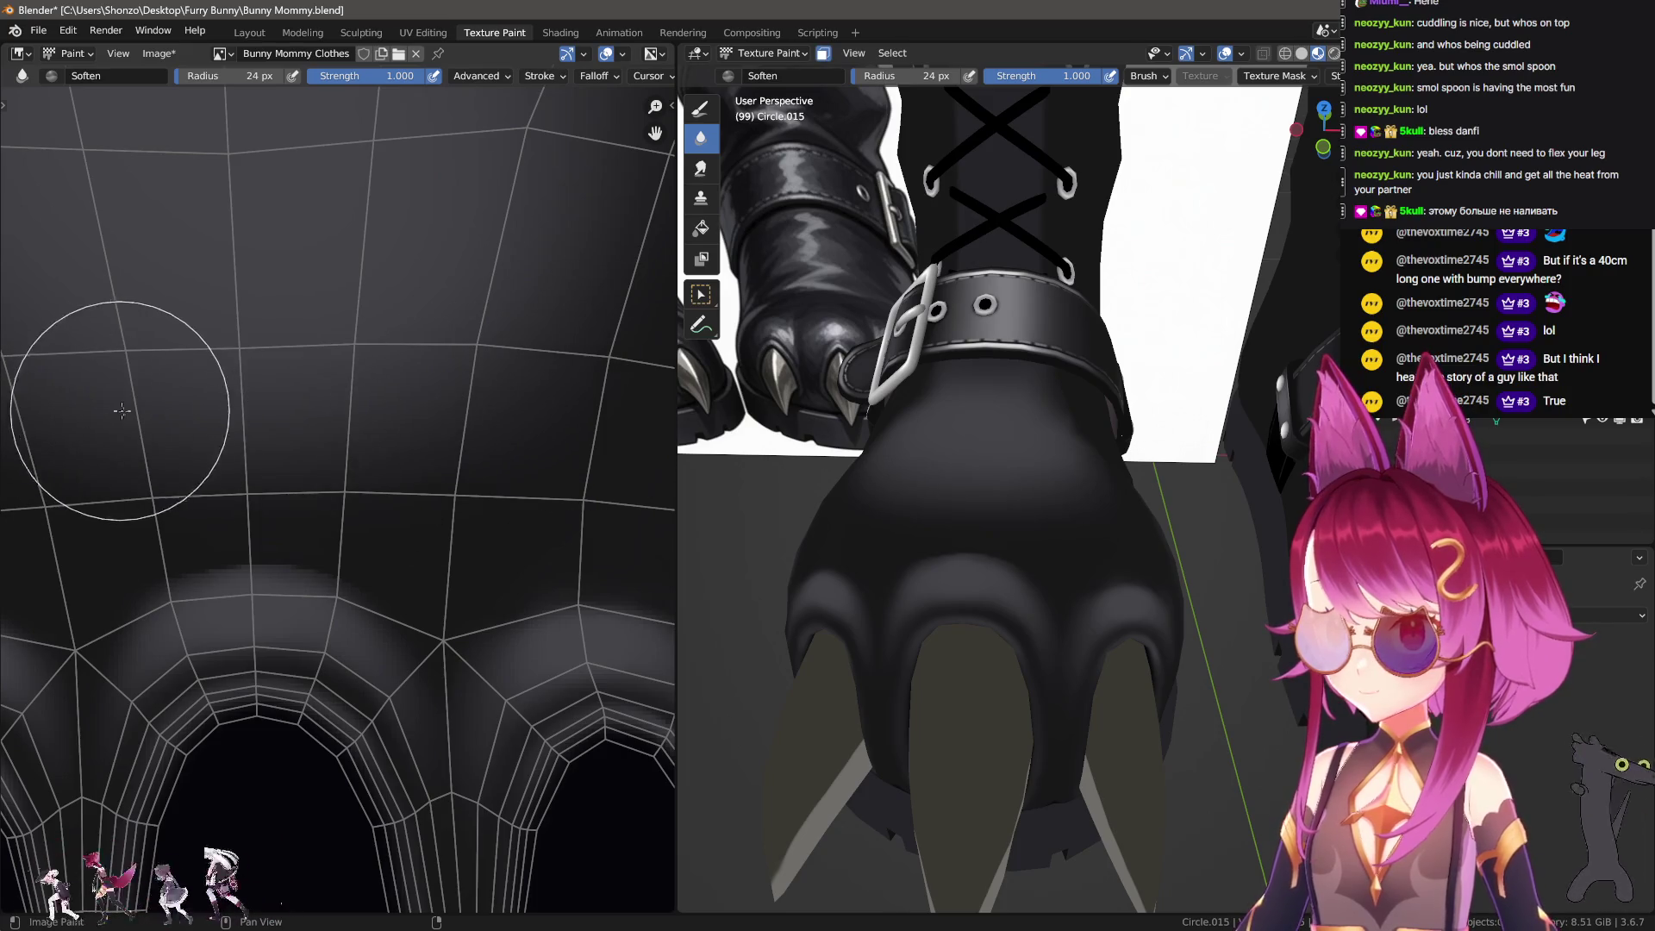
pyautogui.press('x')
pyautogui.press('f')
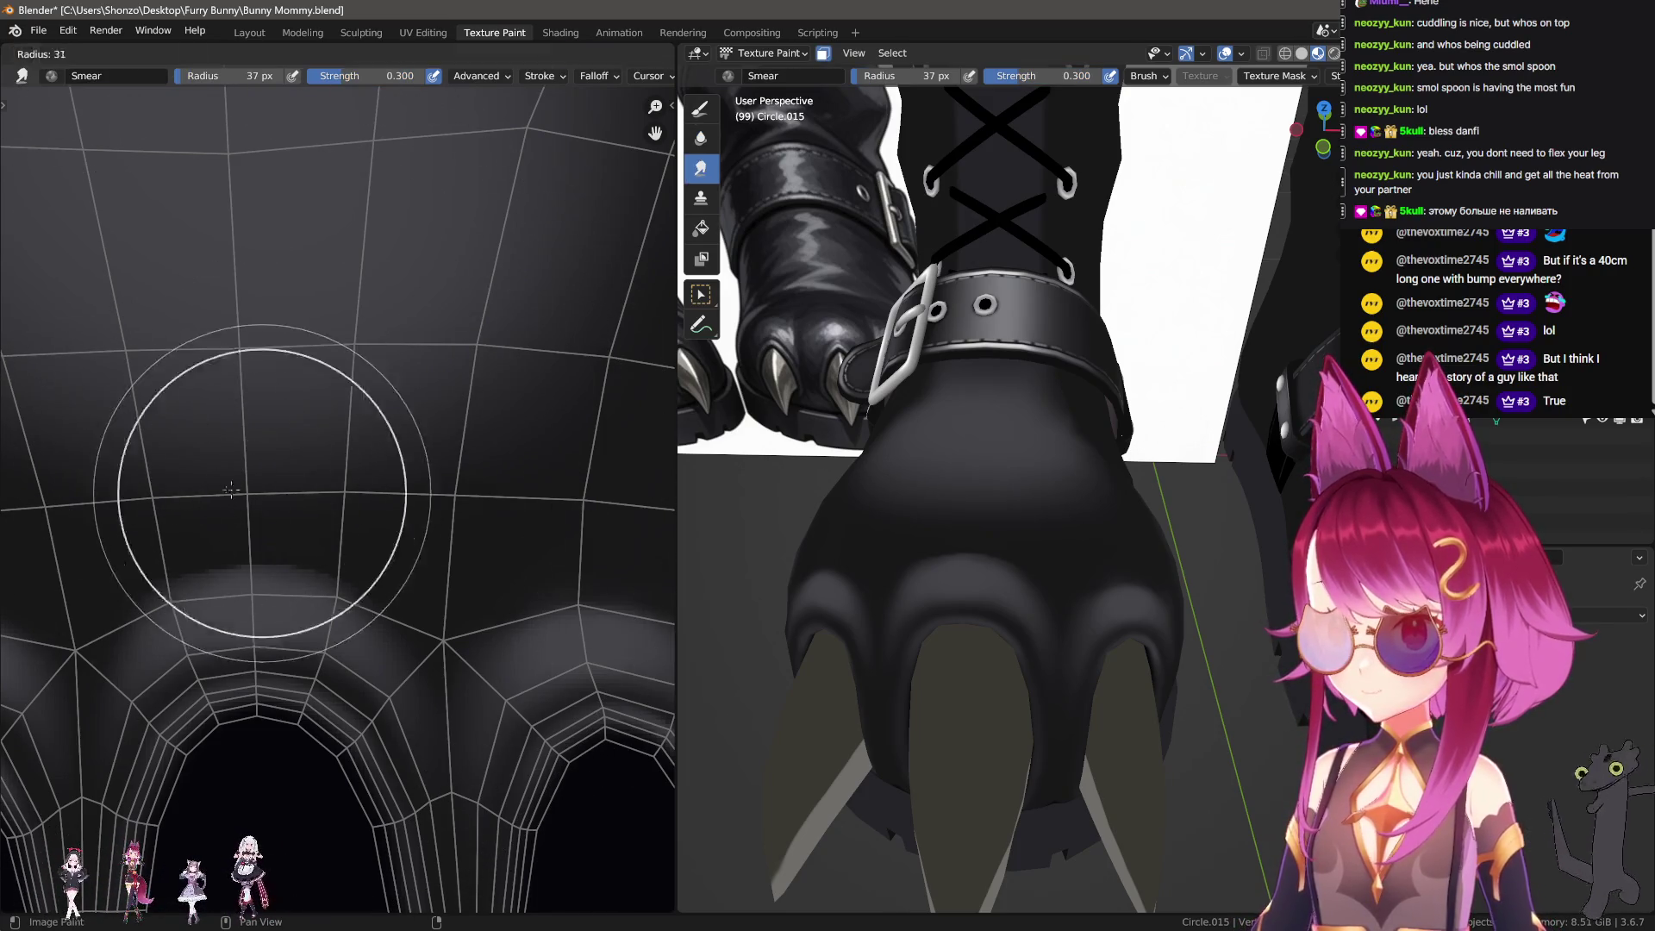
pyautogui.click(252, 543)
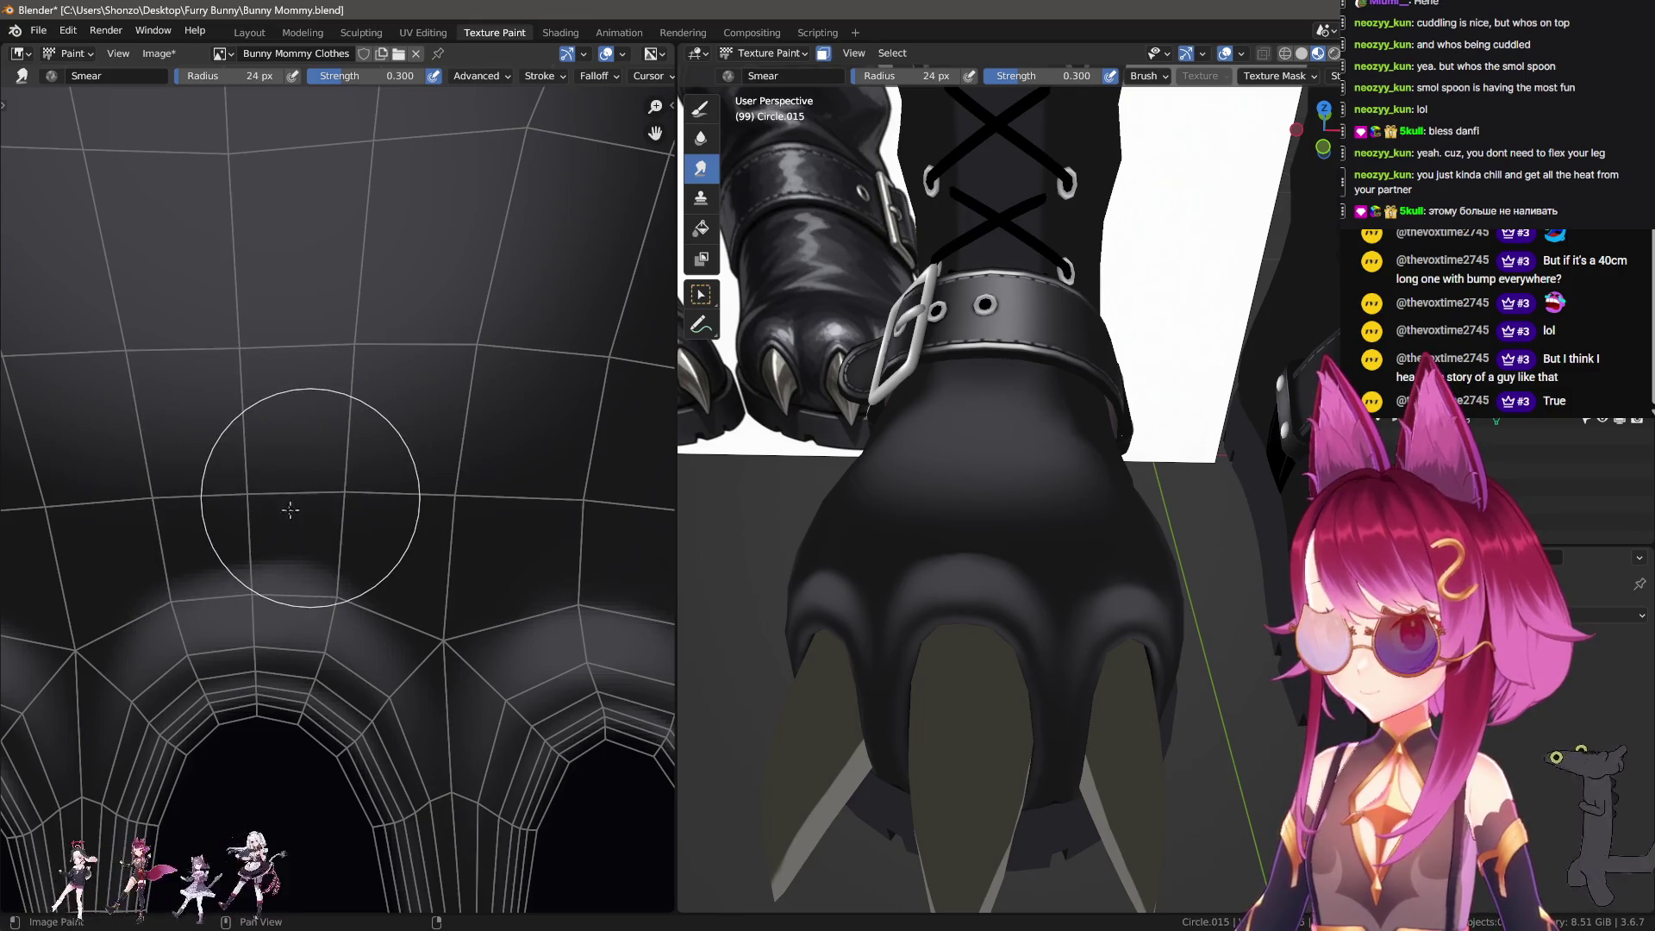
pyautogui.press('f')
pyautogui.click(251, 543)
pyautogui.hotkey('shift', 'f')
pyautogui.click(239, 549)
pyautogui.press('f')
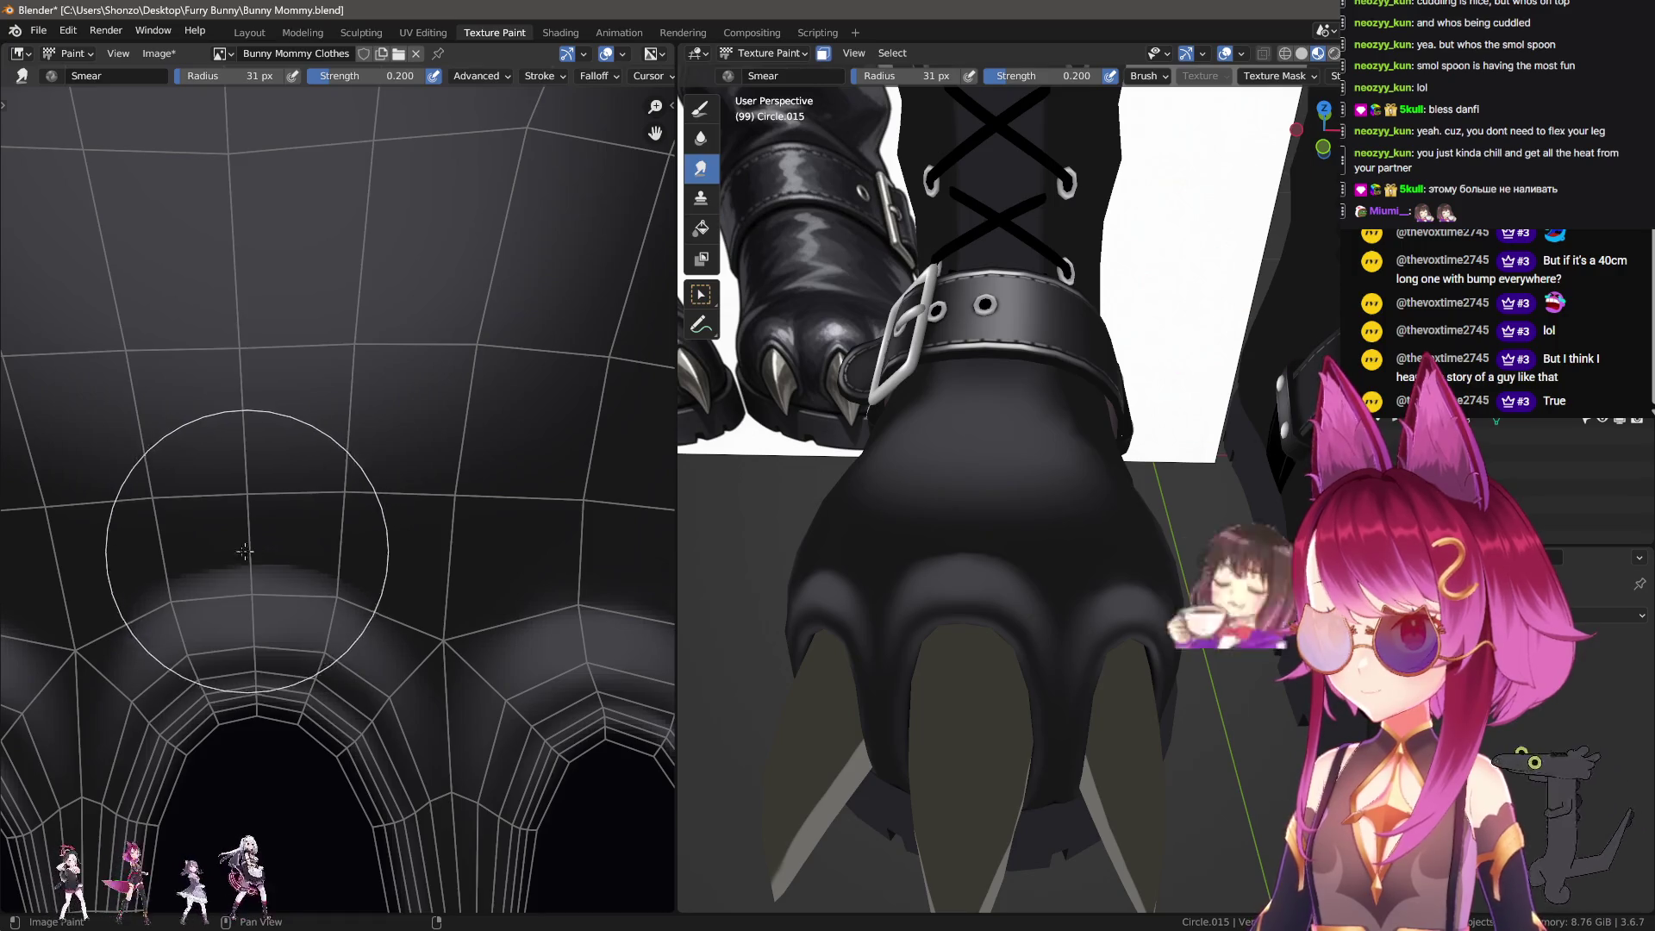
pyautogui.click(148, 549)
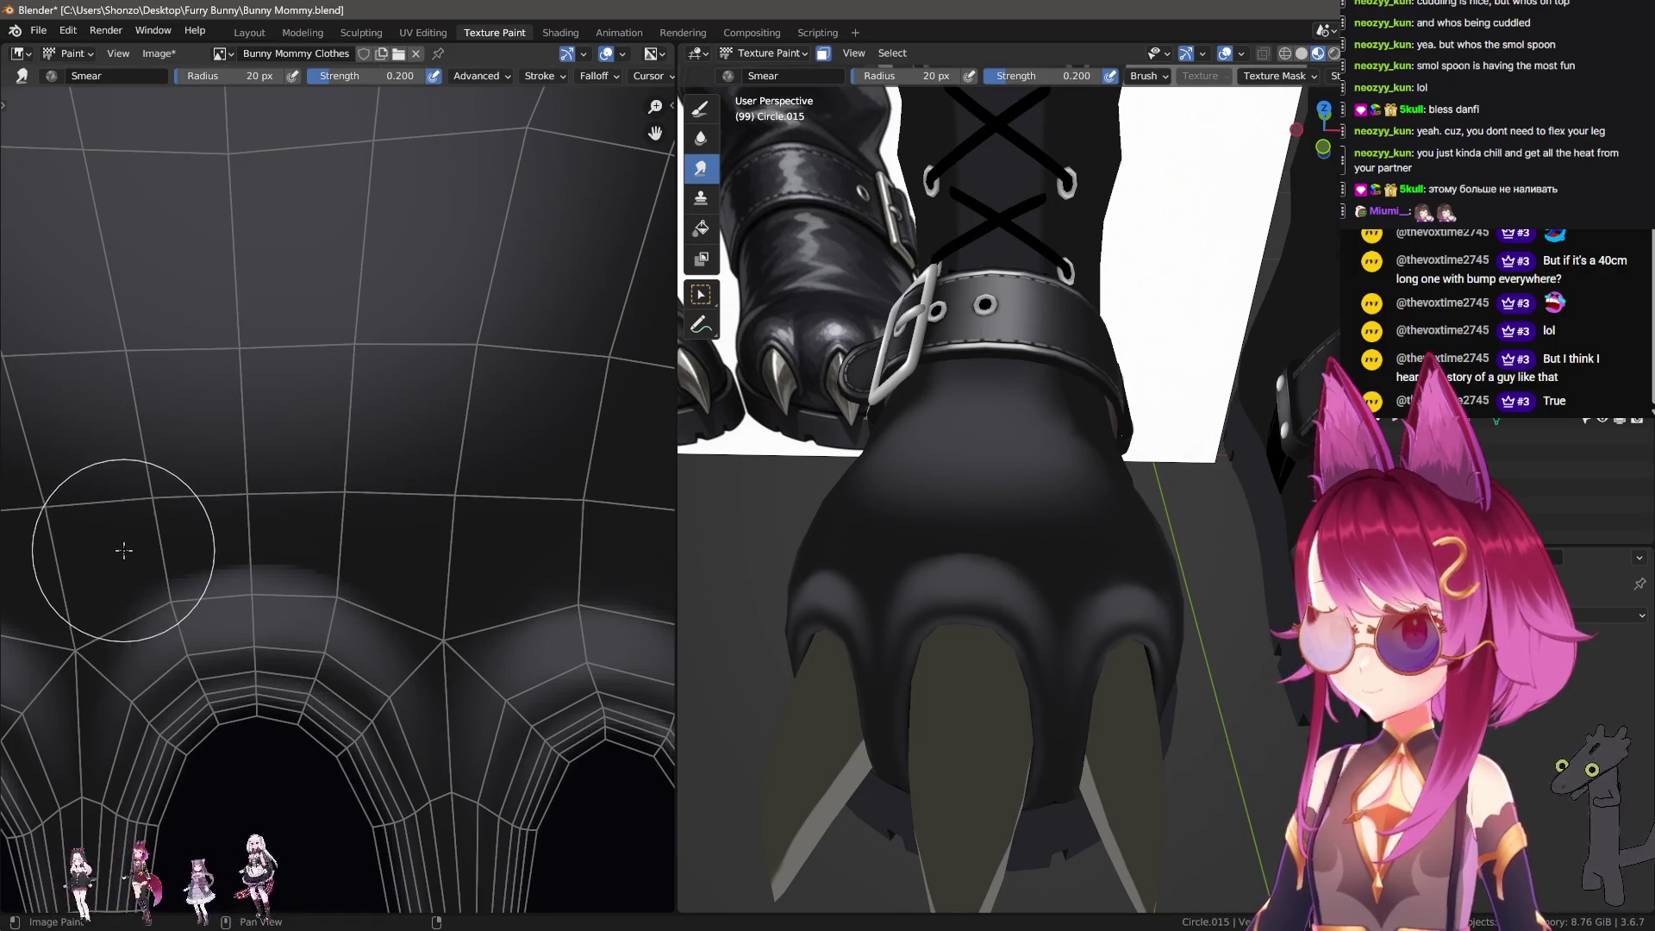
# Step: Orbit and zoom the 3D view to check the shaded paw
pyautogui.moveTo(1121, 483); pyautogui.dragTo(1162, 463, button='middle')
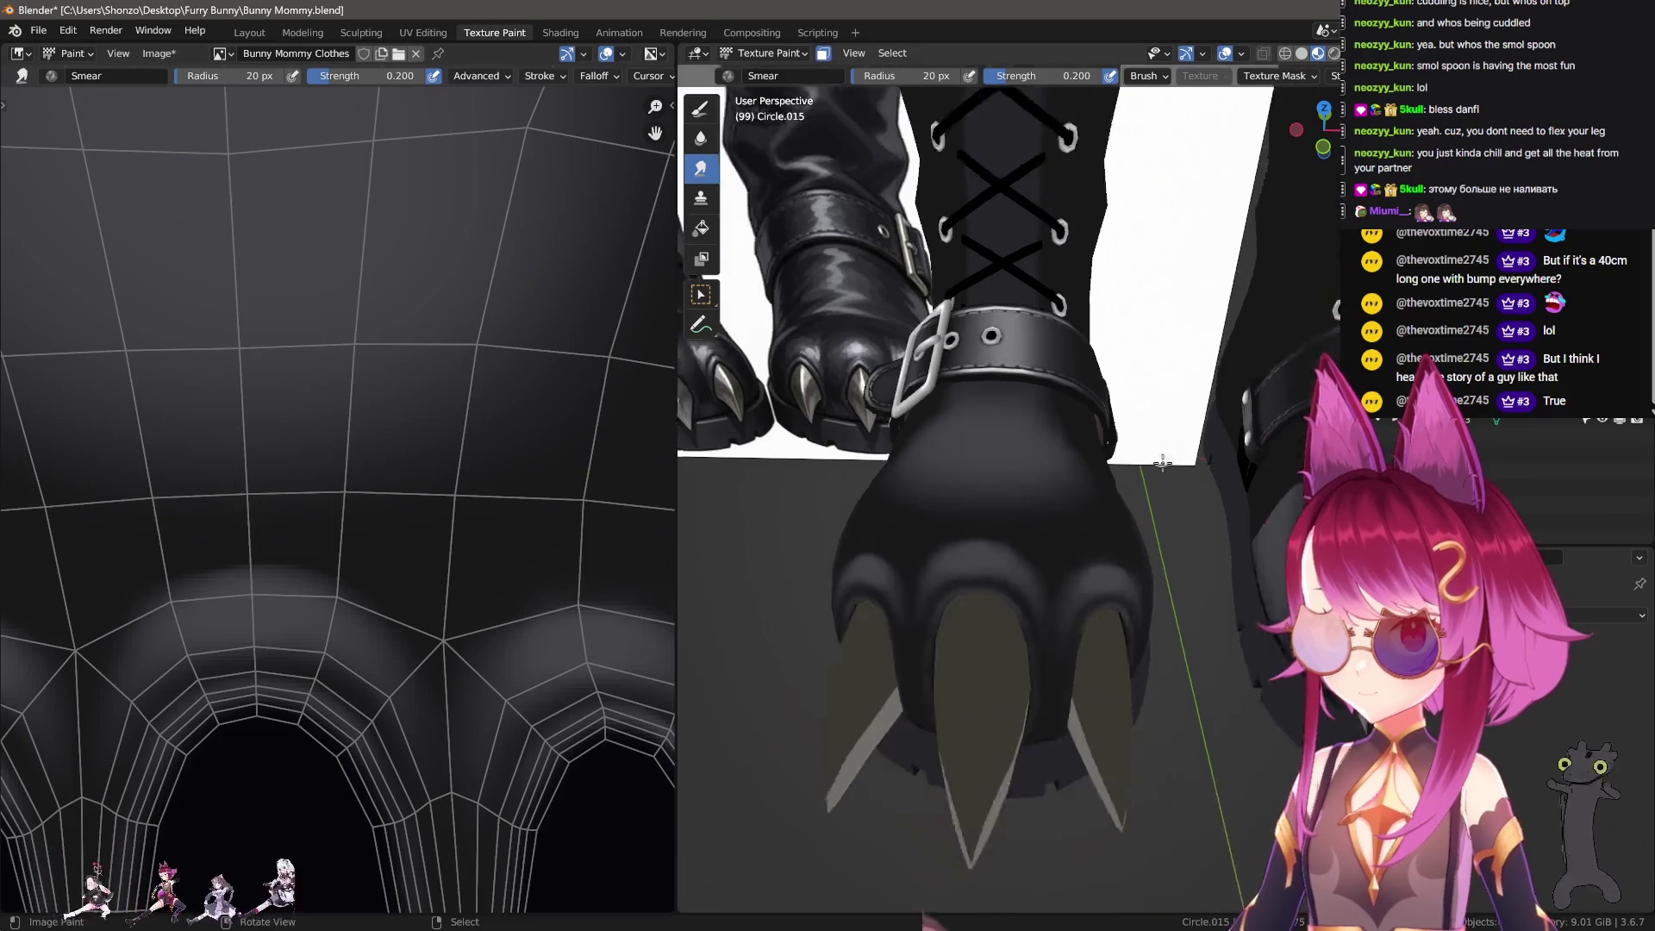
pyautogui.scroll(-2, 1129, 440)
pyautogui.scroll(-2, 1095, 418)
pyautogui.scroll(-1, 1069, 401)
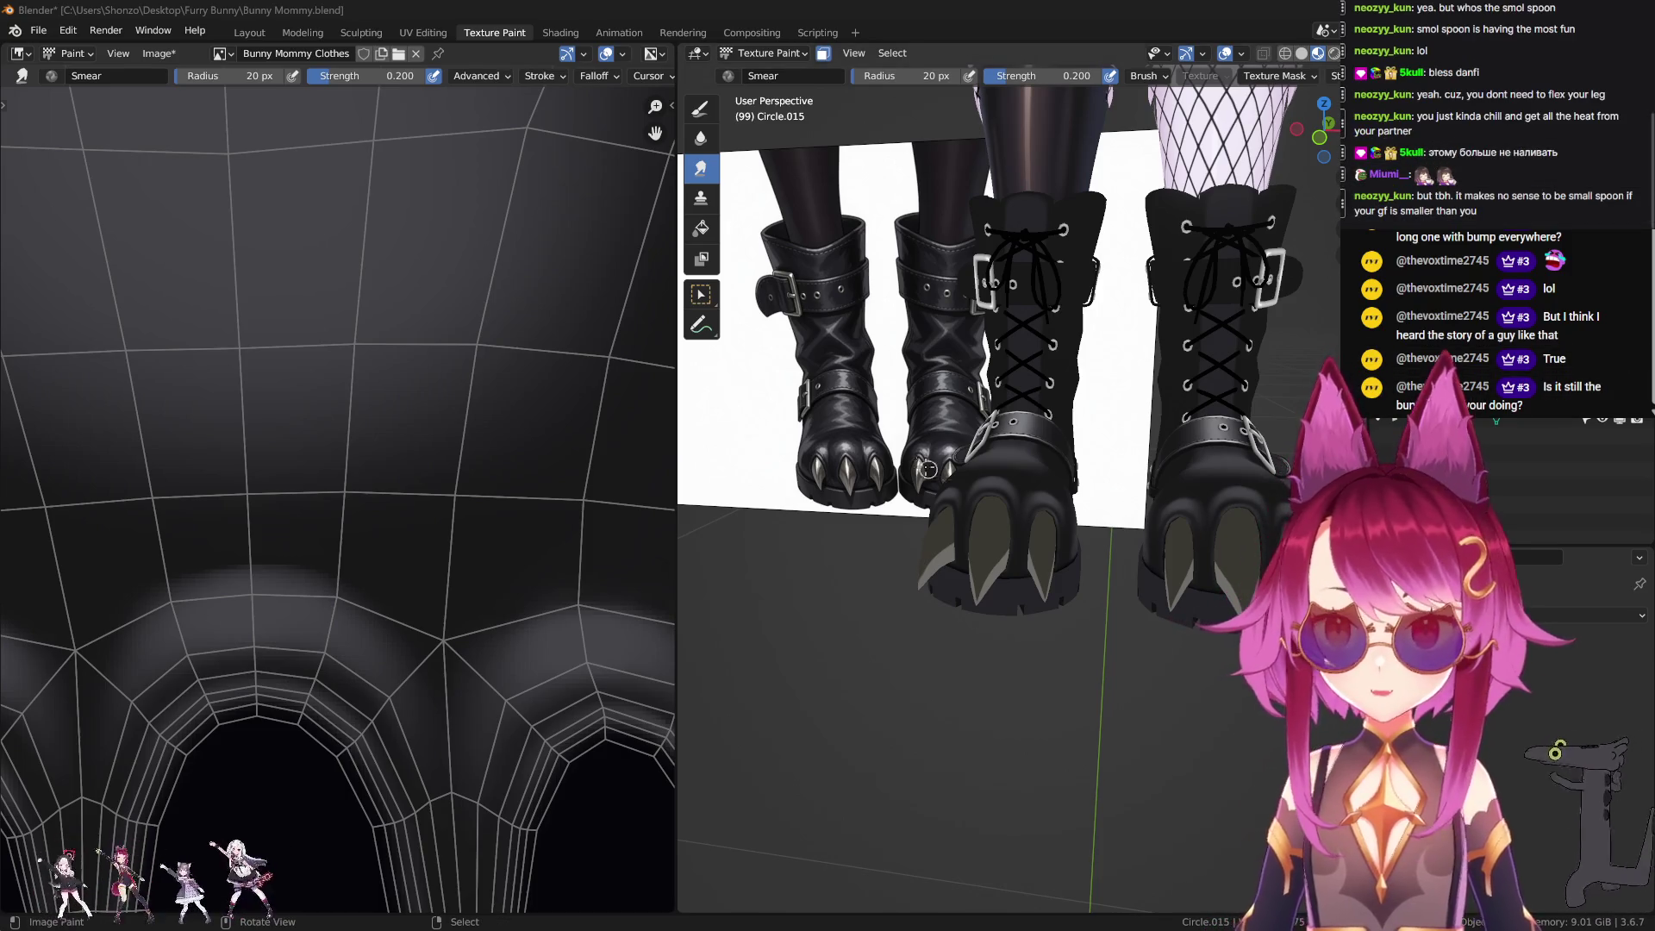
pyautogui.scroll(4, 983, 542)
pyautogui.moveTo(983, 542); pyautogui.dragTo(970, 411, button='middle')
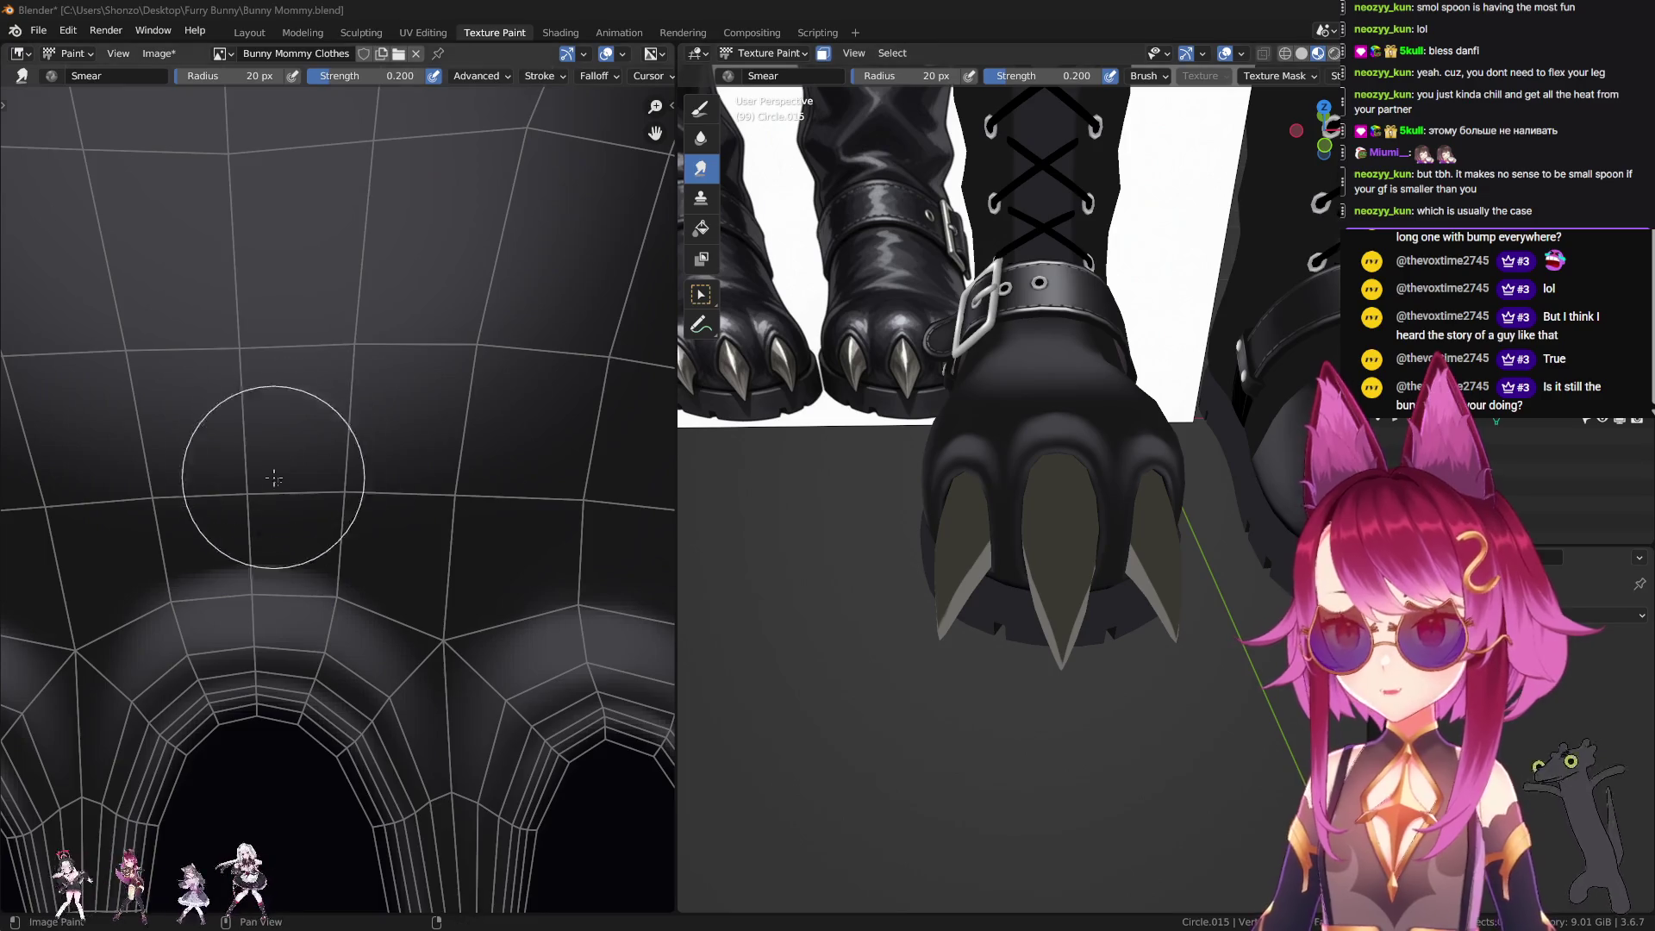
pyautogui.scroll(-5, 414, 345)
pyautogui.scroll(2, 457, 480)
pyautogui.scroll(-2, 387, 395)
pyautogui.scroll(-3, 387, 394)
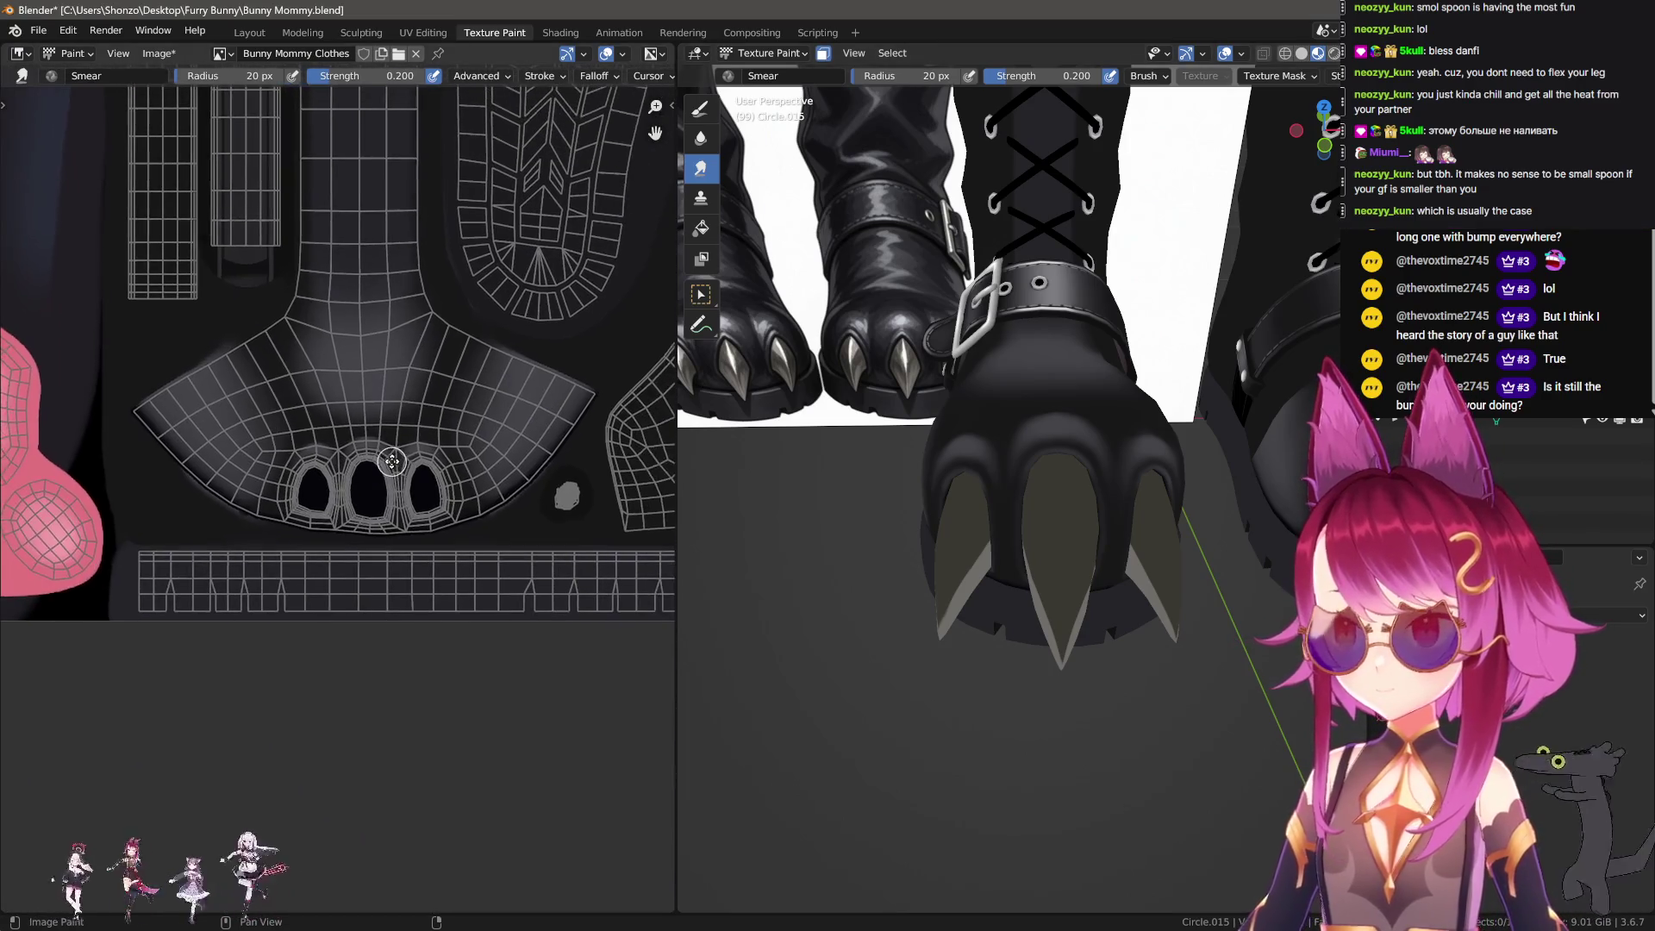
# Step: Bring the dark area below the buckle strap into view and switch to Smear
pyautogui.moveTo(603, 405); pyautogui.dragTo(590, 618, button='middle')
pyautogui.scroll(2, 491, 643)
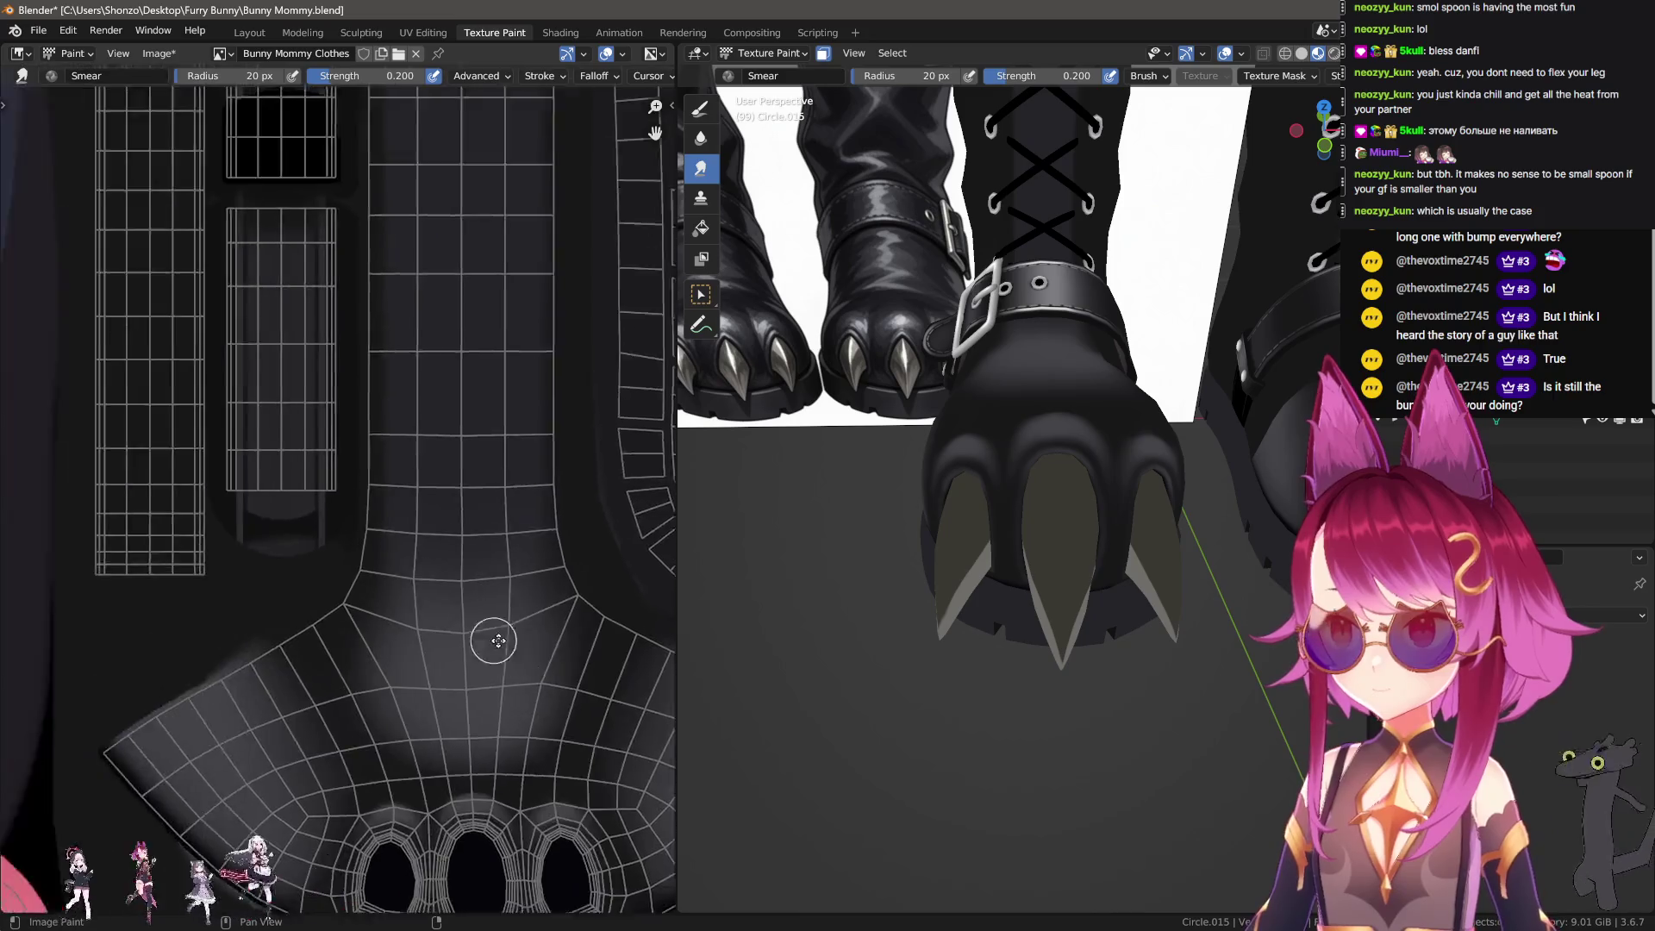
pyautogui.scroll(2, 380, 603)
pyautogui.scroll(1, 344, 506)
pyautogui.scroll(2, 398, 712)
pyautogui.hotkey('shift', 'space')
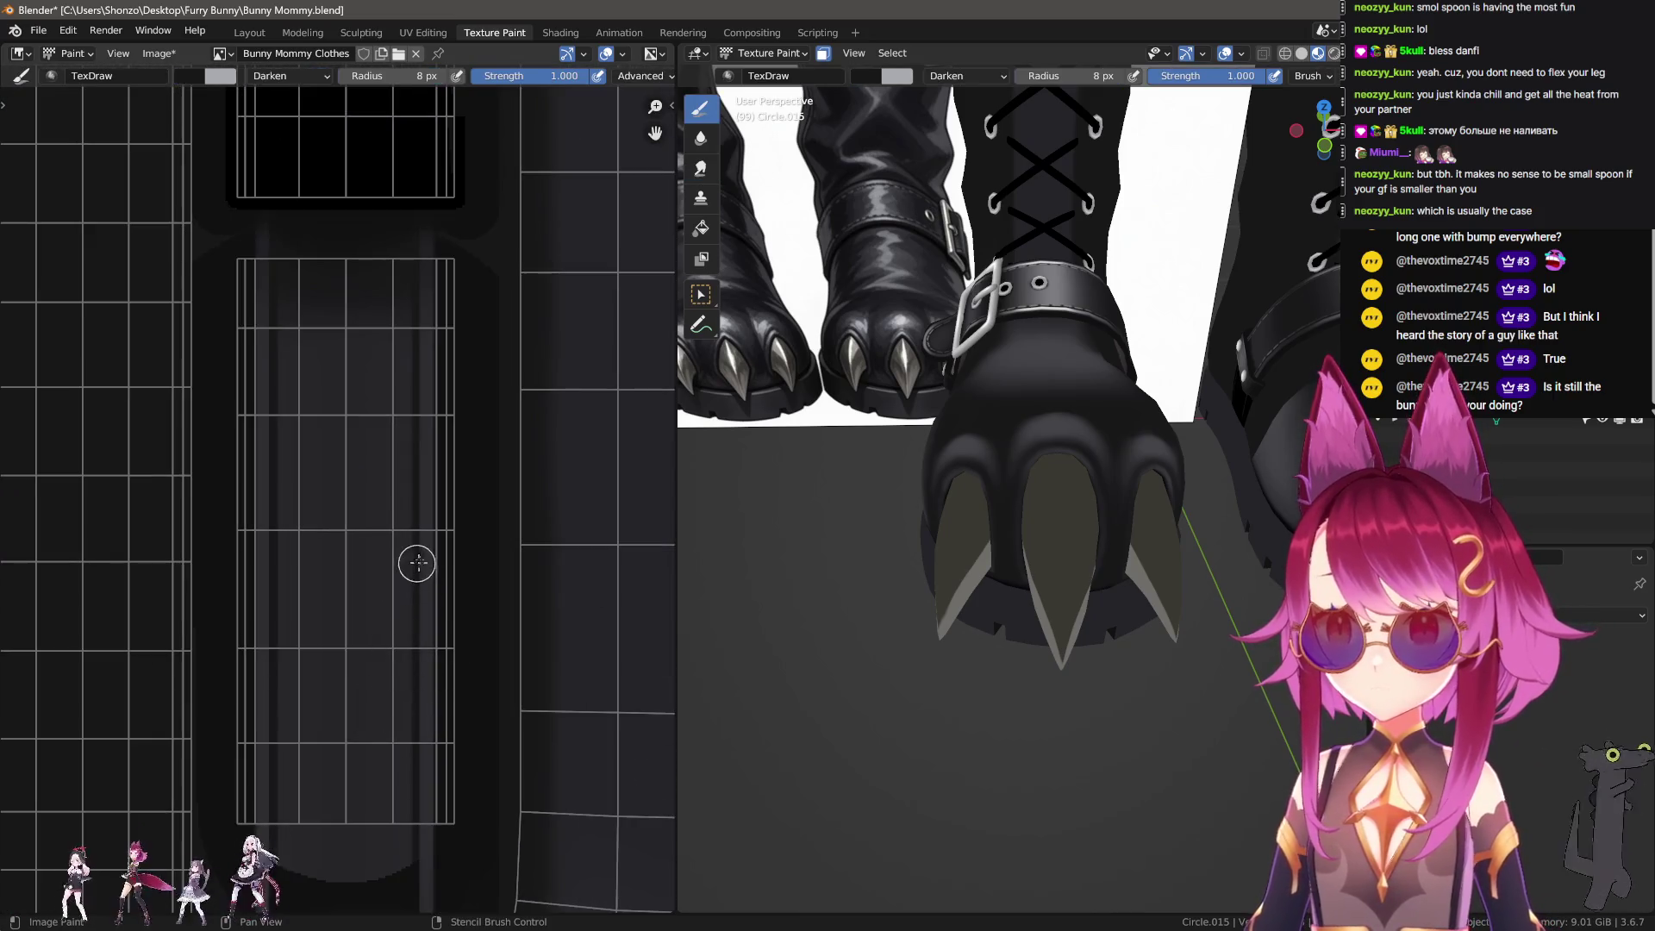
pyautogui.scroll(1, 418, 562)
pyautogui.moveTo(373, 407); pyautogui.dragTo(374, 681, button='middle')
pyautogui.hotkey('shift', 'space')
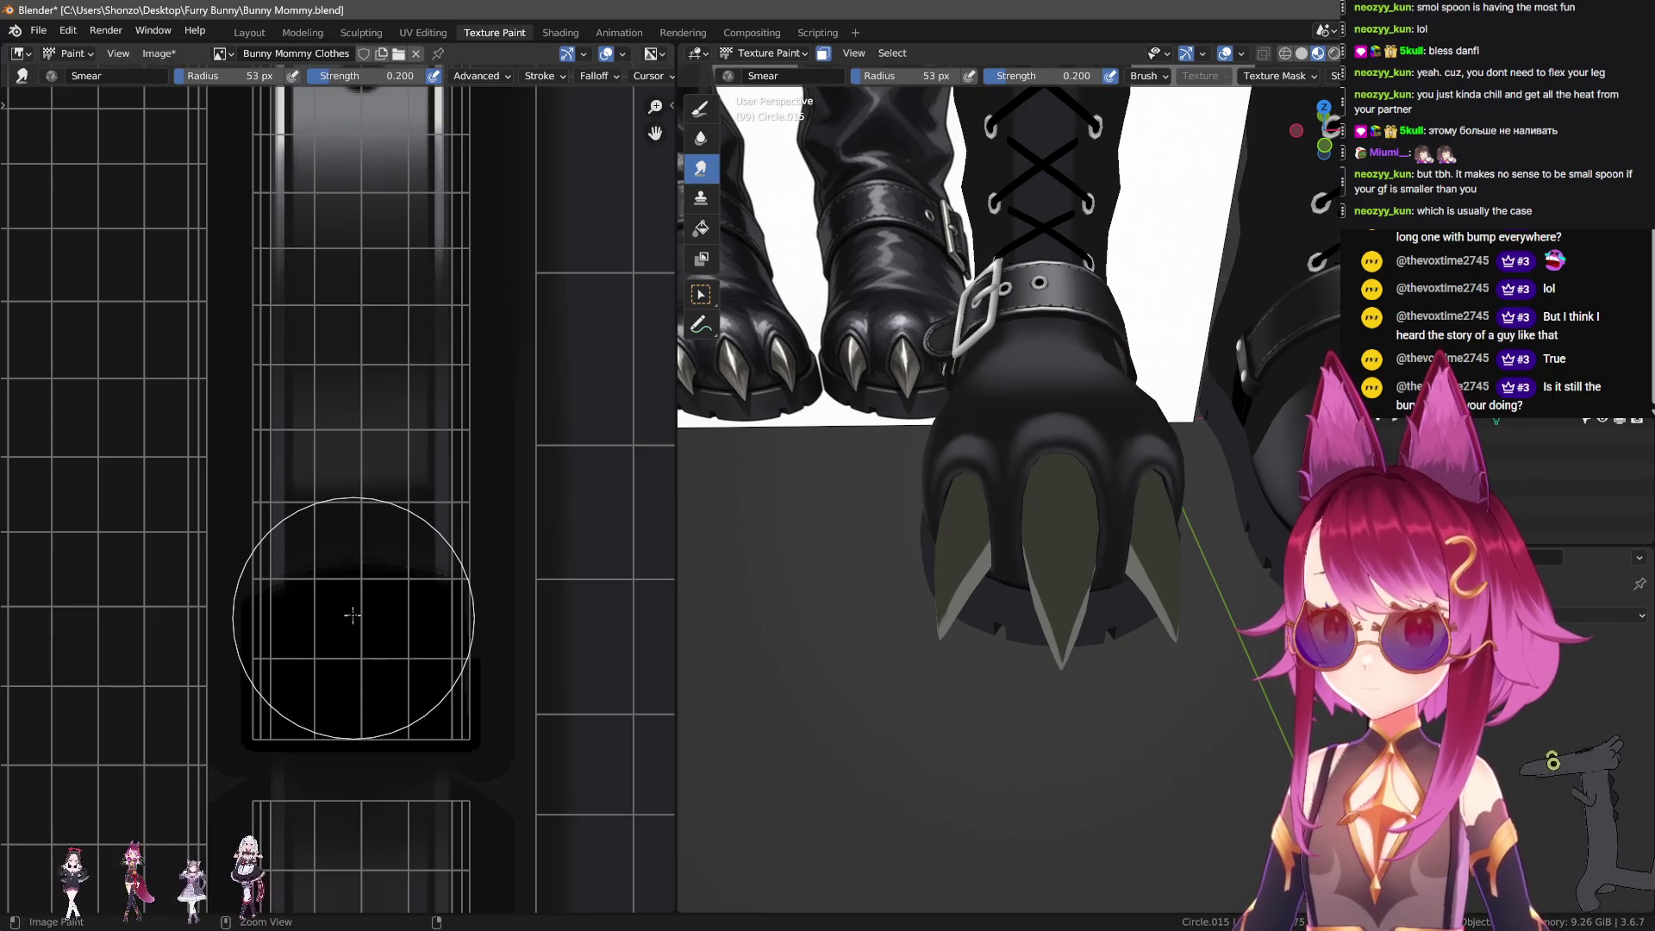
# Step: Orbit to a low side view and shrink the smear brush radius
pyautogui.moveTo(845, 526)
pyautogui.mouseDown(button='middle')
pyautogui.moveTo(910, 489)
pyautogui.moveTo(1126, 529)
pyautogui.moveTo(1027, 525)
pyautogui.moveTo(1161, 524)
pyautogui.moveTo(931, 561)
pyautogui.moveTo(1047, 539)
pyautogui.mouseUp(button='middle')
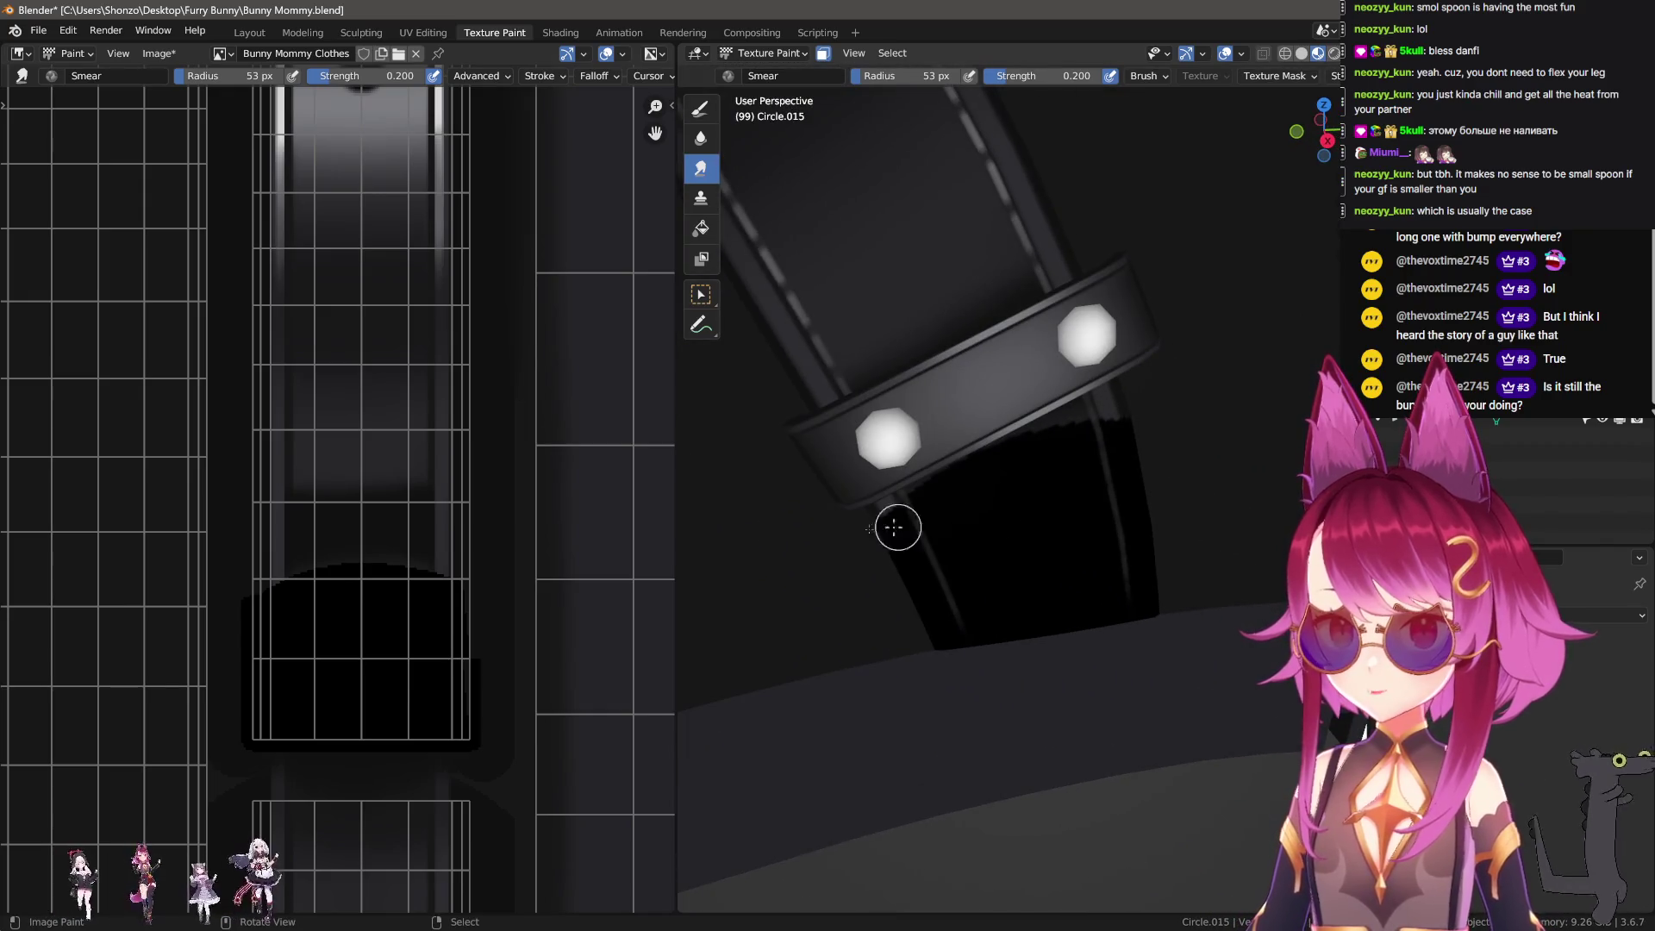
pyautogui.scroll(3, 405, 543)
pyautogui.hotkey('shift', 'f')
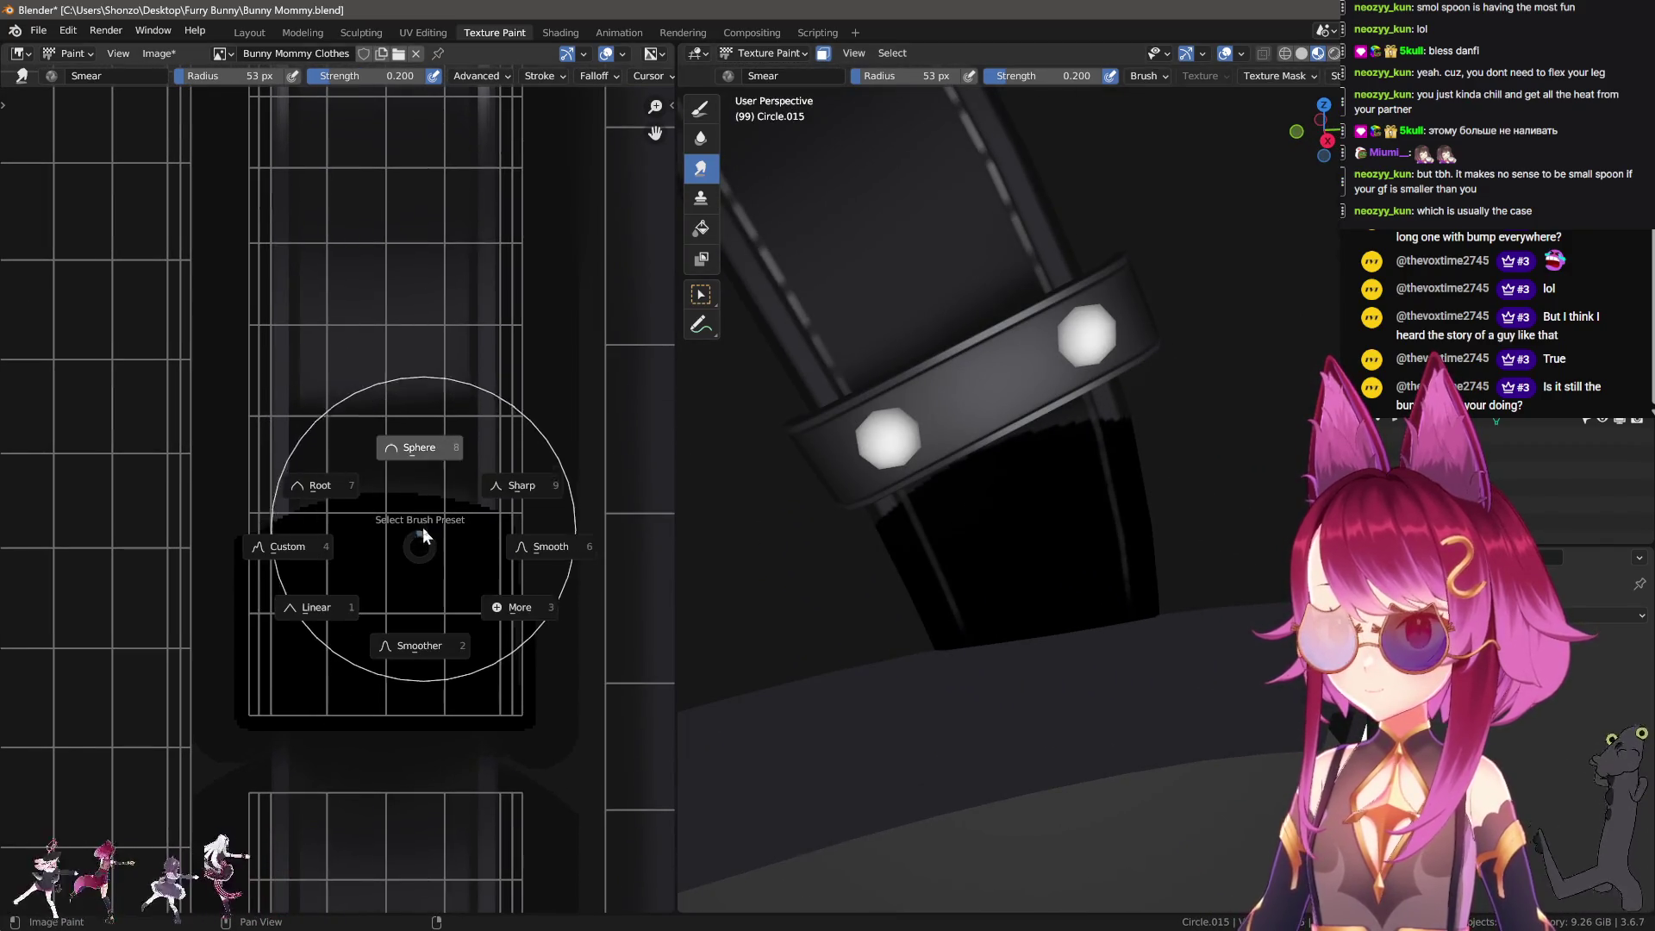
pyautogui.press('Escape')
pyautogui.press('[')
# Step: Try a lightening smear stroke, undo it, and readjust the brush radius
pyautogui.moveTo(371, 608); pyautogui.dragTo(381, 551)
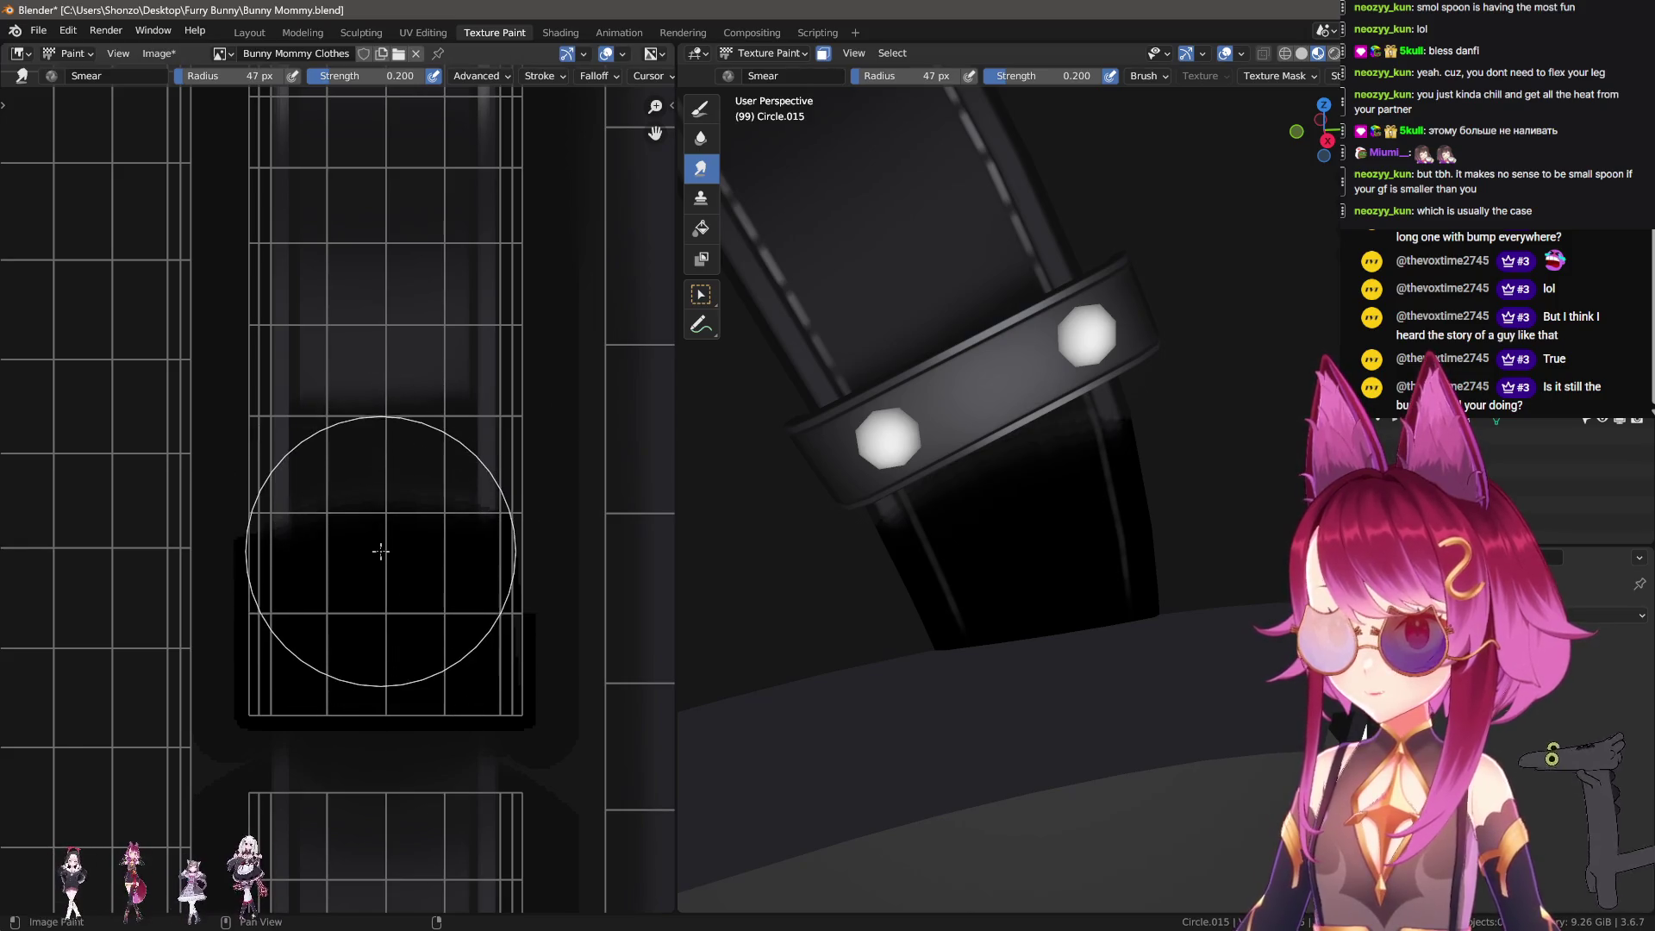
pyautogui.hotkey('ctrl', 'z')
pyautogui.hotkey('shift', 'space')
pyautogui.press('Escape')
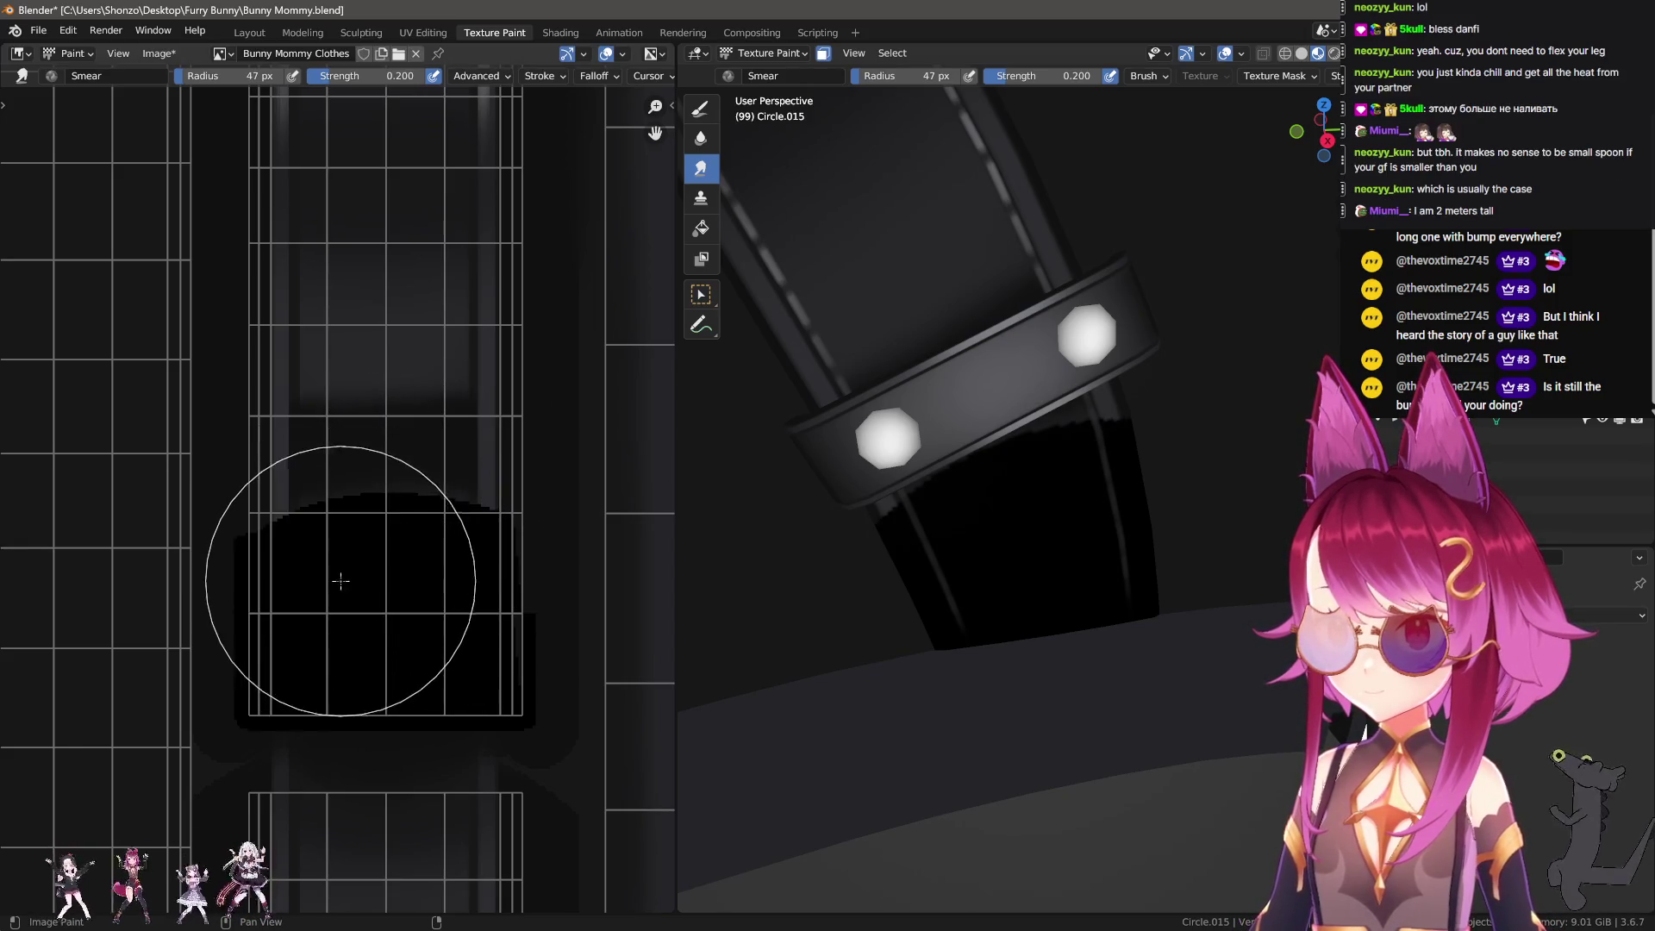
pyautogui.press(']')
pyautogui.press('[')
# Step: Smear the dark block's upper edge downward in several strokes, then return to TexDraw
pyautogui.moveTo(377, 569); pyautogui.dragTo(382, 606)
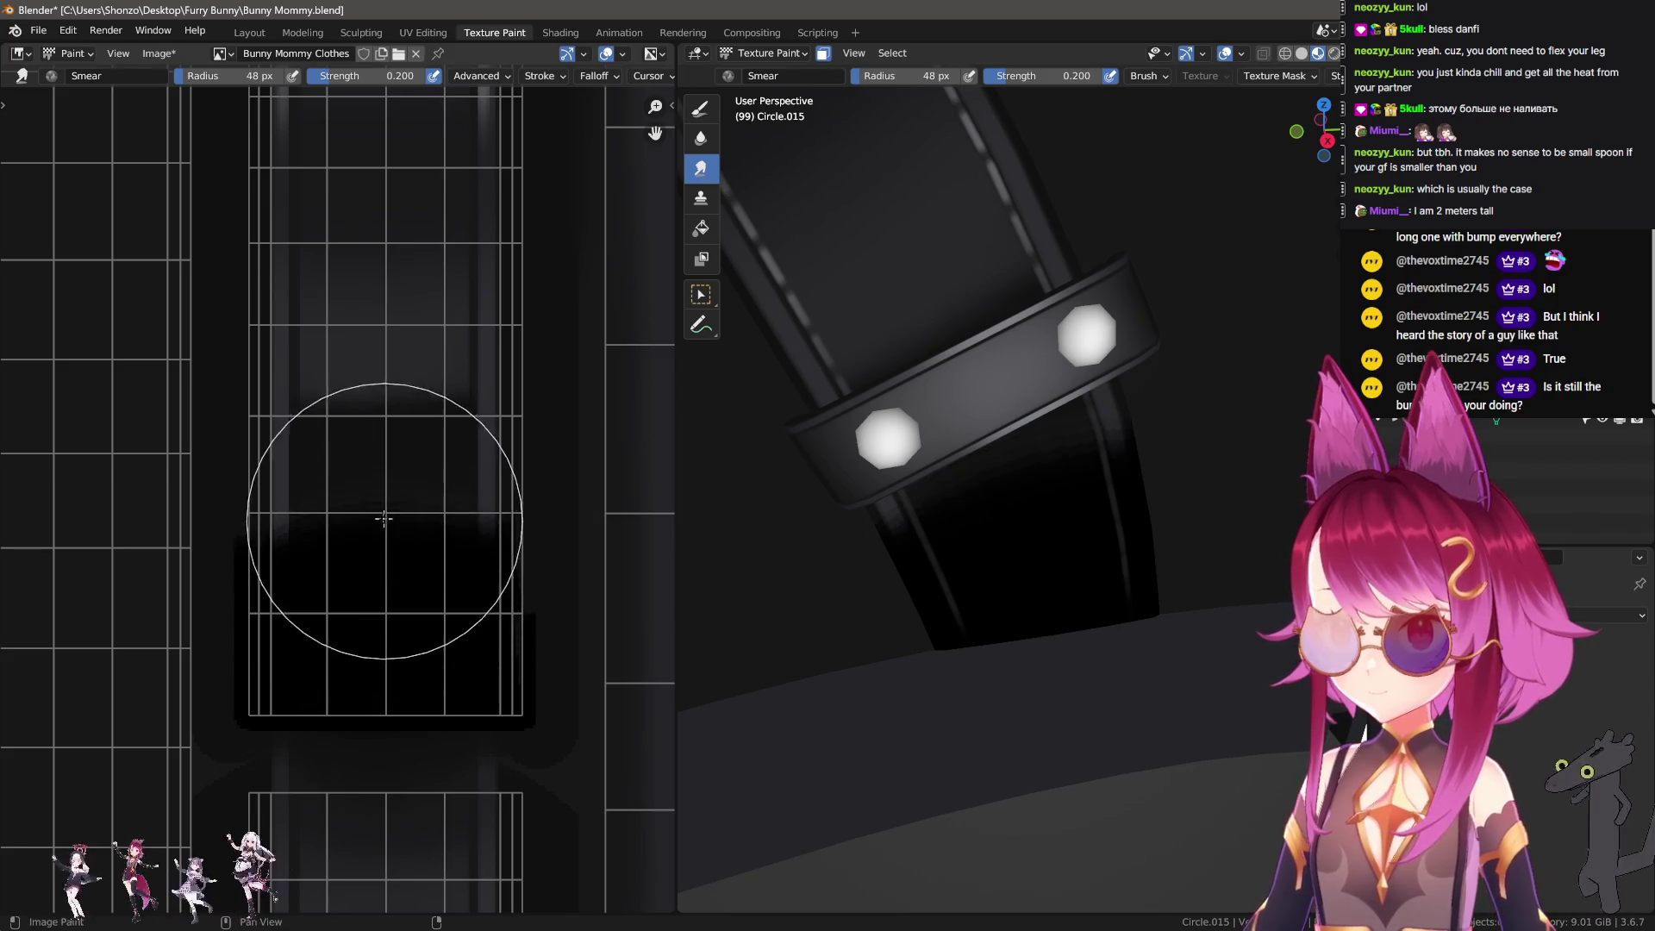
pyautogui.press(']')
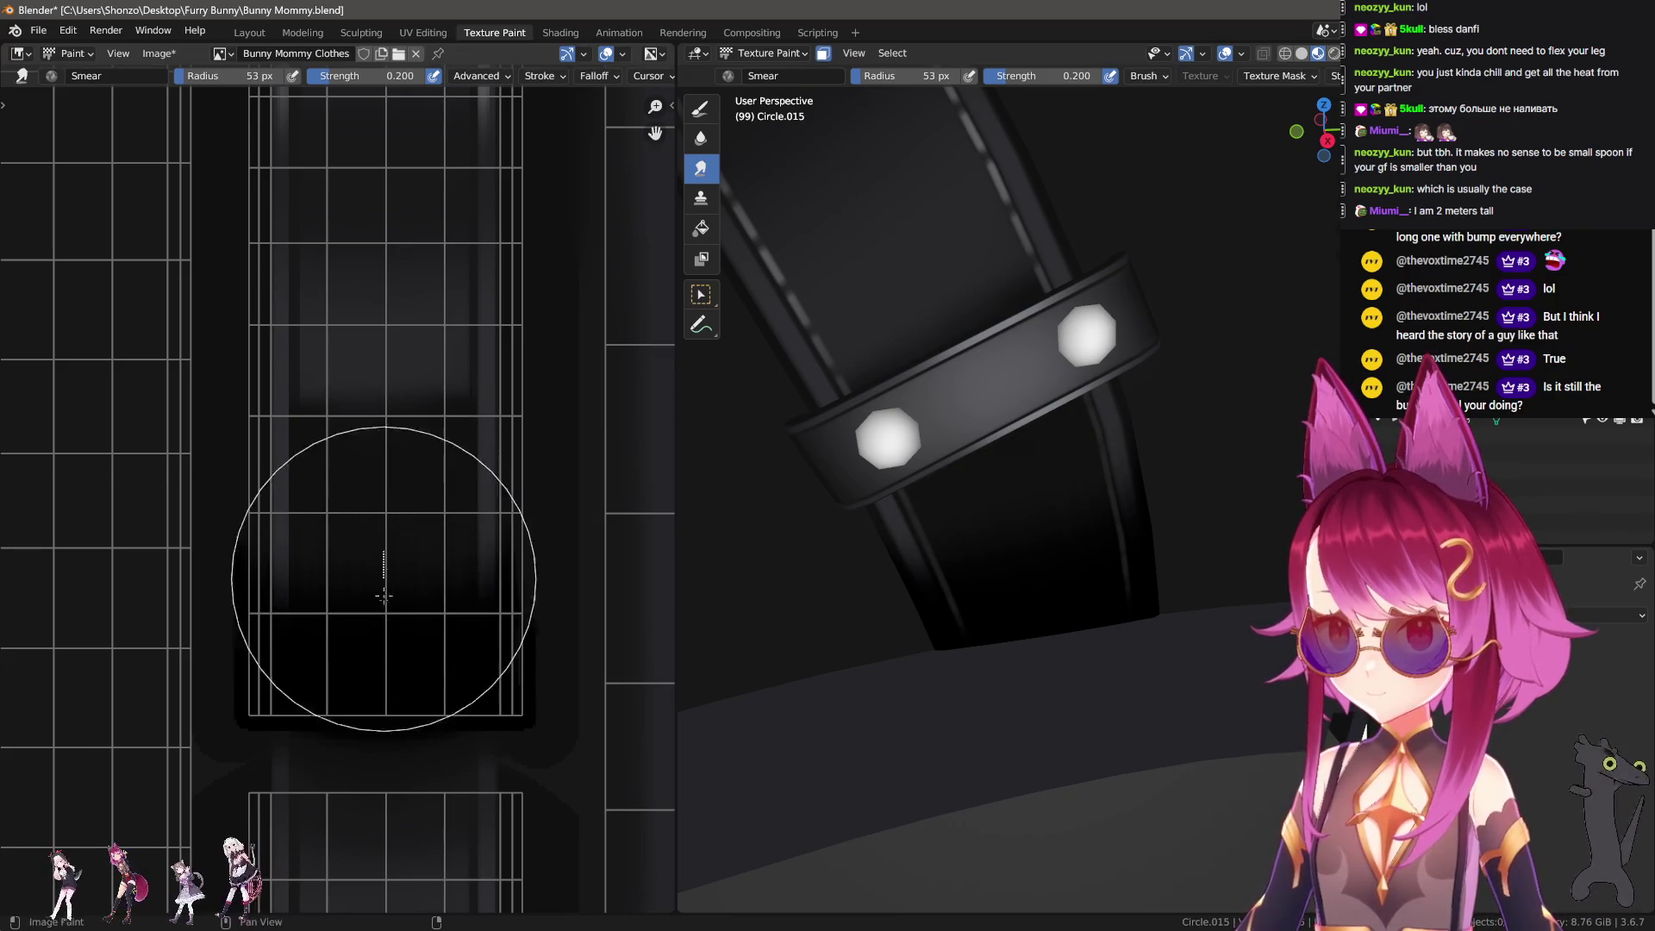
pyautogui.moveTo(382, 568); pyautogui.dragTo(381, 657)
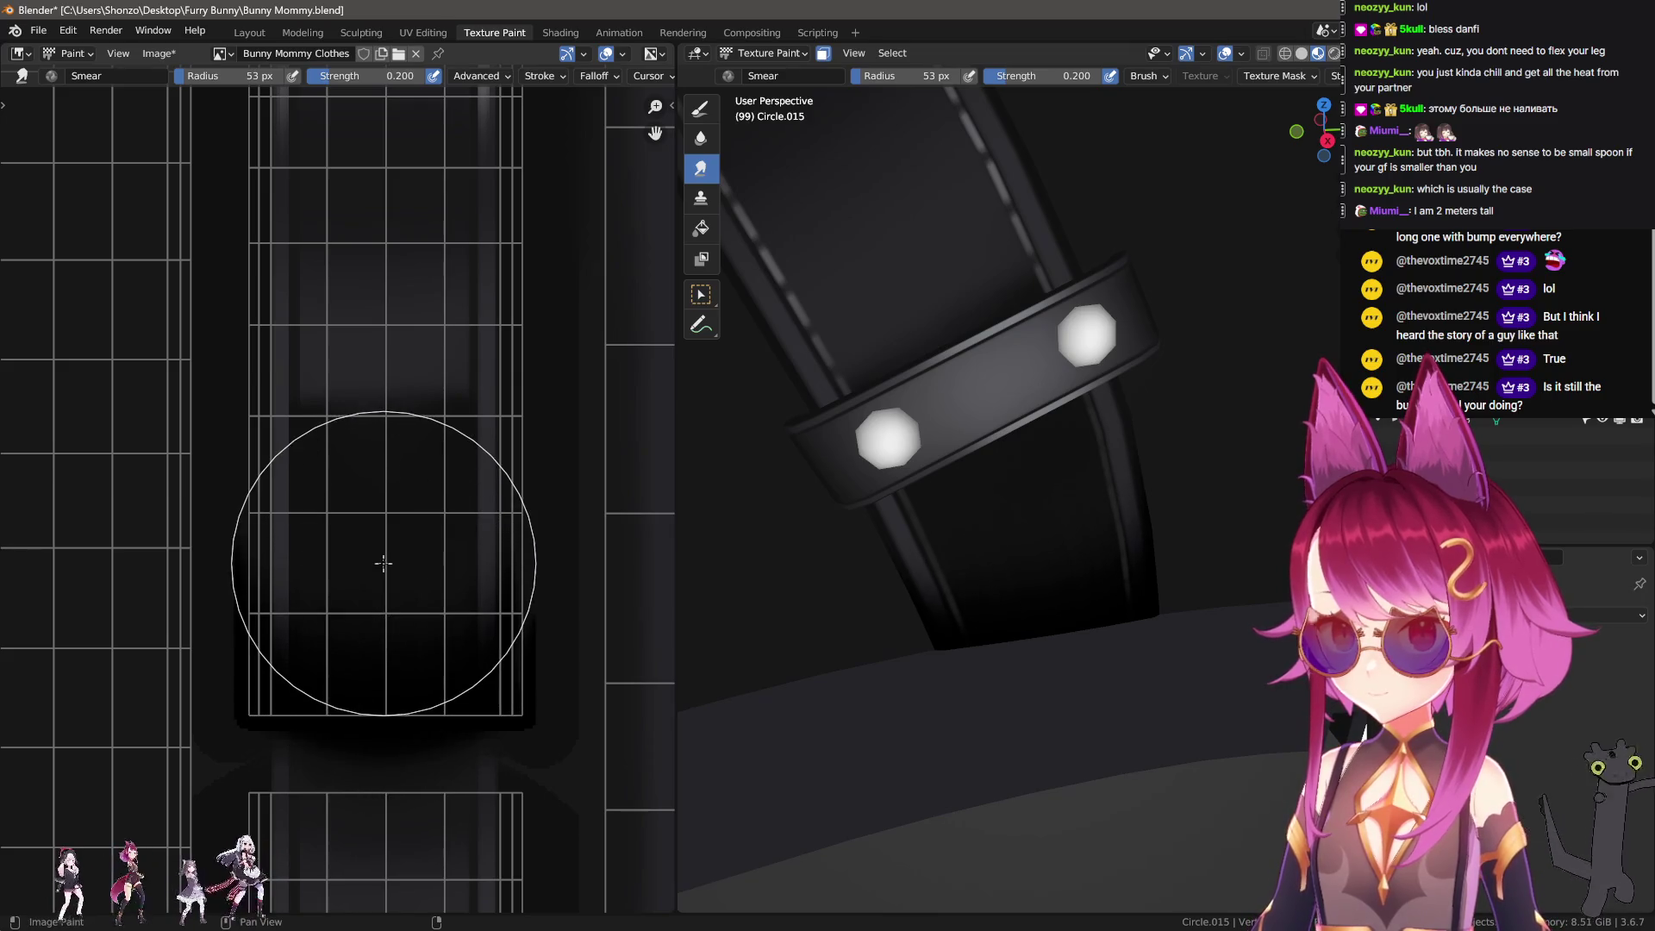
pyautogui.moveTo(380, 595); pyautogui.dragTo(390, 659)
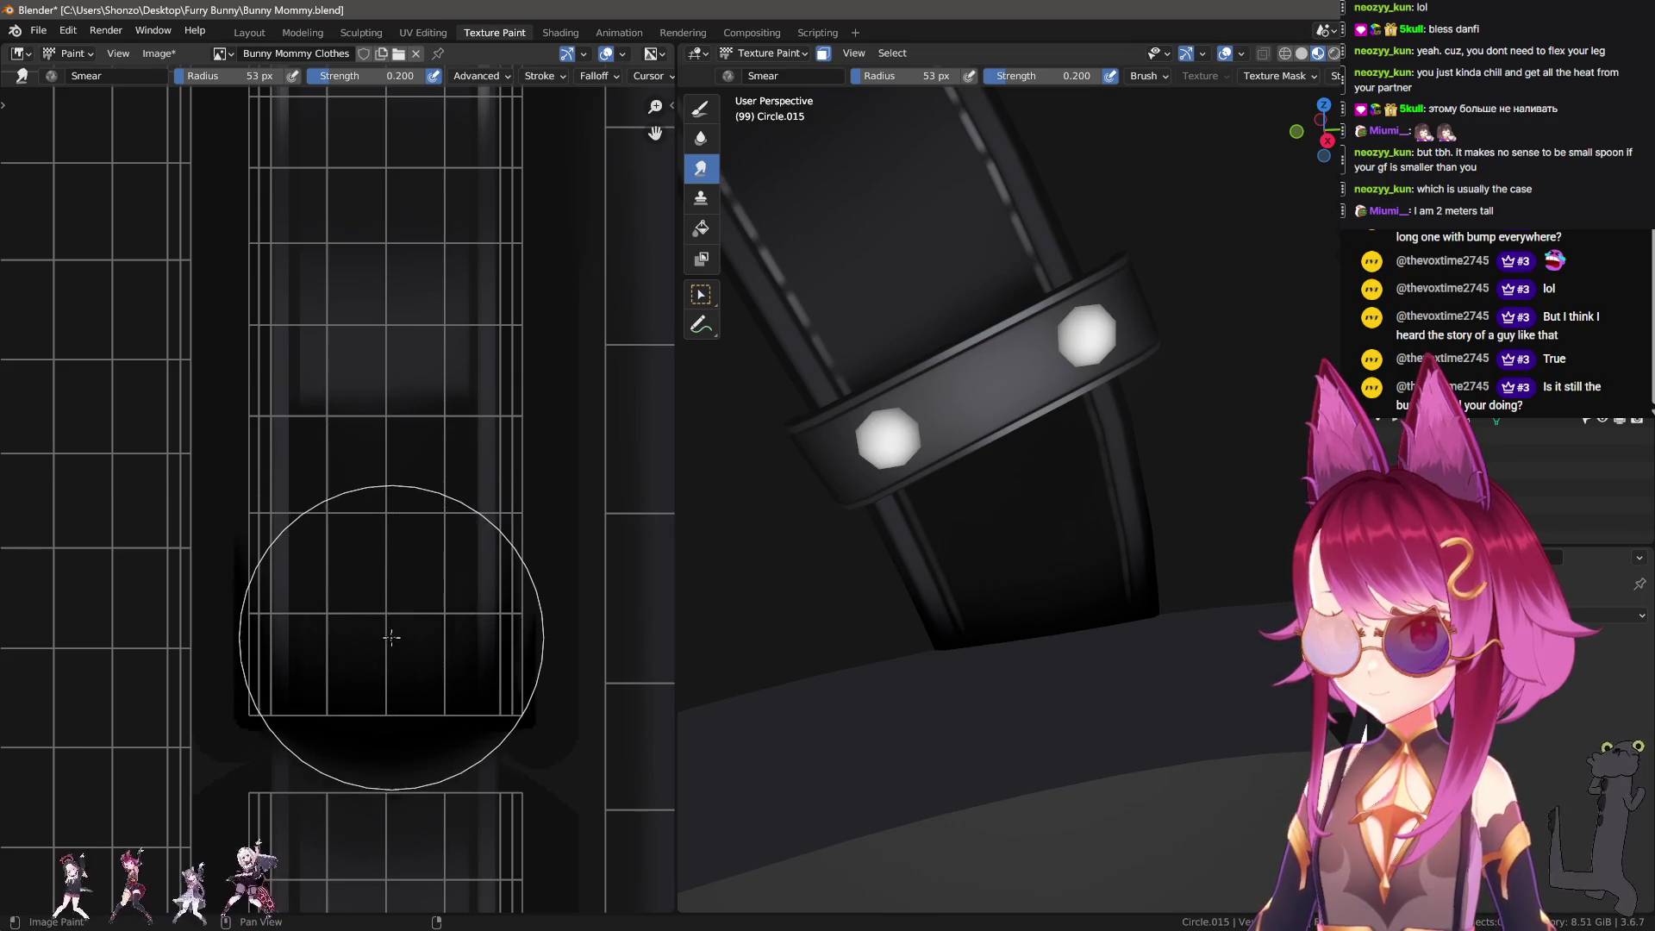
pyautogui.press('1')
pyautogui.scroll(2, 354, 518)
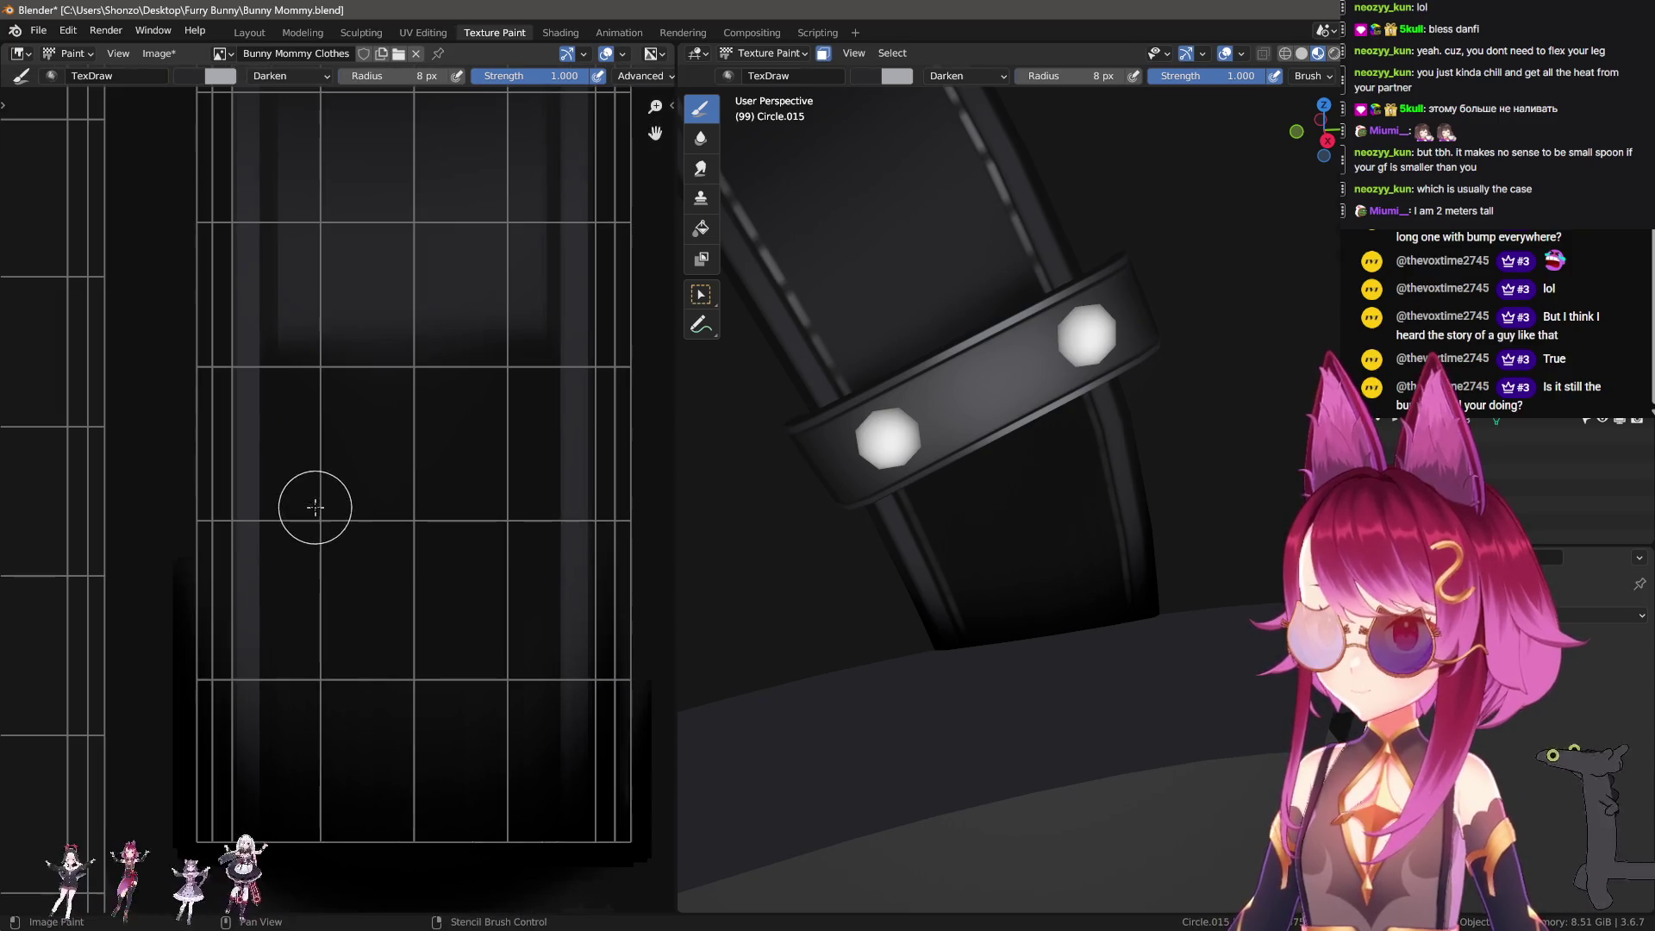
# Step: Set TexDraw to line strokes, sample a grey tone, and change its blend mode to Mix
pyautogui.press('w')
pyautogui.click(347, 438)
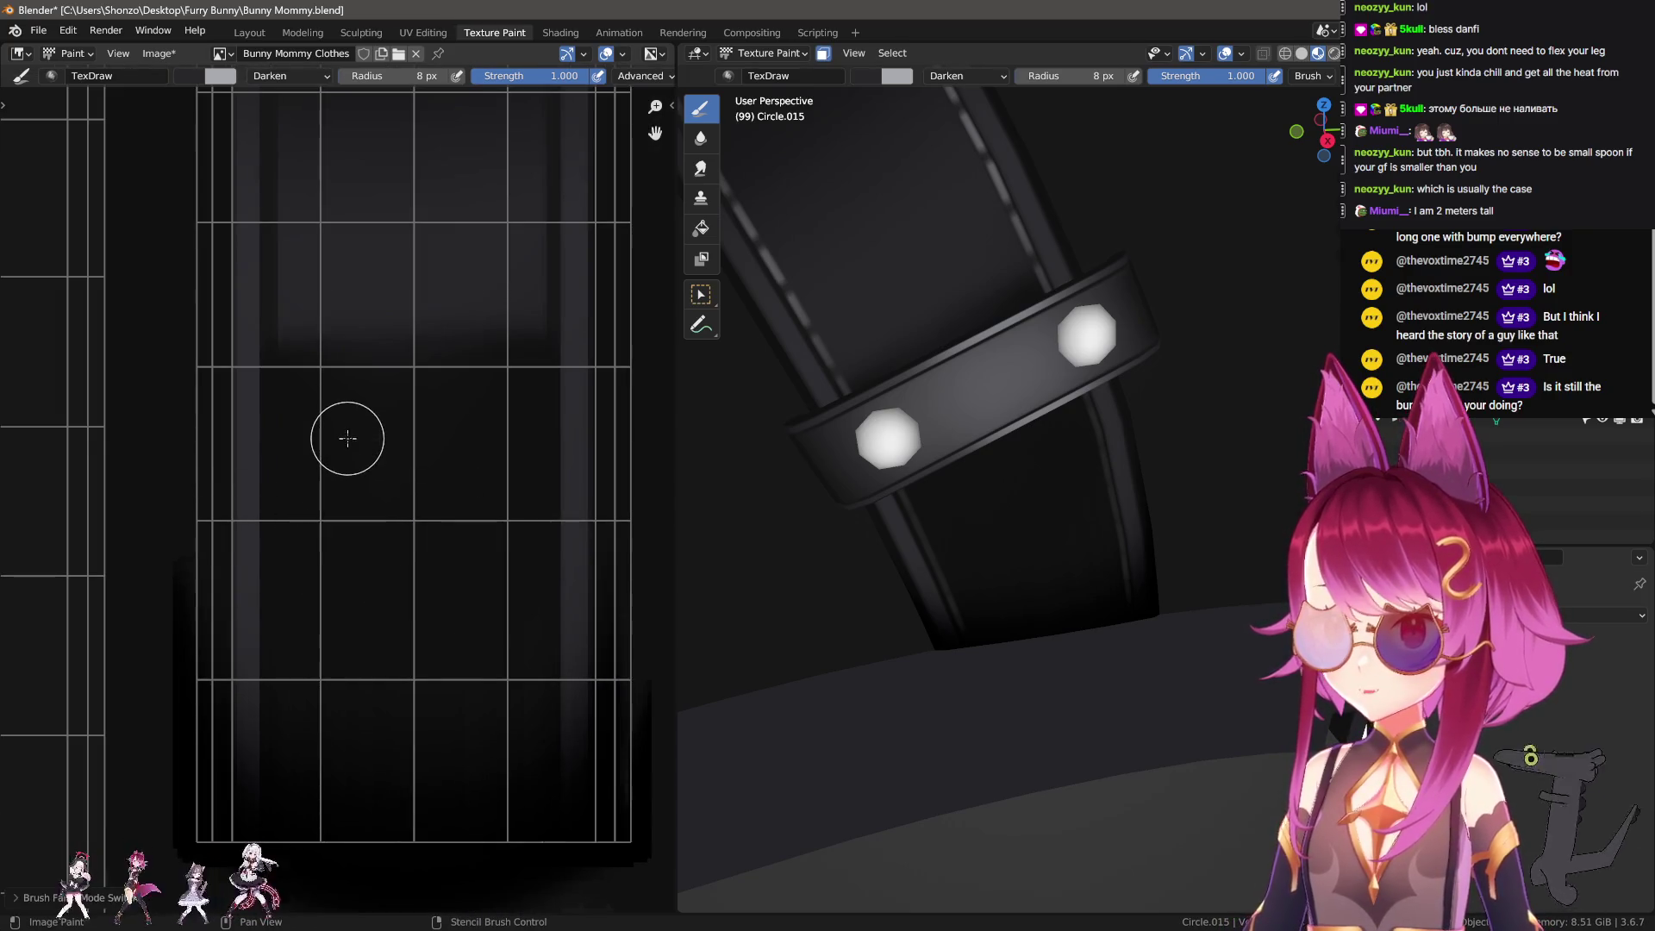
pyautogui.press('e')
pyautogui.click(319, 400)
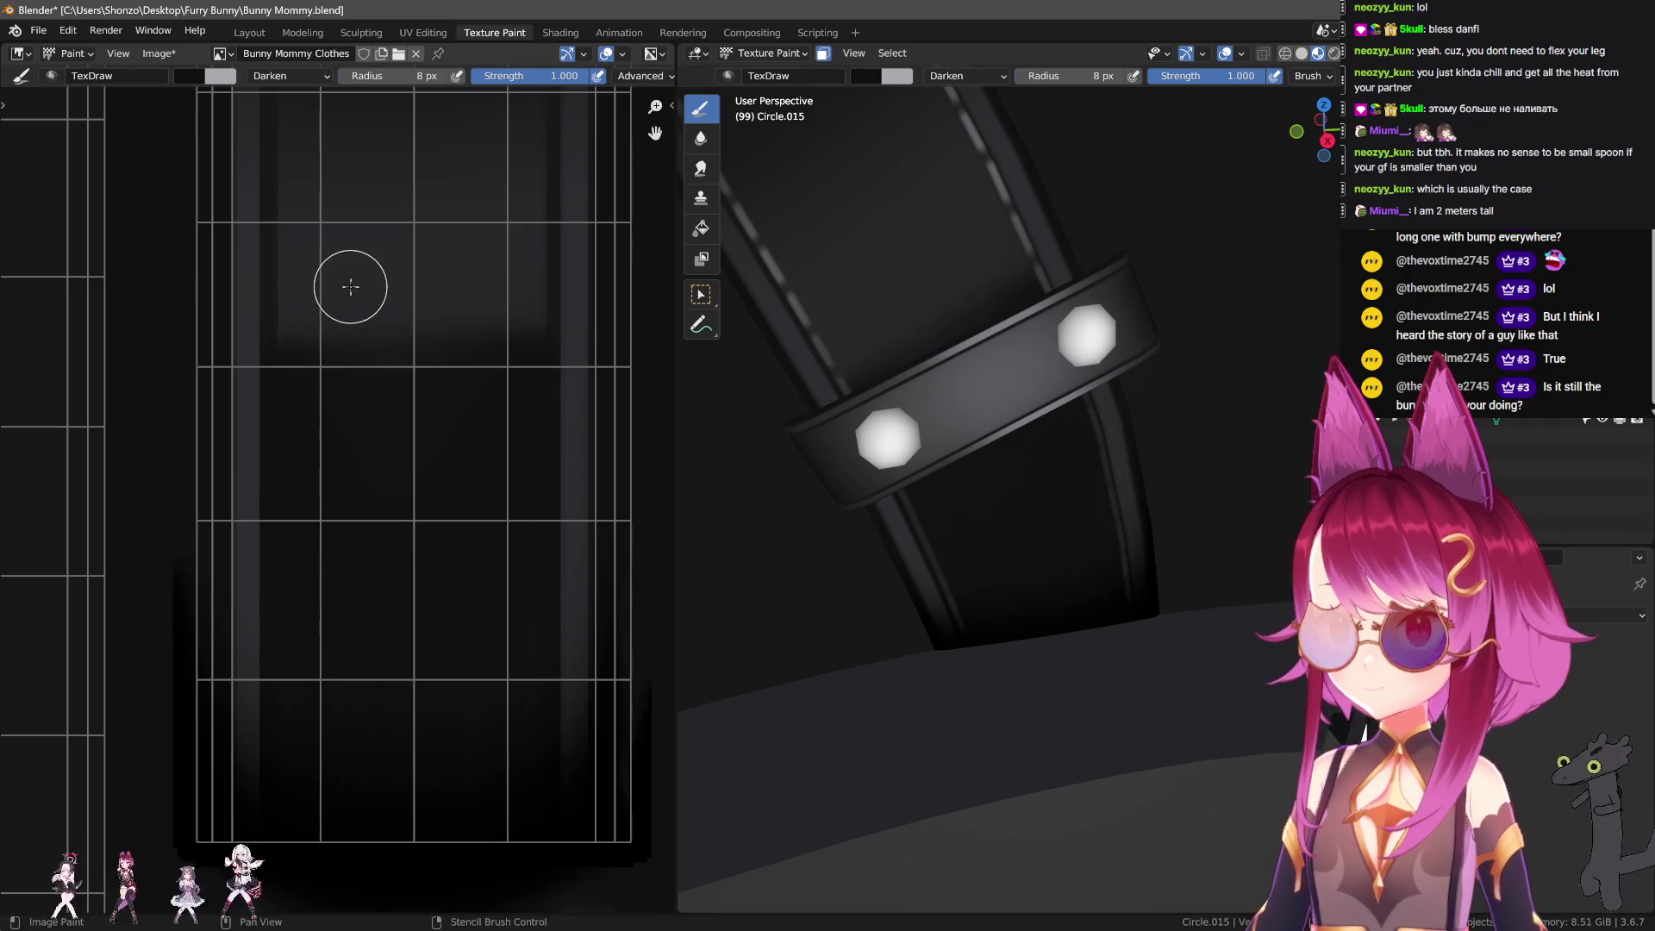
pyautogui.press('e')
pyautogui.click(326, 397)
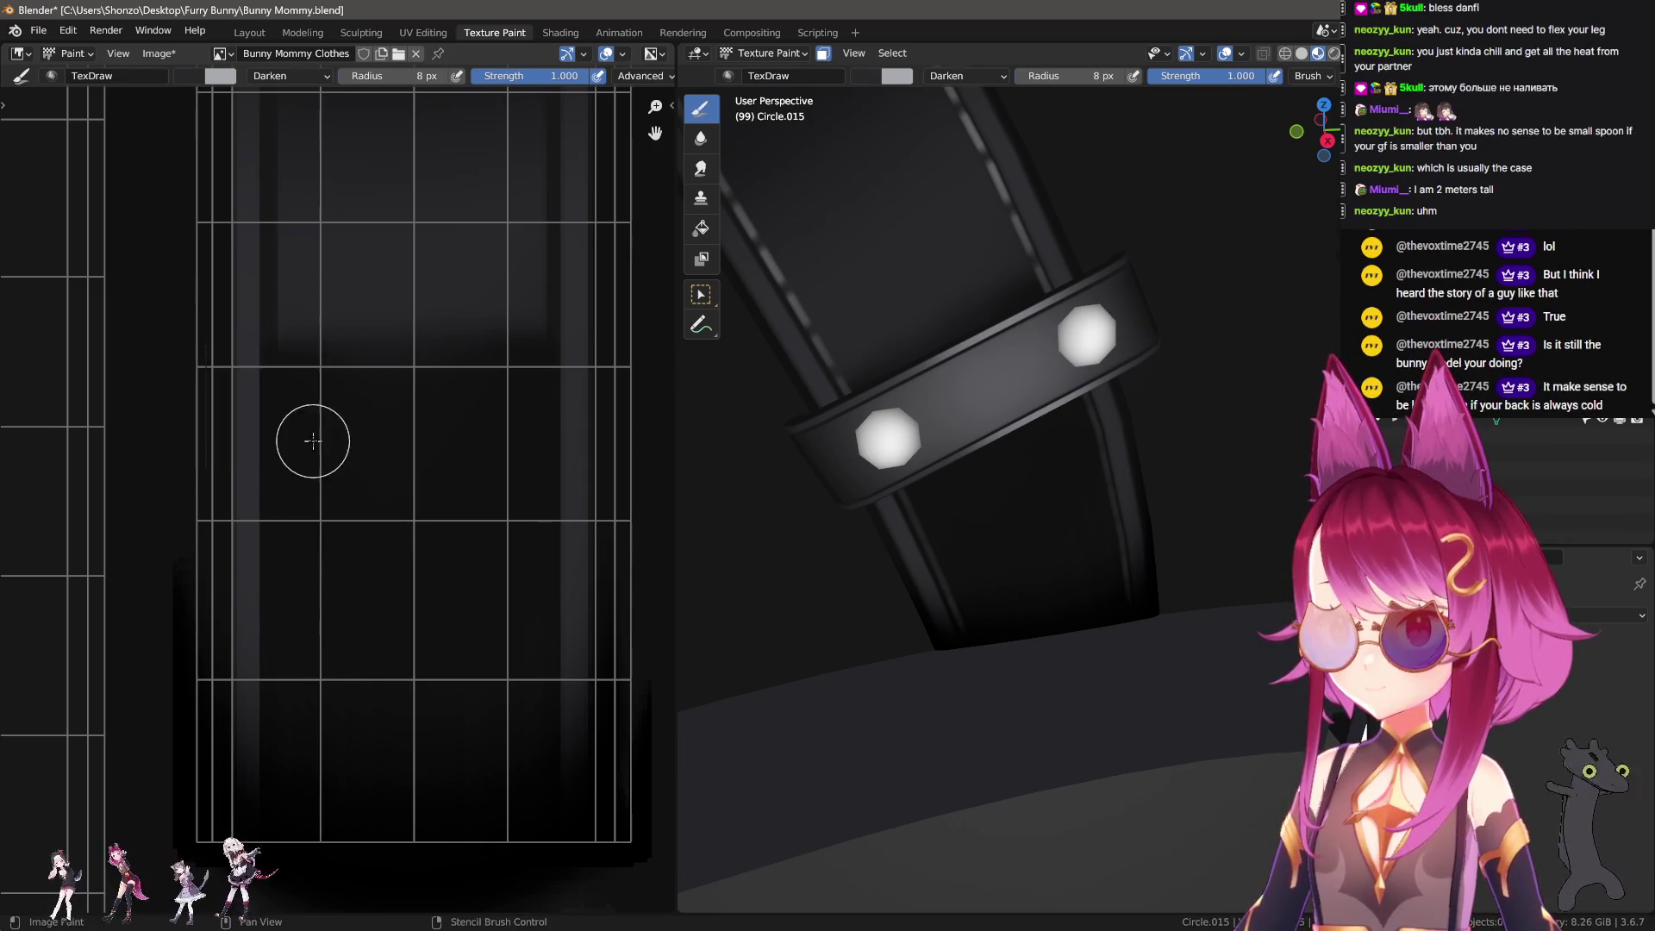
pyautogui.rightClick(226, 399)
pyautogui.click(226, 401)
pyautogui.click(200, 419)
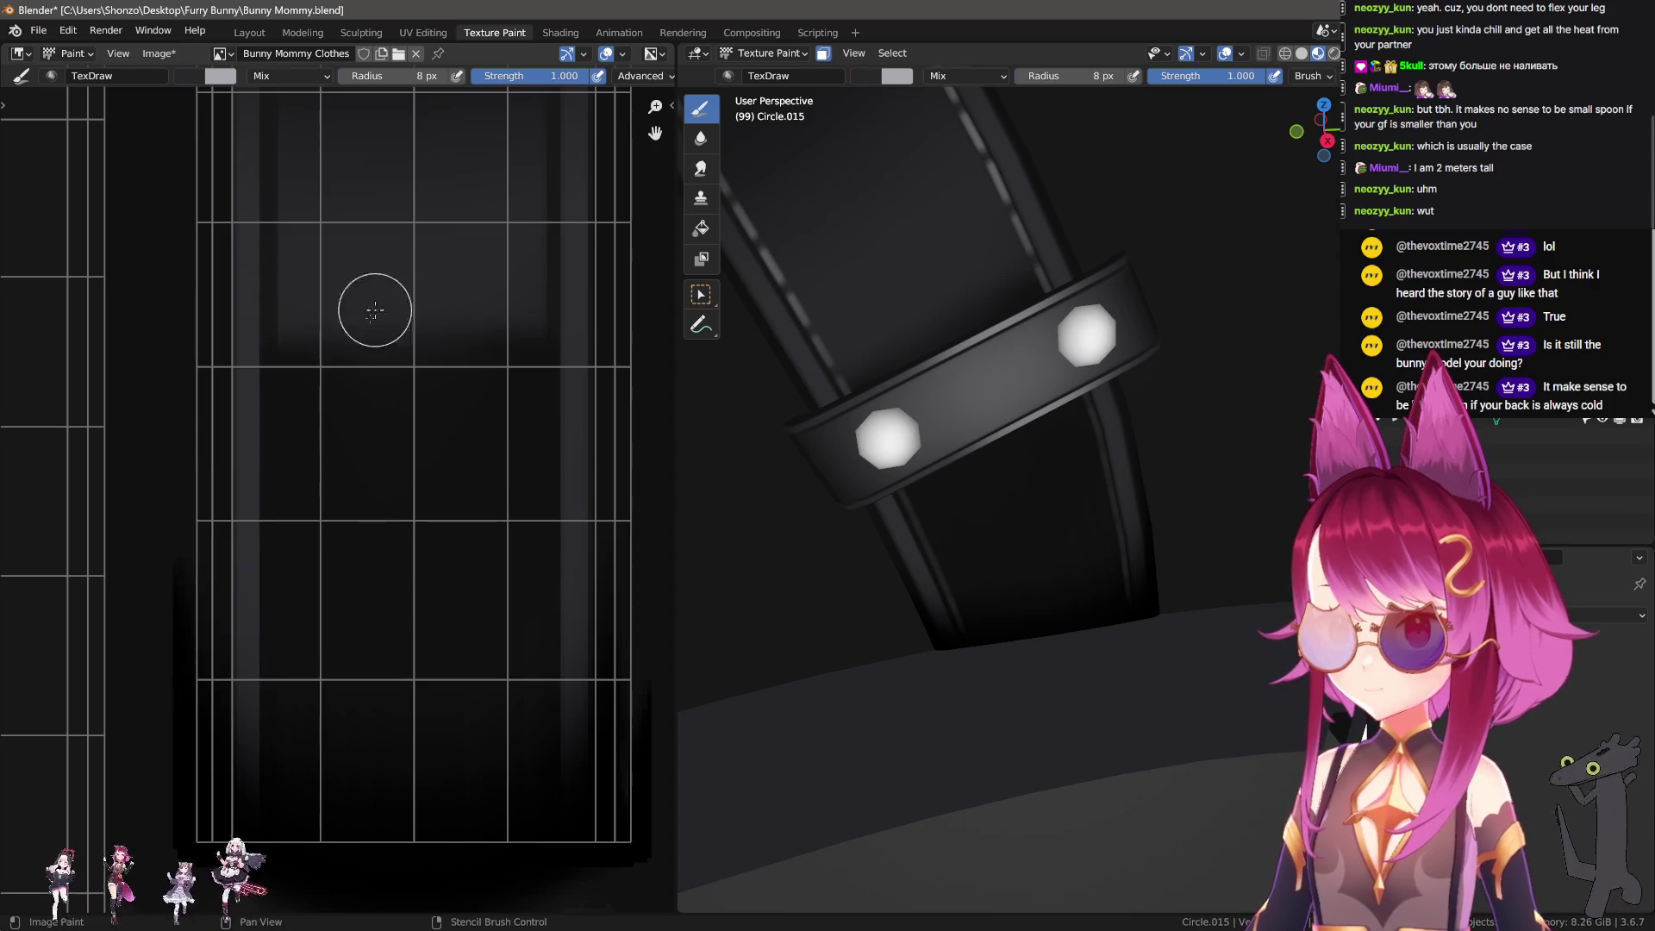
# Step: Paint a thin 6 px light stripe on the shaft and a light patch on the strap
pyautogui.moveTo(315, 628); pyautogui.dragTo(316, 661)
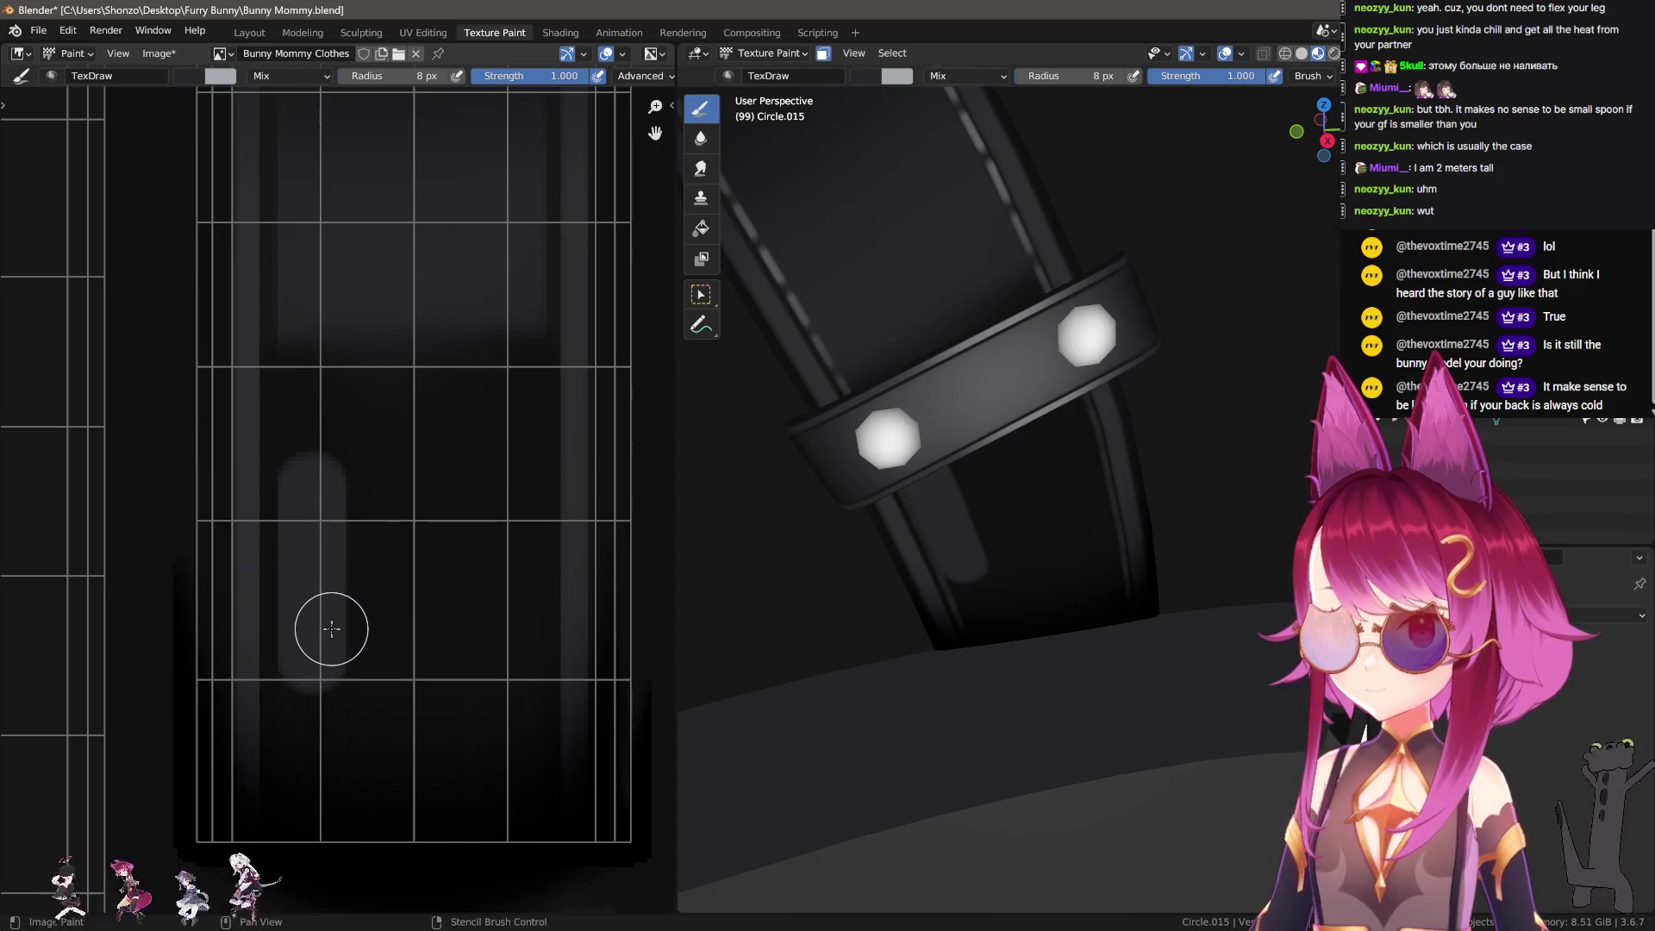
pyautogui.hotkey('ctrl', 'z')
pyautogui.press('[')
pyautogui.press('[')
pyautogui.moveTo(319, 515); pyautogui.dragTo(310, 527)
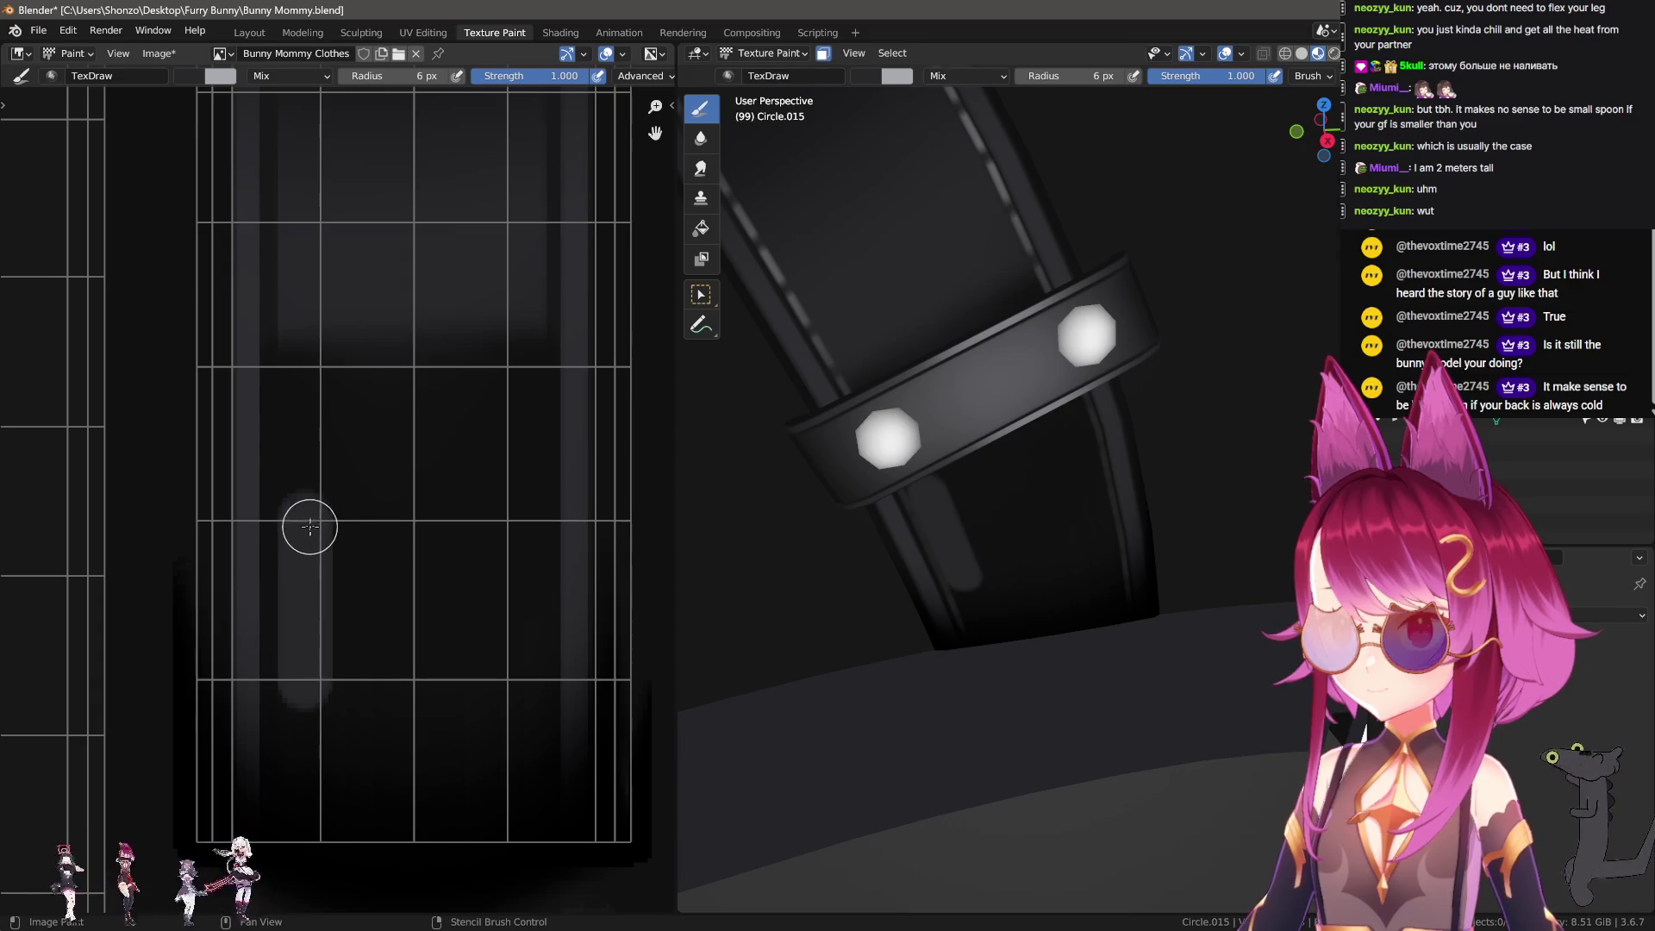
pyautogui.moveTo(511, 516); pyautogui.dragTo(512, 516)
pyautogui.press(']')
pyautogui.press(']')
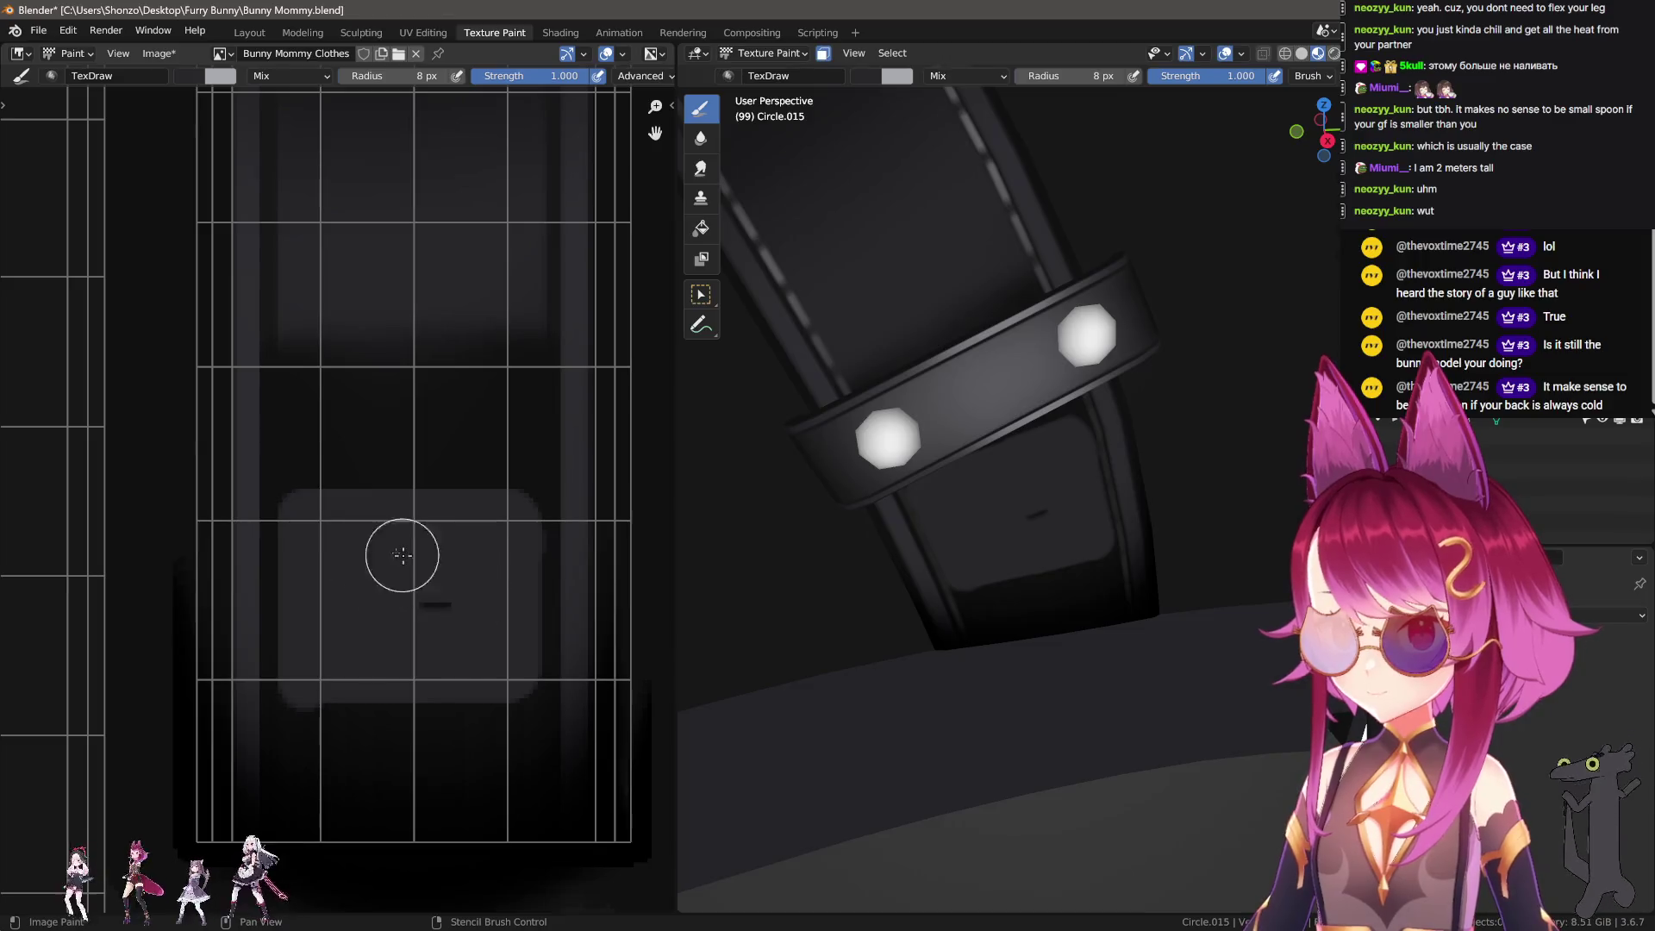
# Step: With a slightly larger Smear brush, drag the strap's dark shading downward into a gradient
pyautogui.hotkey('shift', 'space')
pyautogui.press('s')
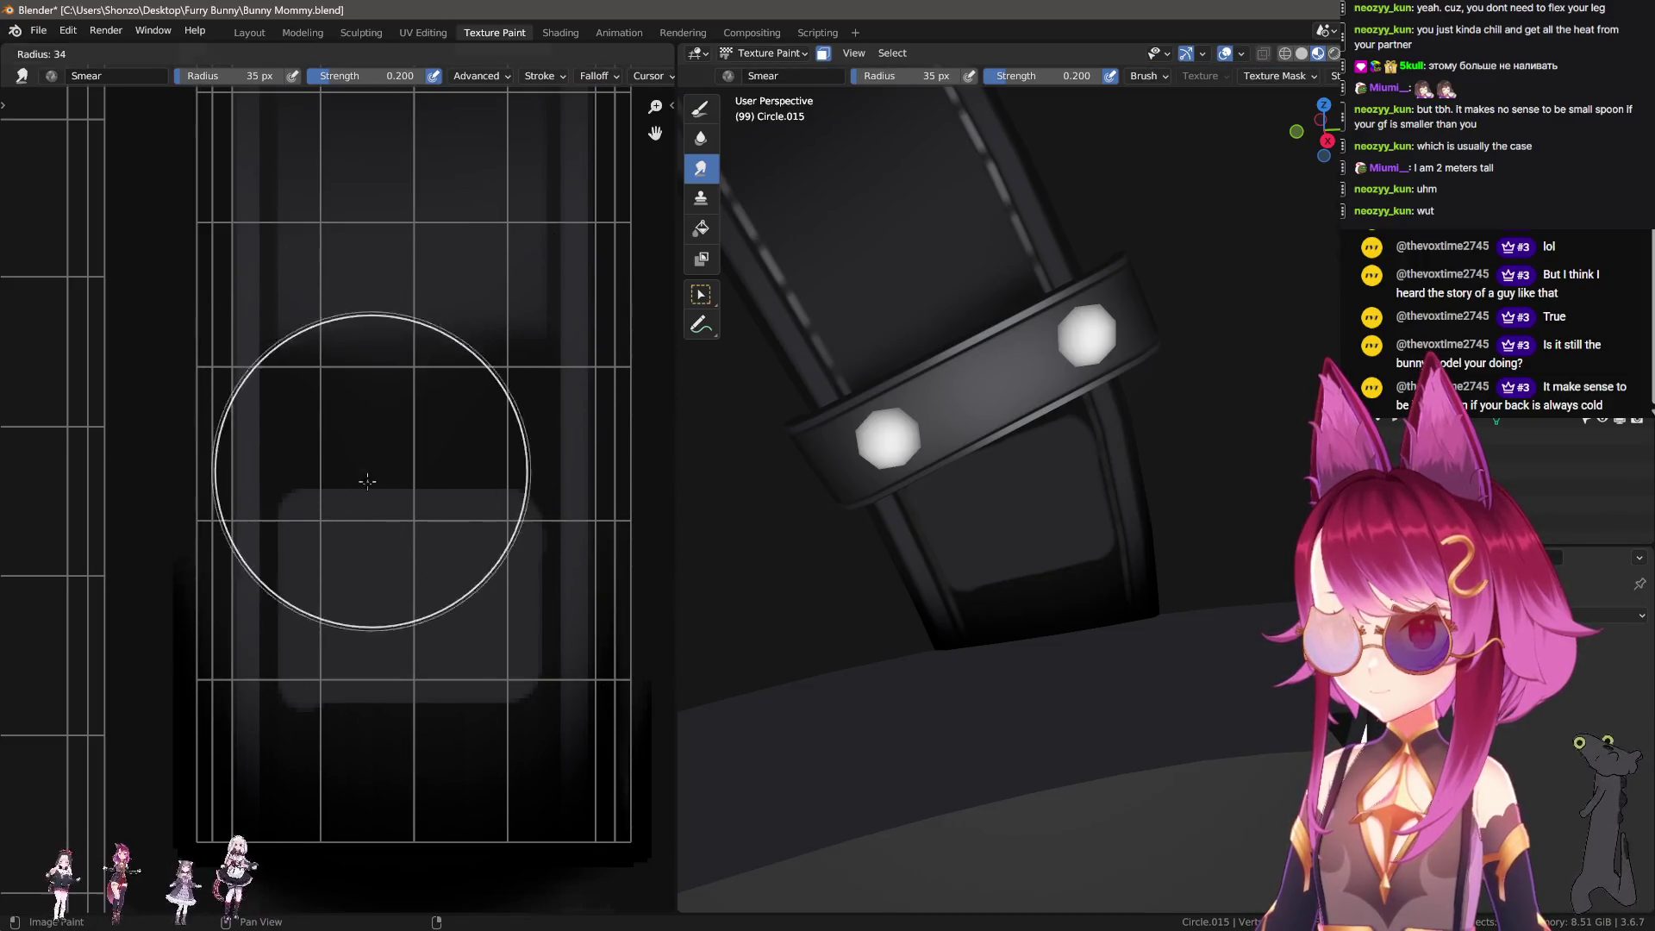
pyautogui.press(']')
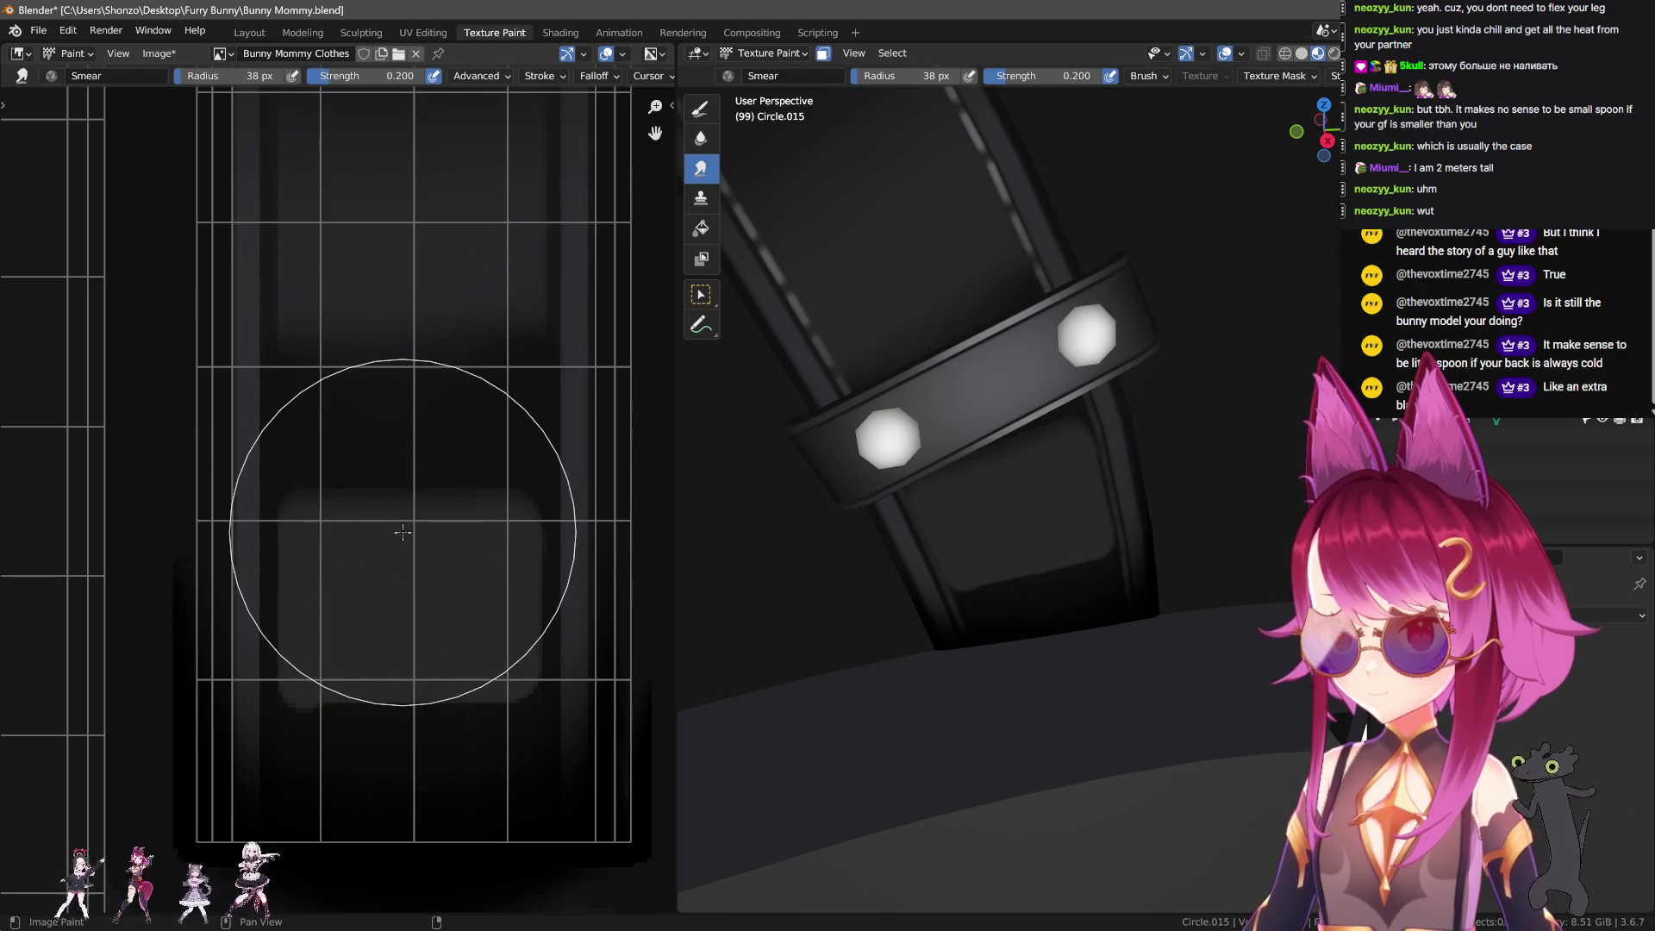
pyautogui.press(']')
pyautogui.moveTo(407, 567)
pyautogui.mouseDown()
pyautogui.moveTo(393, 723)
pyautogui.moveTo(407, 590)
pyautogui.moveTo(397, 689)
pyautogui.mouseUp()
pyautogui.press('[')
pyautogui.press(']')
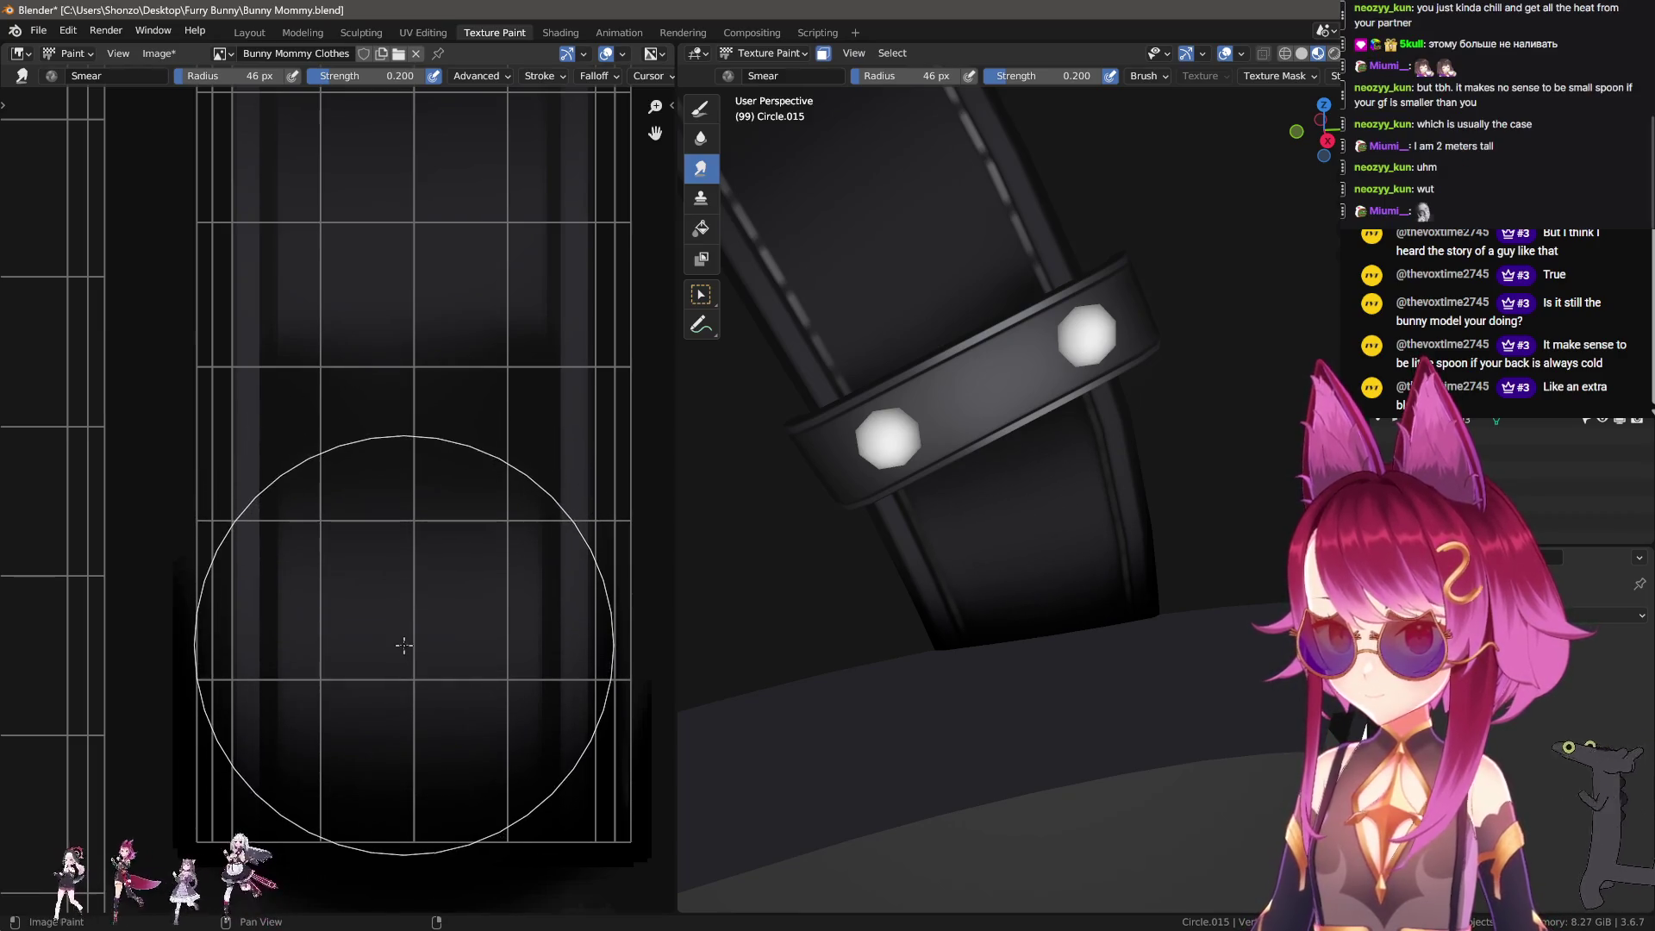
pyautogui.moveTo(1035, 482)
pyautogui.mouseDown(button='middle')
pyautogui.moveTo(1119, 484)
pyautogui.moveTo(1020, 612)
pyautogui.moveTo(972, 572)
pyautogui.mouseUp(button='middle')
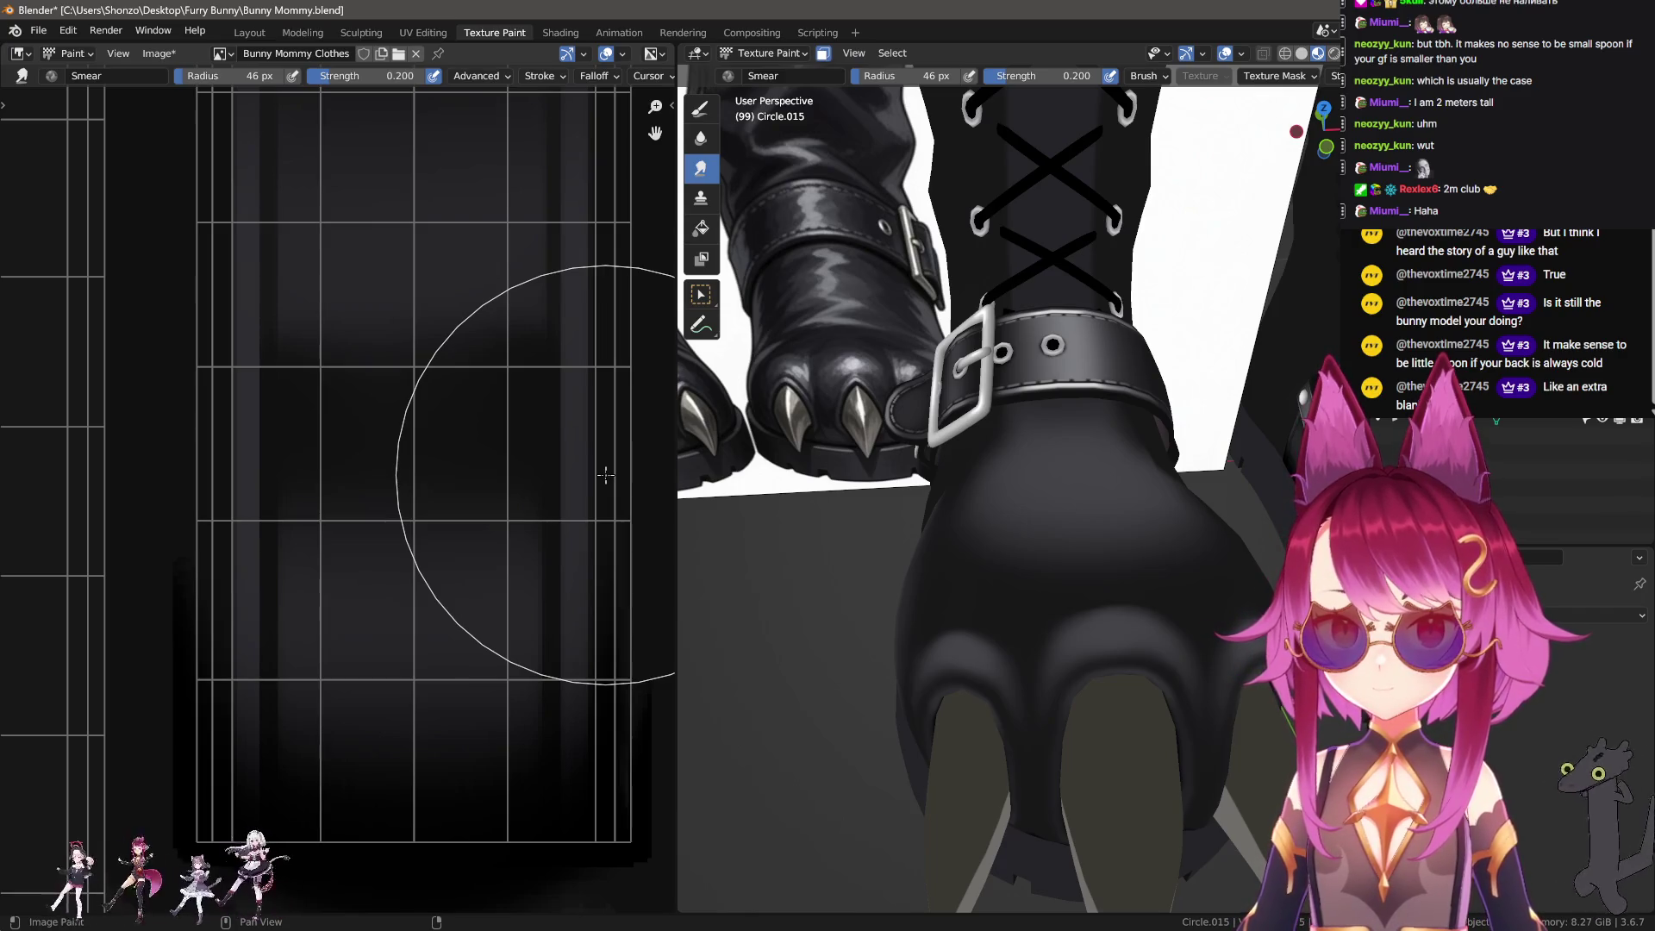
# Step: Return to the TexDraw brush and bring the UV islands into view
pyautogui.press('1')
pyautogui.scroll(-3, 428, 469)
pyautogui.moveTo(429, 469); pyautogui.dragTo(374, 605, button='middle')
# Step: Bring the lower UV island into view and paint a straight dark line across it
pyautogui.scroll(2, 354, 640)
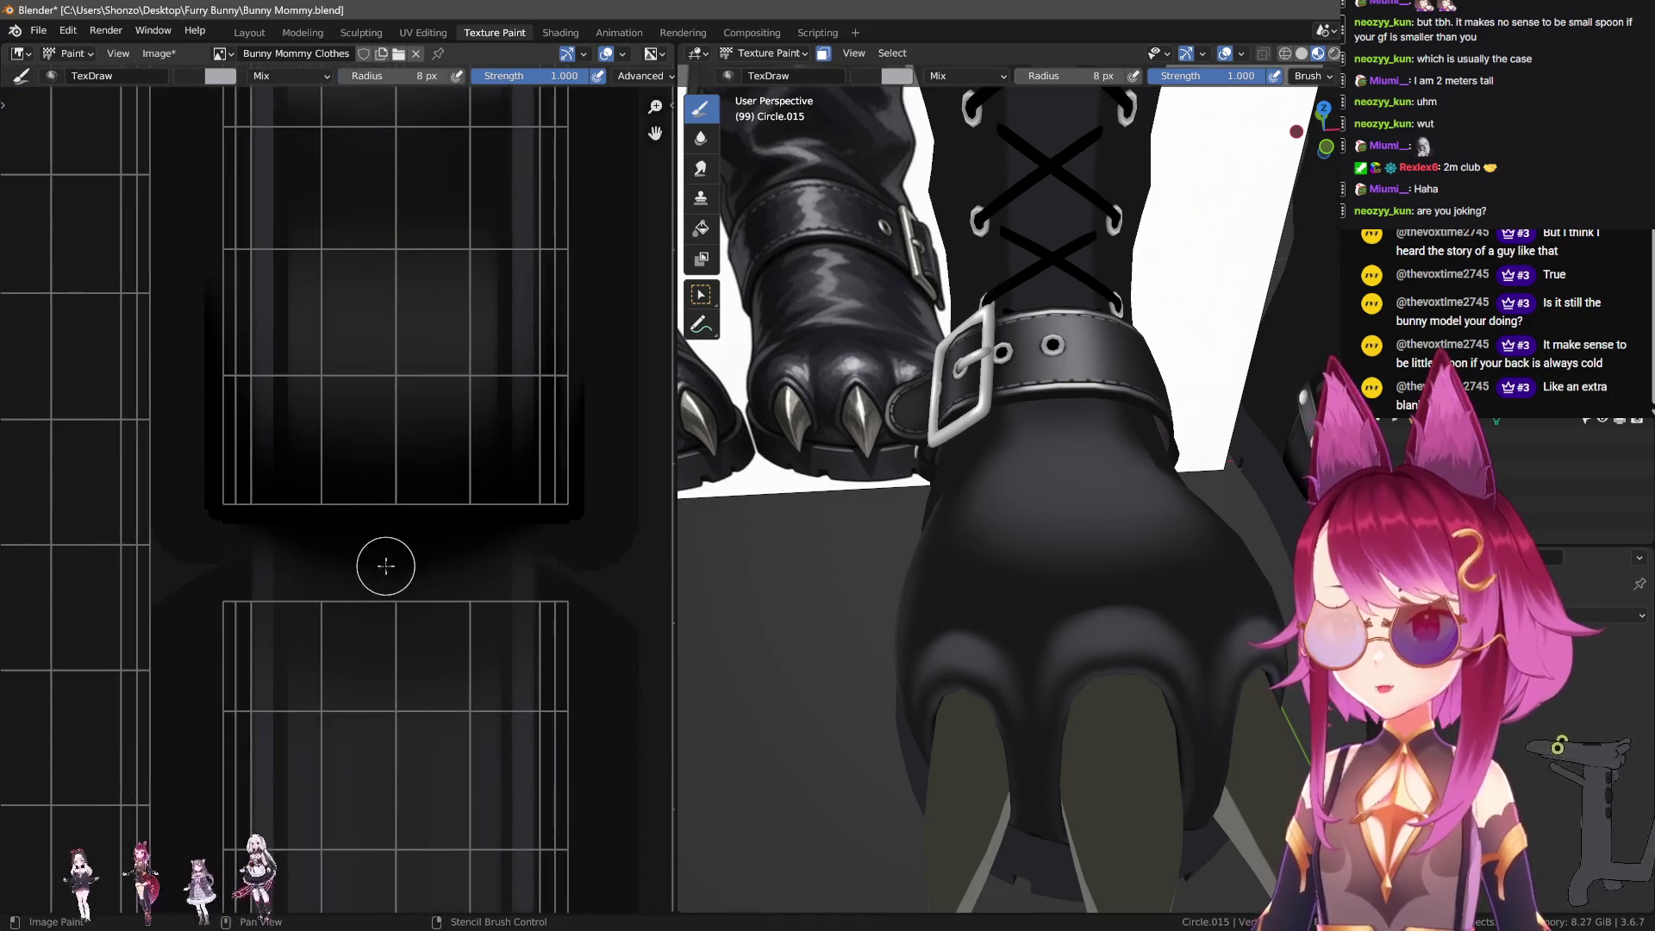
pyautogui.moveTo(380, 517); pyautogui.dragTo(382, 561, button='middle')
pyautogui.scroll(1, 382, 561)
pyautogui.scroll(2, 991, 580)
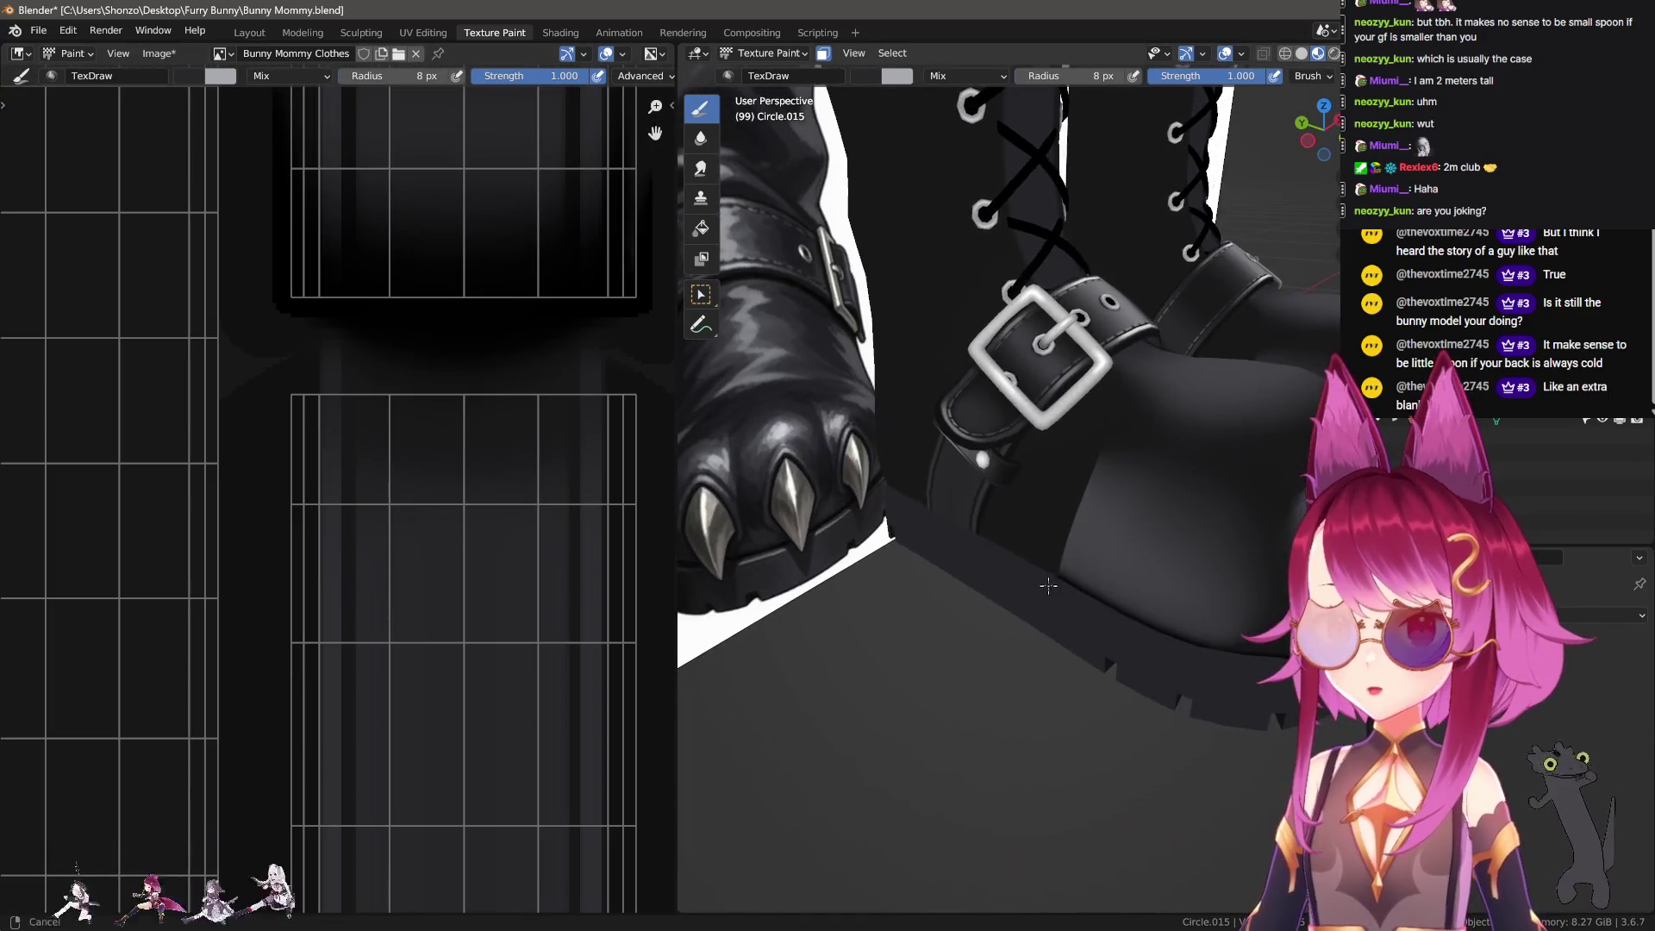
pyautogui.moveTo(990, 580); pyautogui.dragTo(1016, 568, button='middle')
pyautogui.moveTo(375, 526); pyautogui.dragTo(395, 610, button='middle')
pyautogui.scroll(-1, 414, 569)
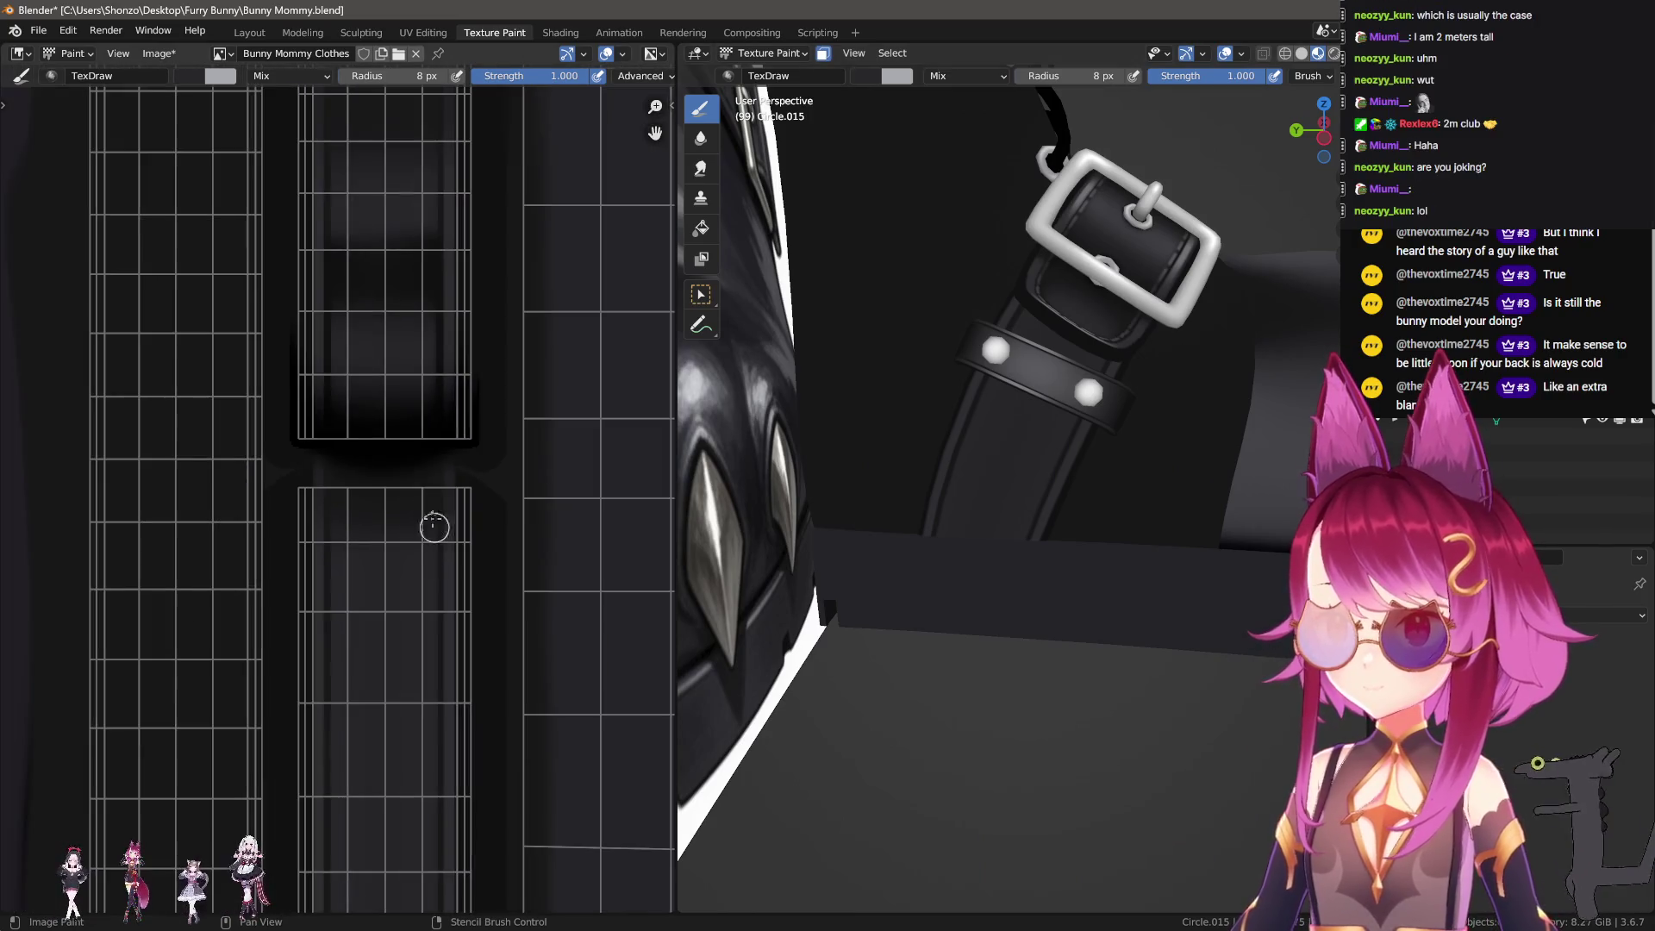
pyautogui.moveTo(433, 525)
pyautogui.mouseDown(button='middle')
pyautogui.moveTo(422, 731)
pyautogui.moveTo(384, 613)
pyautogui.mouseUp(button='middle')
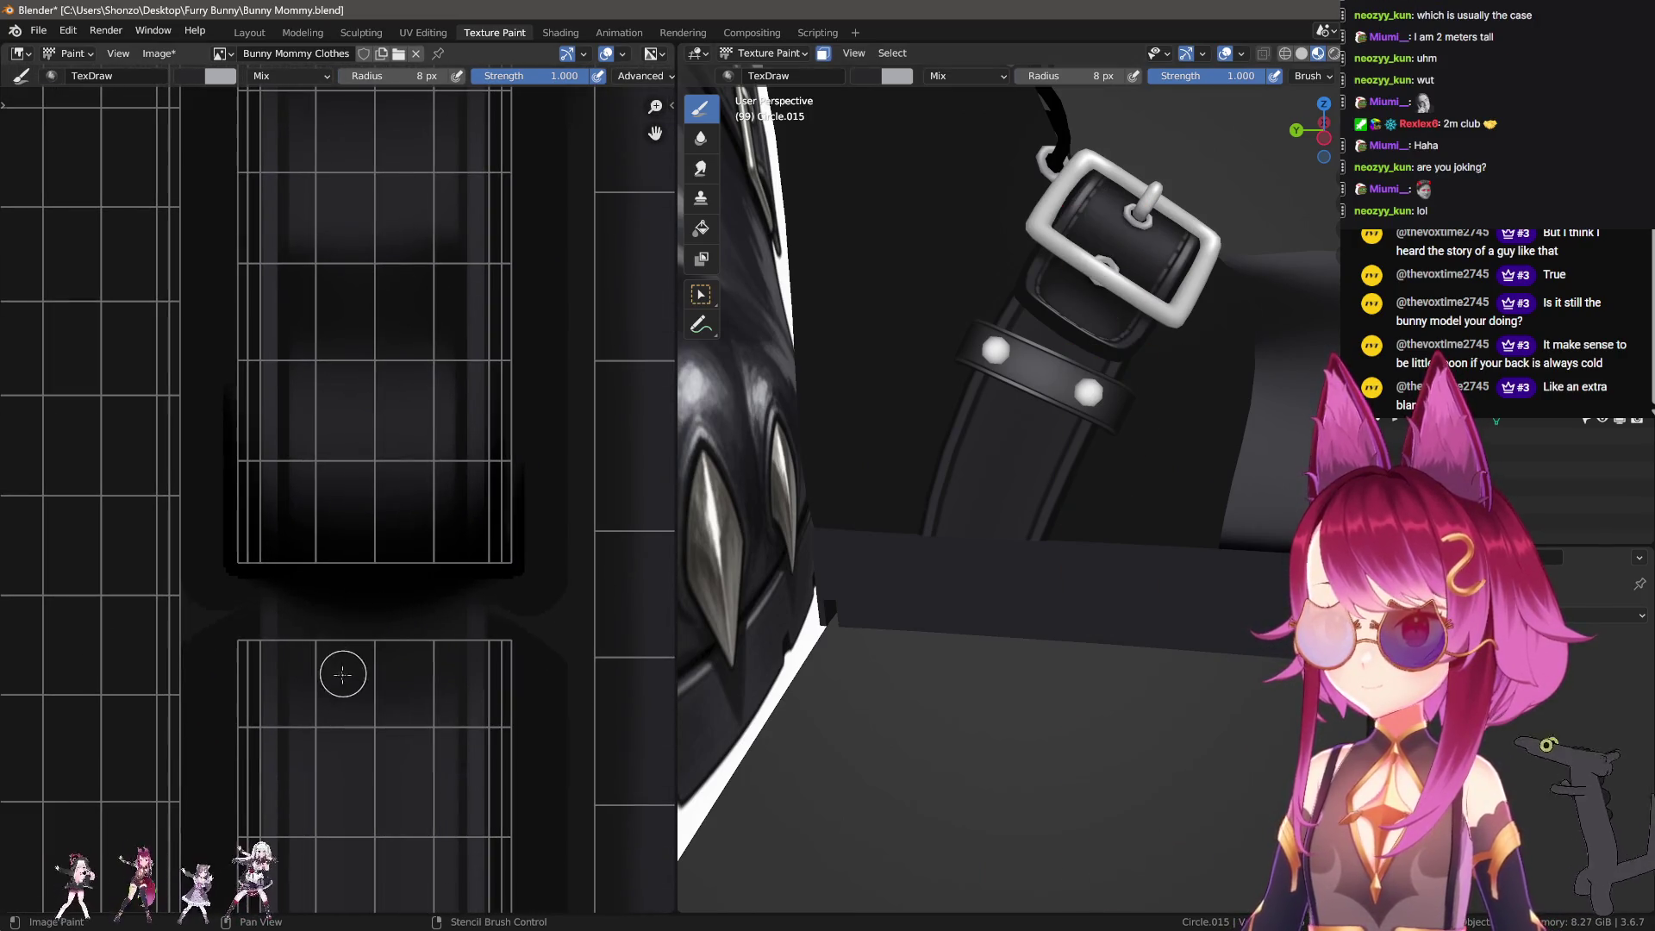
pyautogui.moveTo(339, 672); pyautogui.dragTo(267, 554, button='middle')
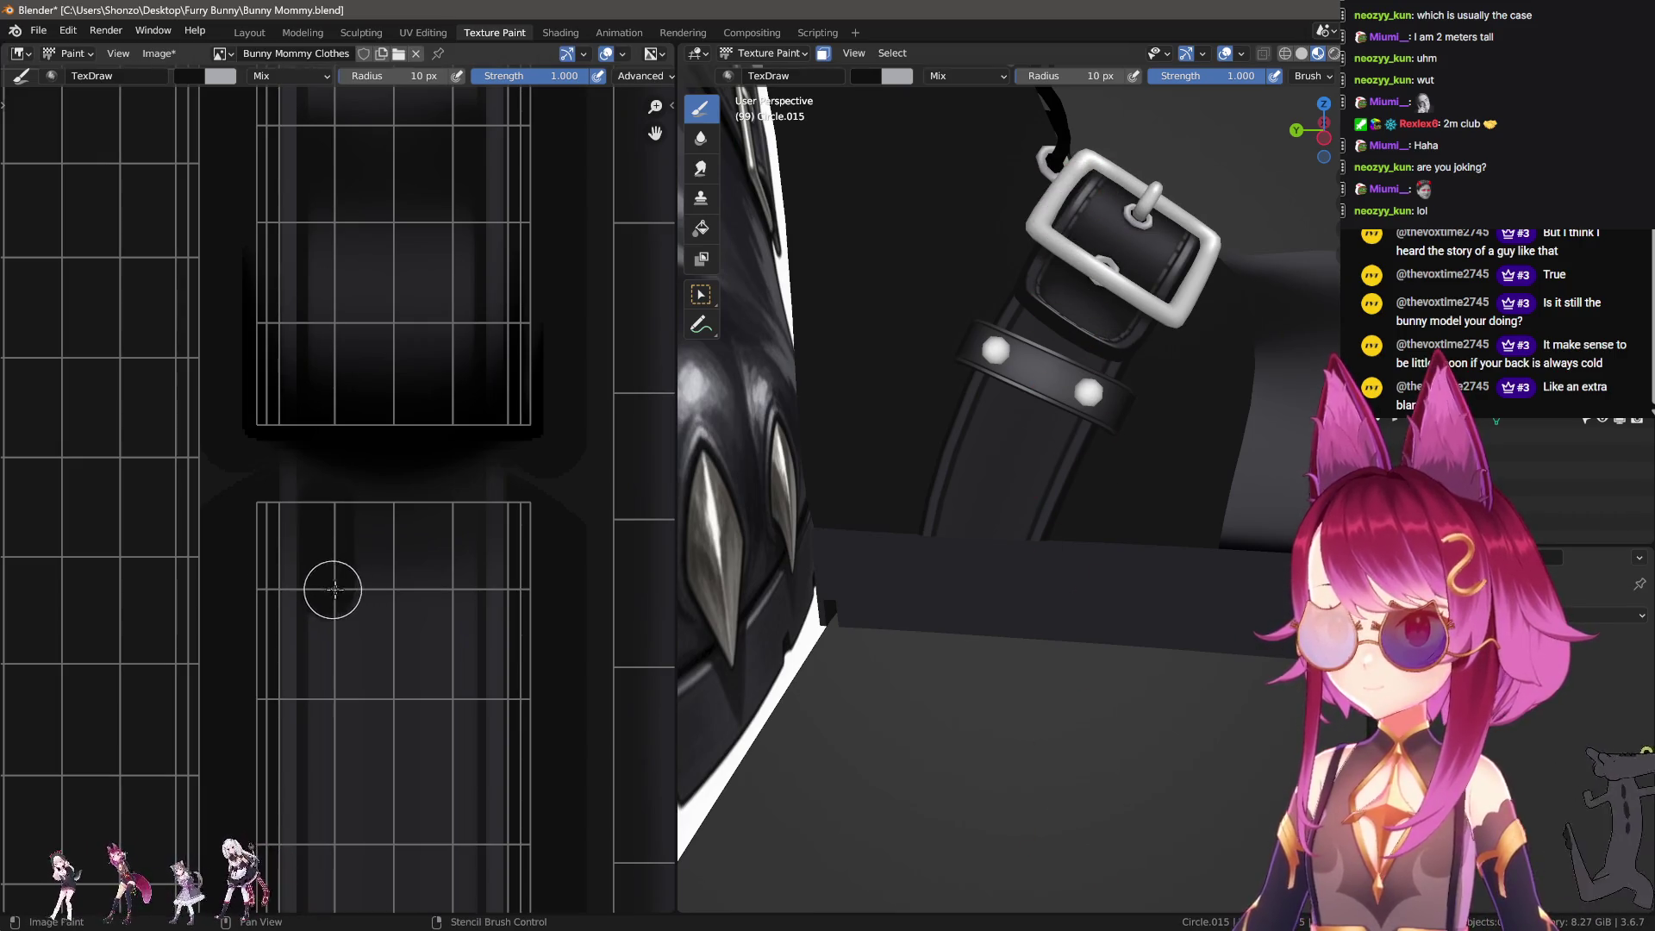
pyautogui.moveTo(455, 590); pyautogui.dragTo(460, 514)
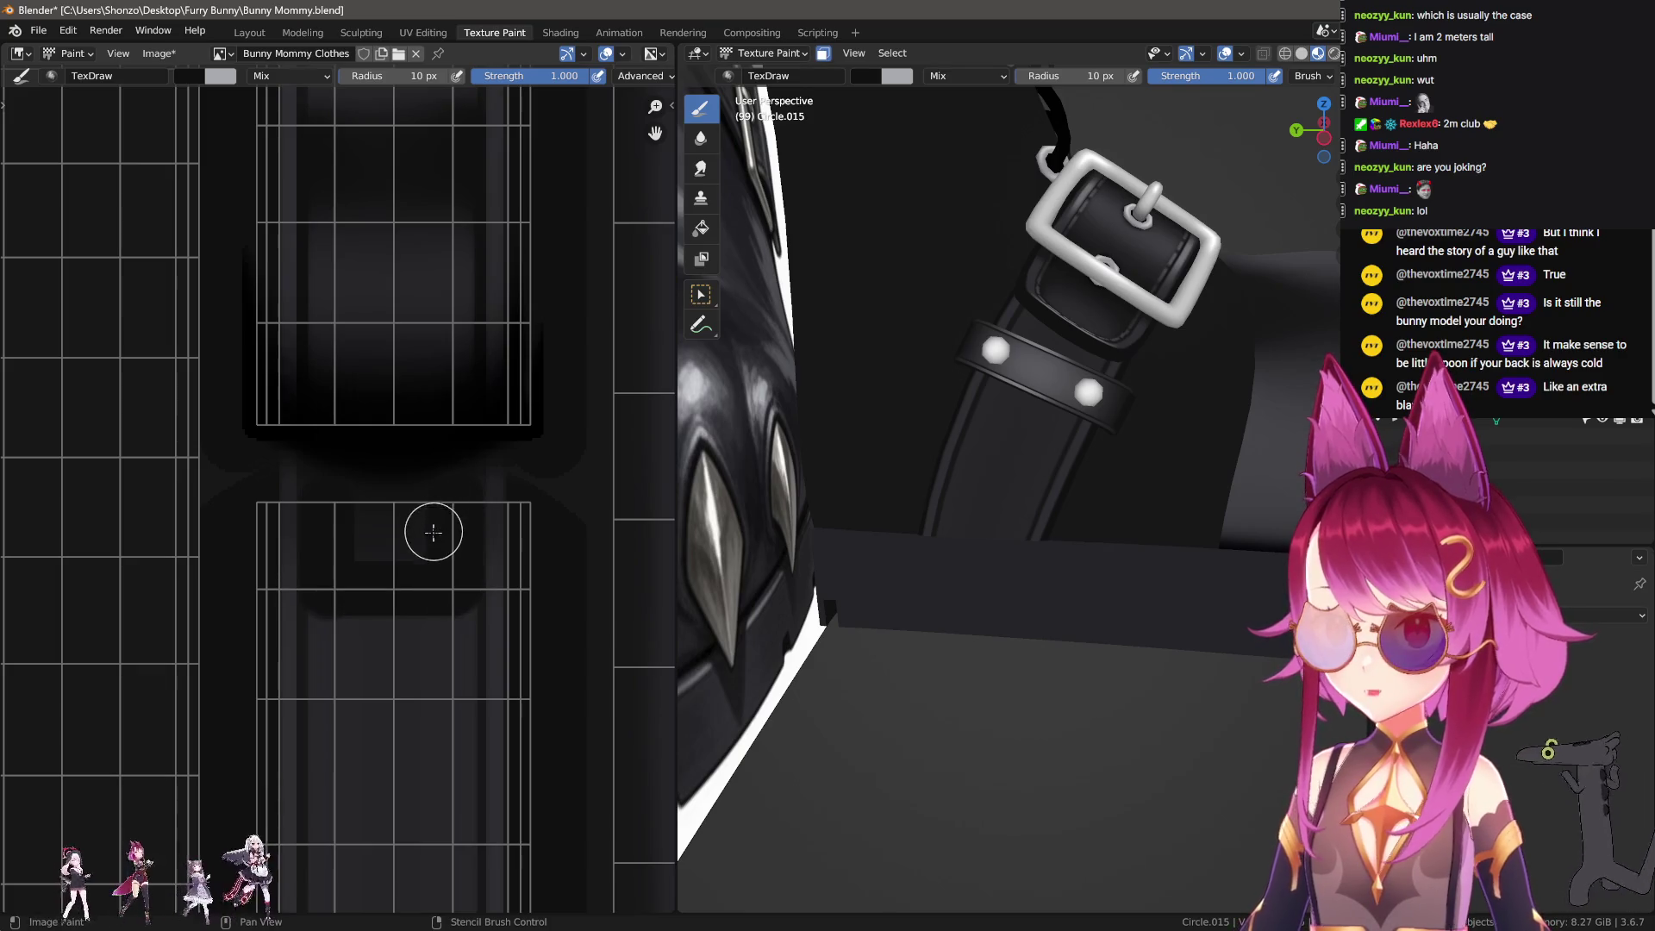
# Step: Adjust the Smear brush size, then paint another dark line across the lower island
pyautogui.moveTo(414, 645); pyautogui.dragTo(415, 513, button='middle')
pyautogui.hotkey('shift', 'space')
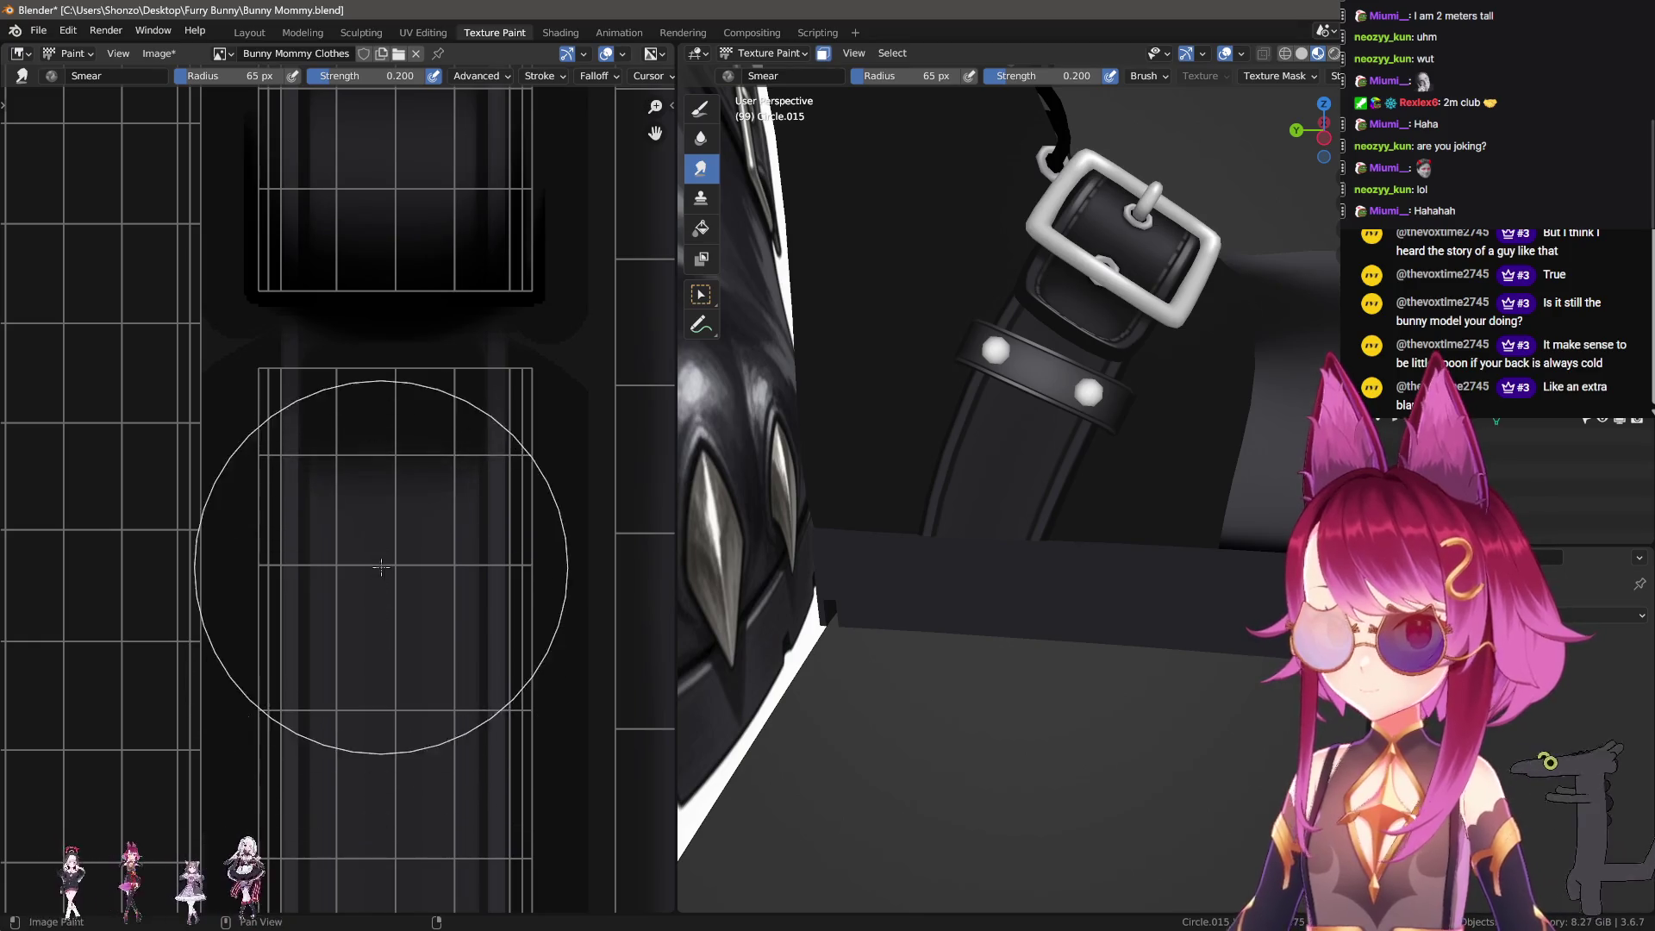
pyautogui.moveTo(382, 568); pyautogui.dragTo(396, 627)
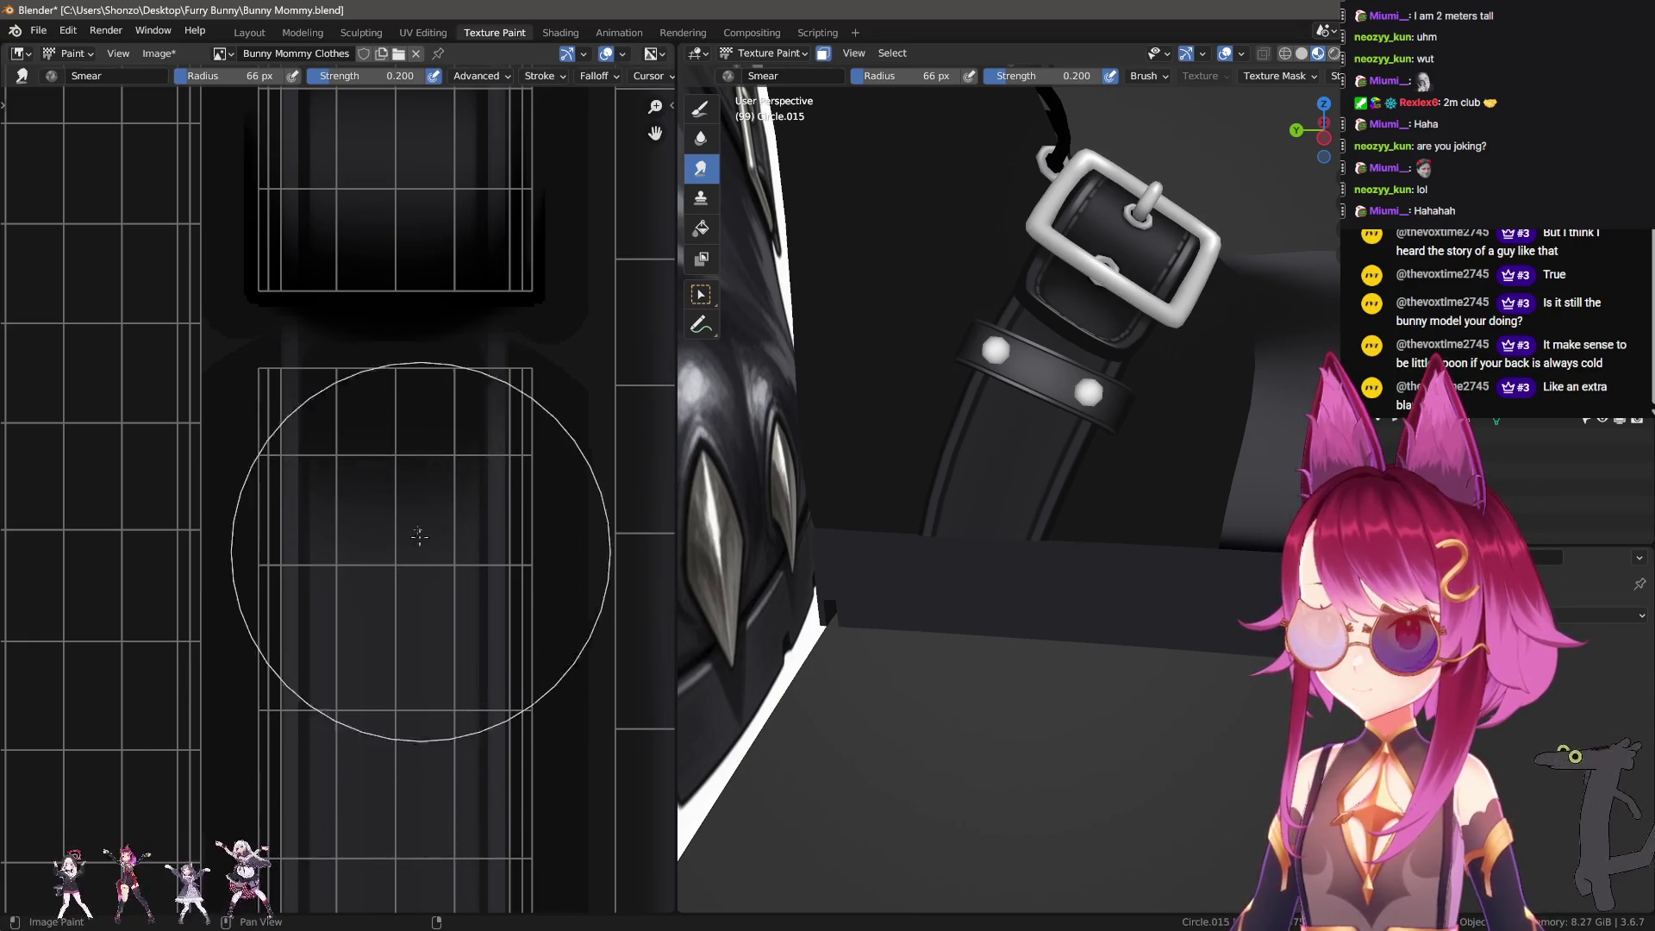
pyautogui.scroll(2, 319, 647)
pyautogui.hotkey('shift', 'space')
pyautogui.press('d')
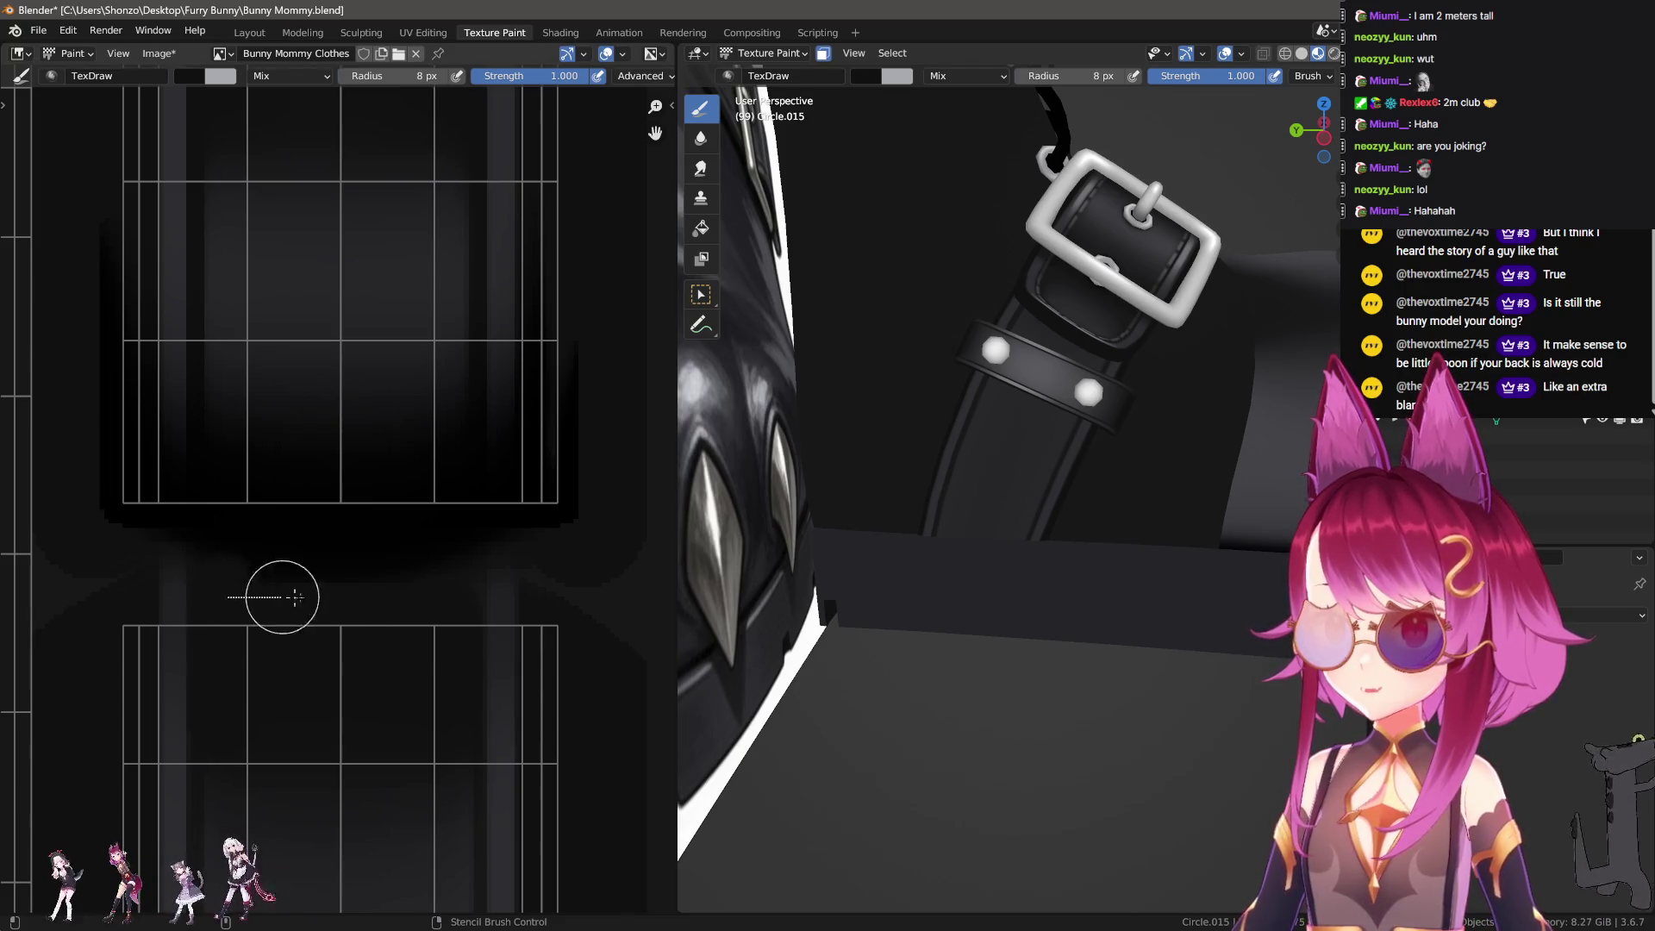
pyautogui.moveTo(428, 601); pyautogui.dragTo(429, 602)
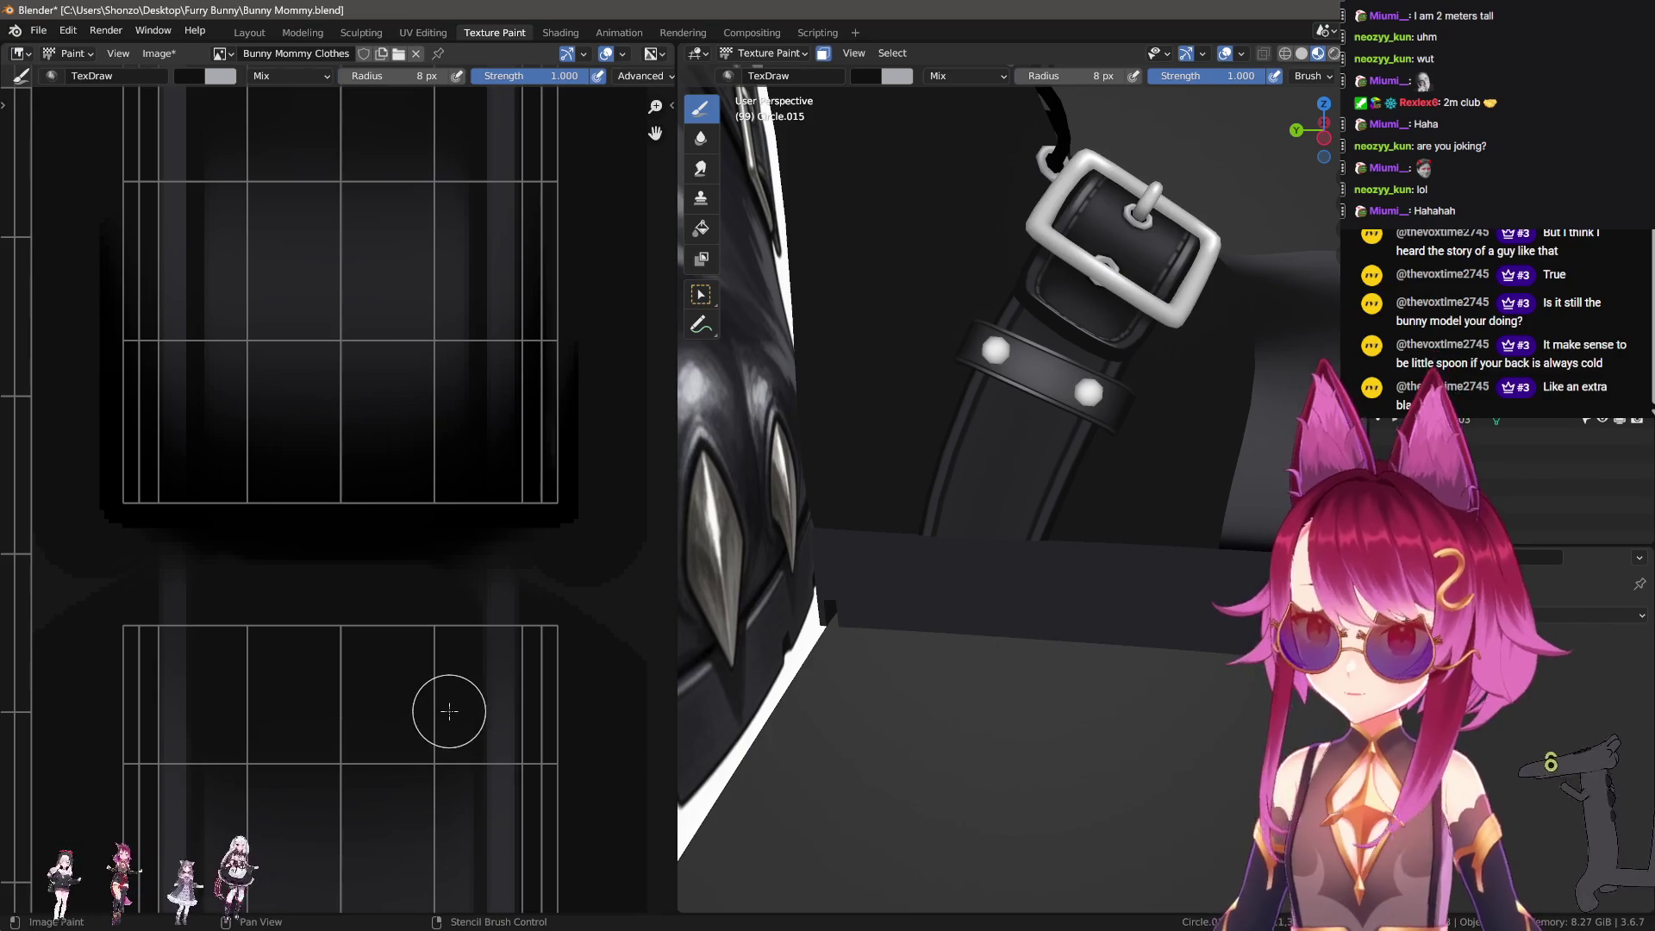
# Step: Smear the shading in a straight vertical line with a smaller Smear brush
pyautogui.keyDown('shift'); pyautogui.scroll(-5, 425, 572); pyautogui.keyUp('shift')
pyautogui.hotkey('shift', 'space')
pyautogui.press('s')
pyautogui.keyDown('shift'); pyautogui.scroll(-4, 323, 725); pyautogui.keyUp('shift')
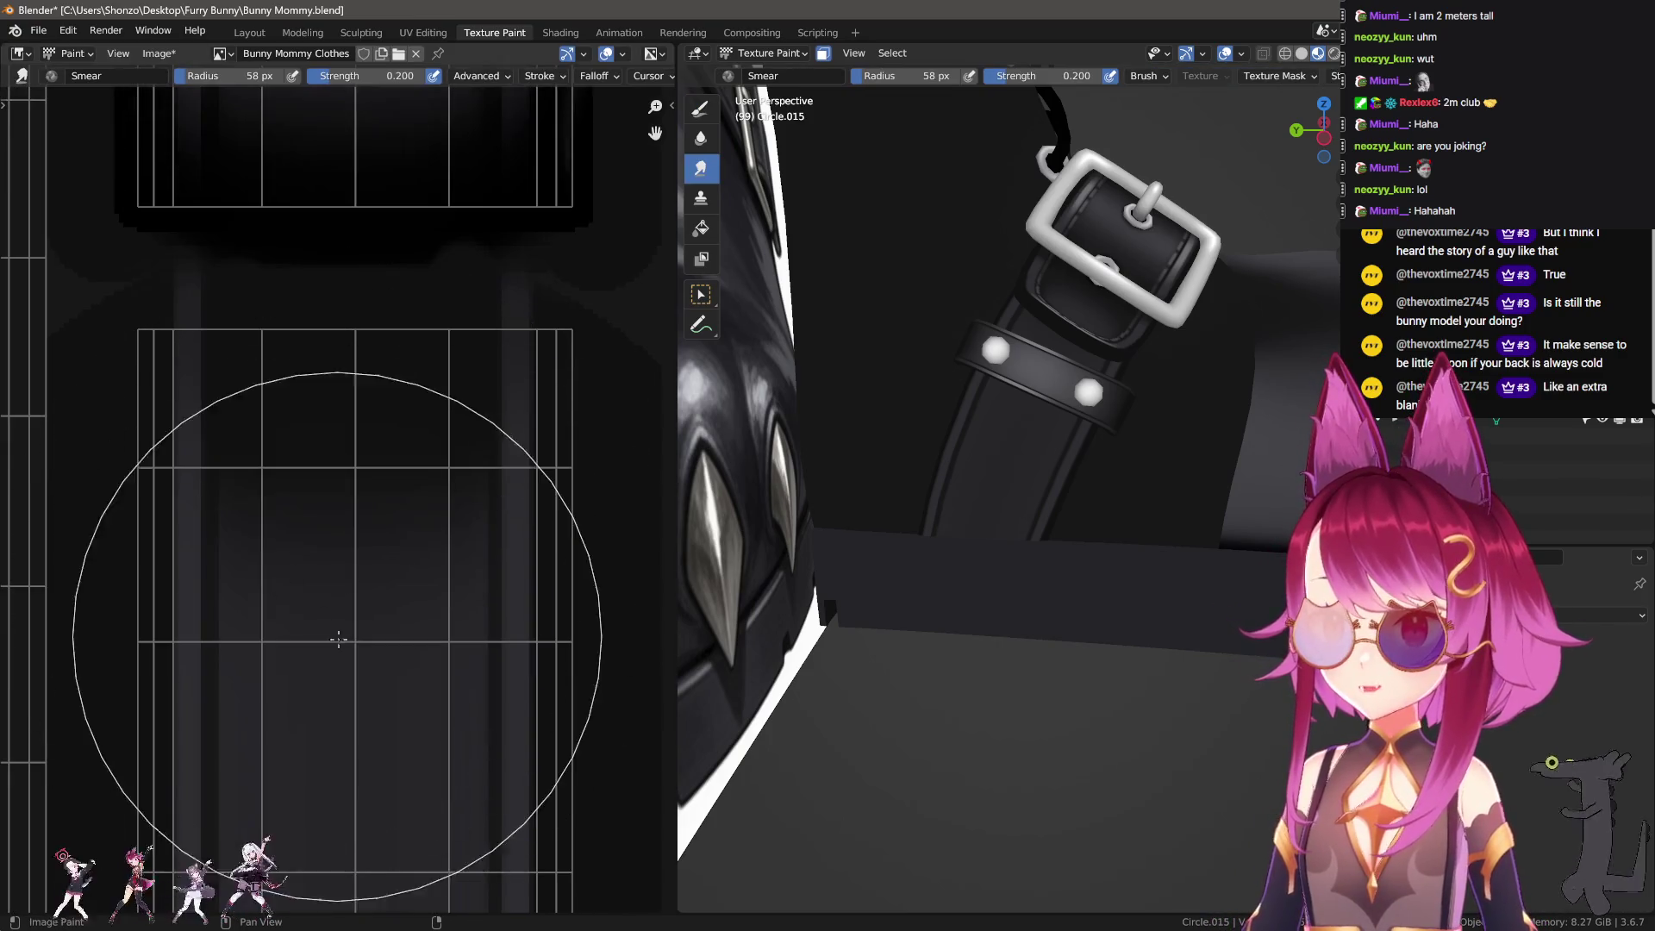
pyautogui.press('[')
pyautogui.press('[')
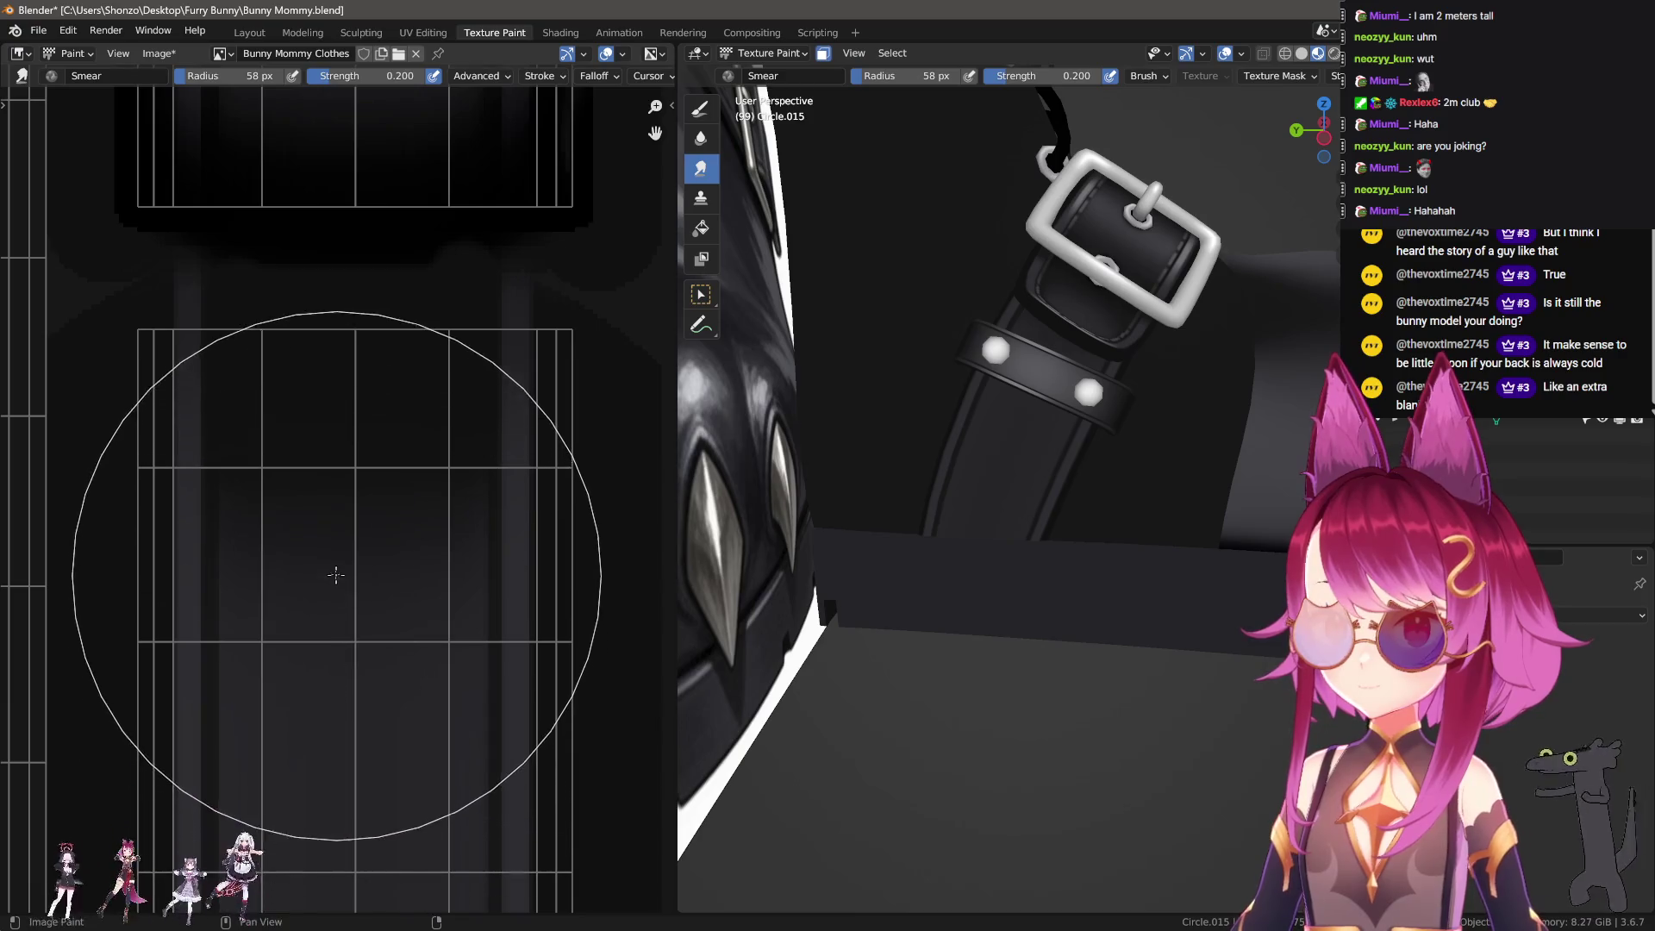
pyautogui.moveTo(333, 561)
pyautogui.mouseDown()
pyautogui.moveTo(336, 698)
pyautogui.moveTo(334, 681)
pyautogui.mouseUp()
# Step: Paint dark vertical shading strokes below the top seam with an enlarged brush
pyautogui.scroll(-2, 368, 473)
pyautogui.press('d')
pyautogui.scroll(1, 337, 472)
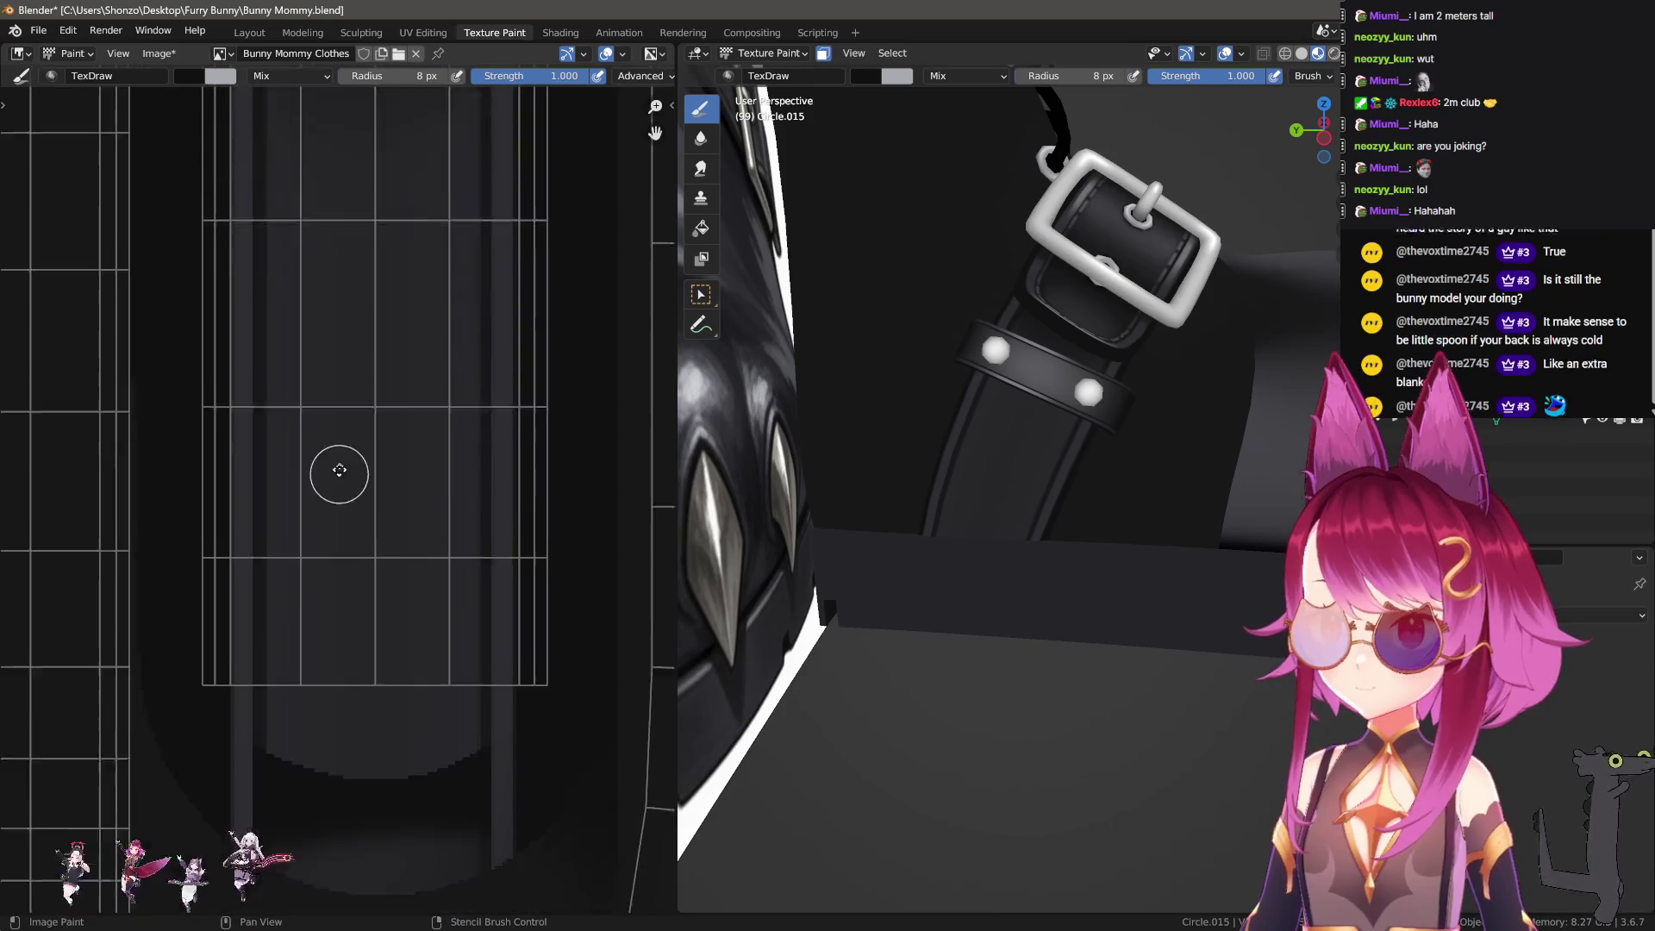
pyautogui.keyDown('shift'); pyautogui.scroll(-8, 311, 517); pyautogui.keyUp('shift')
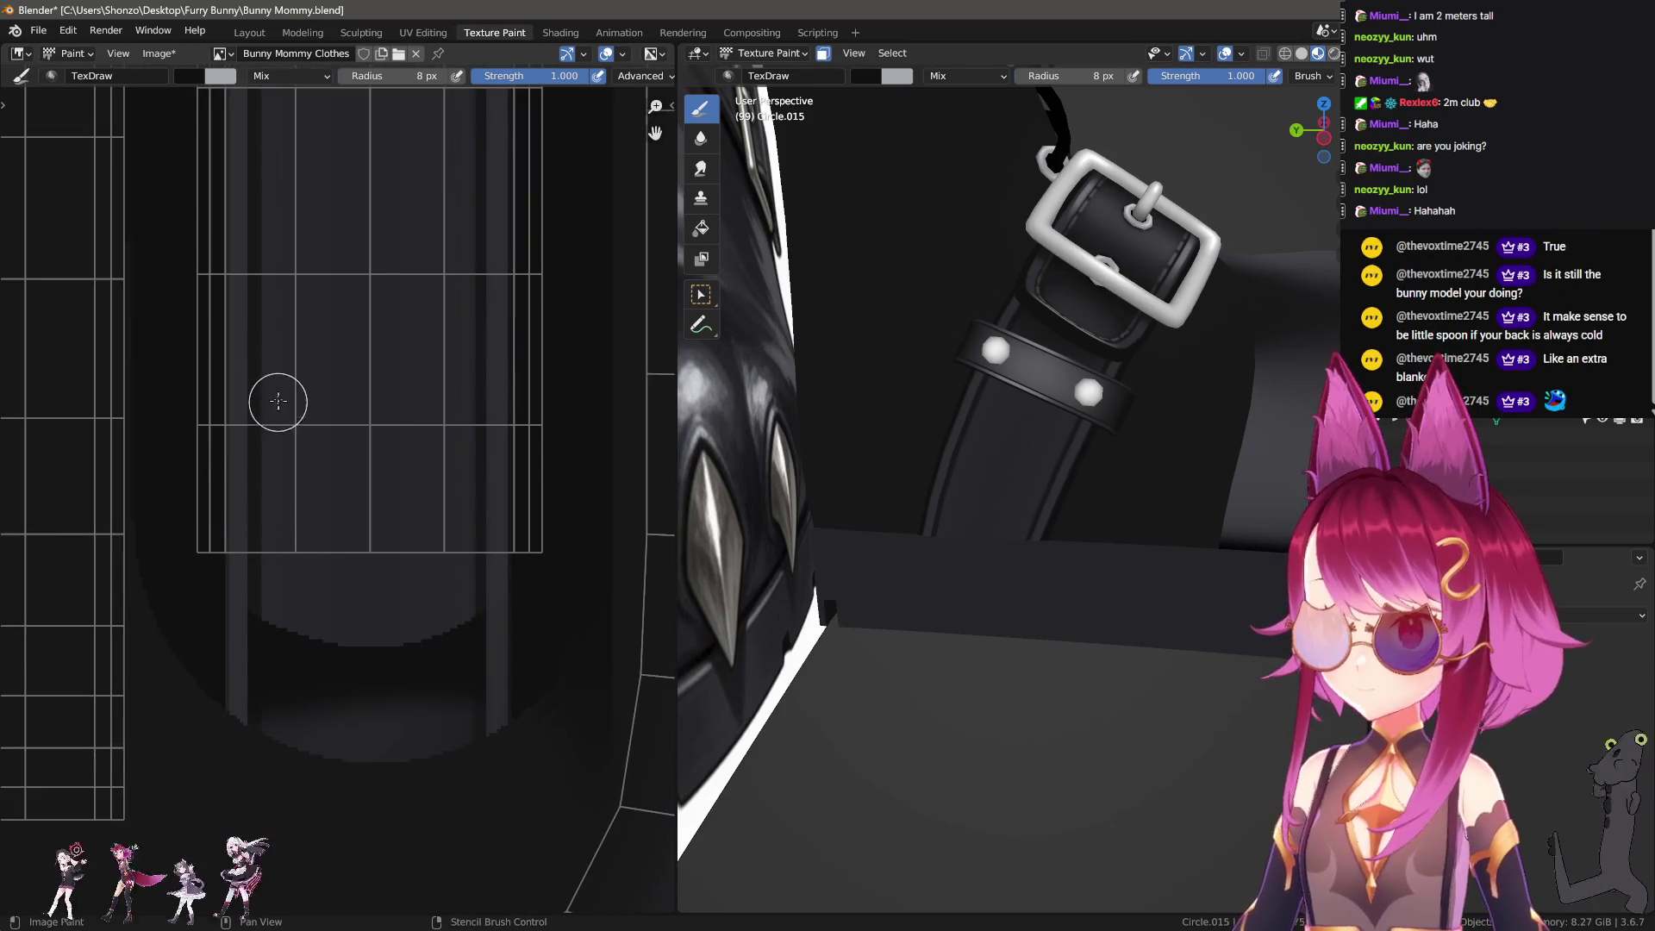
pyautogui.moveTo(278, 388); pyautogui.dragTo(309, 737)
pyautogui.keyDown('shift'); pyautogui.scroll(3, 295, 535); pyautogui.keyUp('shift')
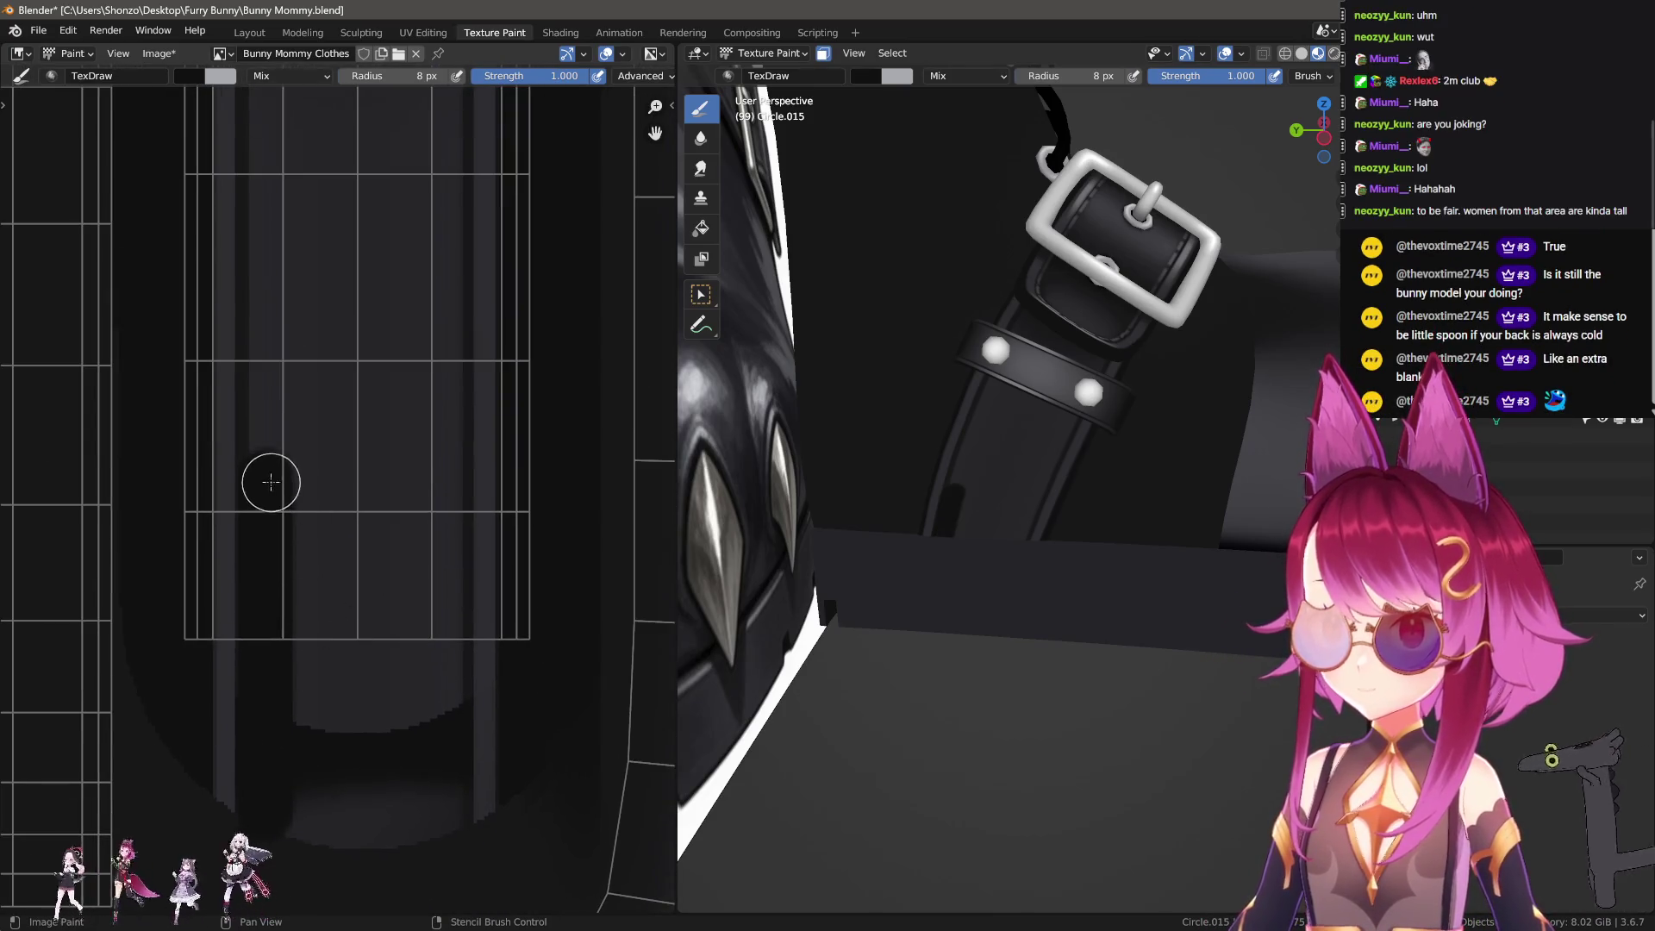
pyautogui.moveTo(440, 490); pyautogui.dragTo(414, 764)
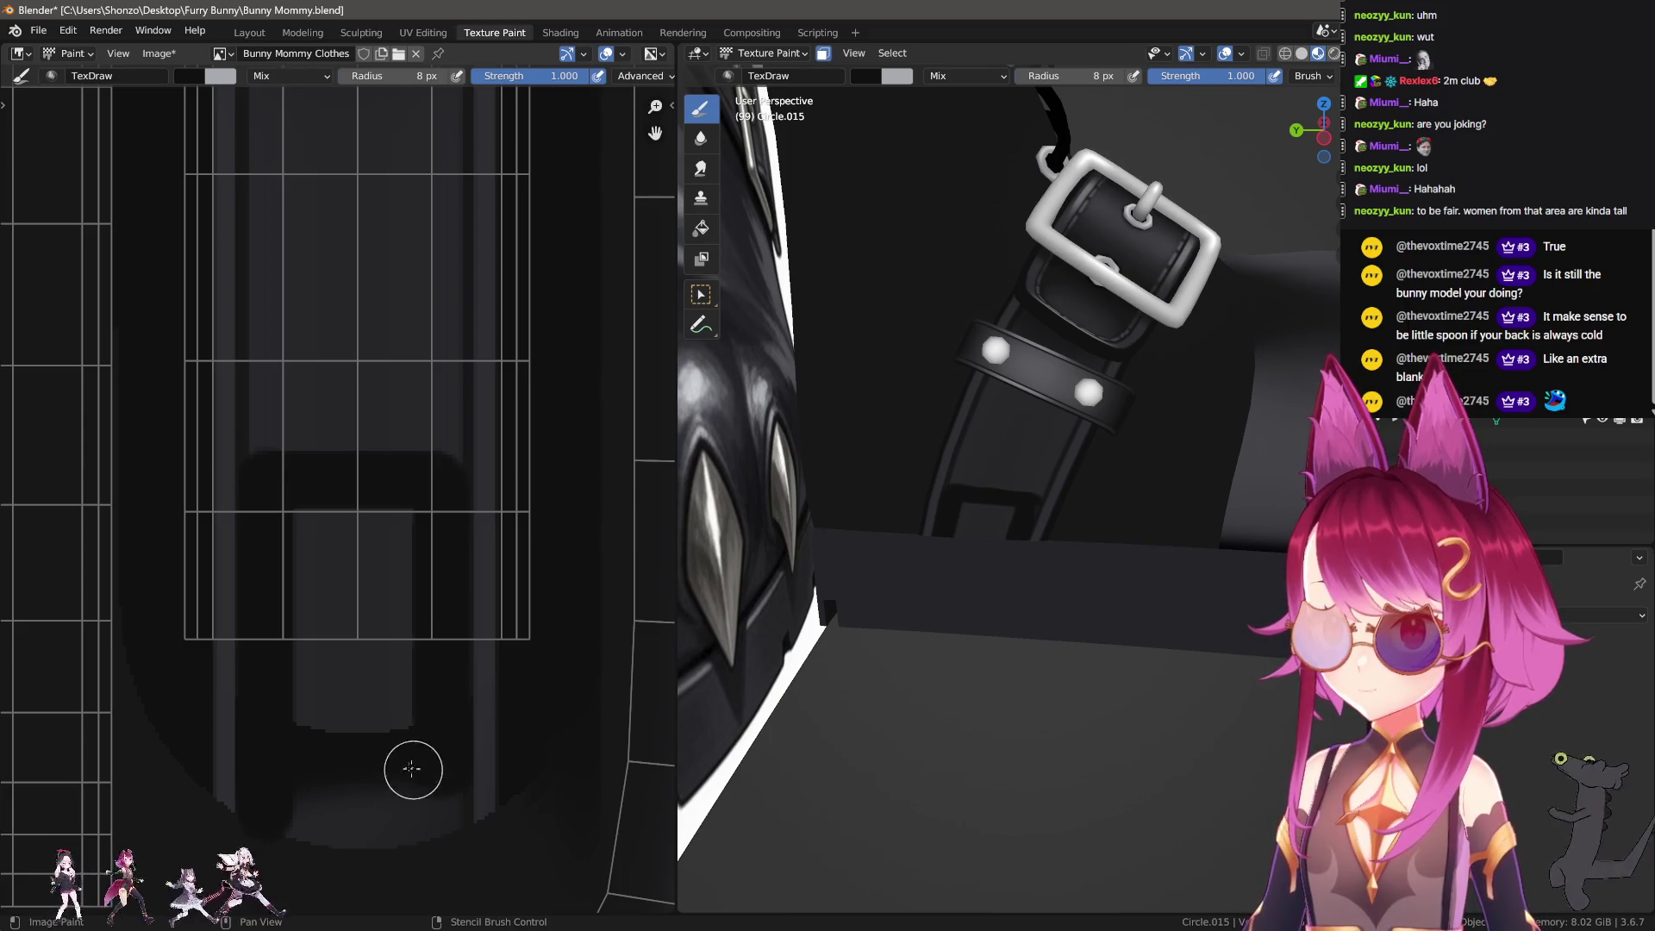
pyautogui.press(']')
pyautogui.press(']')
pyautogui.press(']')
pyautogui.moveTo(369, 546); pyautogui.dragTo(323, 749)
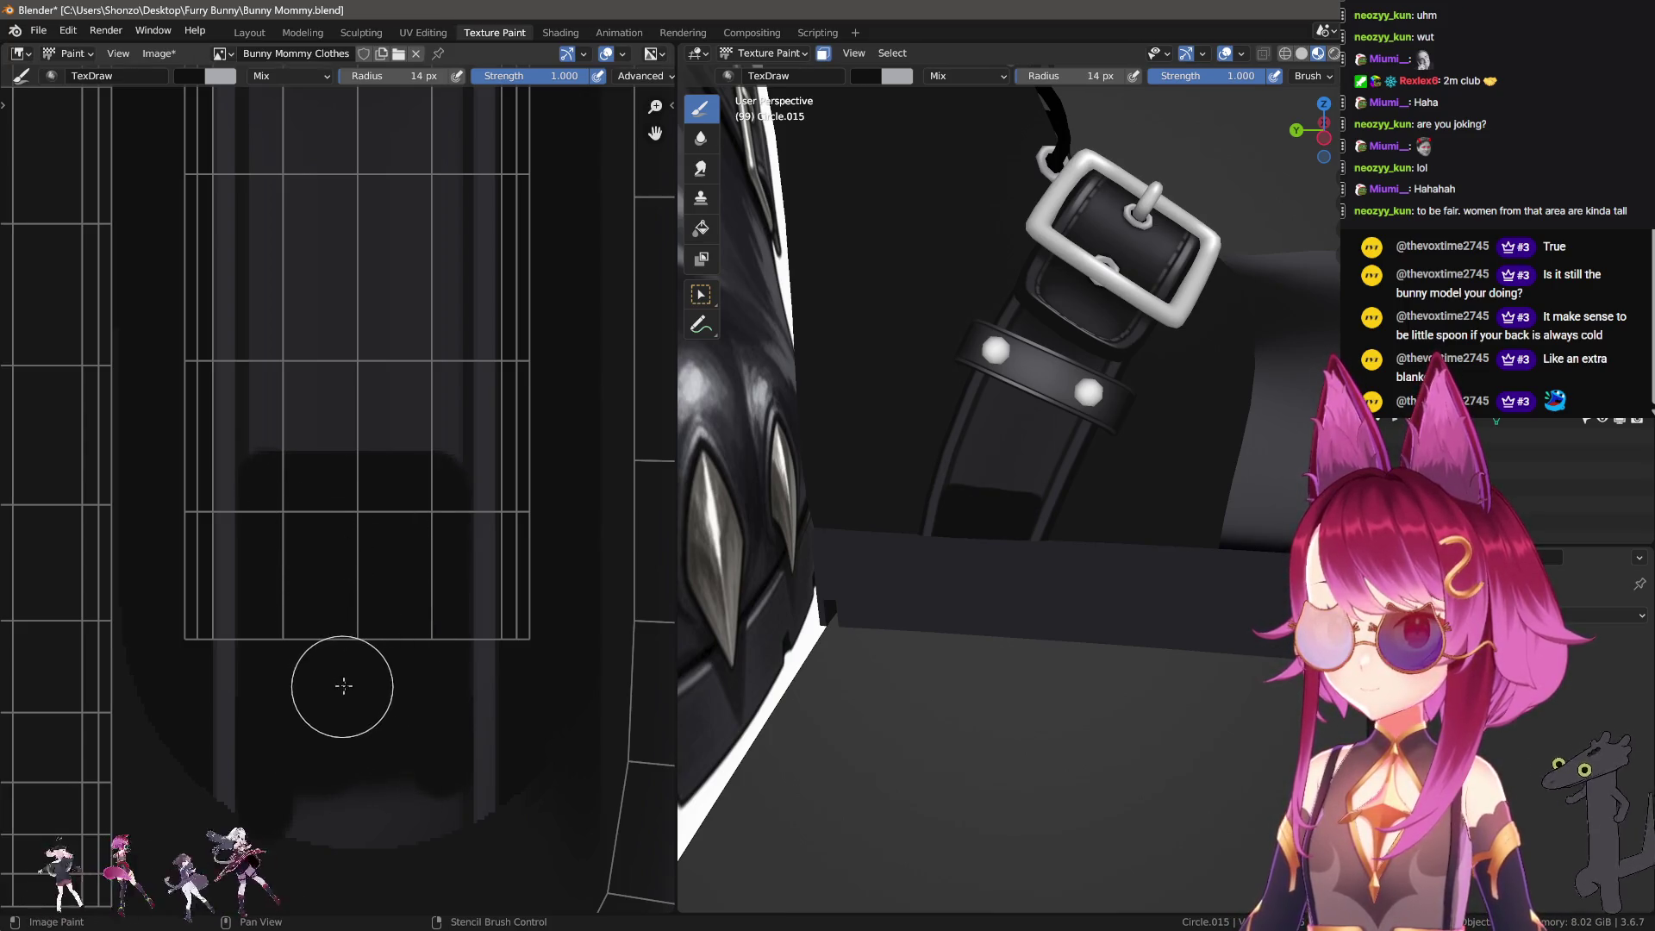
pyautogui.keyDown('shift'); pyautogui.scroll(-5, 319, 638); pyautogui.keyUp('shift')
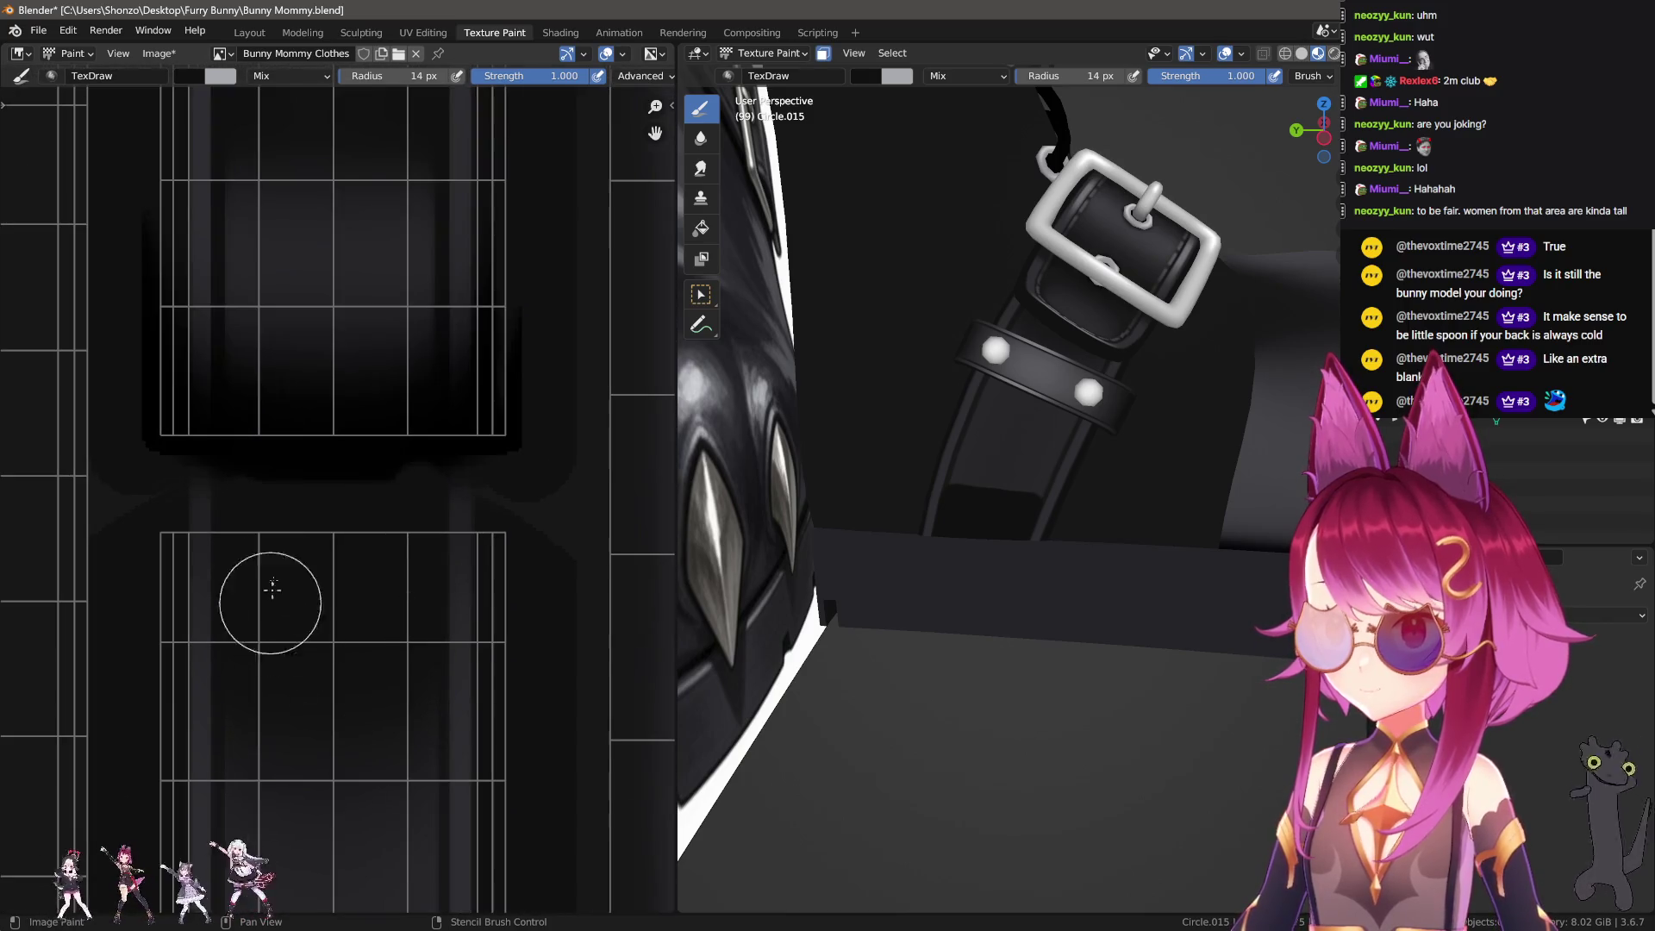
# Step: Soften the dark band by smearing it up and down with a progressively larger Smear brush
pyautogui.scroll(2, 319, 603)
pyautogui.hotkey('shift', 'space')
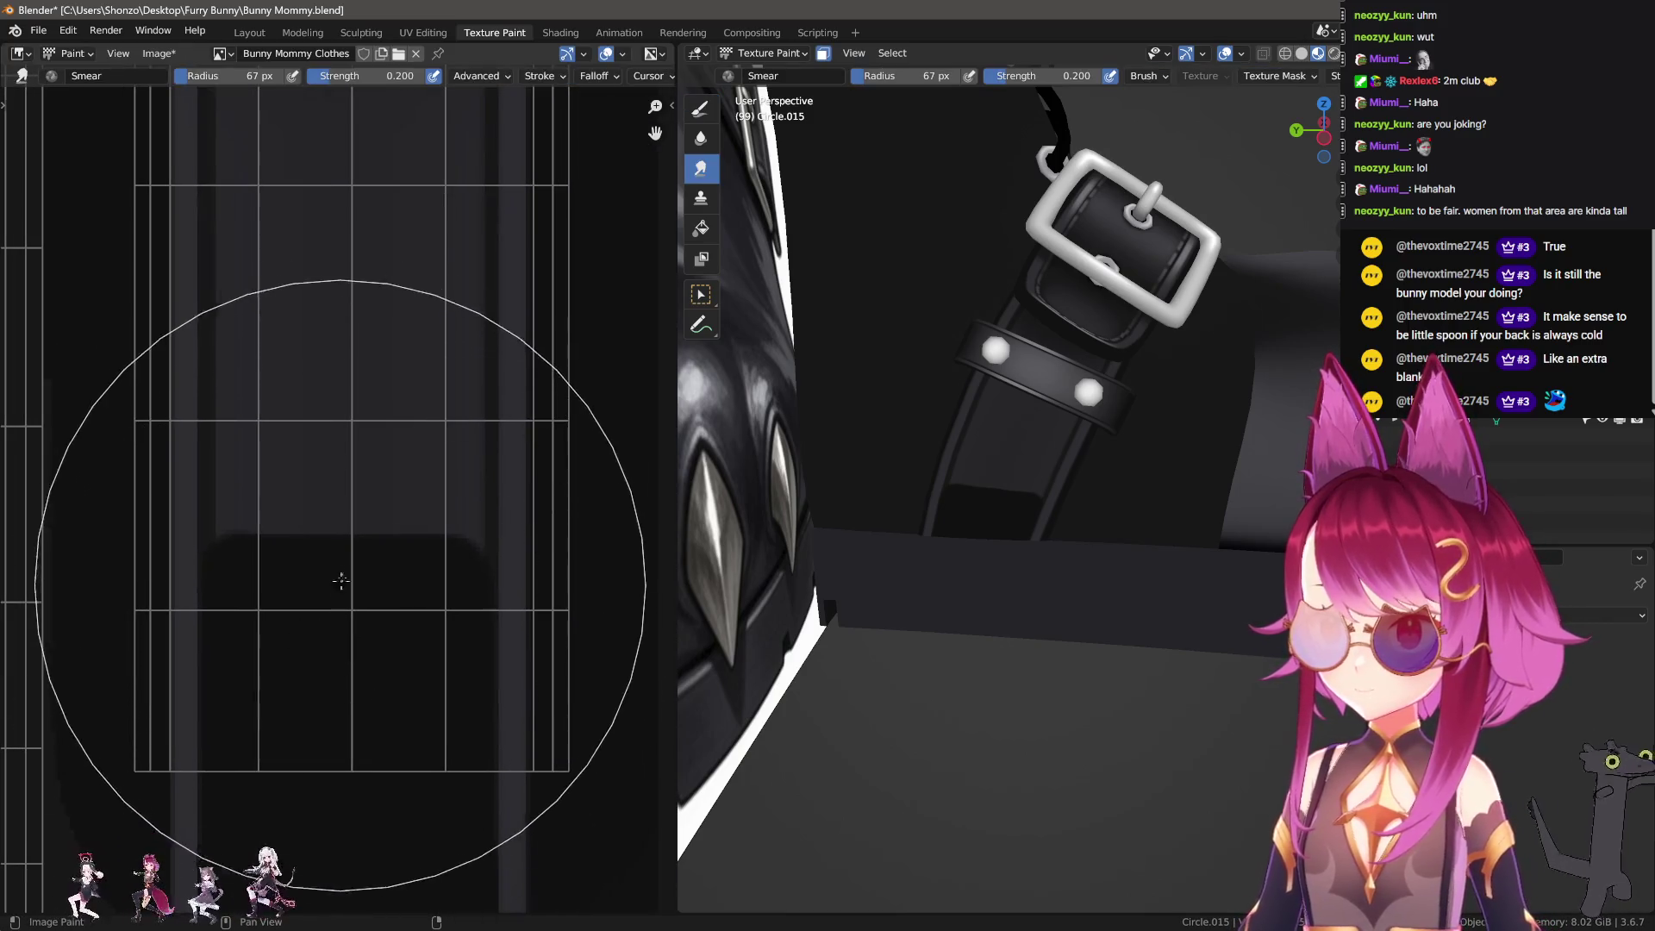
pyautogui.moveTo(350, 444)
pyautogui.mouseDown()
pyautogui.moveTo(343, 572)
pyautogui.moveTo(343, 462)
pyautogui.mouseUp()
pyautogui.press(']')
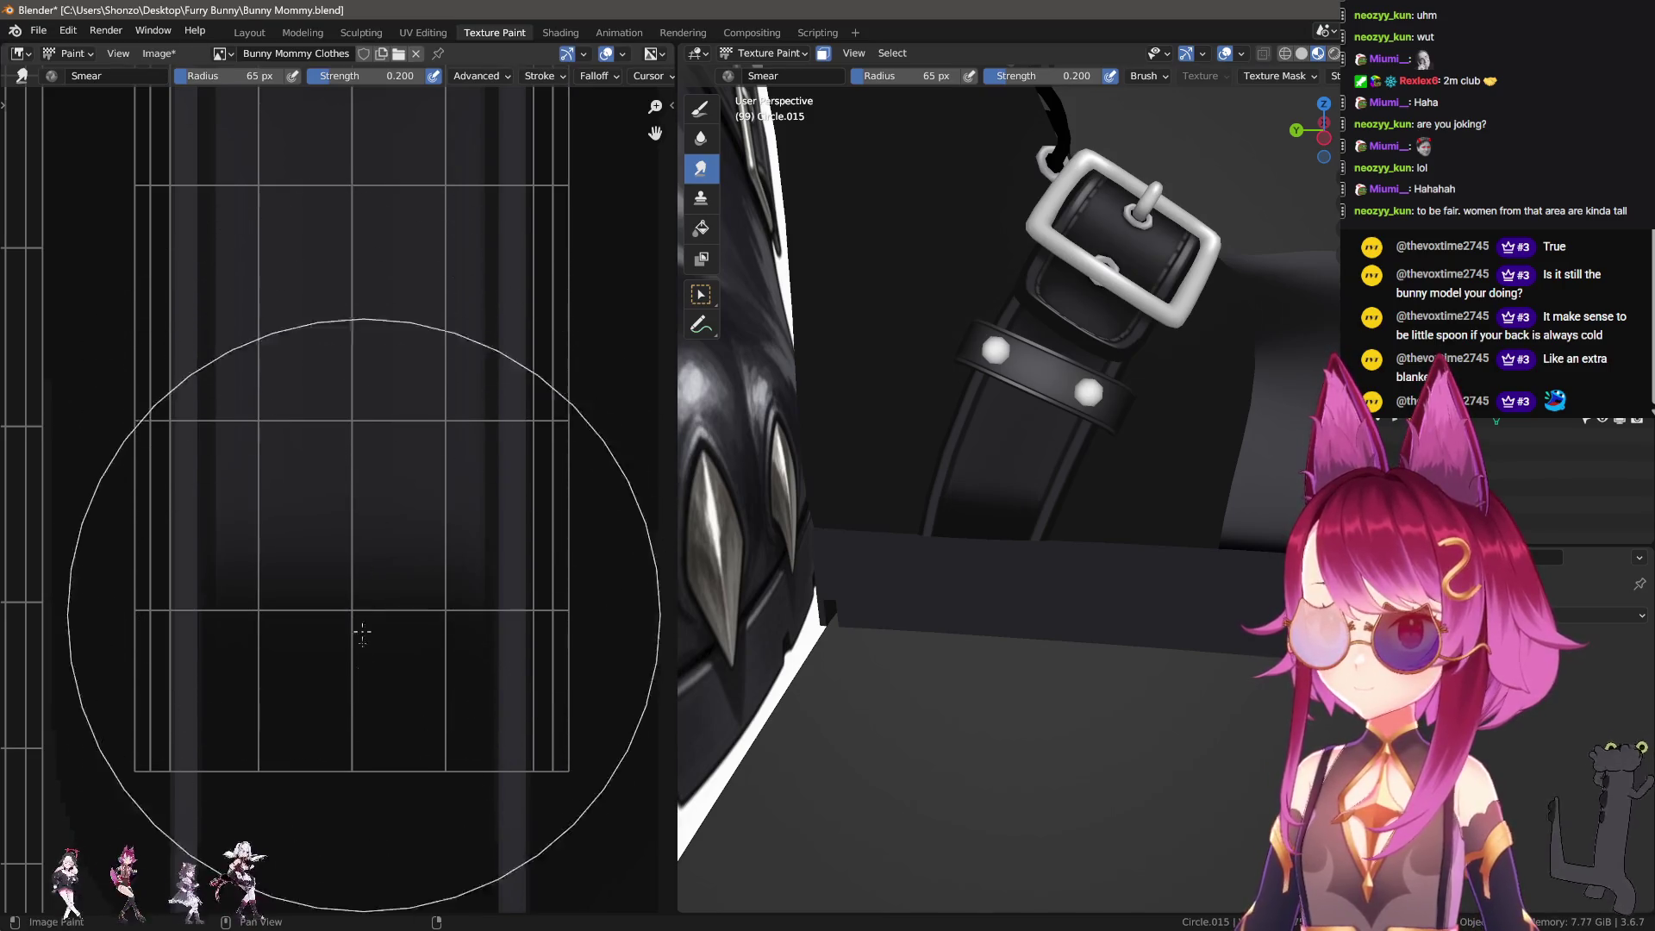
pyautogui.moveTo(358, 628)
pyautogui.mouseDown()
pyautogui.moveTo(352, 409)
pyautogui.moveTo(350, 551)
pyautogui.moveTo(349, 450)
pyautogui.mouseUp()
pyautogui.press(']')
pyautogui.moveTo(380, 583)
pyautogui.mouseDown()
pyautogui.moveTo(344, 636)
pyautogui.moveTo(344, 554)
pyautogui.moveTo(356, 719)
pyautogui.moveTo(344, 347)
pyautogui.mouseUp()
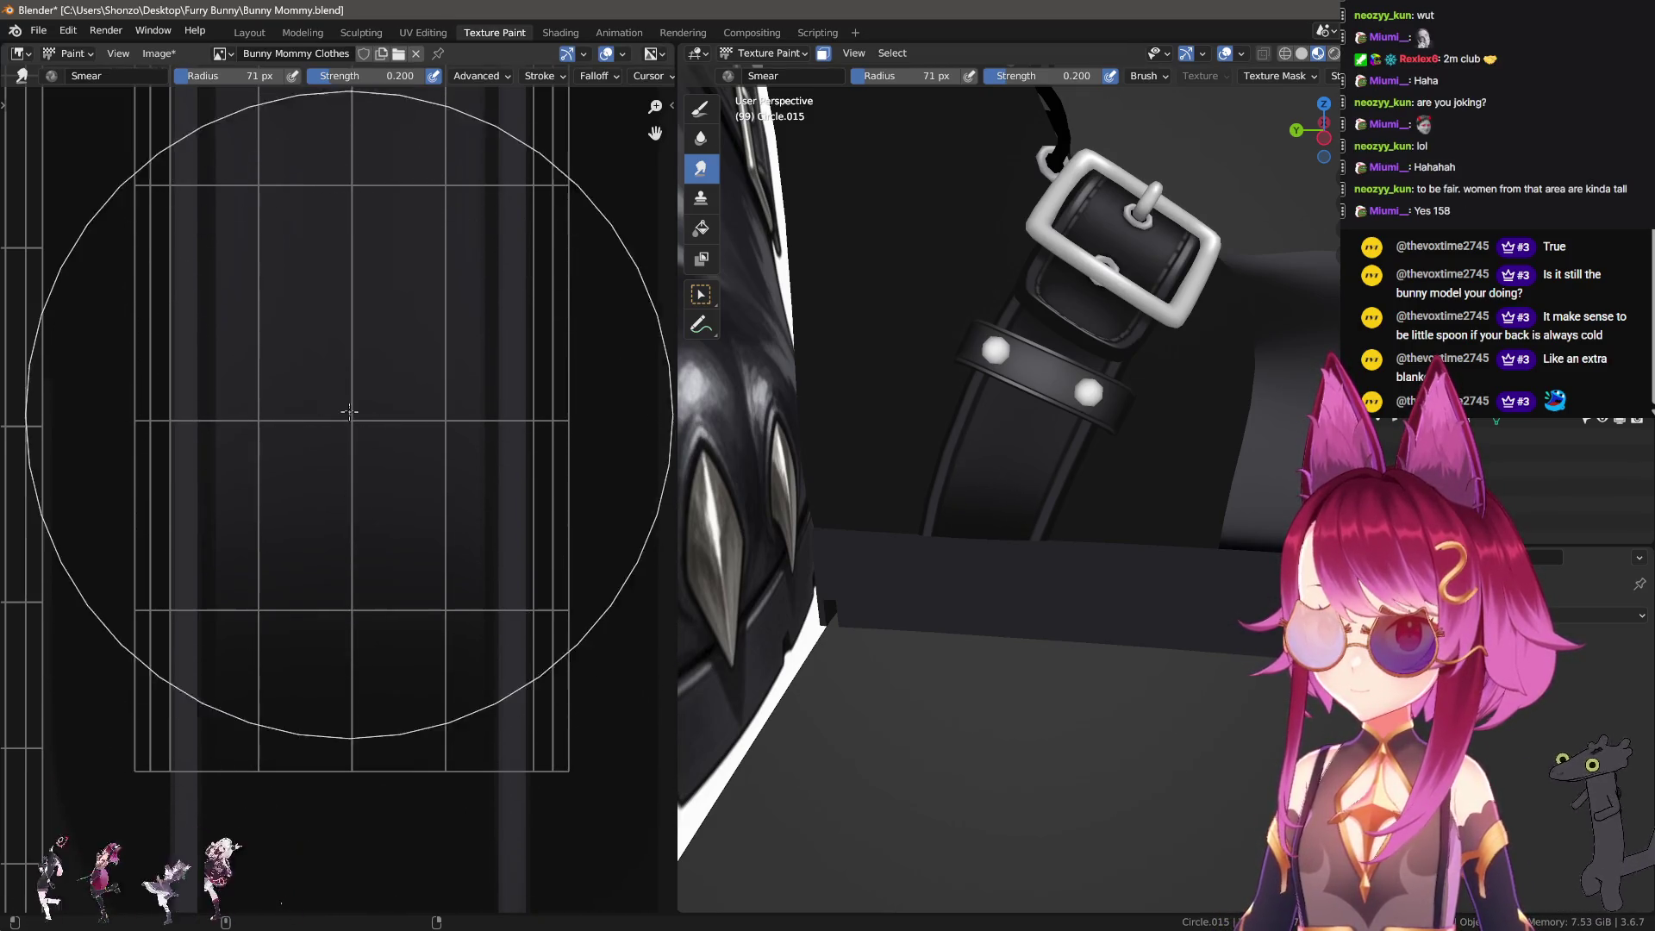
pyautogui.moveTo(344, 347); pyautogui.dragTo(316, 420, button='middle')
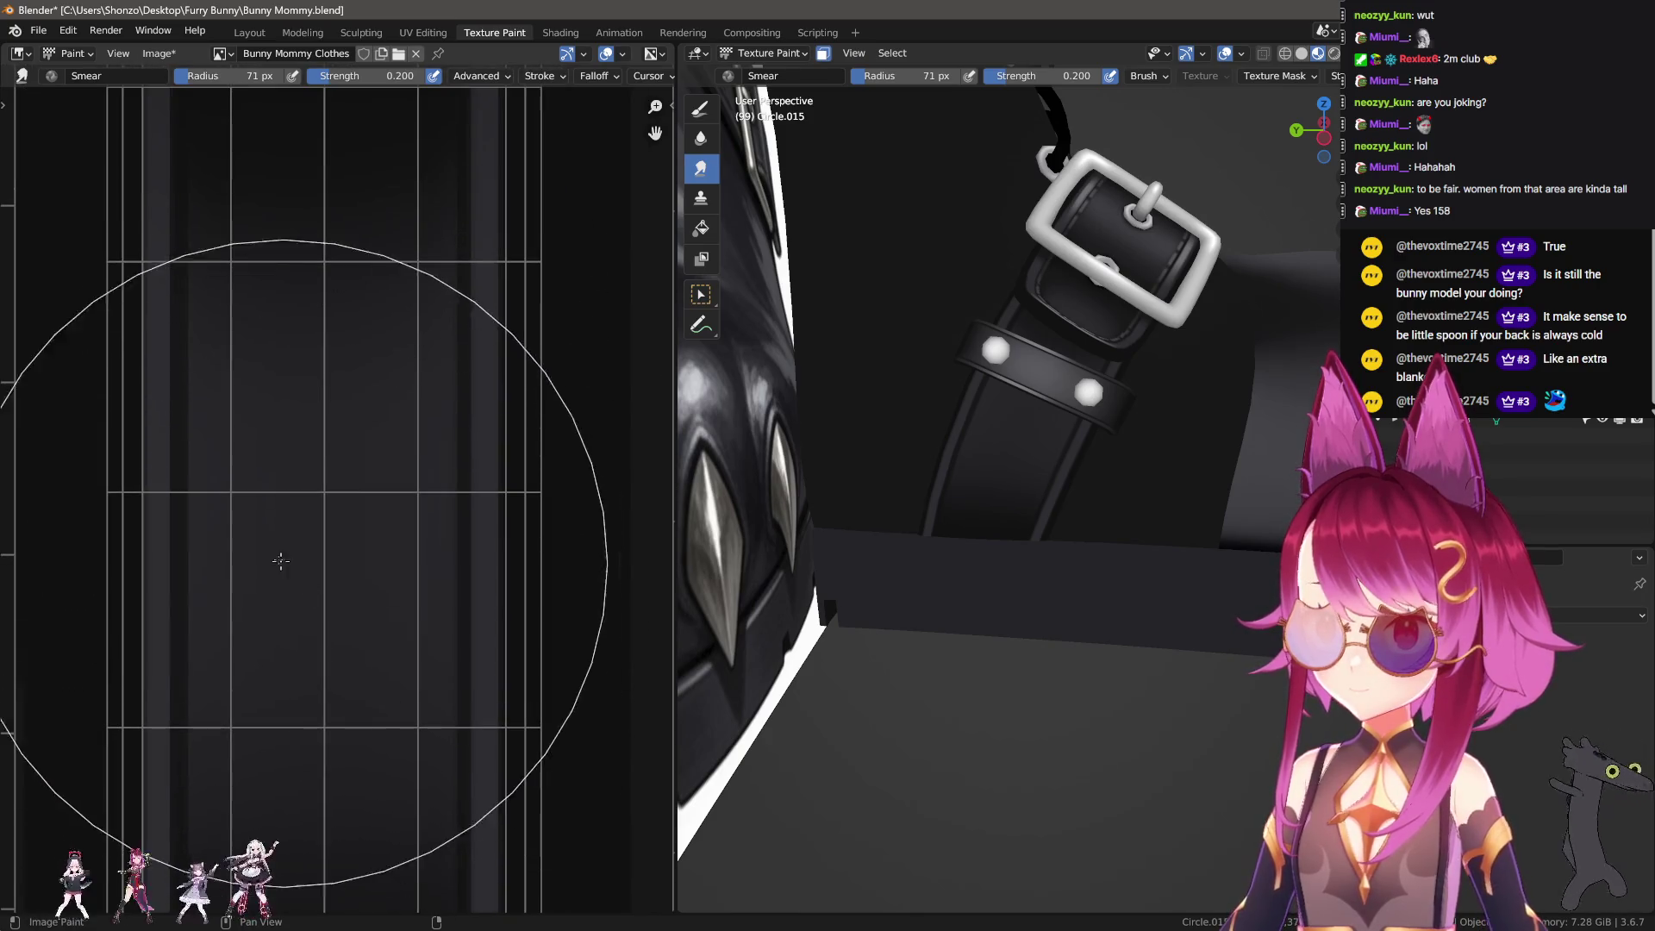
# Step: Redo the dark horizontal lines across the strap area with a smaller 6 px brush
pyautogui.press('d')
pyautogui.moveTo(410, 462); pyautogui.dragTo(410, 463)
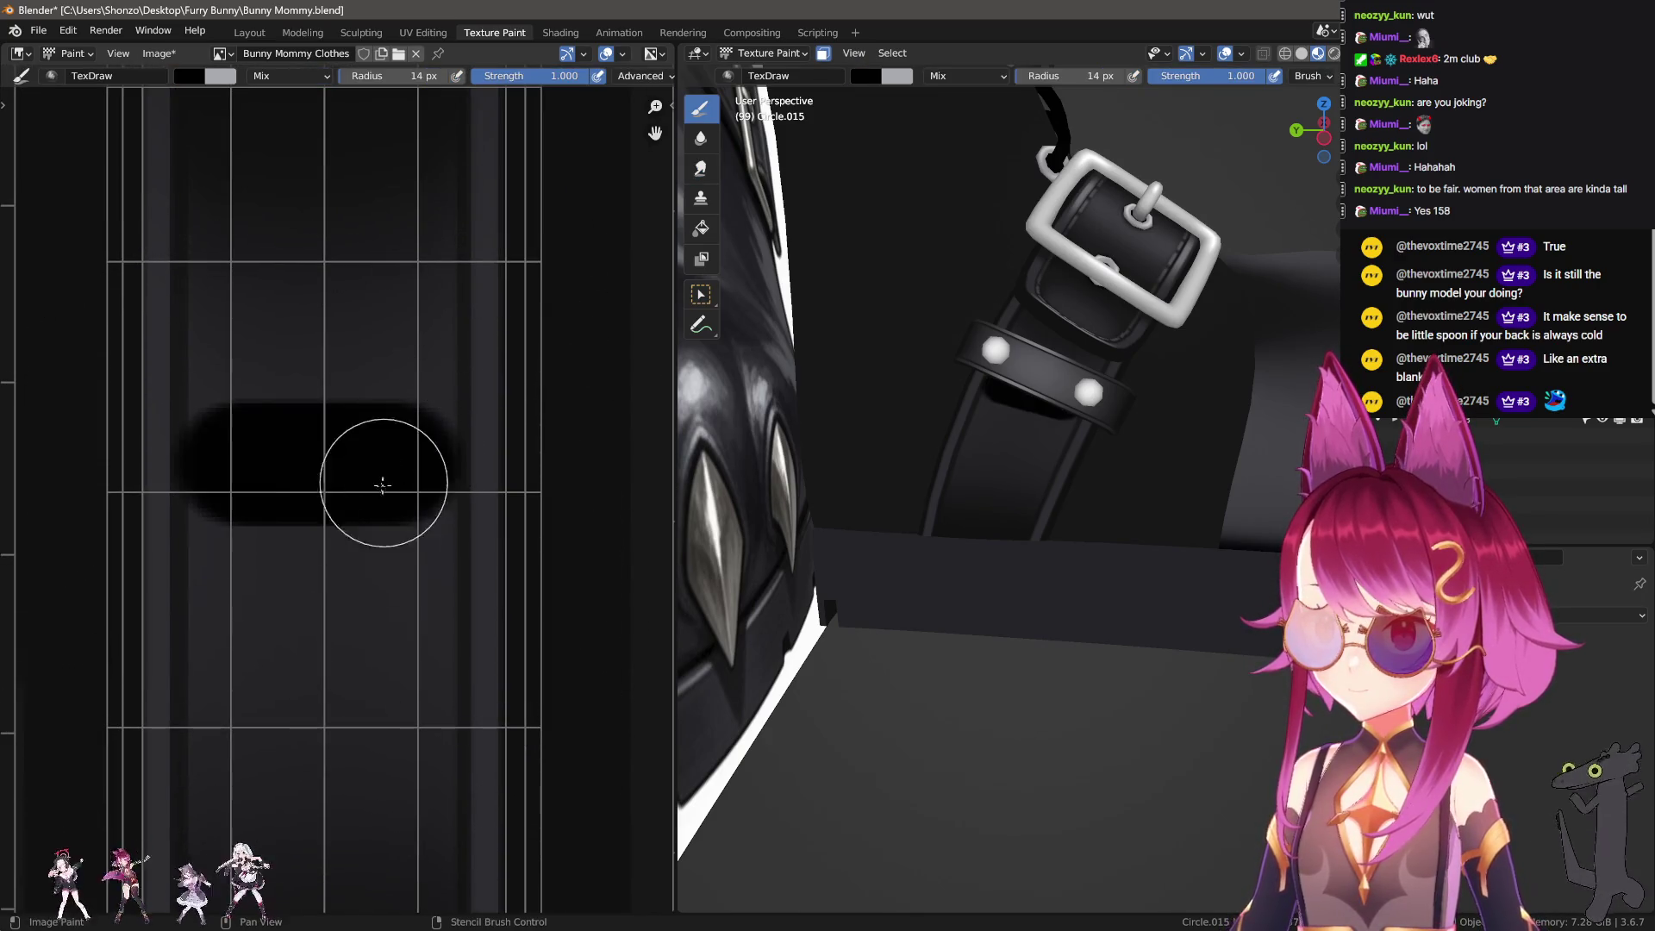
pyautogui.hotkey('ctrl', 'z')
pyautogui.moveTo(542, 634); pyautogui.dragTo(549, 665, button='middle')
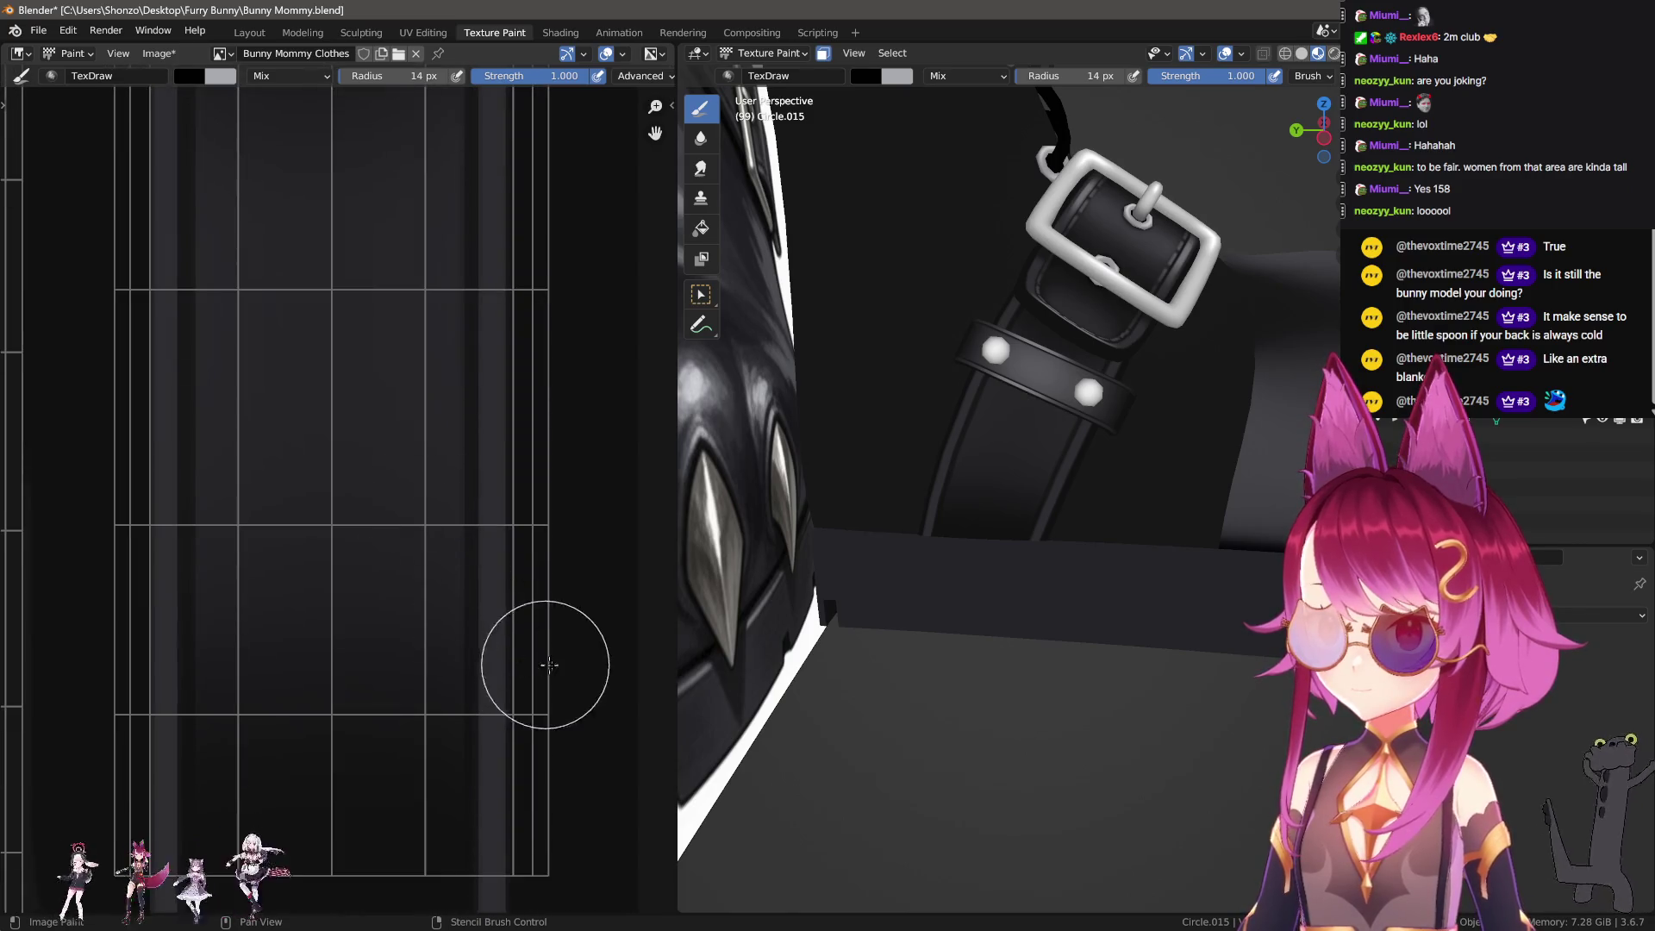
pyautogui.scroll(1, 493, 500)
pyautogui.press('[')
pyautogui.press('[')
pyautogui.press('[')
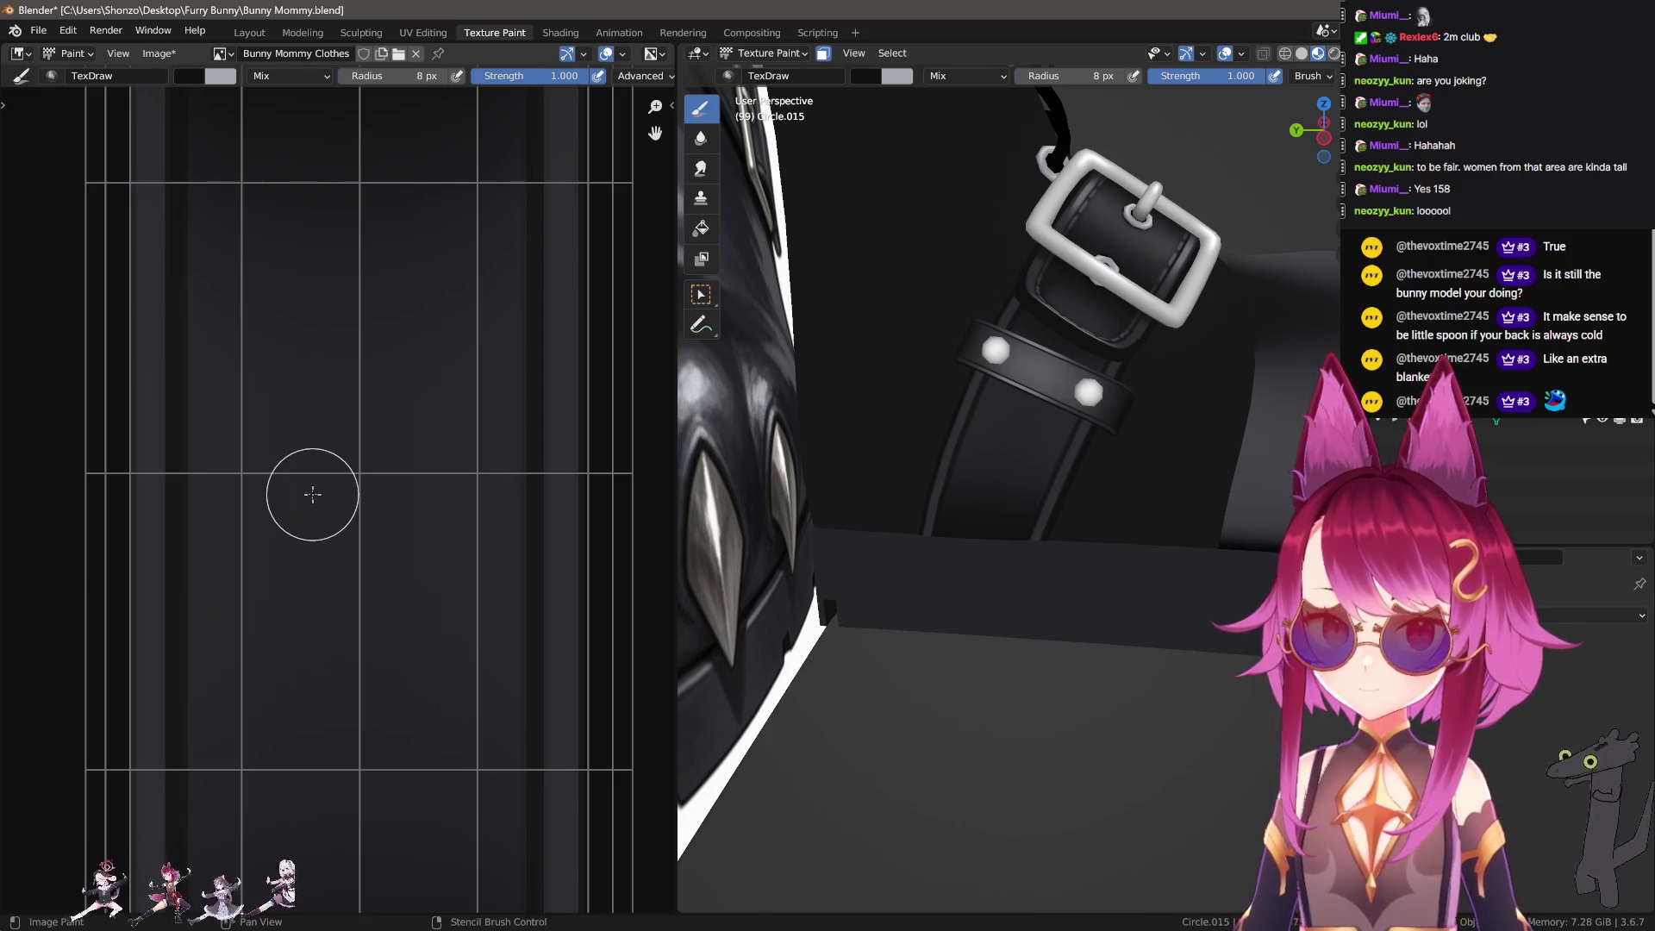
pyautogui.press('[')
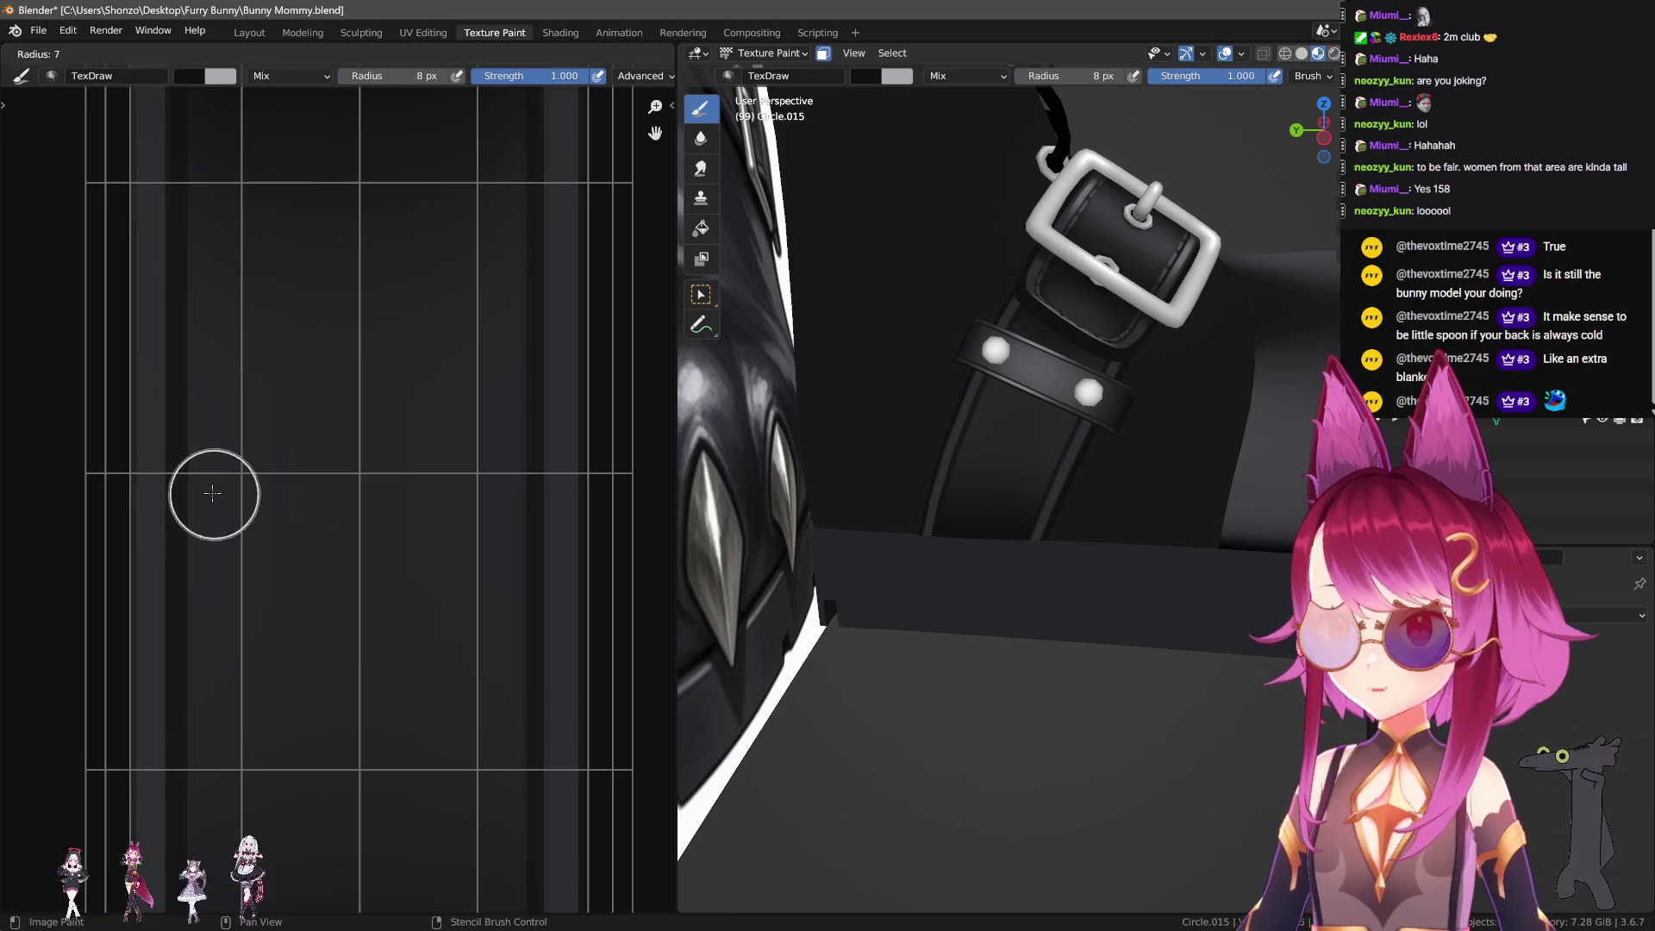
pyautogui.keyDown('shift'); pyautogui.click(502, 502); pyautogui.keyUp('shift')
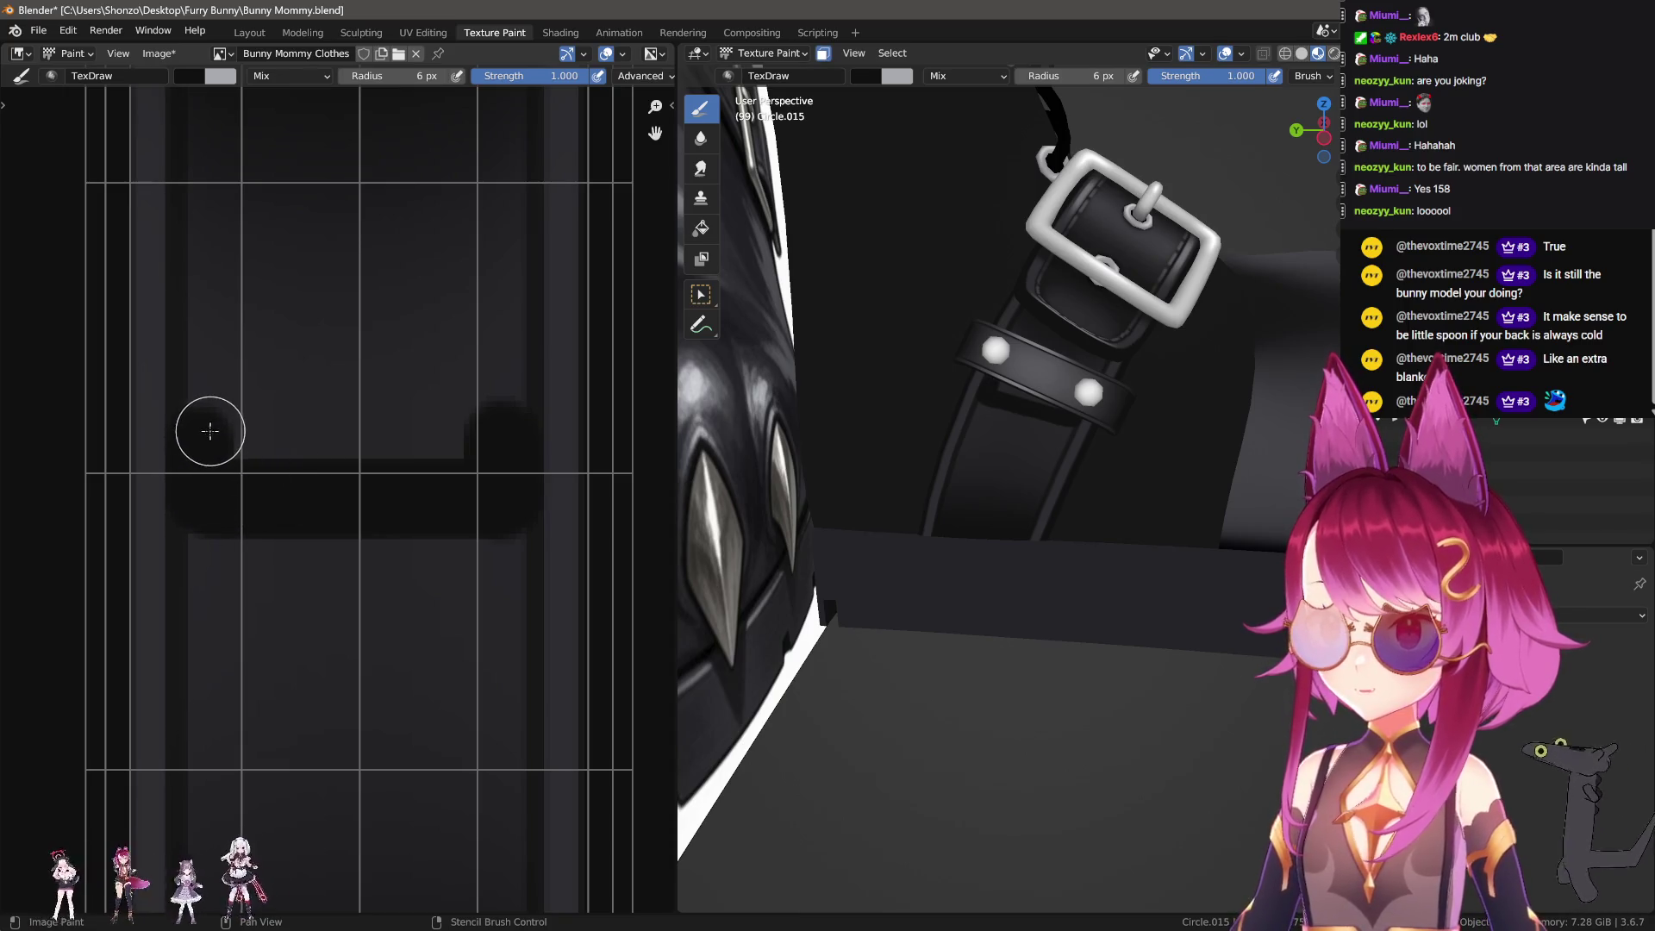
pyautogui.moveTo(246, 431); pyautogui.dragTo(505, 433)
pyautogui.moveTo(844, 448); pyautogui.dragTo(897, 451, button='middle')
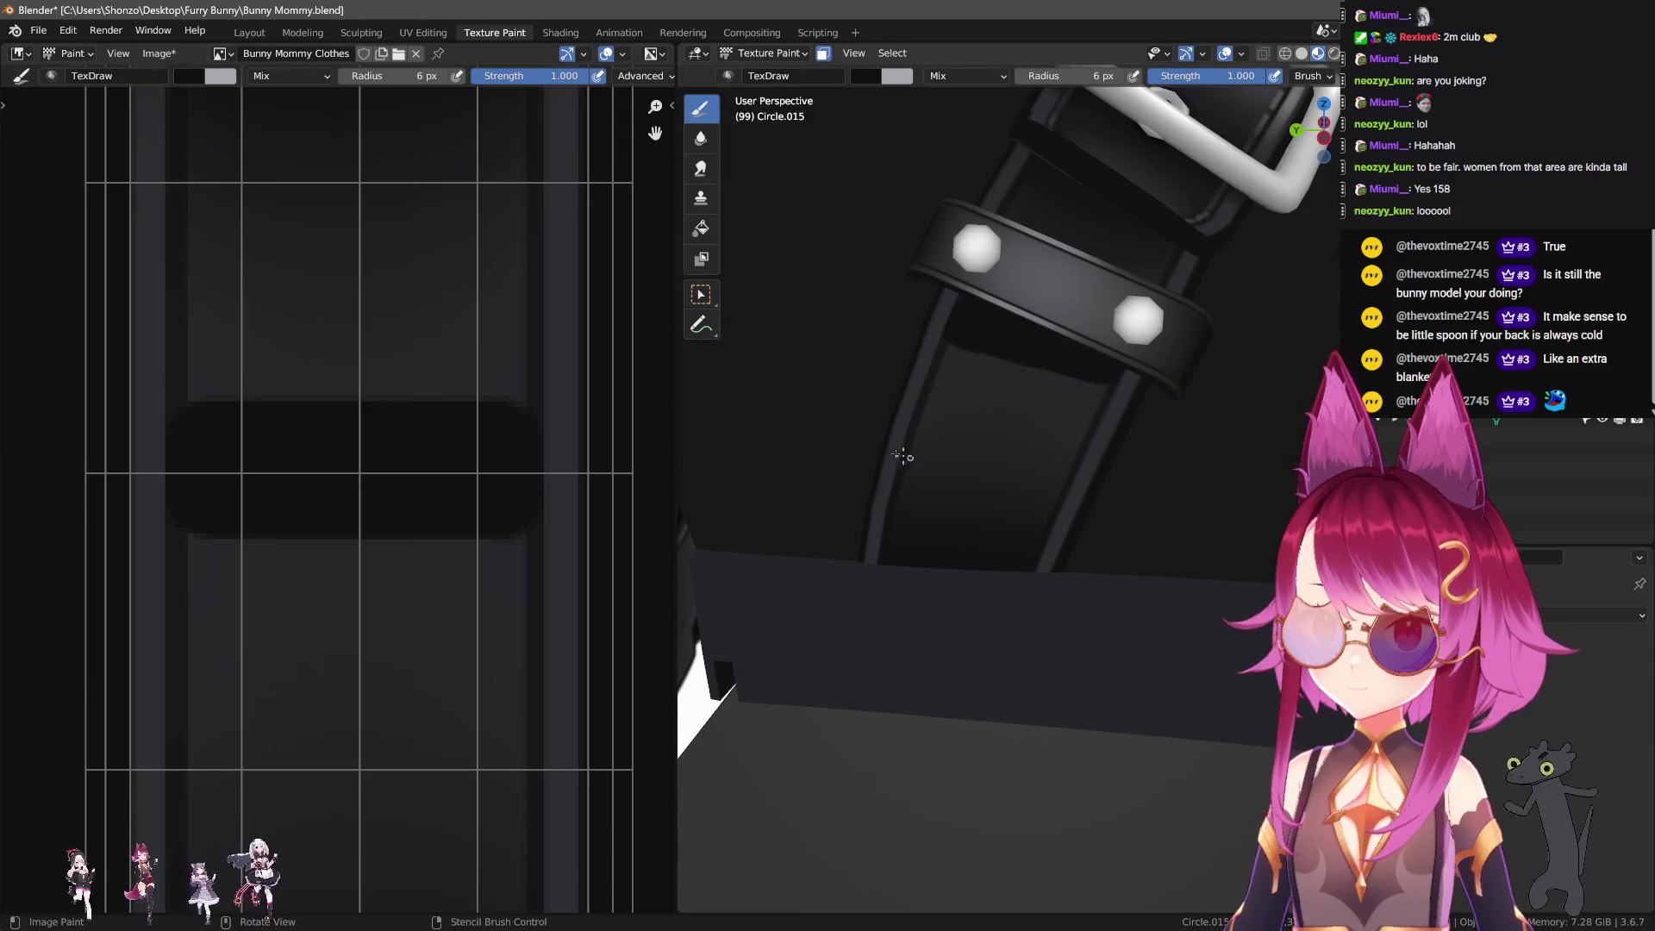
# Step: Undo the horizontal band and paint straight dark bands across the strap
pyautogui.moveTo(280, 405); pyautogui.dragTo(236, 484, button='middle')
pyautogui.moveTo(862, 413); pyautogui.dragTo(924, 386, button='middle')
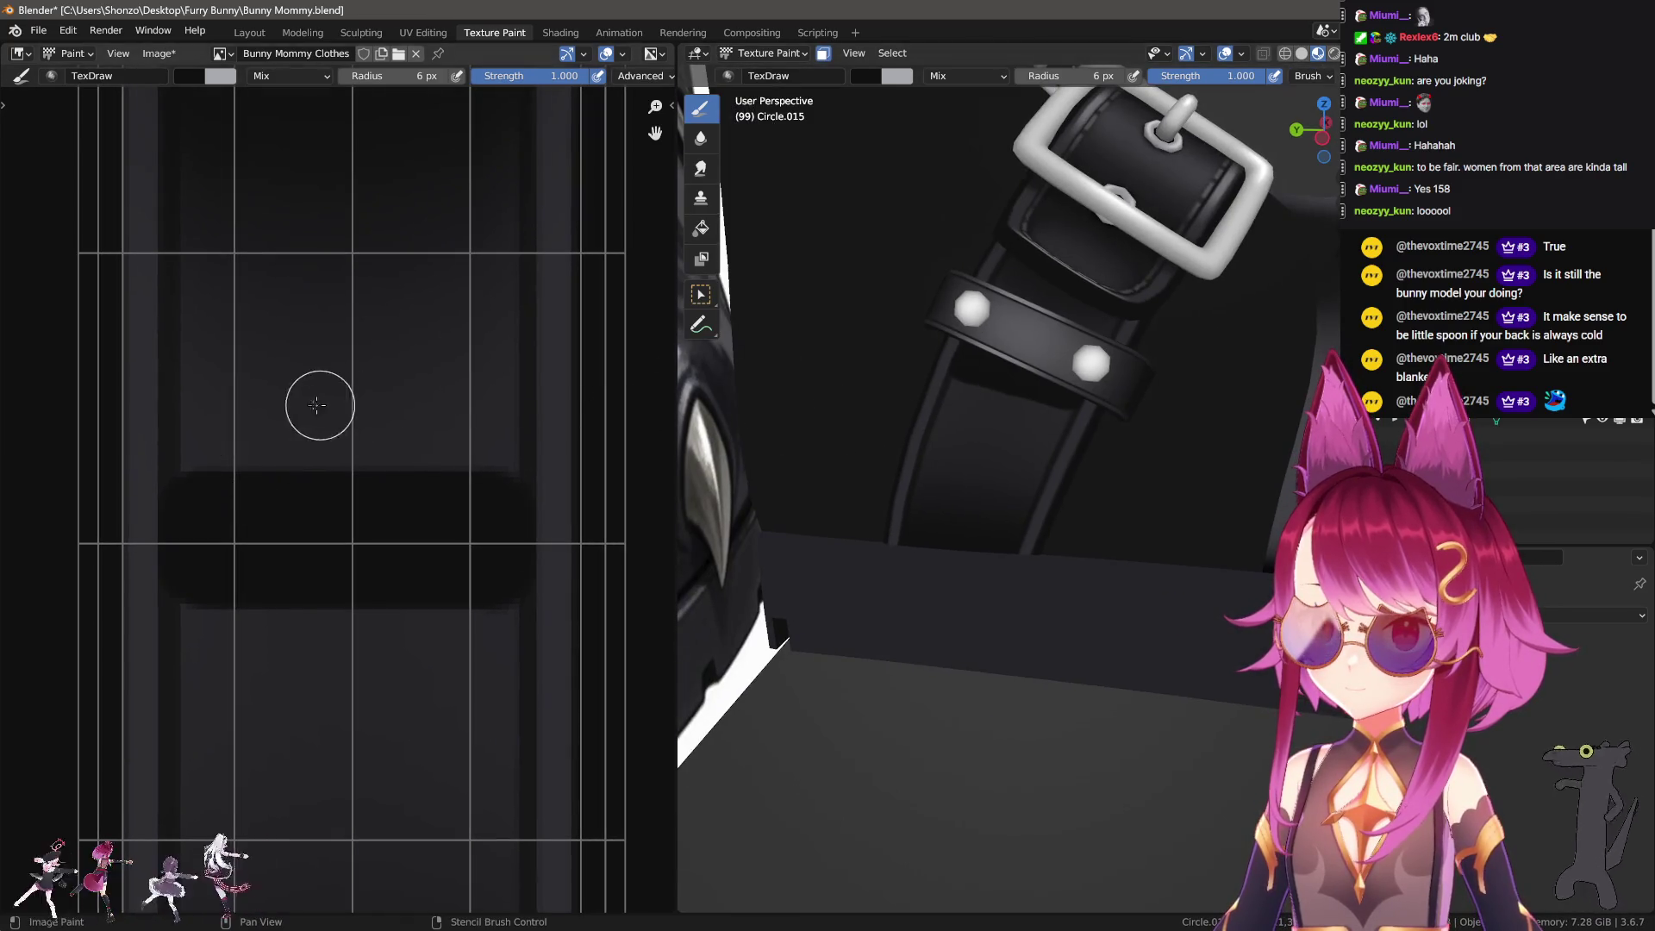
pyautogui.hotkey('ctrl', 'z')
pyautogui.hotkey('ctrl', 'z')
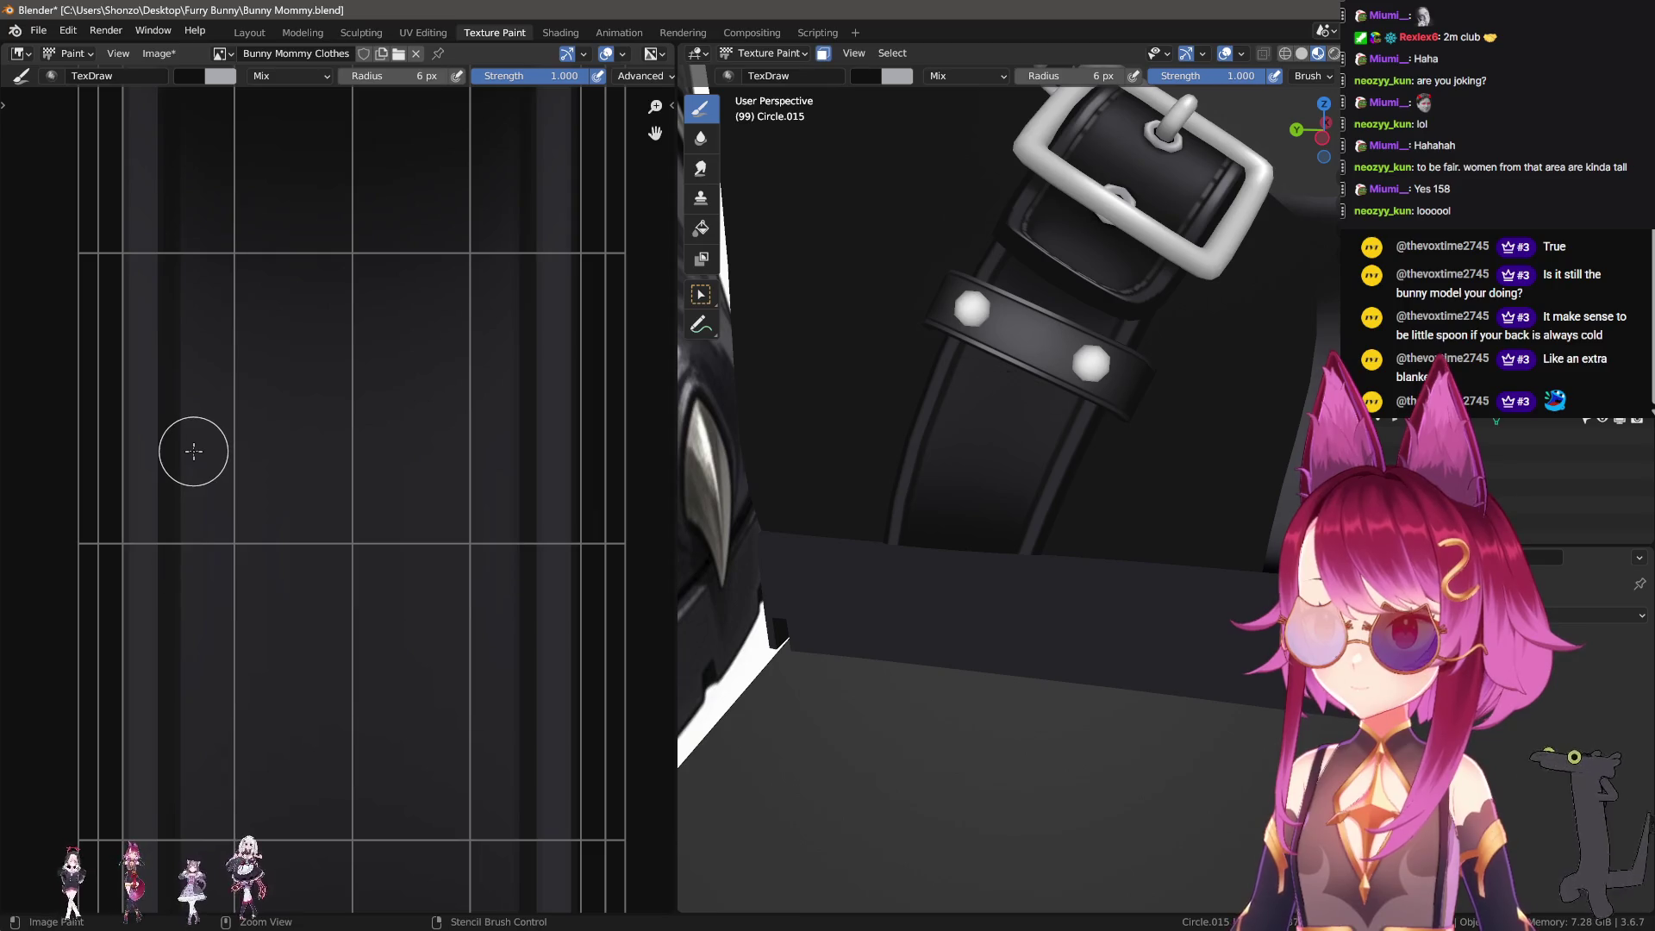
pyautogui.keyDown('shift'); pyautogui.click(500, 444); pyautogui.keyUp('shift')
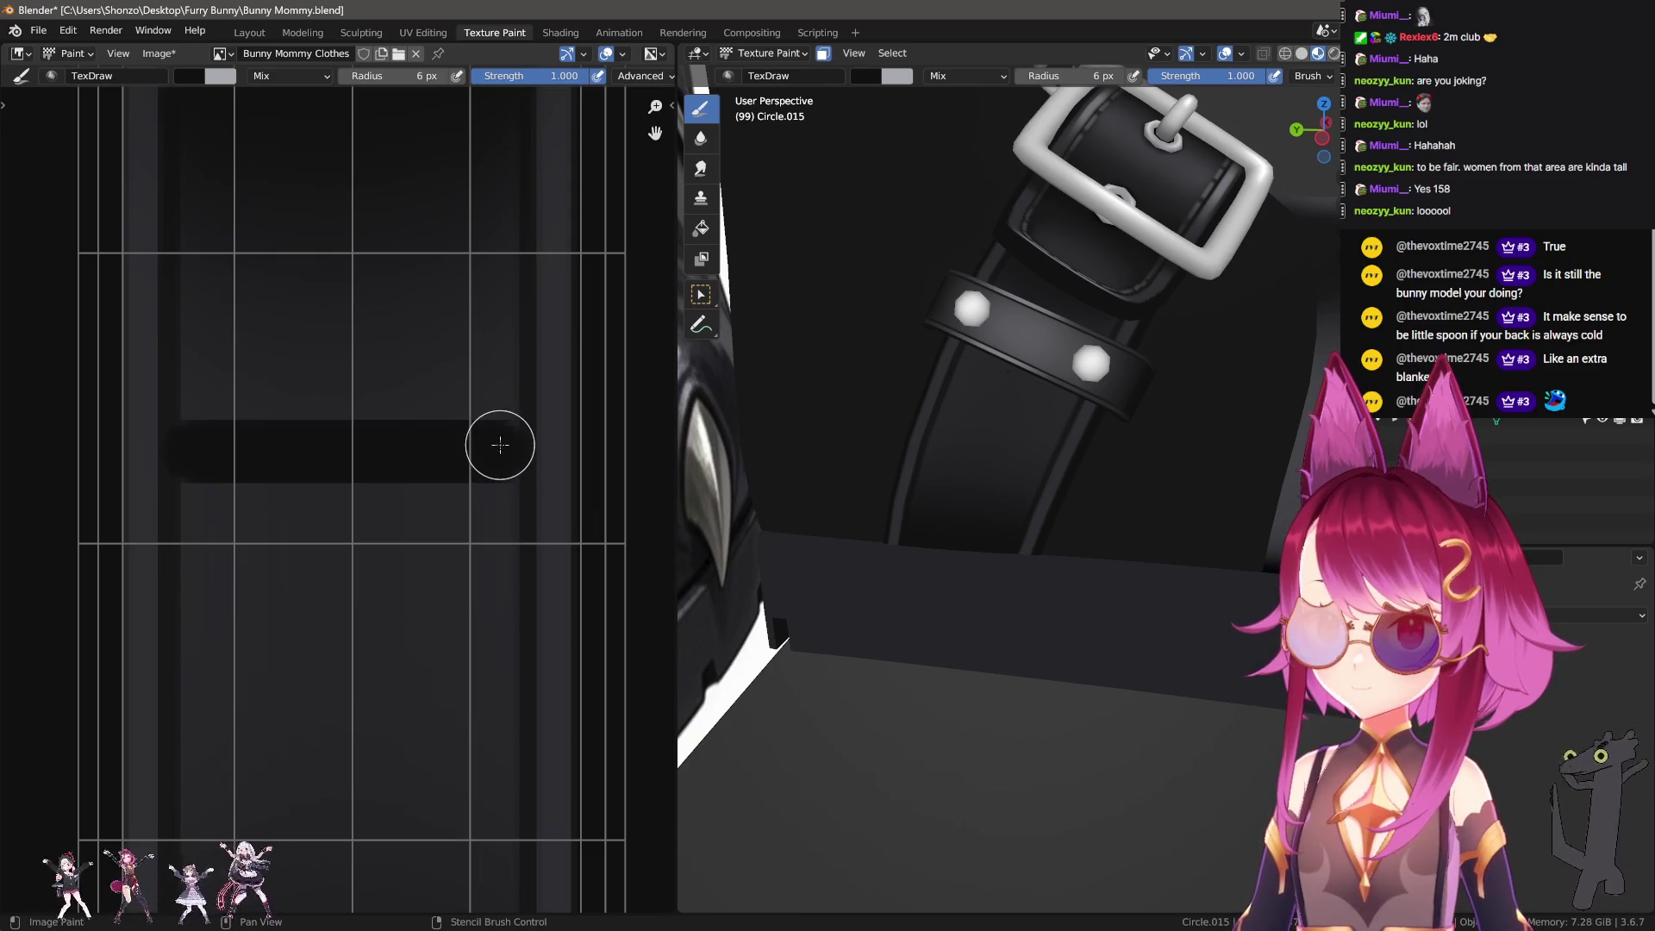
pyautogui.click(500, 490)
pyautogui.keyDown('shift'); pyautogui.click(196, 488); pyautogui.keyUp('shift')
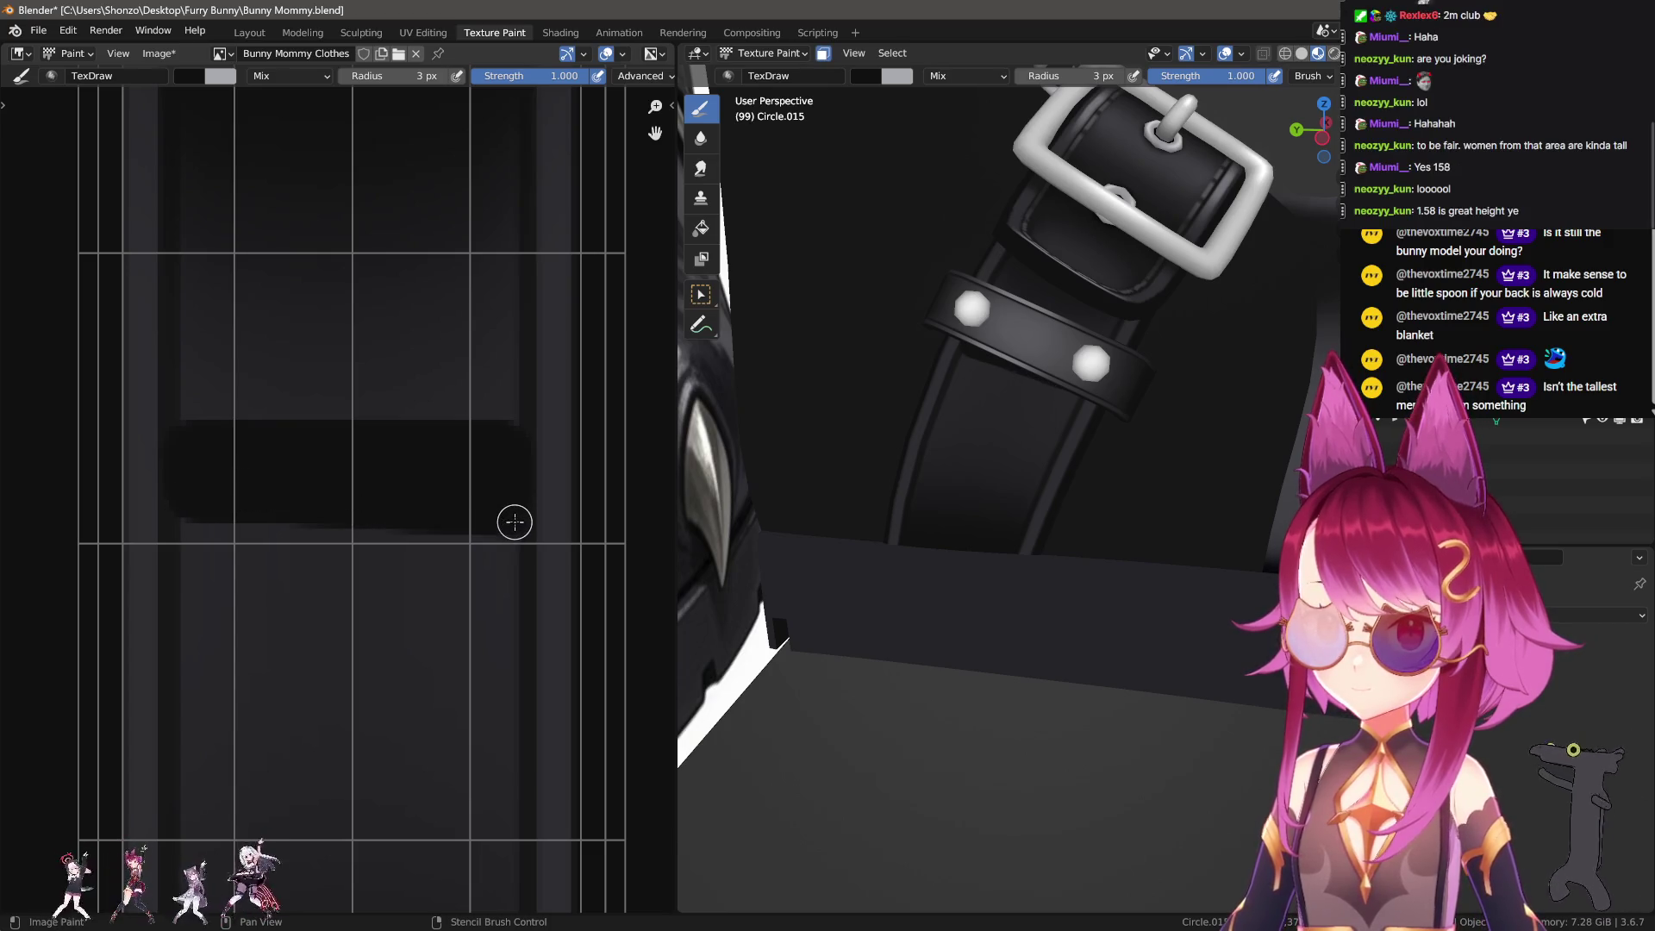
pyautogui.moveTo(185, 506); pyautogui.dragTo(517, 559)
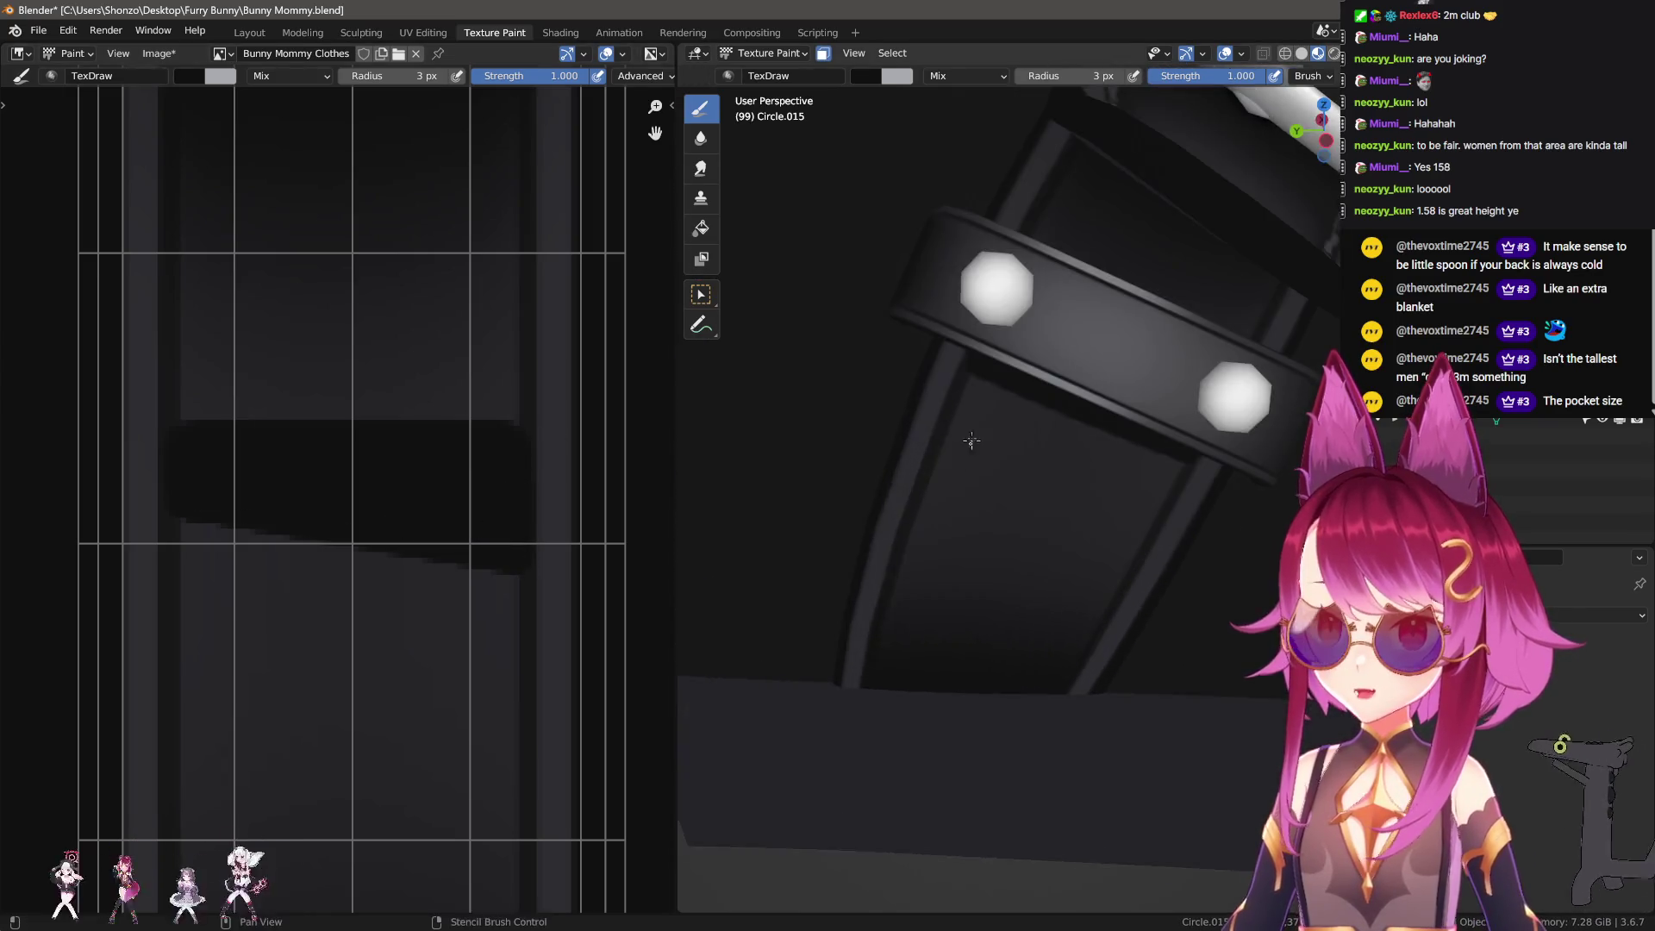
# Step: Paint two dark diagonal bands across the lower strap texture
pyautogui.moveTo(891, 385); pyautogui.dragTo(758, 436, button='middle')
pyautogui.moveTo(304, 452); pyautogui.dragTo(311, 528, button='middle')
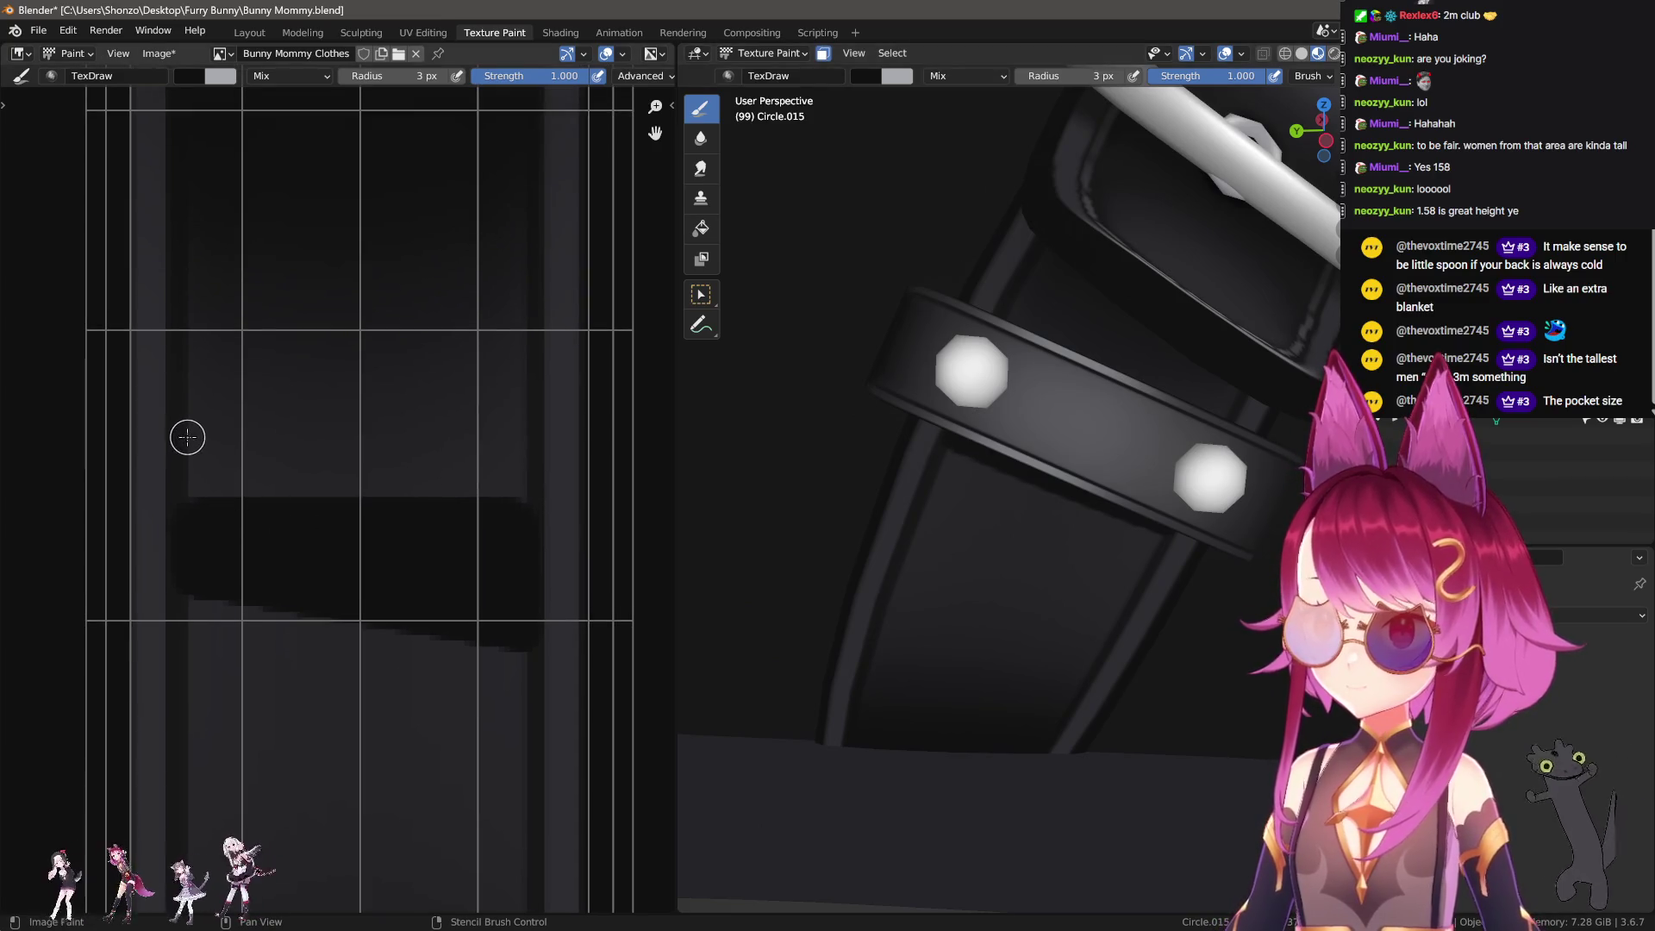
pyautogui.keyDown('shift'); pyautogui.click(494, 507); pyautogui.keyUp('shift')
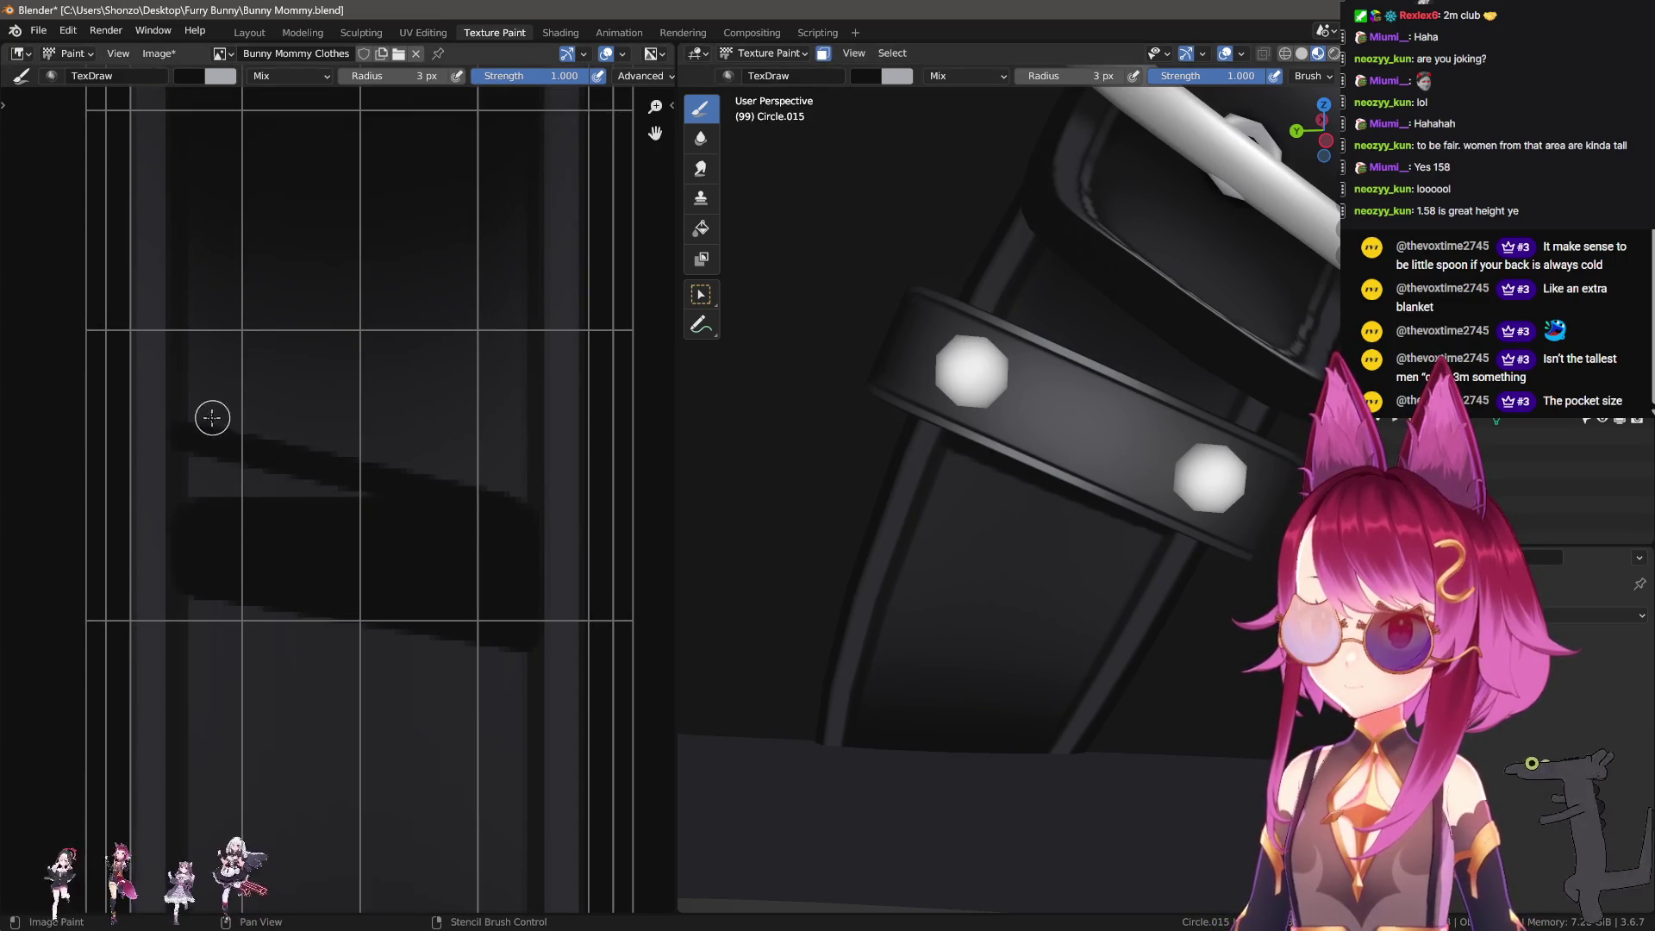
pyautogui.keyDown('shift'); pyautogui.click(524, 492); pyautogui.keyUp('shift')
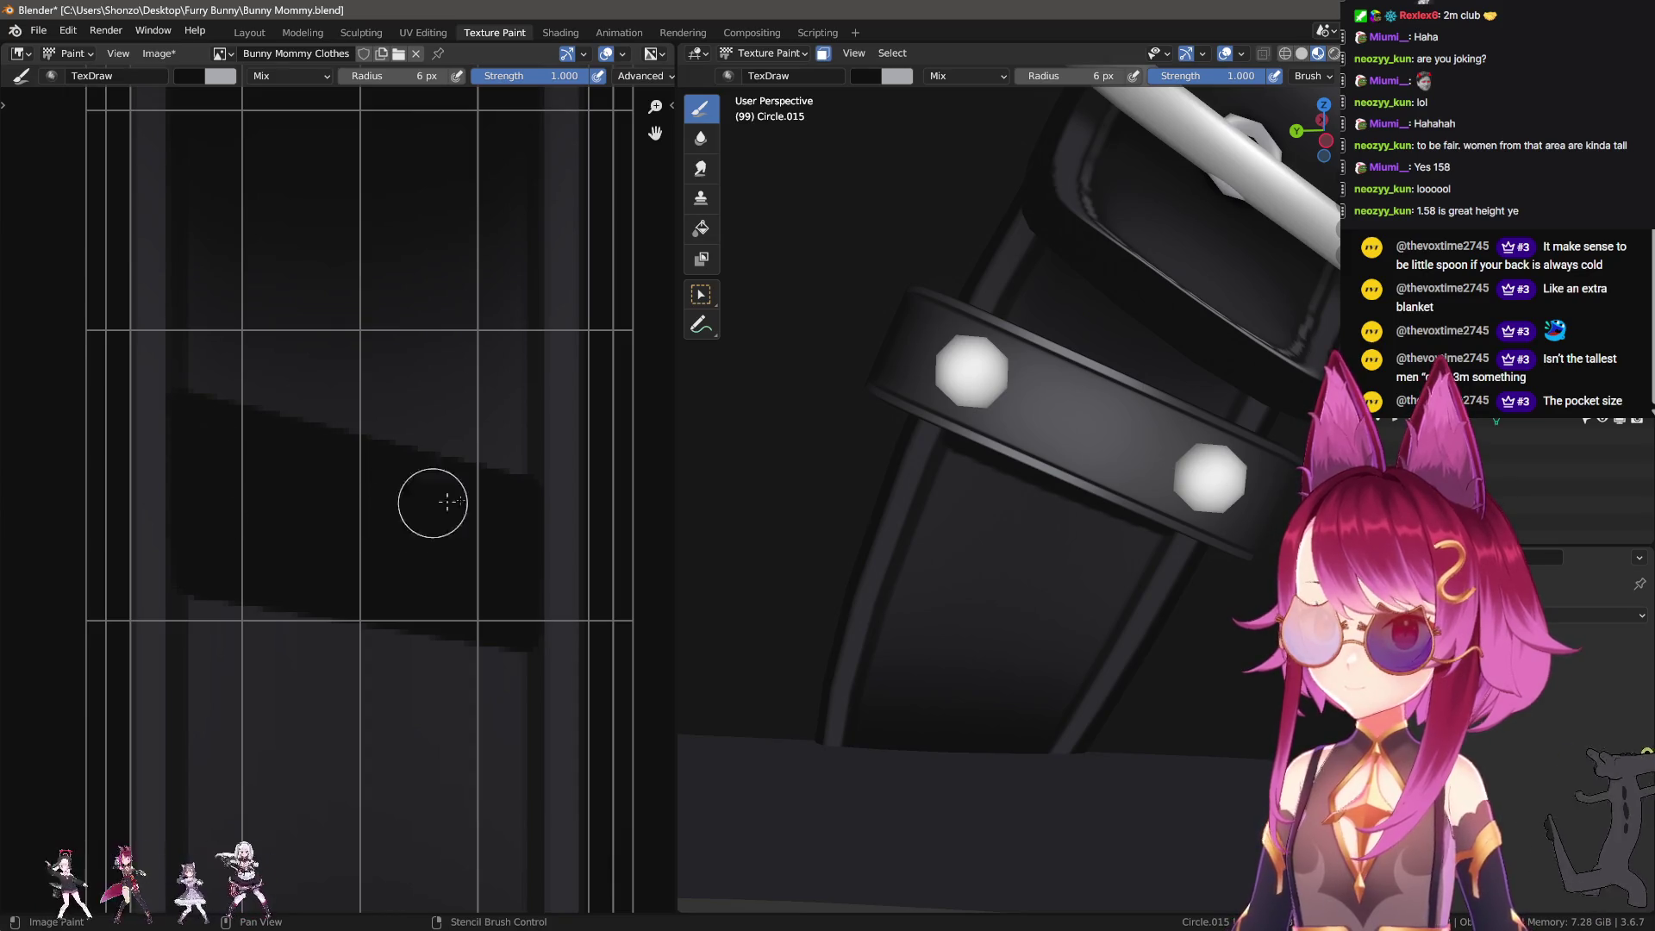
# Step: Shrink the brush to 3 px and add more diagonal bands, undoing and repainting the last ones
pyautogui.moveTo(1071, 369); pyautogui.dragTo(1103, 379, button='middle')
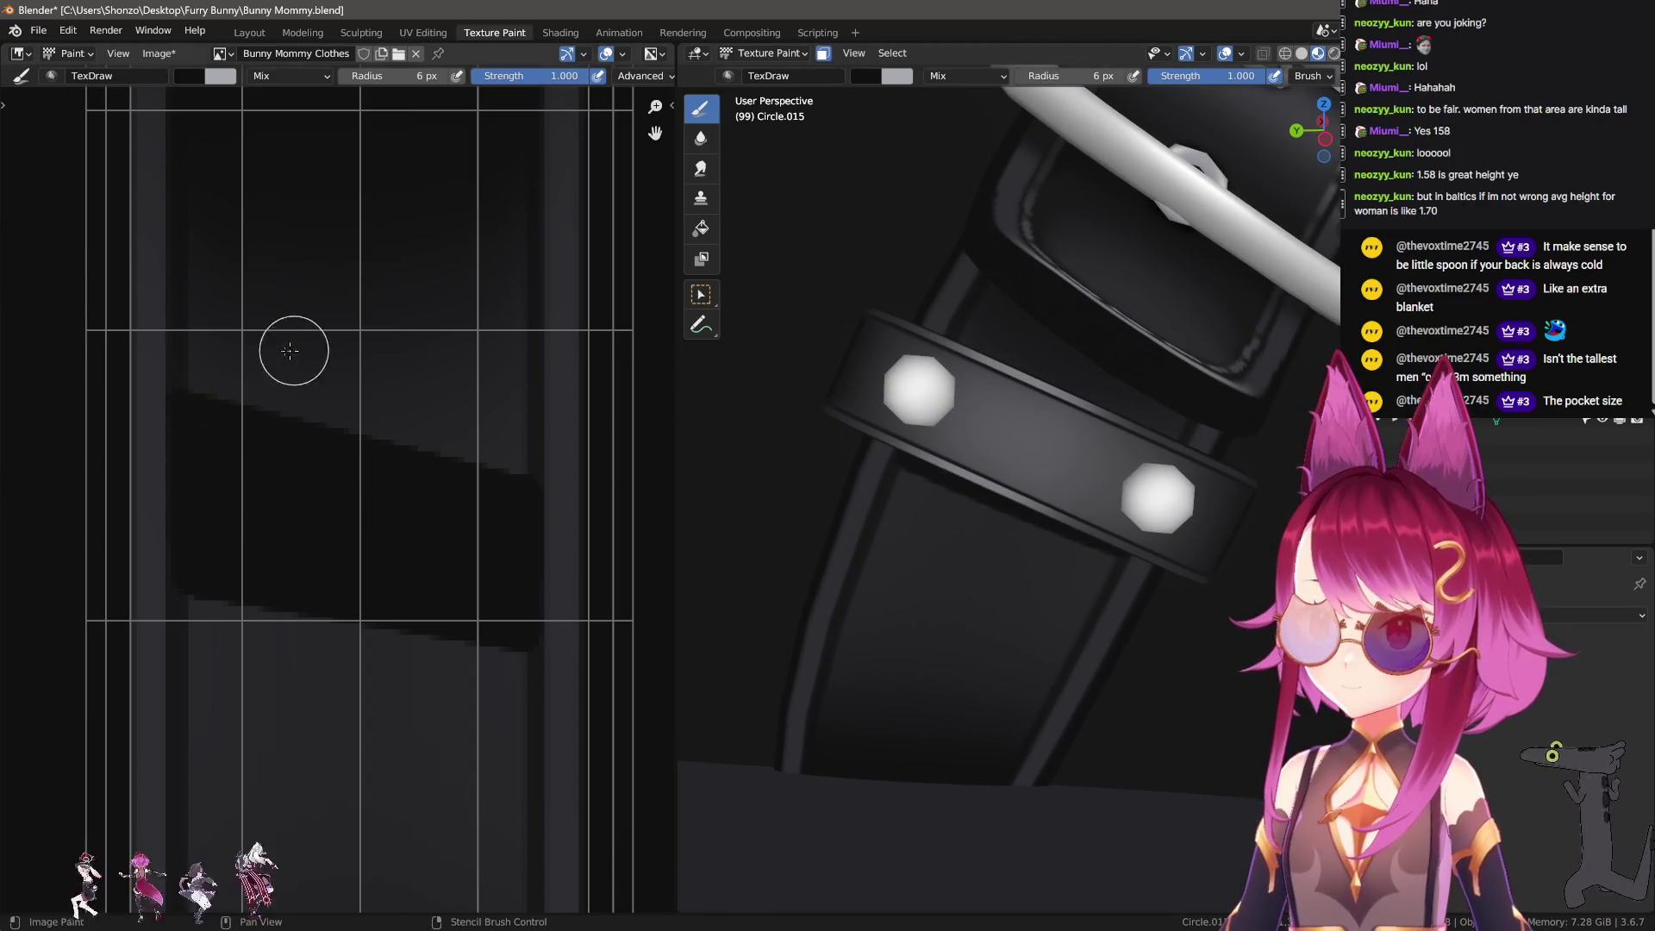
pyautogui.press('[')
pyautogui.press('[')
pyautogui.press('[')
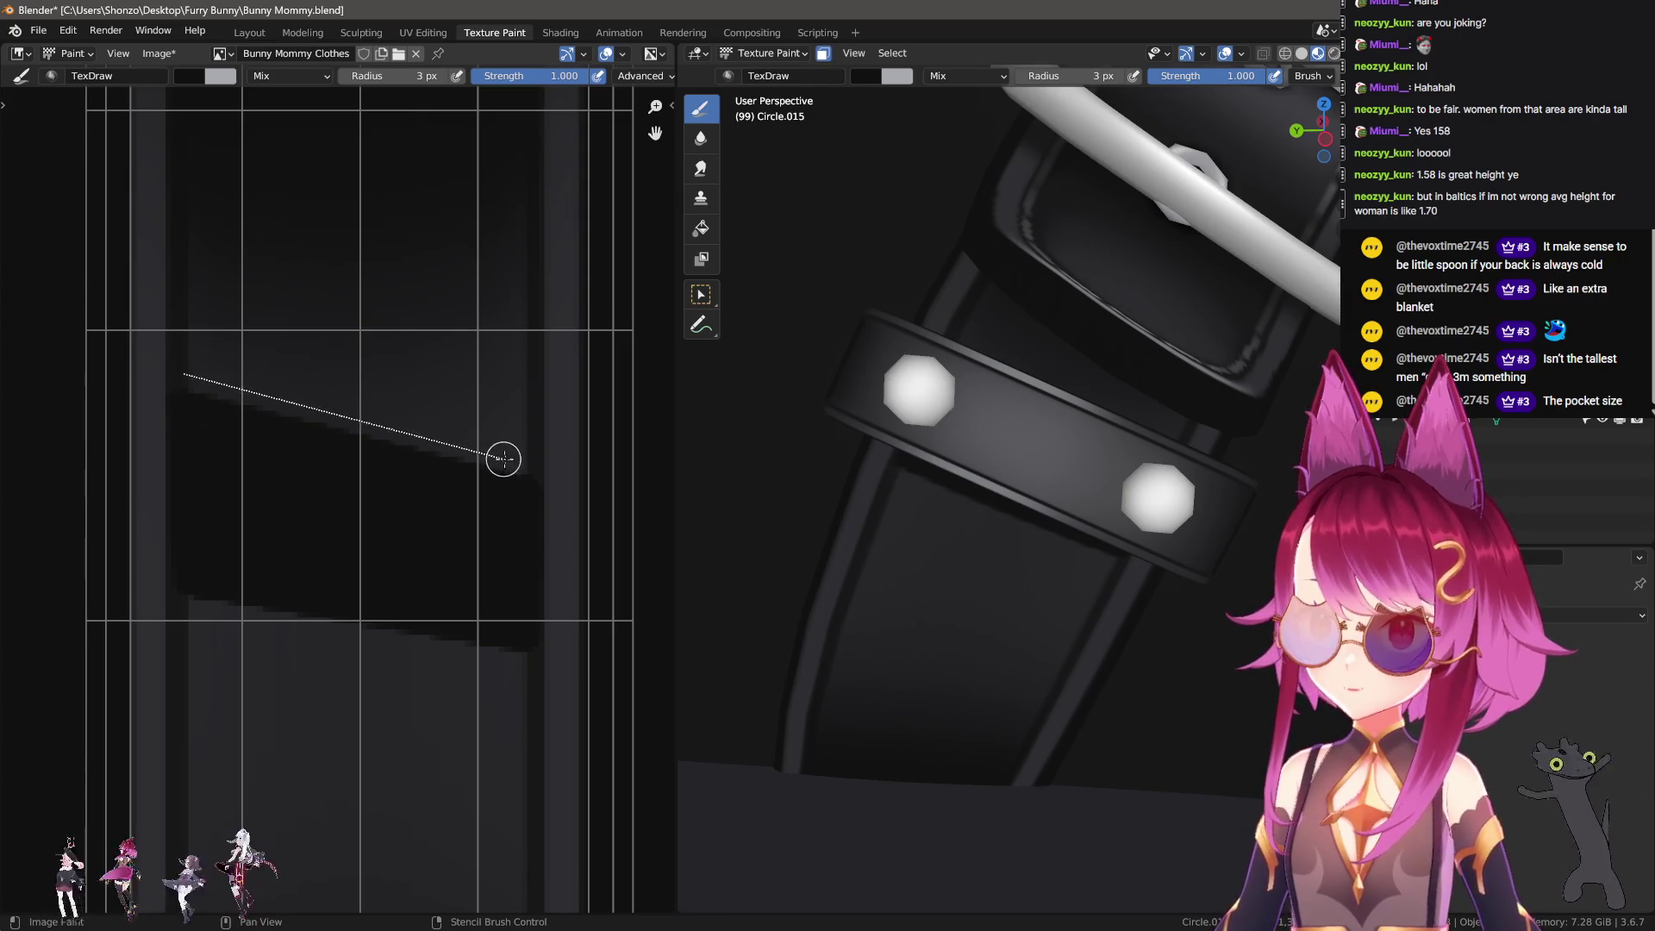
pyautogui.keyDown('shift'); pyautogui.click(526, 465); pyautogui.keyUp('shift')
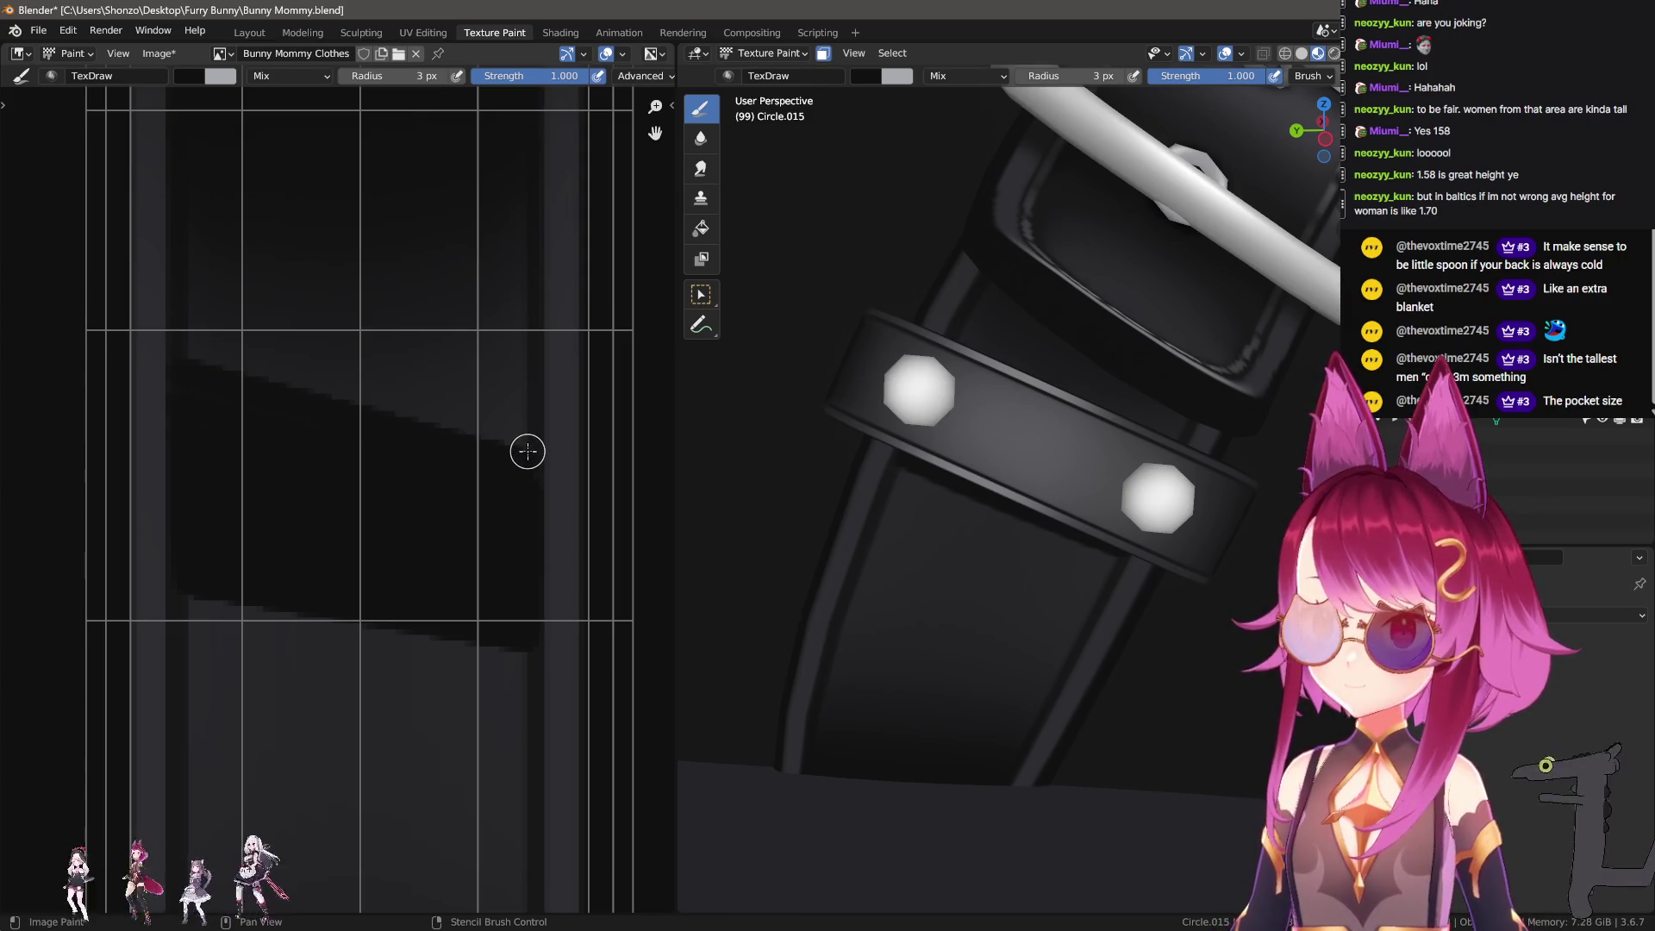
pyautogui.keyDown('shift'); pyautogui.click(186, 351); pyautogui.keyUp('shift')
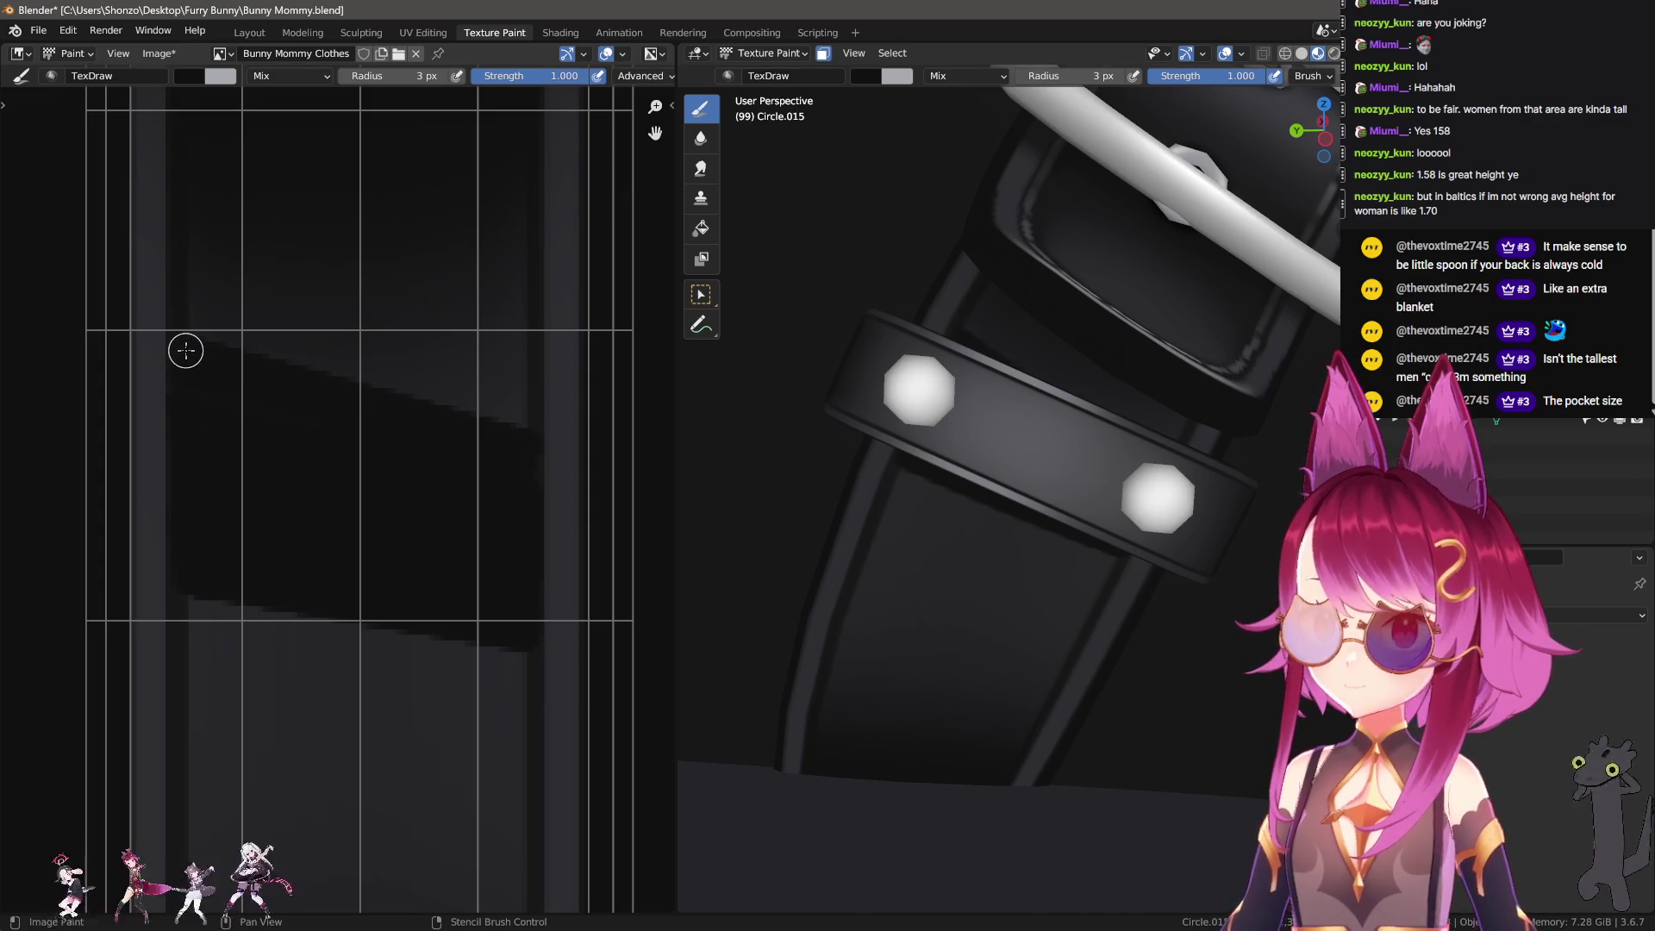
pyautogui.keyDown('shift'); pyautogui.click(530, 402); pyautogui.keyUp('shift')
pyautogui.hotkey('ctrl', 'z')
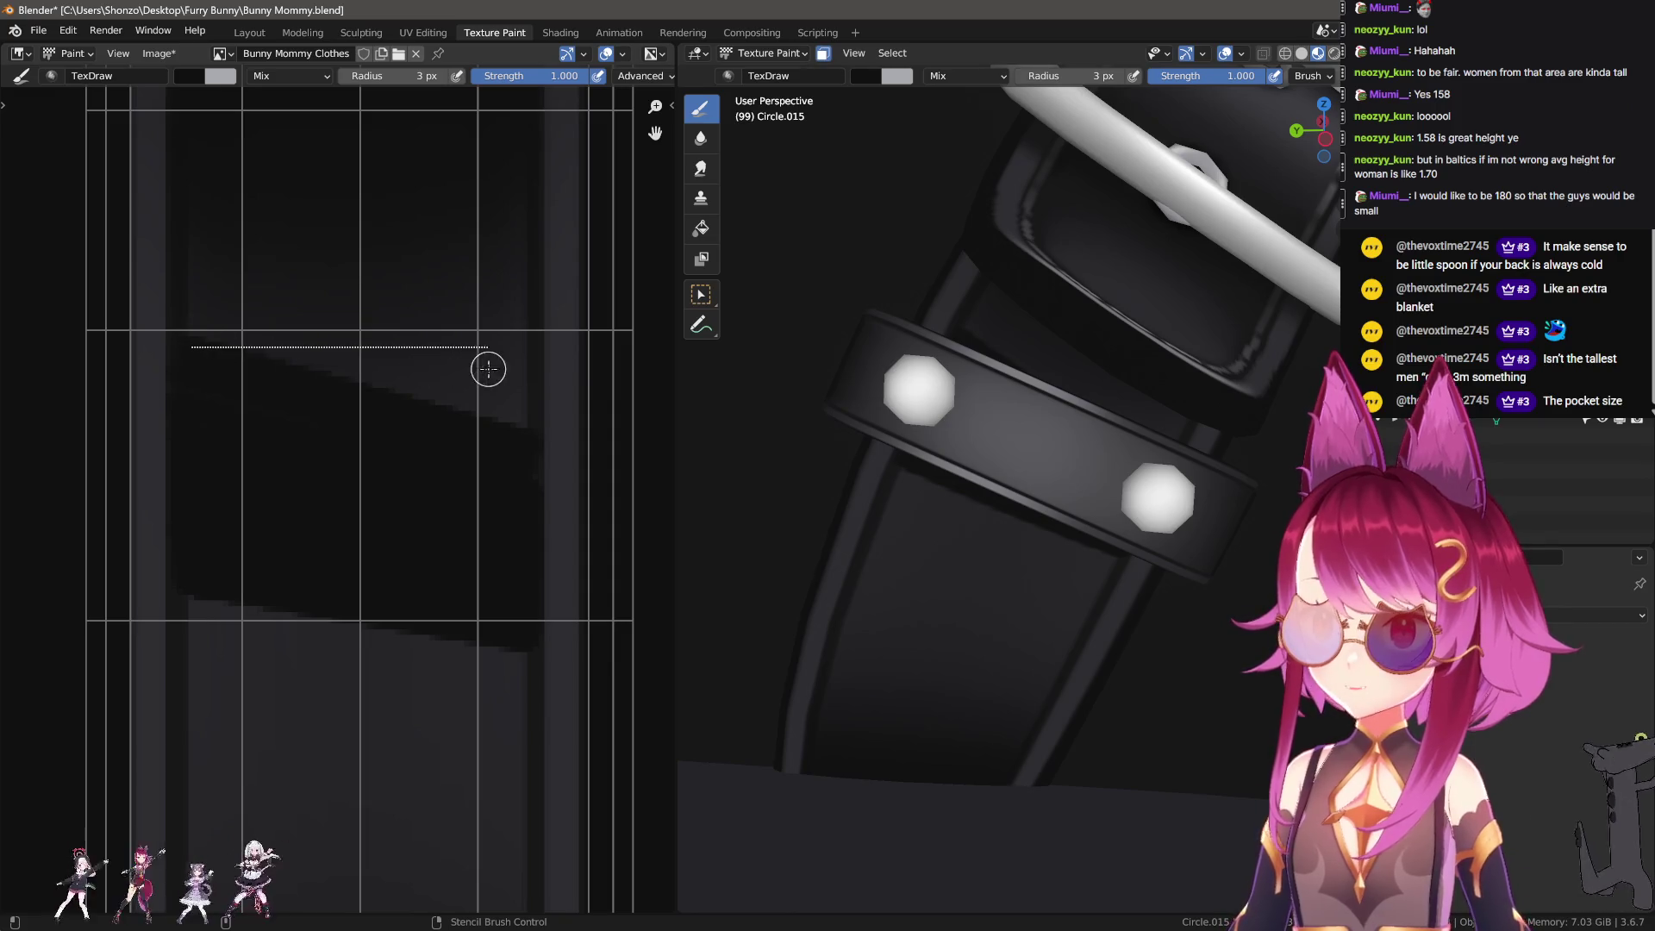
pyautogui.hotkey('ctrl', 'z')
pyautogui.hotkey('ctrl', 'z')
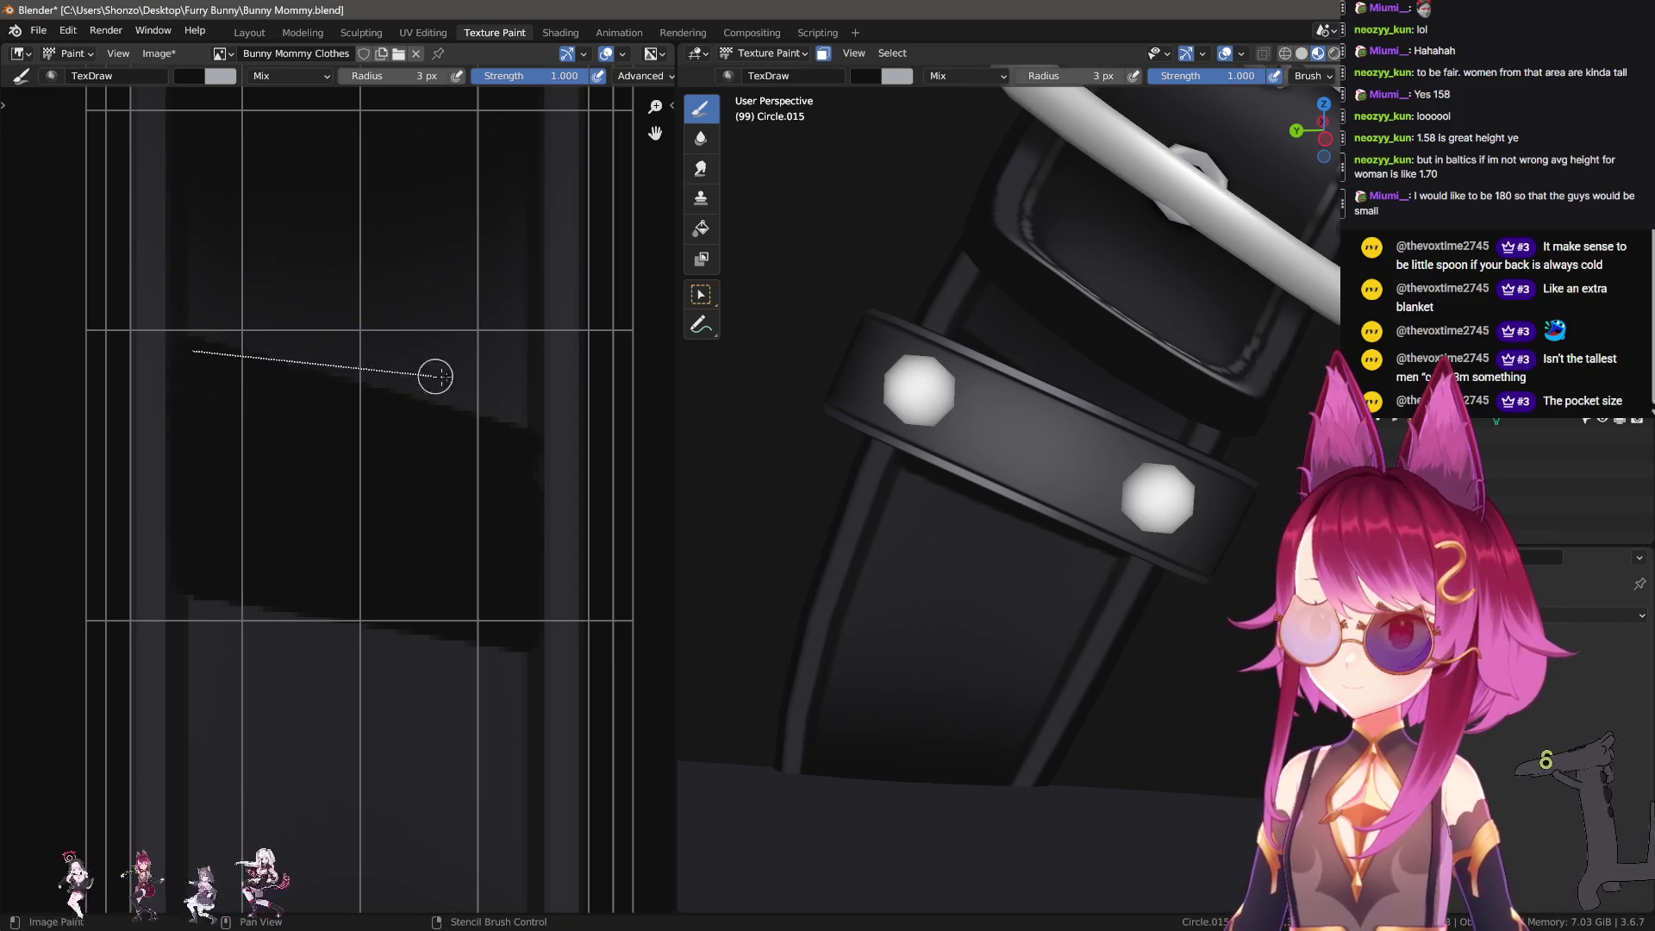
pyautogui.keyDown('shift'); pyautogui.click(519, 380); pyautogui.keyUp('shift')
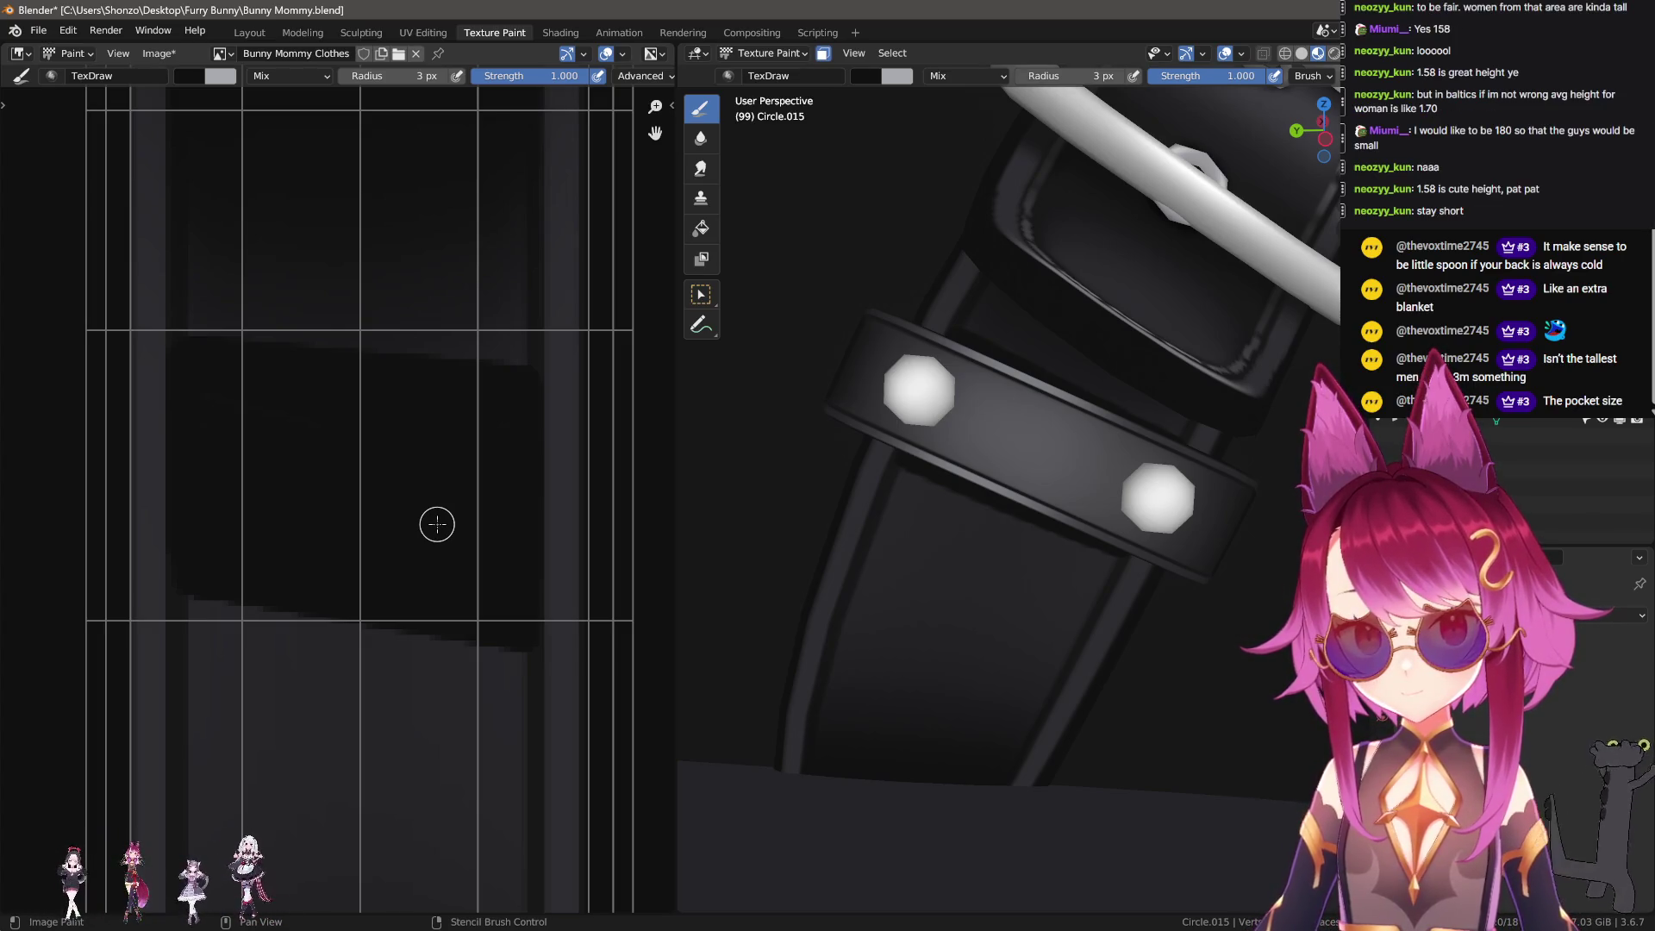
pyautogui.hotkey('shift', 'space')
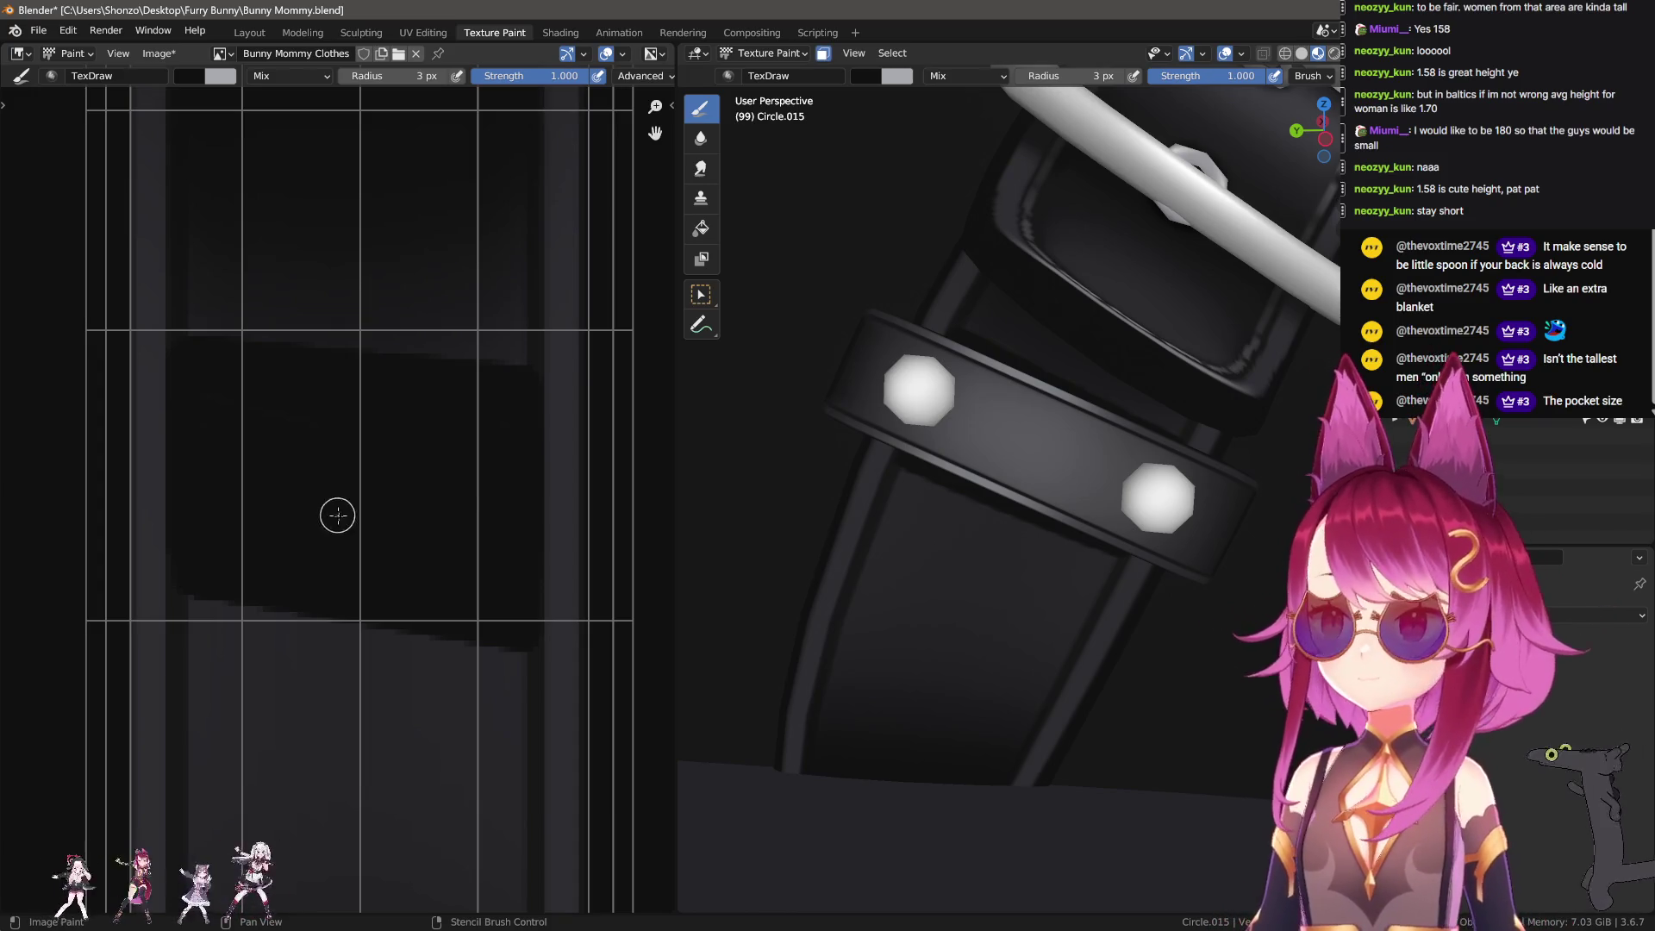
# Step: Set the Smear brush to 63 px and smear the shadow edges upward to soften them
pyautogui.press('f')
pyautogui.click(388, 672)
pyautogui.scroll(-2, 381, 680)
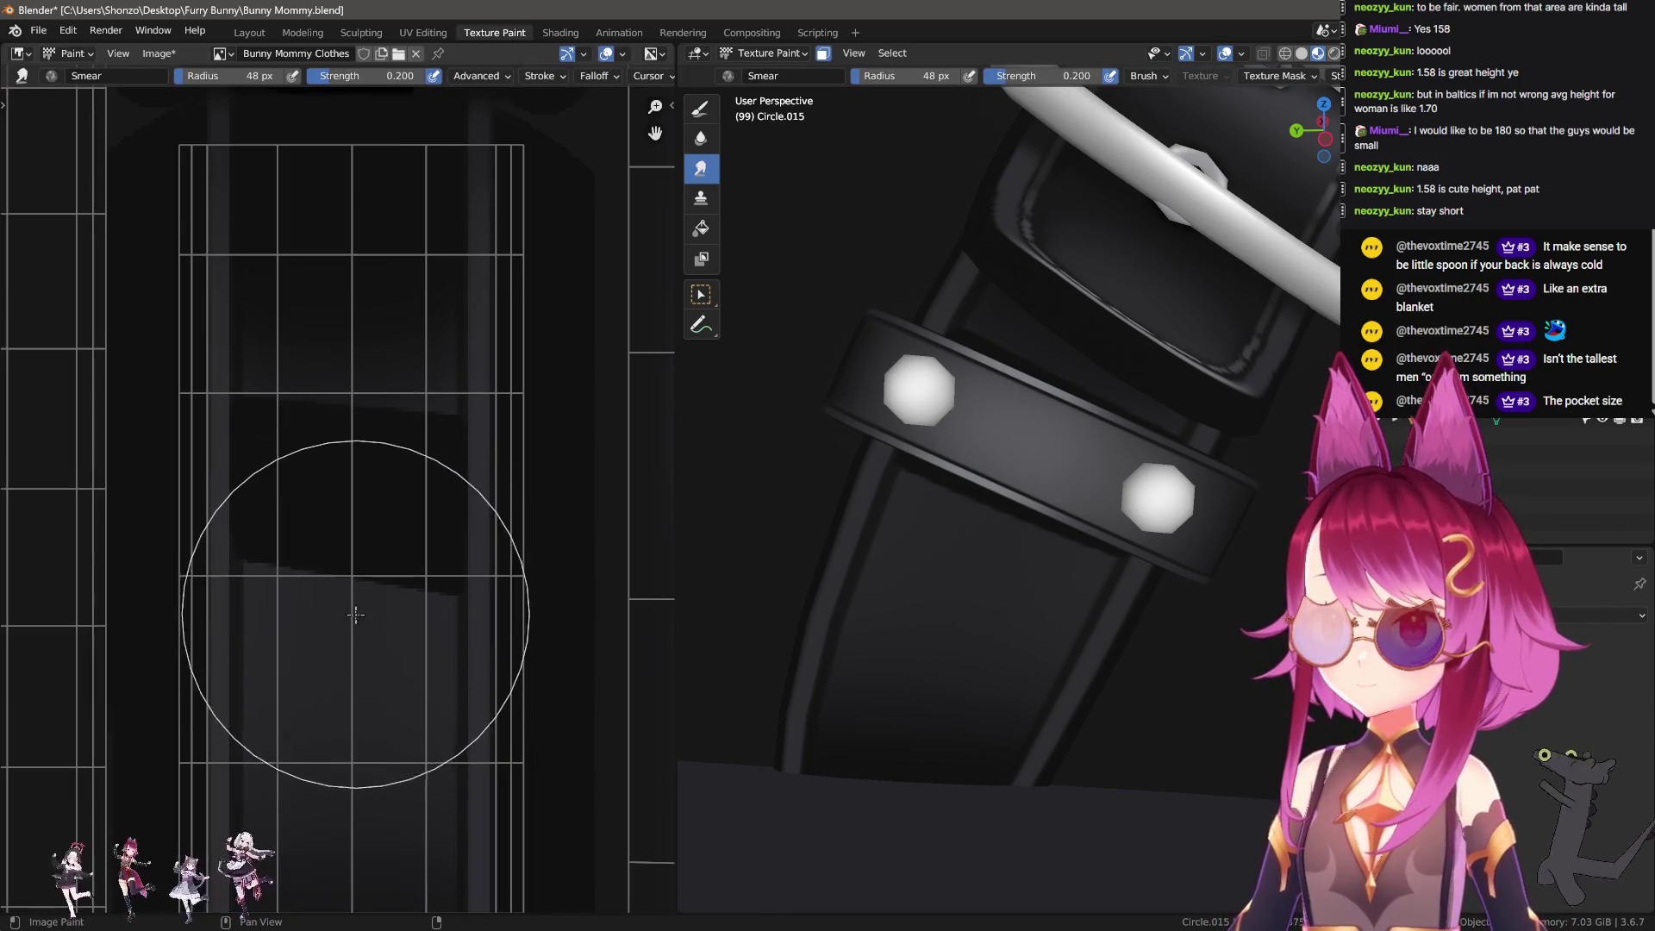
pyautogui.press('f')
pyautogui.click(345, 569)
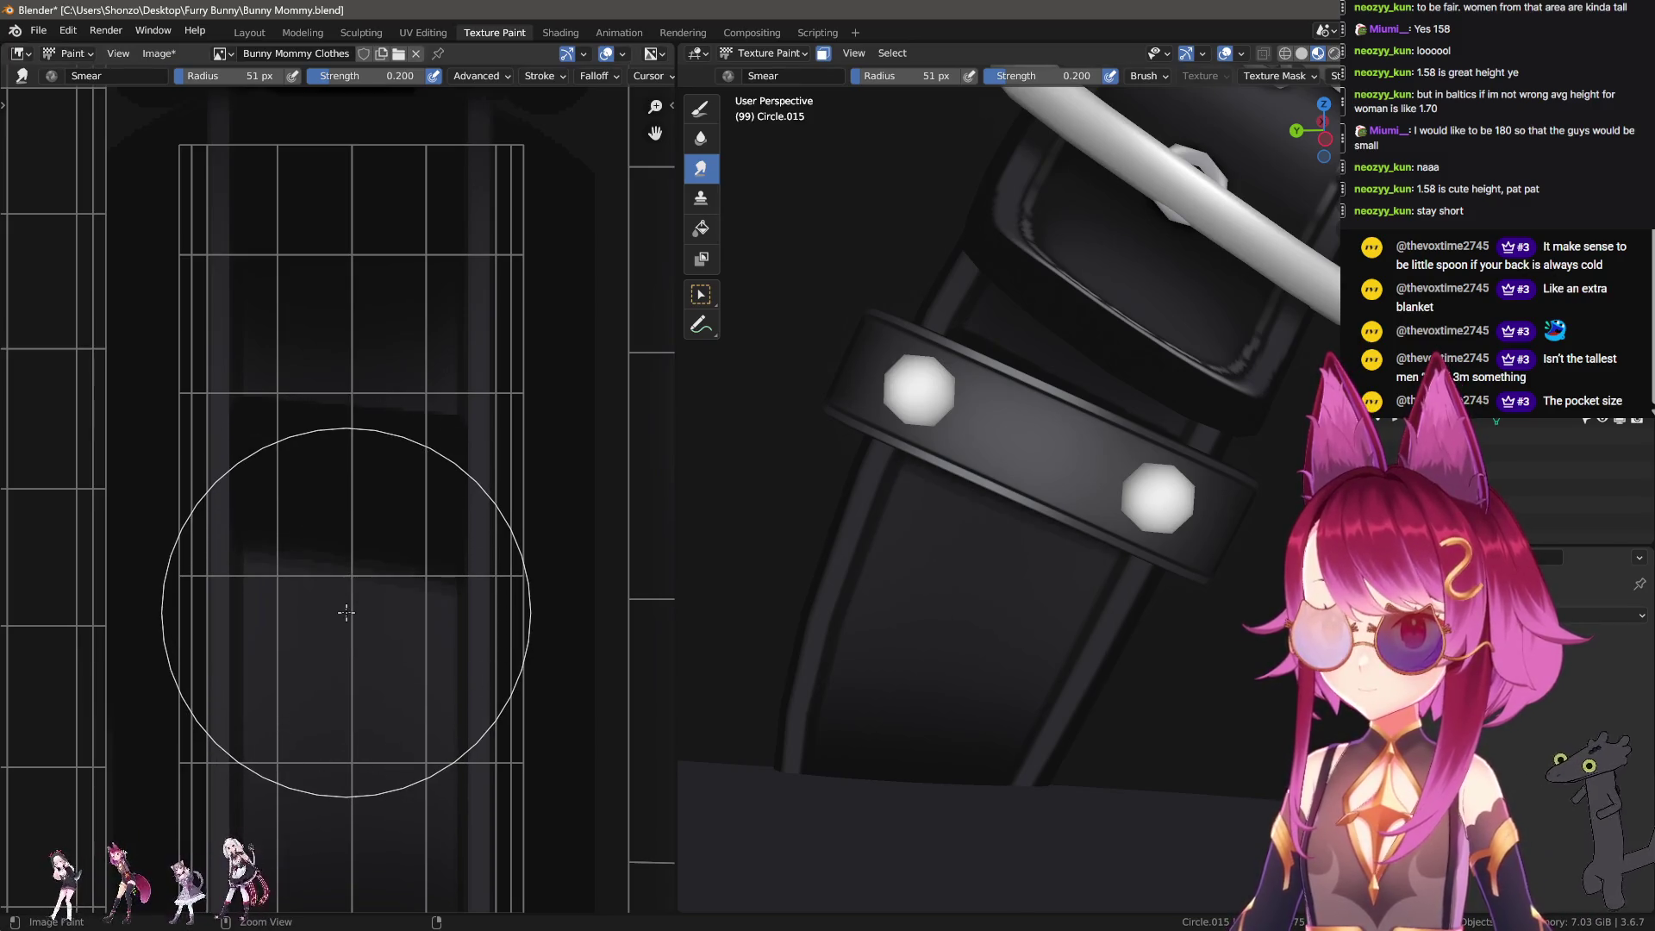
pyautogui.press('n')
pyautogui.press('n')
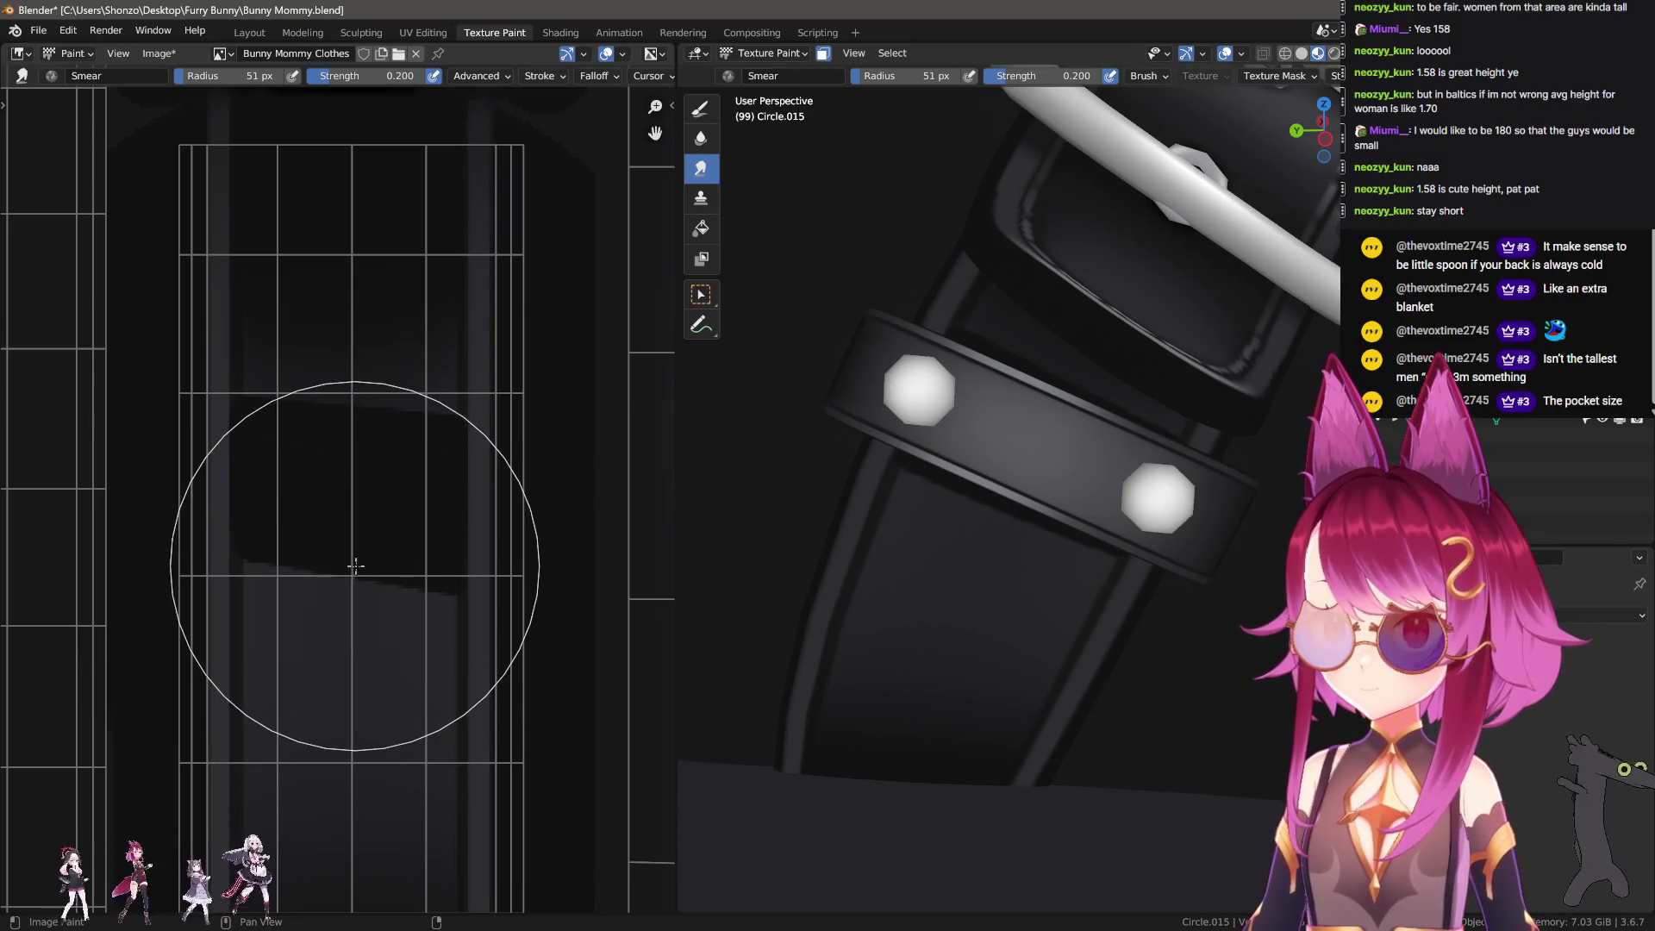
pyautogui.press('f')
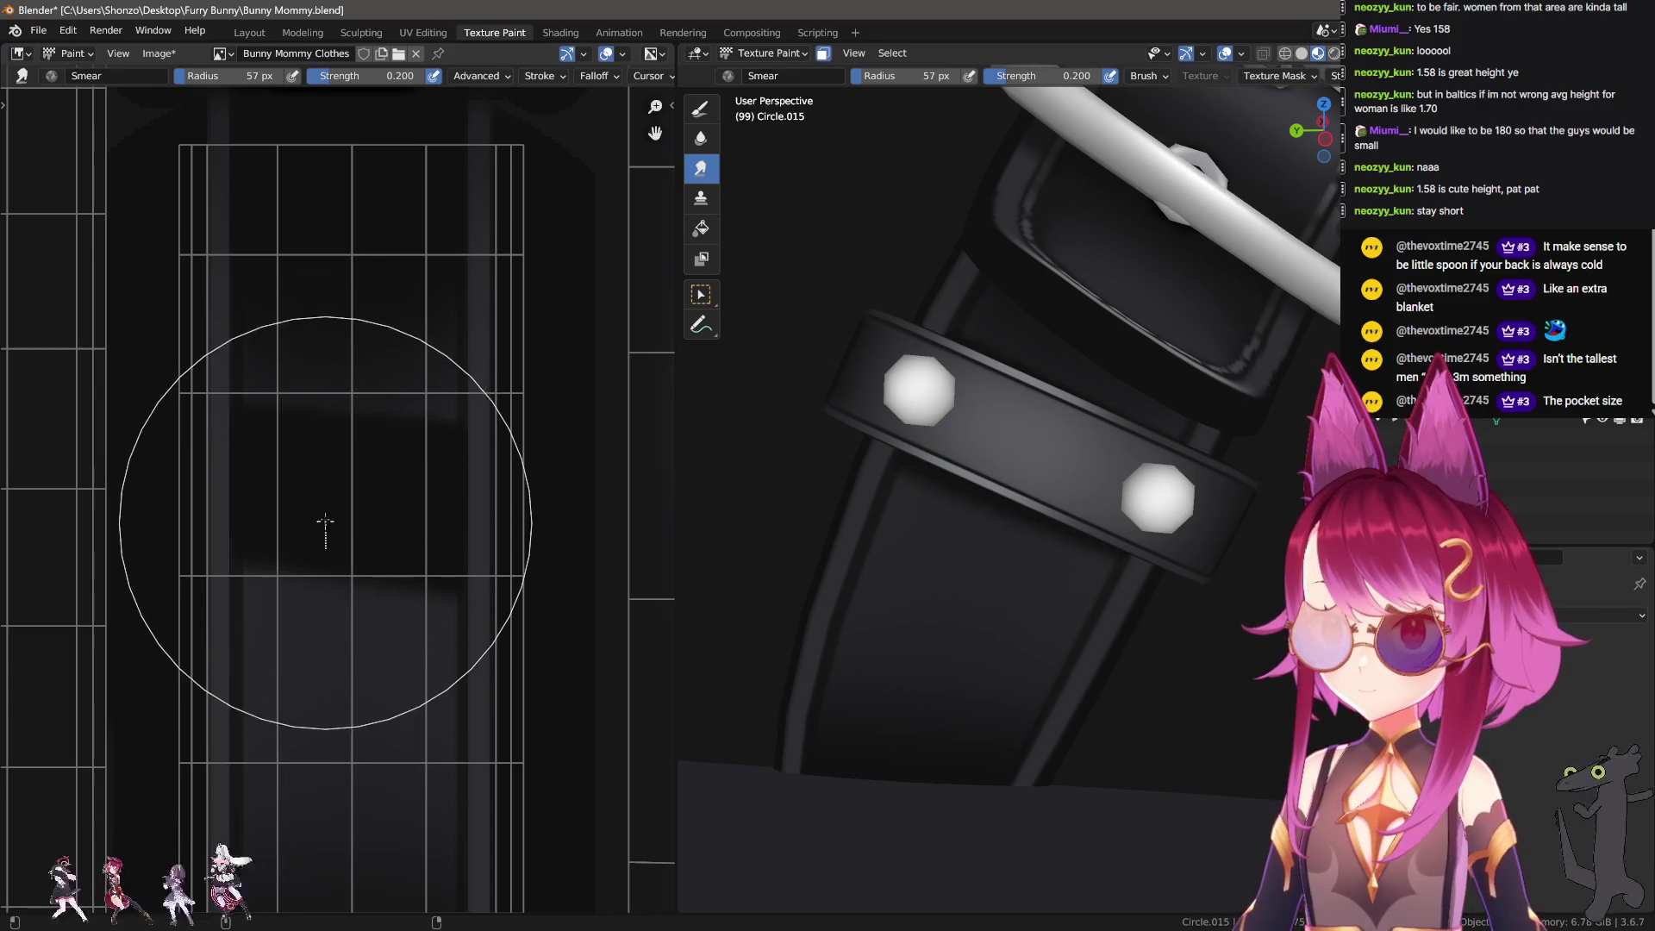
pyautogui.click(329, 527)
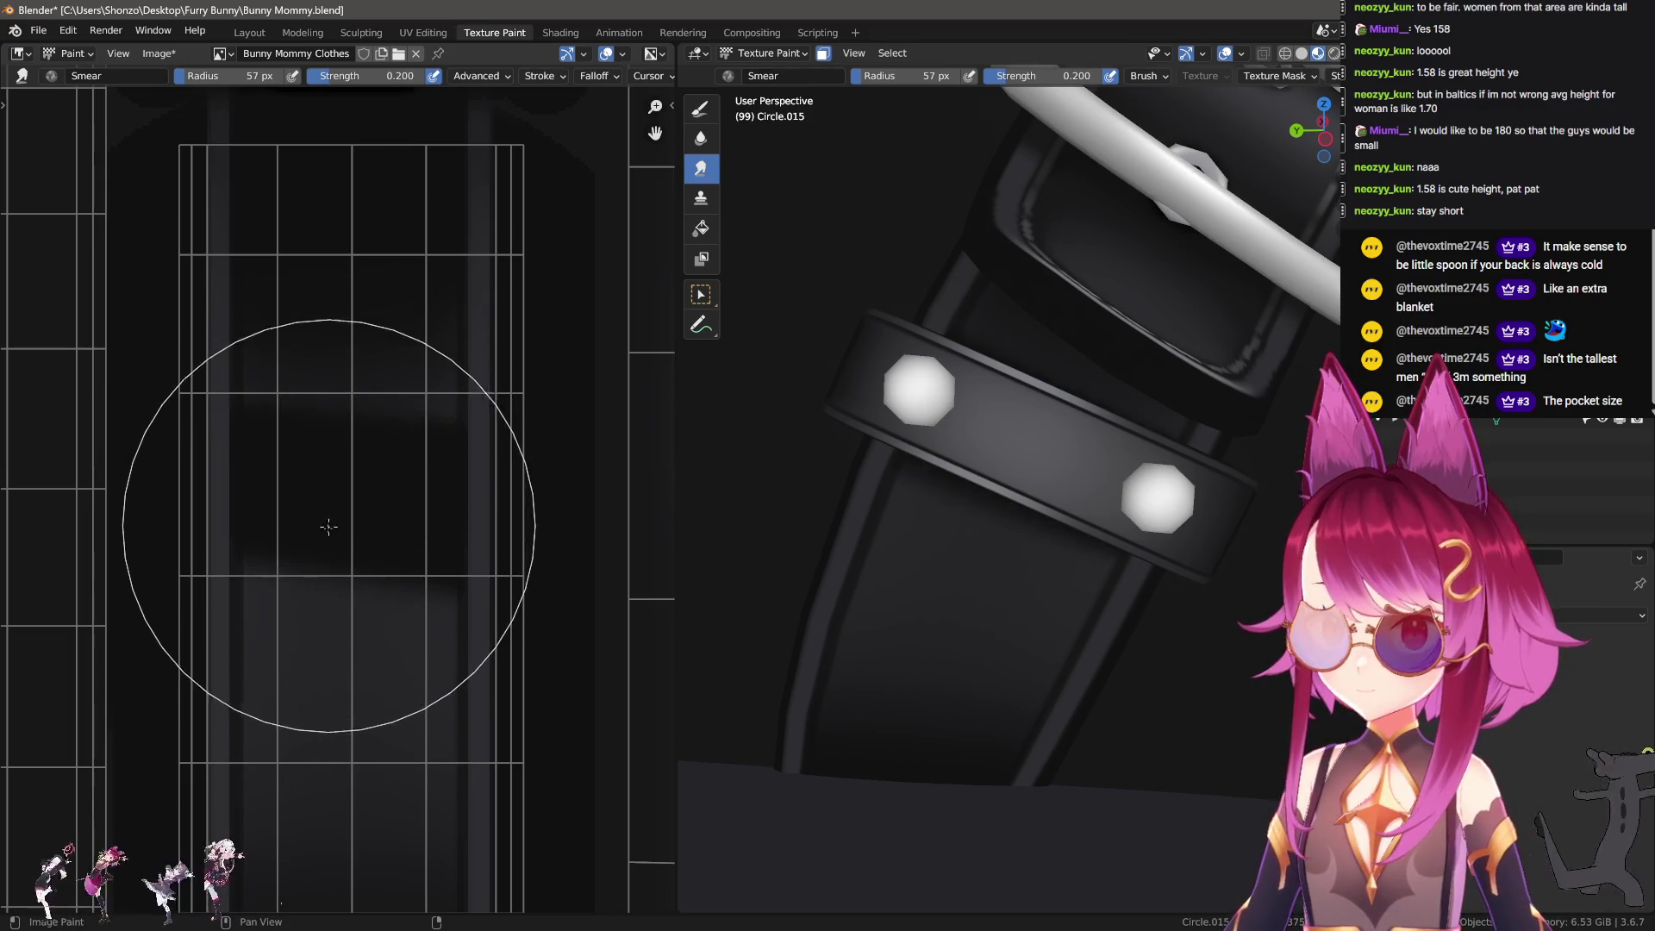
pyautogui.press('f')
pyautogui.click(332, 618)
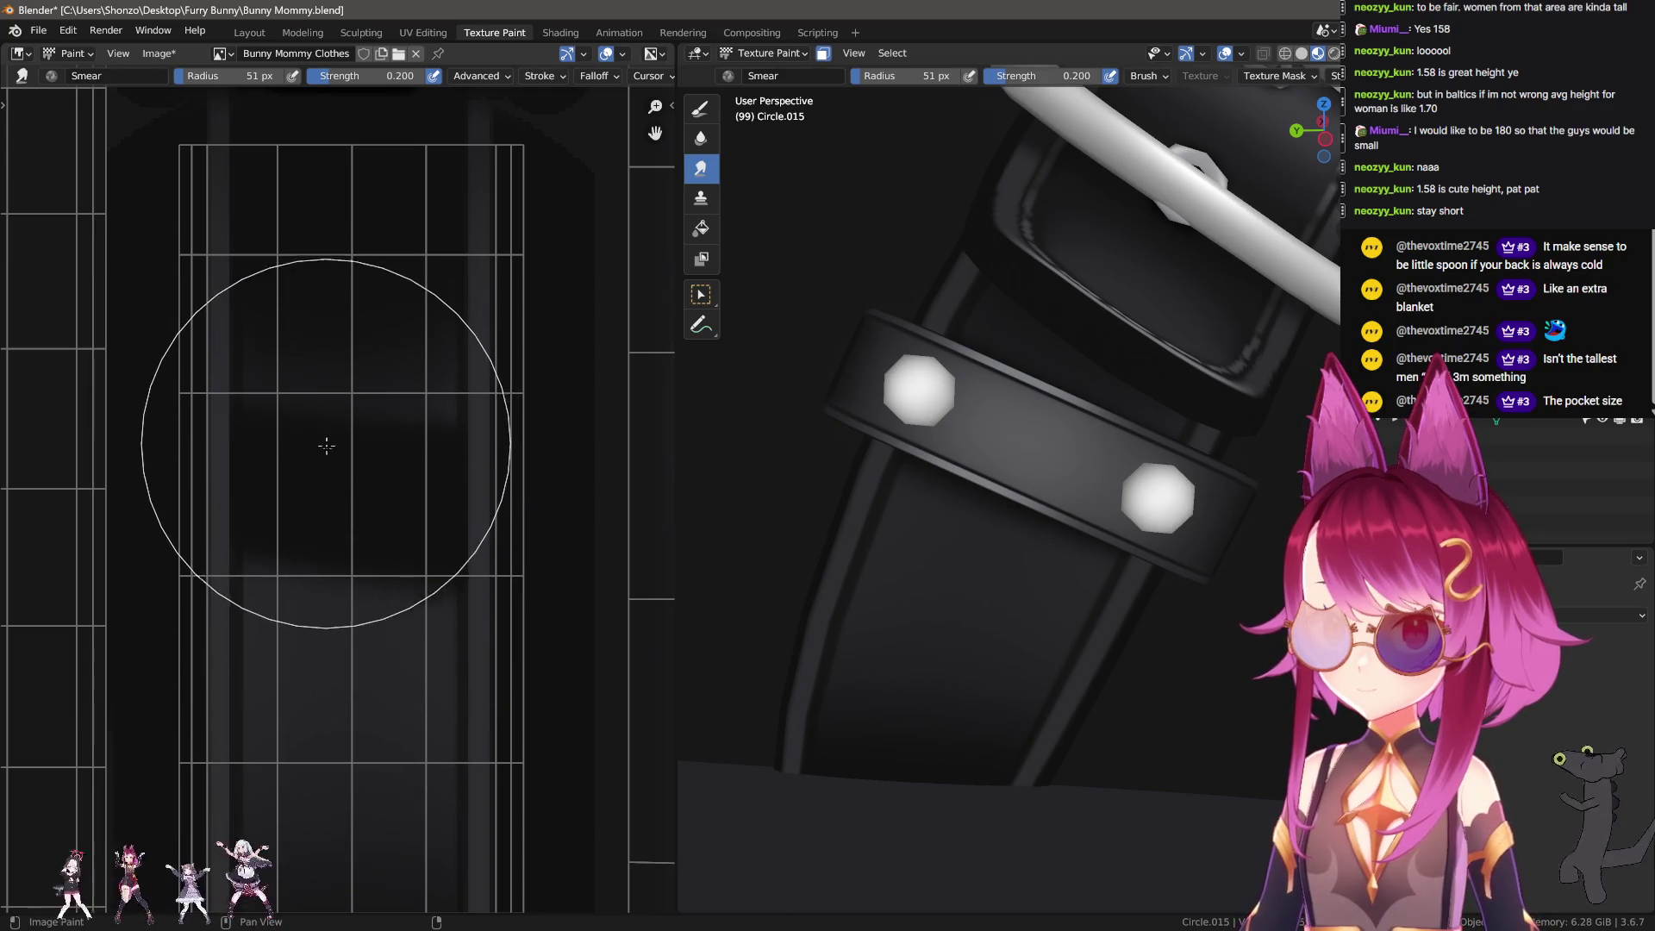
pyautogui.scroll(-1, 321, 690)
pyautogui.press('f')
pyautogui.click(329, 530)
pyautogui.moveTo(332, 558)
pyautogui.mouseDown()
pyautogui.moveTo(329, 456)
pyautogui.moveTo(341, 631)
pyautogui.mouseUp()
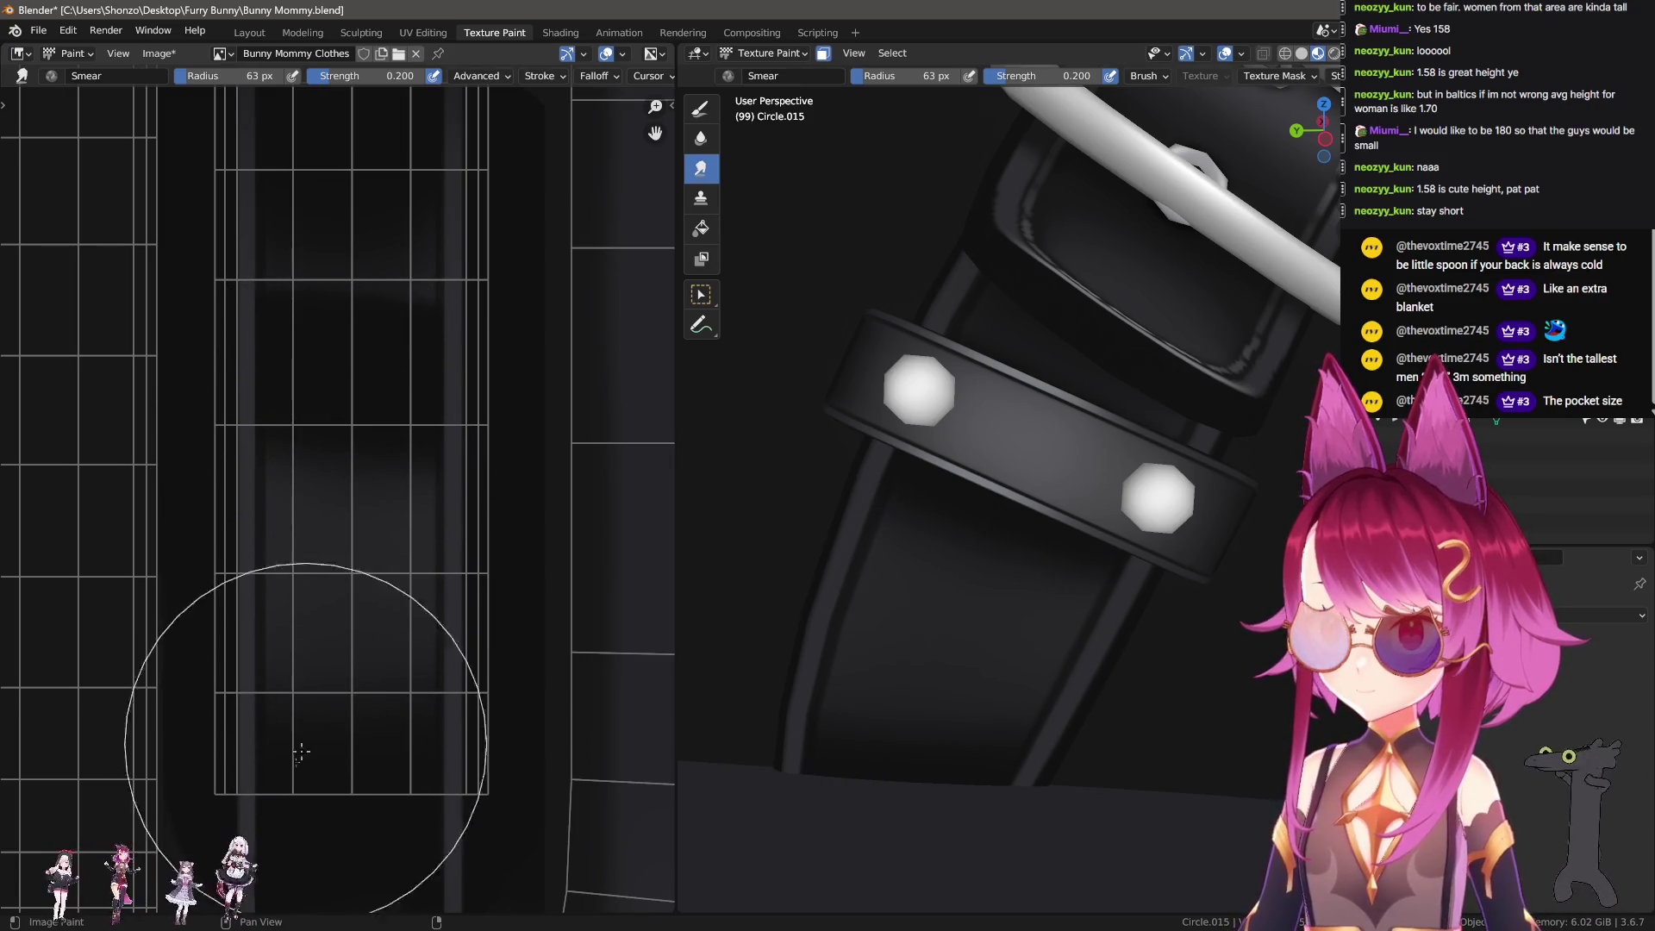
# Step: Sample the dark shadow colour and paint a 12 px Darken band across the bright strips
pyautogui.scroll(2, 295, 767)
pyautogui.hotkey('shift', 'space')
pyautogui.press('s')
pyautogui.click(166, 658)
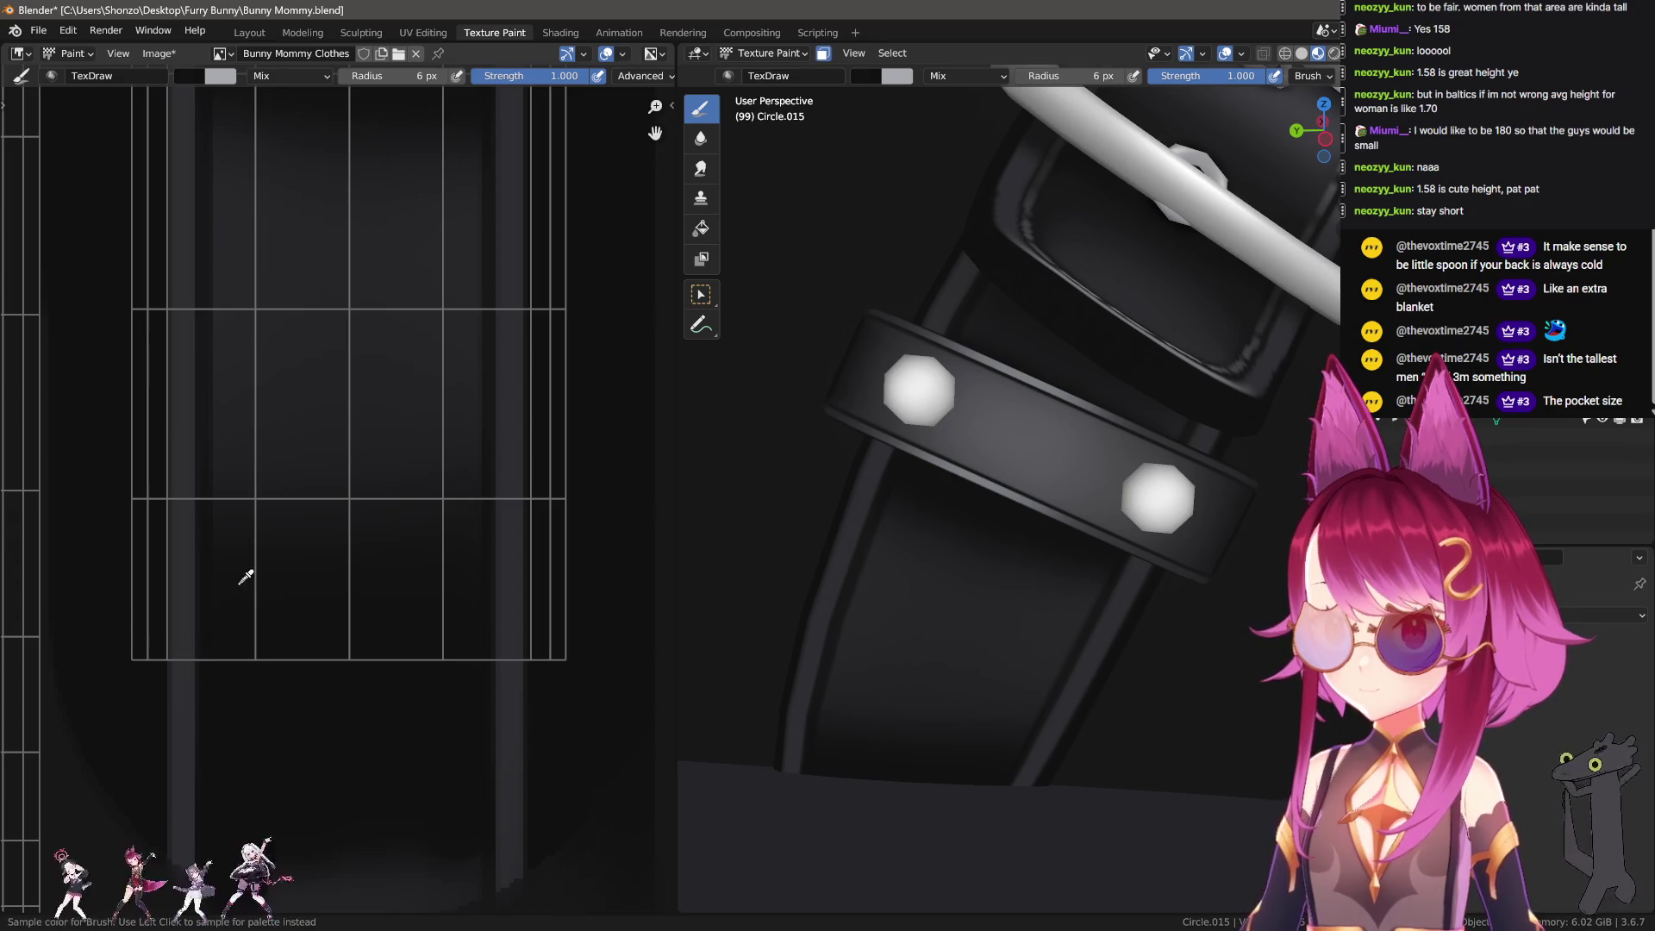
pyautogui.press('f')
pyautogui.moveTo(131, 620); pyautogui.dragTo(514, 628)
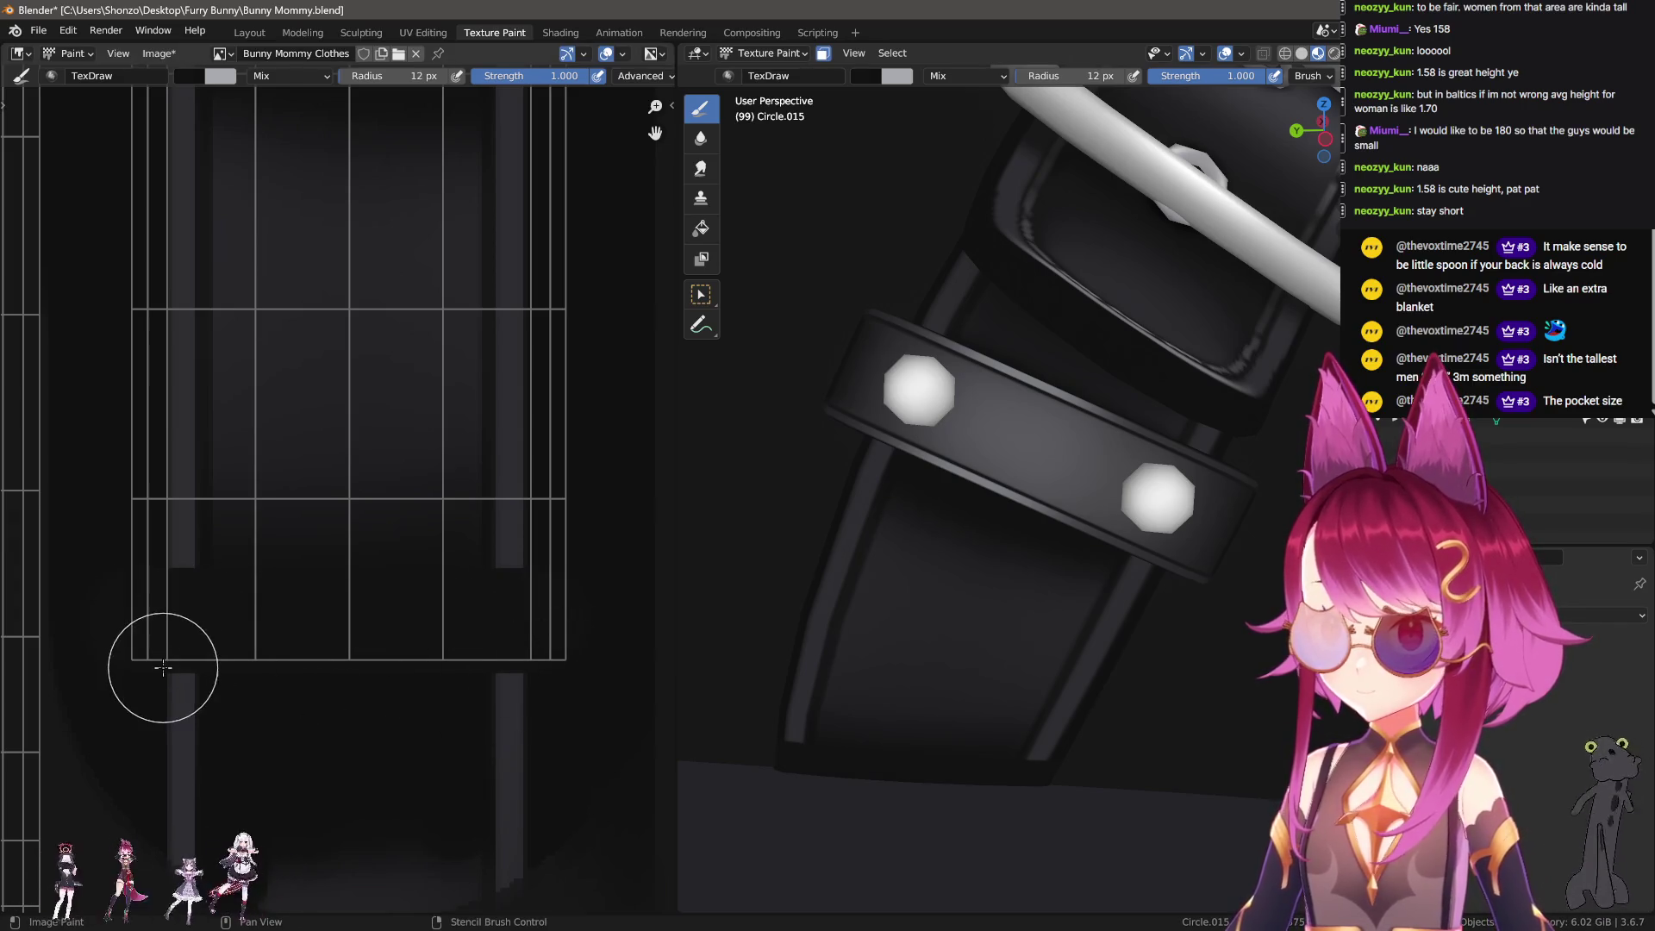
pyautogui.rightClick(216, 619)
pyautogui.click(199, 634)
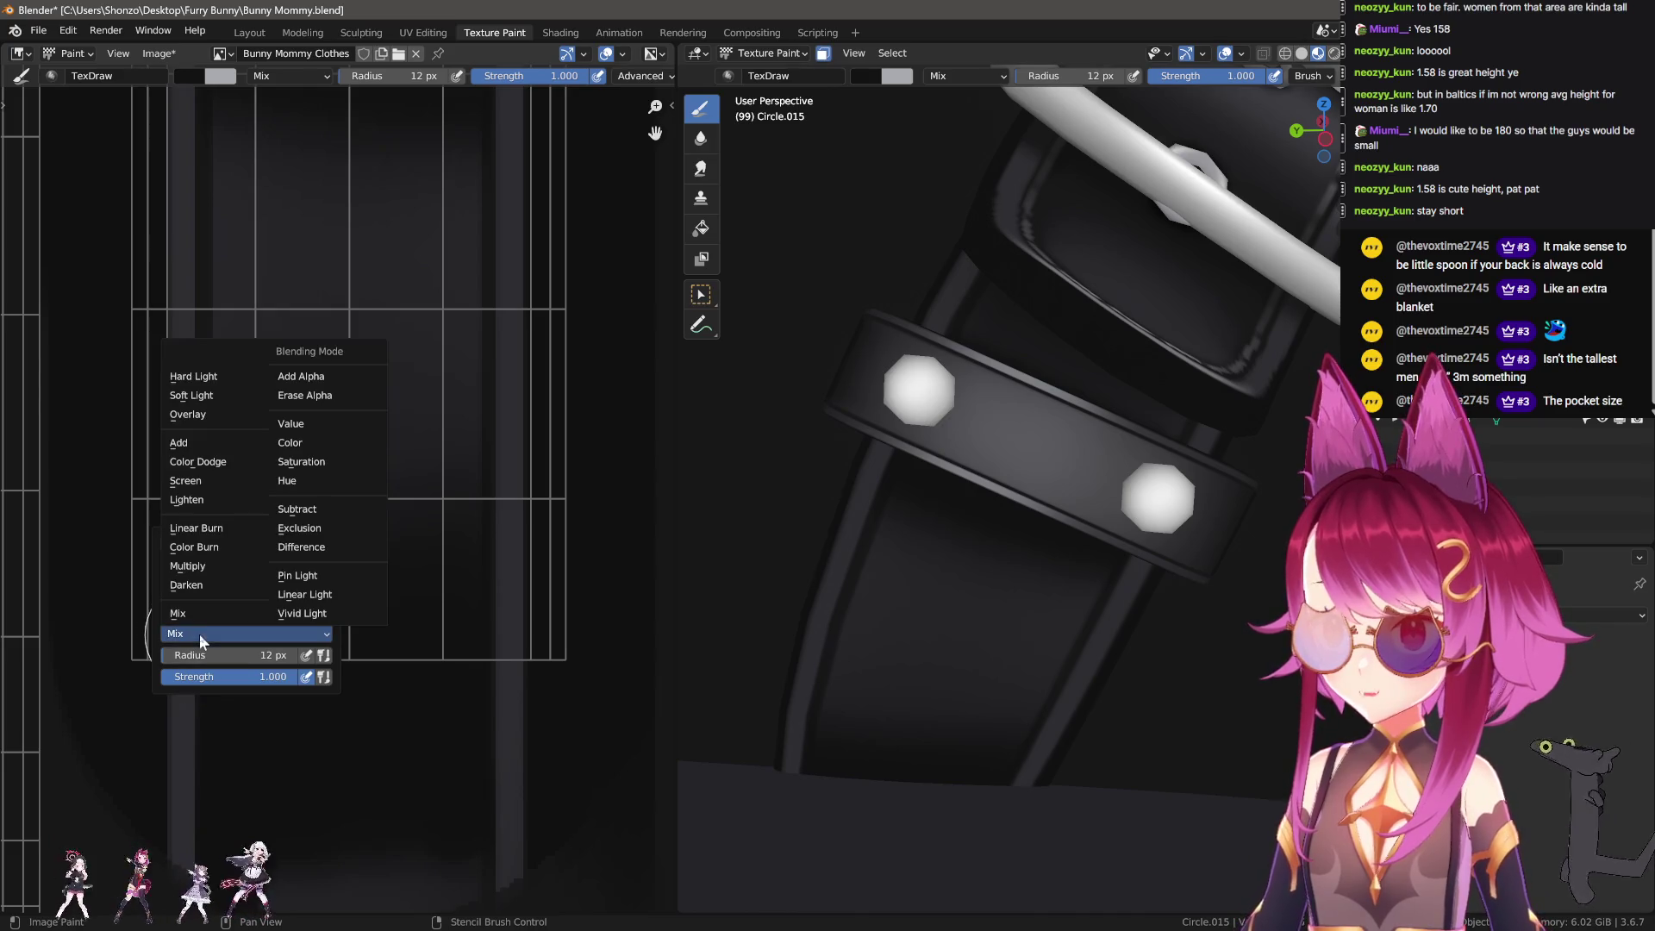
pyautogui.click(200, 579)
pyautogui.moveTo(150, 625); pyautogui.dragTo(561, 620)
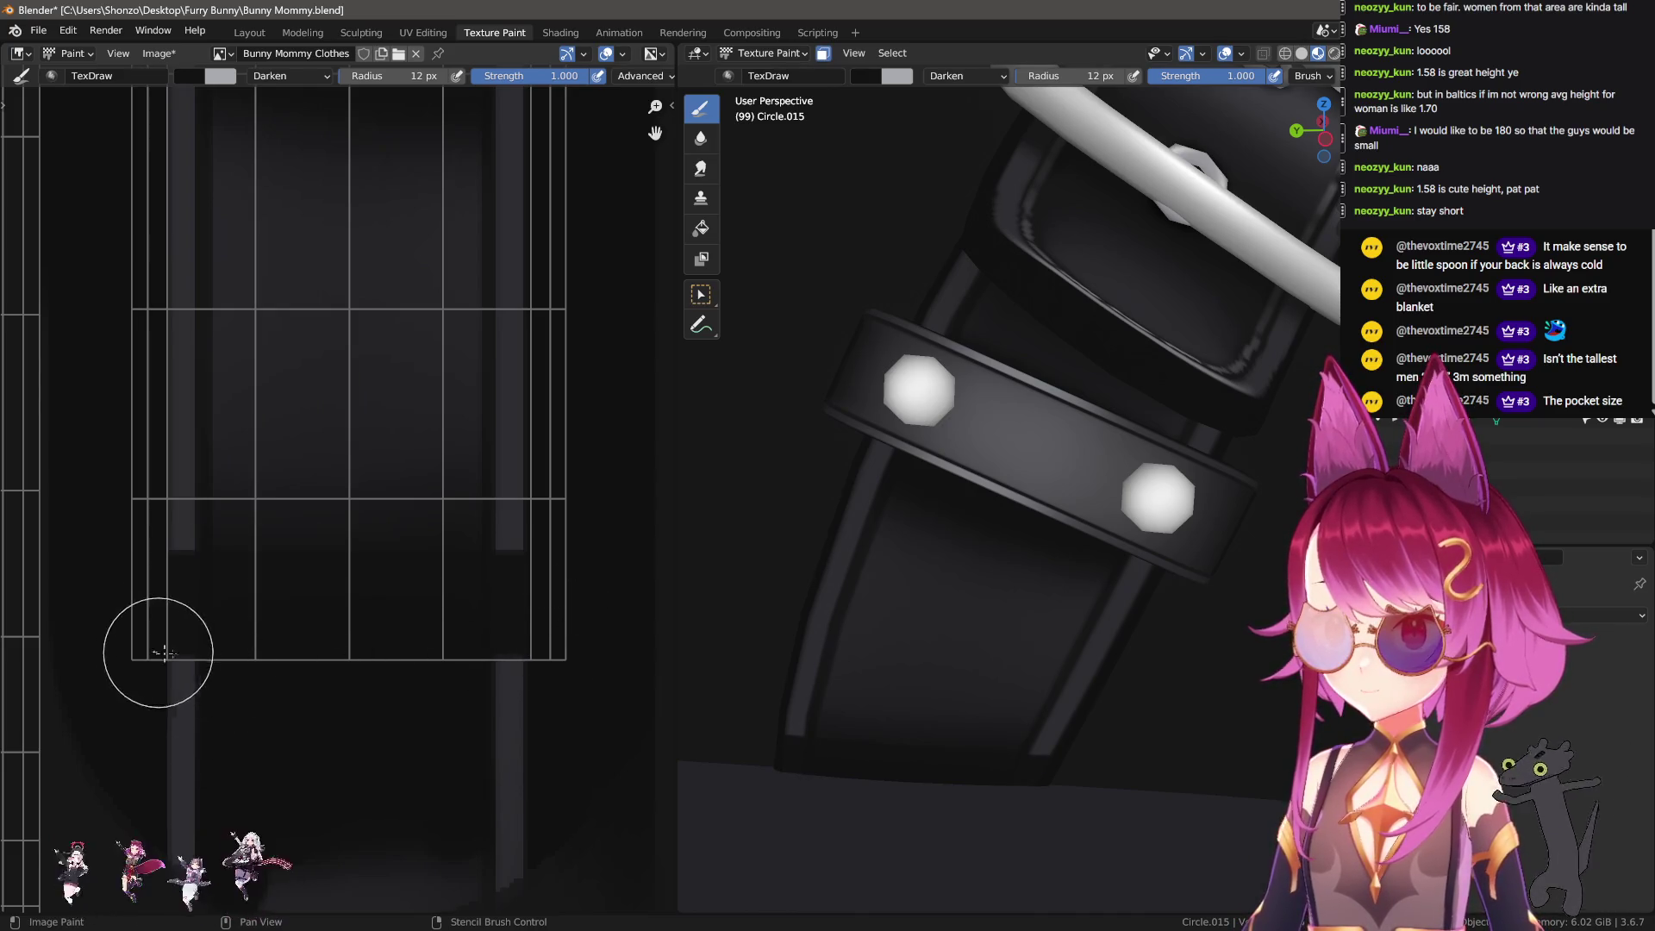
# Step: Smear the bright strips down into the dark band at 49 px, ending at 7 px
pyautogui.press('s')
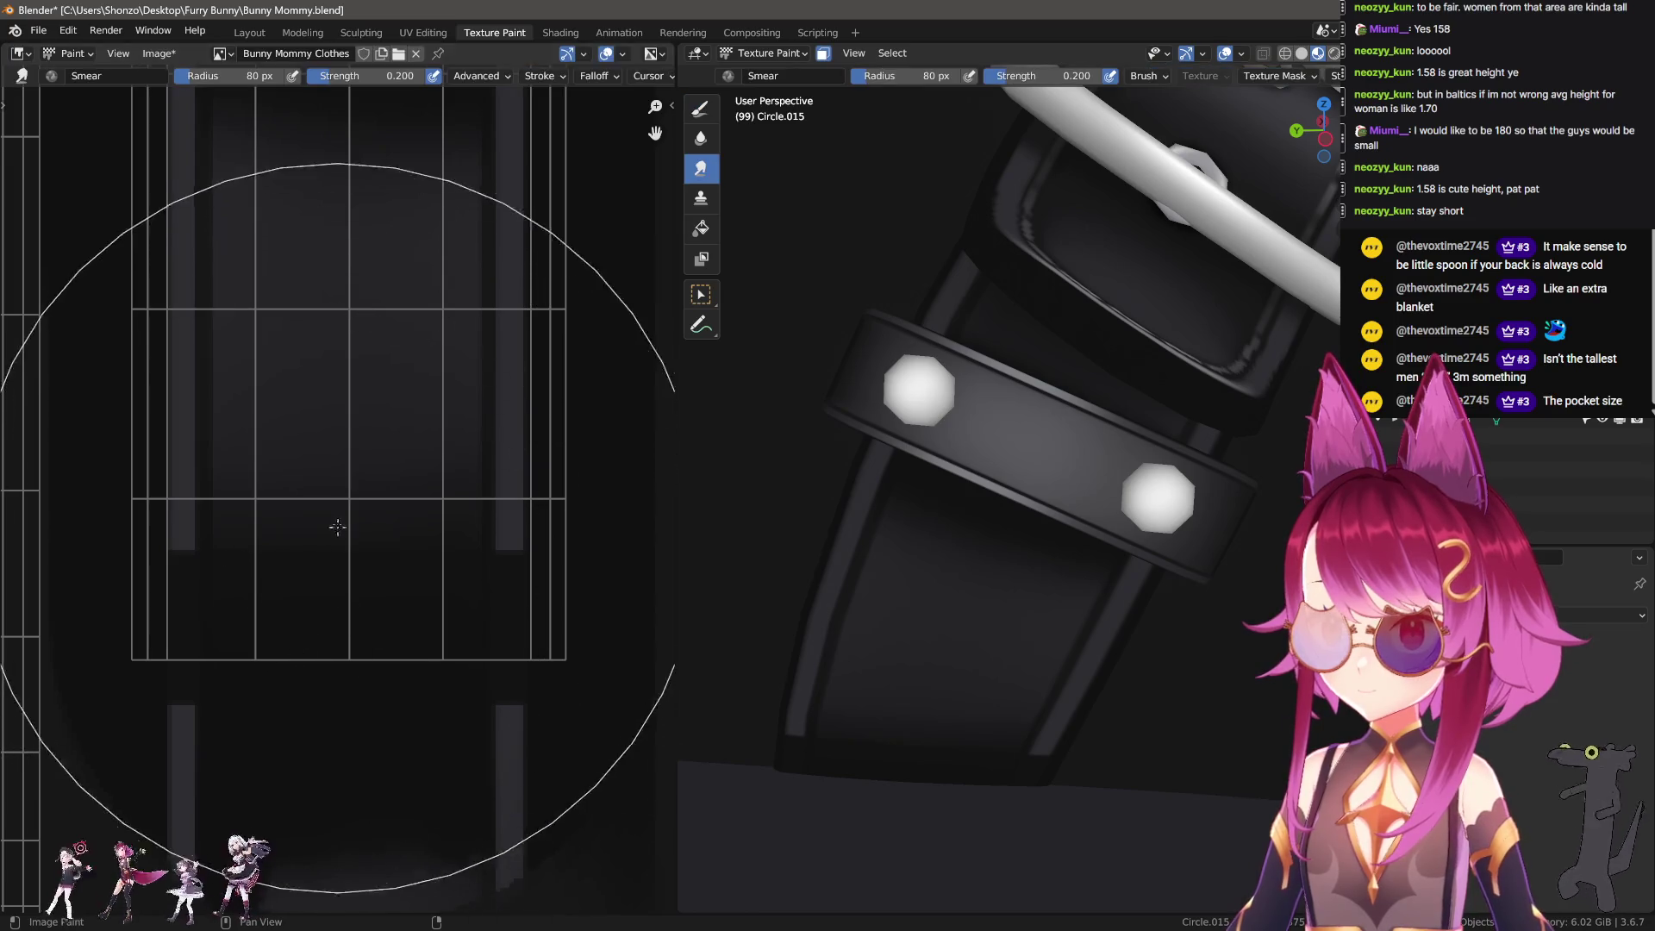
pyautogui.press('f')
pyautogui.click(310, 568)
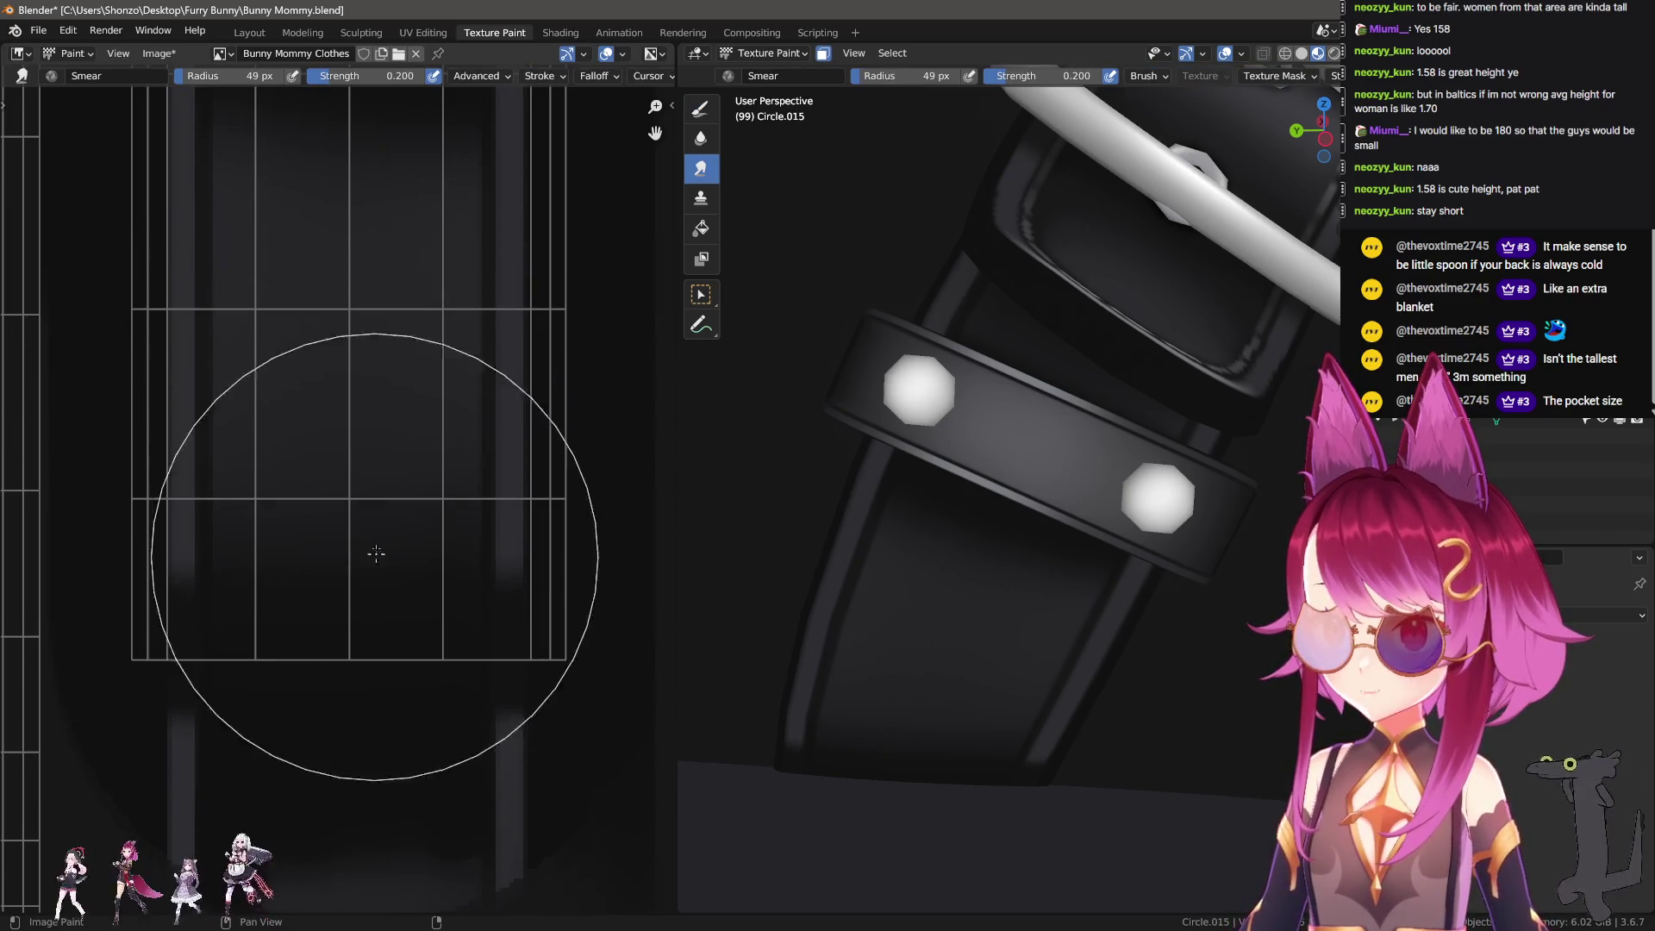
pyautogui.moveTo(327, 560); pyautogui.dragTo(344, 680)
pyautogui.press('f')
pyautogui.click(349, 517)
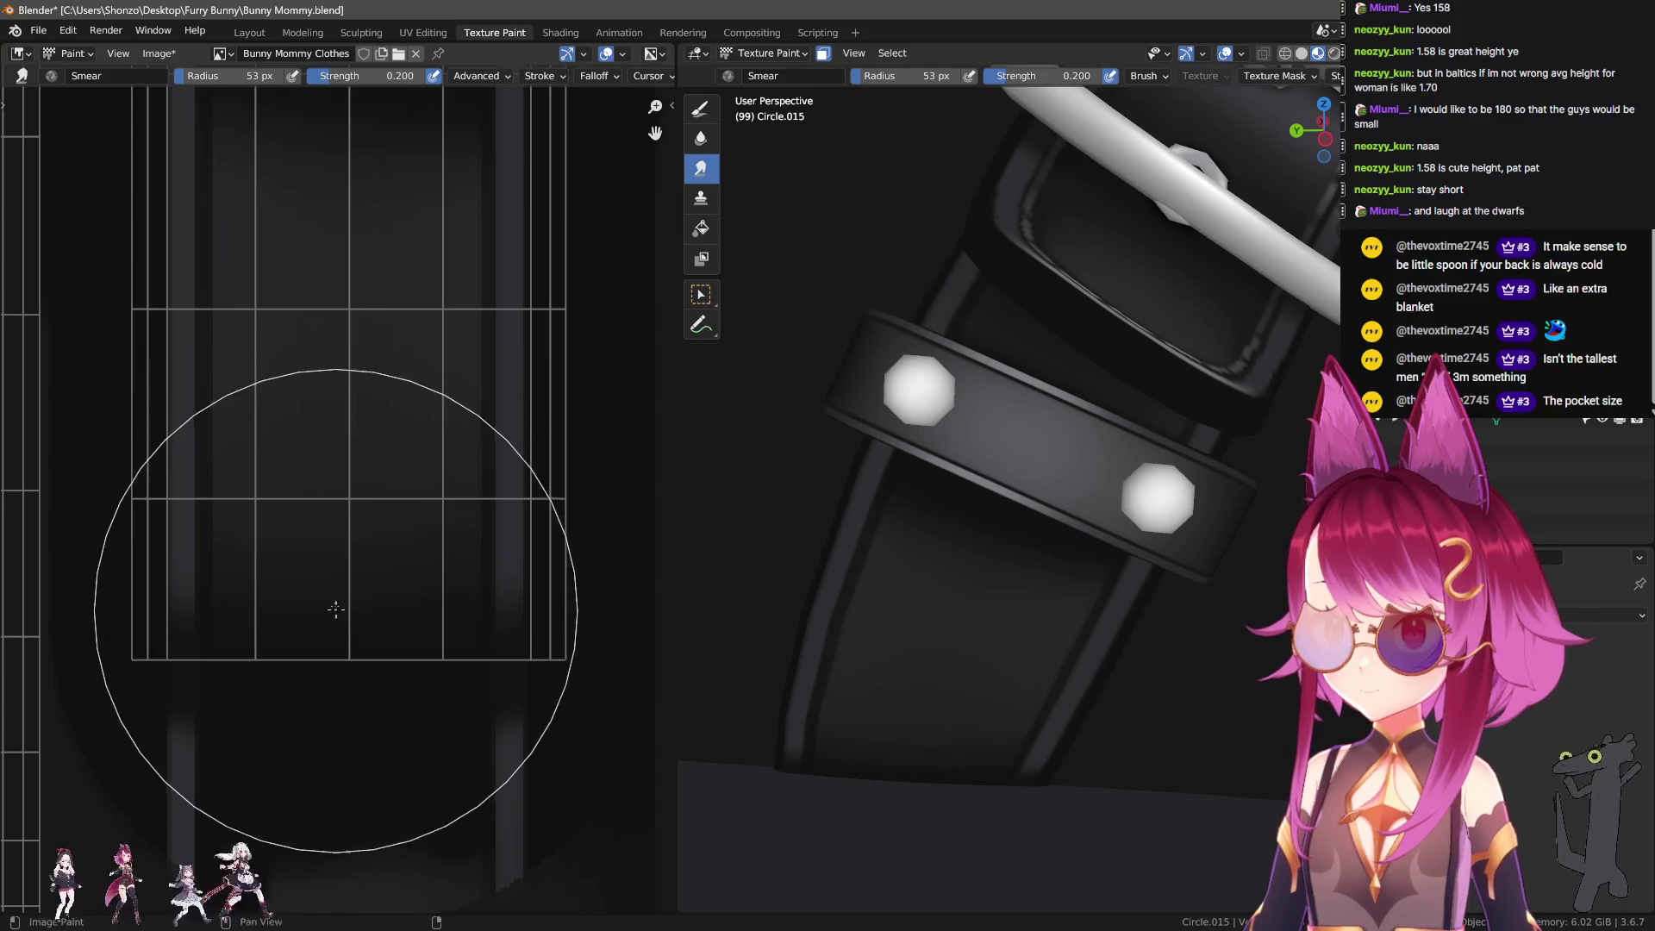
pyautogui.press('f')
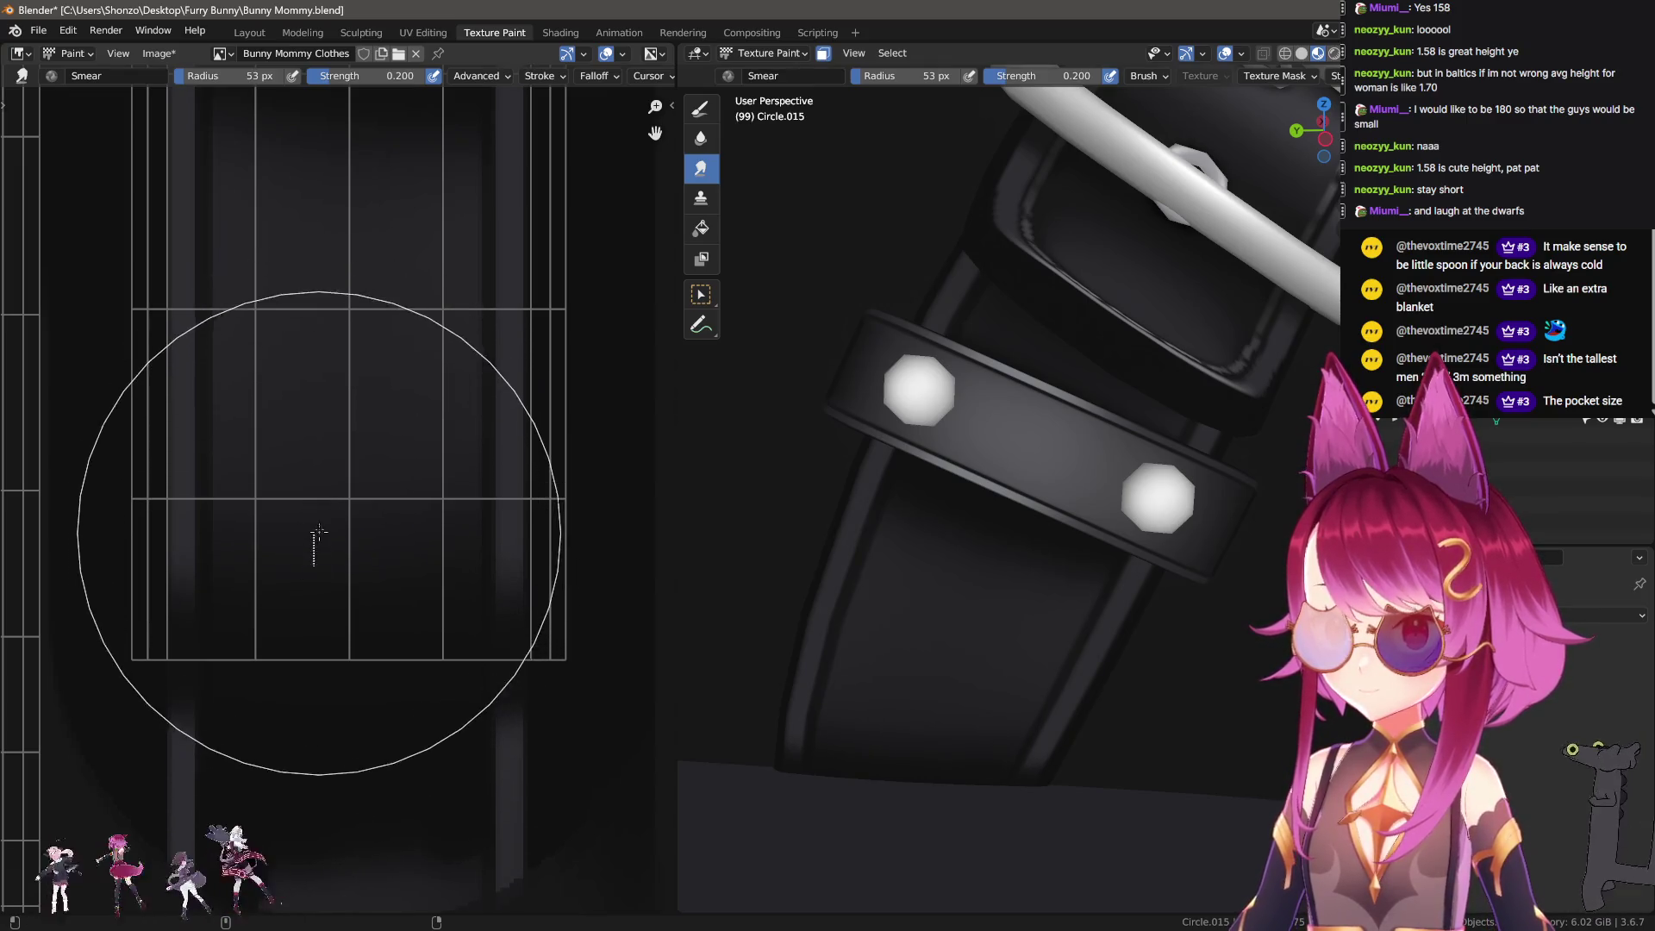
pyautogui.click(164, 561)
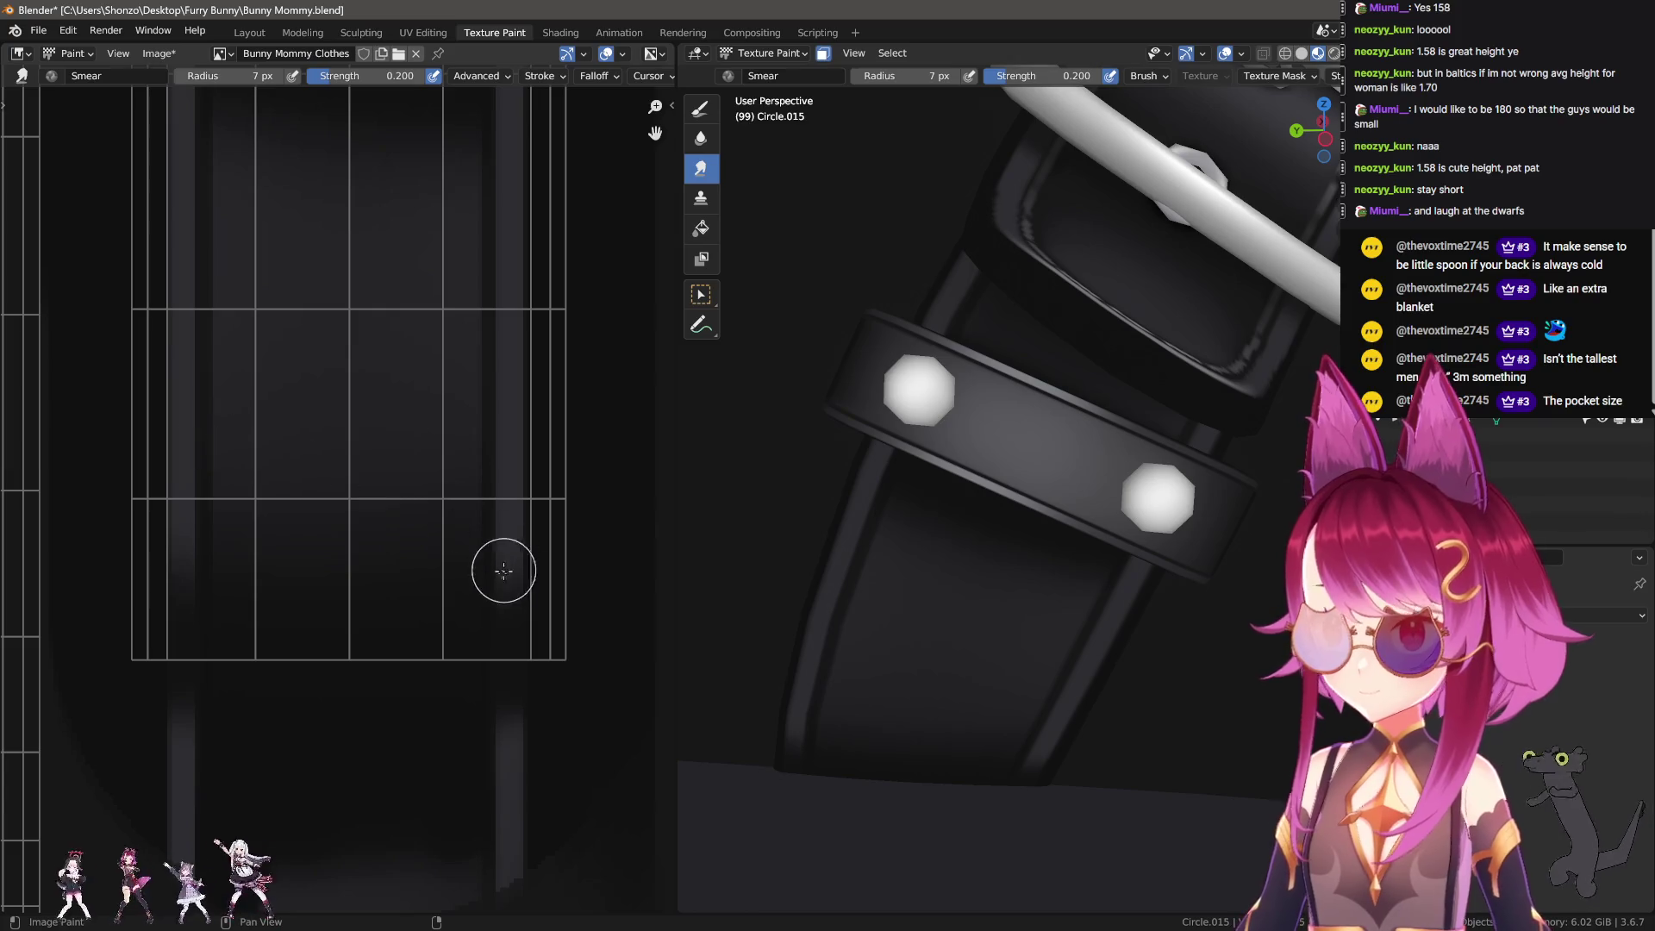
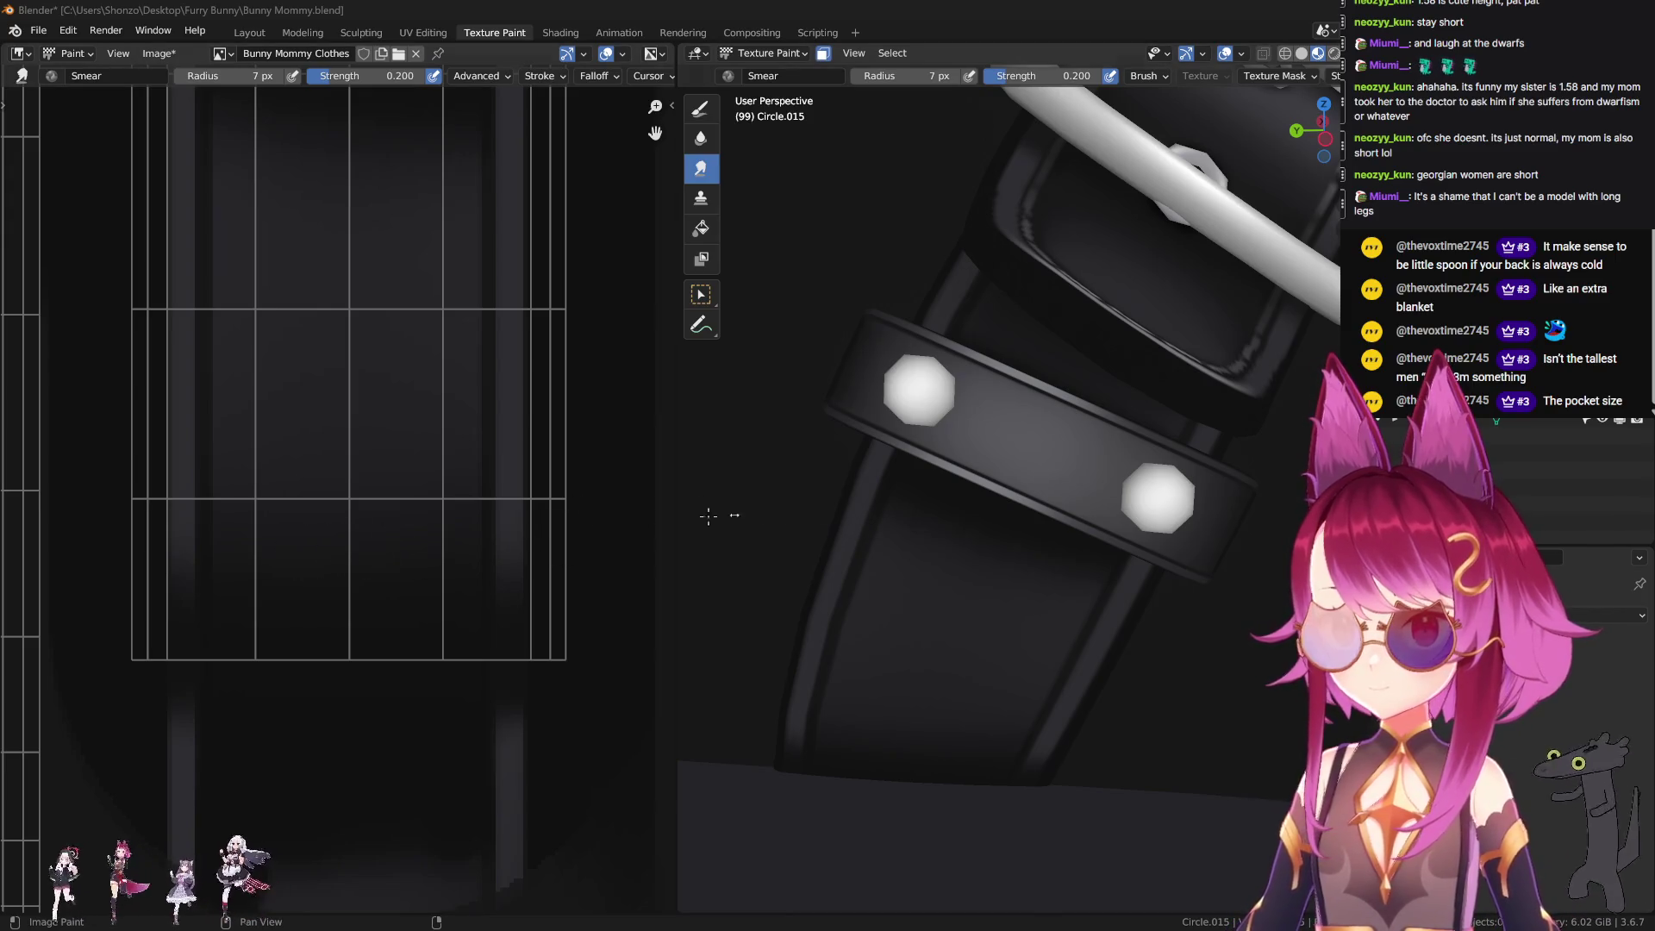
# Step: Select the solid draw brush, sample a dark shade from the texture and set the radius to 17 px
pyautogui.click(699, 108)
pyautogui.scroll(-3, 313, 303)
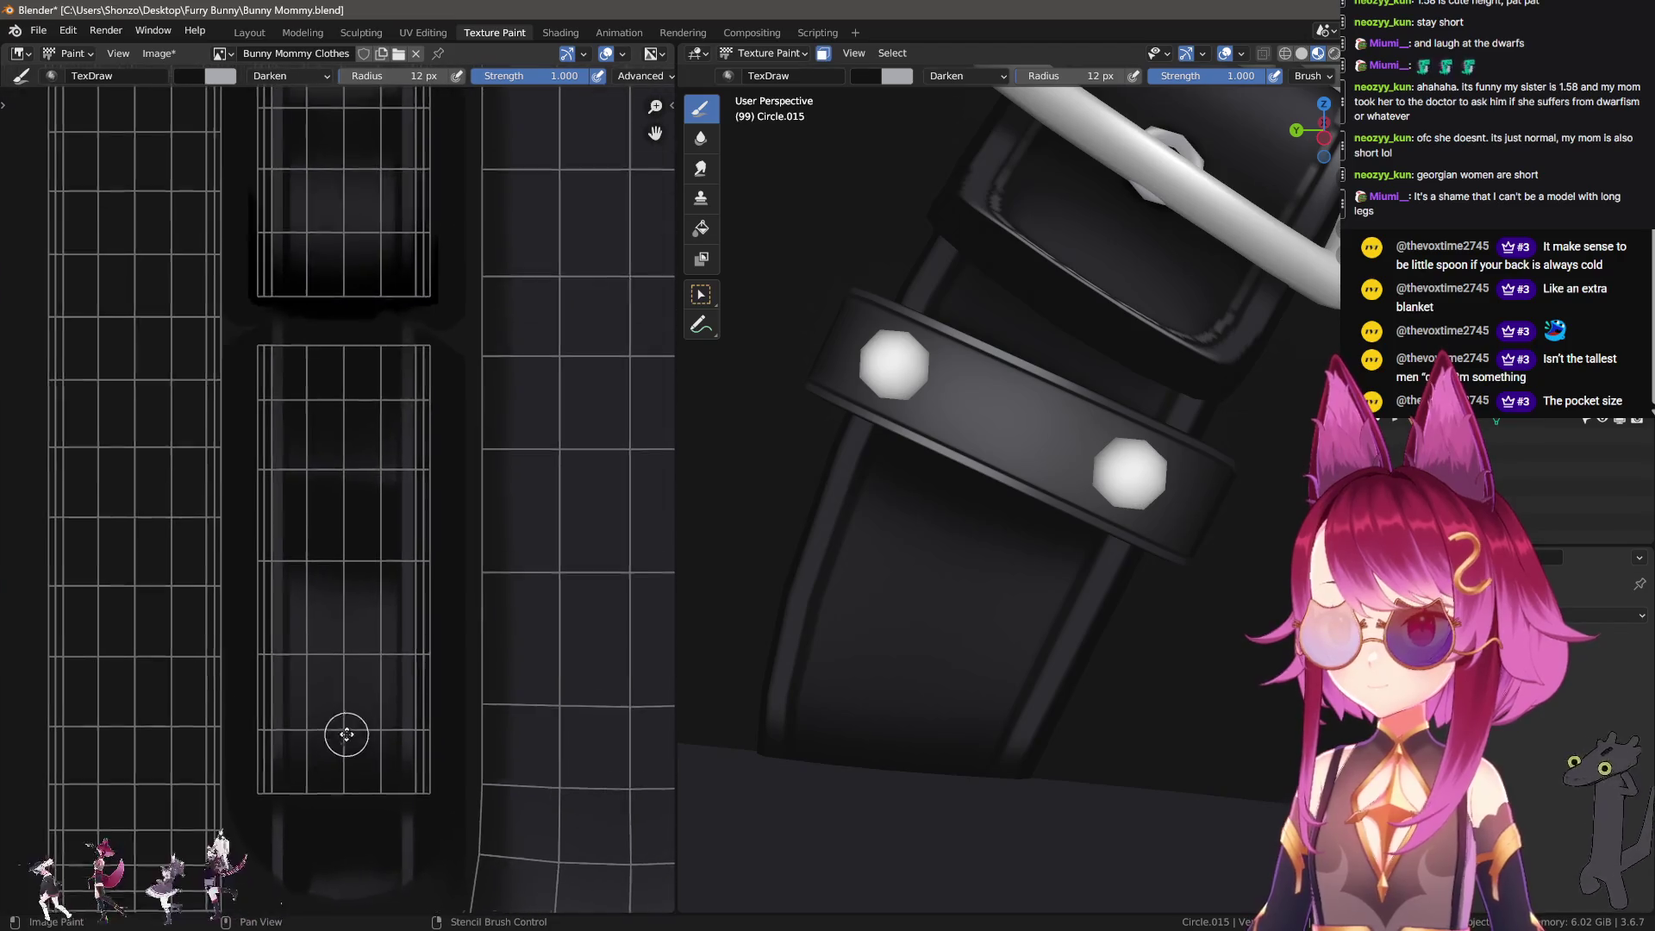
pyautogui.scroll(2, 346, 734)
pyautogui.scroll(2, 394, 575)
pyautogui.moveTo(383, 704); pyautogui.dragTo(368, 568, button='middle')
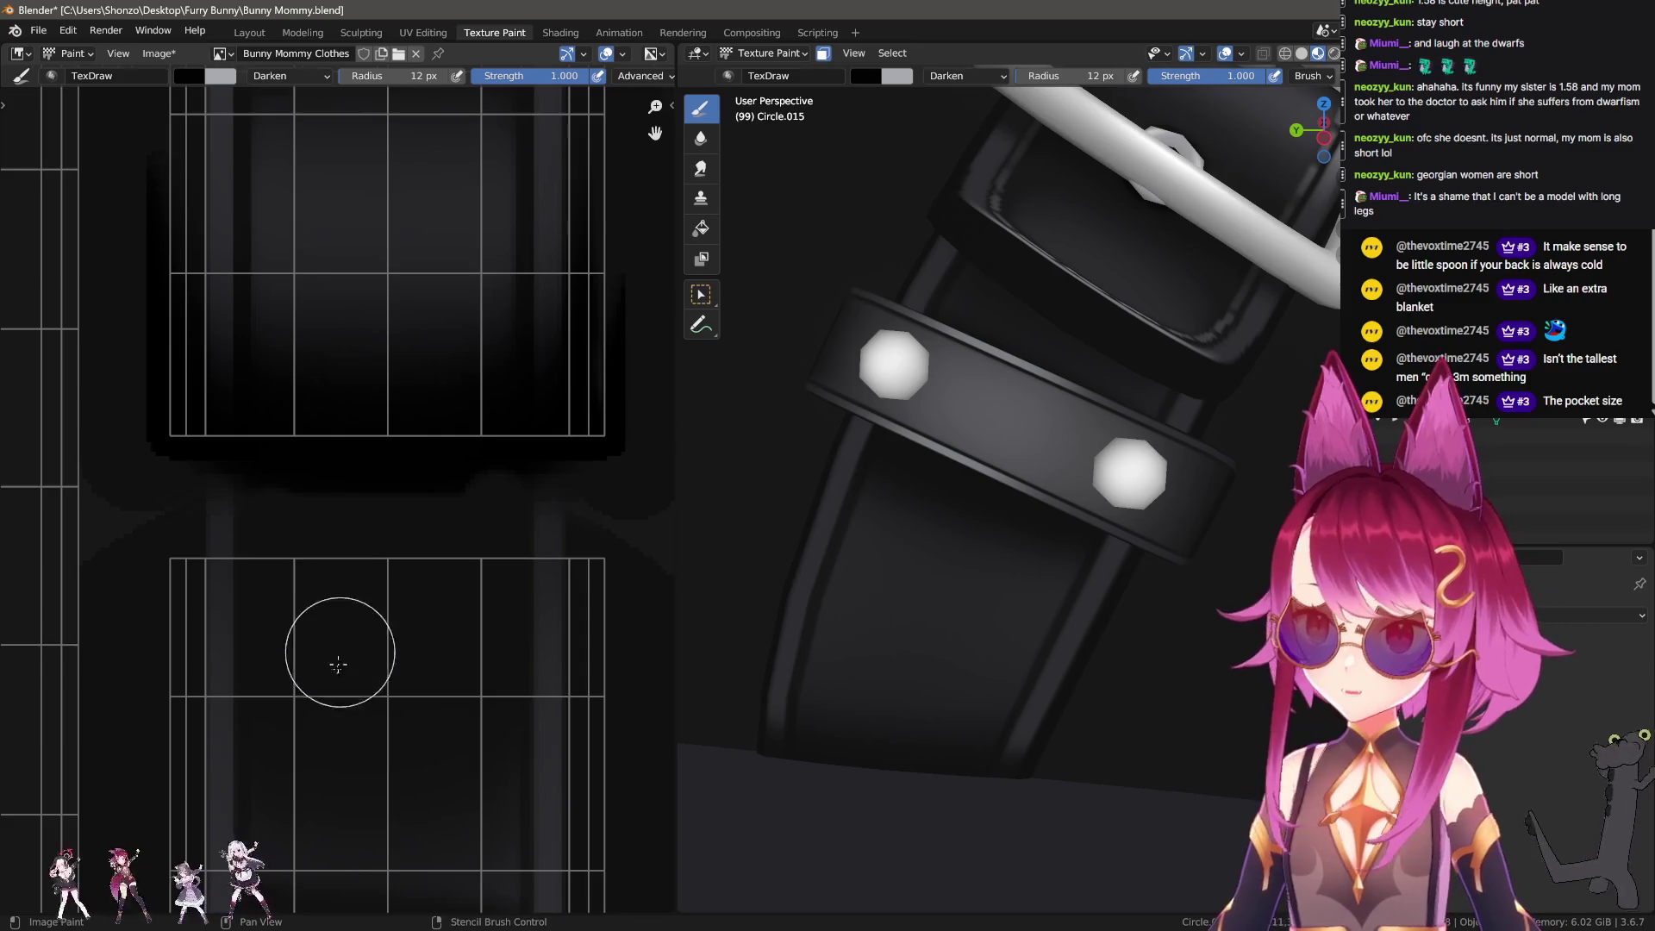
pyautogui.scroll(-2, 370, 506)
pyautogui.click(339, 697)
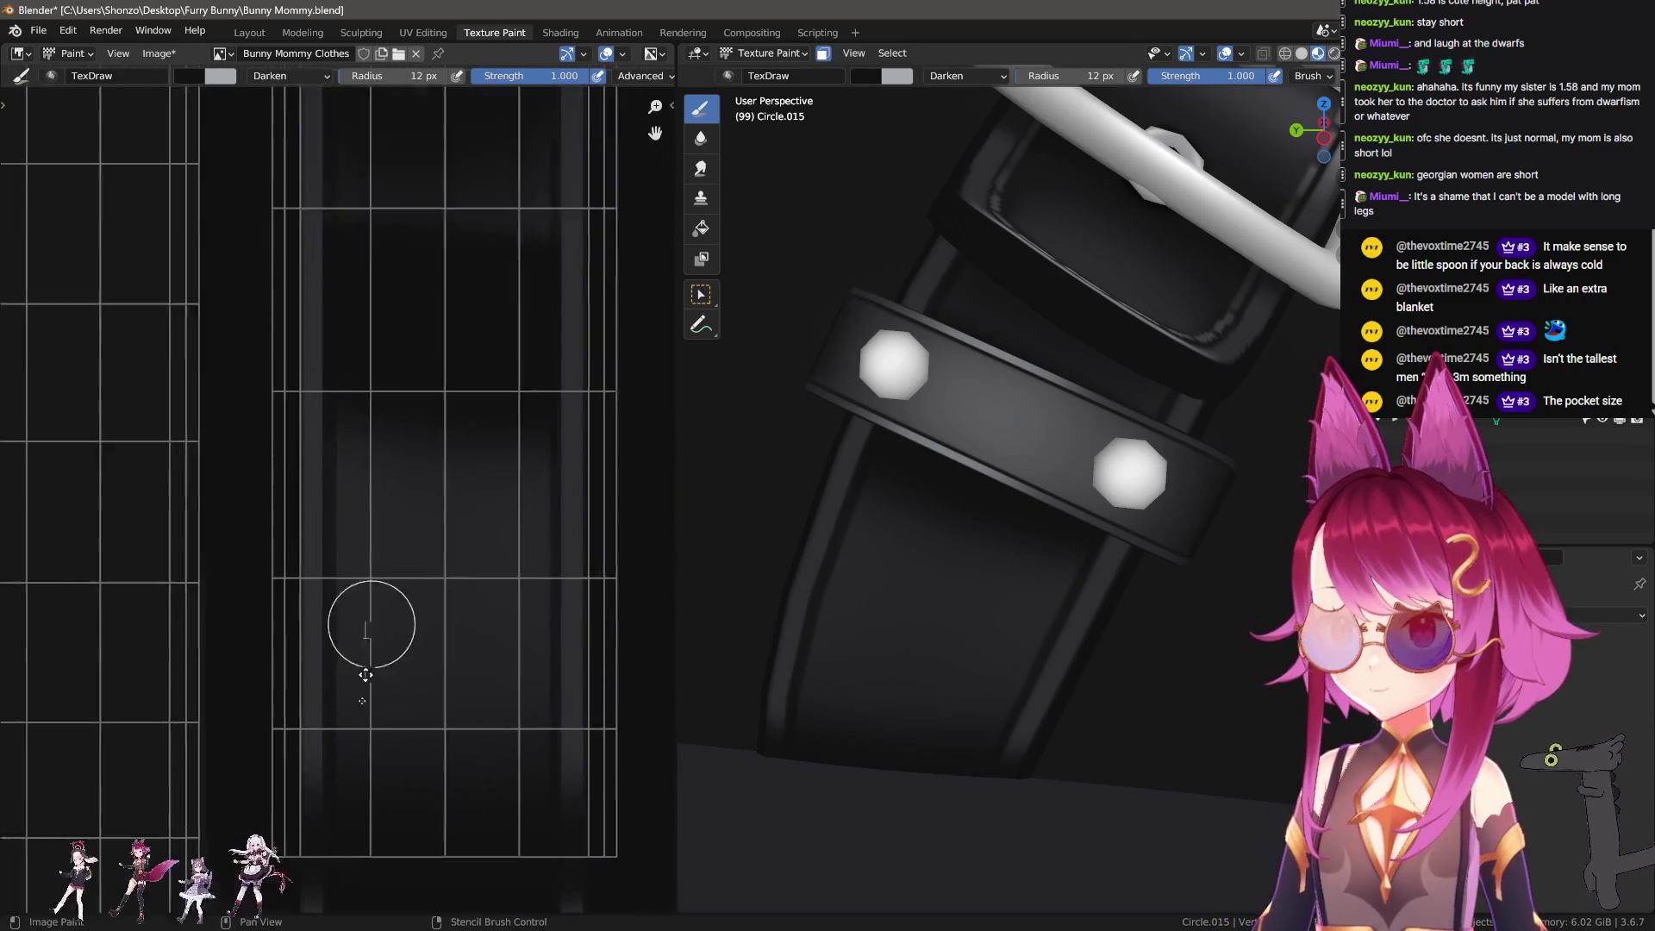
pyautogui.scroll(-1, 345, 681)
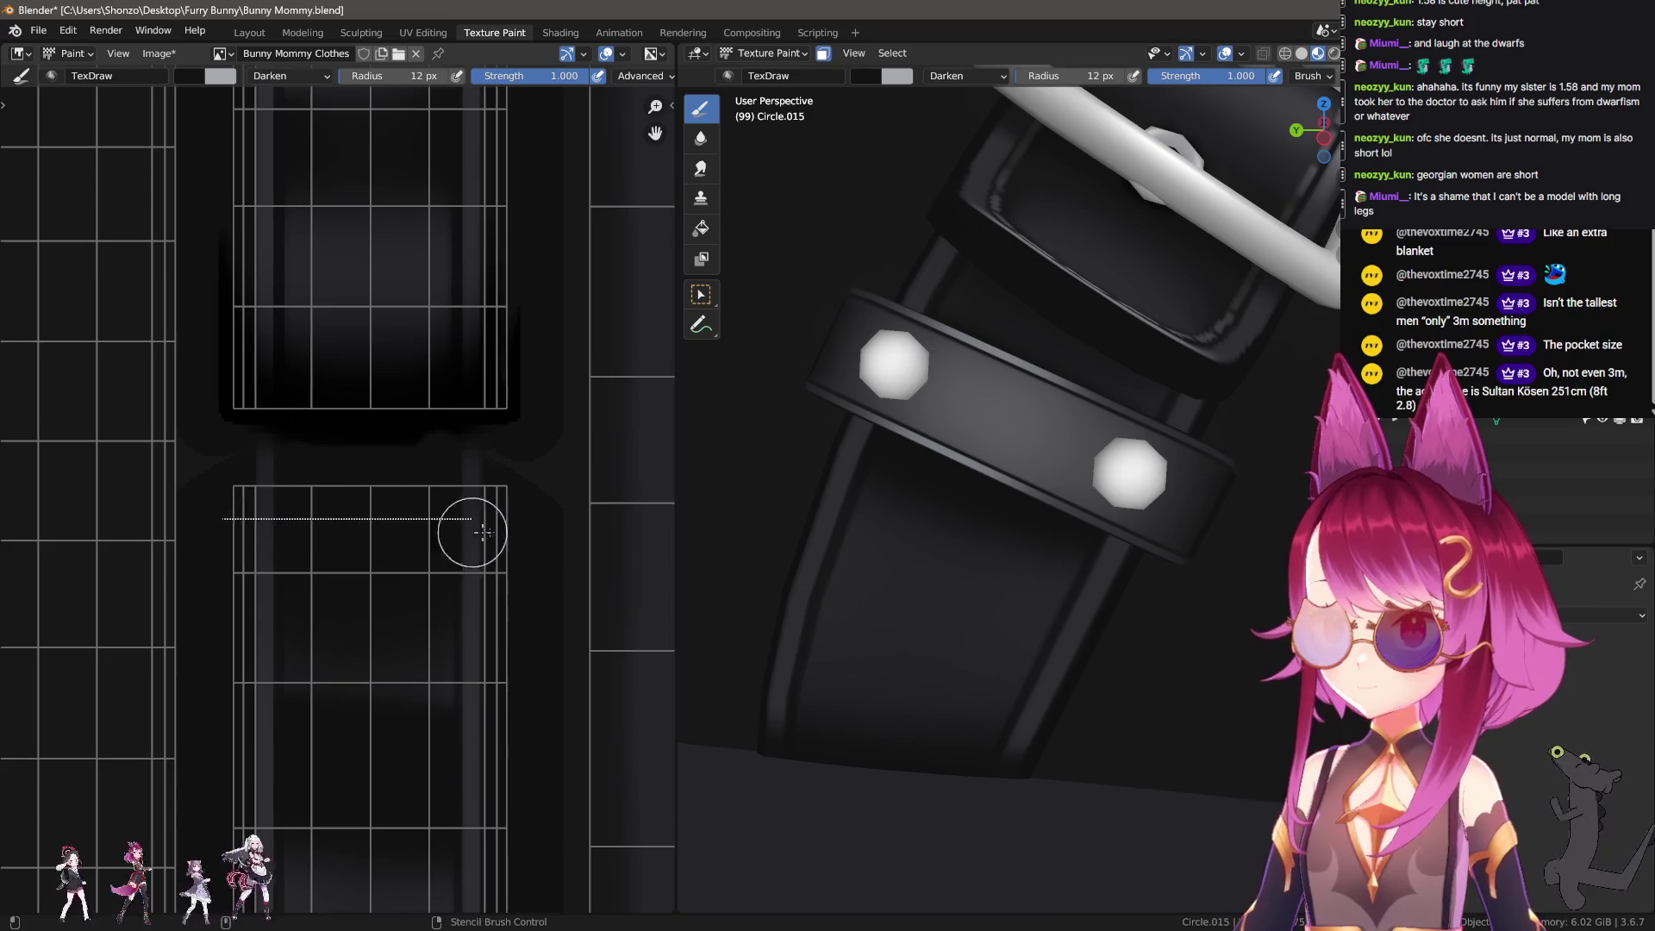
pyautogui.press('f')
pyautogui.click(310, 552)
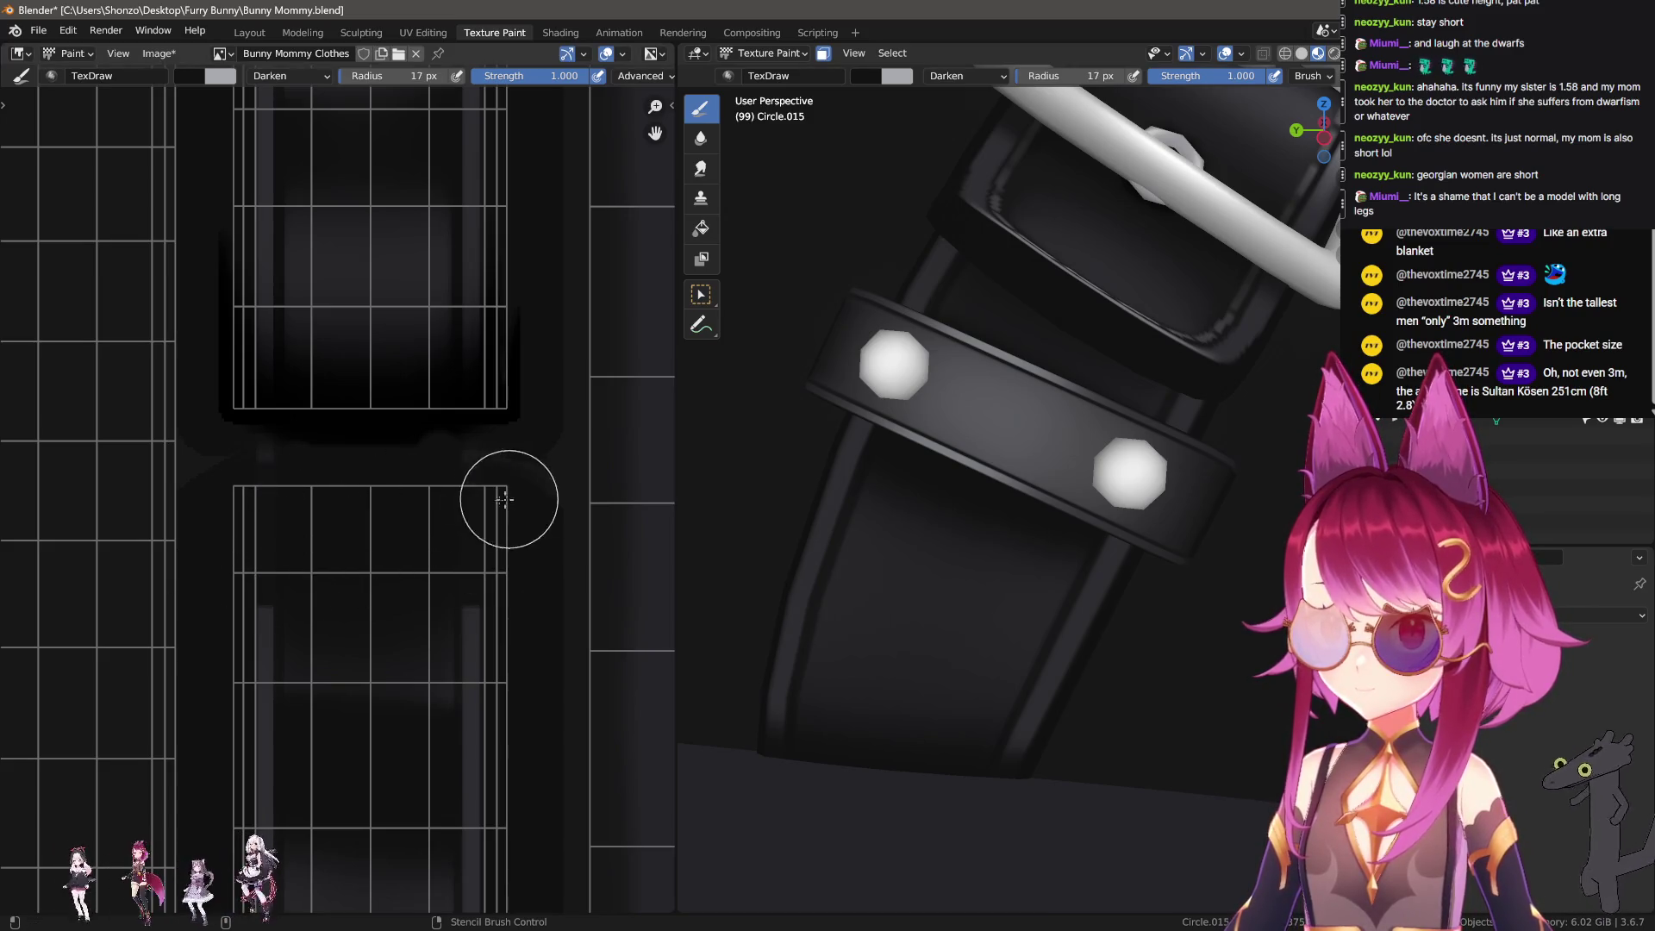
# Step: Paint a straight dark band across the strap where its sections meet
pyautogui.moveTo(987, 452); pyautogui.dragTo(1003, 425, button='middle')
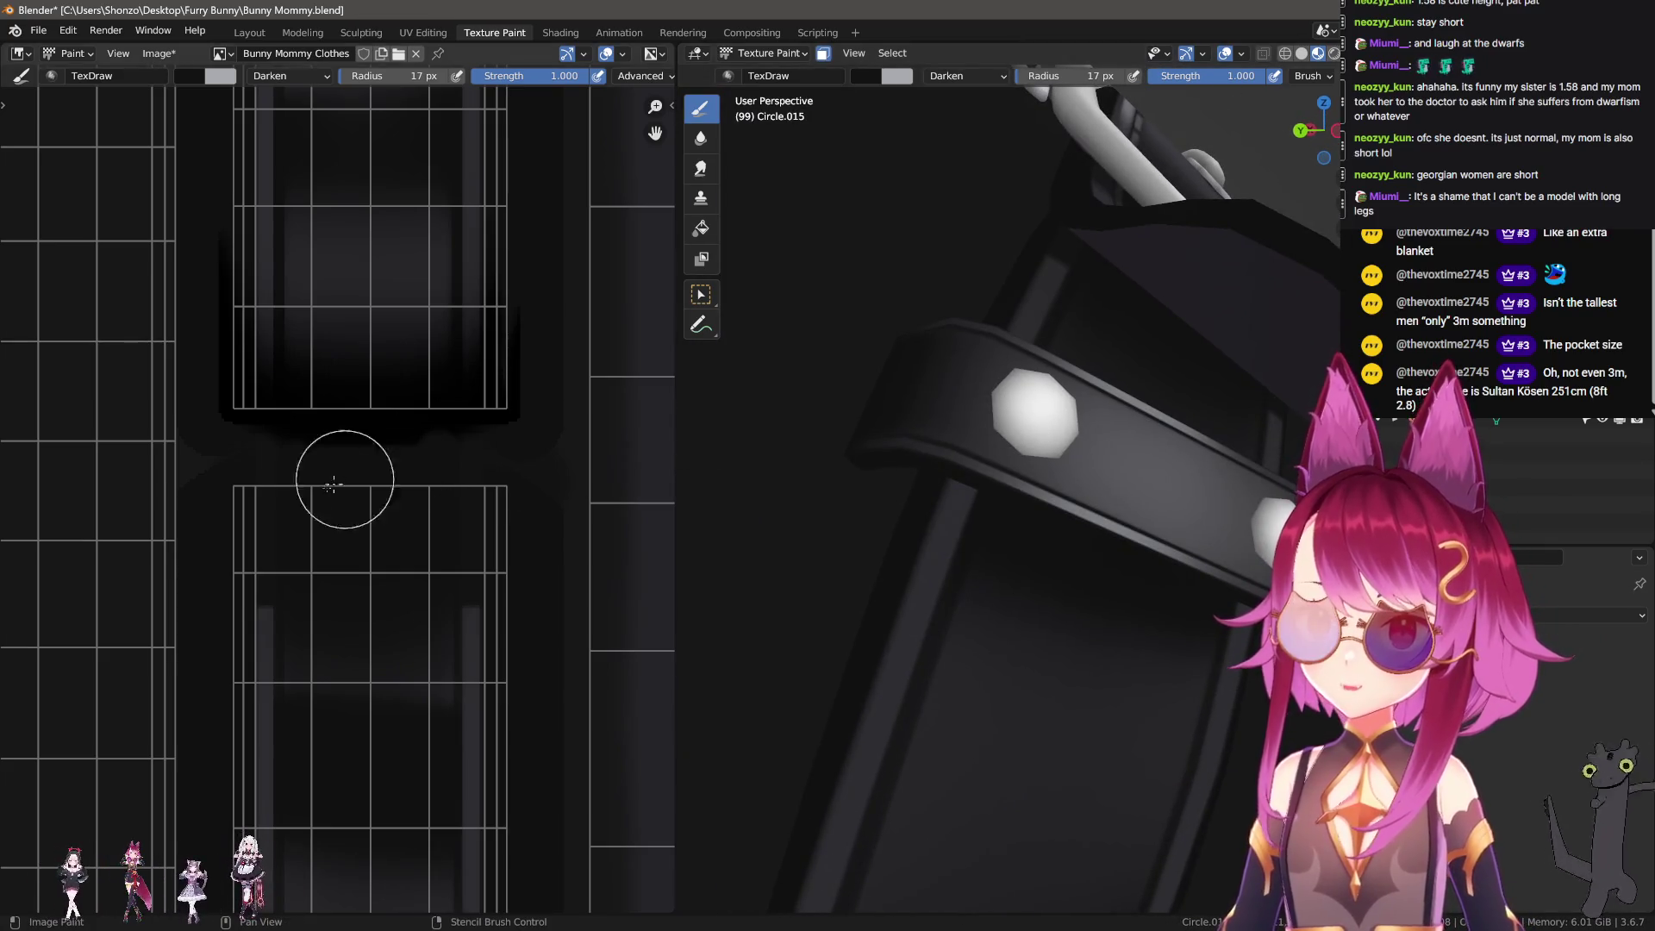
pyautogui.moveTo(525, 632); pyautogui.dragTo(509, 613)
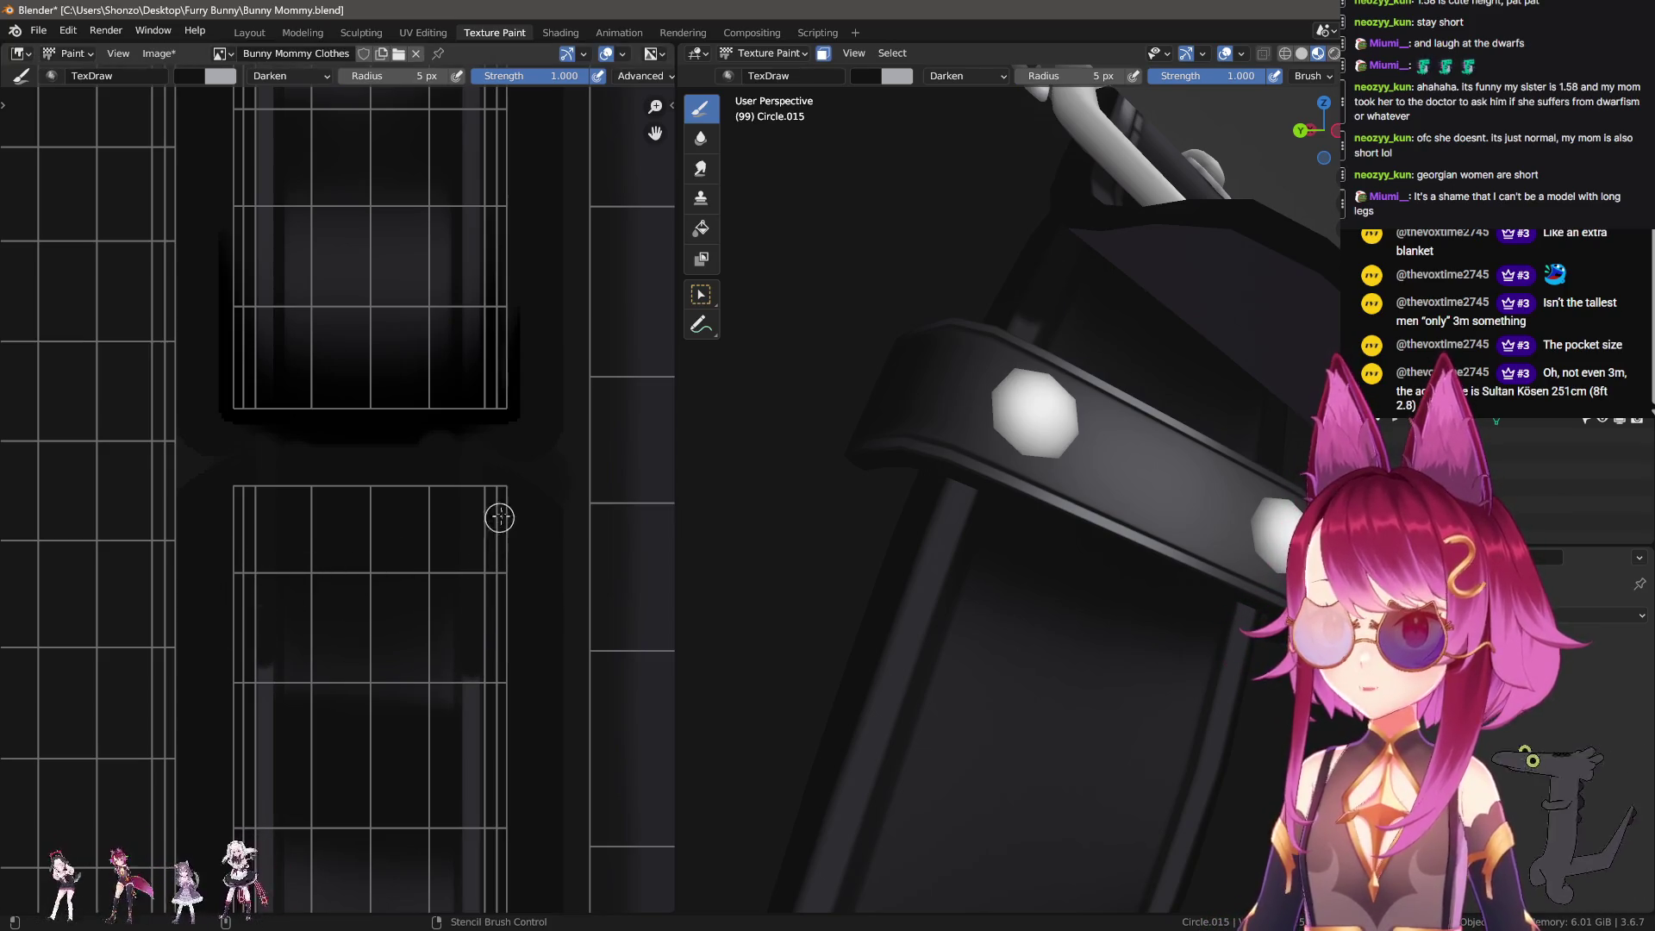
pyautogui.moveTo(775, 483); pyautogui.dragTo(759, 517, button='middle')
# Step: Switch to the Smear brush and adjust its radius between 18 and 55 px, settling near 23 px
pyautogui.press('s')
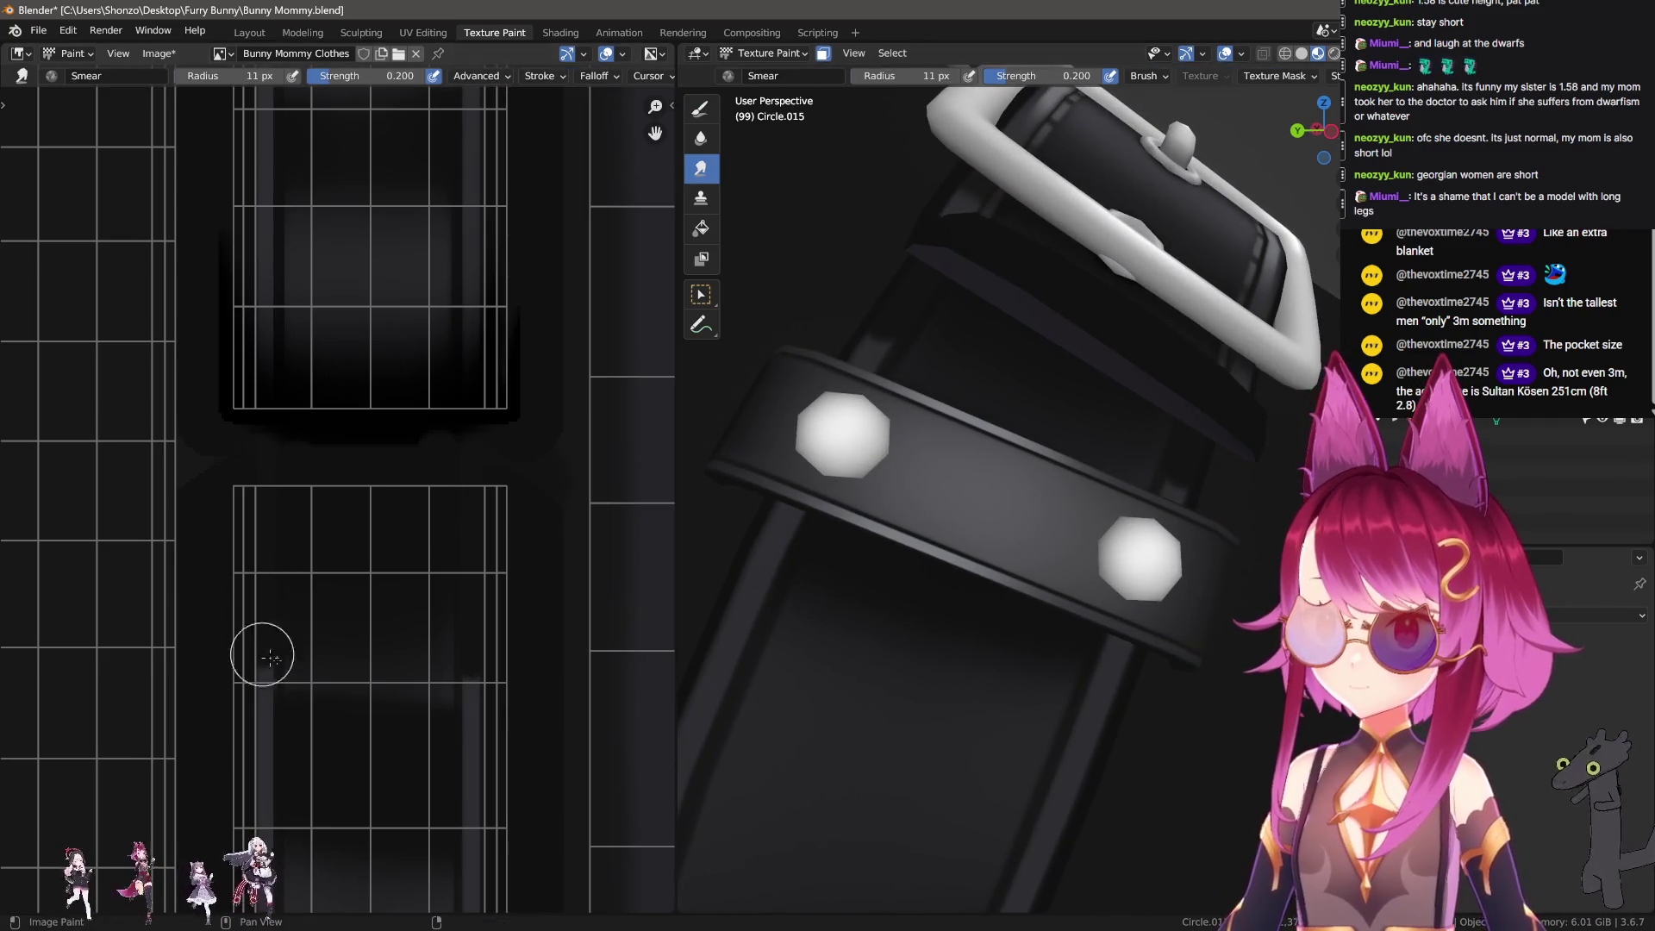
pyautogui.scroll(1, 285, 658)
pyautogui.press(']')
pyautogui.press(']')
pyautogui.press(']')
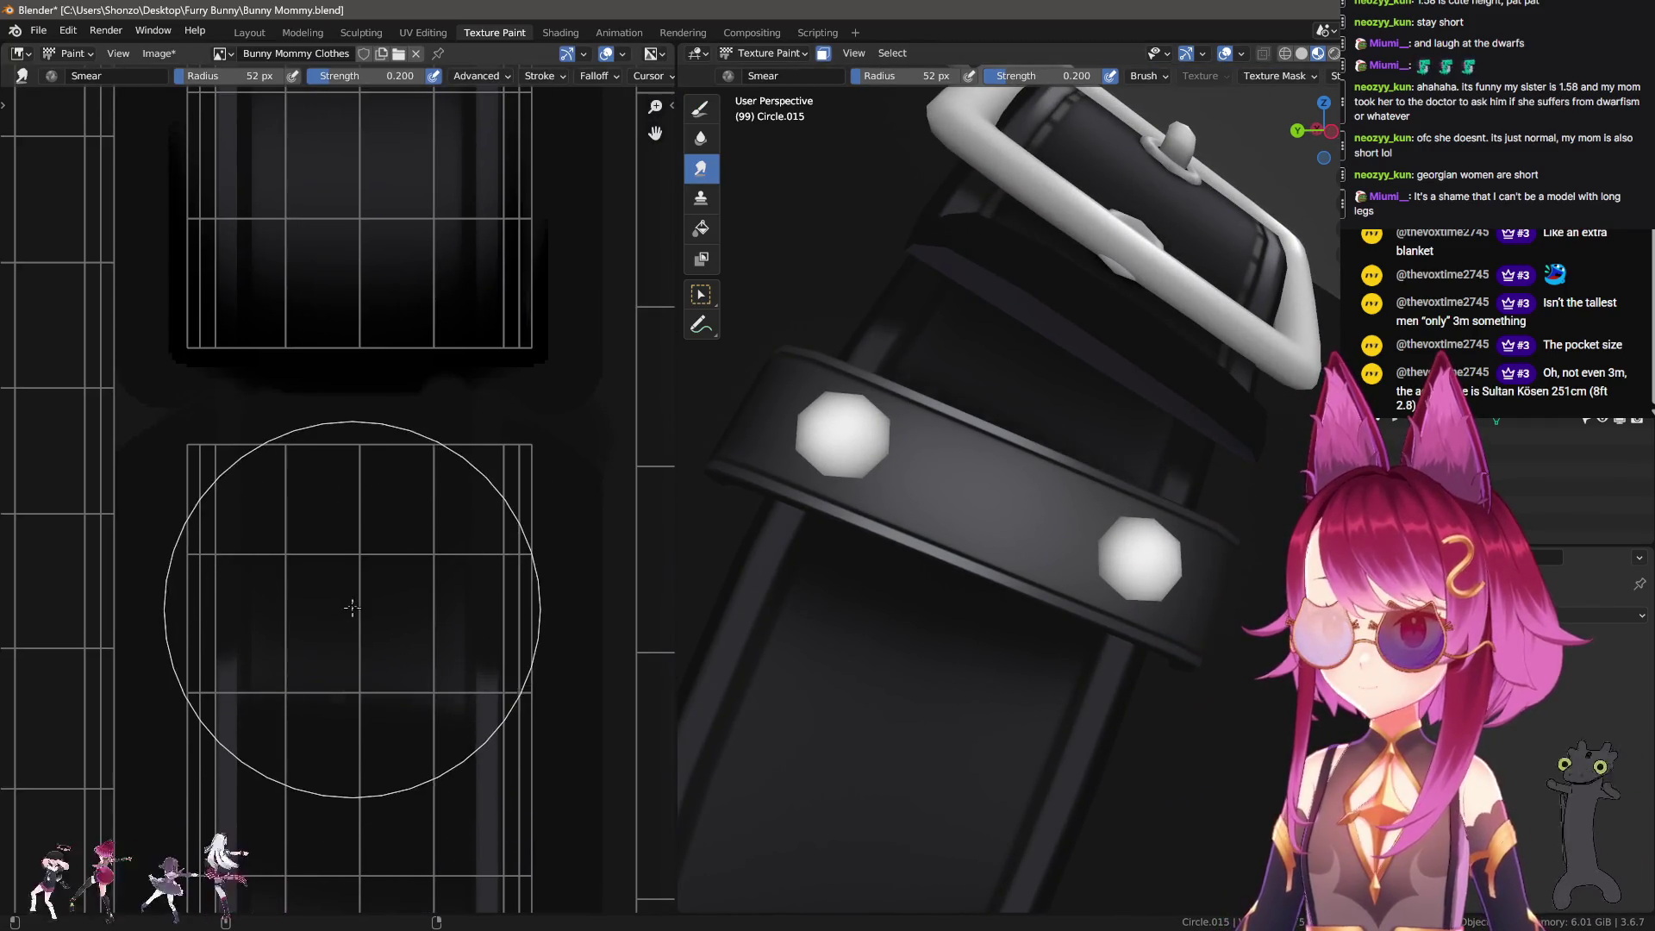
pyautogui.press('[')
pyautogui.press('[')
pyautogui.press('[')
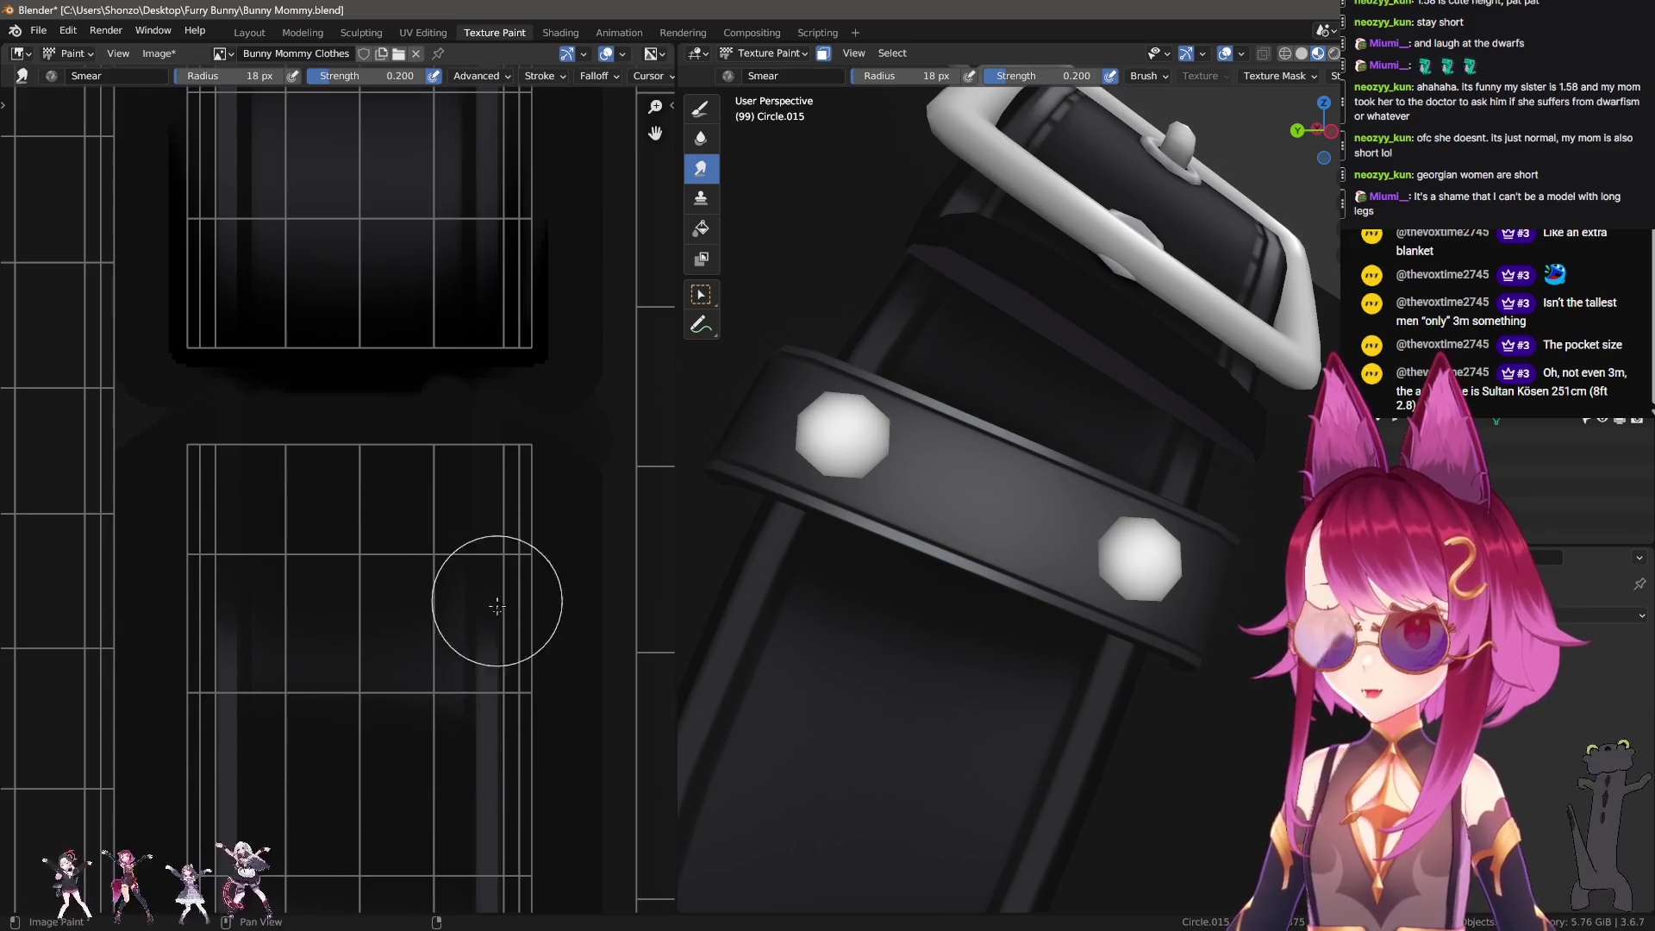
pyautogui.press(']')
pyautogui.press(']')
pyautogui.press(']')
pyautogui.press(']')
pyautogui.press(']')
pyautogui.press(']')
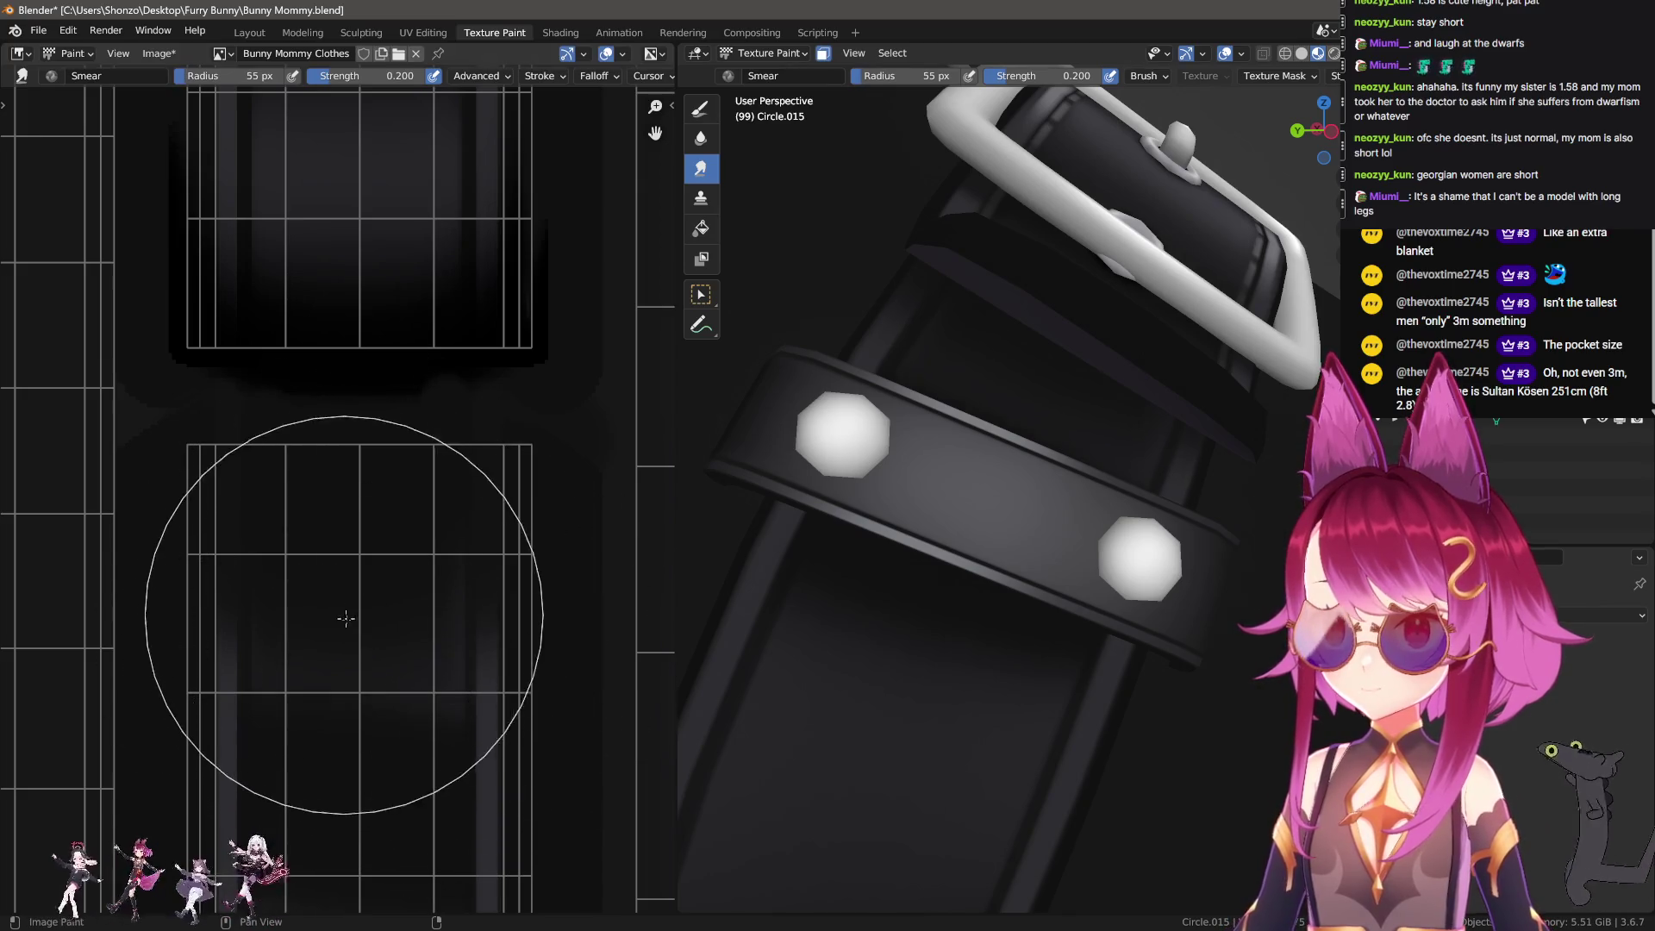
pyautogui.press('[')
pyautogui.press('[')
pyautogui.press('[')
pyautogui.press('[')
pyautogui.press('[')
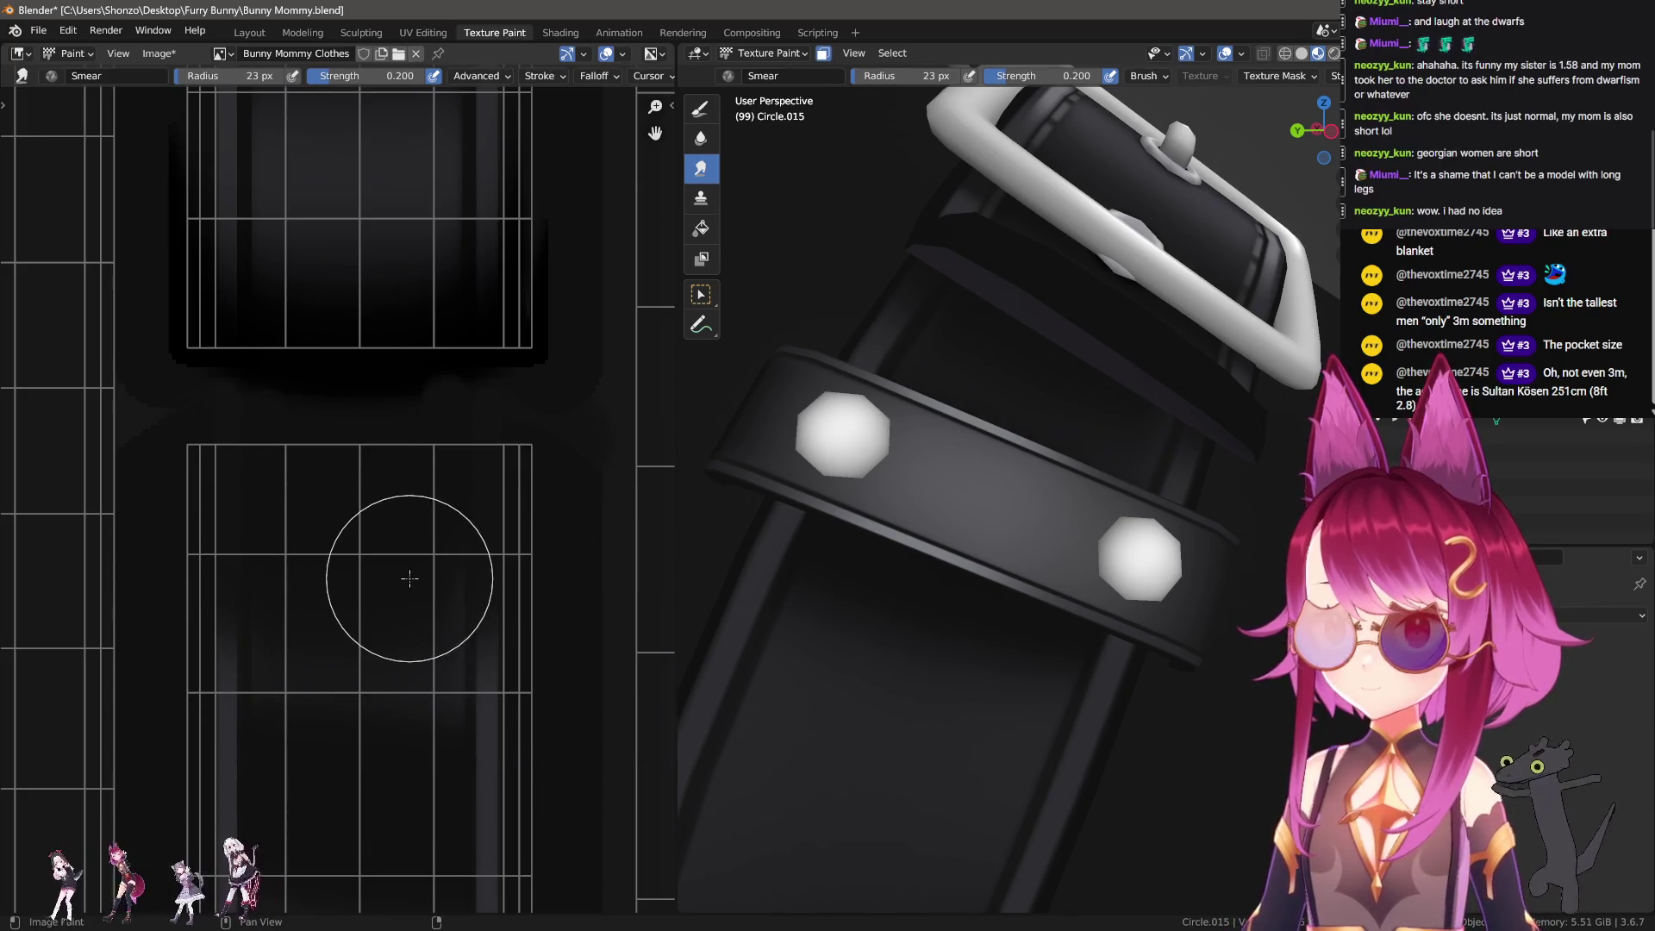
pyautogui.press('d')
pyautogui.moveTo(1064, 451); pyautogui.dragTo(1102, 458, button='middle')
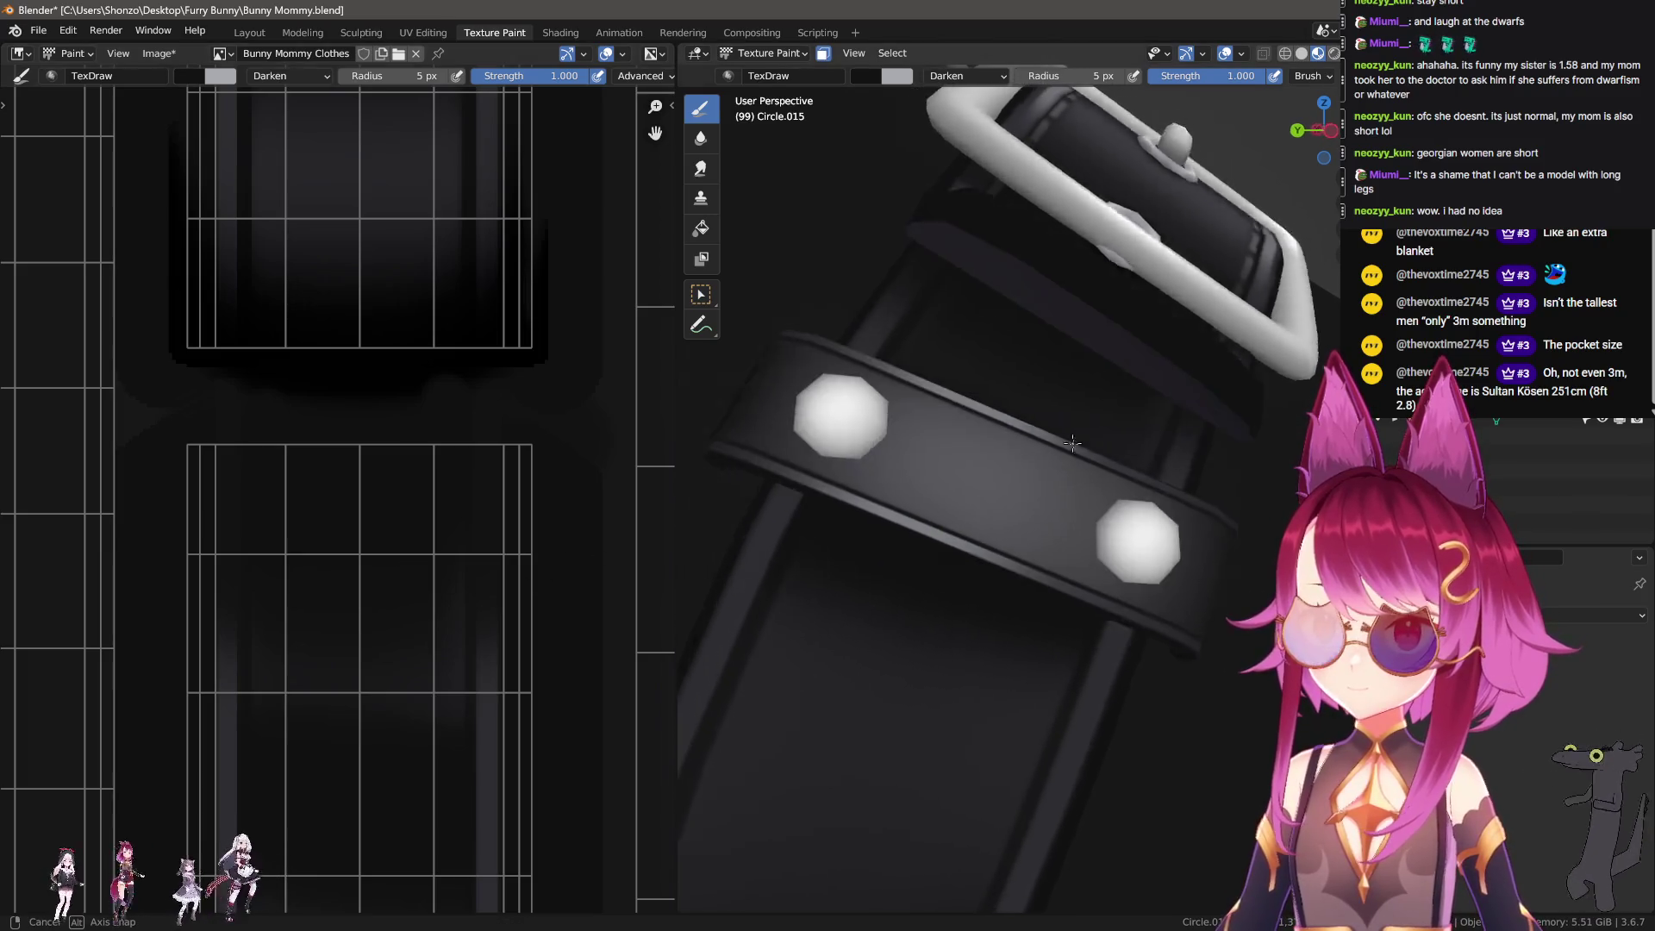
pyautogui.press('s')
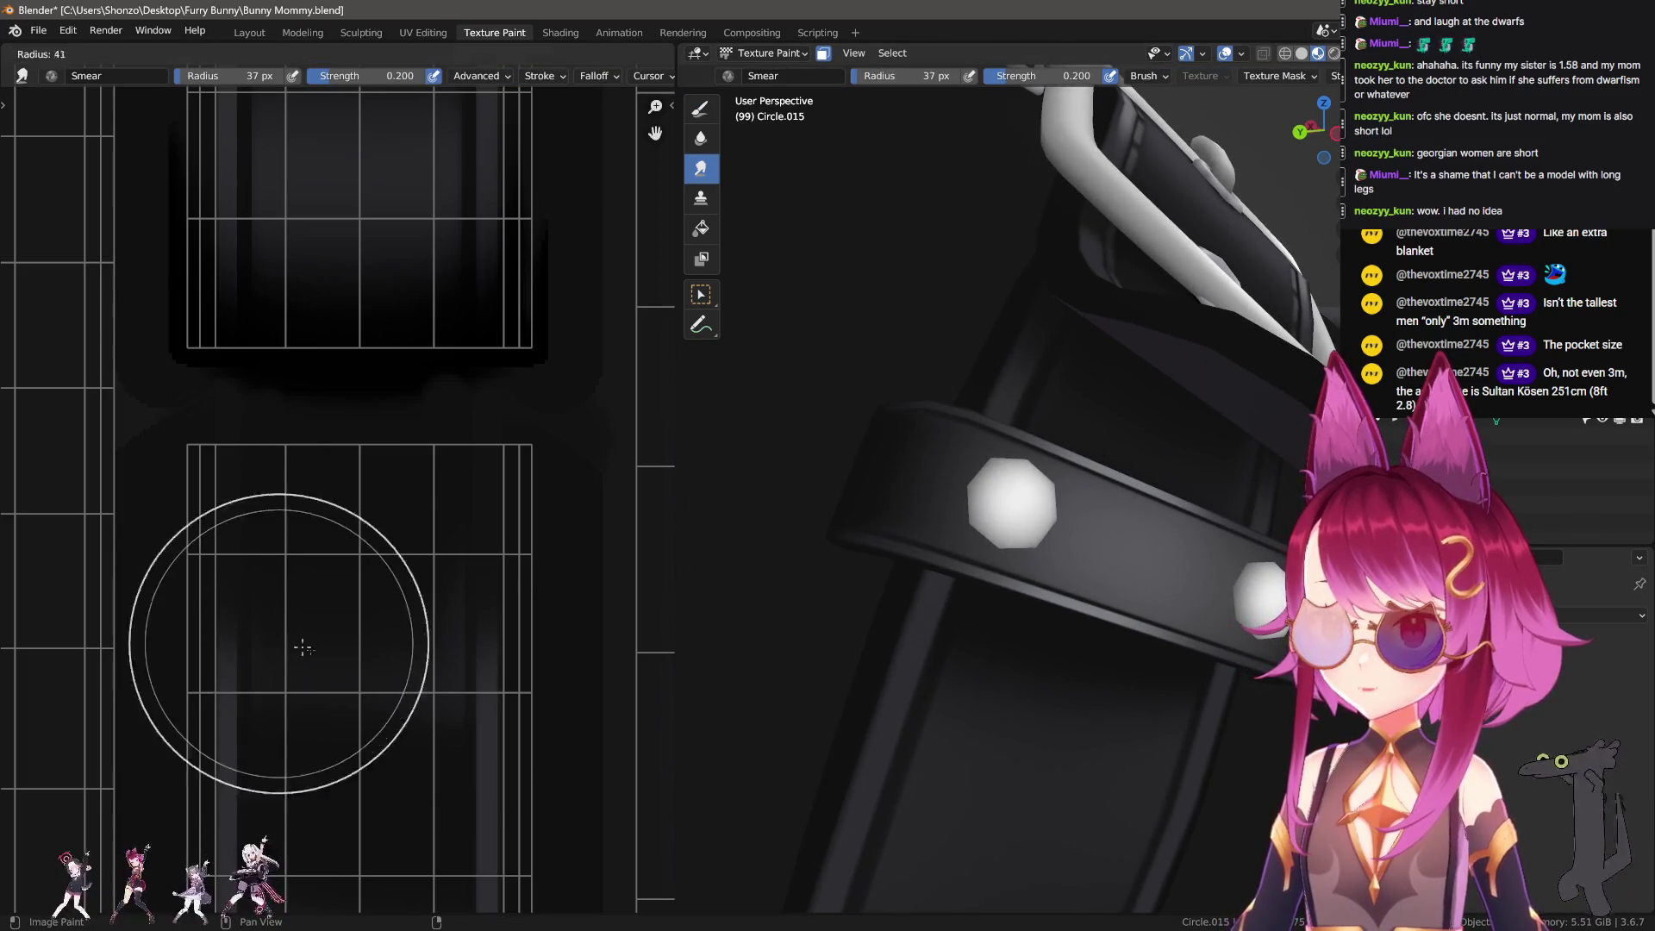
pyautogui.keyDown('shift'); pyautogui.scroll(-3, 267, 705); pyautogui.keyUp('shift')
# Step: Paint straight dark lines across the lower strap section, undoing one stray line
pyautogui.press('d')
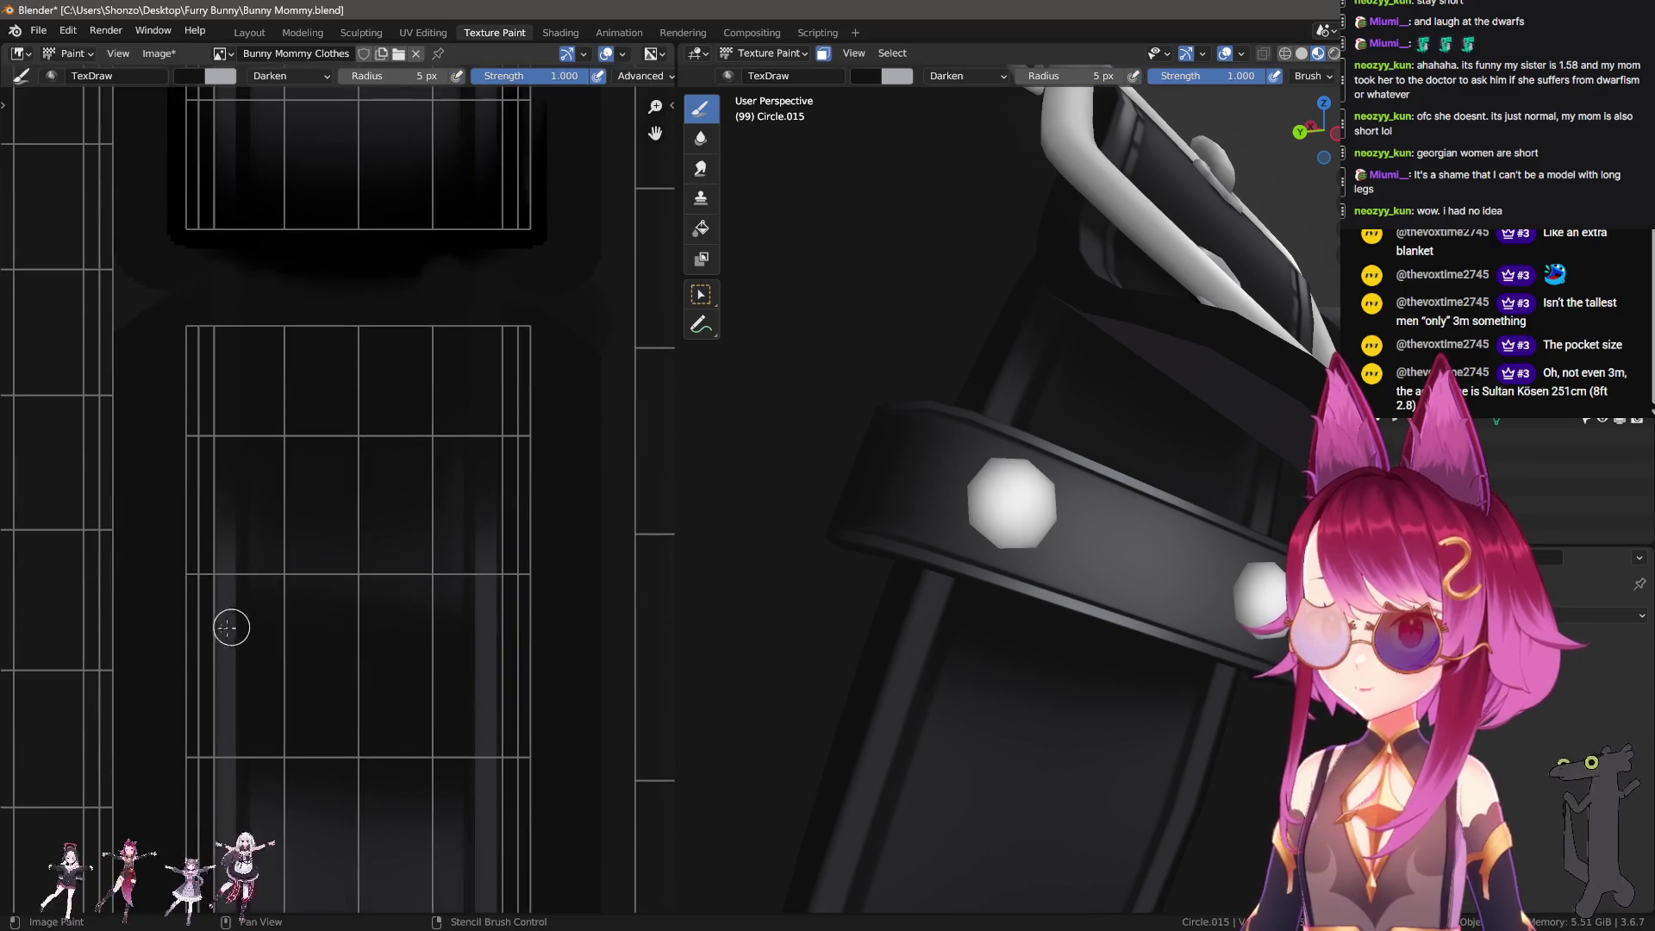
pyautogui.moveTo(205, 638); pyautogui.dragTo(521, 653)
pyautogui.keyDown('shift'); pyautogui.scroll(-2, 378, 637); pyautogui.keyUp('shift')
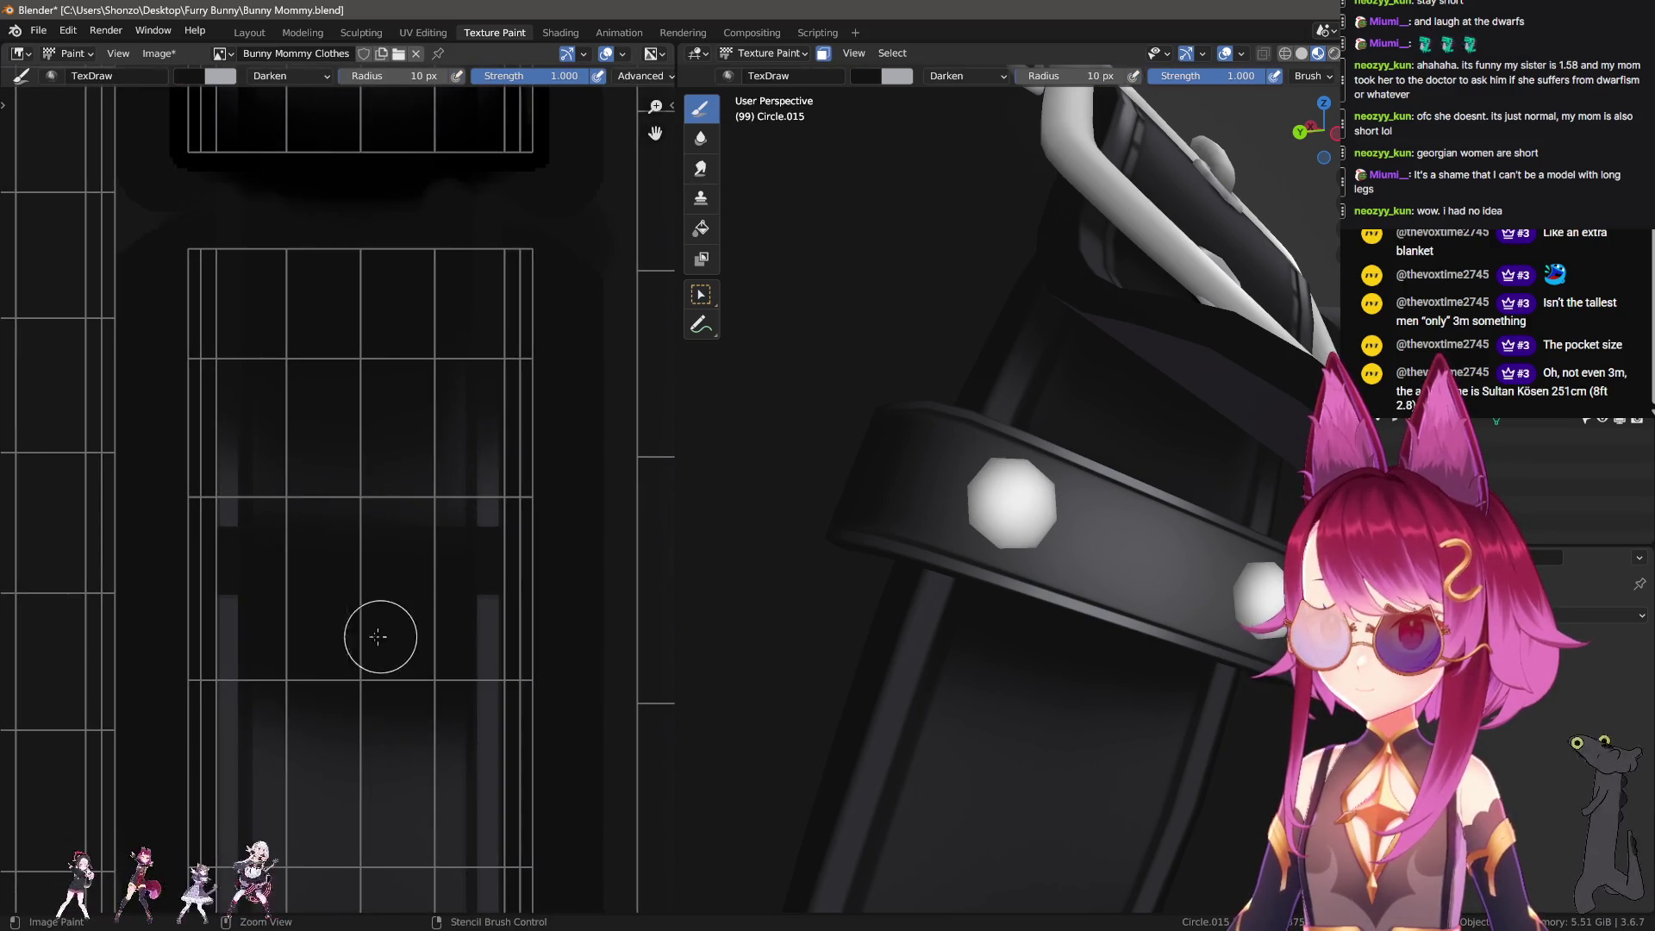
pyautogui.moveTo(205, 650); pyautogui.dragTo(521, 647)
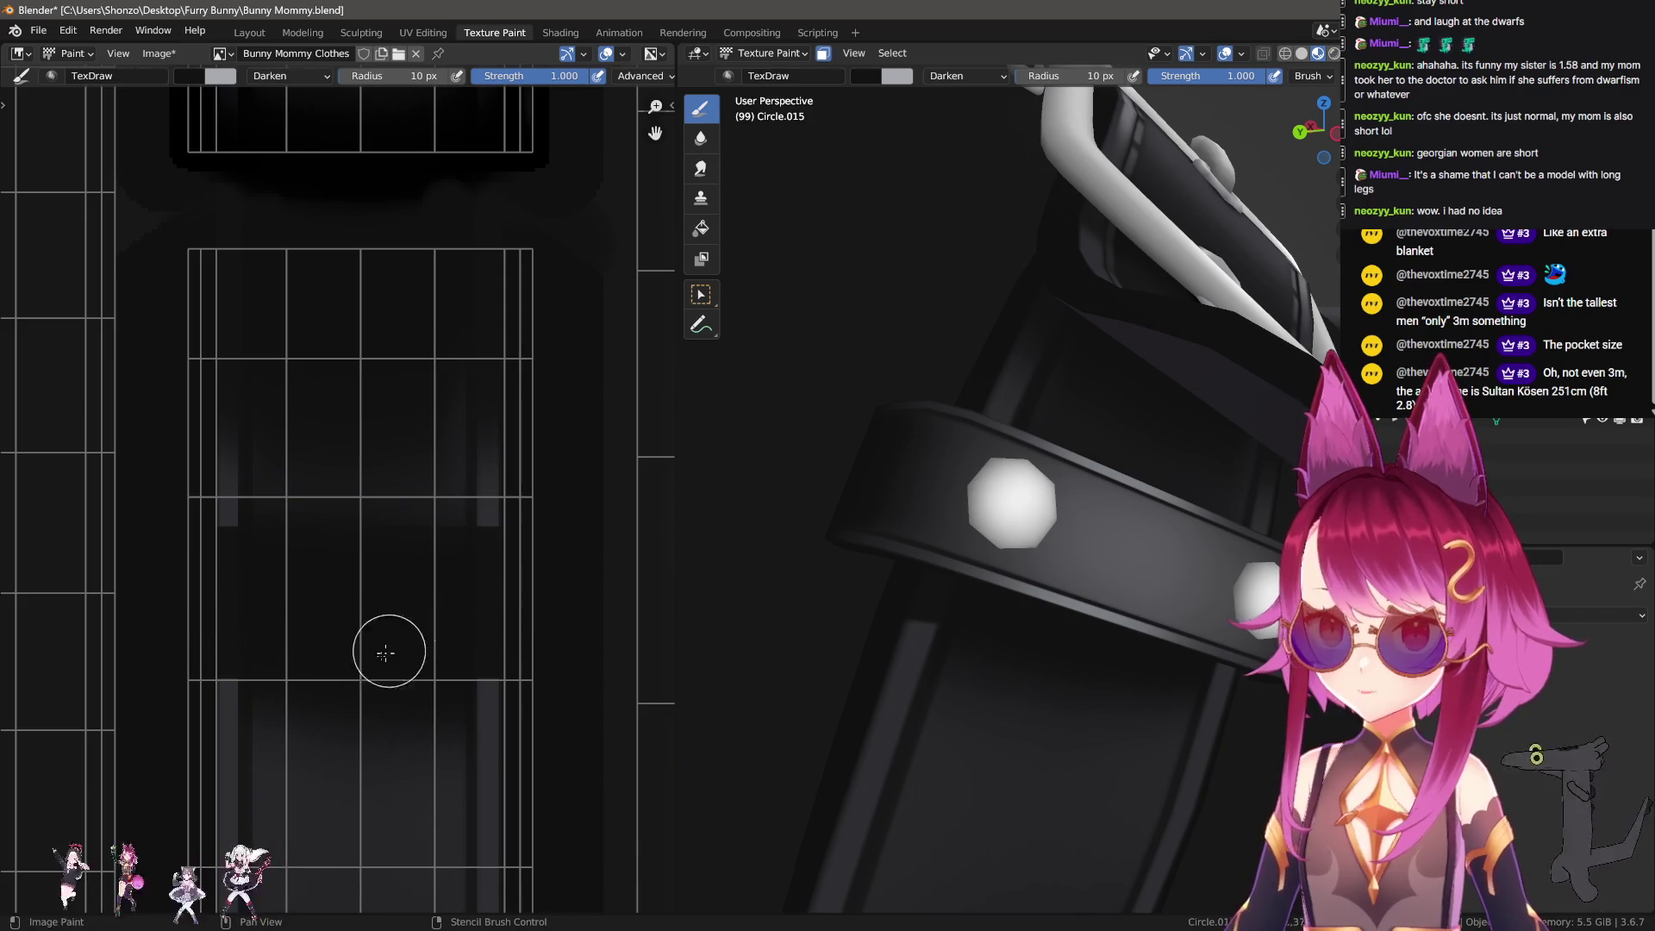
pyautogui.press('s')
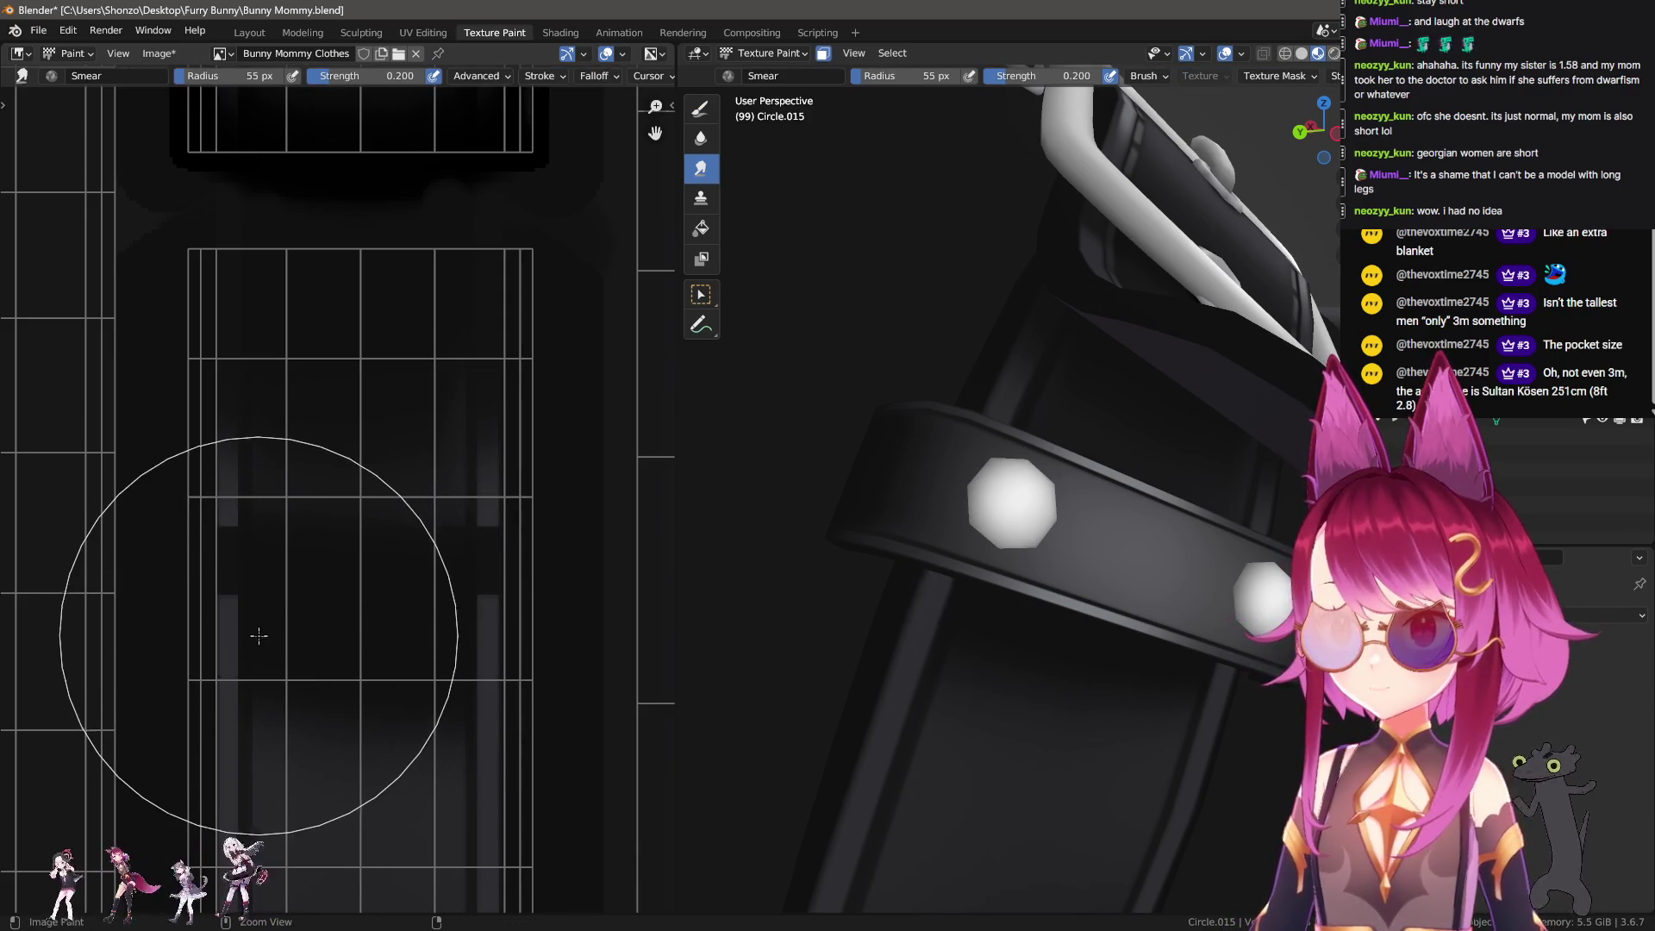
pyautogui.press('d')
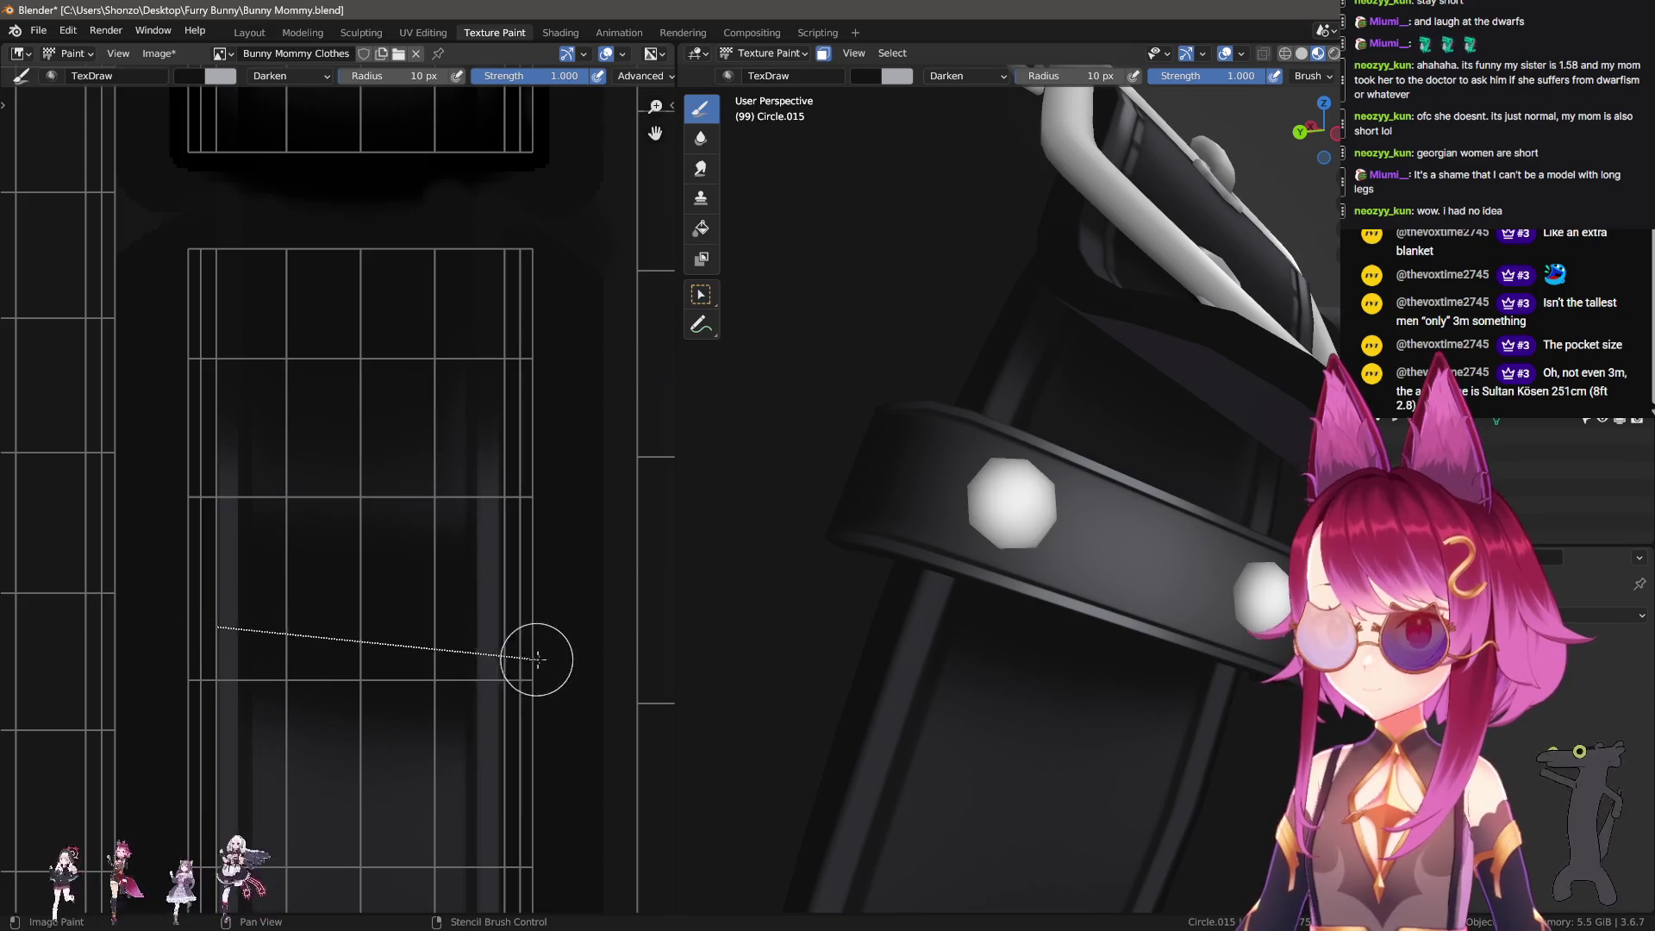
pyautogui.moveTo(537, 659); pyautogui.dragTo(536, 662)
pyautogui.hotkey('ctrl', 'z')
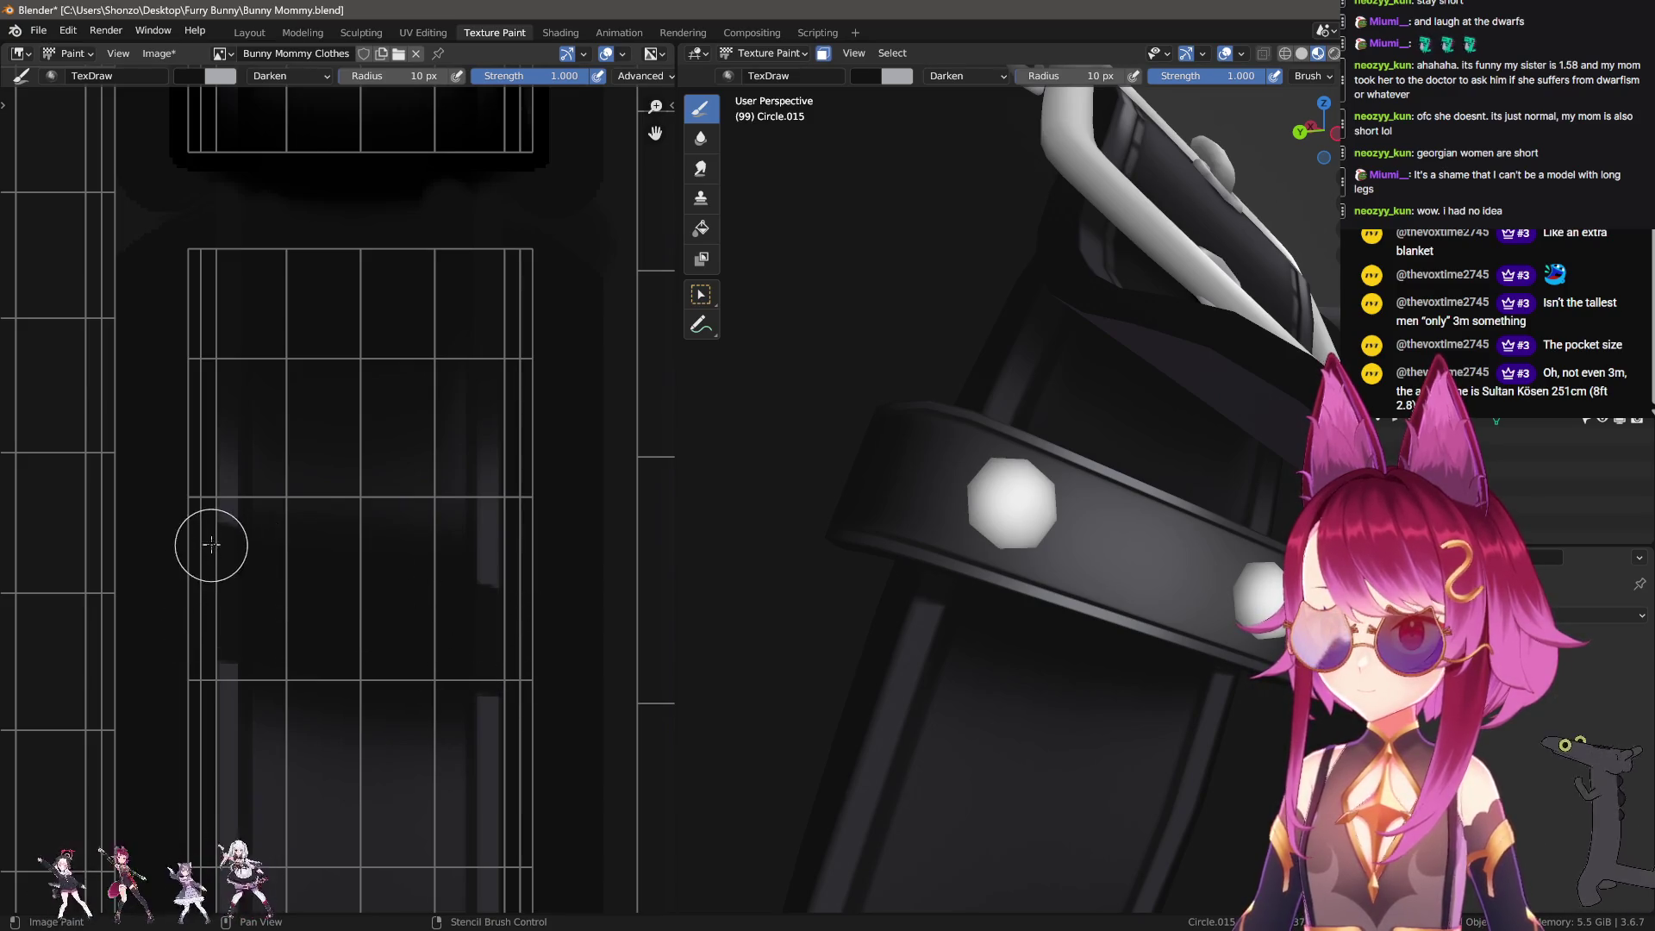
pyautogui.click(546, 611)
# Step: Smear the vertical stripes upward to soften them, resizing the Smear brush to 30 then 19 px
pyautogui.moveTo(758, 603); pyautogui.dragTo(780, 591, button='middle')
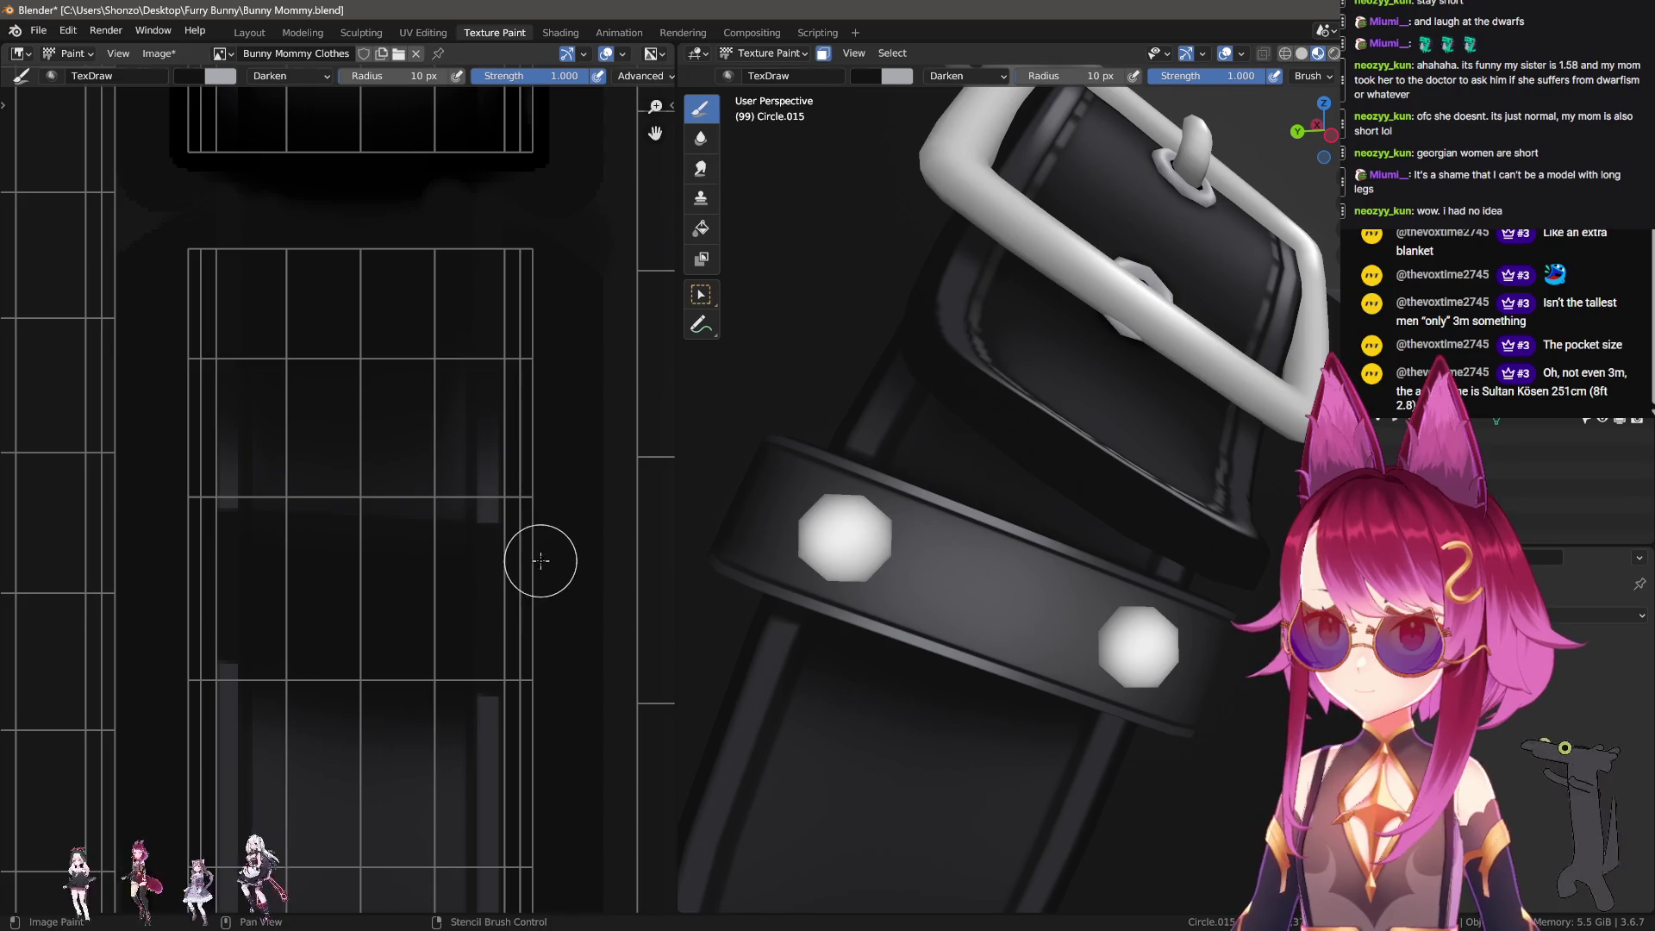
pyautogui.hotkey('shift', 'space')
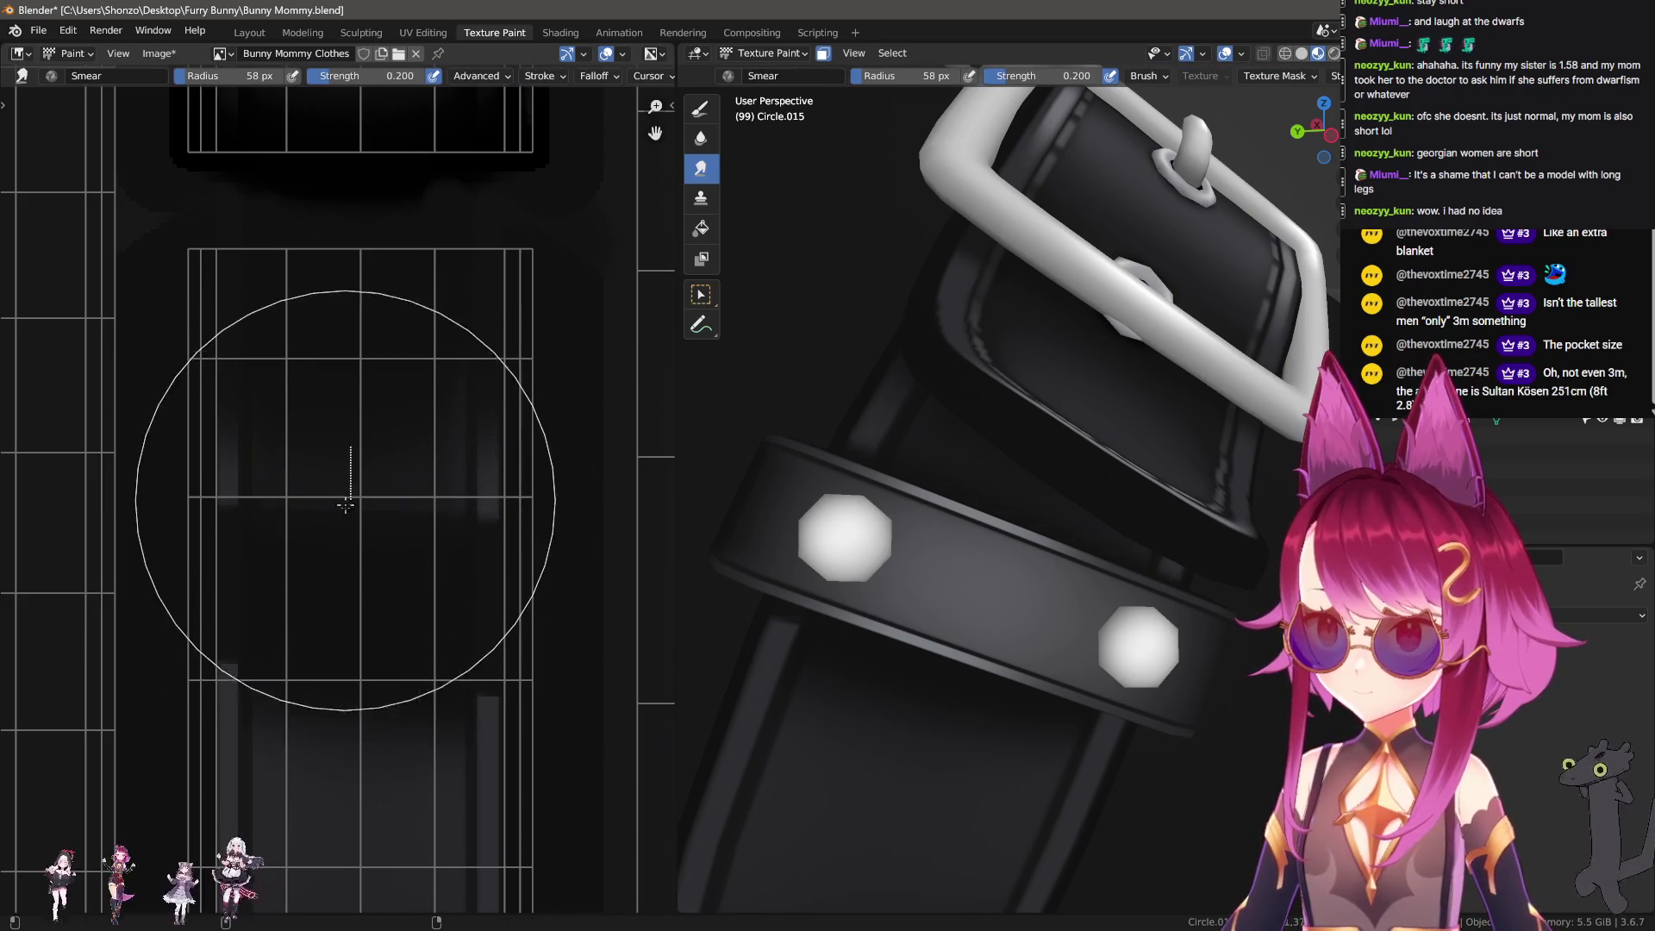
pyautogui.moveTo(338, 611); pyautogui.dragTo(332, 443)
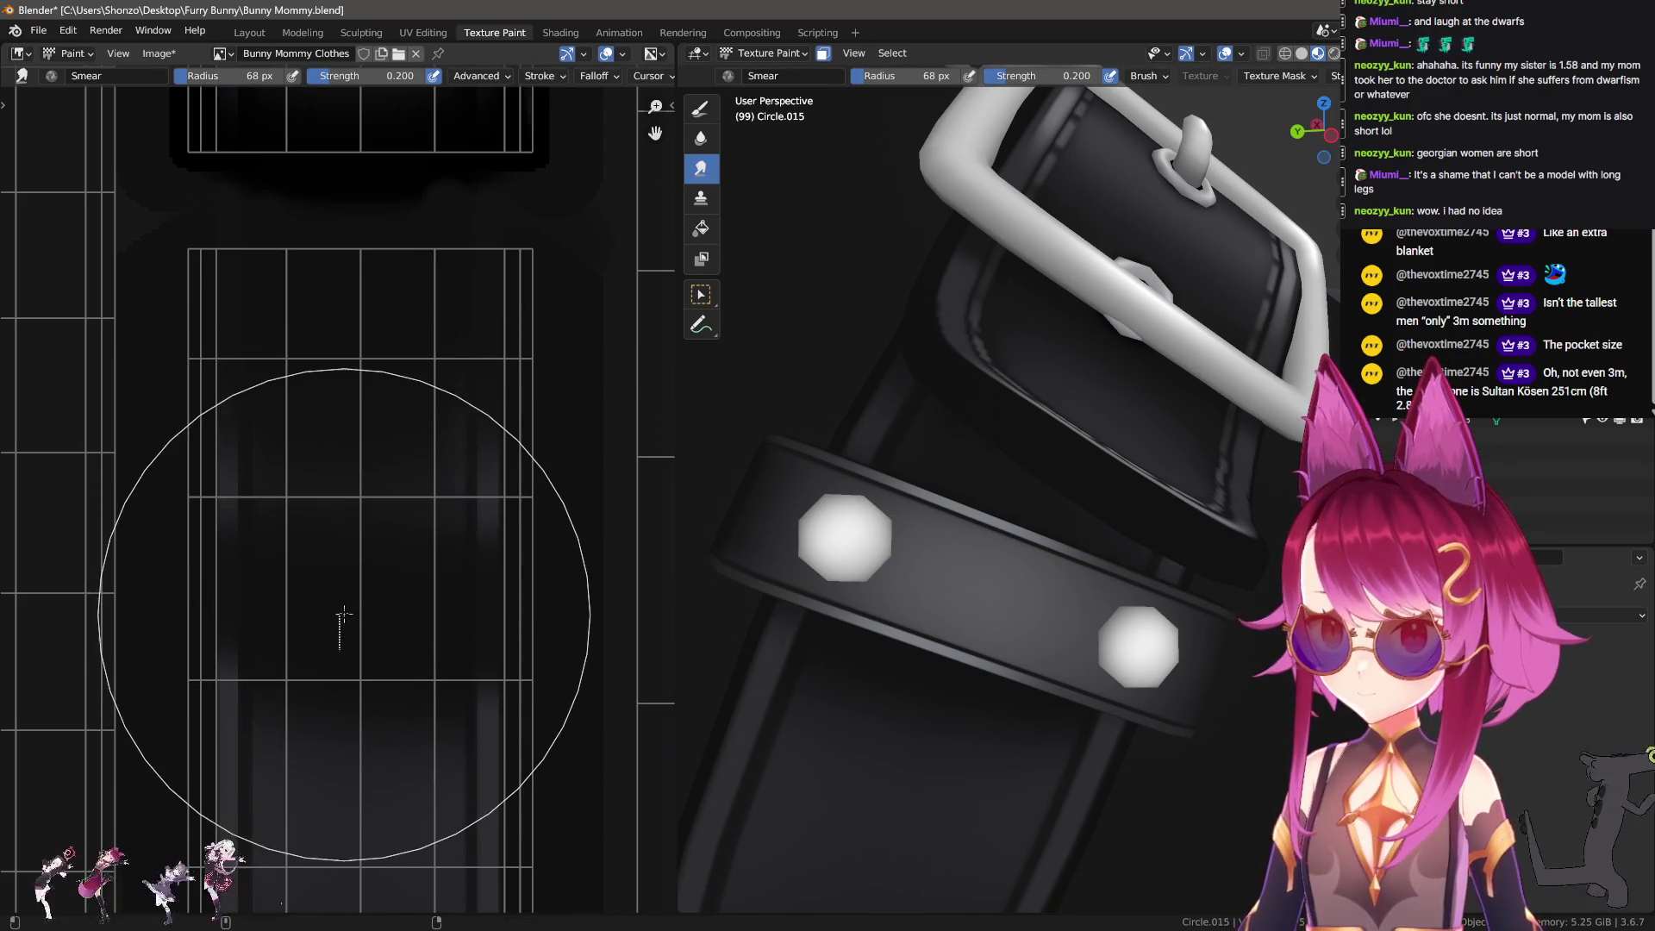
pyautogui.press('f')
pyautogui.click(201, 703)
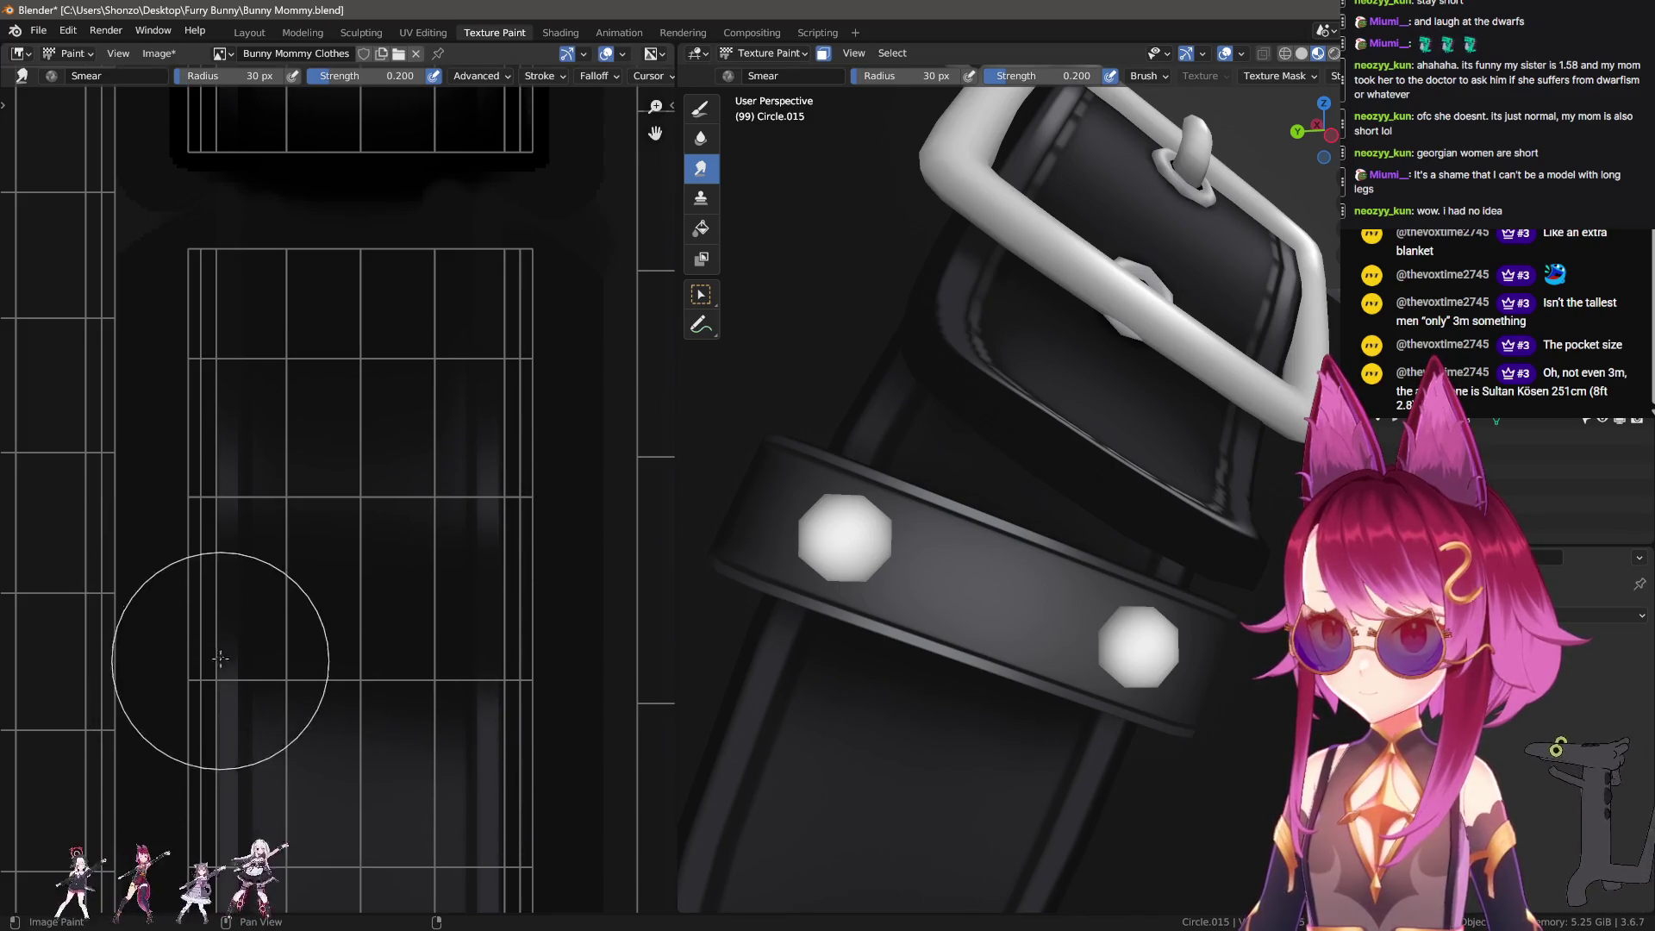
pyautogui.moveTo(836, 617); pyautogui.dragTo(806, 578, button='middle')
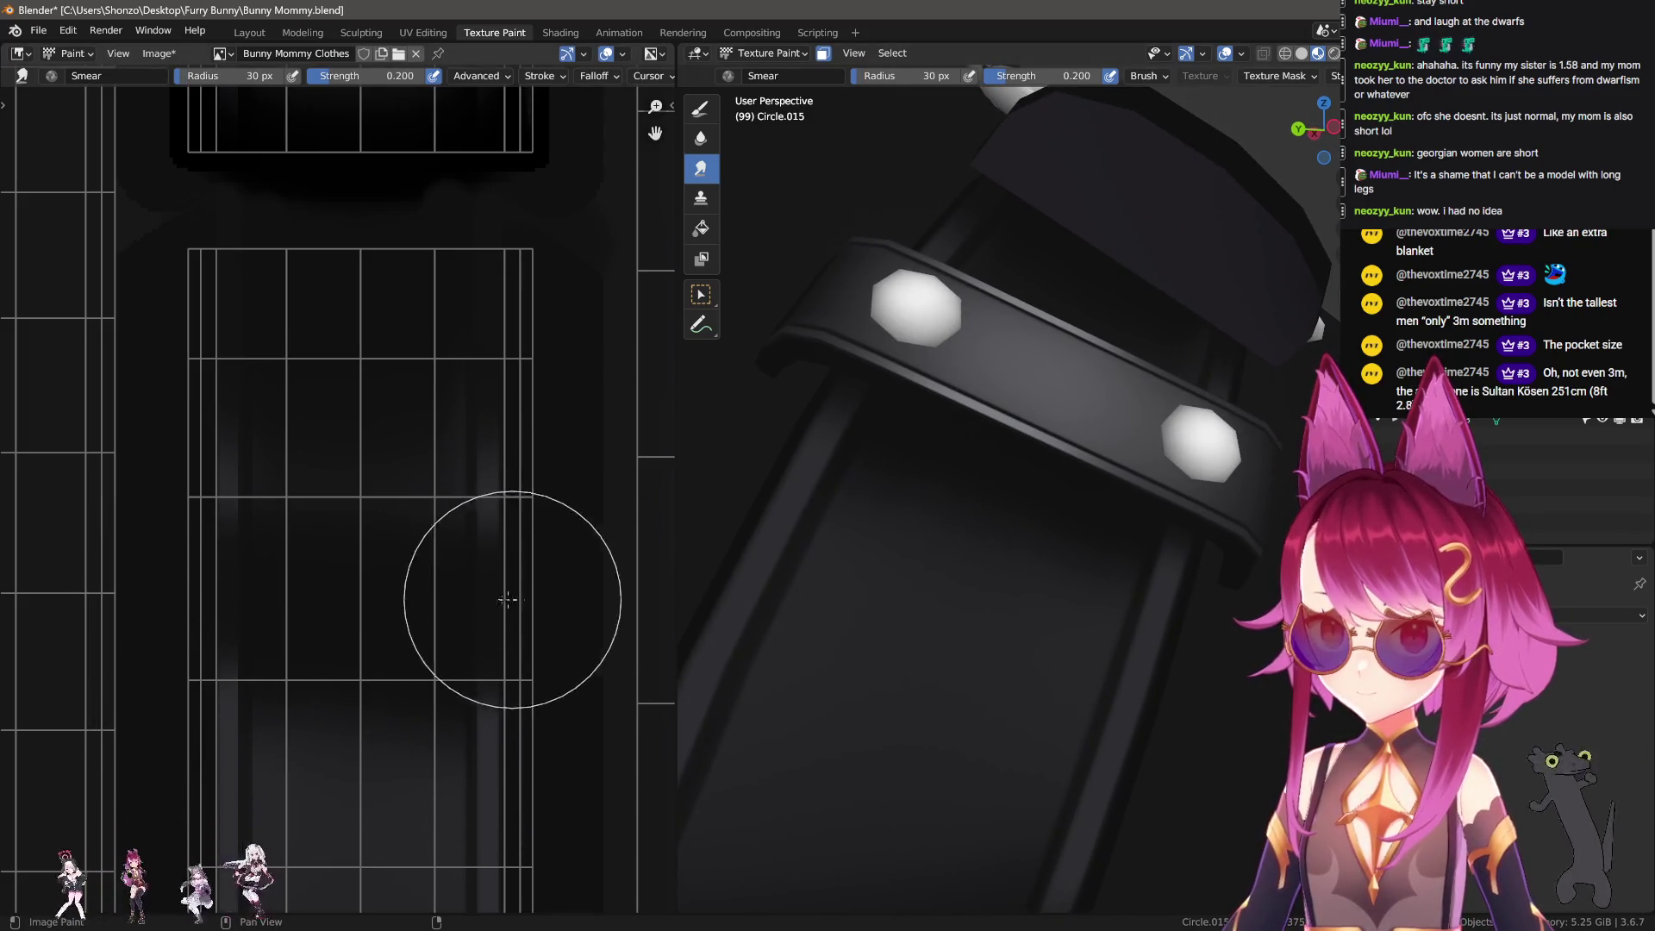
pyautogui.press('f')
pyautogui.click(481, 627)
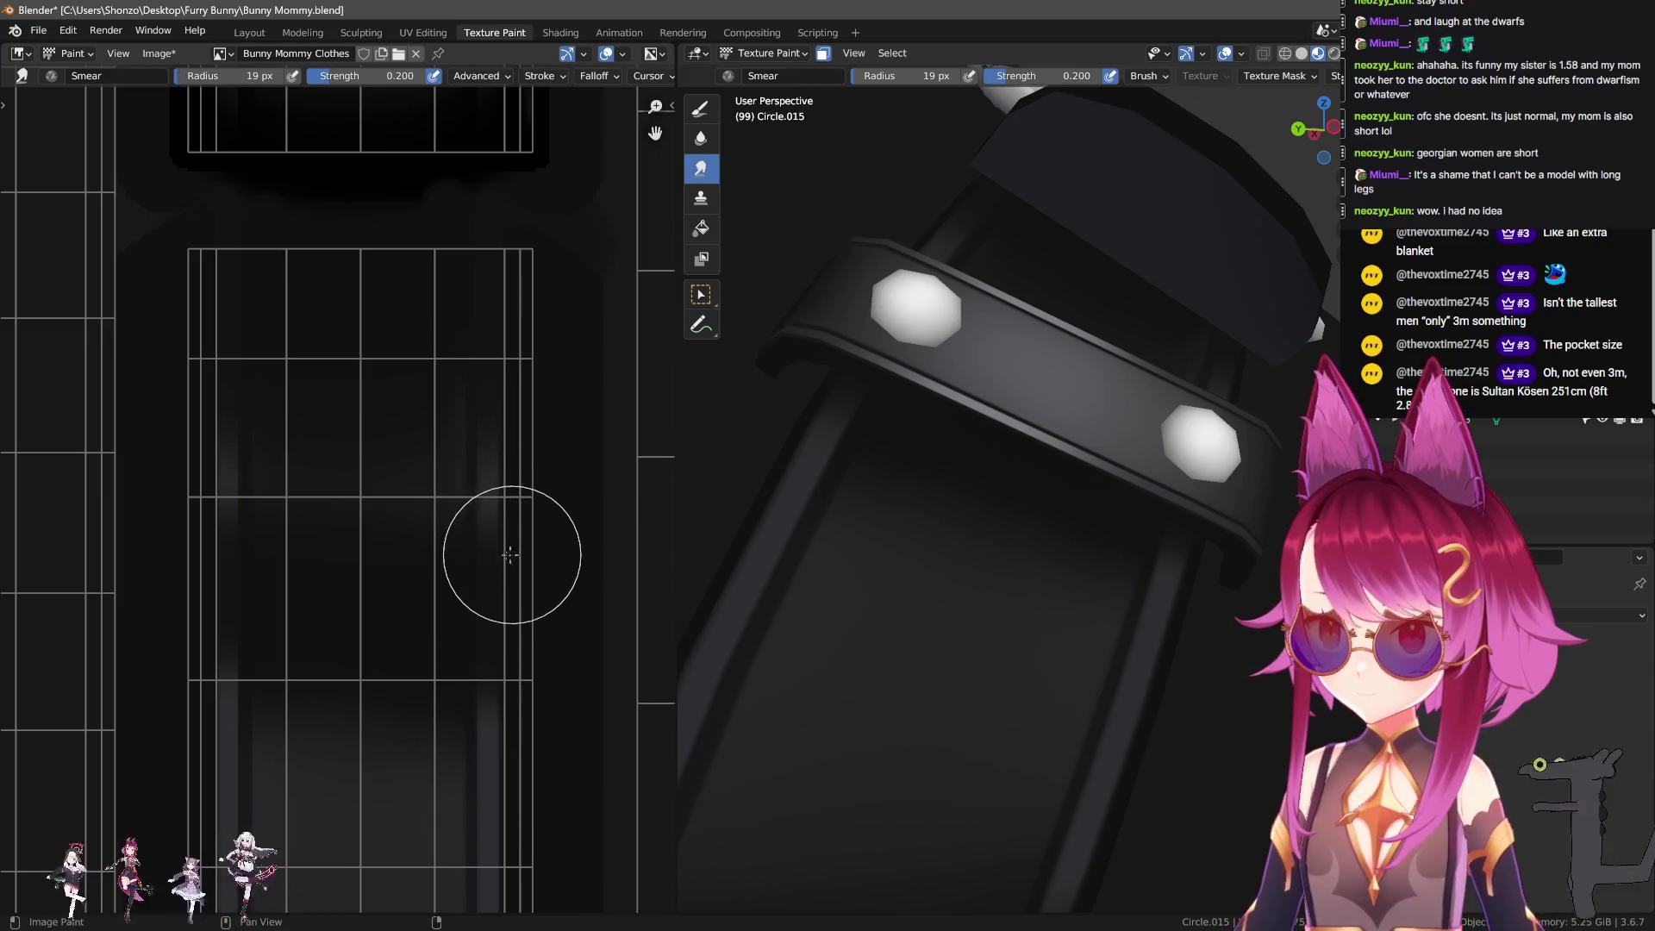
pyautogui.moveTo(941, 449)
pyautogui.mouseDown(button='middle')
pyautogui.moveTo(980, 485)
pyautogui.moveTo(920, 457)
pyautogui.mouseUp(button='middle')
# Step: Switch to dark painting and paint the rectangle's left side as a vertical stroke
pyautogui.scroll(-5, 985, 494)
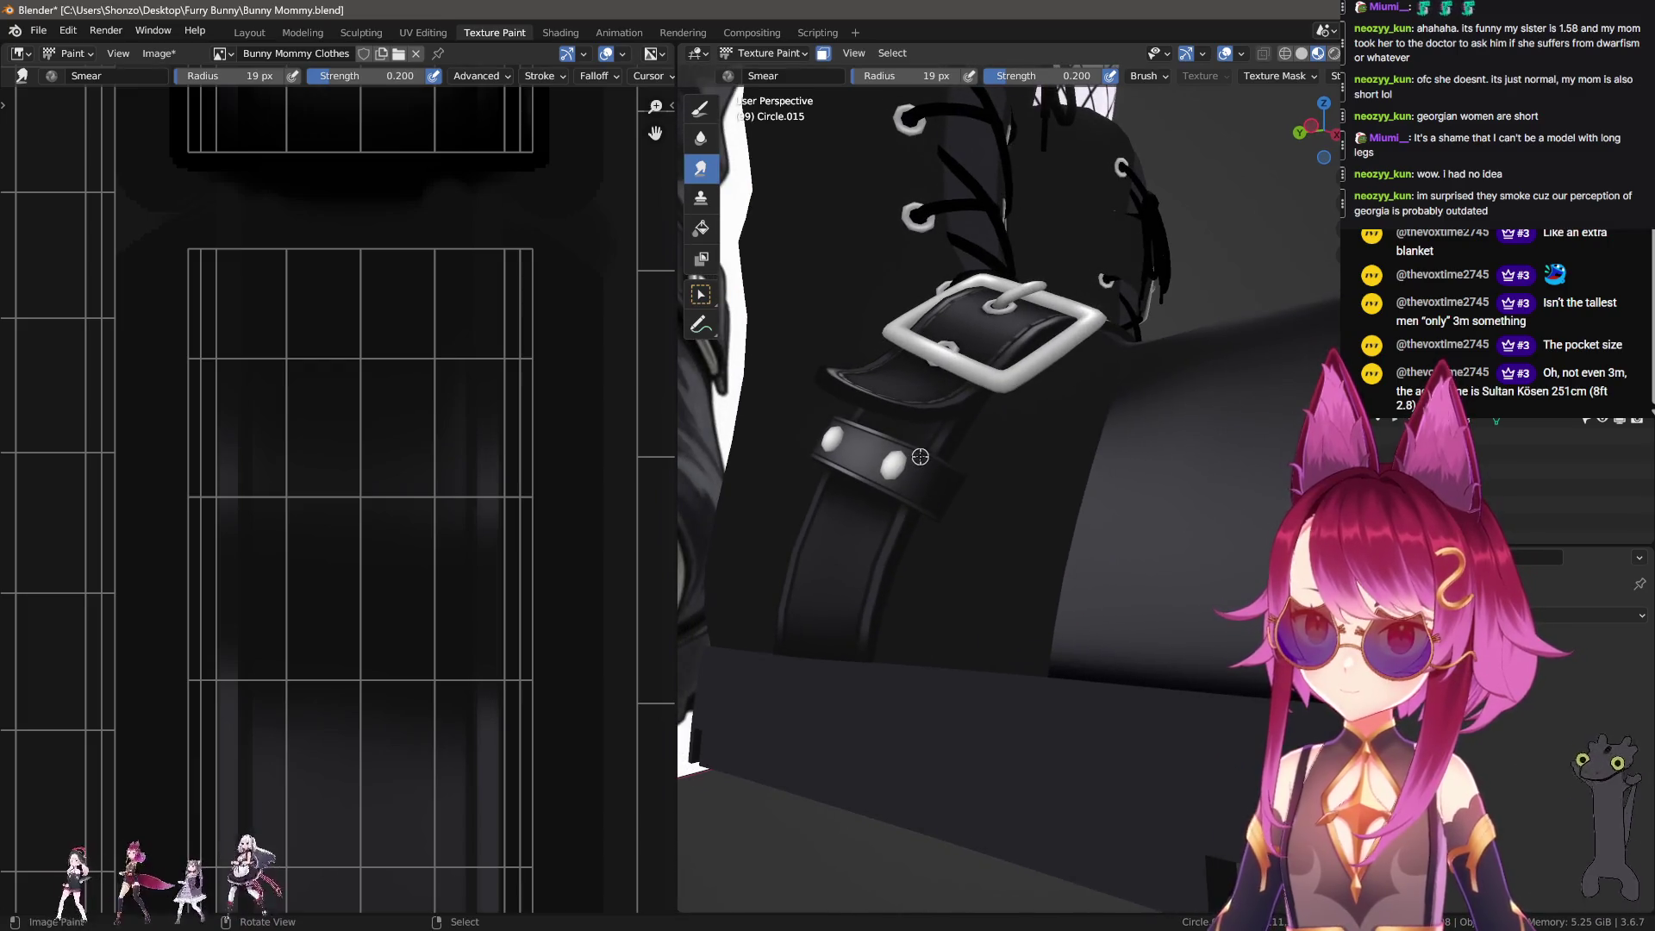
pyautogui.press('f')
pyautogui.click(343, 737)
pyautogui.moveTo(343, 737)
pyautogui.mouseDown(button='middle')
pyautogui.moveTo(335, 662)
pyautogui.moveTo(369, 719)
pyautogui.mouseUp(button='middle')
pyautogui.press('1')
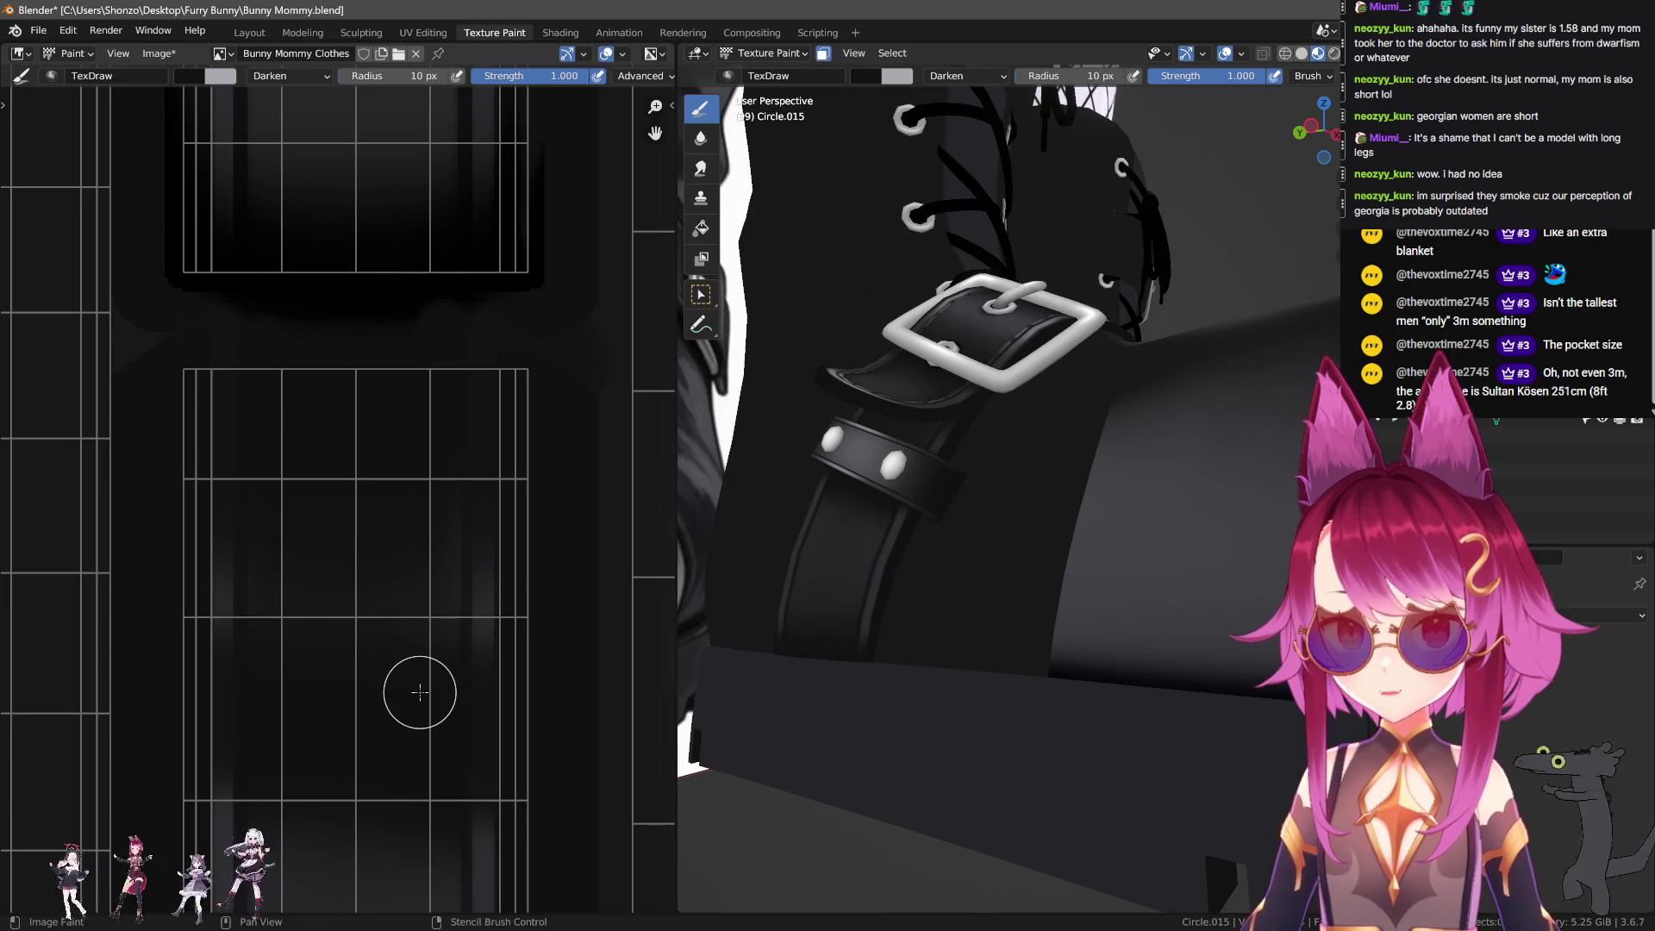
pyautogui.scroll(5, 413, 586)
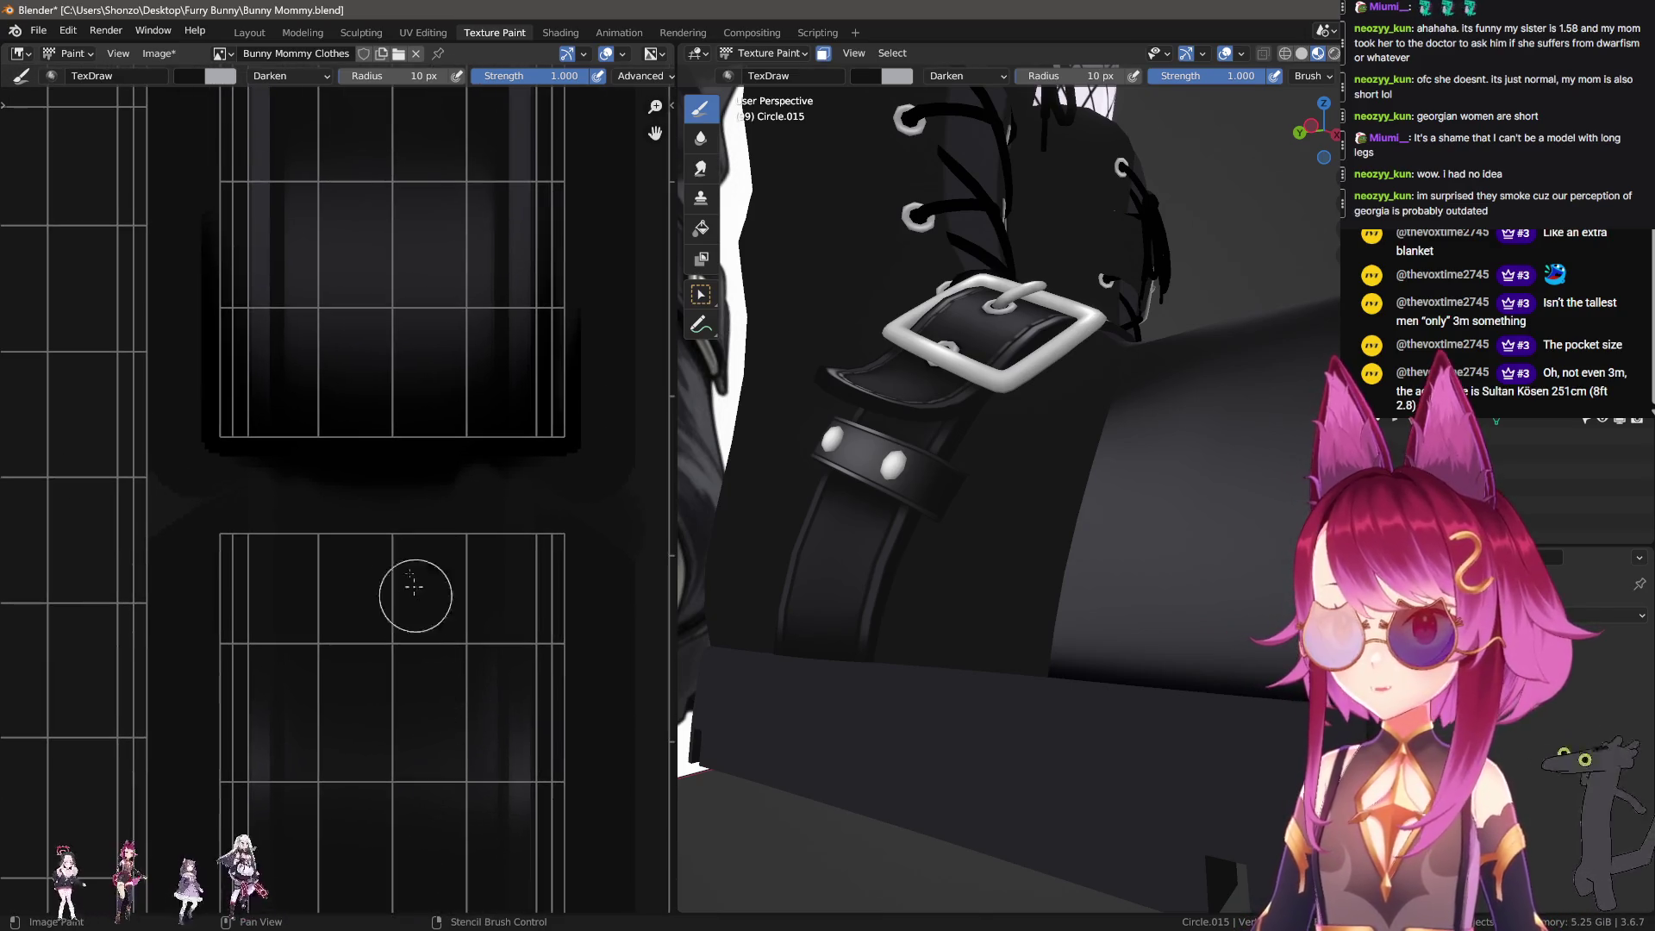
pyautogui.keyDown('shift'); pyautogui.scroll(-5, 368, 728); pyautogui.keyUp('shift')
pyautogui.scroll(1, 359, 619)
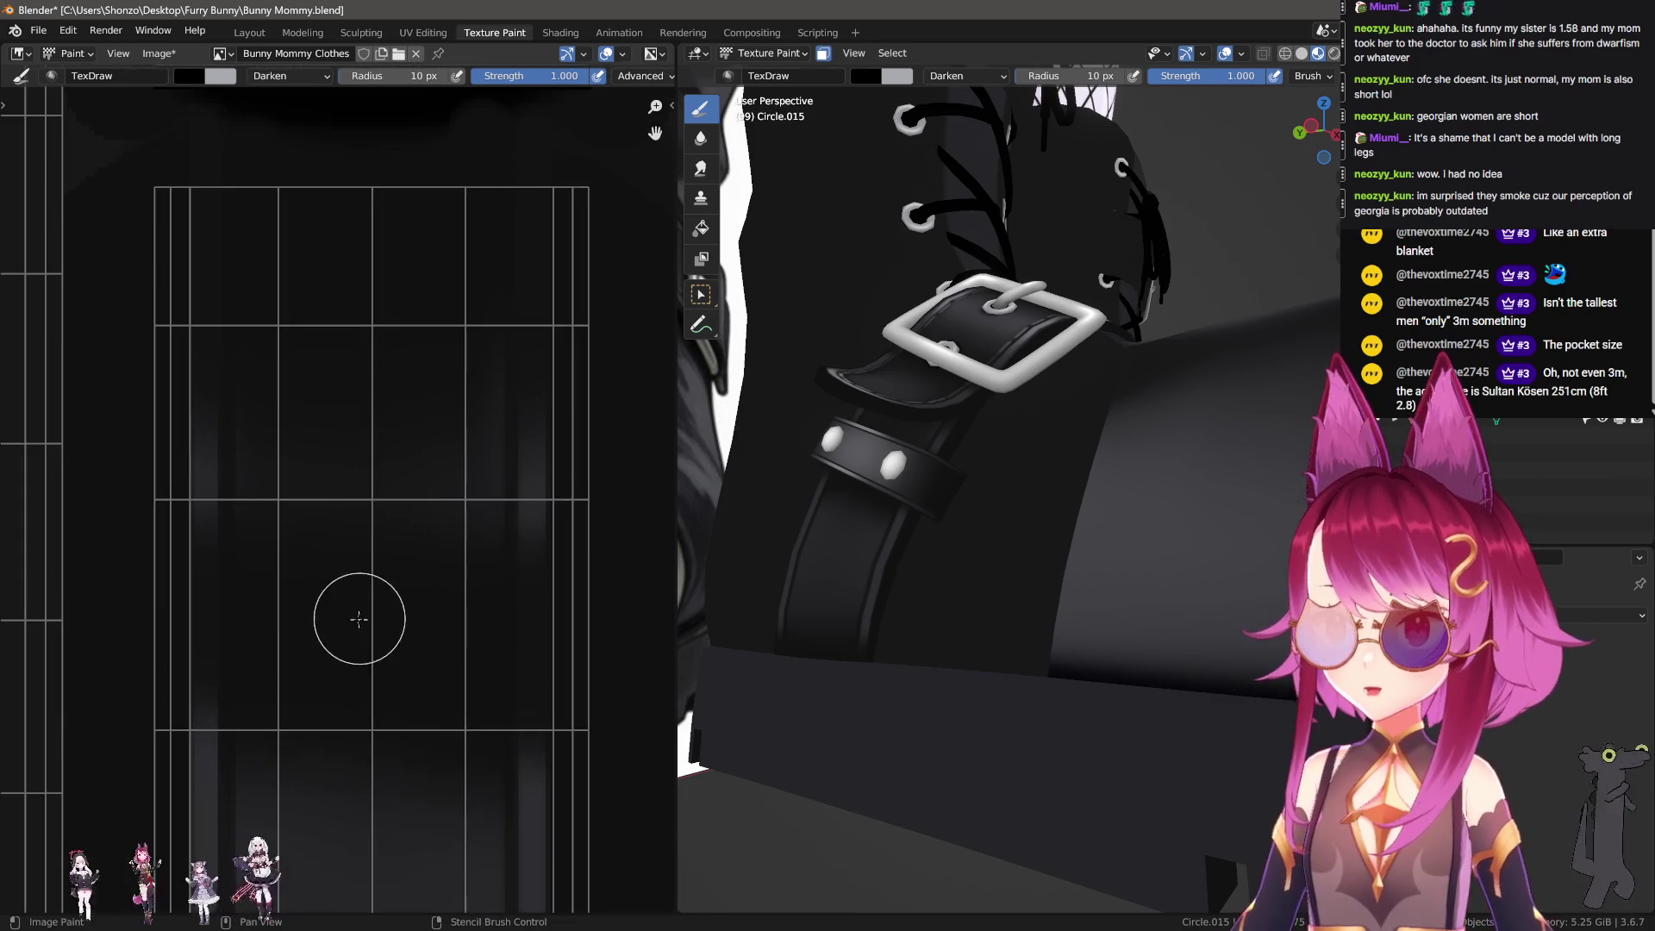
pyautogui.moveTo(243, 567); pyautogui.dragTo(252, 674)
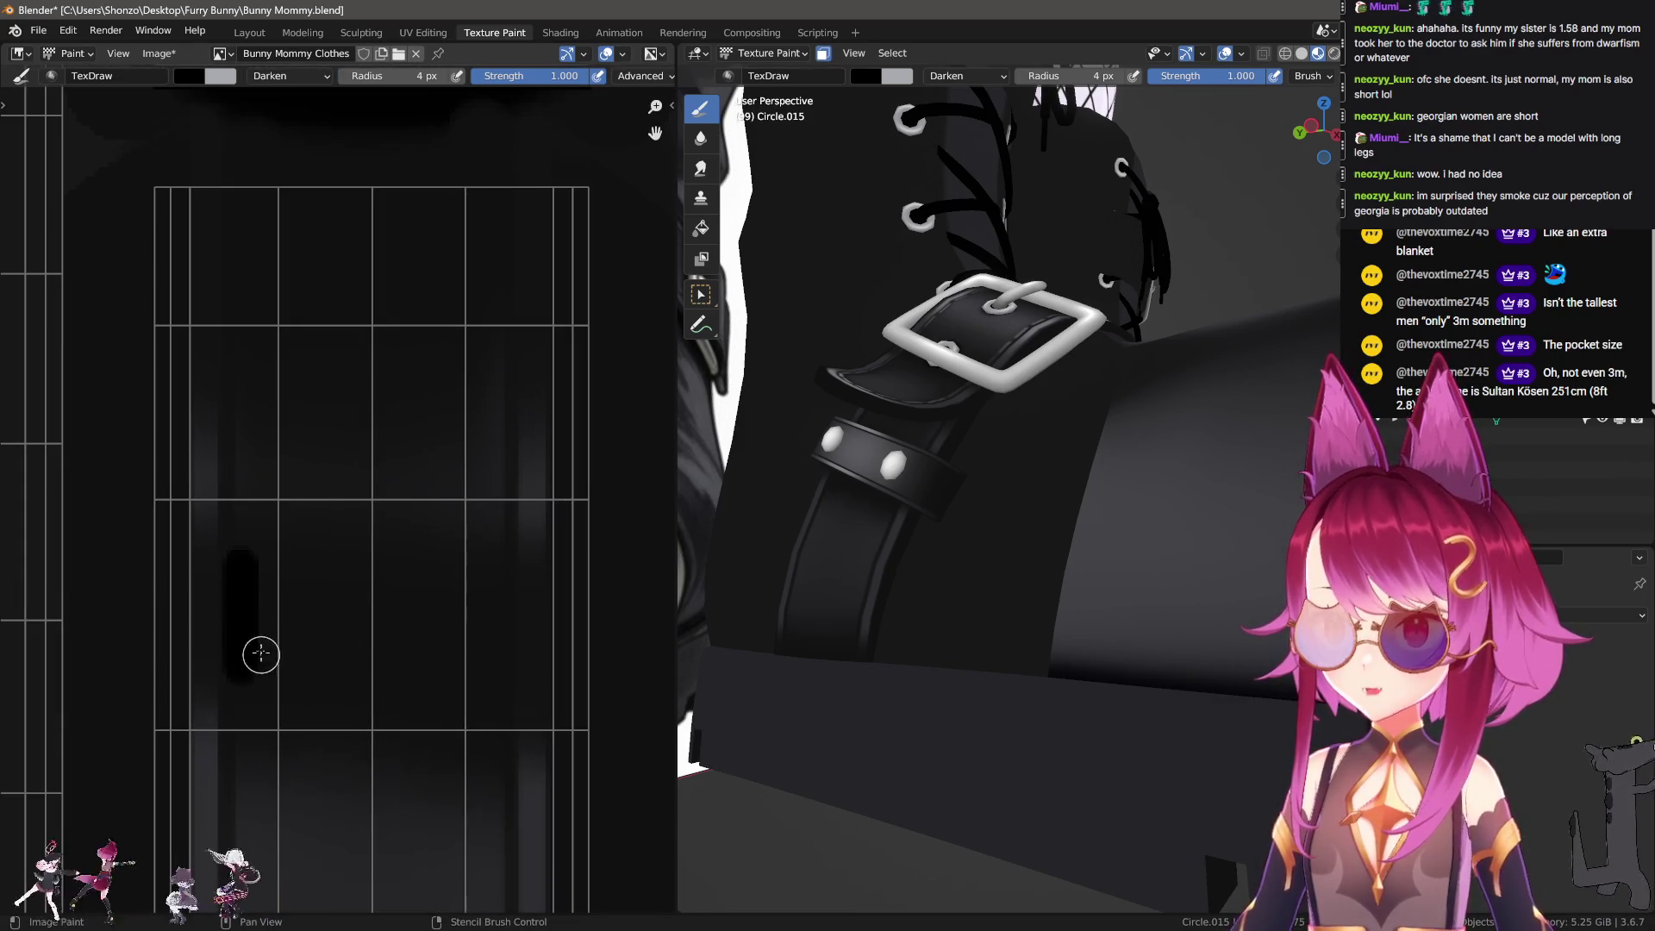
pyautogui.scroll(5, 813, 598)
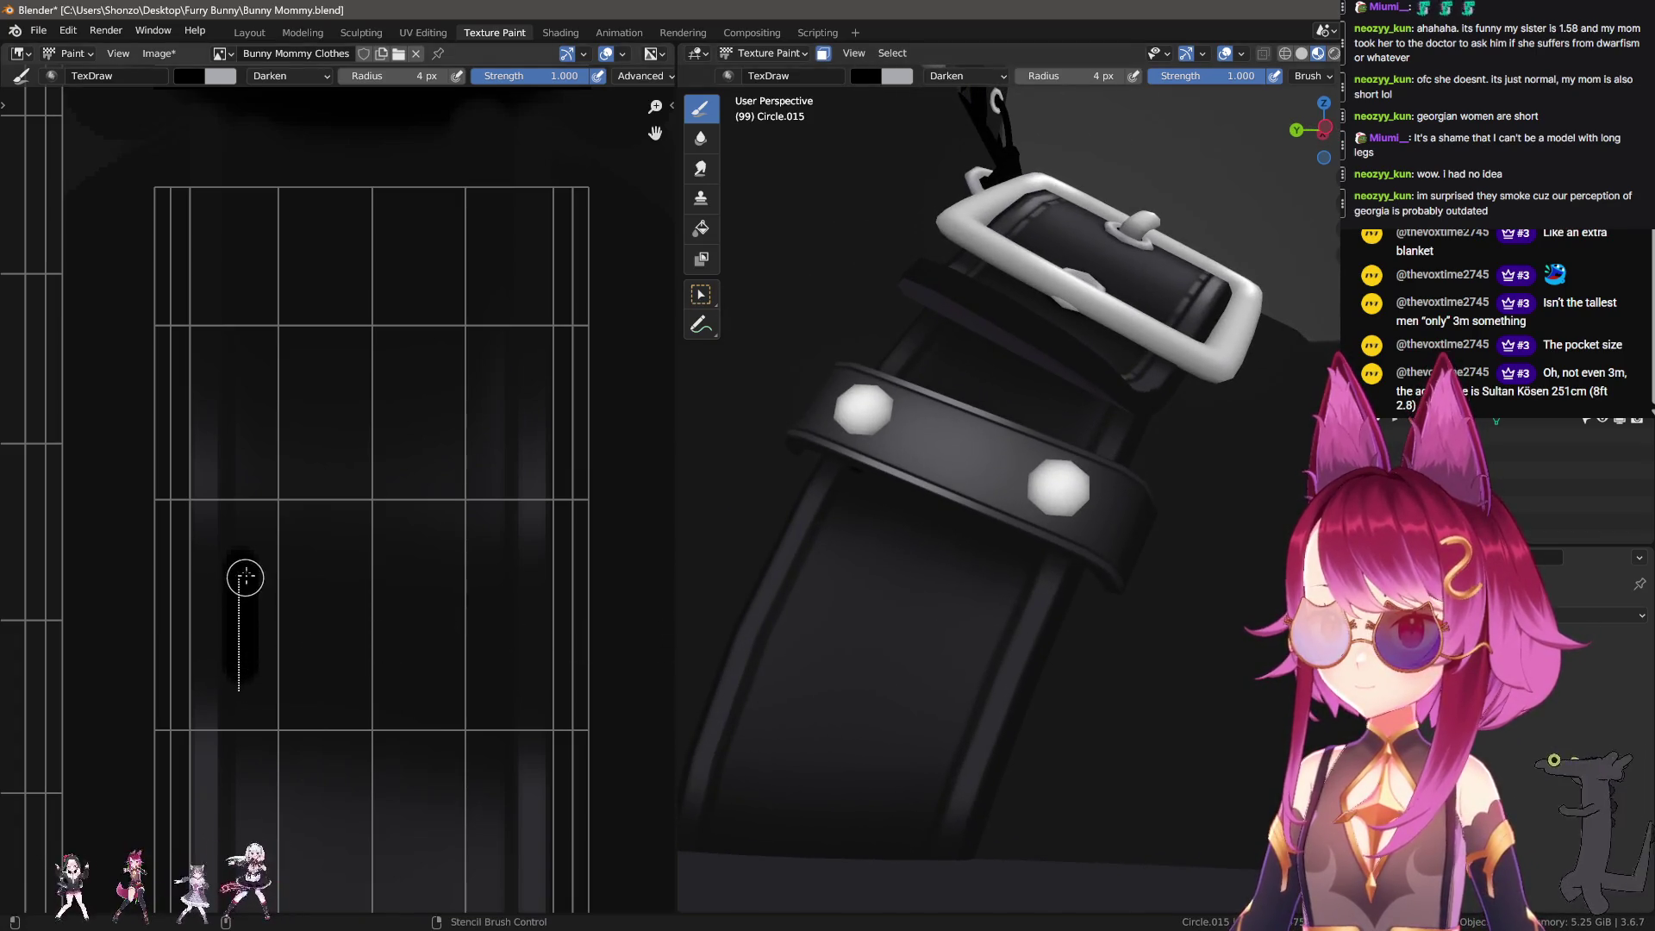
# Step: Outline the rectangle's bottom, right and top edges with straight dark lines
pyautogui.keyDown('shift'); pyautogui.click(497, 714); pyautogui.keyUp('shift')
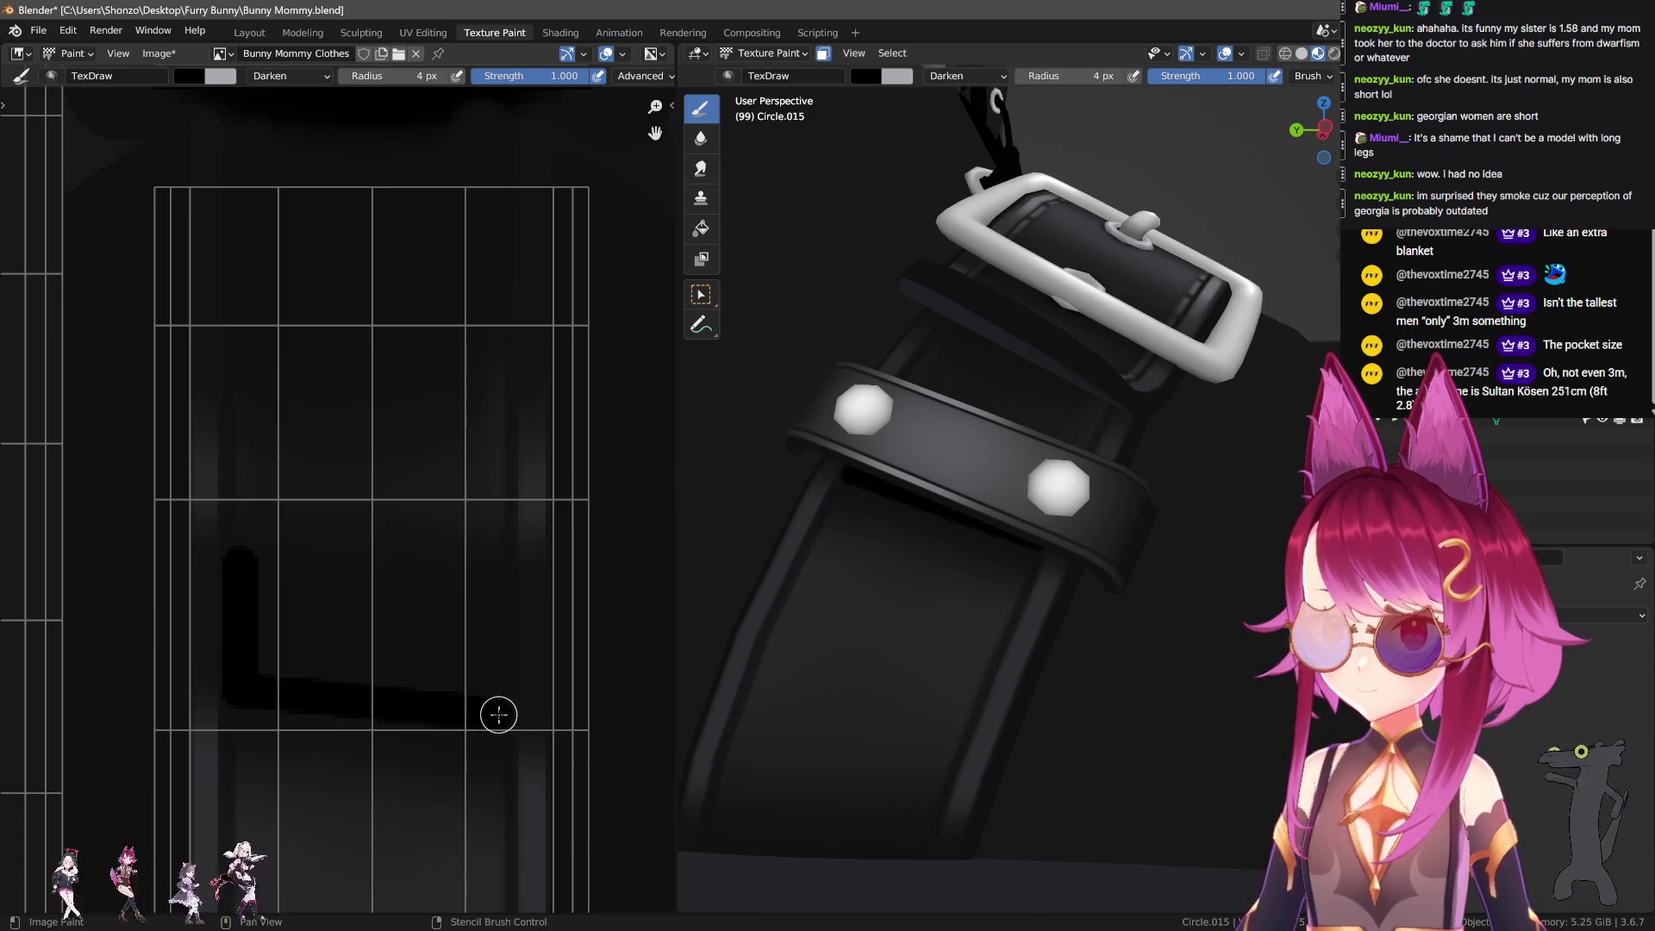
pyautogui.keyDown('shift'); pyautogui.click(495, 559); pyautogui.keyUp('shift')
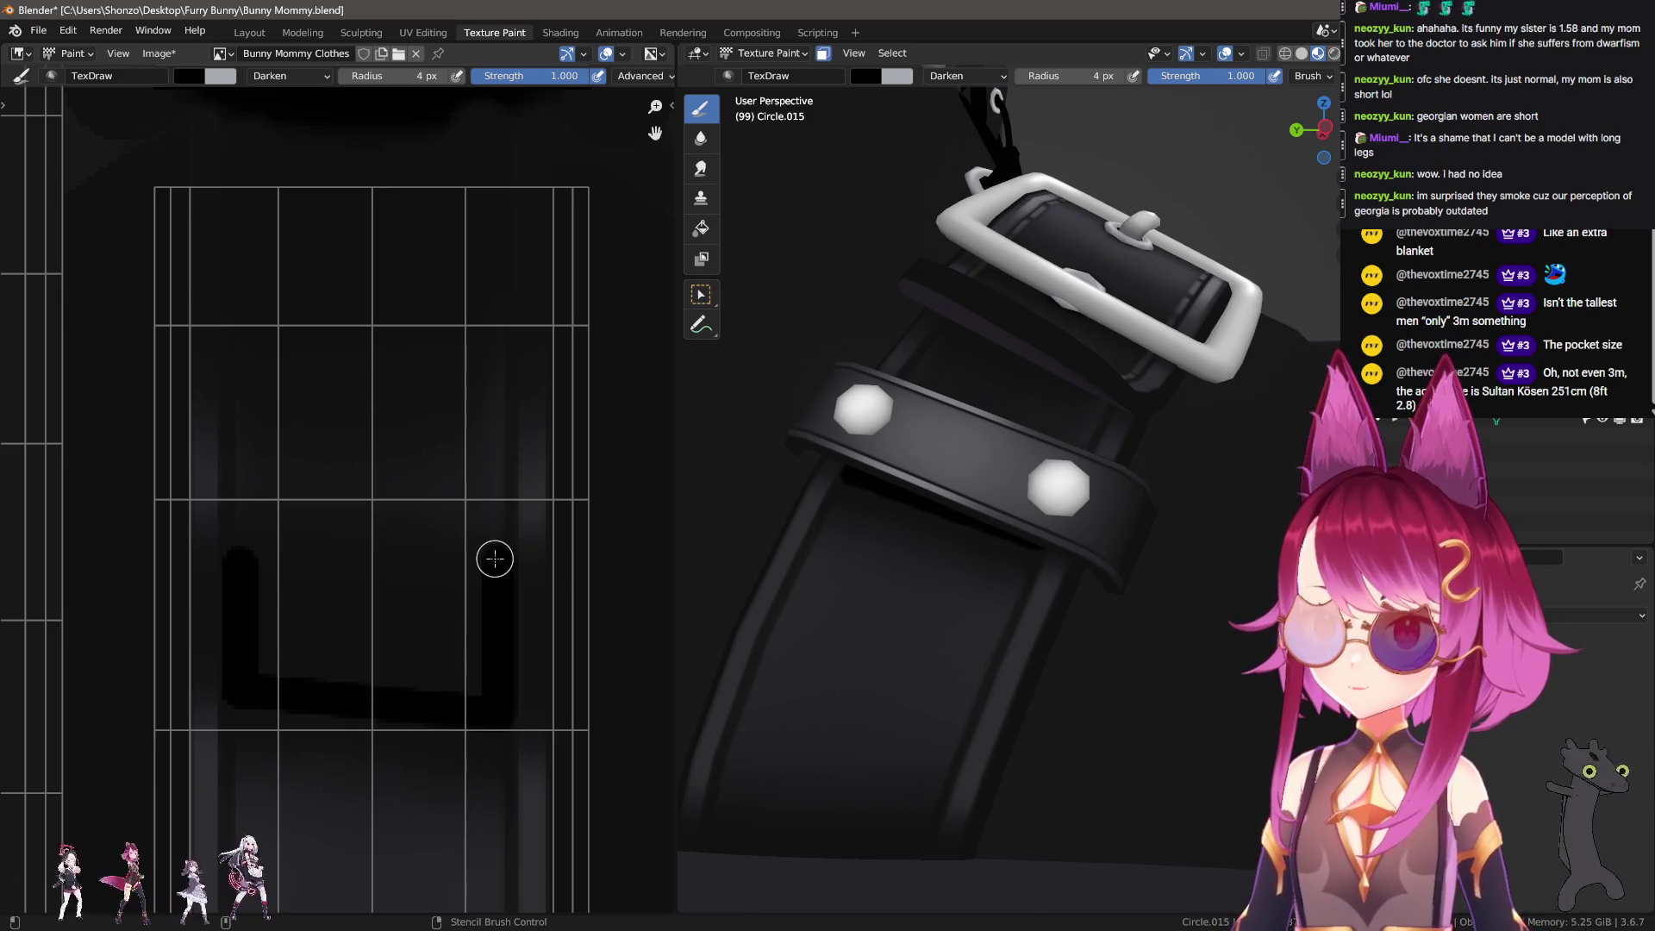
pyautogui.keyDown('shift'); pyautogui.click(239, 554); pyautogui.keyUp('shift')
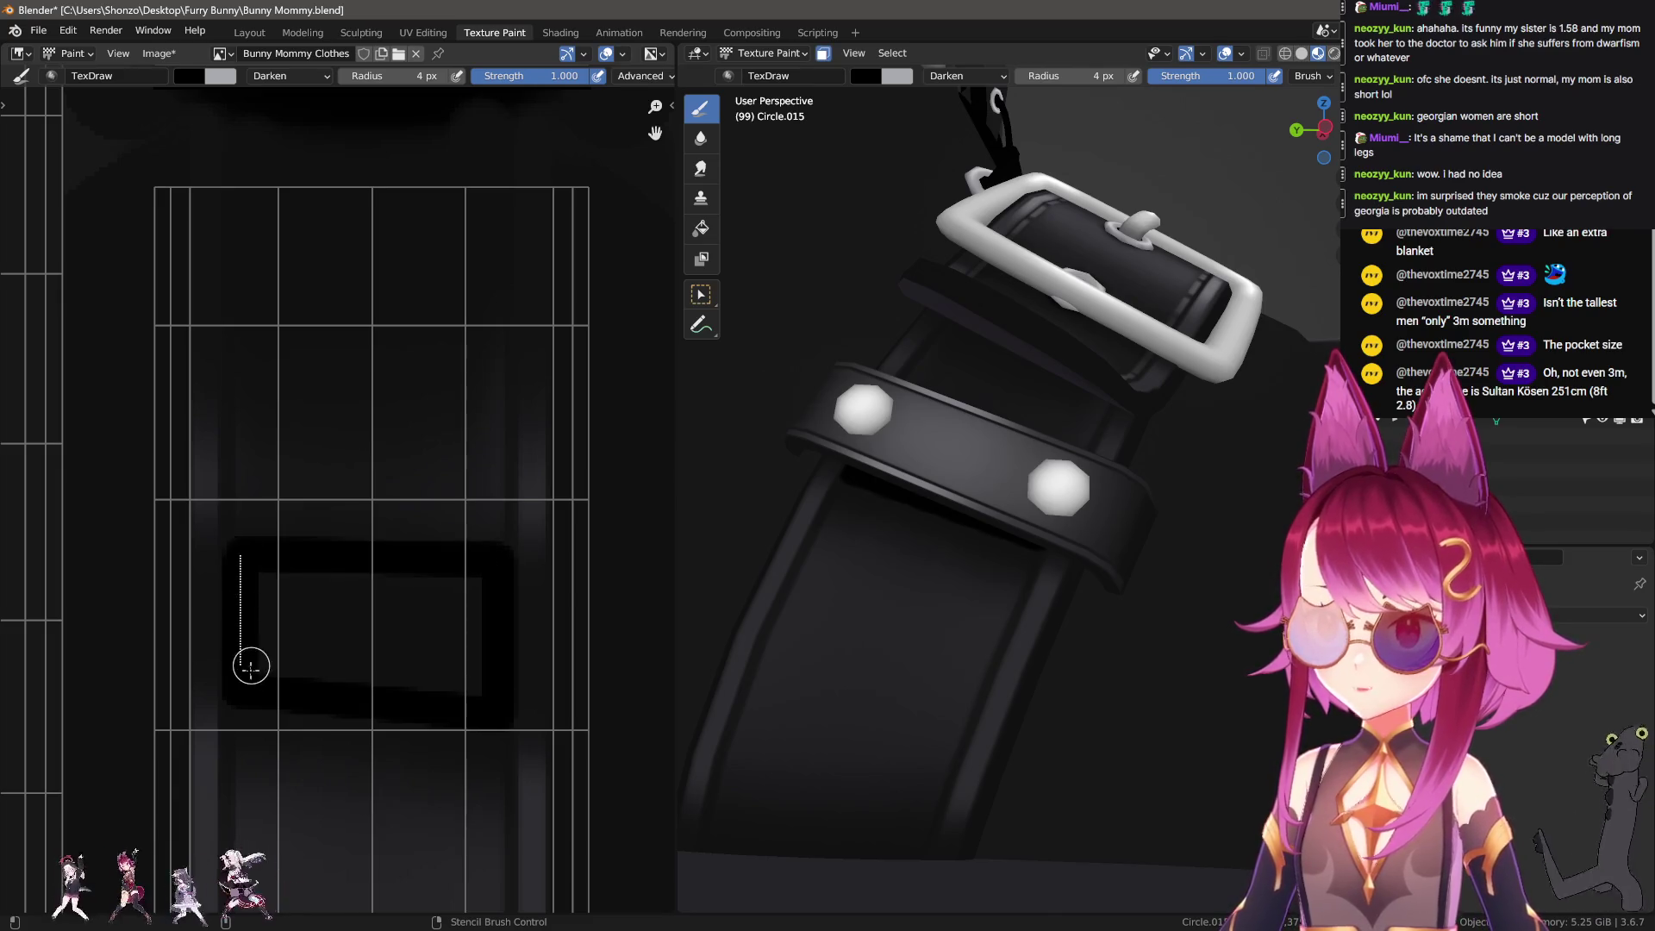
pyautogui.moveTo(775, 608); pyautogui.dragTo(1056, 622, button='middle')
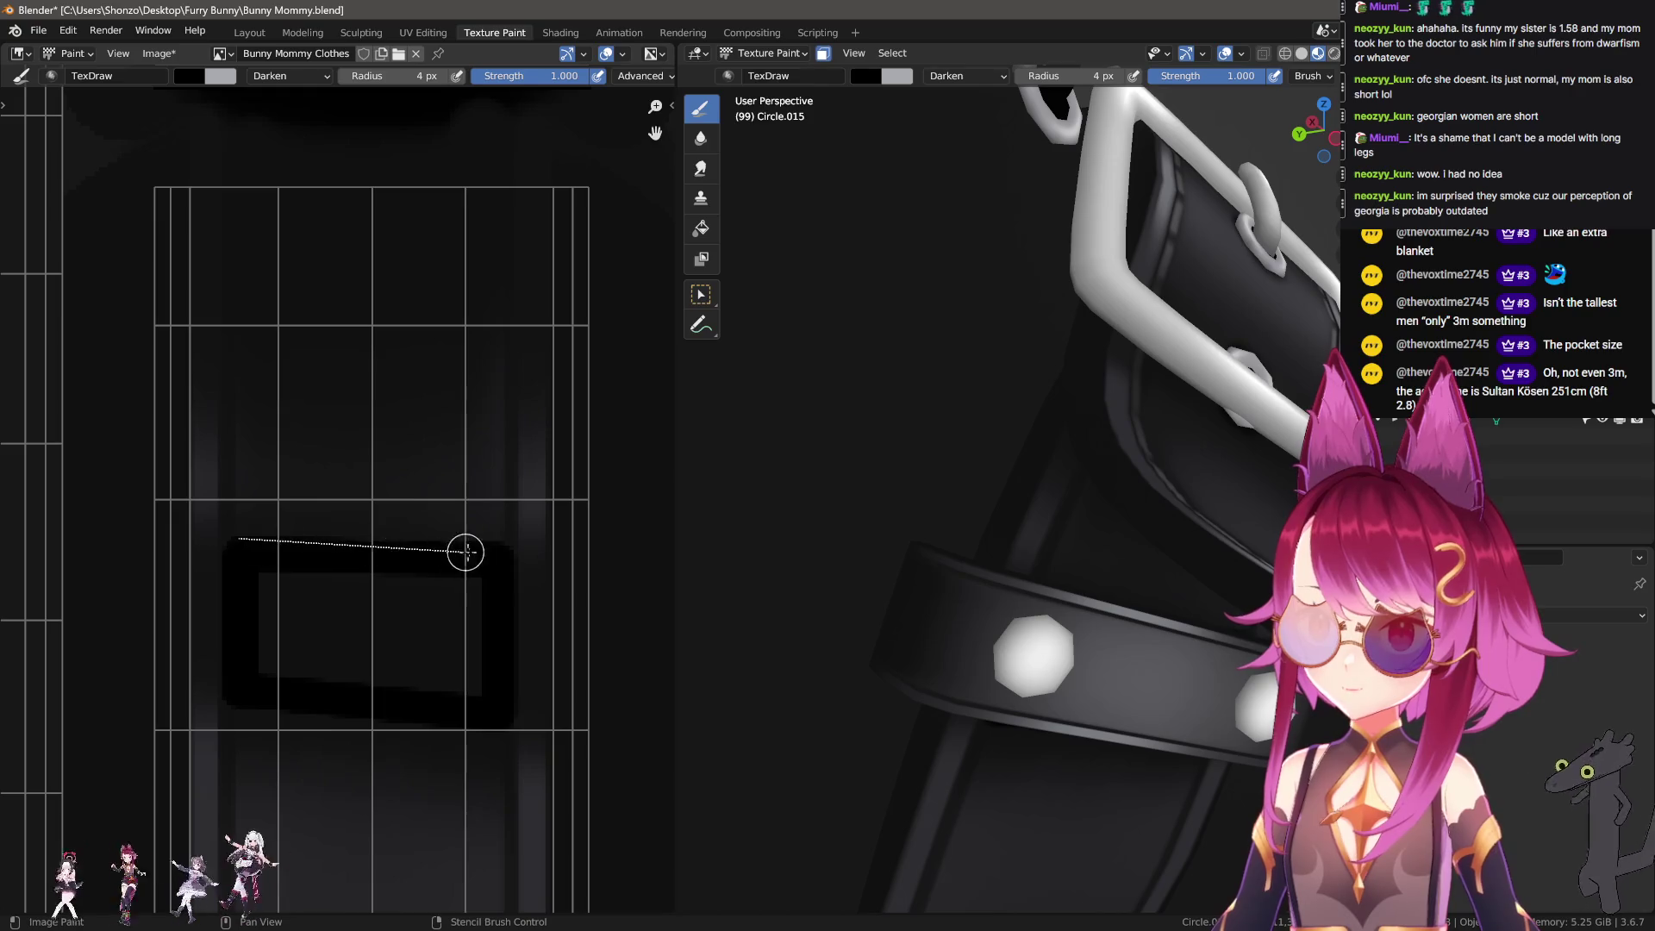
pyautogui.keyDown('shift'); pyautogui.click(497, 552); pyautogui.keyUp('shift')
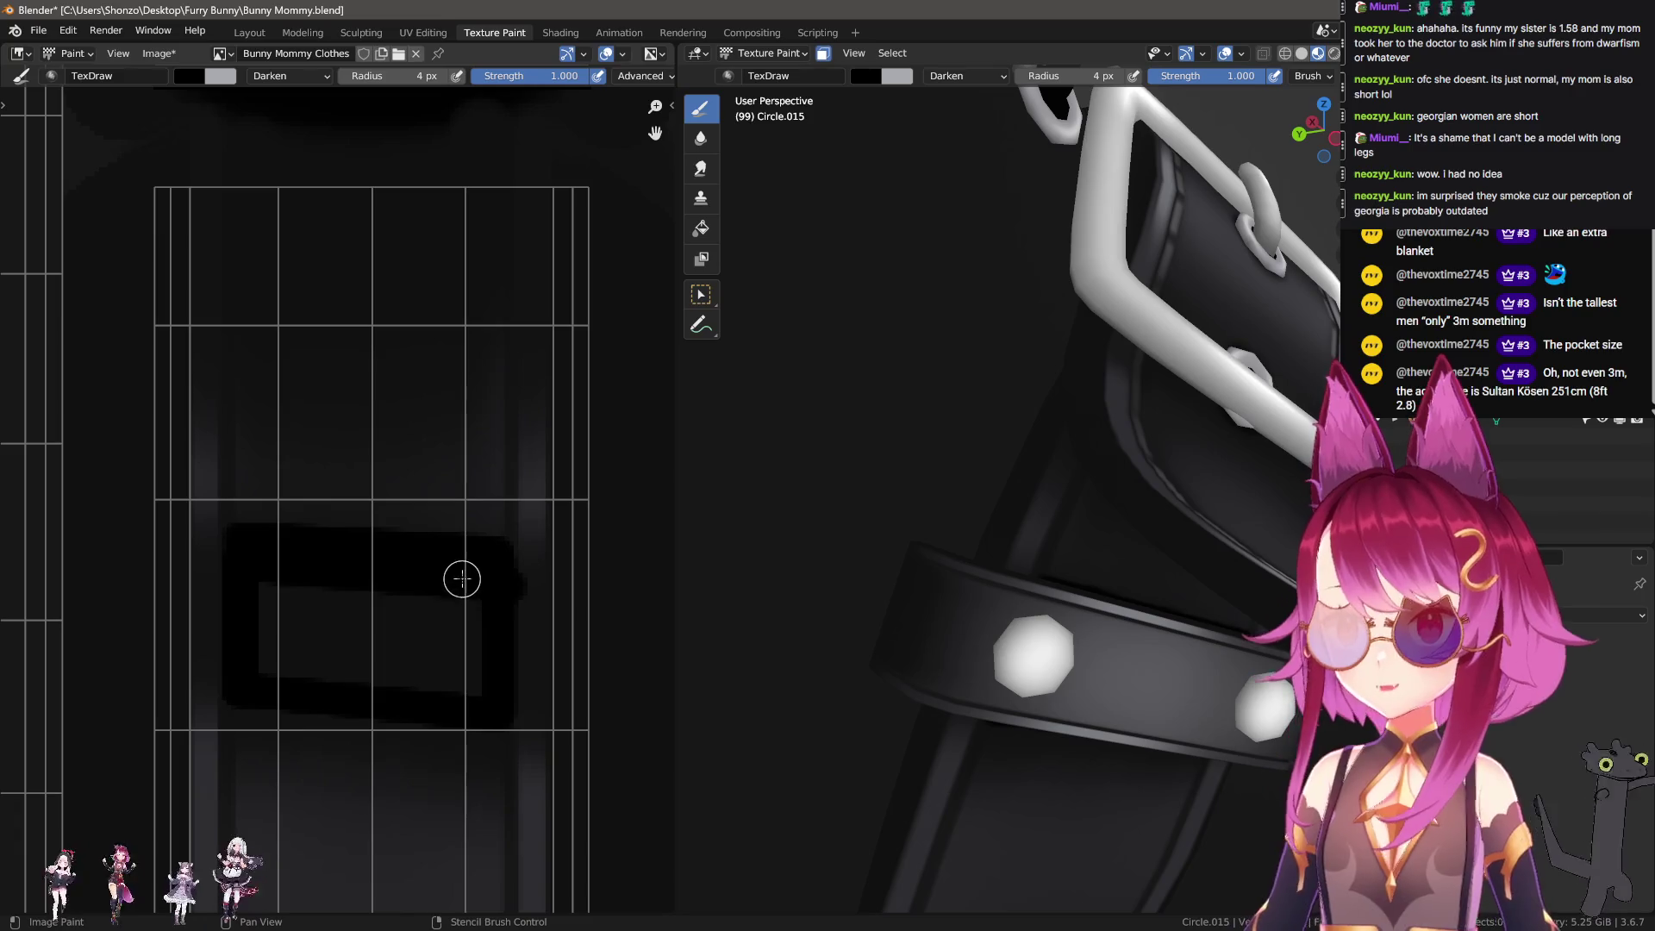
# Step: Raise the brush radius to 7 px and fill the rectangle with solid dark paint
pyautogui.press('f')
pyautogui.click(466, 606)
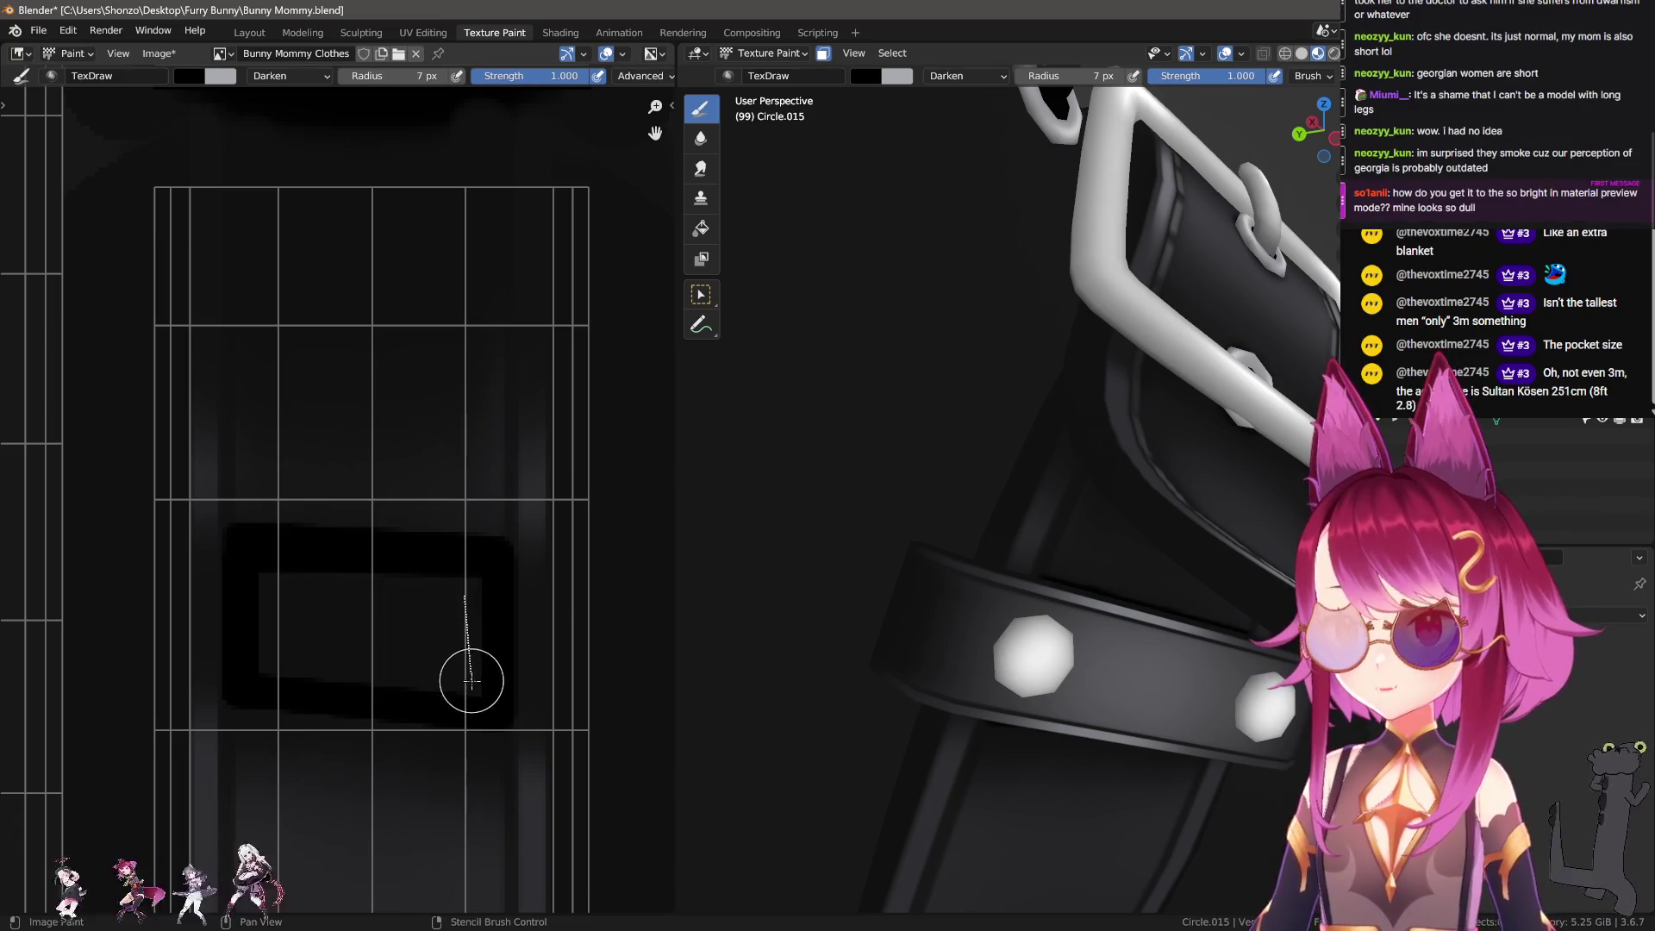
pyautogui.keyDown('shift'); pyautogui.click(468, 682); pyautogui.keyUp('shift')
pyautogui.keyDown('shift'); pyautogui.click(266, 655); pyautogui.keyUp('shift')
pyautogui.keyDown('shift'); pyautogui.click(444, 589); pyautogui.keyUp('shift')
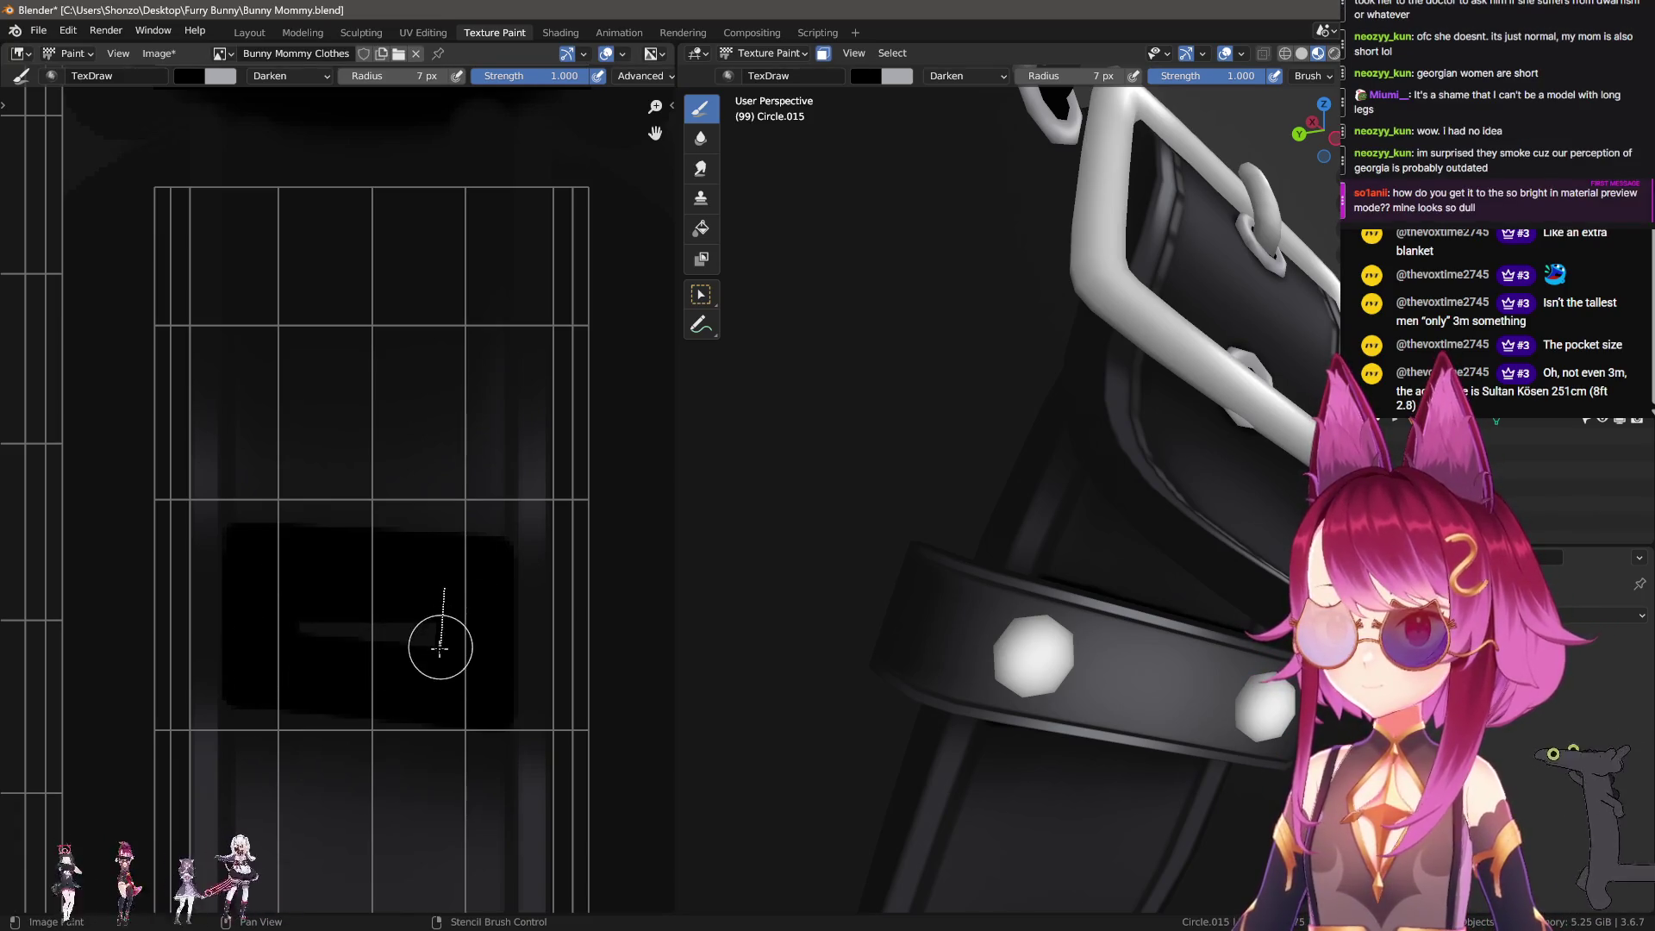
pyautogui.moveTo(1067, 602); pyautogui.dragTo(791, 602, button='middle')
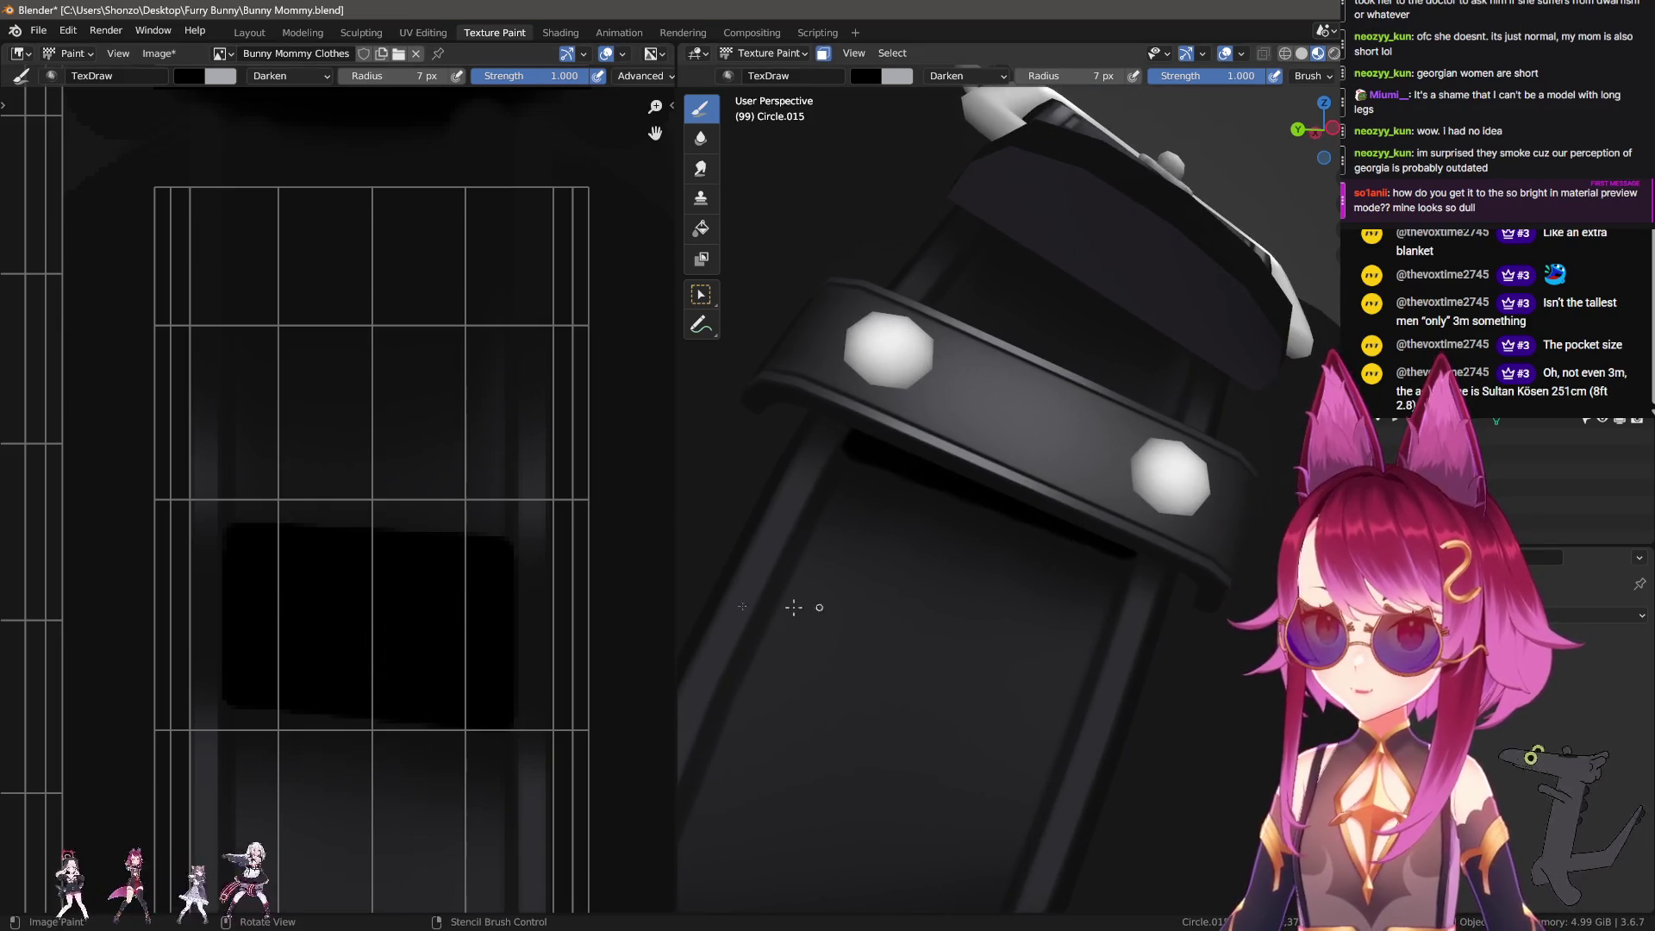
pyautogui.press('f')
pyautogui.click(247, 735)
pyautogui.moveTo(347, 789); pyautogui.dragTo(314, 657, button='middle')
# Step: Set the Smear brush radius to 44 px, trying 54, 50 and 40 px, and review the strap and buckle
pyautogui.press('f')
pyautogui.click(324, 696)
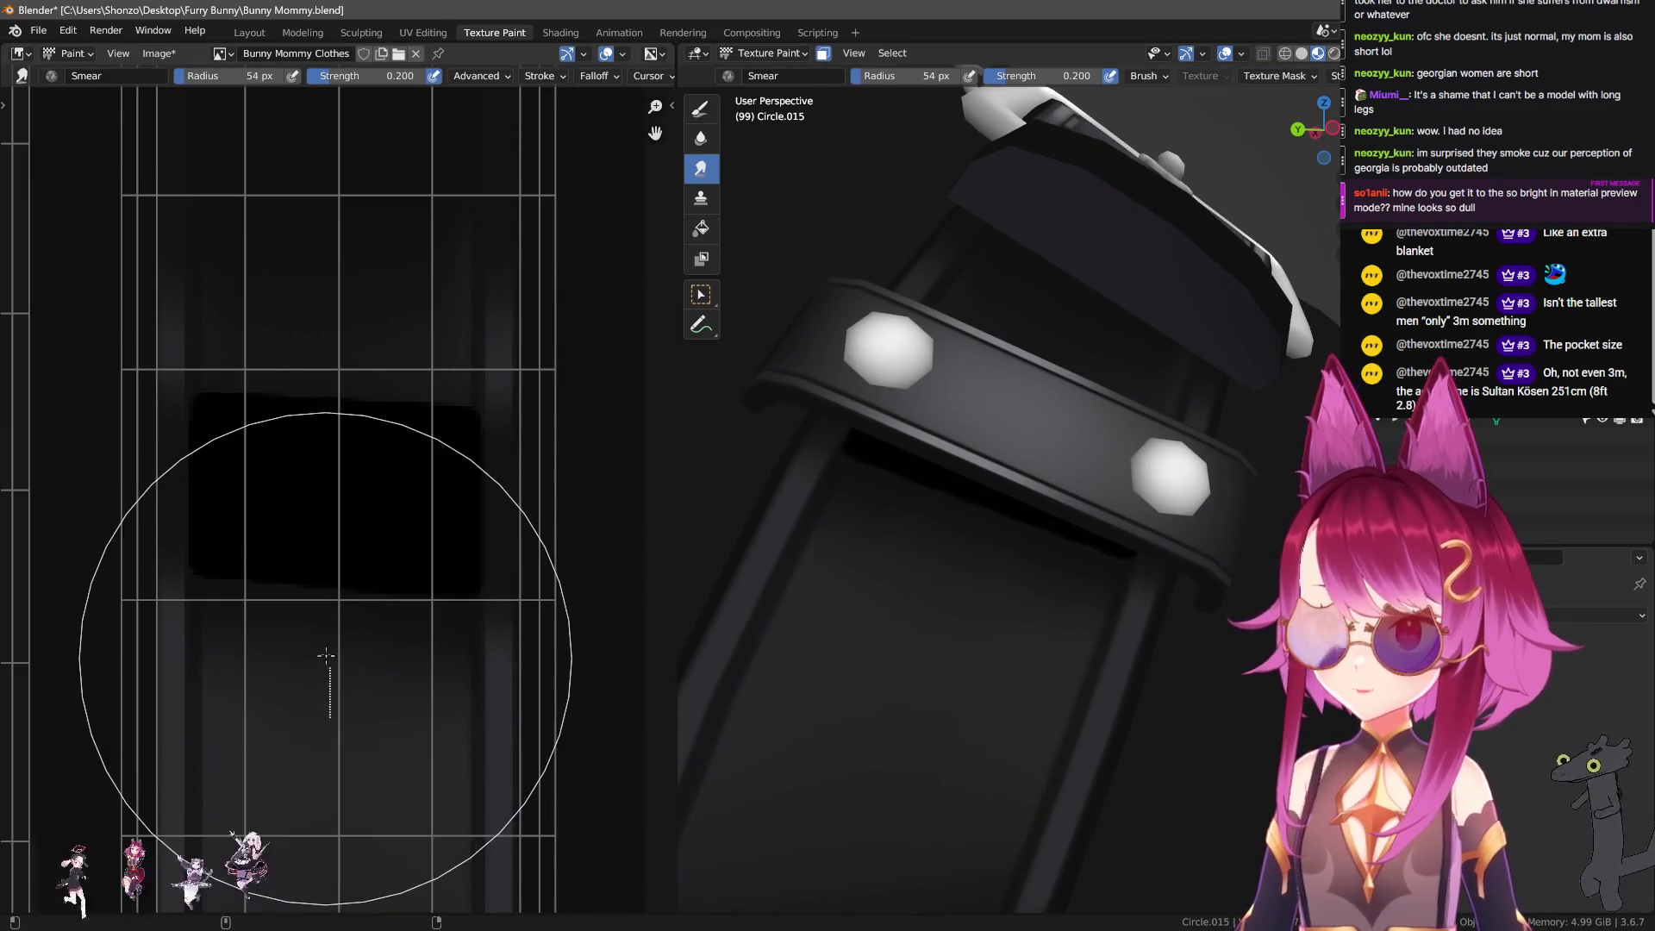
pyautogui.press('f')
pyautogui.click(326, 624)
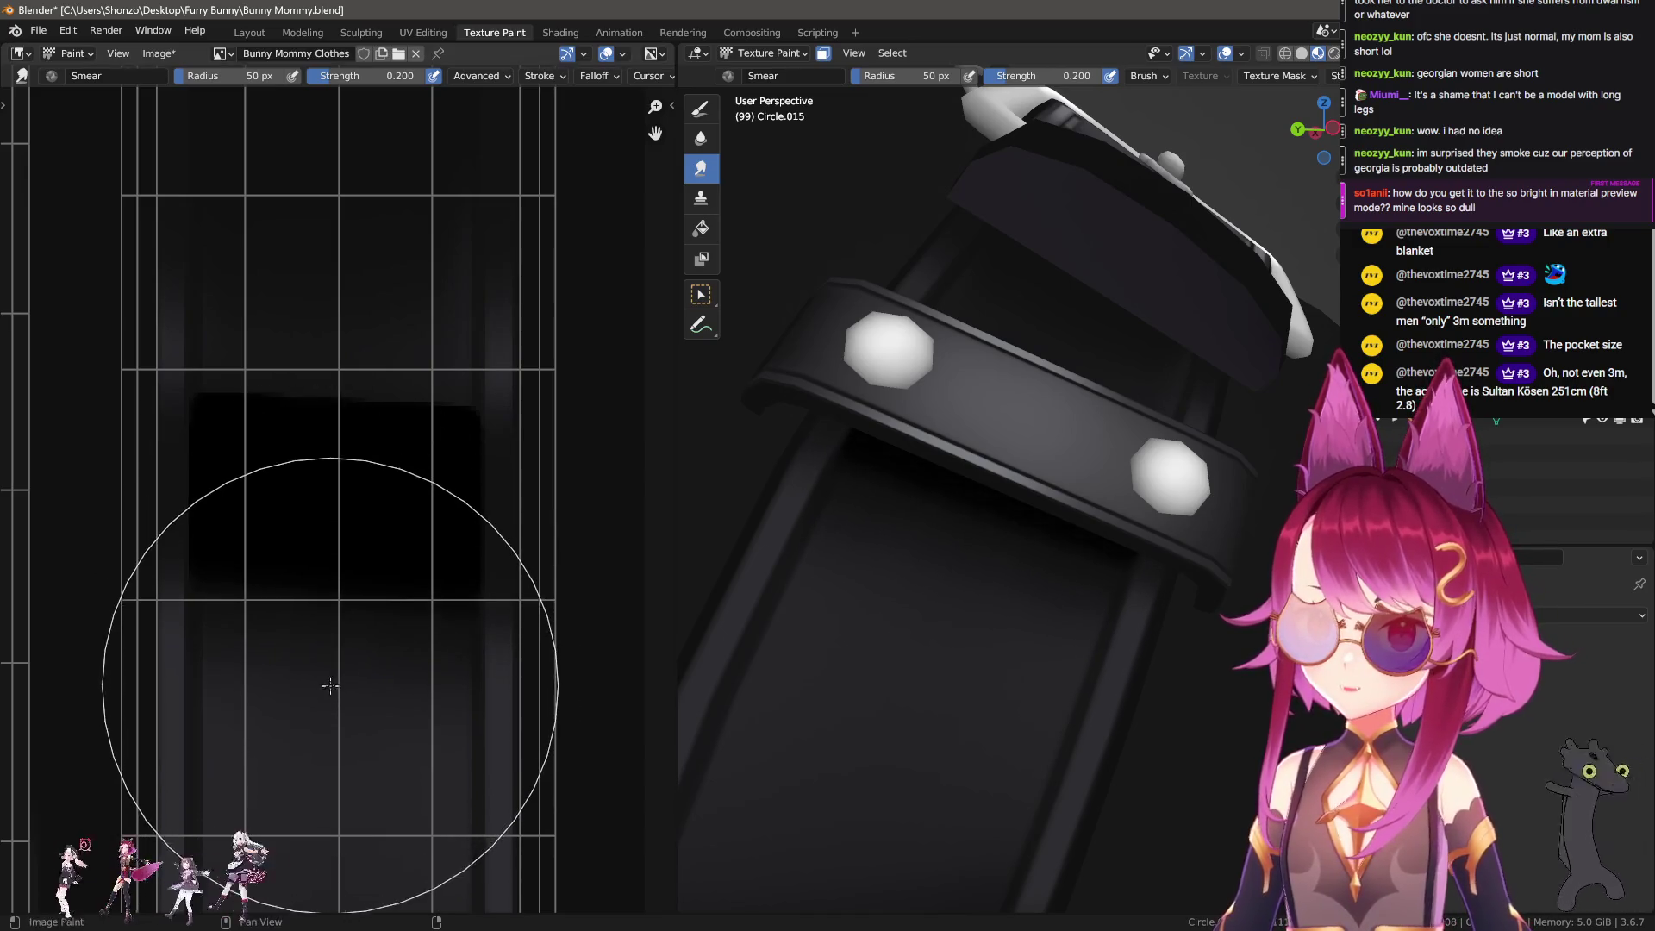
pyautogui.scroll(-1, 328, 624)
pyautogui.press('f')
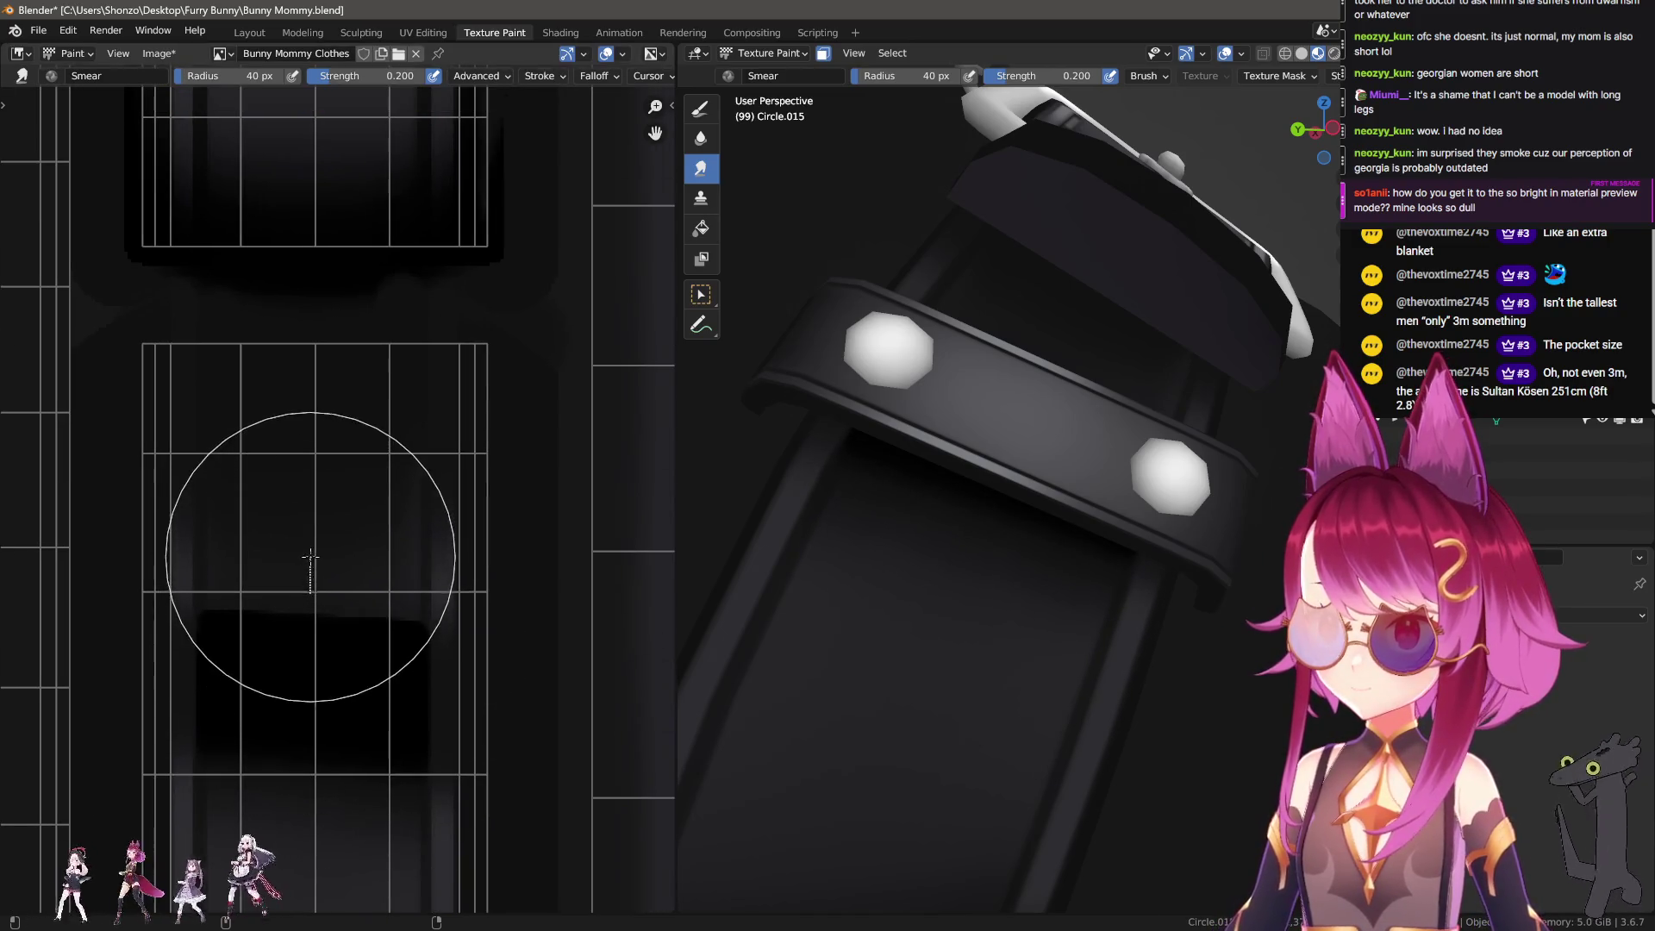
pyautogui.click(303, 600)
pyautogui.press('f')
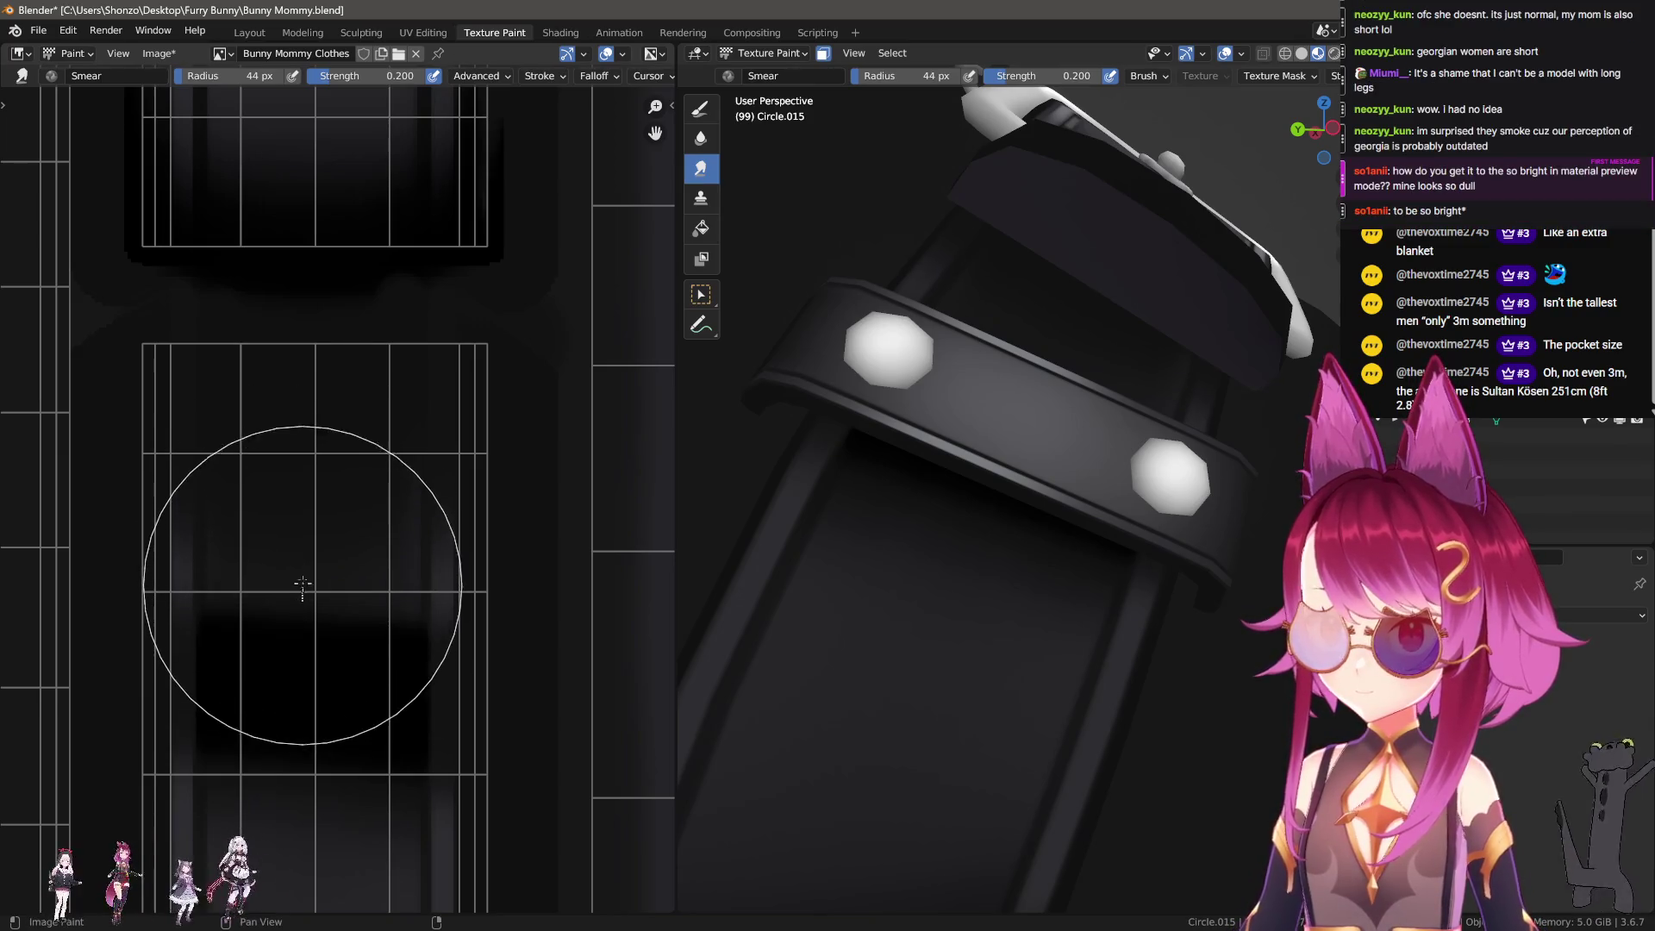
pyautogui.click(302, 548)
pyautogui.moveTo(894, 503); pyautogui.dragTo(864, 545, button='middle')
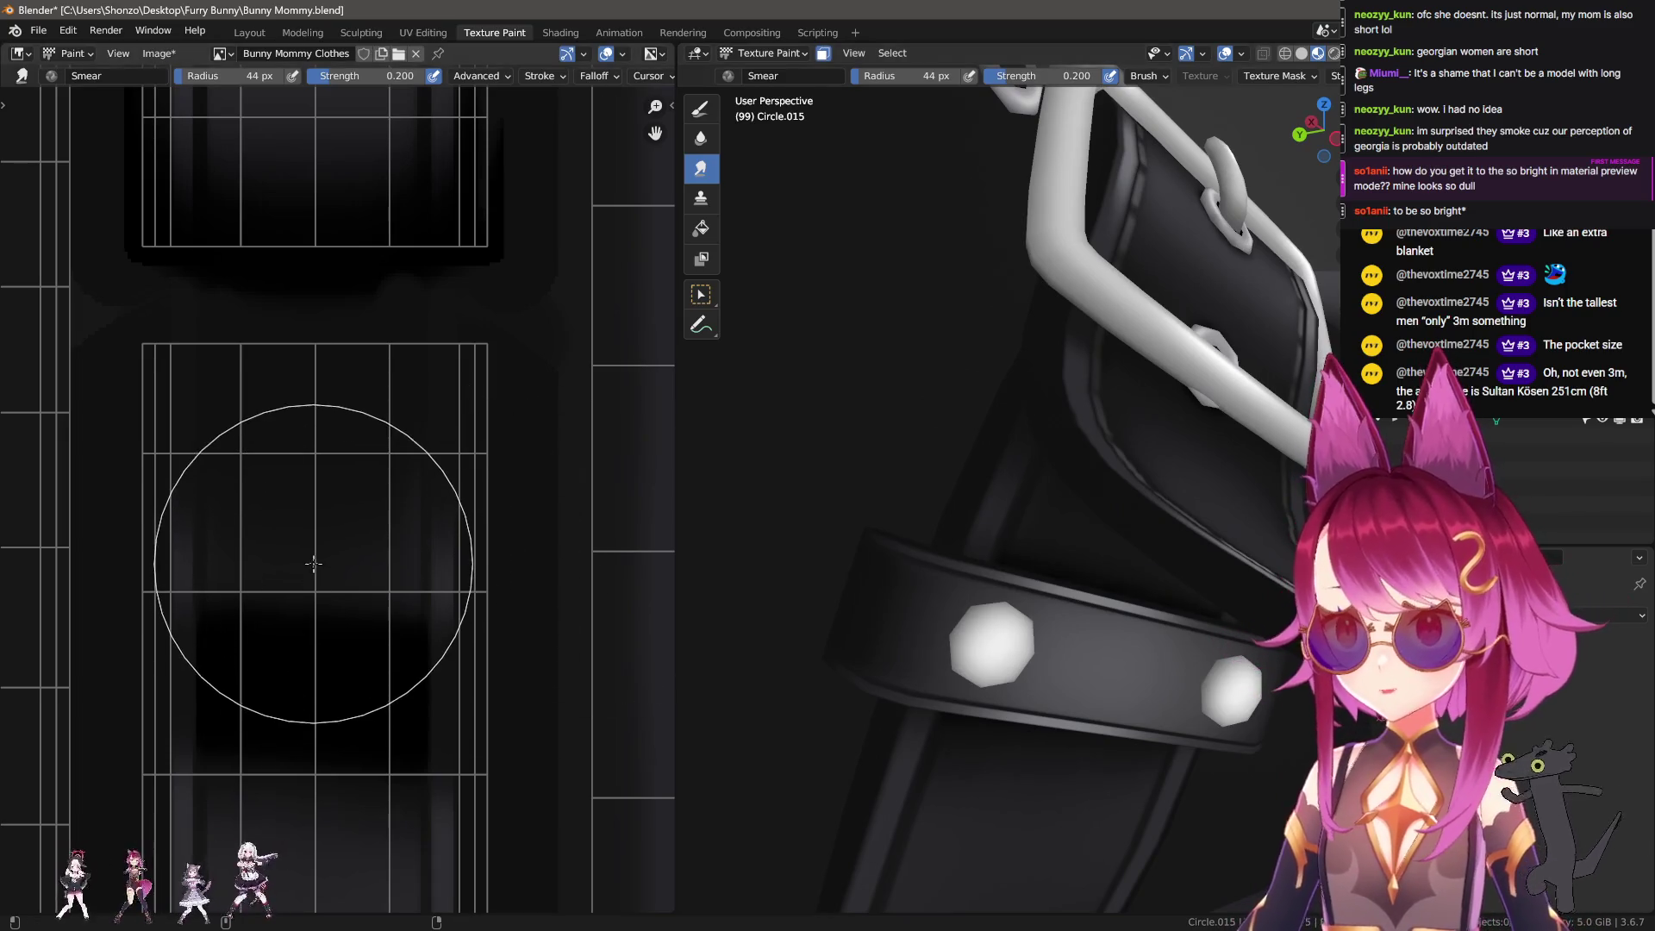
pyautogui.moveTo(918, 591); pyautogui.dragTo(879, 580, button='middle')
pyautogui.moveTo(347, 781); pyautogui.dragTo(336, 653, button='middle')
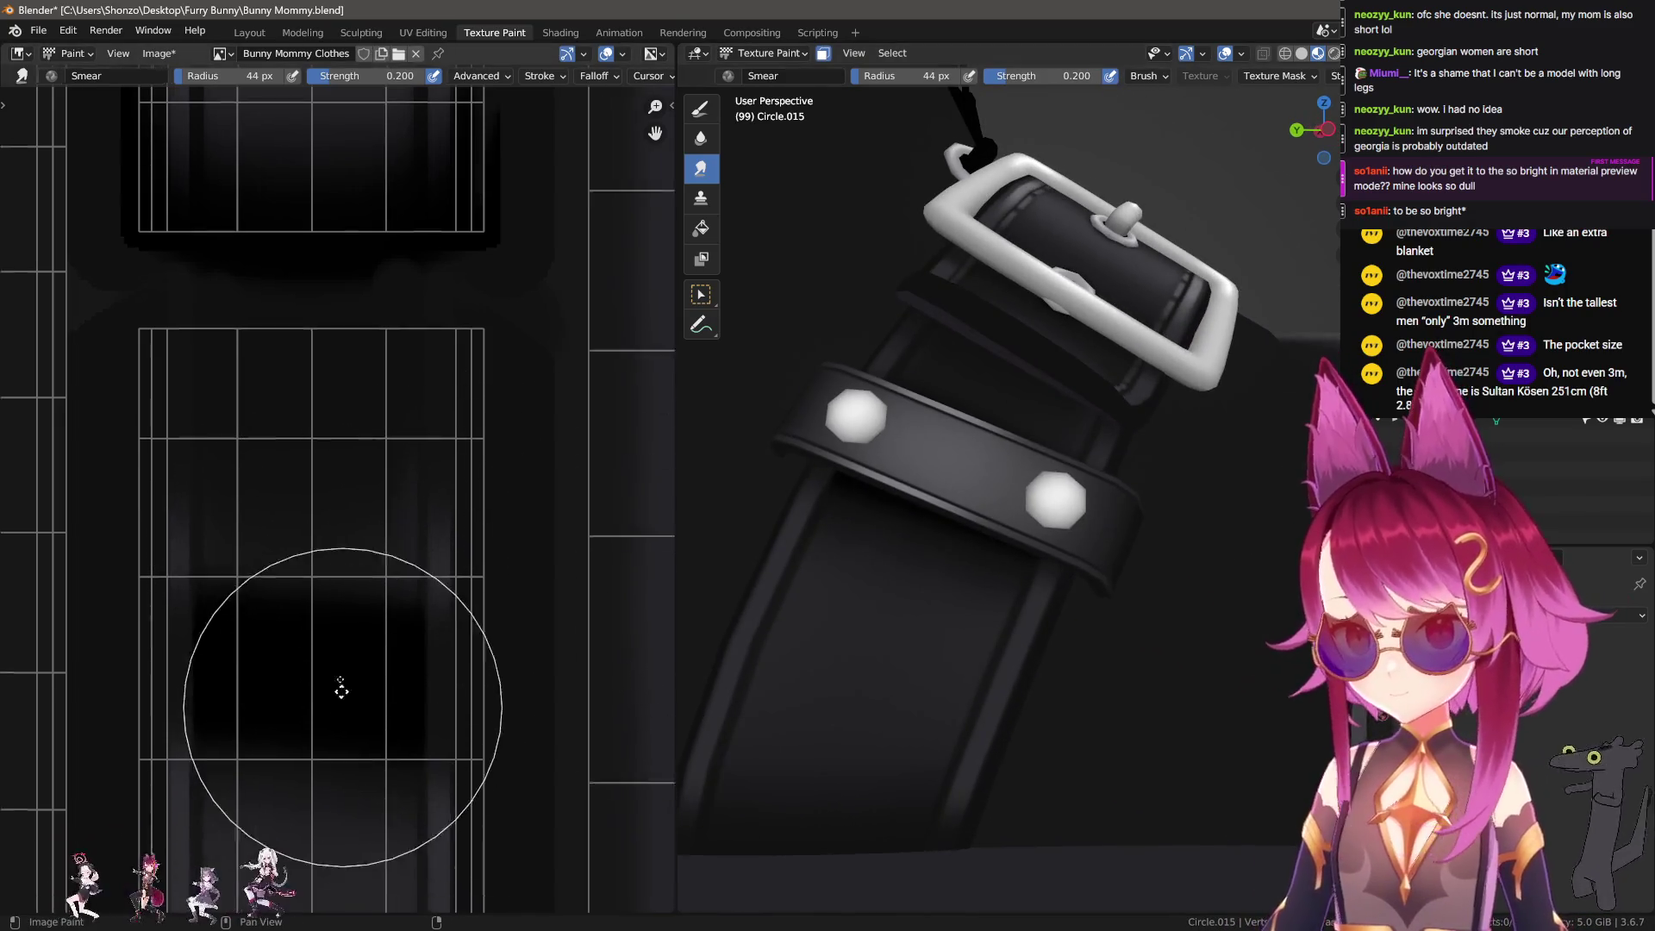
# Step: Paint a dark vertical stroke on the strap texture, extended with straight lines
pyautogui.hotkey('ctrl', 'z')
pyautogui.hotkey('ctrl', 'z')
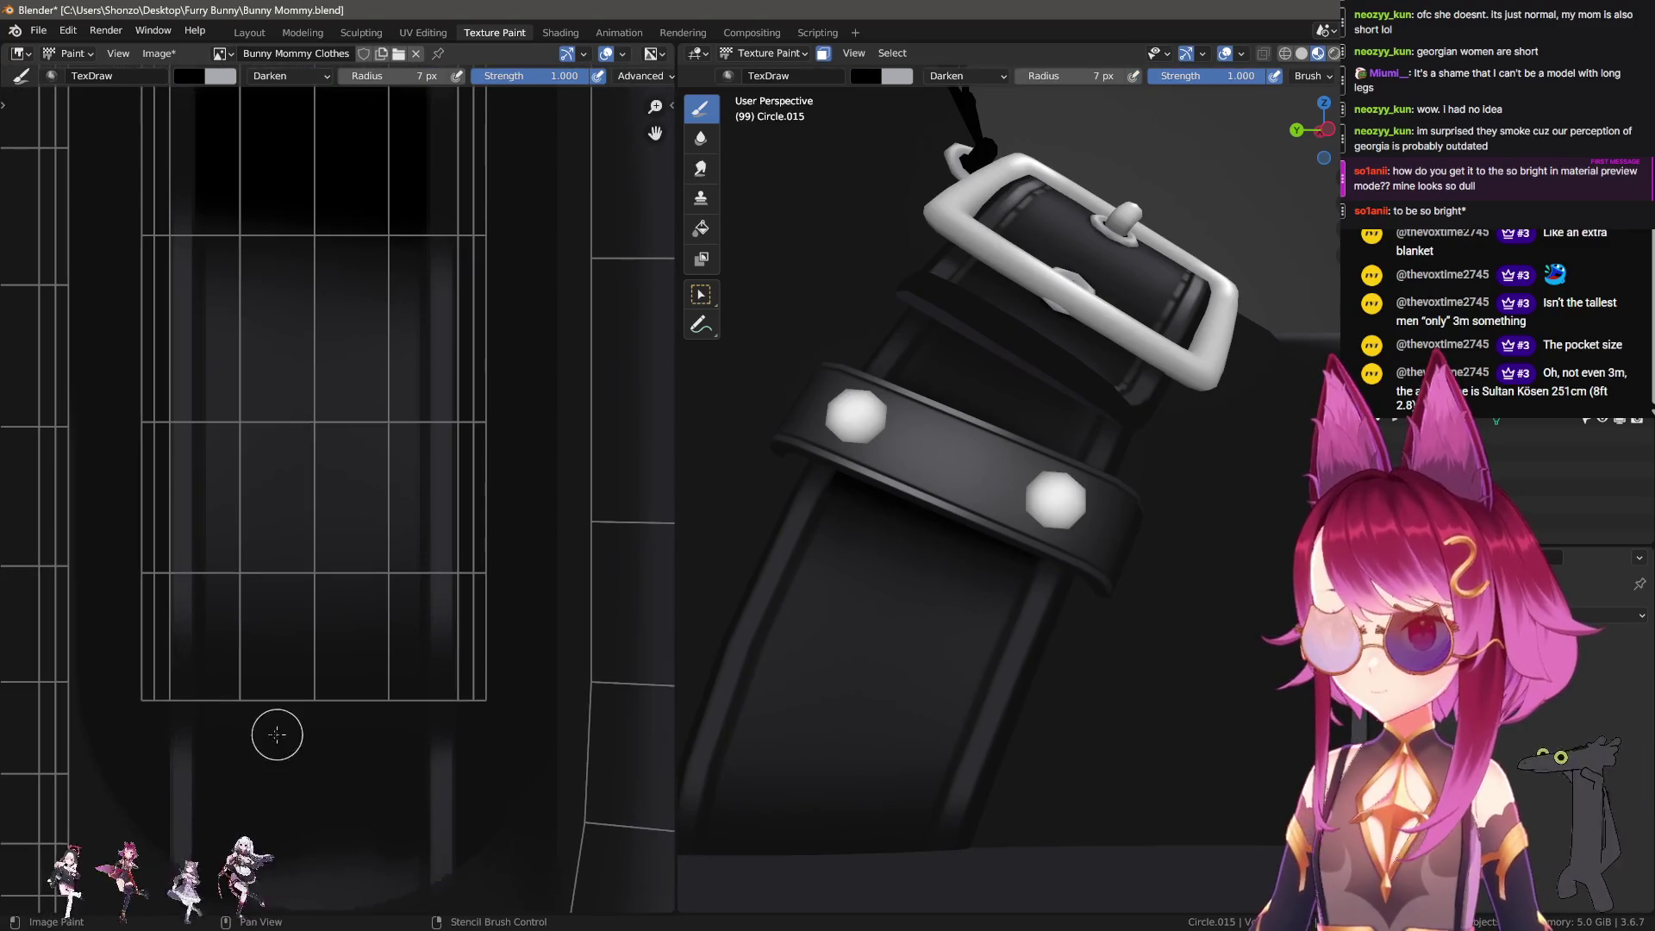
pyautogui.moveTo(225, 686); pyautogui.dragTo(227, 642, button='middle')
pyautogui.moveTo(232, 677); pyautogui.dragTo(228, 709)
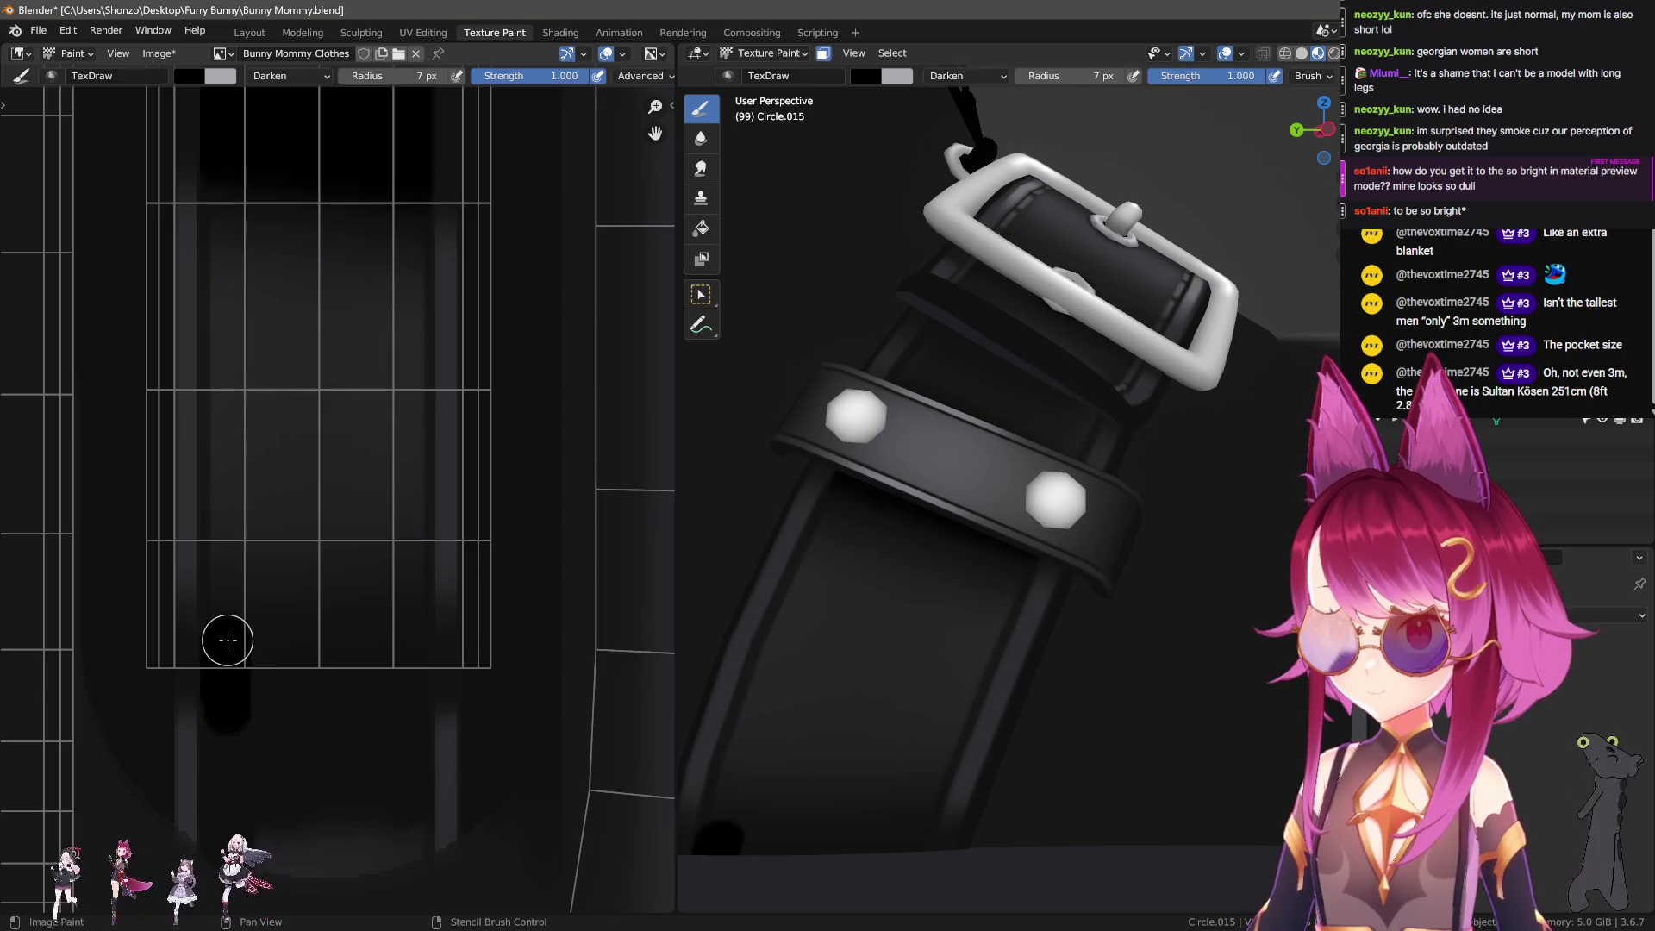
pyautogui.keyDown('shift'); pyautogui.moveTo(406, 638); pyautogui.dragTo(407, 722); pyautogui.keyUp('shift')
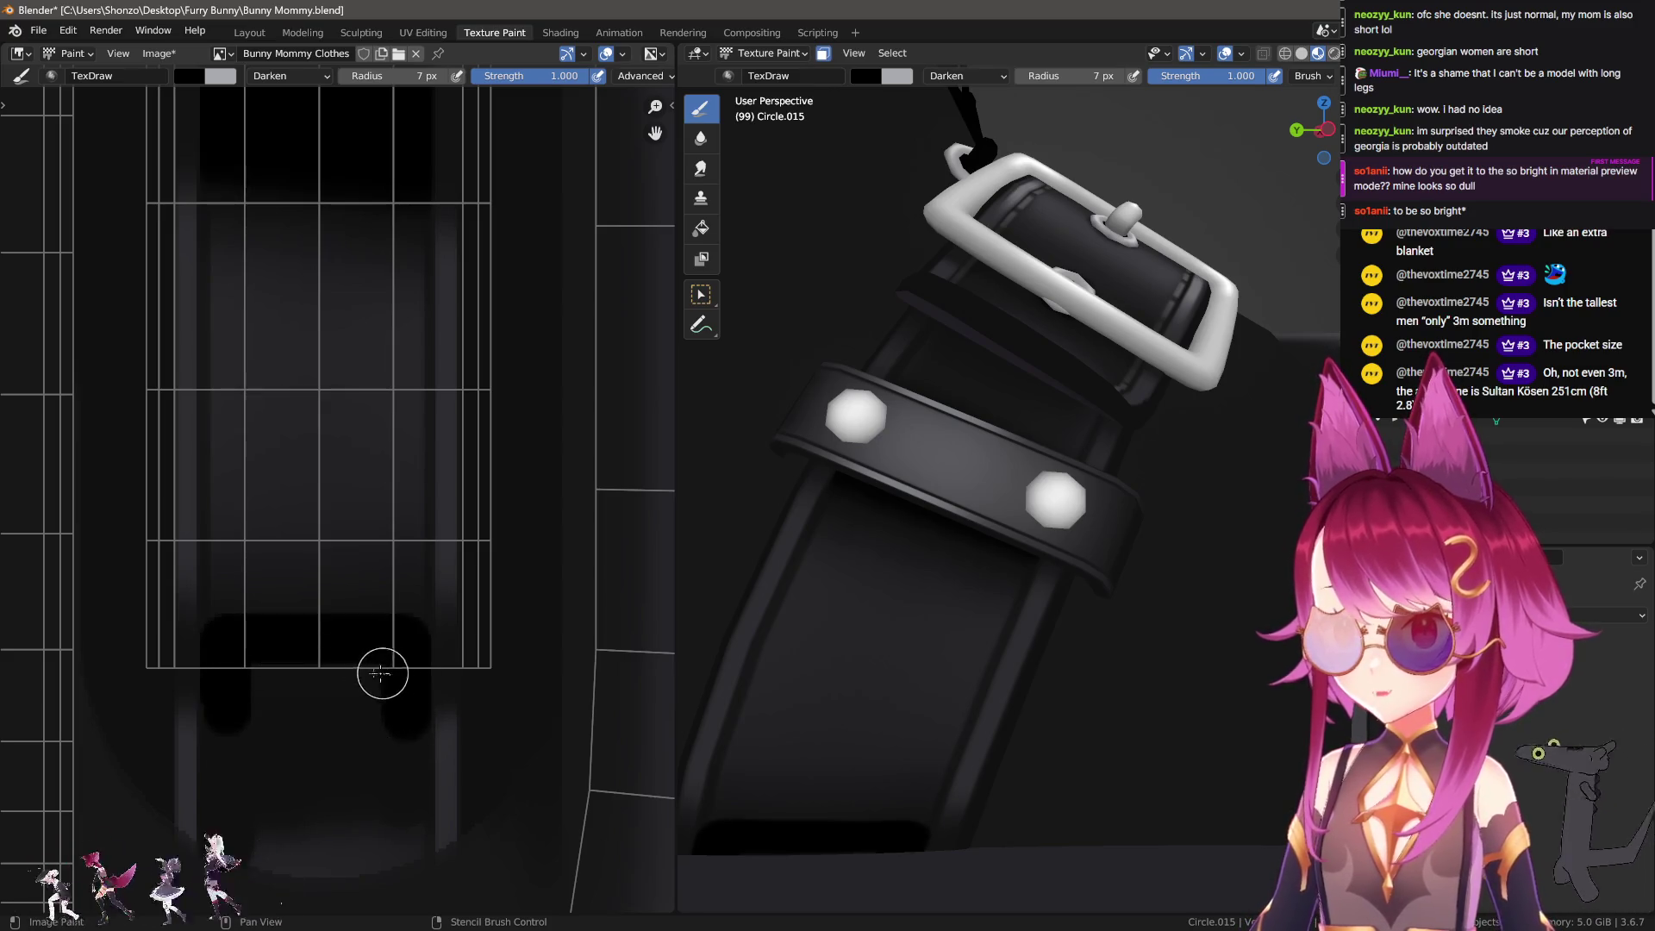
pyautogui.moveTo(306, 684); pyautogui.dragTo(326, 650, button='middle')
pyautogui.moveTo(706, 701); pyautogui.dragTo(757, 701, button='middle')
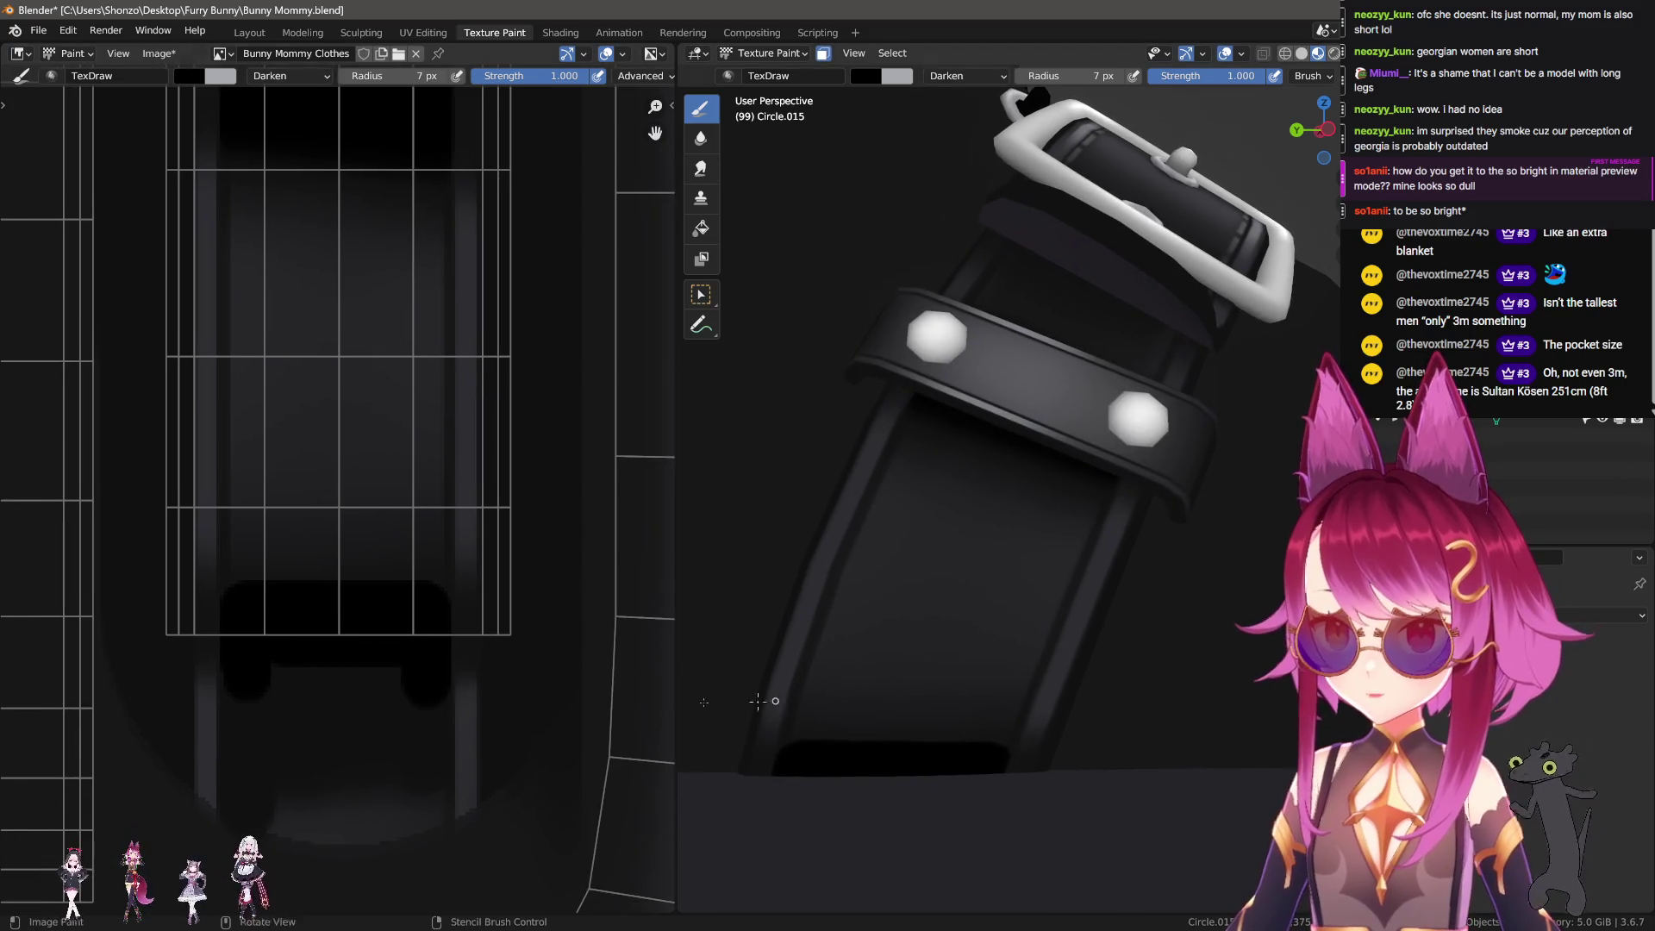
# Step: Paint a thick dark horizontal band, then straight lines along the rectangle's right and left edges
pyautogui.press(']')
pyautogui.press(']')
pyautogui.press(']')
pyautogui.keyDown('shift'); pyautogui.click(509, 661); pyautogui.keyUp('shift')
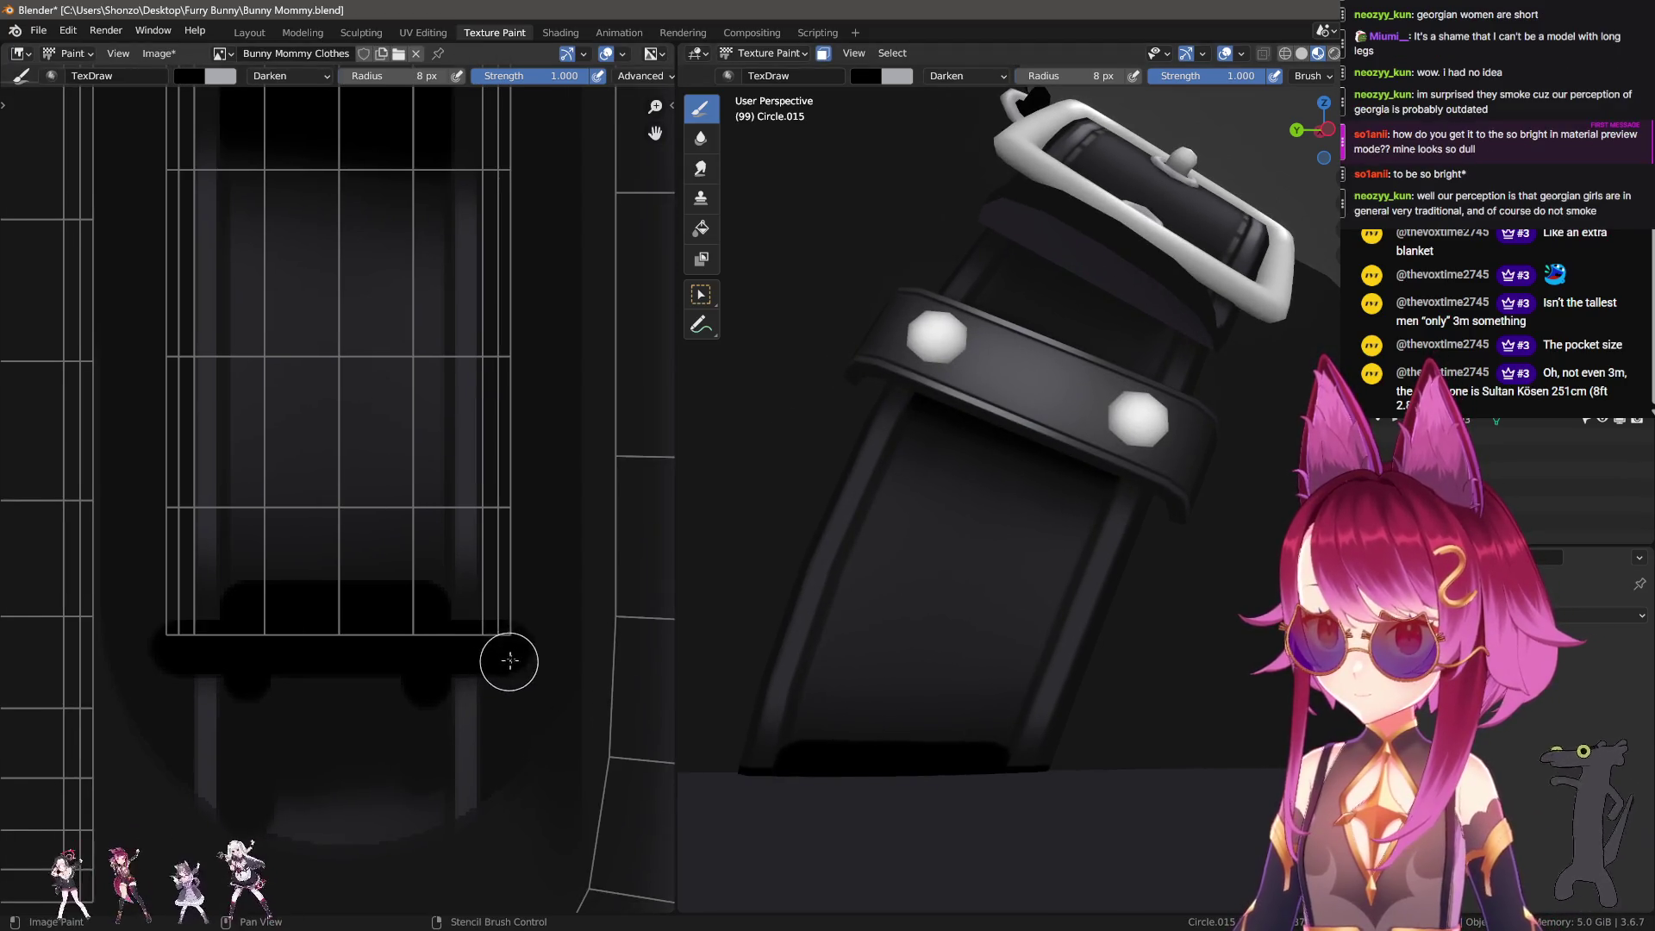
pyautogui.scroll(-2, 538, 555)
pyautogui.moveTo(522, 562); pyautogui.dragTo(447, 810, button='middle')
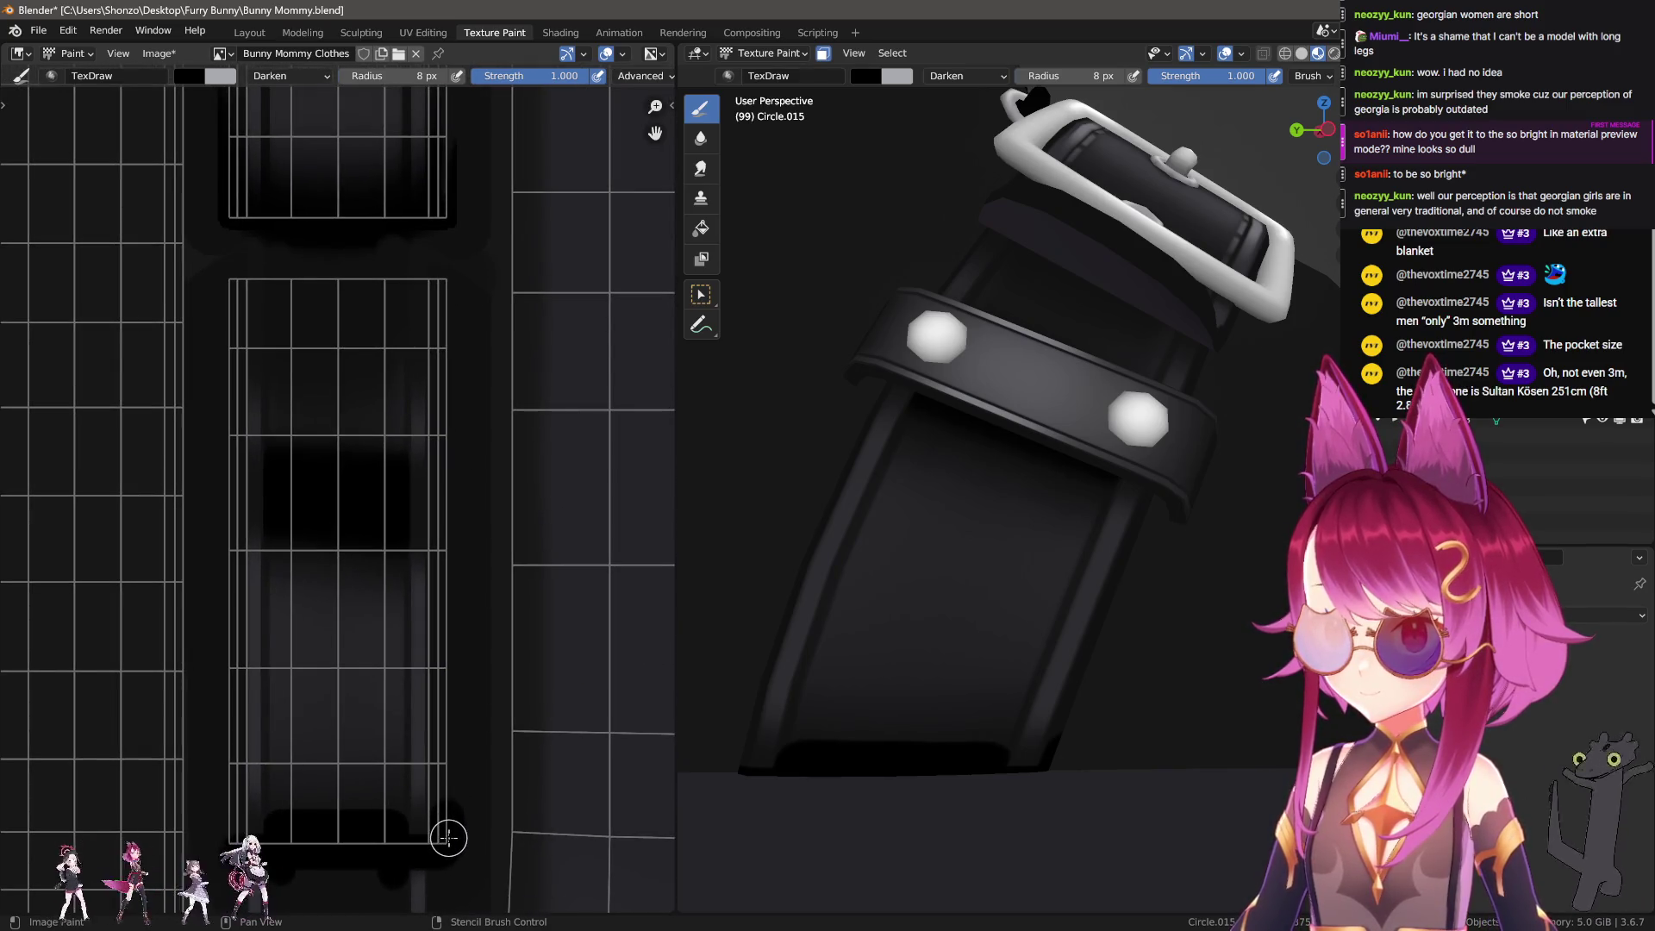
pyautogui.keyDown('shift'); pyautogui.click(456, 325); pyautogui.keyUp('shift')
pyautogui.scroll(1, 458, 385)
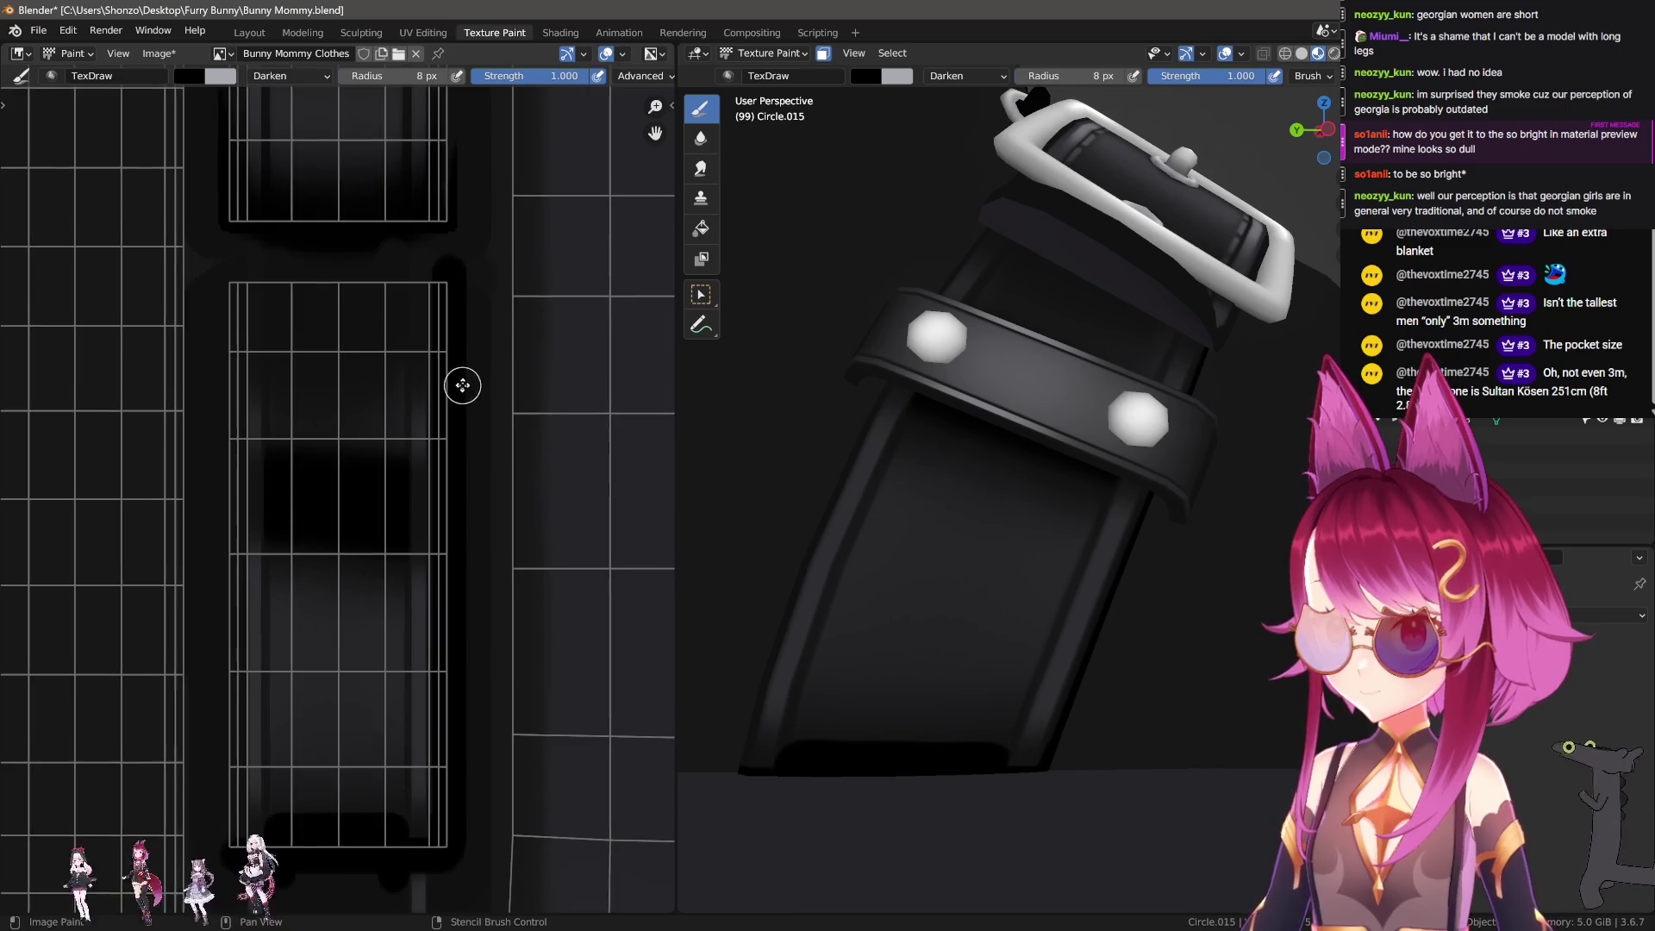
pyautogui.scroll(1, 508, 800)
pyautogui.scroll(-1, 515, 826)
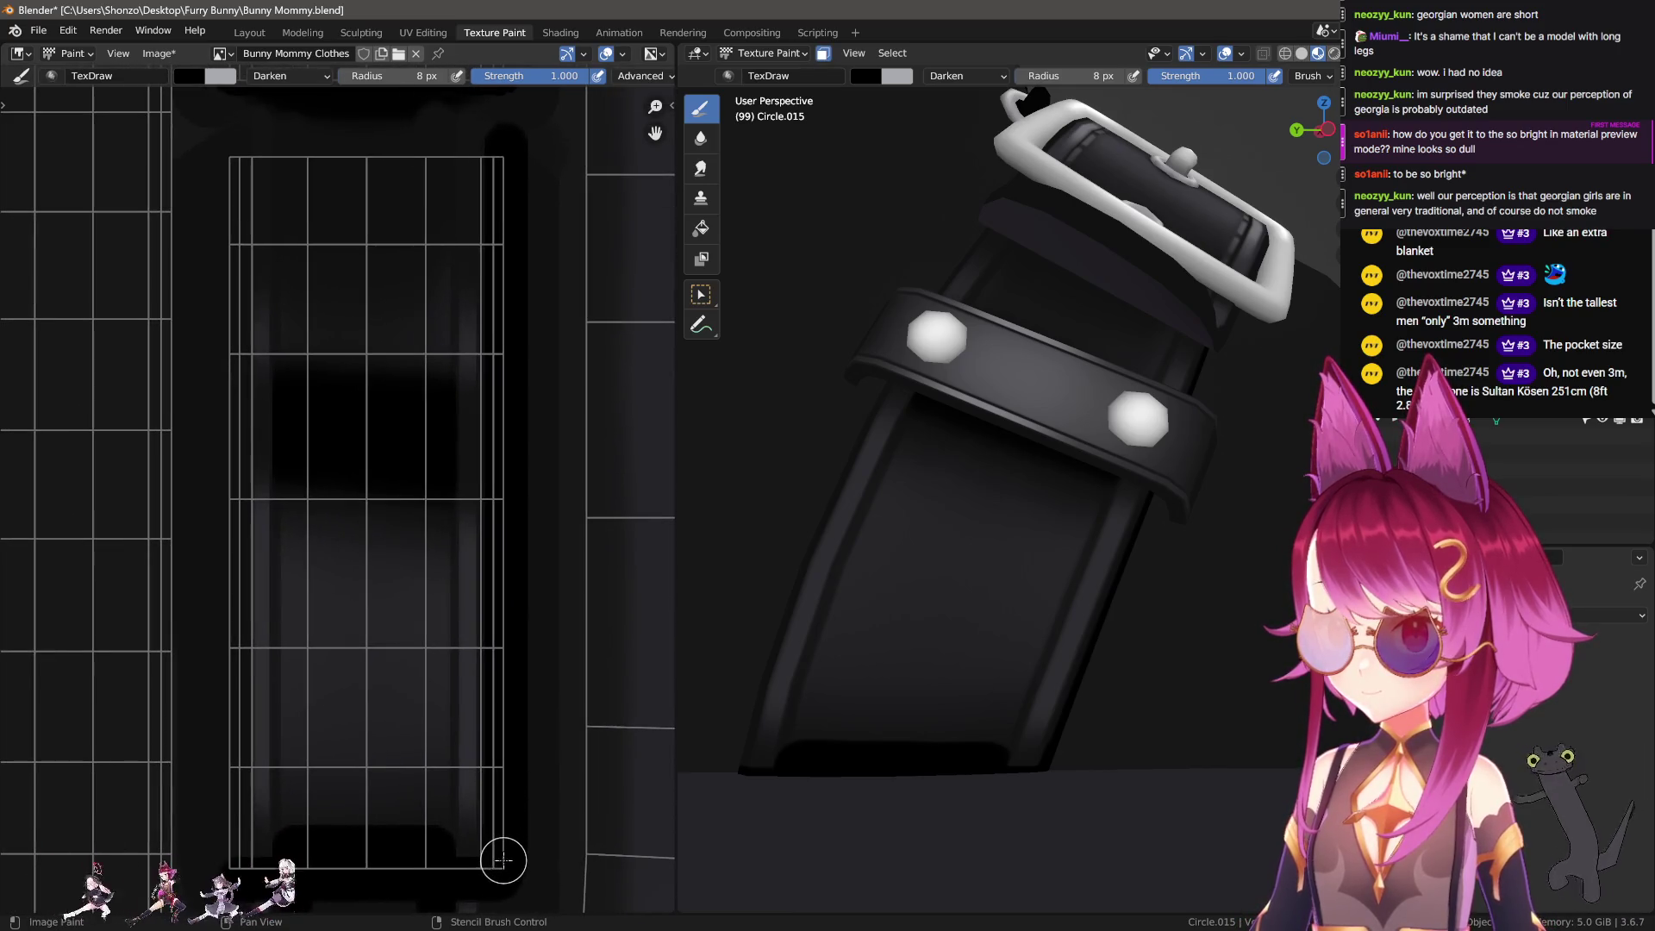
pyautogui.keyDown('shift'); pyautogui.click(493, 167); pyautogui.keyUp('shift')
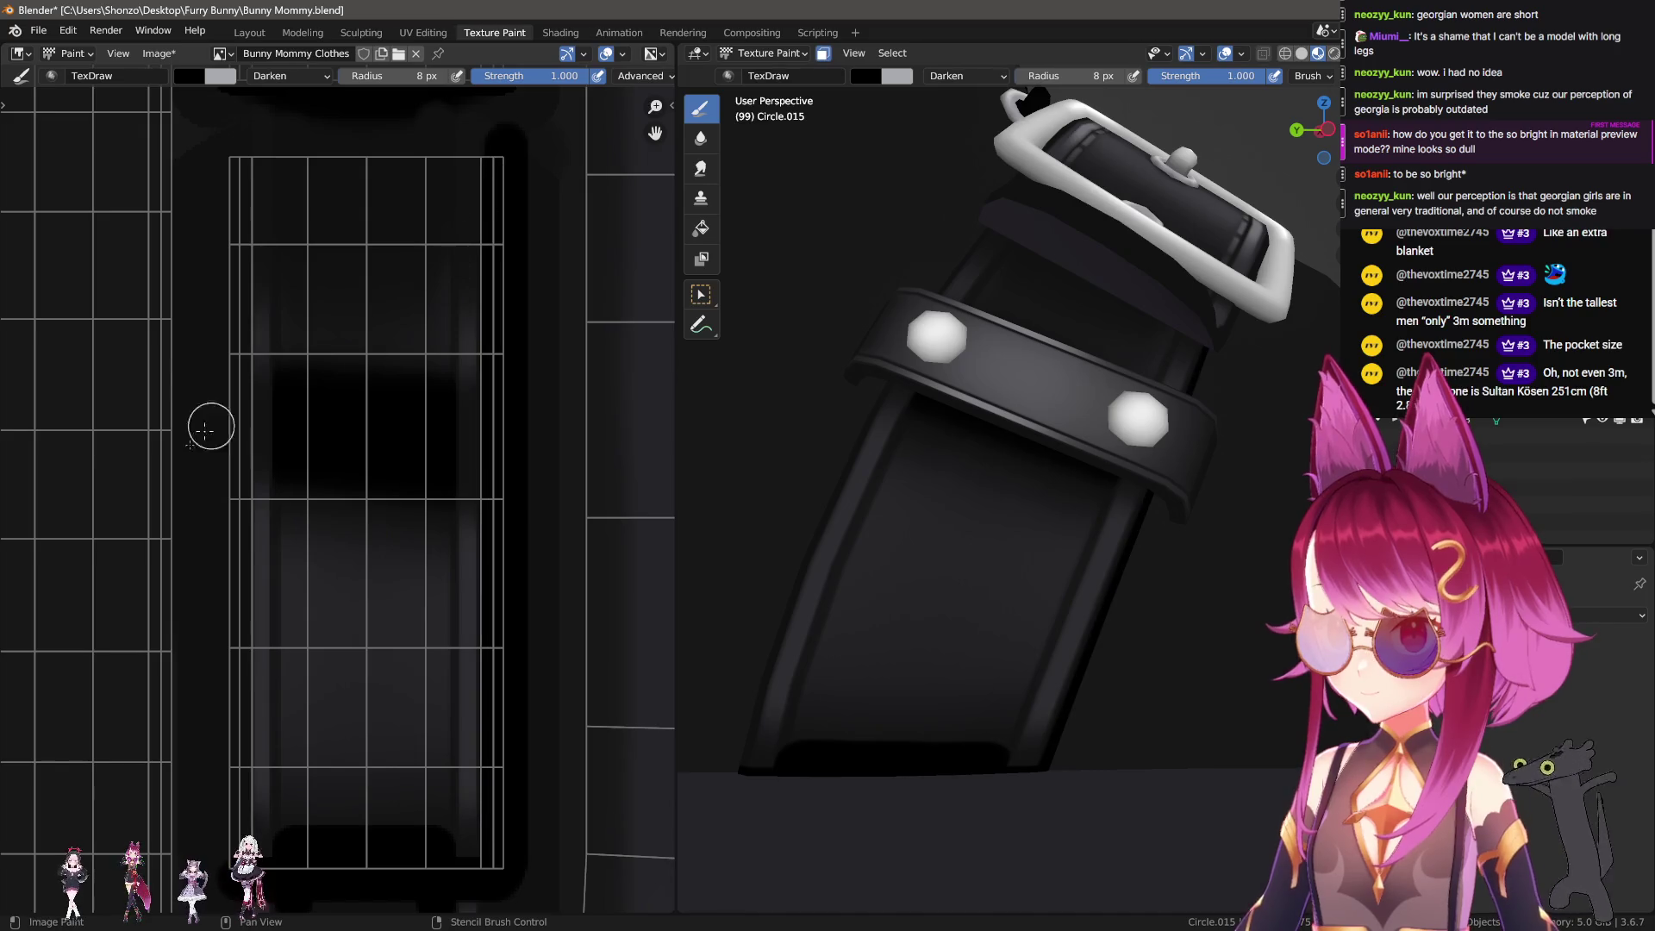
pyautogui.moveTo(210, 425); pyautogui.dragTo(217, 427, button='middle')
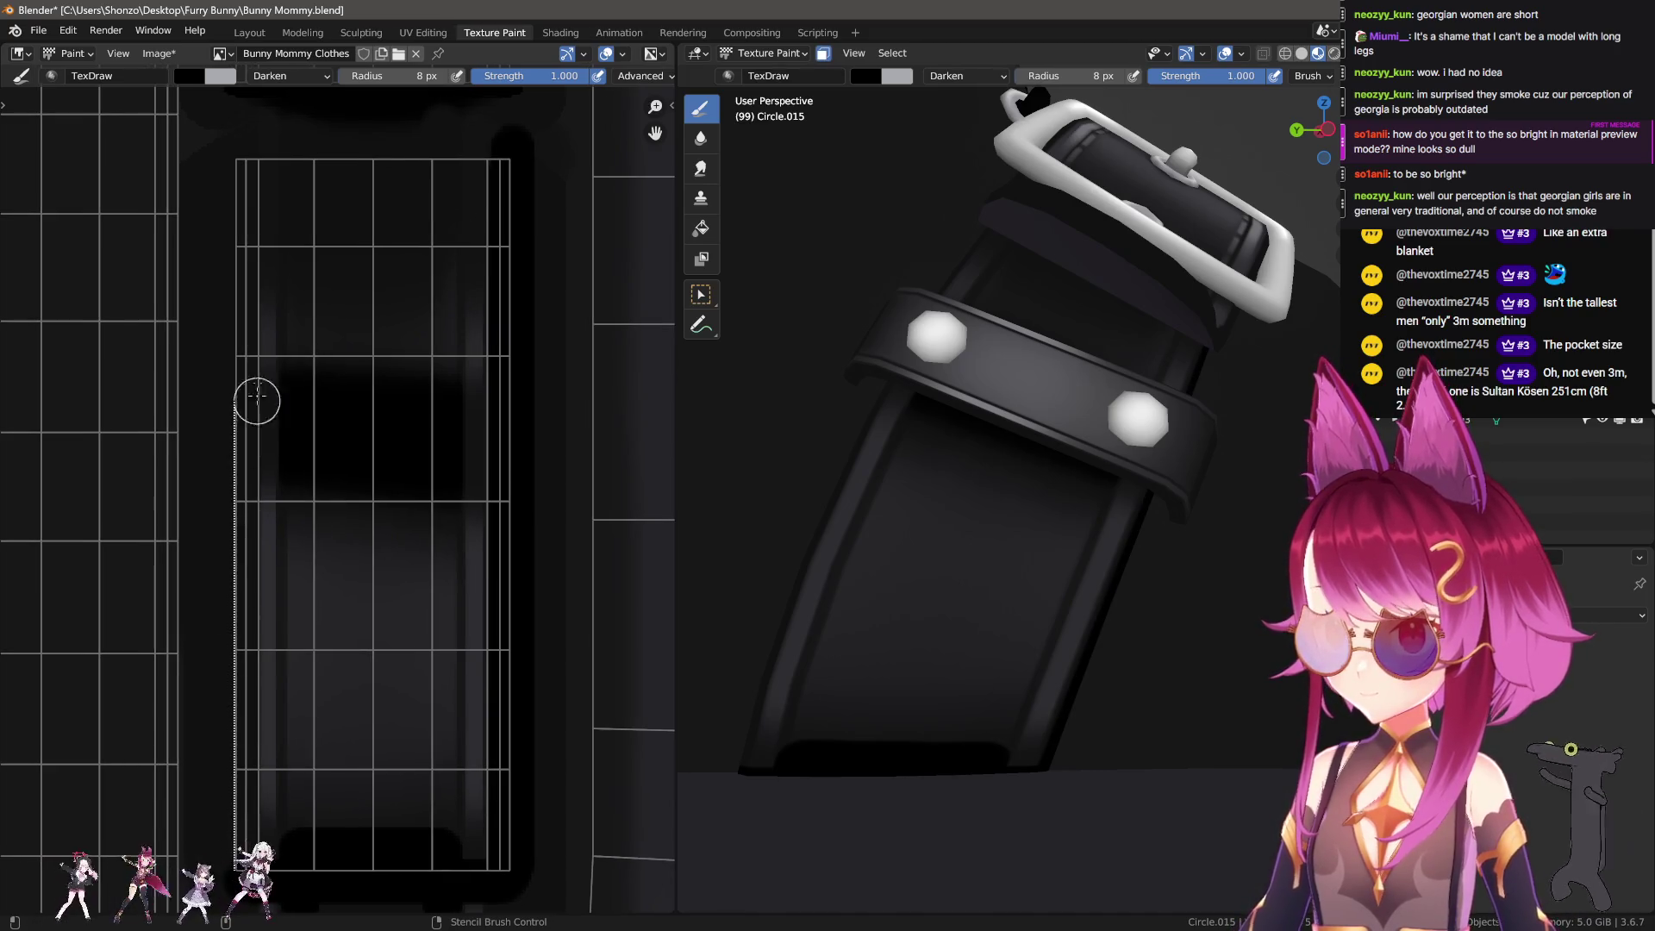
pyautogui.keyDown('shift'); pyautogui.click(282, 165); pyautogui.keyUp('shift')
# Step: Paint the top edge, a dark band across the UV strip, a vertical strip, and darken the grey band
pyautogui.scroll(2, 462, 700)
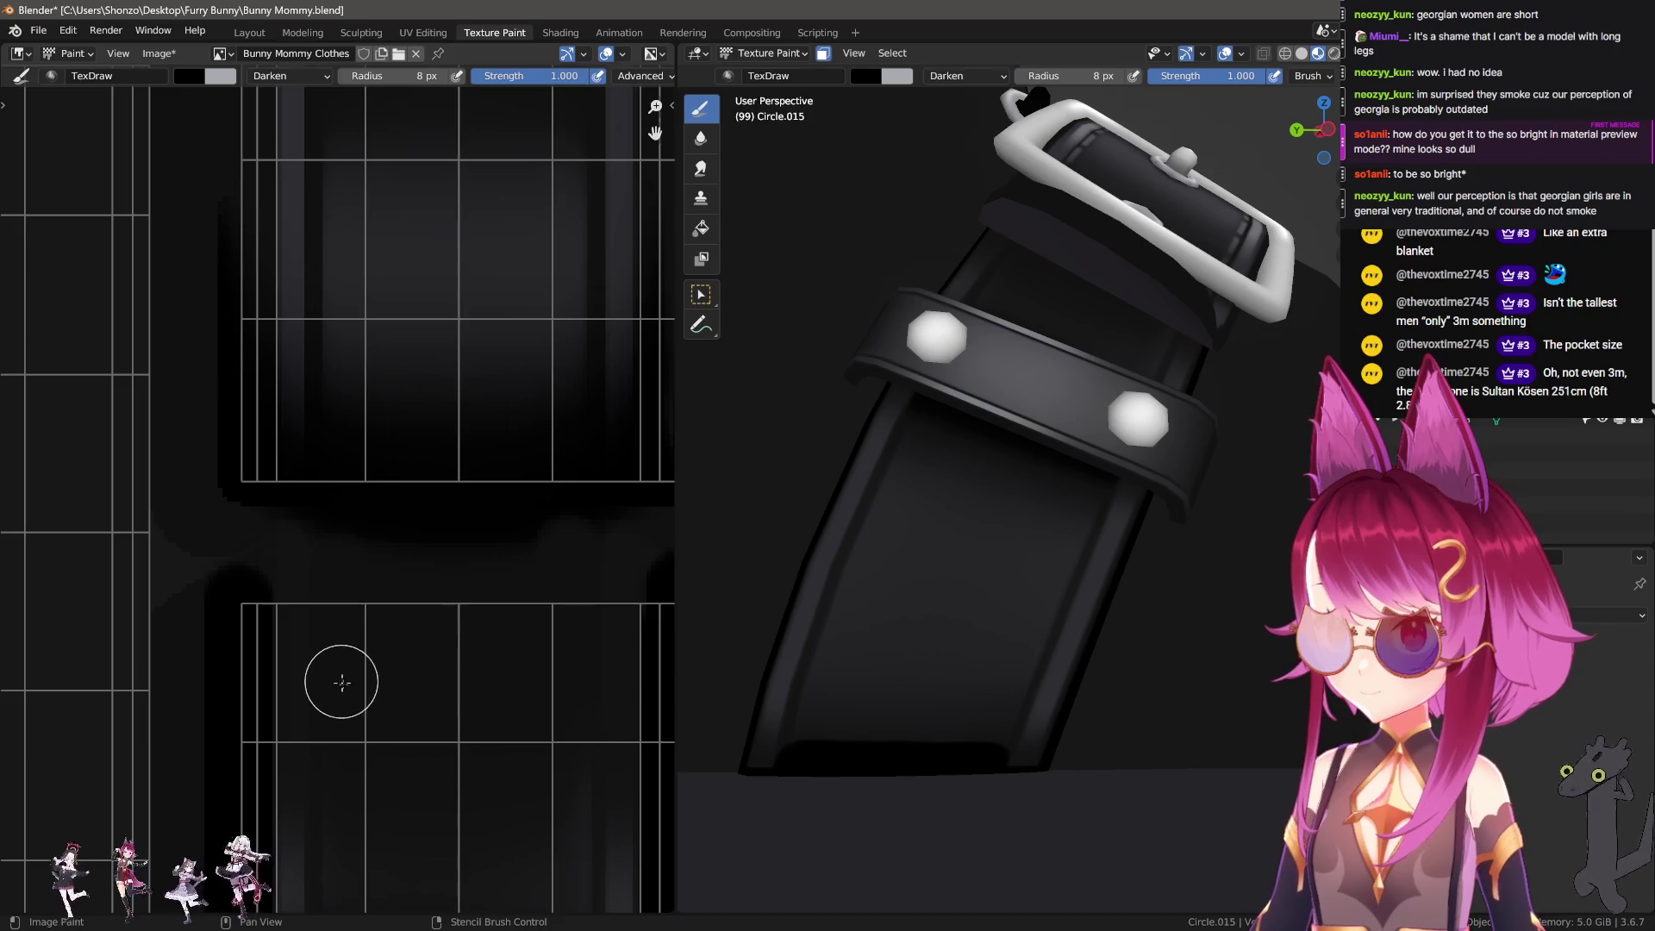
pyautogui.moveTo(342, 683); pyautogui.dragTo(276, 588, button='middle')
pyautogui.keyDown('shift'); pyautogui.click(574, 526); pyautogui.keyUp('shift')
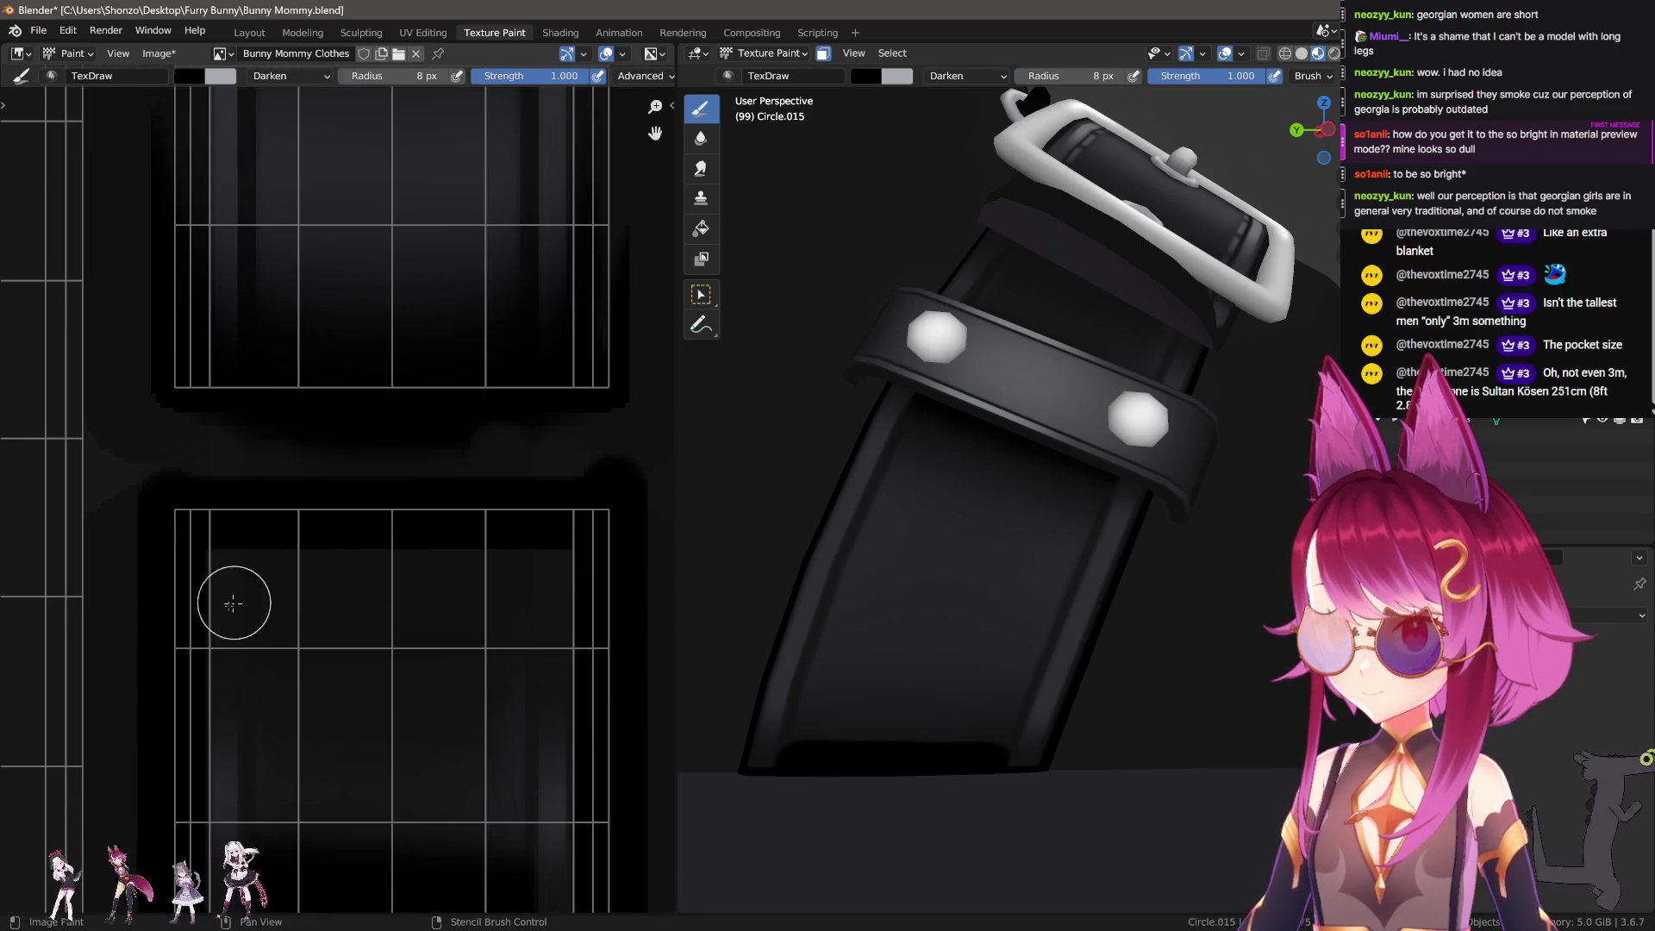
pyautogui.keyDown('shift'); pyautogui.moveTo(285, 593); pyautogui.dragTo(547, 583); pyautogui.keyUp('shift')
pyautogui.keyDown('shift'); pyautogui.click(417, 566); pyautogui.keyUp('shift')
pyautogui.moveTo(360, 645); pyautogui.dragTo(391, 515, button='middle')
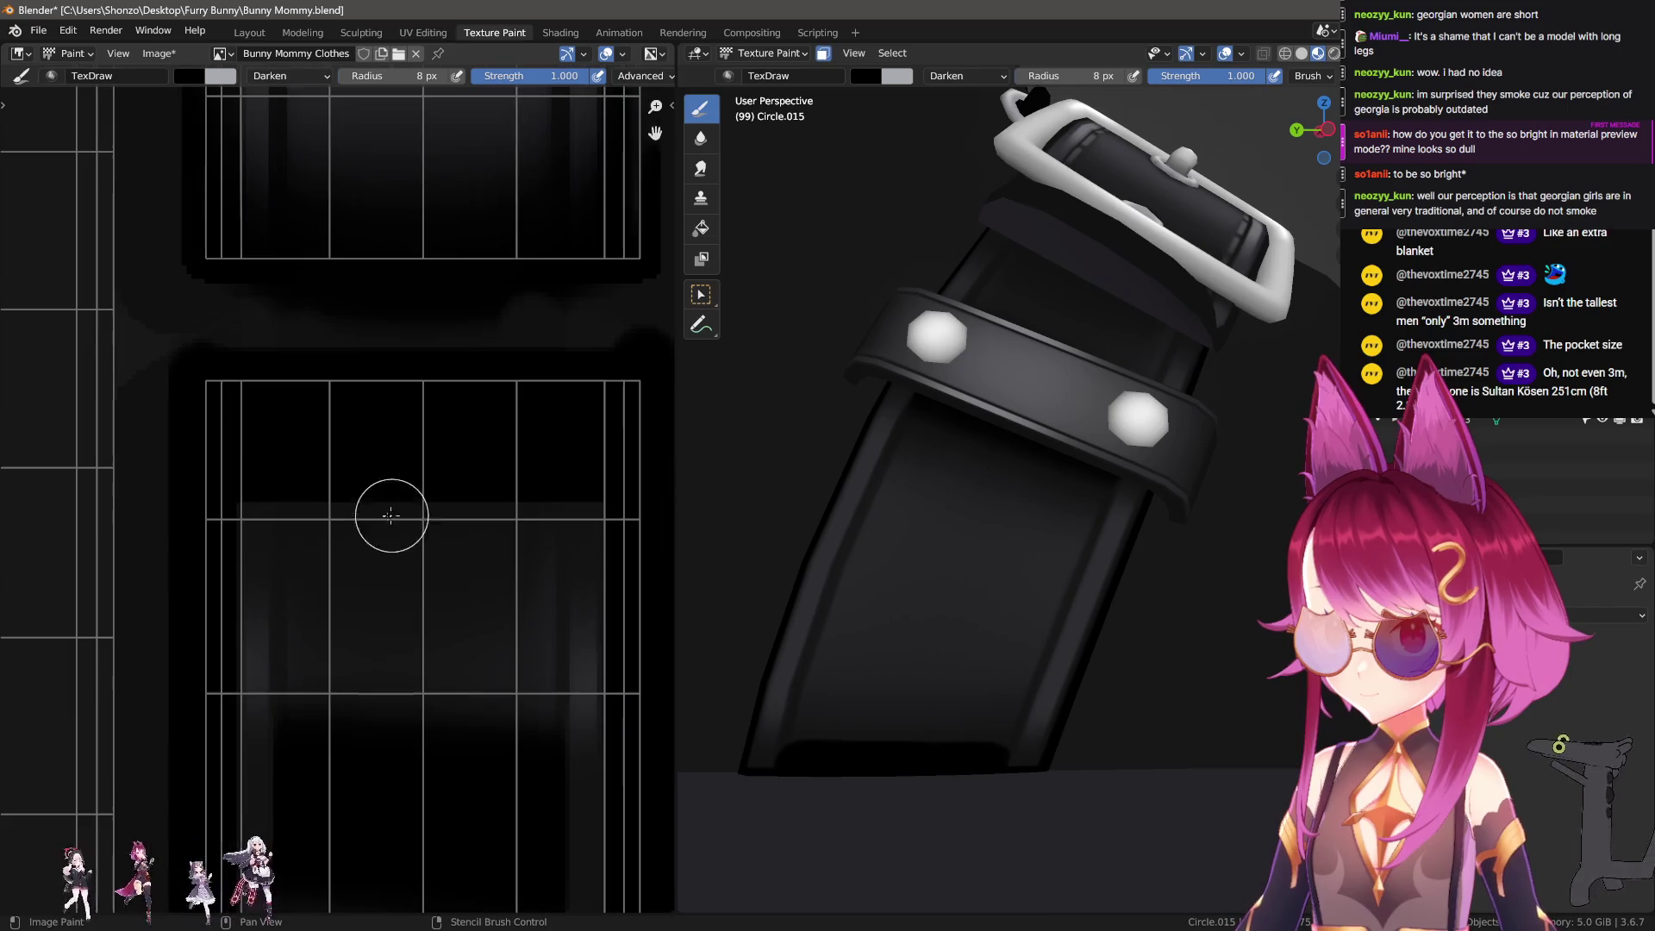
pyautogui.keyDown('shift'); pyautogui.click(329, 445); pyautogui.keyUp('shift')
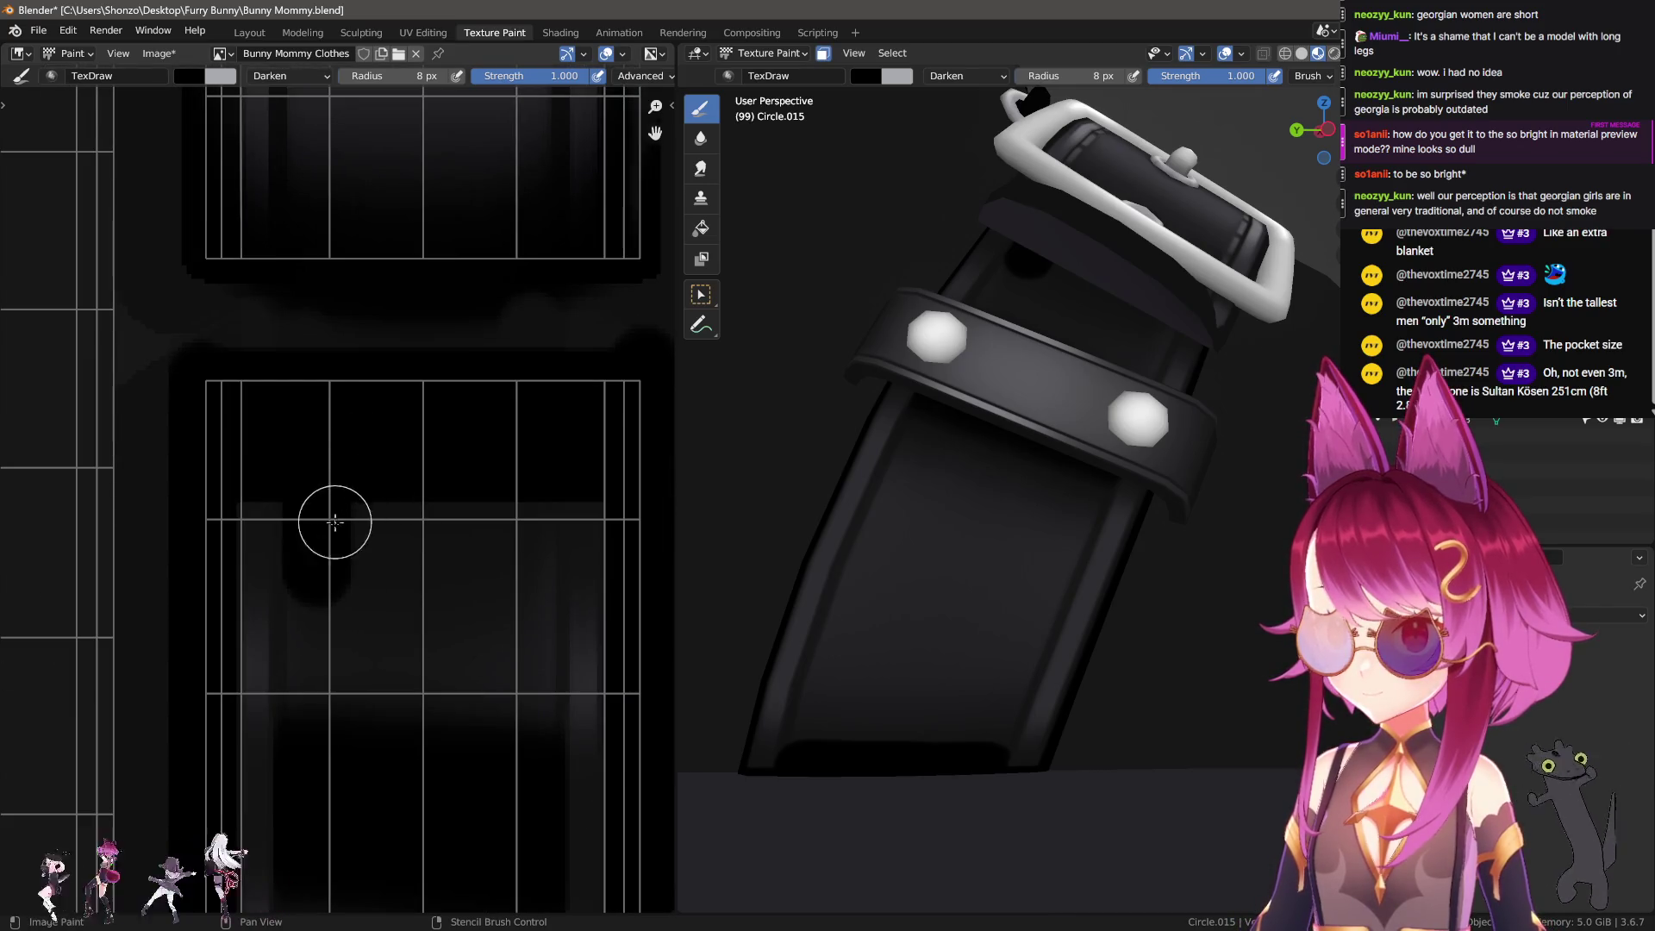
pyautogui.keyDown('shift'); pyautogui.click(306, 581); pyautogui.keyUp('shift')
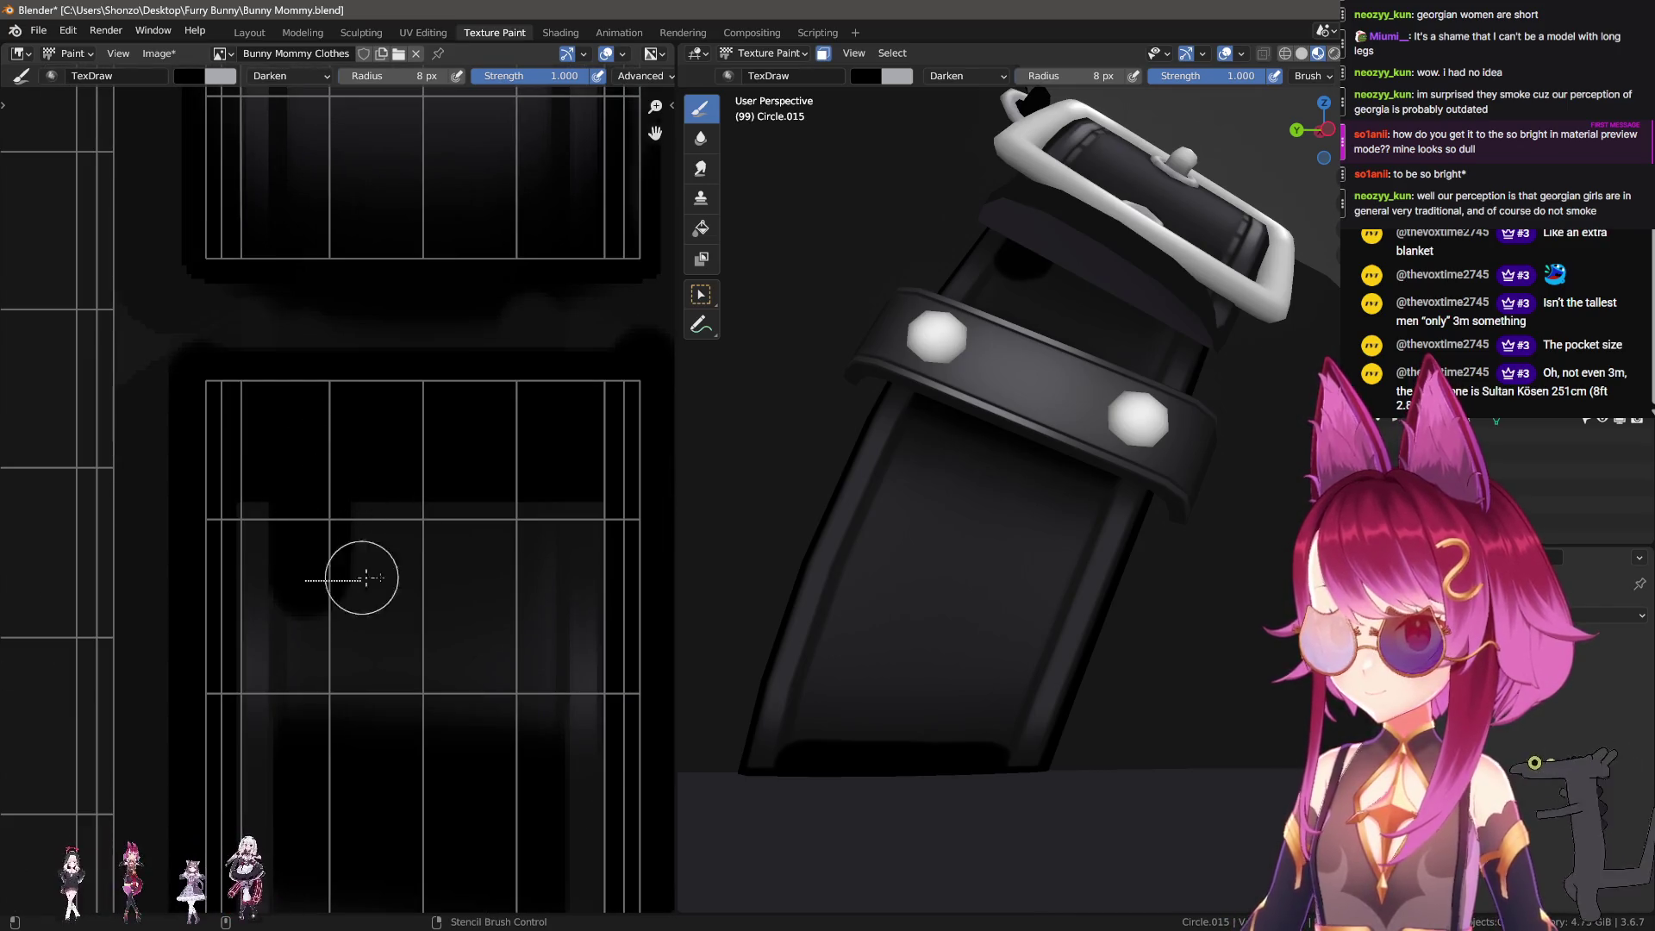
pyautogui.keyDown('shift'); pyautogui.click(531, 583); pyautogui.keyUp('shift')
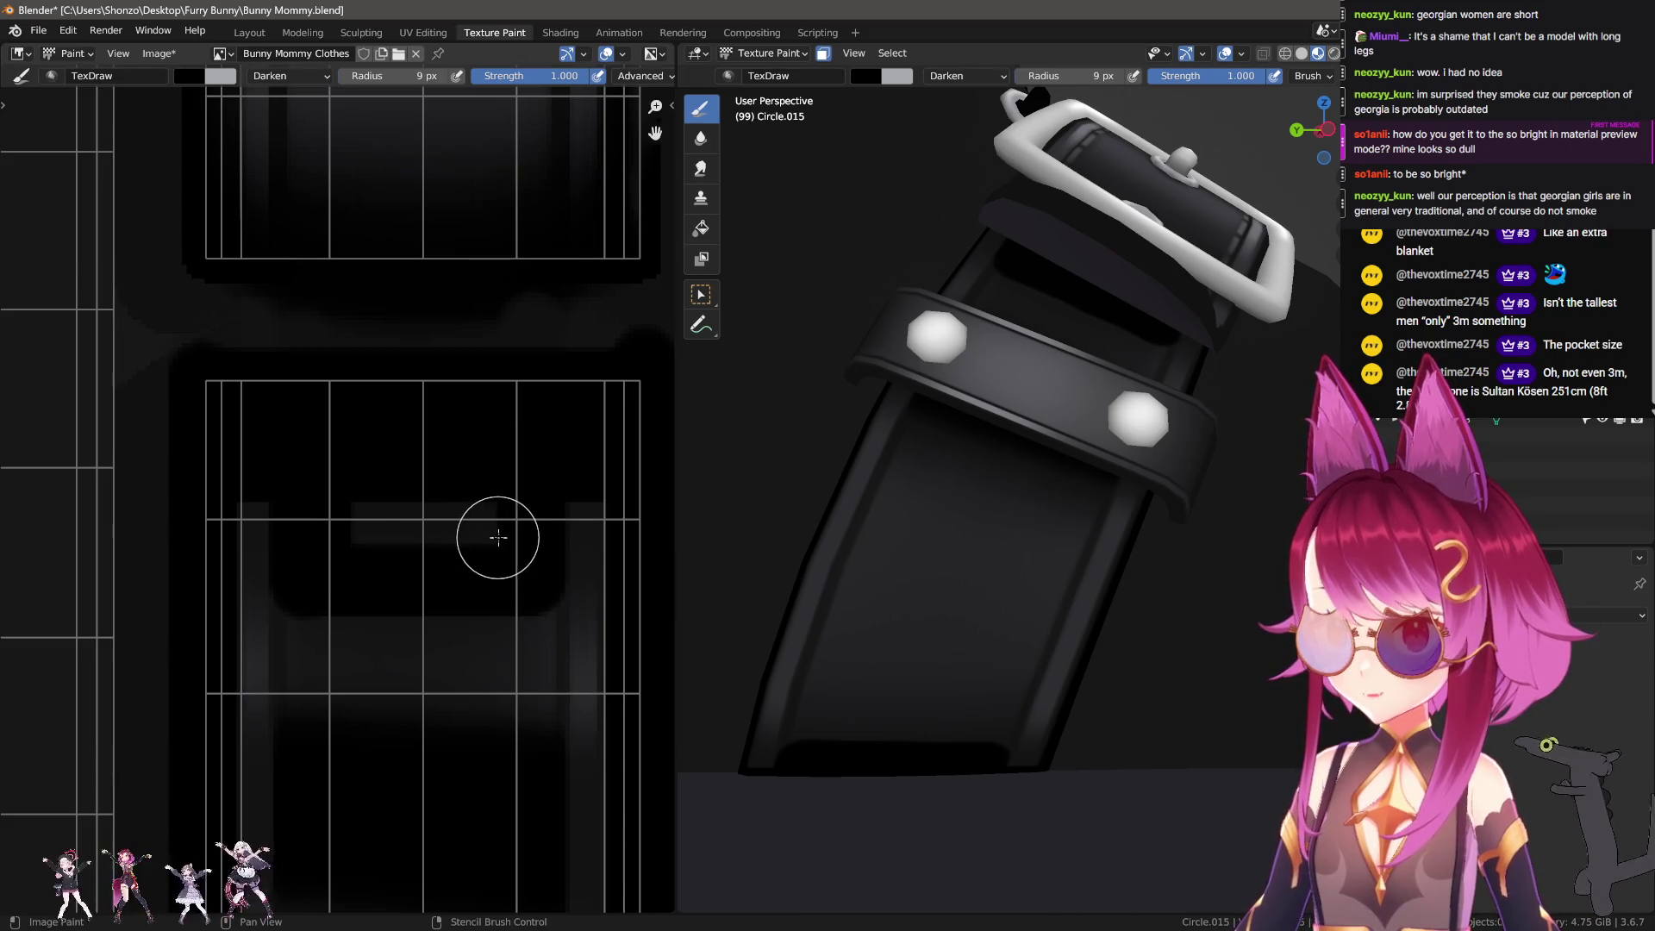
pyautogui.moveTo(498, 536); pyautogui.dragTo(336, 533)
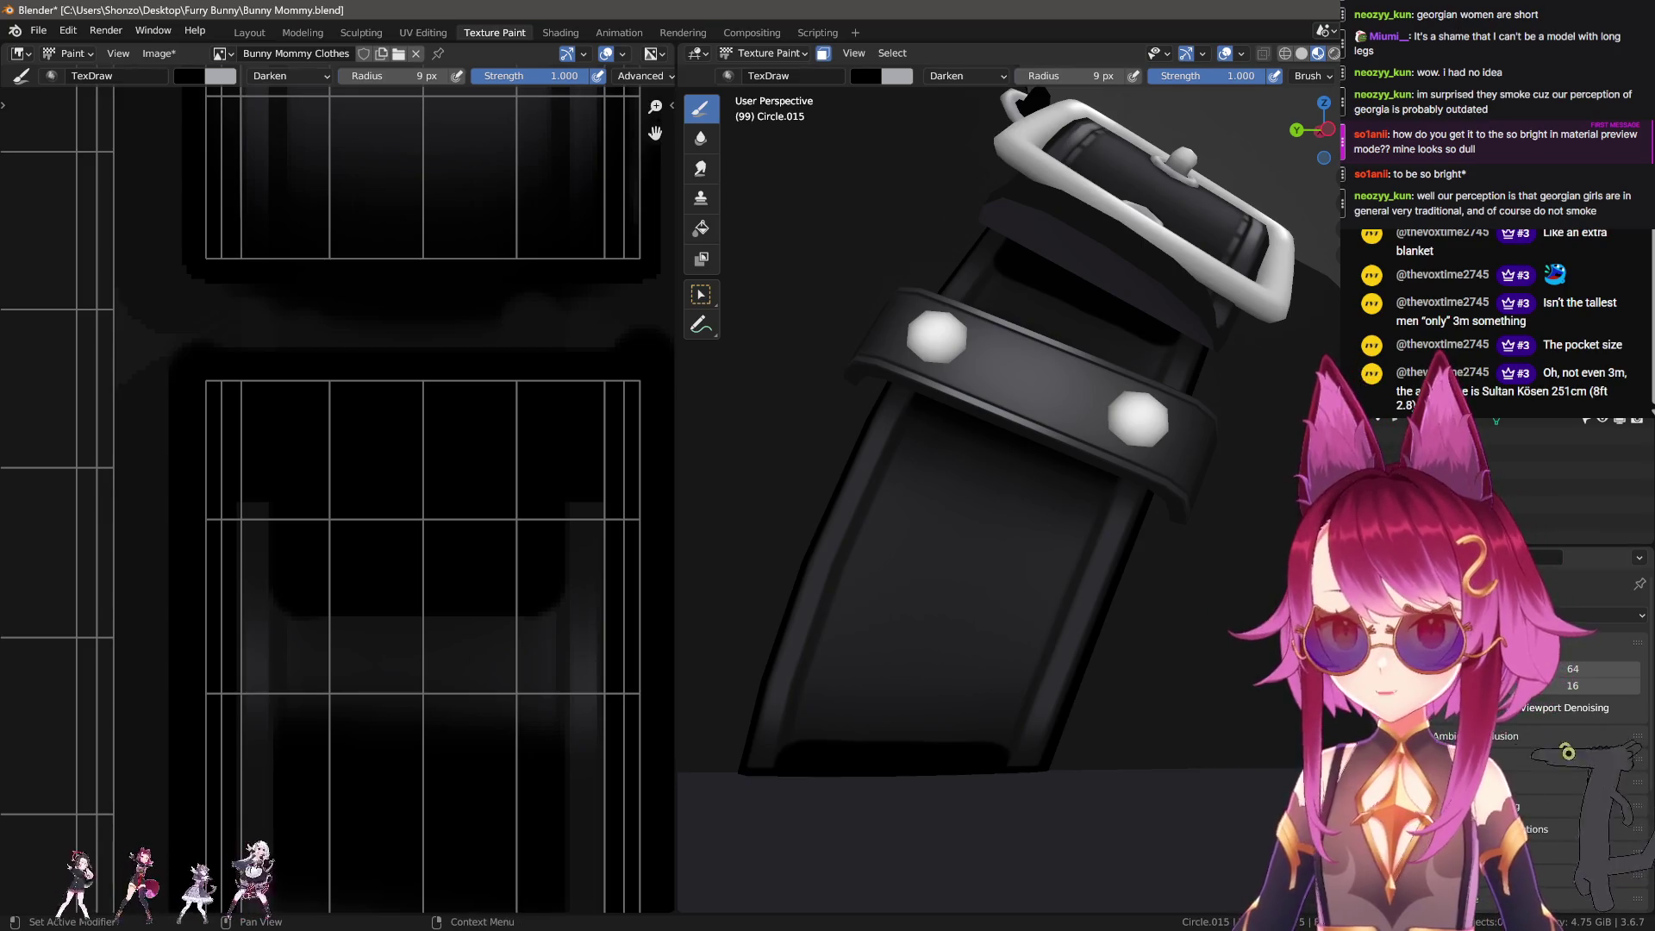
pyautogui.scroll(-5, 1560, 689)
pyautogui.scroll(-3, 1560, 689)
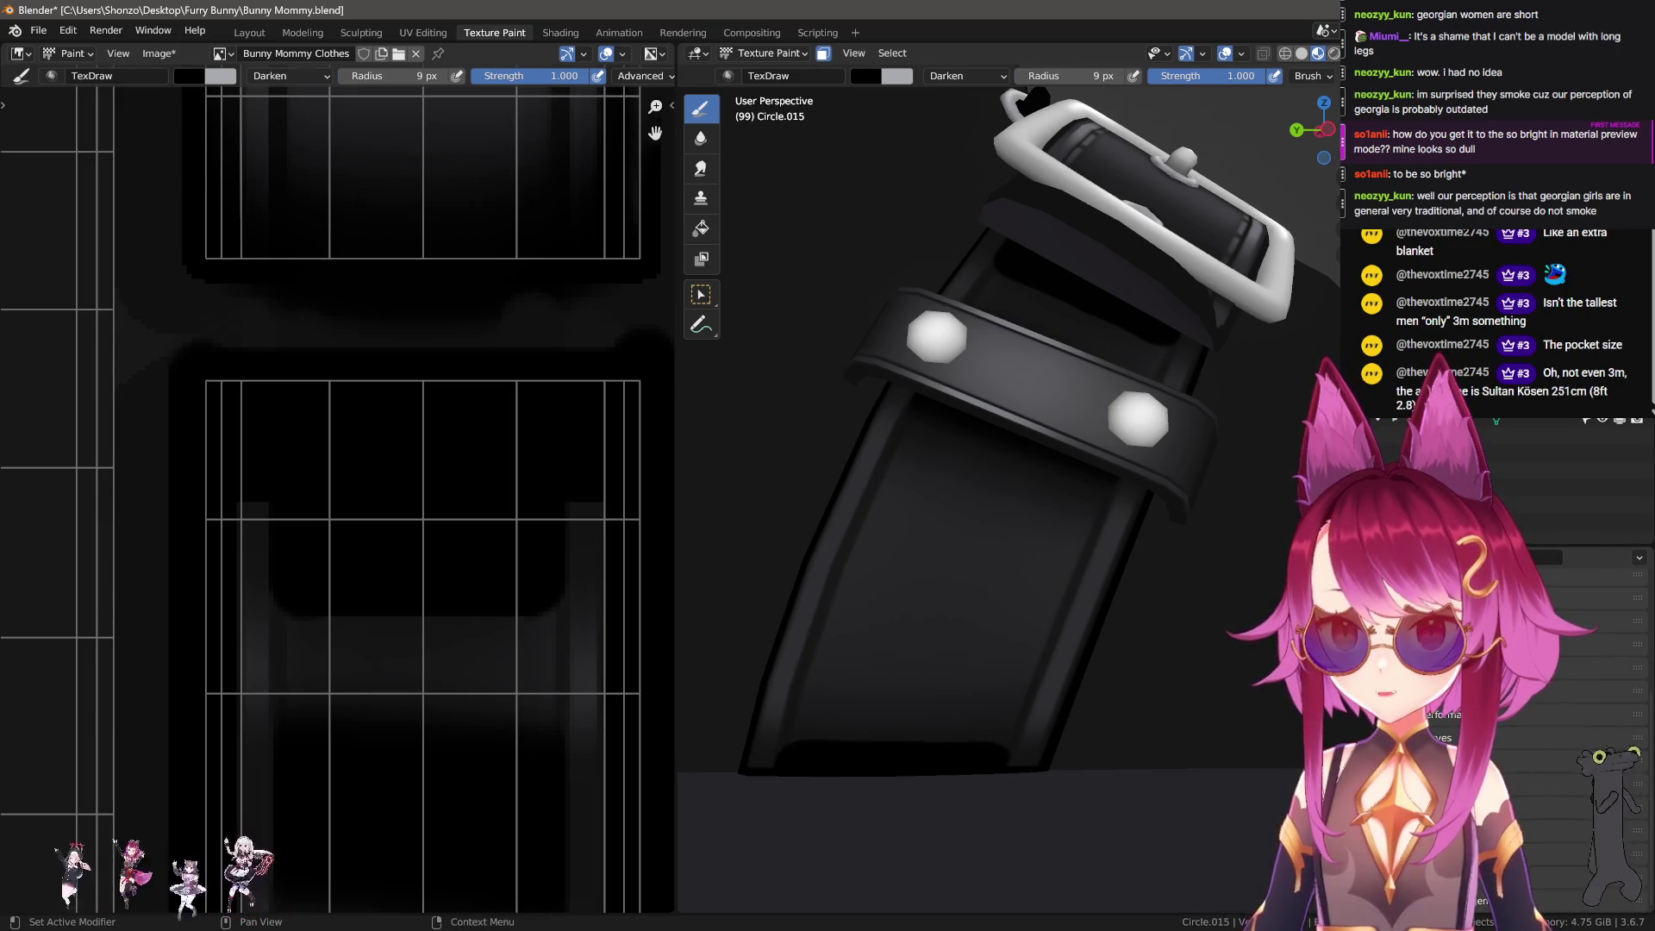
pyautogui.scroll(-2, 1475, 806)
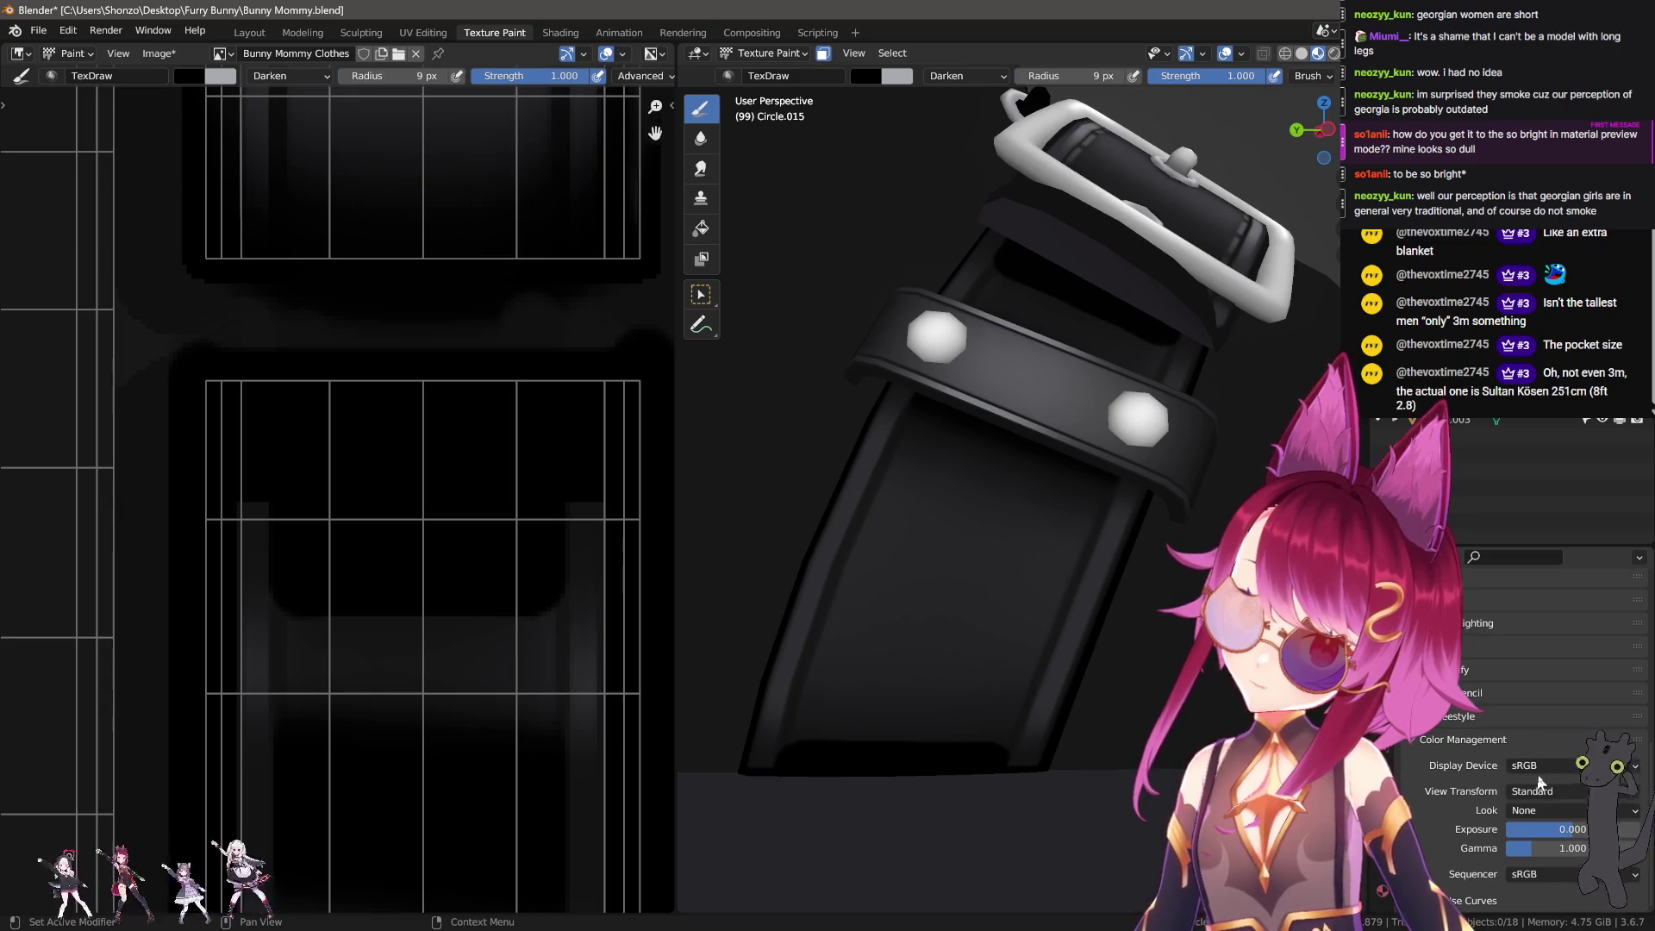
pyautogui.click(1551, 790)
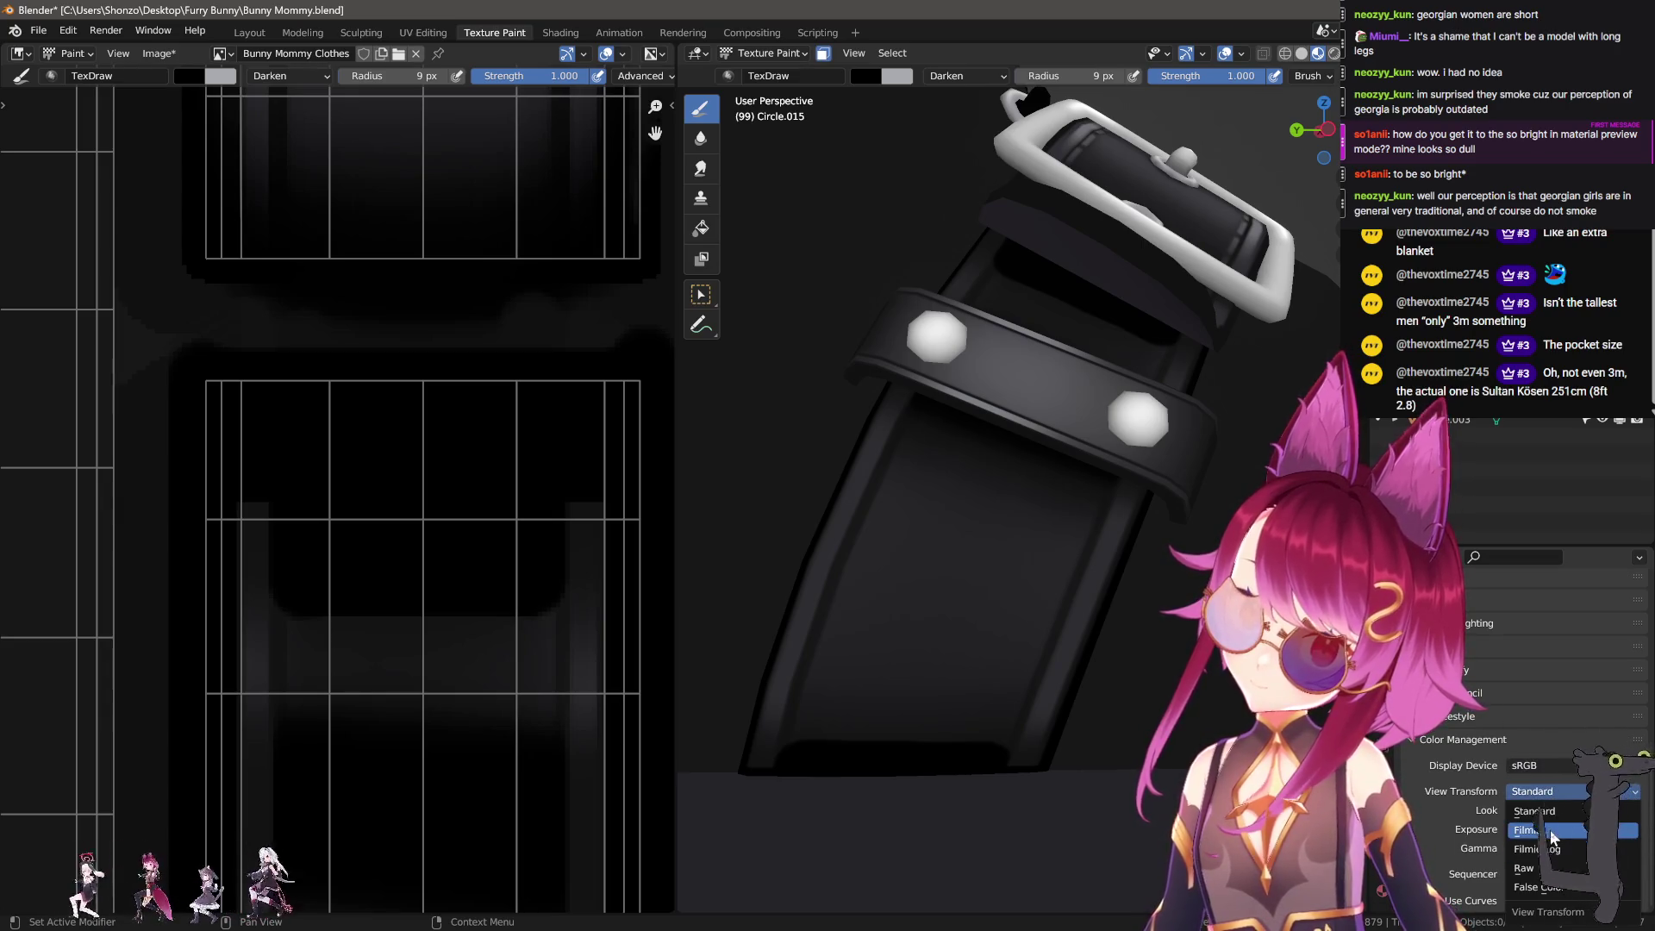
pyautogui.click(1551, 830)
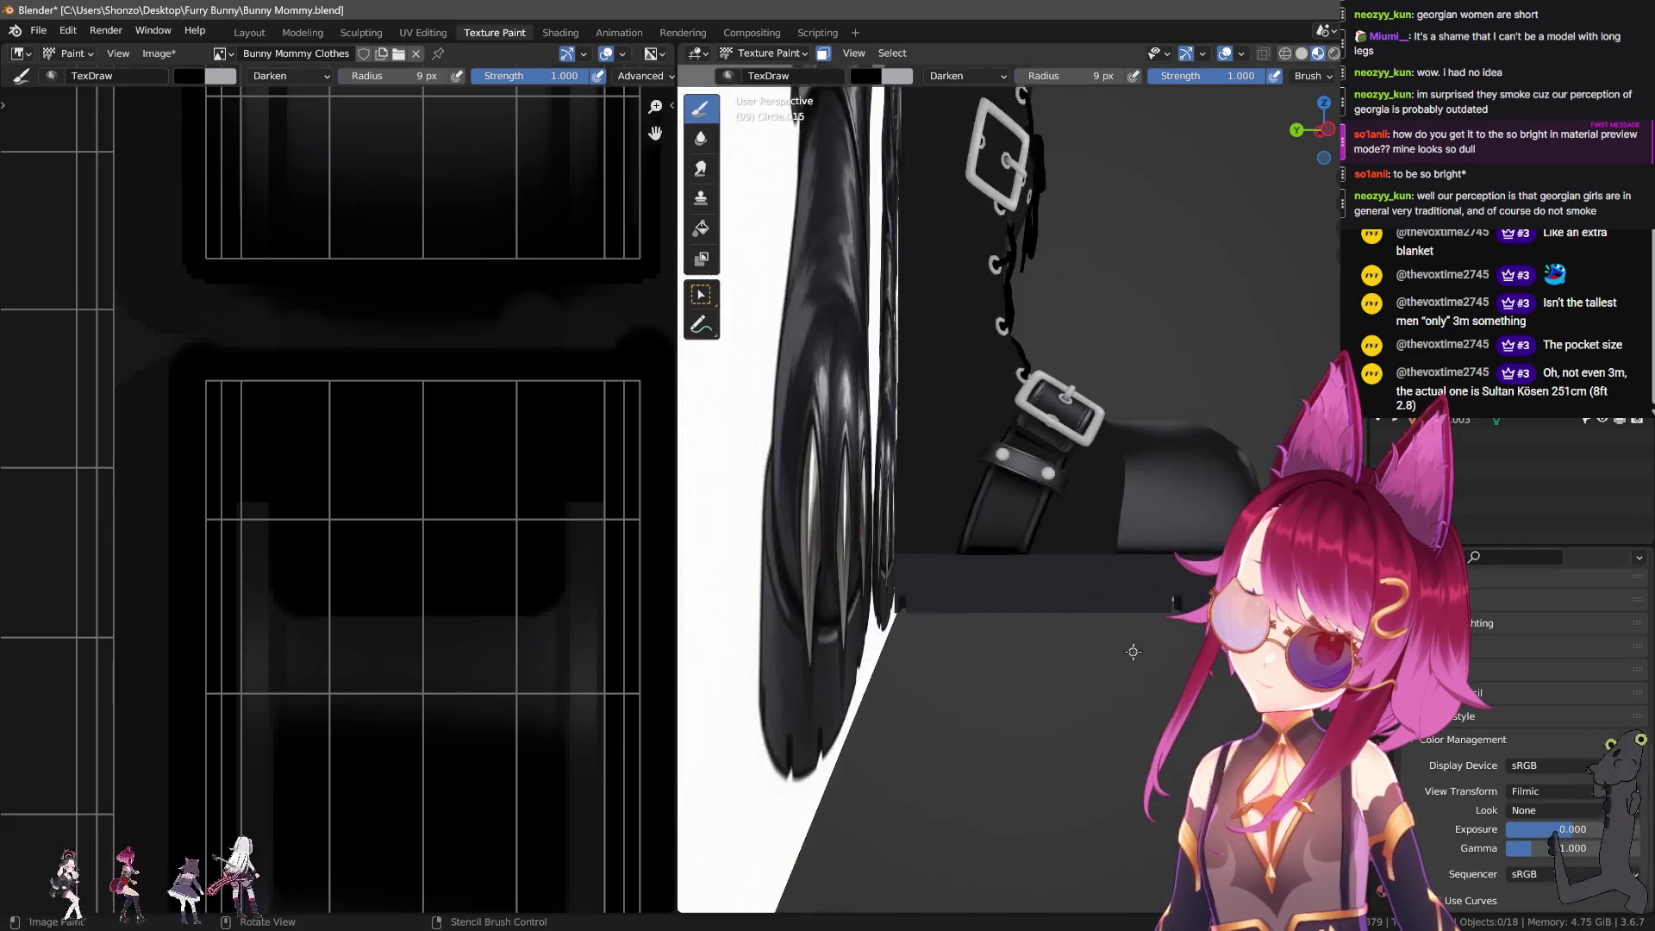
pyautogui.scroll(-6, 1041, 649)
pyautogui.moveTo(1017, 629)
pyautogui.mouseDown(button='middle')
pyautogui.moveTo(1041, 649)
pyautogui.moveTo(1060, 741)
pyautogui.mouseUp(button='middle')
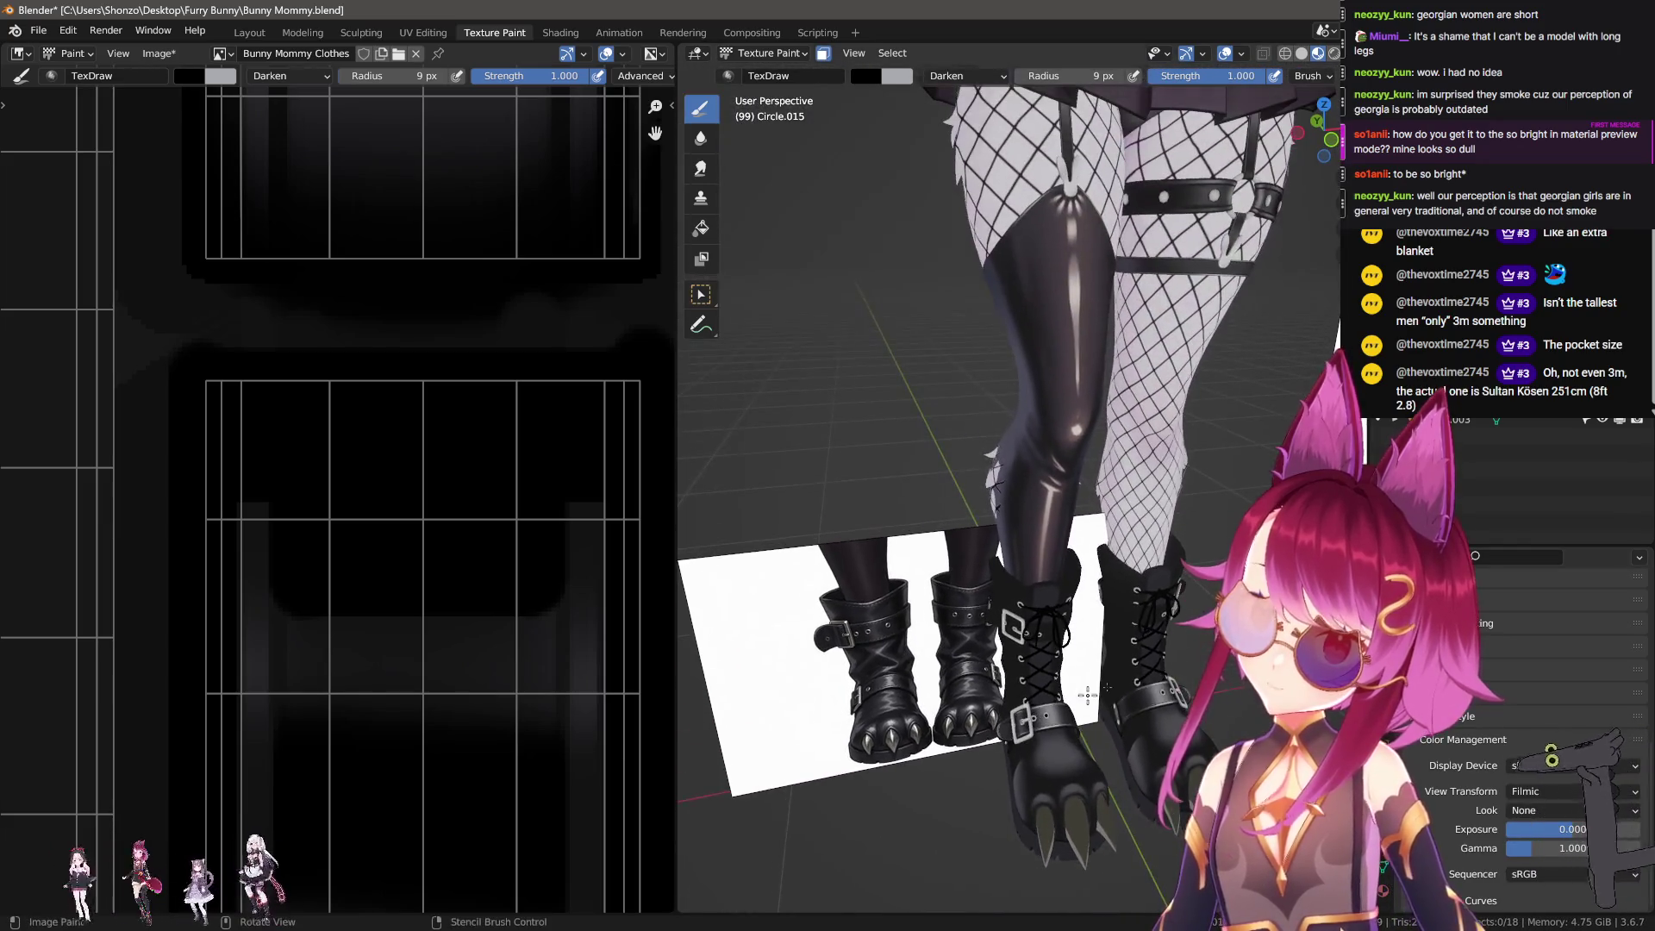
pyautogui.click(1551, 790)
pyautogui.click(1553, 819)
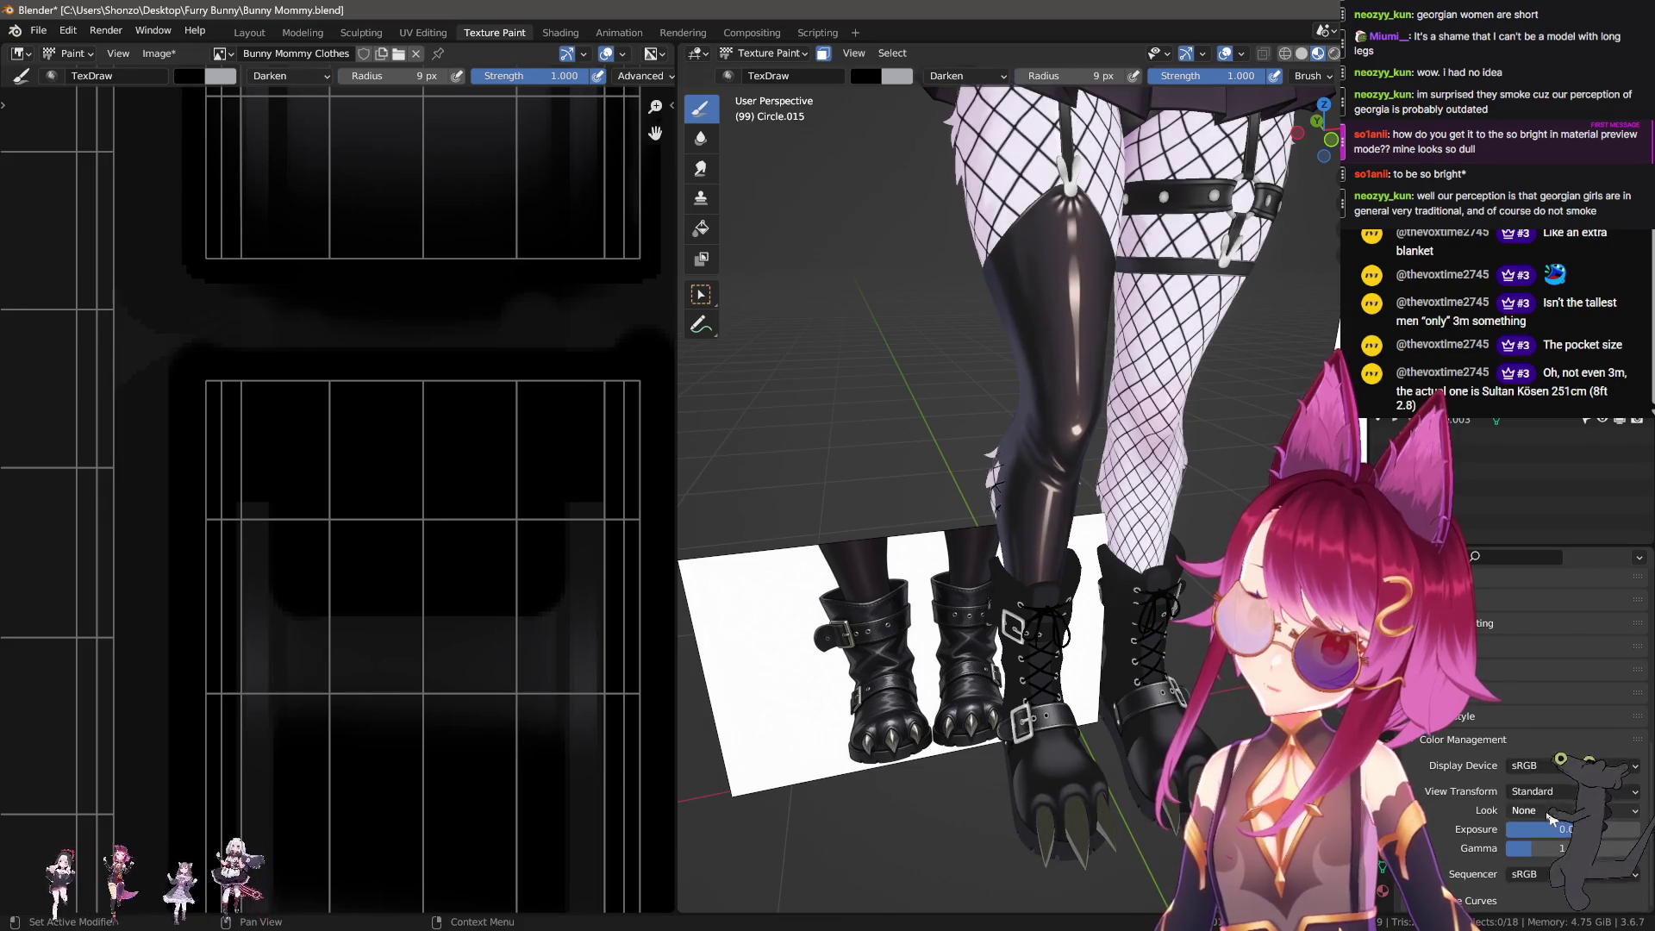
pyautogui.scroll(4, 824, 640)
pyautogui.moveTo(1000, 673); pyautogui.dragTo(892, 624, button='middle')
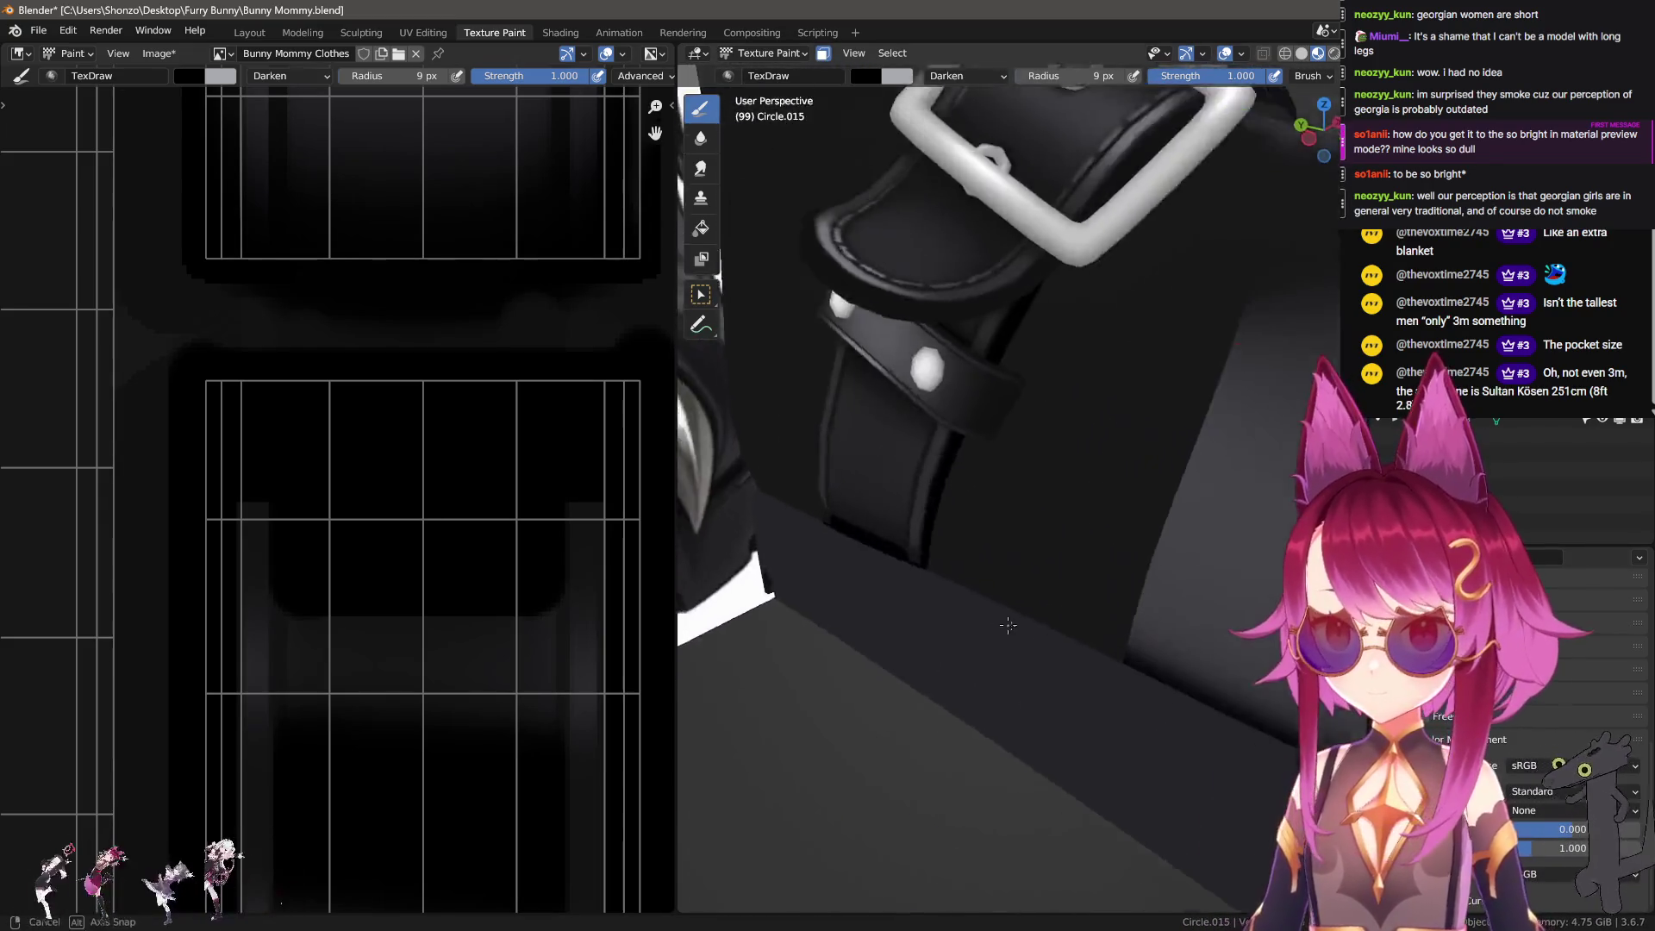
# Step: Sample the dark colour and paint a black stroke down the strap's left edge and a band across it
pyautogui.scroll(-3, 353, 833)
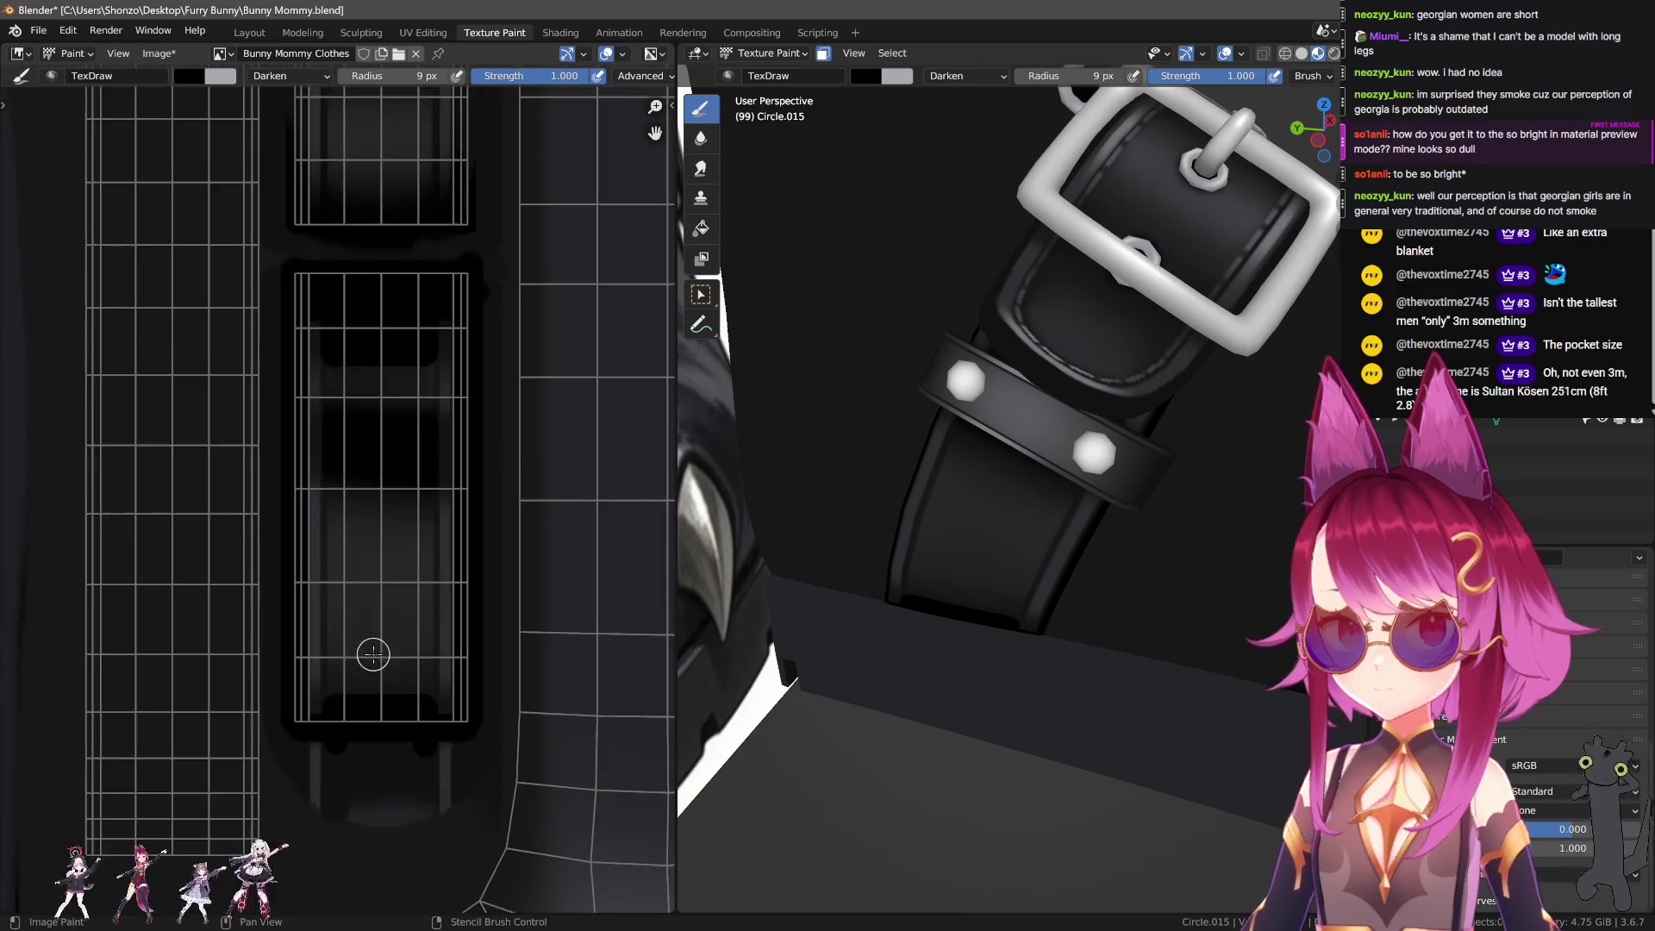
pyautogui.moveTo(370, 658); pyautogui.dragTo(414, 617, button='middle')
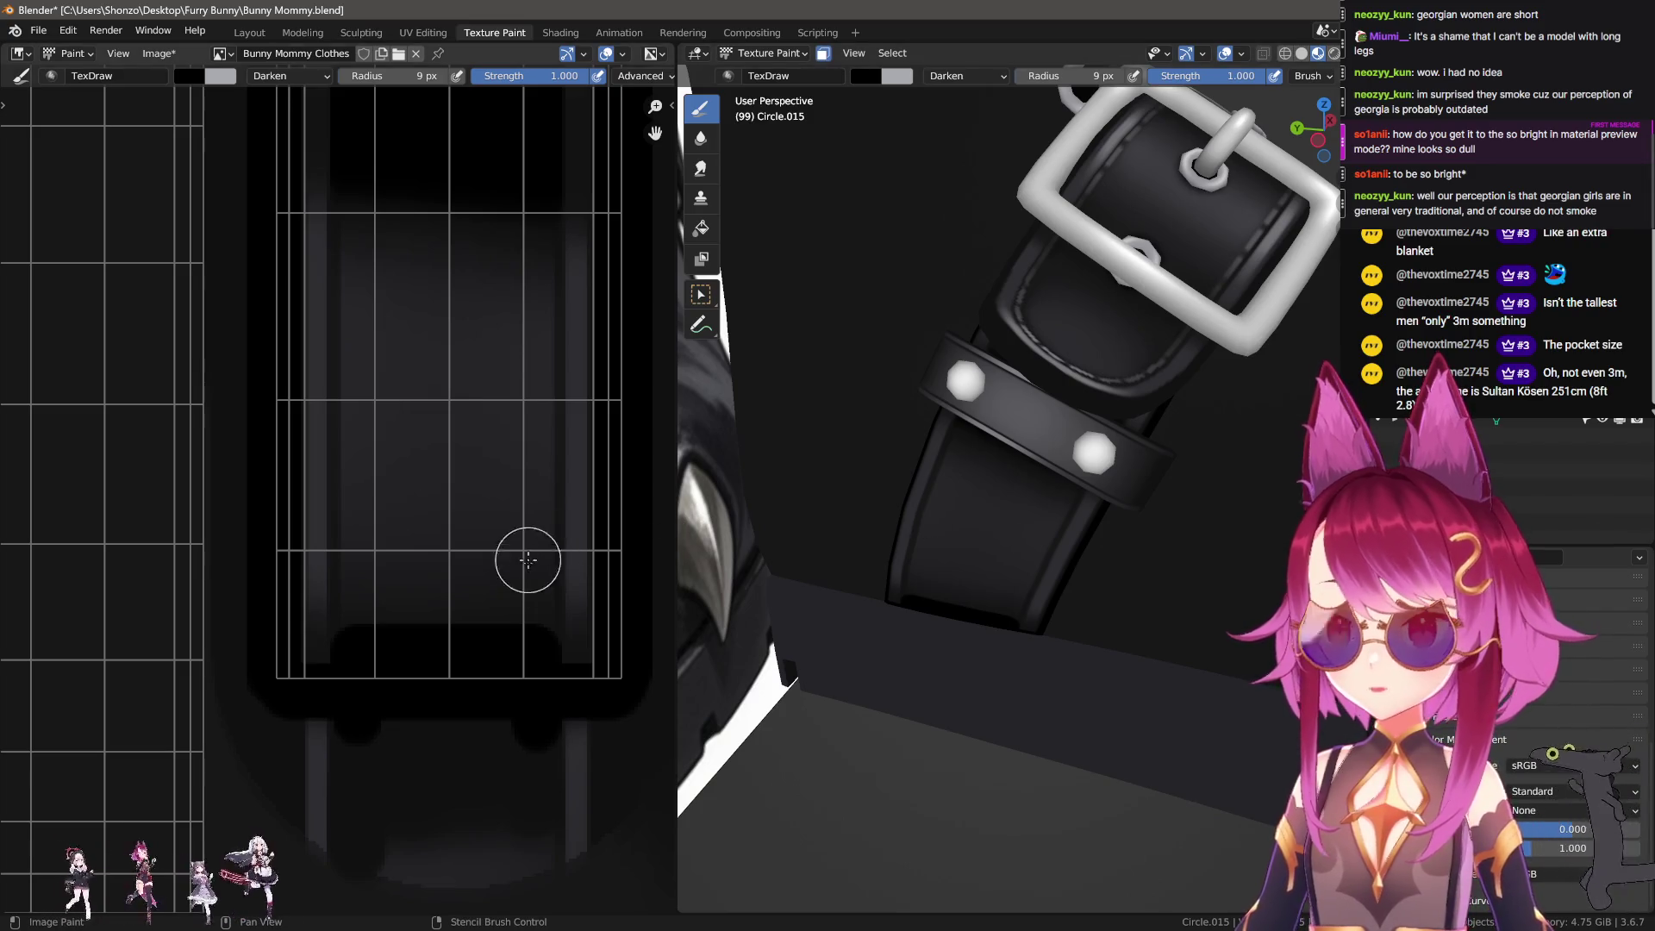
pyautogui.scroll(-2, 358, 561)
pyautogui.scroll(-2, 269, 675)
pyautogui.press('s')
pyautogui.click(243, 492)
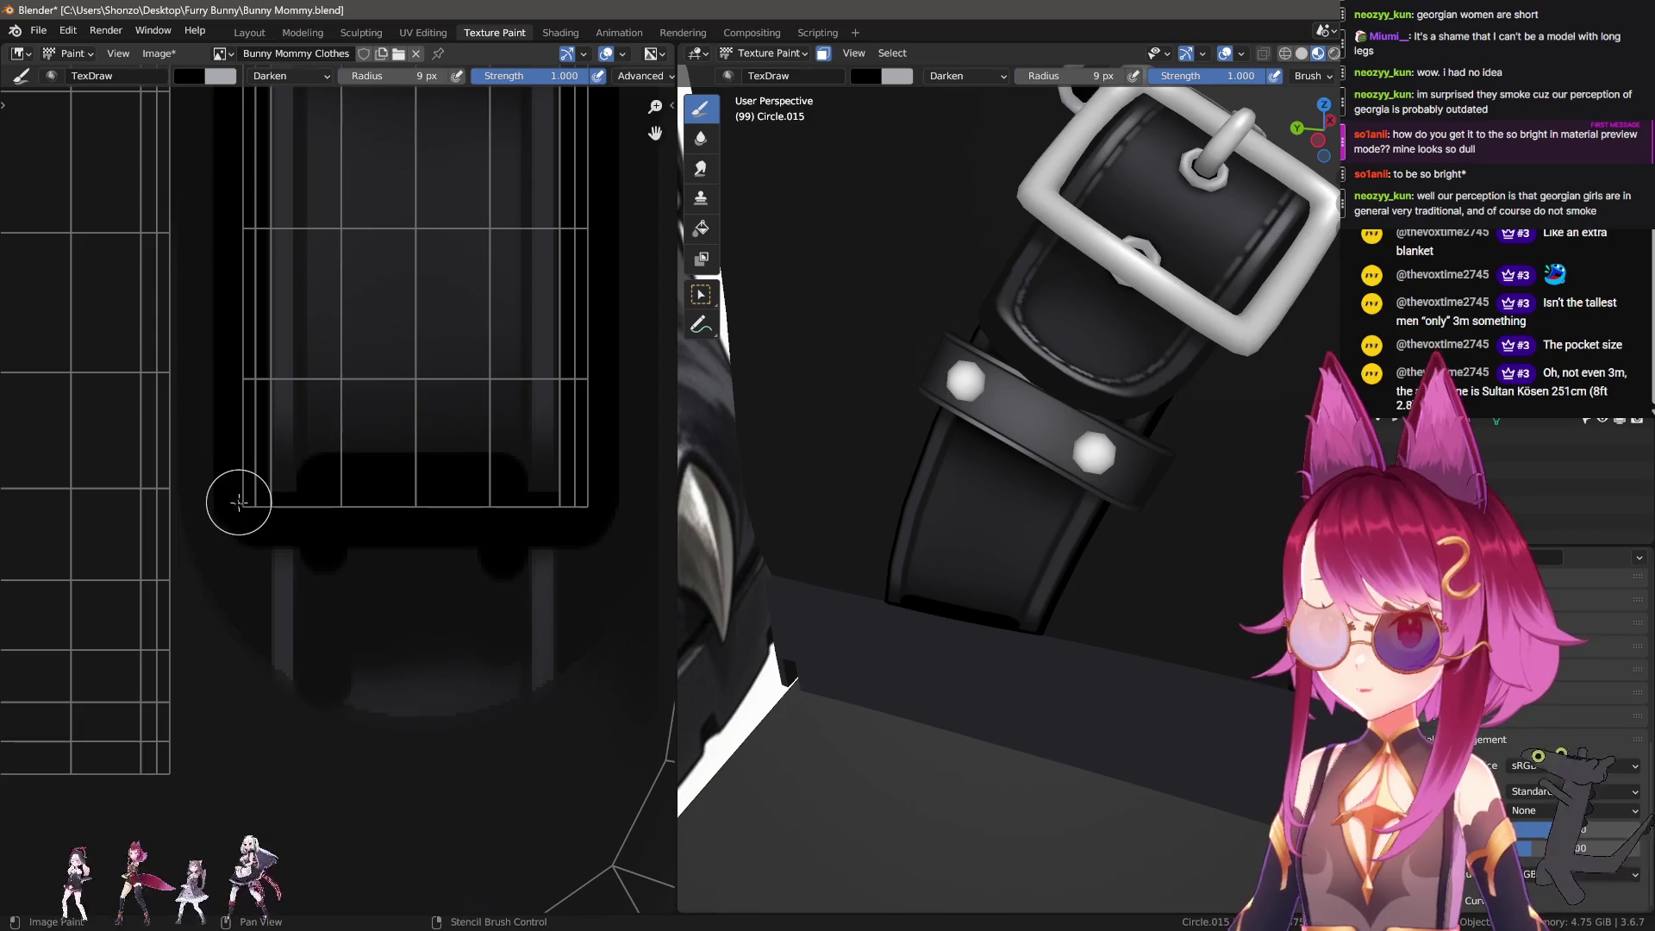
pyautogui.press('f')
pyautogui.click(229, 518)
pyautogui.moveTo(229, 517)
pyautogui.mouseDown()
pyautogui.moveTo(236, 599)
pyautogui.moveTo(595, 600)
pyautogui.moveTo(592, 551)
pyautogui.moveTo(572, 546)
pyautogui.moveTo(250, 561)
pyautogui.mouseUp()
pyautogui.moveTo(422, 561)
pyautogui.mouseDown(button='middle')
pyautogui.moveTo(428, 669)
pyautogui.moveTo(388, 696)
pyautogui.mouseUp(button='middle')
# Step: Switch to Smear and blend the shading upward across the strap at about 54 px
pyautogui.press('3')
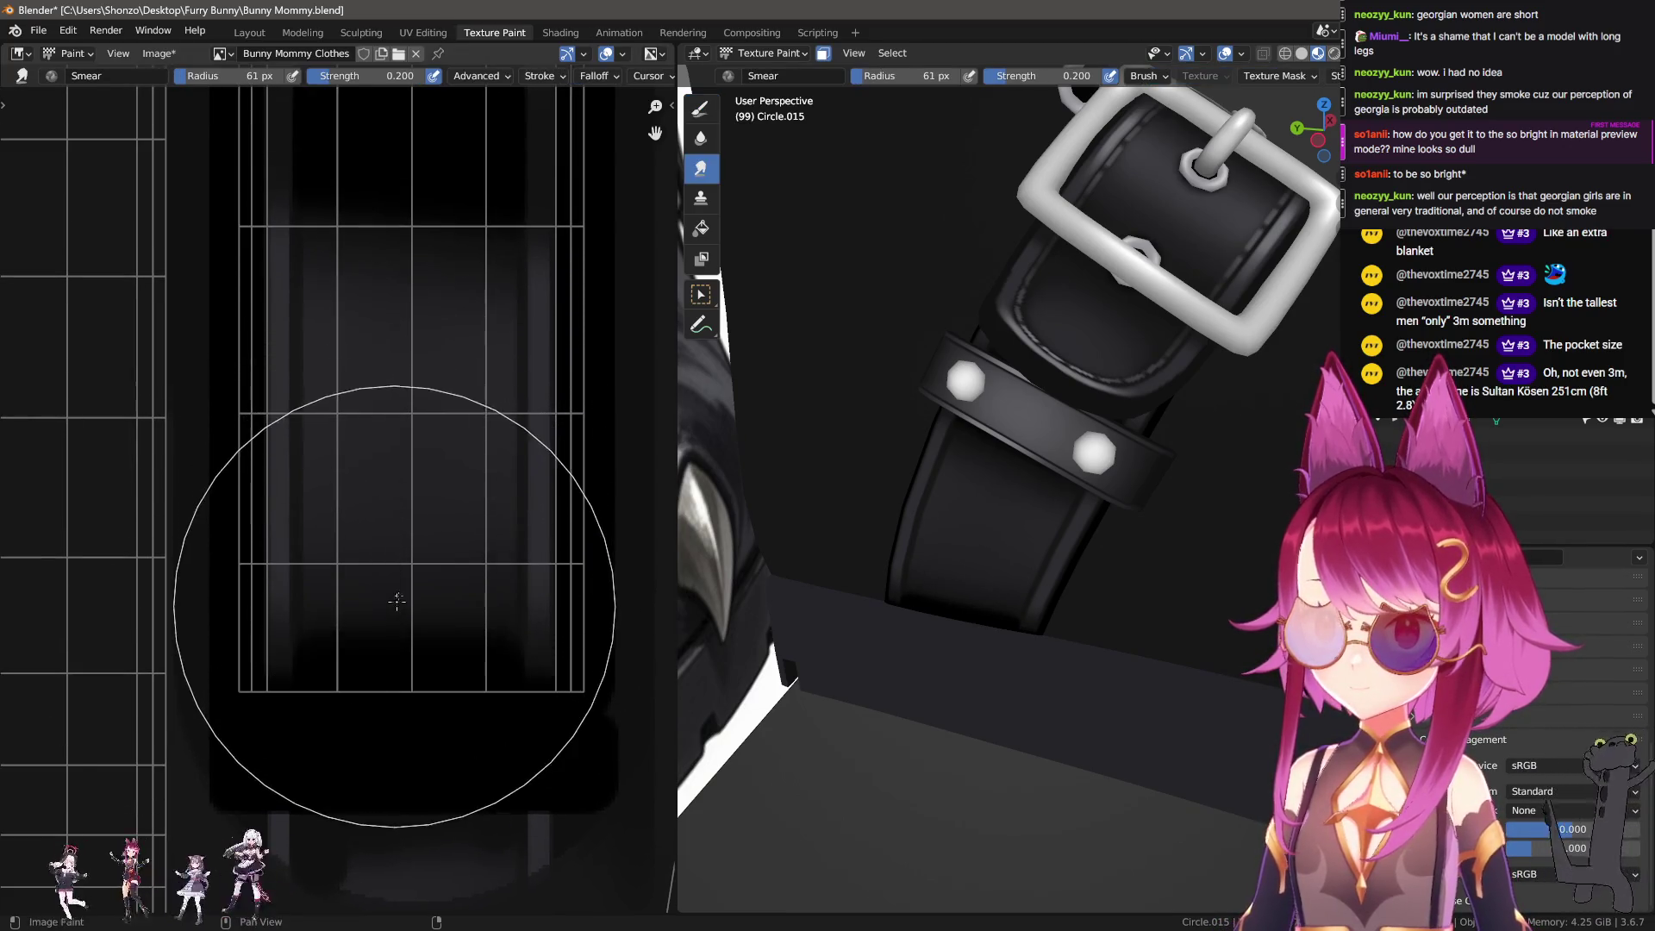
pyautogui.moveTo(402, 591); pyautogui.dragTo(406, 472)
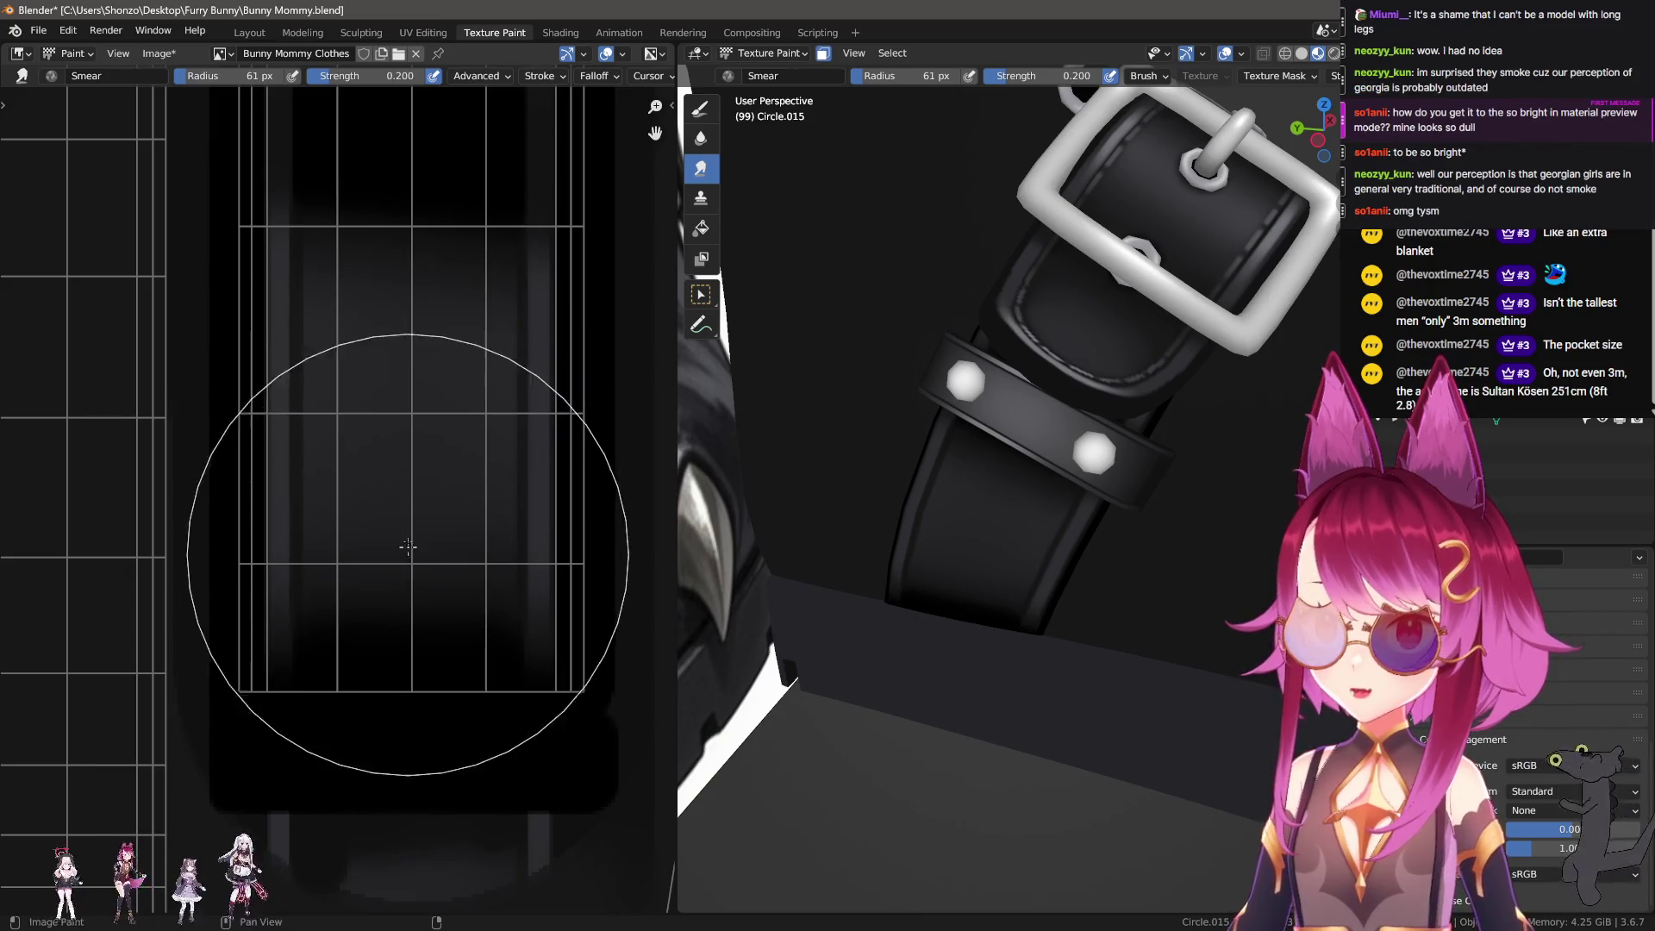
pyautogui.scroll(1, 462, 646)
pyautogui.press('f')
pyautogui.click(576, 615)
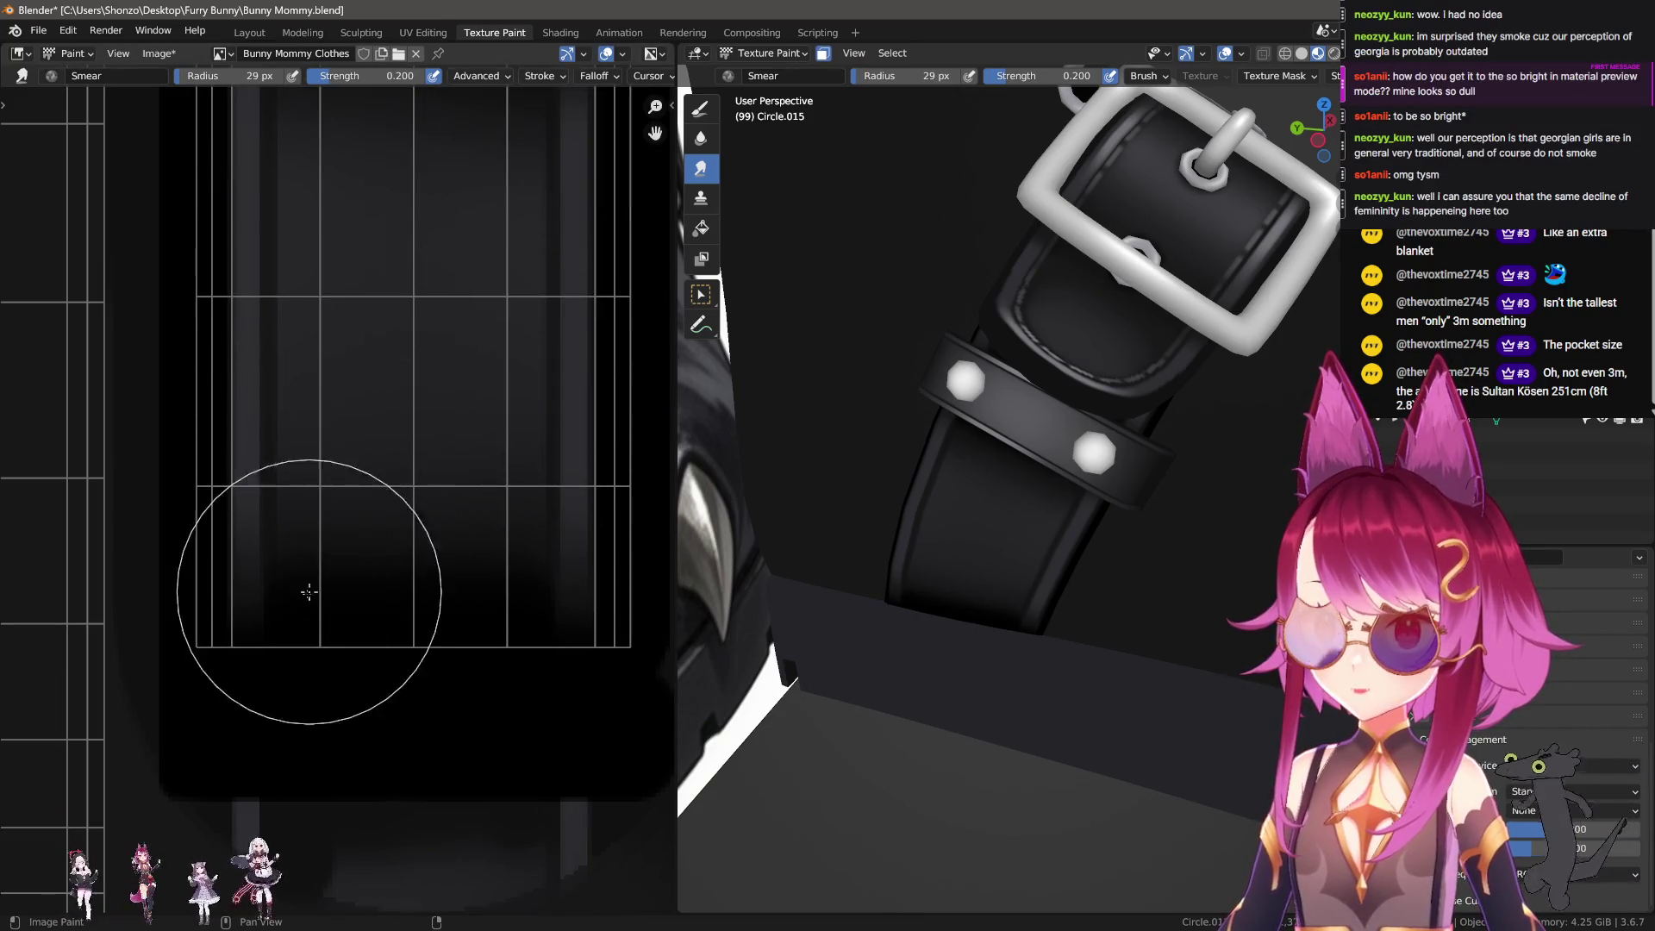
pyautogui.press('f')
pyautogui.click(404, 517)
pyautogui.moveTo(404, 516); pyautogui.dragTo(409, 472)
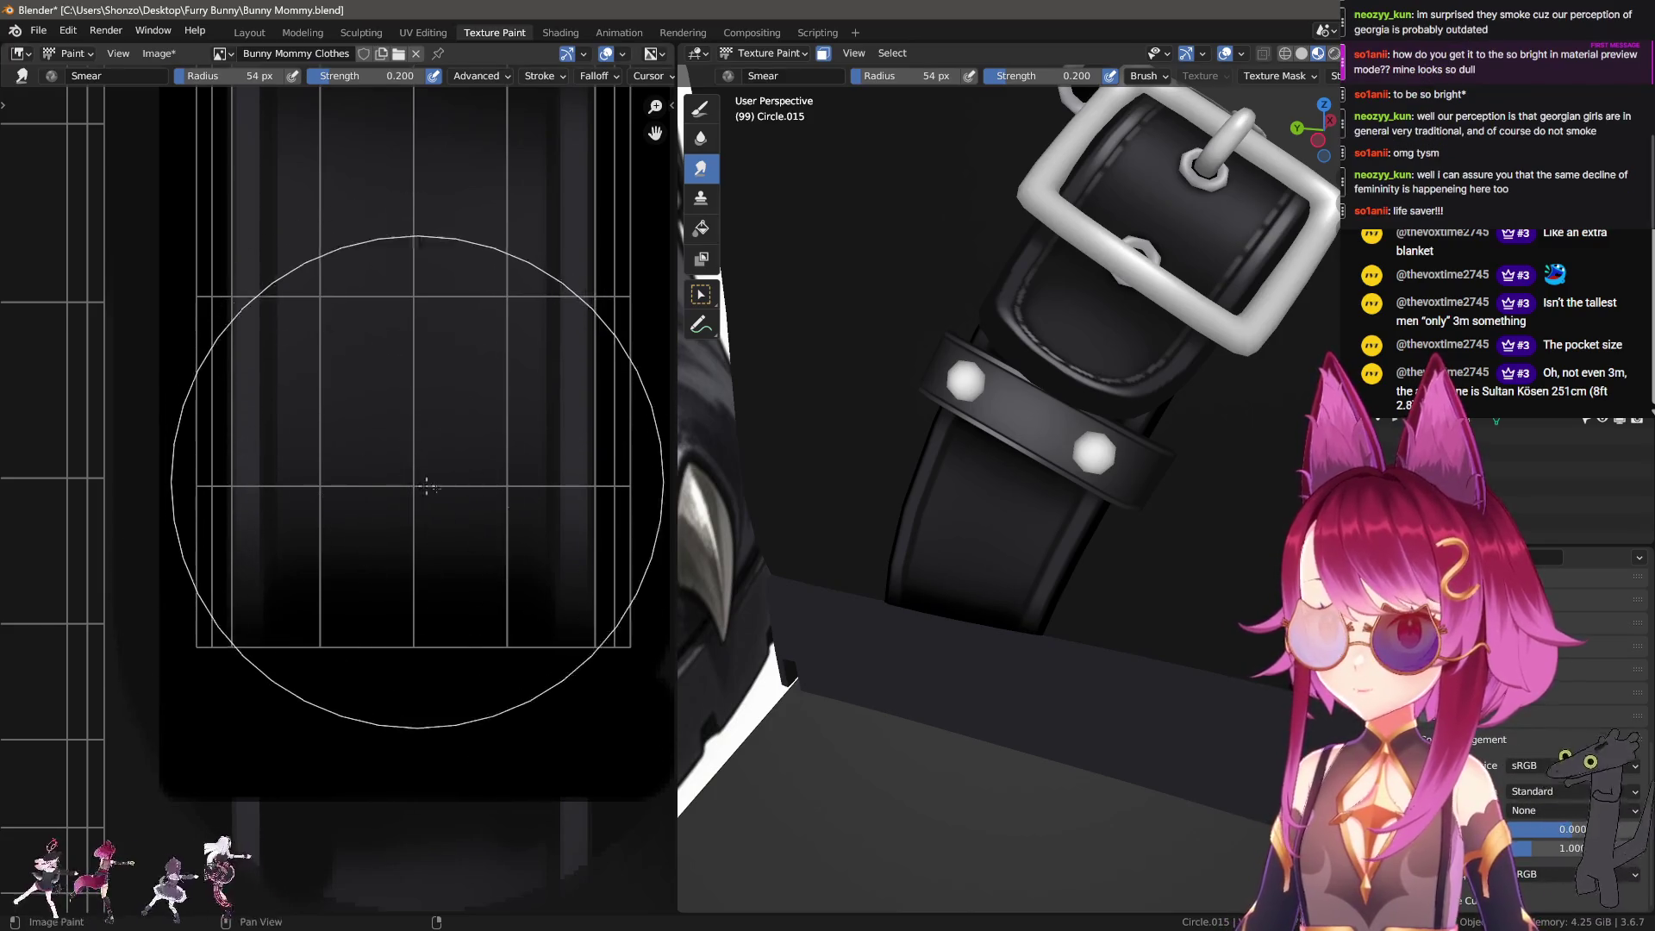
# Step: Check the belt and claw from new angles, shrinking the brush to 48 px then enlarging it again
pyautogui.moveTo(1042, 509)
pyautogui.mouseDown(button='middle')
pyautogui.moveTo(1025, 567)
pyautogui.moveTo(973, 571)
pyautogui.mouseUp(button='middle')
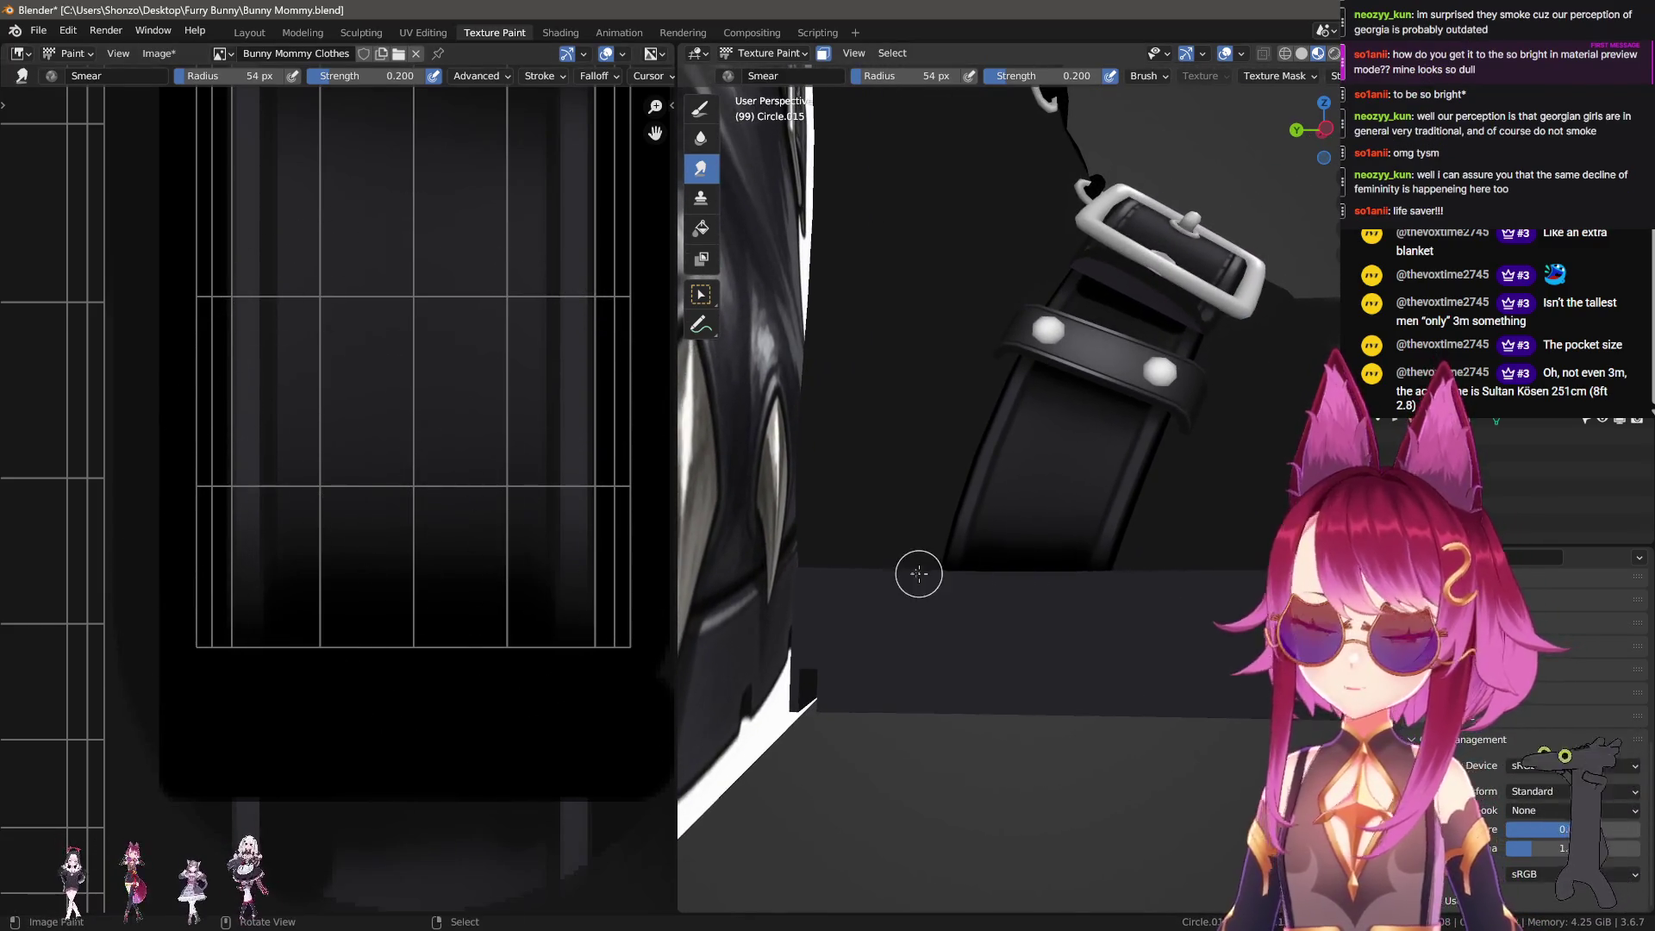
pyautogui.moveTo(1138, 465); pyautogui.dragTo(1086, 483, button='middle')
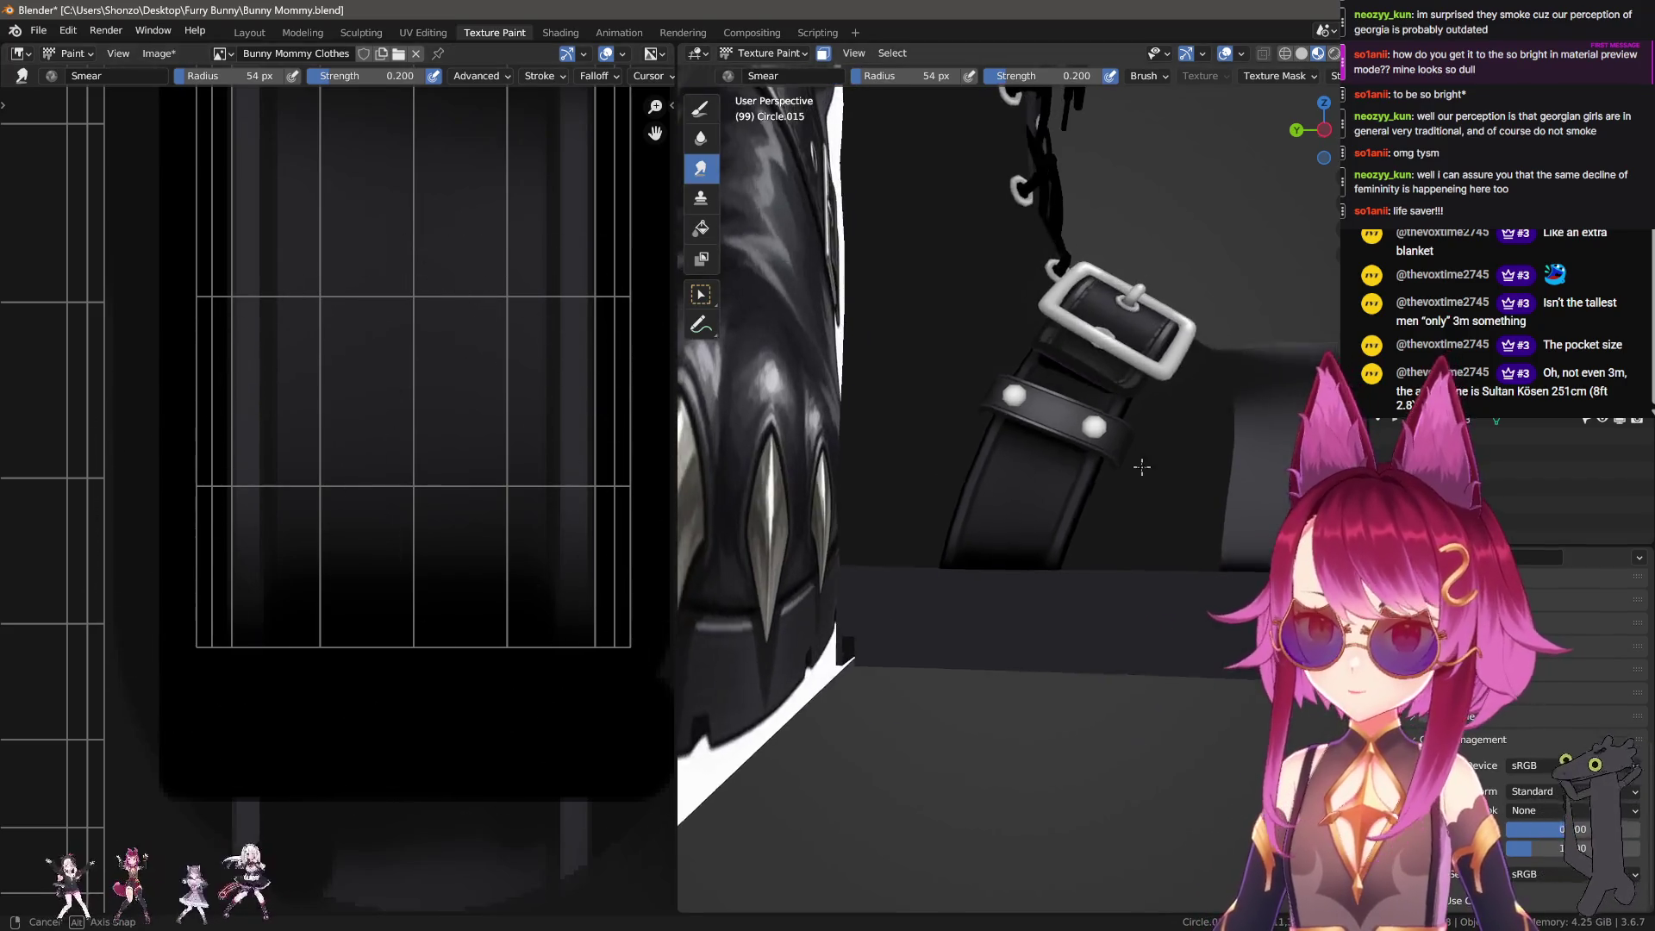
pyautogui.scroll(-3, 405, 604)
pyautogui.scroll(4, 372, 658)
pyautogui.scroll(-4, 372, 620)
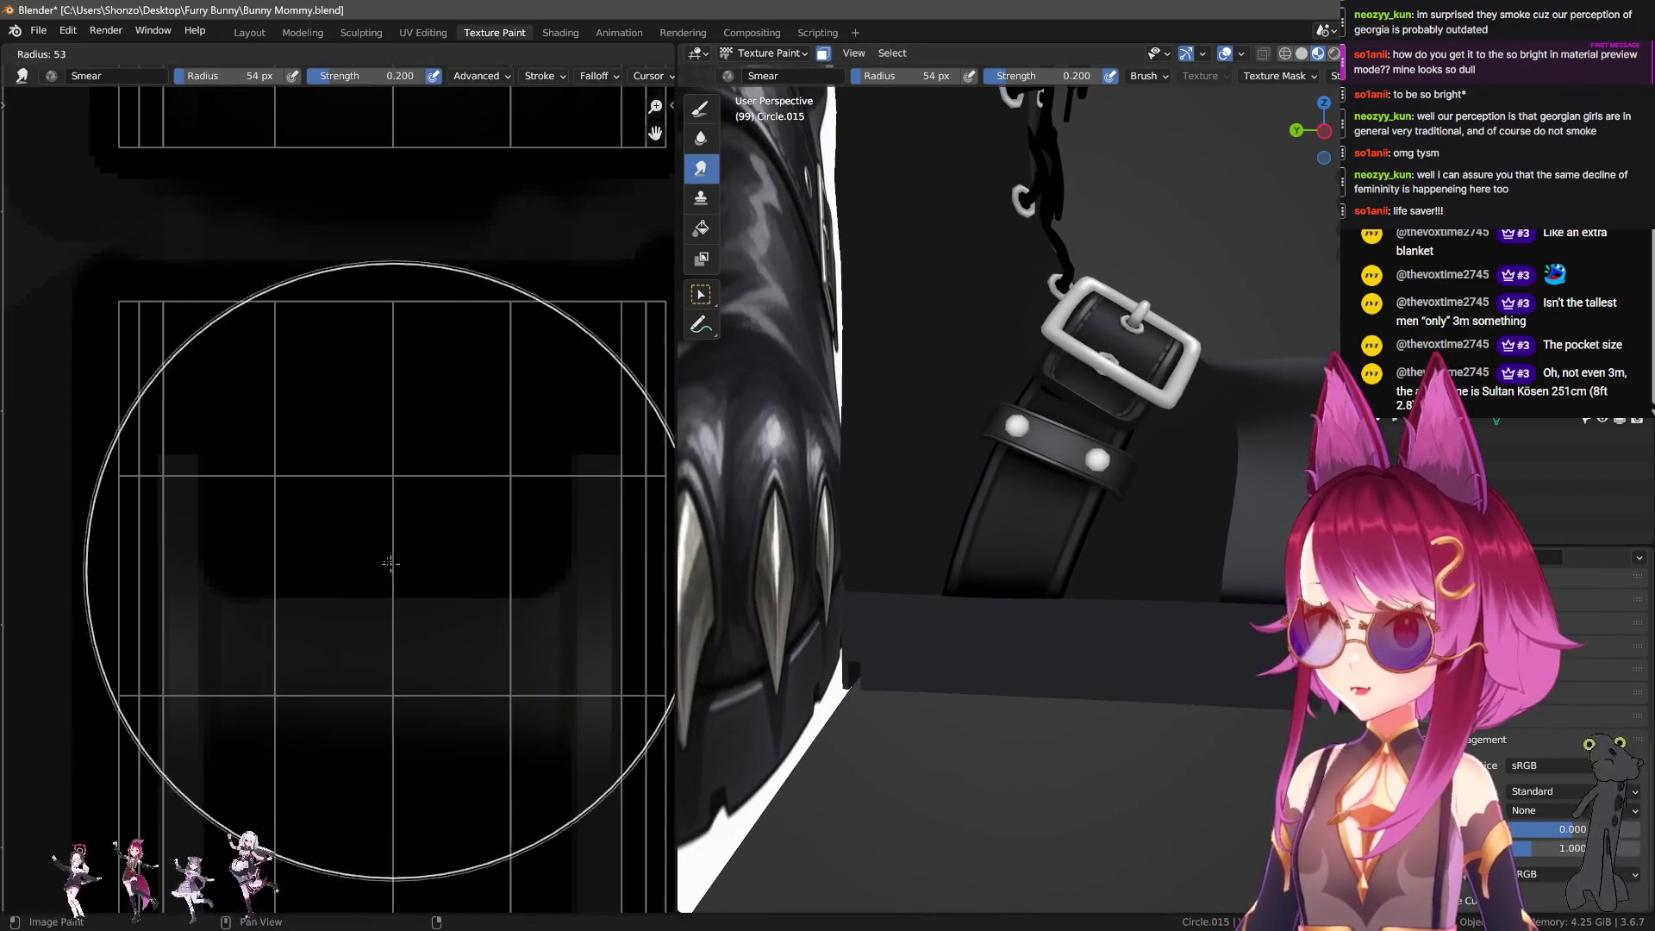
pyautogui.press('[')
pyautogui.scroll(4, 372, 565)
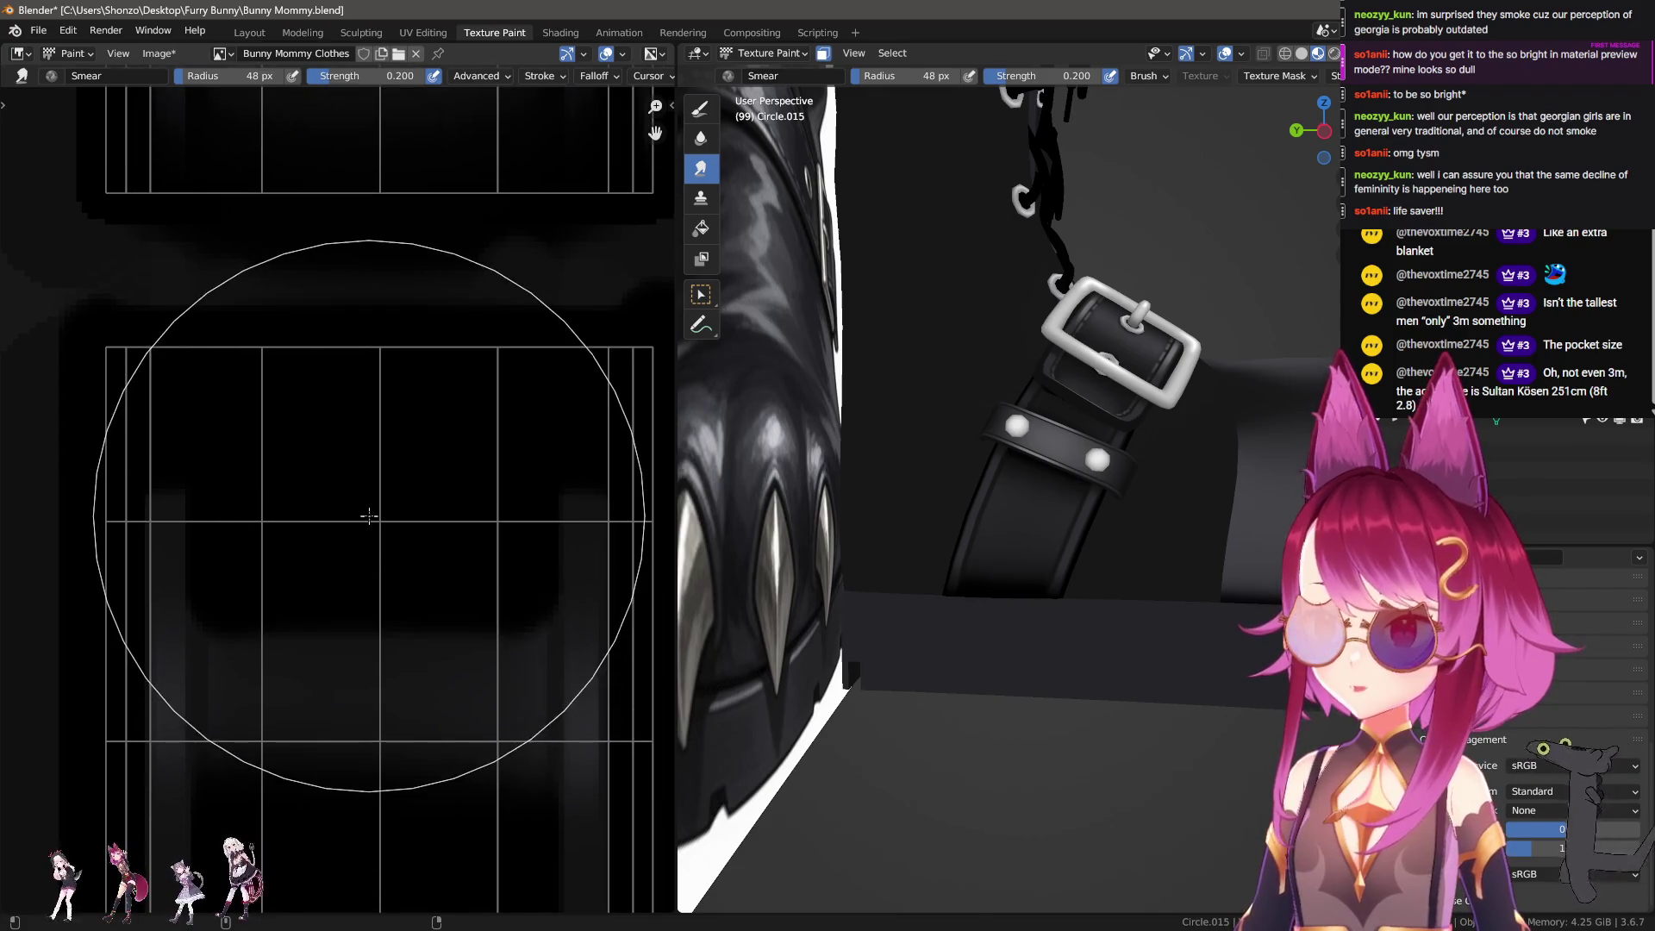
pyautogui.press('[')
pyautogui.press('[')
pyautogui.press('[')
pyautogui.press('[')
pyautogui.press('[')
pyautogui.press('[')
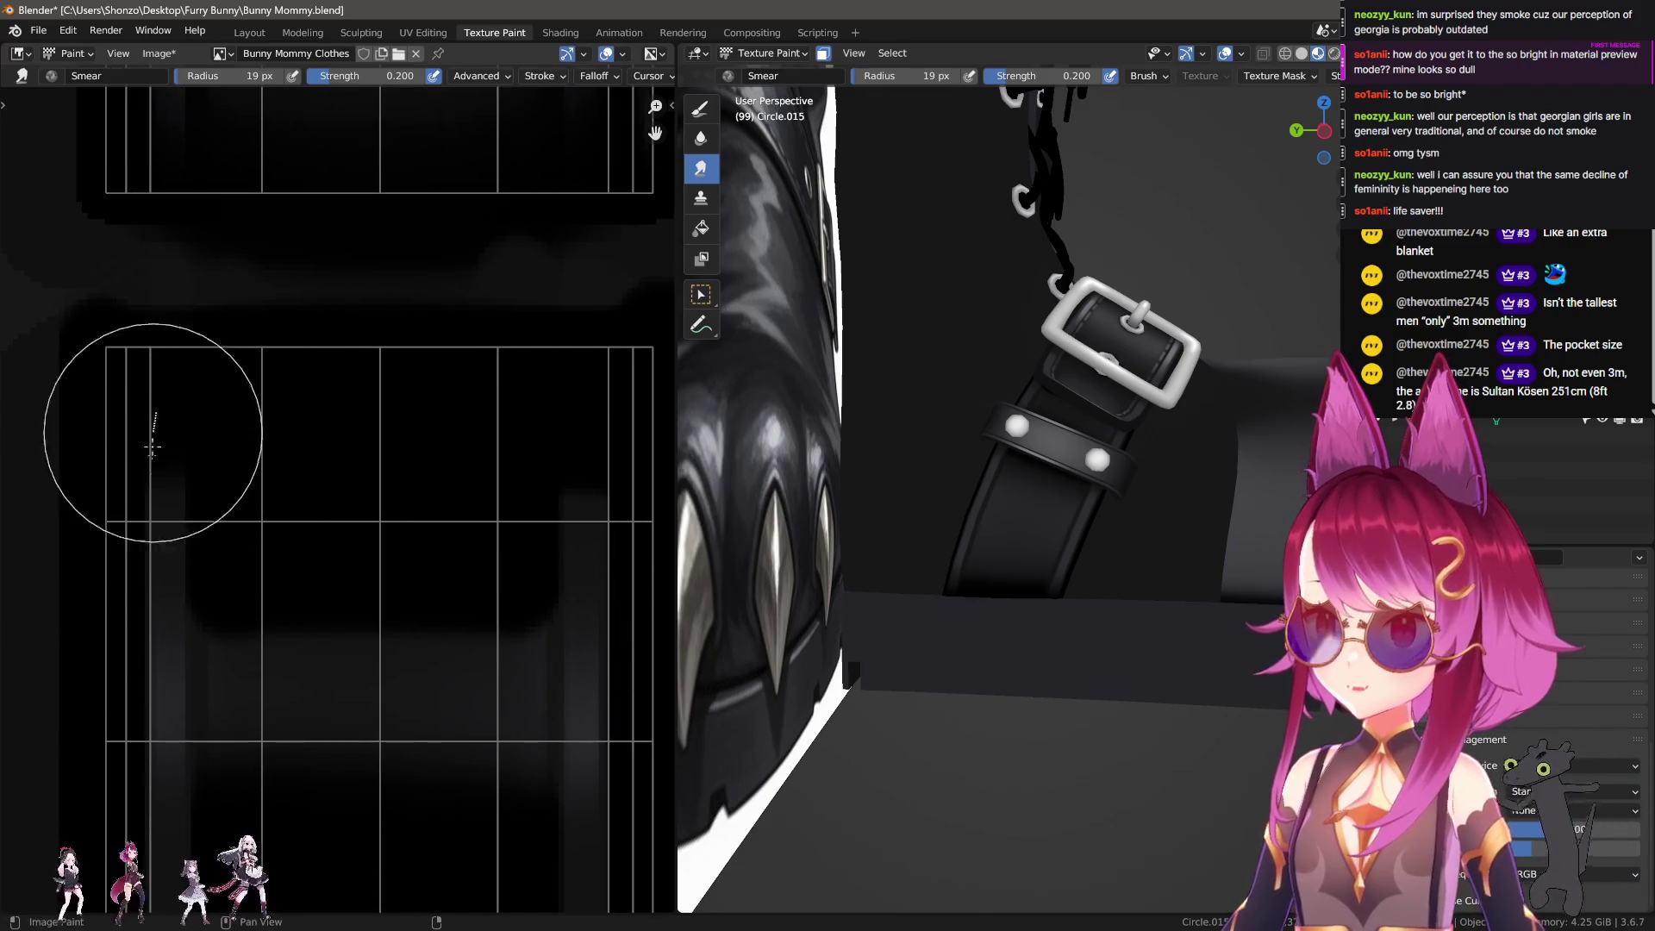
pyautogui.hscroll(3, 258, 465)
pyautogui.press(']')
pyautogui.press(']')
pyautogui.press(']')
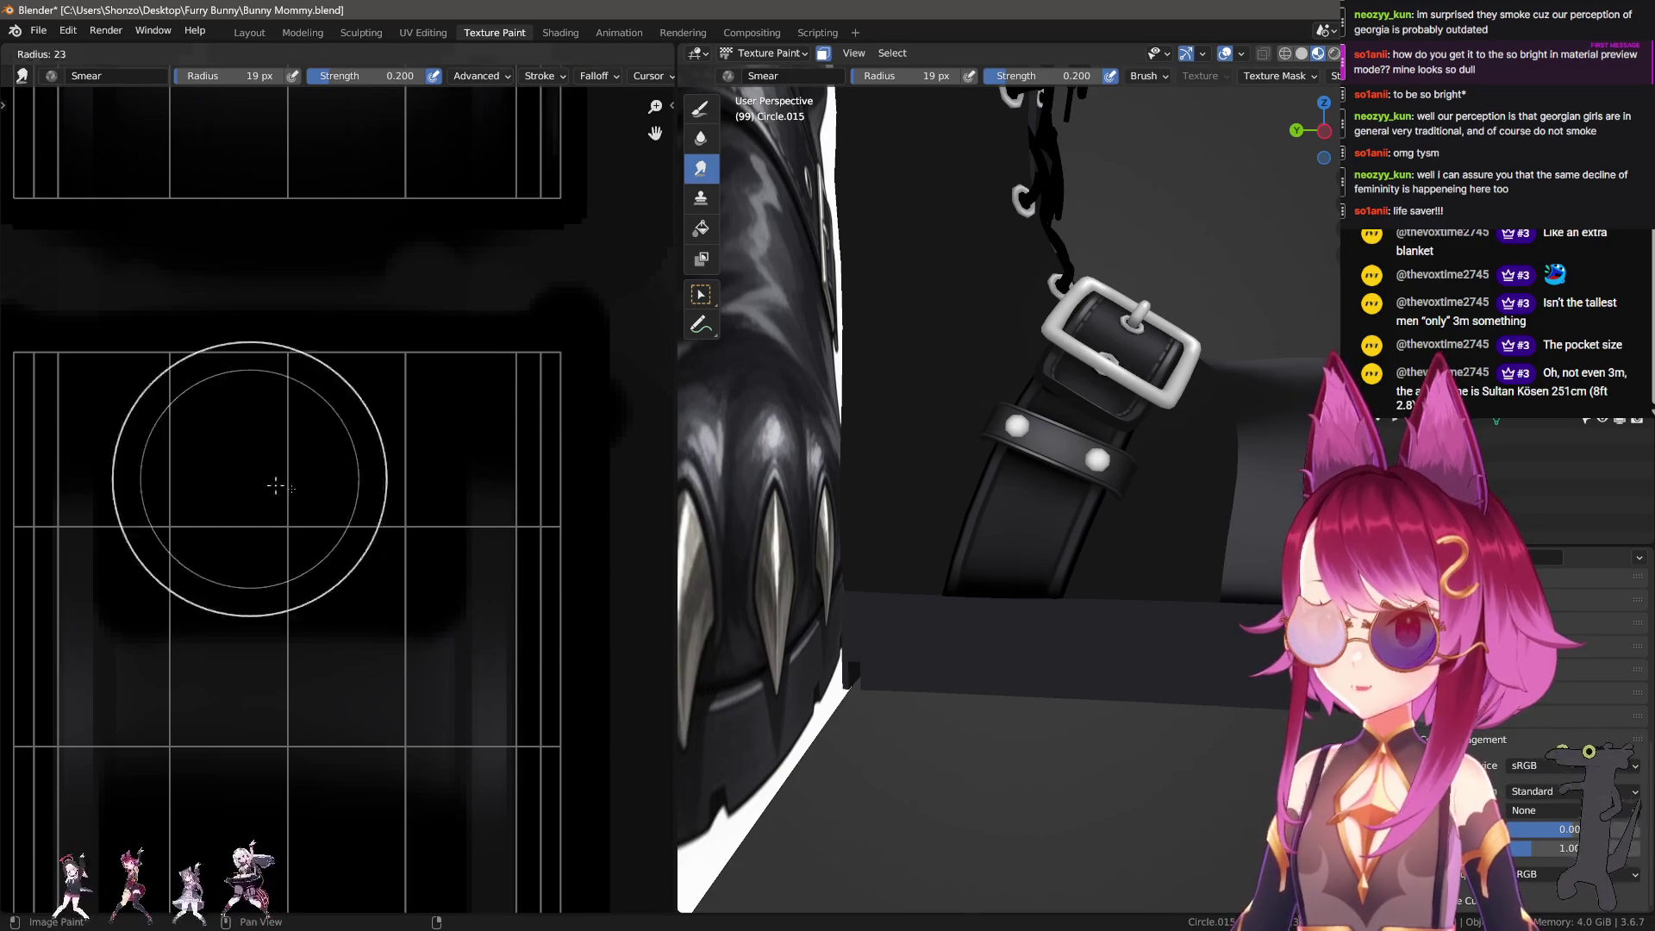
pyautogui.moveTo(276, 493); pyautogui.dragTo(322, 540, button='middle')
pyautogui.press(']')
pyautogui.press(']')
pyautogui.press(']')
pyautogui.press(']')
# Step: Paint straight vertical and horizontal dark outline lines on the strap with a small dark brush
pyautogui.press('d')
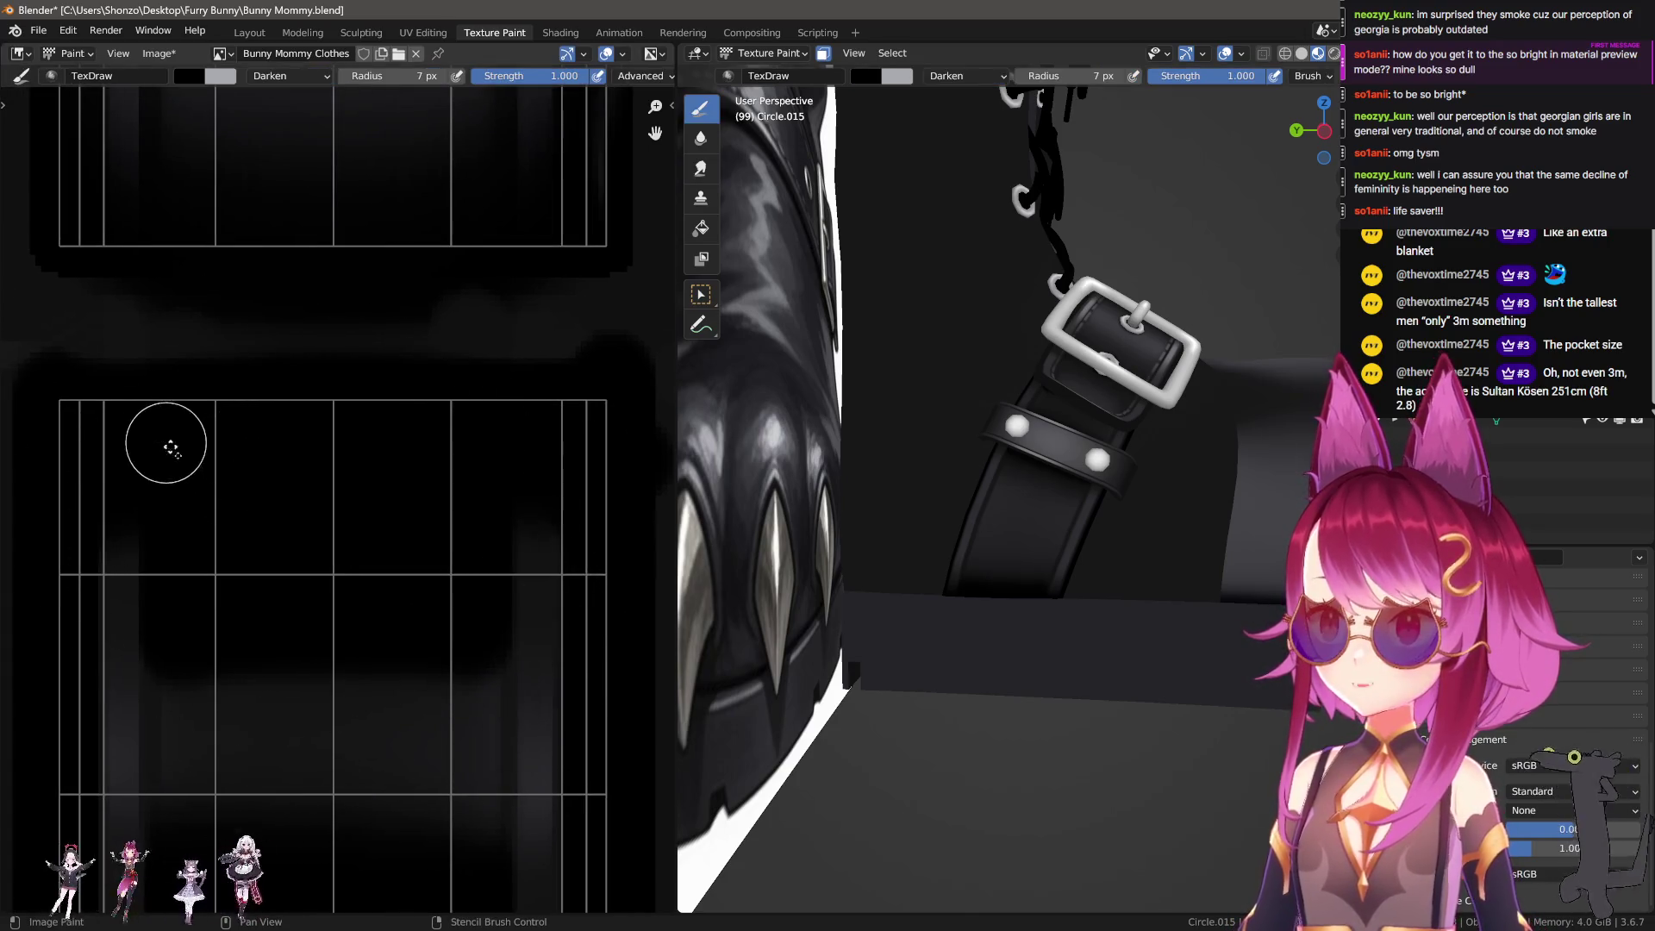
pyautogui.moveTo(158, 335); pyautogui.dragTo(272, 471, button='middle')
pyautogui.moveTo(175, 539); pyautogui.dragTo(184, 414)
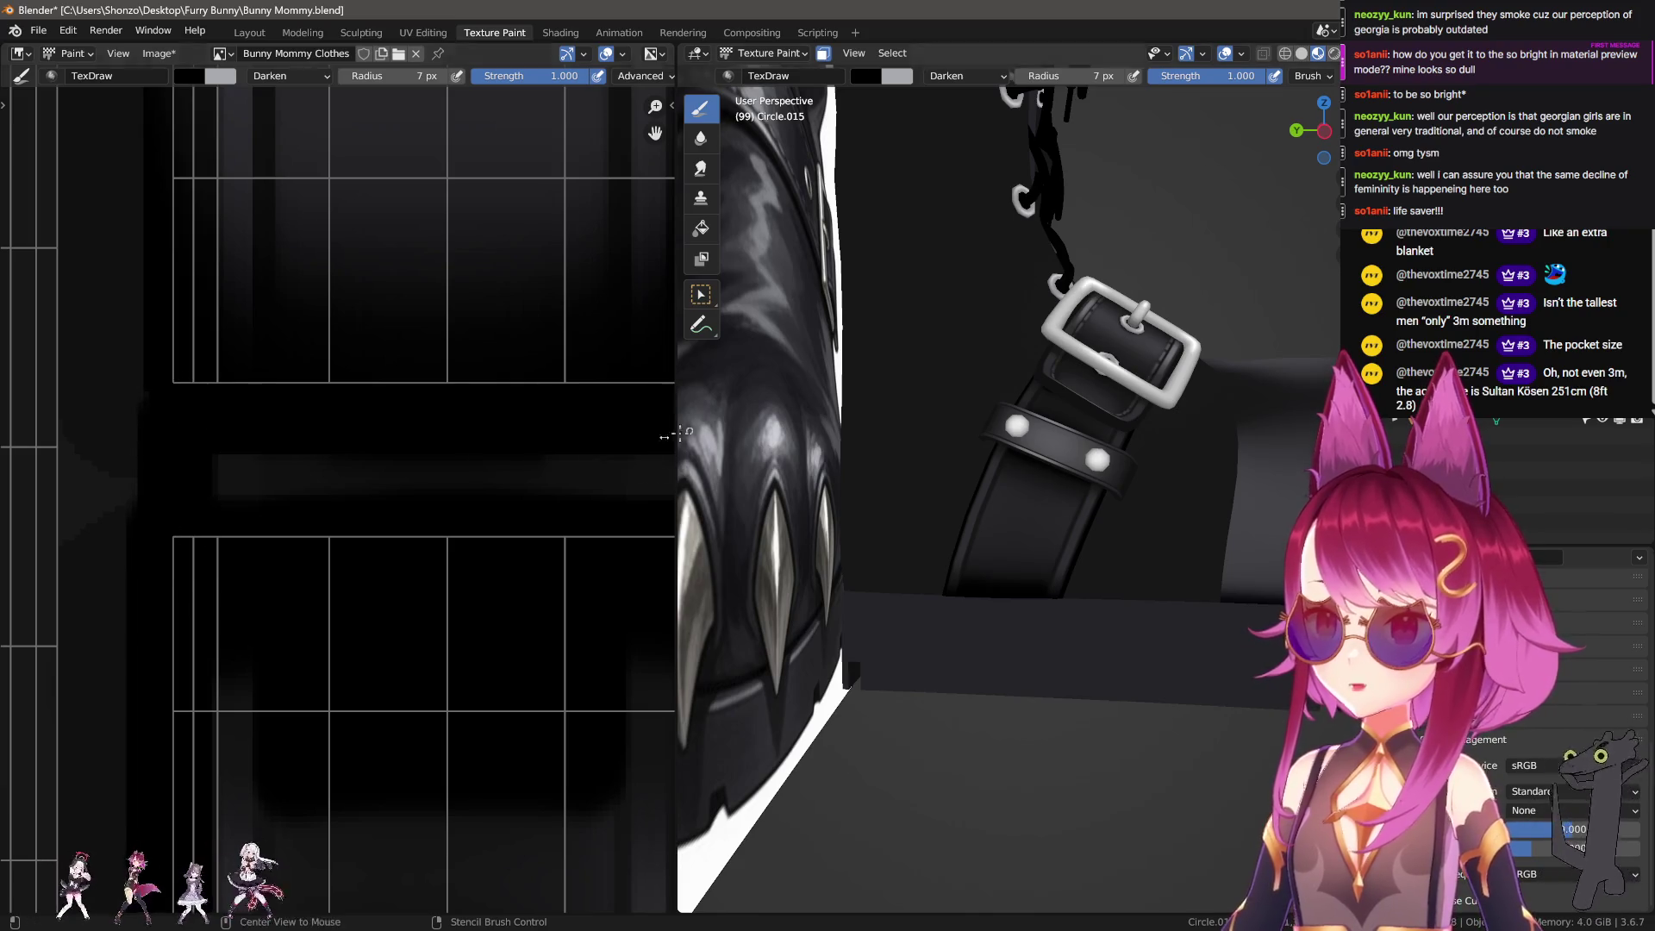
pyautogui.moveTo(604, 460); pyautogui.dragTo(473, 473, button='middle')
pyautogui.moveTo(580, 504)
pyautogui.mouseDown()
pyautogui.moveTo(395, 515)
pyautogui.moveTo(84, 493)
pyautogui.mouseUp()
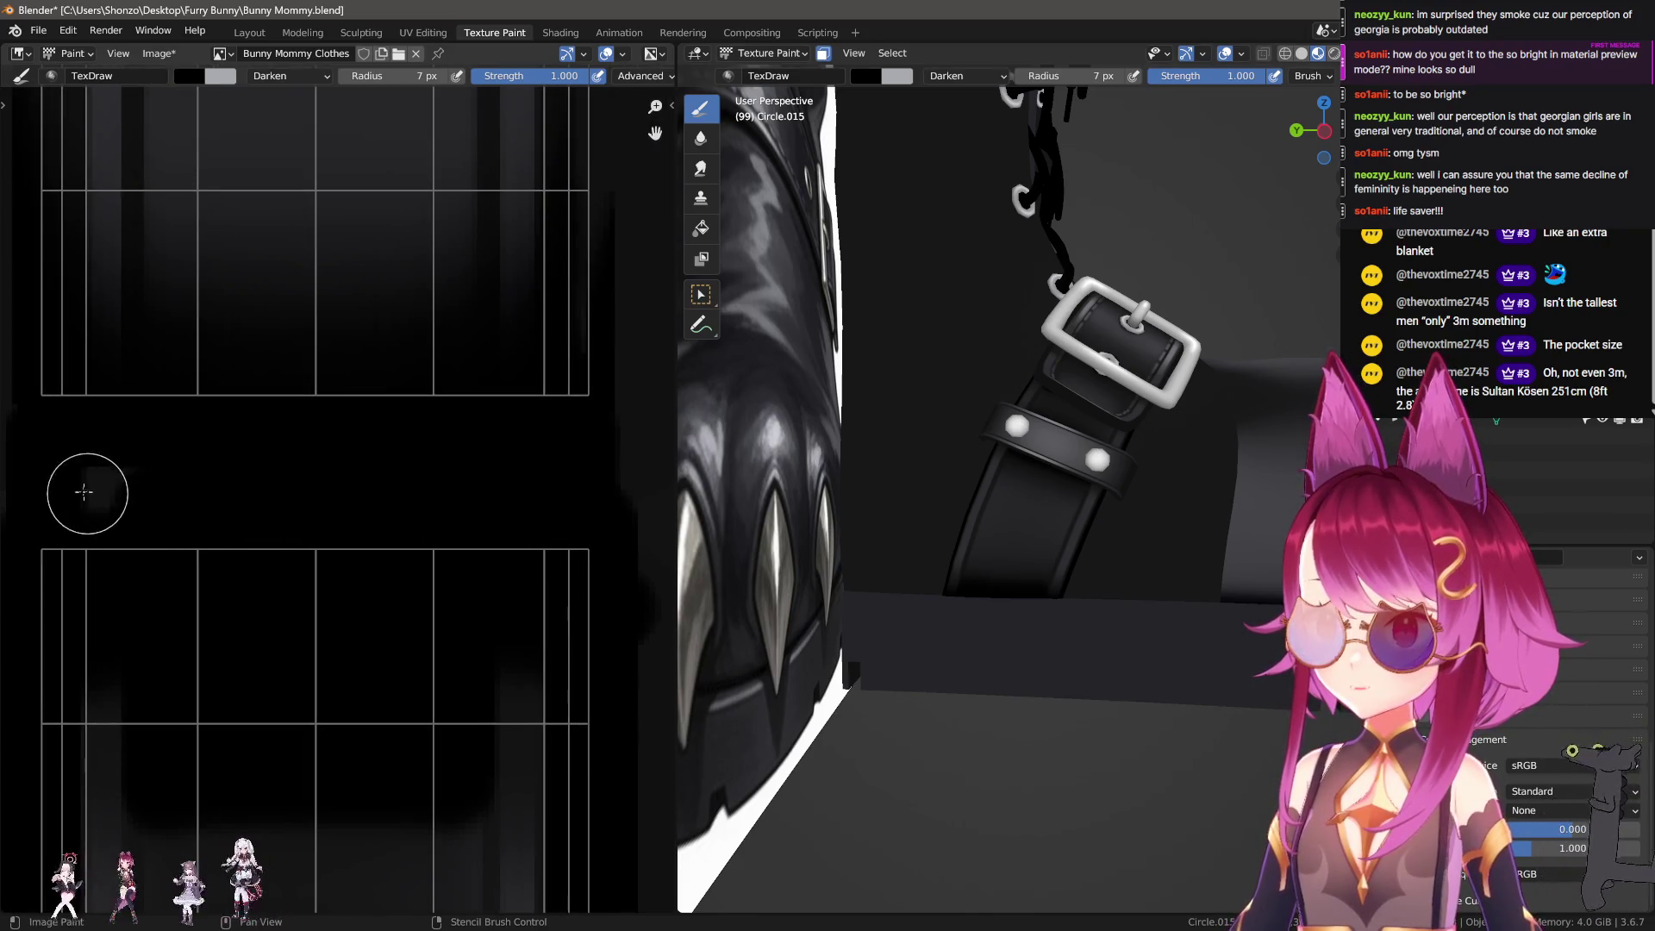
pyautogui.moveTo(418, 610); pyautogui.dragTo(443, 434, button='middle')
# Step: Blend the lines with a straight upward smear stroke along the strap
pyautogui.press(']')
pyautogui.press(']')
pyautogui.press(']')
pyautogui.press('s')
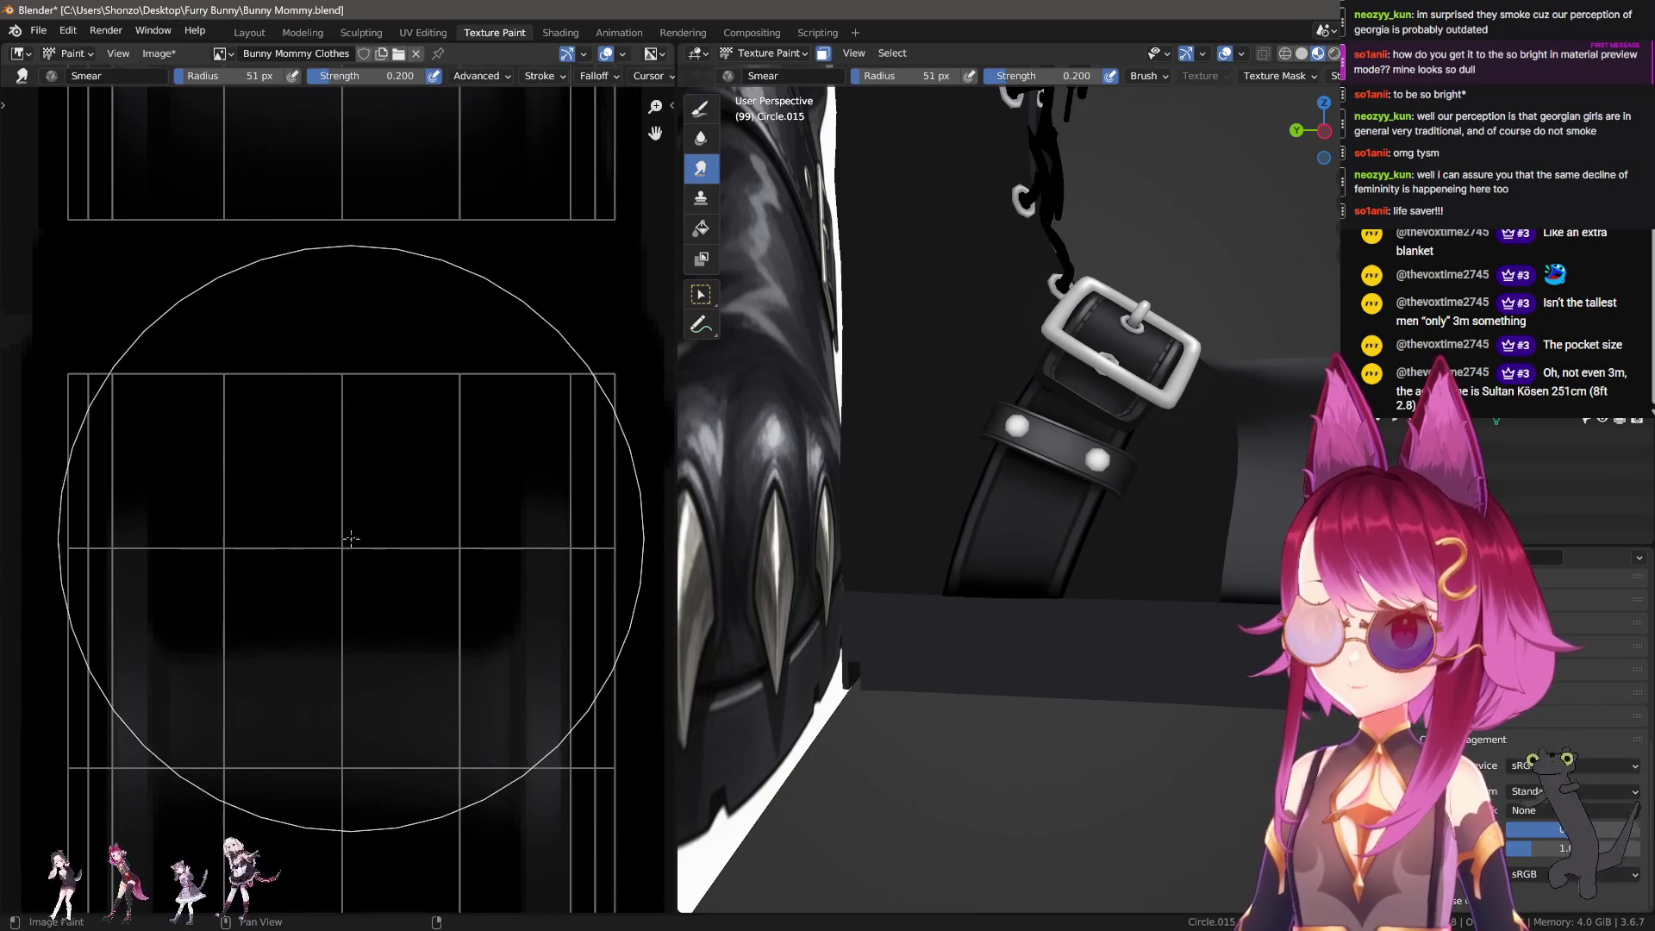
pyautogui.moveTo(326, 586); pyautogui.dragTo(321, 473)
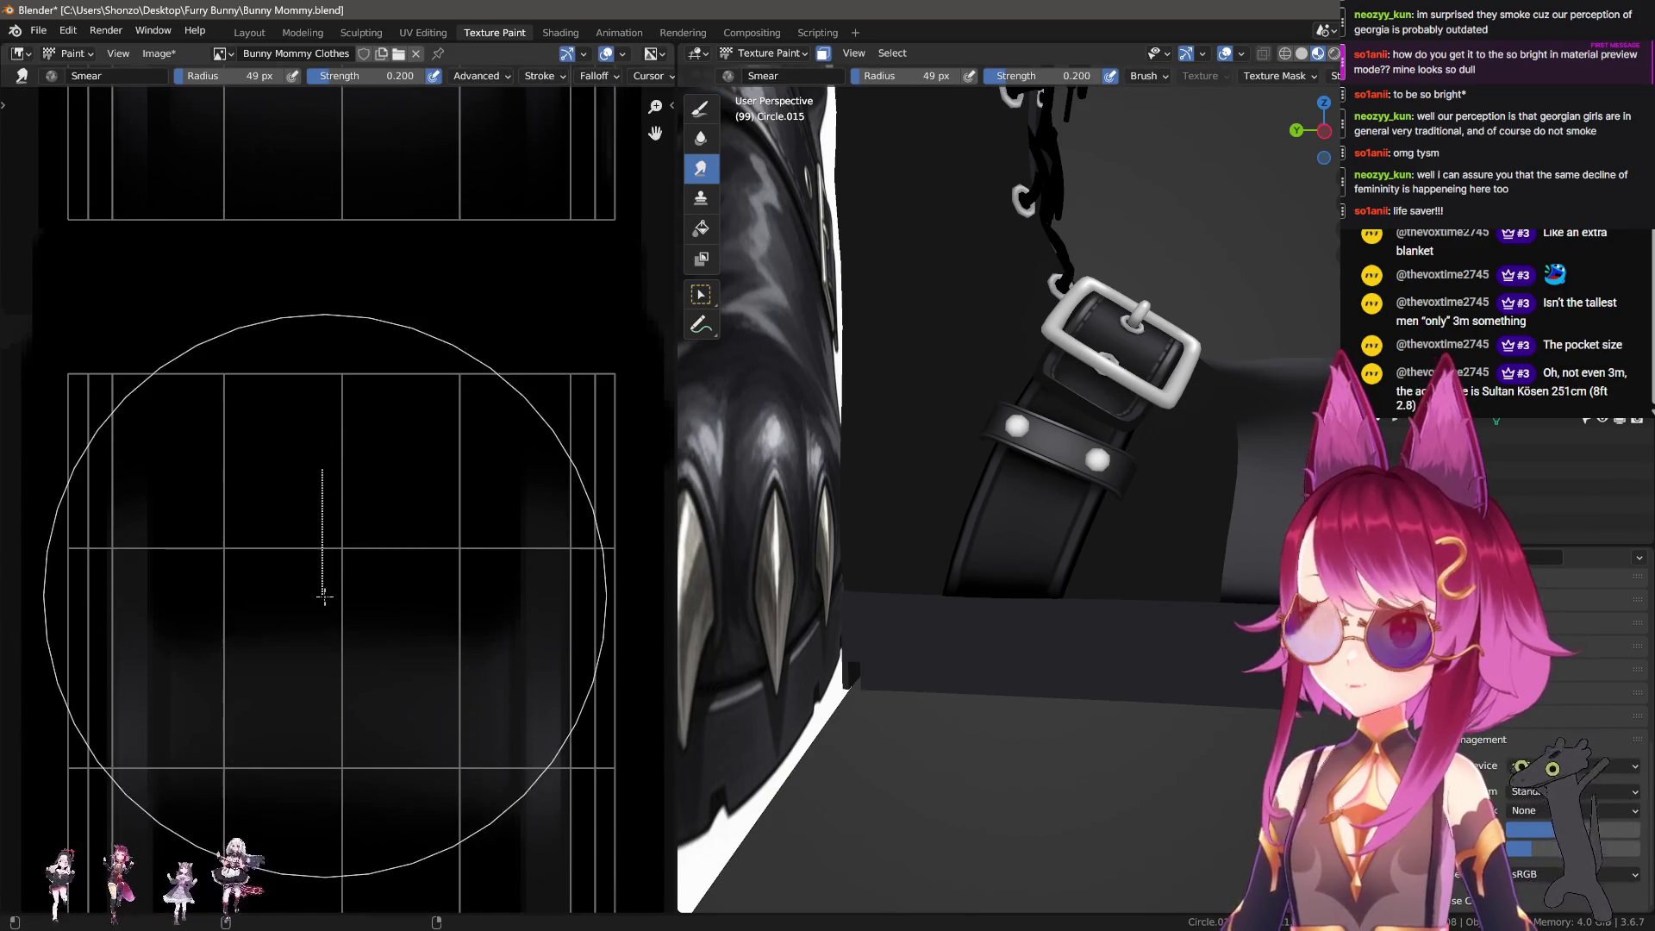
pyautogui.moveTo(322, 556); pyautogui.dragTo(321, 502)
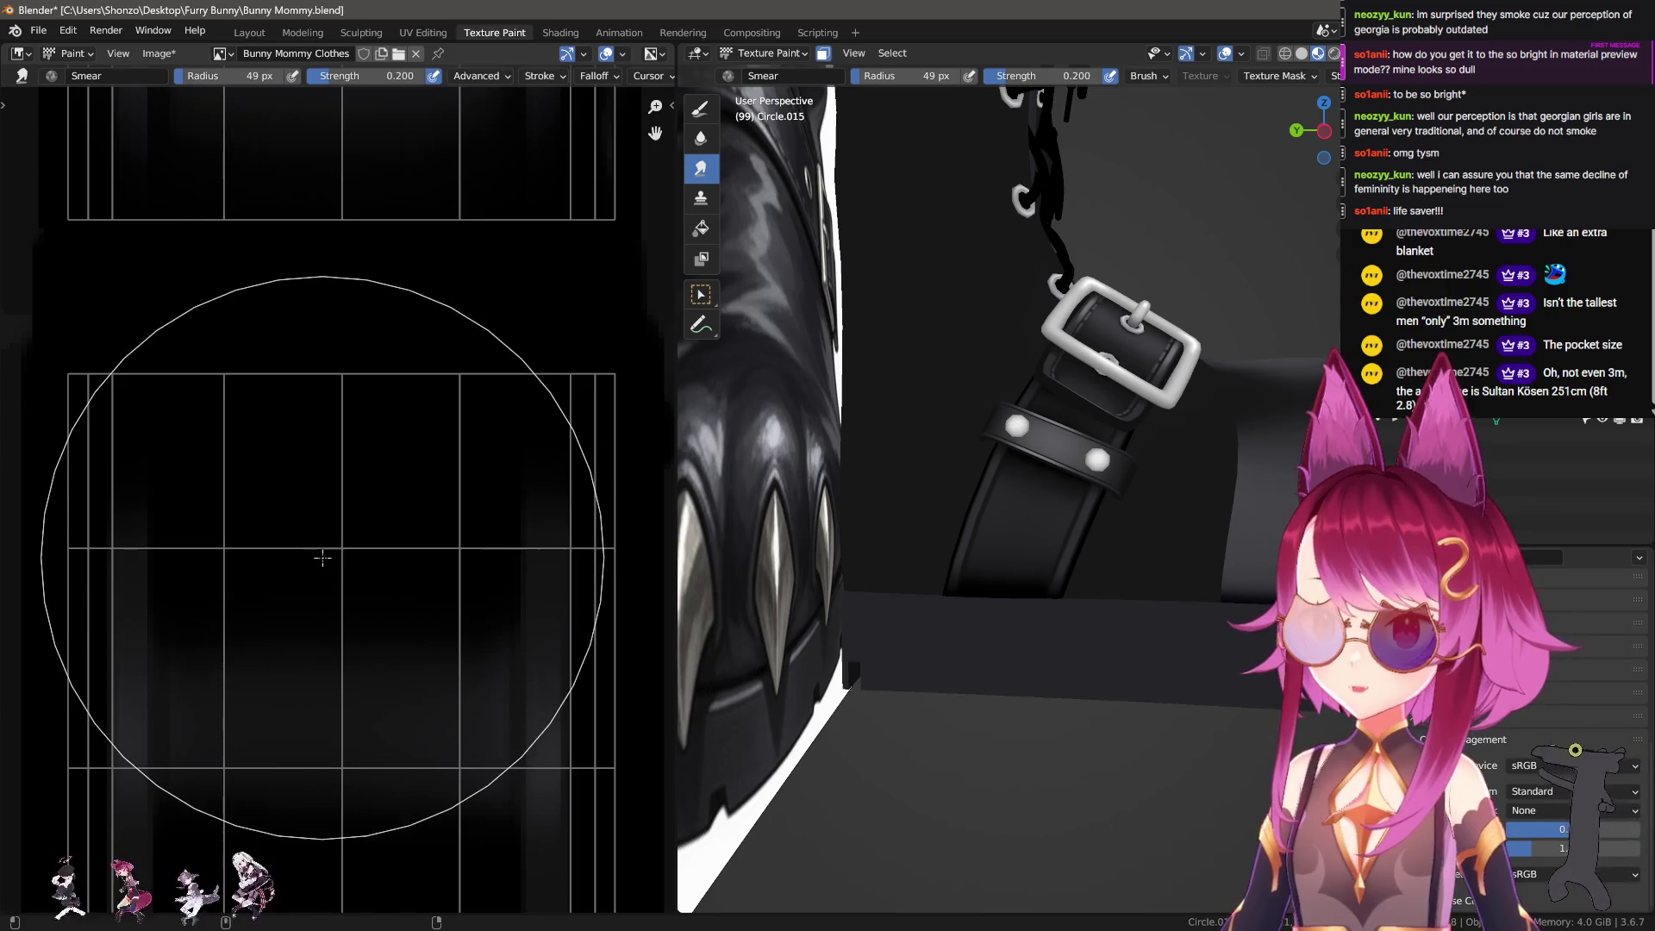
# Step: Slightly enlarge the smear brush and orbit around the belt and buckle to check the shading
pyautogui.scroll(4, 1065, 538)
pyautogui.moveTo(1065, 552)
pyautogui.mouseDown(button='middle')
pyautogui.moveTo(1079, 544)
pyautogui.moveTo(999, 543)
pyautogui.mouseUp(button='middle')
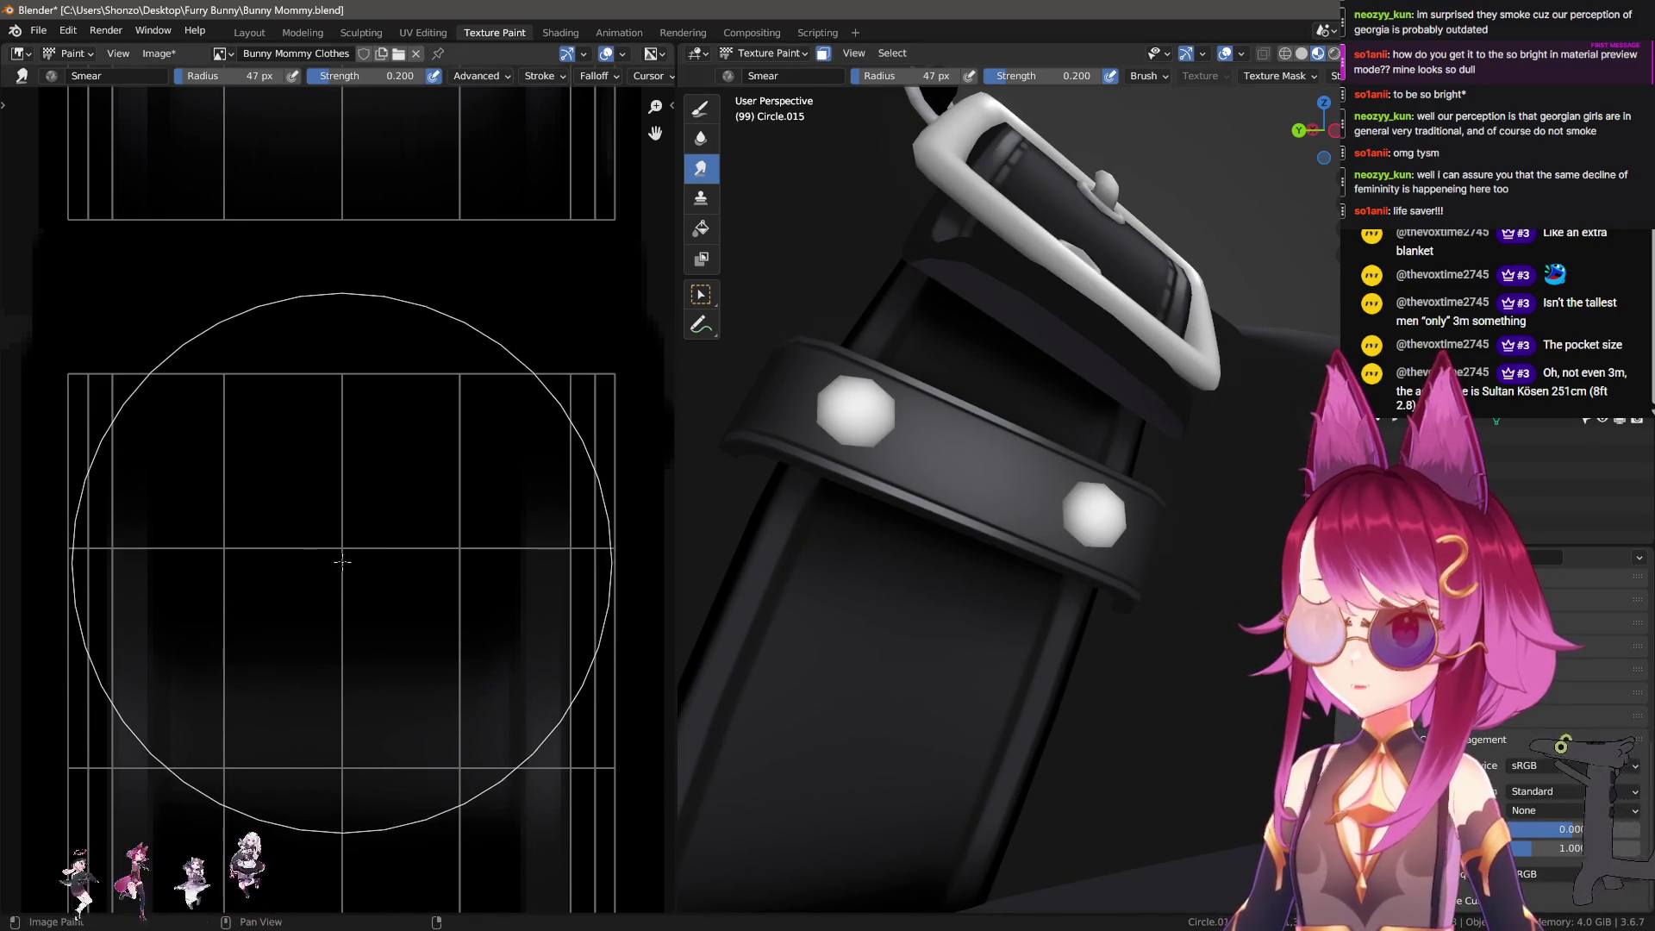
pyautogui.scroll(-1, 341, 540)
pyautogui.press('f')
pyautogui.click(368, 579)
pyautogui.moveTo(923, 547)
pyautogui.mouseDown(button='middle')
pyautogui.moveTo(851, 609)
pyautogui.moveTo(908, 595)
pyautogui.mouseUp(button='middle')
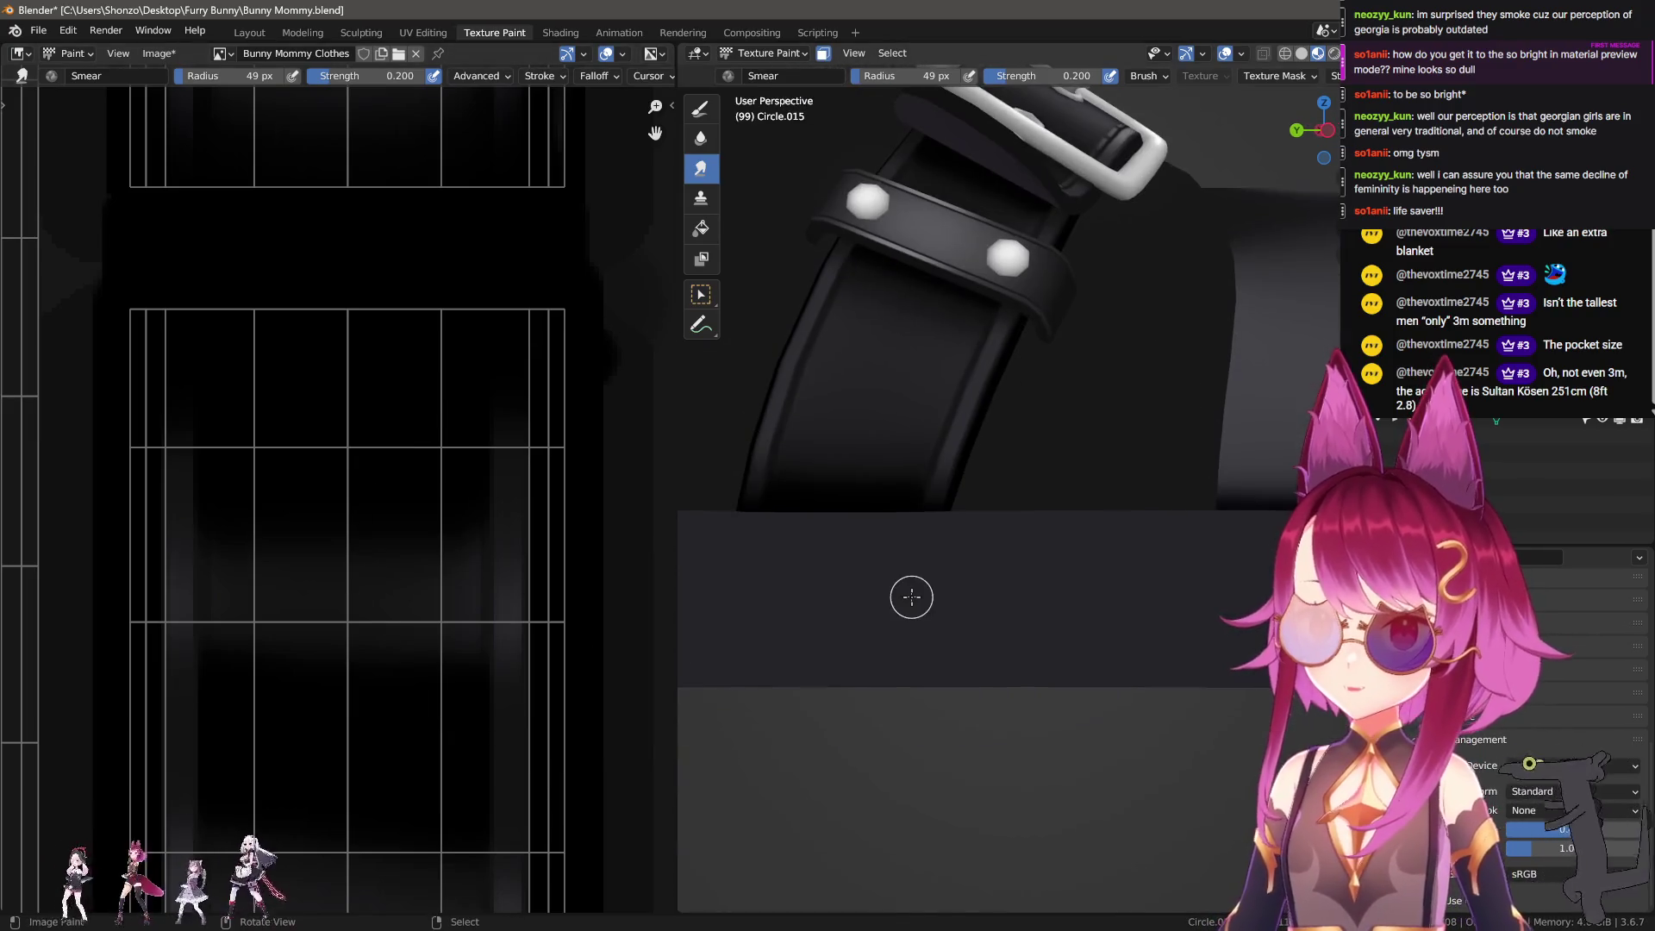
# Step: Bring the belt-hole area of the texture into view and orbit close to the belt buckle
pyautogui.scroll(-3, 431, 706)
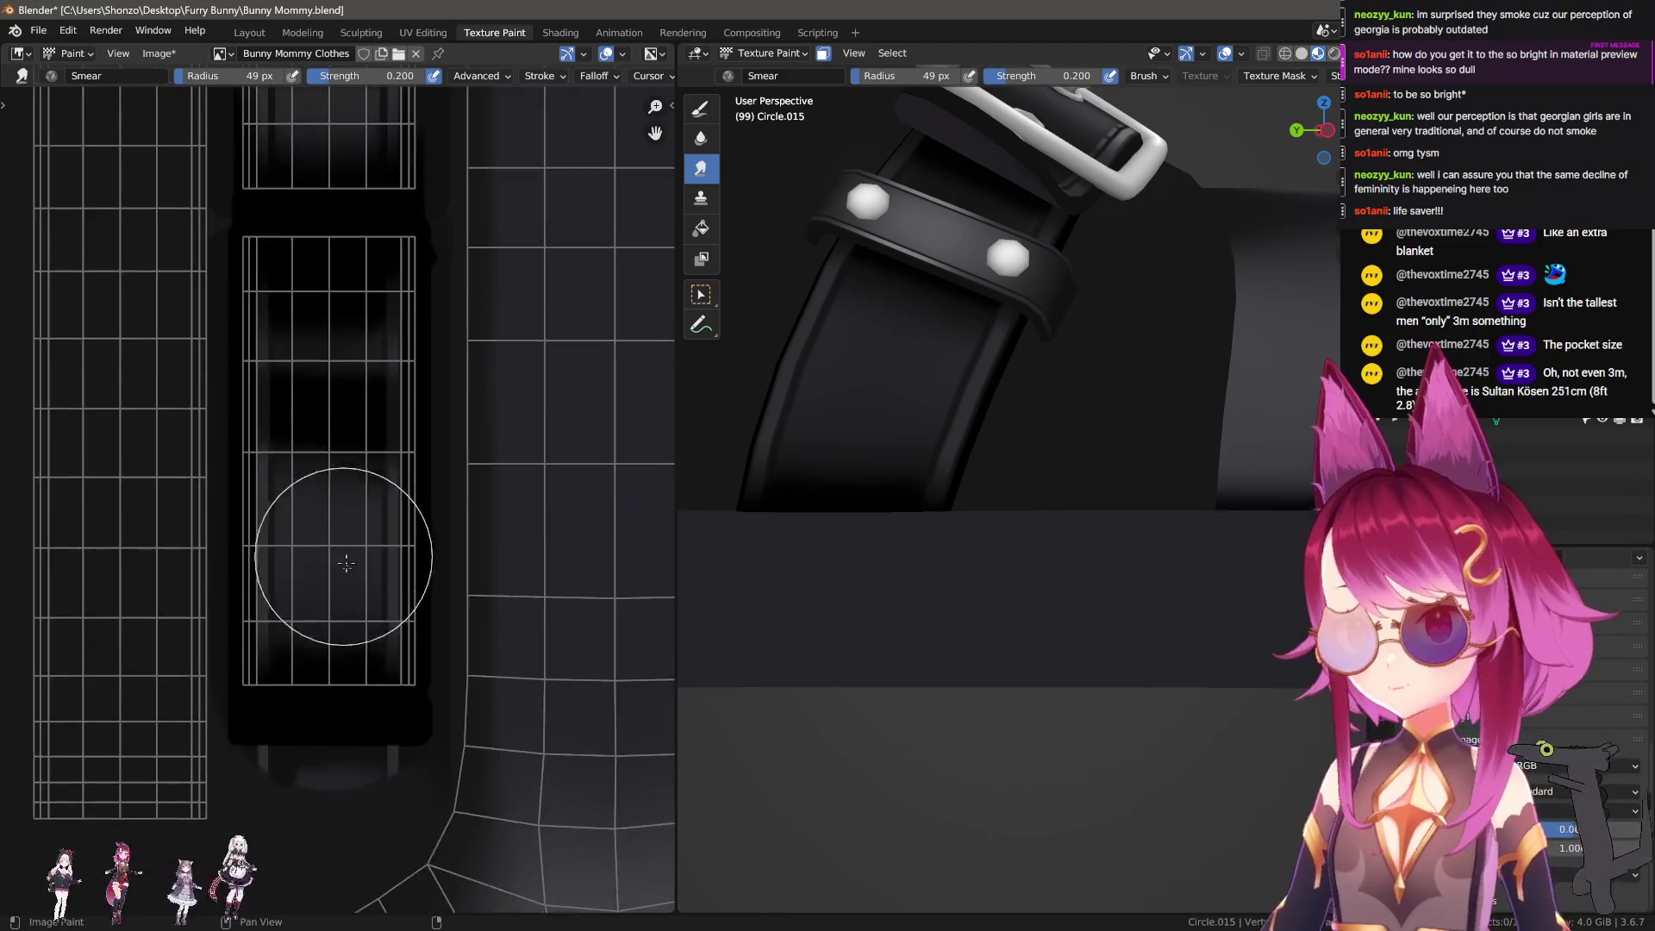
pyautogui.scroll(1, 366, 715)
pyautogui.scroll(-1, 387, 595)
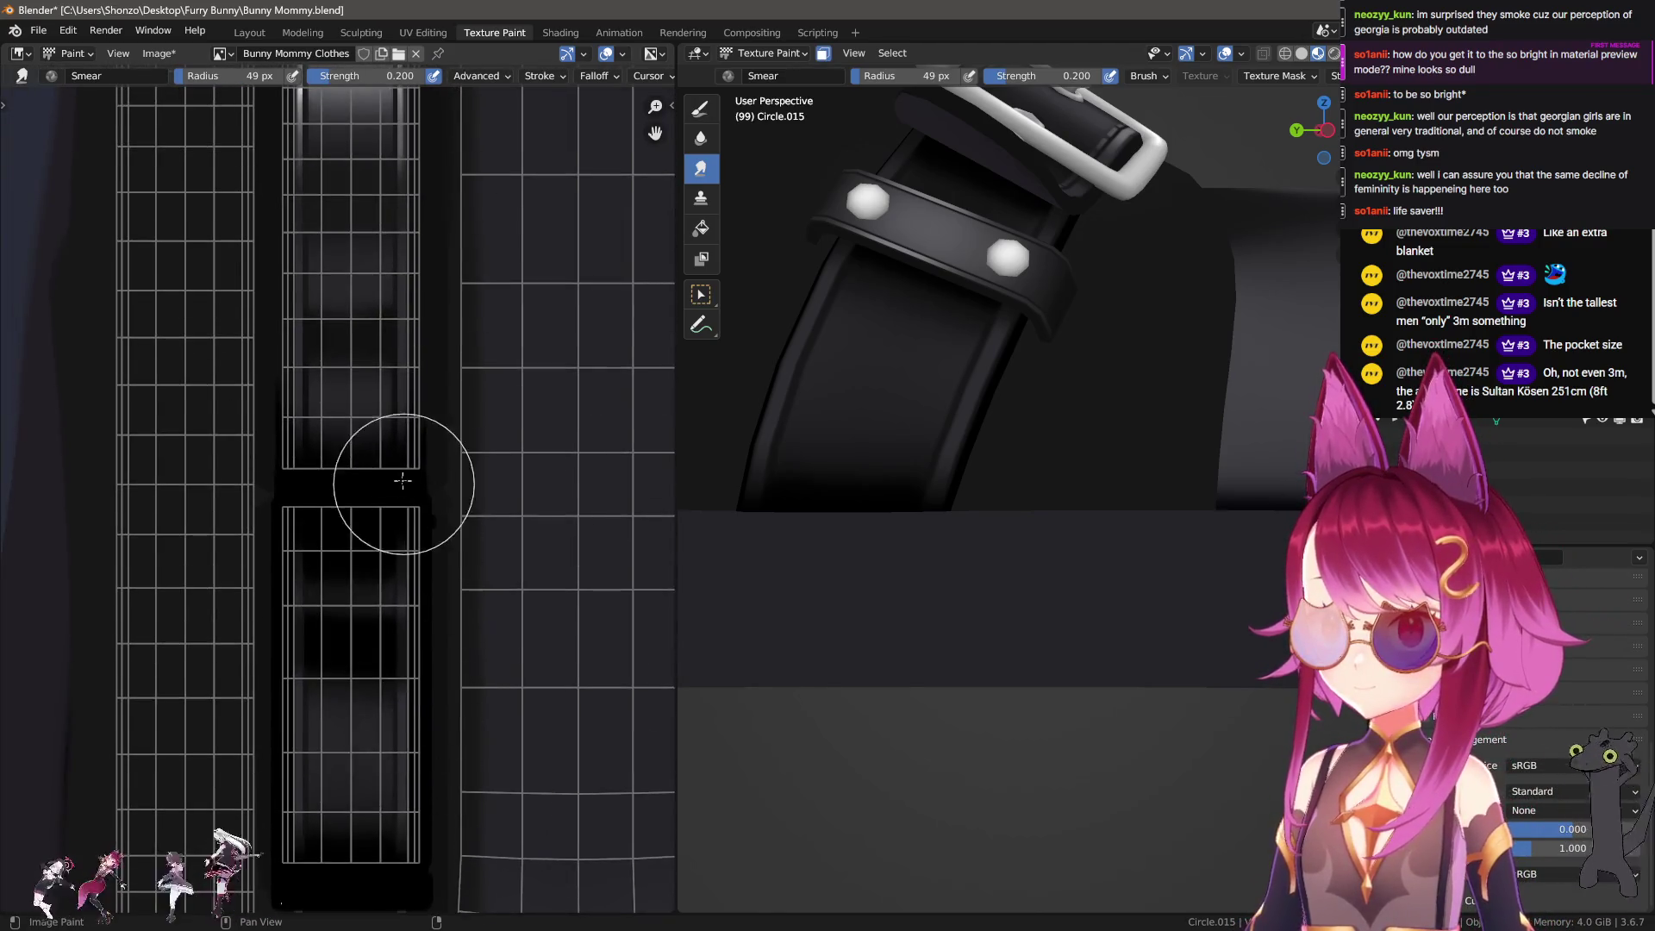
pyautogui.moveTo(381, 480); pyautogui.dragTo(380, 690, button='middle')
pyautogui.scroll(3, 374, 698)
pyautogui.moveTo(1100, 480); pyautogui.dragTo(832, 582, button='middle')
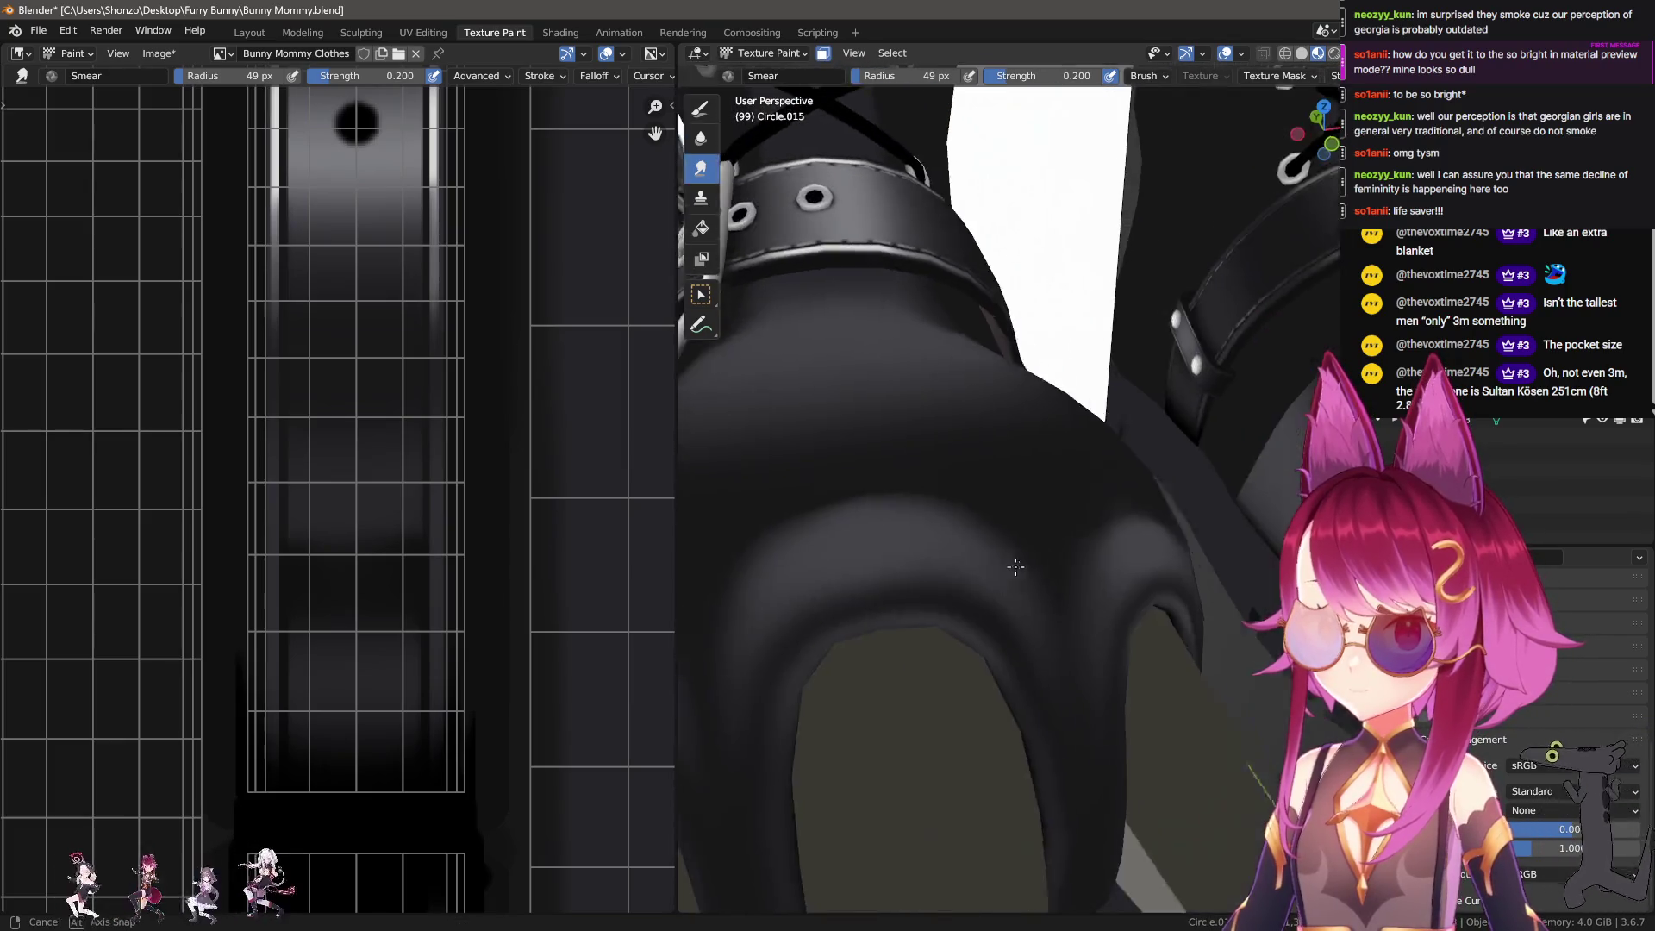
pyautogui.moveTo(832, 583); pyautogui.dragTo(974, 582, button='middle')
pyautogui.scroll(-1, 301, 590)
pyautogui.scroll(4, 298, 482)
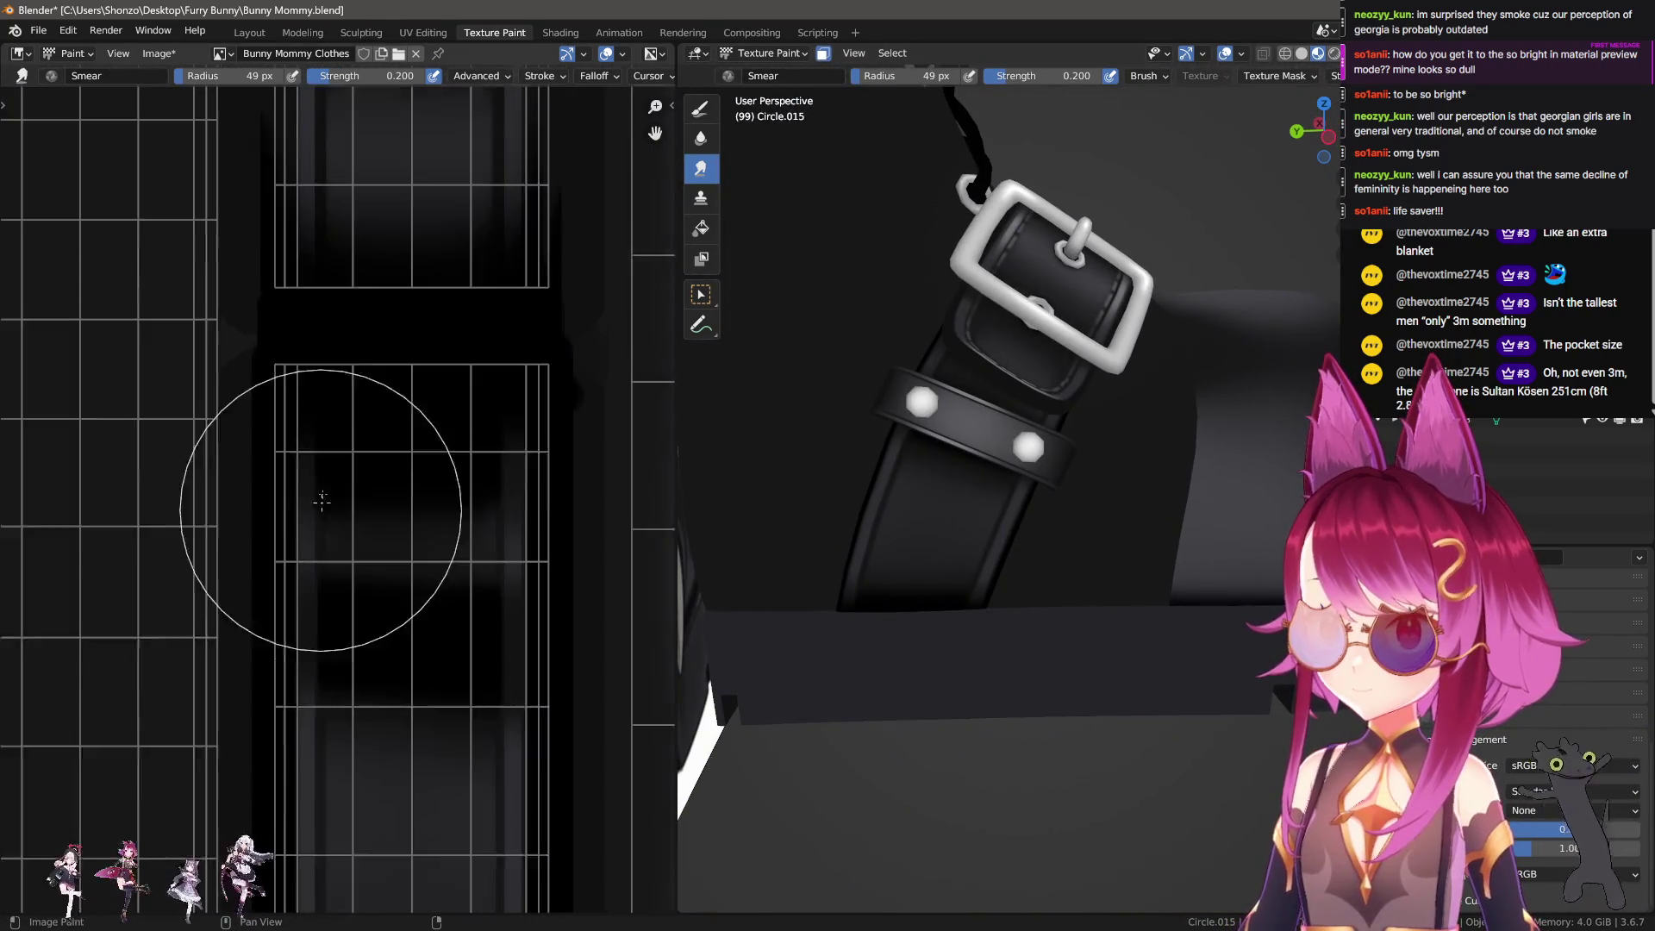
# Step: Shrink the smear brush to 6 px and reframe the strap texture for edge smearing
pyautogui.moveTo(298, 483); pyautogui.dragTo(252, 695, button='middle')
pyautogui.moveTo(281, 548); pyautogui.dragTo(263, 699, button='middle')
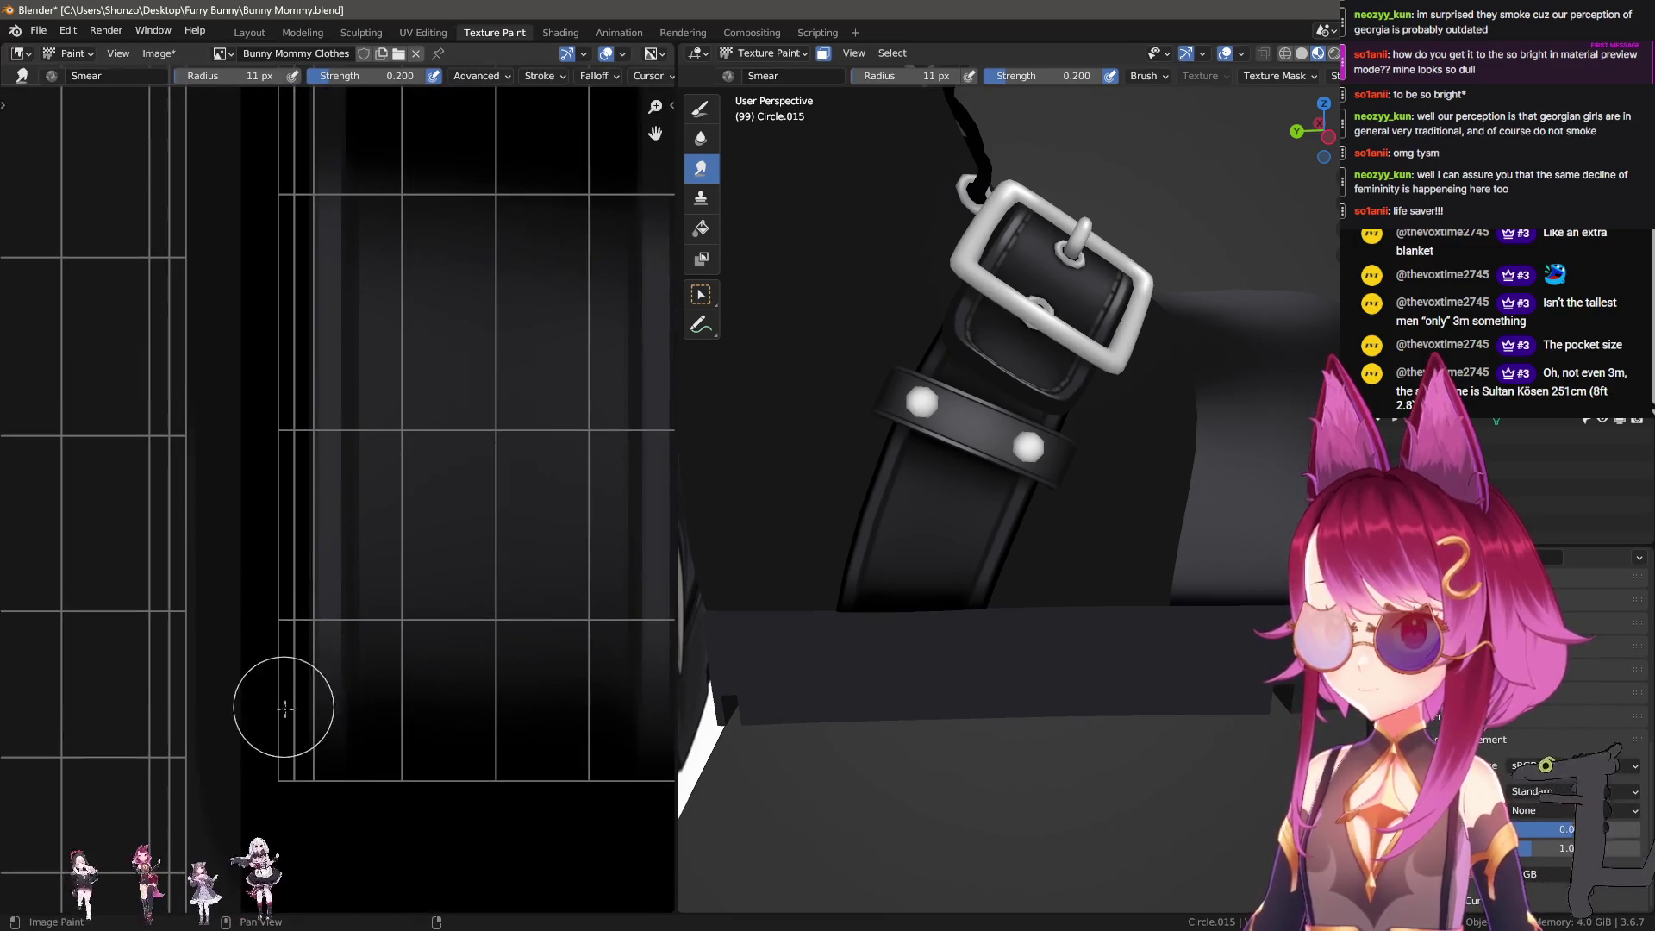
pyautogui.press('[')
pyautogui.press('[')
pyautogui.press('[')
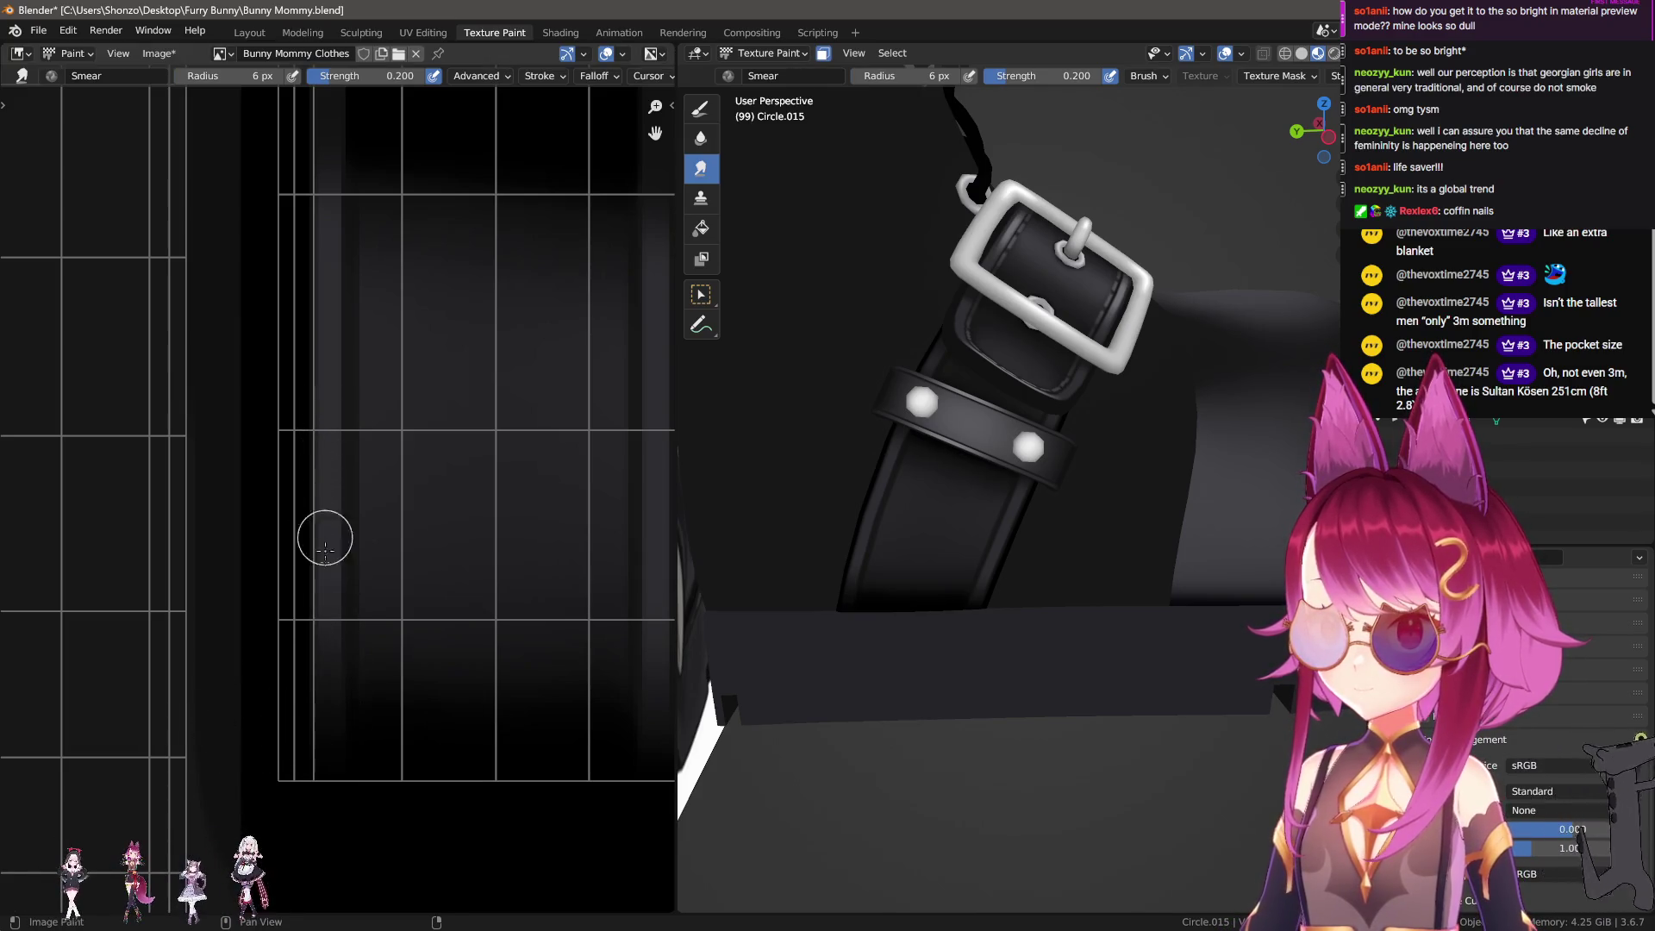
pyautogui.moveTo(432, 567); pyautogui.dragTo(256, 558, button='middle')
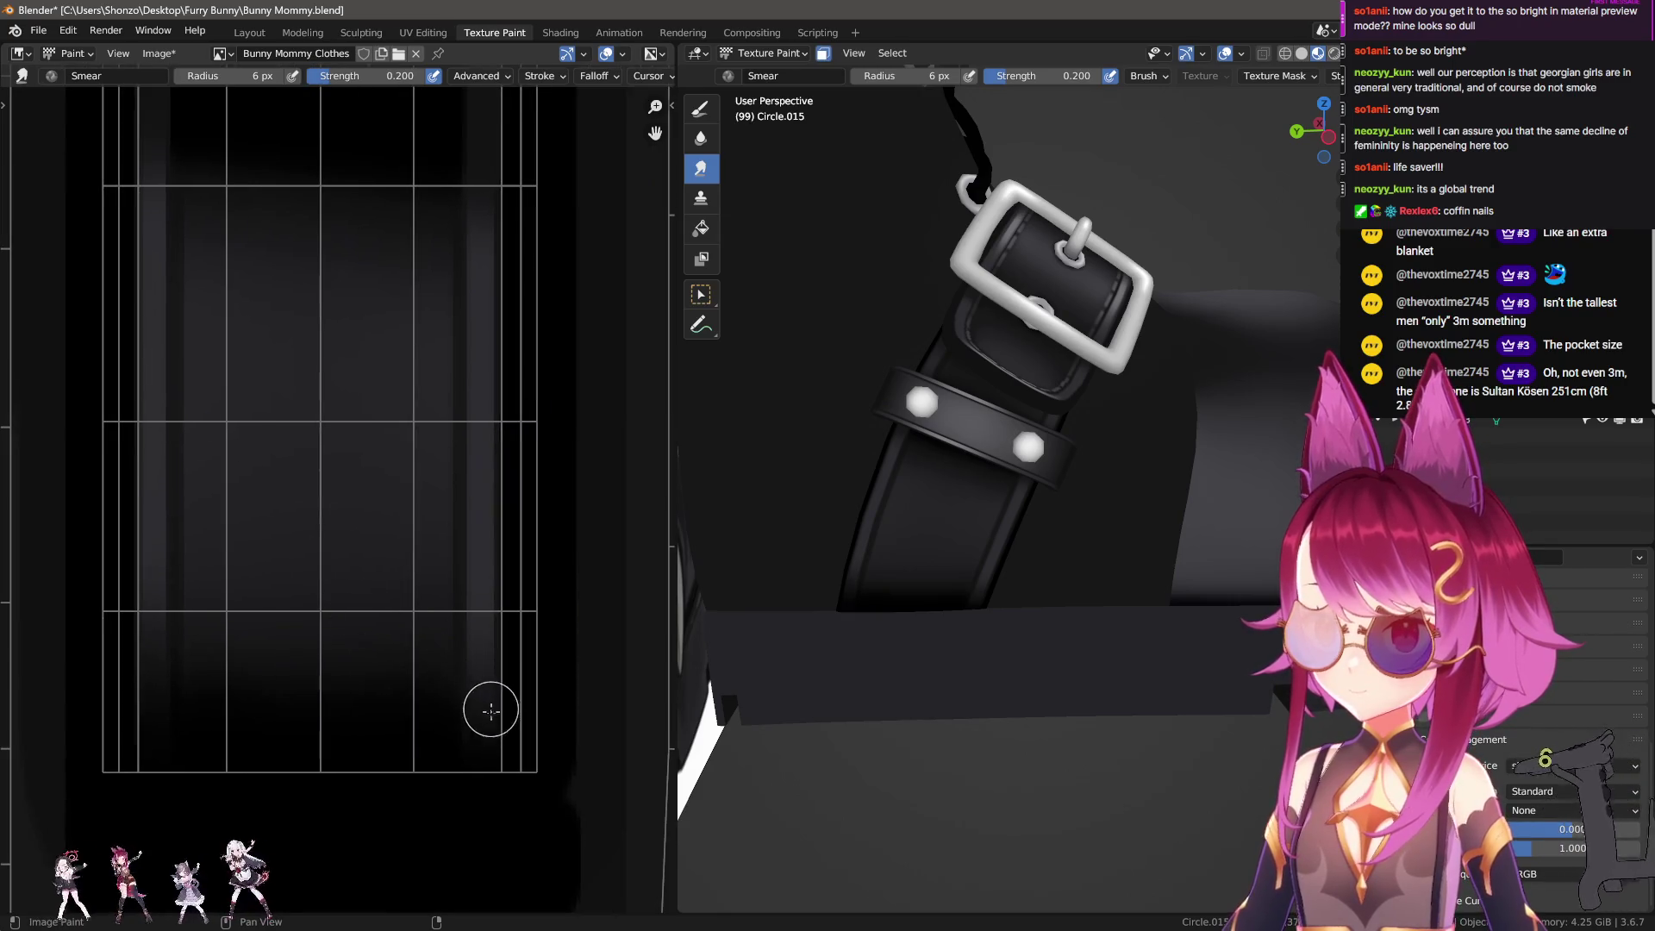
pyautogui.moveTo(480, 739)
pyautogui.mouseDown()
pyautogui.moveTo(479, 647)
pyautogui.moveTo(477, 735)
pyautogui.mouseUp()
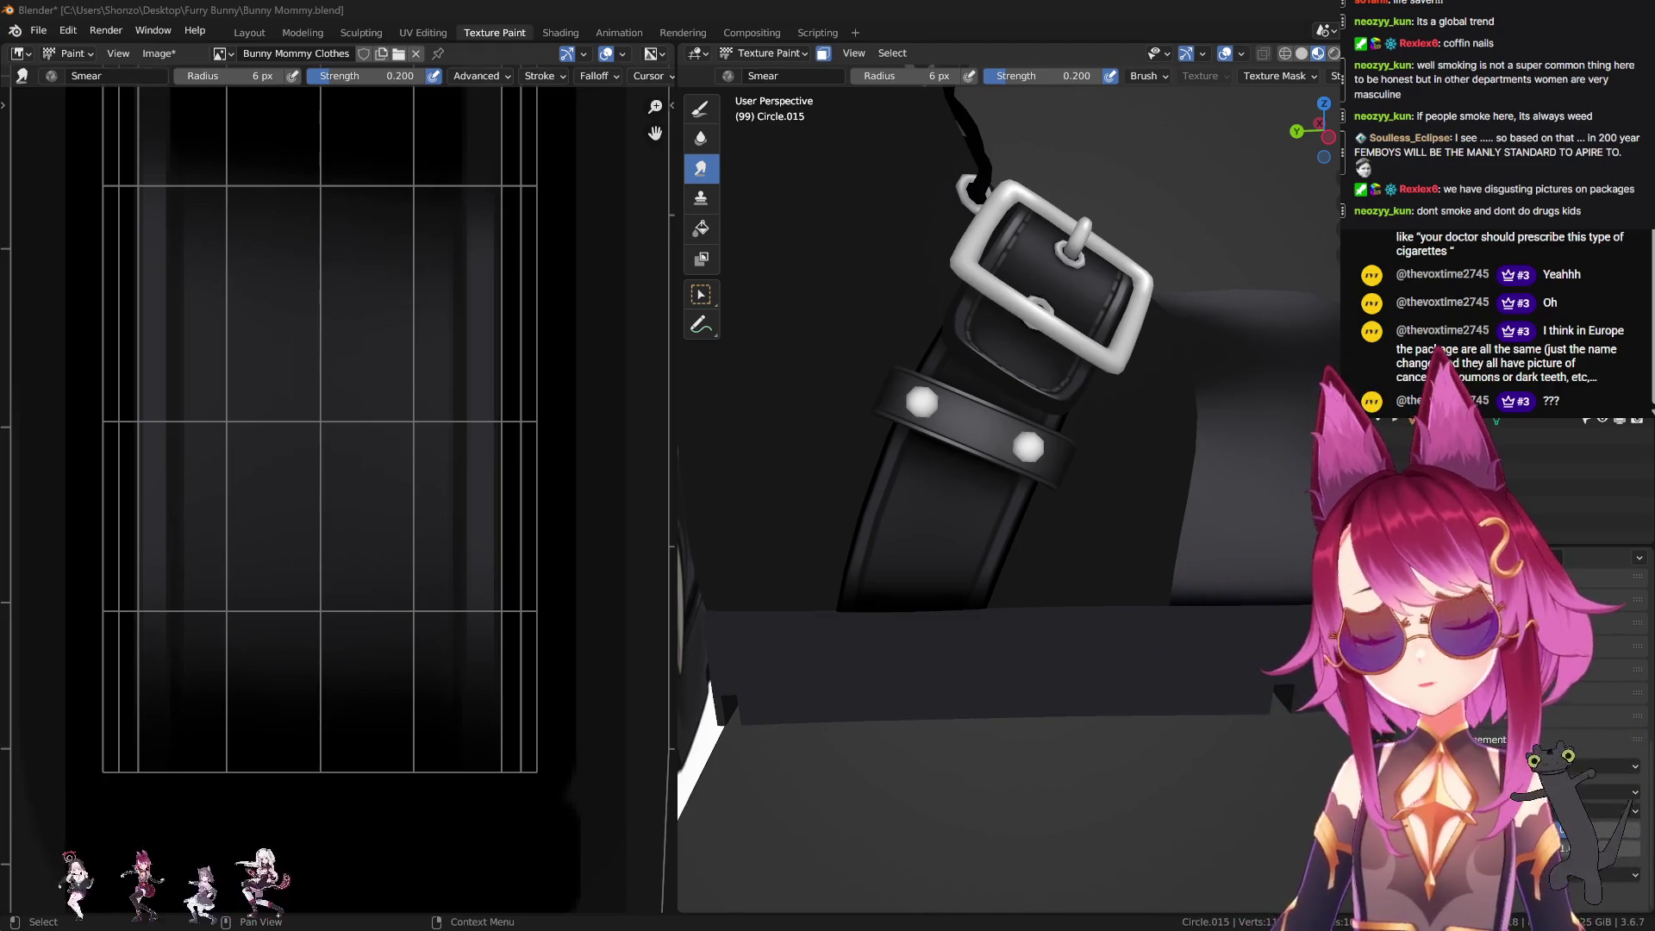
# Step: Orbit out to view both paw boots, then switch back to the draw brush
pyautogui.moveTo(1034, 526)
pyautogui.mouseDown(button='middle')
pyautogui.moveTo(919, 586)
pyautogui.moveTo(1021, 497)
pyautogui.moveTo(992, 414)
pyautogui.mouseUp(button='middle')
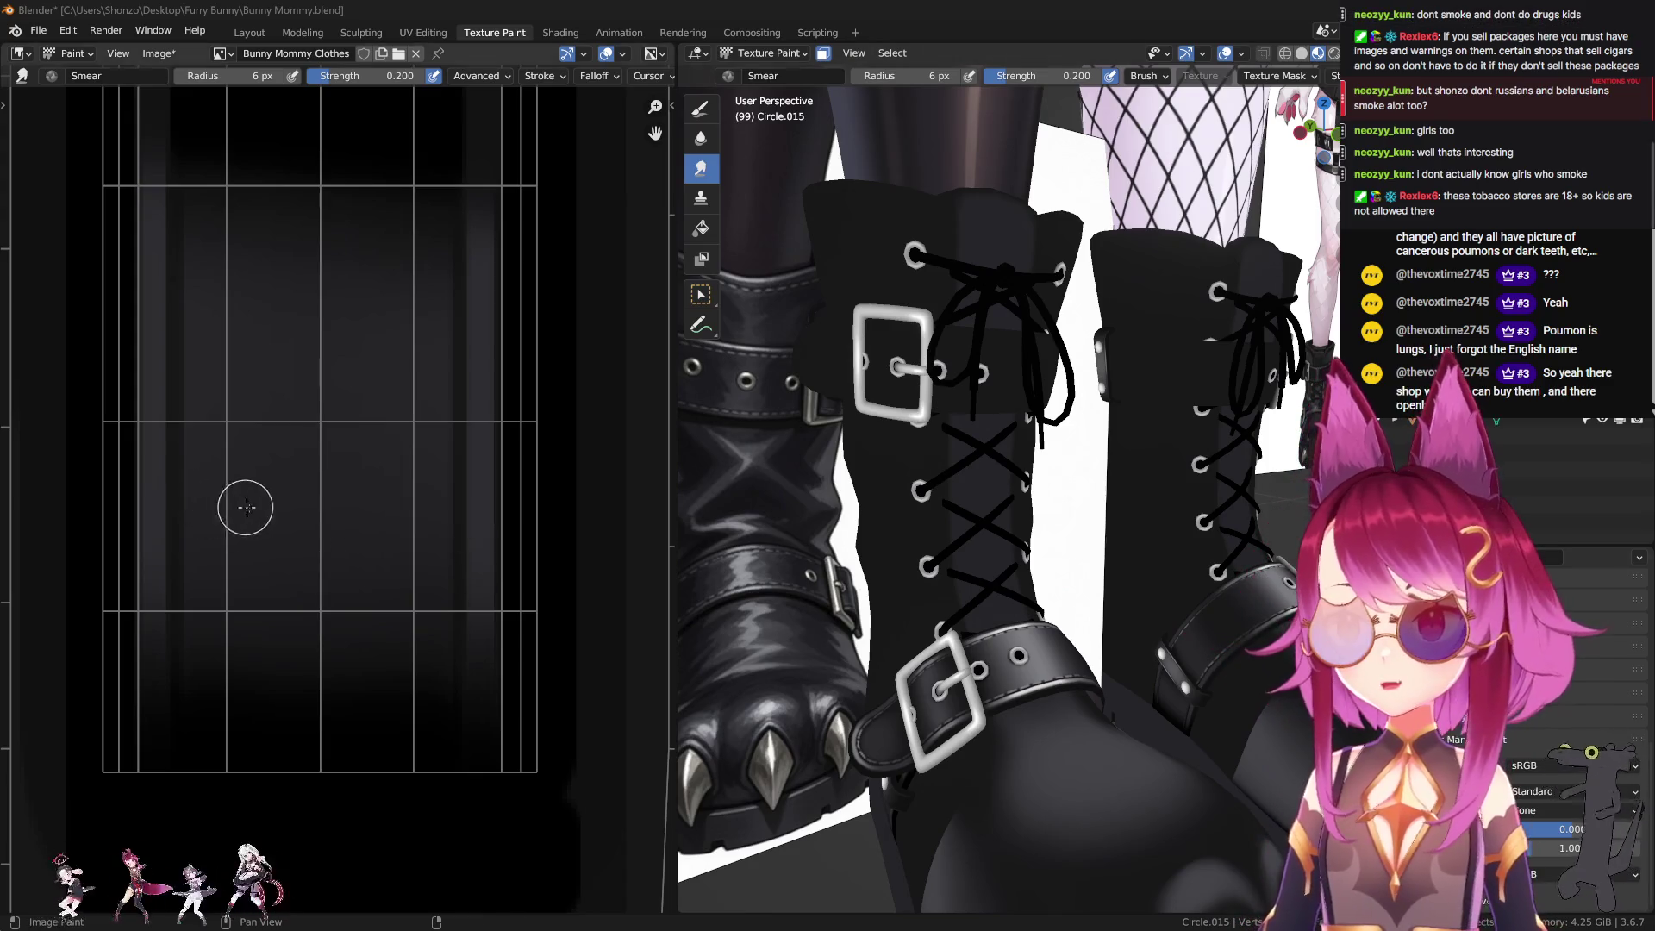
pyautogui.scroll(-3, 318, 669)
pyautogui.scroll(2, 318, 705)
pyautogui.scroll(1, 399, 697)
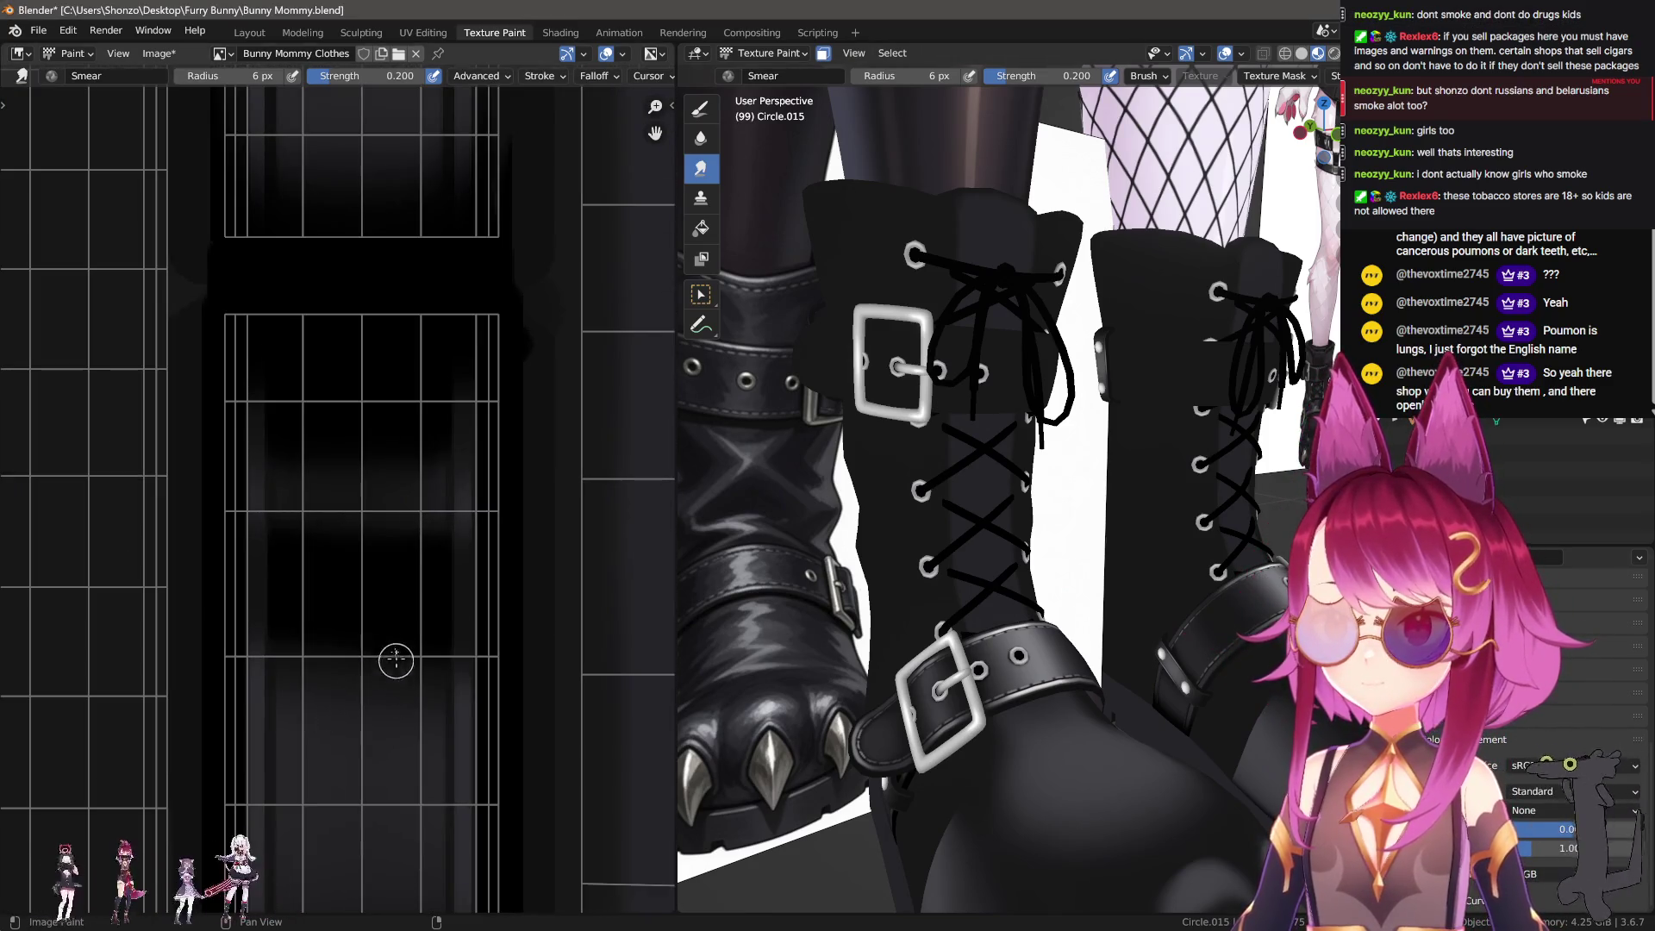
pyautogui.scroll(-2, 386, 523)
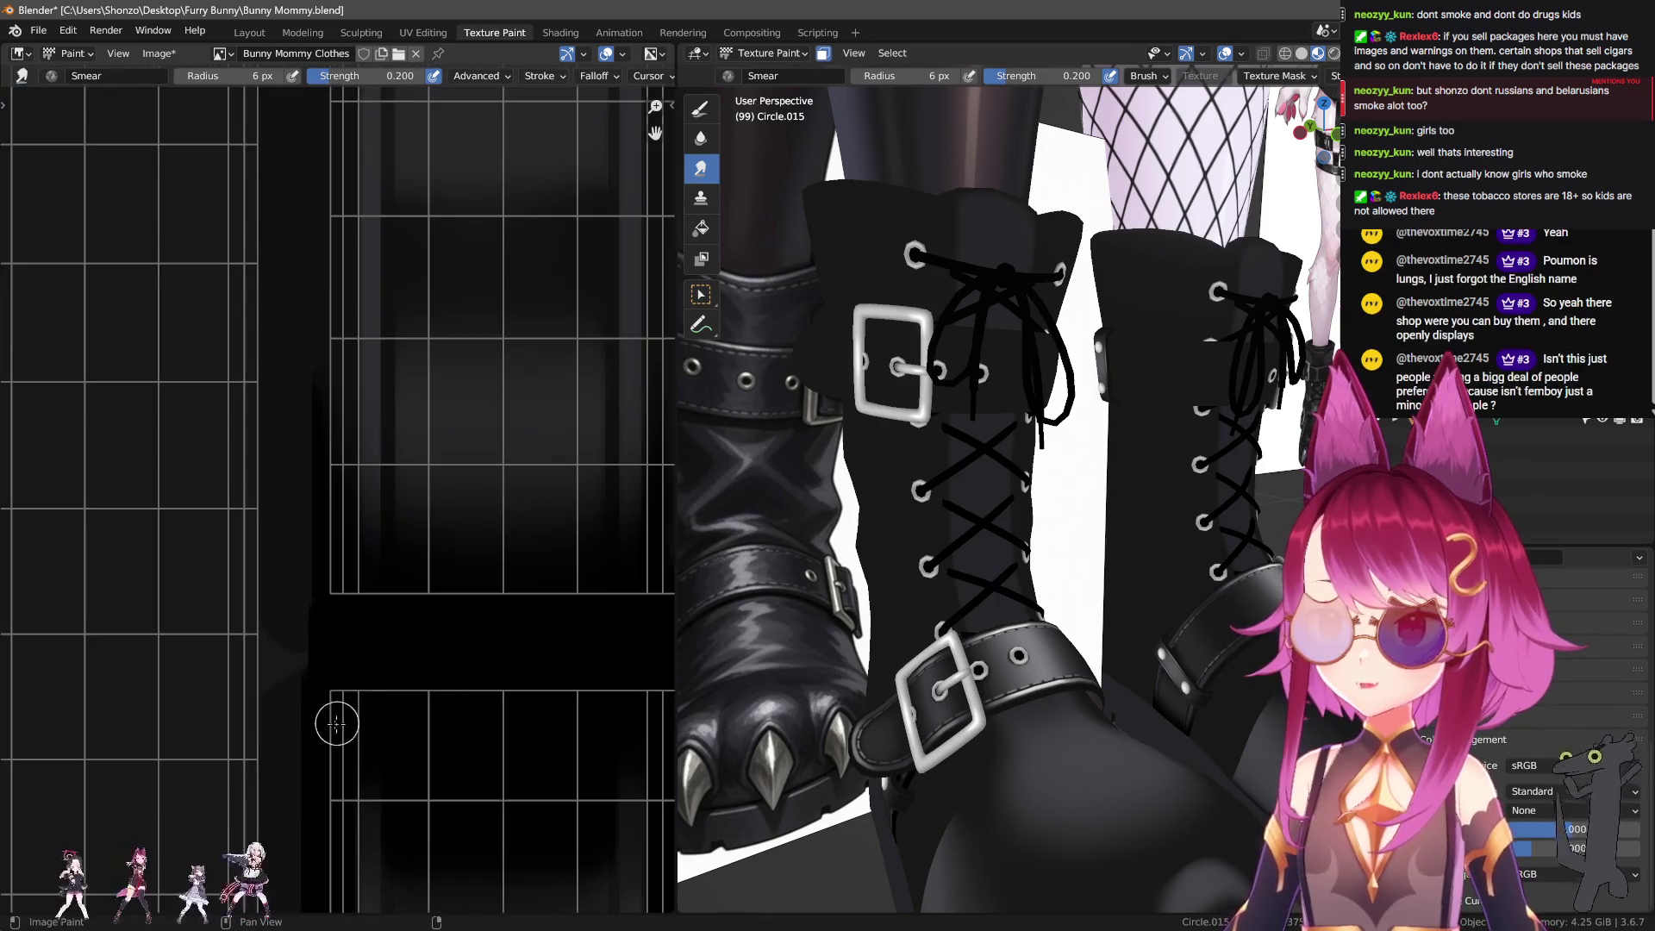
pyautogui.press('x')
pyautogui.scroll(2, 332, 720)
# Step: Zoom the texture, show the brush settings sidebar and frame a strap strip island
pyautogui.scroll(-3, 333, 529)
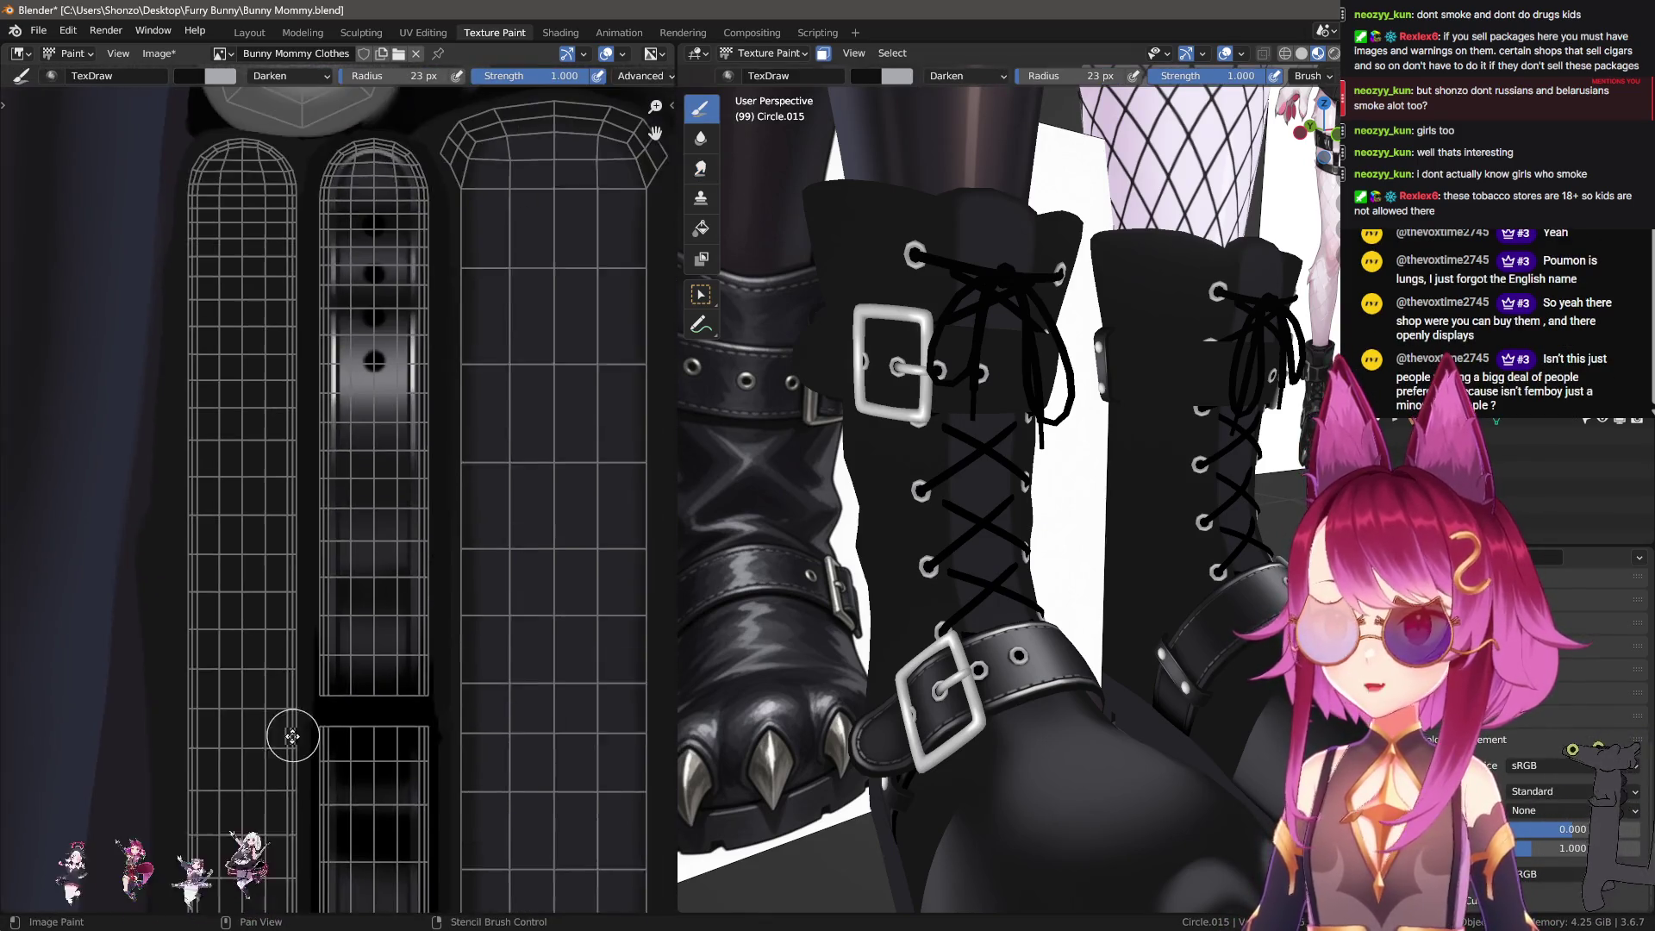
pyautogui.scroll(1, 284, 697)
pyautogui.scroll(1, 283, 696)
pyautogui.scroll(1, 370, 517)
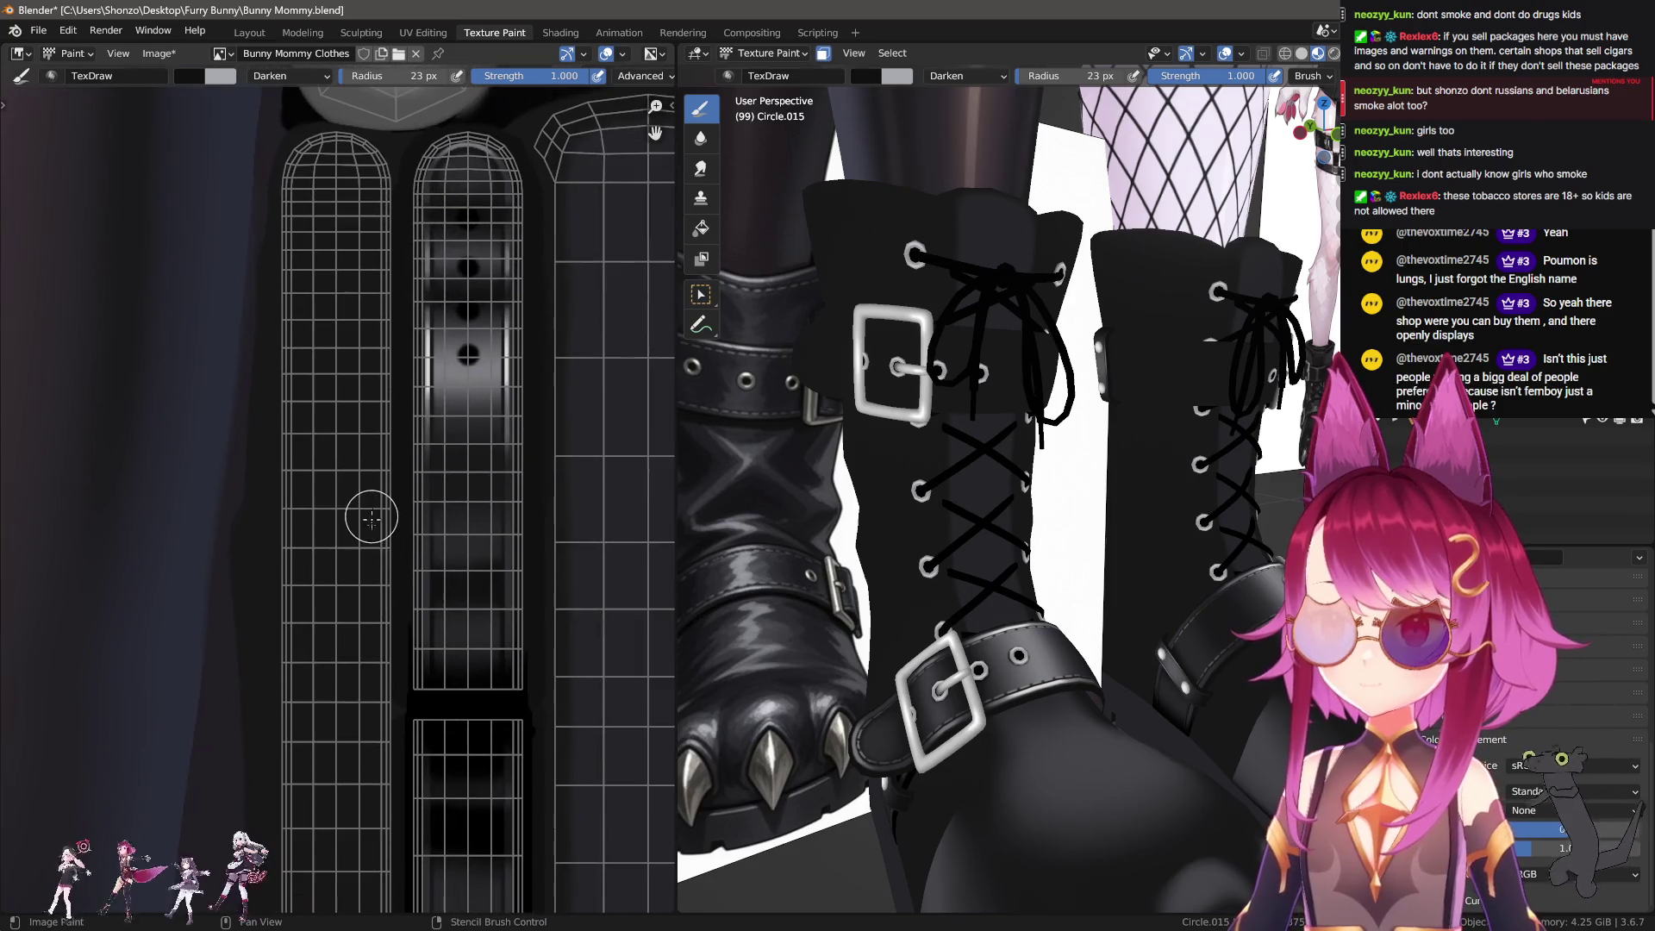
pyautogui.scroll(1, 358, 609)
pyautogui.scroll(1, 369, 549)
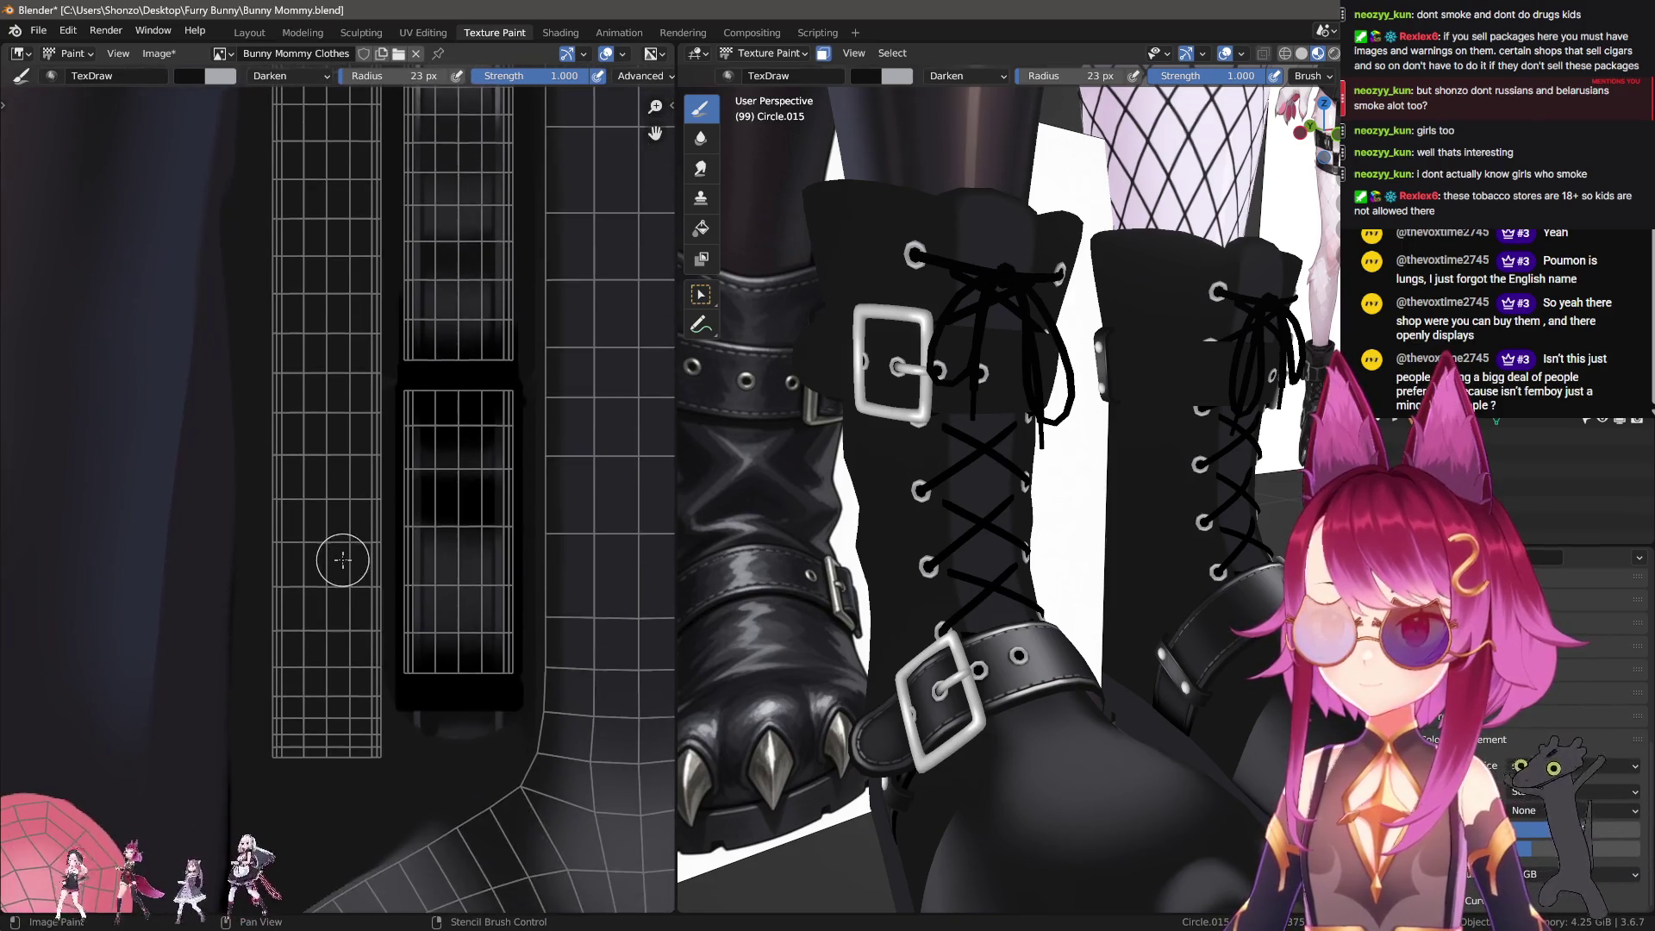
pyautogui.scroll(2, 422, 721)
pyautogui.scroll(1, 338, 606)
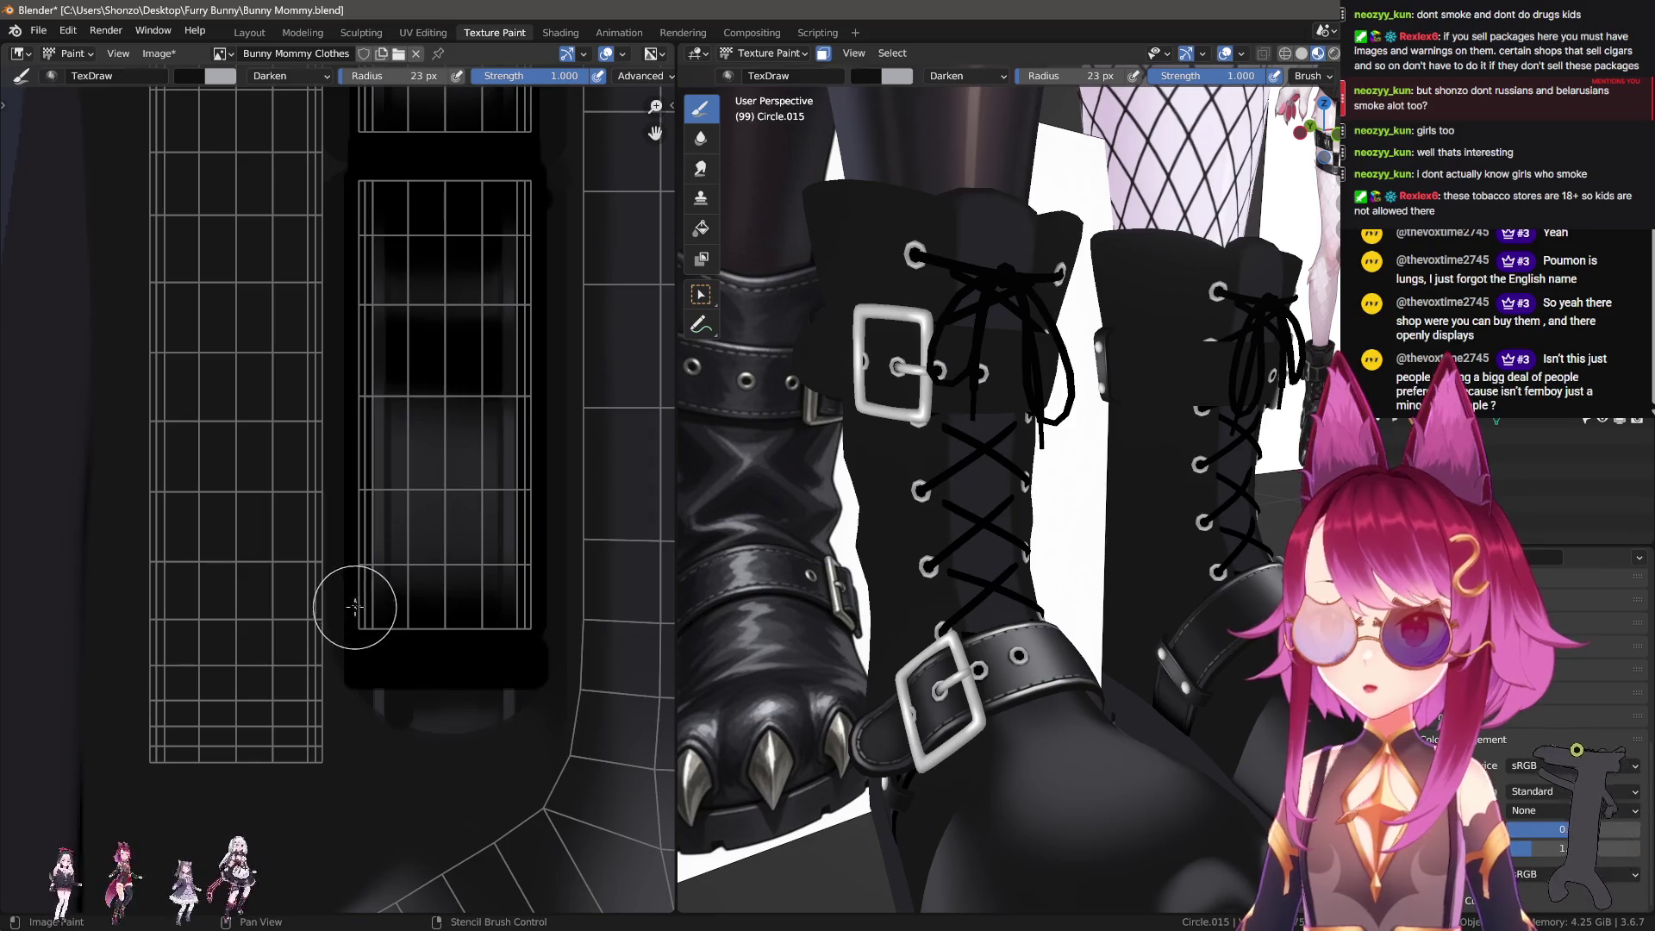
pyautogui.press('n')
pyautogui.scroll(-2, 307, 603)
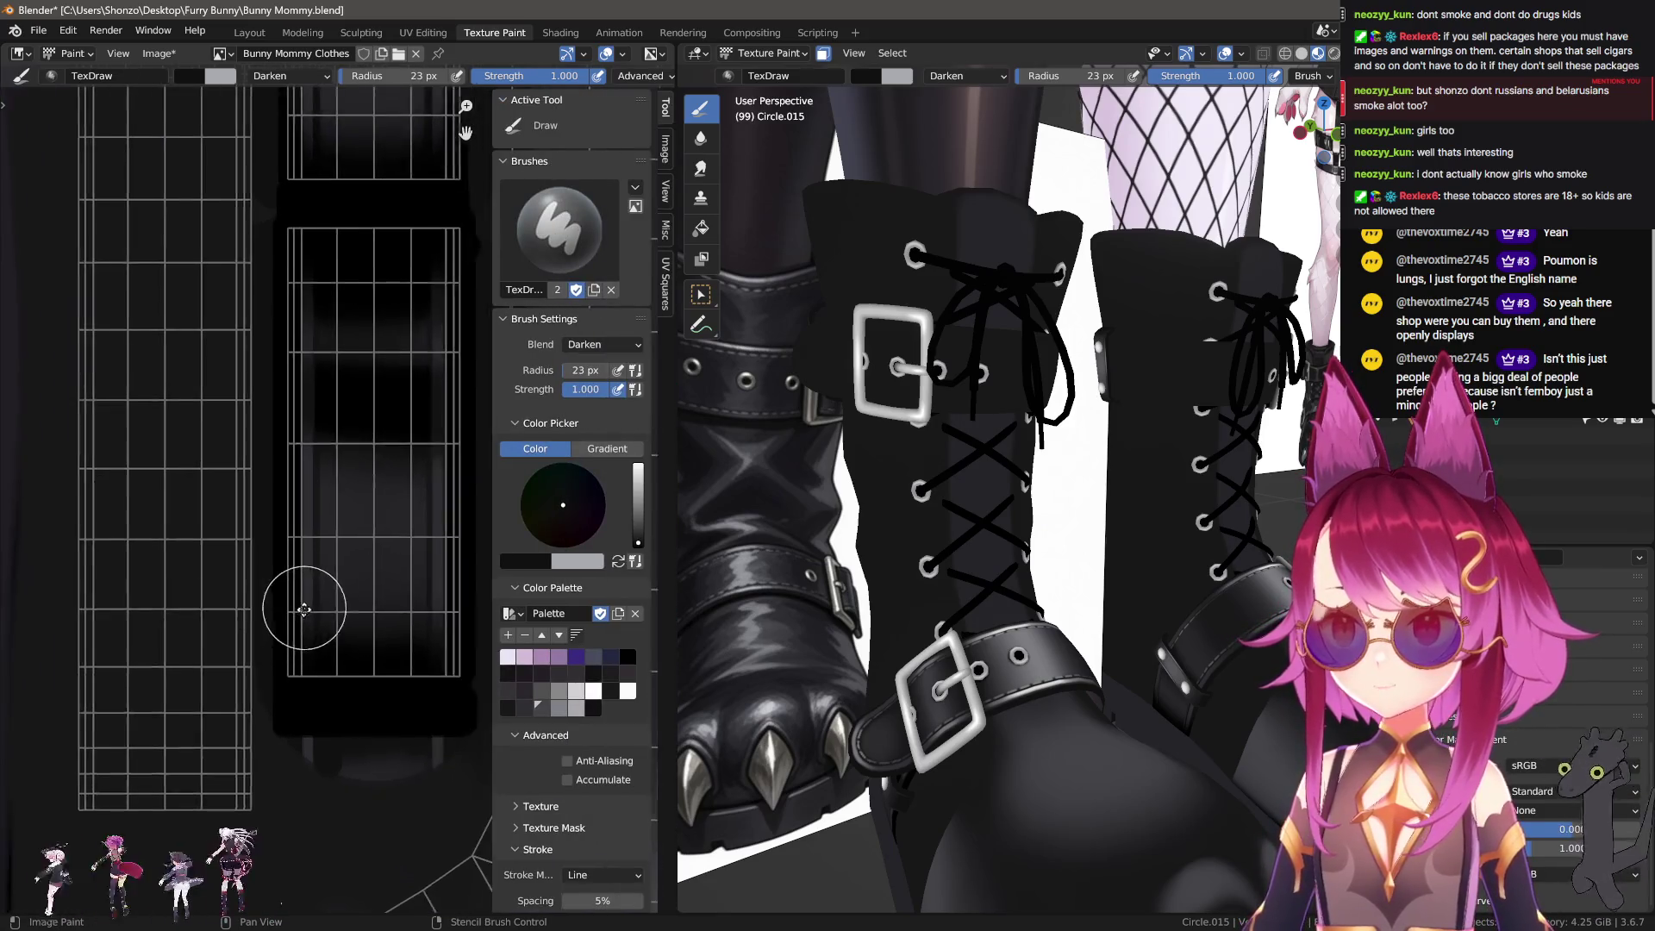
pyautogui.scroll(-2, 303, 599)
pyautogui.moveTo(304, 599); pyautogui.dragTo(275, 798, button='middle')
pyautogui.scroll(2, 293, 732)
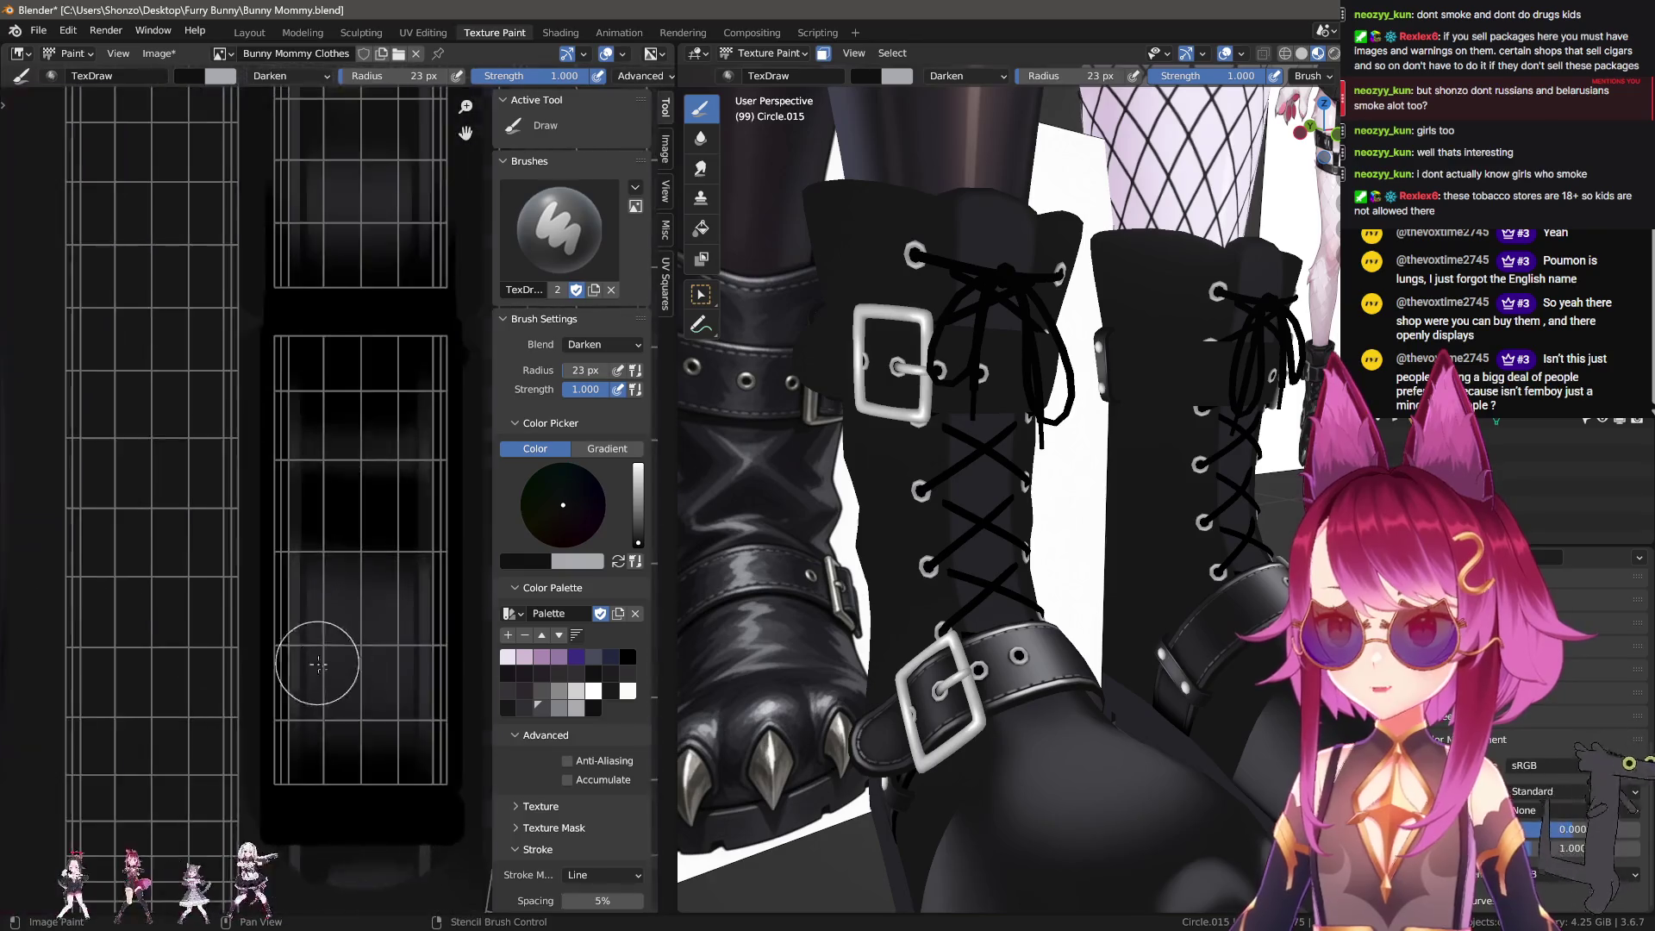
pyautogui.moveTo(317, 669)
pyautogui.mouseDown(button='middle')
pyautogui.moveTo(258, 591)
pyautogui.moveTo(323, 562)
pyautogui.mouseUp(button='middle')
# Step: Switch to the smear brush and set its falloff and stroke spacing
pyautogui.hotkey('shift', 'space')
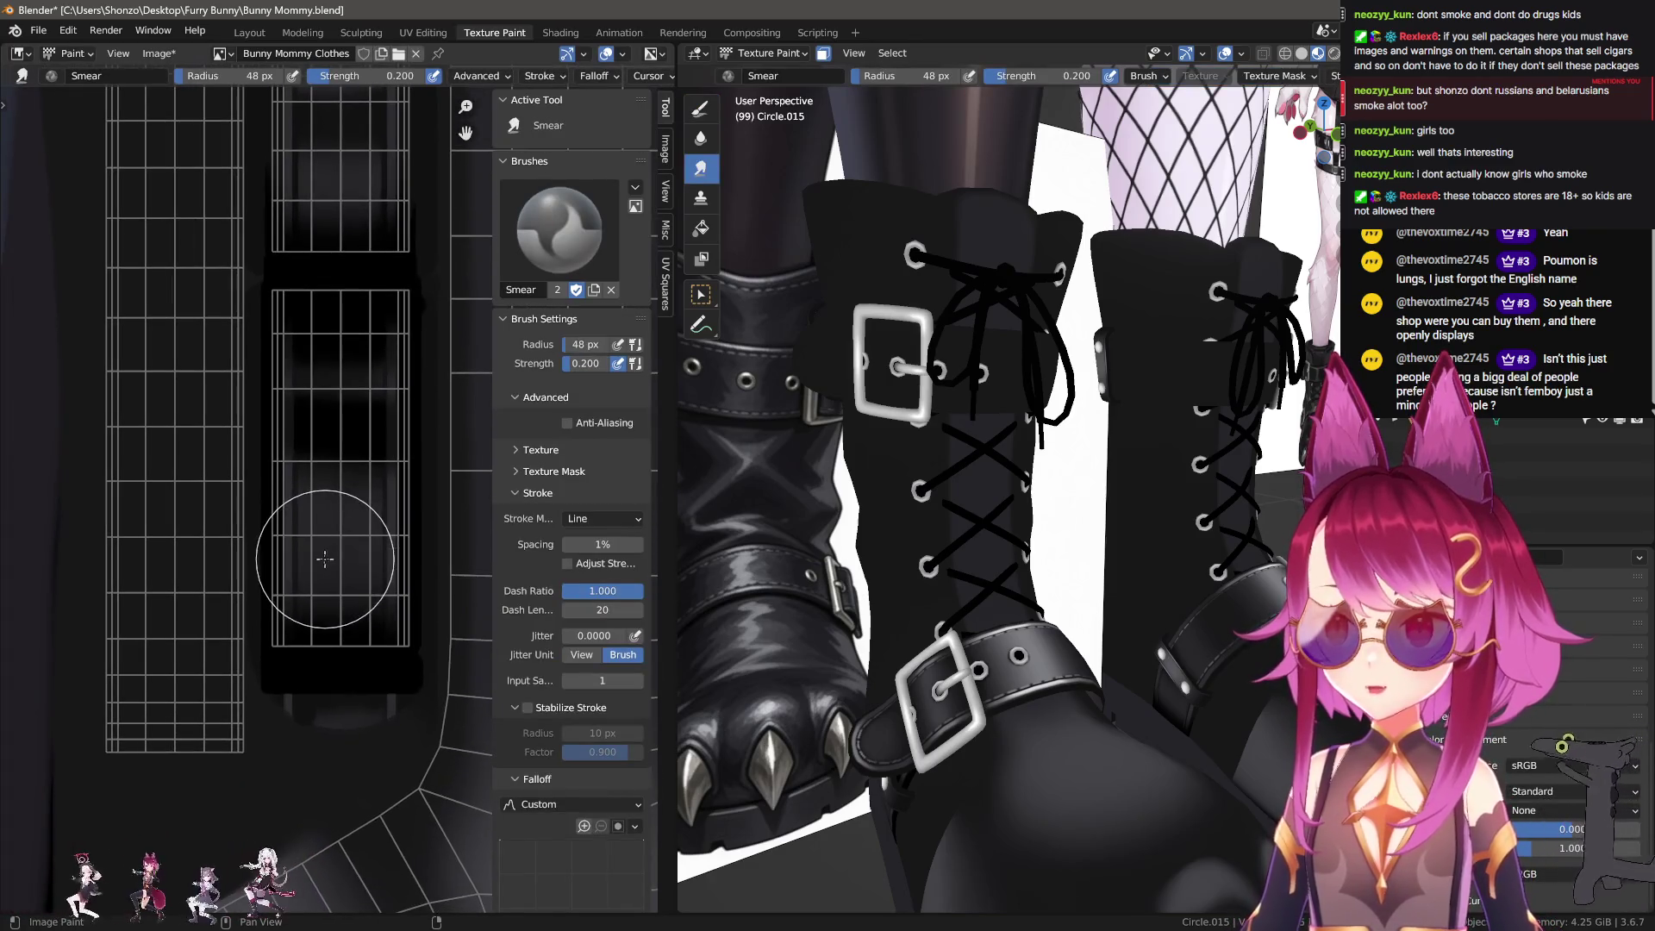
pyautogui.hotkey('alt', 'f')
pyautogui.click(186, 560)
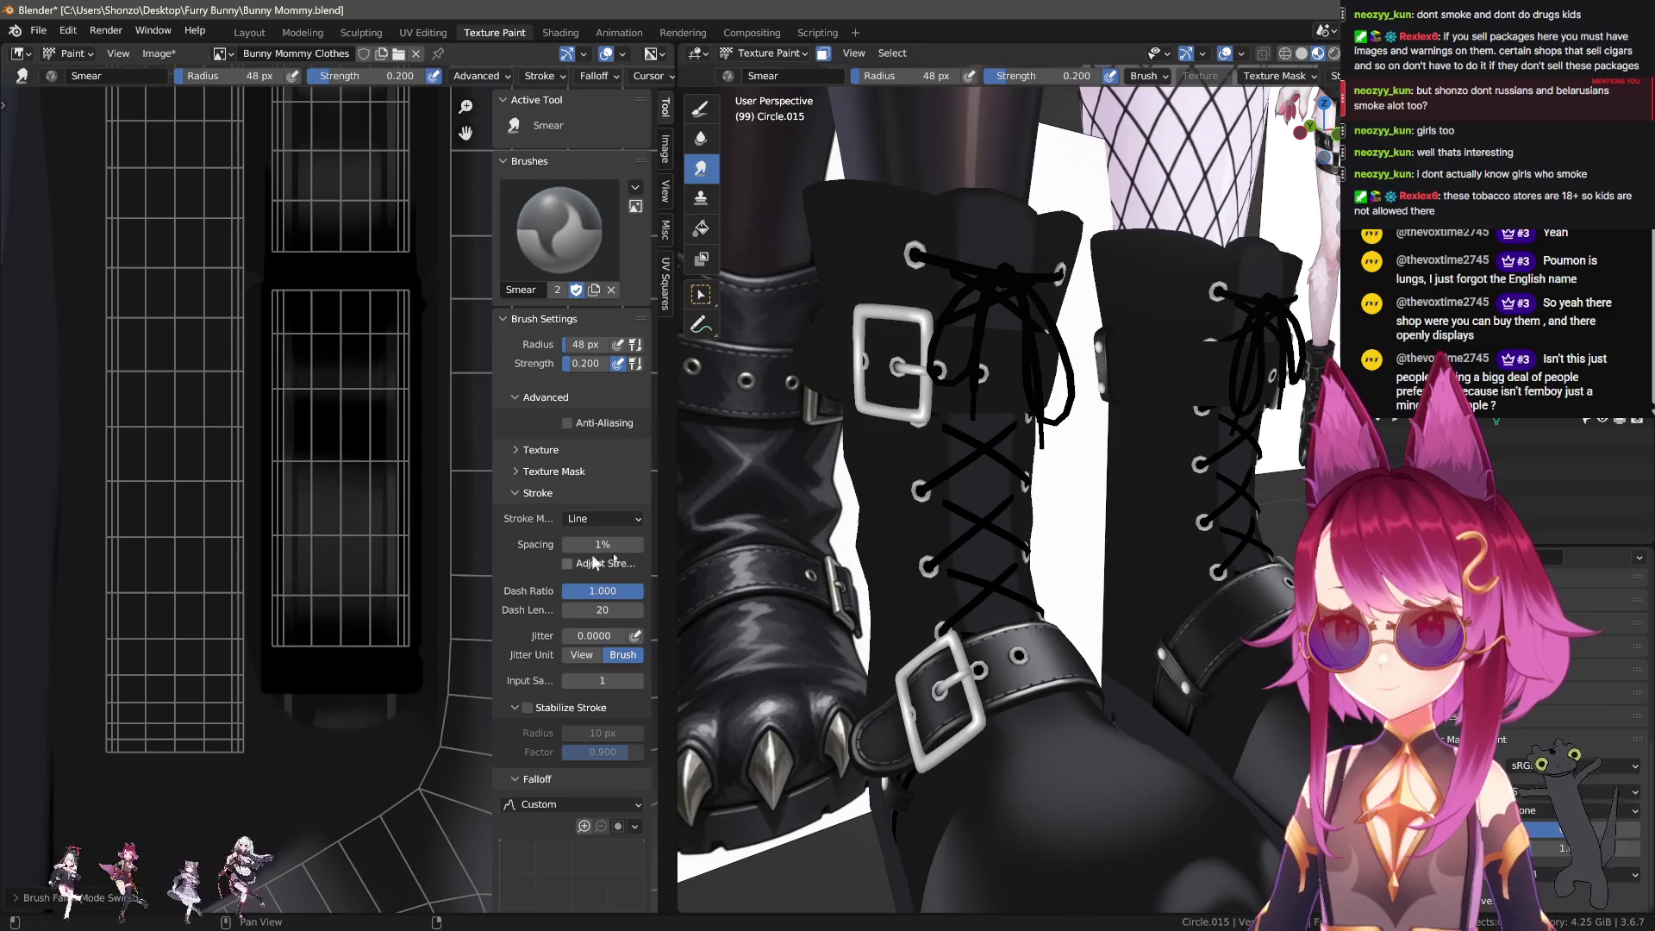
pyautogui.write('100')
pyautogui.press('Return')
# Step: Resize the smear brush to about 68 px and set line strokes
pyautogui.press('n')
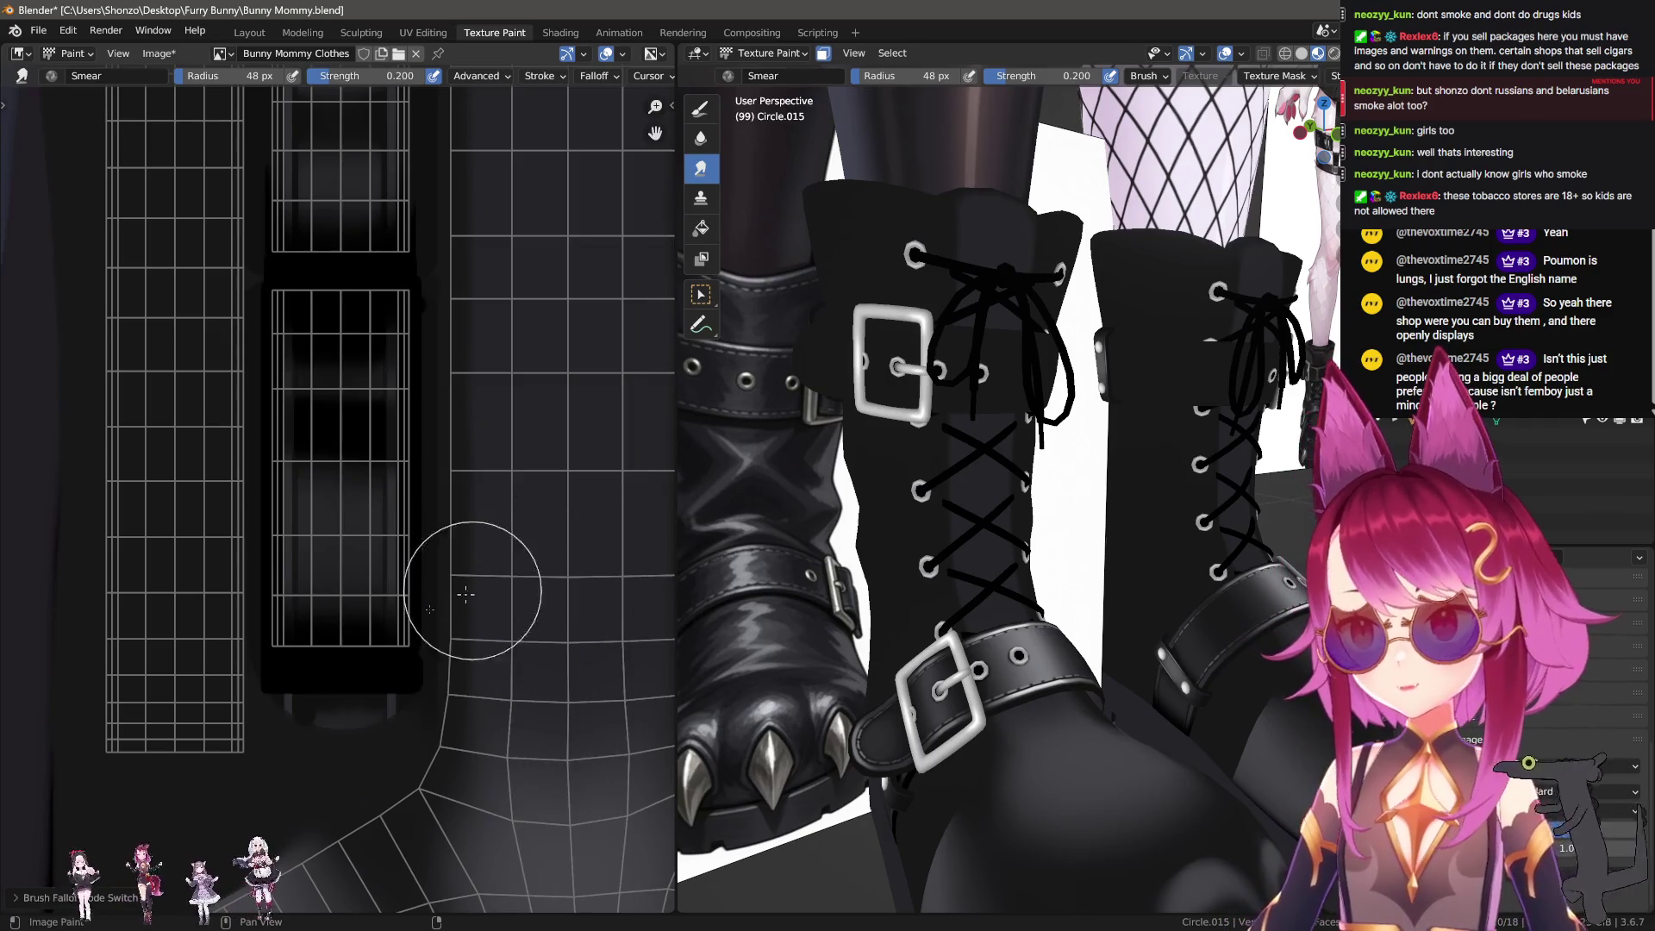
pyautogui.press('f')
pyautogui.click(334, 566)
pyautogui.press('f')
pyautogui.click(343, 539)
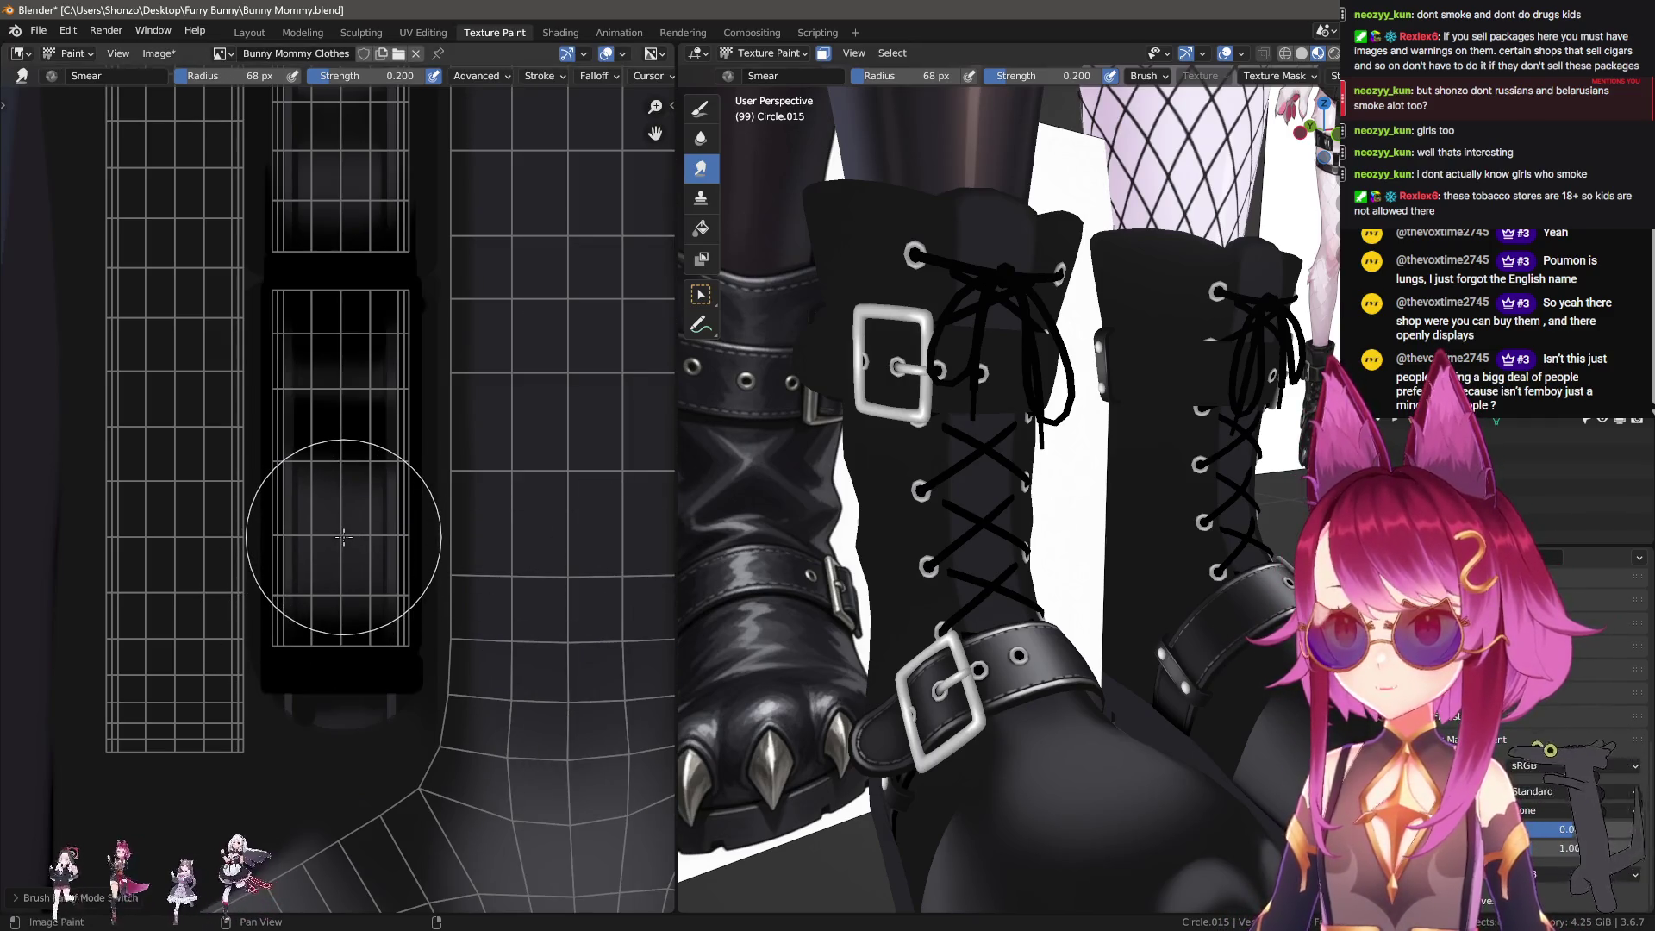
pyautogui.press('e')
pyautogui.click(157, 547)
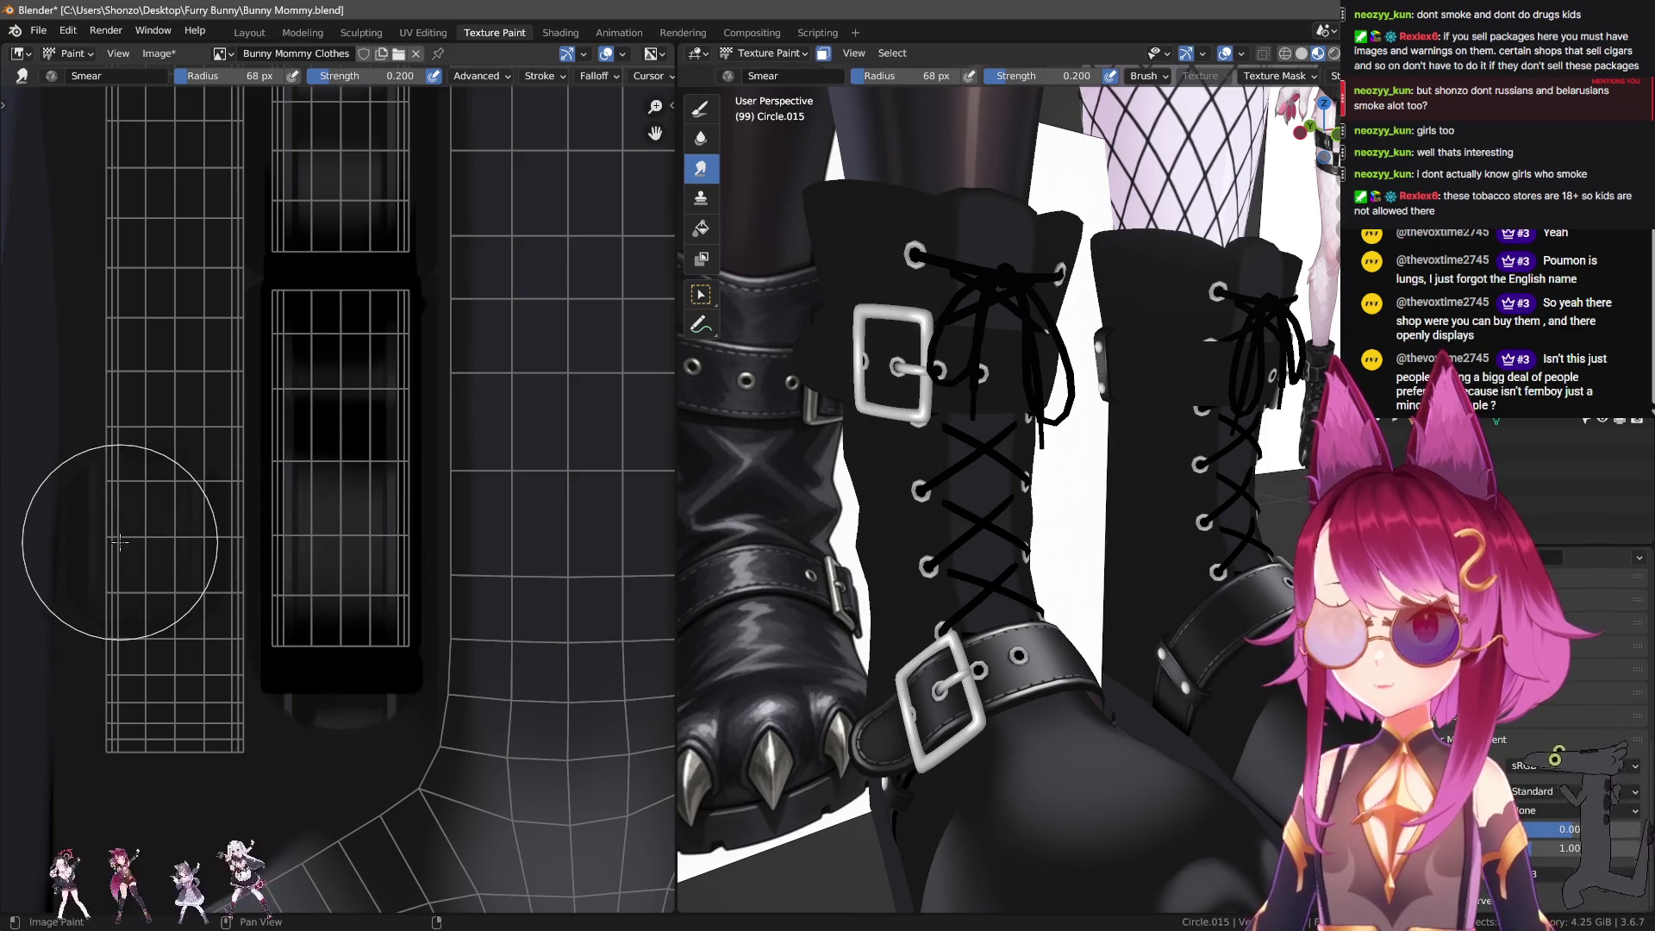
# Step: Set the smear strength to full 1.000 and the stroke spacing to 100%
pyautogui.hotkey('shift', 'f')
pyautogui.click(470, 567)
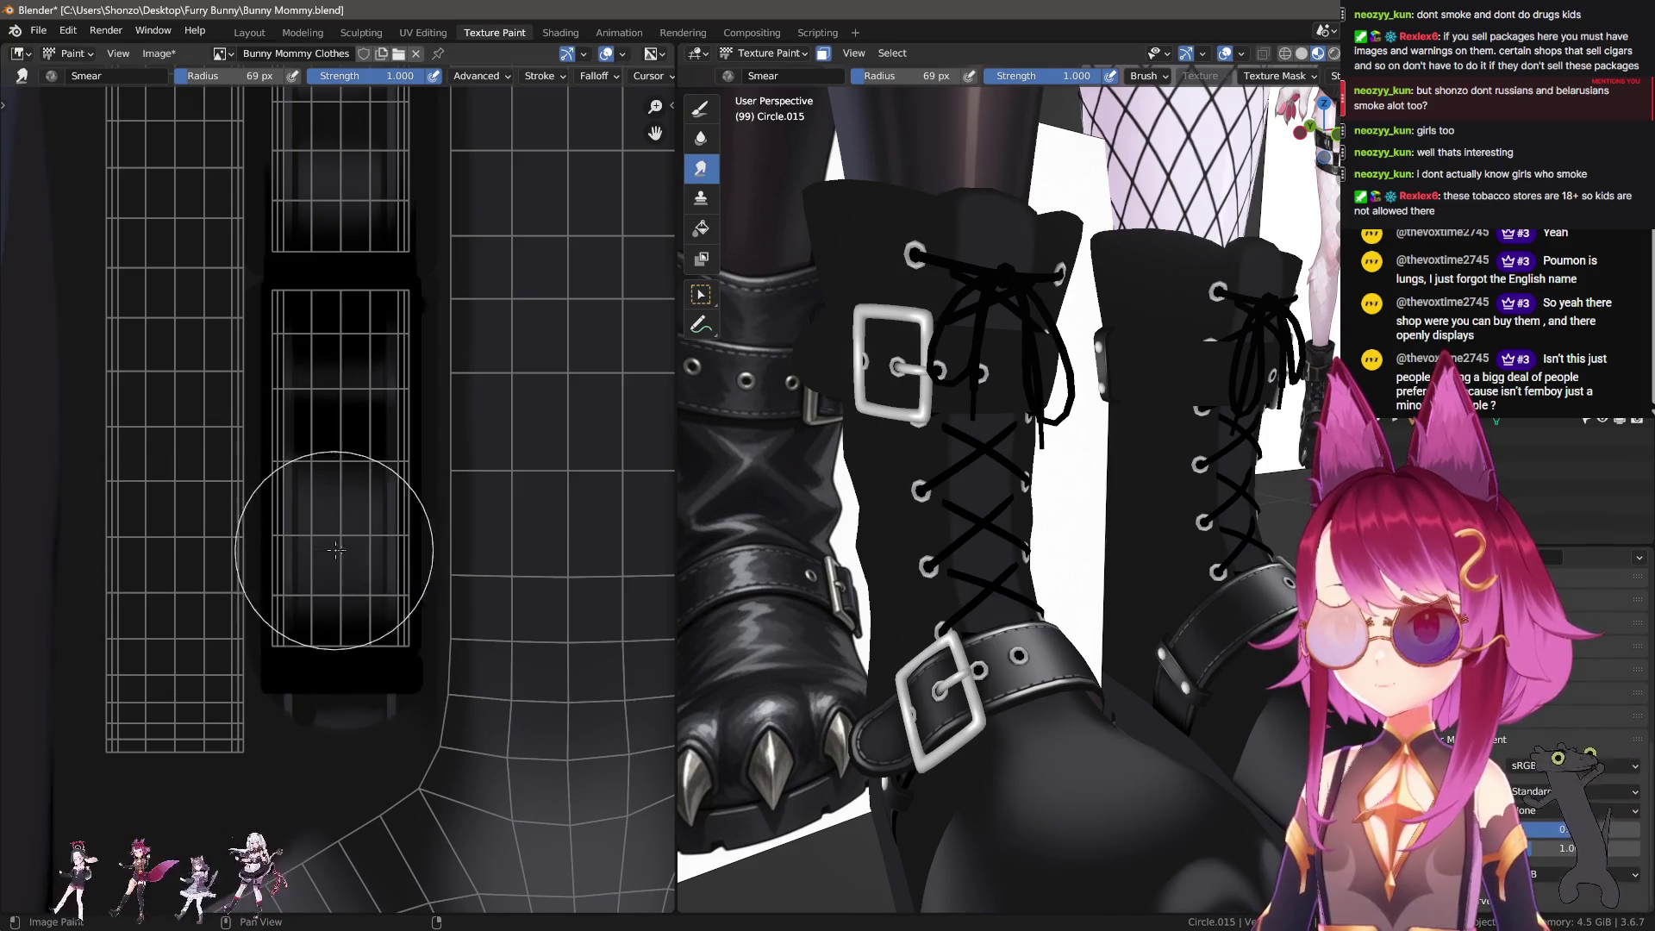
pyautogui.press('f')
pyautogui.click(345, 541)
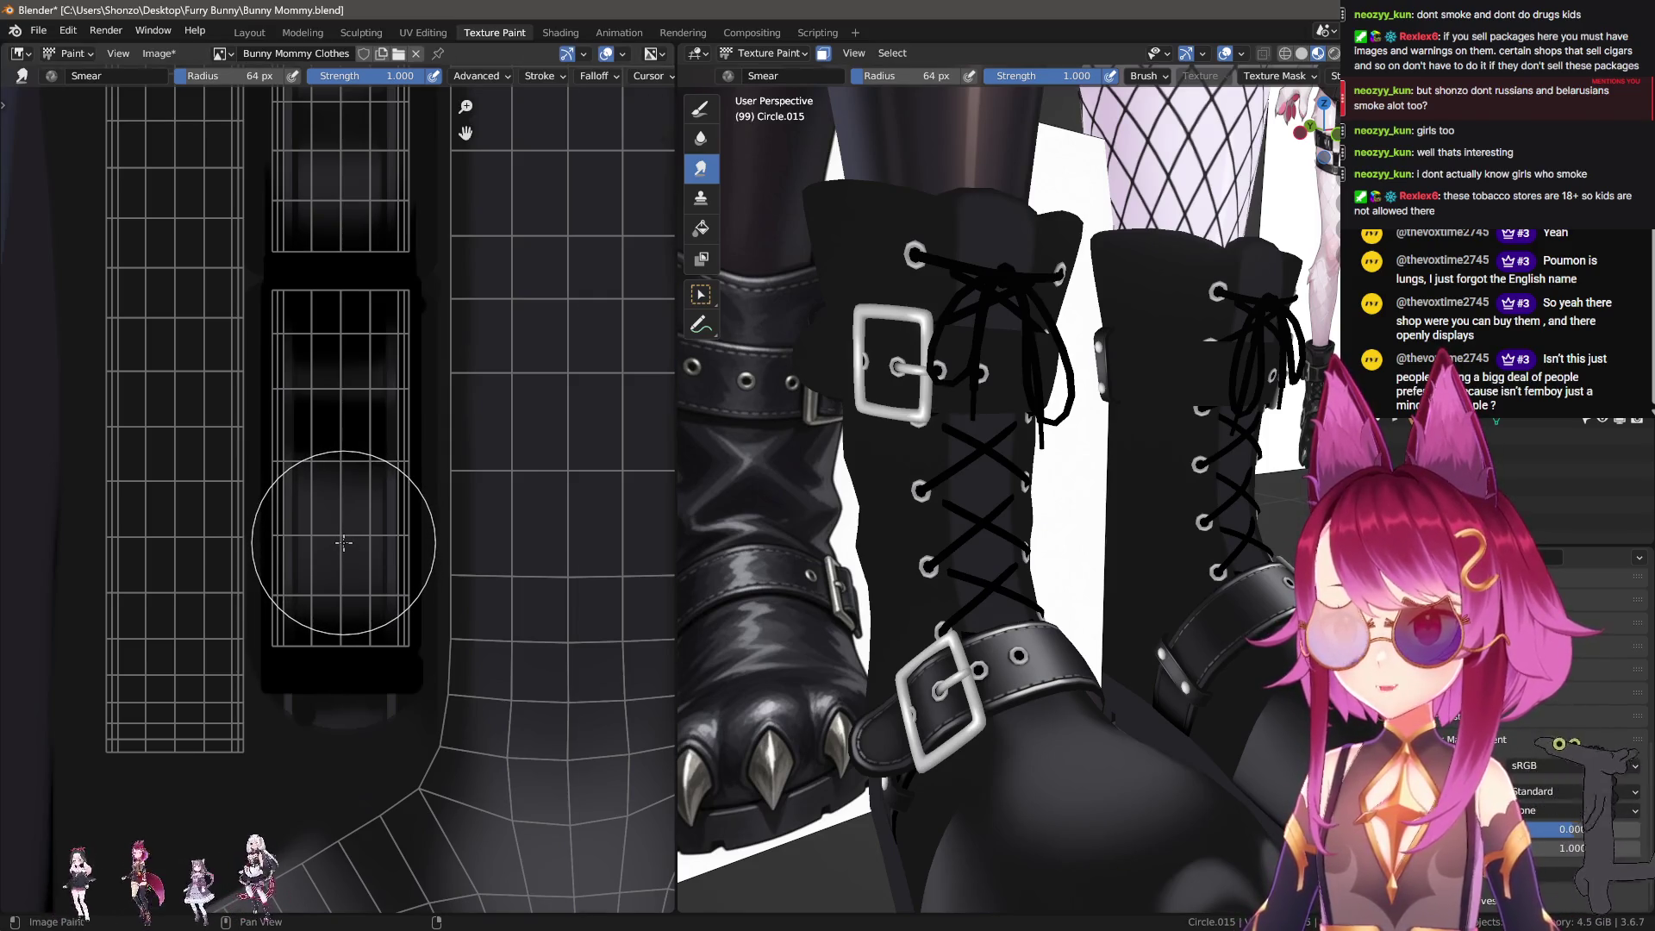
pyautogui.press('n')
pyautogui.click(594, 545)
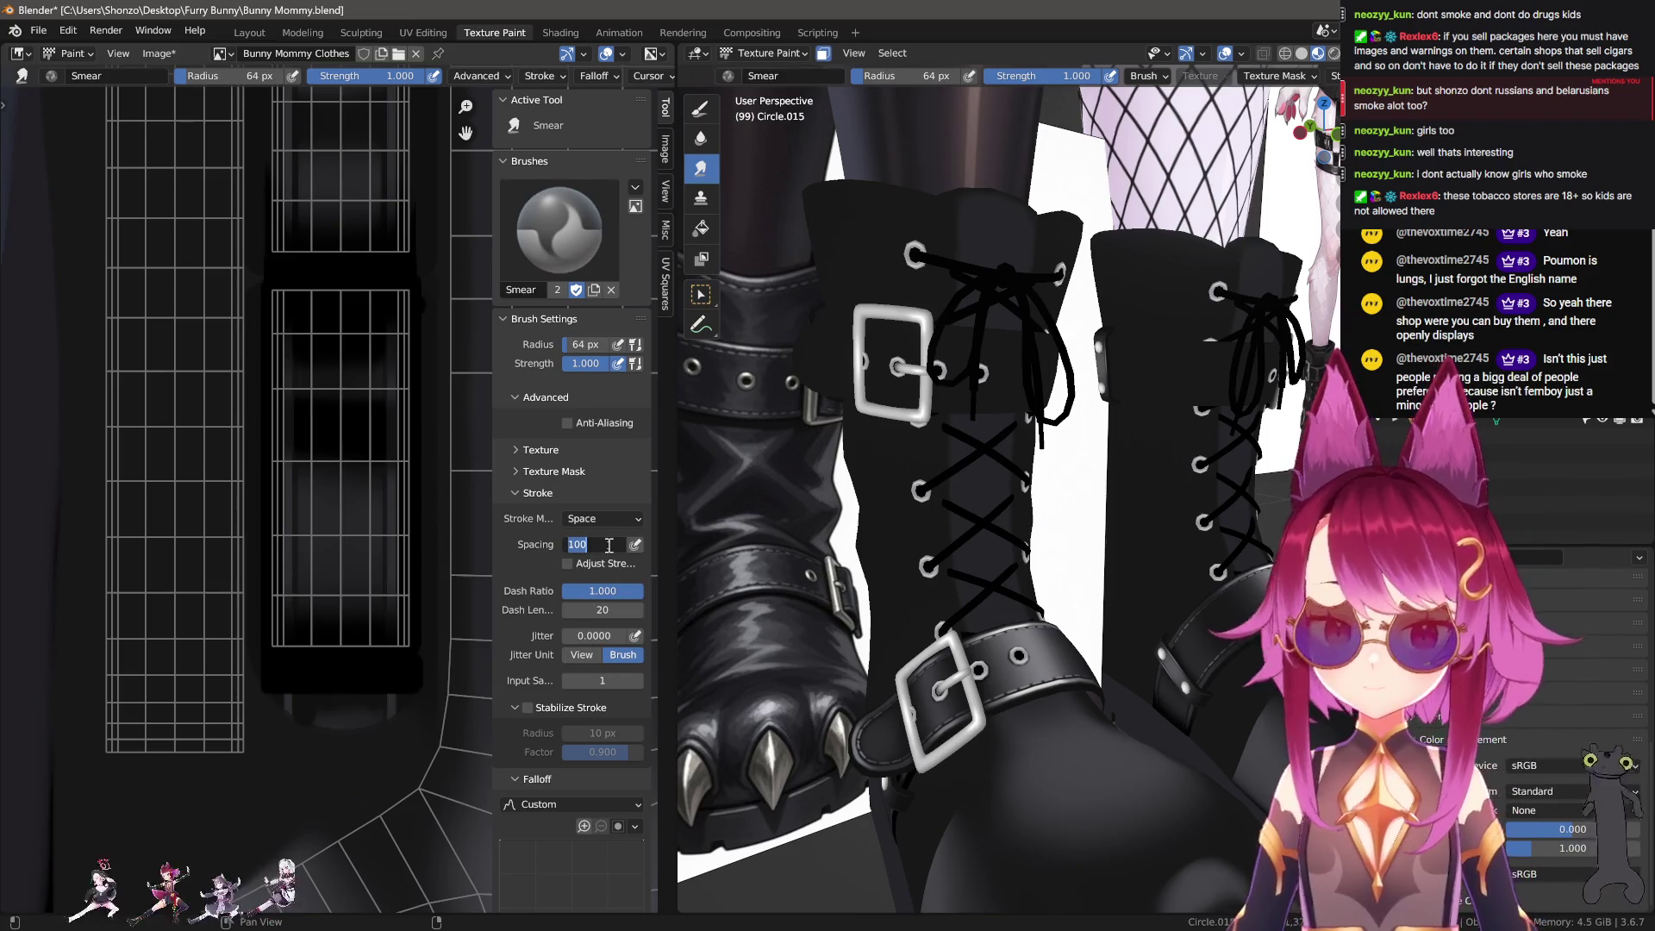
pyautogui.press('Return')
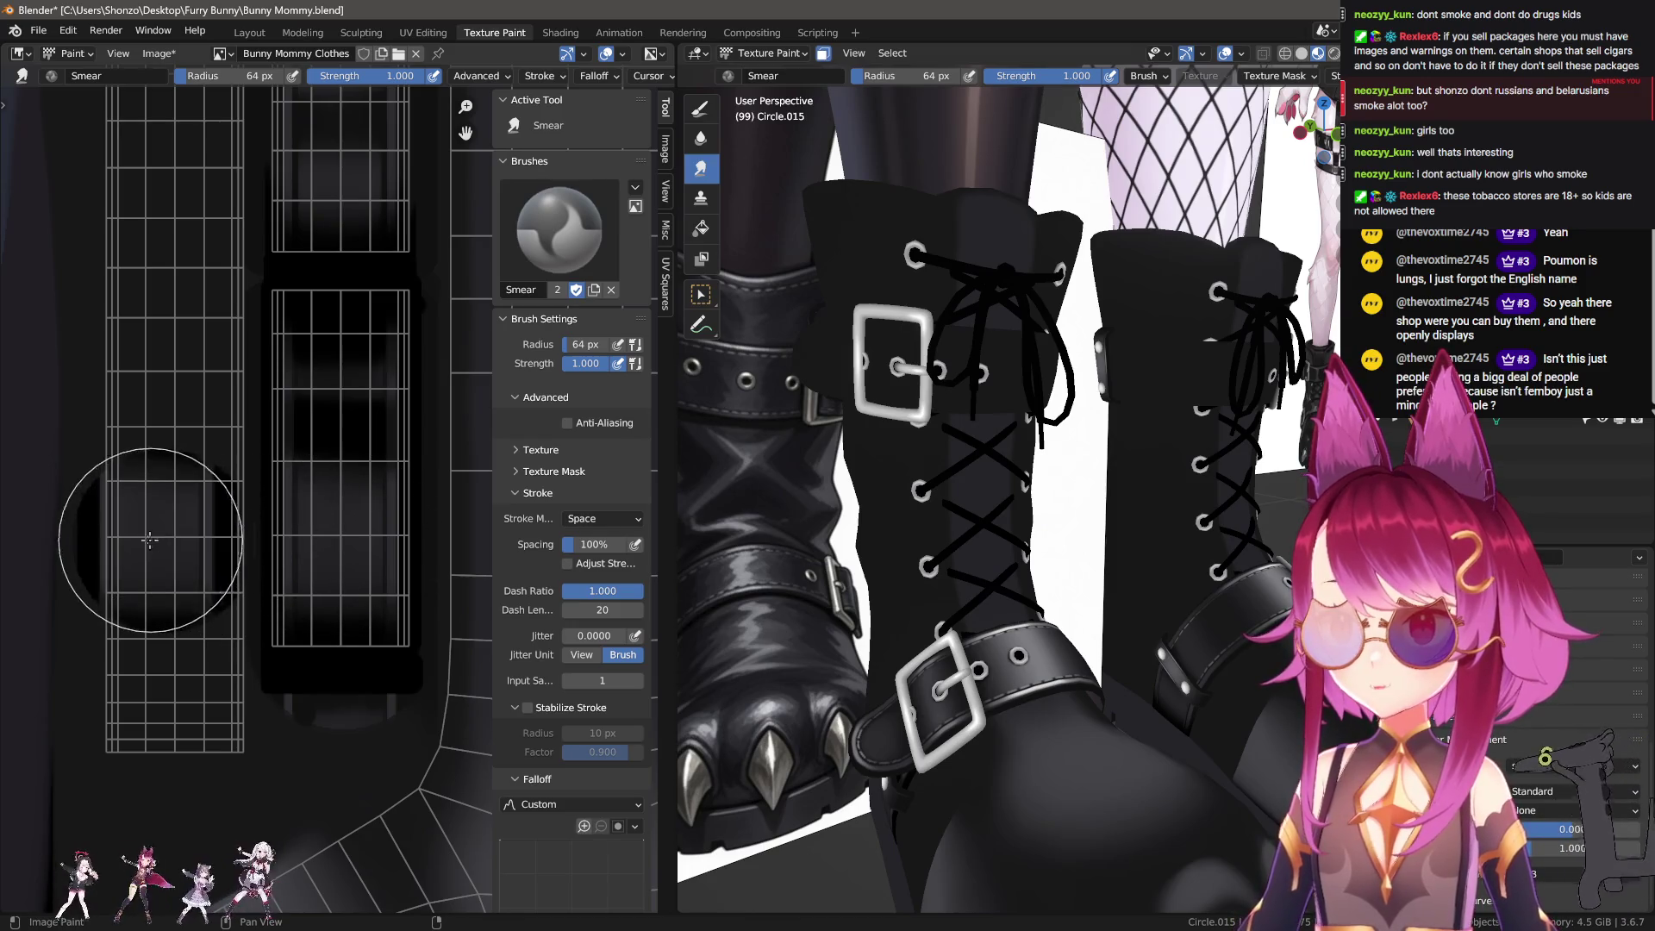
# Step: Zoom in on the strap texture, verify the strength value, and hide the sidebar
pyautogui.scroll(1, 150, 551)
pyautogui.scroll(1, 164, 620)
pyautogui.scroll(1, 215, 603)
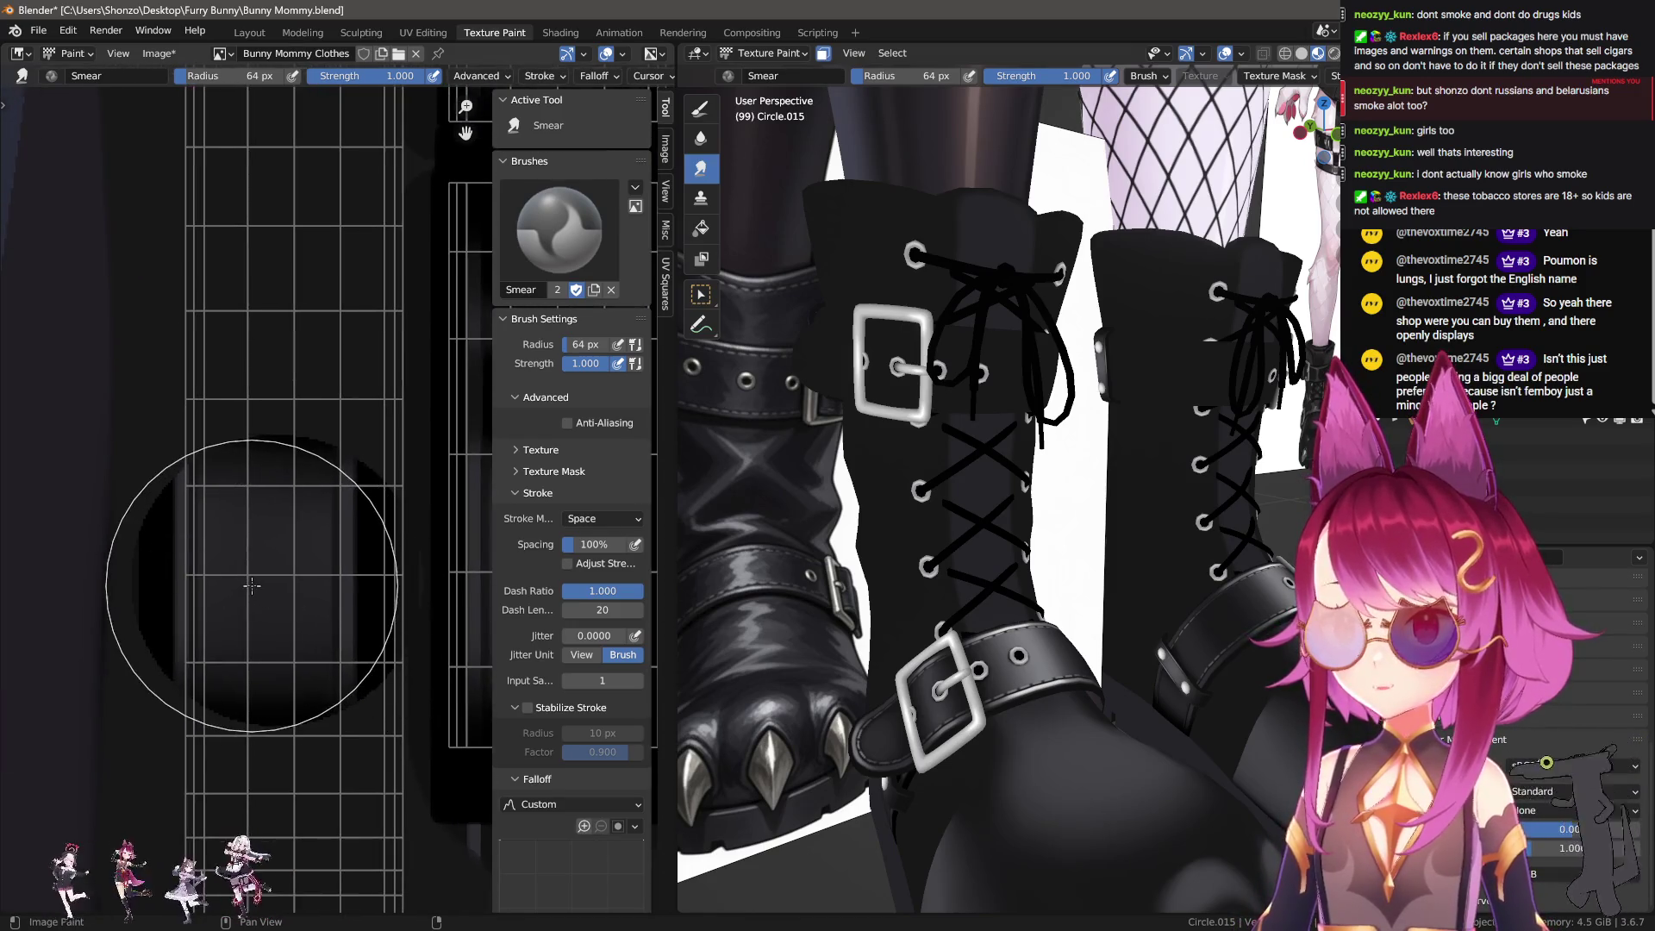
pyautogui.hotkey('shift', 'f')
pyautogui.press('Escape')
pyautogui.keyDown('ctrl'); pyautogui.scroll(-3, 209, 614); pyautogui.keyUp('ctrl')
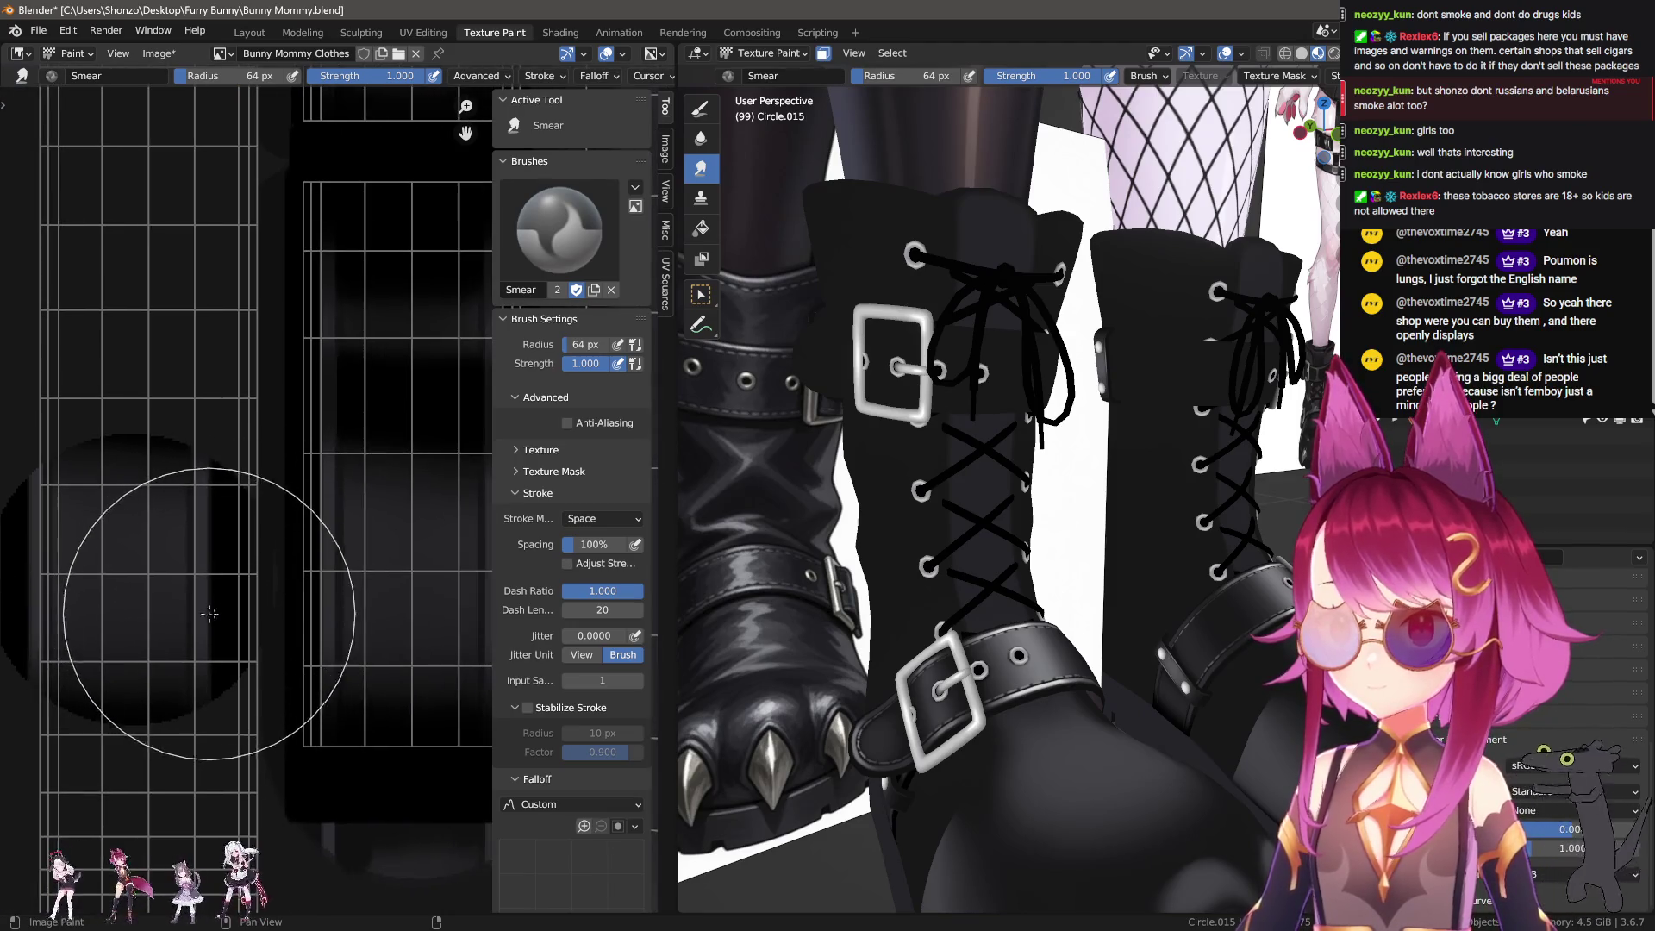
pyautogui.press('n')
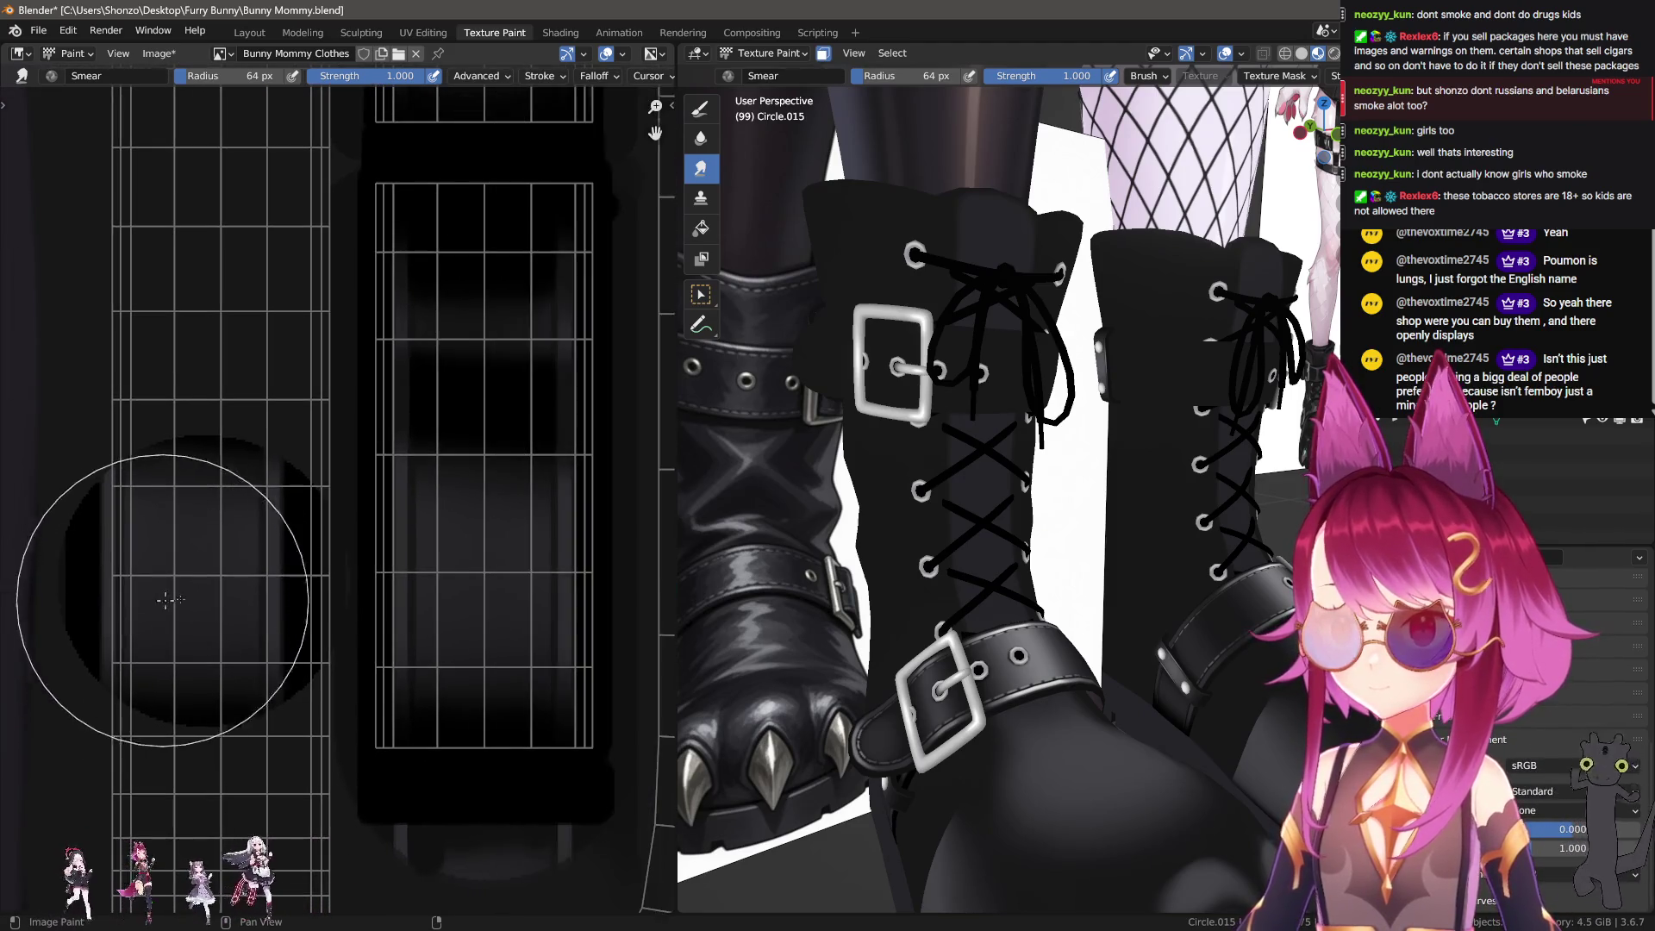
pyautogui.scroll(1, 168, 599)
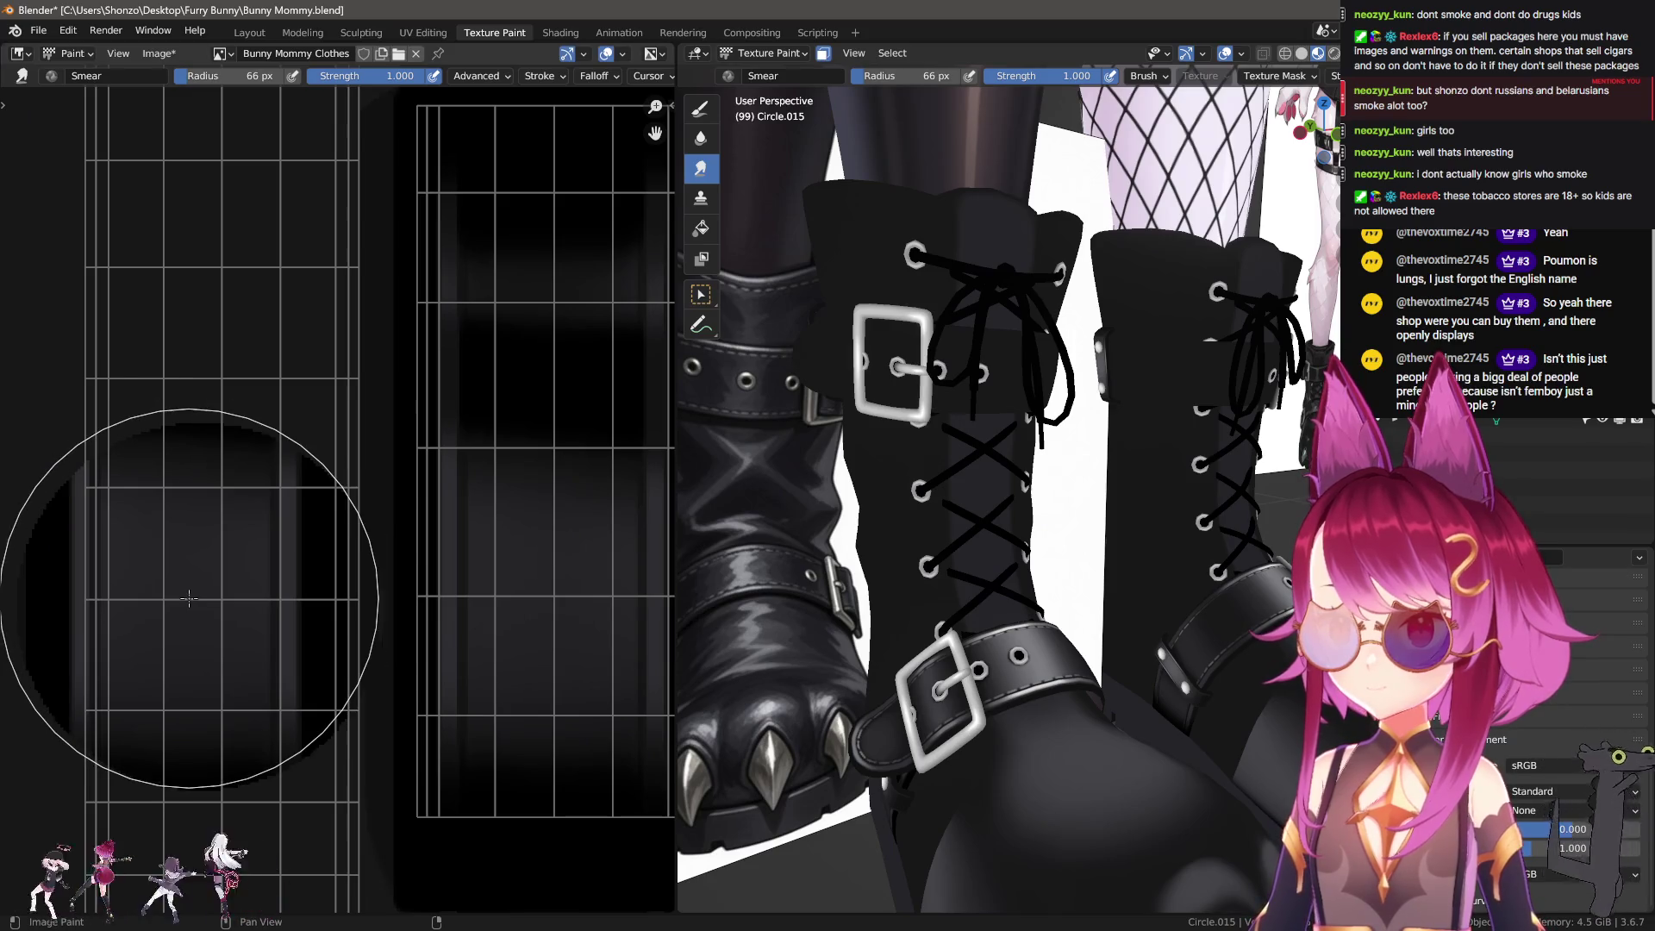
# Step: Drag the smear down through the dark blob into vertical streaks, then view the whole blob
pyautogui.moveTo(189, 598)
pyautogui.mouseDown()
pyautogui.moveTo(234, 599)
pyautogui.moveTo(200, 617)
pyautogui.moveTo(198, 724)
pyautogui.mouseUp()
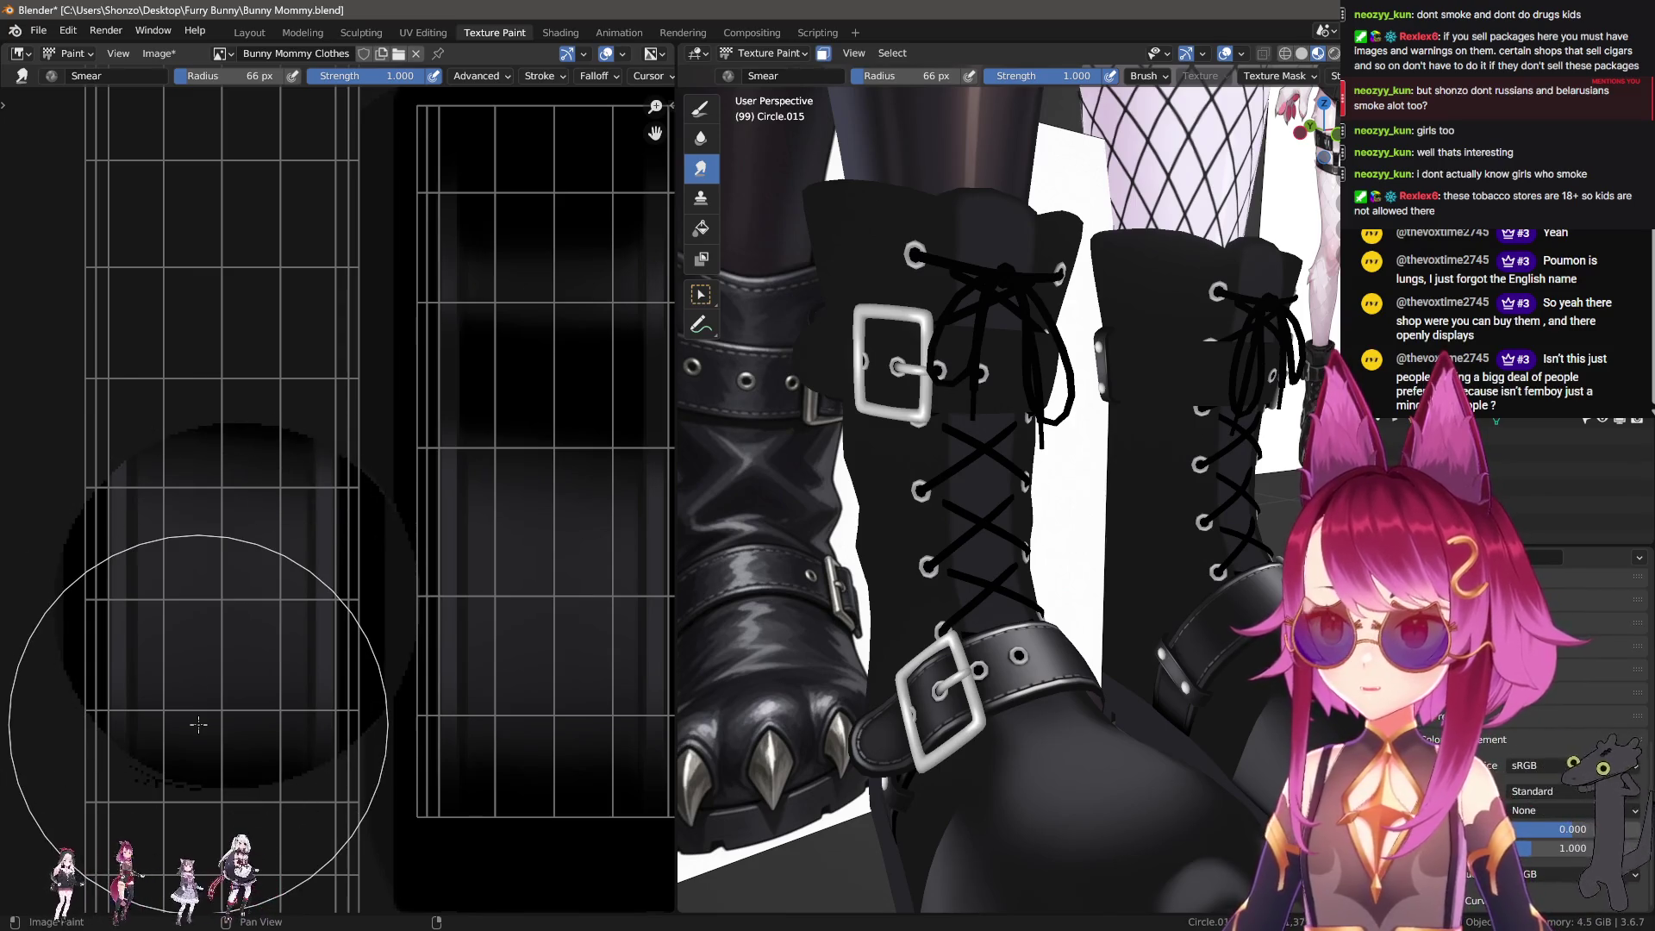
pyautogui.moveTo(199, 724); pyautogui.dragTo(95, 759, button='middle')
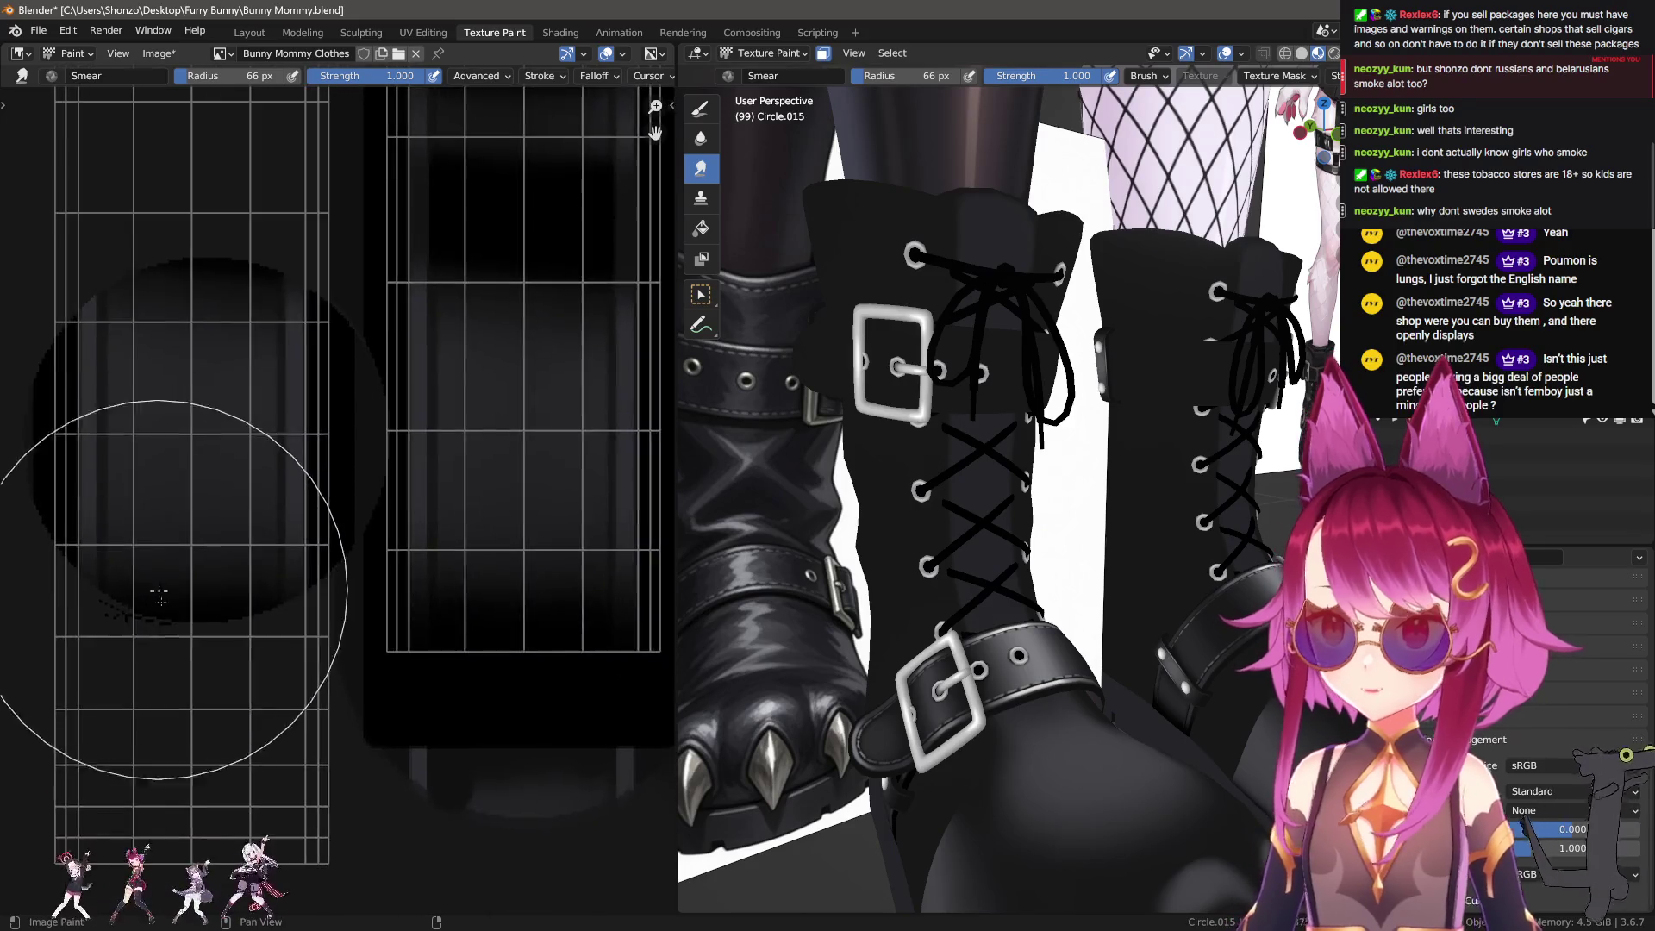
pyautogui.scroll(-2, 218, 601)
pyautogui.scroll(3, 218, 601)
# Step: Make the draw brush active at 5 px with line strokes
pyautogui.press('d')
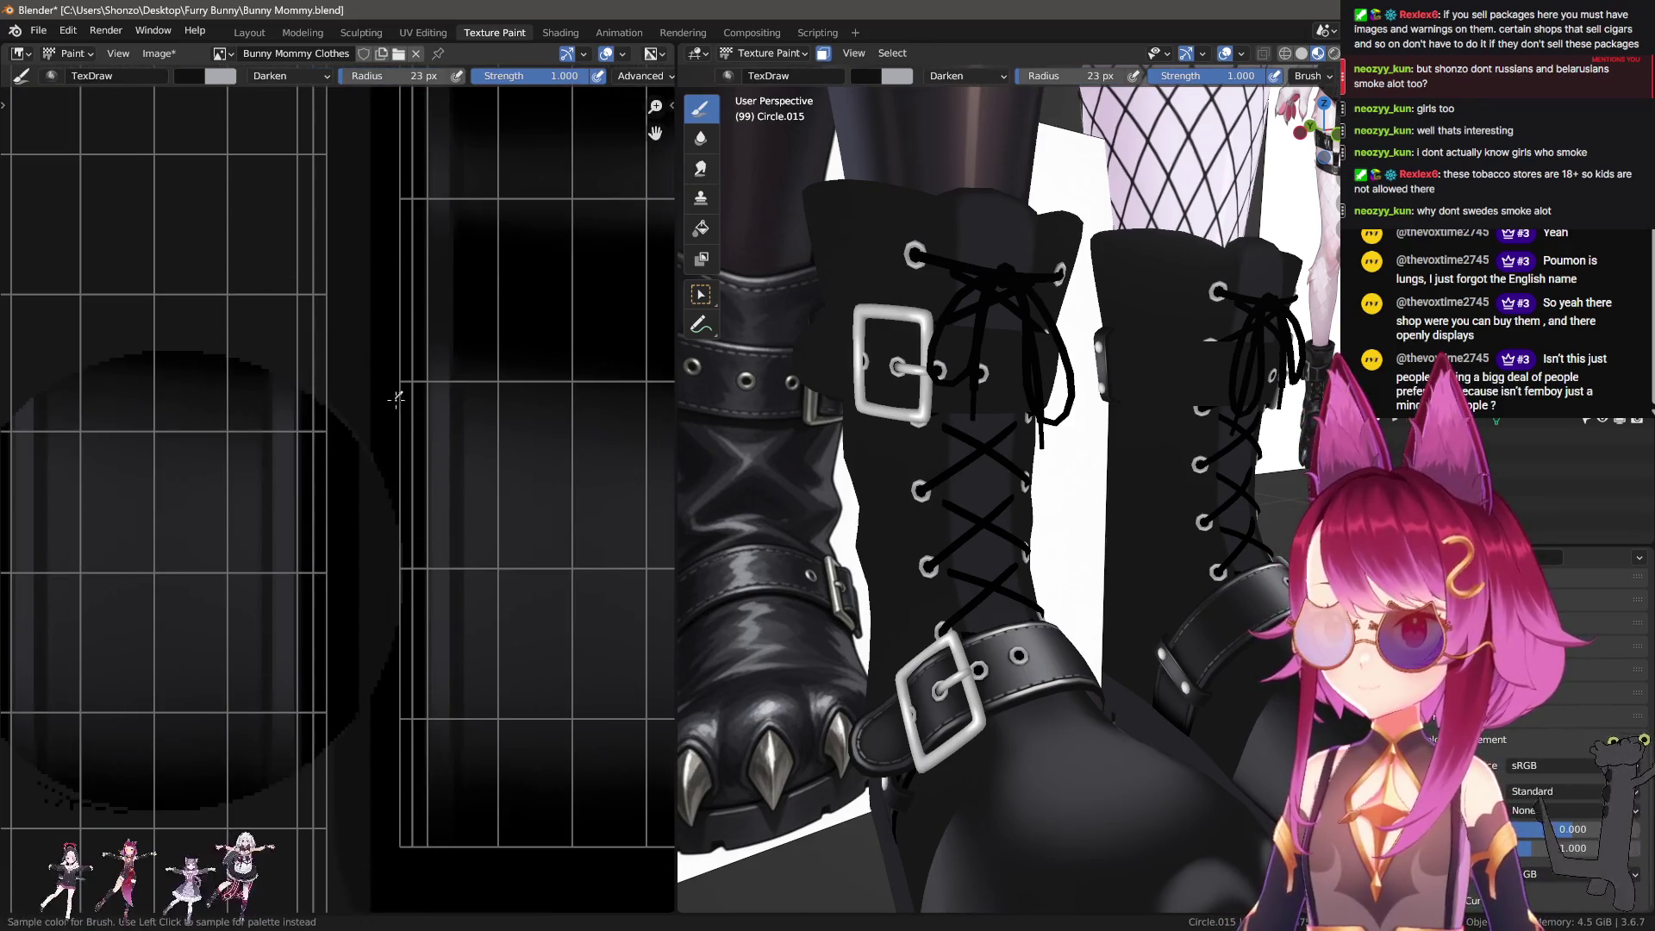
pyautogui.press('f')
pyautogui.click(399, 435)
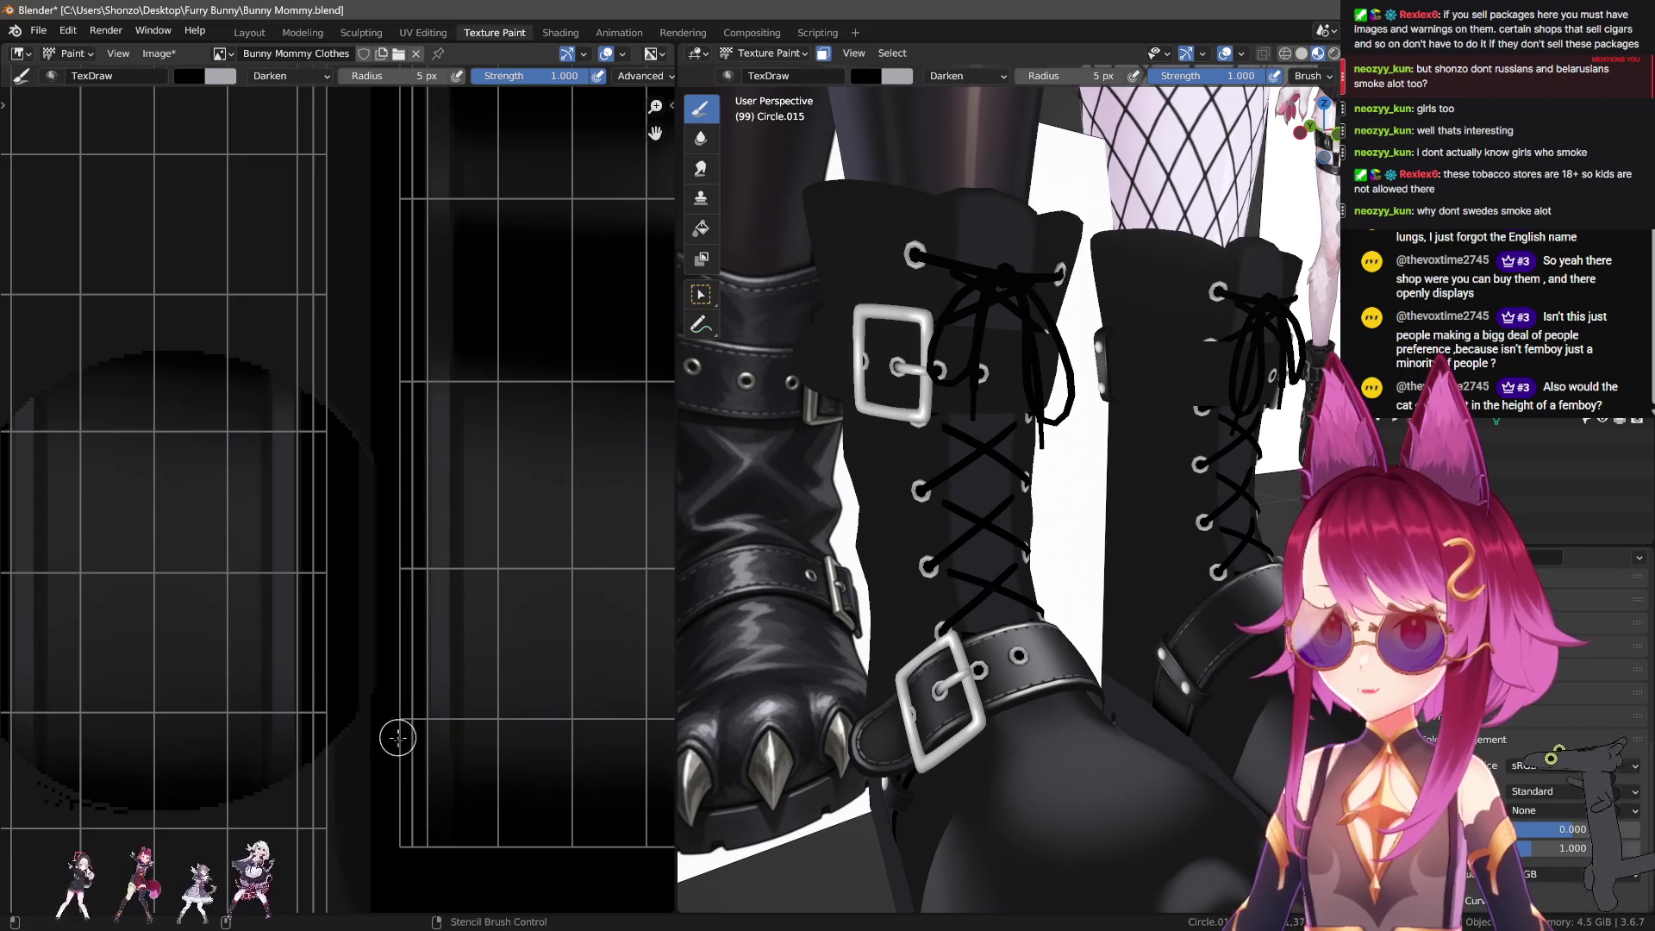
pyautogui.scroll(-1, 339, 640)
pyautogui.scroll(-1, 340, 640)
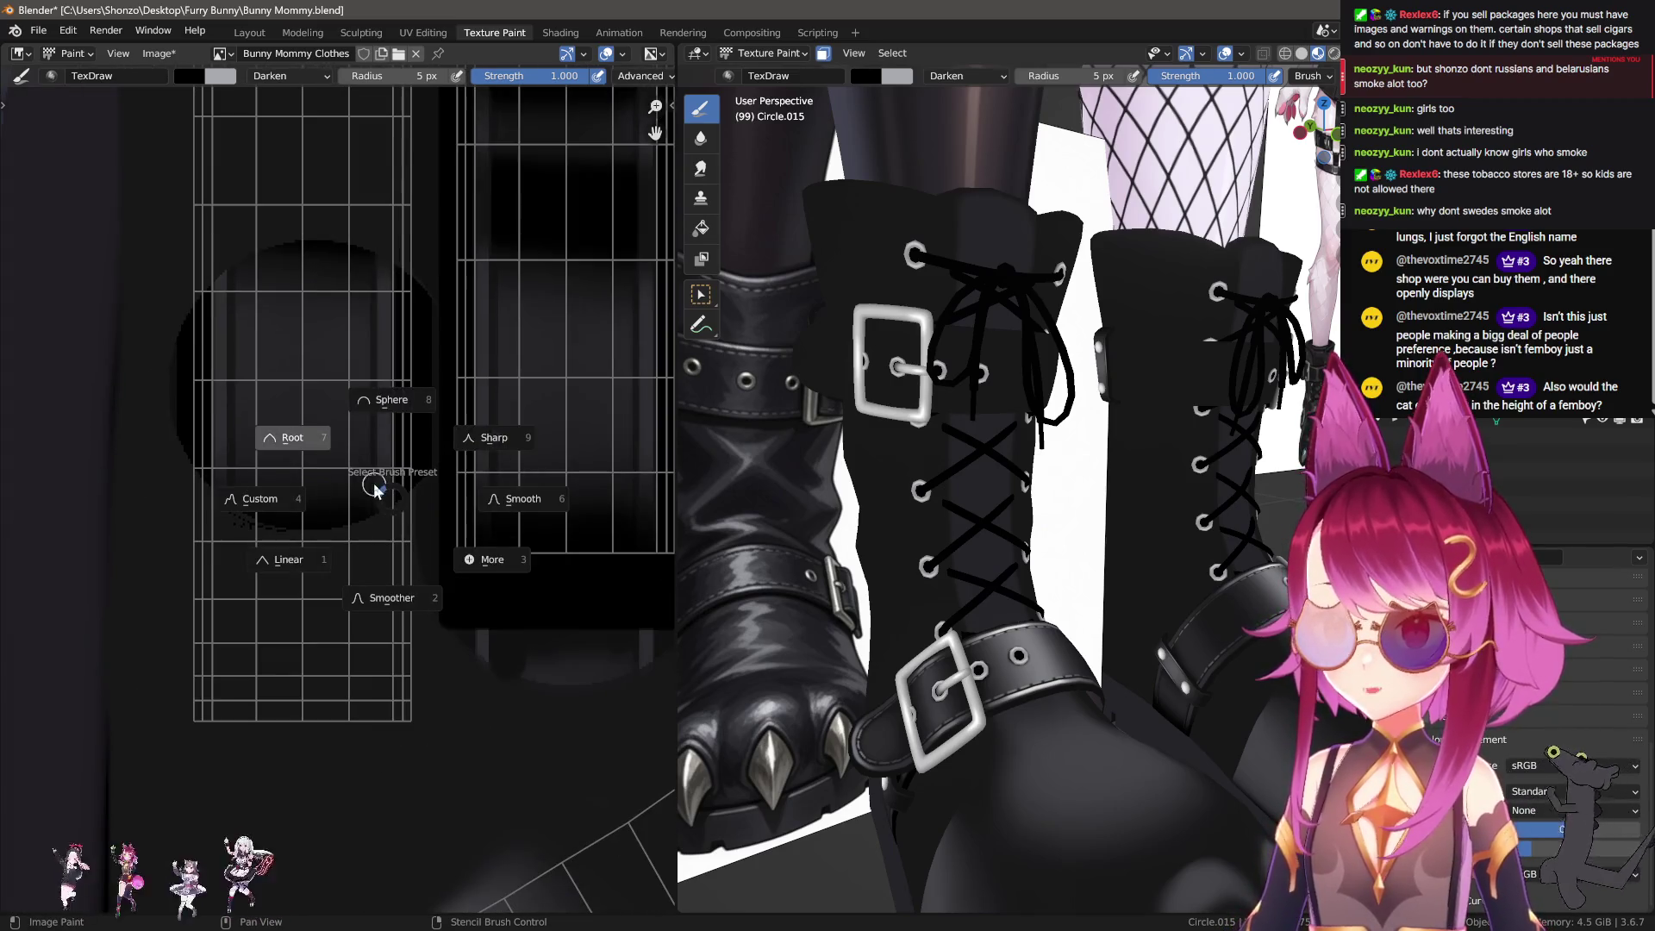
pyautogui.press('e')
pyautogui.click(349, 462)
# Step: Resize the draw brush to 65 px, then return to the smear brush
pyautogui.scroll(-1, 314, 458)
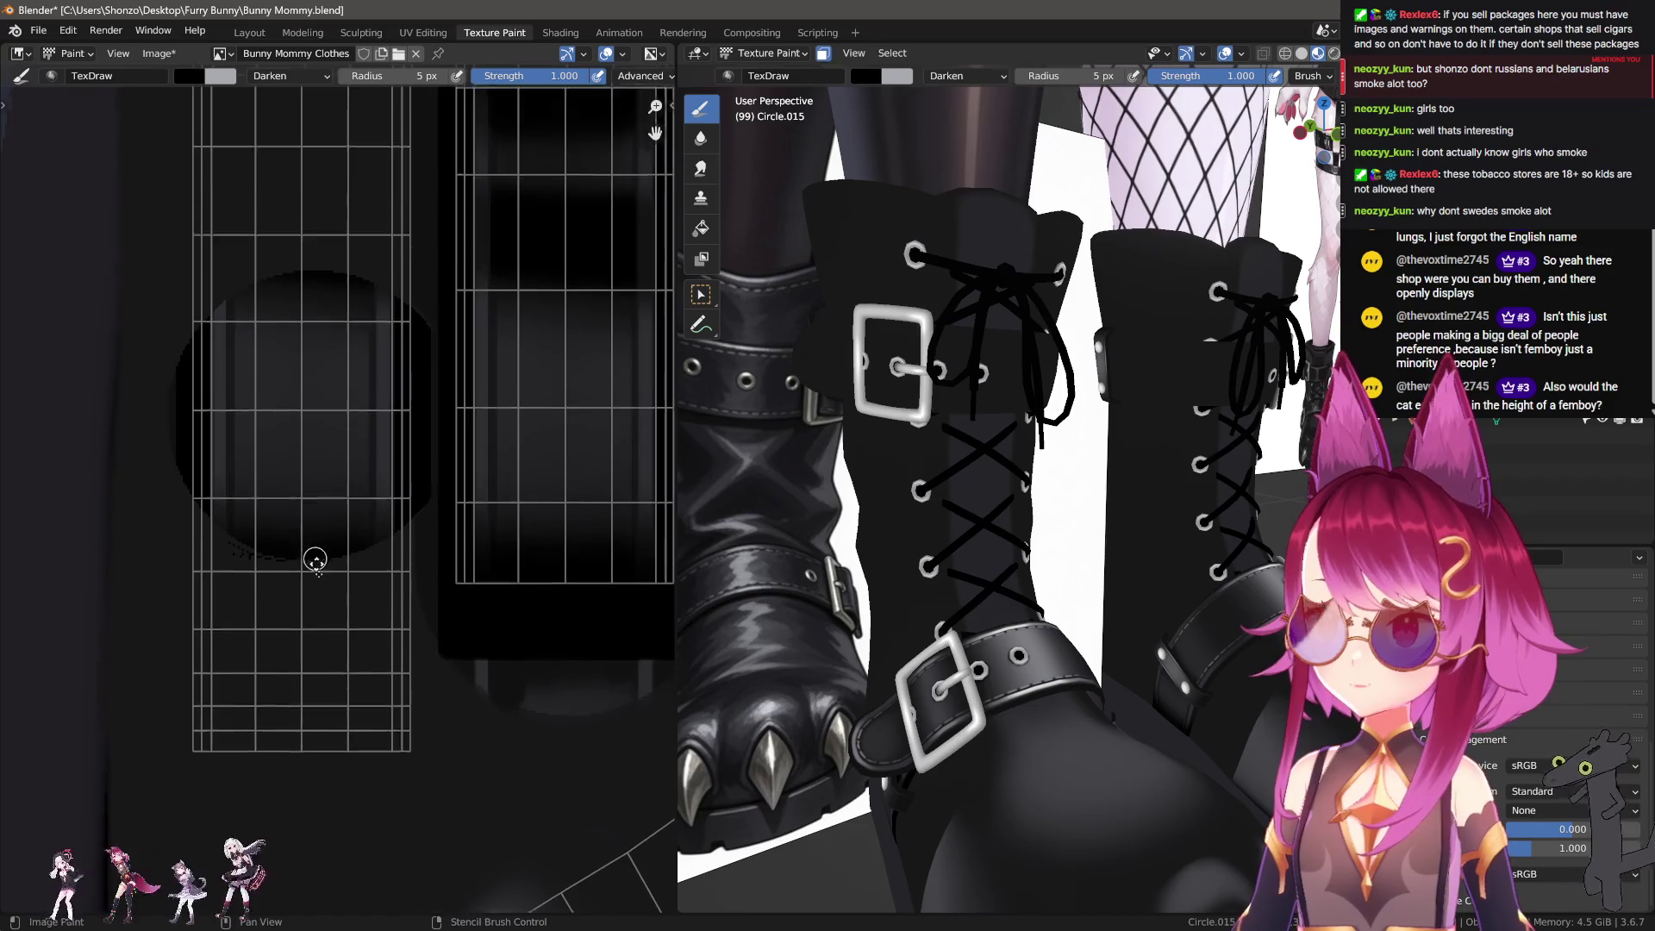
pyautogui.press('f')
pyautogui.click(321, 510)
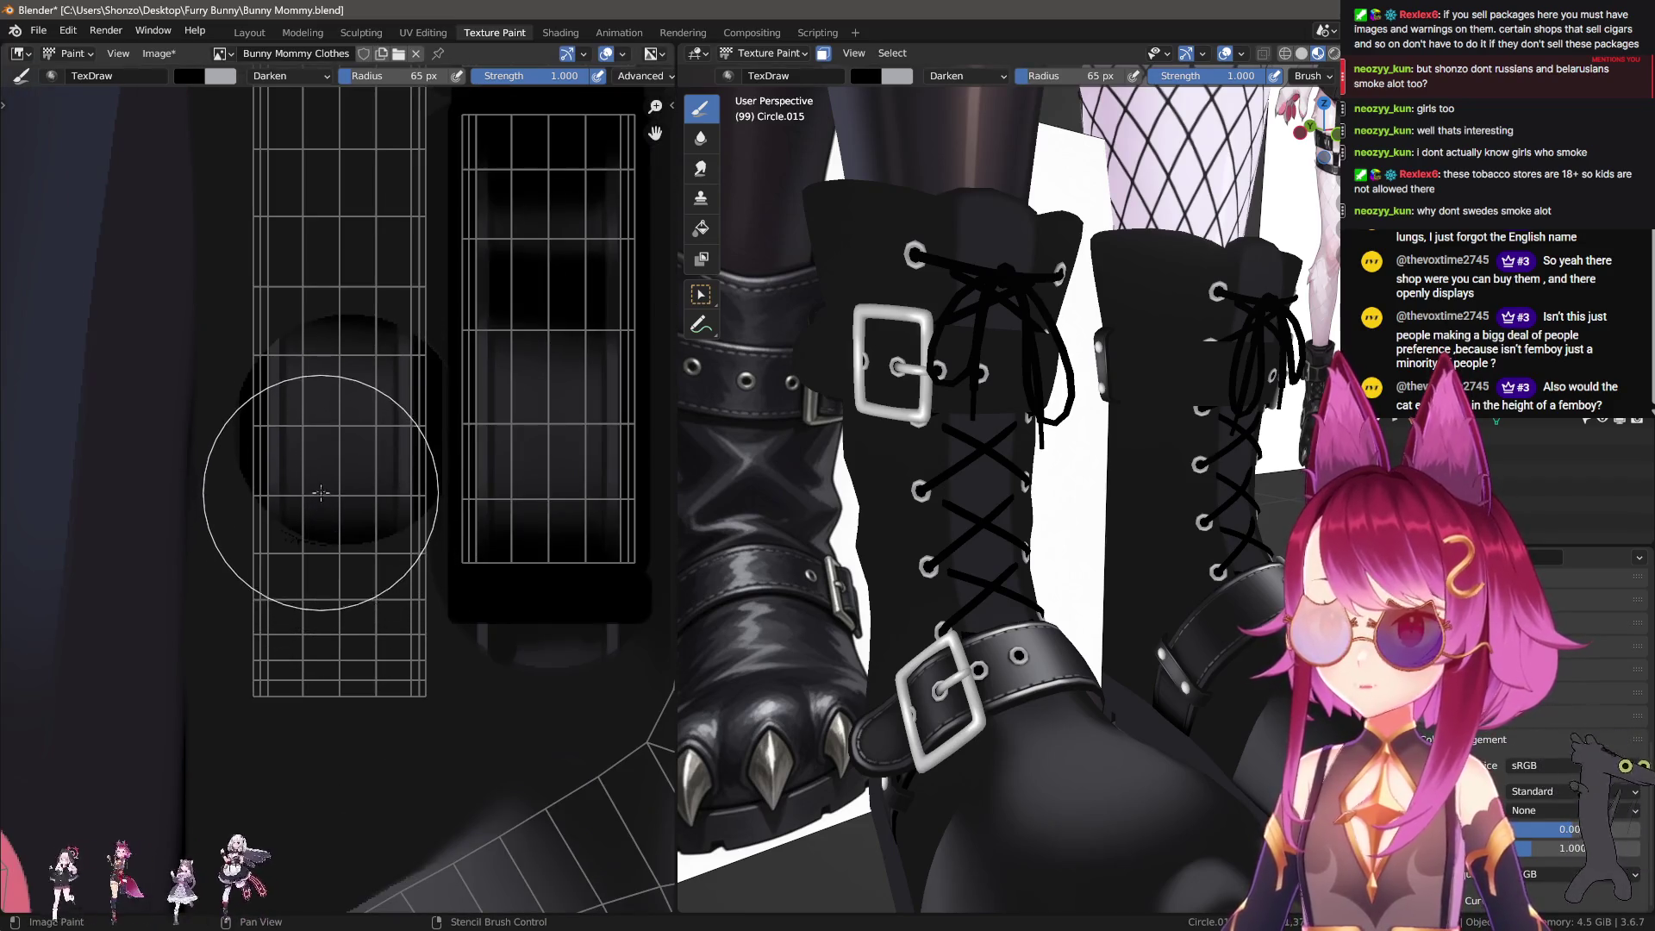
pyautogui.press('f')
pyautogui.click(322, 568)
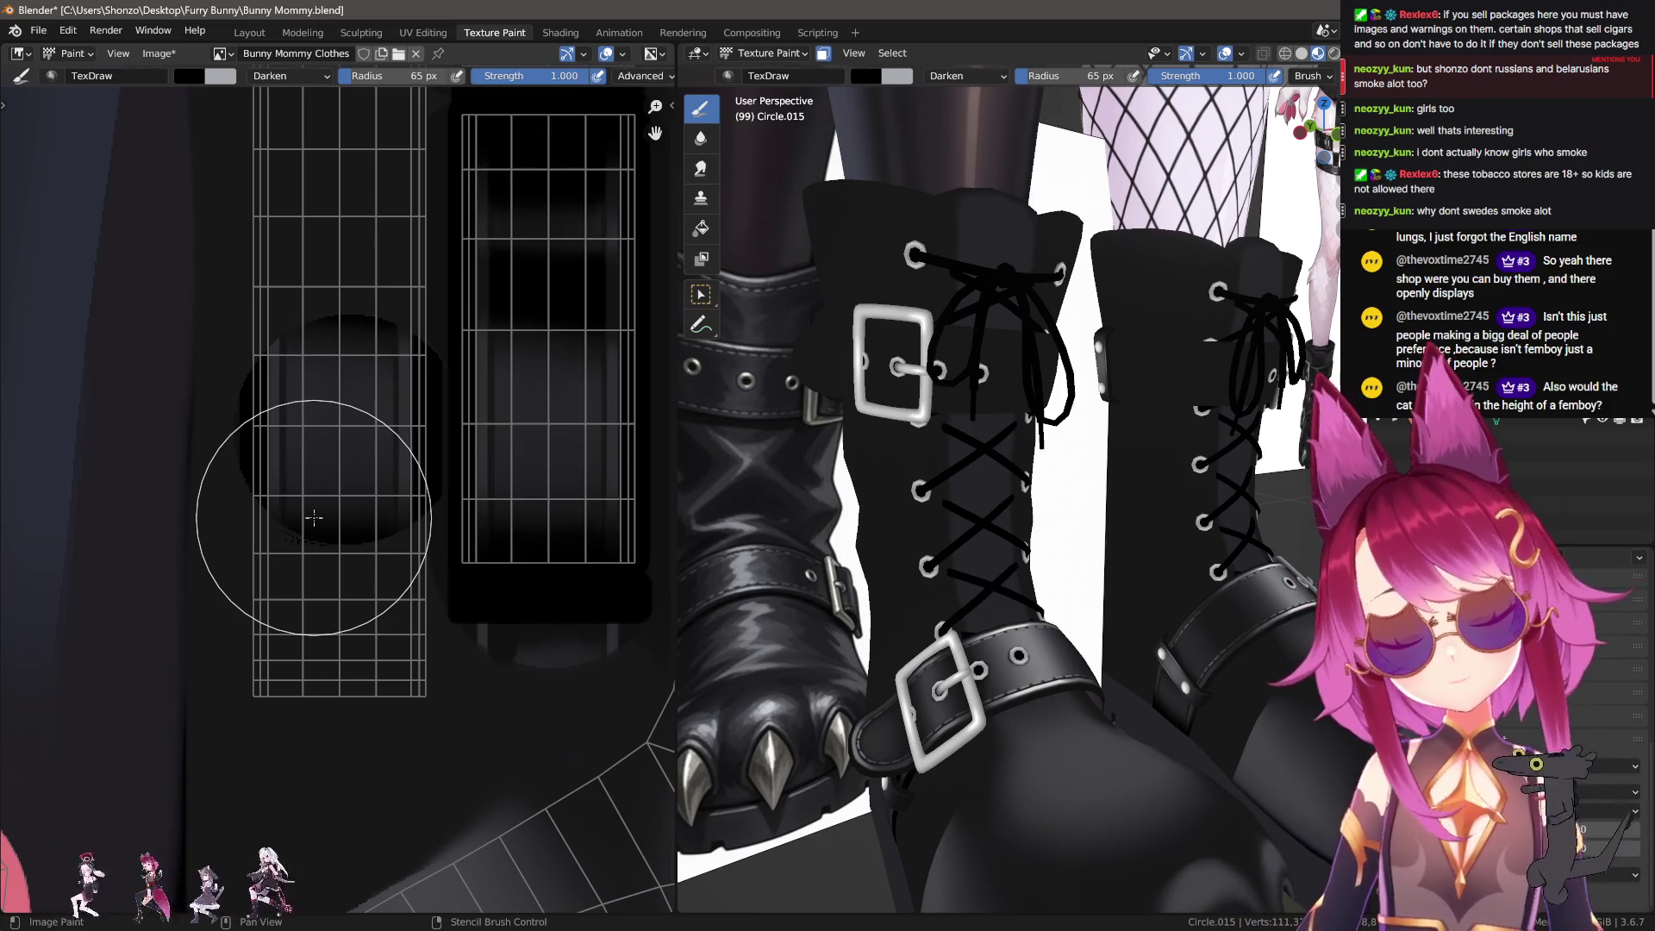
pyautogui.hotkey('shift', 'space')
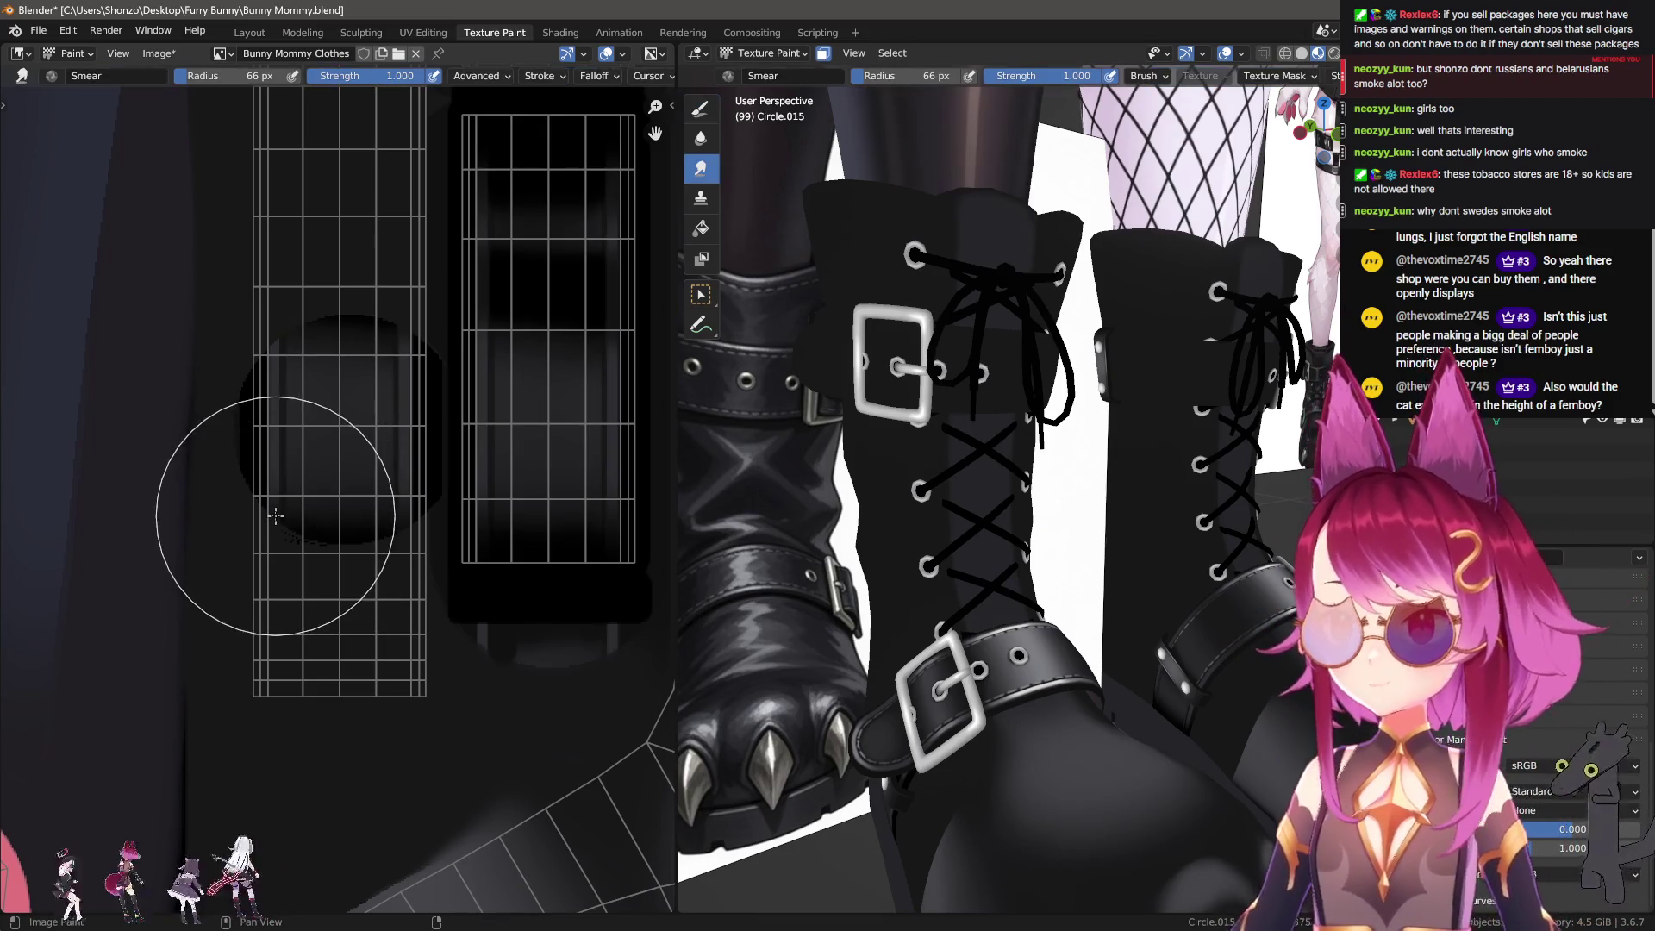
# Step: Set line strokes for the smear brush and reframe the strap UV layout
pyautogui.scroll(1, 302, 500)
pyautogui.press('e')
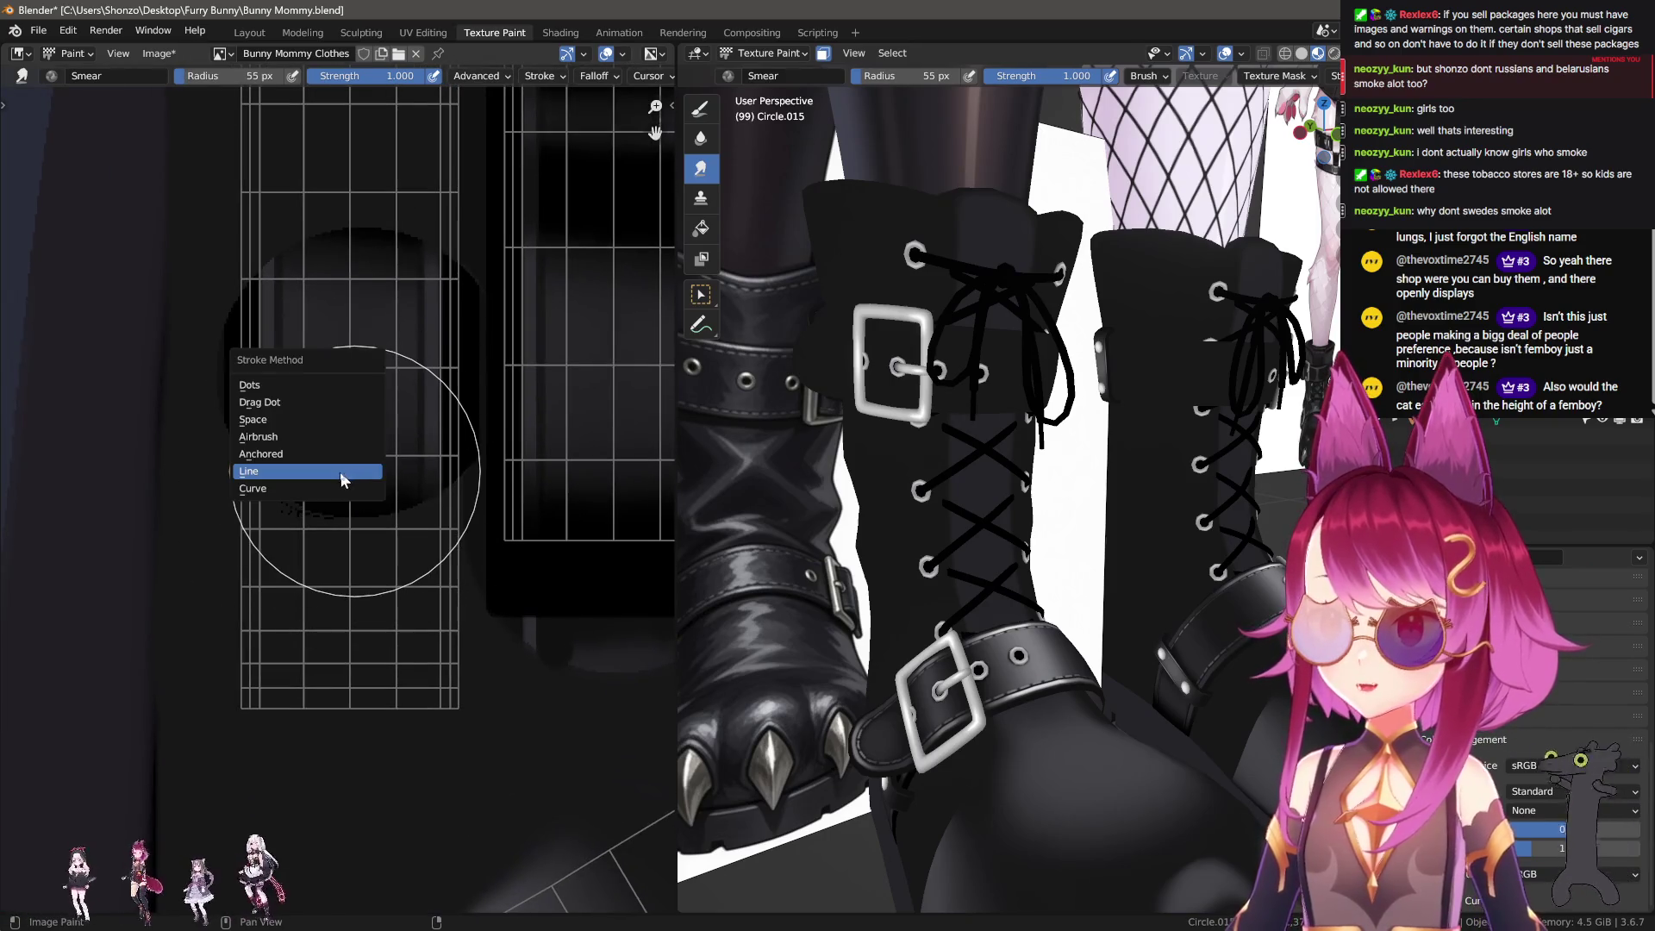
pyautogui.click(342, 480)
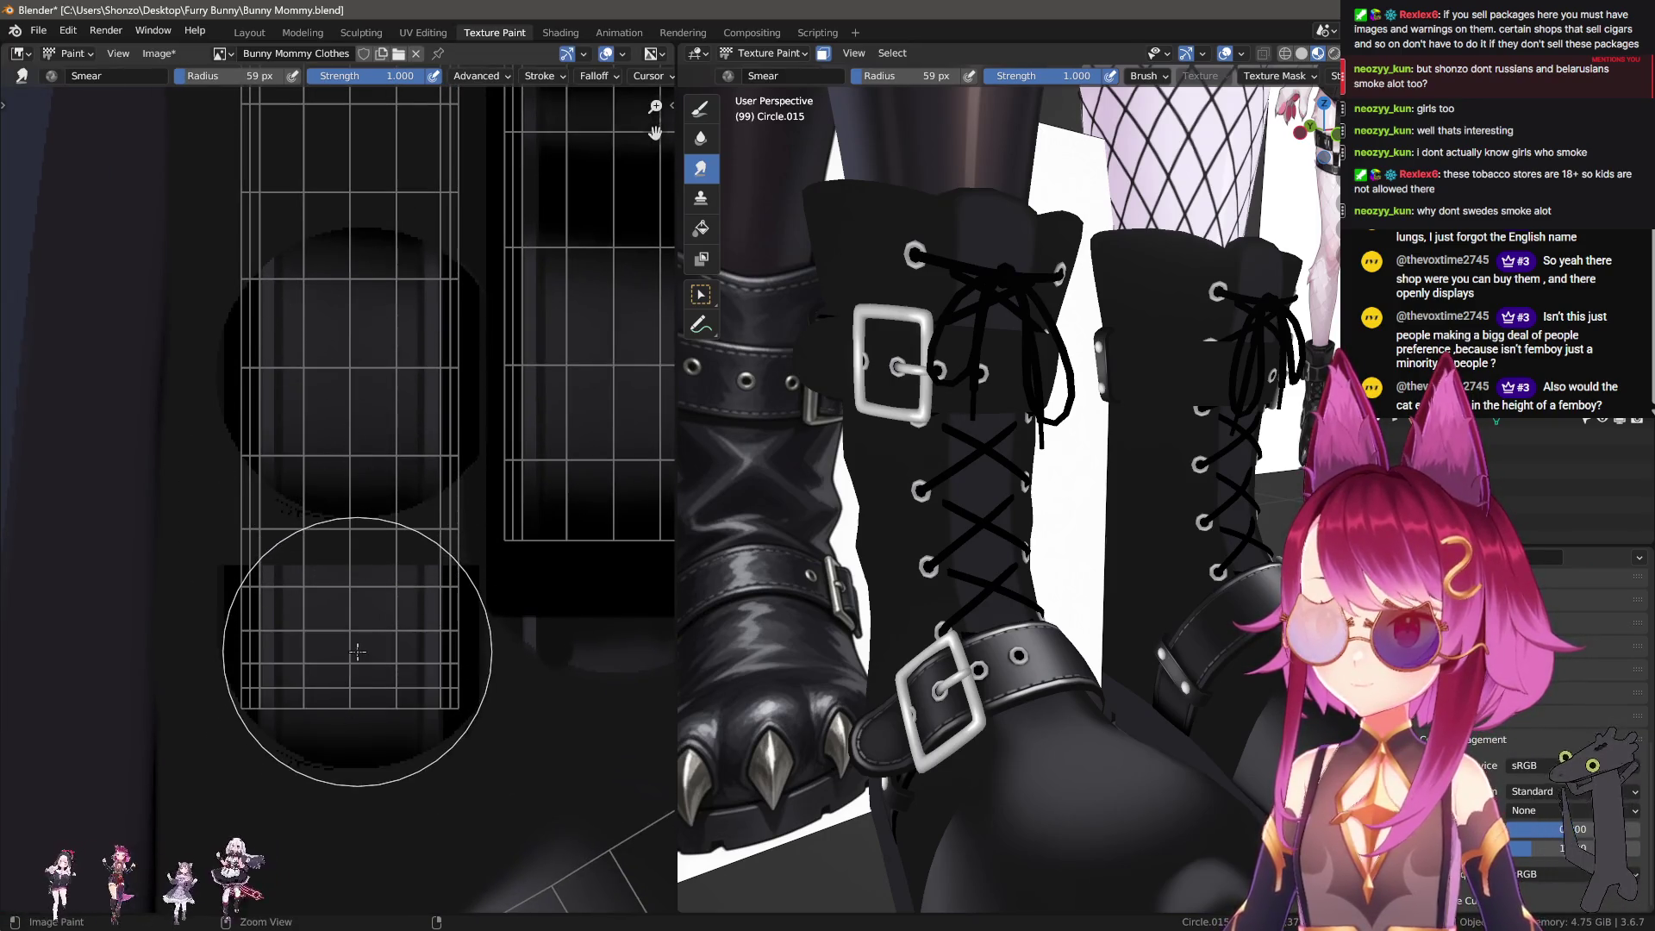
pyautogui.press('n')
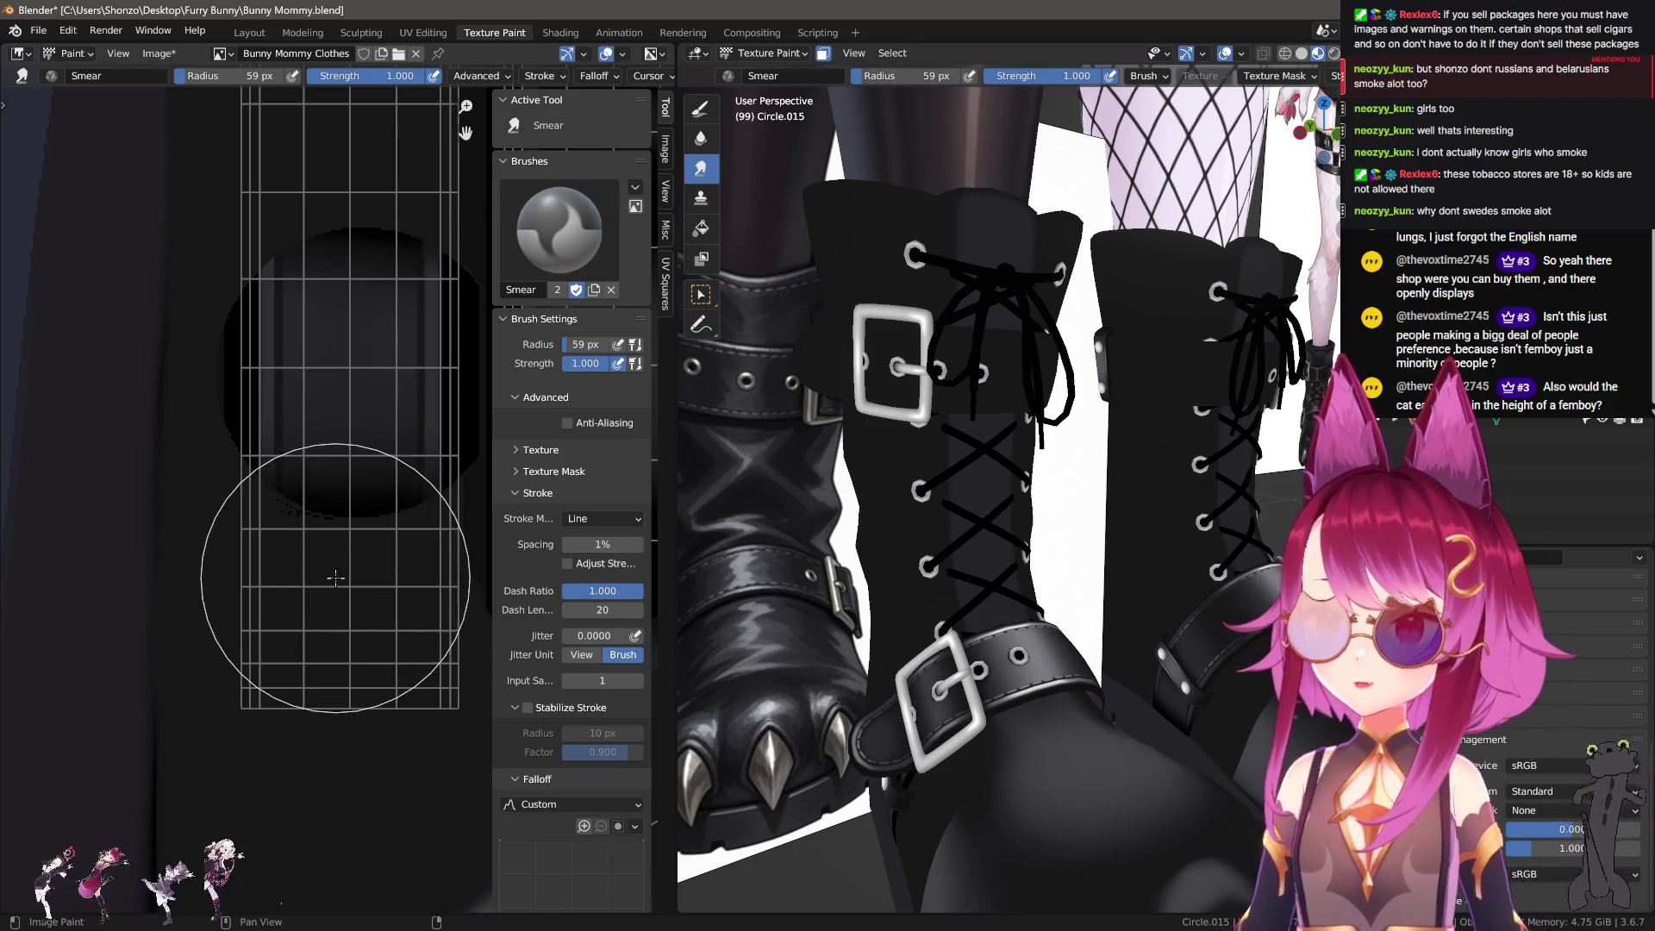
pyautogui.moveTo(331, 493); pyautogui.dragTo(311, 514, button='middle')
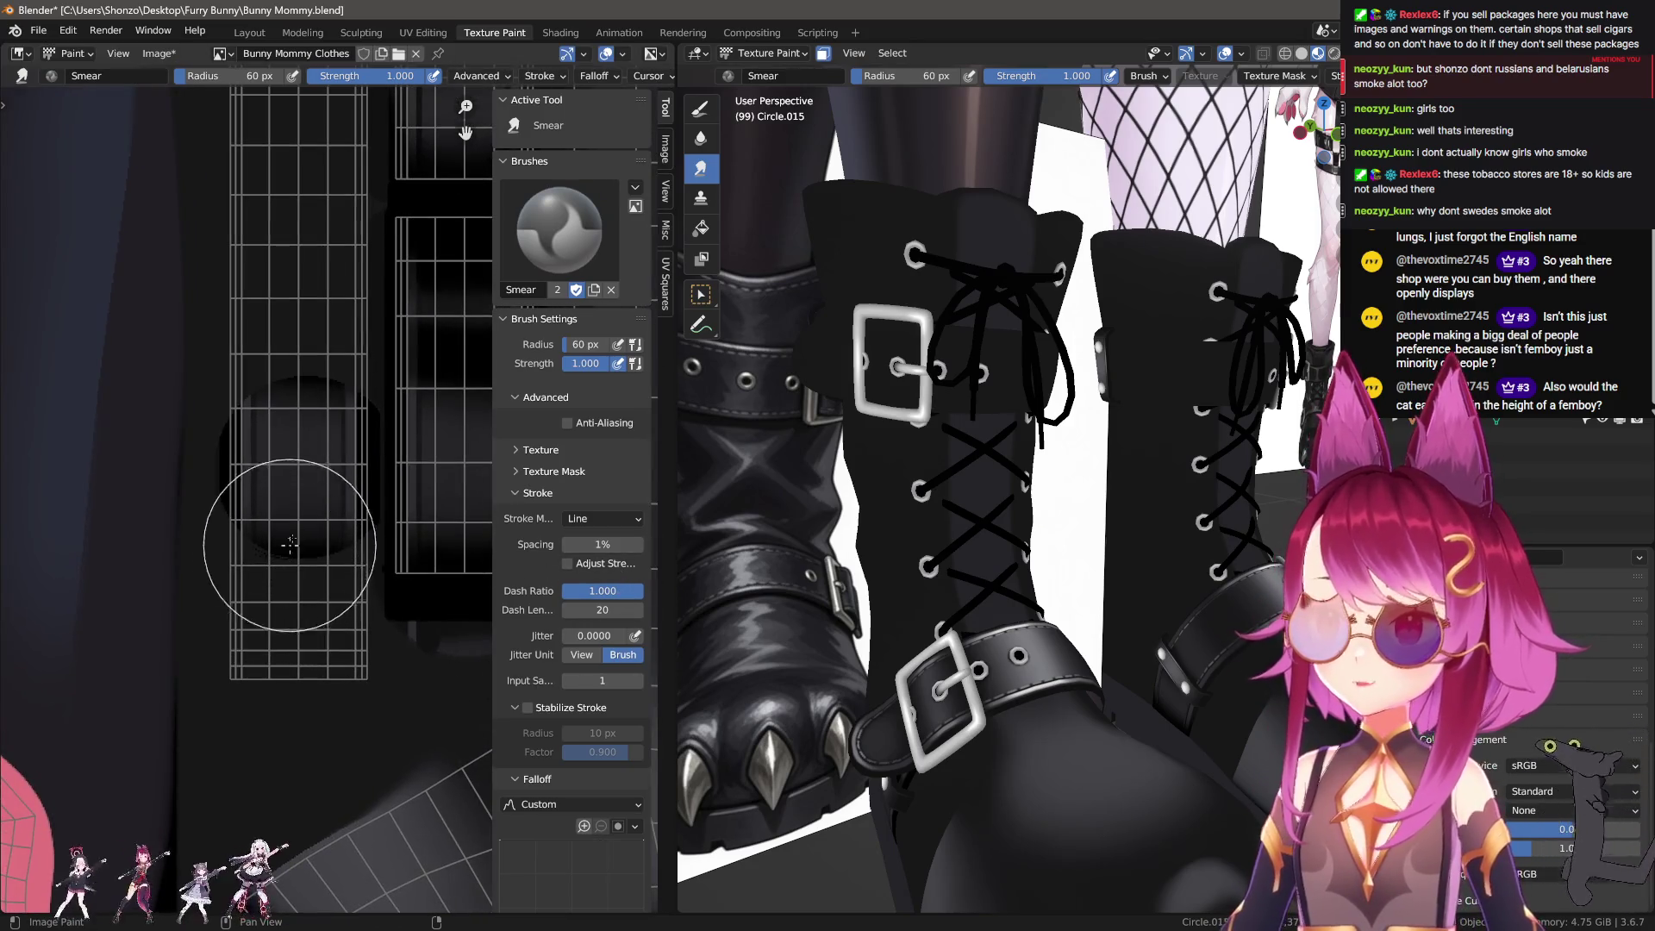
pyautogui.scroll(2, 274, 762)
pyautogui.moveTo(274, 762); pyautogui.dragTo(266, 740, button='middle')
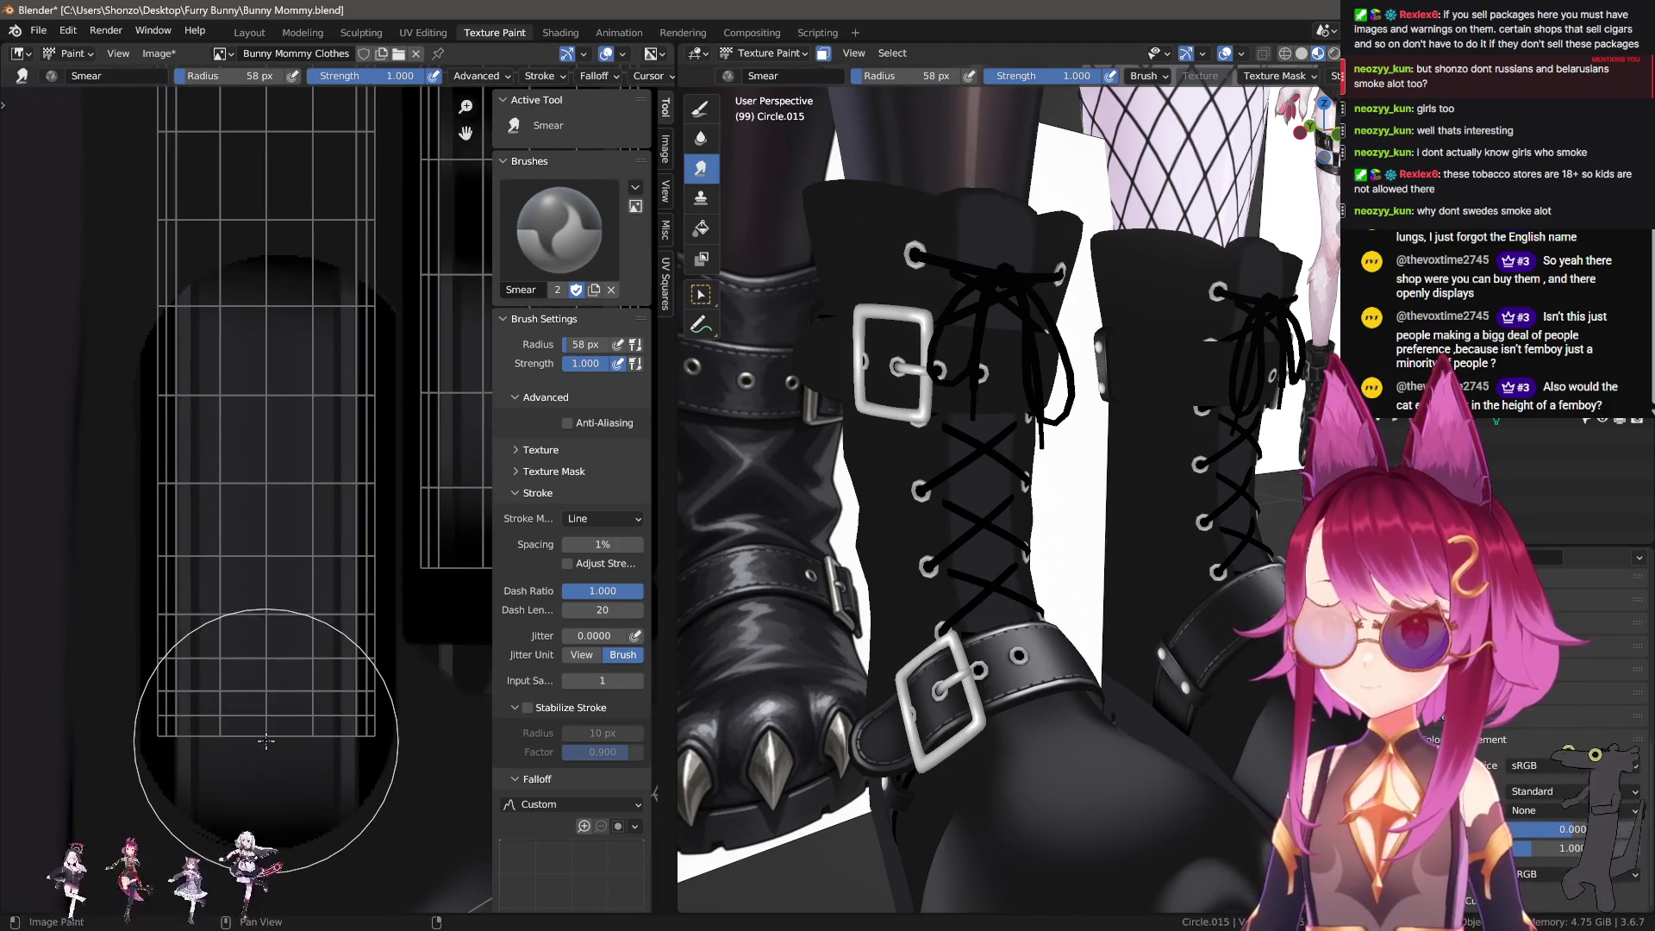
pyautogui.scroll(-2, 265, 739)
pyautogui.moveTo(265, 739); pyautogui.dragTo(302, 778, button='middle')
pyautogui.press('n')
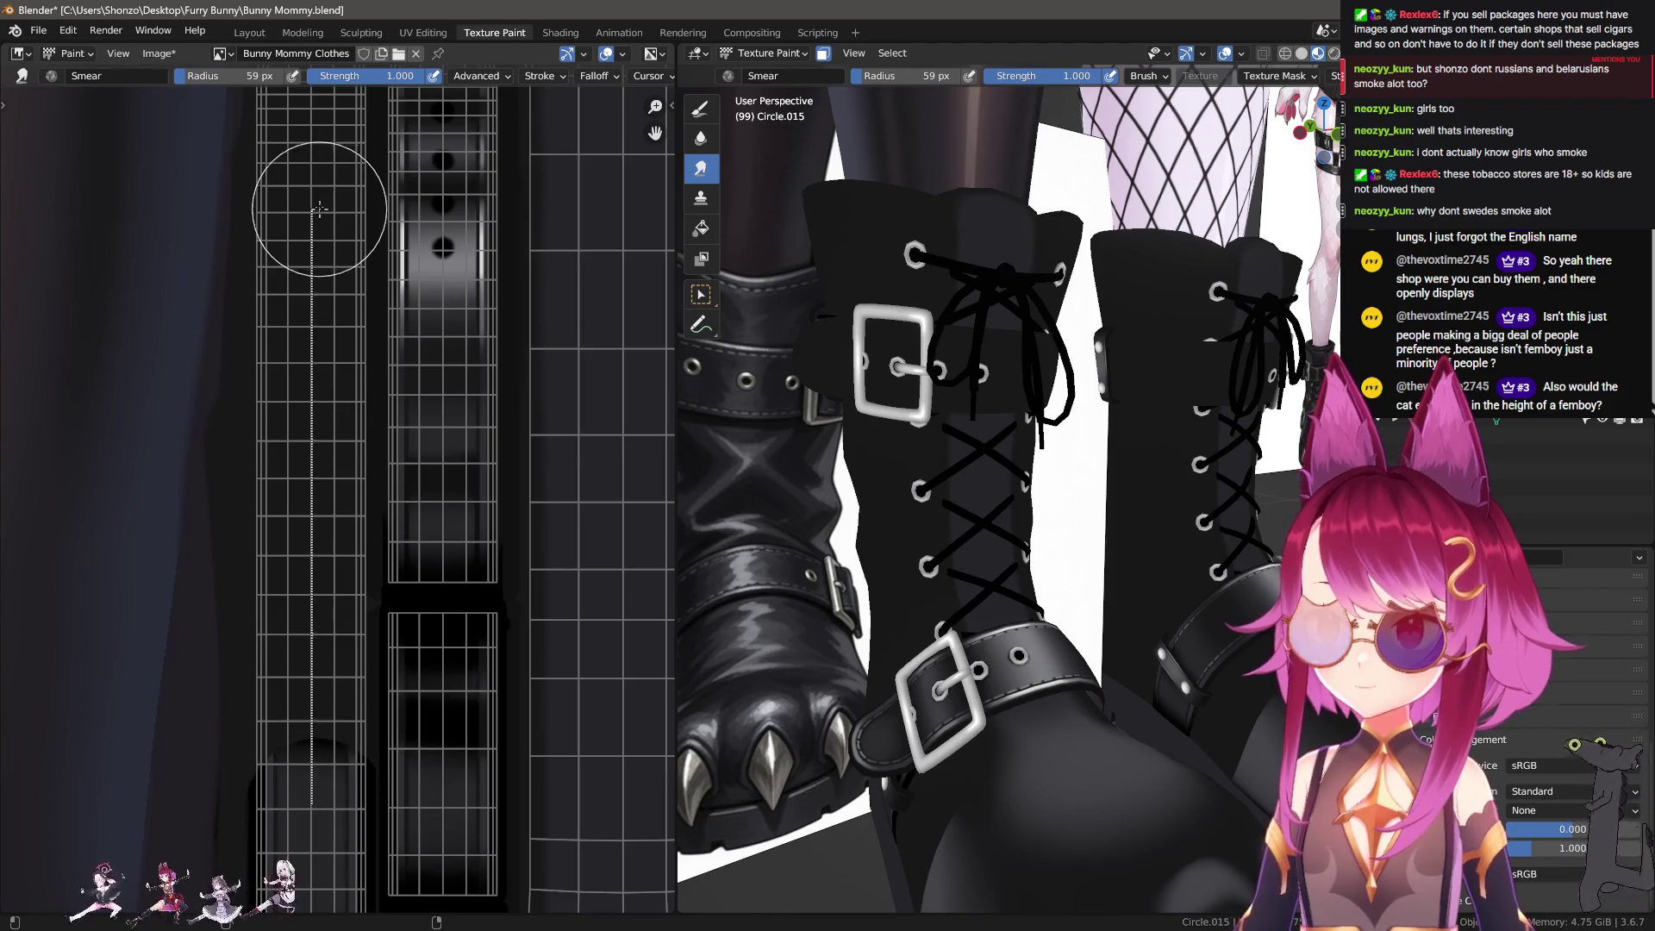
# Step: Smear a darker band along the left strap strip and bring the rounded ends into view
pyautogui.moveTo(311, 802); pyautogui.dragTo(321, 214)
pyautogui.moveTo(276, 369); pyautogui.dragTo(296, 756, button='middle')
pyautogui.scroll(2, 295, 756)
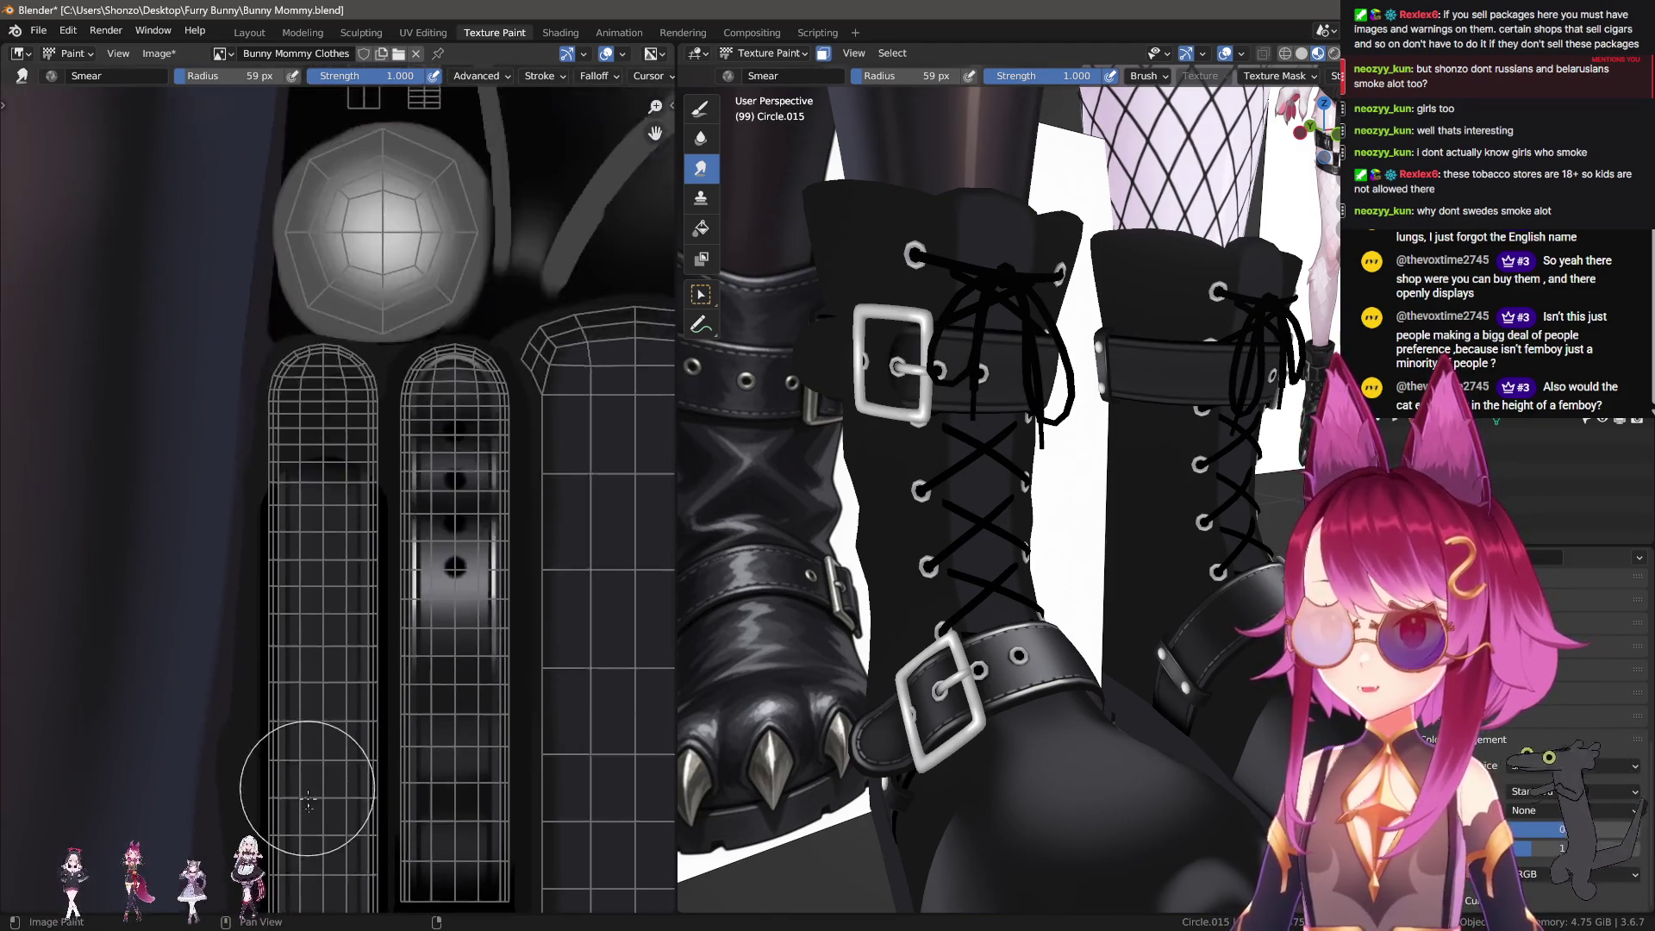
# Step: Smear the dark shading at the left strap's rounded top downward, then return to the draw brush
pyautogui.scroll(1, 295, 738)
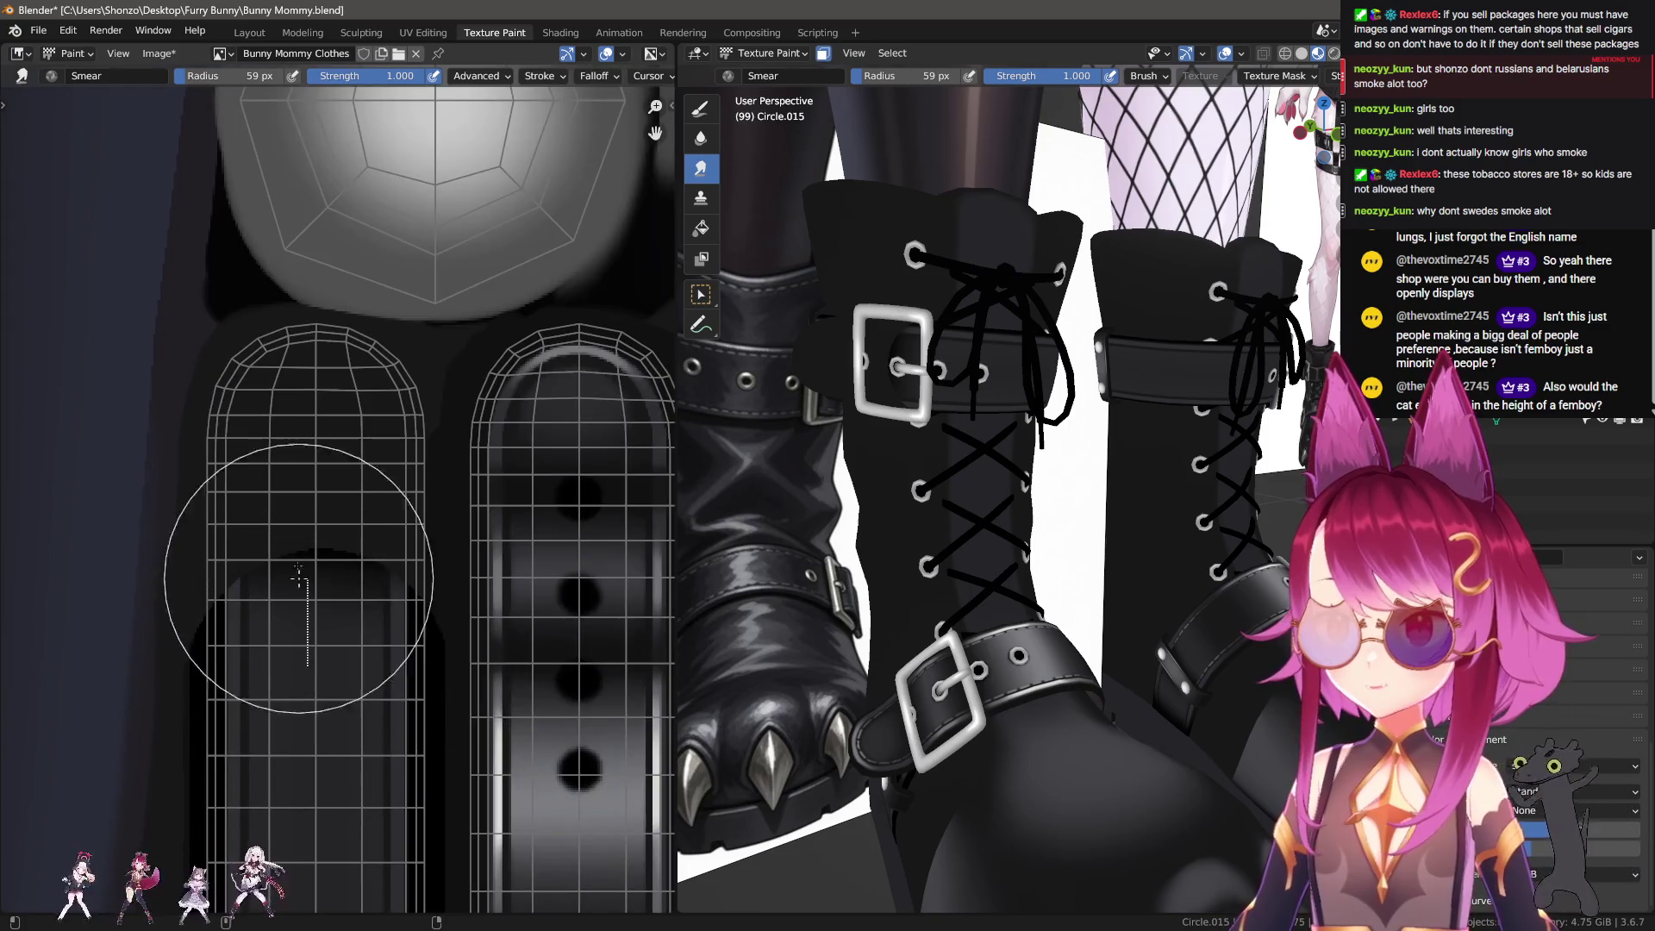
pyautogui.moveTo(293, 431)
pyautogui.mouseDown()
pyautogui.moveTo(317, 653)
pyautogui.moveTo(312, 532)
pyautogui.mouseUp()
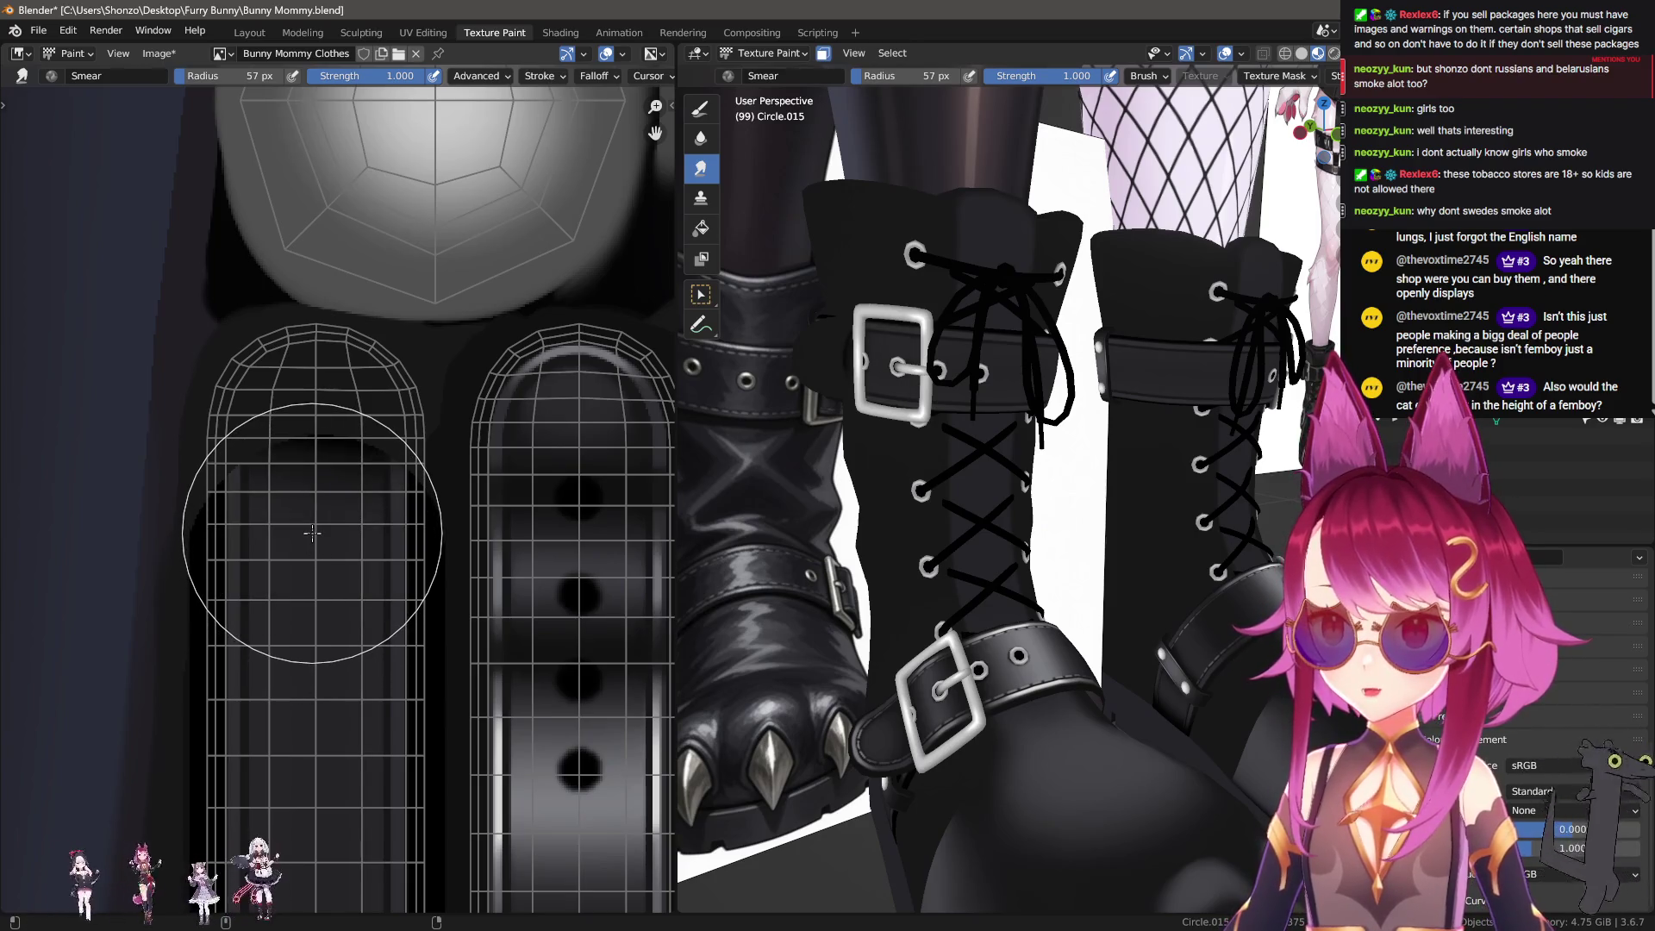
pyautogui.scroll(2, 293, 608)
pyautogui.hotkey('shift', 'space')
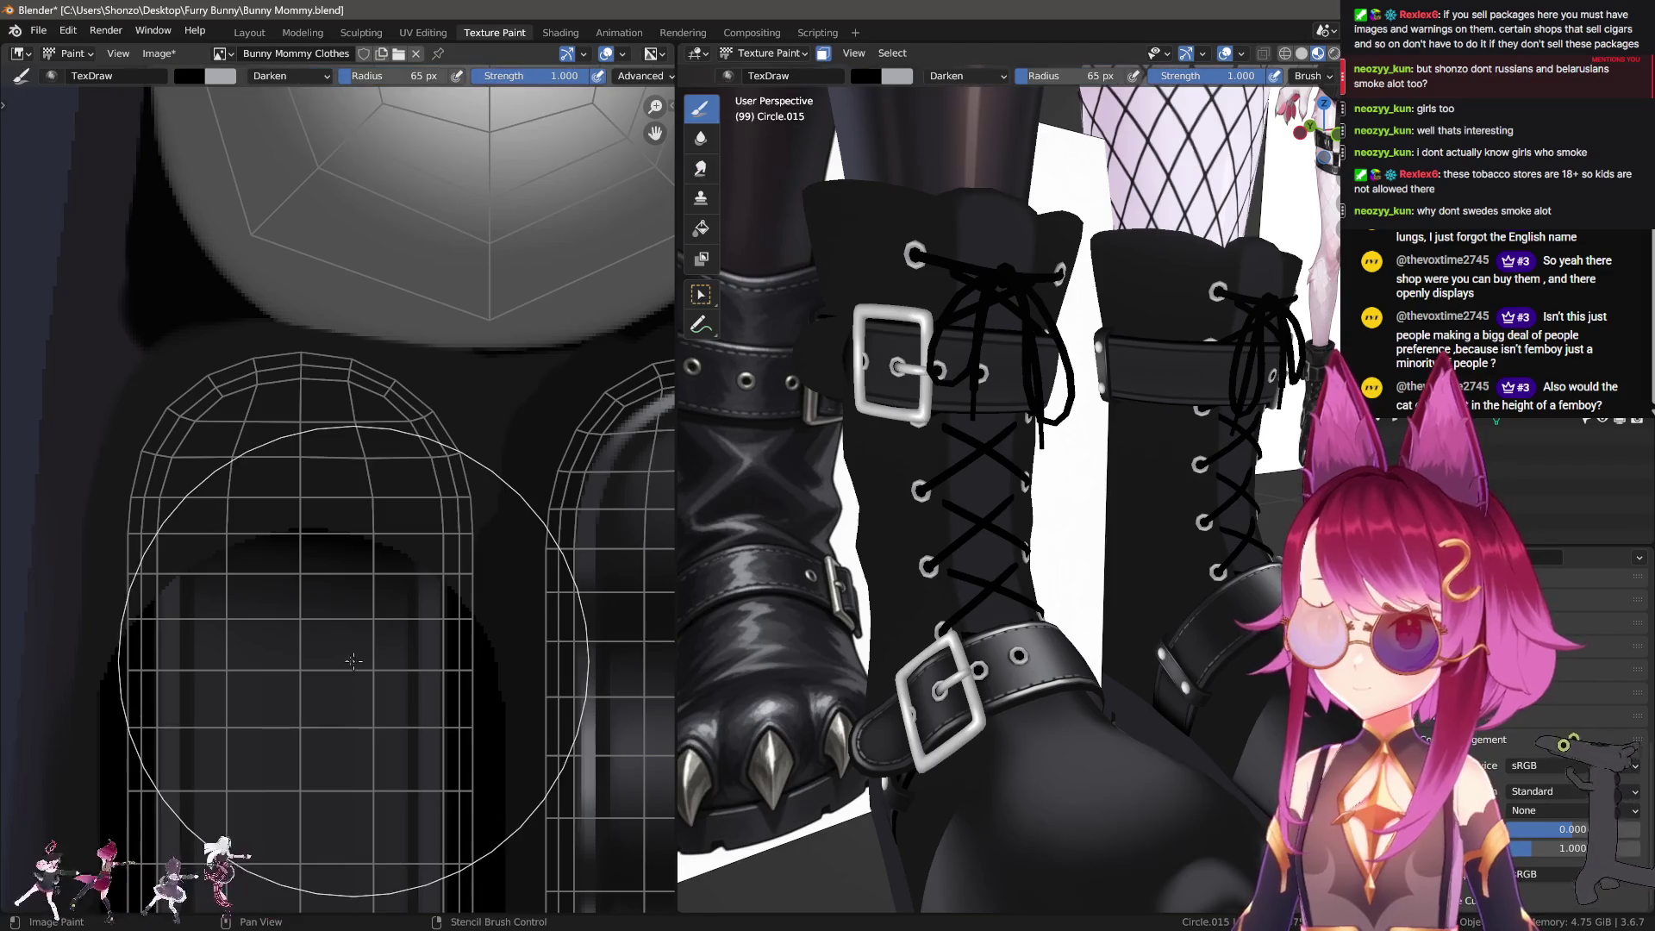
# Step: Resize the draw brush to 17 px, then 30 px, while framing the strap
pyautogui.press('f')
pyautogui.click(177, 664)
pyautogui.moveTo(367, 624)
pyautogui.mouseDown(button='middle')
pyautogui.moveTo(345, 667)
pyautogui.moveTo(280, 637)
pyautogui.mouseUp(button='middle')
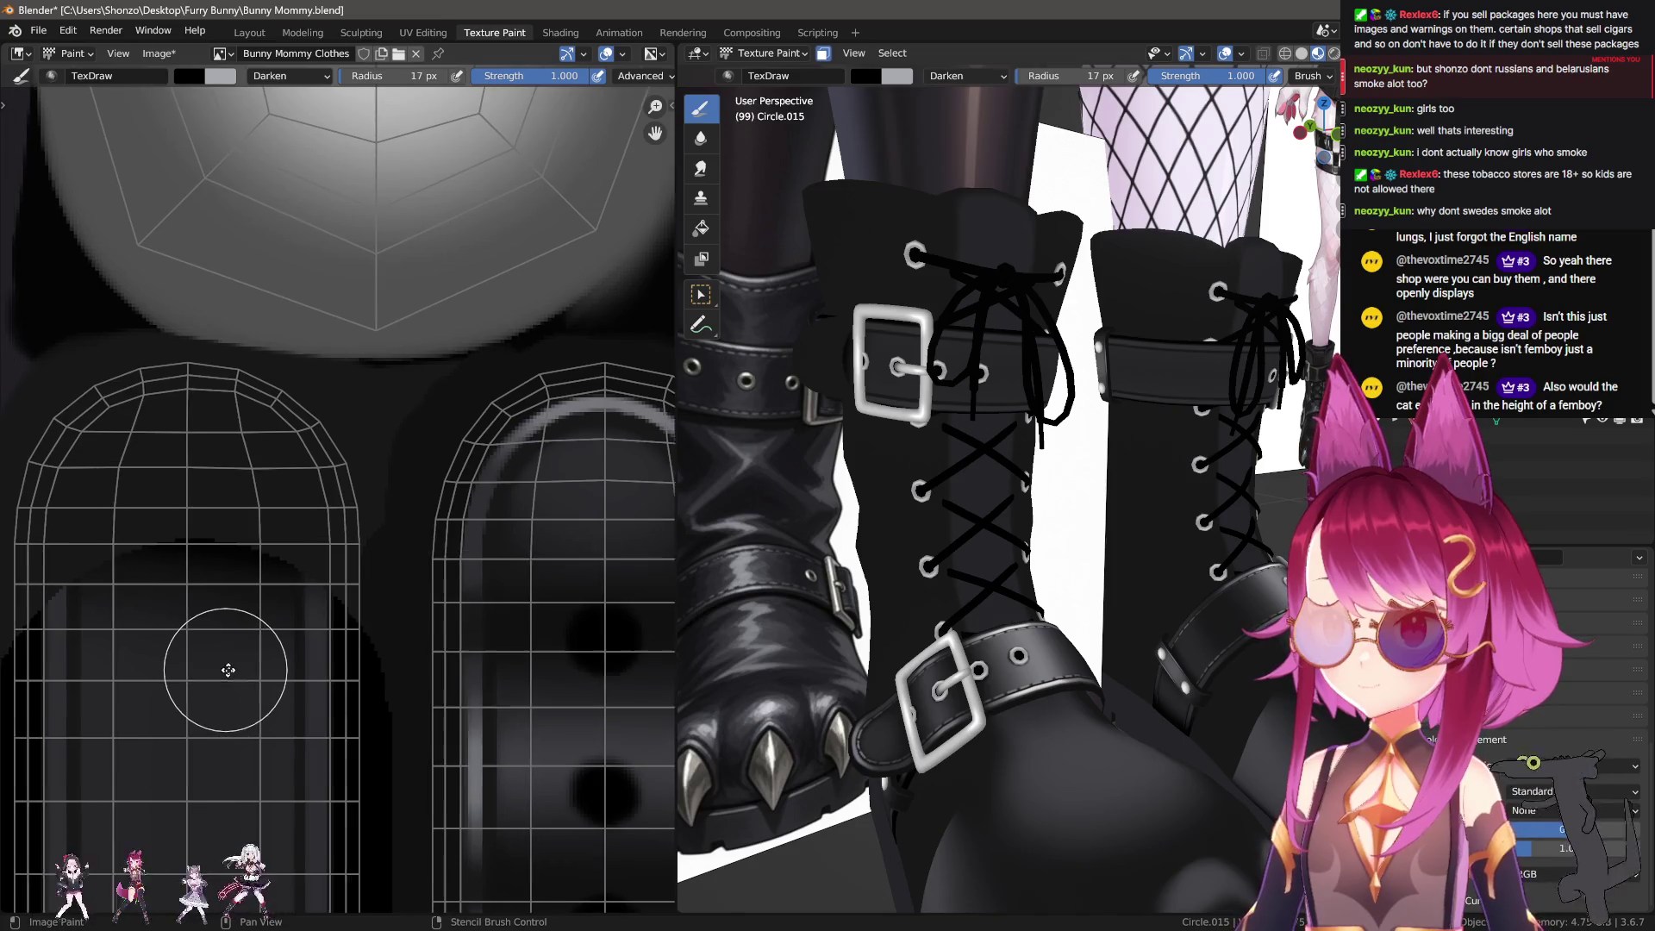
pyautogui.hotkey('shift', 'space')
pyautogui.scroll(2, 214, 662)
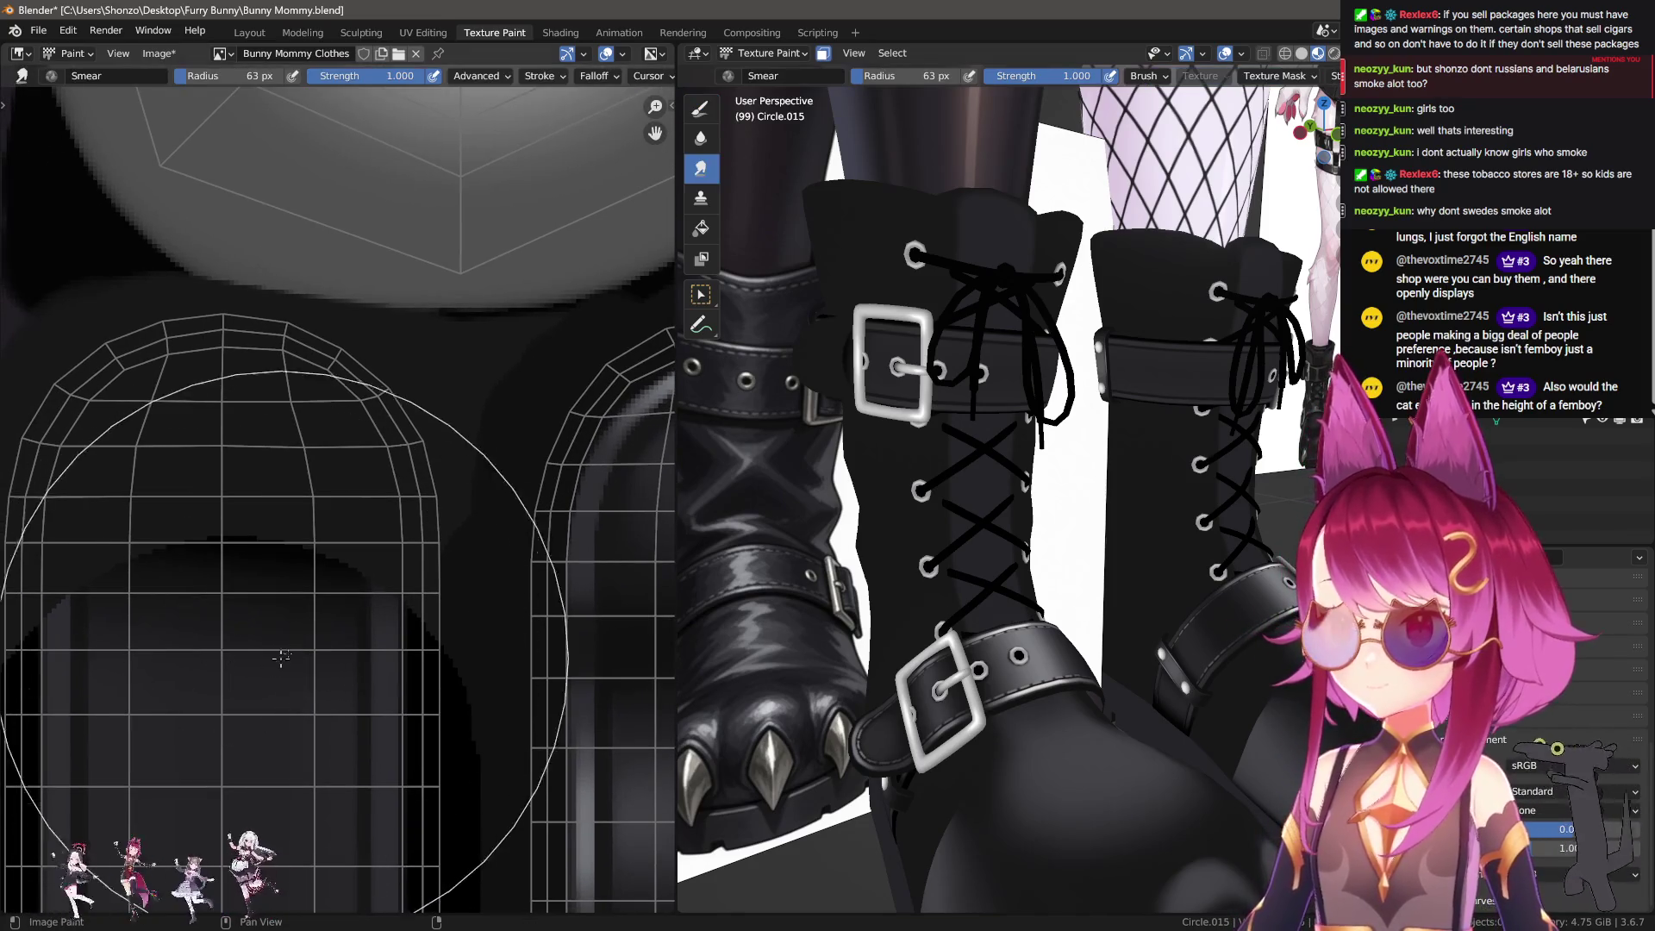
pyautogui.moveTo(231, 671); pyautogui.dragTo(258, 683, button='middle')
pyautogui.hotkey('shift', 'space')
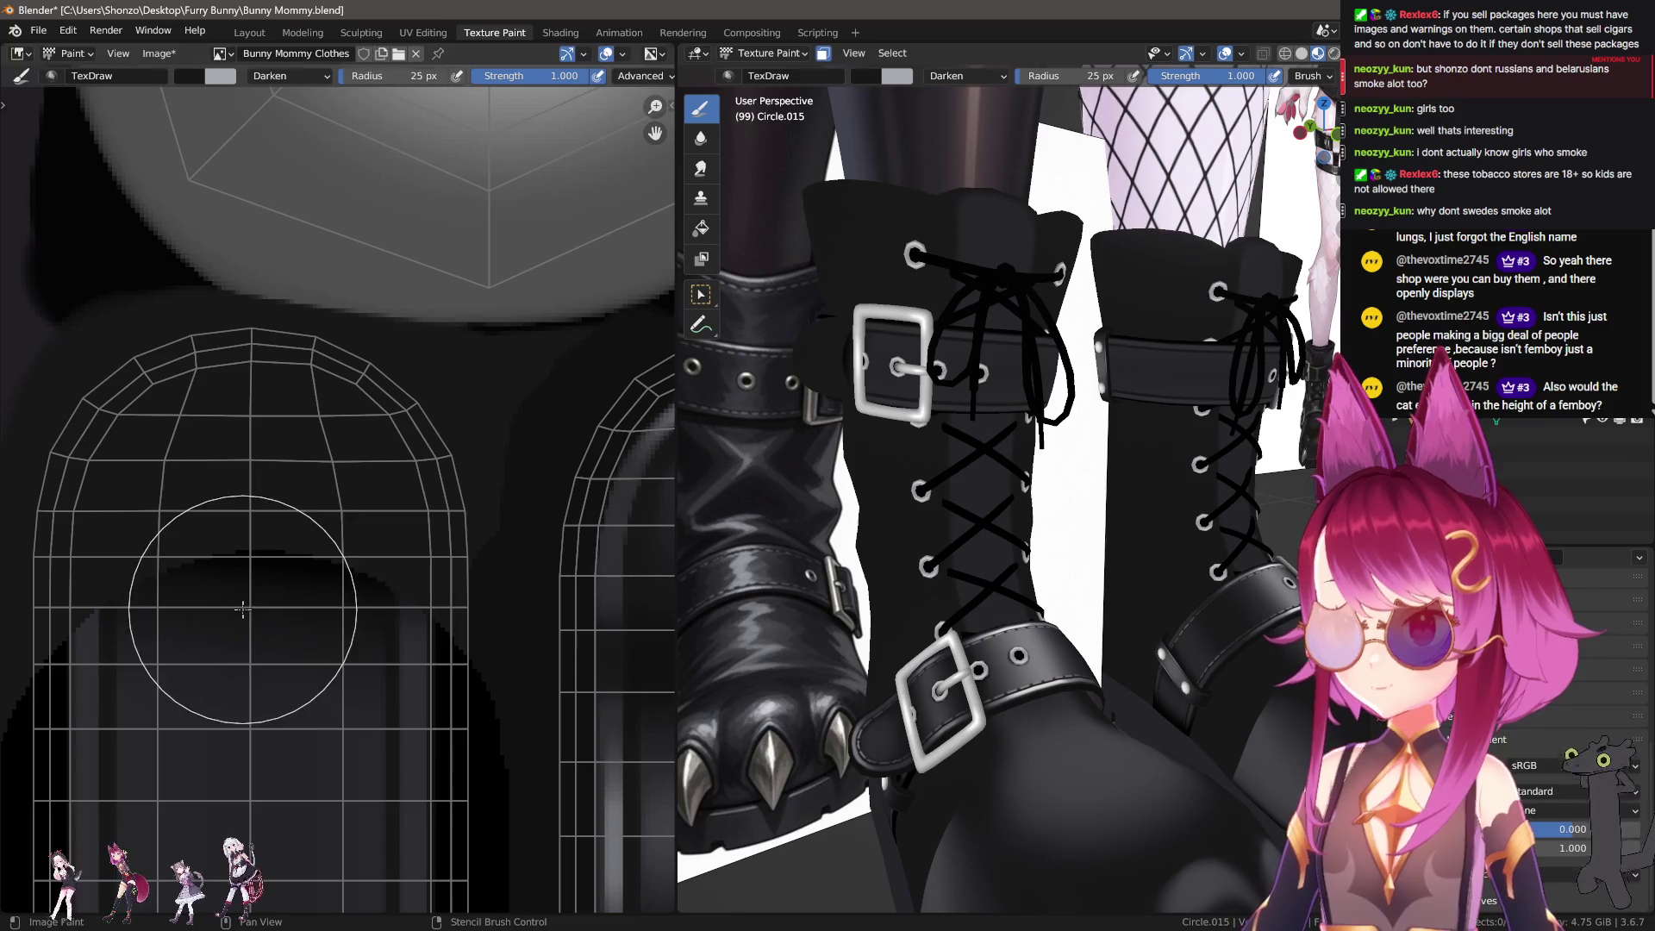
pyautogui.press(']')
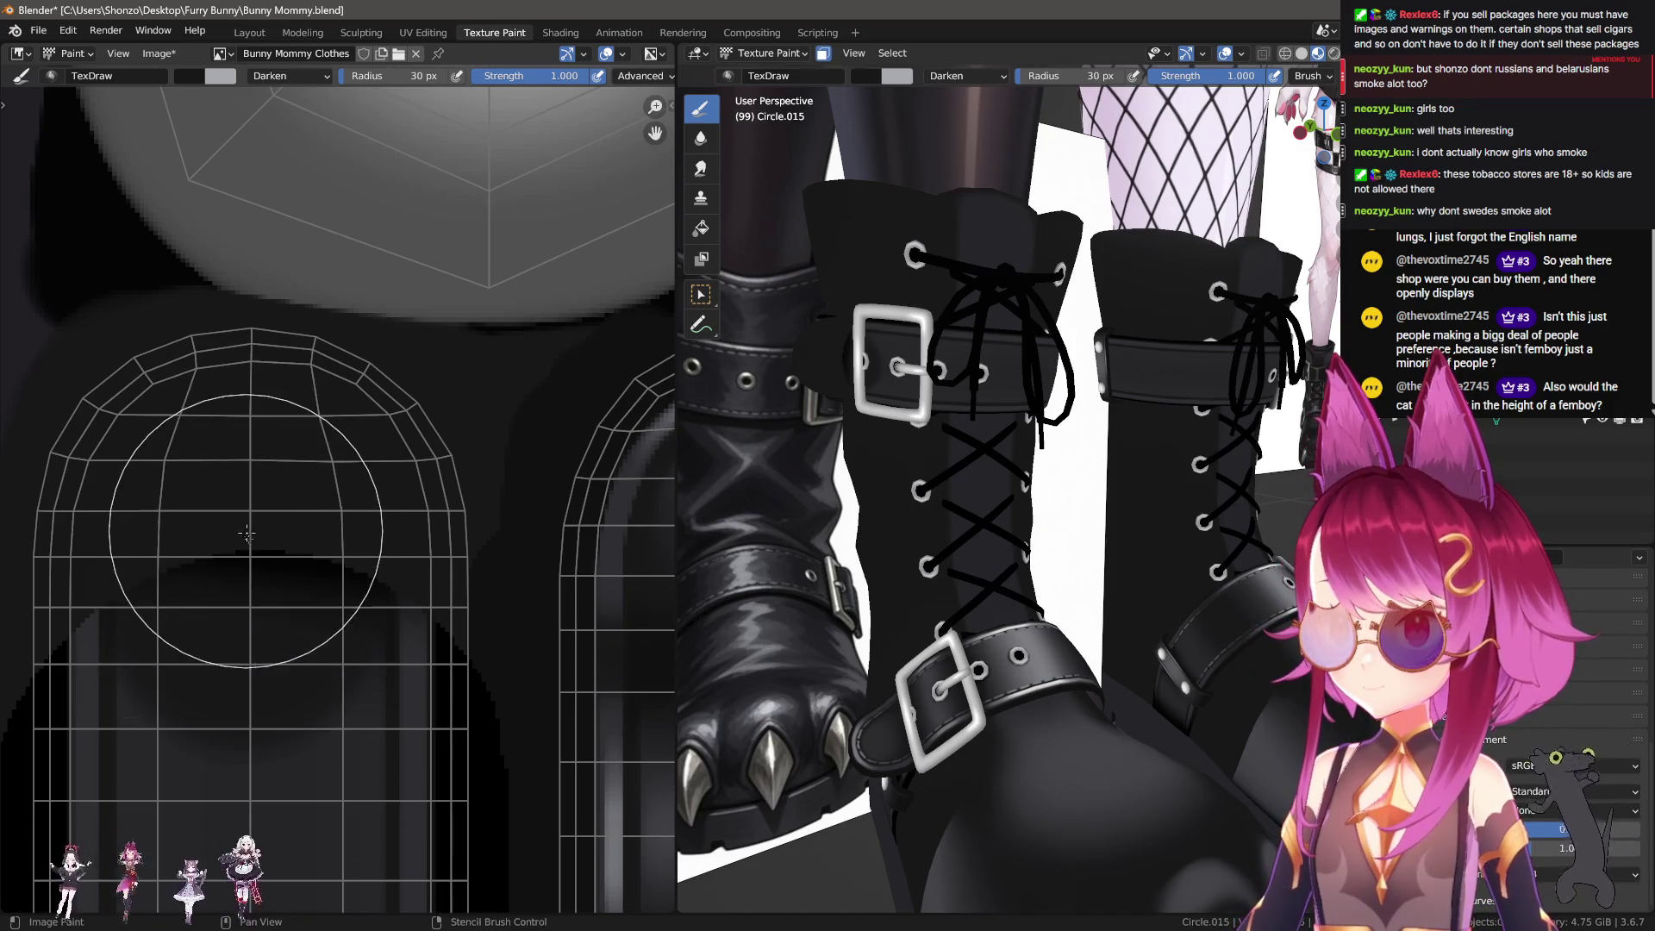
# Step: Set the draw brush blending to Mix and shrink it to 12 px
pyautogui.rightClick(199, 517)
pyautogui.click(156, 511)
pyautogui.click(155, 538)
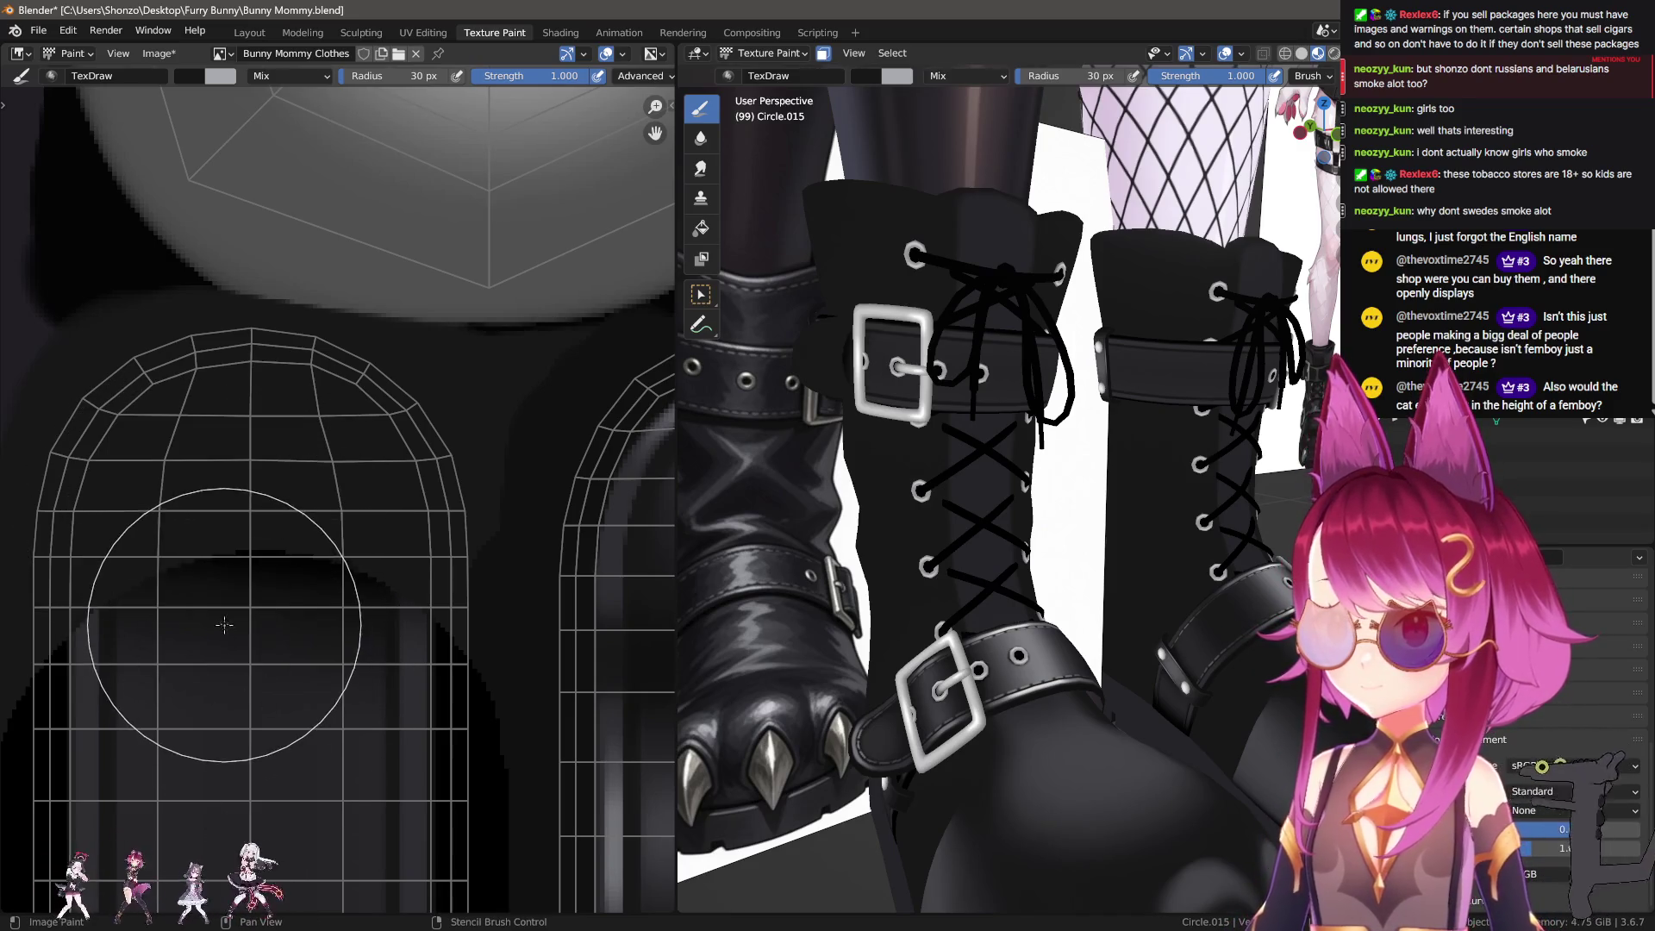
pyautogui.press('f')
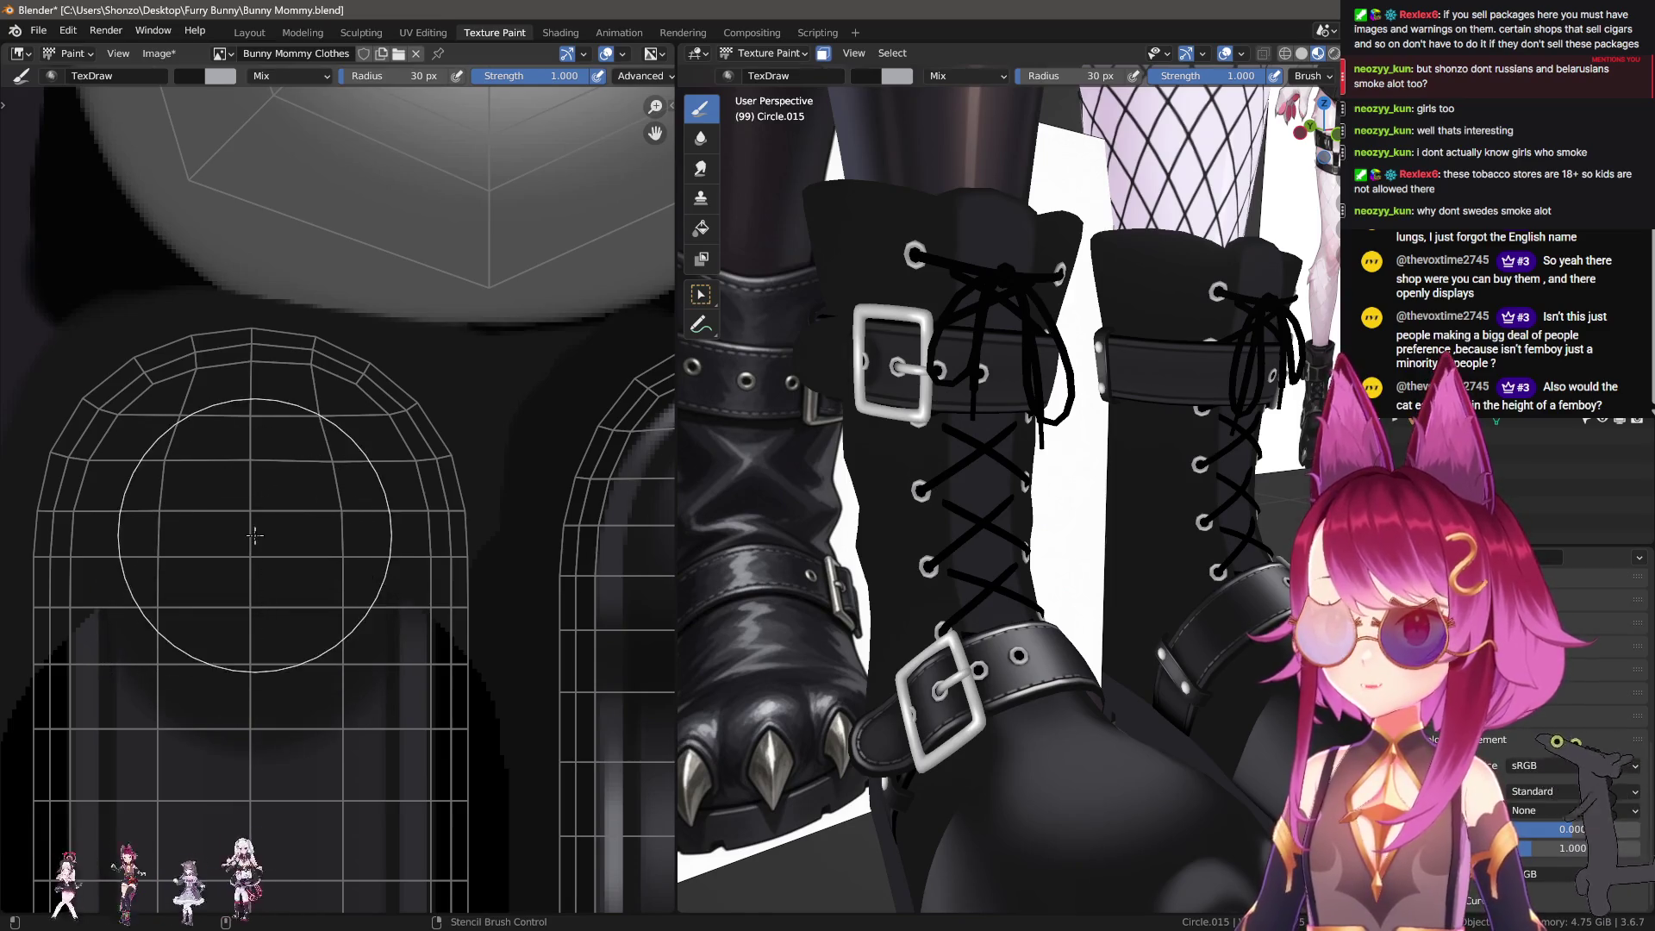
pyautogui.click(226, 617)
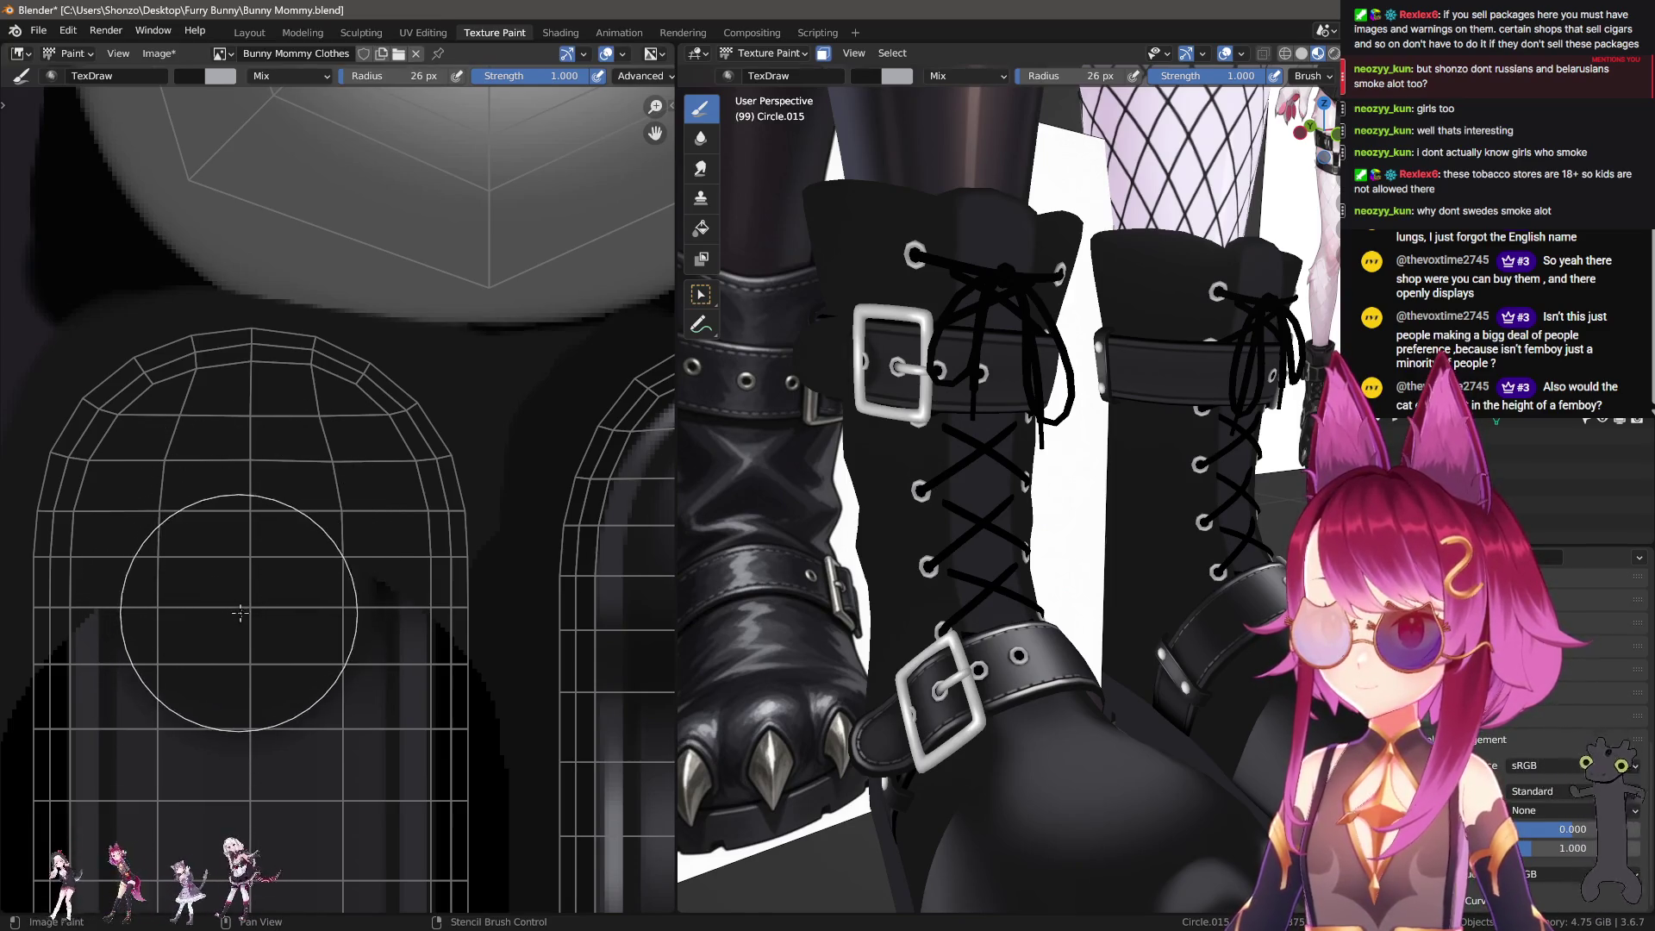
pyautogui.moveTo(239, 612); pyautogui.dragTo(243, 610, button='middle')
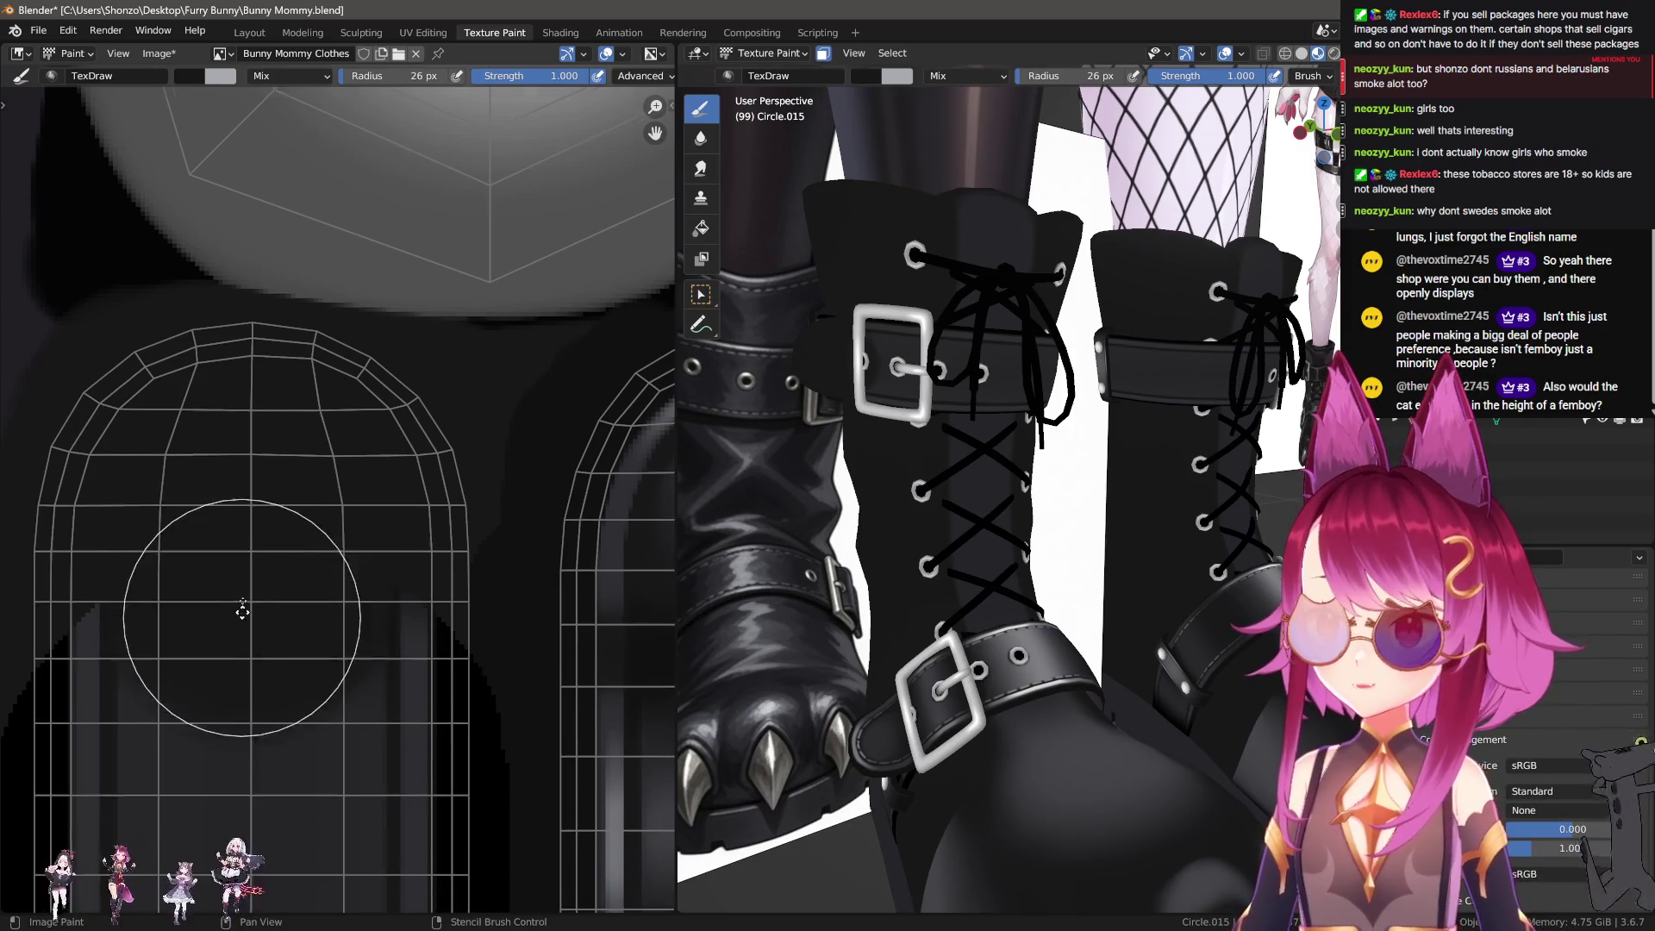
pyautogui.scroll(1, 242, 611)
pyautogui.press('f')
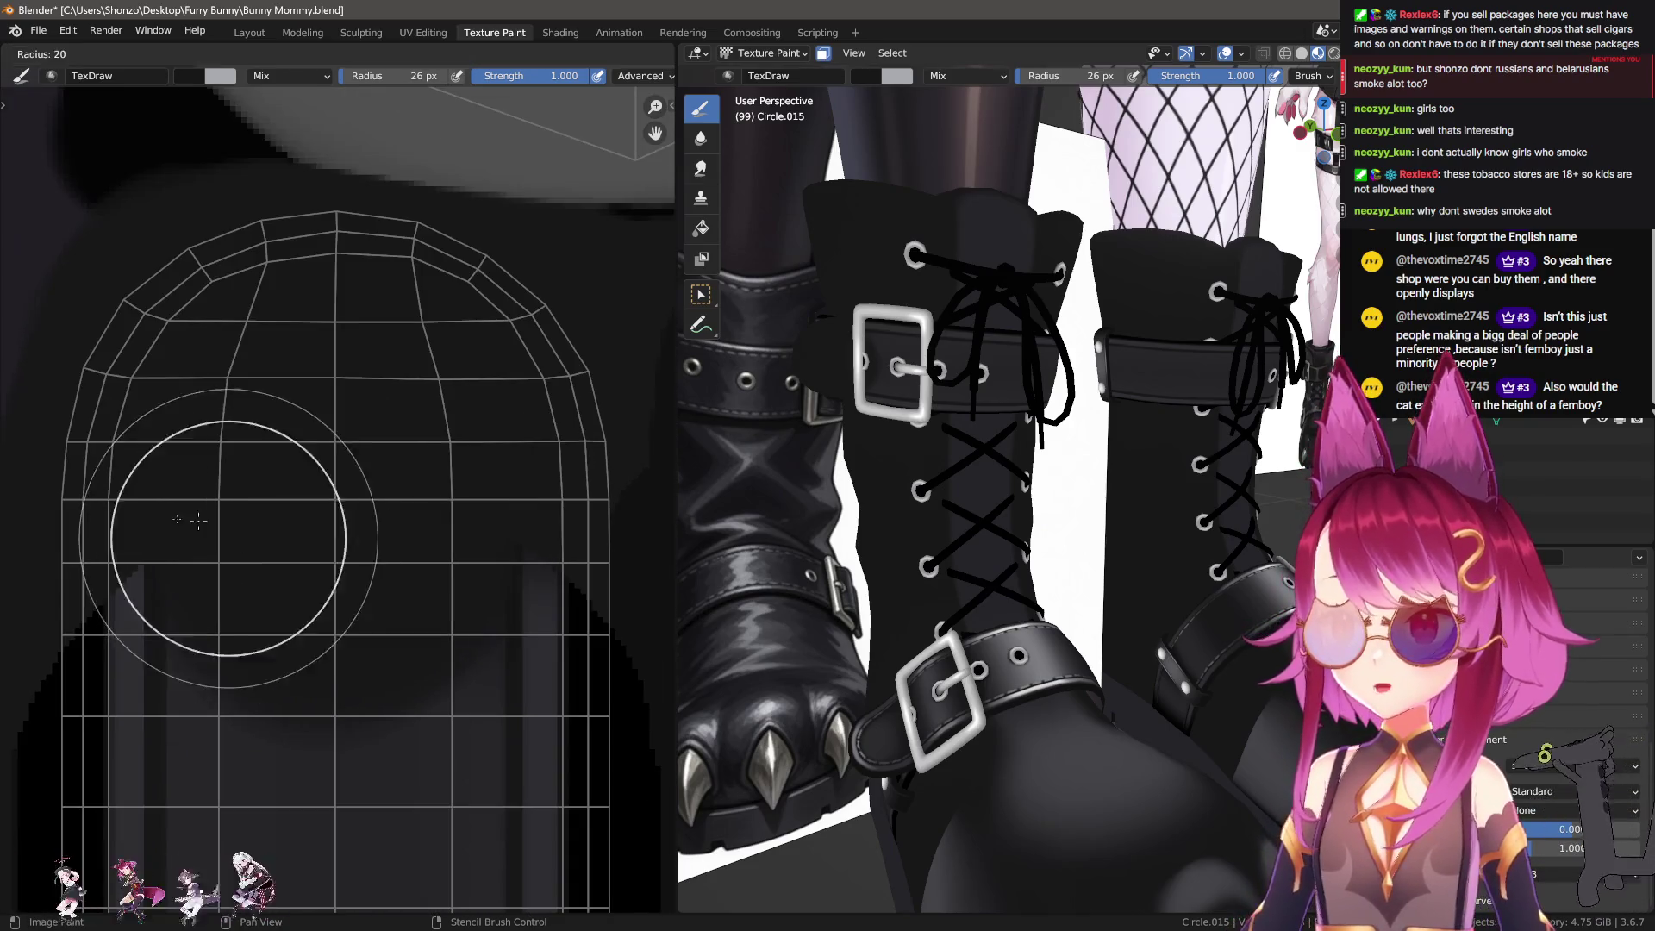
pyautogui.click(203, 524)
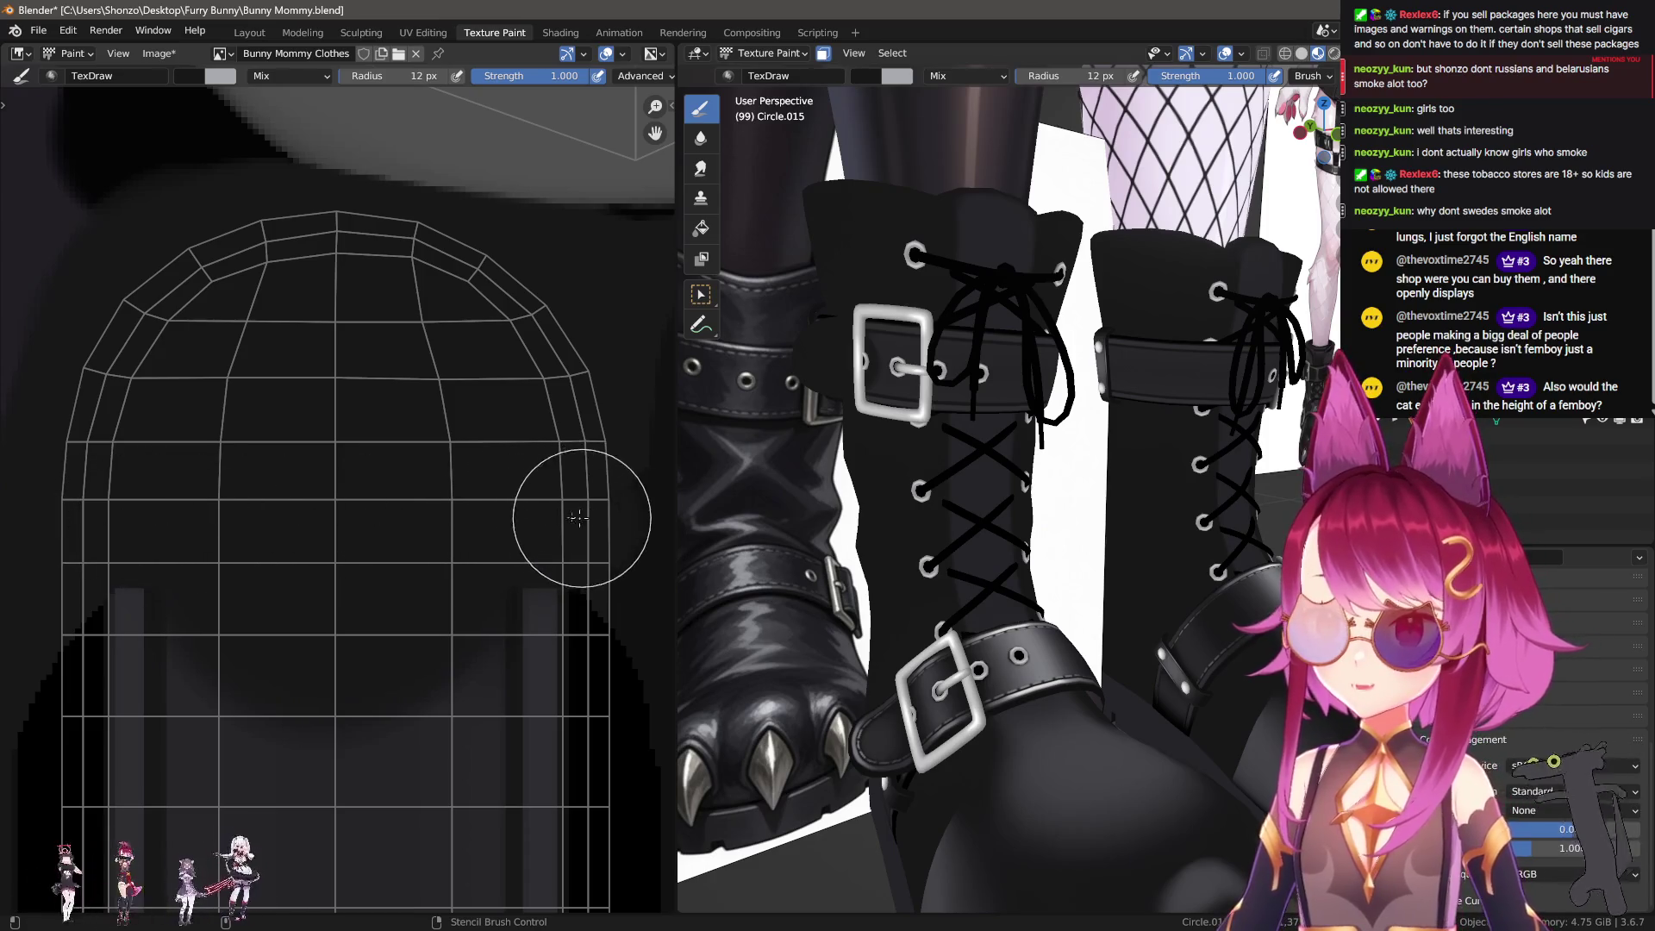
# Step: Sample a strap shade for the brush and switch to the Curve stroke method
pyautogui.scroll(-1, 448, 519)
pyautogui.scroll(1, 345, 543)
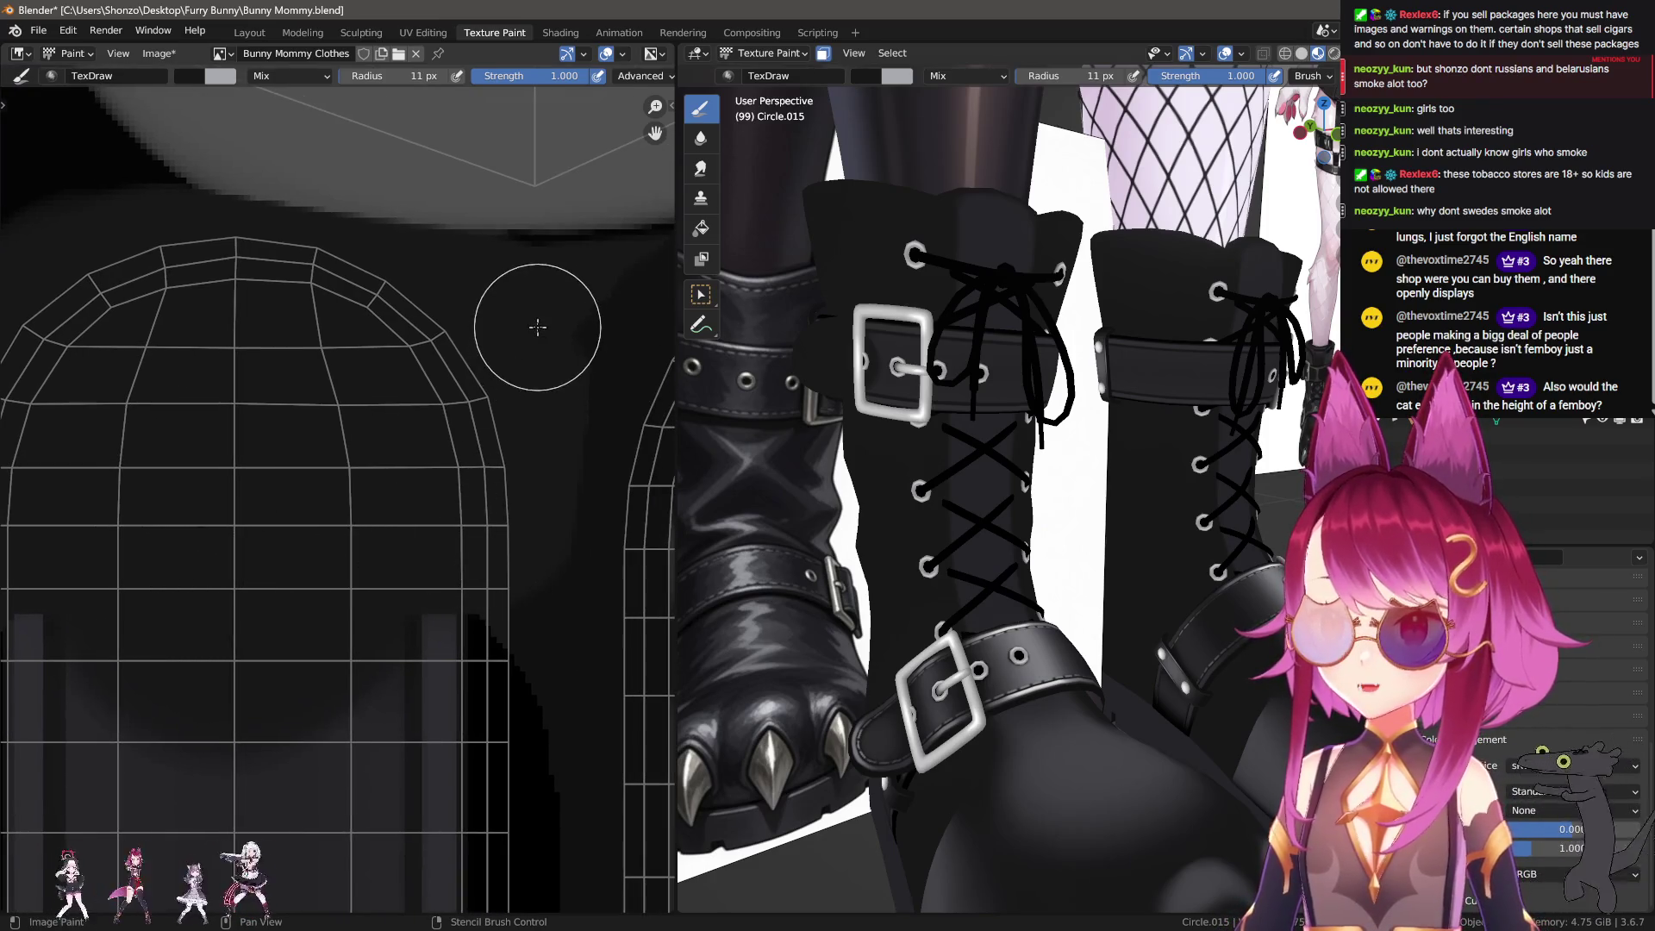
pyautogui.scroll(-2, 537, 326)
pyautogui.scroll(1, 259, 604)
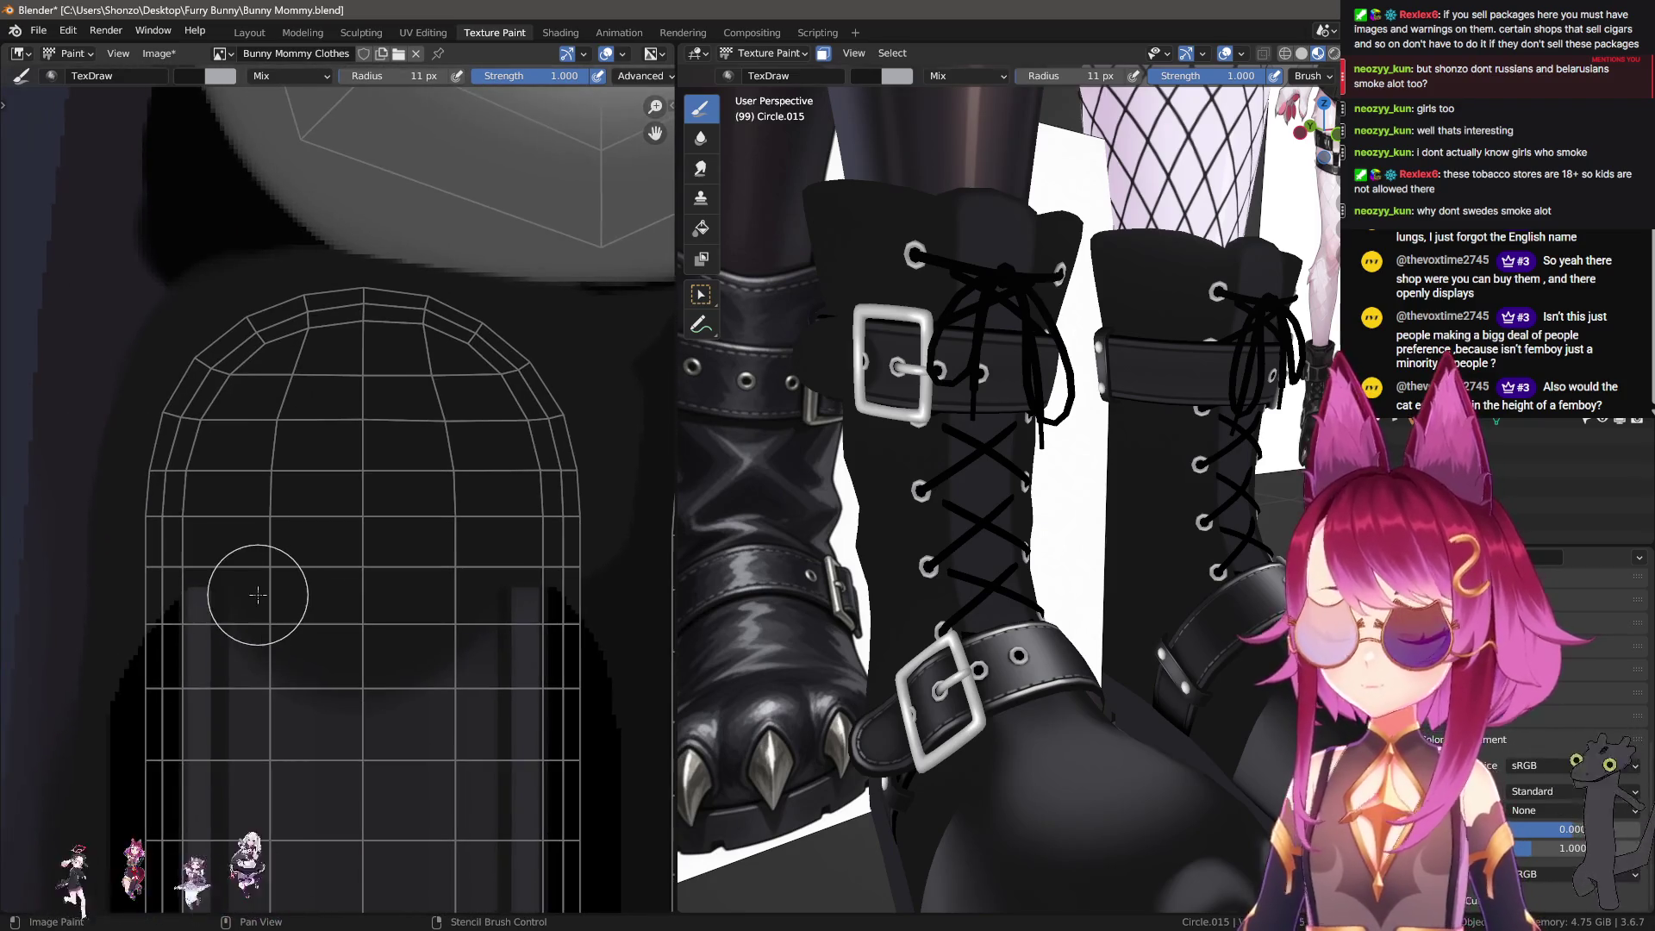
pyautogui.press('s')
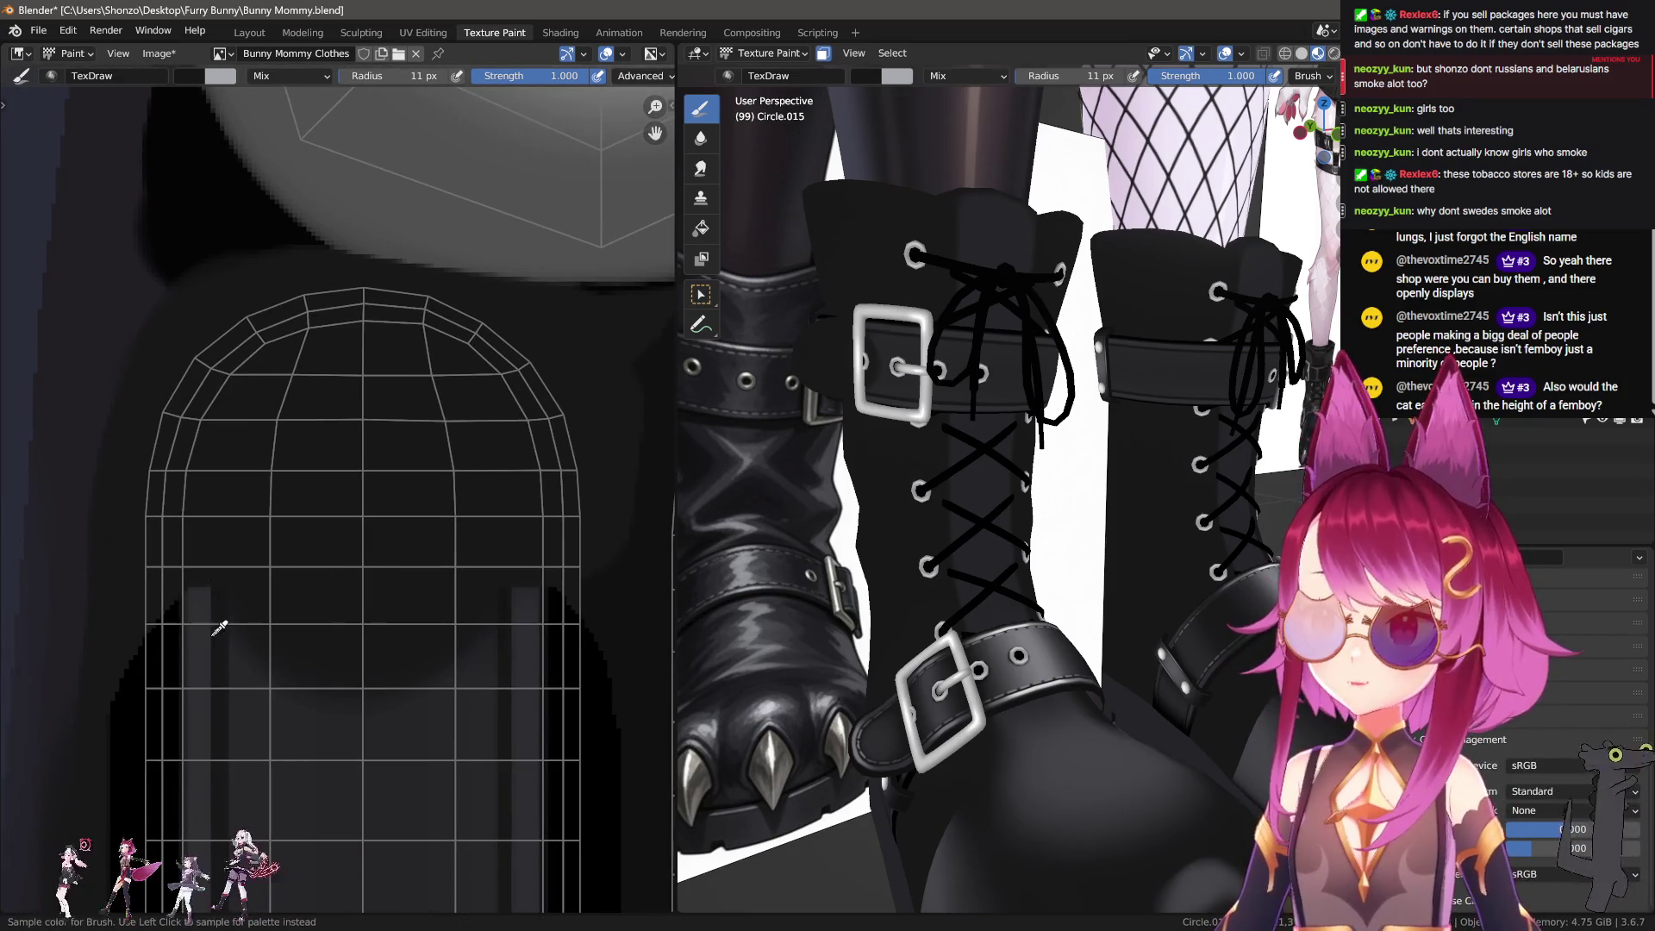
pyautogui.press('e')
pyautogui.click(380, 646)
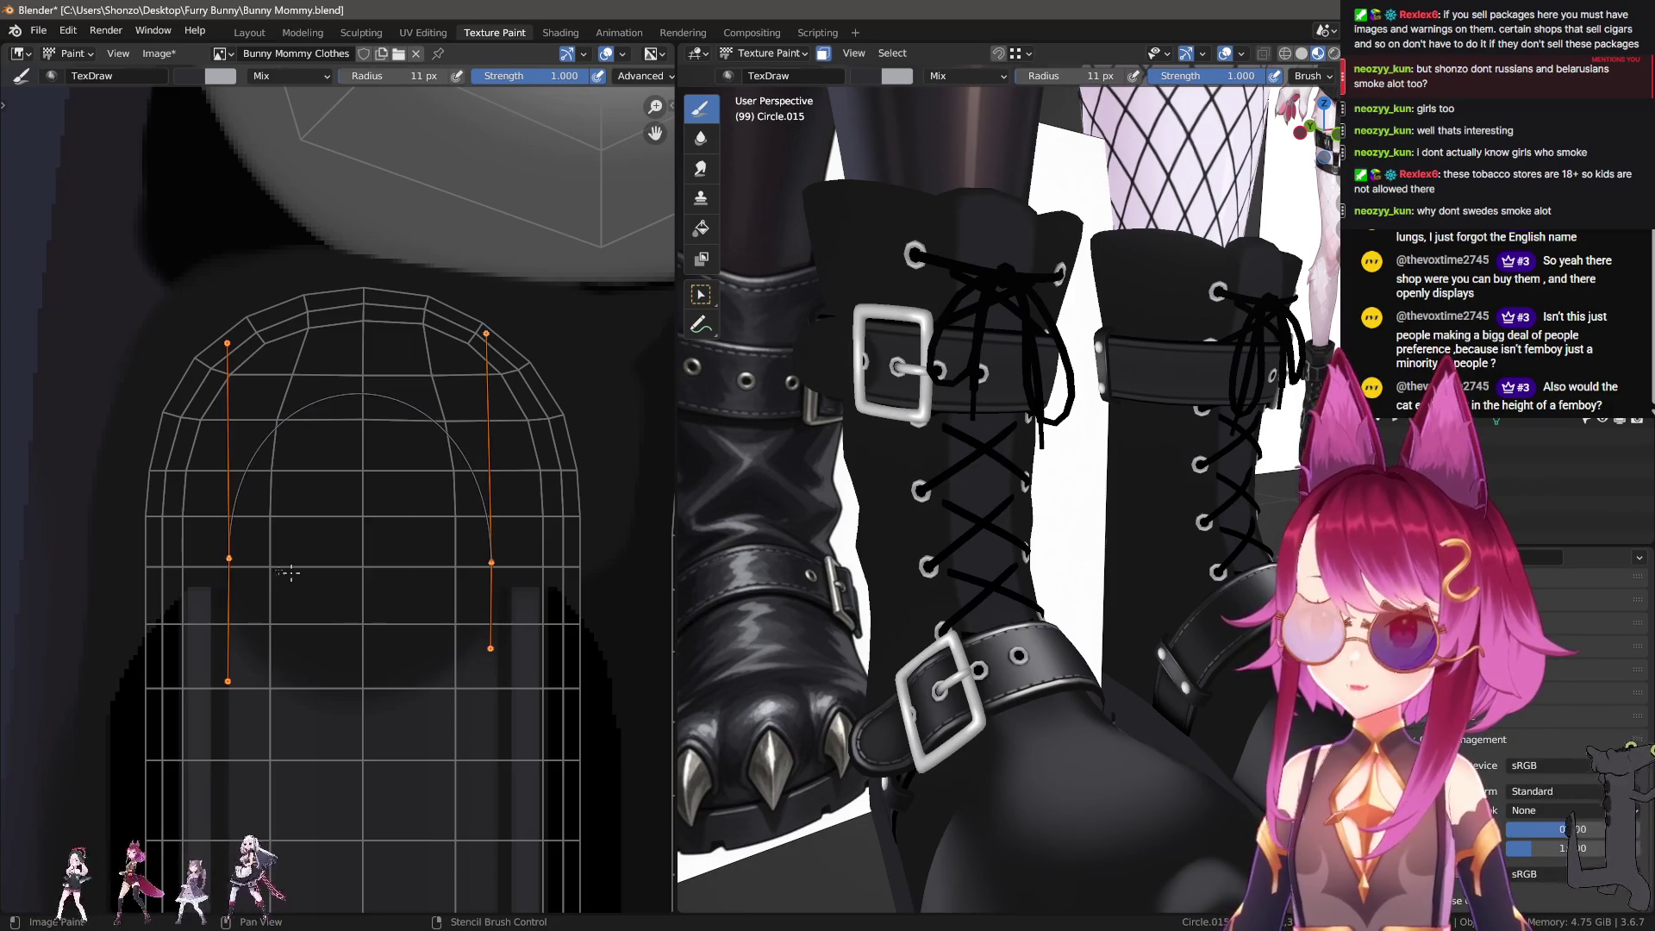
# Step: Move the paint curve points vertically to reposition the arch
pyautogui.scroll(-2, 260, 574)
pyautogui.scroll(1, 431, 658)
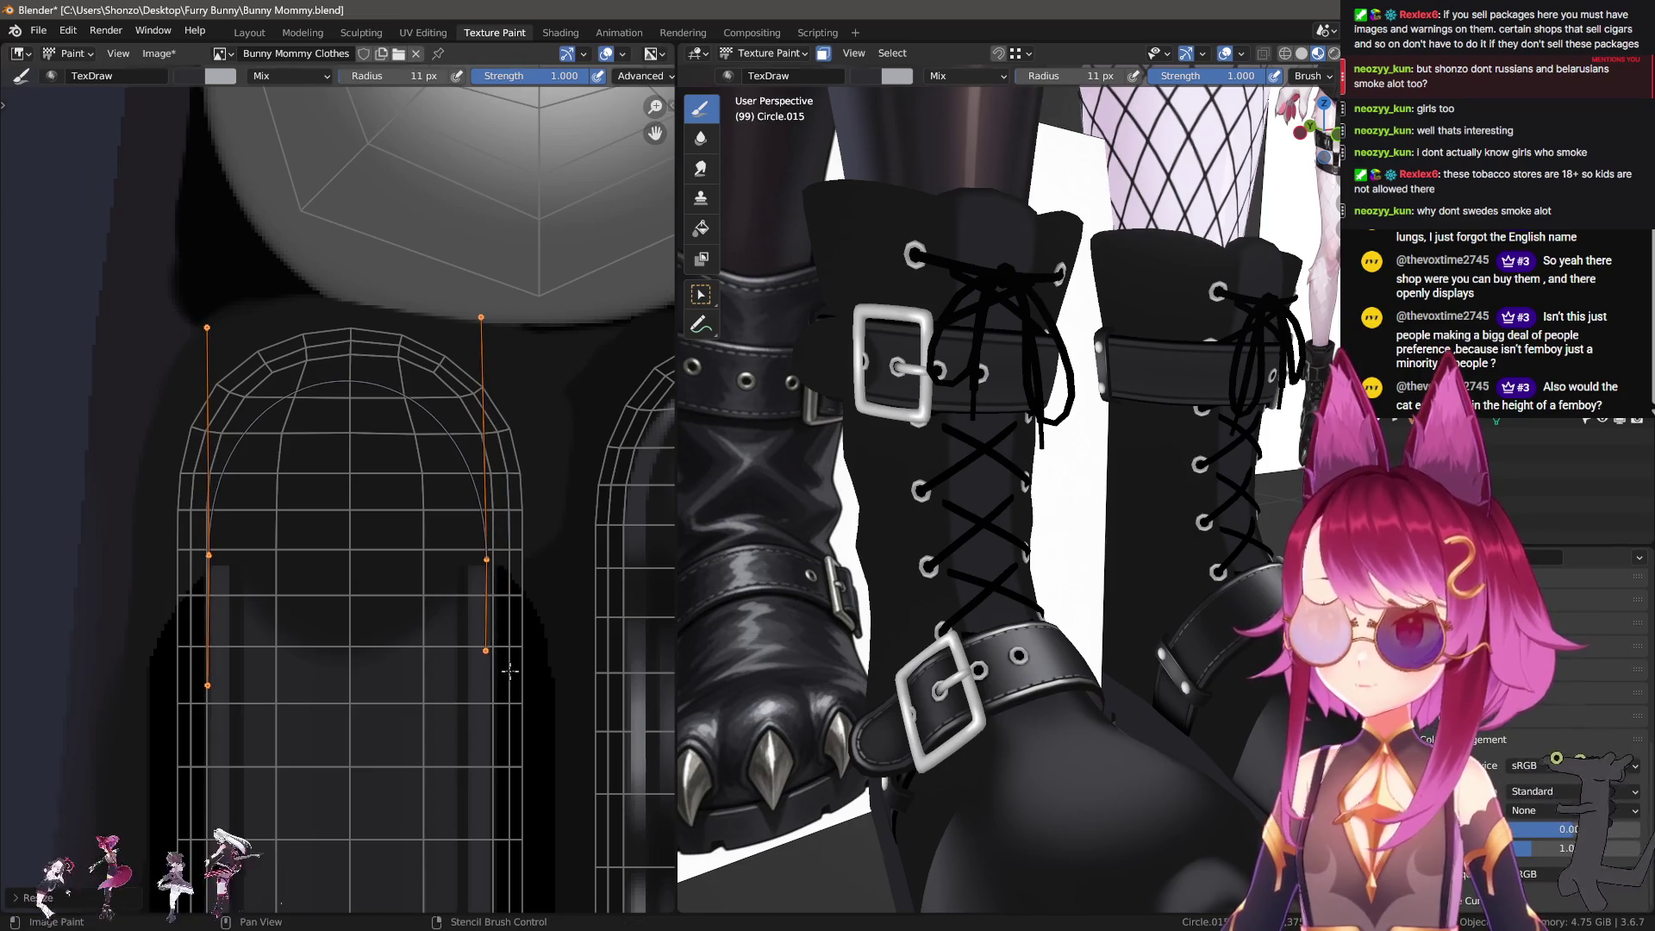
pyautogui.press('s')
pyautogui.press('g')
pyautogui.press('y')
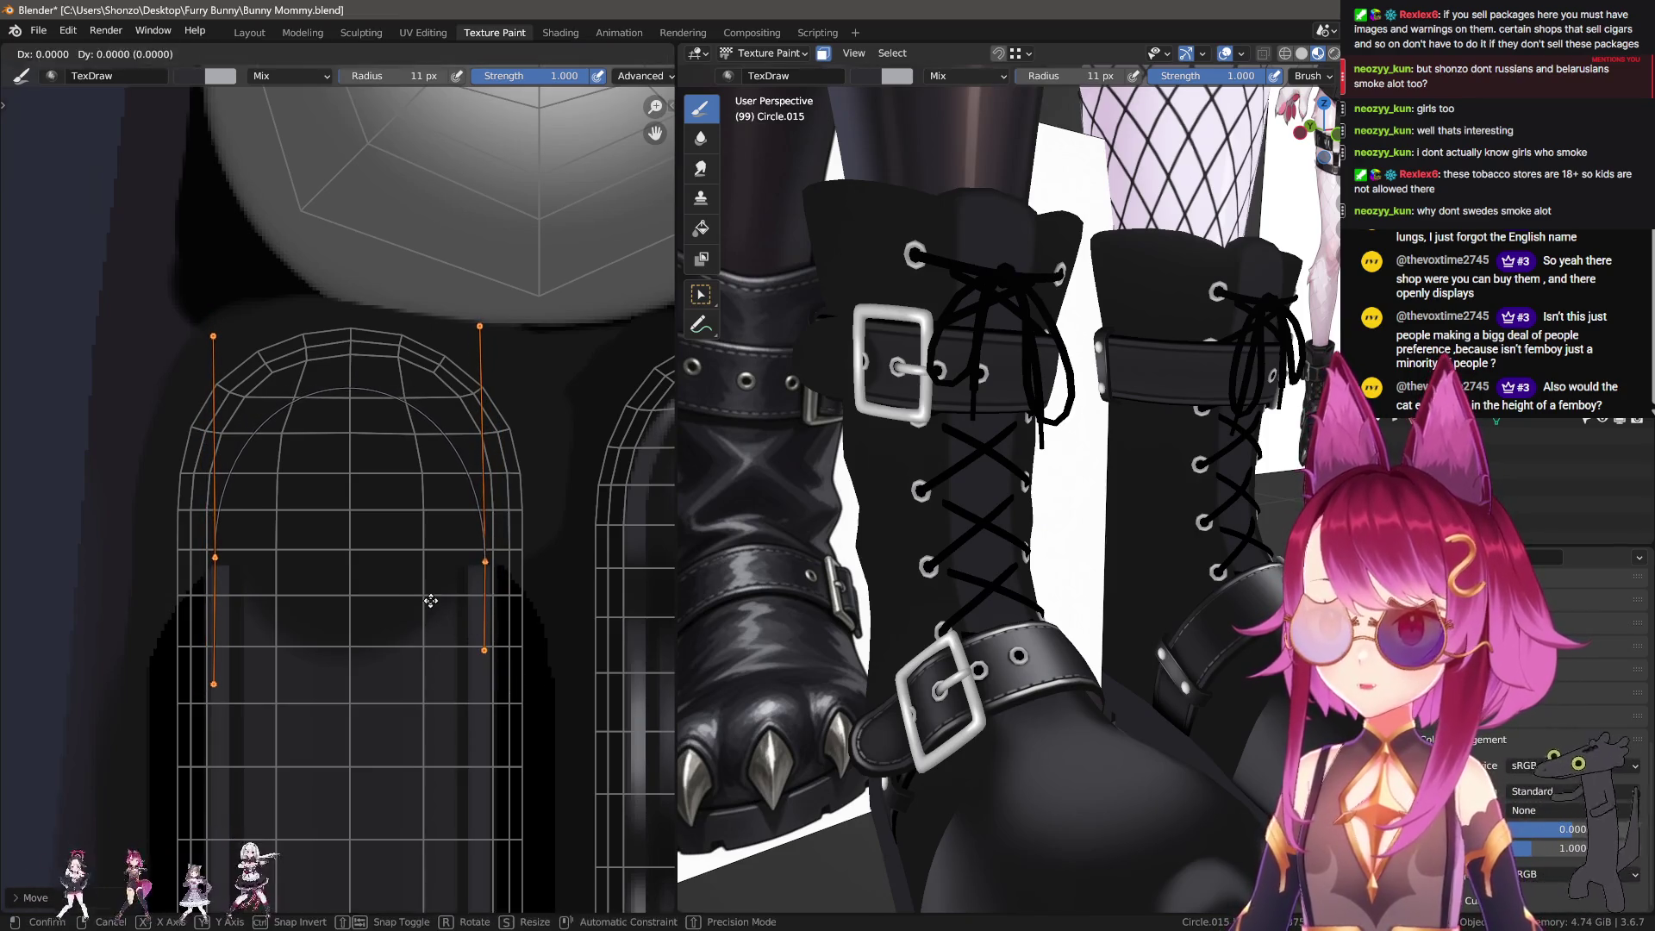
pyautogui.click(433, 574)
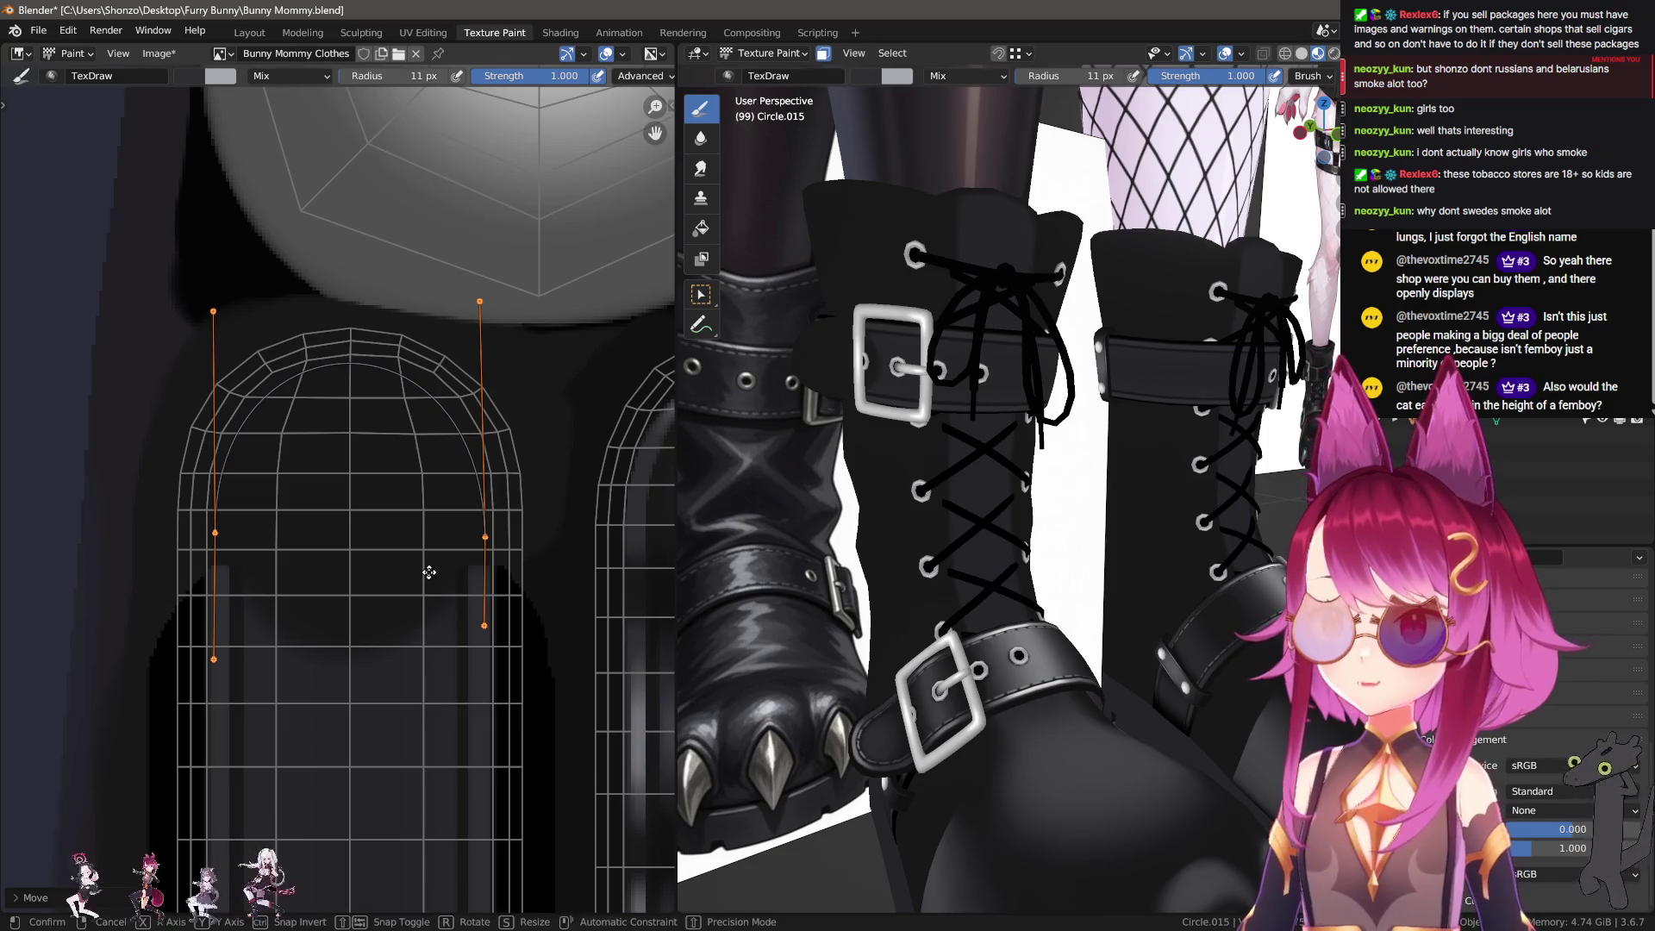
pyautogui.press('g')
pyautogui.click(427, 558)
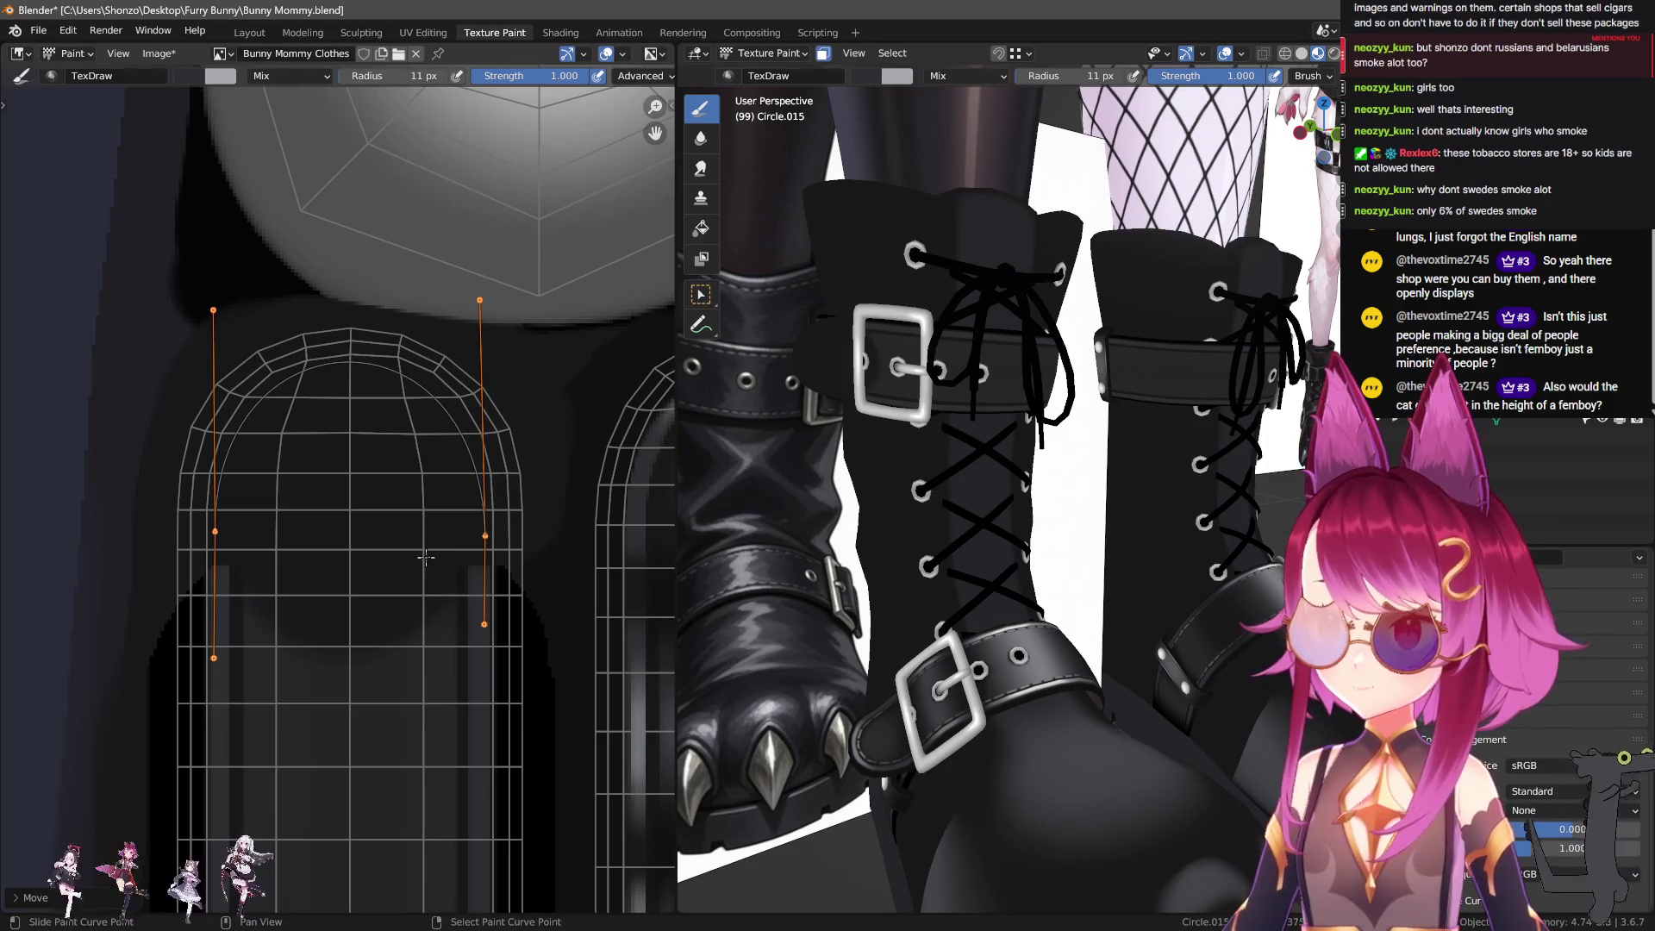
# Step: Scale the paint curve and its selected point slightly smaller
pyautogui.press('s')
pyautogui.click(482, 552)
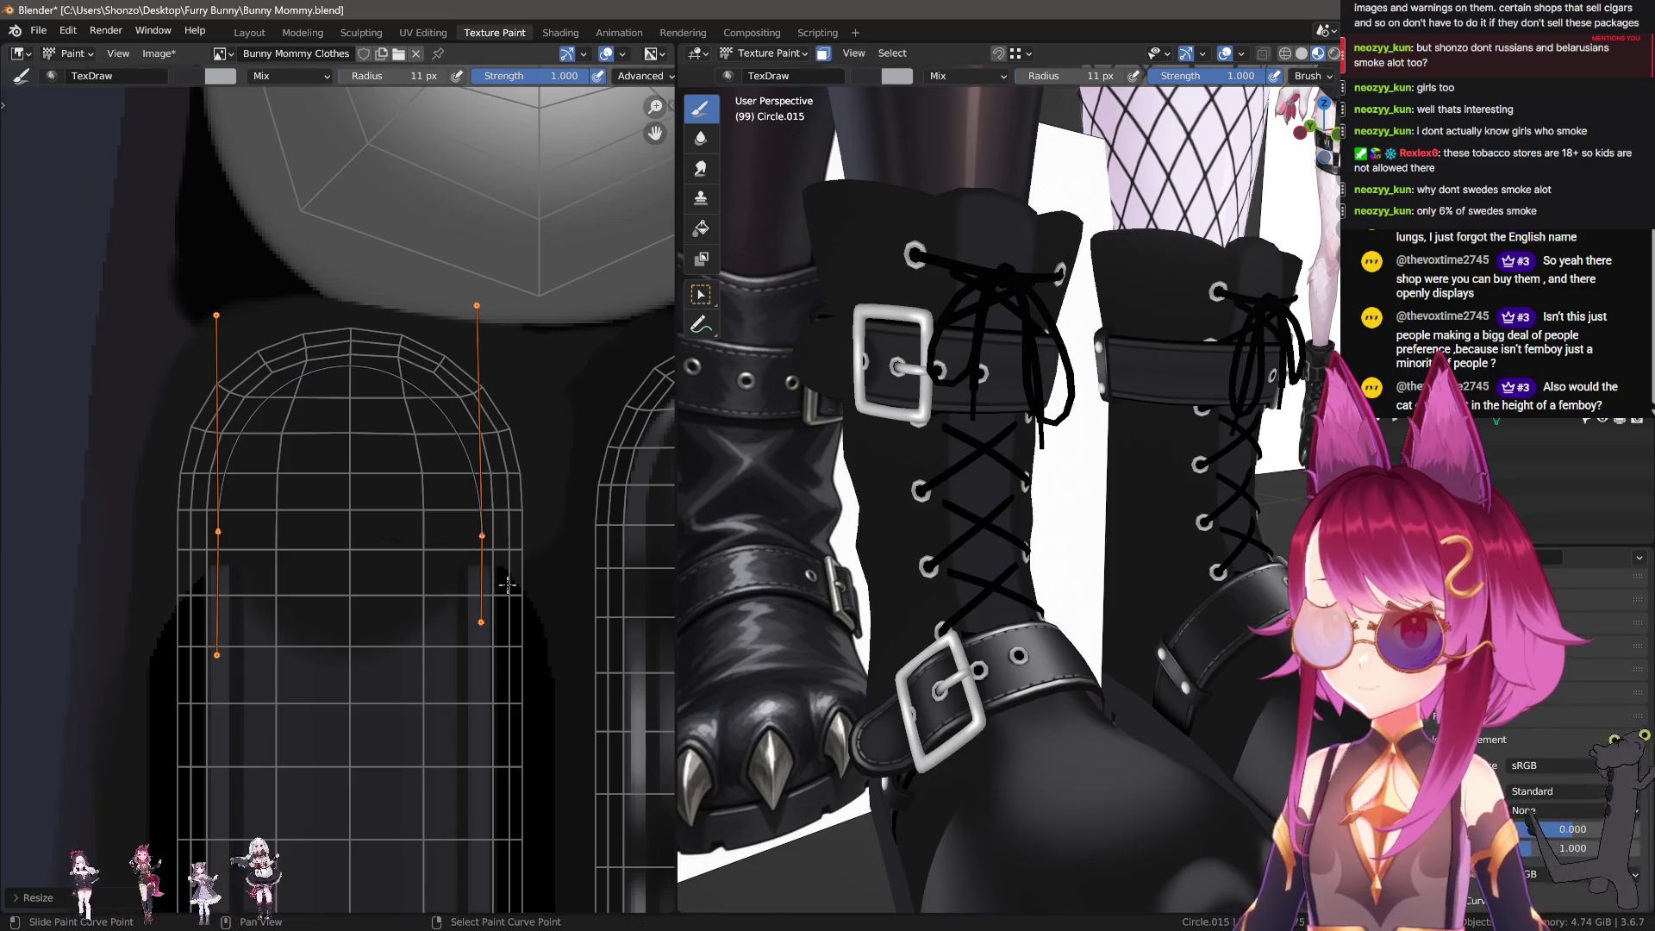
pyautogui.press('s')
pyautogui.click(482, 551)
pyautogui.press('s')
pyautogui.click(481, 551)
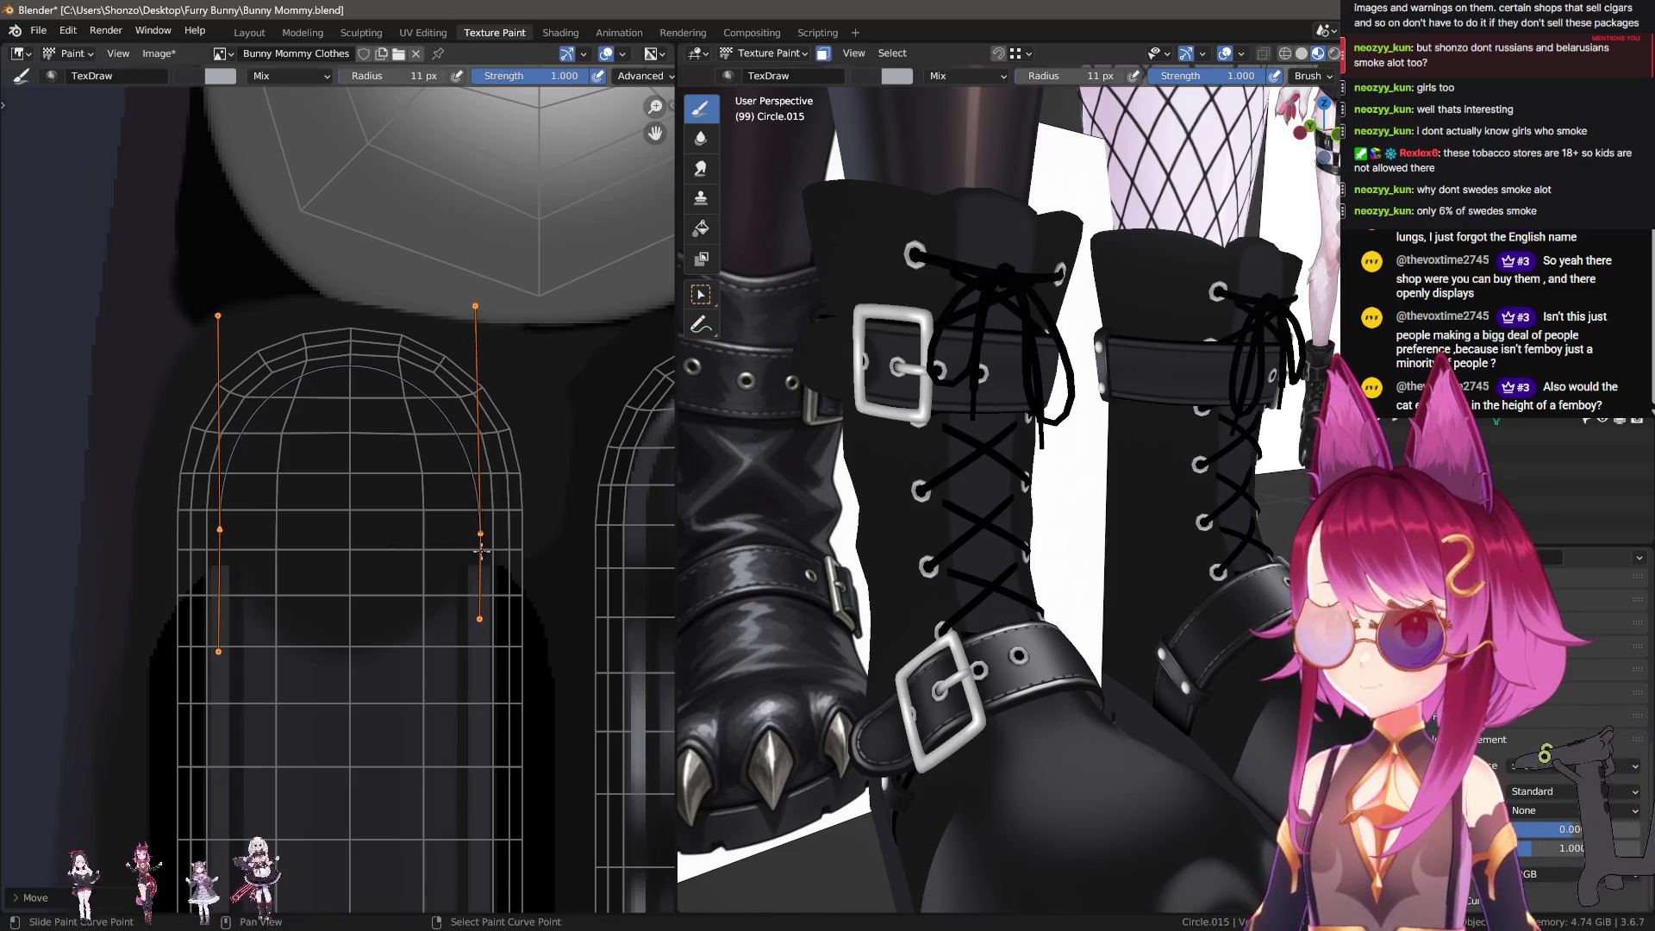
# Step: Shrink the brush to 6 px, keeping the arch upright
pyautogui.press('f')
pyautogui.click(362, 531)
pyautogui.press('r')
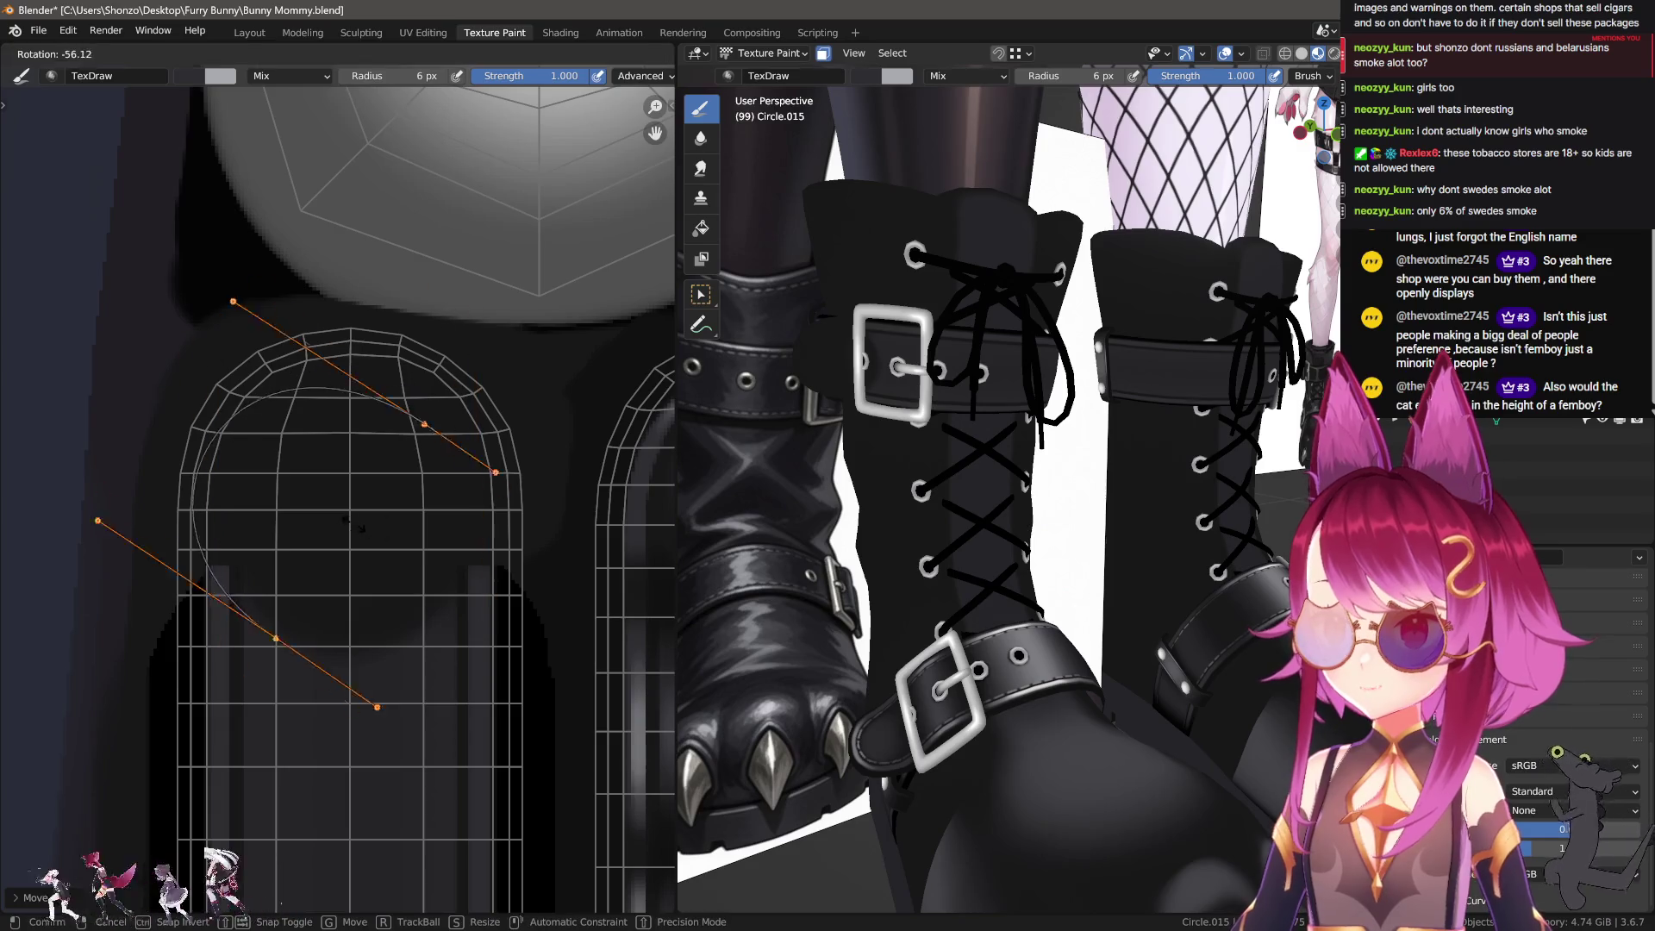
pyautogui.rightClick(354, 524)
# Step: Switch the brush falloff mode and set the brush radius to 3 px
pyautogui.press('e')
pyautogui.click(349, 425)
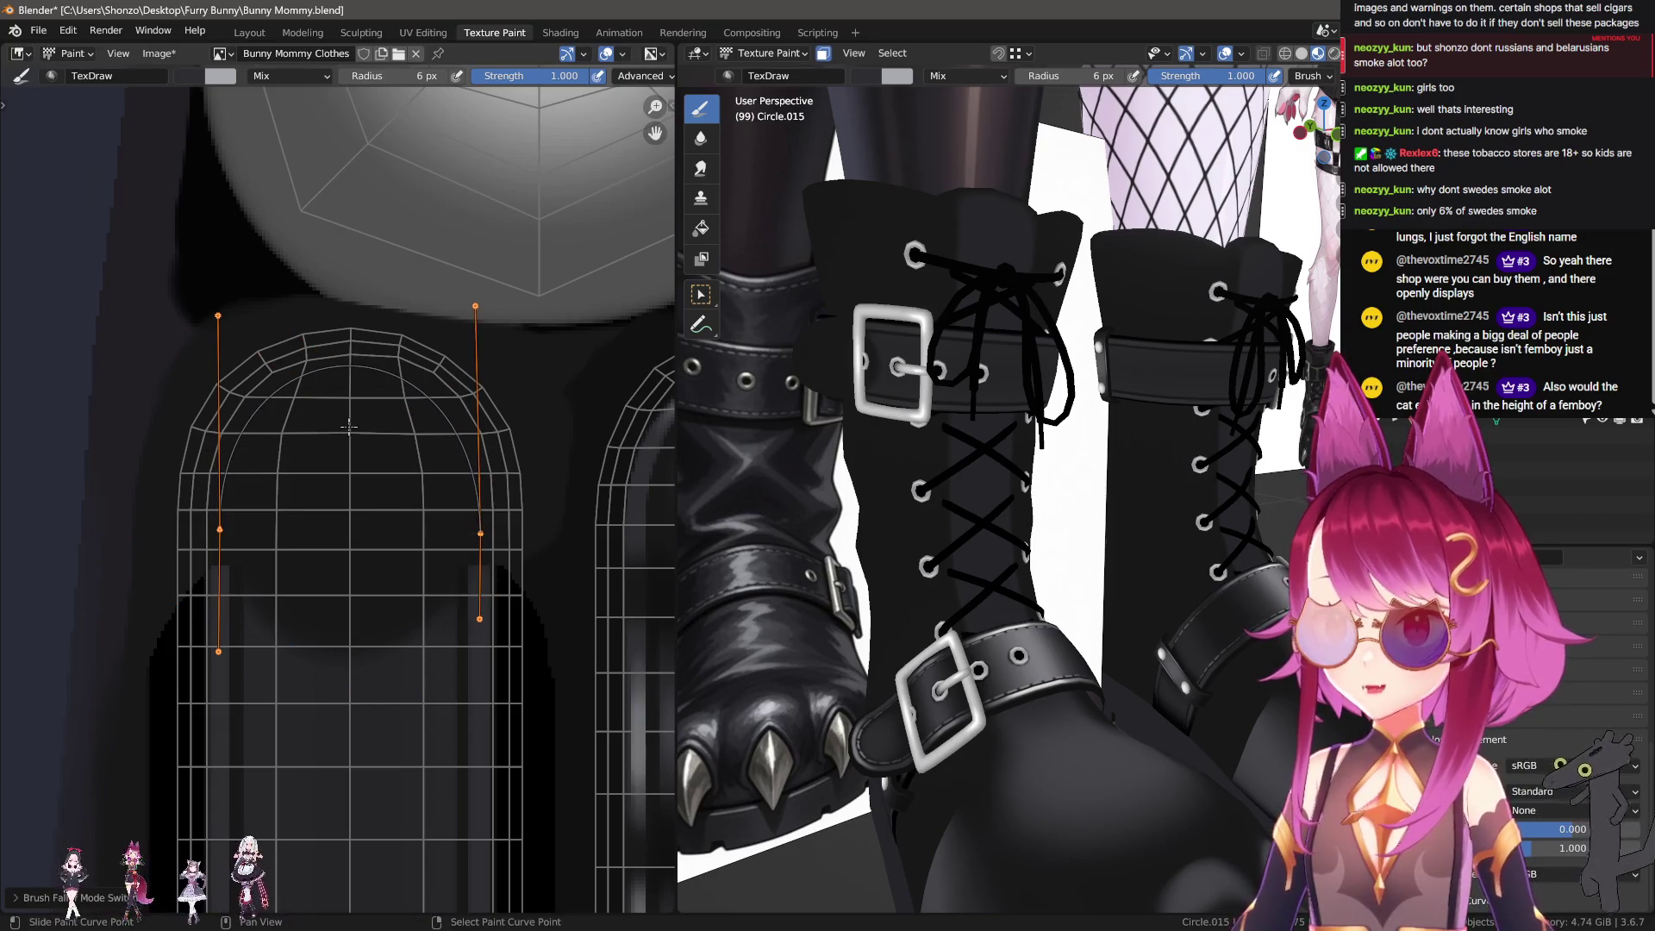
pyautogui.press('f')
pyautogui.click(287, 473)
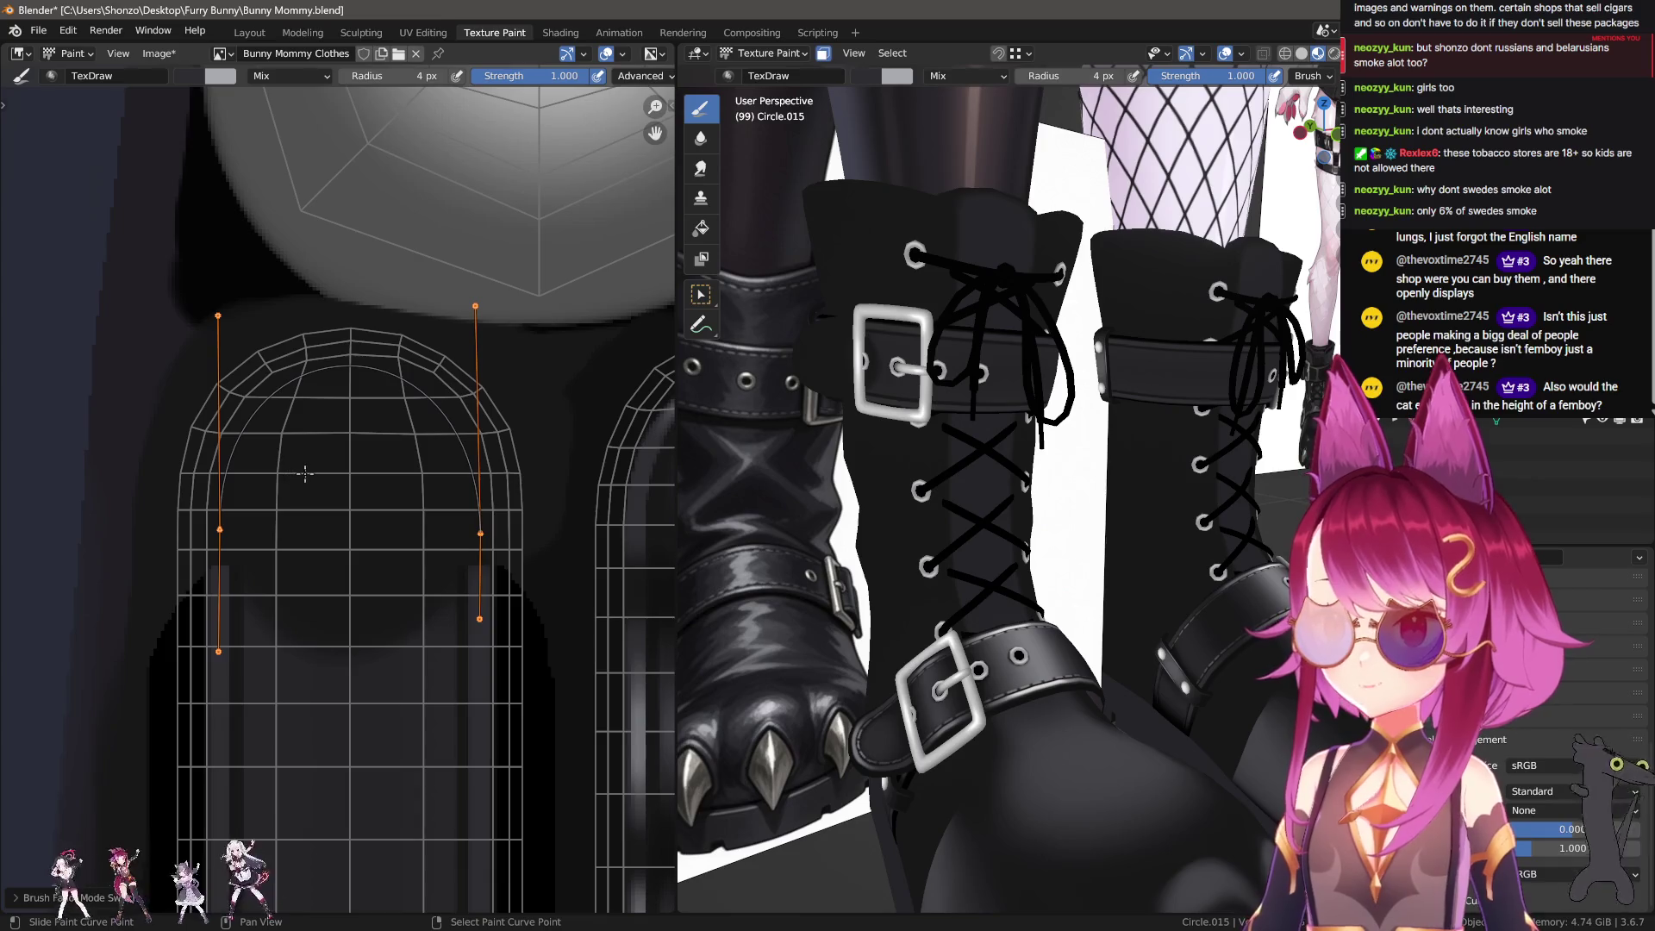
pyautogui.press('f')
pyautogui.click(294, 466)
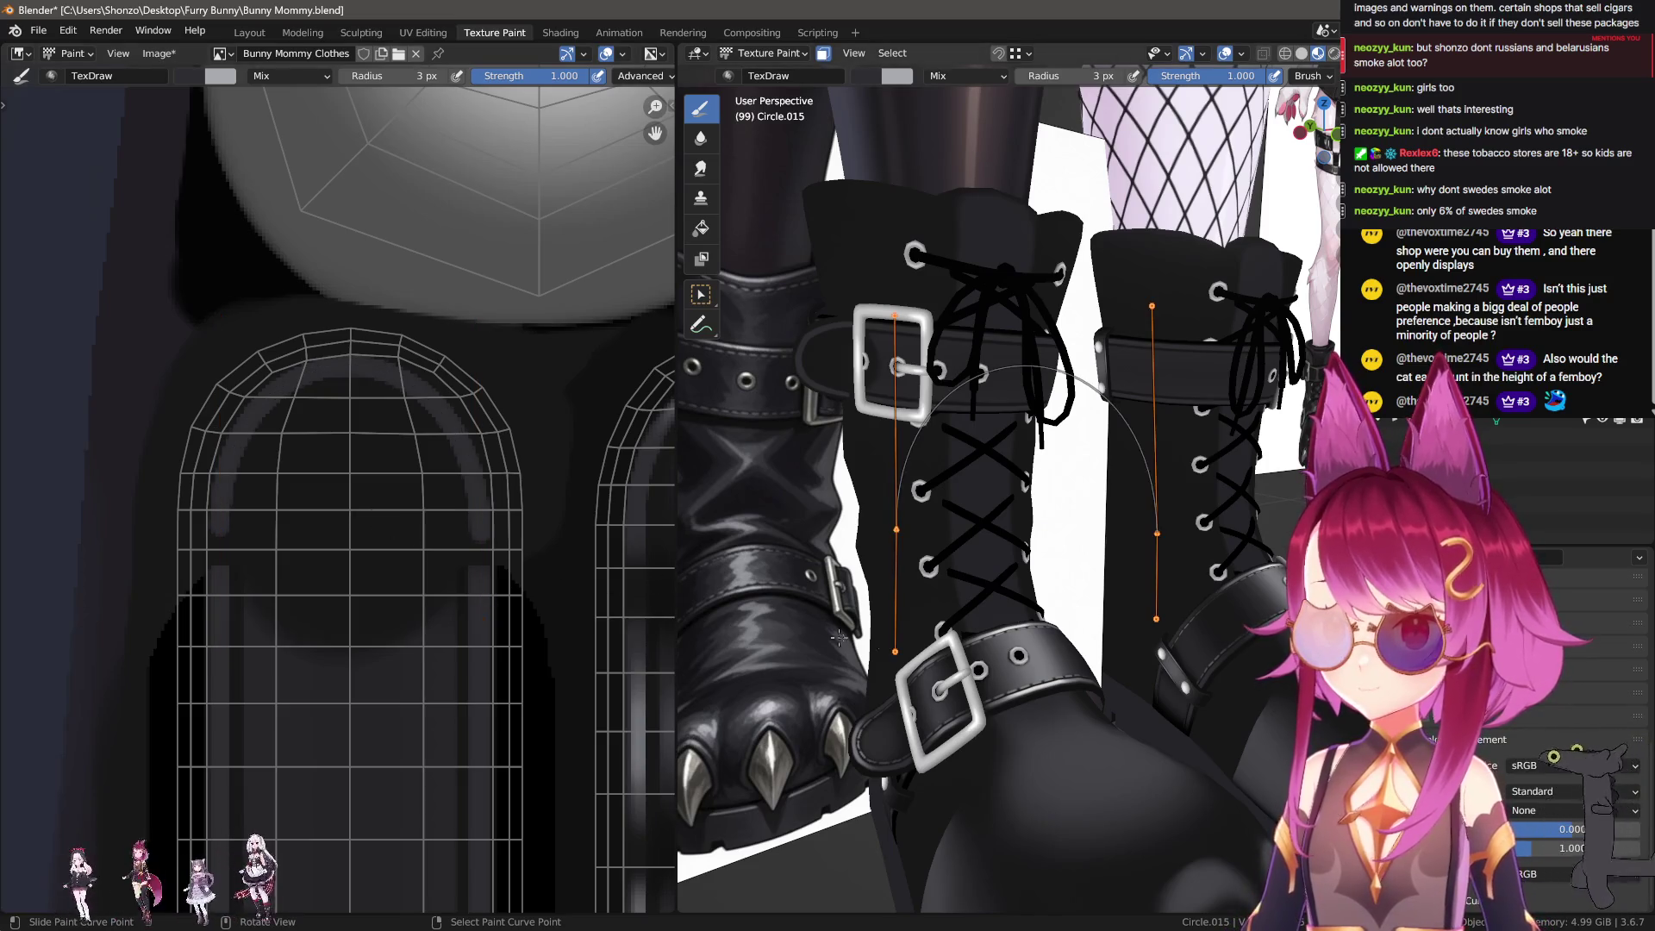
# Step: Return the stroke method to normal freehand strokes and shrink the brush radius to 3 px
pyautogui.scroll(5, 1048, 686)
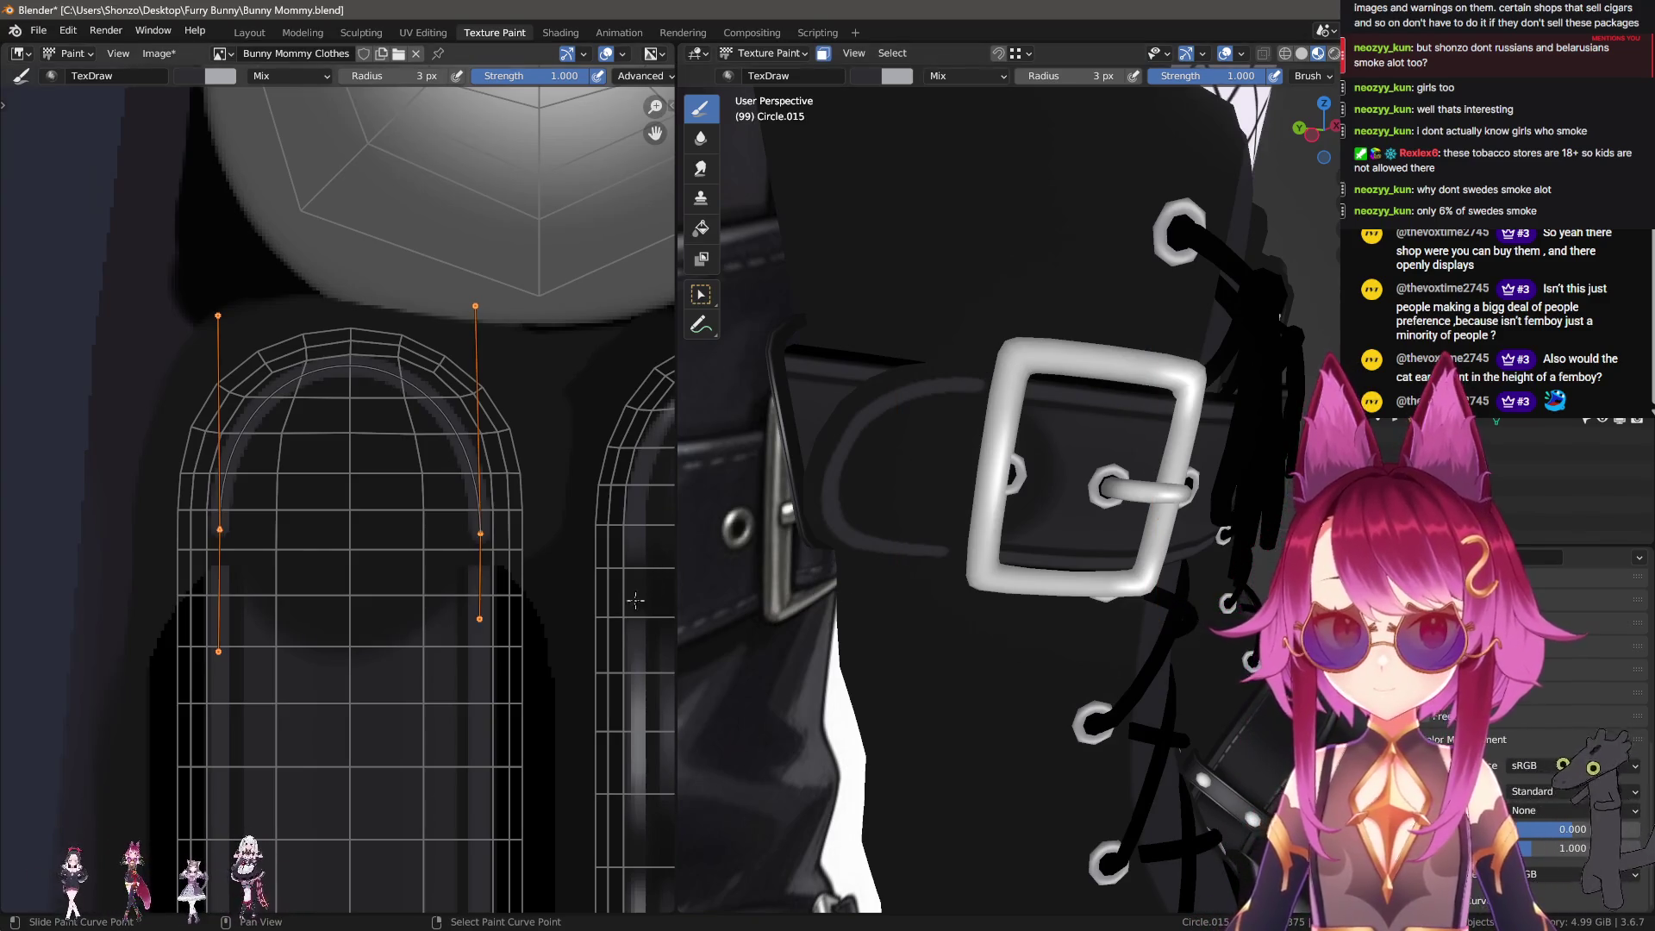
pyautogui.scroll(3, 635, 601)
pyautogui.scroll(2, 635, 600)
pyautogui.moveTo(1025, 483)
pyautogui.mouseDown(button='middle')
pyautogui.moveTo(966, 482)
pyautogui.moveTo(1017, 534)
pyautogui.mouseUp(button='middle')
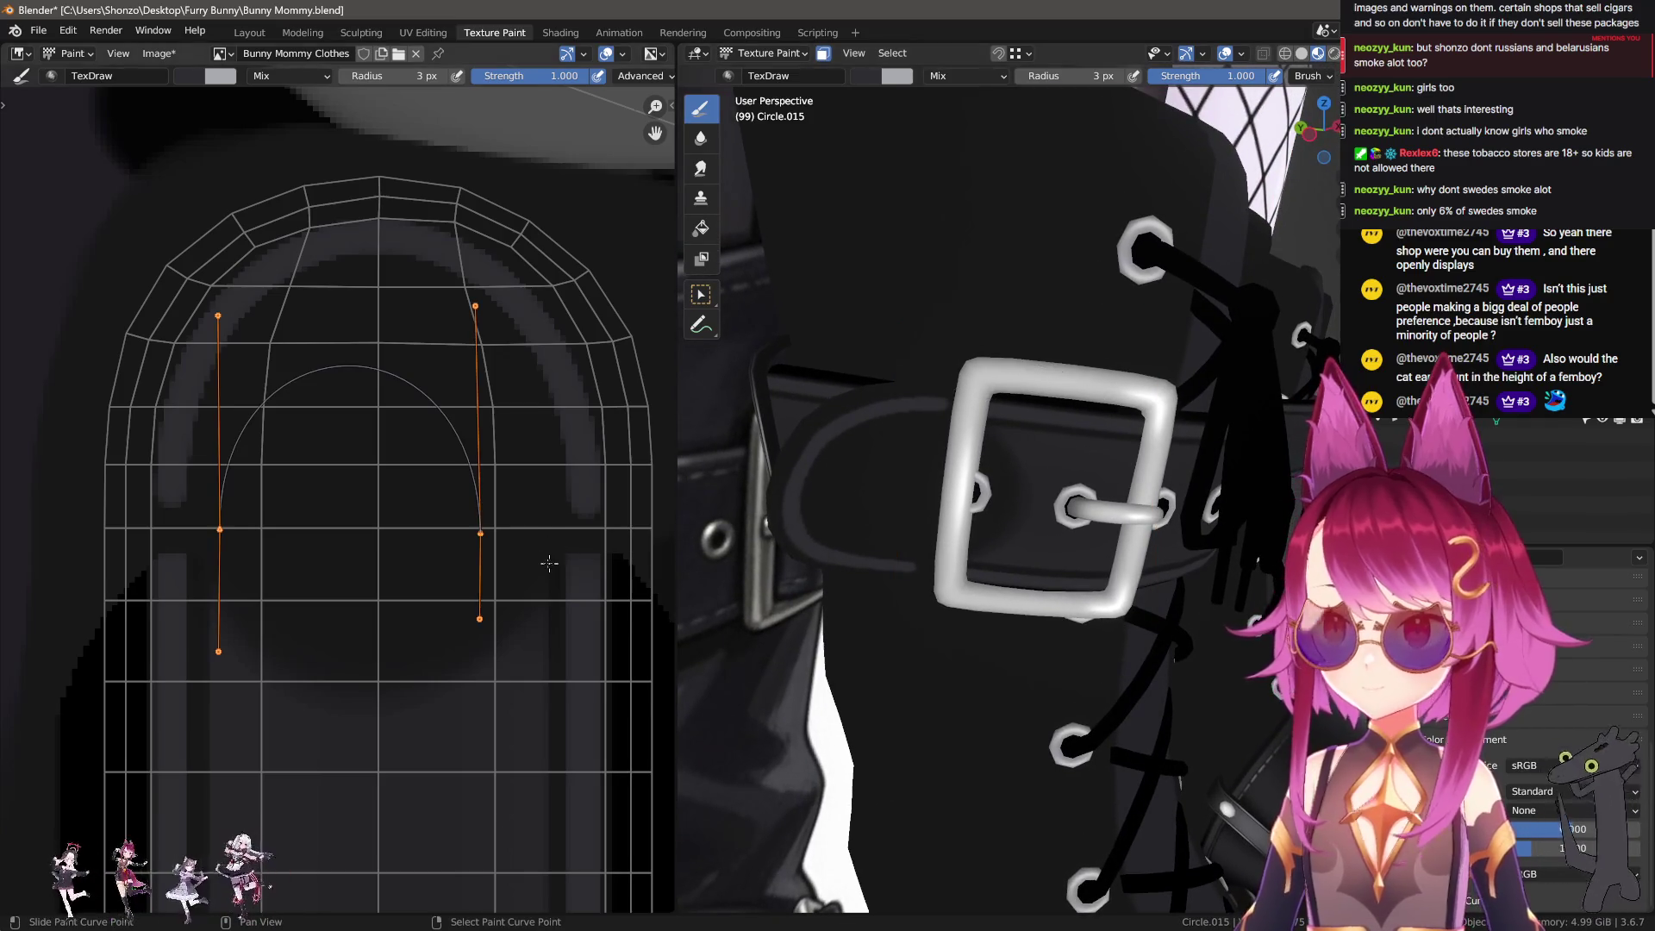
pyautogui.press('e')
pyautogui.click(457, 424)
pyautogui.scroll(1, 448, 580)
pyautogui.scroll(1, 466, 582)
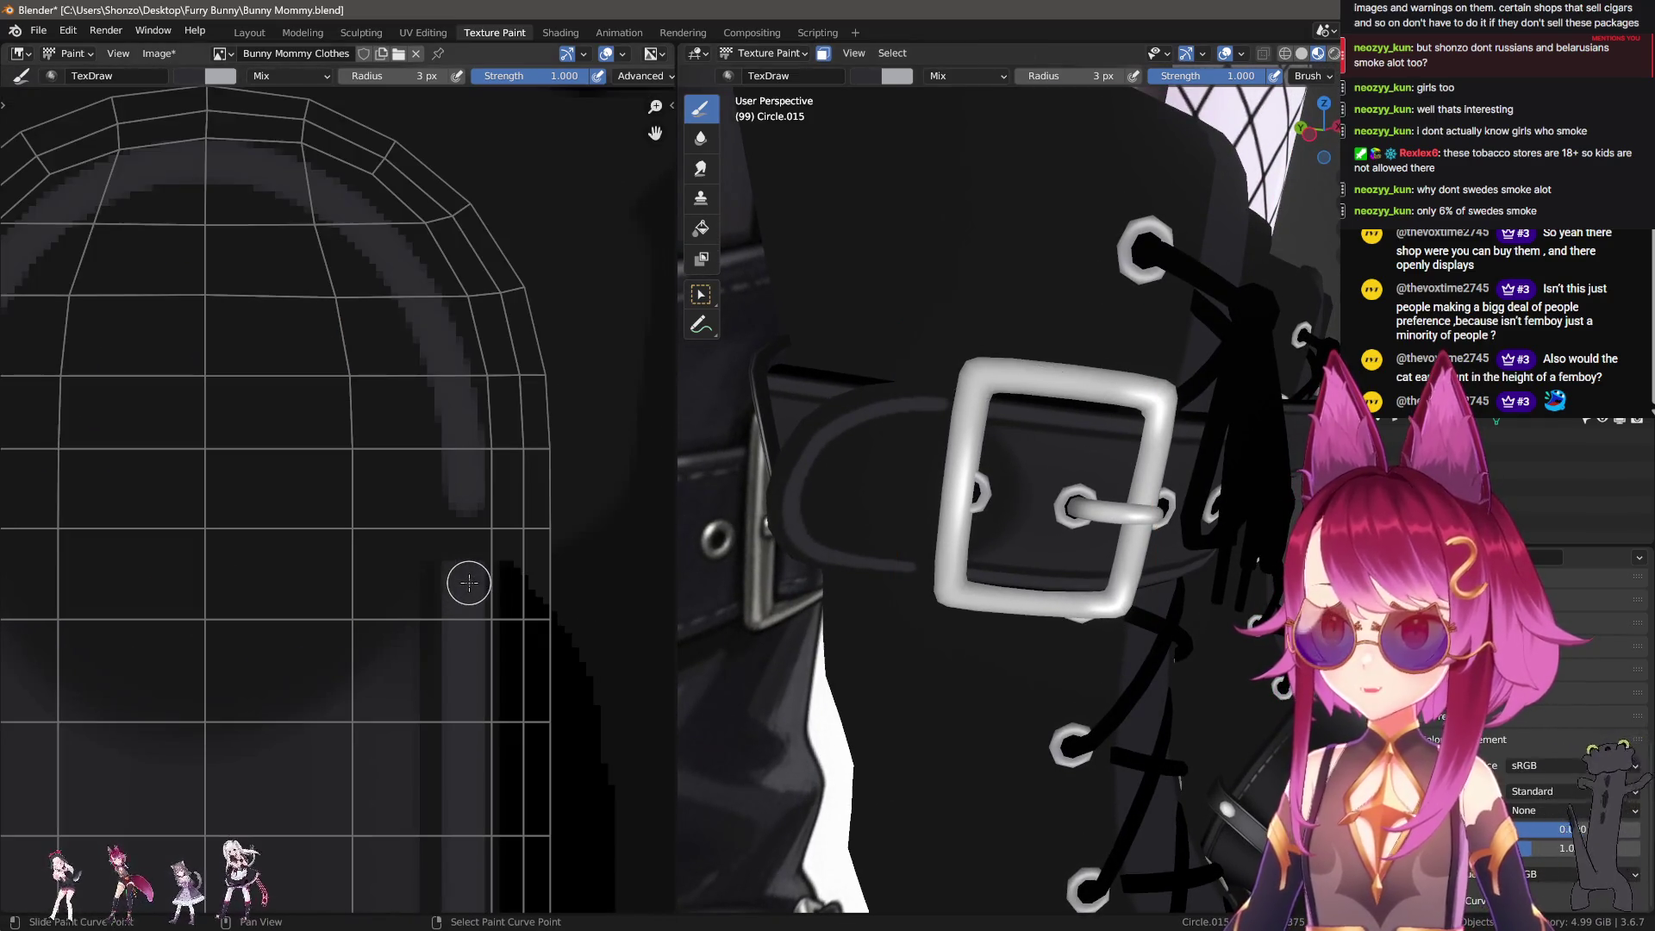
pyautogui.press('[')
# Step: Paint lighter strokes up both legs of the gray strap band's arch
pyautogui.moveTo(468, 524); pyautogui.dragTo(466, 449)
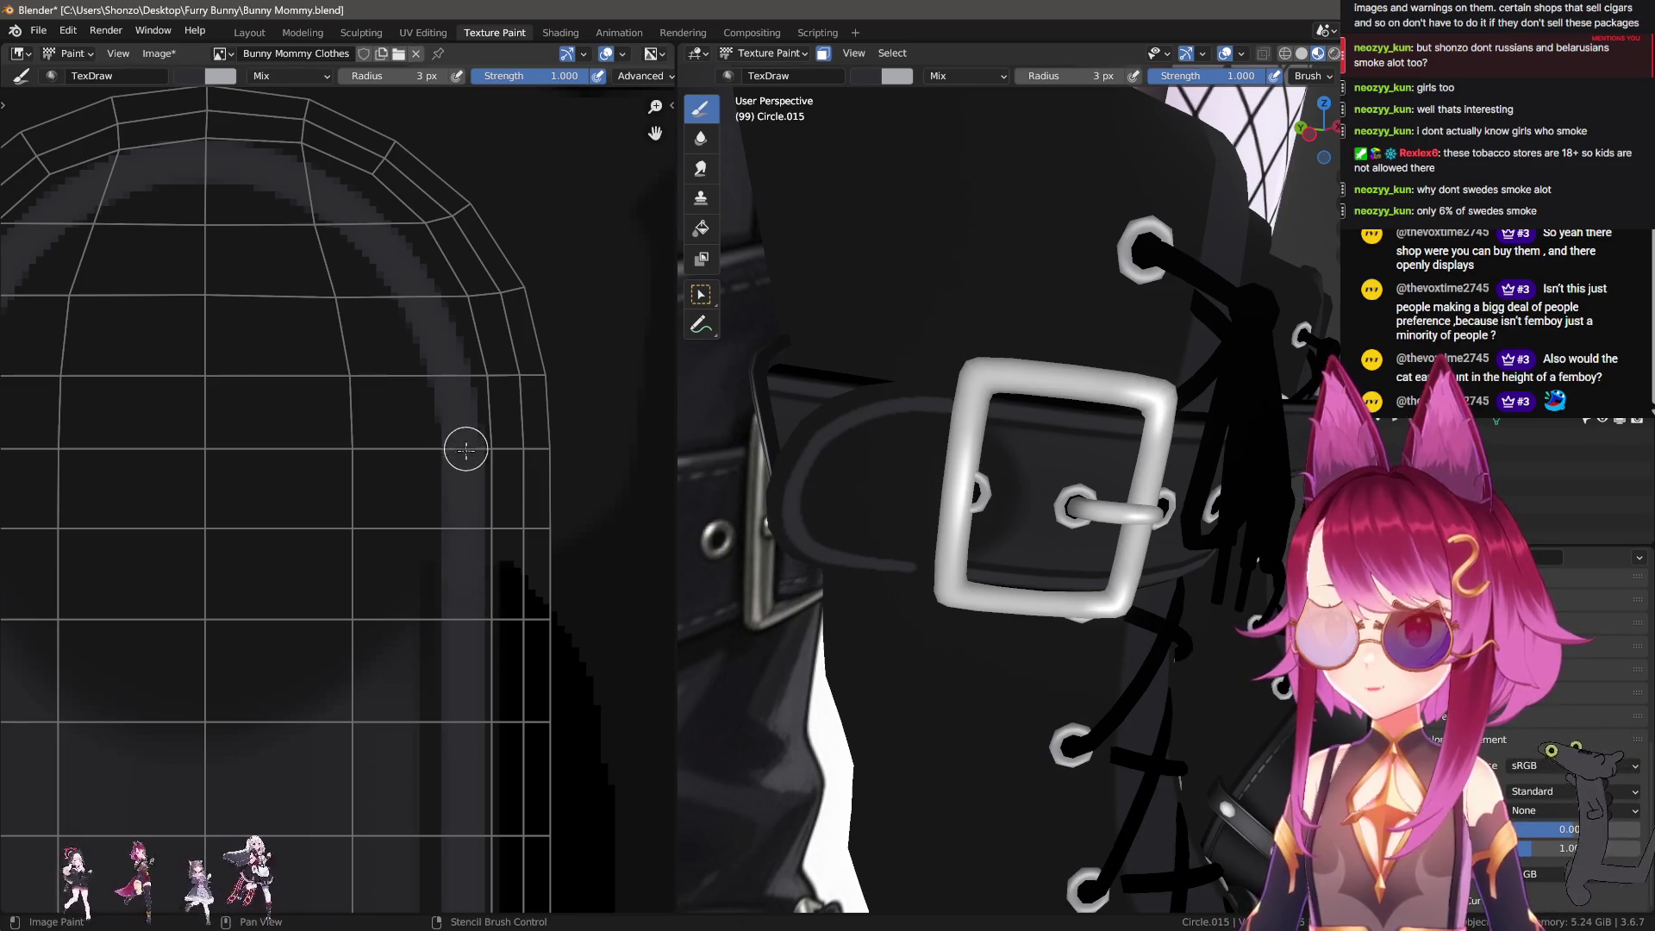
pyautogui.moveTo(444, 550); pyautogui.dragTo(288, 562, button='middle')
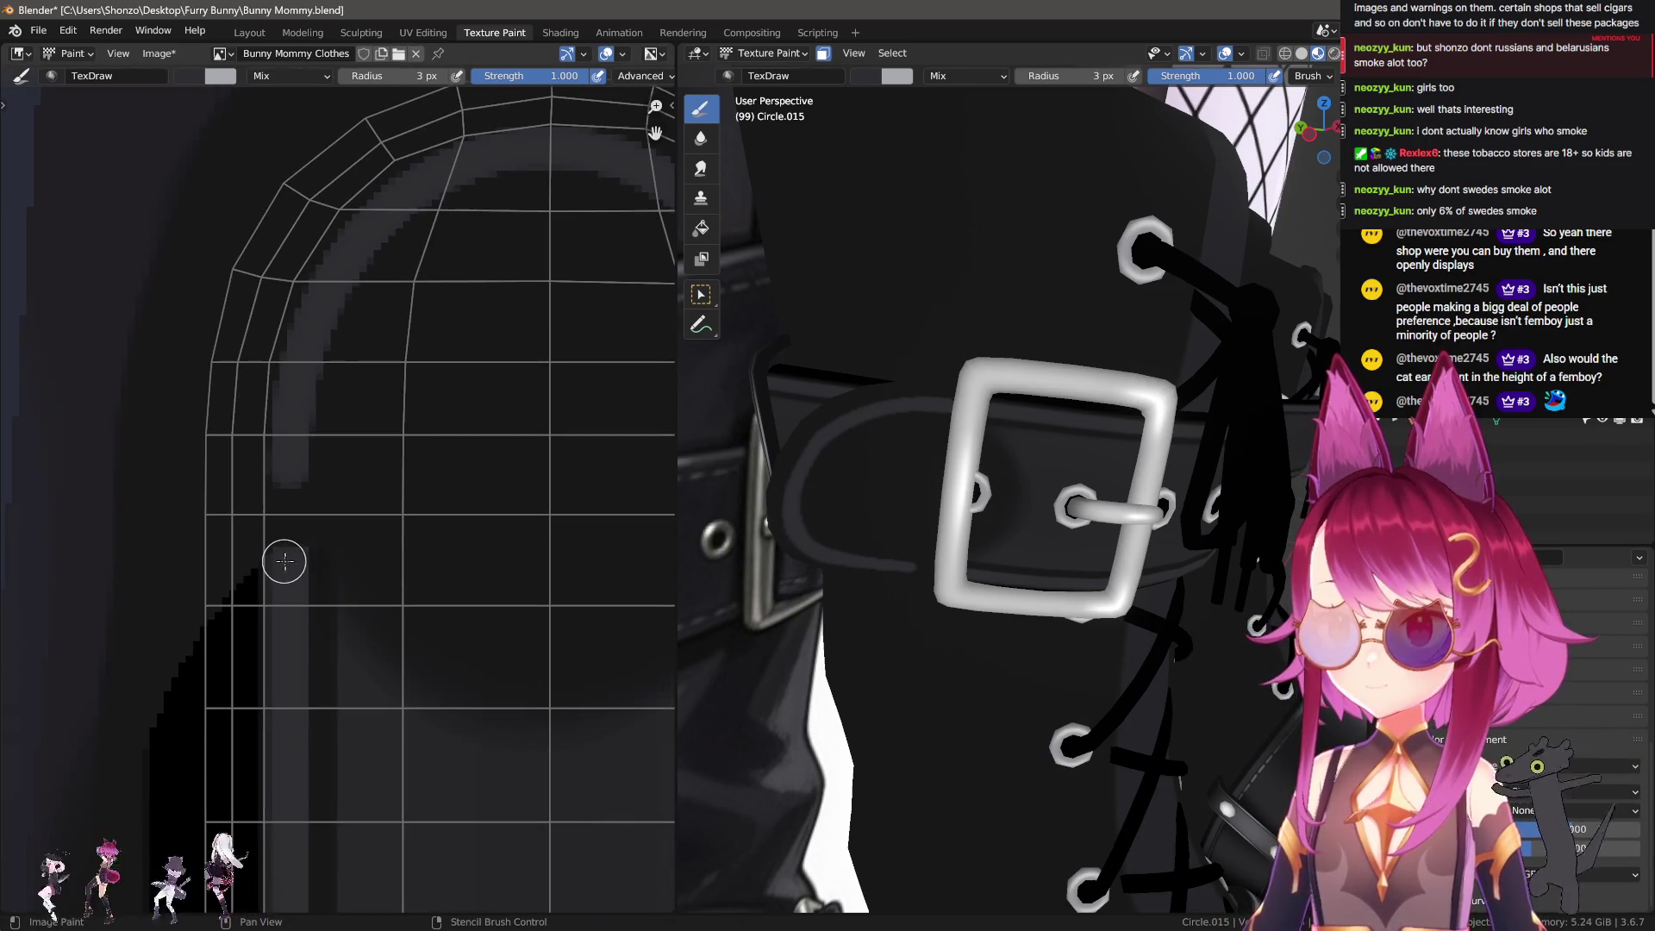
pyautogui.moveTo(288, 562); pyautogui.dragTo(343, 411)
pyautogui.scroll(2, 259, 551)
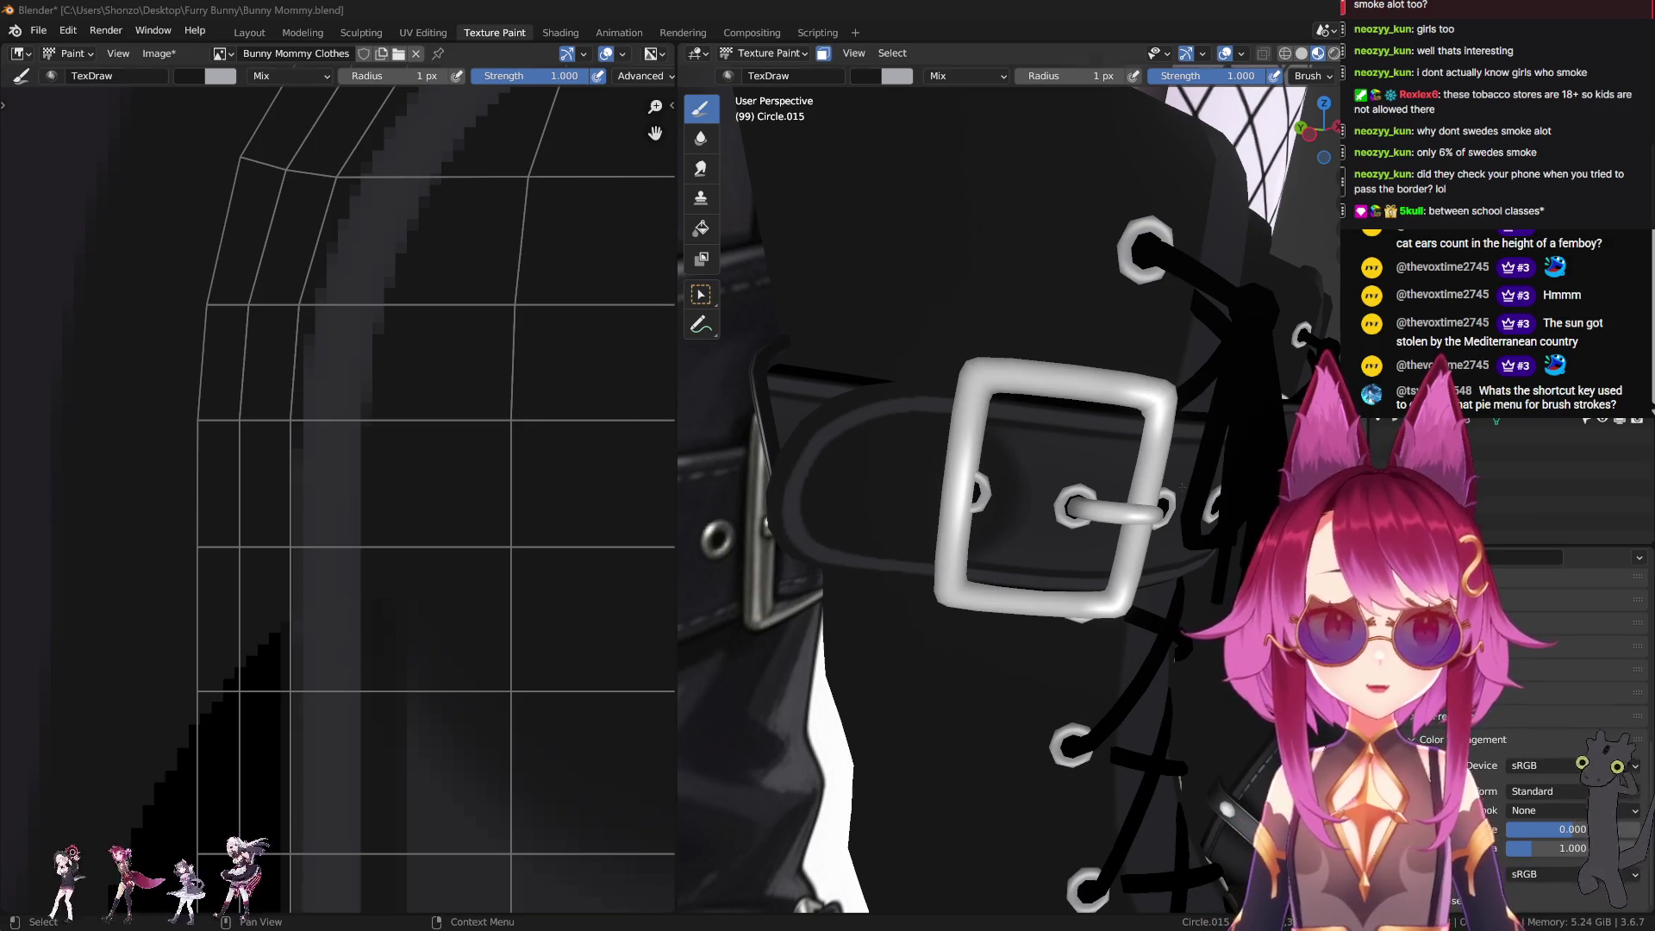
pyautogui.scroll(-2, 480, 517)
pyautogui.scroll(-2, 387, 614)
pyautogui.scroll(-1, 387, 613)
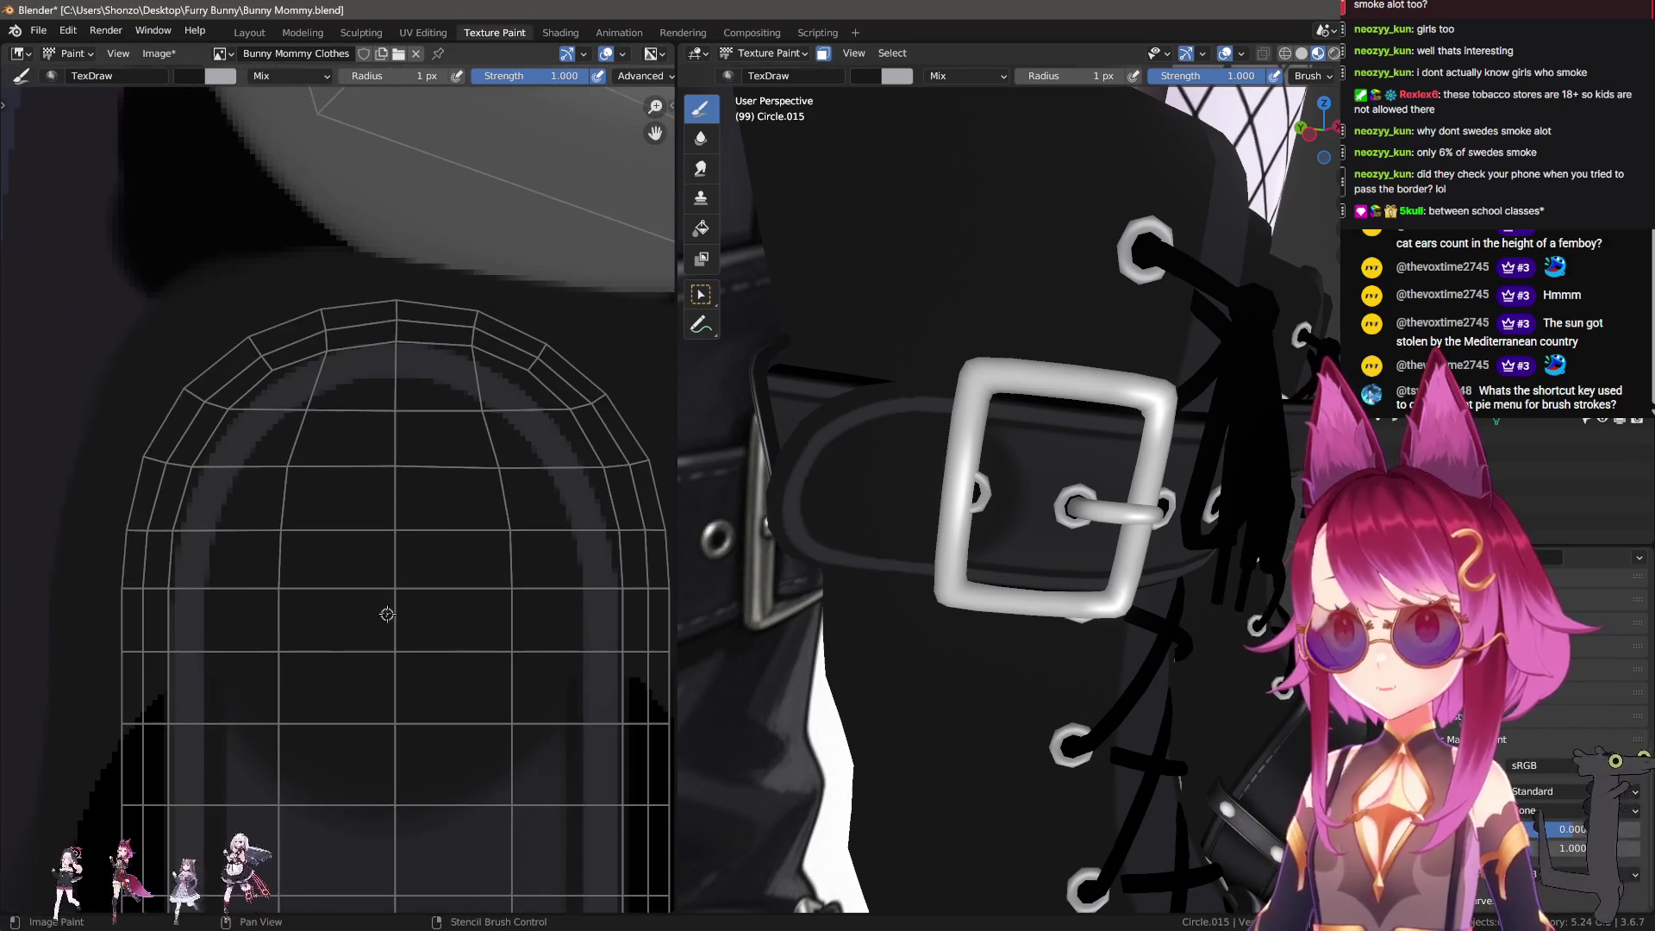
pyautogui.scroll(2, 387, 614)
pyautogui.moveTo(991, 526)
pyautogui.mouseDown(button='middle')
pyautogui.moveTo(921, 540)
pyautogui.moveTo(1034, 483)
pyautogui.mouseUp(button='middle')
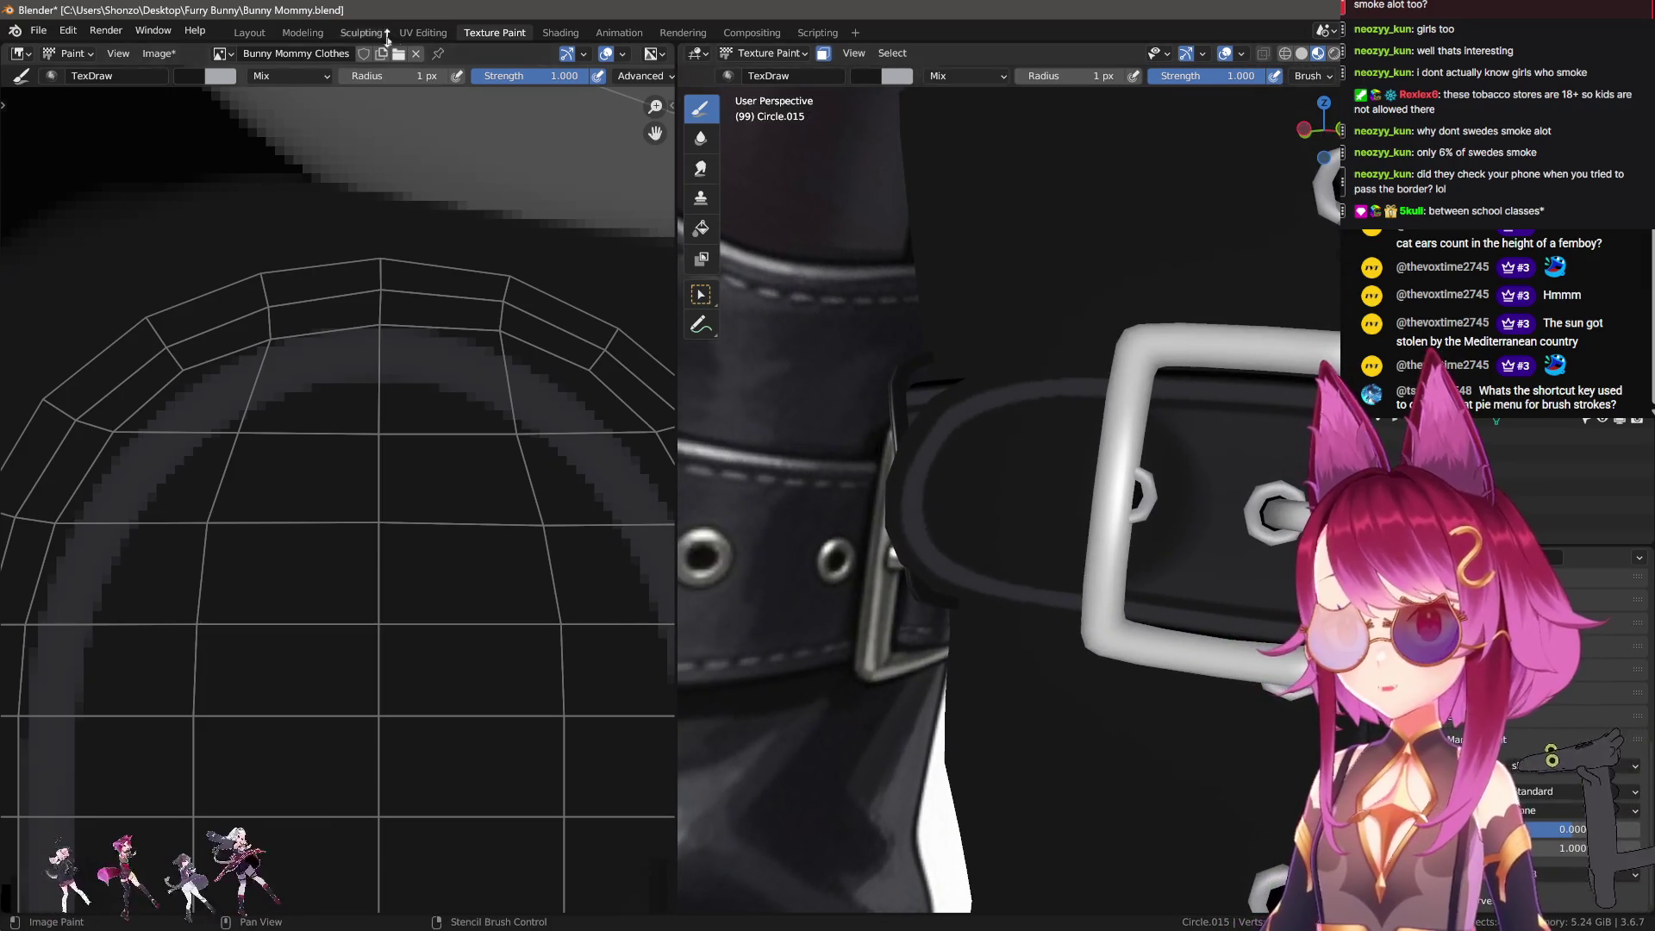
# Step: Zoom into the strap's arched island in UV Editing, then return to Object Mode
pyautogui.click(421, 33)
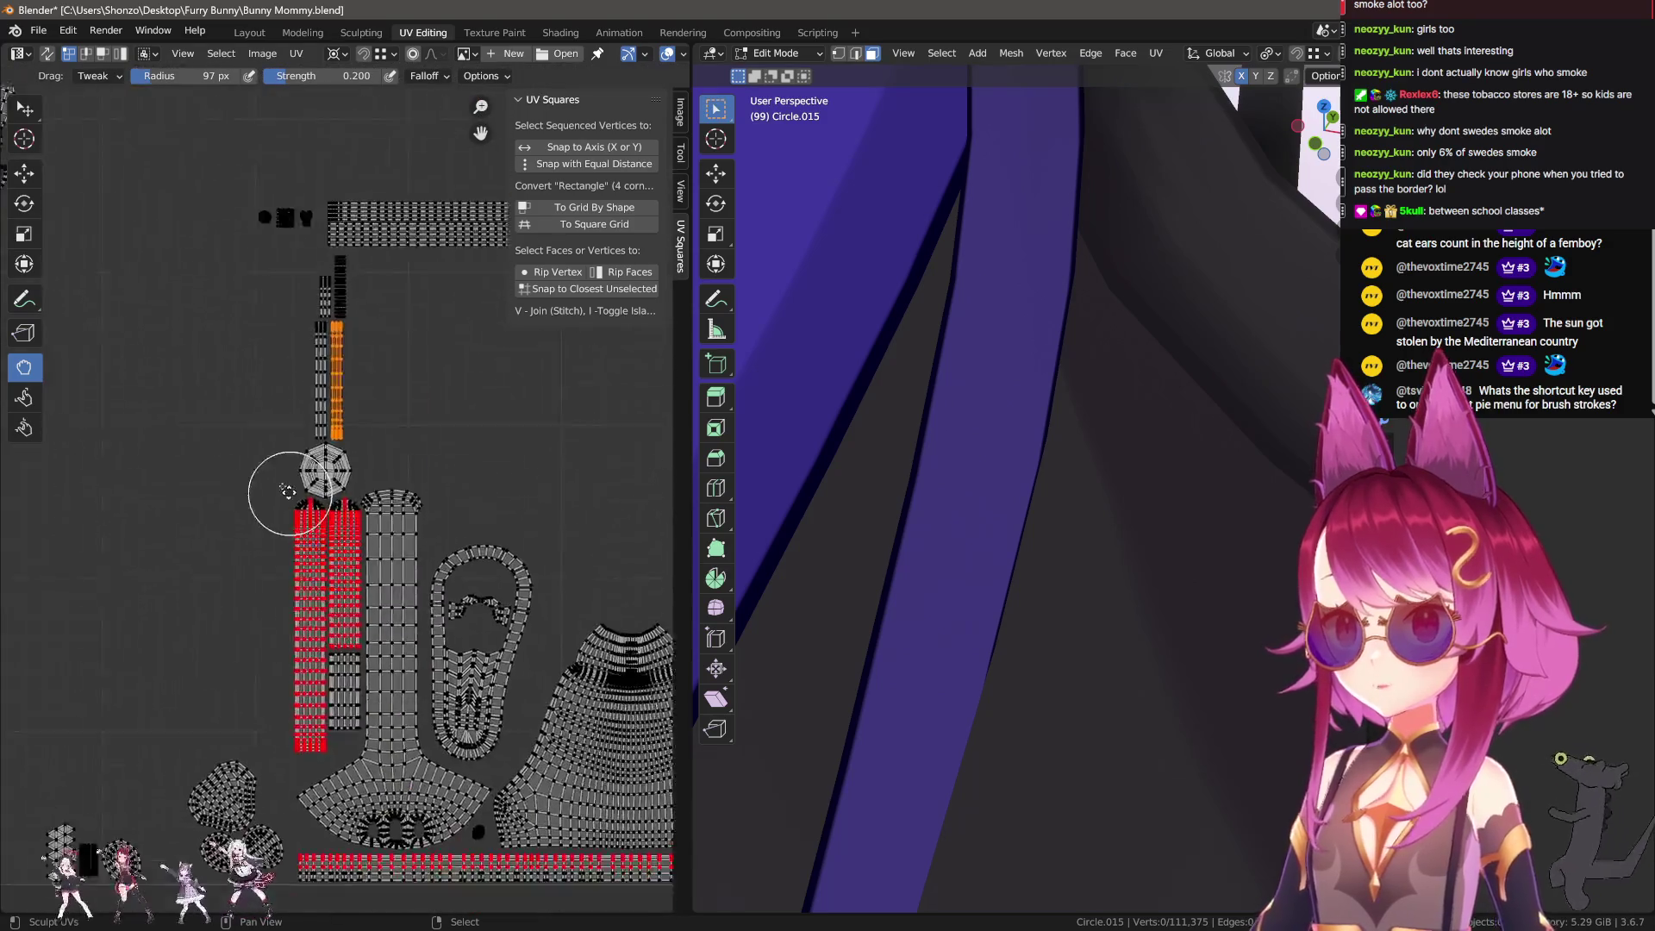
pyautogui.scroll(2, 287, 491)
pyautogui.scroll(2, 244, 451)
pyautogui.scroll(1, 196, 535)
pyautogui.scroll(1, 211, 454)
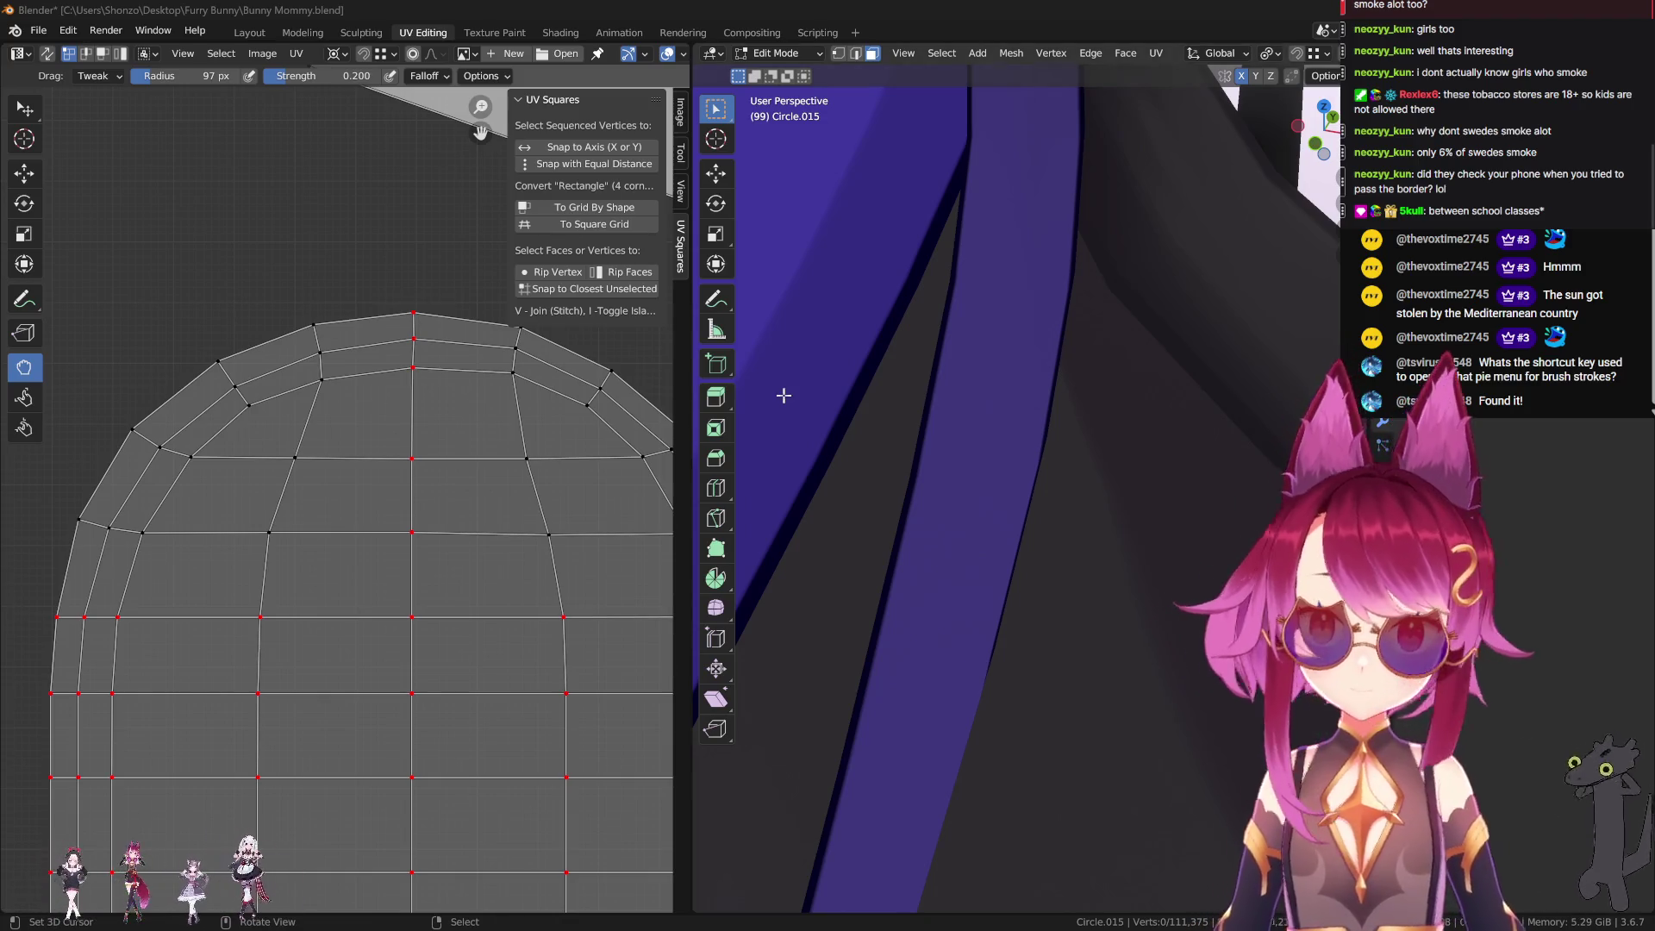
pyautogui.scroll(-4, 1057, 532)
pyautogui.scroll(-5, 1057, 532)
pyautogui.press('Tab')
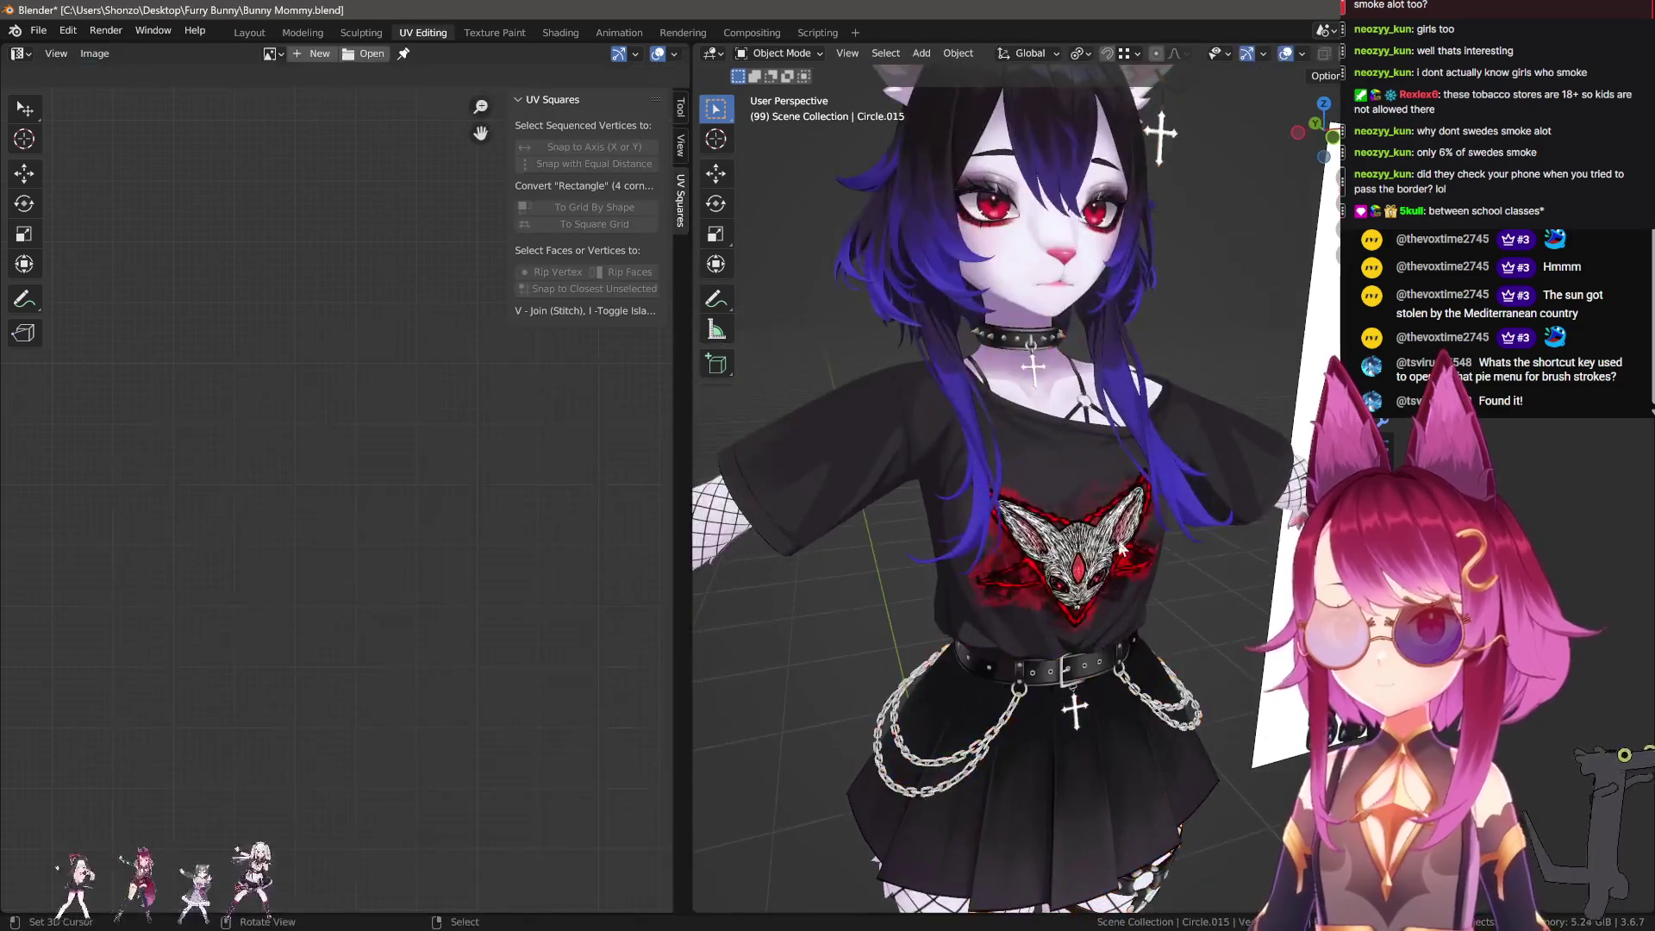
# Step: Save the blend file and save all painted images from the Texture Paint workspace
pyautogui.moveTo(1057, 533)
pyautogui.mouseDown(button='middle')
pyautogui.moveTo(1215, 567)
pyautogui.moveTo(1233, 556)
pyautogui.mouseUp(button='middle')
pyautogui.click(1232, 556)
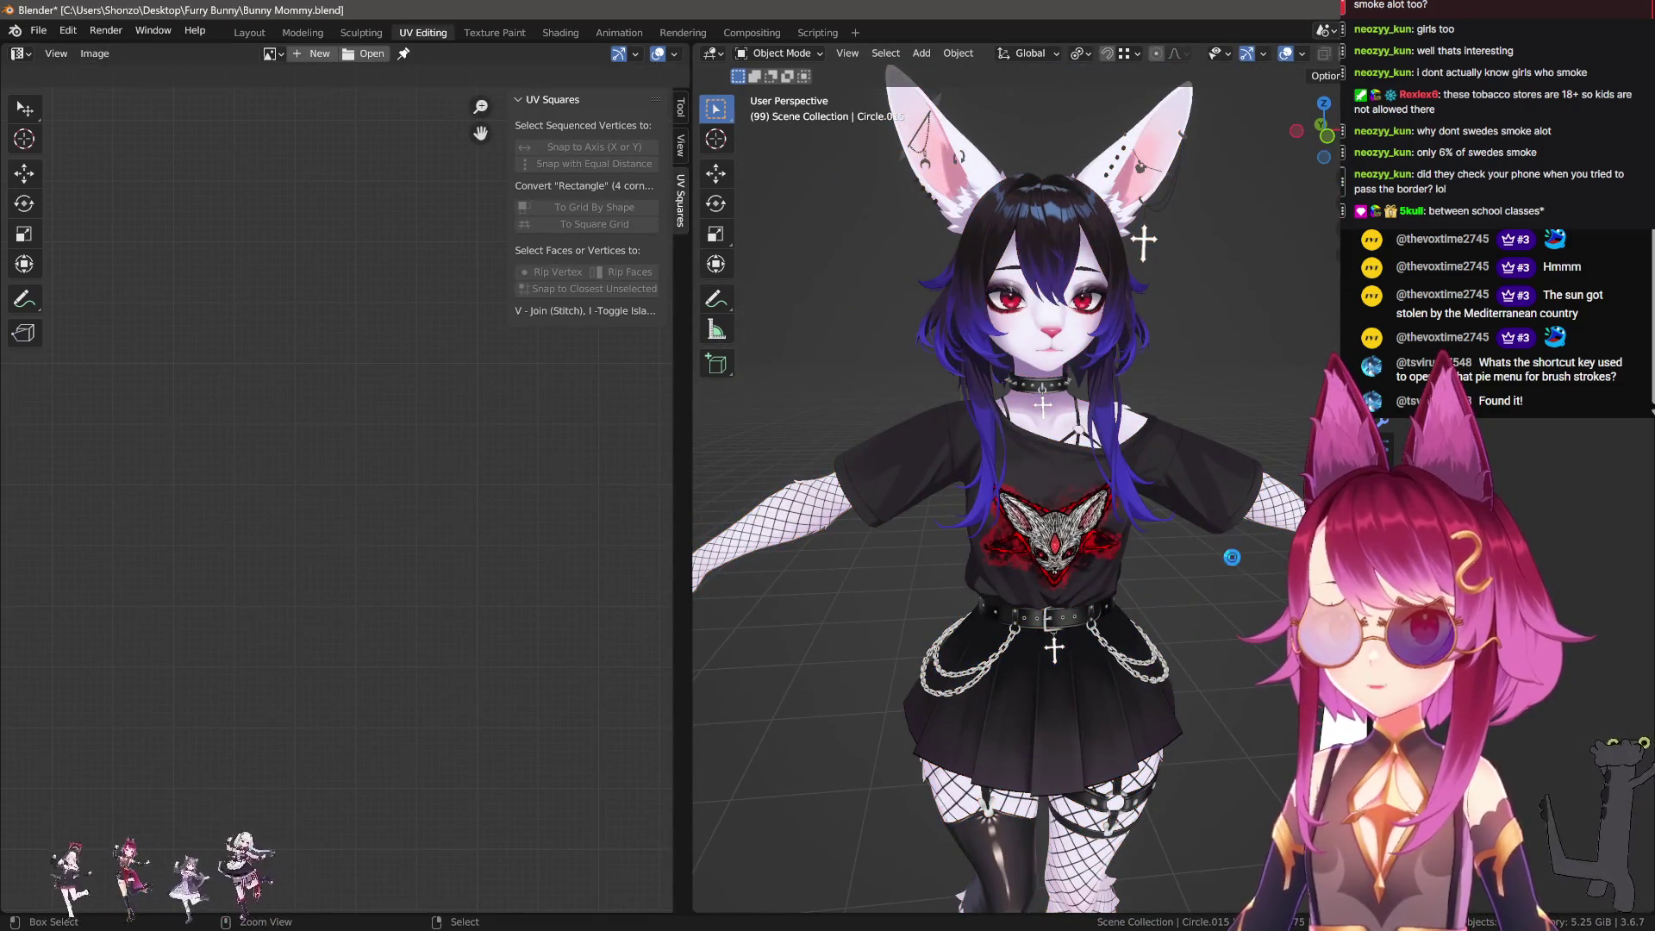
pyautogui.hotkey('ctrl', 's')
pyautogui.click(496, 33)
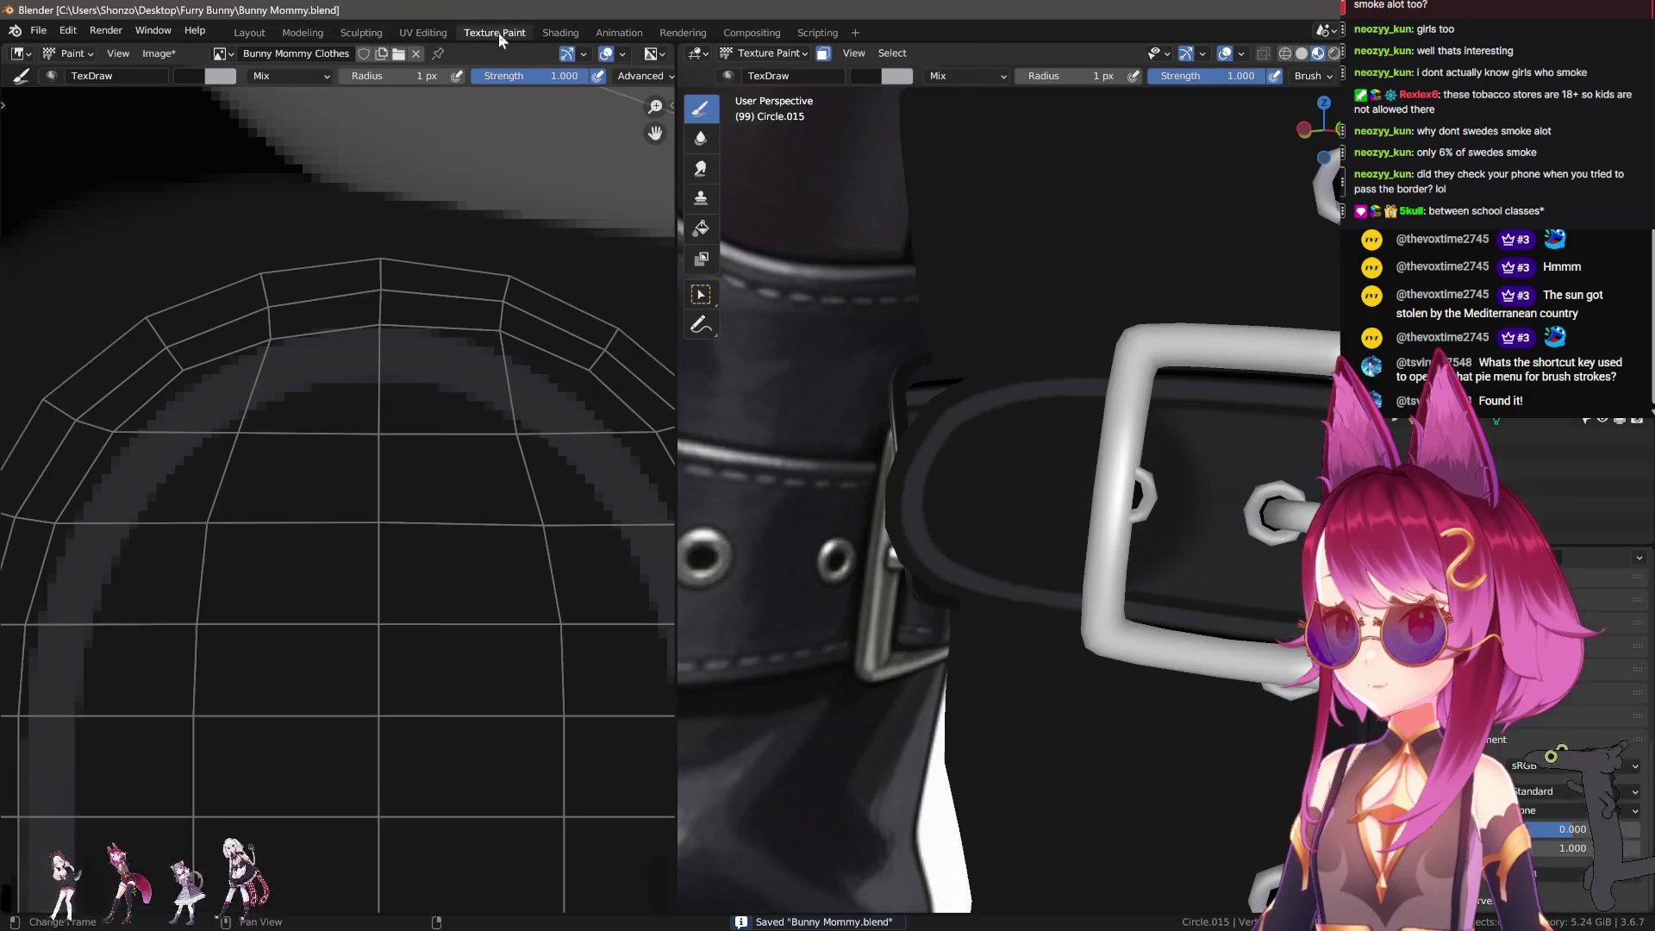
pyautogui.click(169, 51)
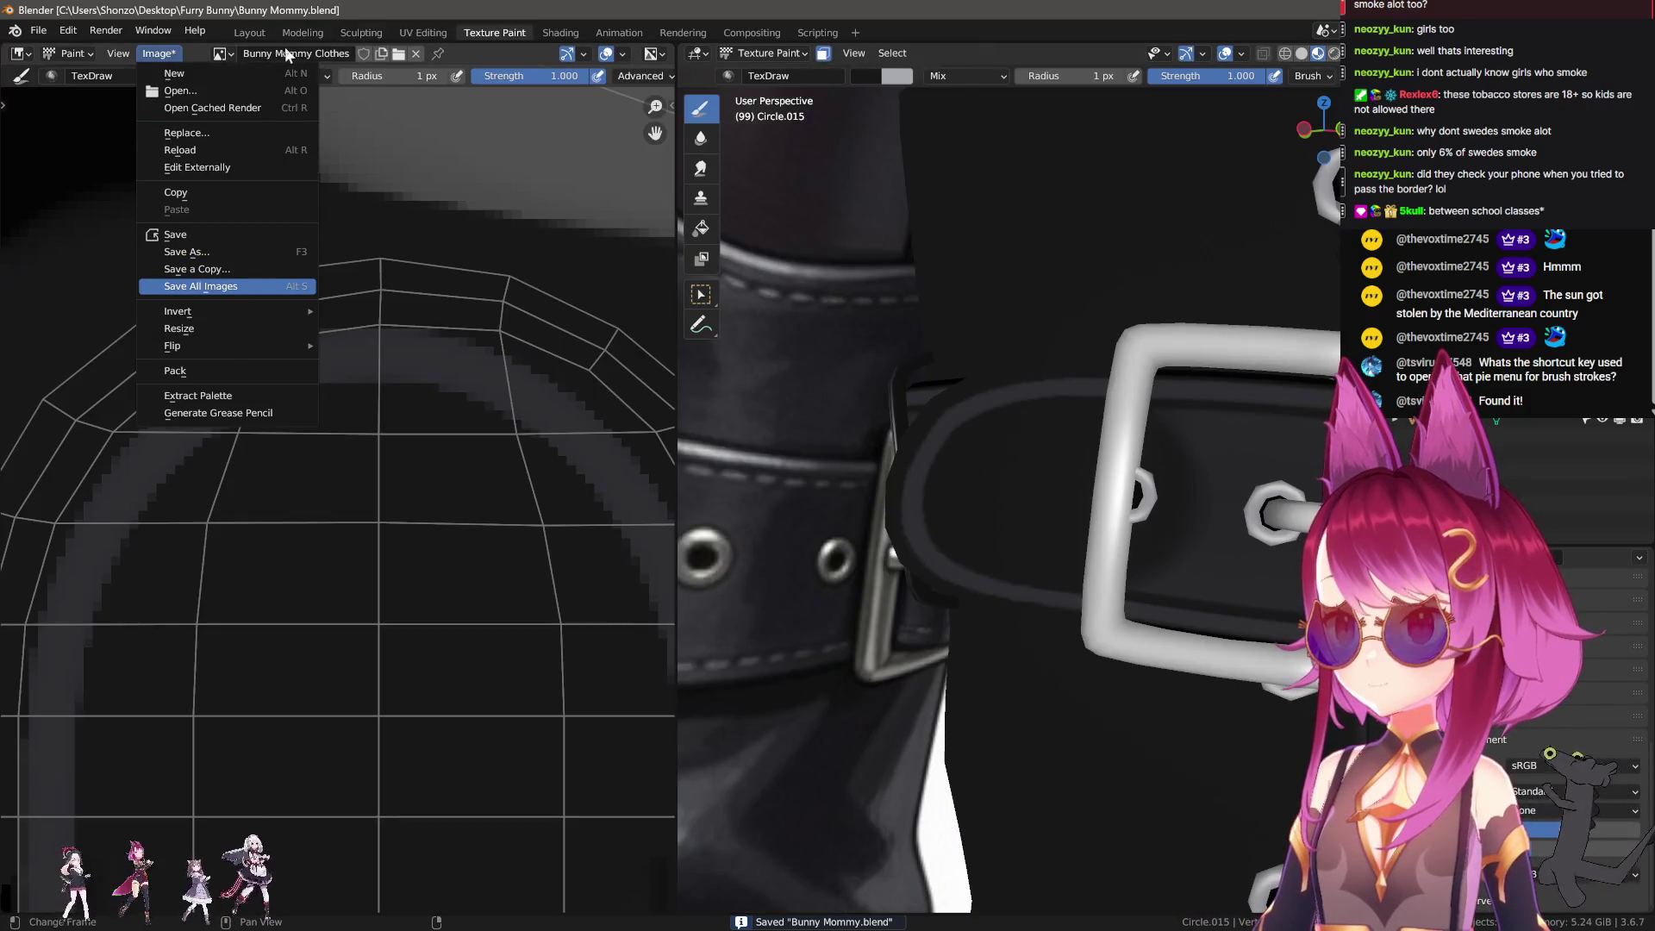
pyautogui.click(242, 32)
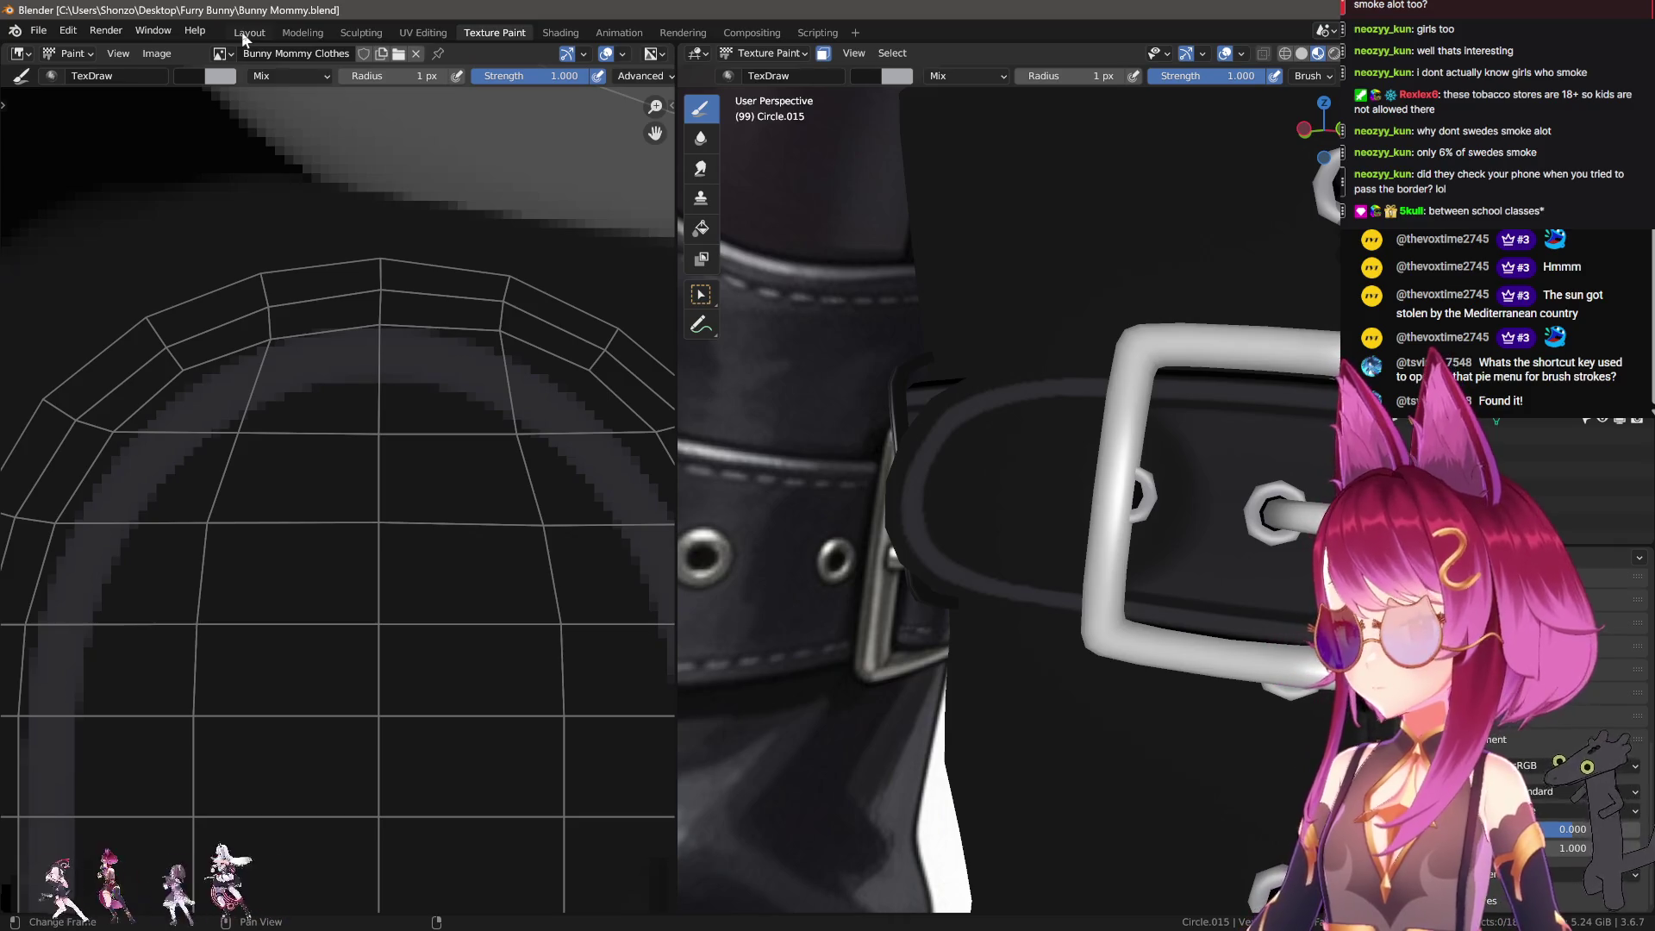
# Step: In Layout, enlarge the 3D view and orbit to face the character's front
pyautogui.click(241, 32)
pyautogui.scroll(-5, 916, 369)
pyautogui.click(917, 369)
pyautogui.scroll(4, 926, 375)
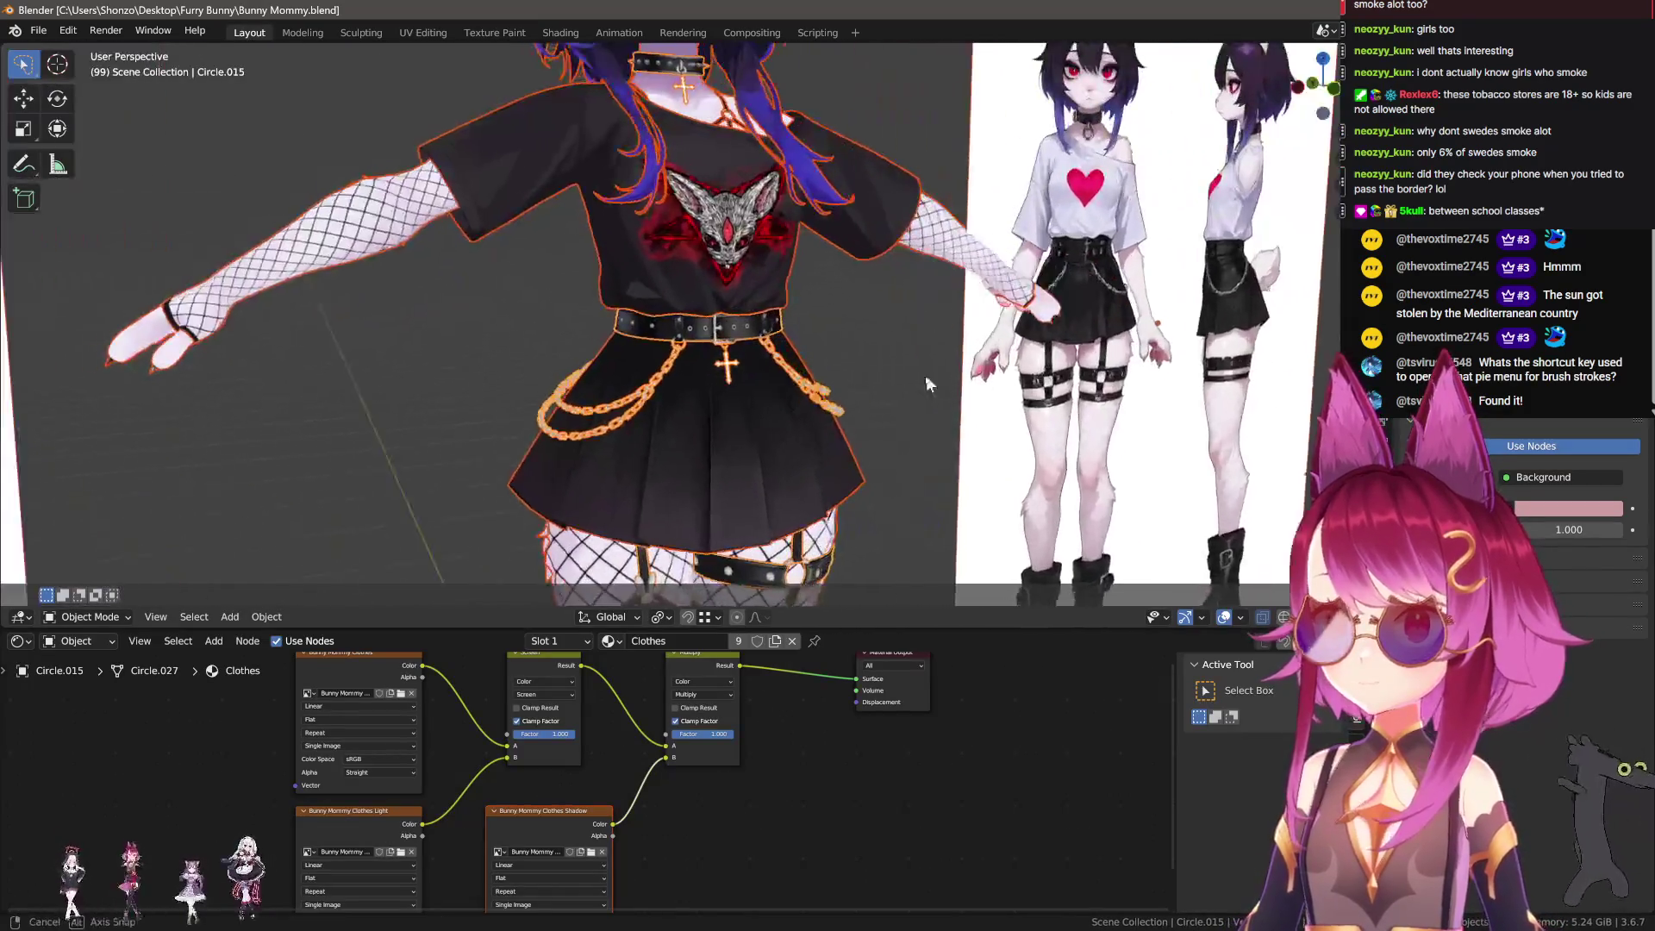
pyautogui.moveTo(1019, 628); pyautogui.dragTo(1016, 887)
pyautogui.scroll(-3, 775, 431)
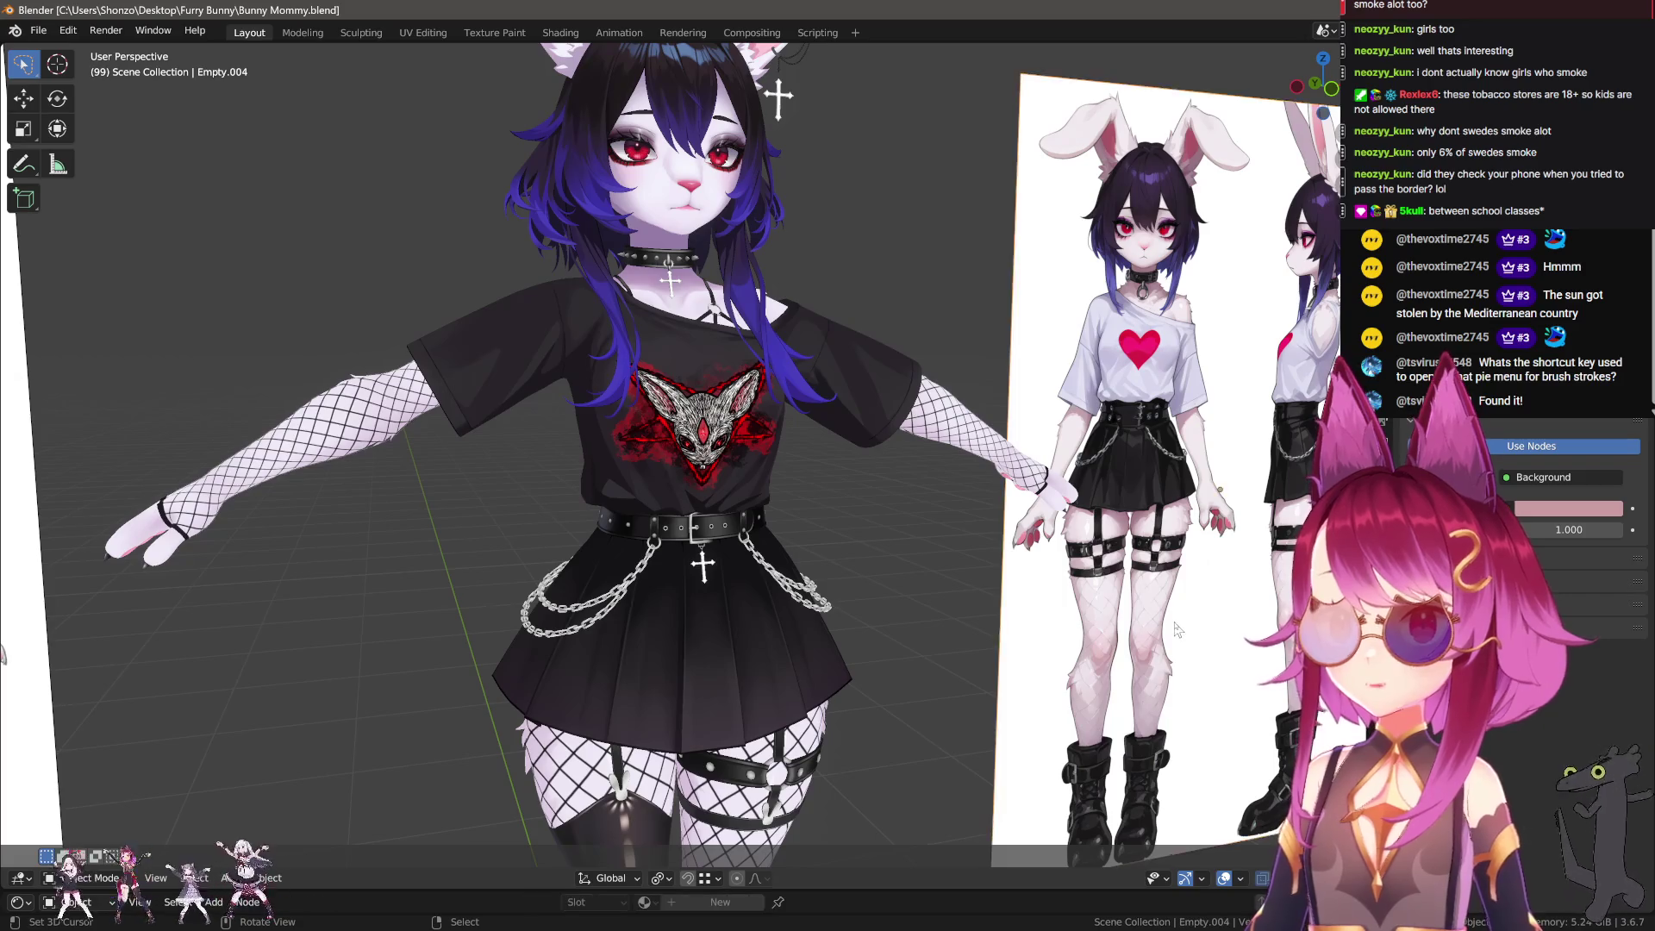
pyautogui.moveTo(862, 518); pyautogui.dragTo(1125, 624, button='middle')
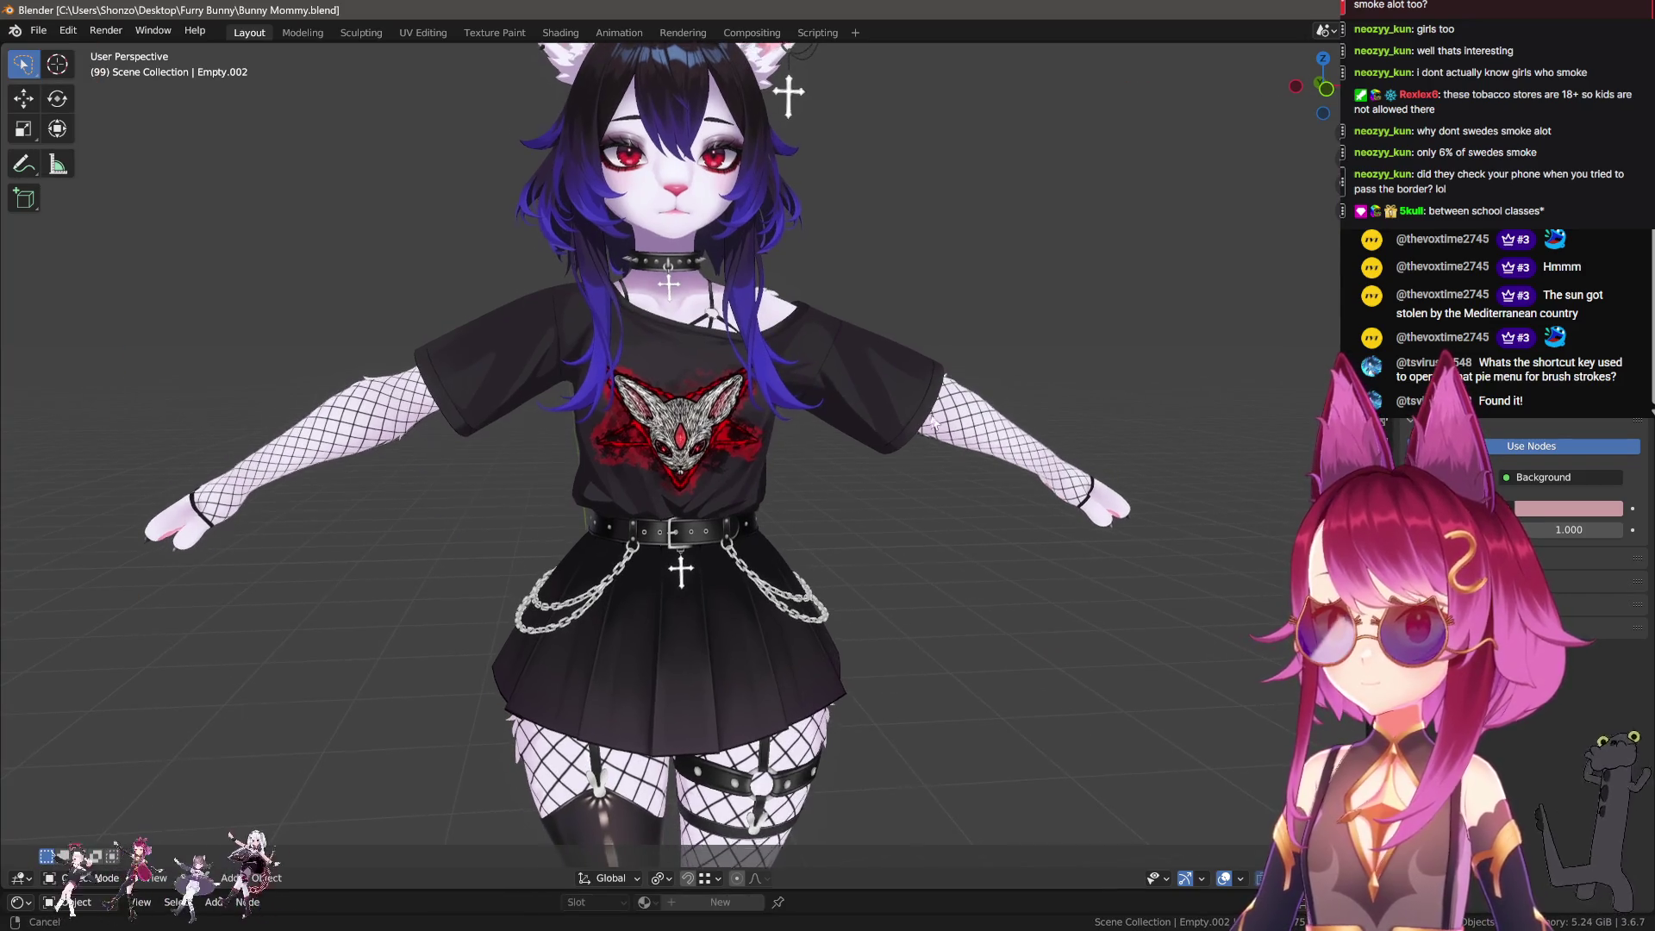
pyautogui.moveTo(896, 422); pyautogui.dragTo(926, 441, button='middle')
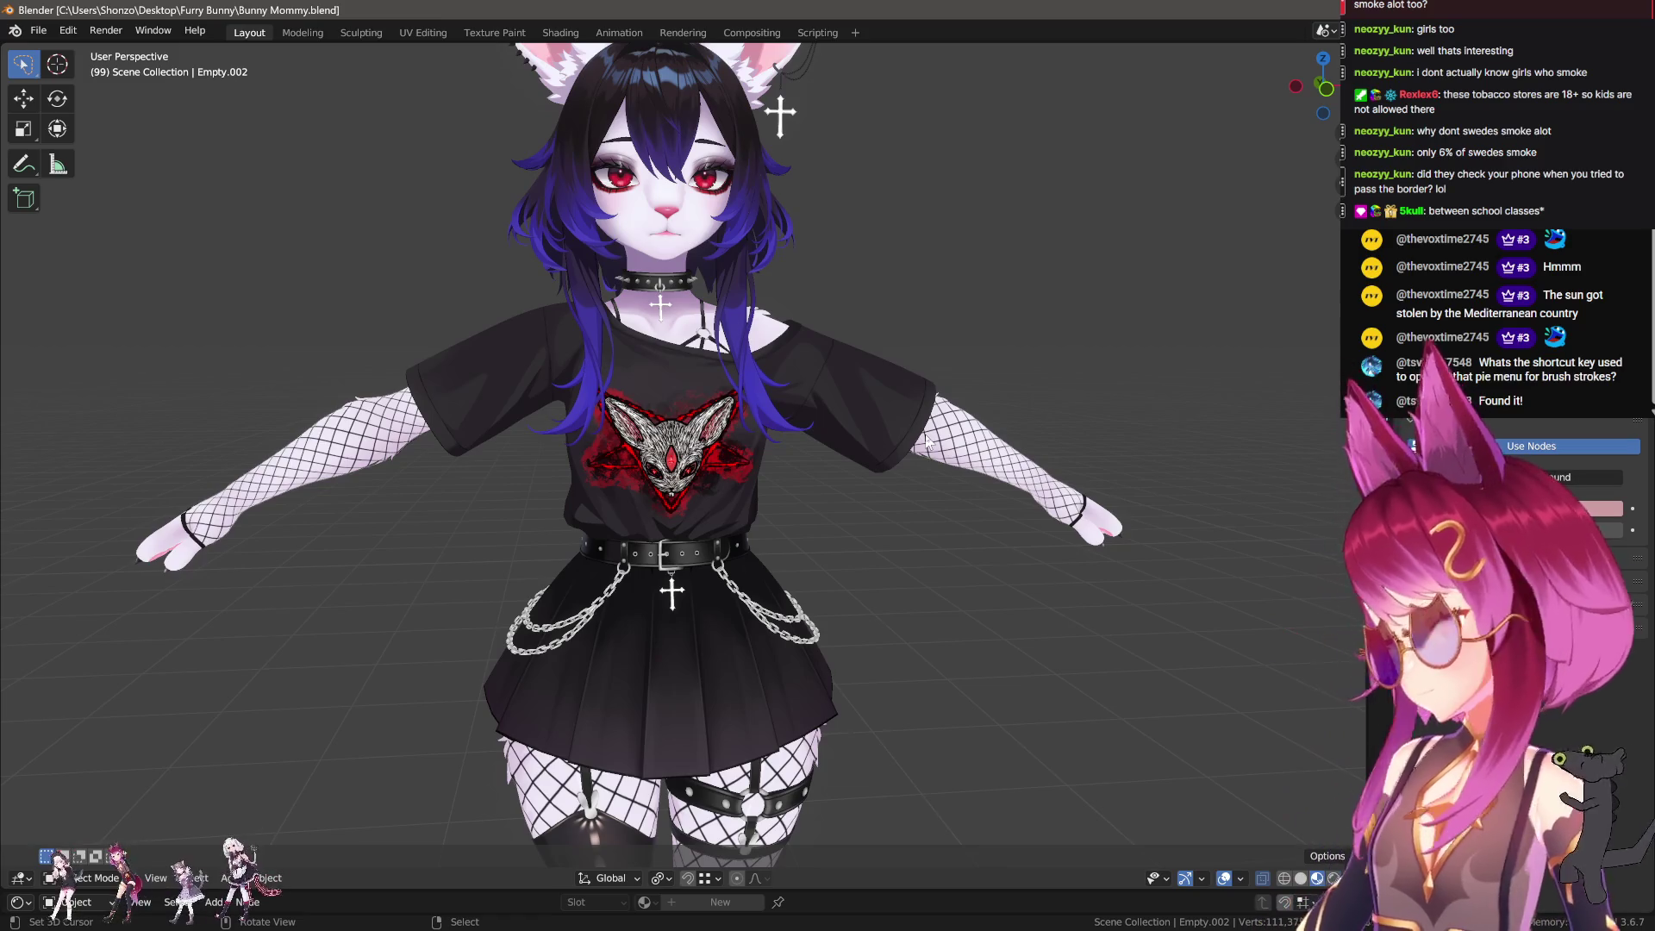
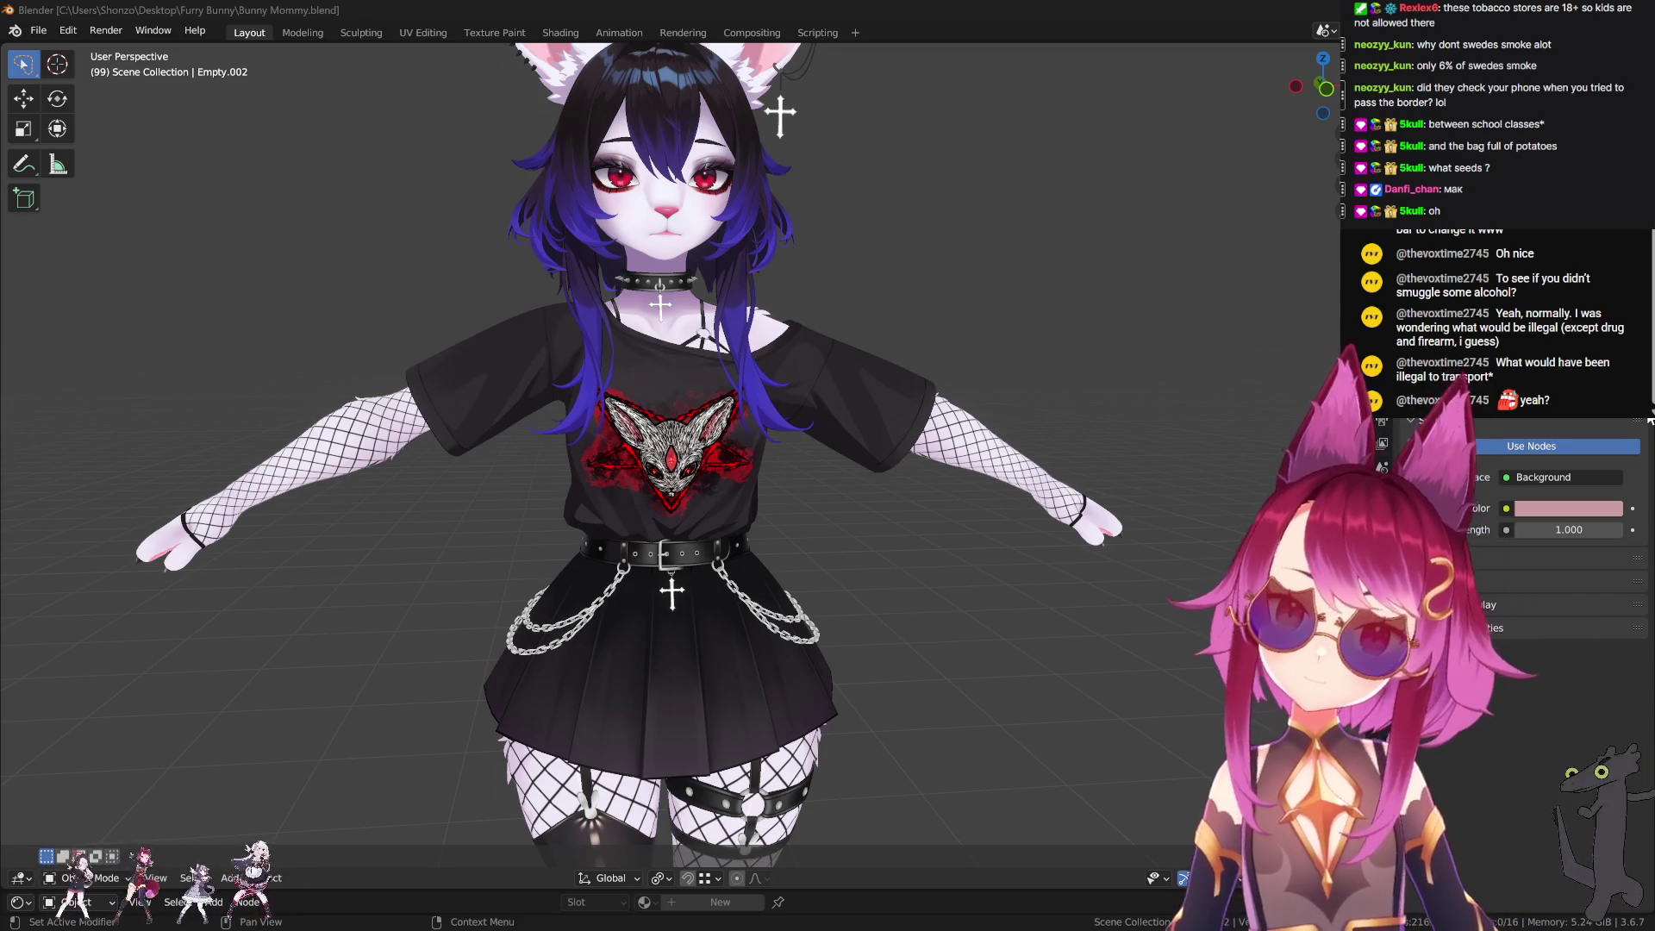
# Step: Hide the shirt and the right-leg fishnet stocking to expose the lower legs
pyautogui.scroll(3, 643, 448)
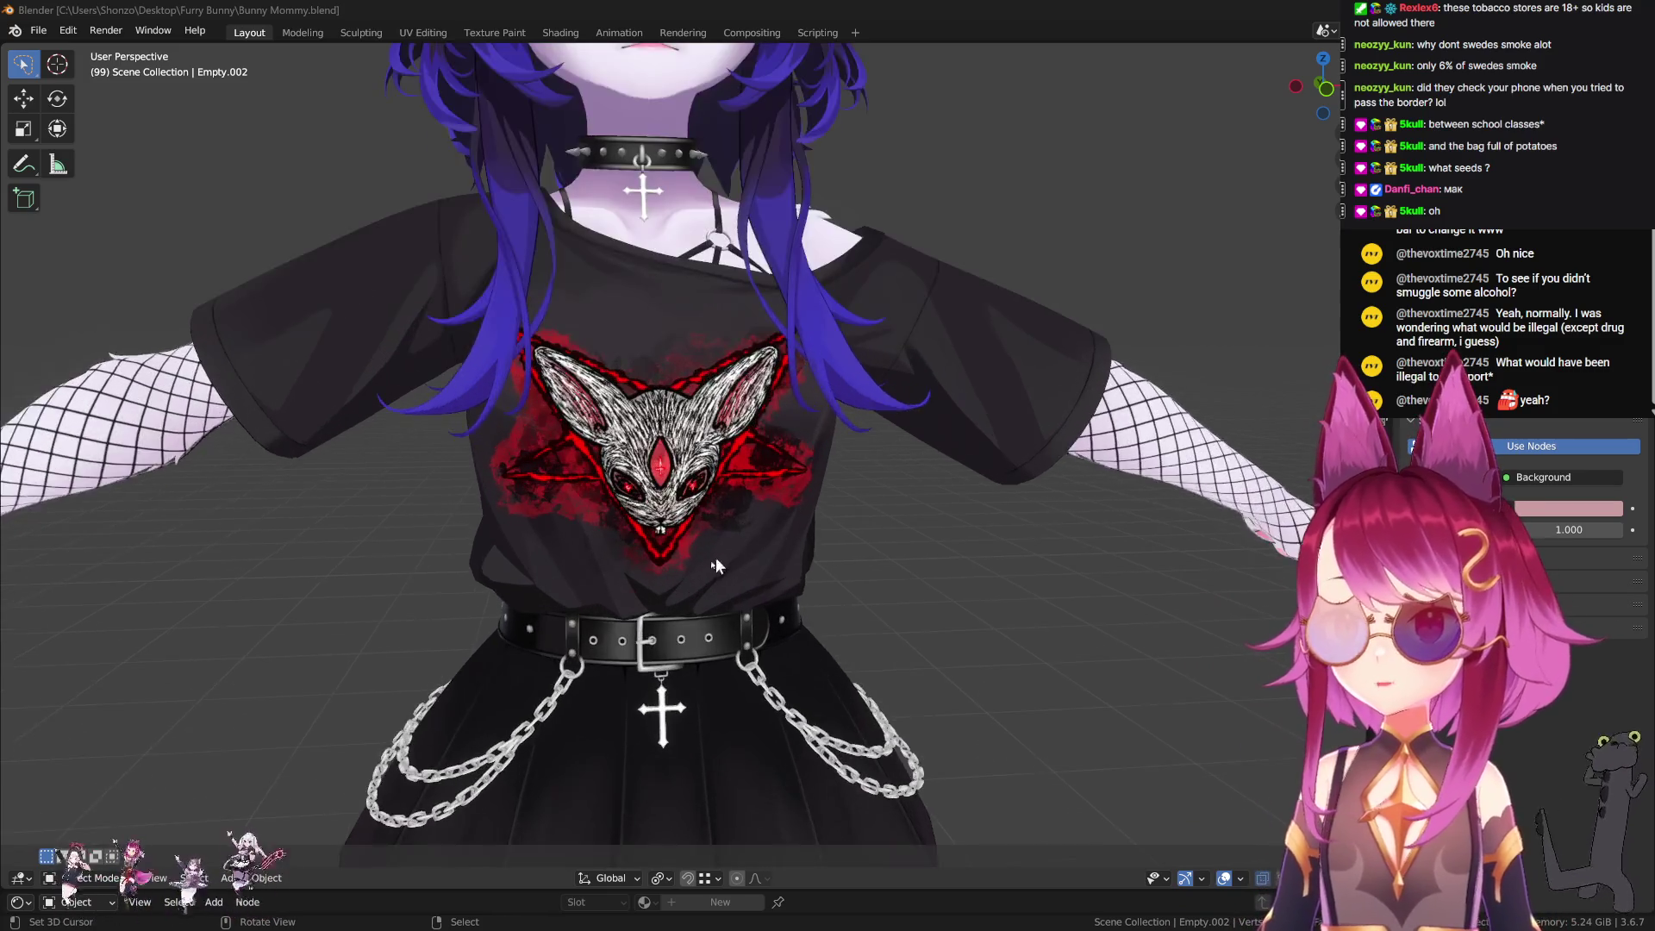
pyautogui.scroll(2, 715, 557)
pyautogui.click(727, 499)
pyautogui.press('h')
pyautogui.scroll(-1, 746, 606)
pyautogui.scroll(-2, 741, 594)
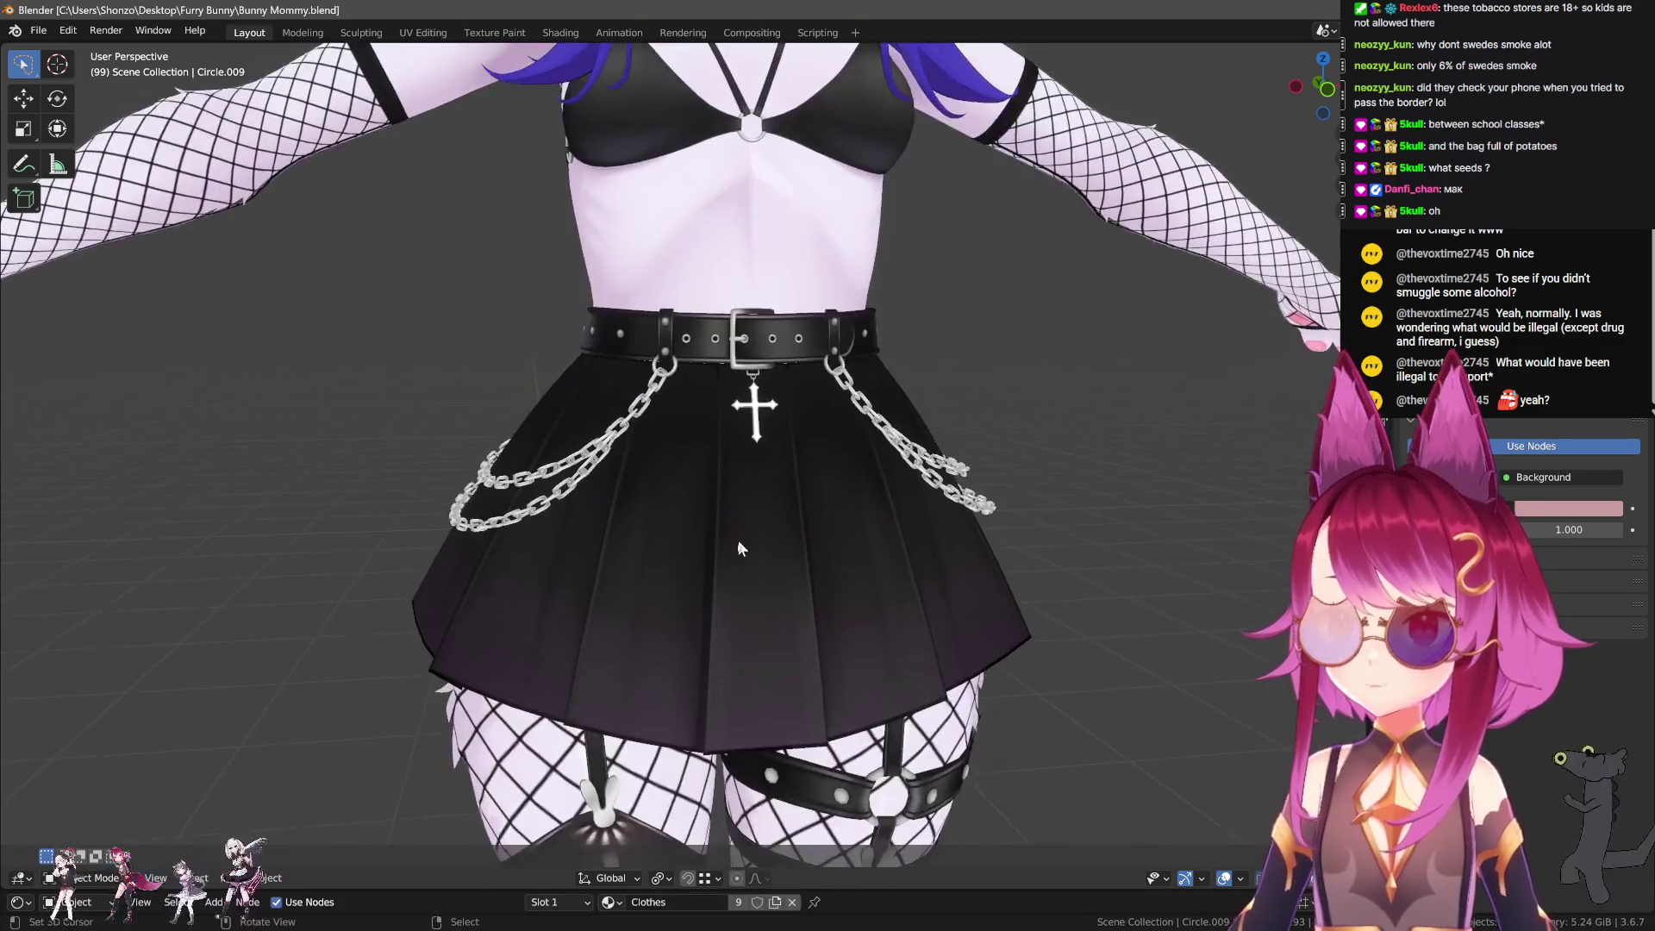
pyautogui.keyDown('shift'); pyautogui.moveTo(737, 539); pyautogui.dragTo(729, 285, button='middle'); pyautogui.keyUp('shift')
pyautogui.scroll(3, 724, 551)
pyautogui.click(720, 554)
pyautogui.press('h')
# Step: Select the boots object and switch it into Texture Paint mode
pyautogui.keyDown('shift'); pyautogui.moveTo(720, 554); pyautogui.dragTo(715, 388, button='middle'); pyautogui.keyUp('shift')
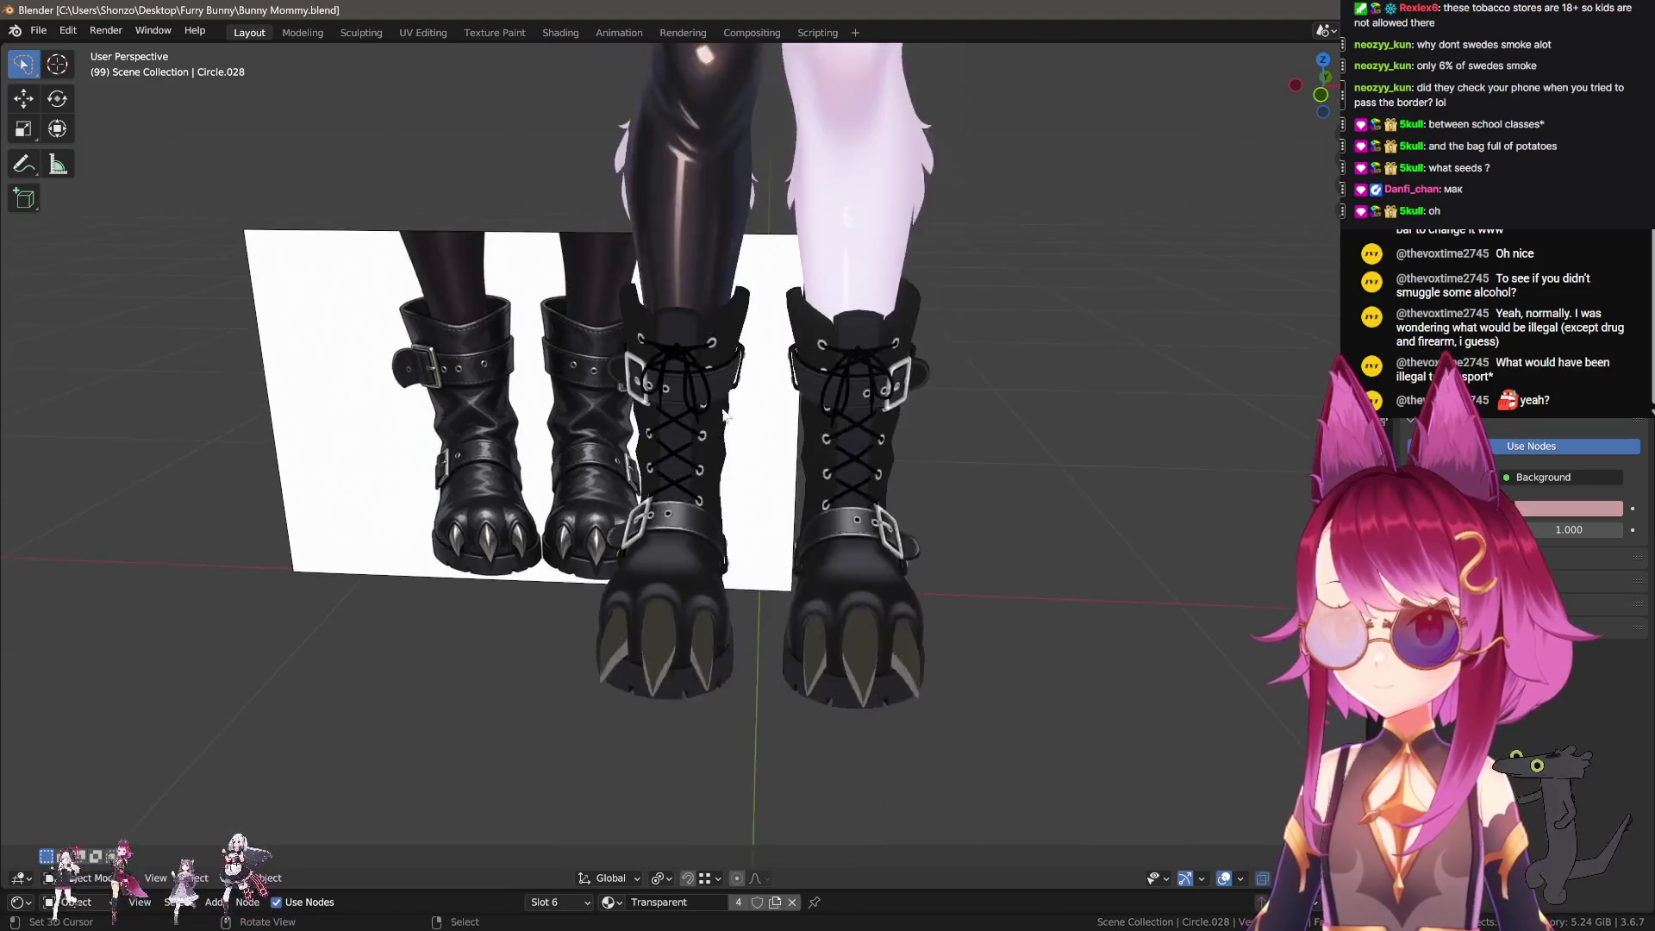
pyautogui.scroll(2, 623, 644)
pyautogui.scroll(2, 520, 418)
pyautogui.click(675, 557)
pyautogui.click(686, 527)
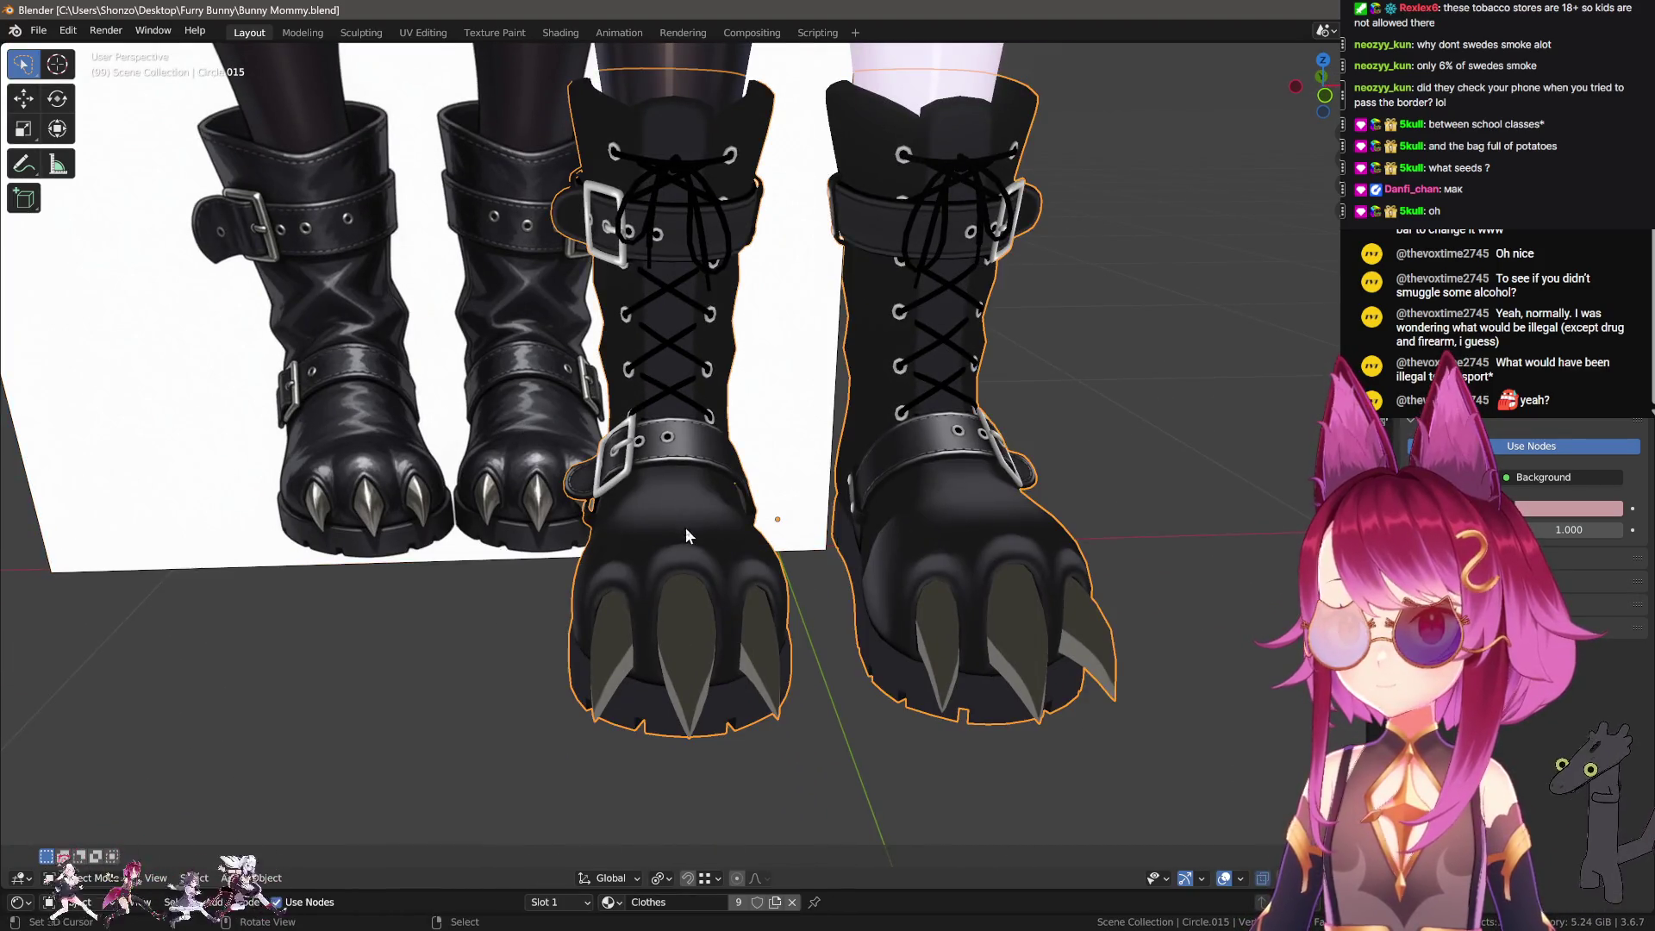
pyautogui.scroll(2, 674, 529)
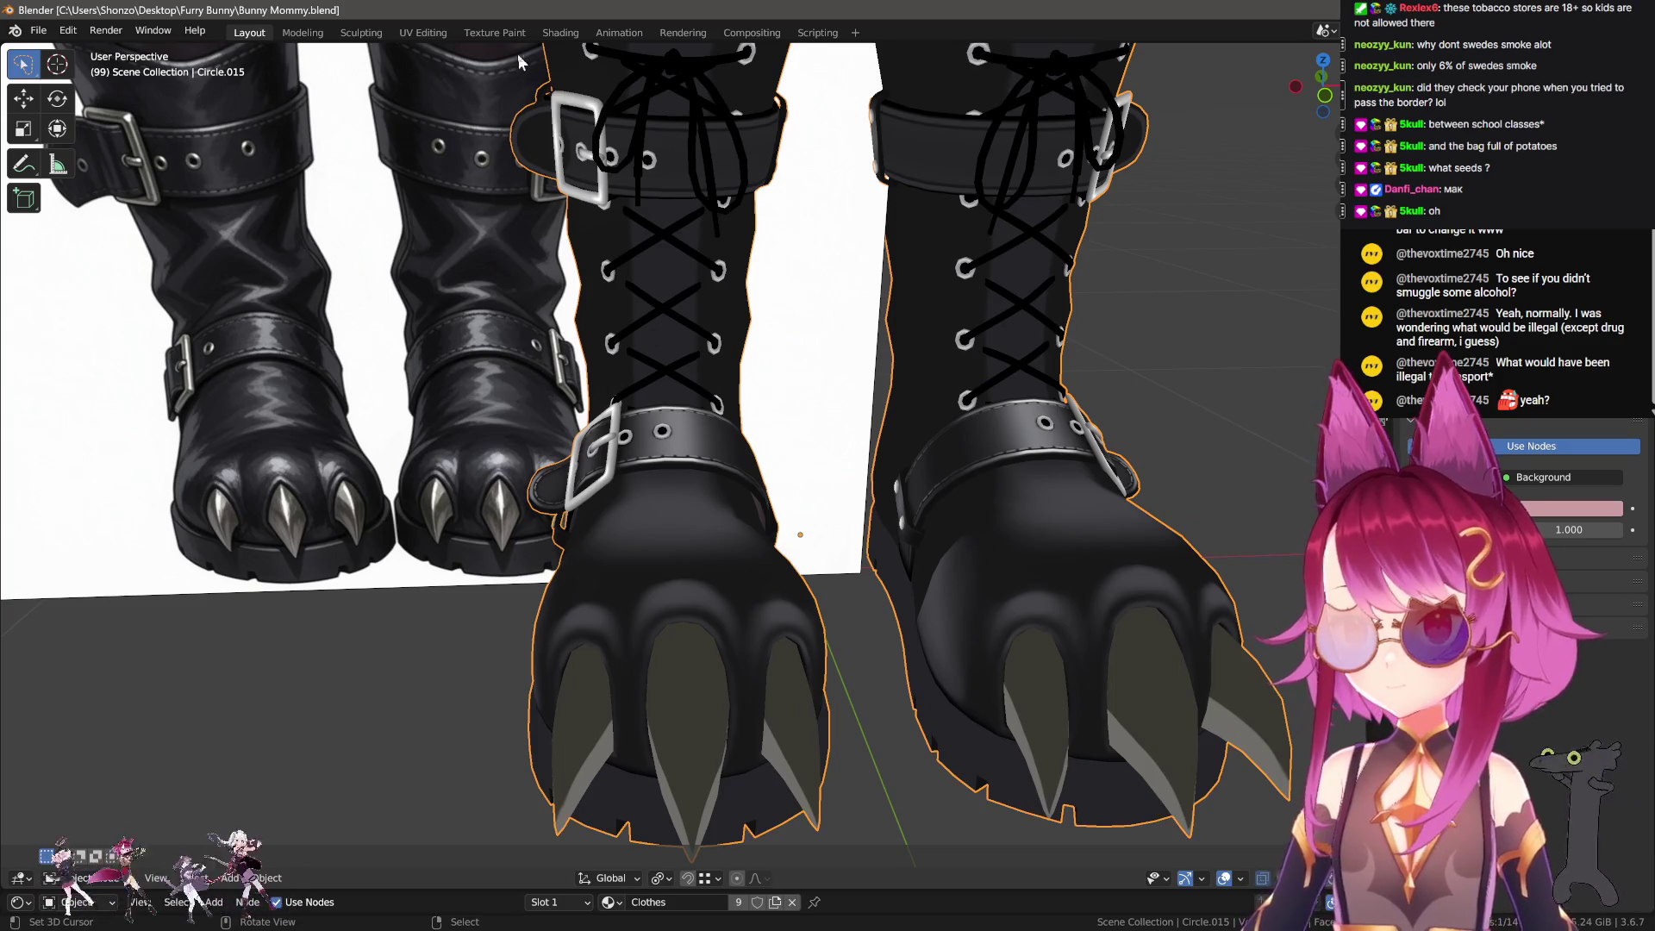
pyautogui.click(497, 31)
# Step: Frame the strap UVs and paint straight bands down the strap using the Line stroke
pyautogui.scroll(-4, 936, 580)
pyautogui.scroll(-2, 936, 580)
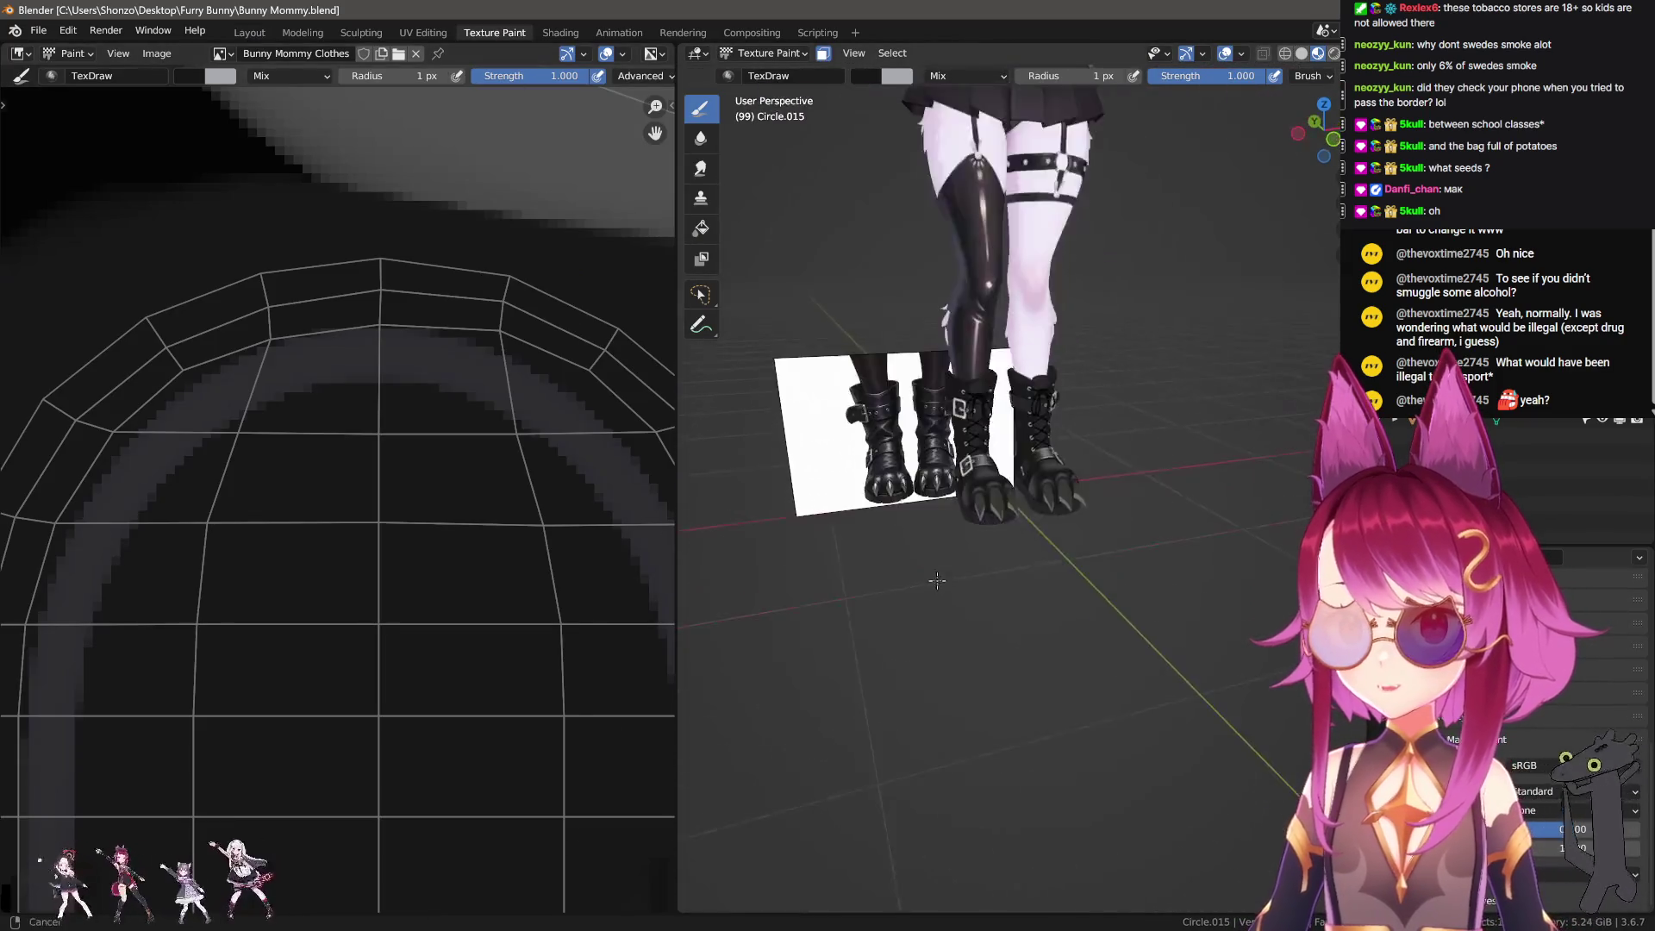
pyautogui.scroll(3, 937, 580)
pyautogui.scroll(3, 1015, 524)
pyautogui.scroll(2, 302, 540)
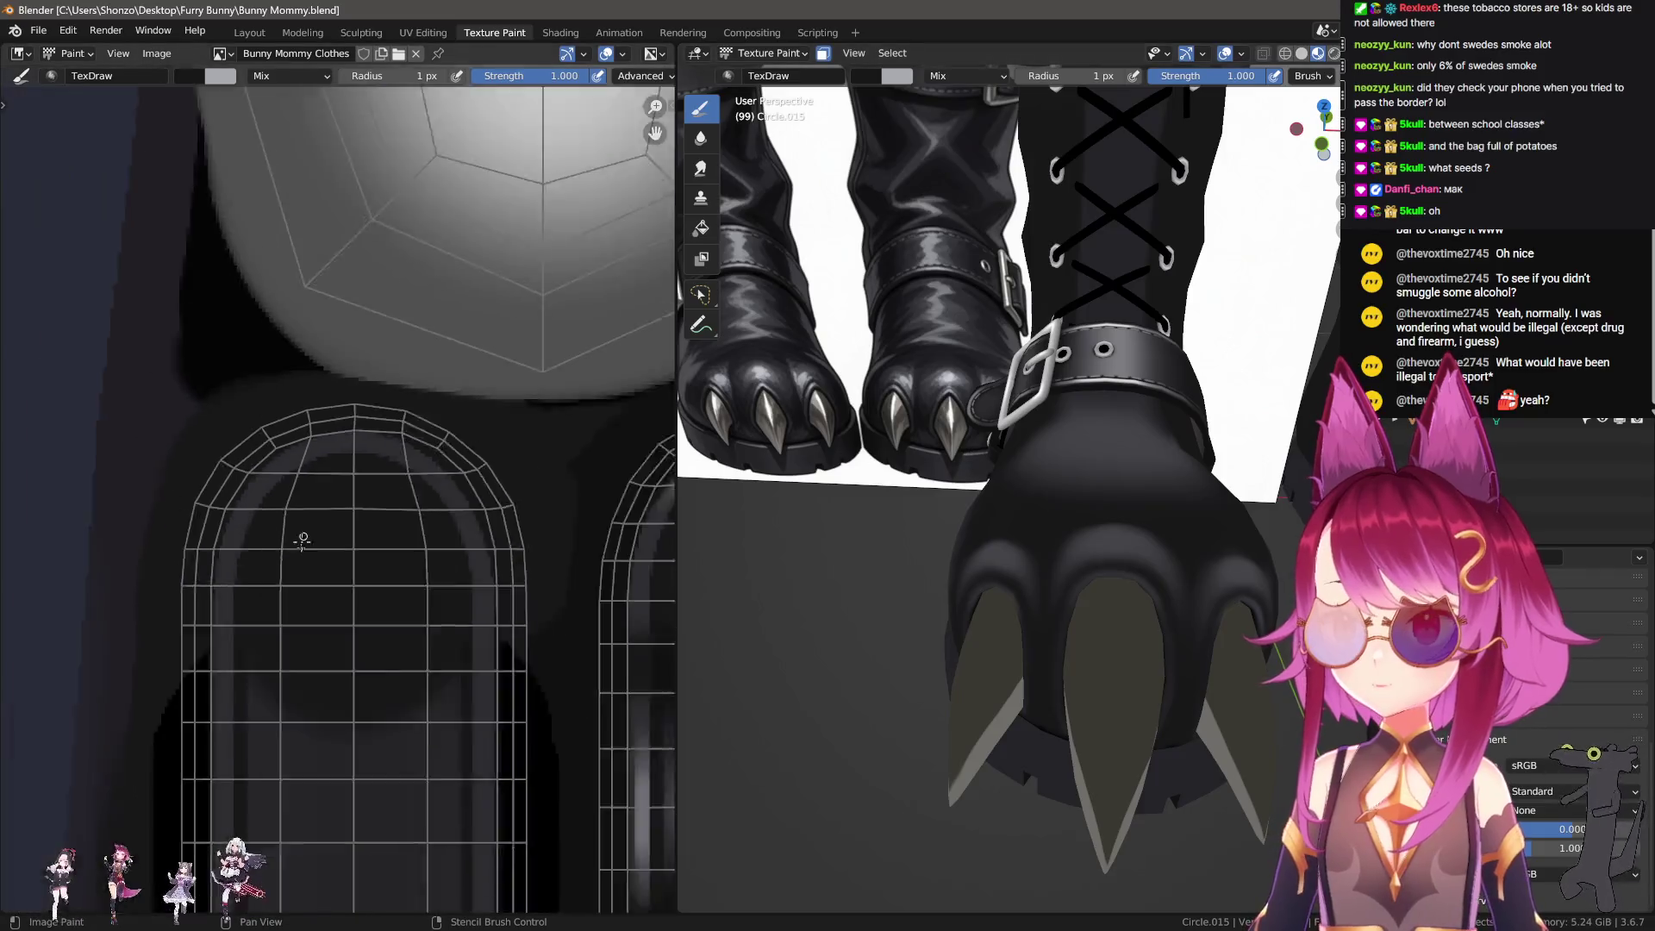
pyautogui.scroll(-1, 302, 540)
pyautogui.moveTo(303, 541); pyautogui.dragTo(370, 426, button='middle')
pyautogui.moveTo(1004, 541)
pyautogui.mouseDown(button='middle')
pyautogui.moveTo(1001, 569)
pyautogui.moveTo(943, 543)
pyautogui.mouseUp(button='middle')
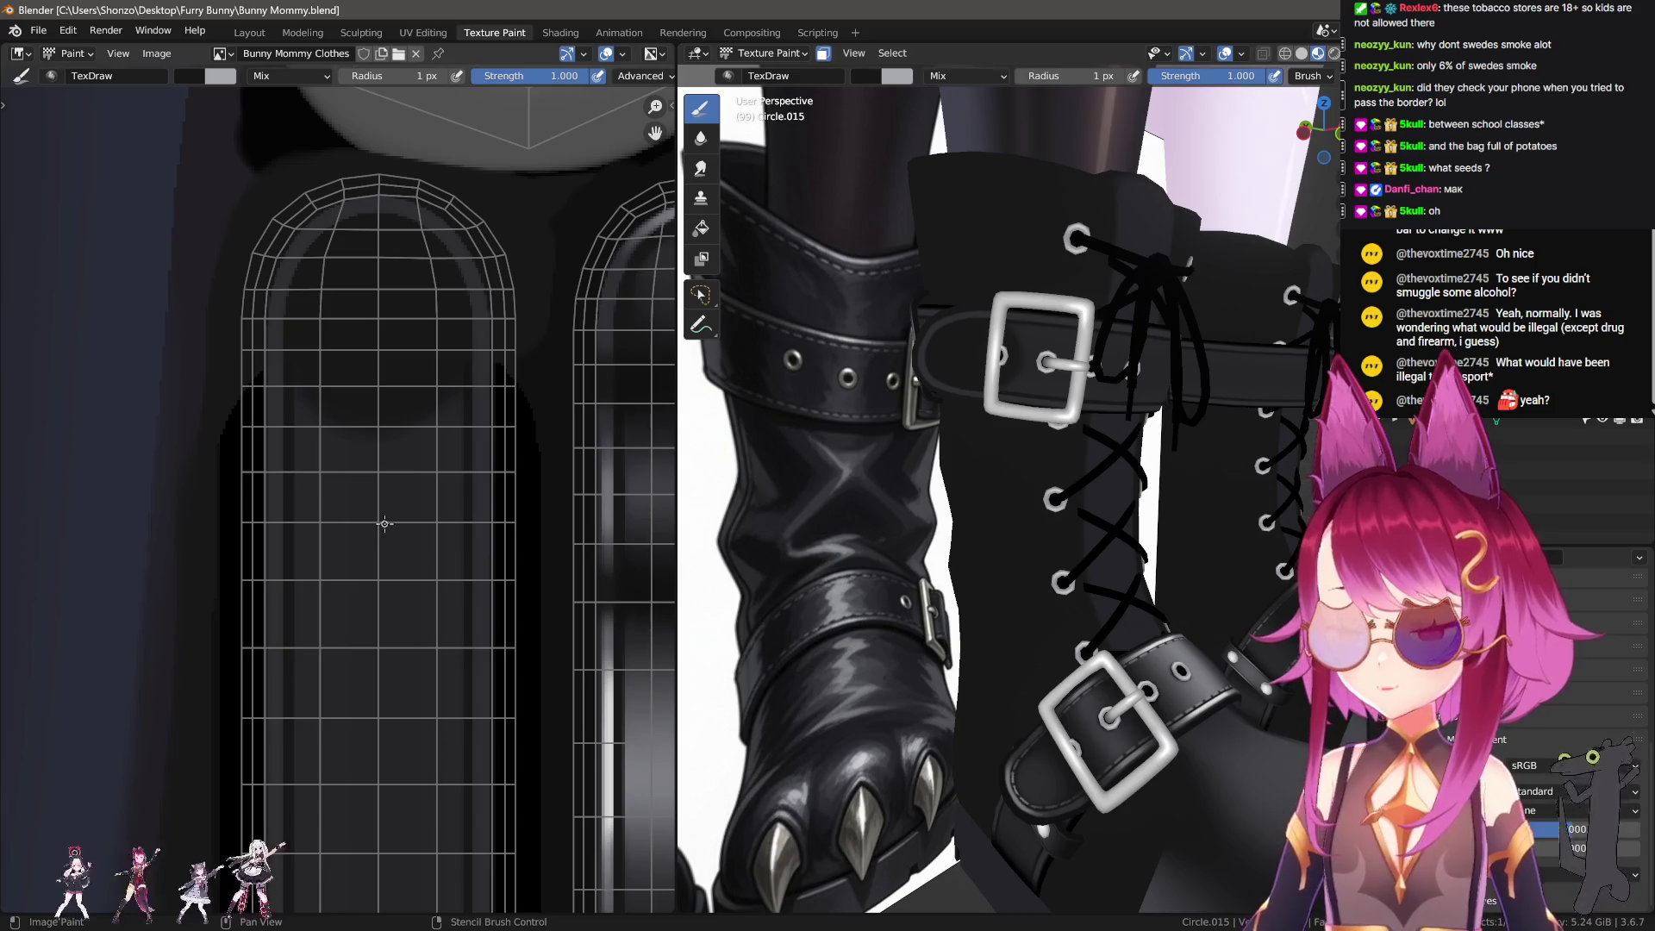
pyautogui.scroll(2, 384, 523)
pyautogui.scroll(1, 400, 647)
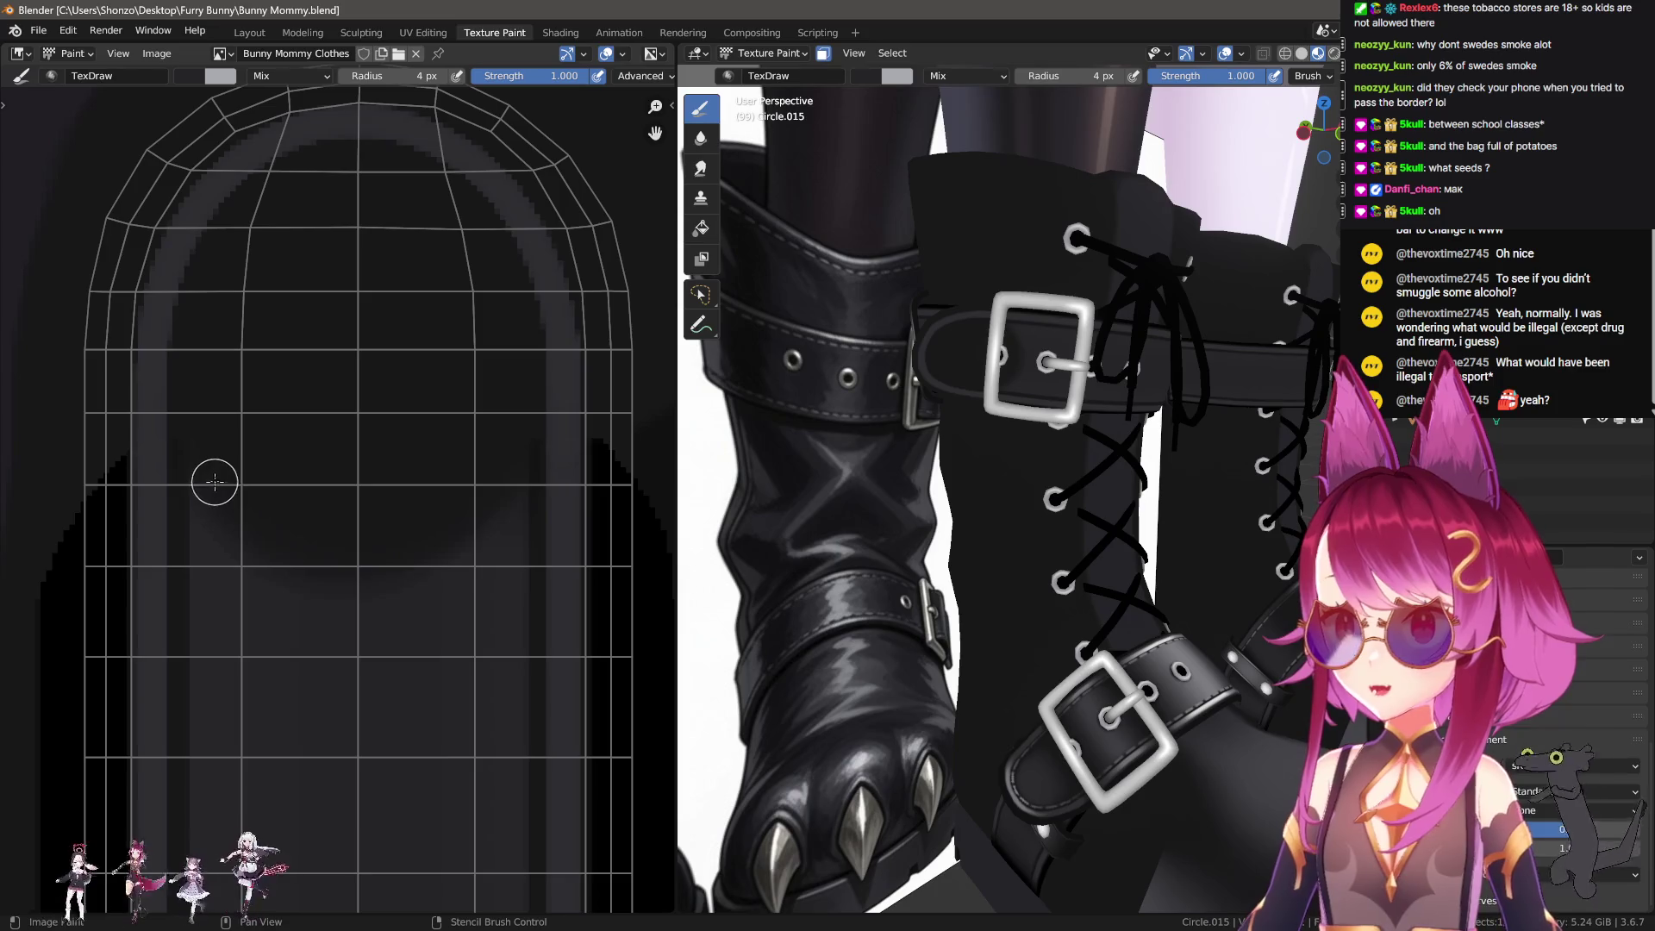
pyautogui.moveTo(223, 562); pyautogui.dragTo(226, 560)
pyautogui.press('e')
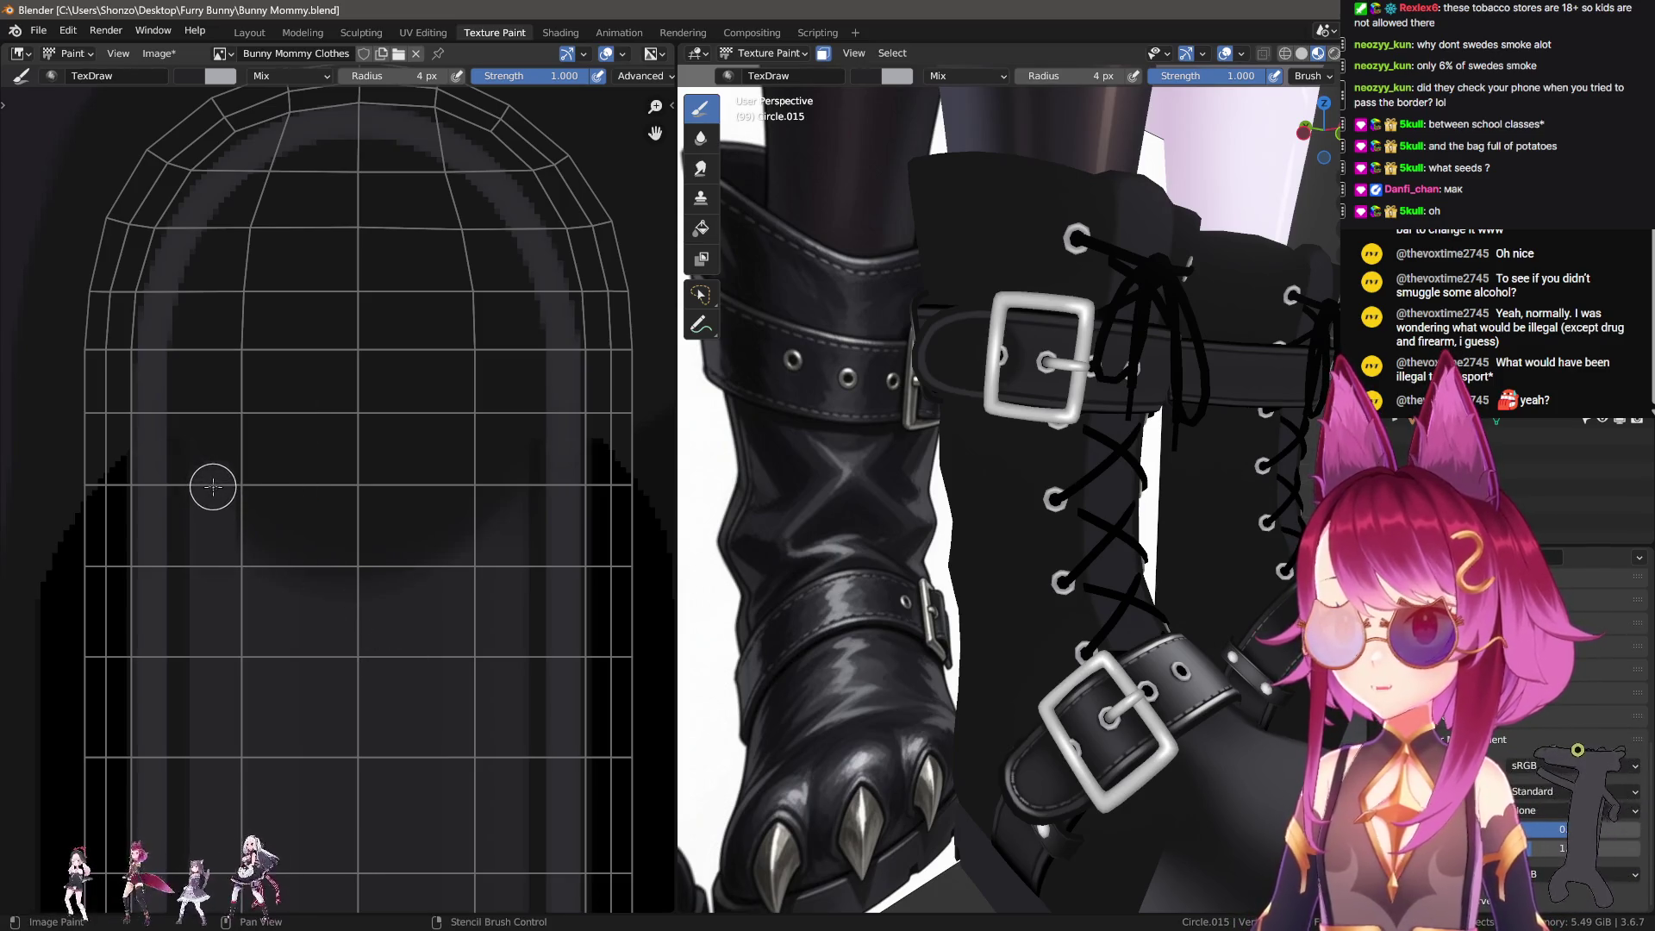
pyautogui.moveTo(506, 495); pyautogui.dragTo(241, 529)
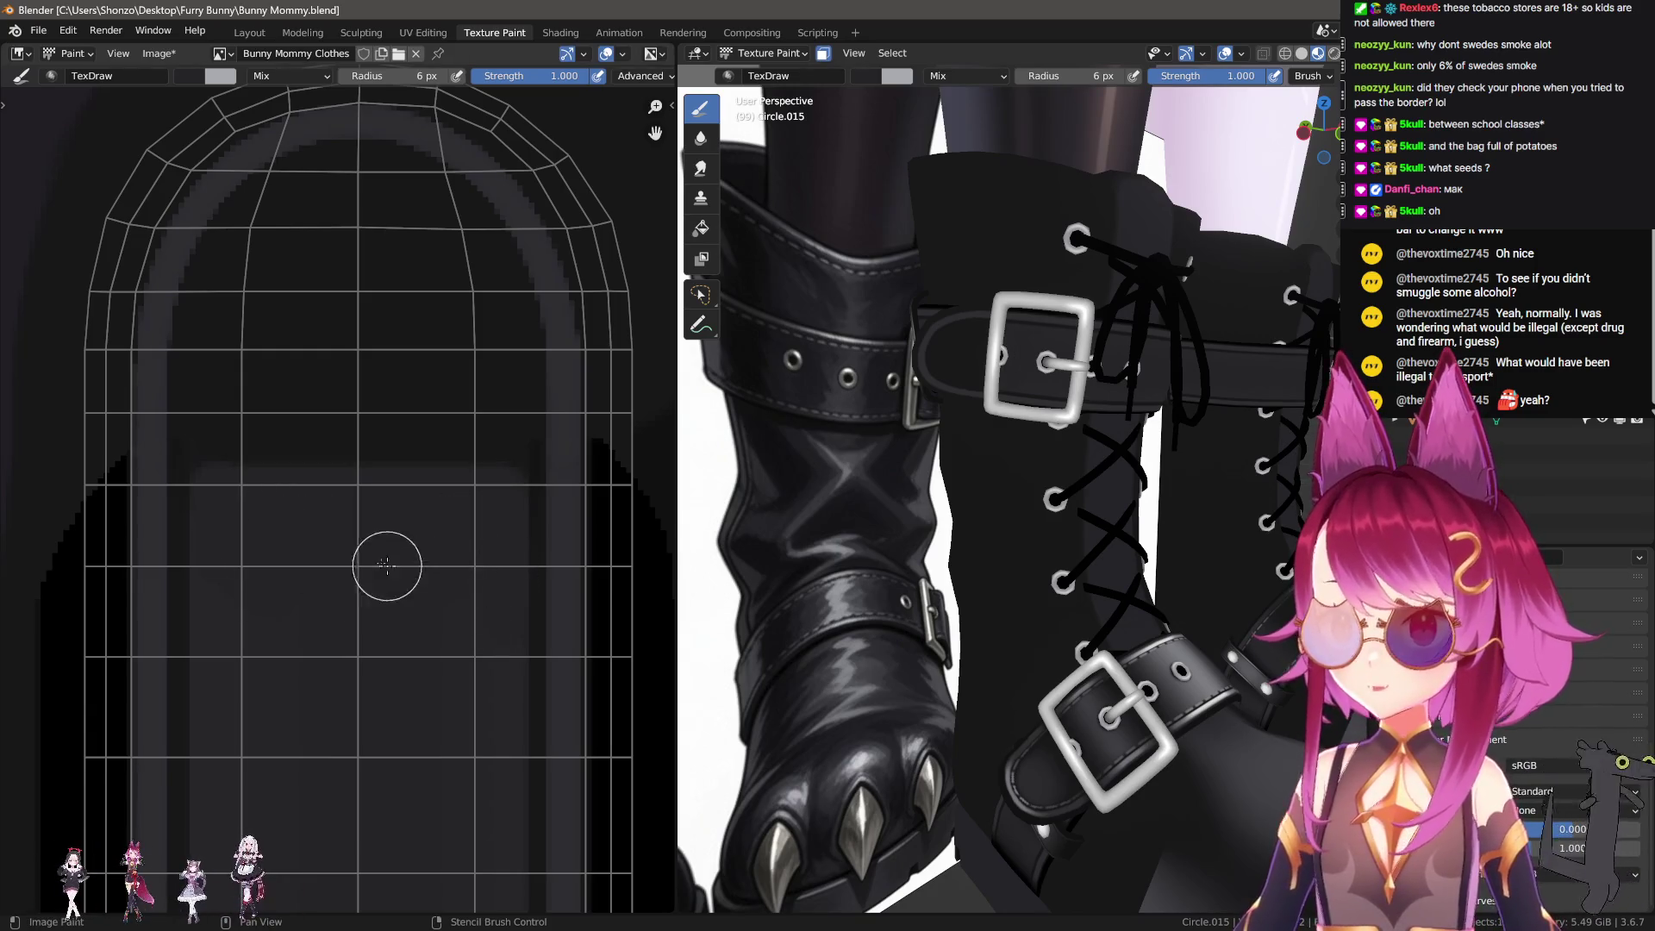
# Step: Enlarge the brush, switch to Smear and smear the painted band downward
pyautogui.press('f')
pyautogui.click(367, 510)
pyautogui.moveTo(311, 715); pyautogui.dragTo(303, 561, button='middle')
pyautogui.press('3')
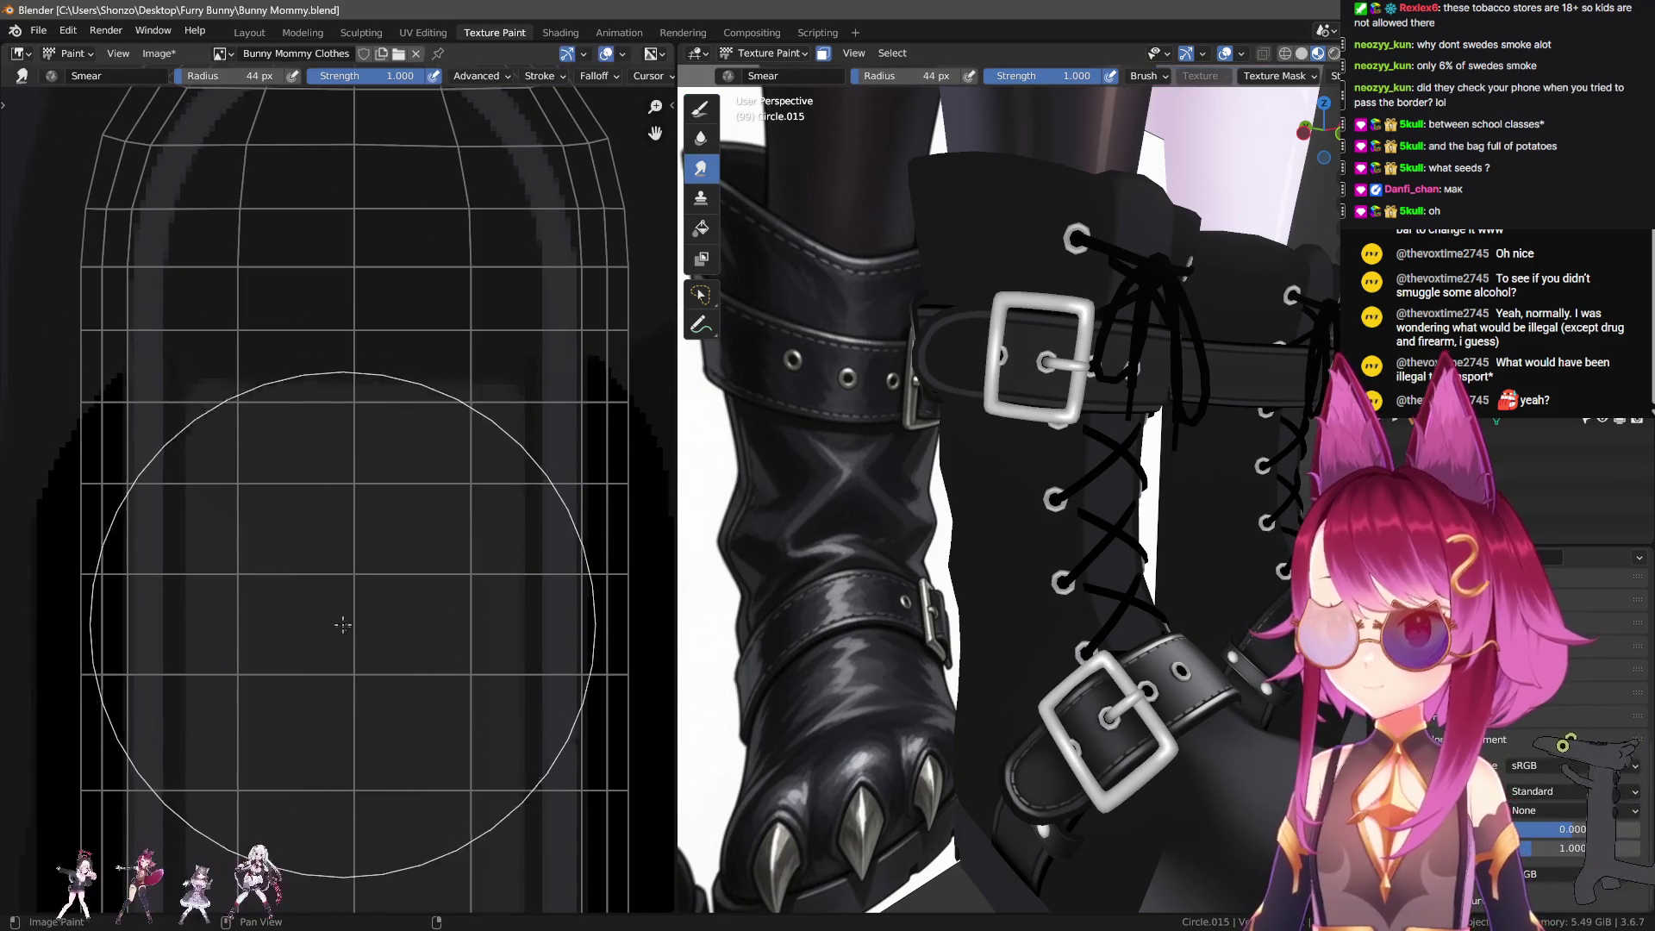
pyautogui.moveTo(363, 626)
pyautogui.mouseDown()
pyautogui.moveTo(371, 711)
pyautogui.moveTo(353, 721)
pyautogui.mouseUp()
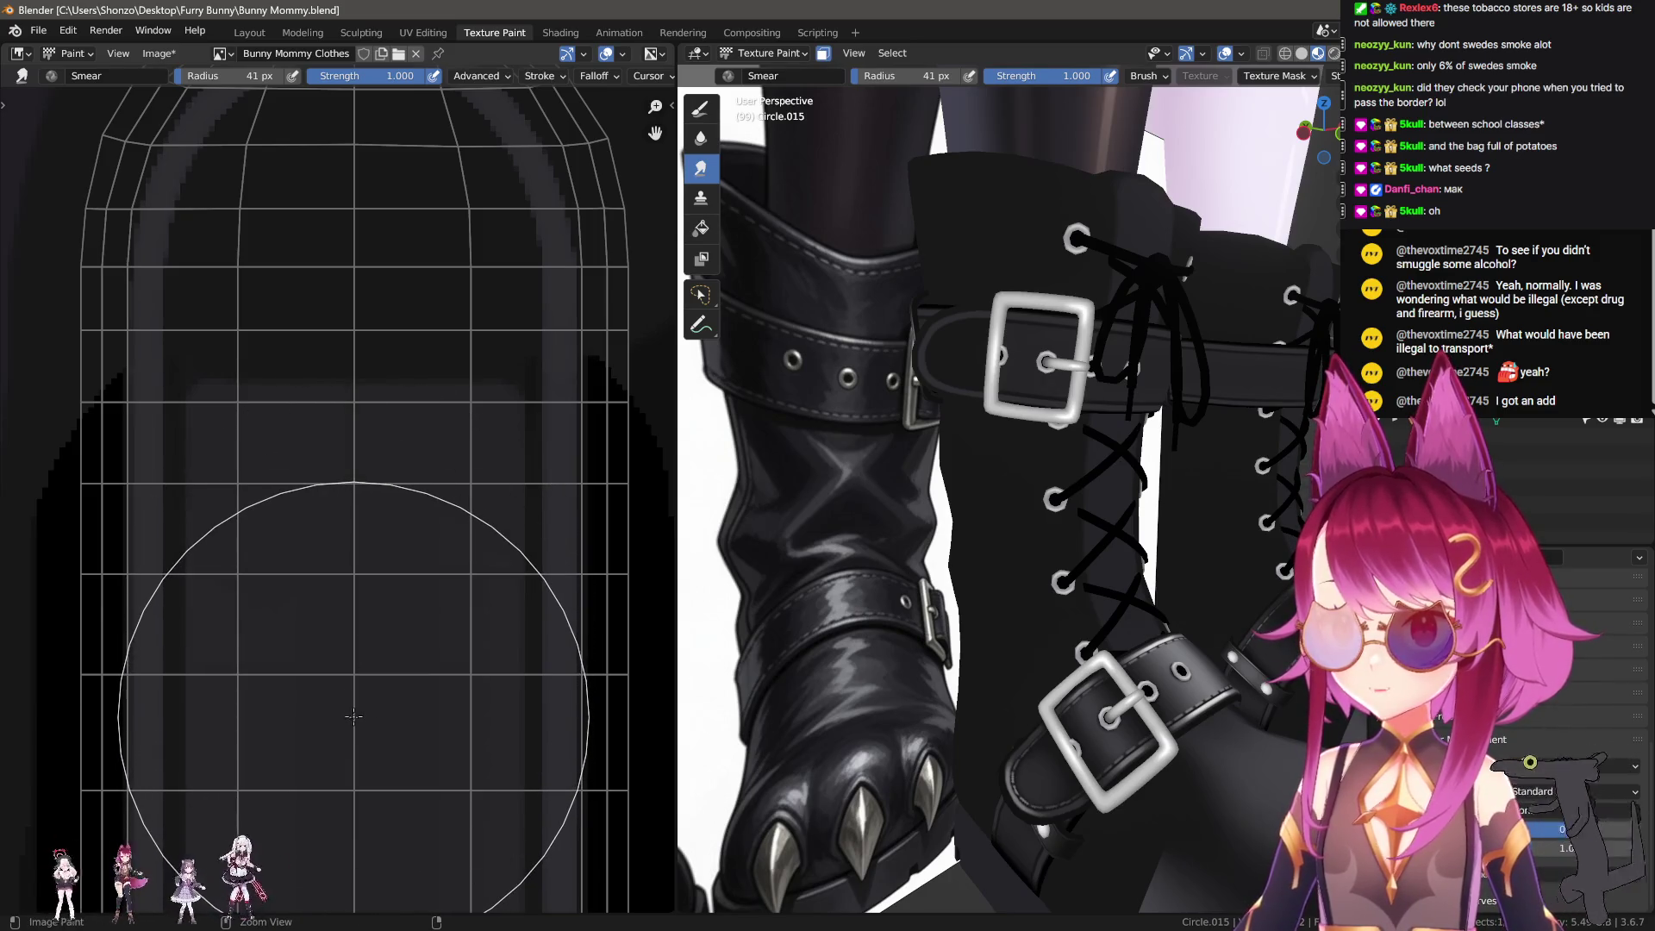
# Step: Smear the band straight down with a Line-stroke smear at 0.400 strength, radius 54 then 47 px
pyautogui.scroll(-2, 353, 689)
pyautogui.press('e')
pyautogui.click(349, 512)
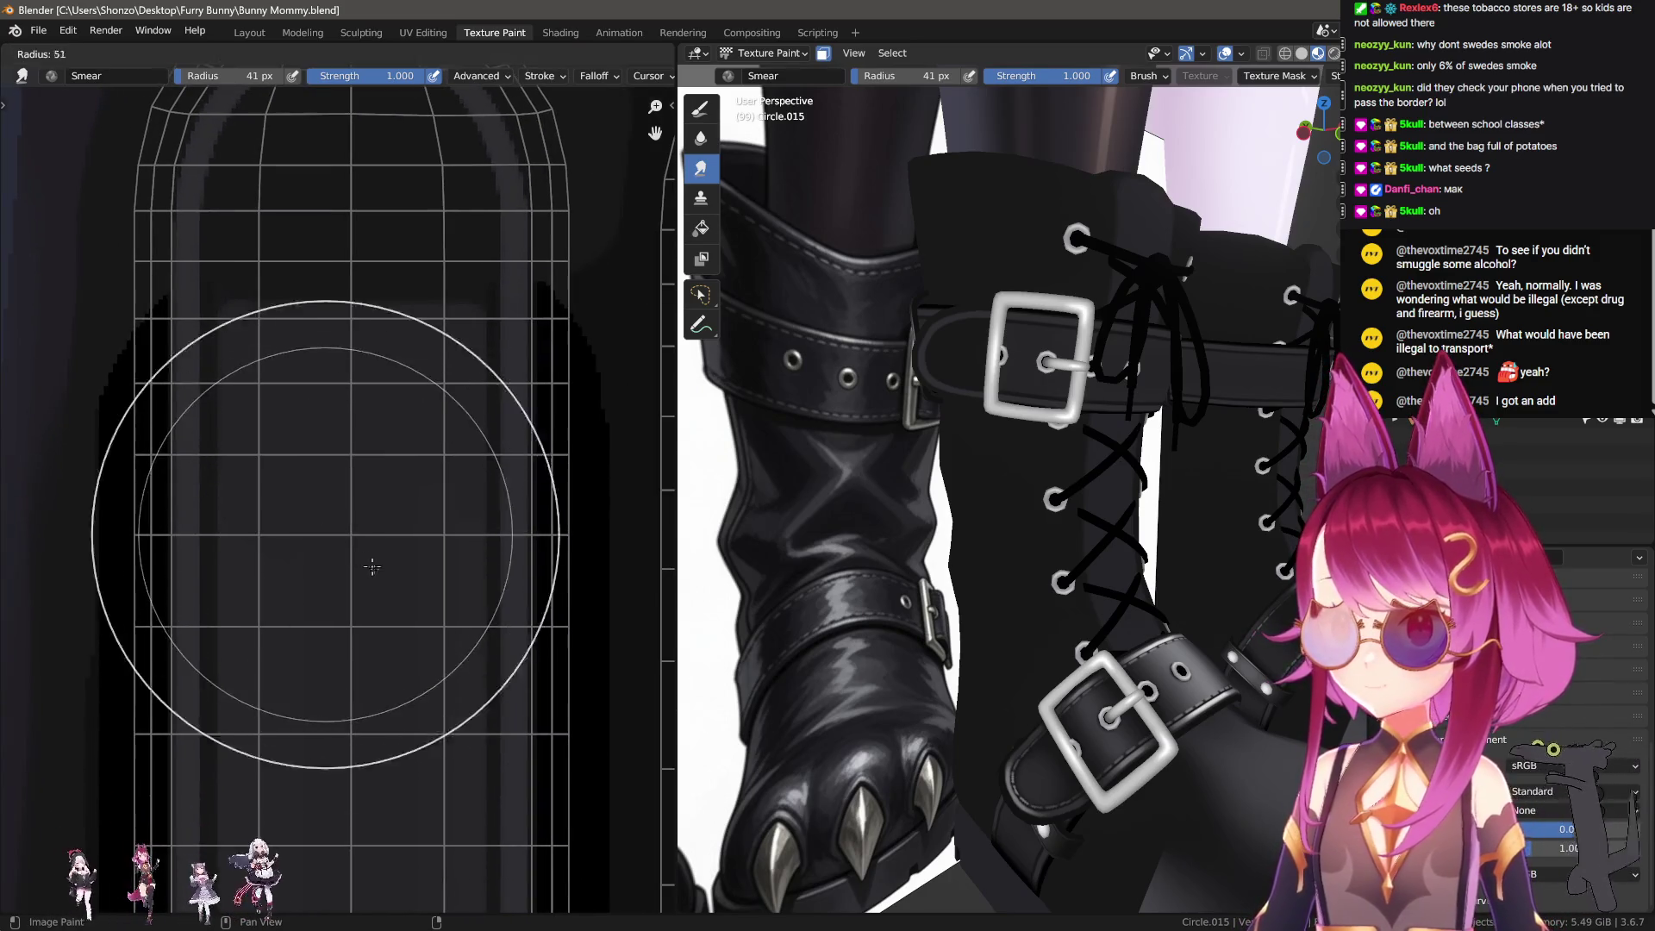
pyautogui.hotkey('shift', 'f')
pyautogui.click(345, 551)
pyautogui.press('f')
pyautogui.click(343, 575)
pyautogui.moveTo(343, 575); pyautogui.dragTo(357, 811)
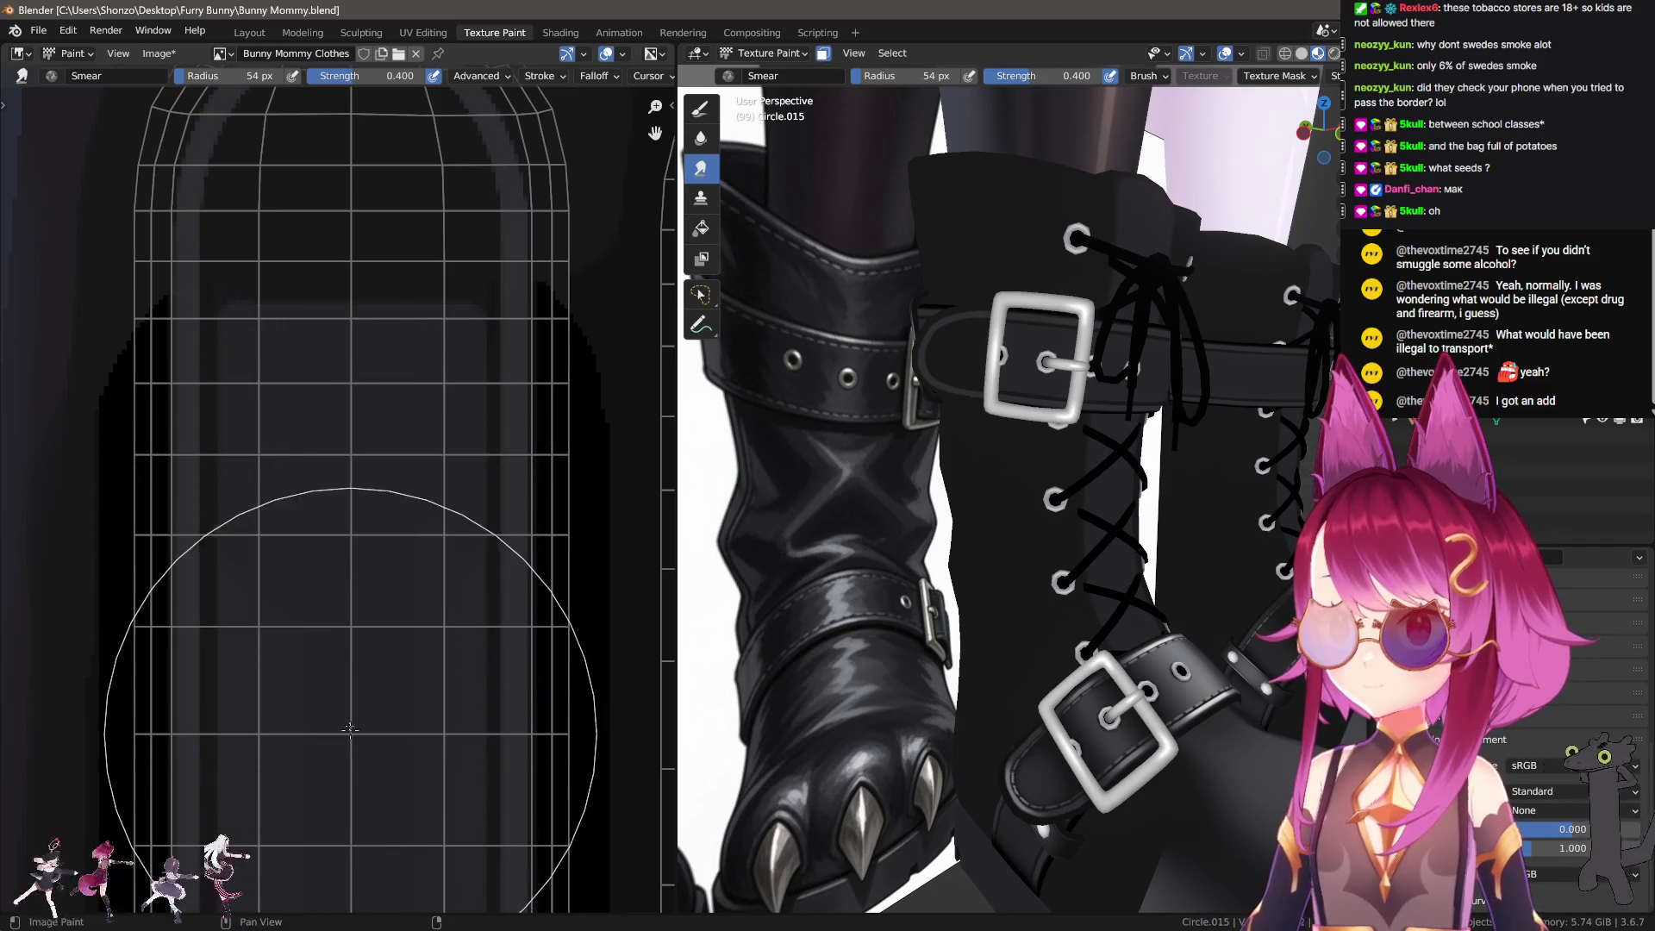
pyautogui.moveTo(357, 812); pyautogui.dragTo(354, 677, button='middle')
pyautogui.press('f')
pyautogui.click(313, 608)
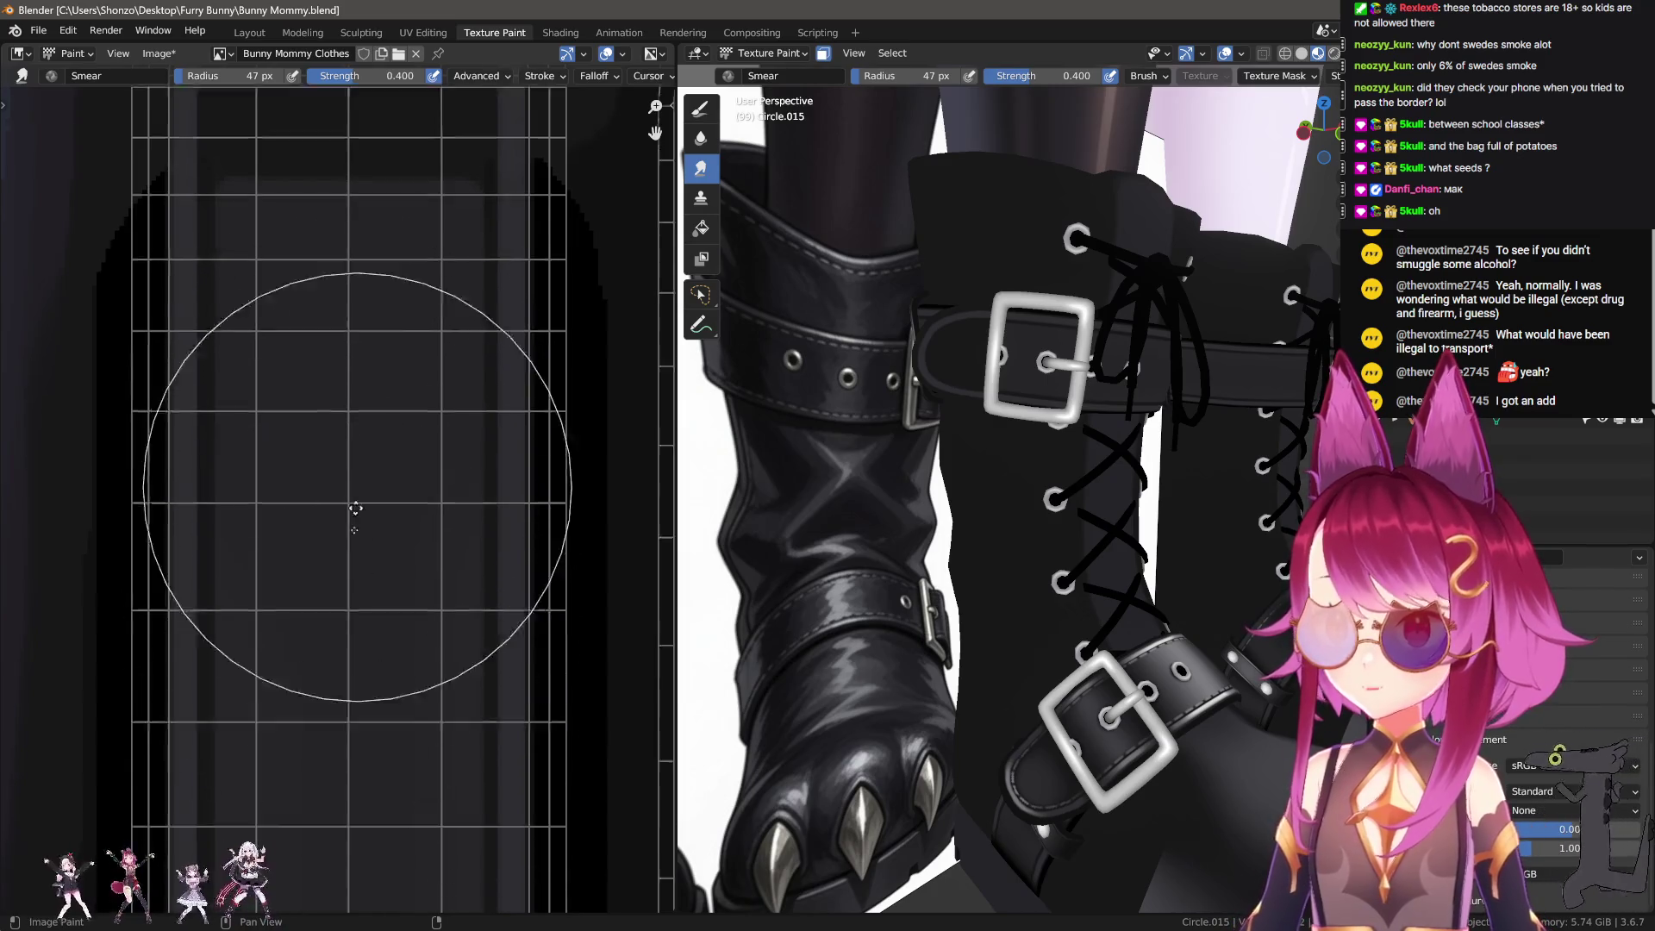
# Step: Return to the draw brush and shrink its radius to 14 px, then 9 px
pyautogui.press('1')
pyautogui.scroll(3, 259, 594)
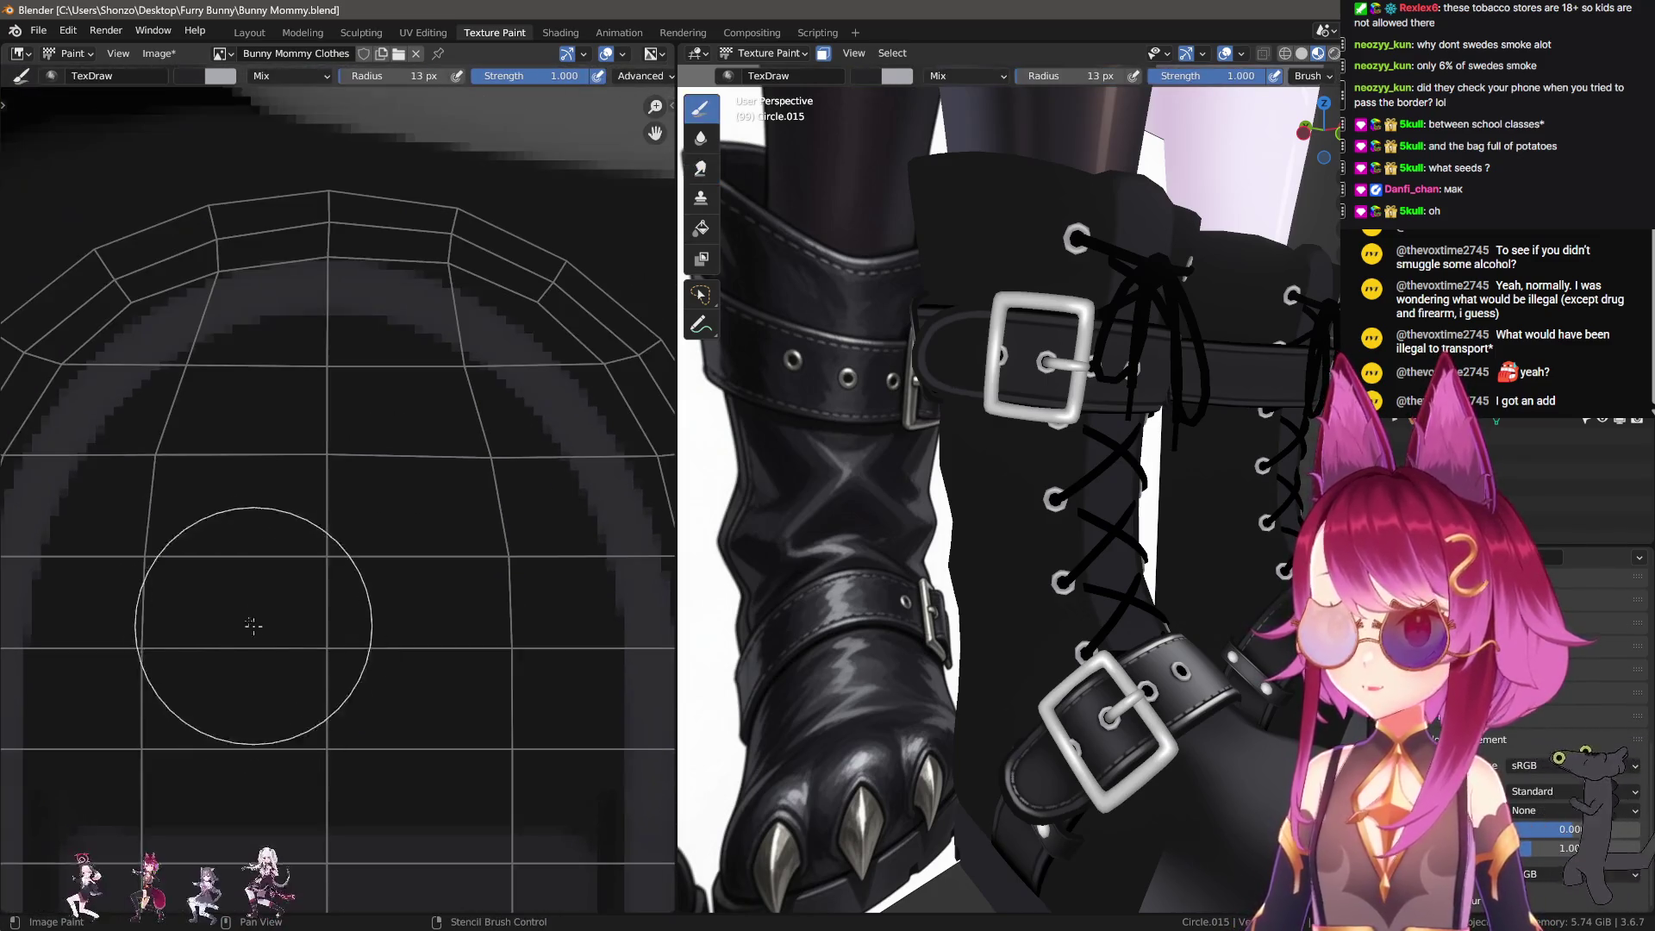
pyautogui.press('f')
pyautogui.click(247, 494)
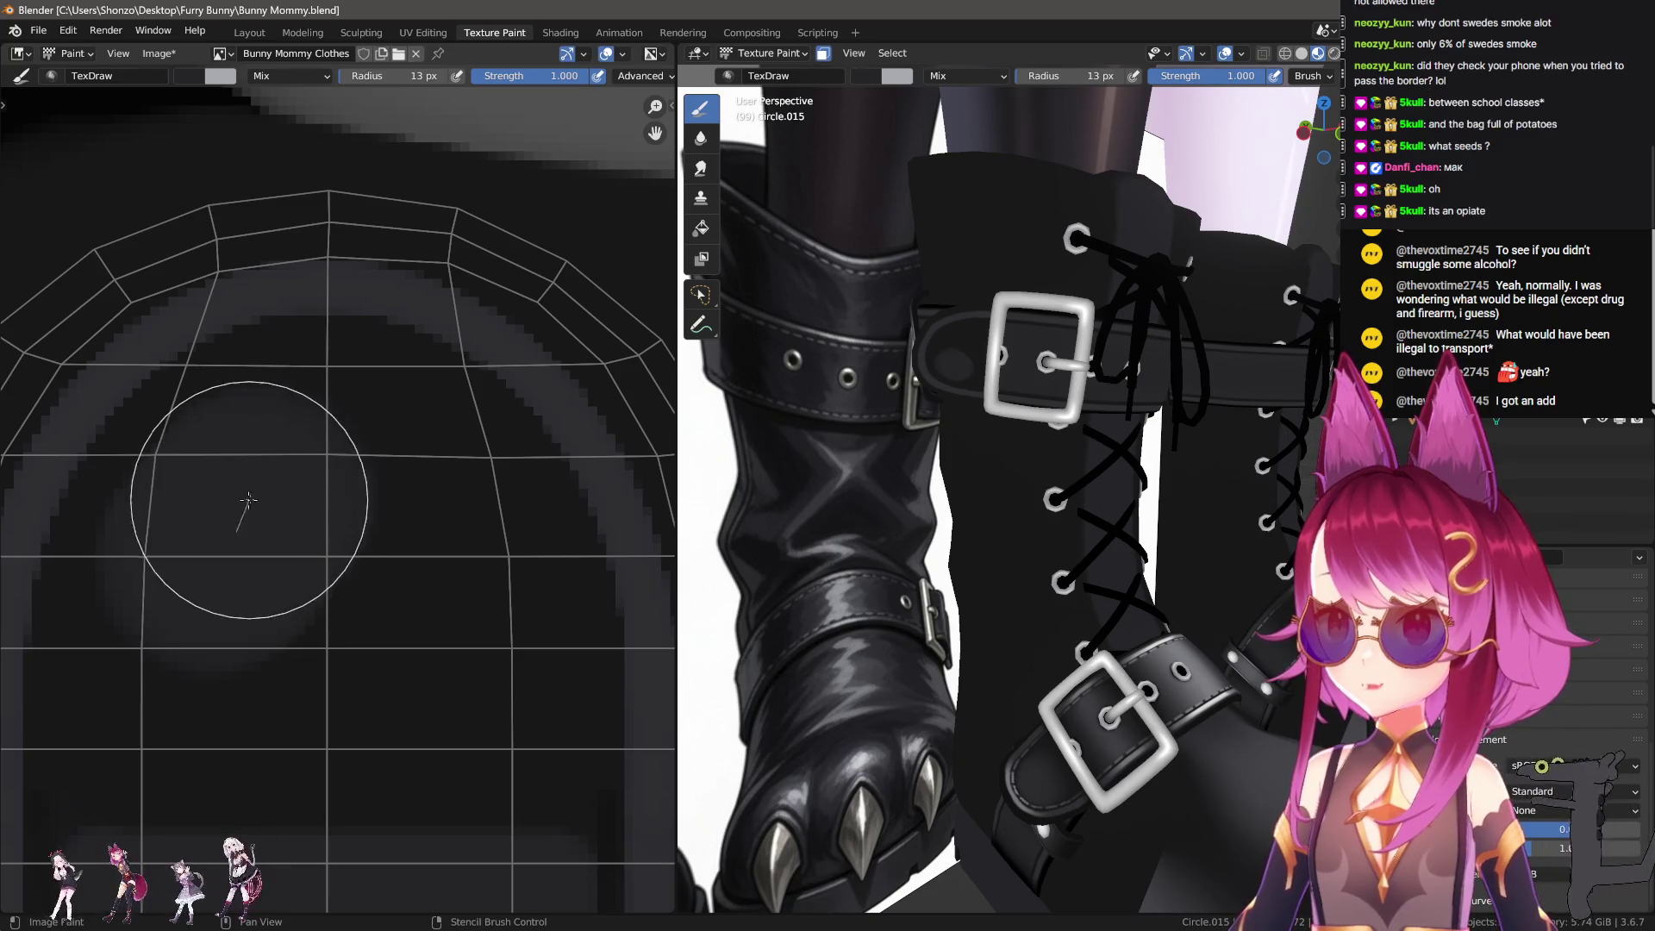
pyautogui.press('e')
pyautogui.click(307, 503)
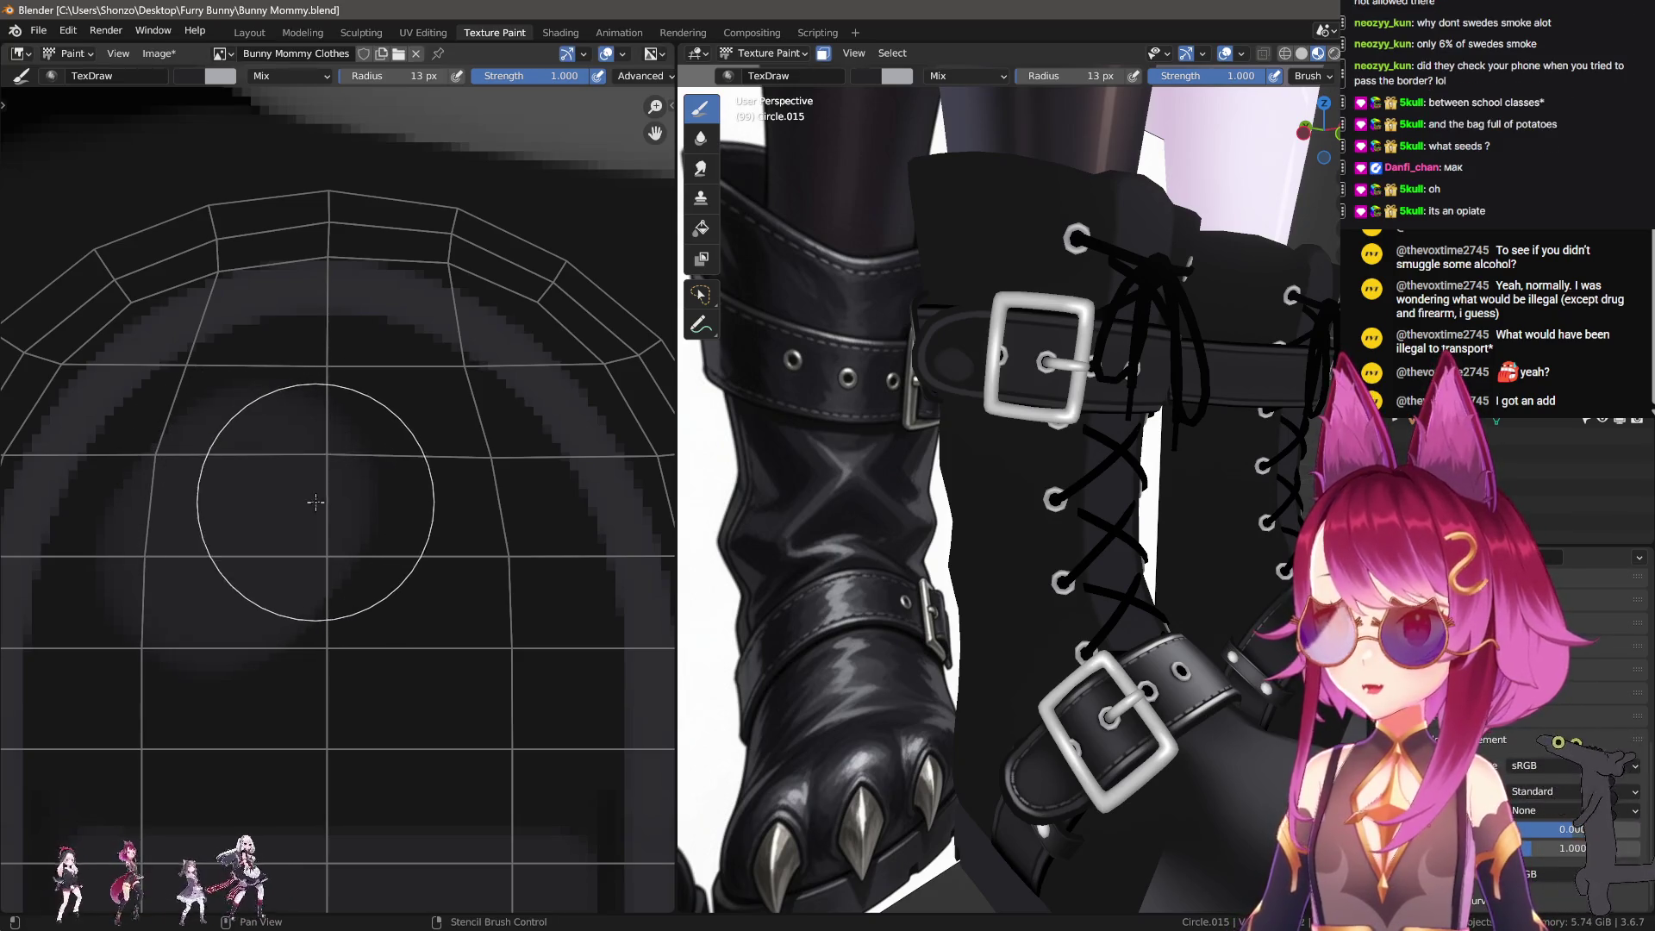
pyautogui.press('f')
pyautogui.click(397, 500)
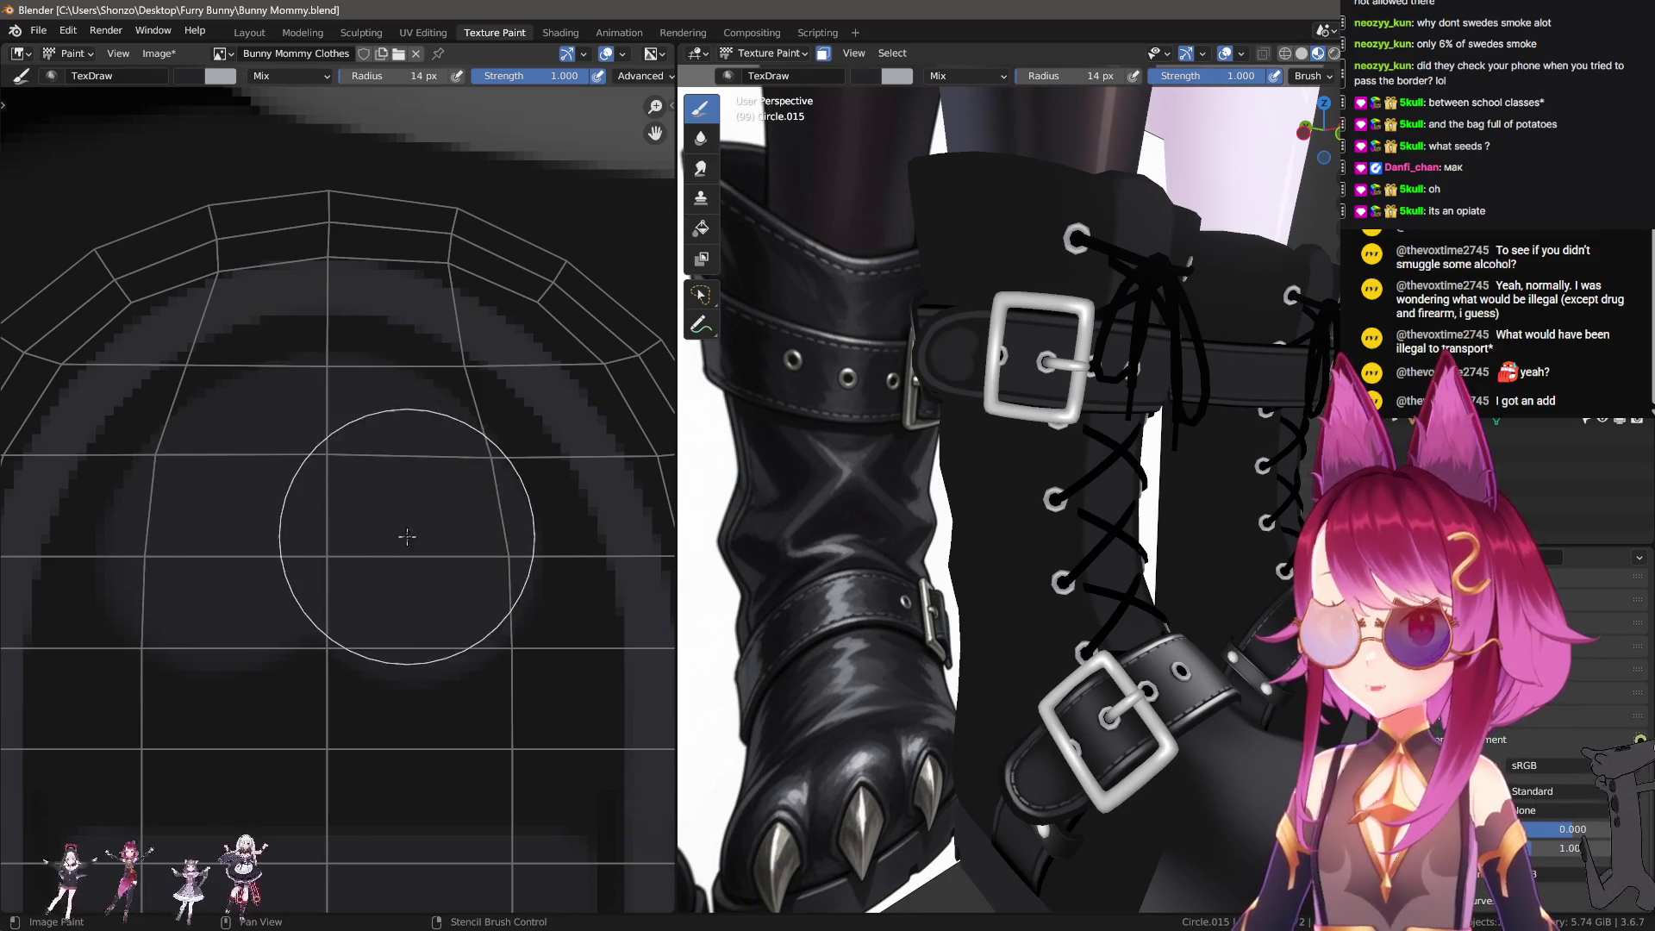
pyautogui.moveTo(301, 589); pyautogui.dragTo(341, 493, button='middle')
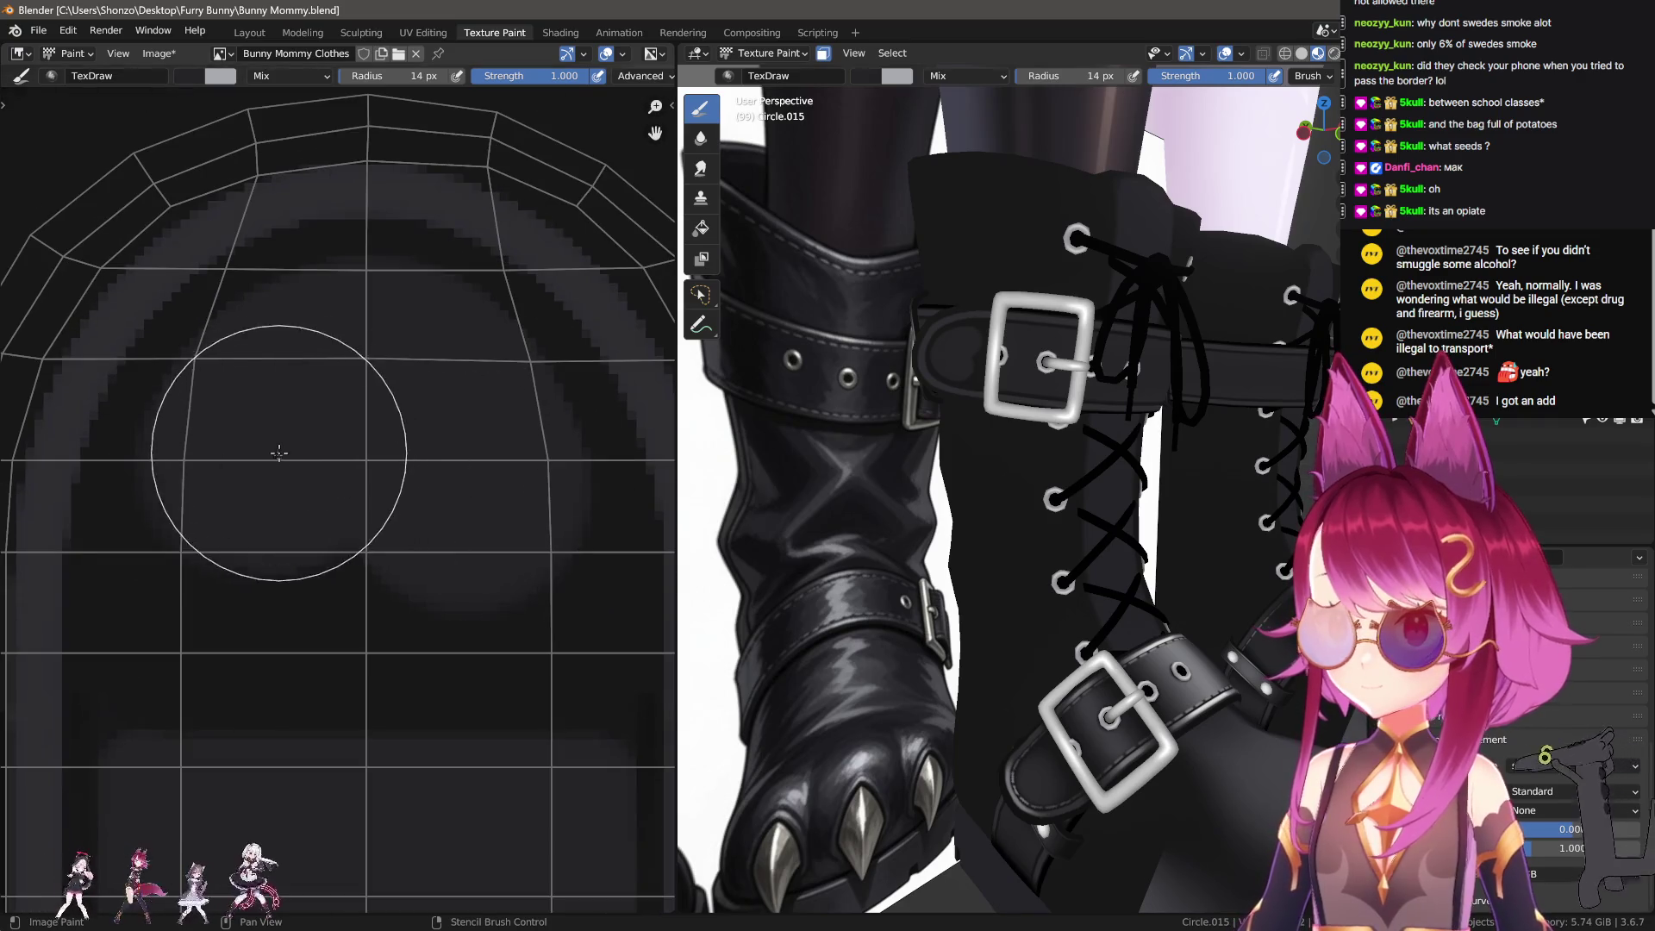
pyautogui.press('[')
pyautogui.press('[')
pyautogui.press('[')
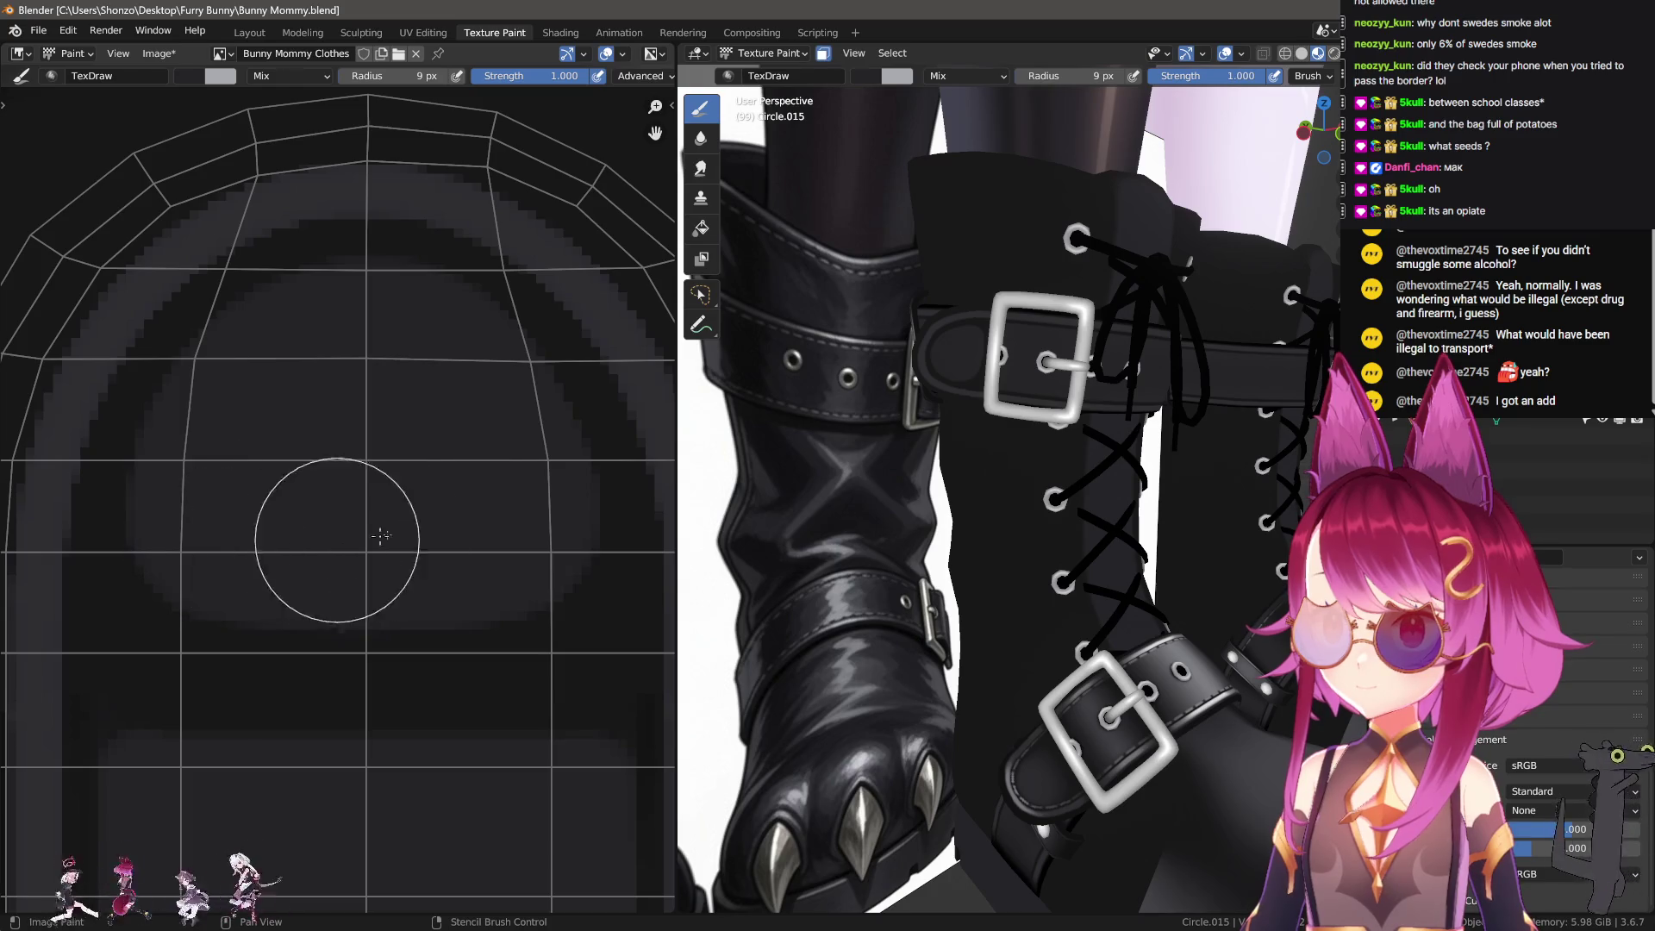
# Step: Switch back to the Smear brush and fine-tune its radius from 33 px down to 28 px
pyautogui.moveTo(436, 483); pyautogui.dragTo(320, 550, button='middle')
pyautogui.scroll(-1, 319, 549)
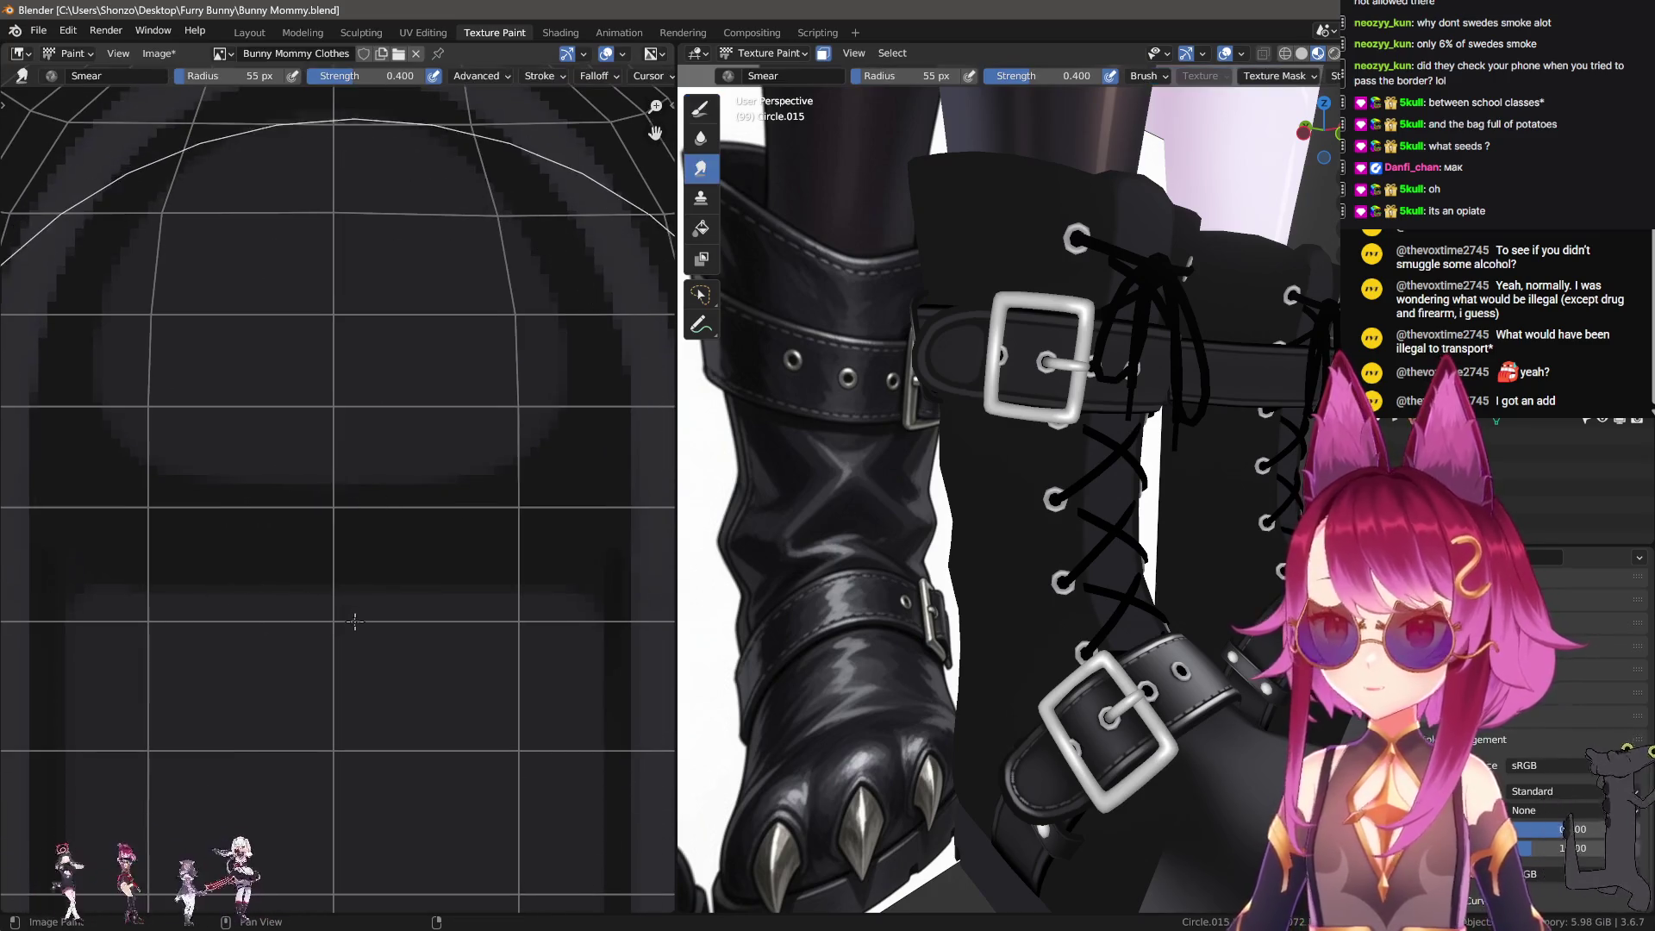
pyautogui.scroll(-1, 320, 550)
pyautogui.press('3')
pyautogui.press('f')
pyautogui.press('Escape')
pyautogui.press('1')
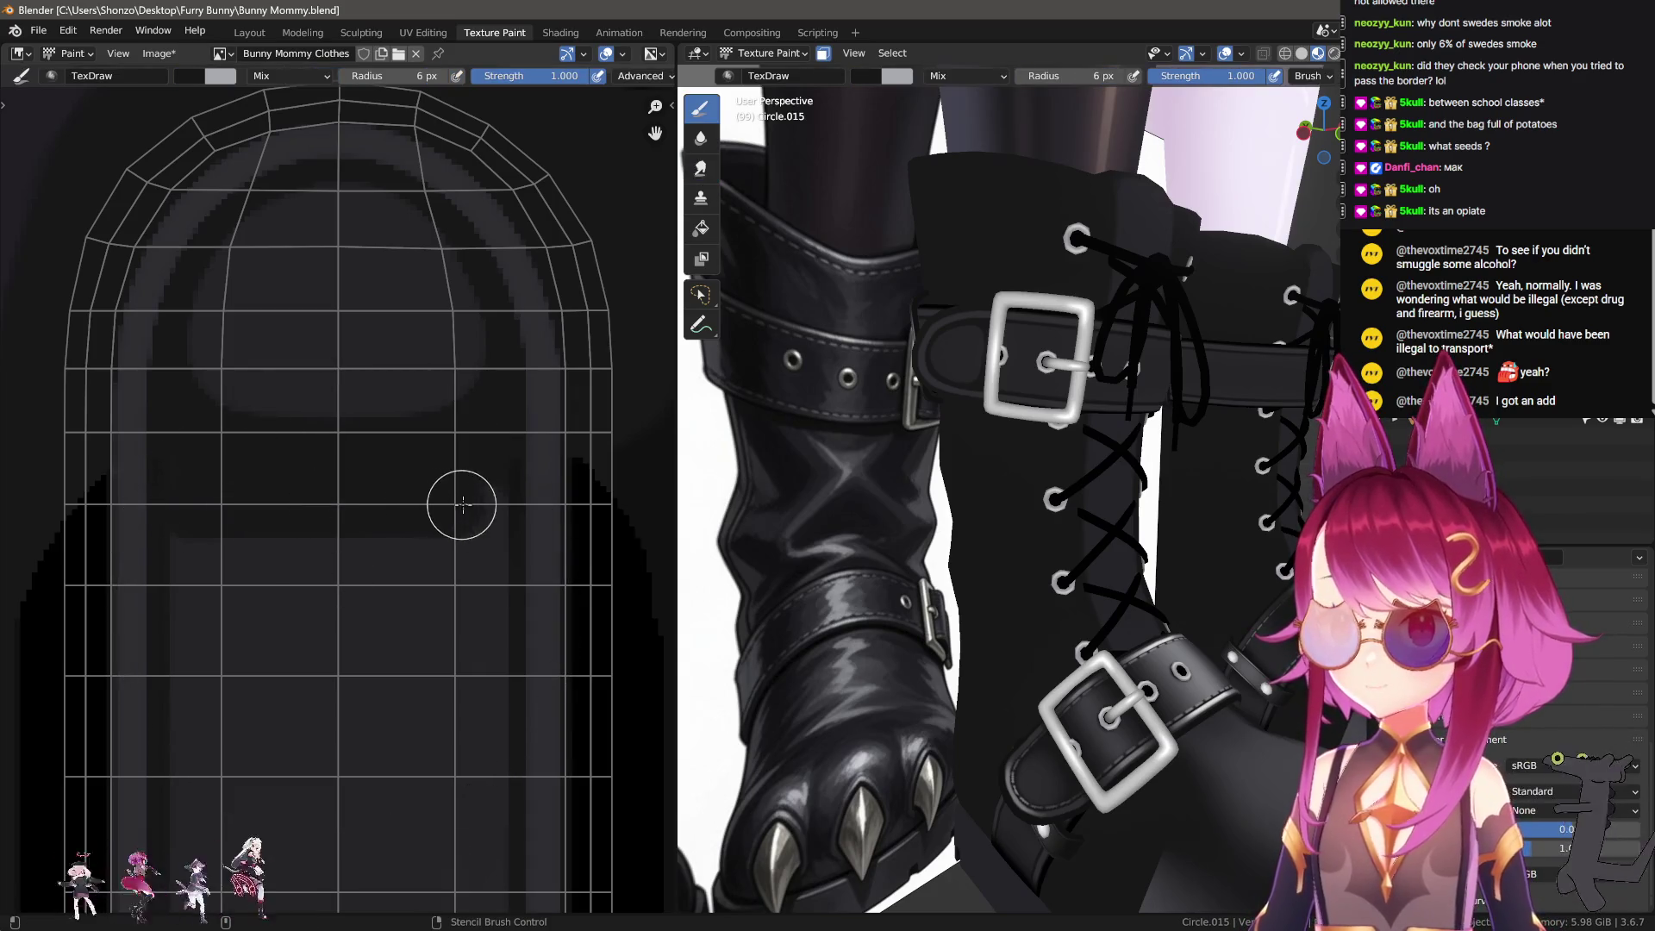
pyautogui.press('3')
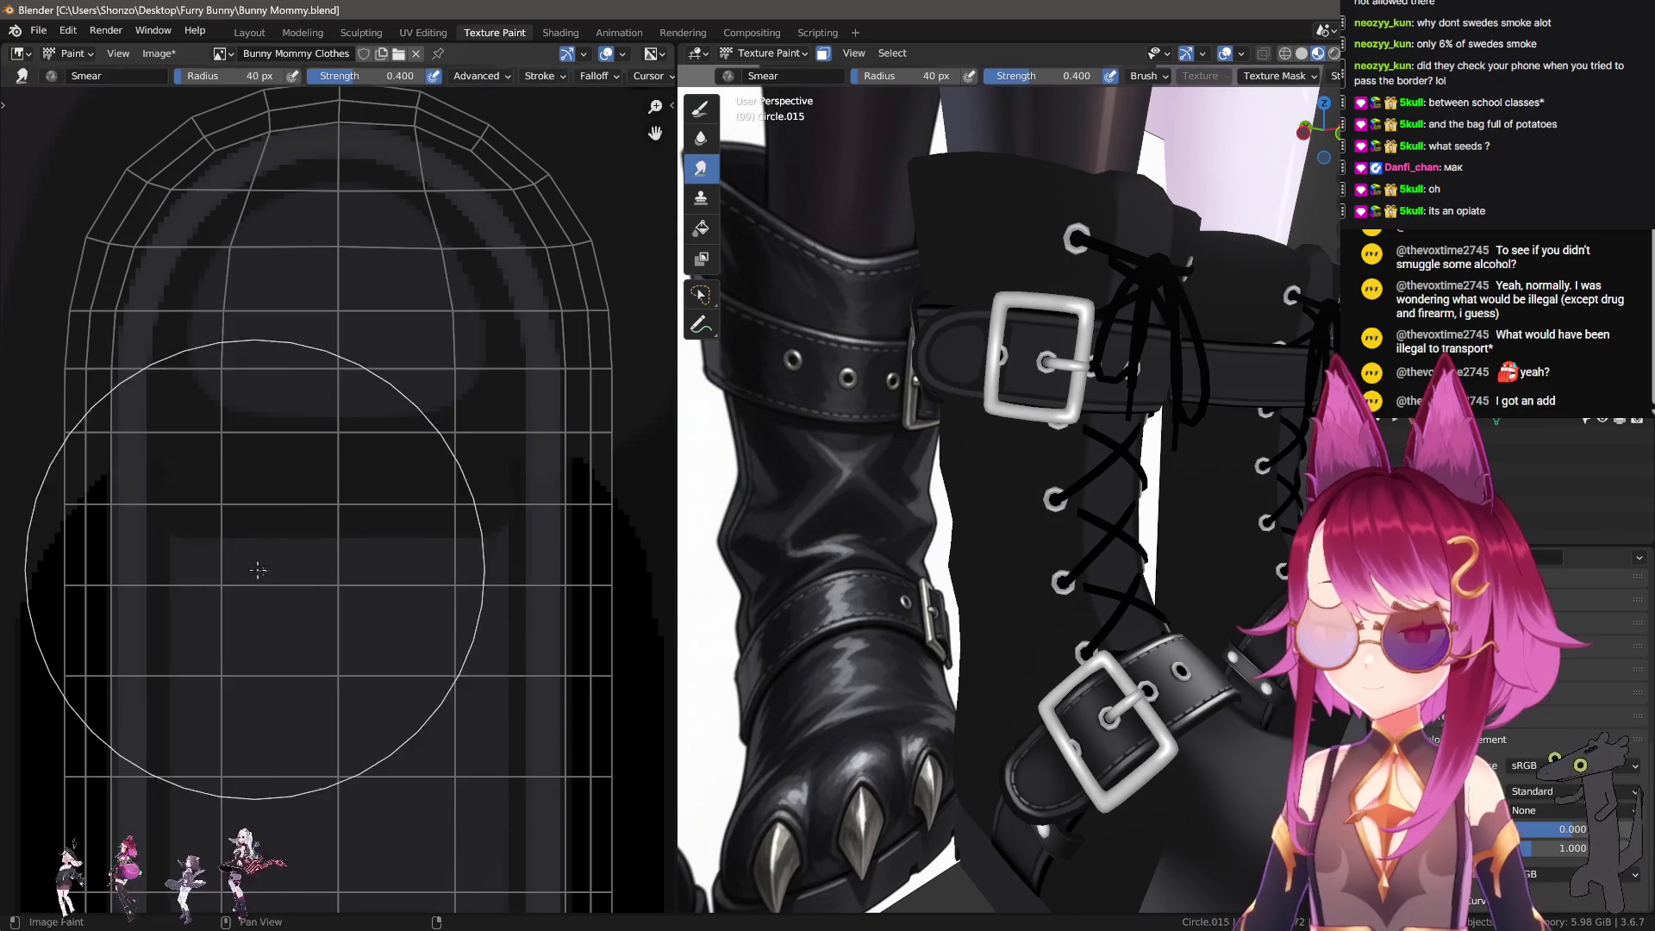
pyautogui.press('f')
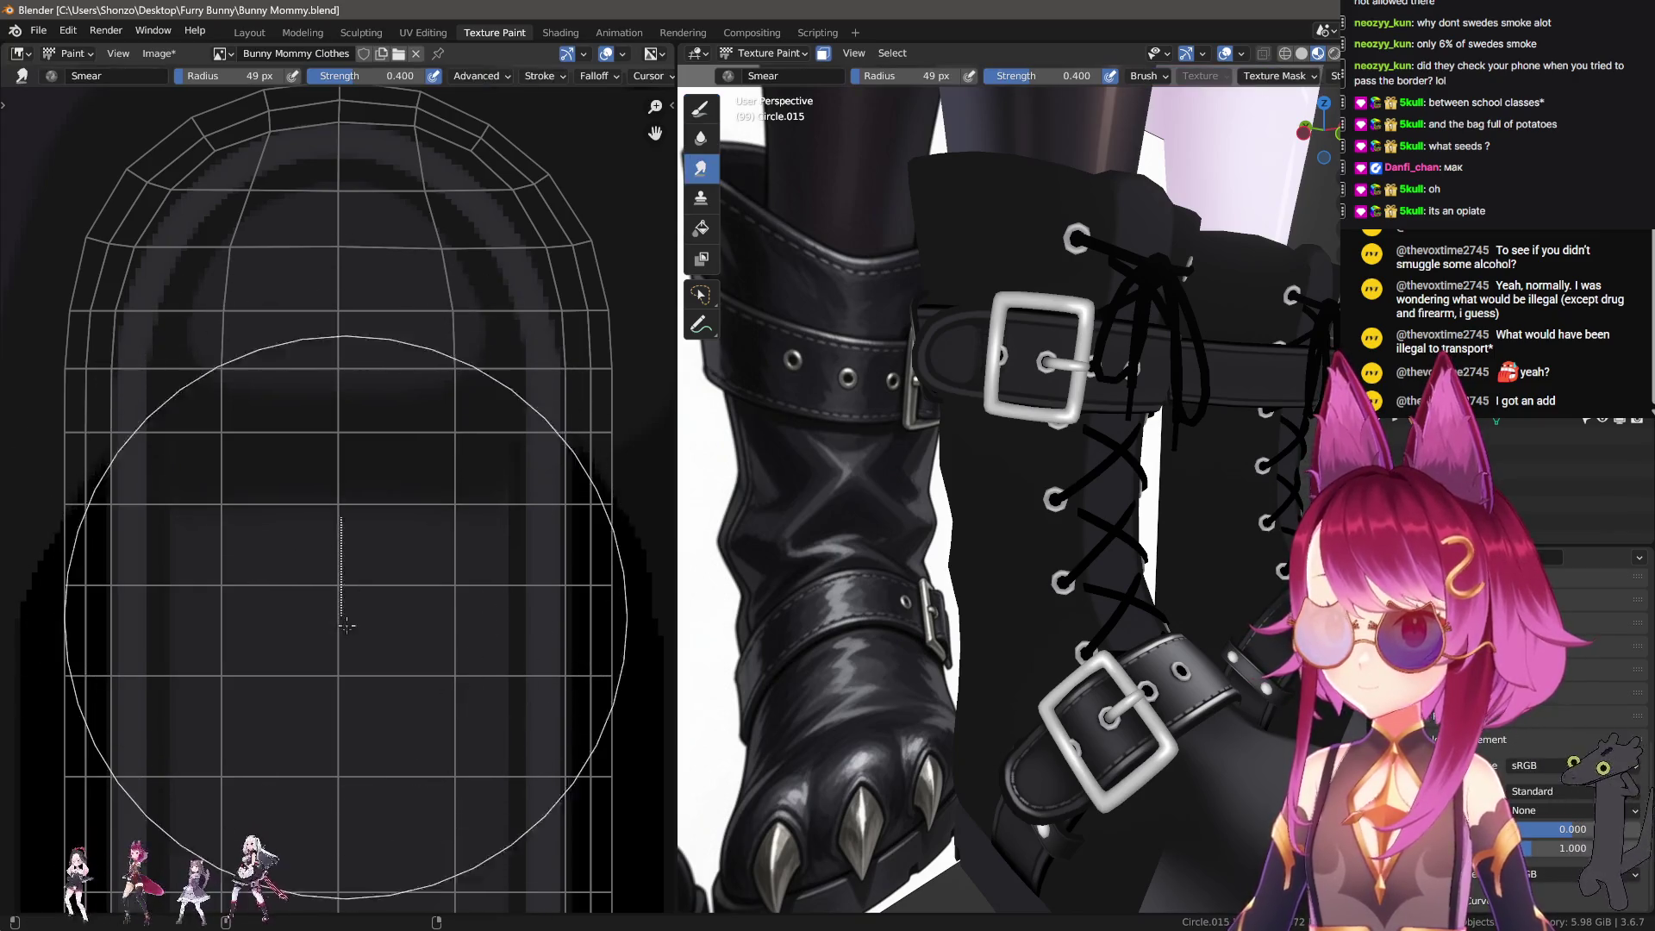
pyautogui.click(346, 464)
pyautogui.press('[')
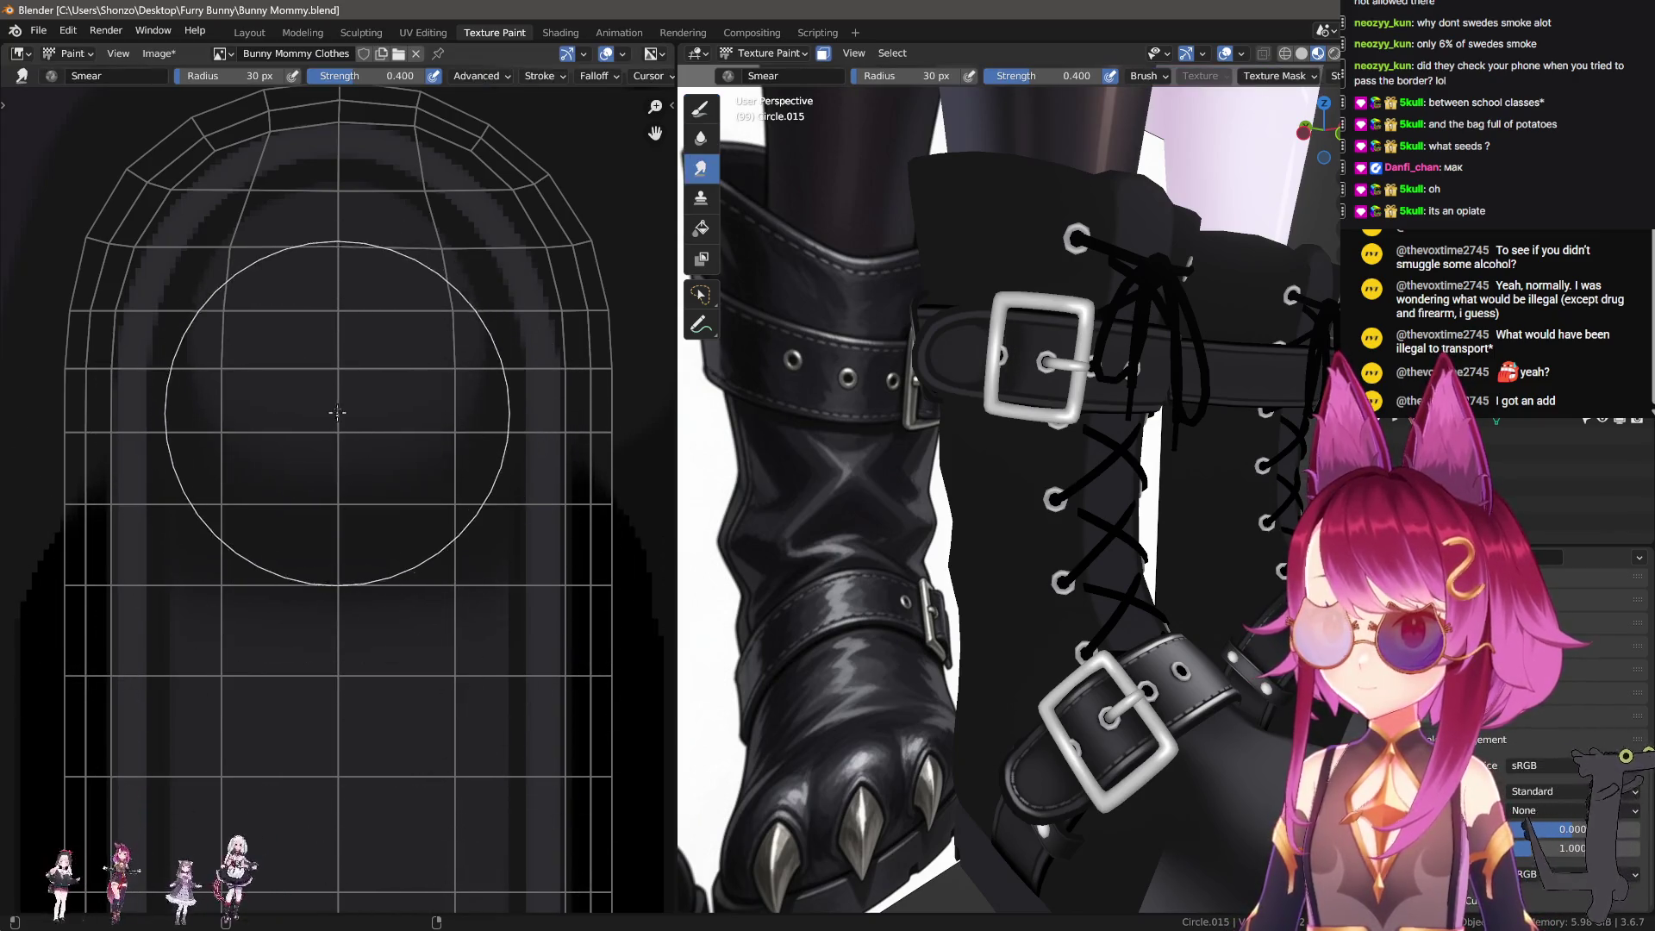
pyautogui.press('[')
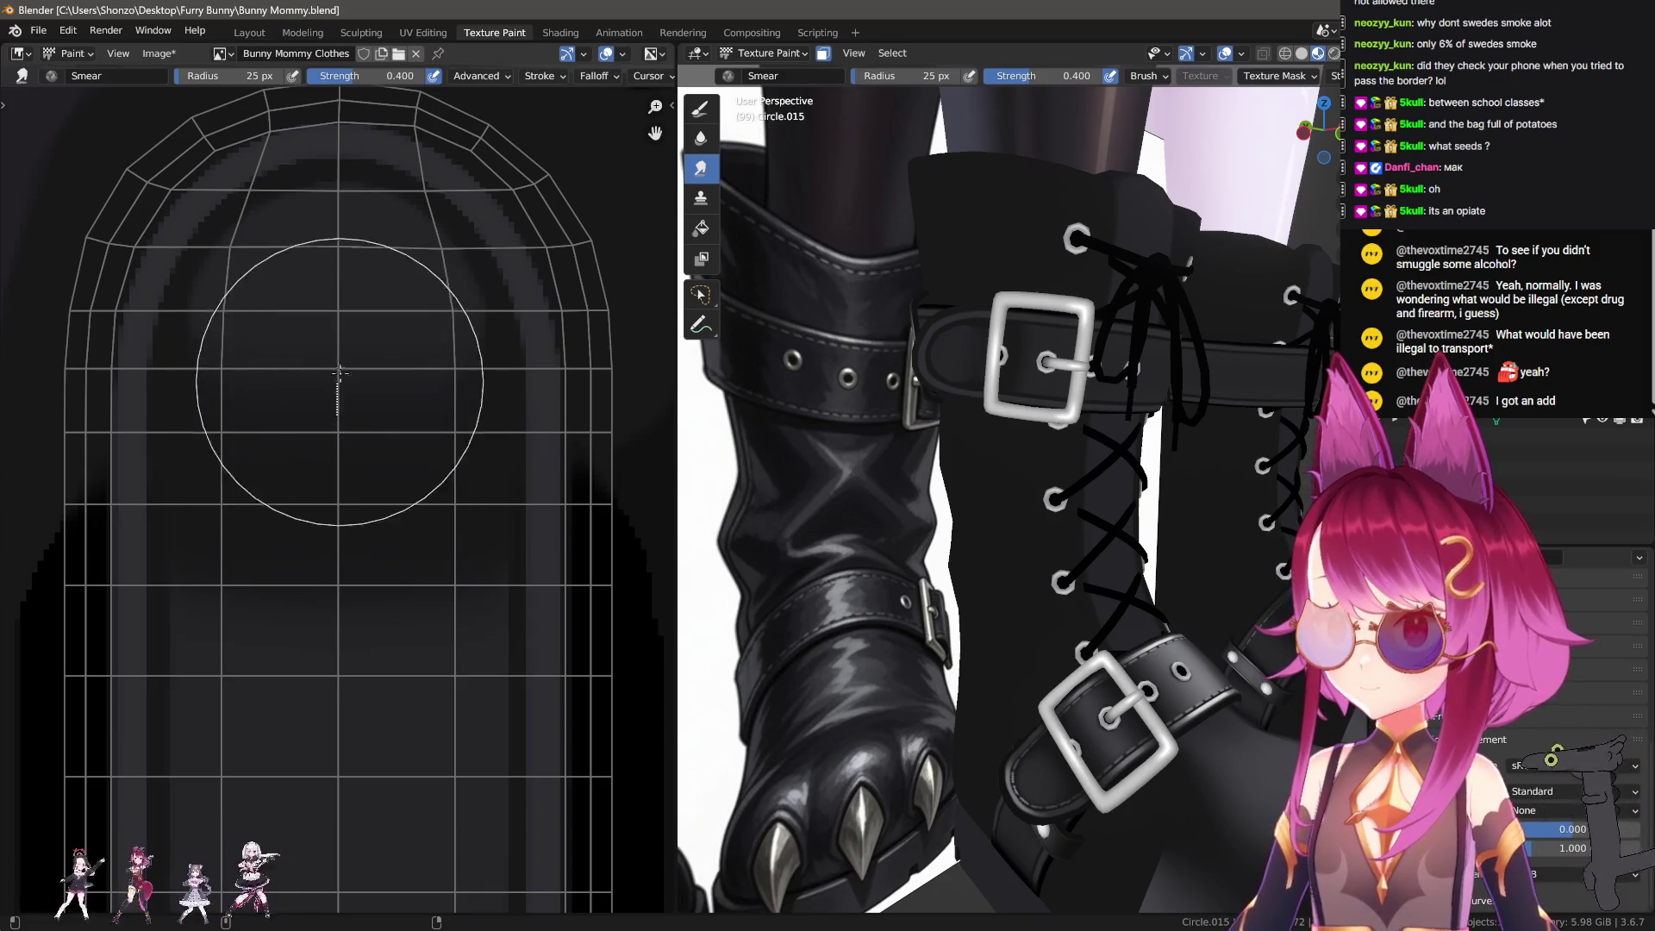
pyautogui.press(']')
pyautogui.press(']')
pyautogui.press(']')
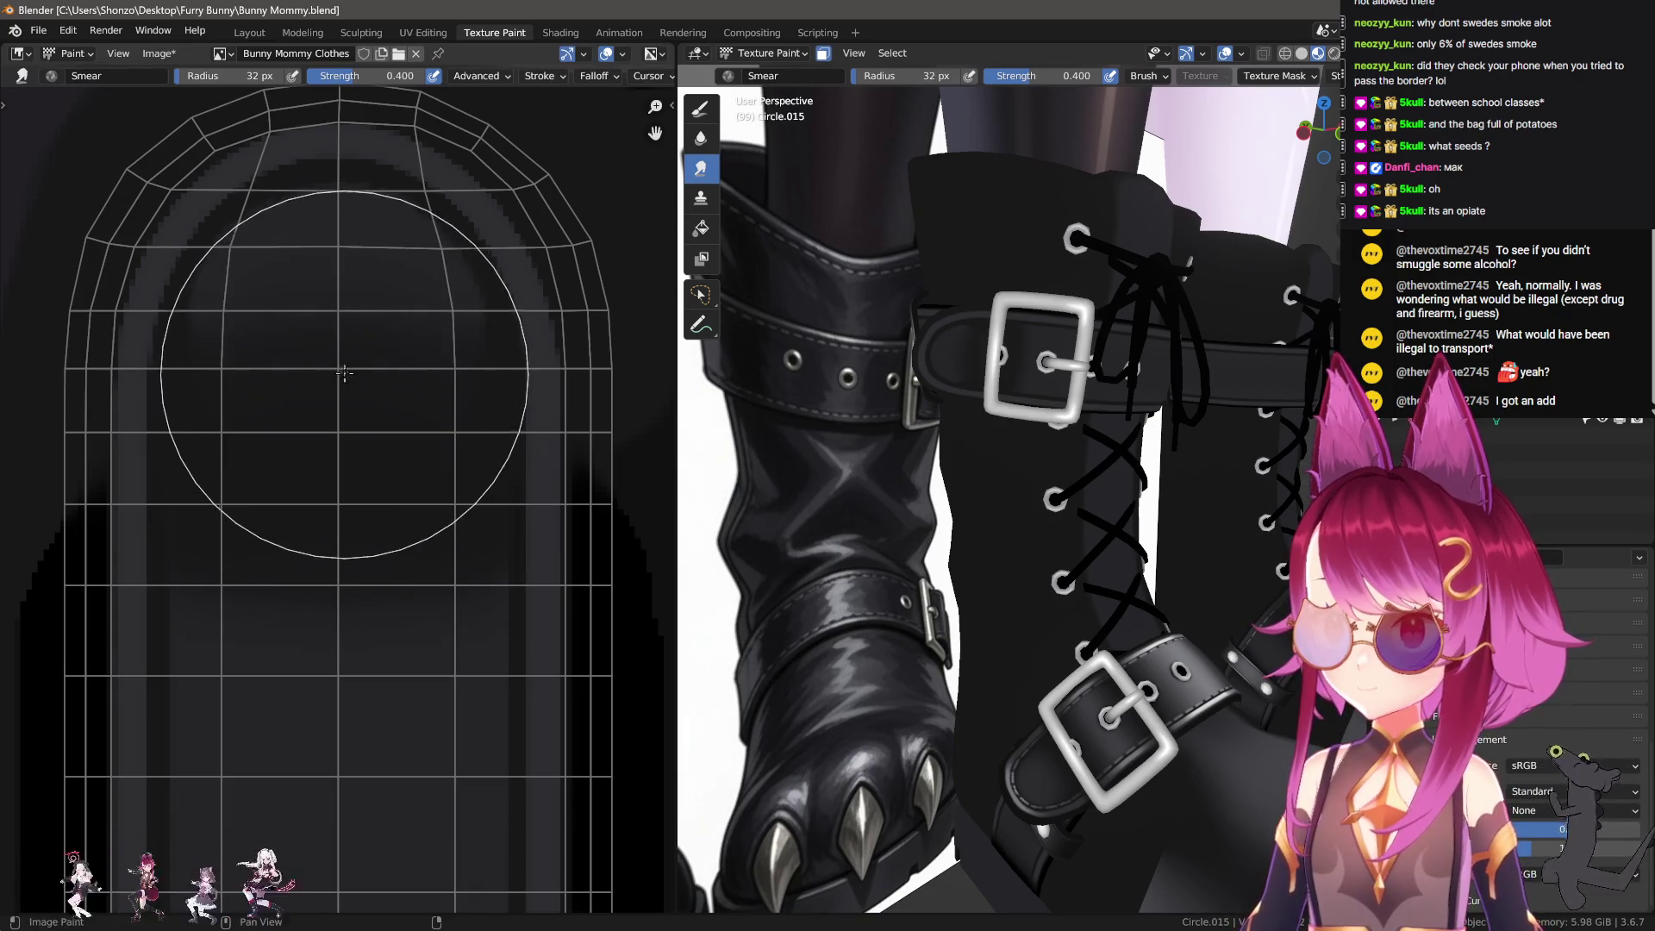
pyautogui.press('[')
pyautogui.press('[')
pyautogui.press('[')
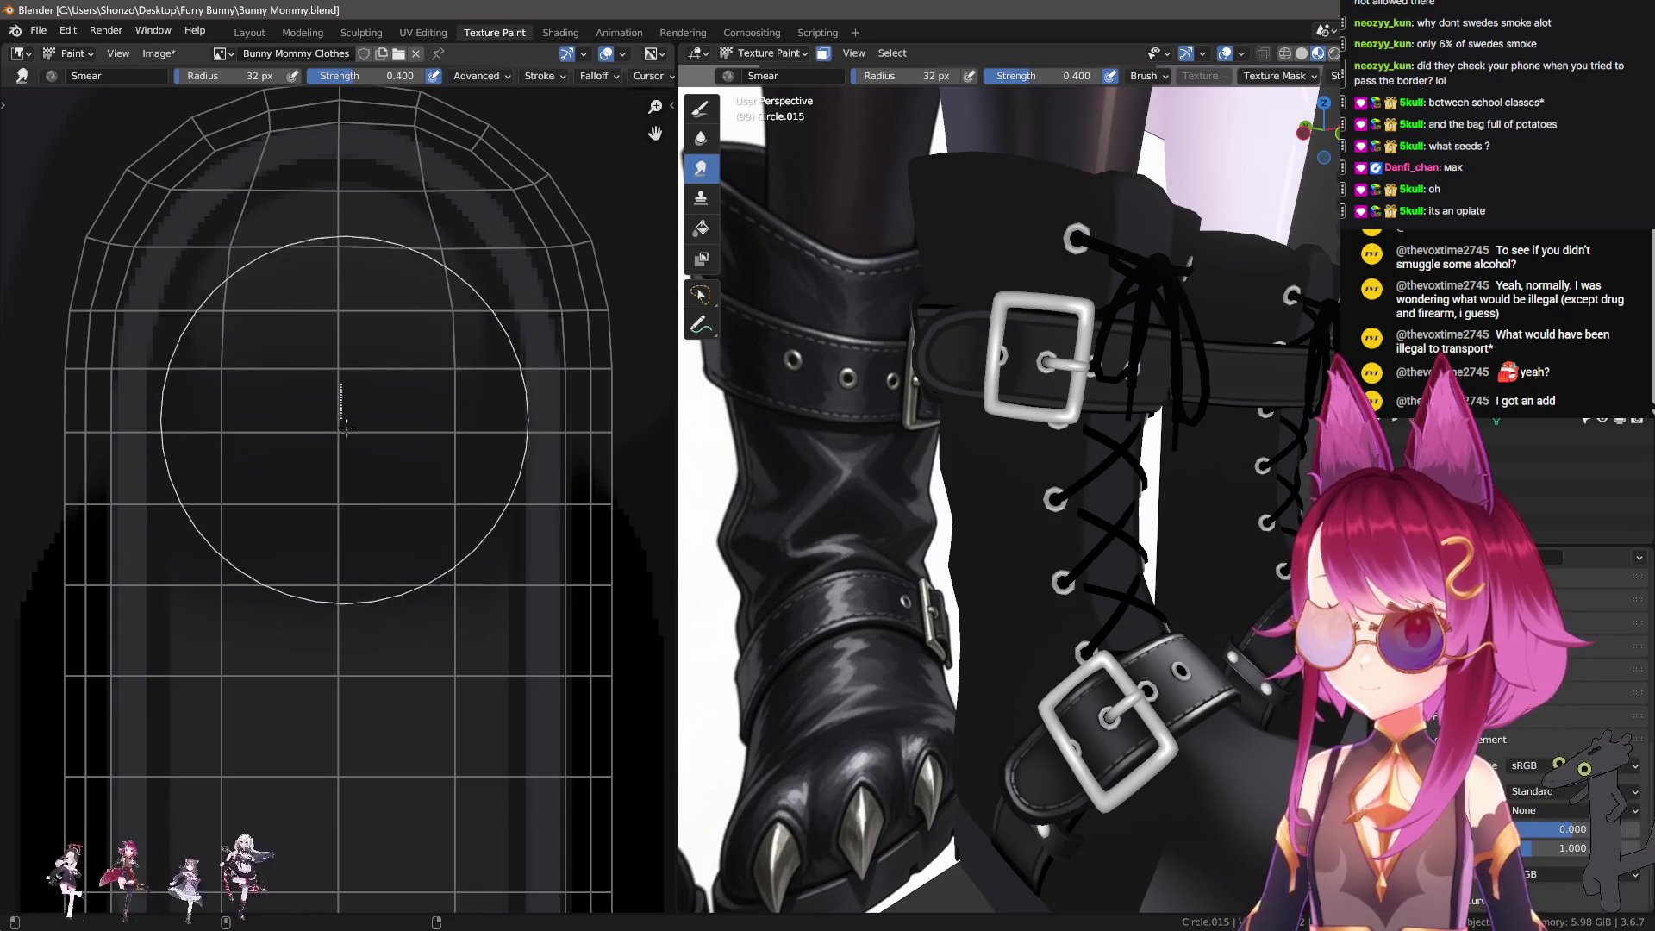
pyautogui.press('[')
# Step: Smear the shading upward along the strap, then set the brush to 29 px
pyautogui.scroll(2, 343, 592)
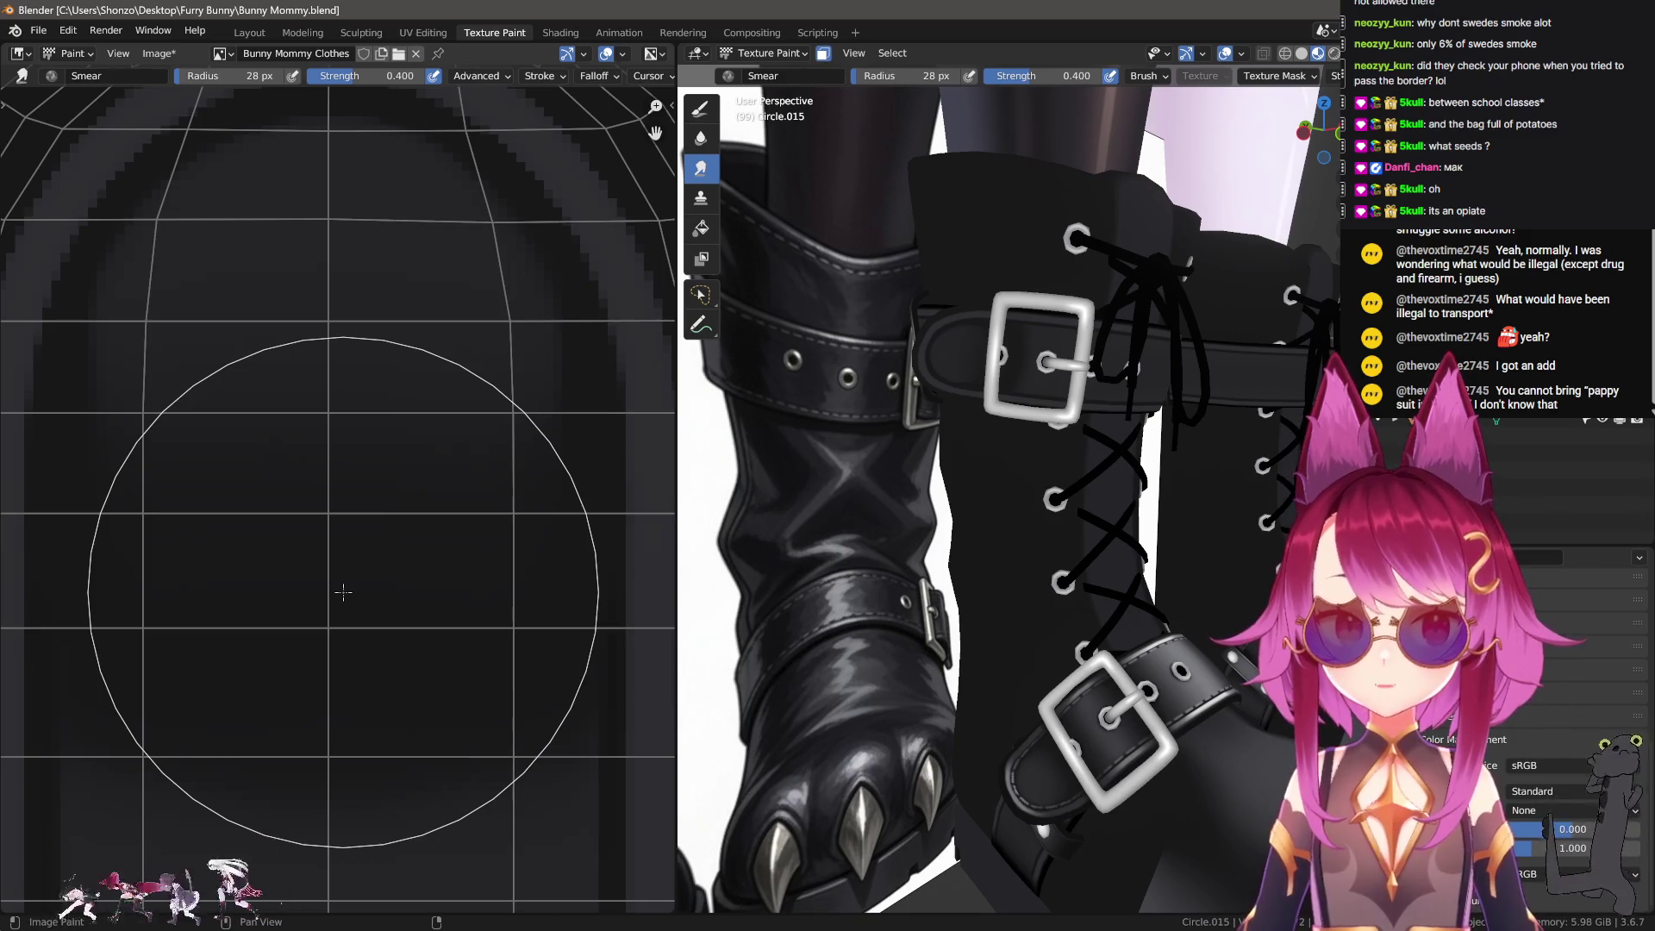
pyautogui.scroll(-2, 345, 586)
pyautogui.scroll(1, 351, 576)
pyautogui.scroll(1, 356, 565)
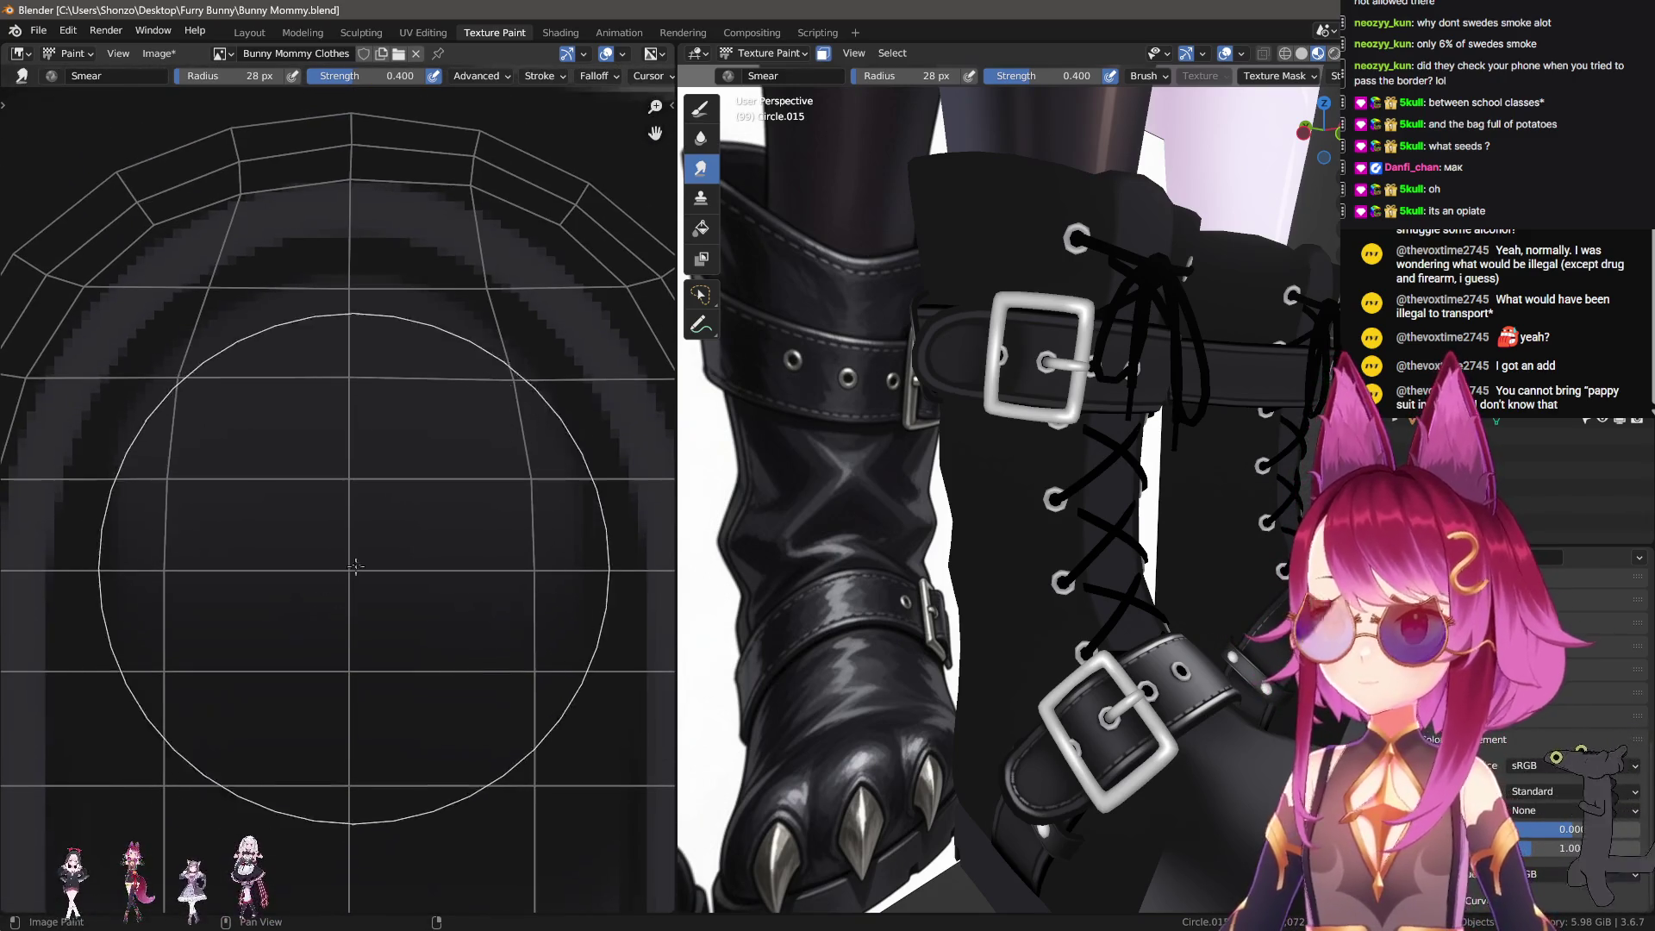
pyautogui.moveTo(350, 507)
pyautogui.mouseDown()
pyautogui.moveTo(350, 545)
pyautogui.moveTo(350, 505)
pyautogui.mouseUp()
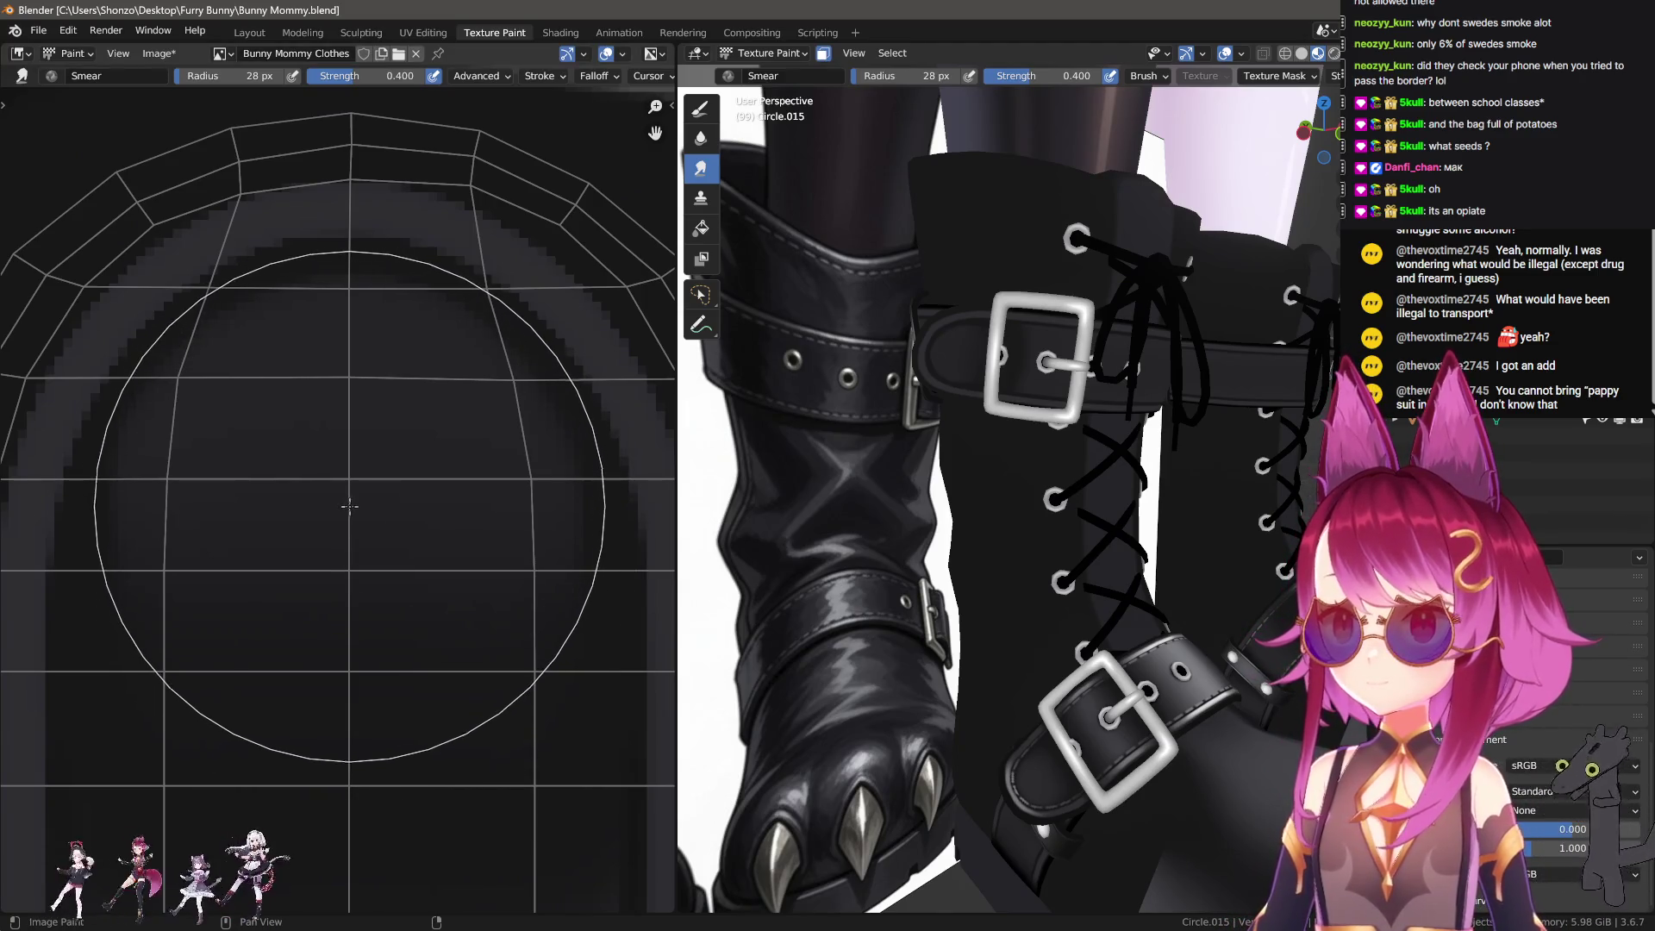
pyautogui.press('f')
pyautogui.click(350, 561)
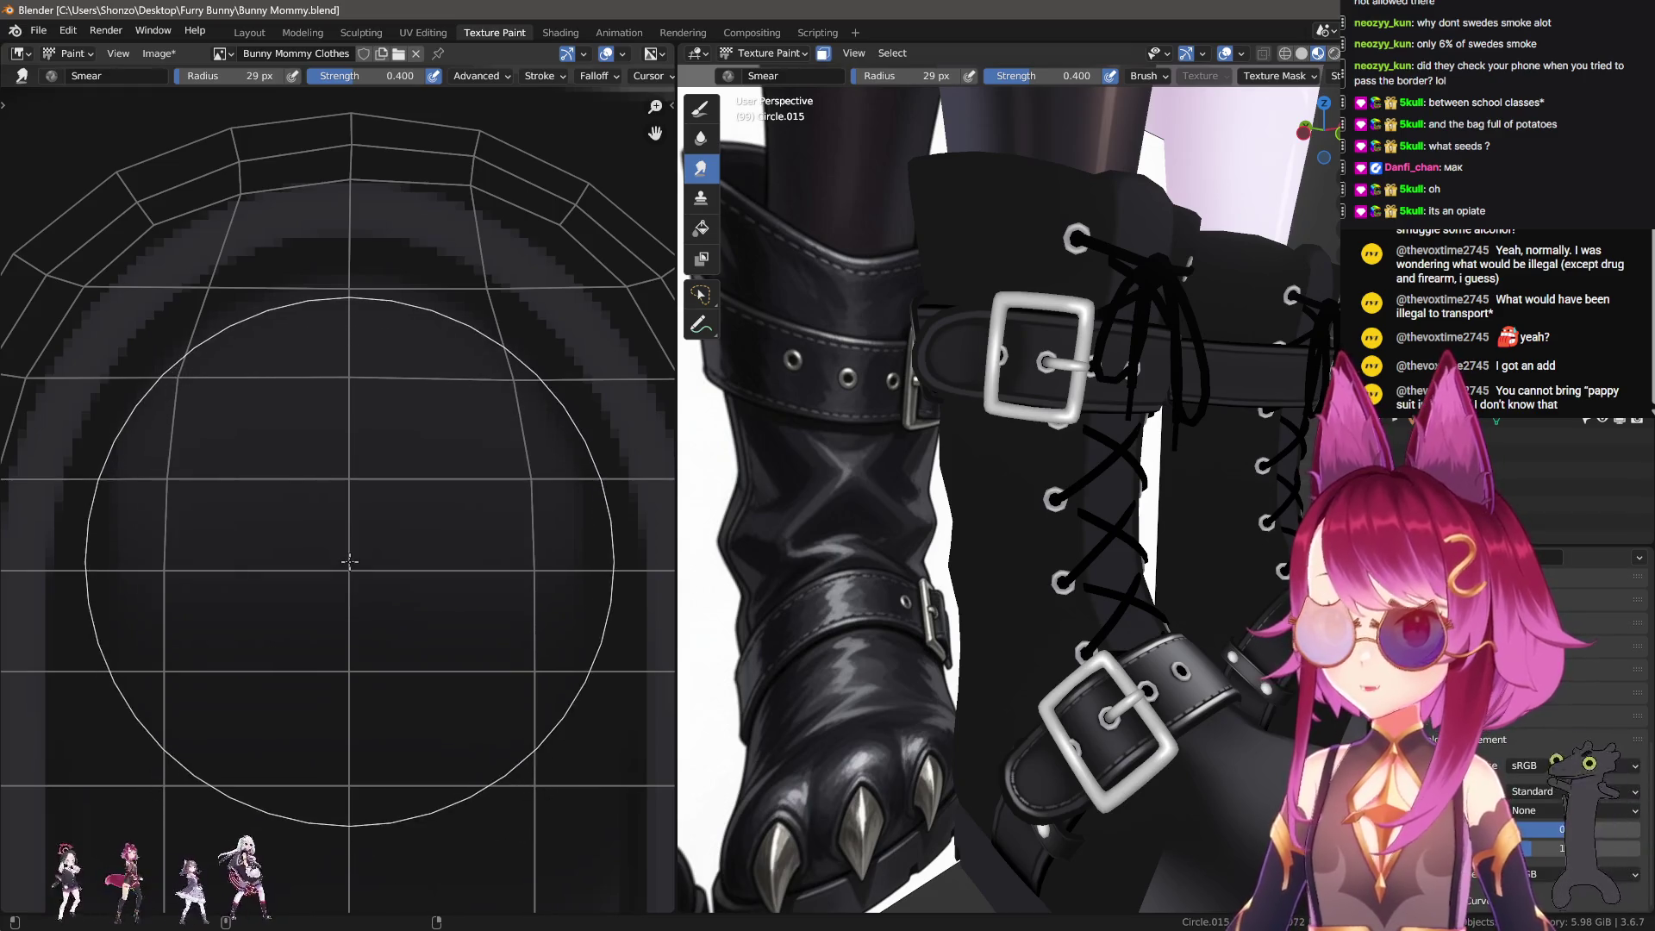
# Step: View the buckle and shrink the smear brush to 20 px for another strap area
pyautogui.scroll(2, 954, 529)
pyautogui.scroll(2, 954, 529)
pyautogui.scroll(2, 954, 529)
pyautogui.scroll(2, 954, 529)
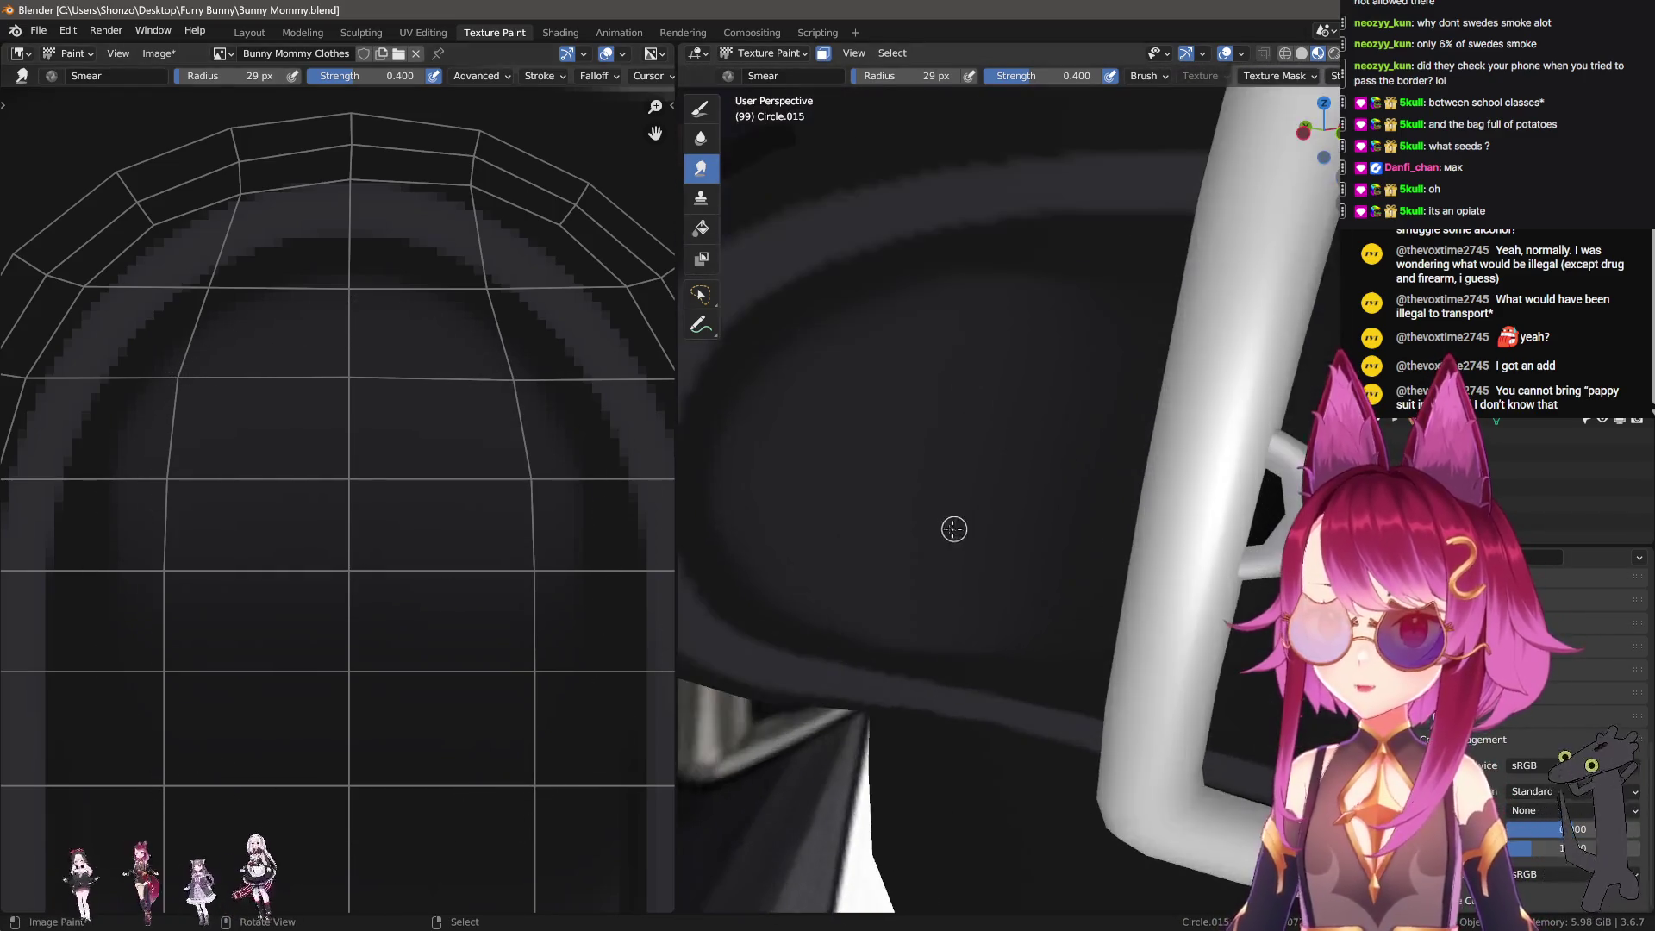
pyautogui.moveTo(954, 529); pyautogui.dragTo(927, 513, button='middle')
pyautogui.scroll(-1, 332, 681)
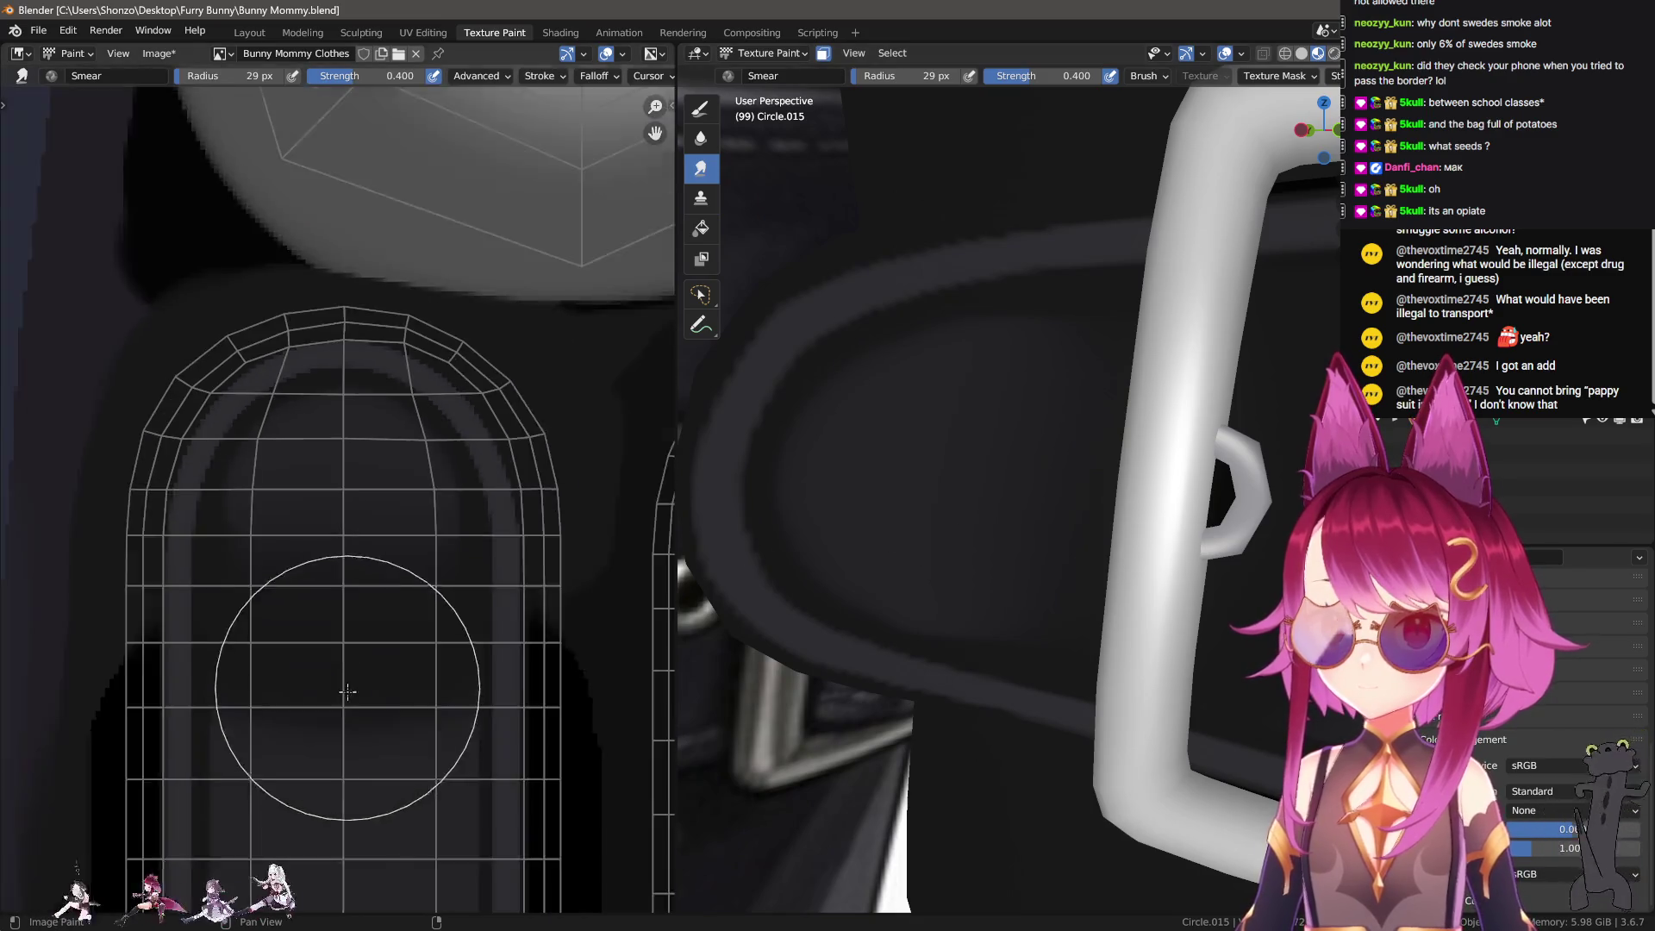
pyautogui.moveTo(332, 681); pyautogui.dragTo(373, 517, button='middle')
pyautogui.press('f')
pyautogui.click(274, 307)
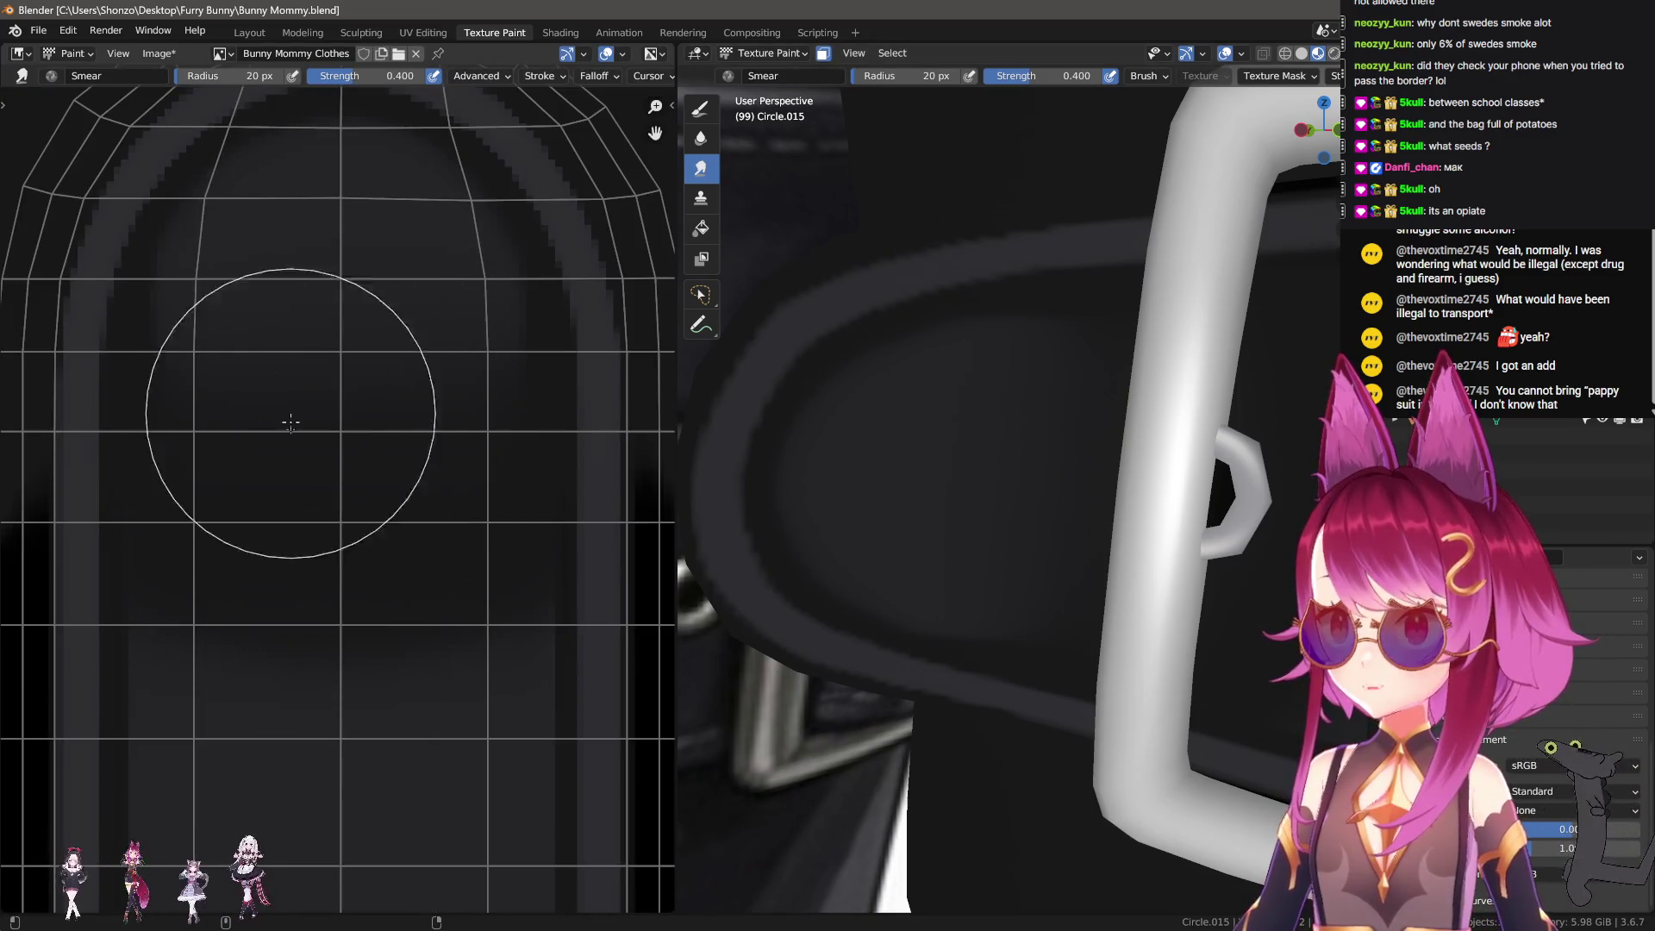
pyautogui.scroll(-5, 333, 630)
pyautogui.moveTo(333, 630); pyautogui.dragTo(315, 462, button='middle')
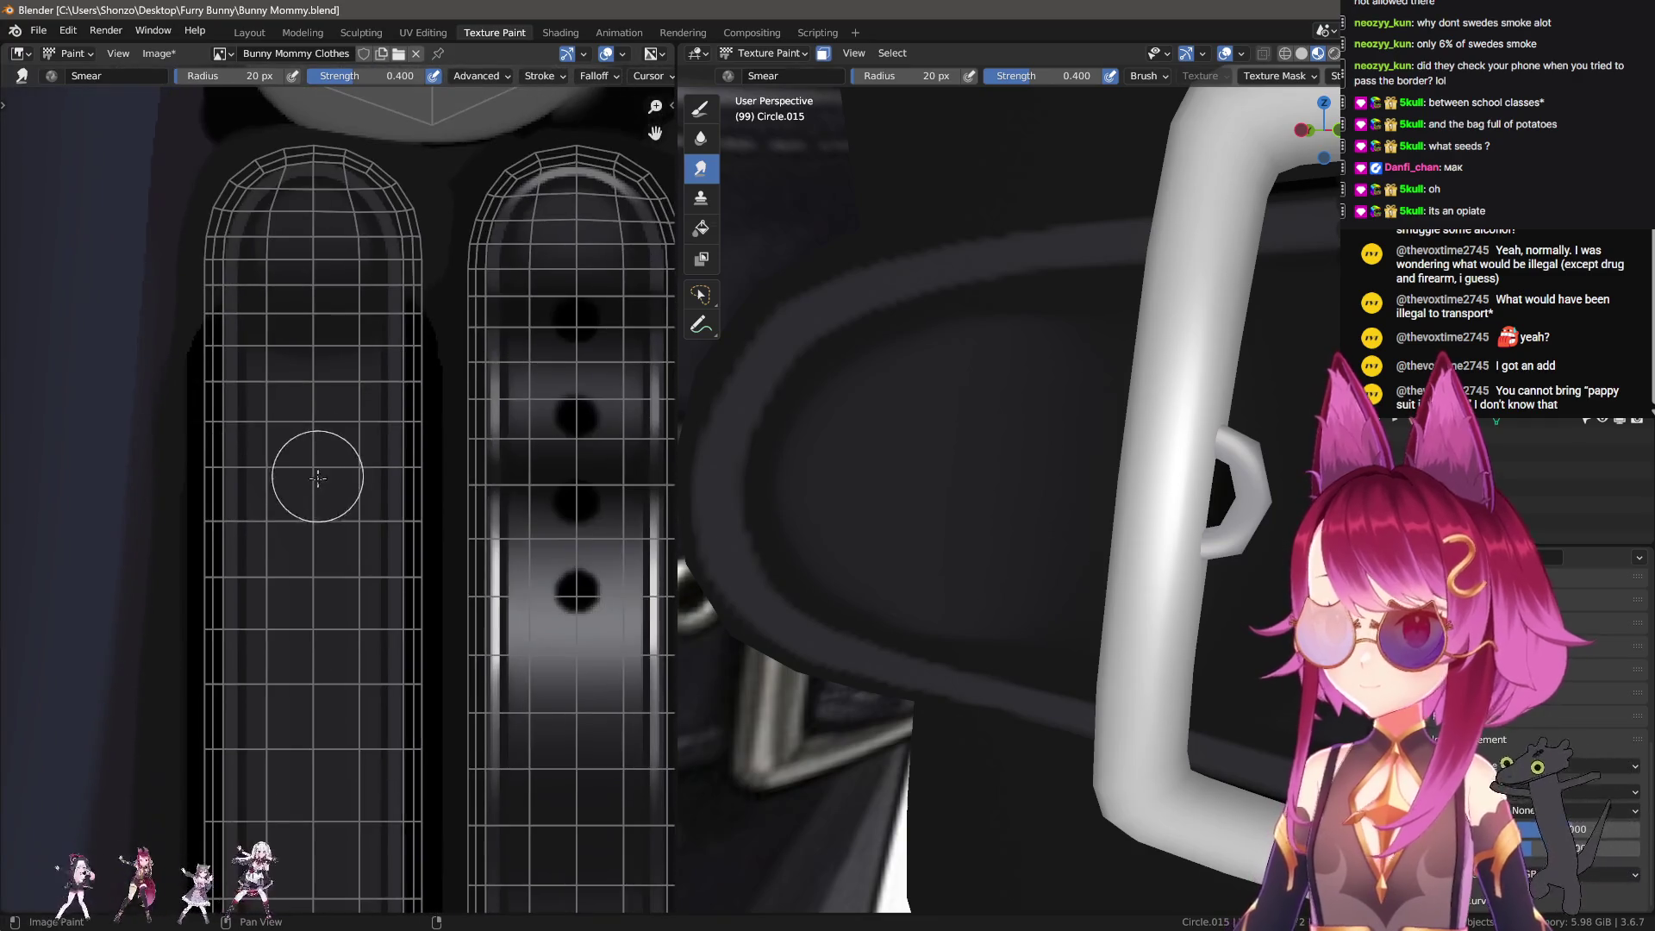
pyautogui.scroll(2, 293, 543)
pyautogui.scroll(2, 259, 543)
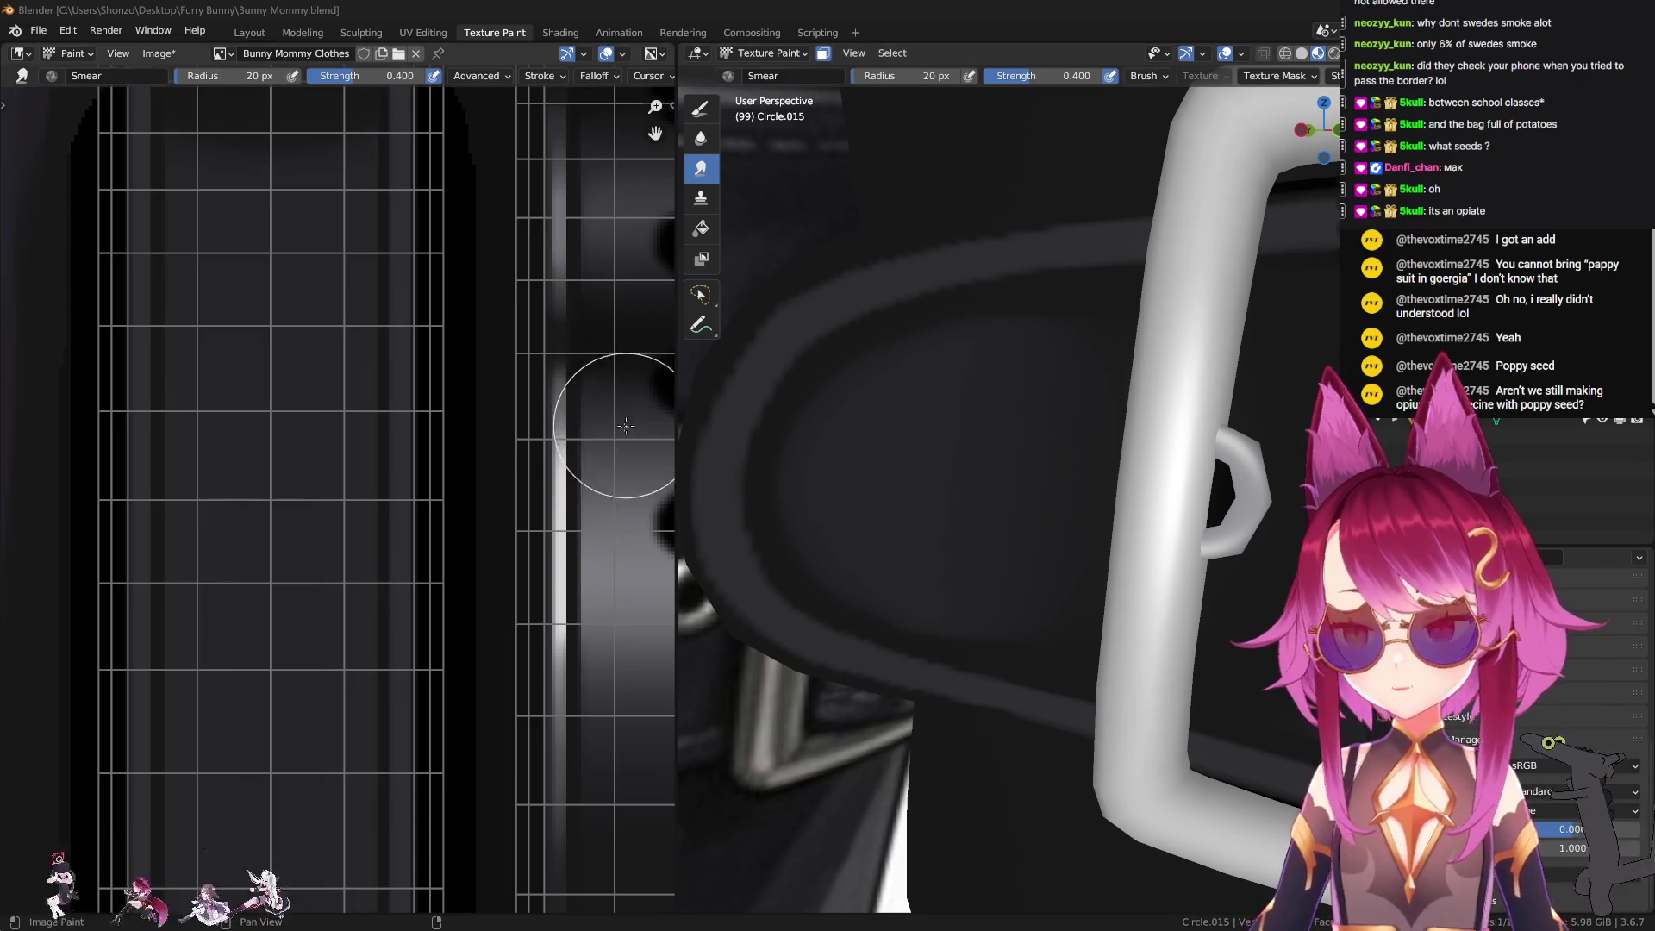
# Step: Enlarge the smear brush to a 36 px radius
pyautogui.scroll(-4, 417, 543)
pyautogui.scroll(4, 222, 591)
pyautogui.scroll(1, 309, 459)
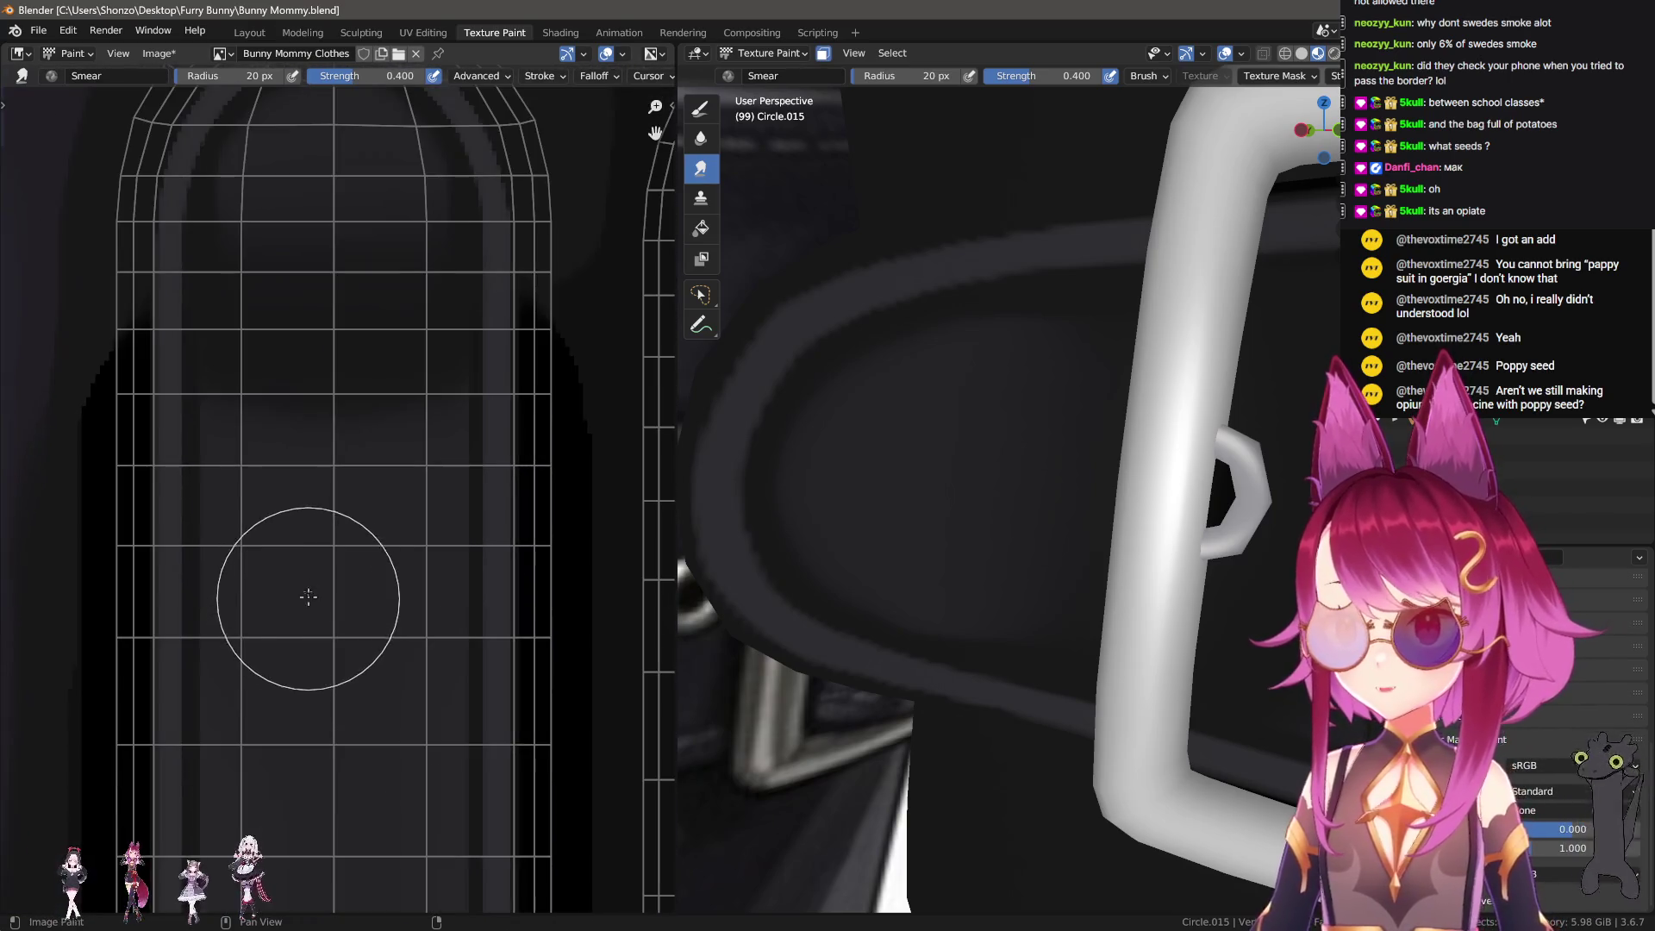
pyautogui.scroll(-4, 968, 461)
pyautogui.press('f')
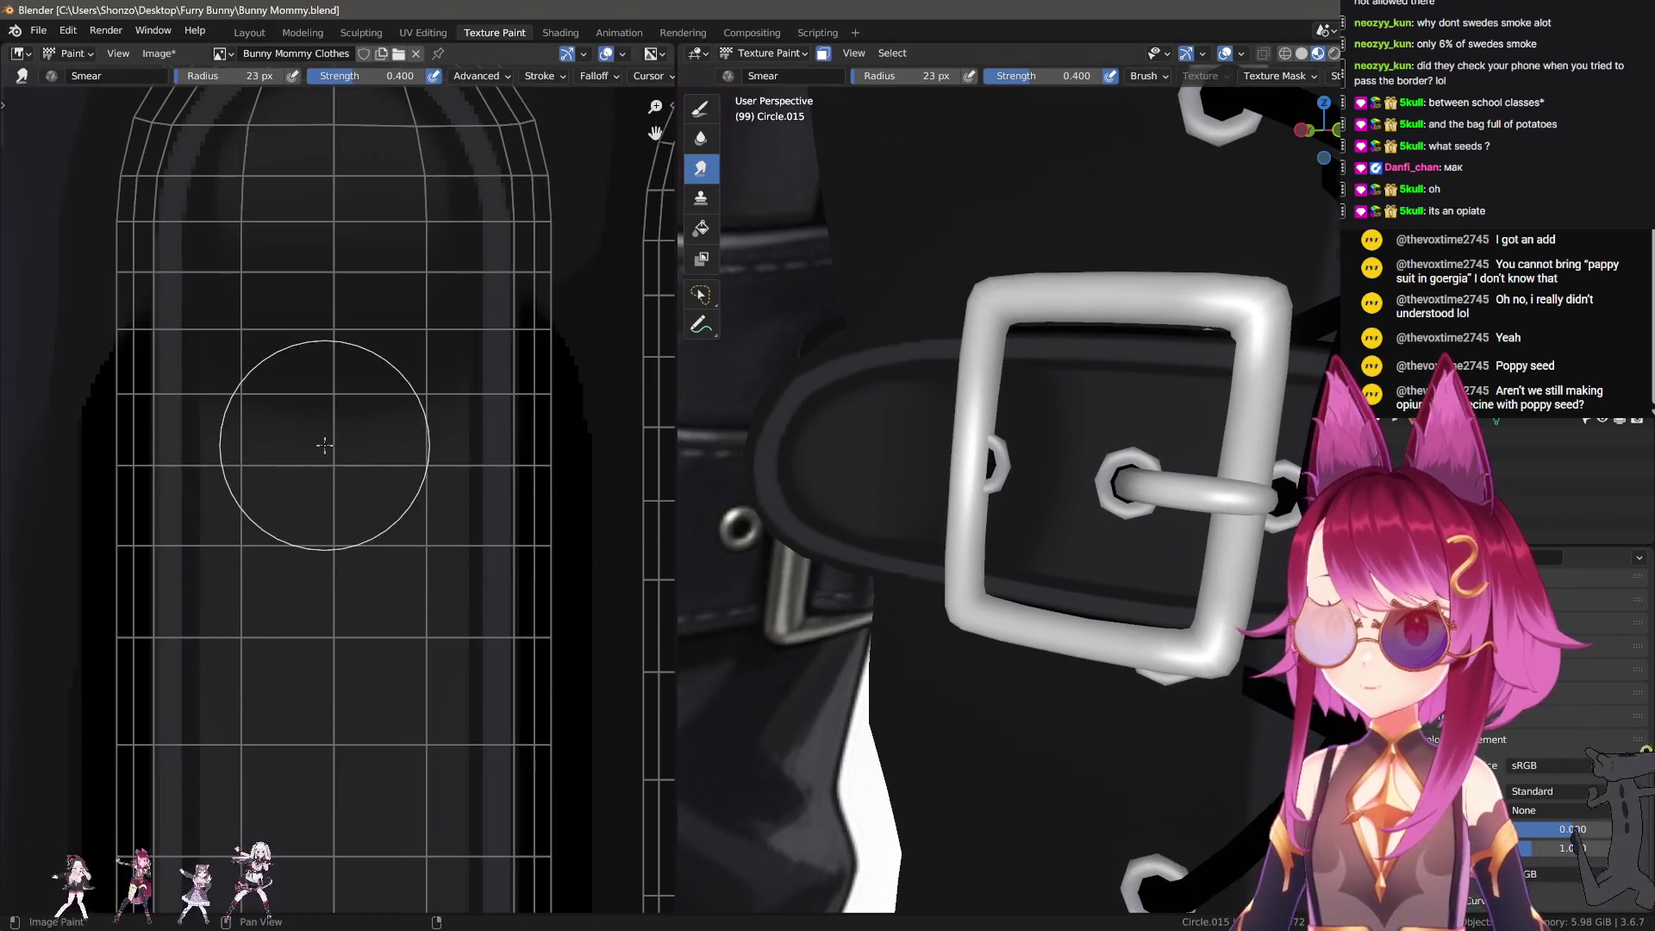
pyautogui.click(336, 457)
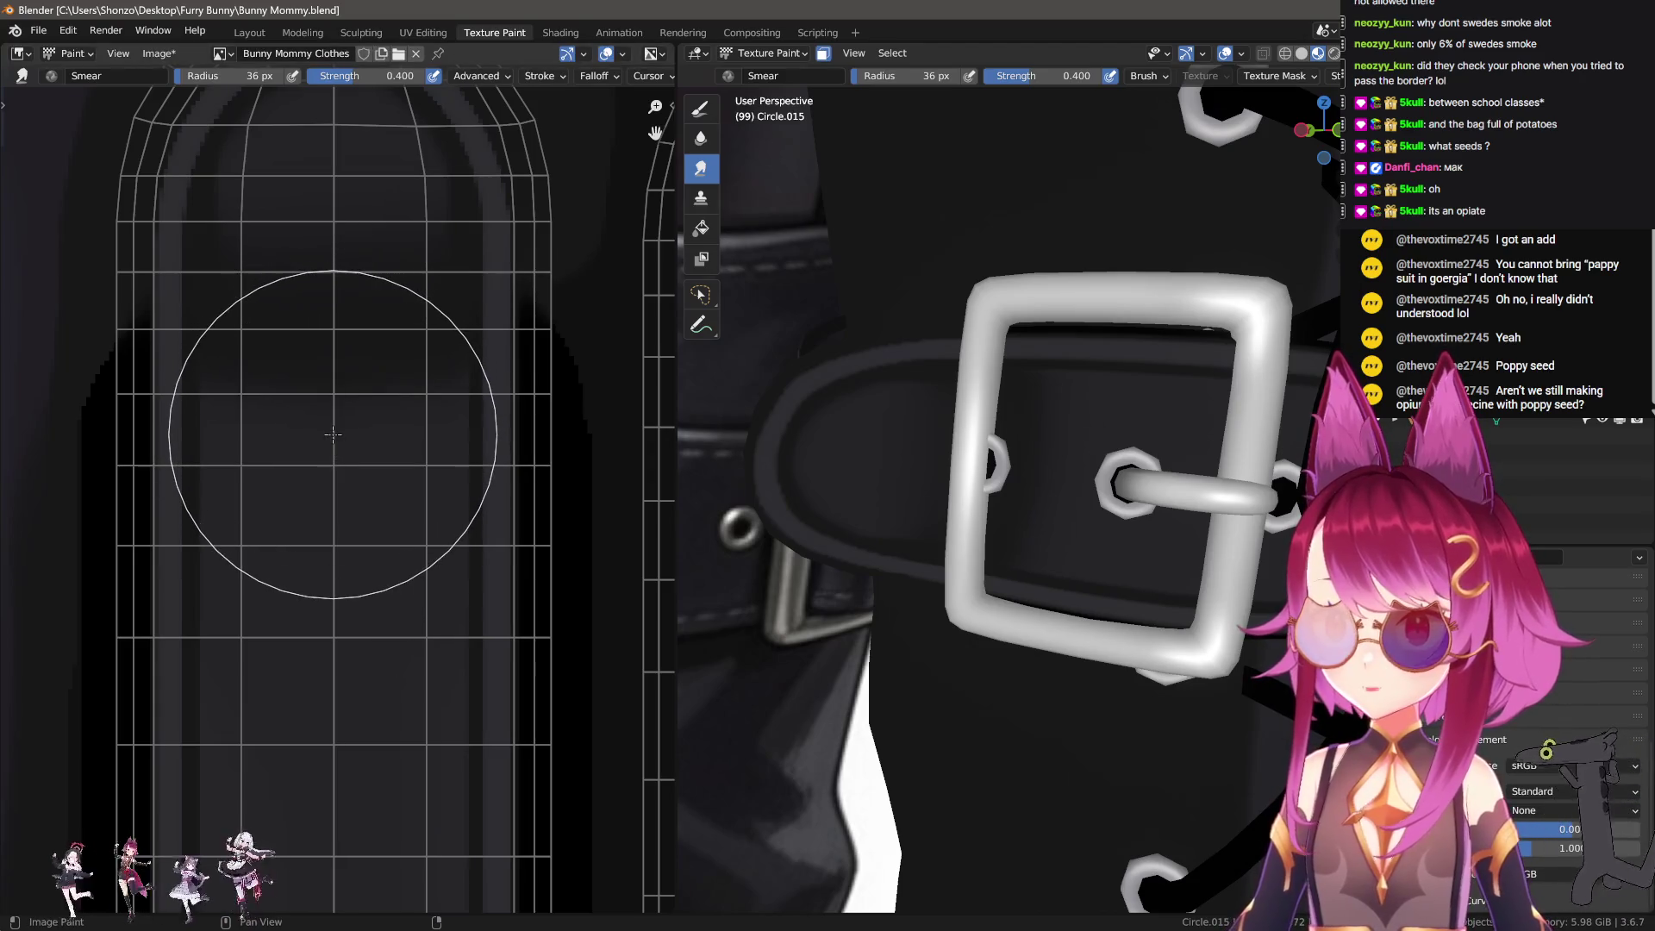
# Step: Enlarge the smear brush in small increments to 41 px
pyautogui.press('f')
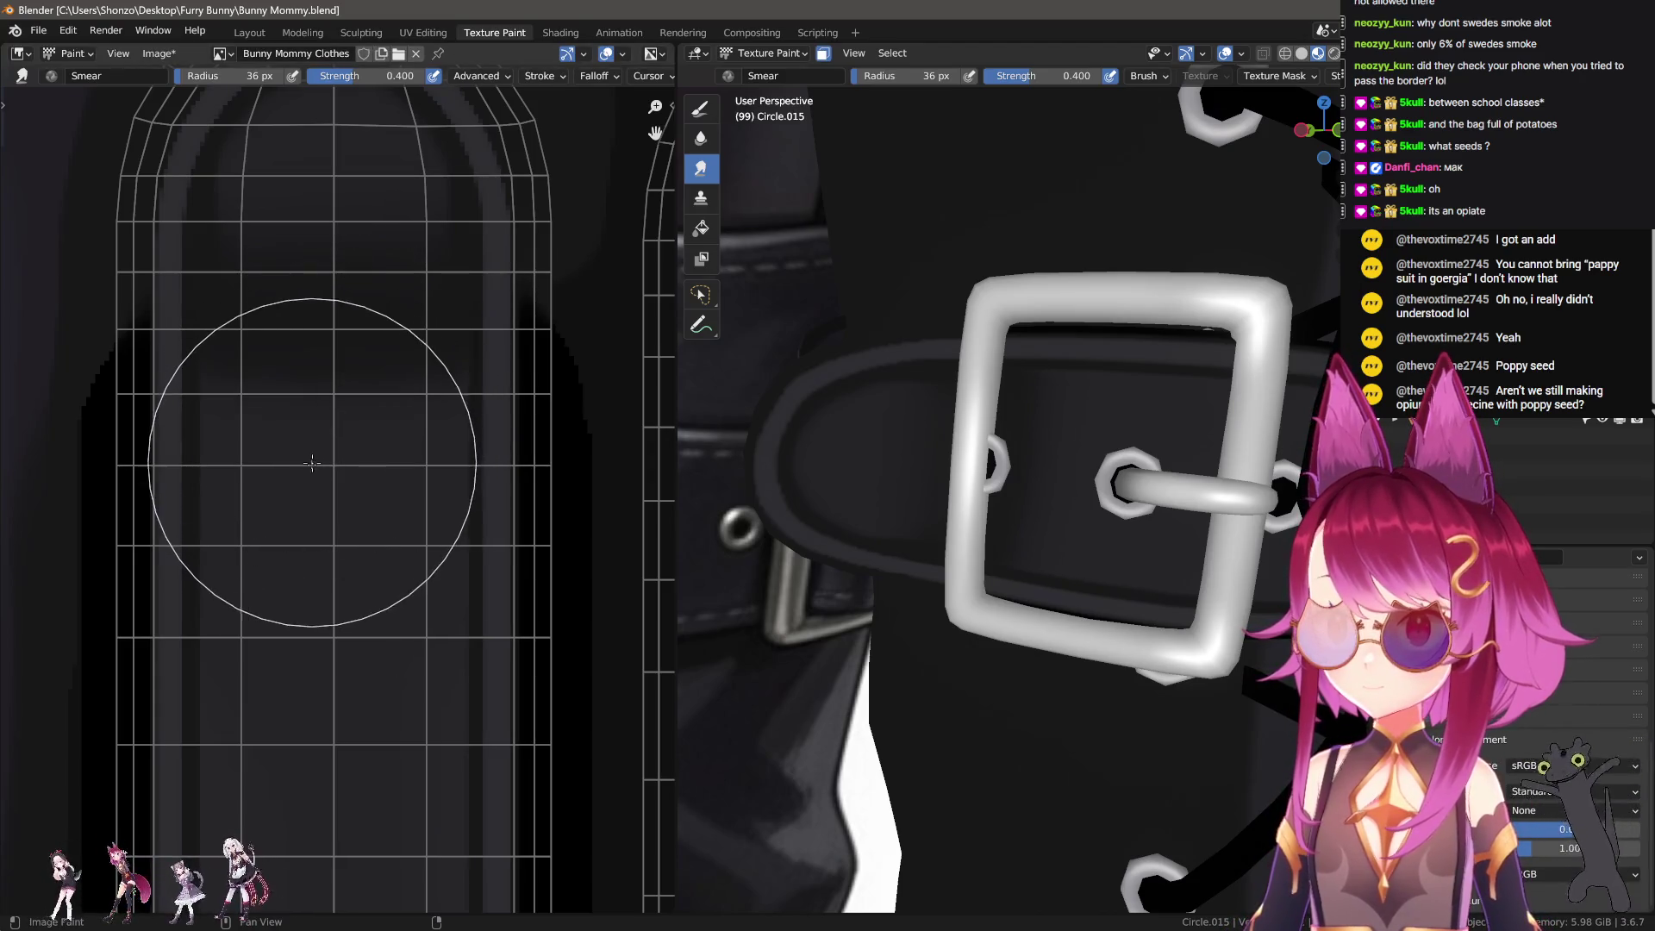
pyautogui.click(324, 480)
pyautogui.press('f')
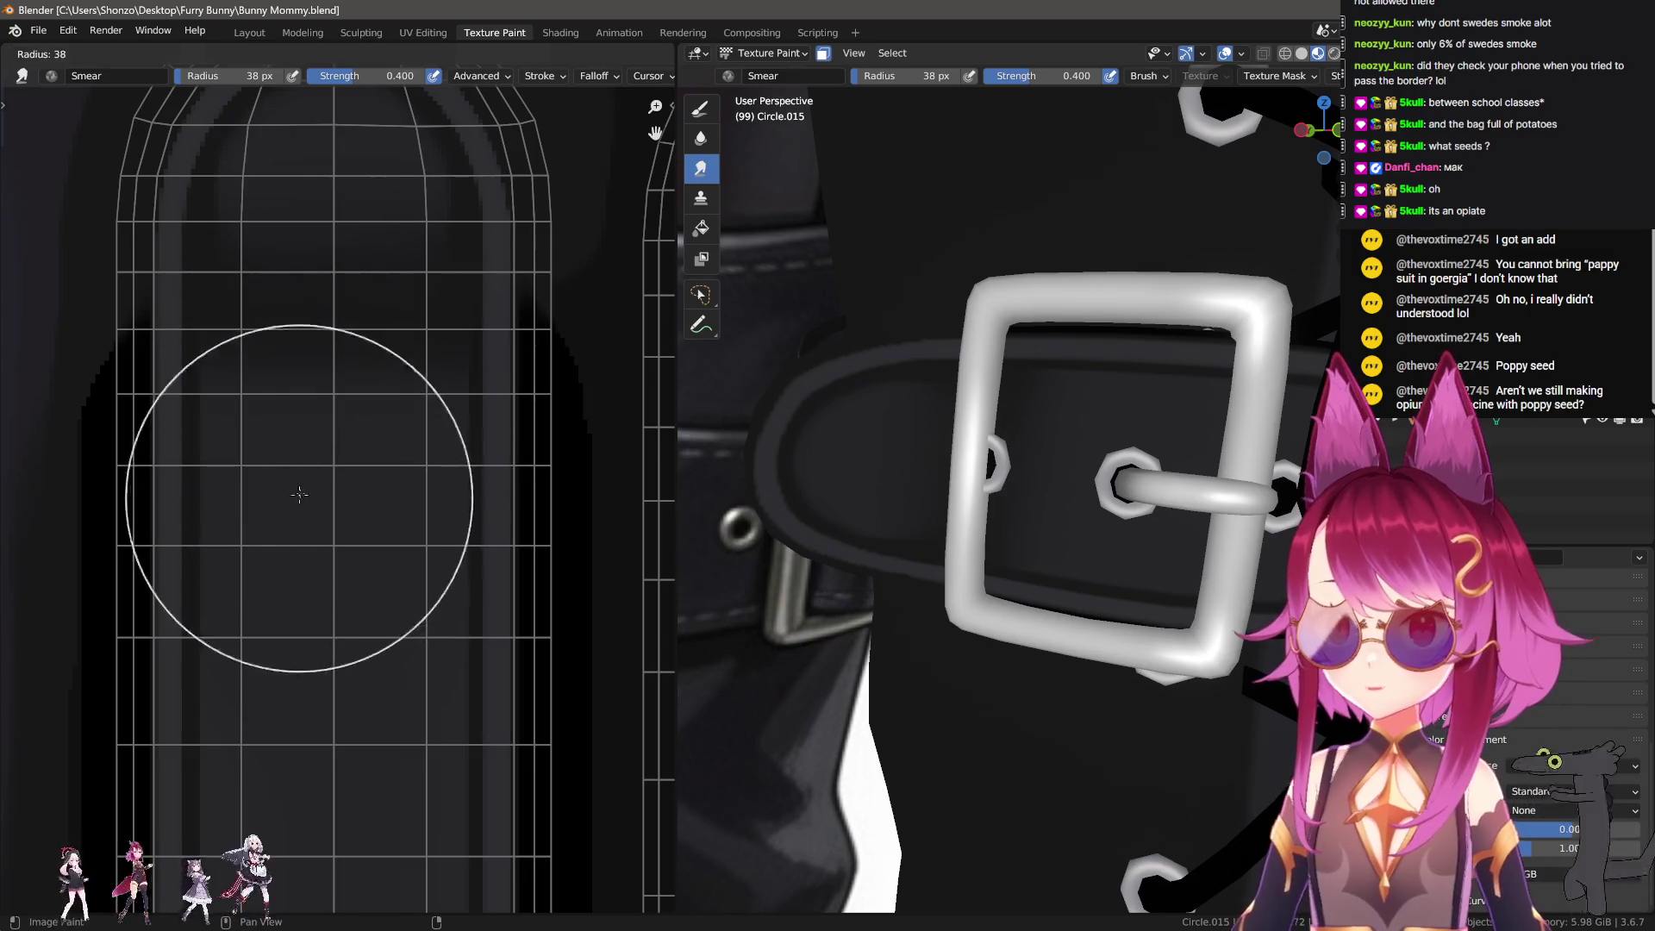
pyautogui.click(320, 525)
pyautogui.press('f')
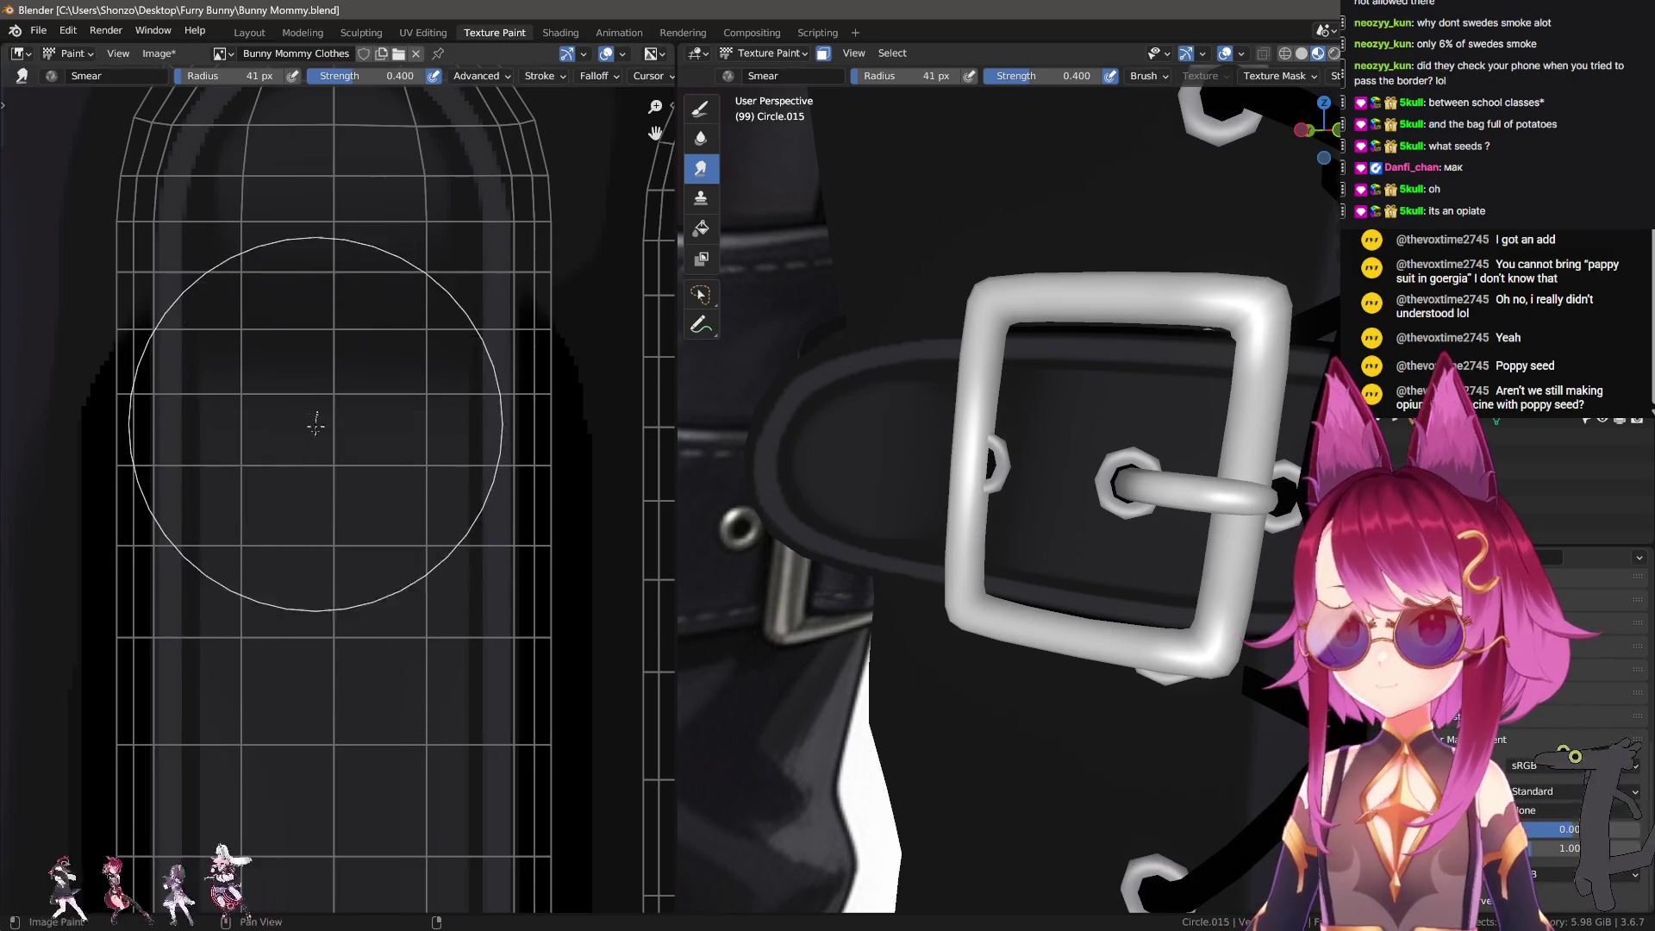
pyautogui.click(316, 444)
# Step: Switch to the Draw brush with the Line stroke method at a 3 px radius
pyautogui.scroll(-2, 296, 388)
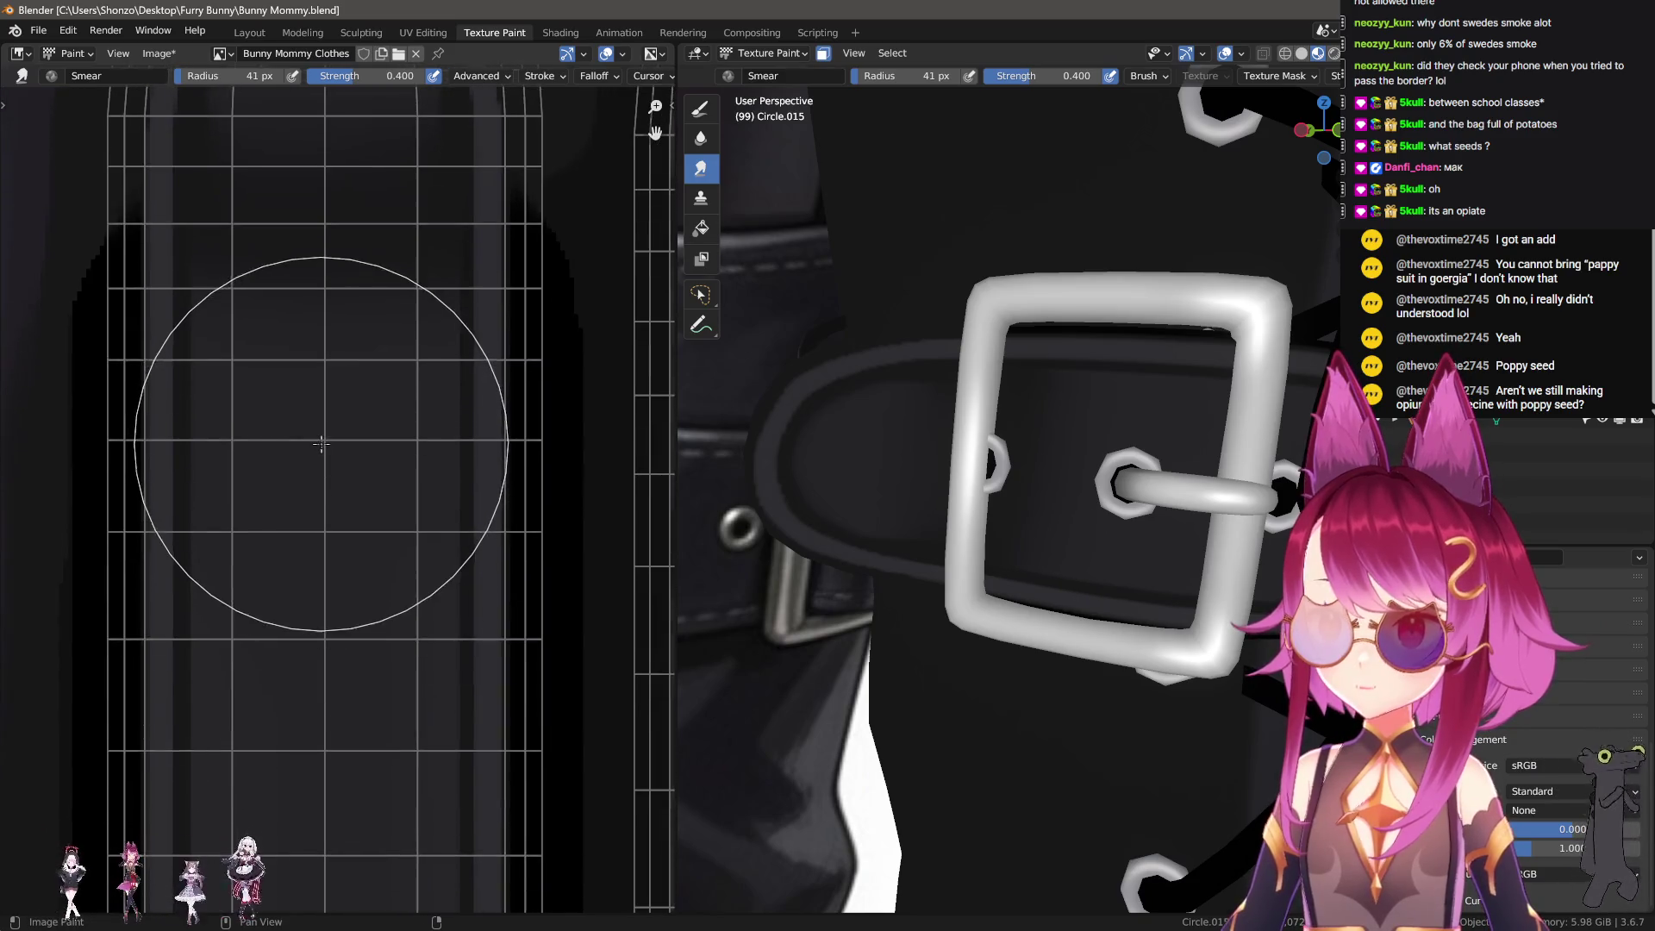
pyautogui.click(700, 107)
pyautogui.scroll(-2, 314, 517)
pyautogui.press('[')
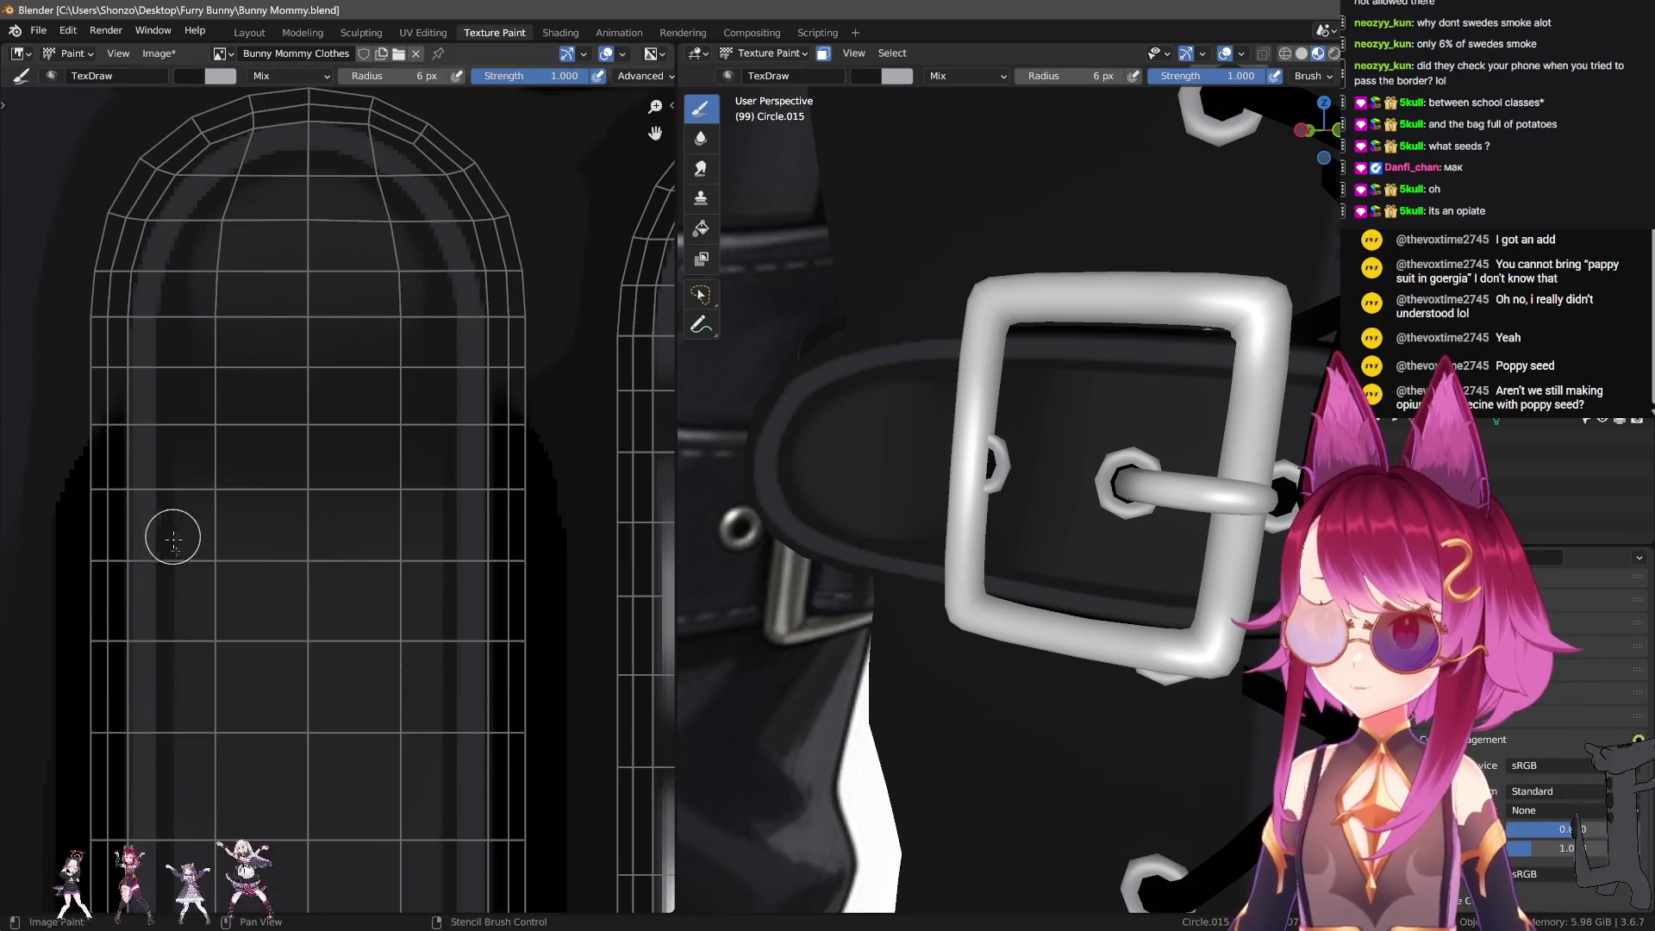
pyautogui.keyDown('shift'); pyautogui.scroll(-5, 174, 513); pyautogui.keyUp('shift')
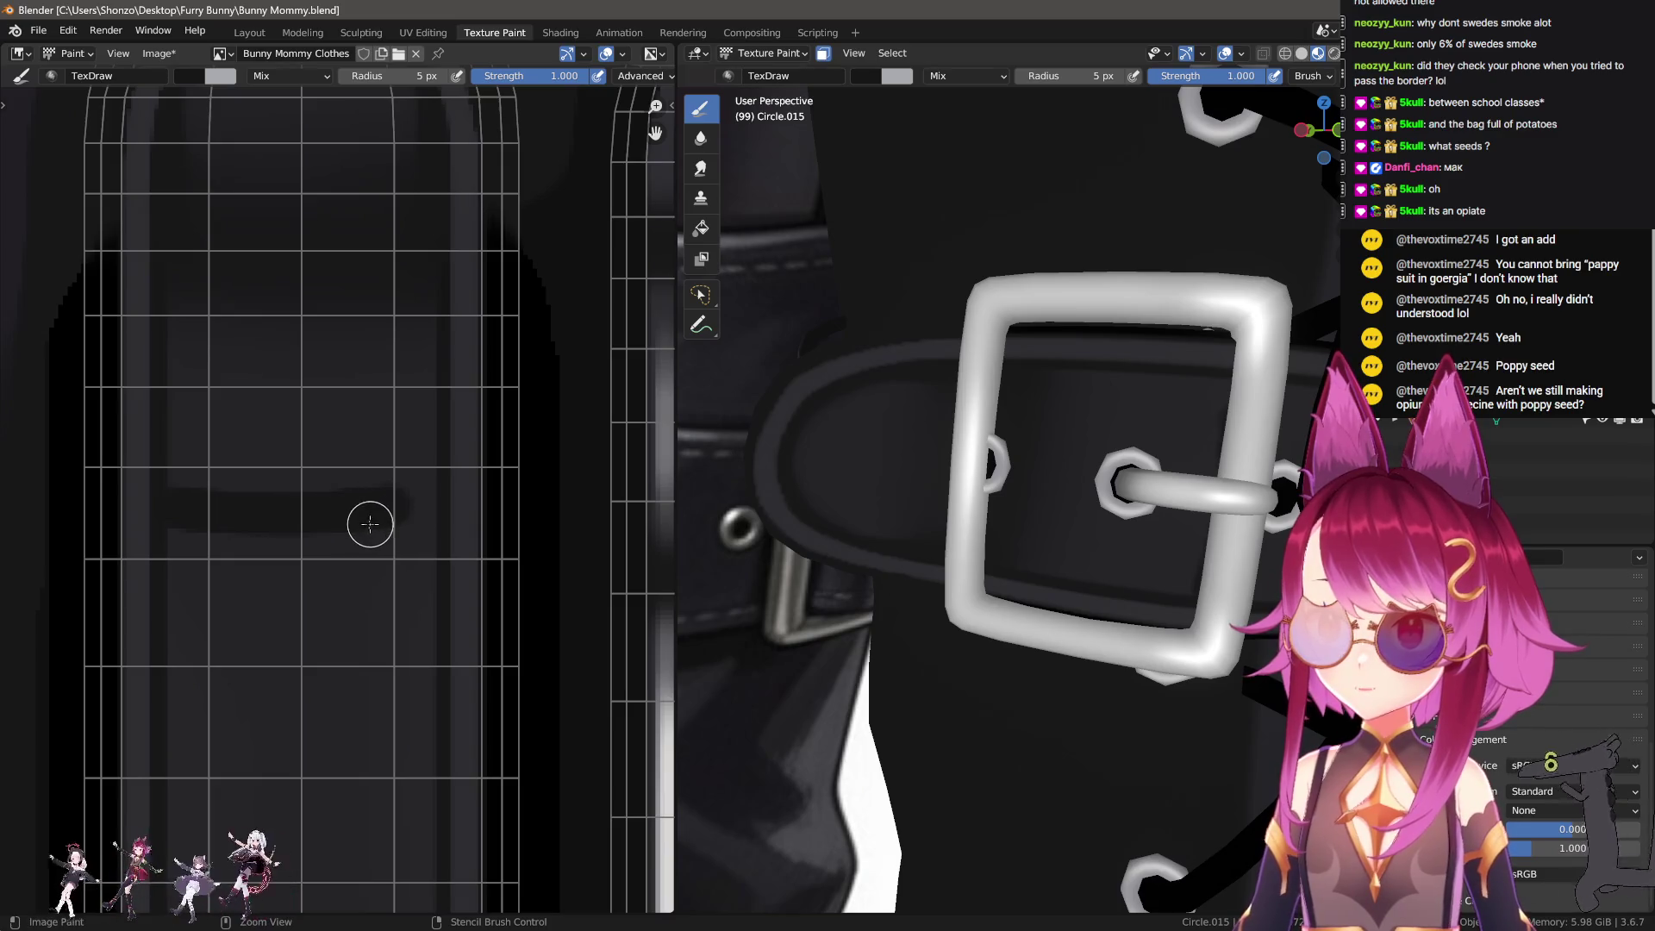
pyautogui.press('e')
pyautogui.click(280, 609)
pyautogui.press('[')
pyautogui.press('[')
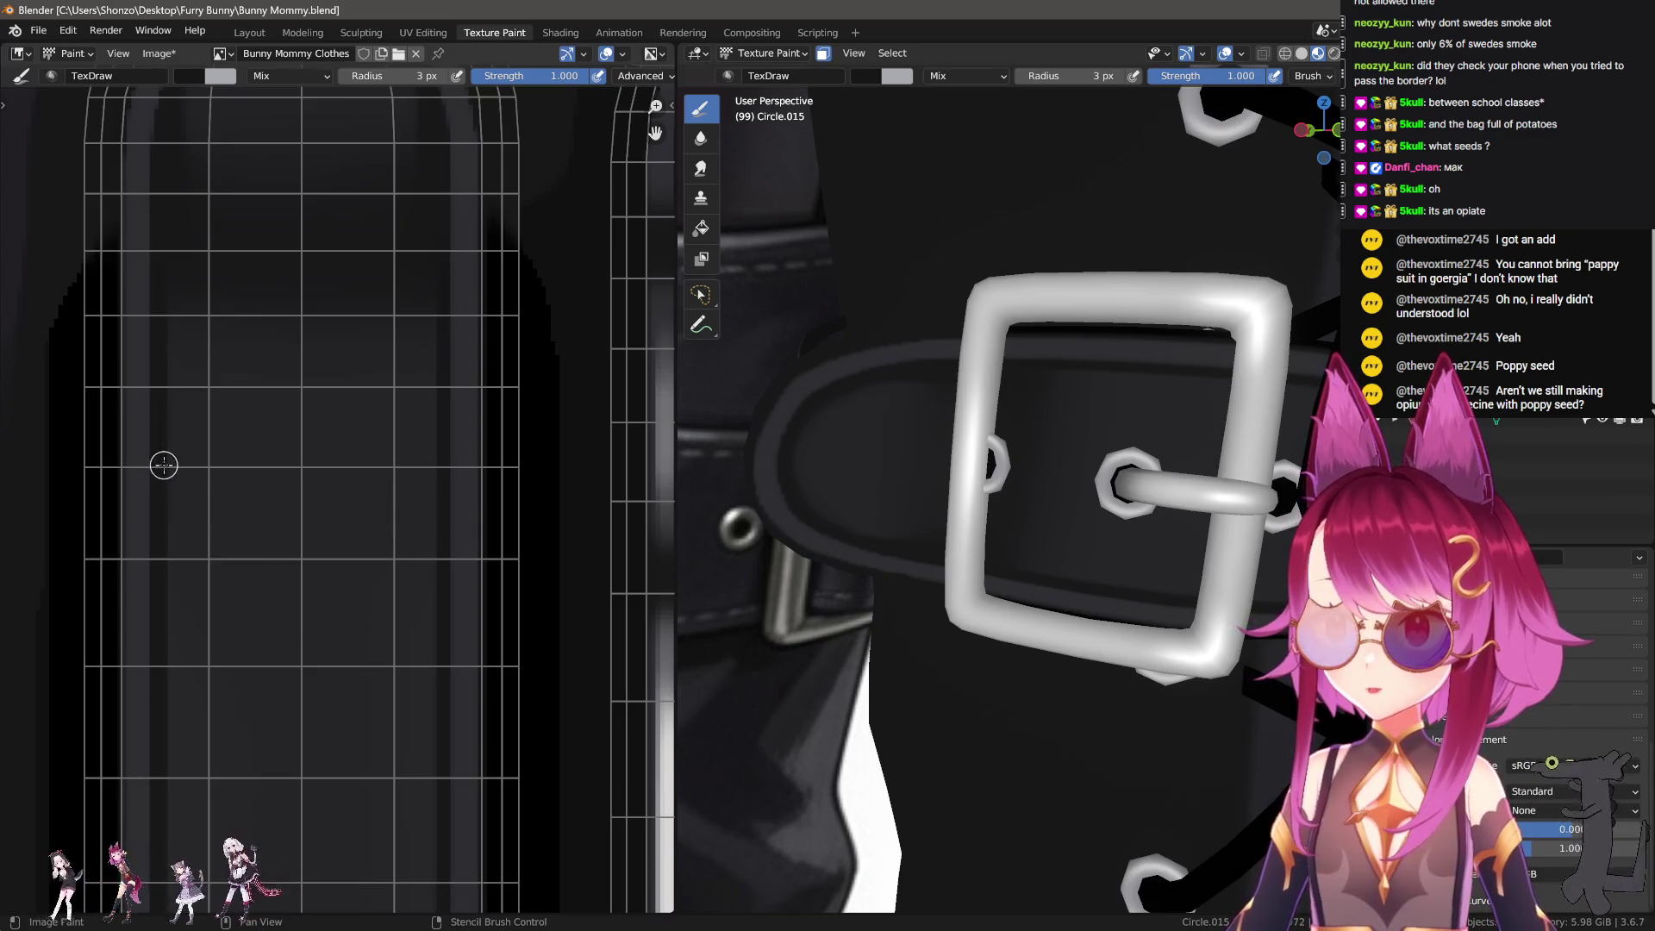
# Step: Paint several thin straight dark horizontal panel lines across the strap
pyautogui.moveTo(164, 465); pyautogui.dragTo(427, 471)
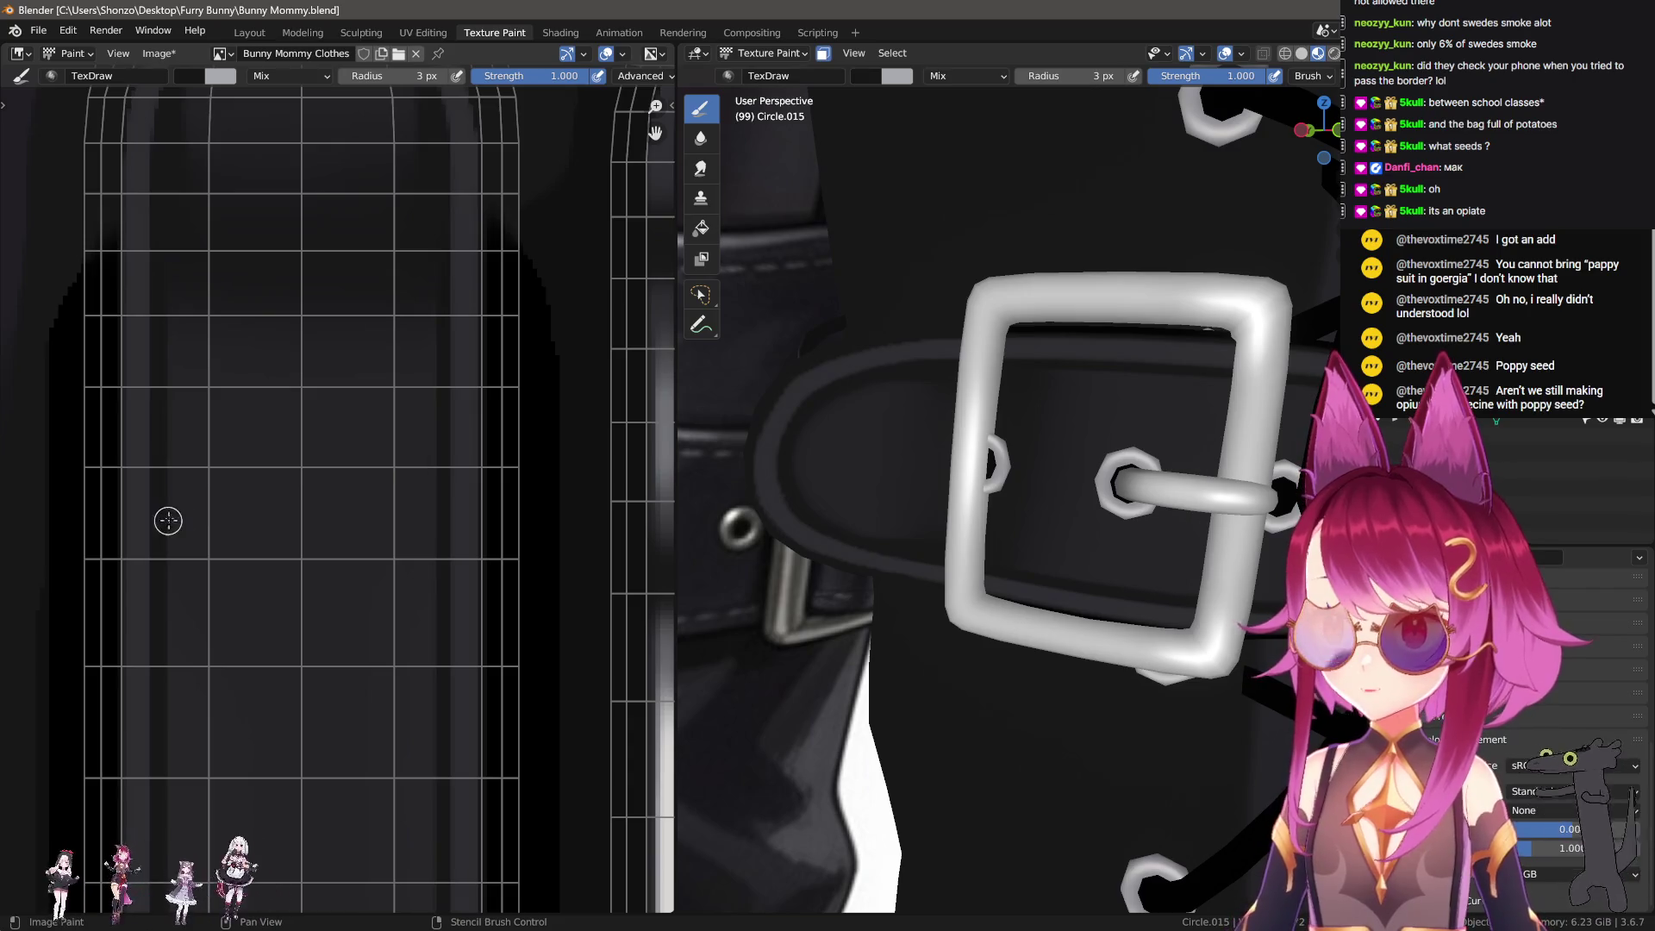
pyautogui.moveTo(165, 506); pyautogui.dragTo(411, 504)
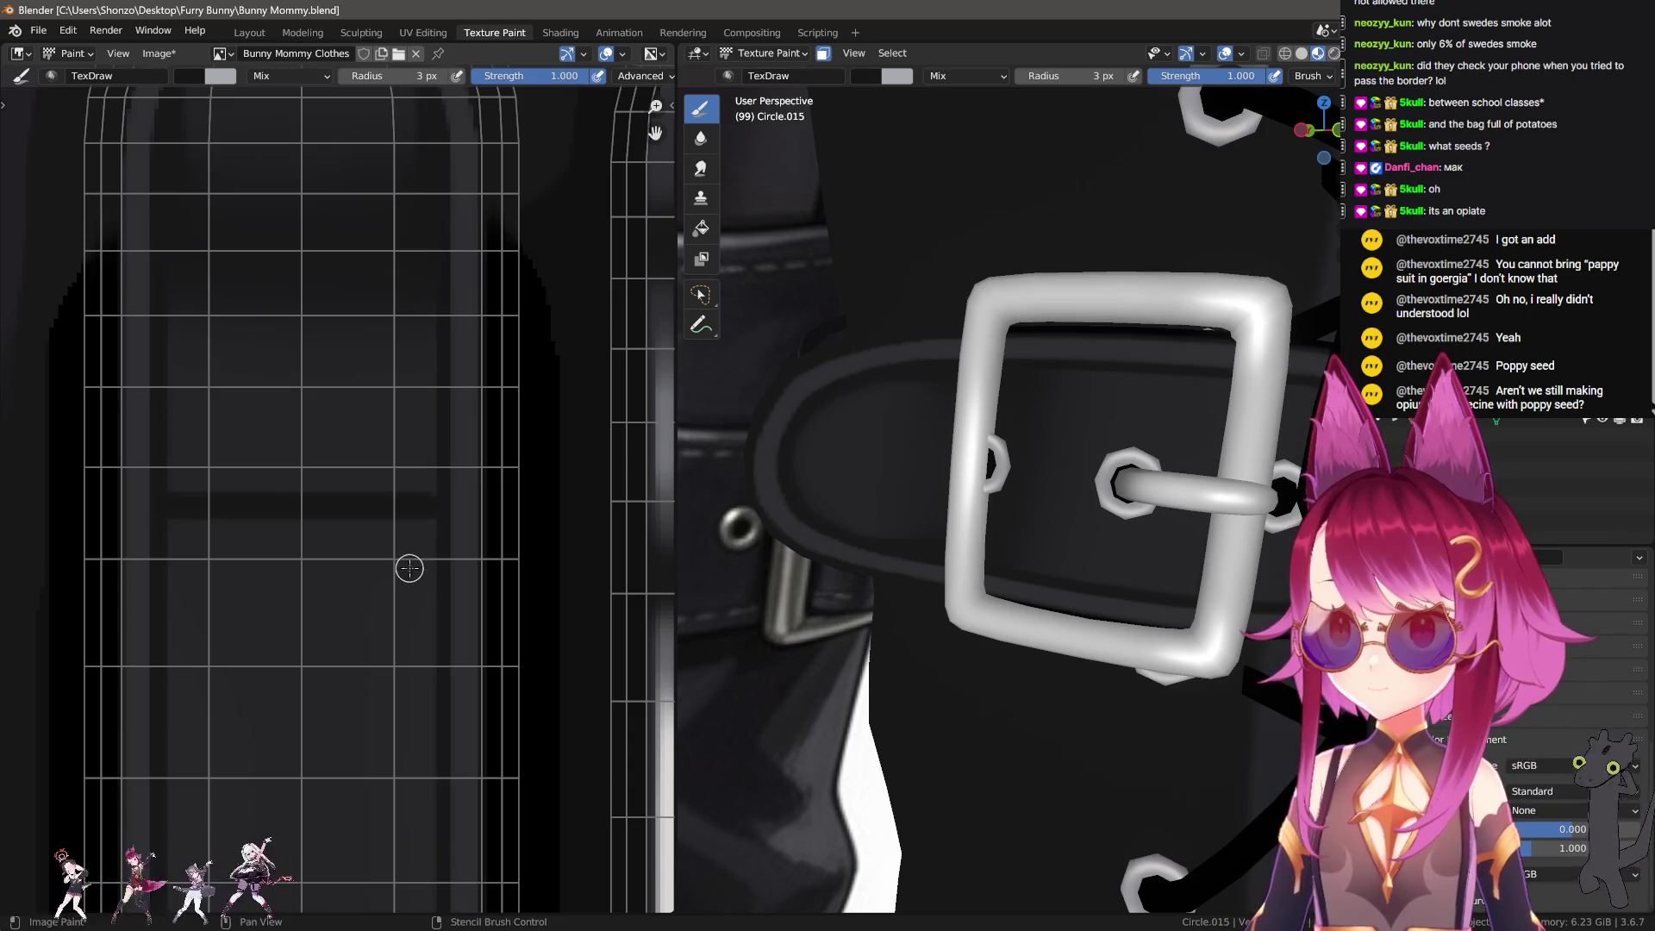
pyautogui.scroll(2, 397, 526)
pyautogui.moveTo(388, 444)
pyautogui.mouseDown(button='middle')
pyautogui.moveTo(197, 531)
pyautogui.moveTo(193, 555)
pyautogui.mouseUp(button='middle')
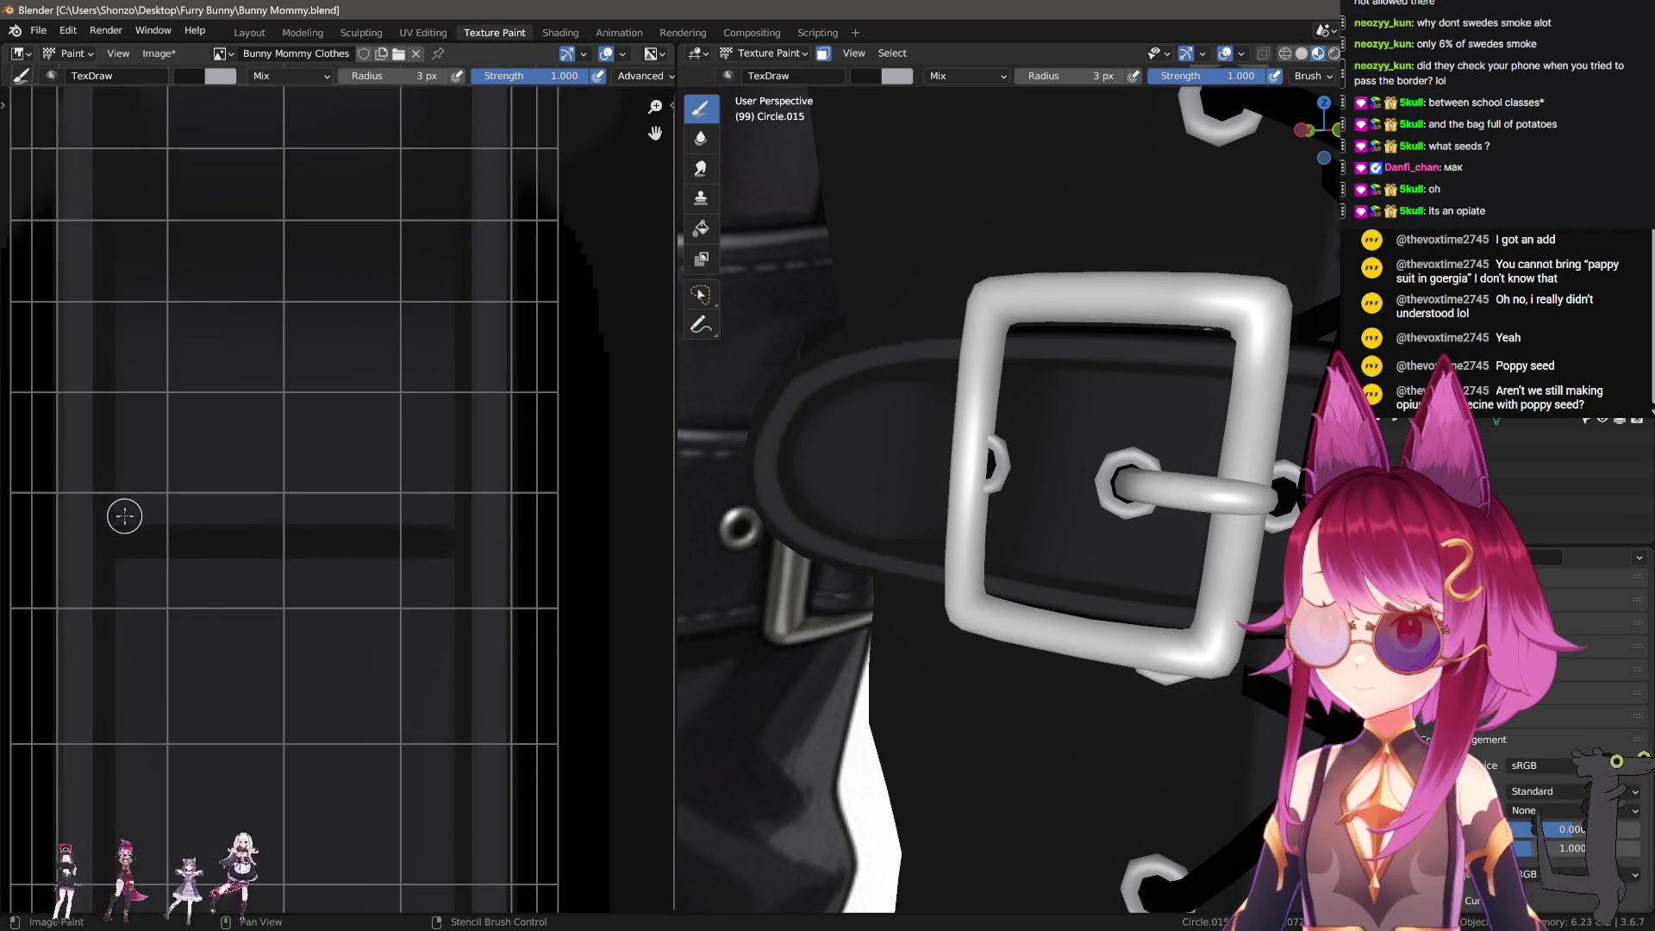
pyautogui.moveTo(129, 511); pyautogui.dragTo(425, 511)
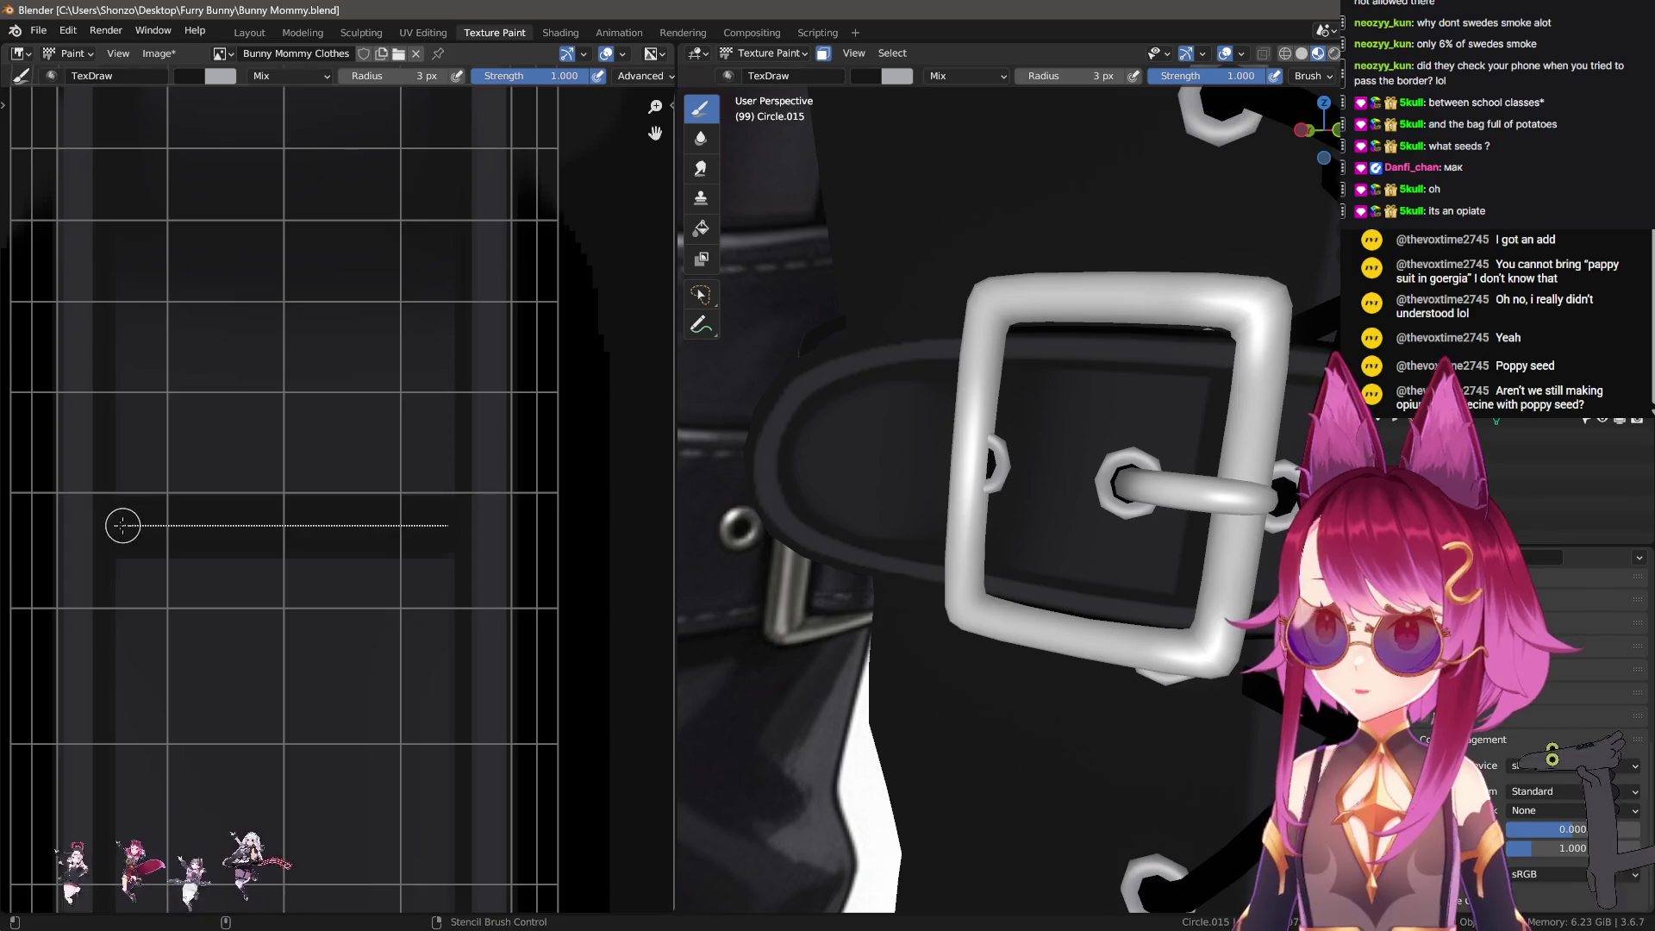
pyautogui.moveTo(420, 527); pyautogui.dragTo(122, 522)
pyautogui.moveTo(118, 580)
pyautogui.mouseDown()
pyautogui.moveTo(420, 577)
pyautogui.moveTo(129, 561)
pyautogui.mouseUp()
pyautogui.moveTo(951, 489)
pyautogui.mouseDown(button='middle')
pyautogui.moveTo(1040, 468)
pyautogui.moveTo(731, 465)
pyautogui.mouseUp(button='middle')
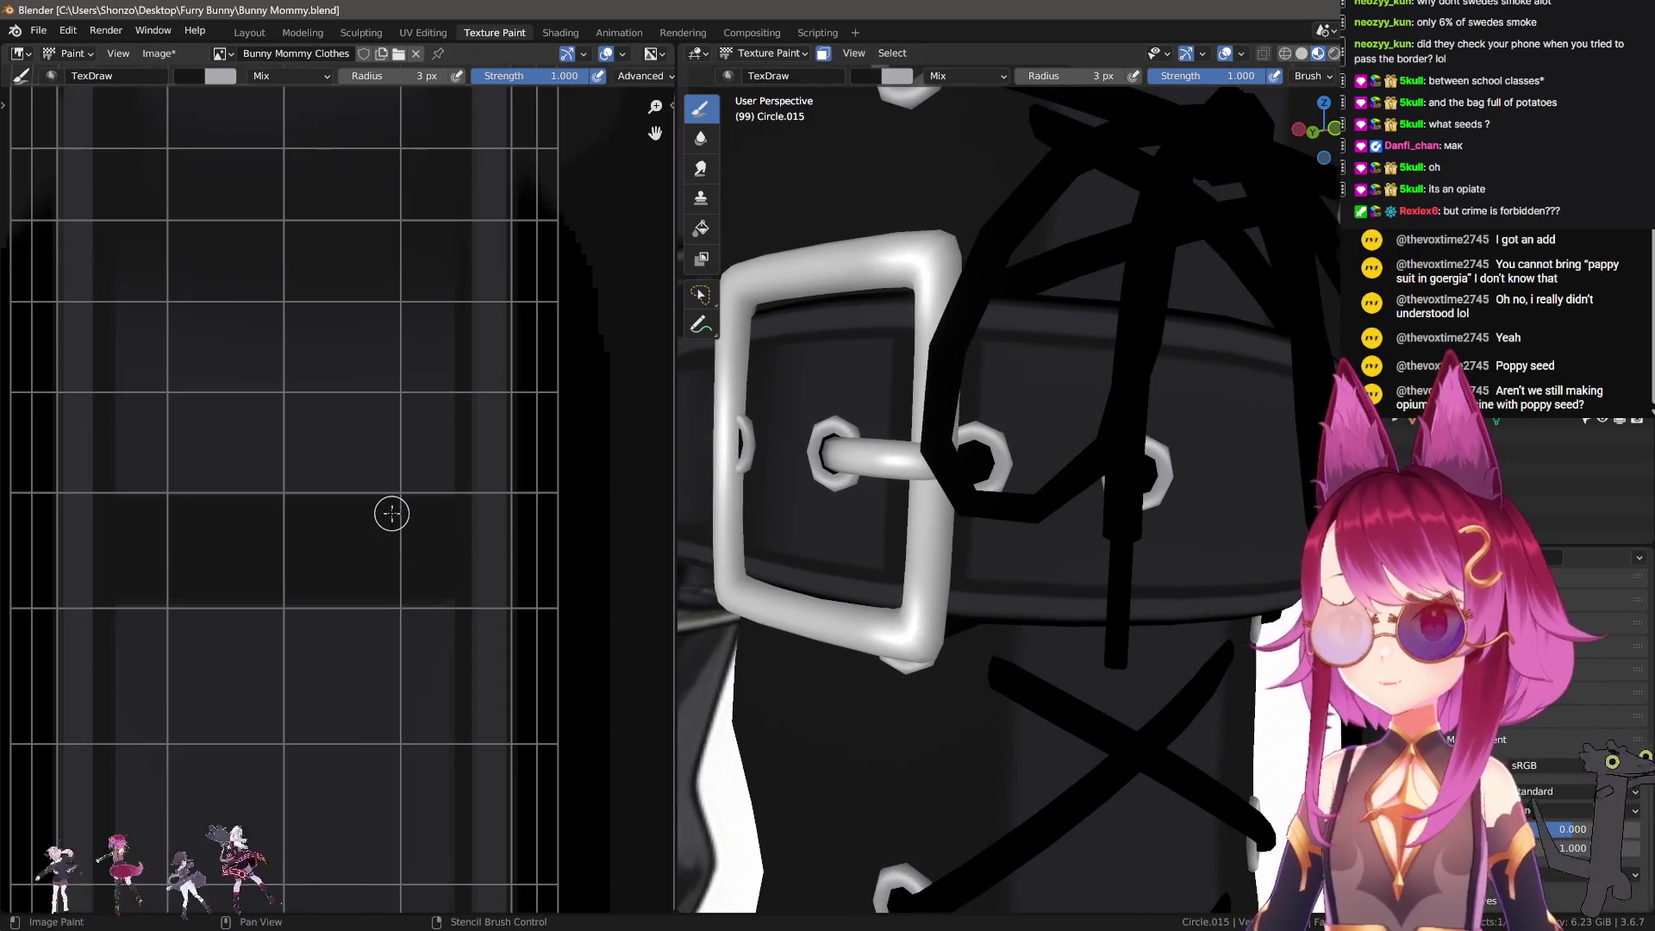
# Step: Return to the Smear brush at 46 px and check its stroke spacing in the side panel
pyautogui.click(700, 168)
pyautogui.moveTo(948, 474); pyautogui.dragTo(862, 483, button='middle')
pyautogui.press('f')
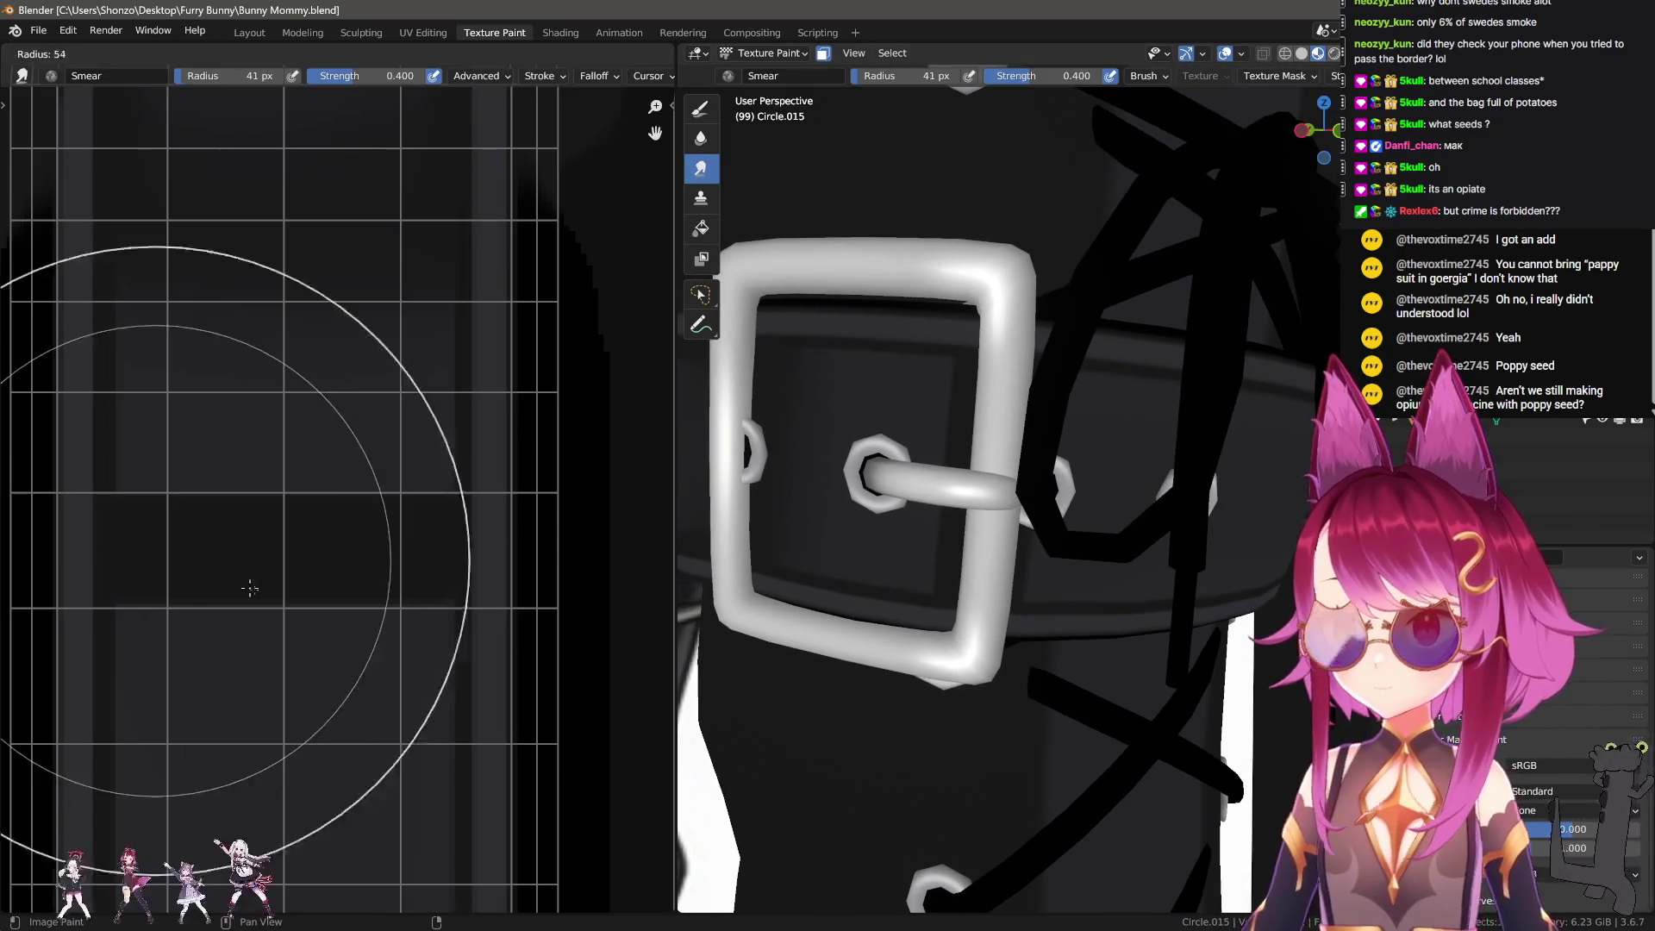
pyautogui.click(250, 589)
pyautogui.moveTo(280, 555); pyautogui.dragTo(315, 596, button='middle')
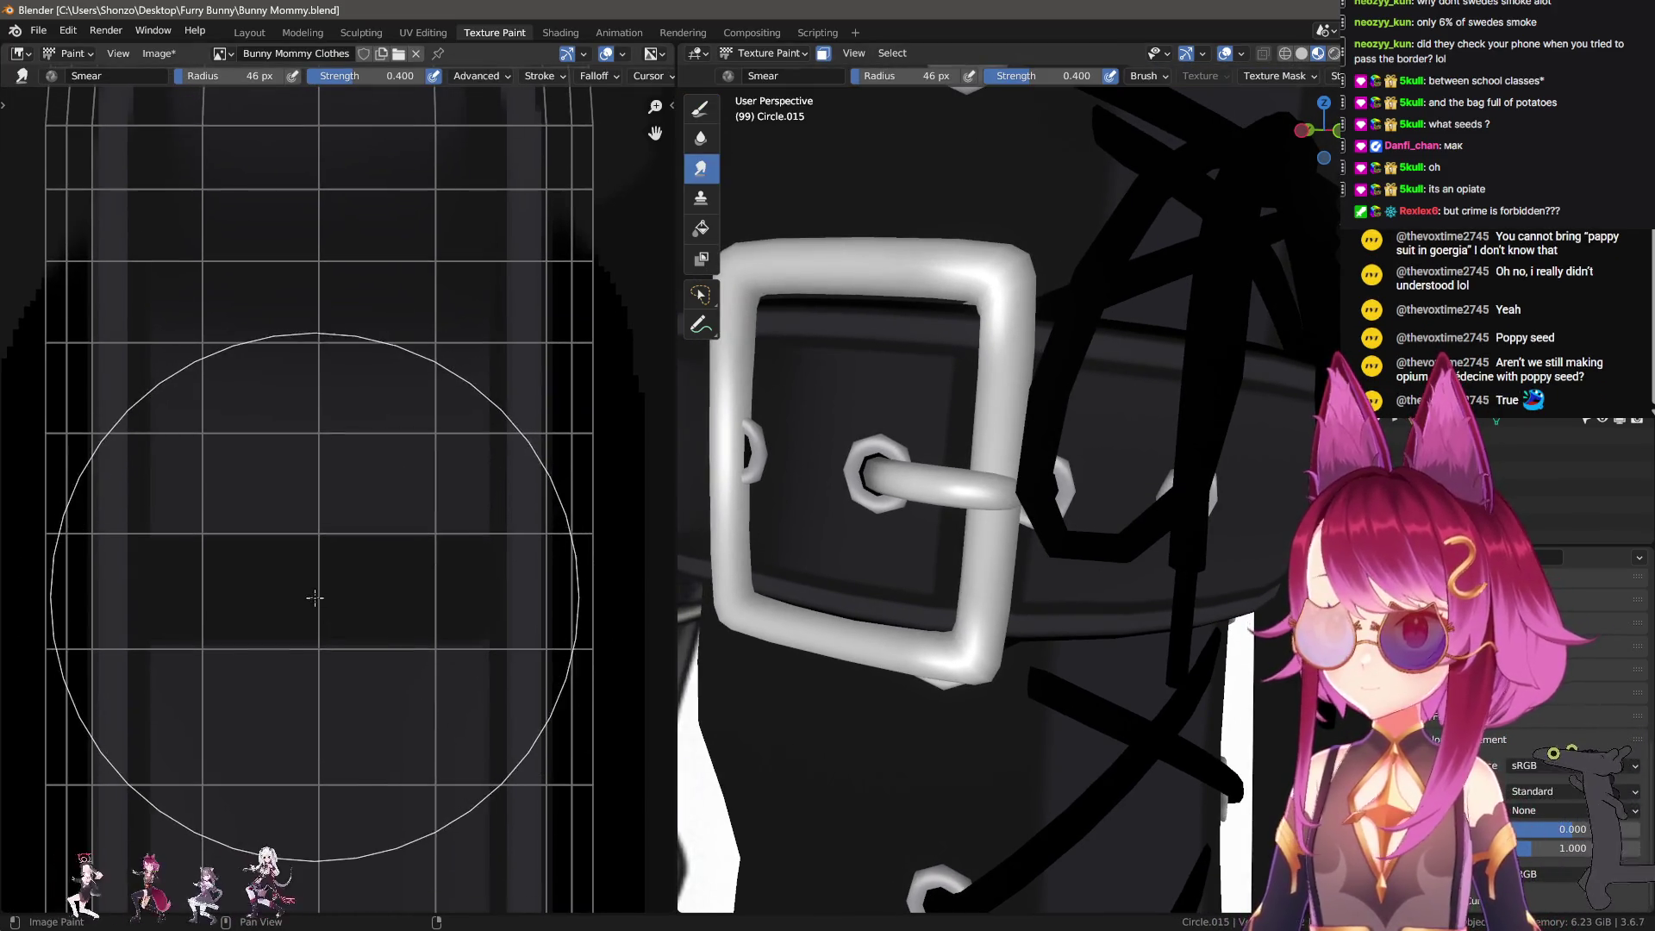
pyautogui.scroll(-1, 314, 596)
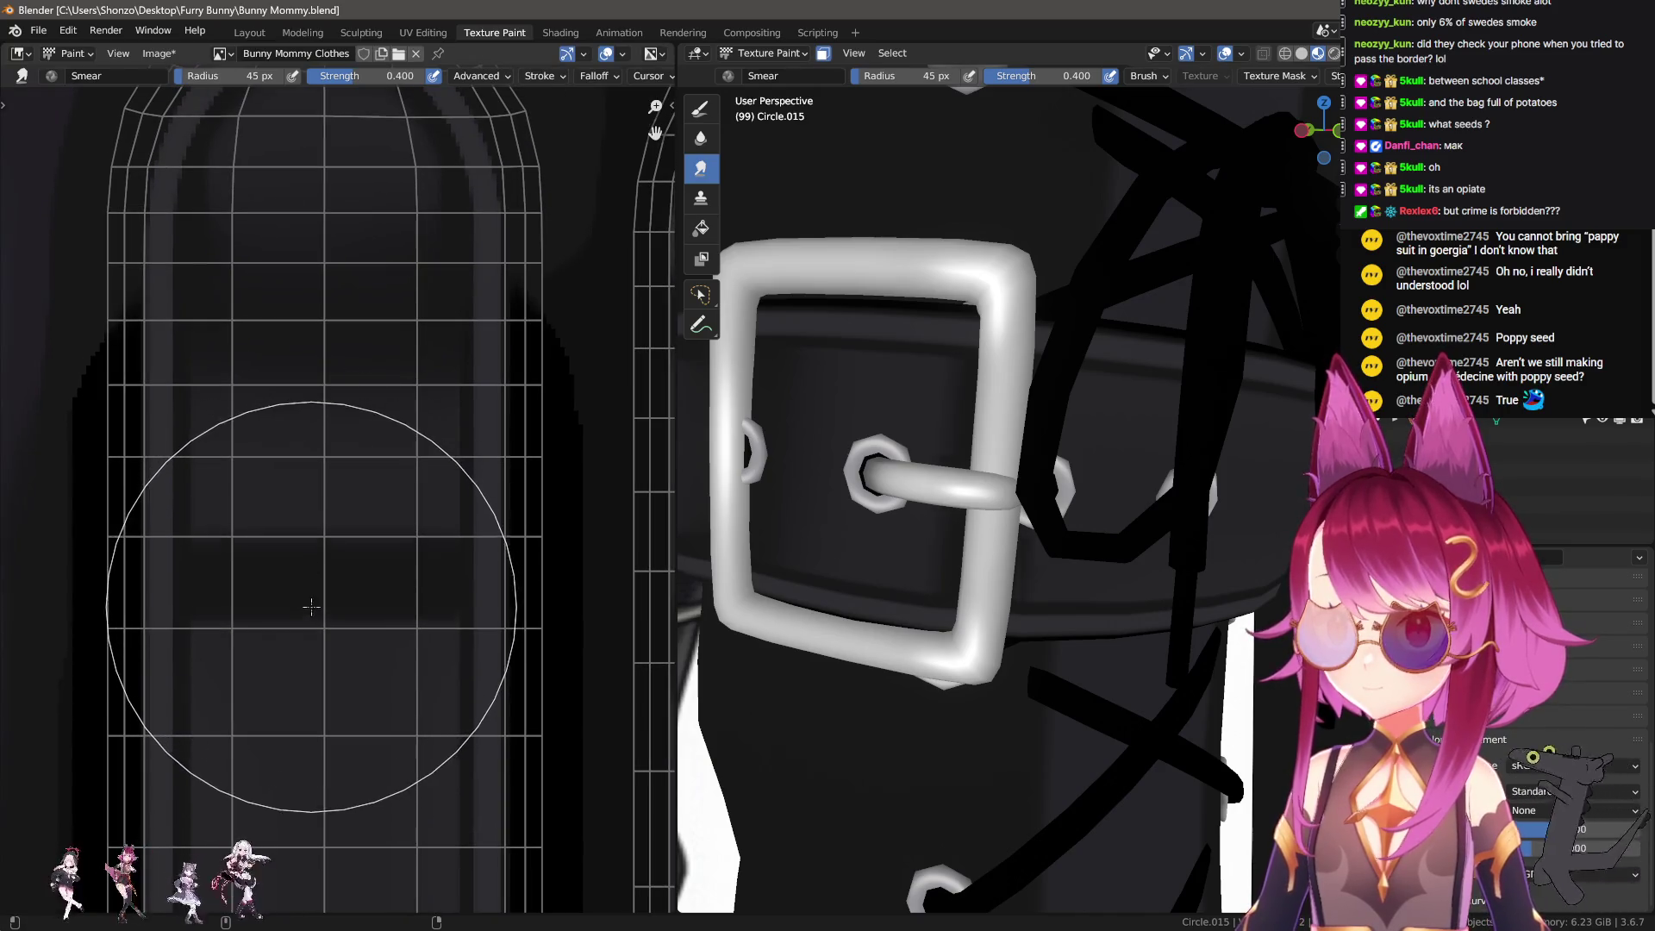
pyautogui.press('n')
pyautogui.click(569, 544)
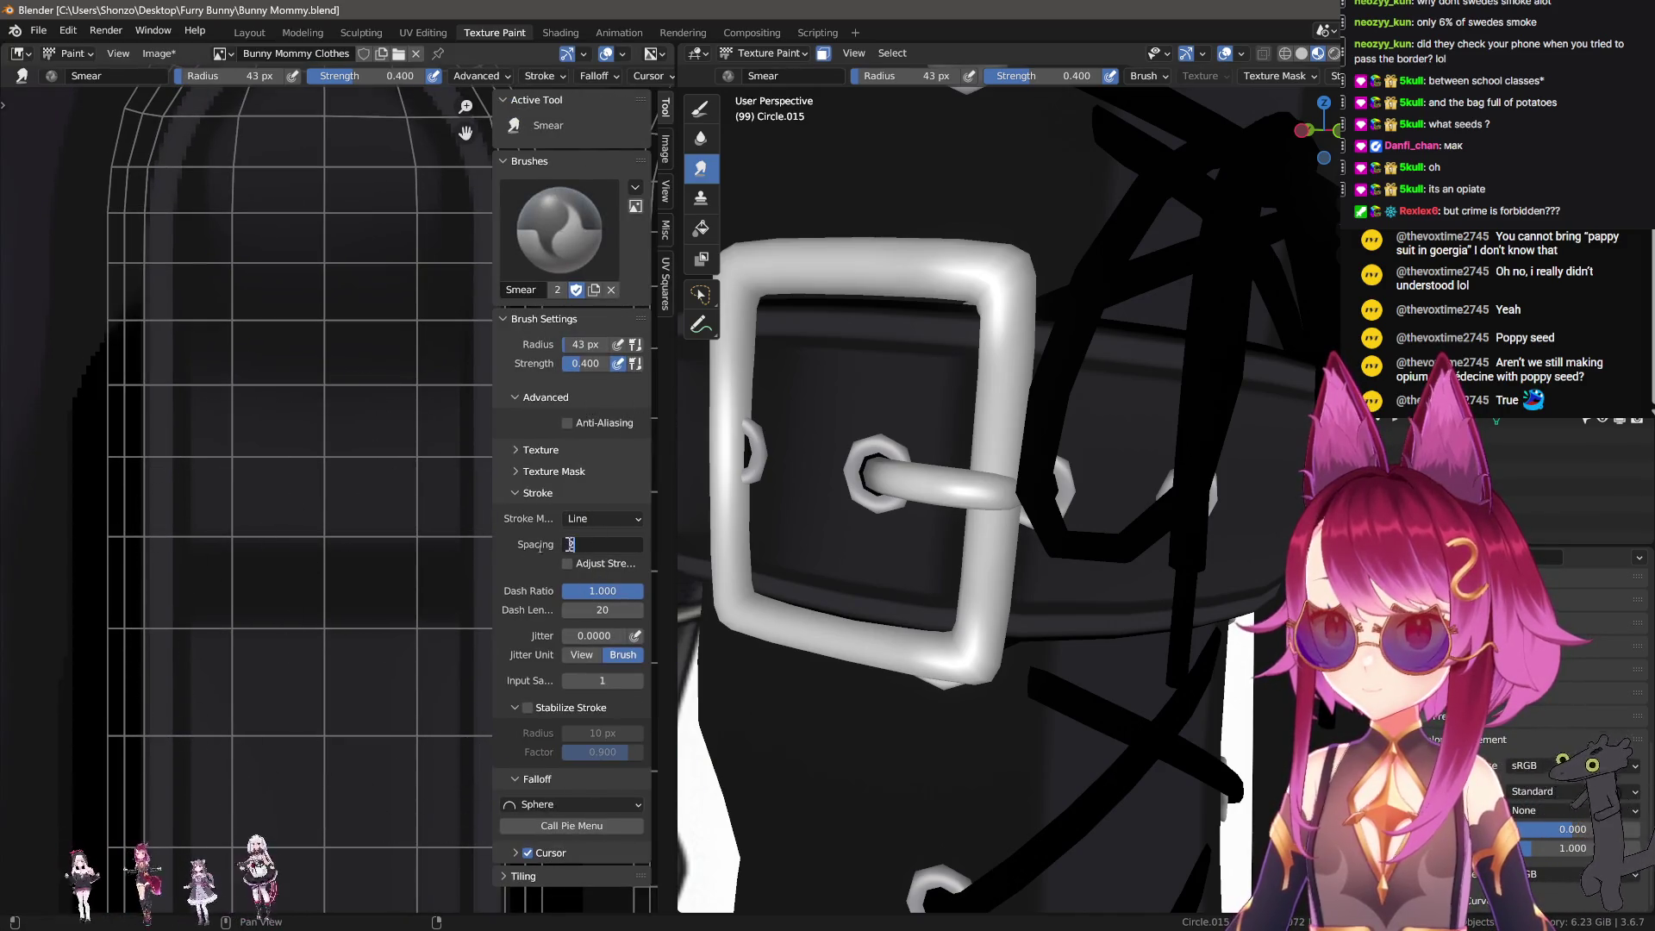
pyautogui.press('Escape')
pyautogui.press('n')
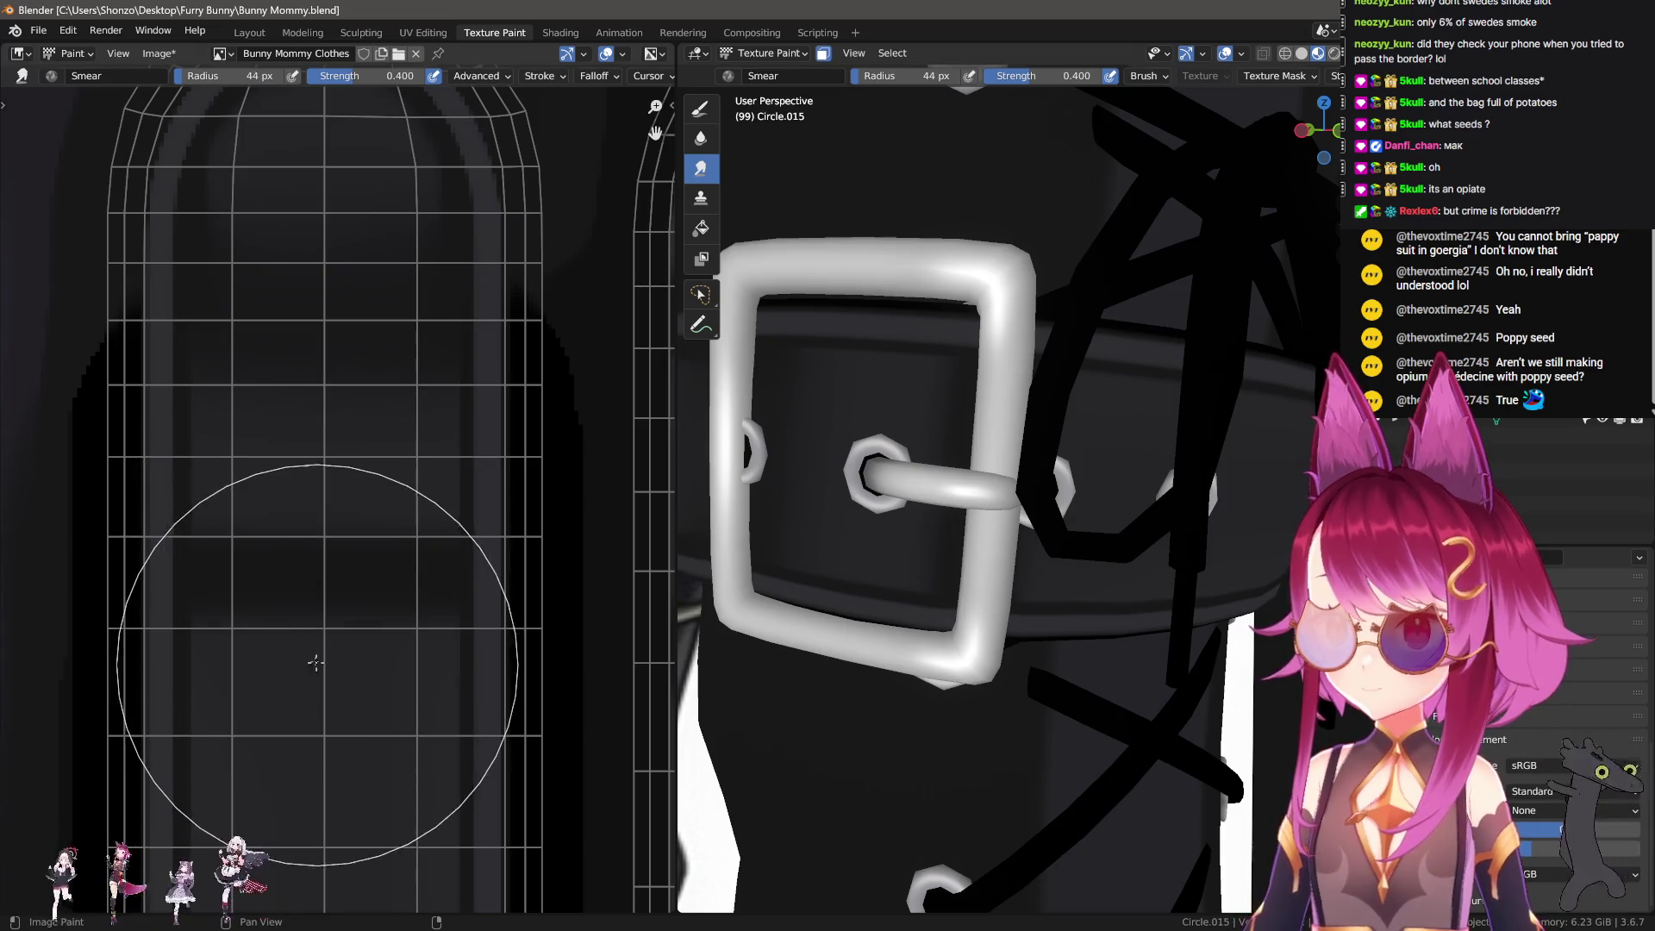
# Step: Fine-tune the brush radius through 33, 40, 42 and 43 px, settling on 53 px
pyautogui.press('f')
pyautogui.click(166, 758)
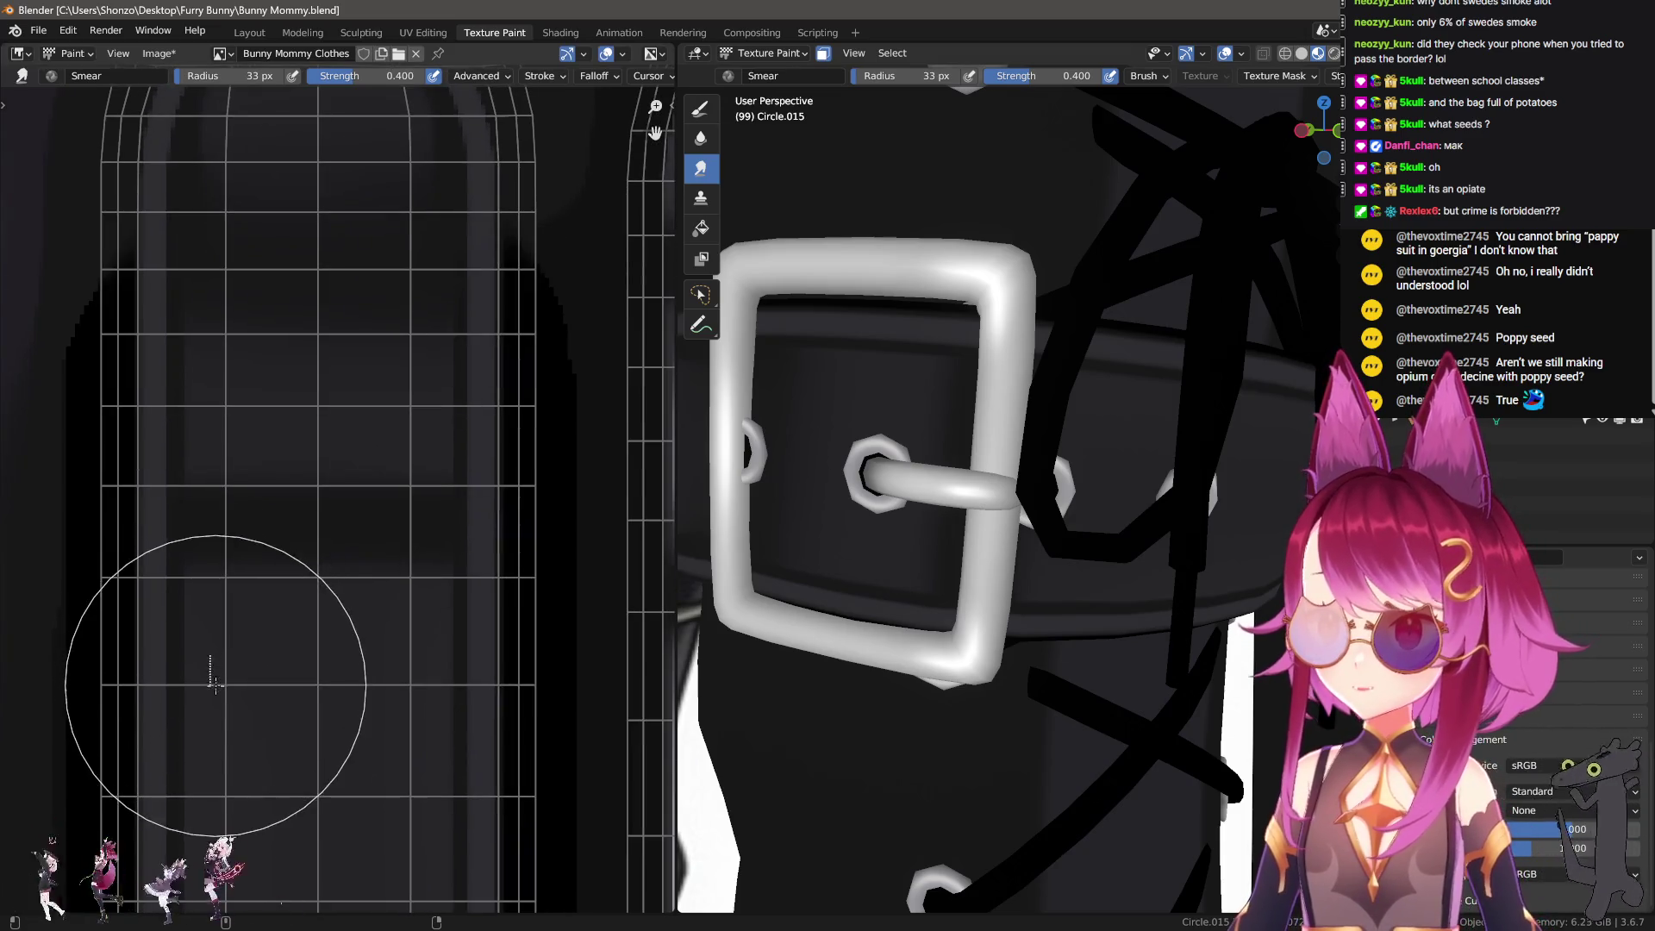
pyautogui.press('f')
pyautogui.click(335, 673)
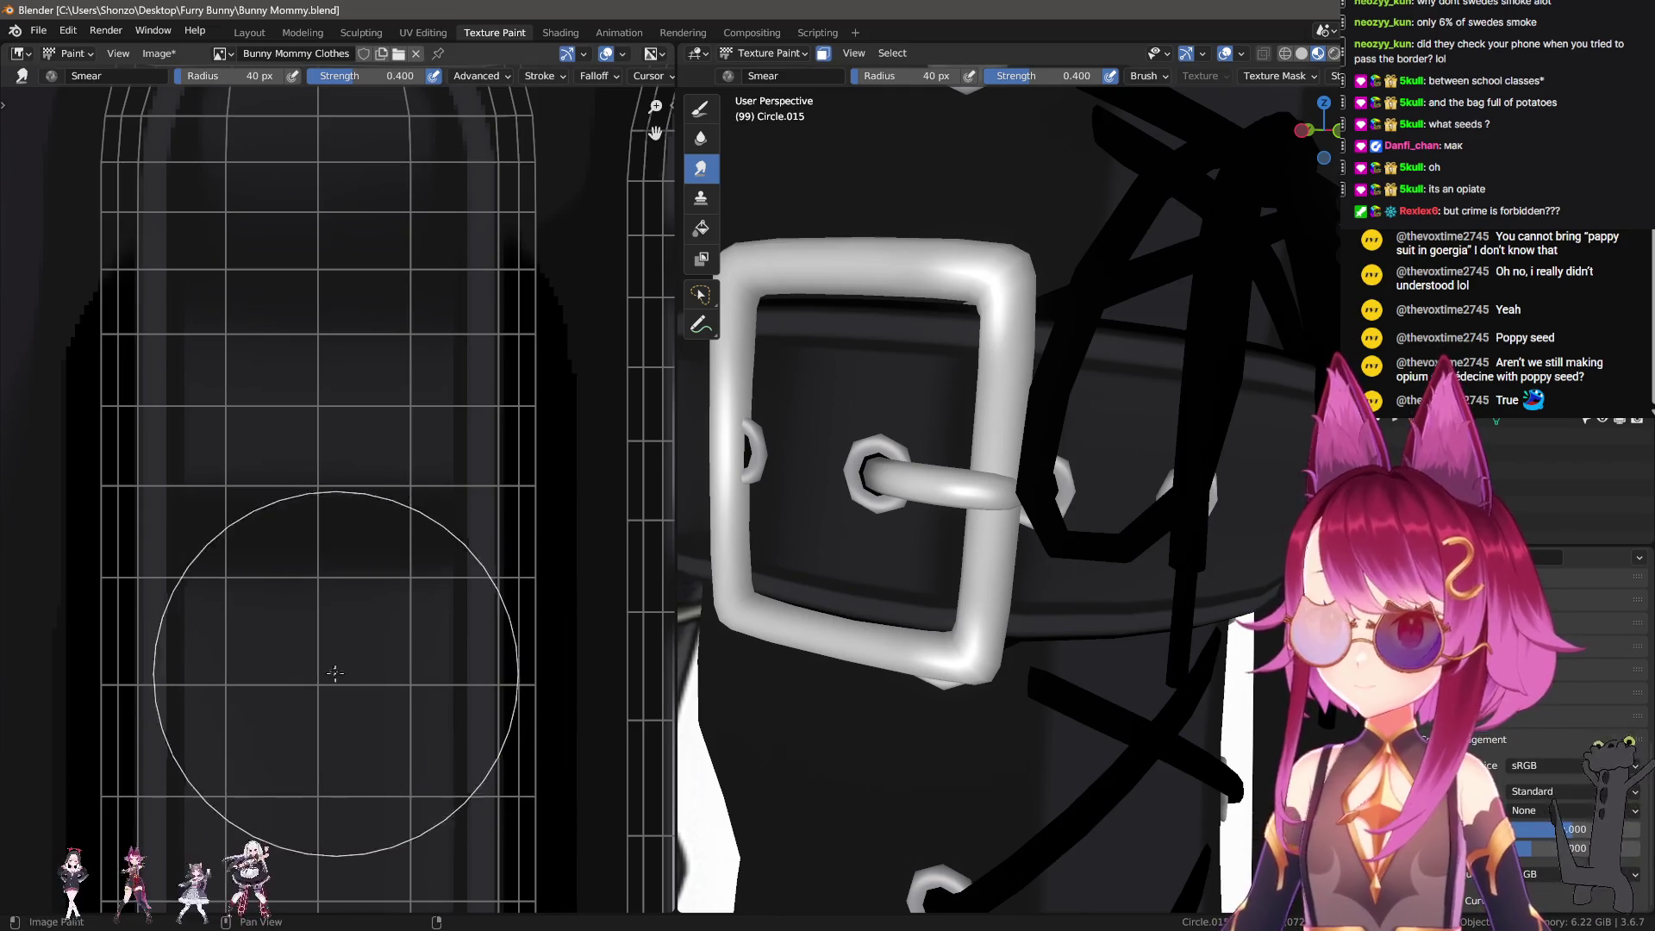
pyautogui.press('f')
pyautogui.click(332, 592)
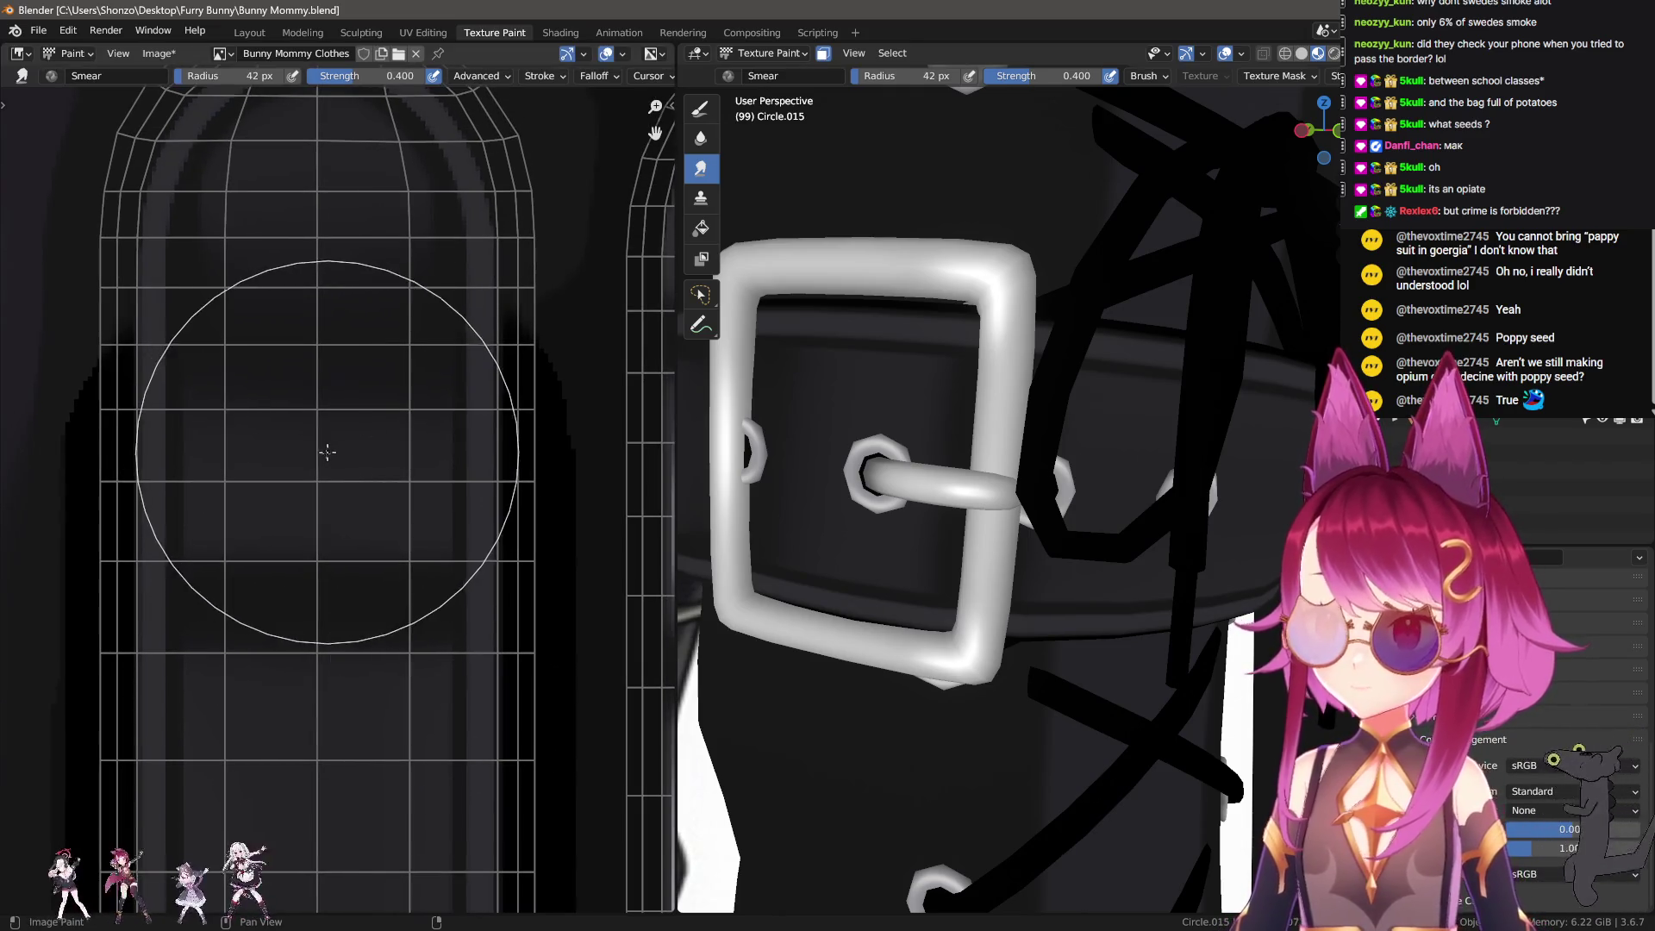
pyautogui.press('f')
pyautogui.click(308, 446)
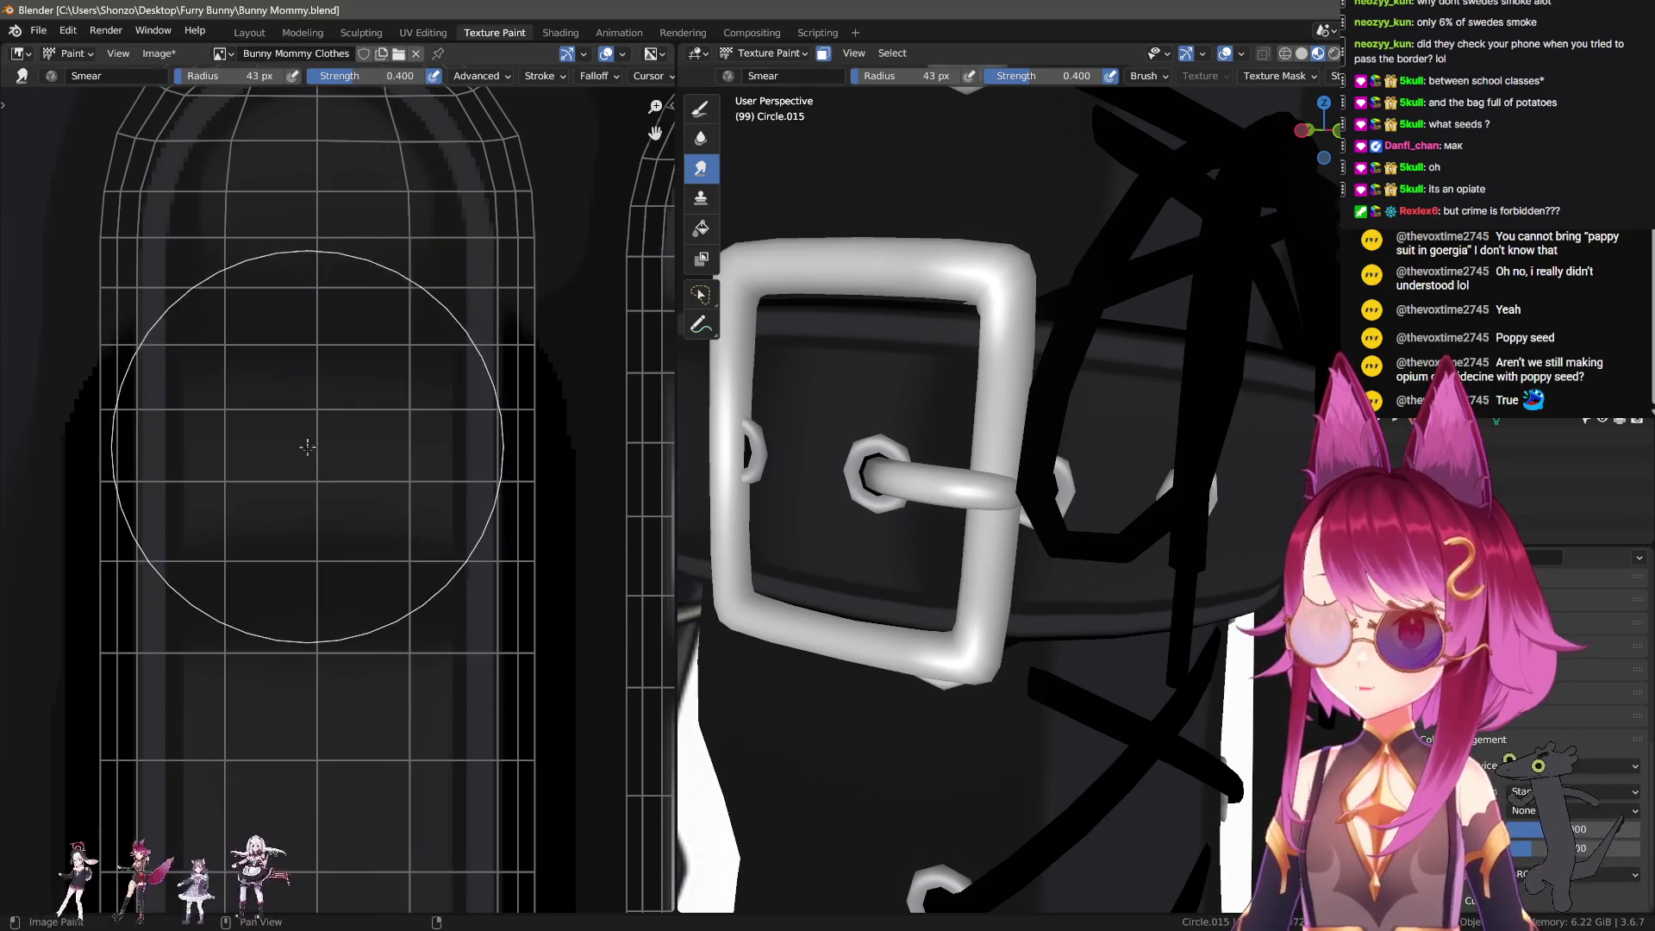
pyautogui.press('f')
pyautogui.click(302, 546)
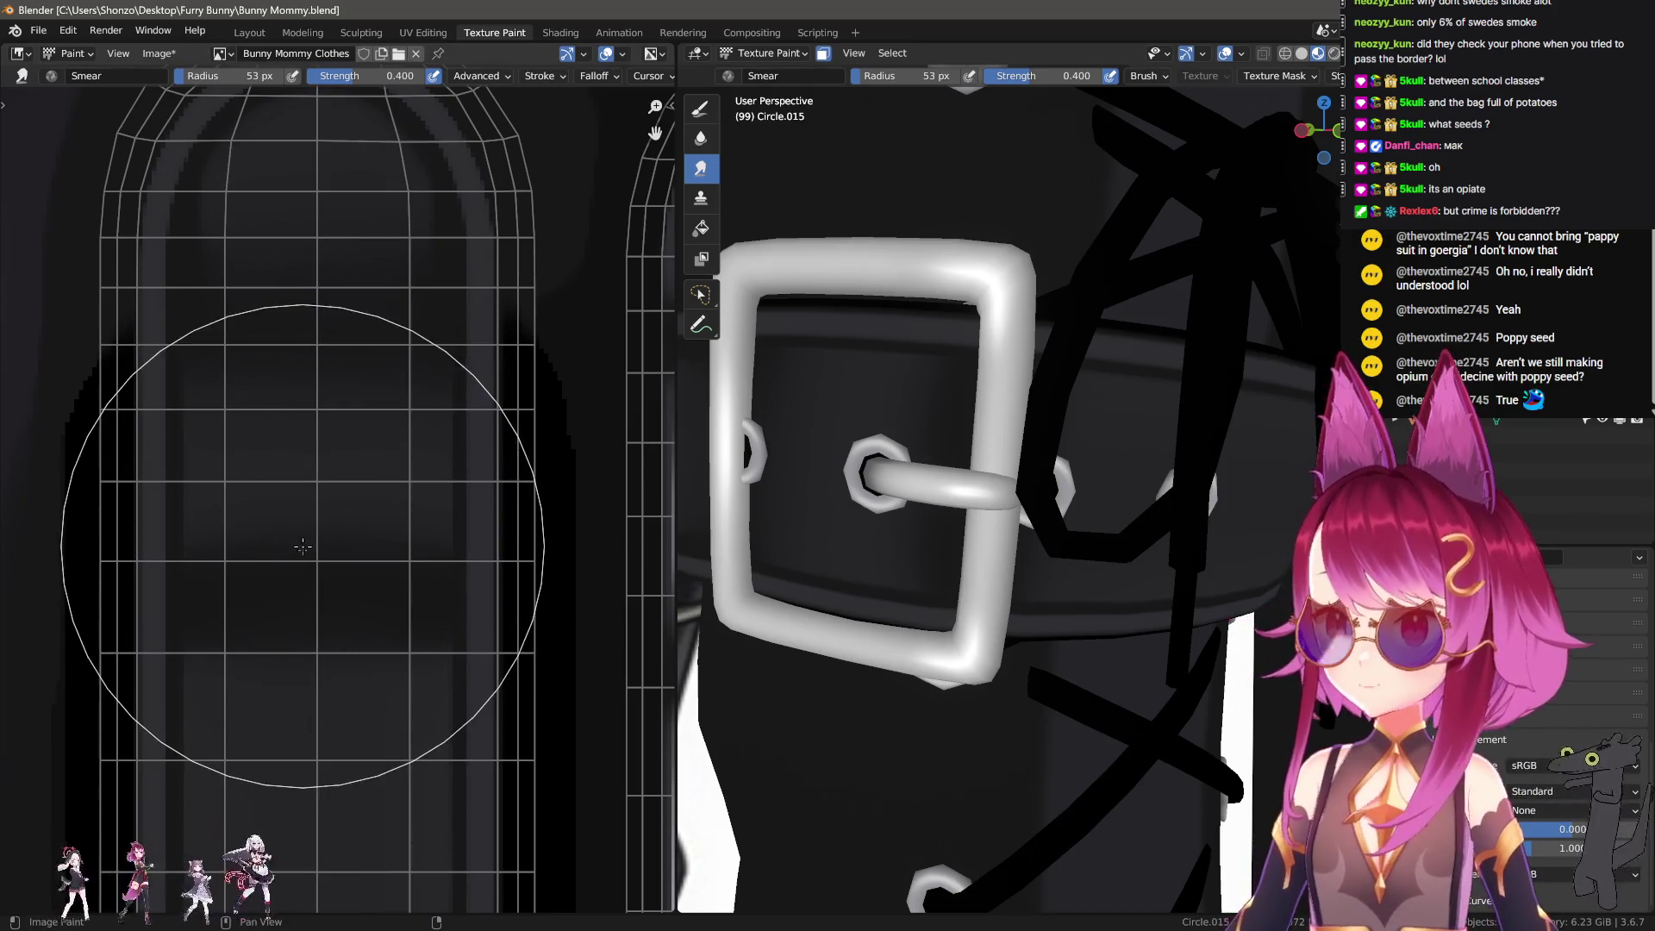
pyautogui.moveTo(879, 552); pyautogui.dragTo(900, 565, button='middle')
pyautogui.scroll(-5, 277, 610)
pyautogui.scroll(4, 310, 630)
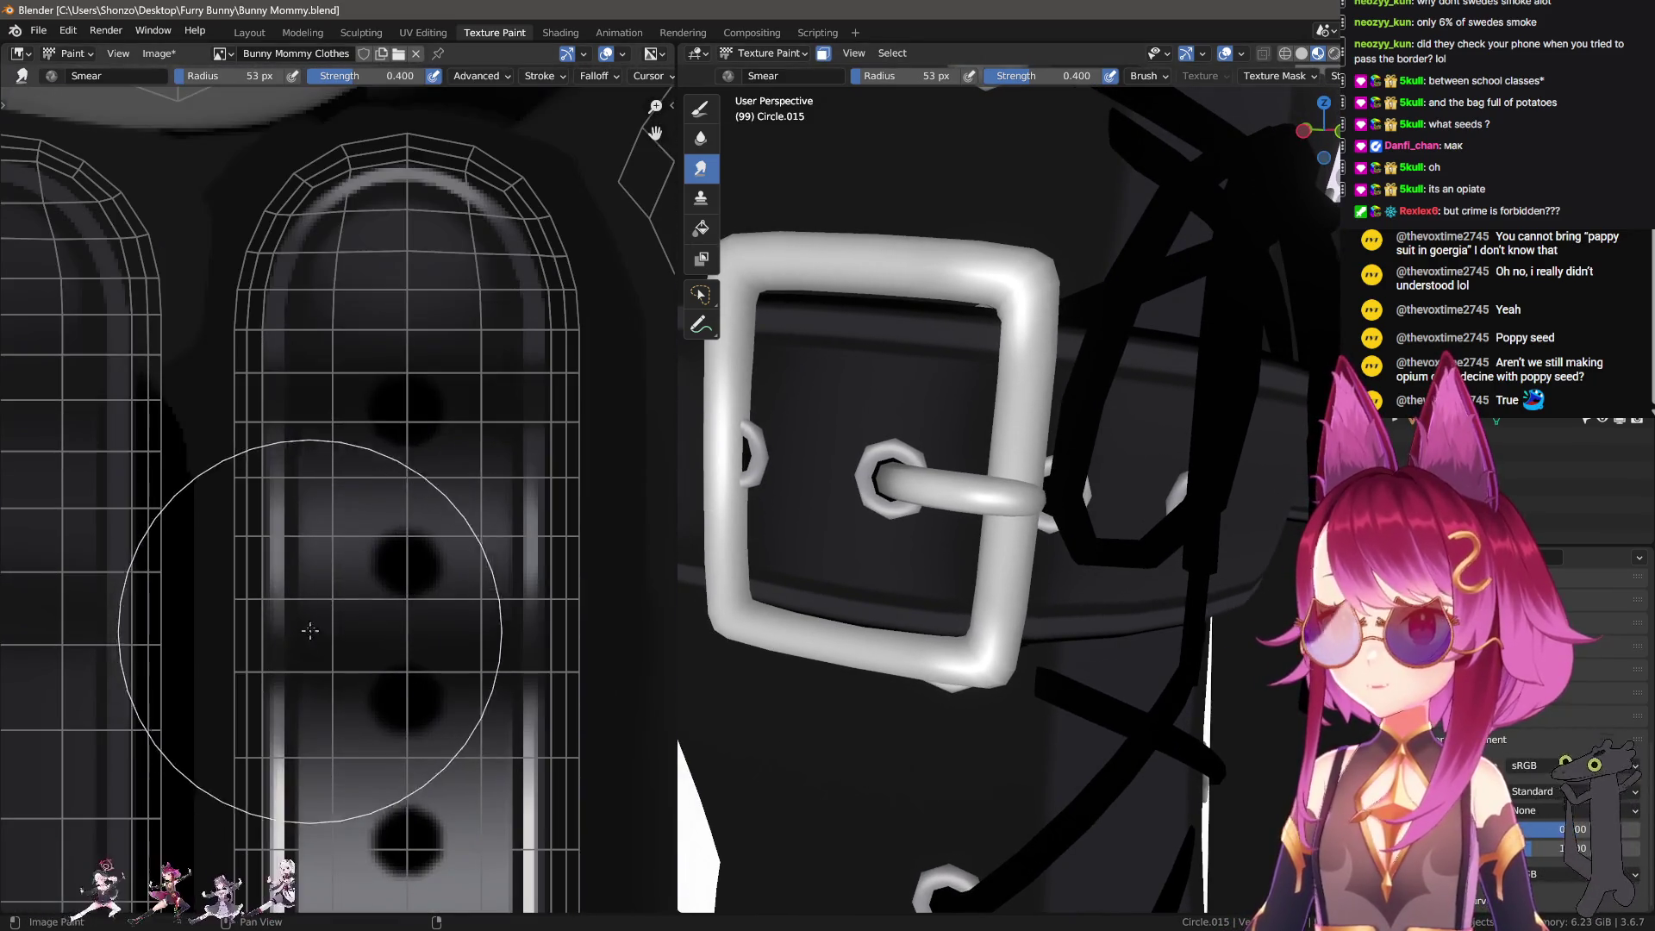
# Step: With the draw brush and a sampled colour, paint a straight light bar across the strip and extend it
pyautogui.press('d')
pyautogui.press('s')
pyautogui.scroll(2, 223, 547)
pyautogui.keyDown('ctrl'); pyautogui.hscroll(-3, 222, 570); pyautogui.keyUp('ctrl')
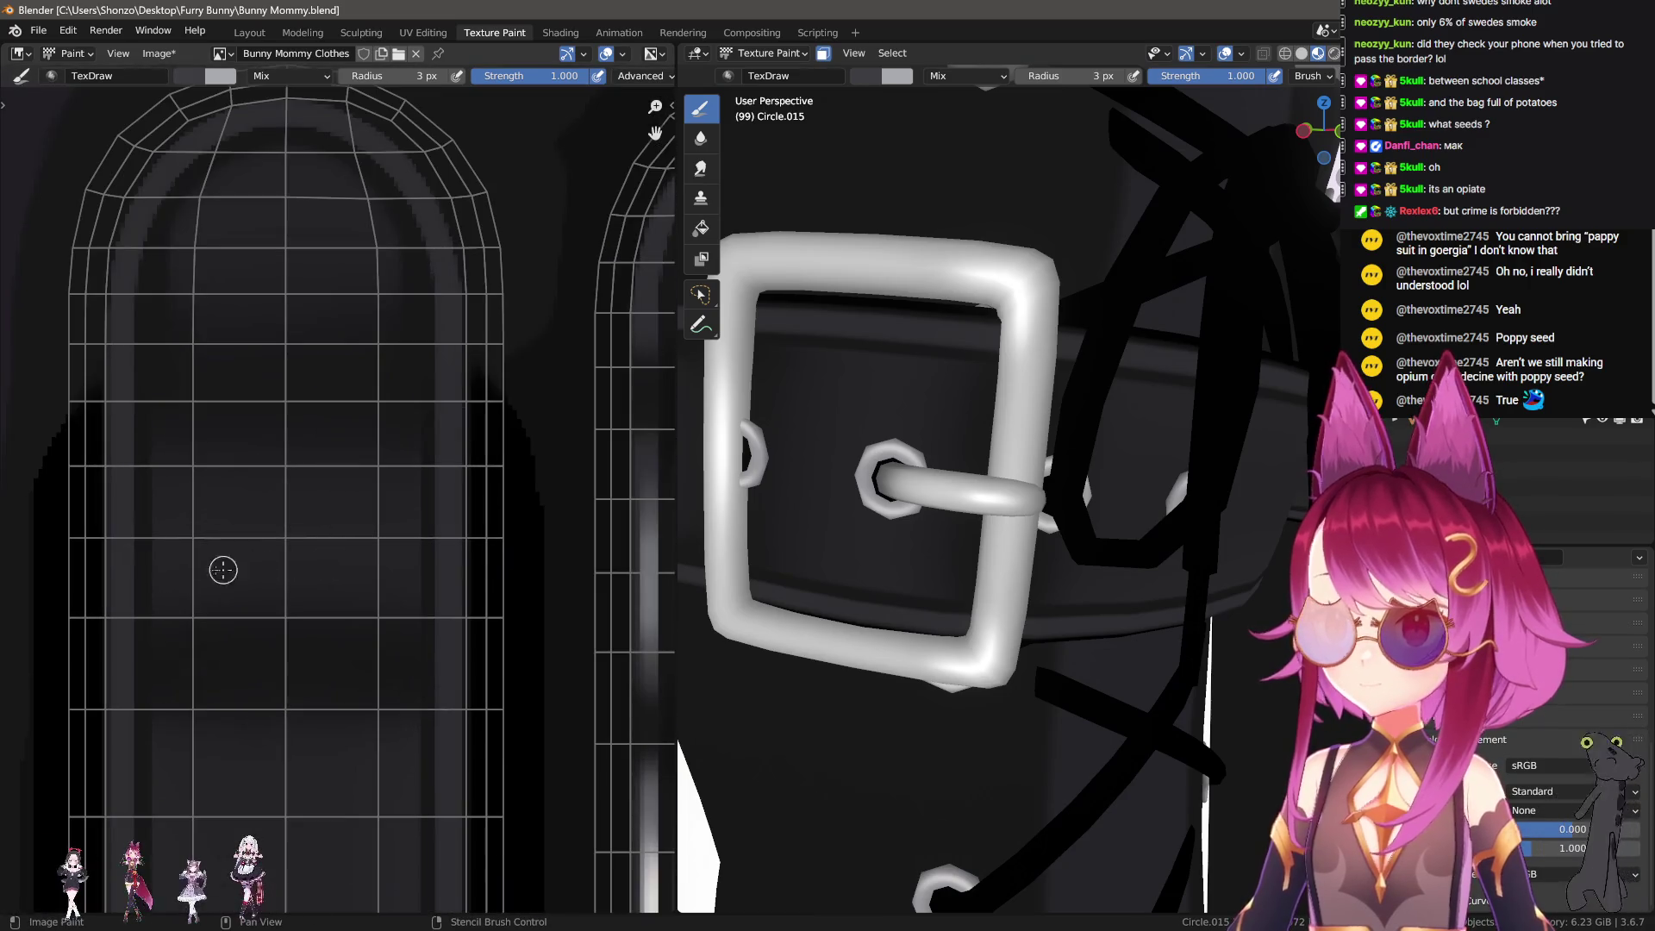
pyautogui.moveTo(172, 558)
pyautogui.mouseDown()
pyautogui.moveTo(405, 556)
pyautogui.moveTo(400, 519)
pyautogui.moveTo(172, 521)
pyautogui.mouseUp()
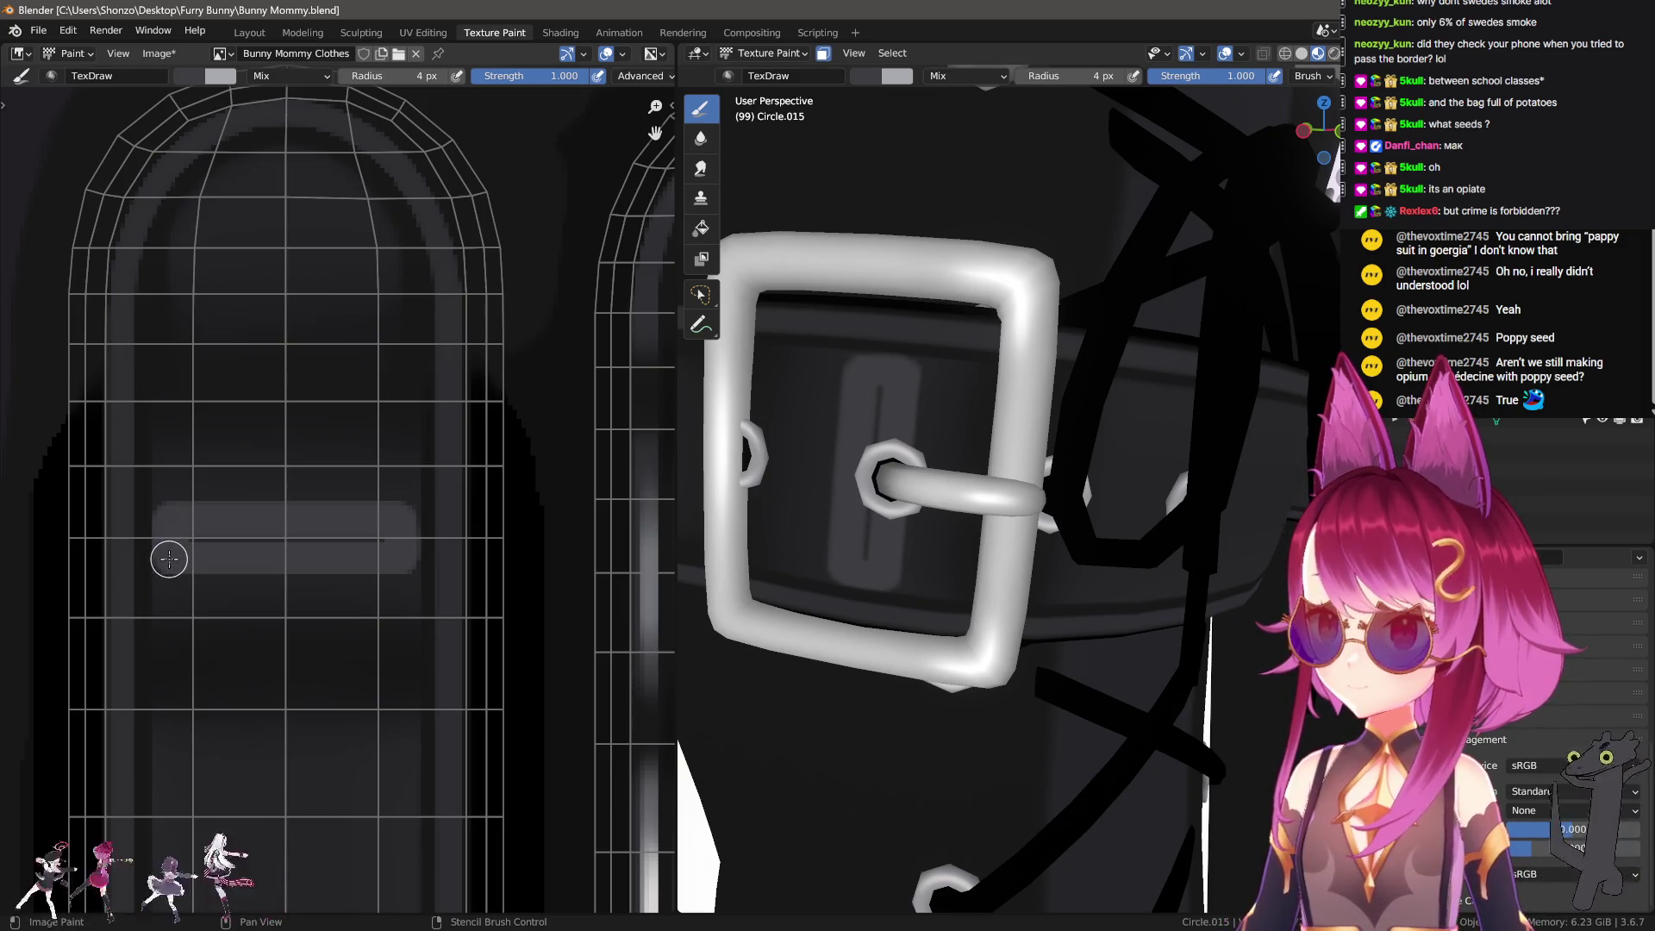
pyautogui.moveTo(169, 558); pyautogui.dragTo(388, 547)
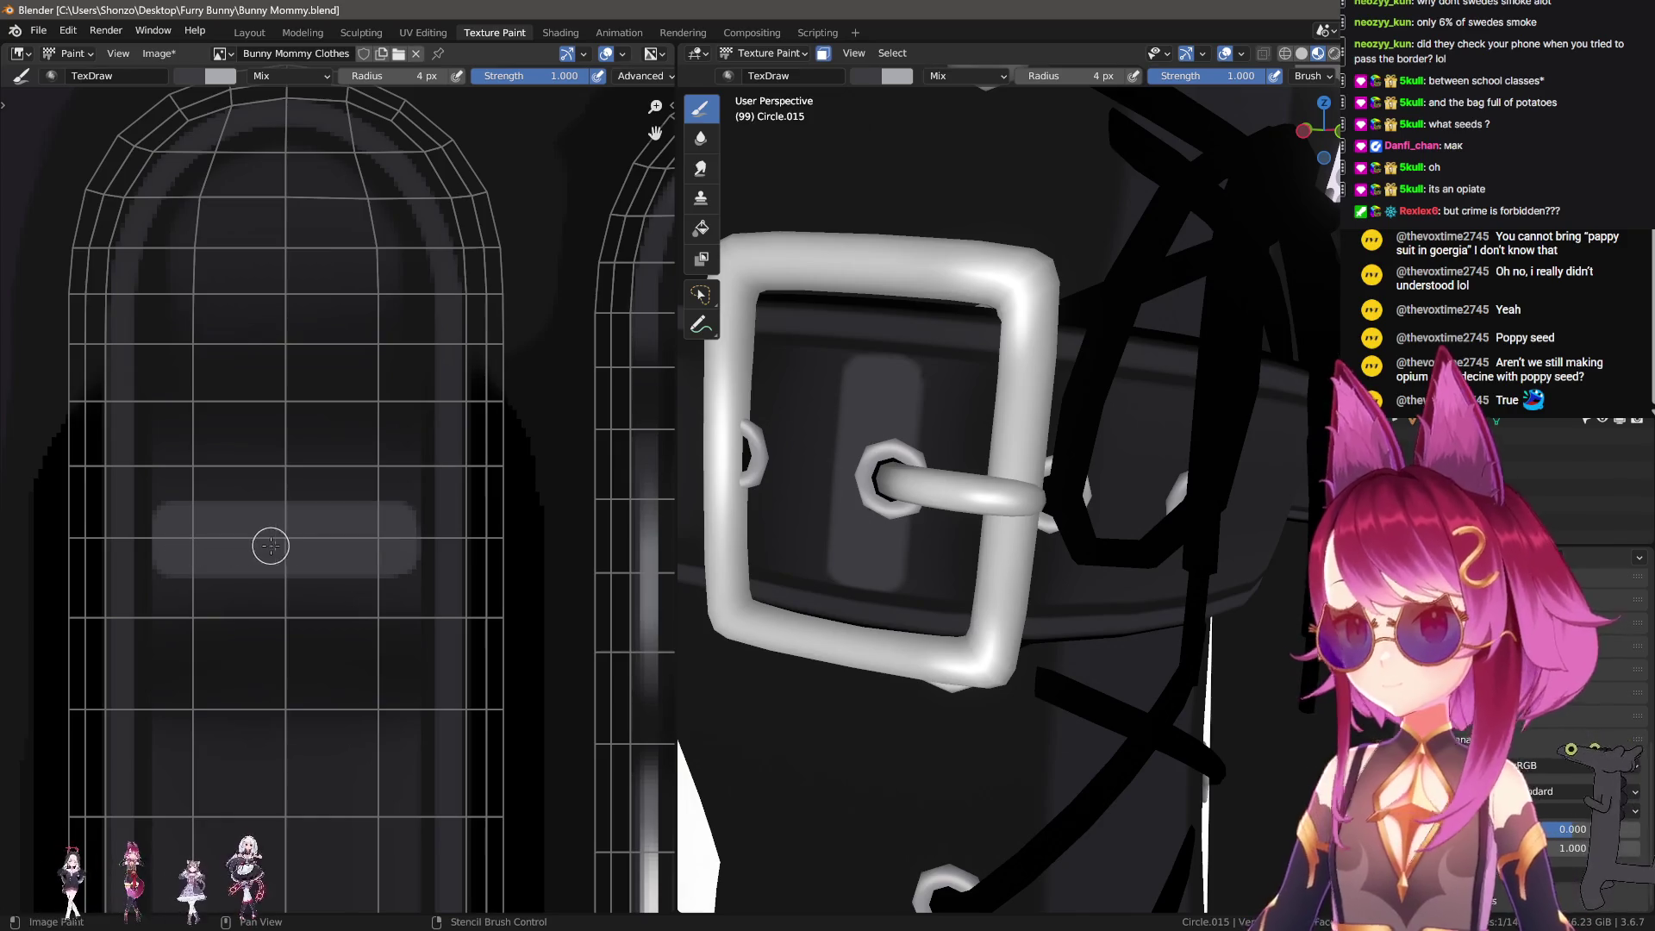
# Step: Smear the light bar vertically into a soft highlight gradient and zoom the 3D view out
pyautogui.press('3')
pyautogui.scroll(1, 250, 578)
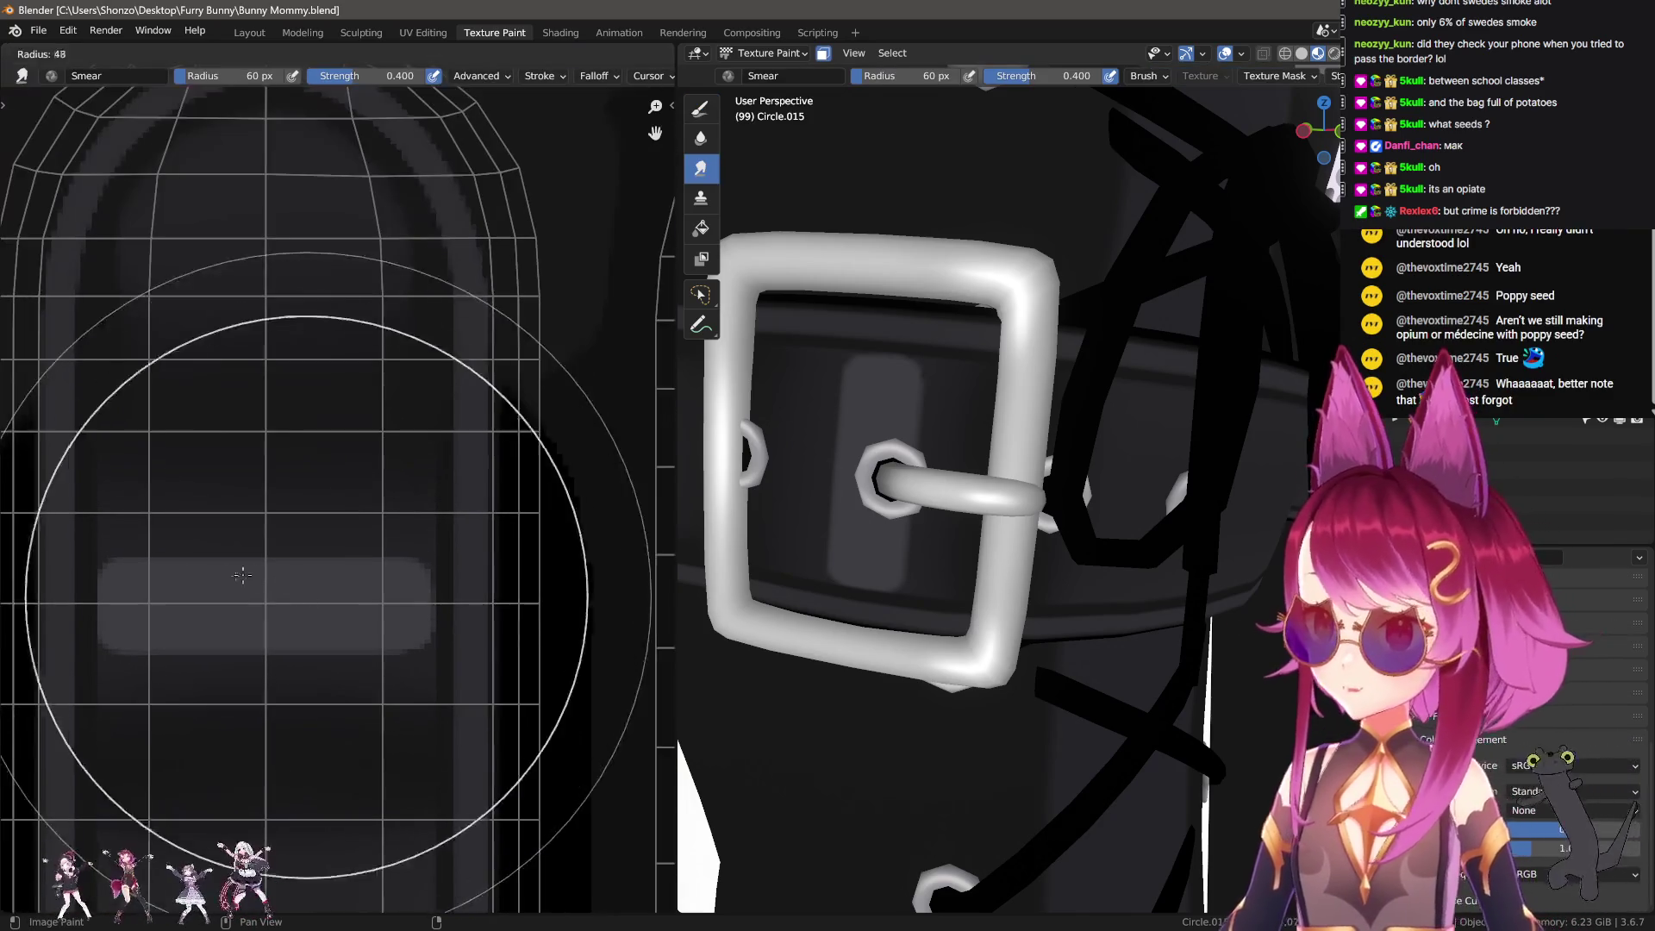
pyautogui.moveTo(268, 611); pyautogui.dragTo(279, 590)
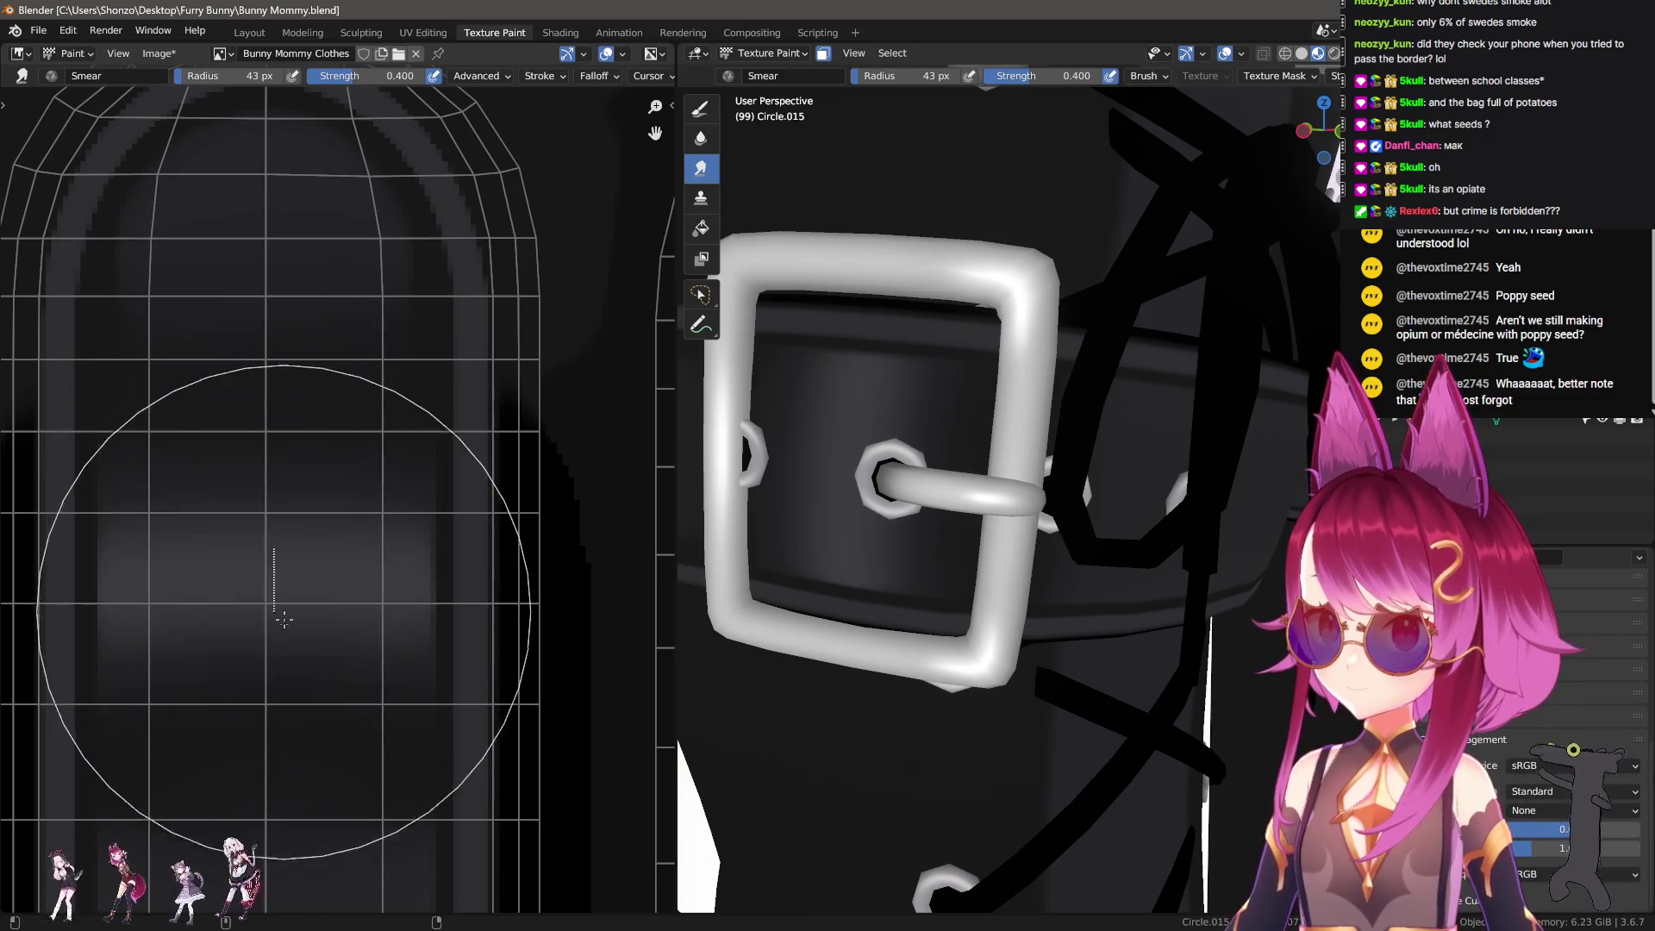
pyautogui.moveTo(274, 628); pyautogui.dragTo(276, 573)
pyautogui.press('f')
pyautogui.click(277, 575)
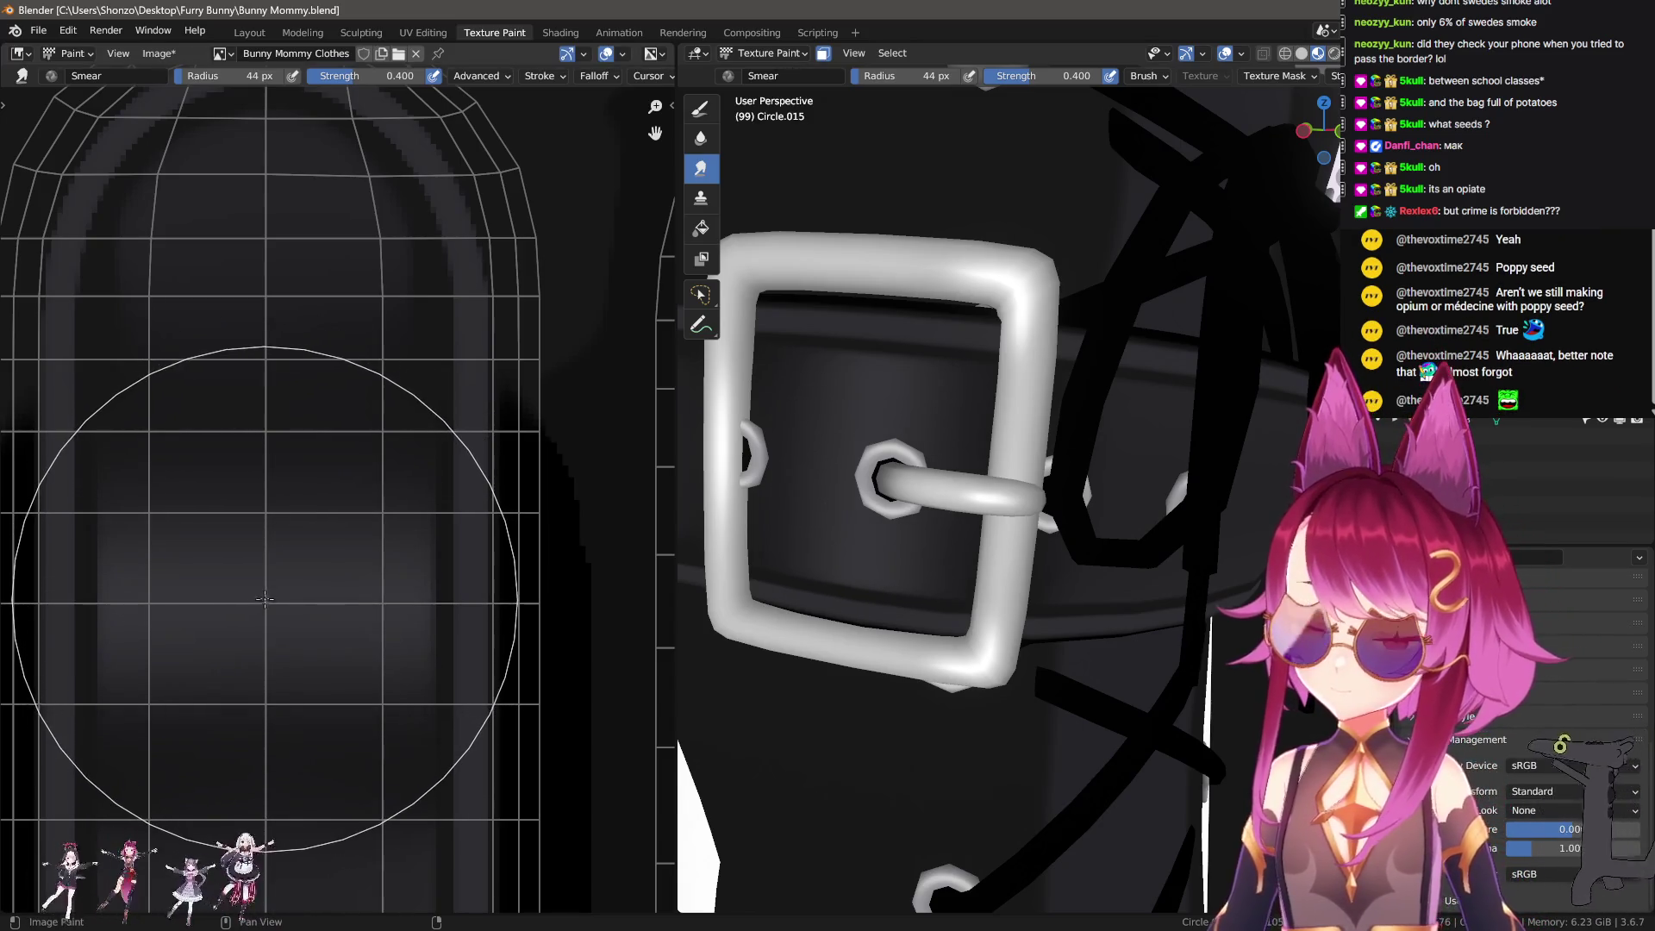
pyautogui.scroll(3, 378, 532)
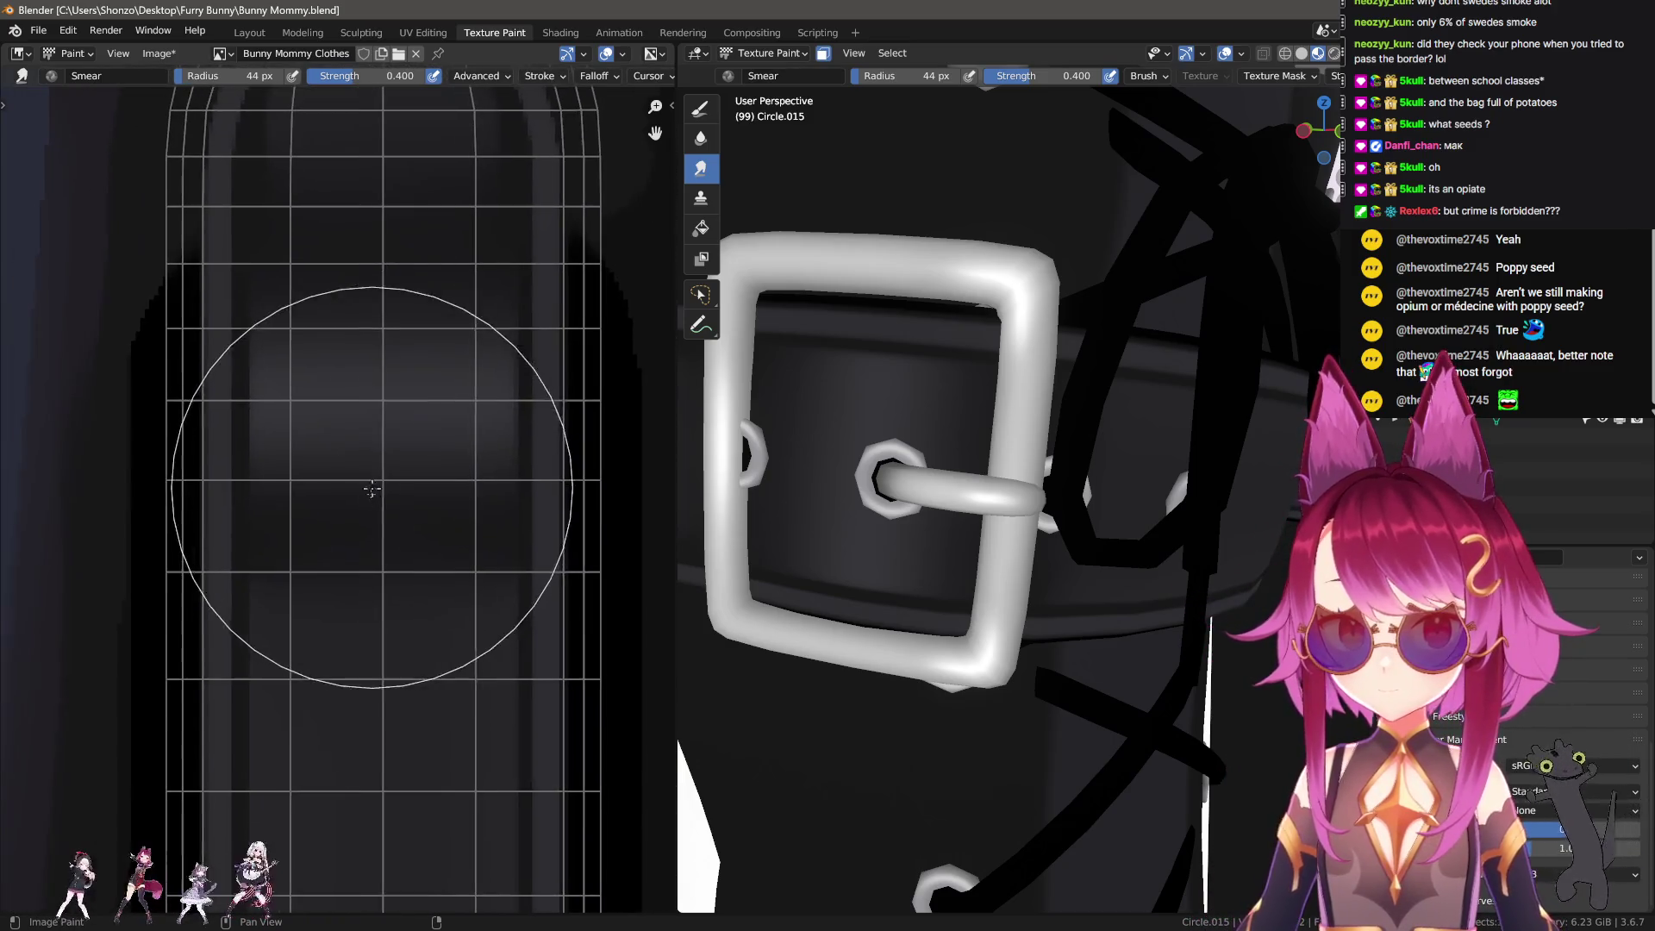
pyautogui.scroll(-3, 332, 561)
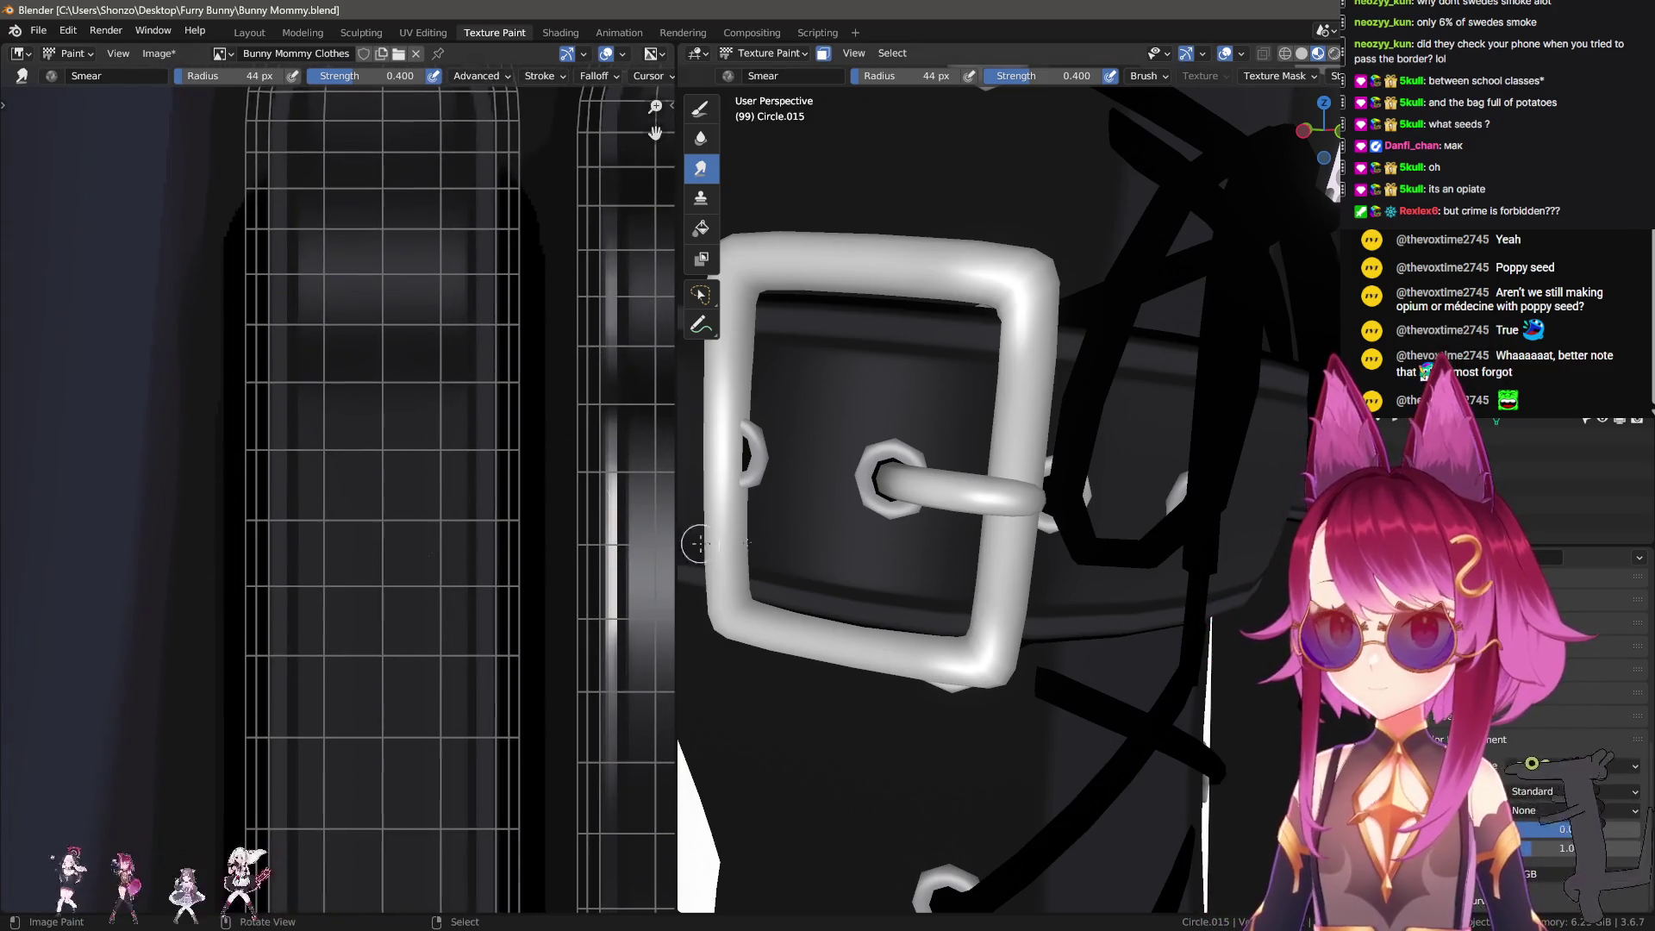
pyautogui.moveTo(874, 546); pyautogui.dragTo(765, 552, button='middle')
pyautogui.scroll(-1, 765, 552)
pyautogui.scroll(-4, 771, 556)
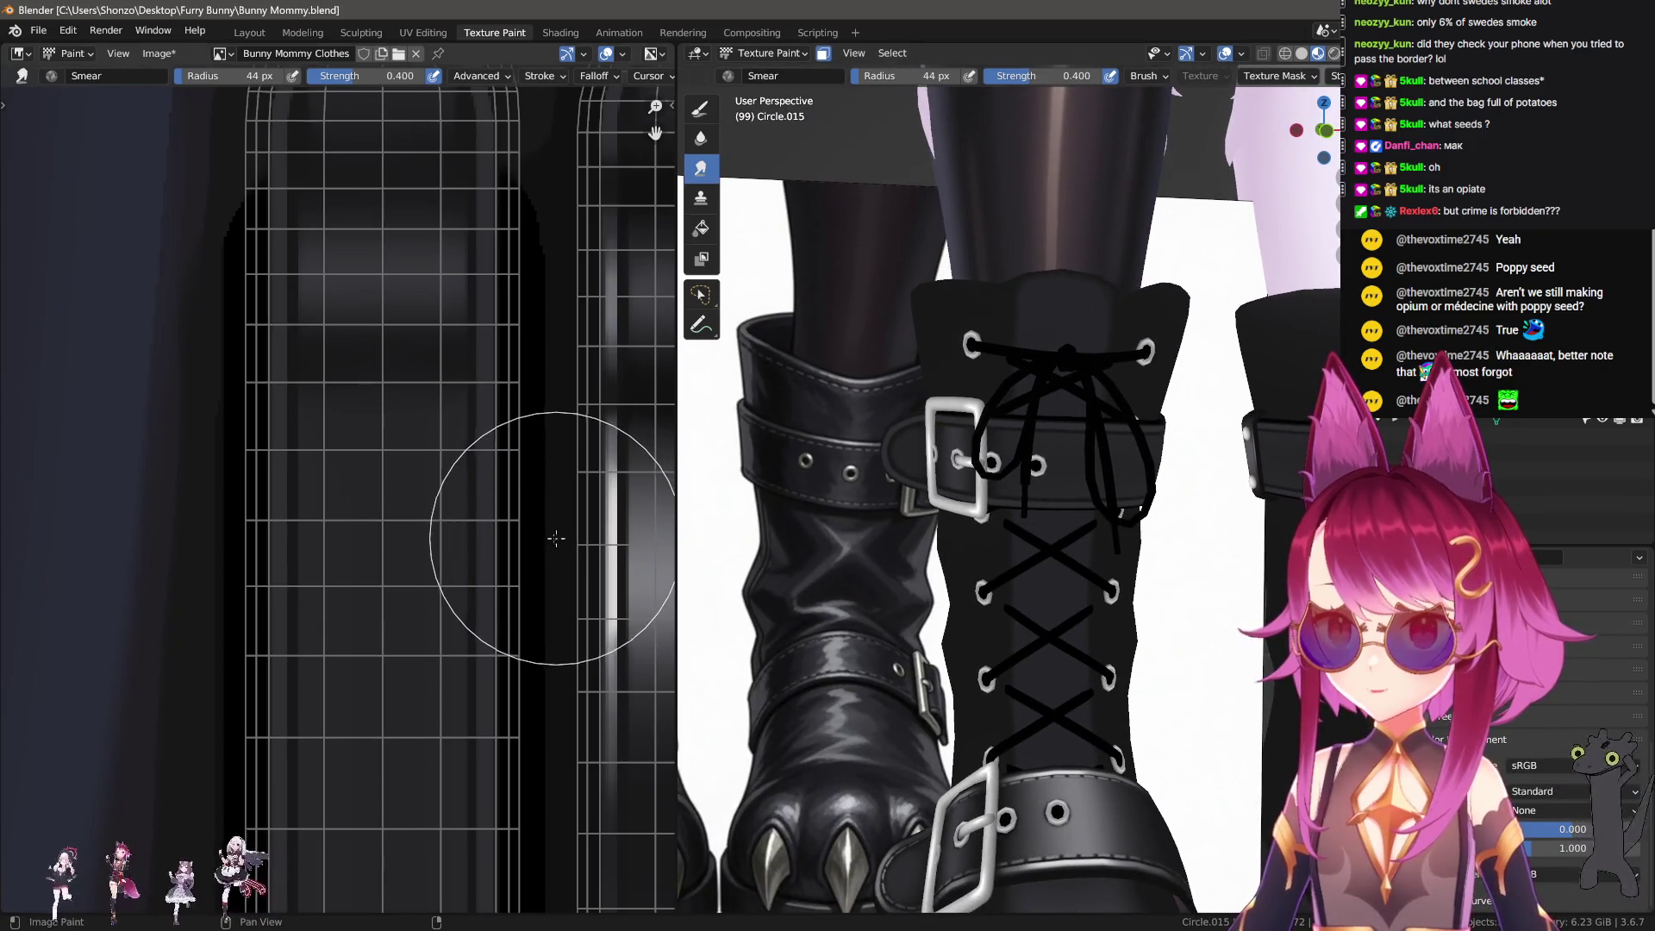
# Step: Paint a dark vertical stroke on the strap texture with a 13 px draw brush
pyautogui.scroll(1, 634, 582)
pyautogui.press('d')
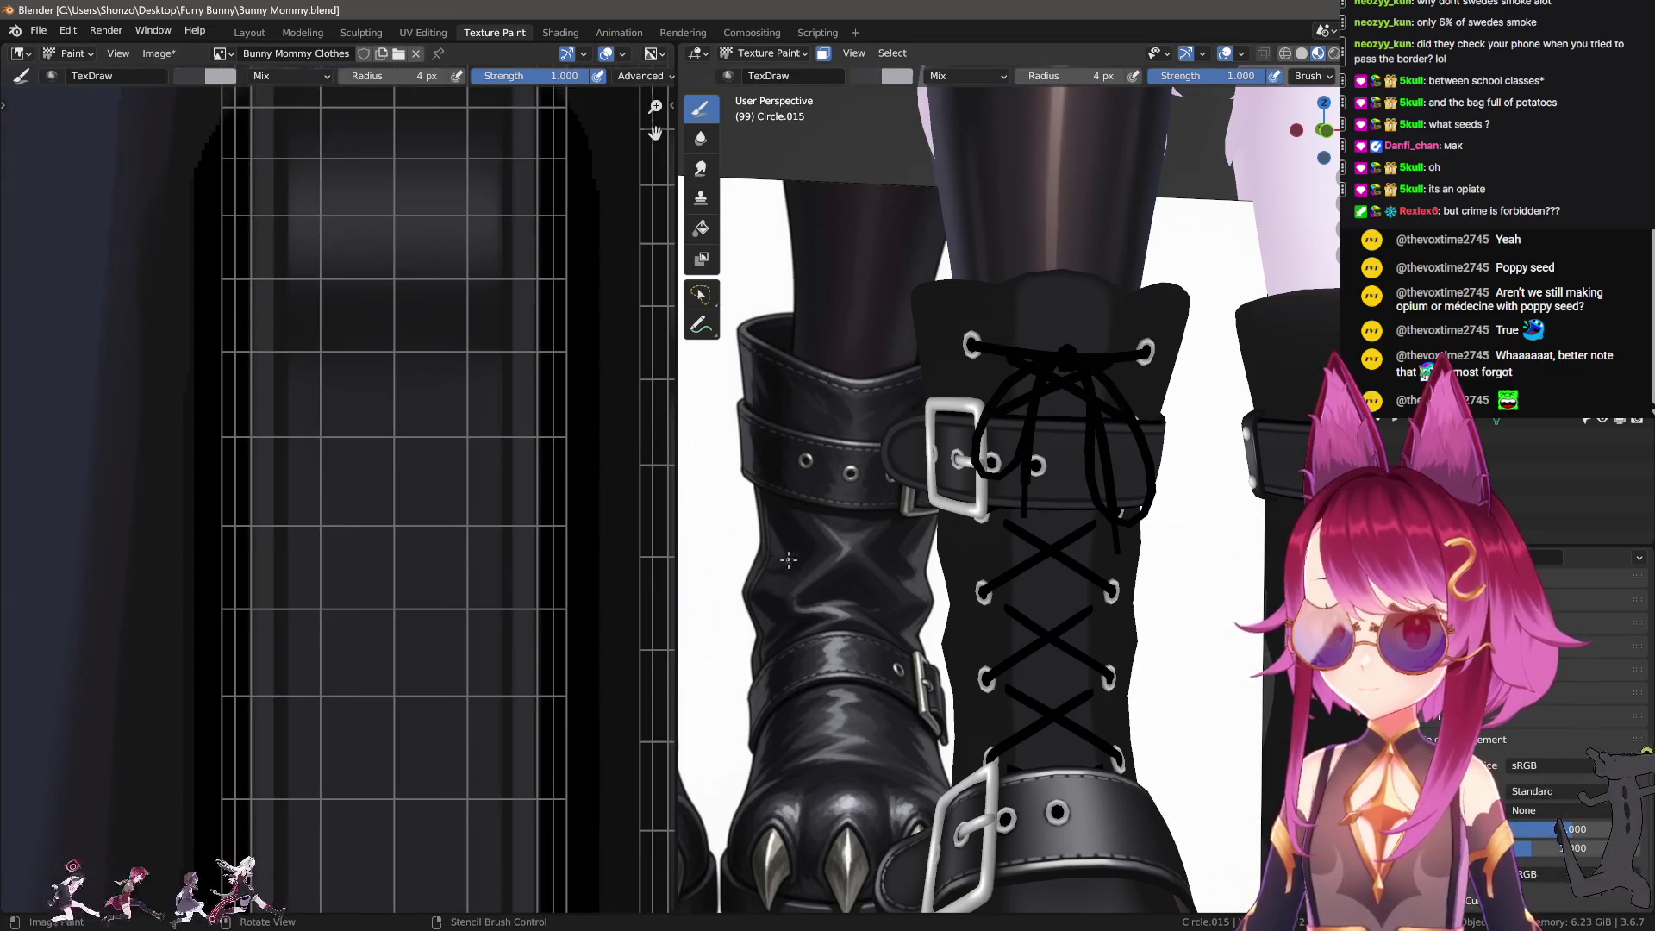
pyautogui.press('f')
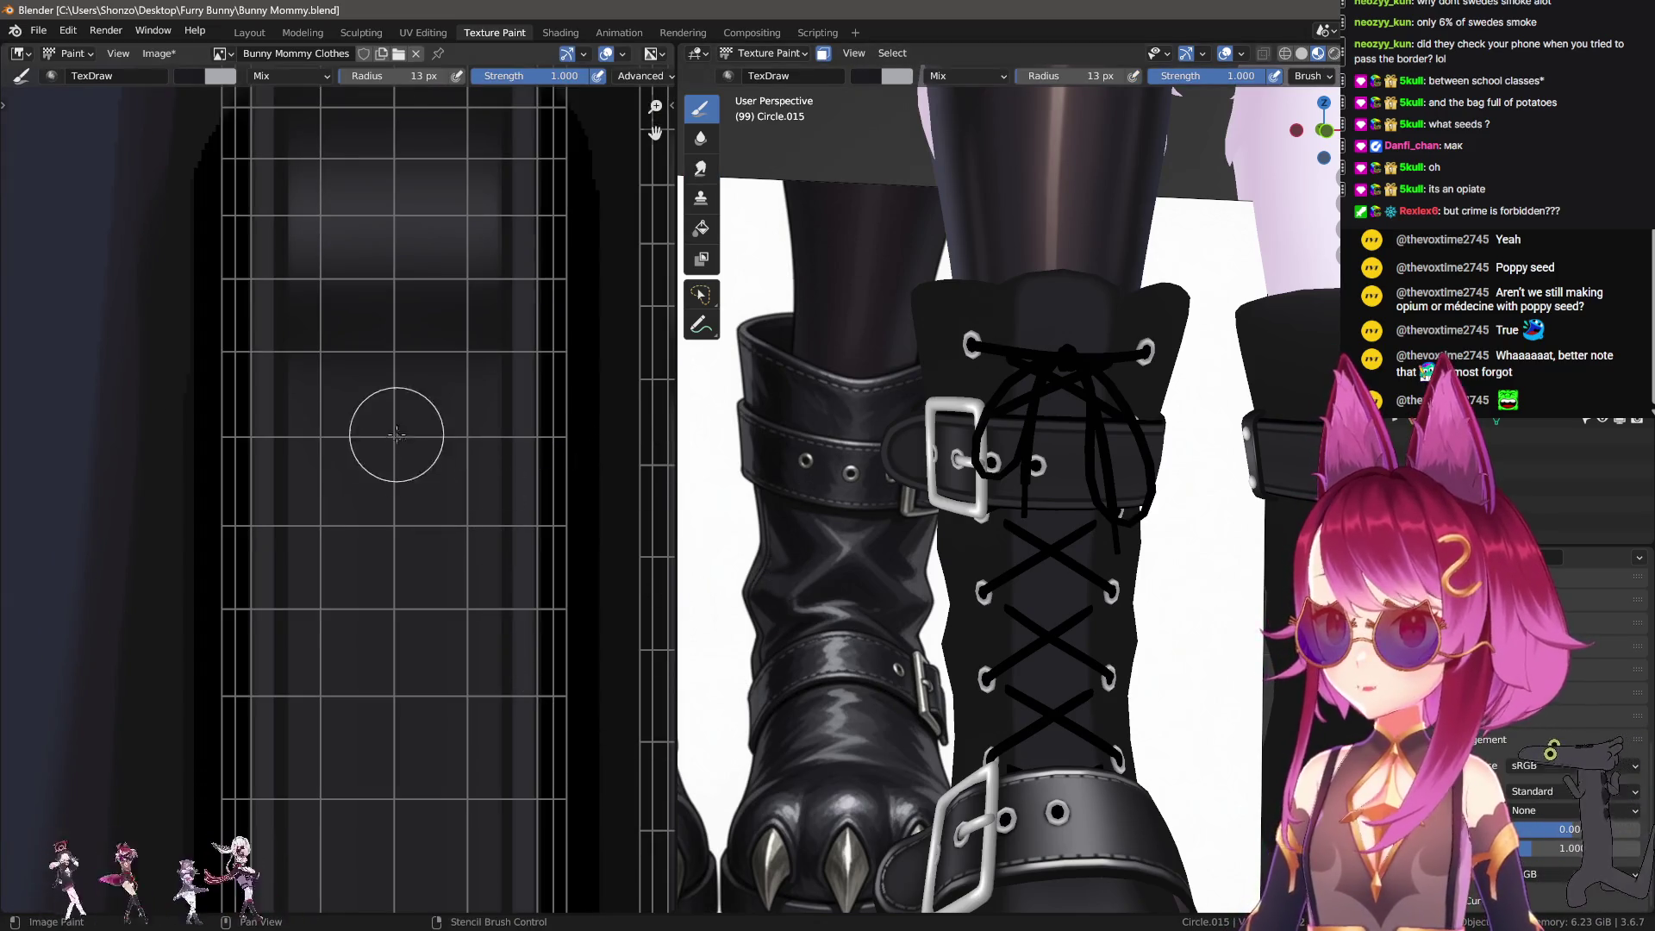
pyautogui.click(443, 443)
pyautogui.moveTo(399, 435); pyautogui.dragTo(418, 665)
pyautogui.scroll(-2, 418, 665)
pyautogui.scroll(2, 355, 451)
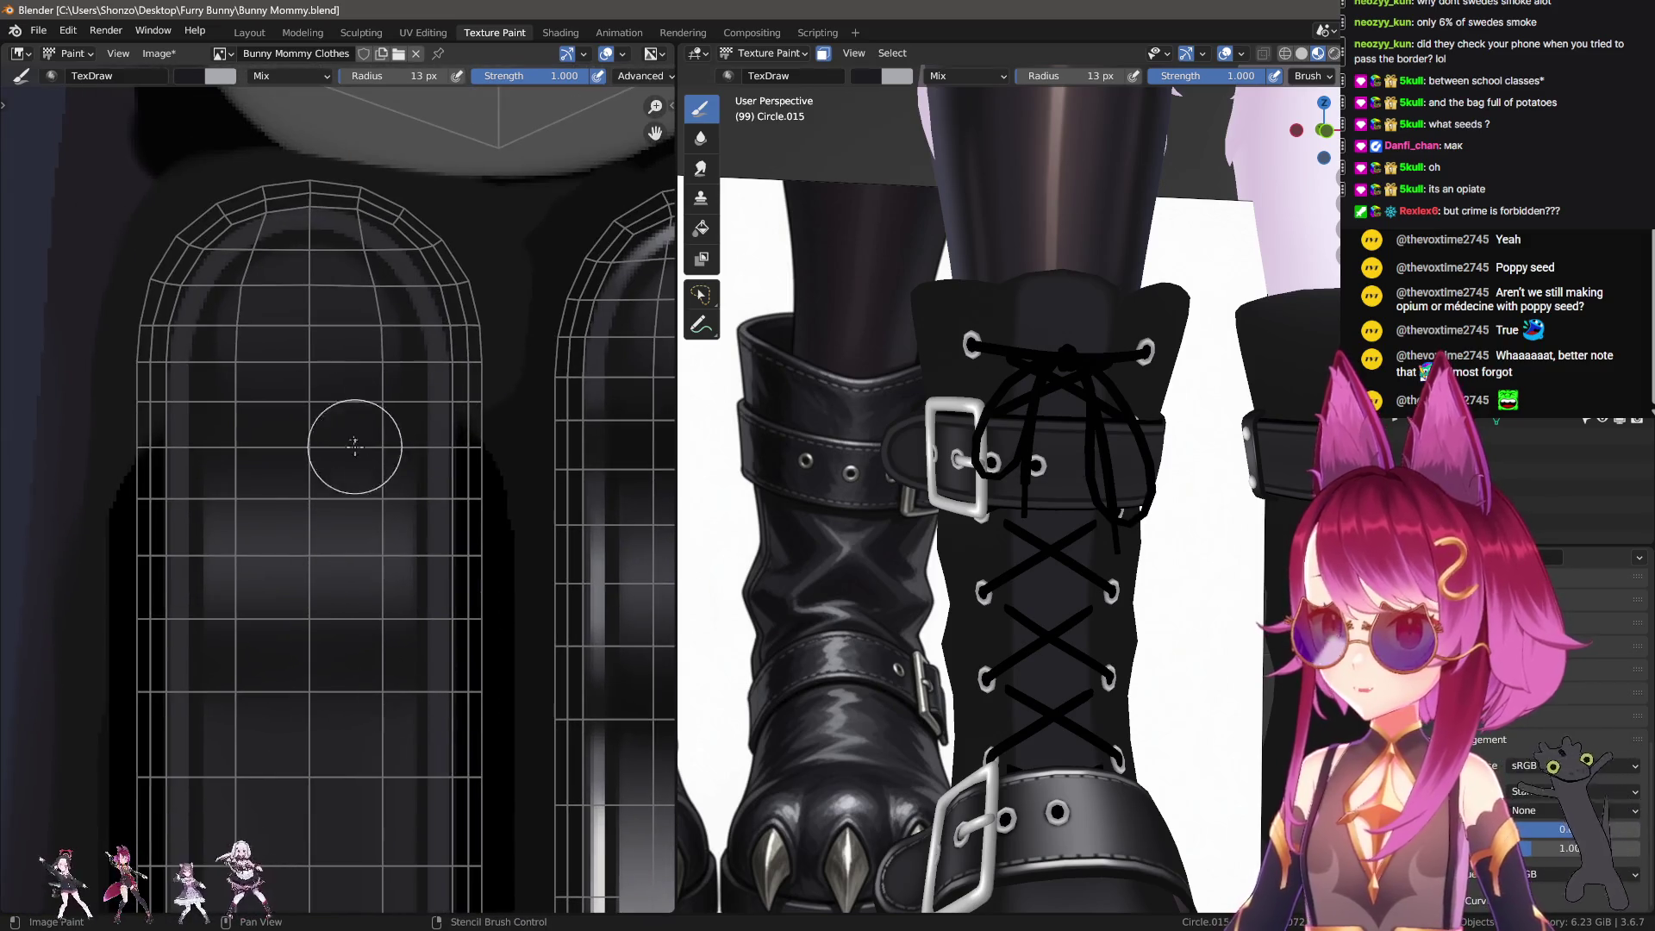
# Step: Pick a light grey paint colour, try a test stroke and undo it
pyautogui.moveTo(293, 543); pyautogui.dragTo(340, 535, button='middle')
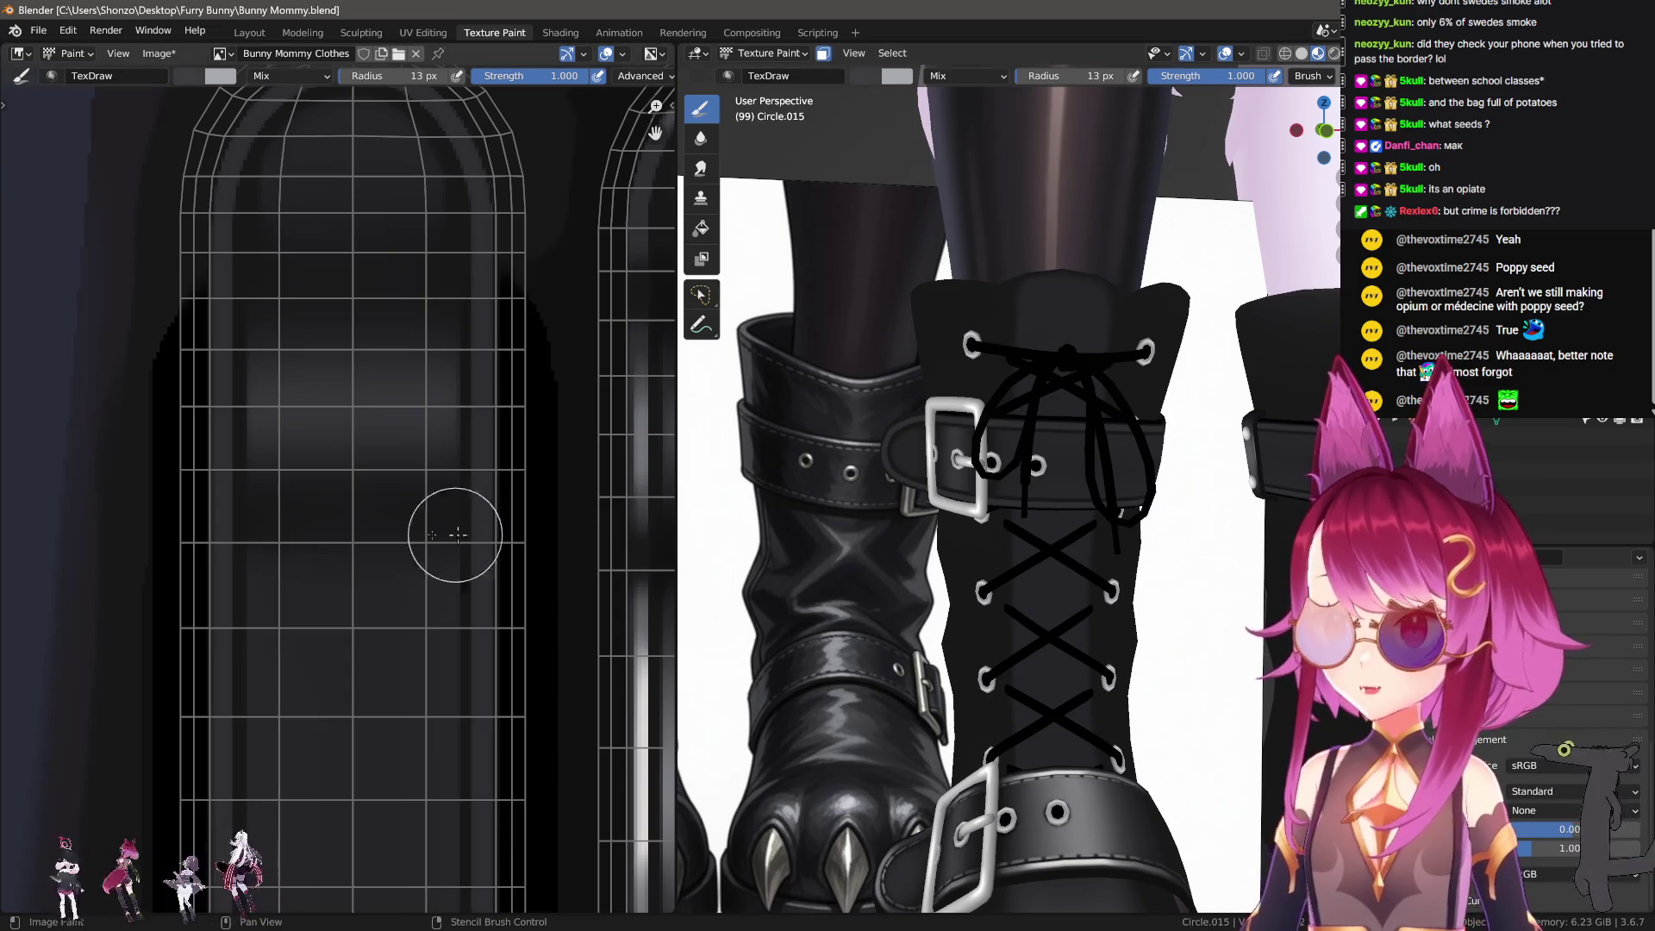
pyautogui.press('n')
pyautogui.moveTo(386, 655); pyautogui.dragTo(424, 573, button='middle')
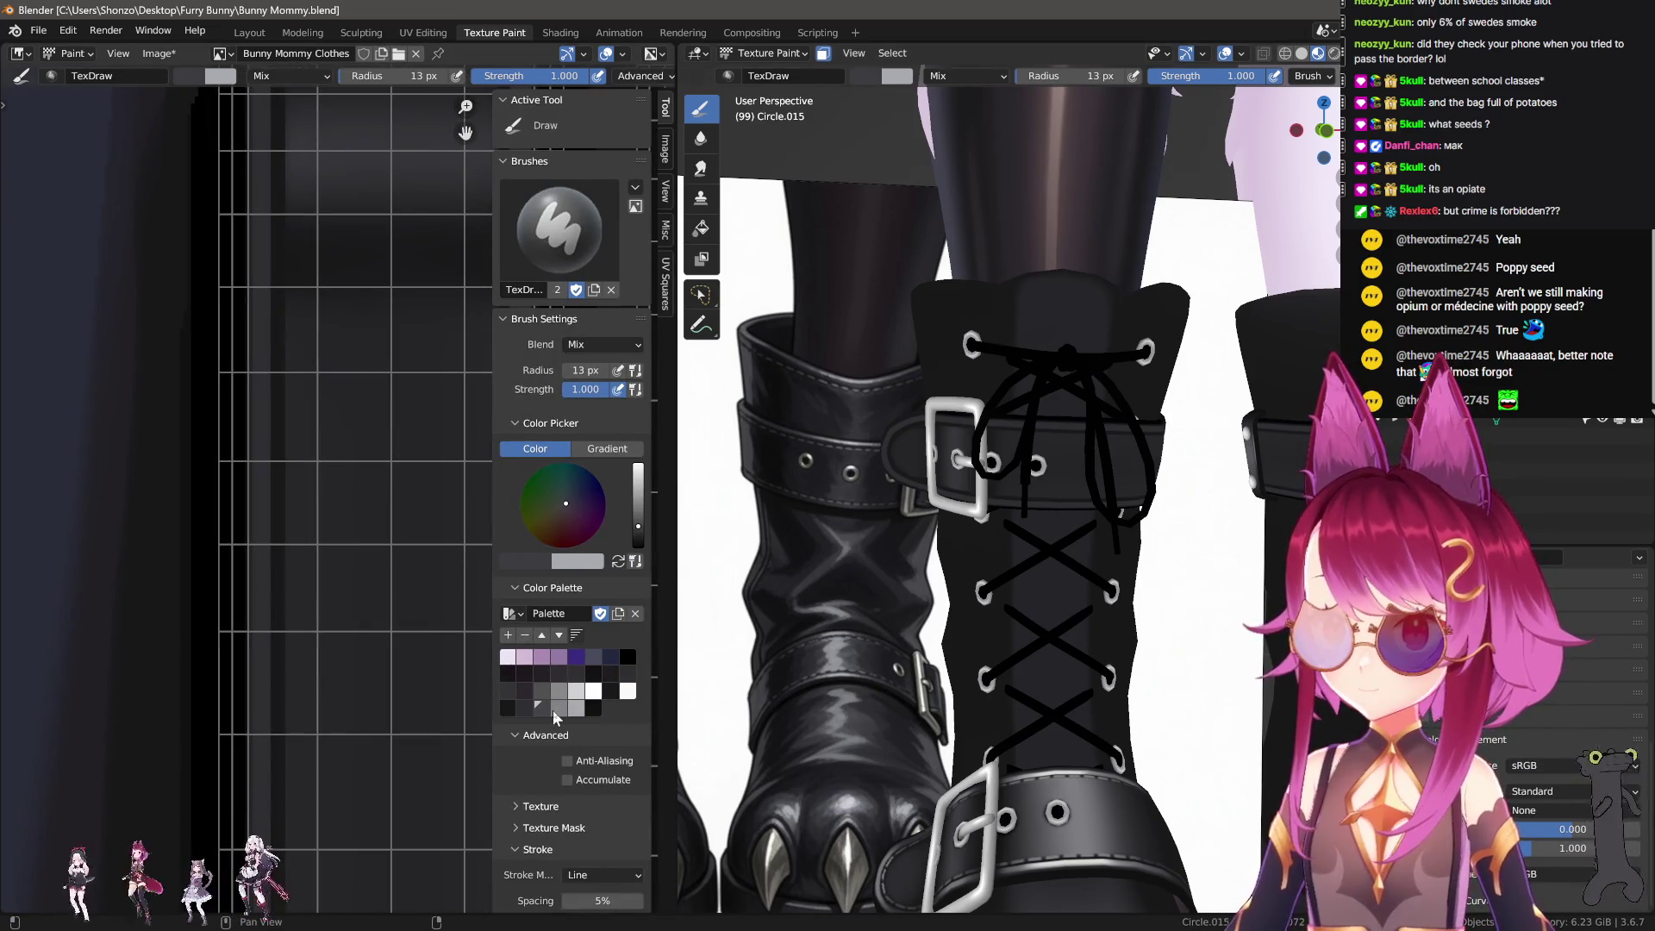
pyautogui.click(555, 710)
pyautogui.moveTo(379, 502); pyautogui.dragTo(370, 681)
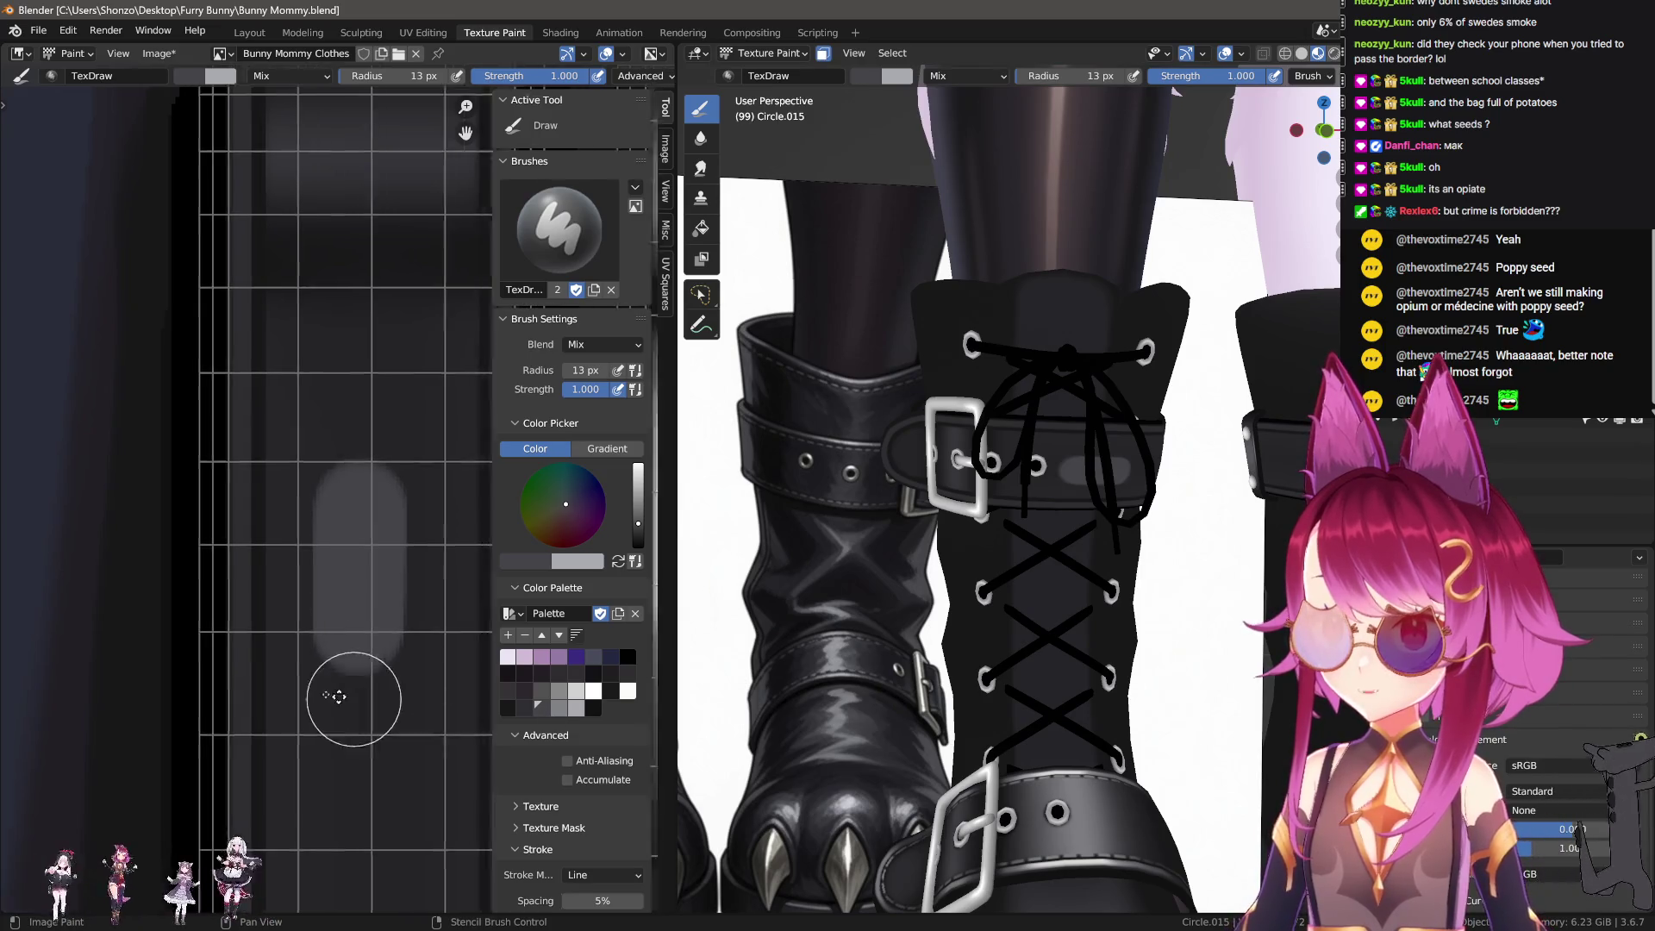
pyautogui.moveTo(351, 684); pyautogui.dragTo(315, 629, button='middle')
pyautogui.hotkey('ctrl', 'z')
pyautogui.moveTo(295, 573); pyautogui.dragTo(262, 532, button='middle')
pyautogui.press('n')
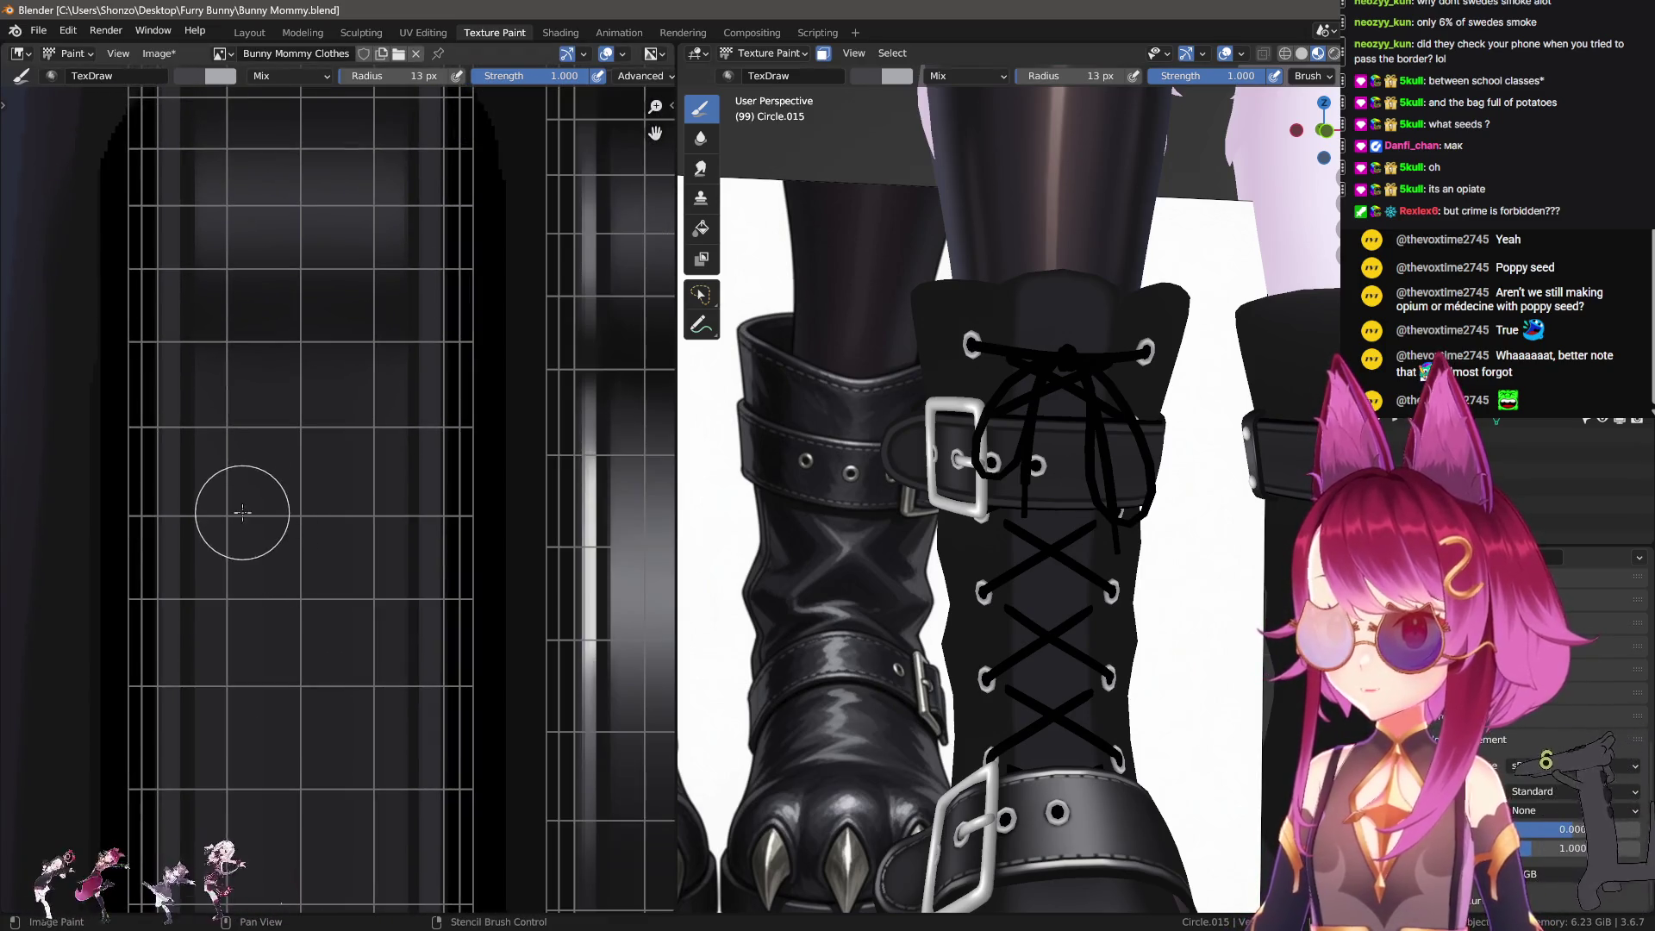
pyautogui.scroll(2, 221, 586)
# Step: With a smaller brush, outline a grey square on the strip using straight left, top, right and bottom edges
pyautogui.press('f')
pyautogui.click(209, 545)
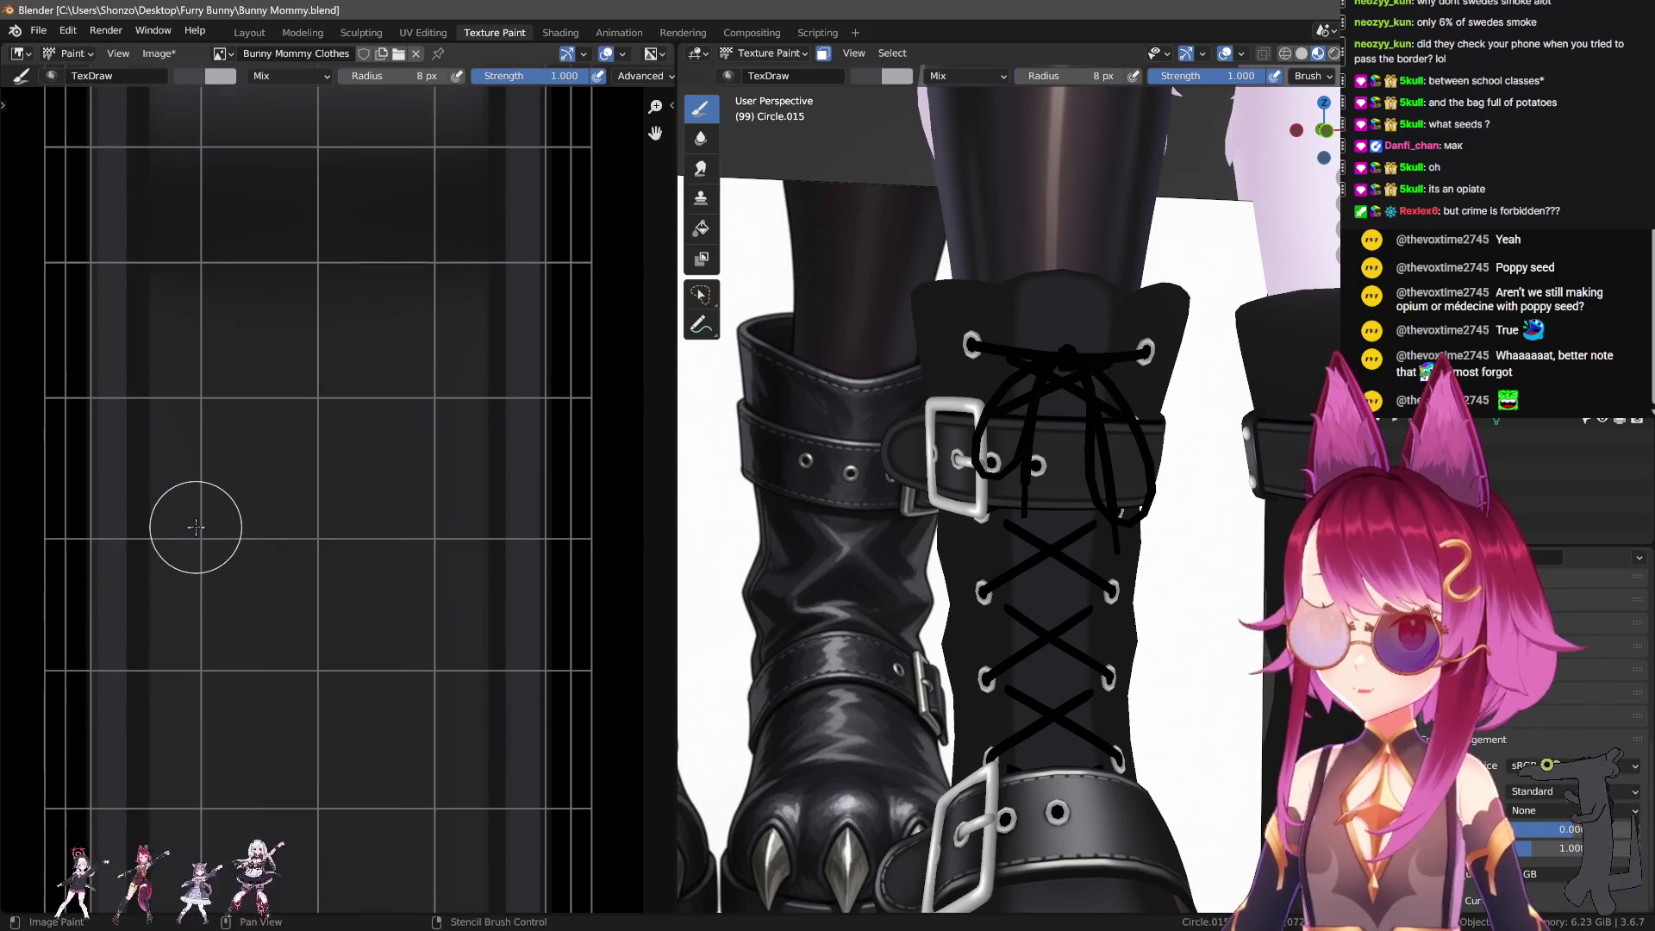
pyautogui.moveTo(195, 526); pyautogui.dragTo(201, 509, button='middle')
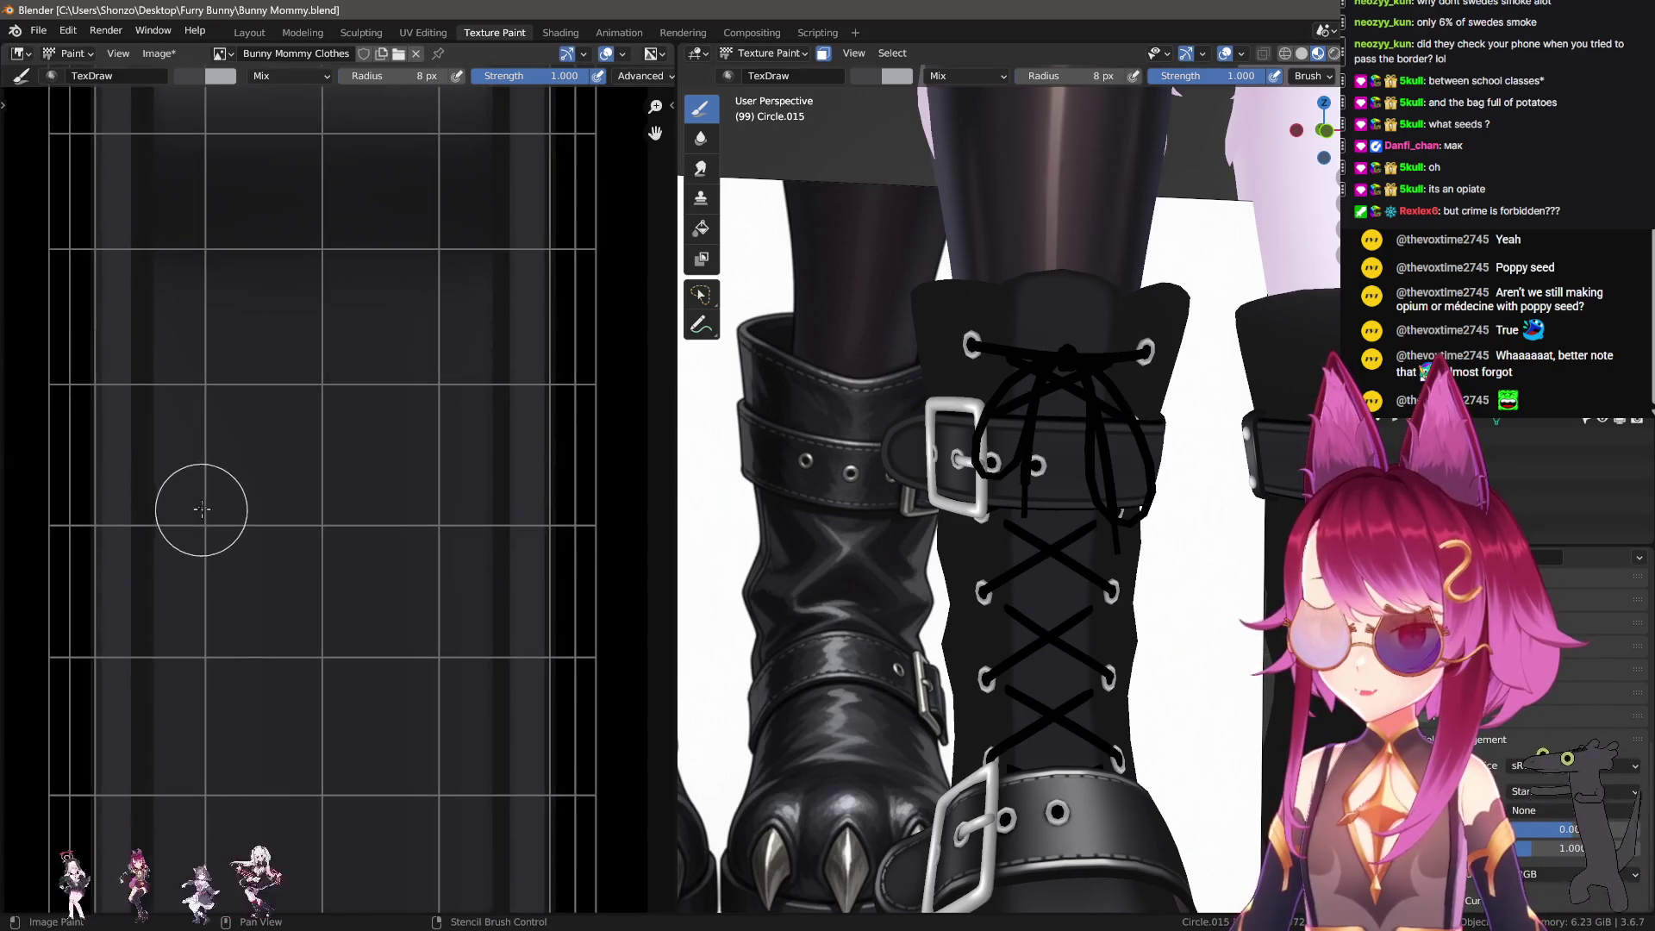
pyautogui.moveTo(196, 476); pyautogui.dragTo(224, 650)
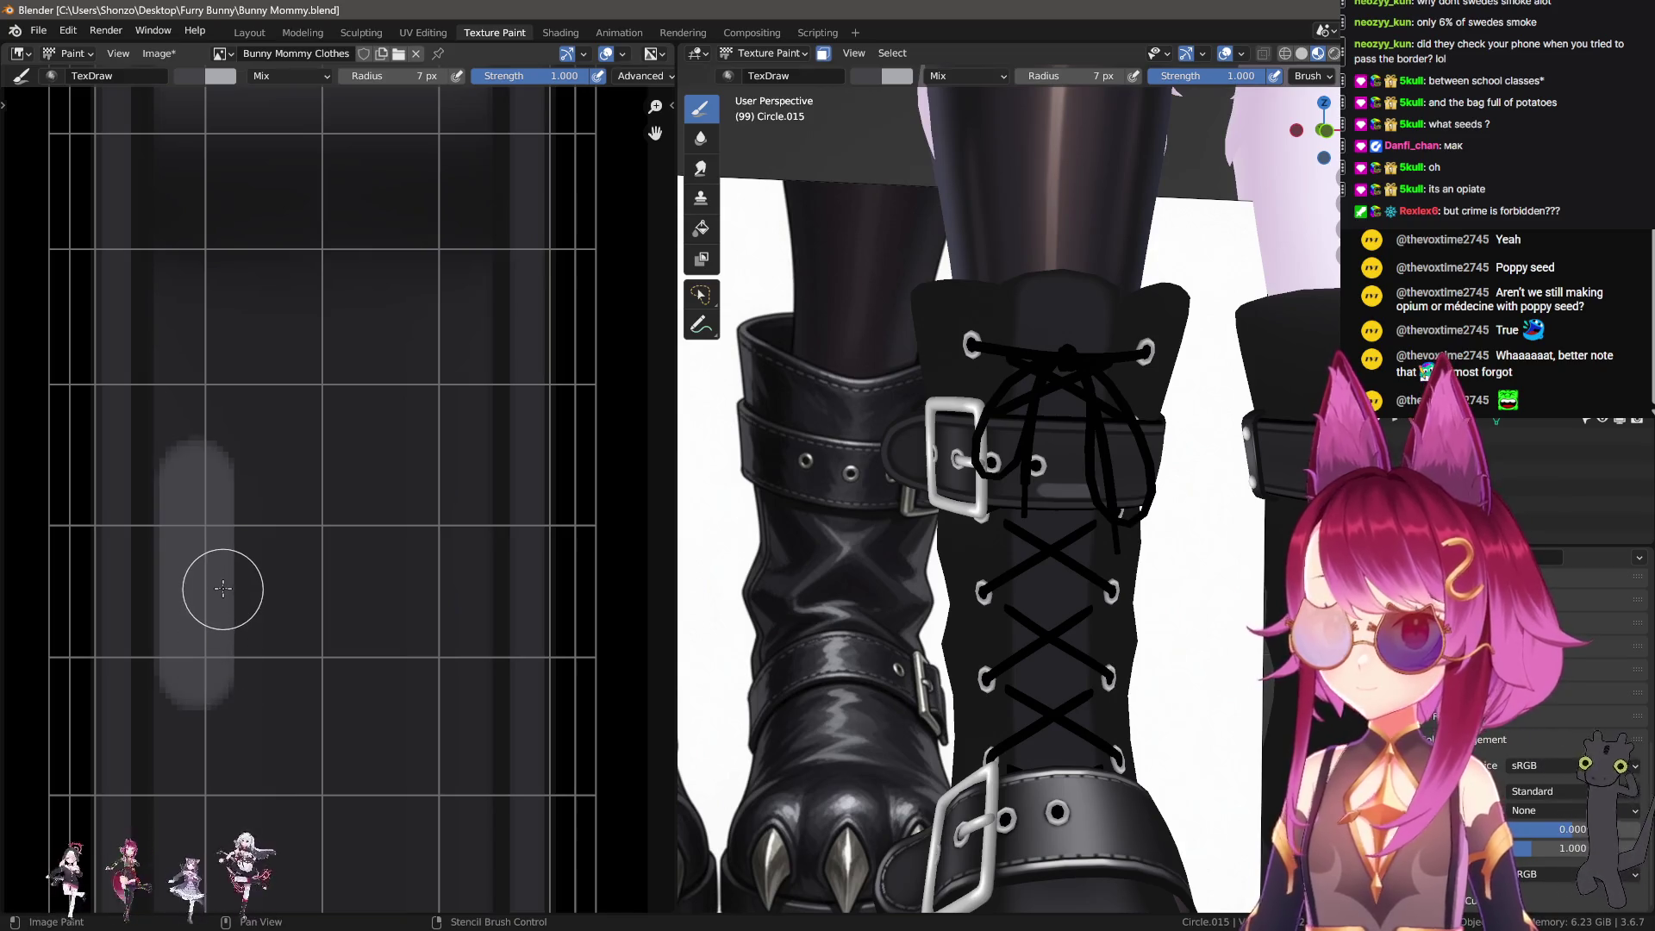
pyautogui.moveTo(192, 478); pyautogui.dragTo(211, 720)
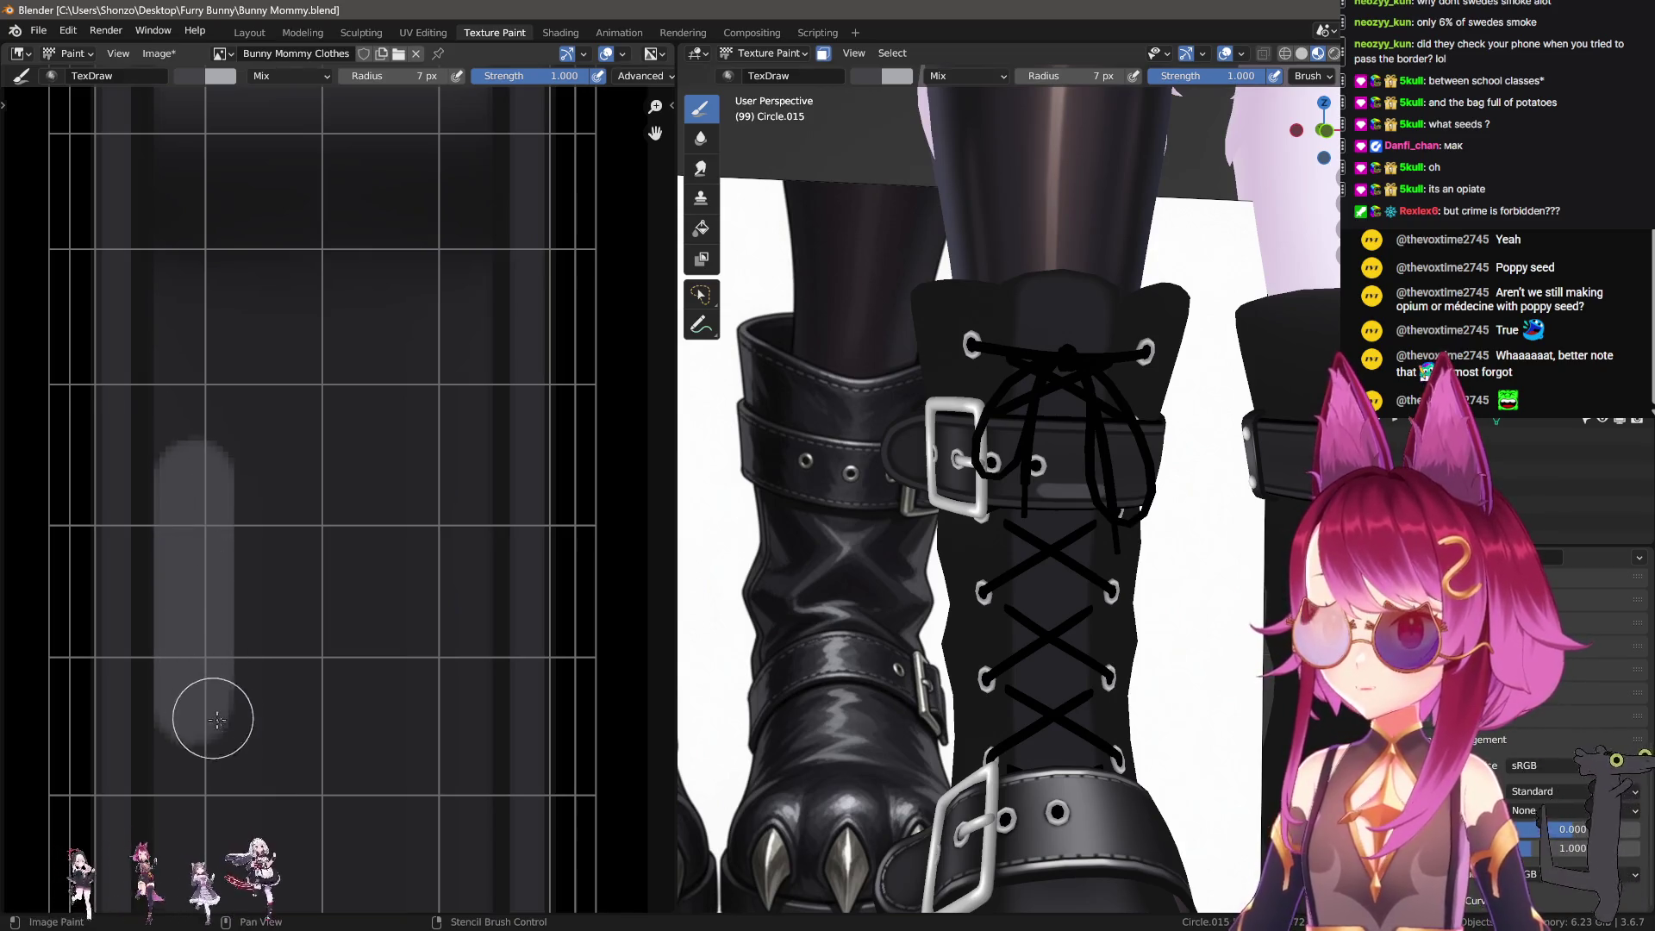
pyautogui.moveTo(232, 725); pyautogui.dragTo(226, 676, button='middle')
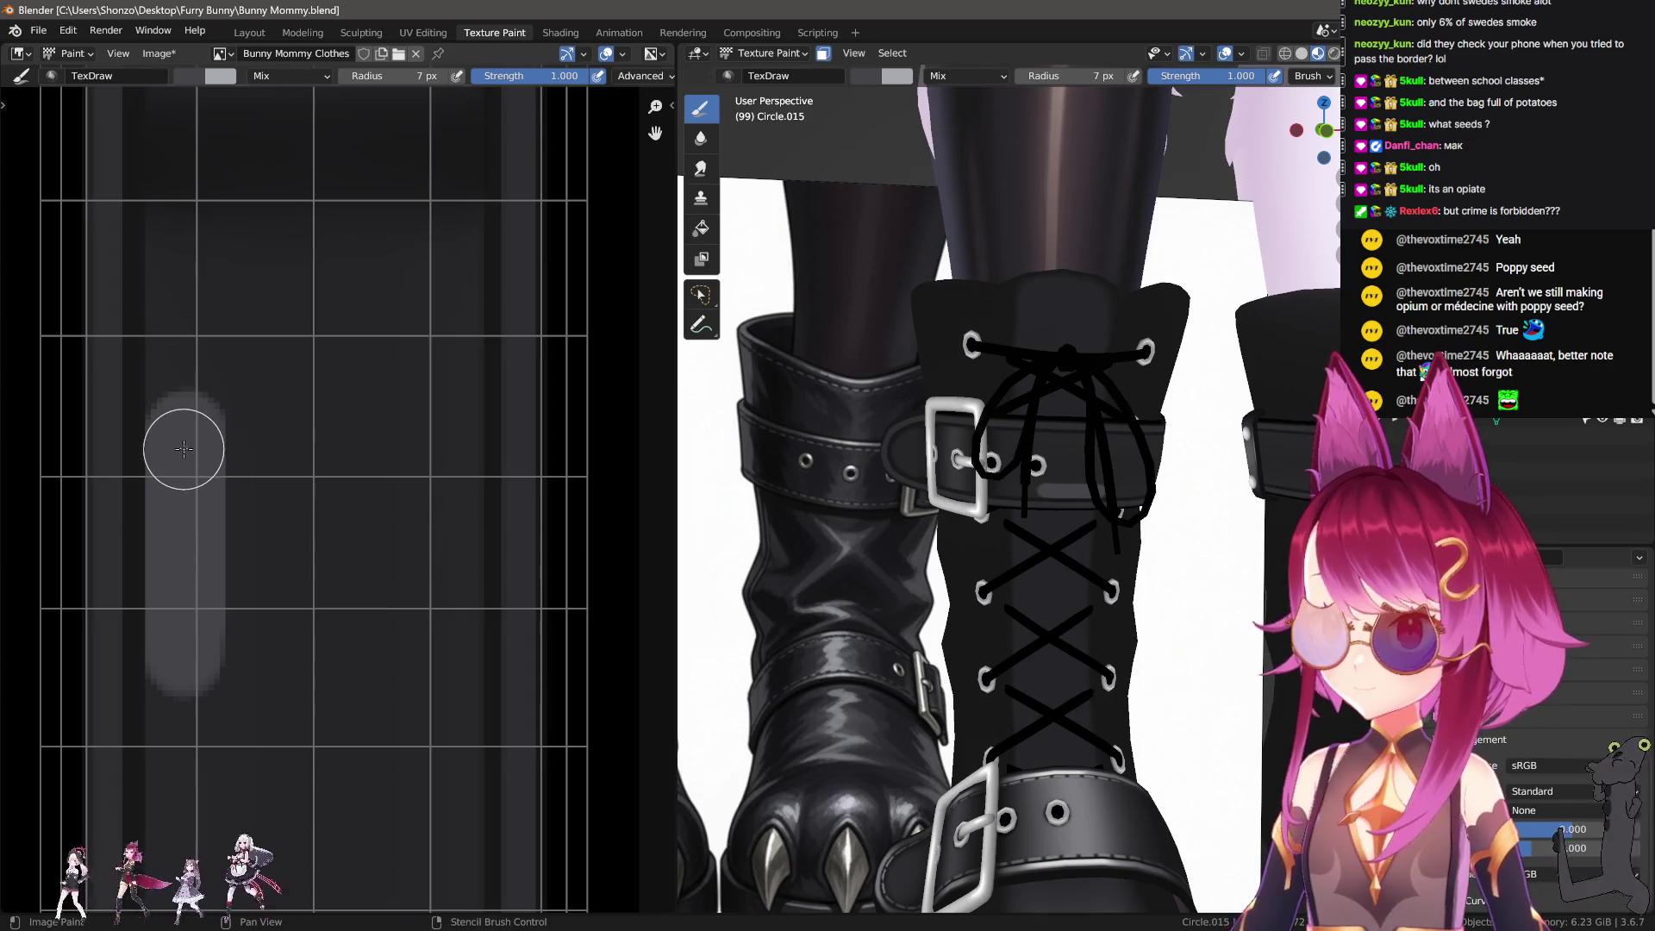
pyautogui.moveTo(184, 377); pyautogui.dragTo(193, 372)
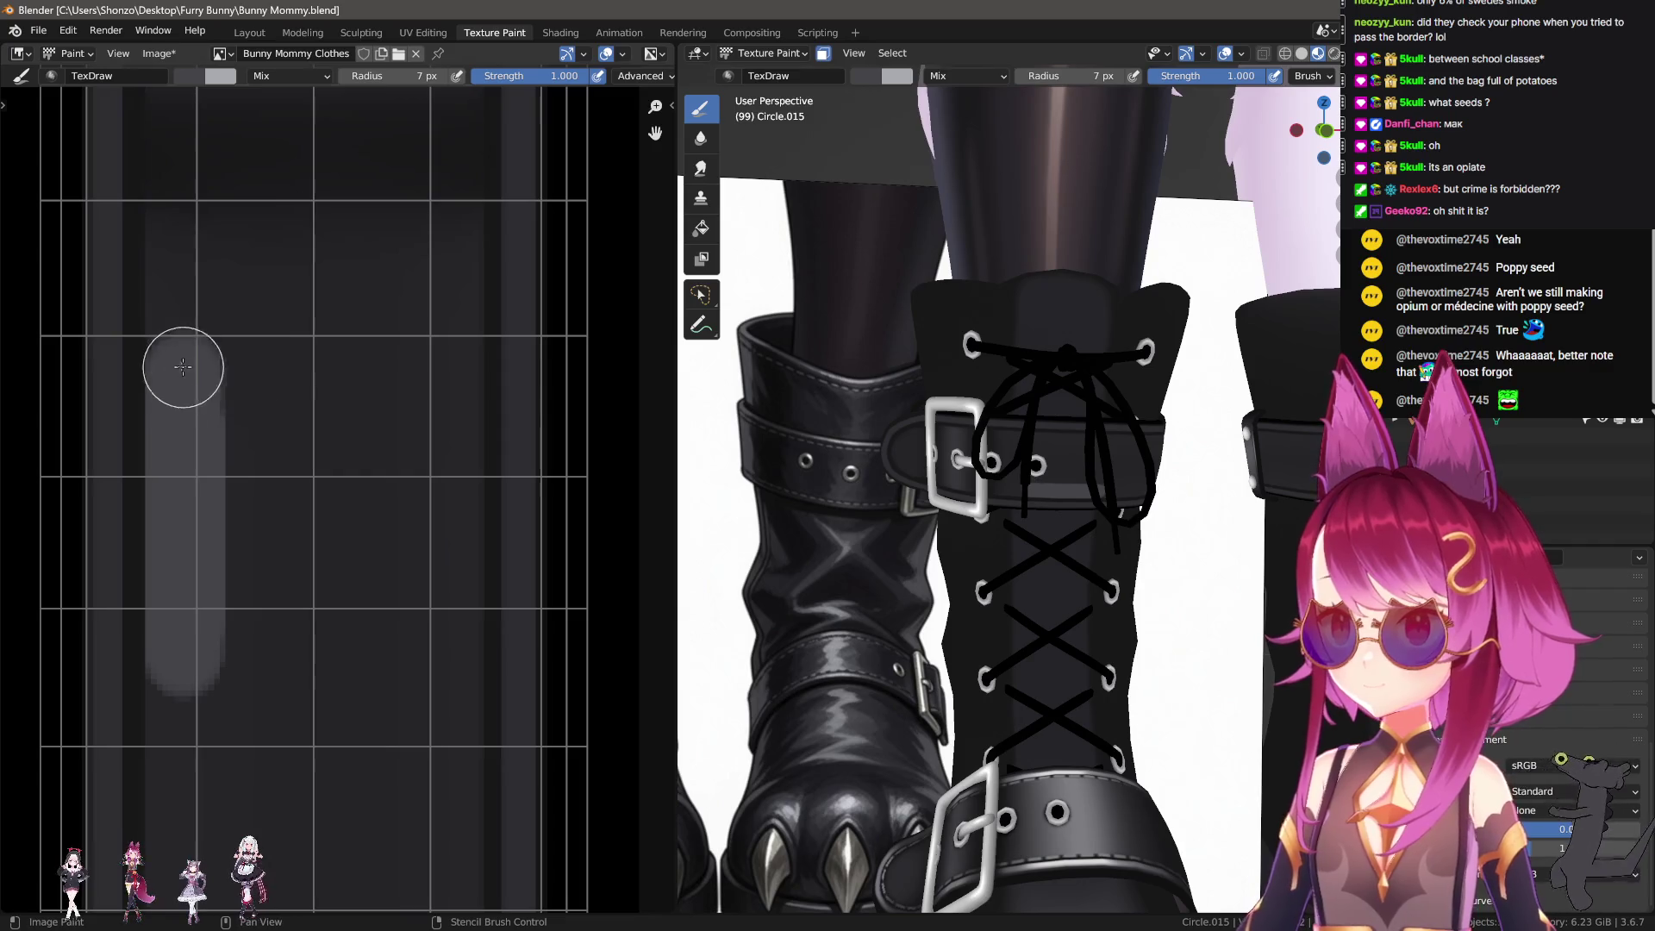
pyautogui.moveTo(449, 371); pyautogui.dragTo(450, 372)
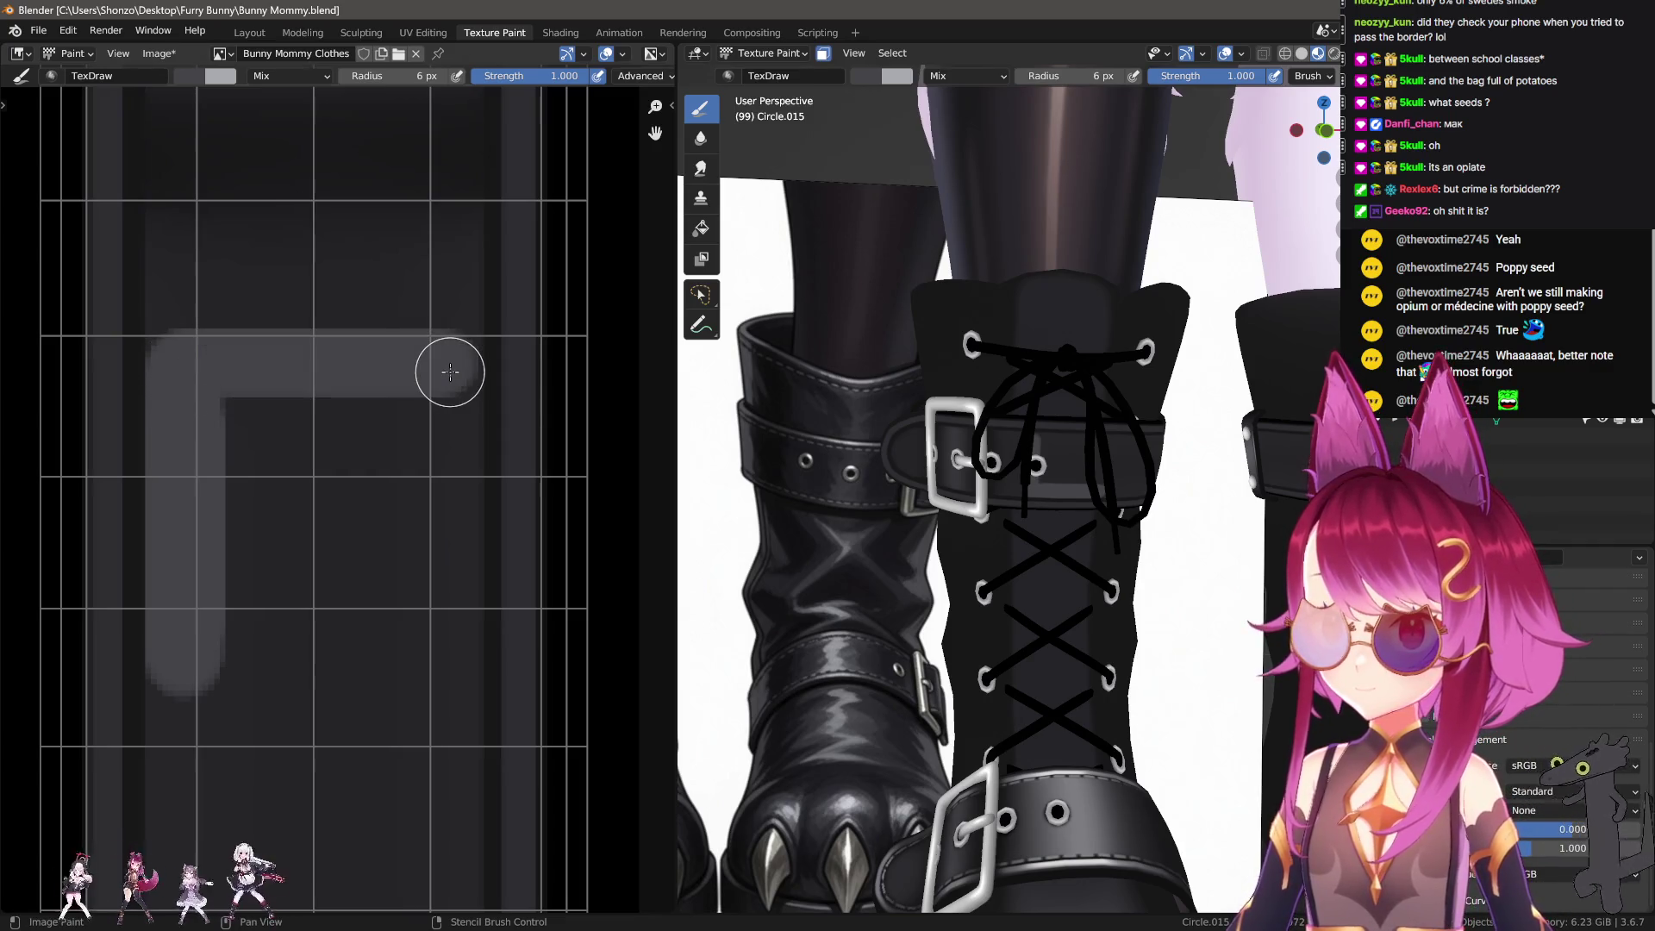
pyautogui.moveTo(448, 664); pyautogui.dragTo(447, 660)
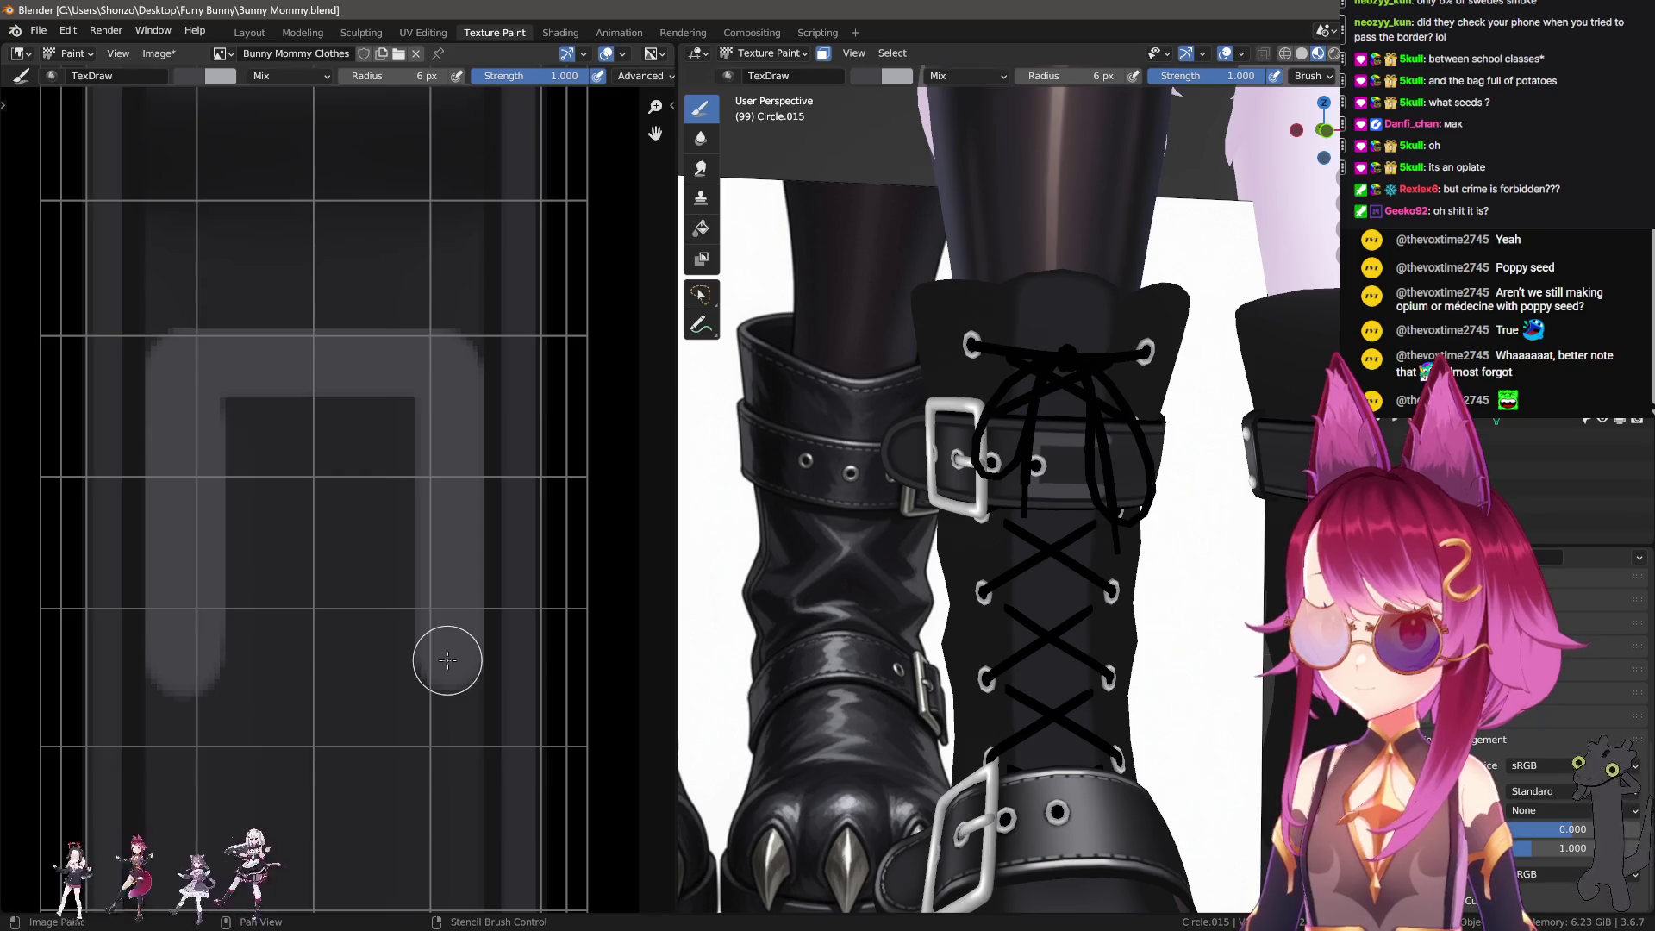
pyautogui.moveTo(207, 651); pyautogui.dragTo(190, 661)
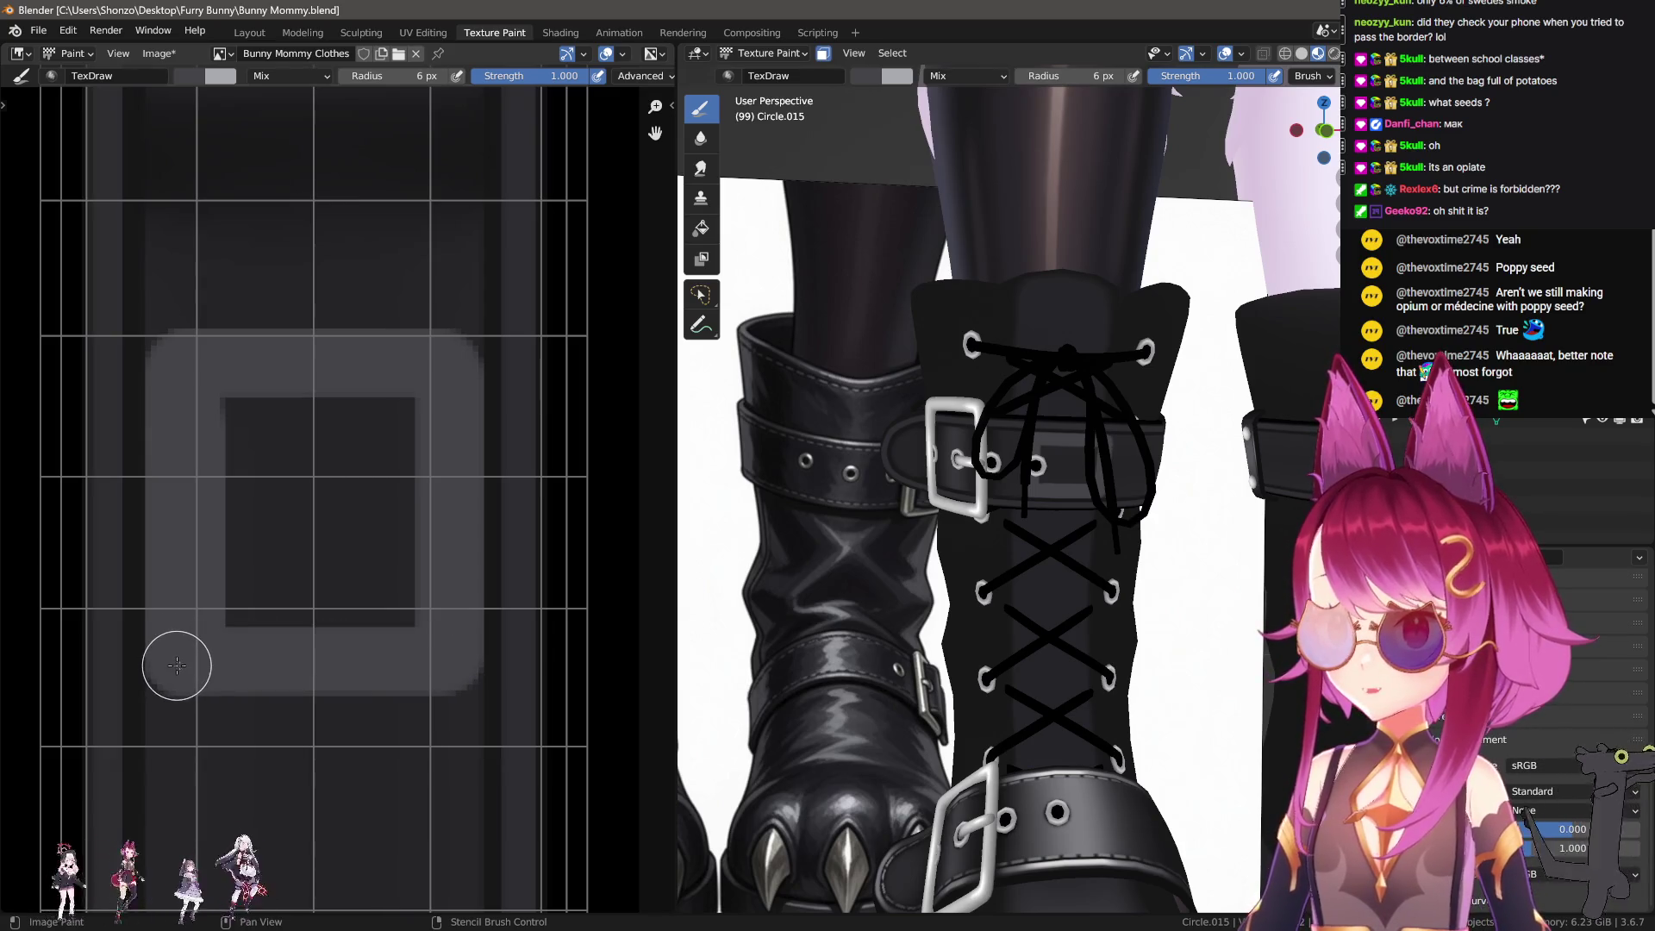
# Step: Enlarge the brush to 8 px and up, thickening the square's edges and filling its centre
pyautogui.press(']')
pyautogui.press(']')
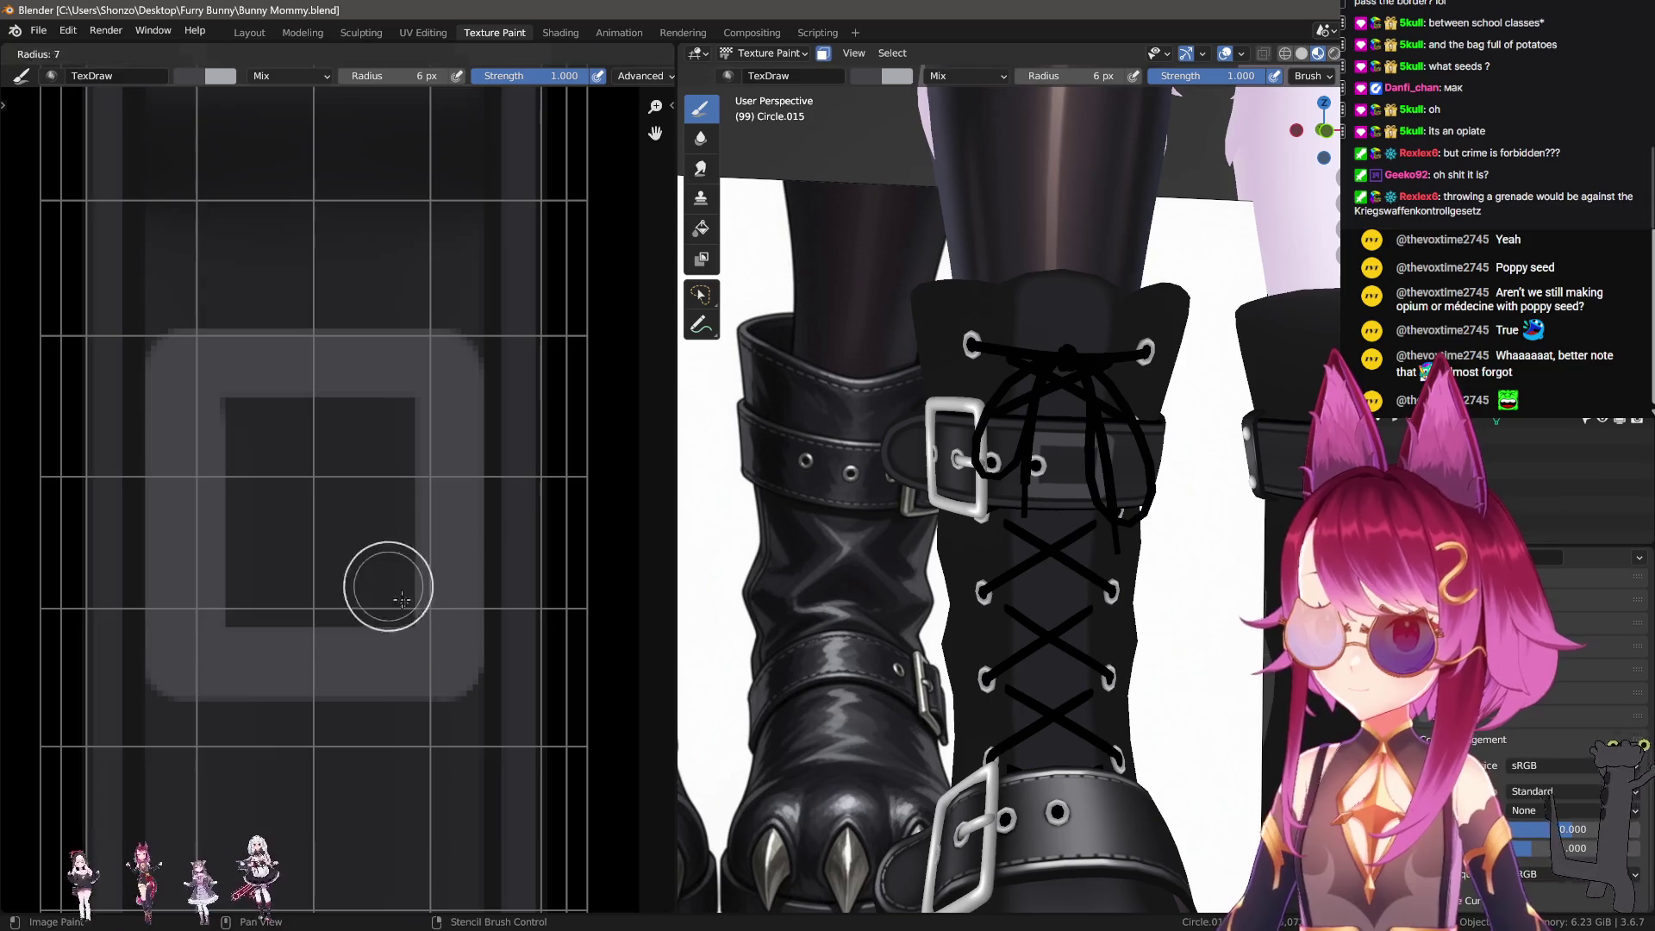
pyautogui.moveTo(388, 621)
pyautogui.mouseDown()
pyautogui.moveTo(397, 405)
pyautogui.moveTo(236, 436)
pyautogui.moveTo(240, 580)
pyautogui.moveTo(333, 458)
pyautogui.mouseUp()
pyautogui.press(']')
pyautogui.press(']')
pyautogui.press(']')
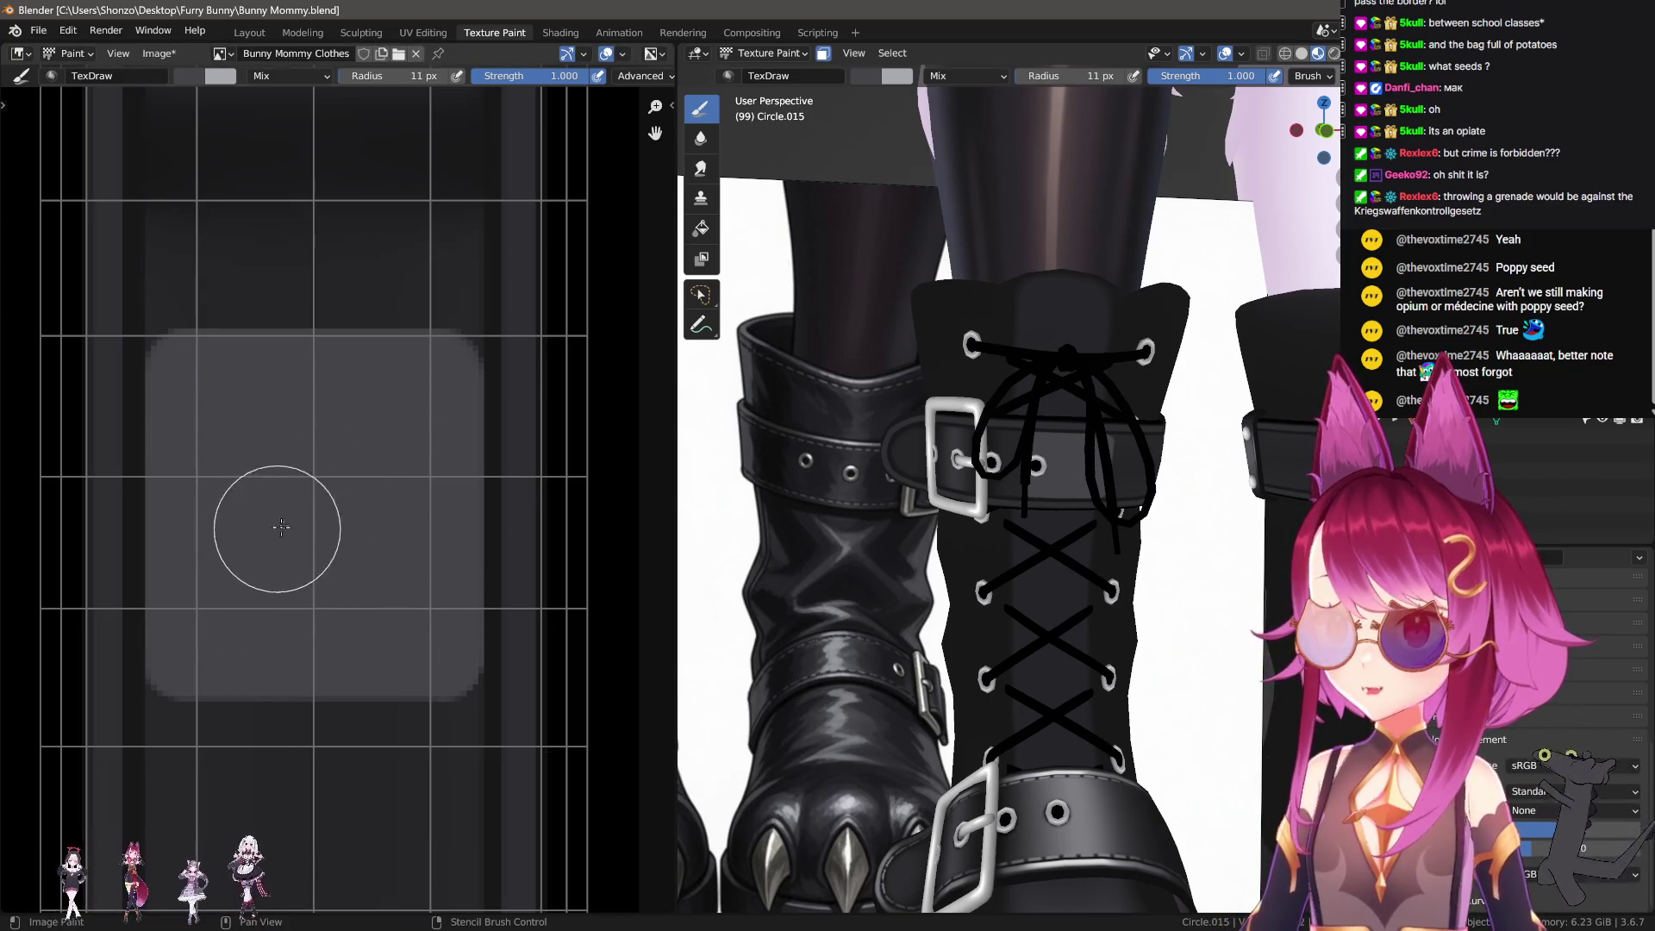
pyautogui.scroll(-2, 302, 517)
pyautogui.hotkey('shift', 'space')
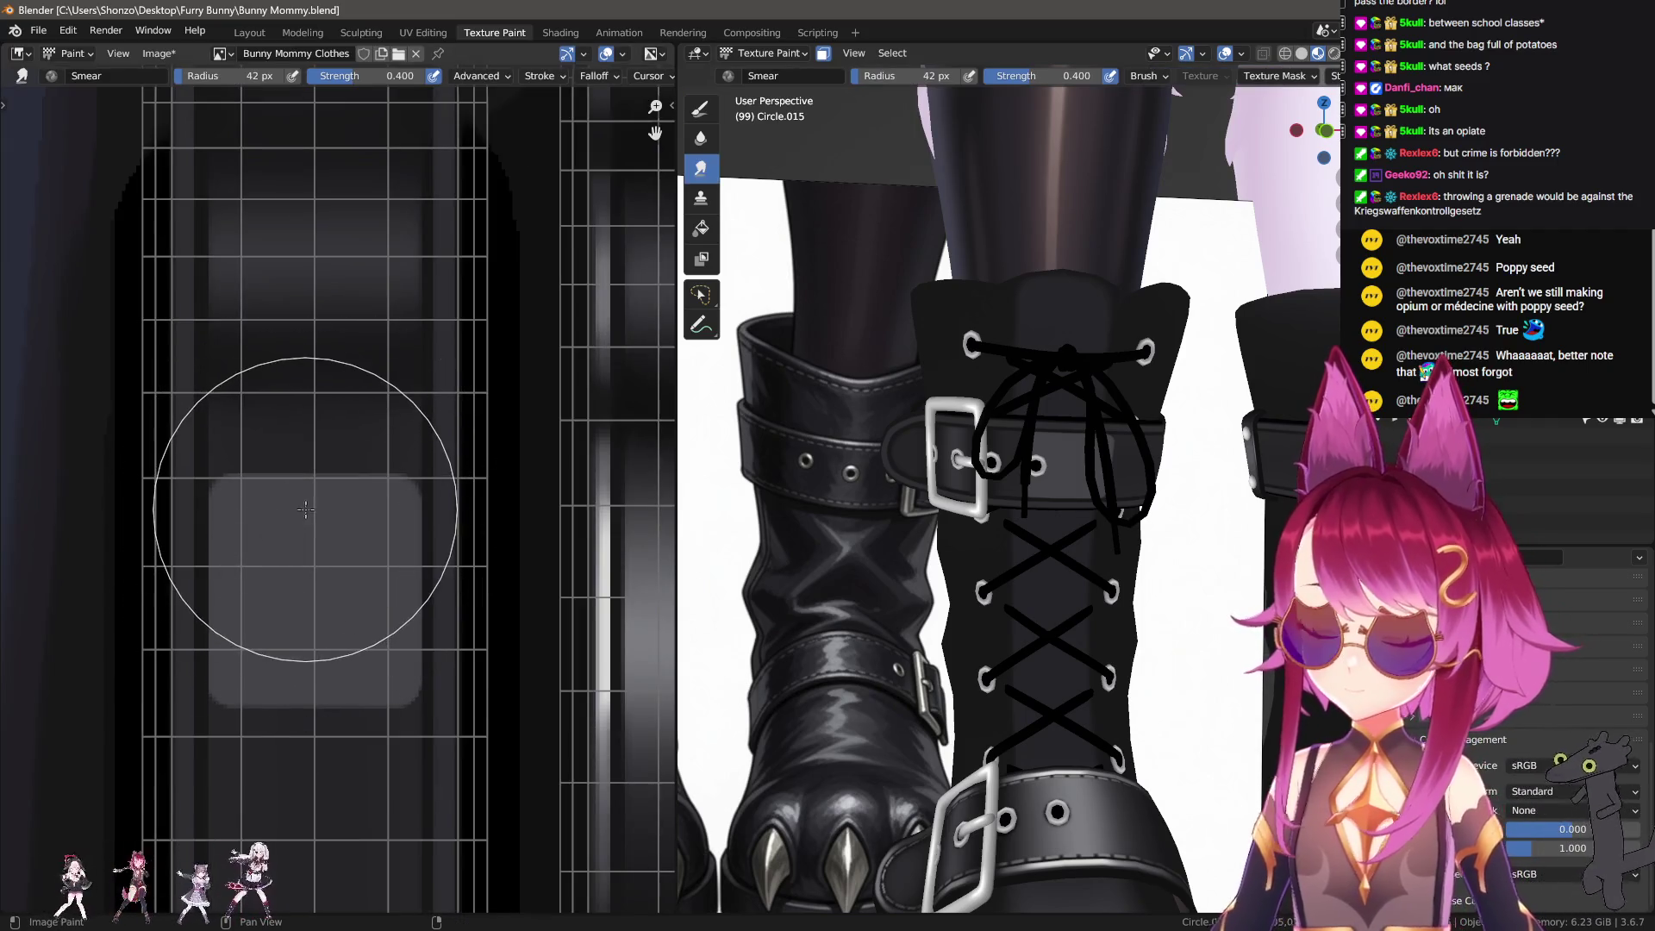
# Step: Smear the grey square's bottom and top edges into a soft grey gradient band, then orbit around the boot
pyautogui.scroll(1, 305, 509)
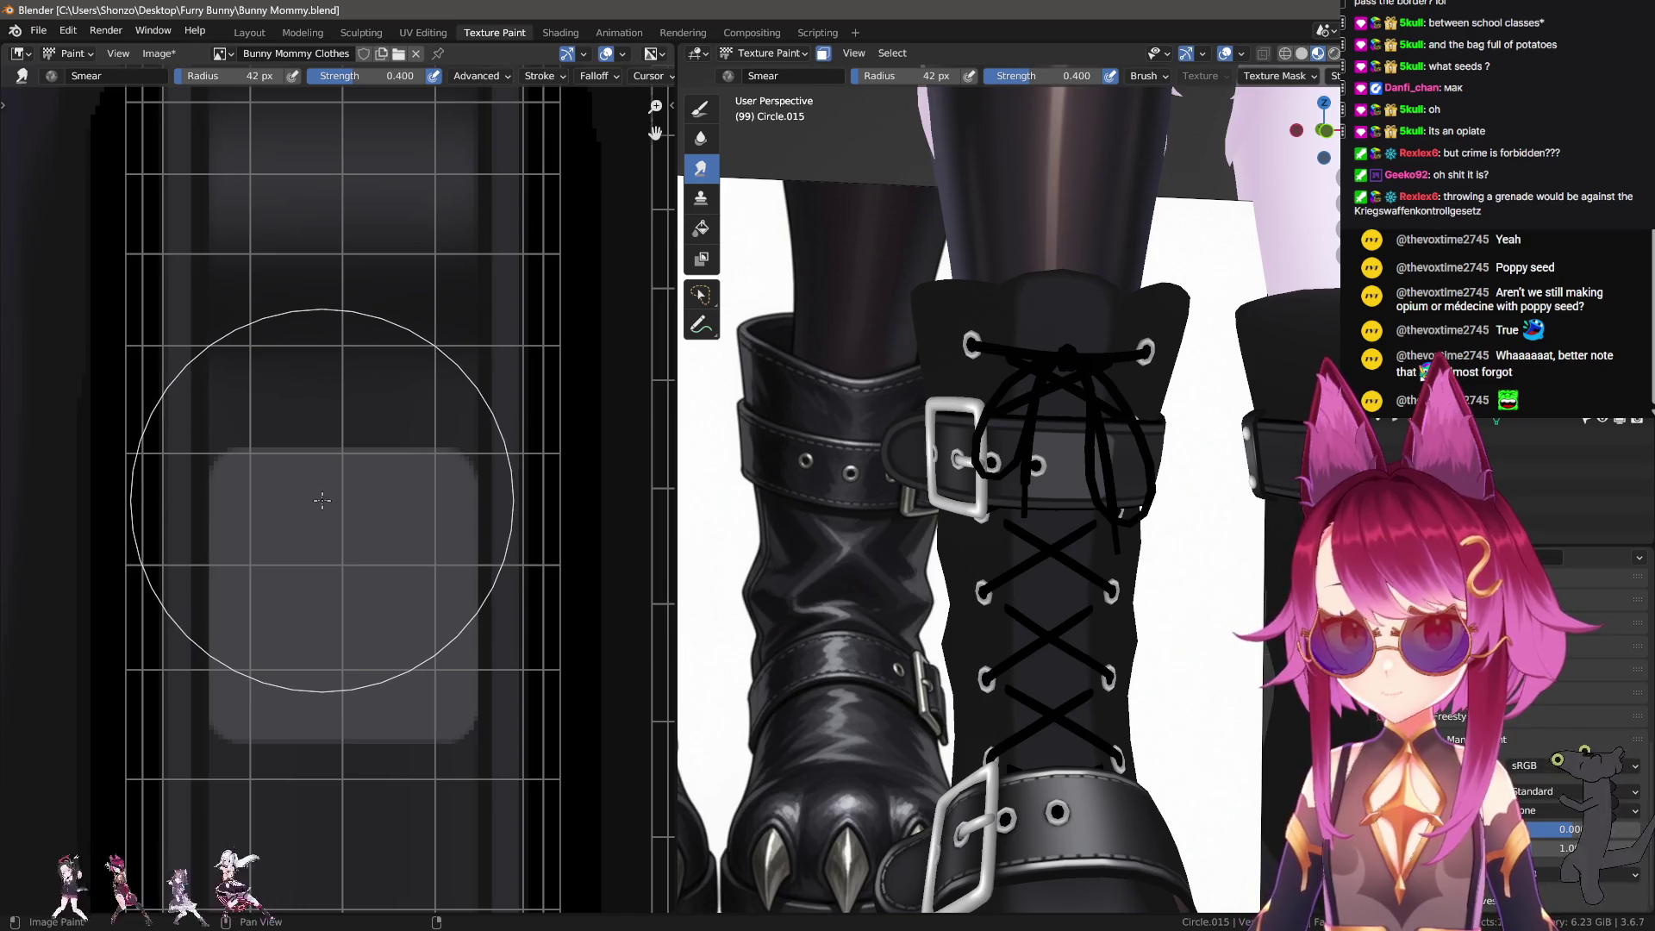
pyautogui.keyDown('shift'); pyautogui.scroll(-3, 319, 478); pyautogui.keyUp('shift')
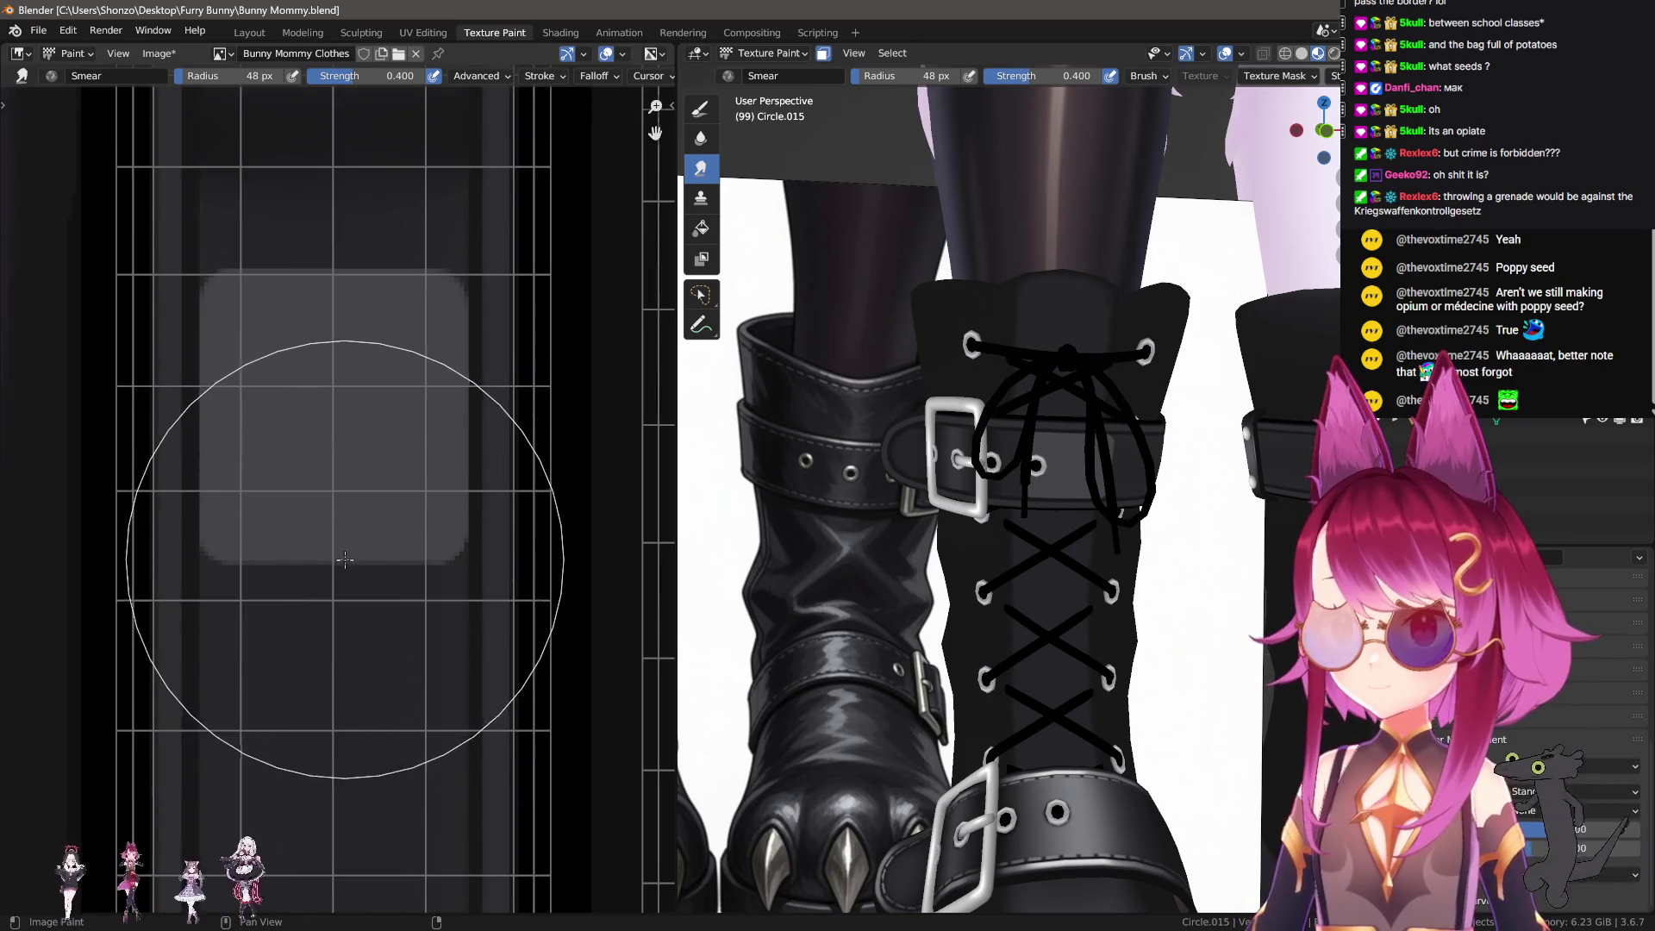
pyautogui.moveTo(345, 559); pyautogui.dragTo(354, 689)
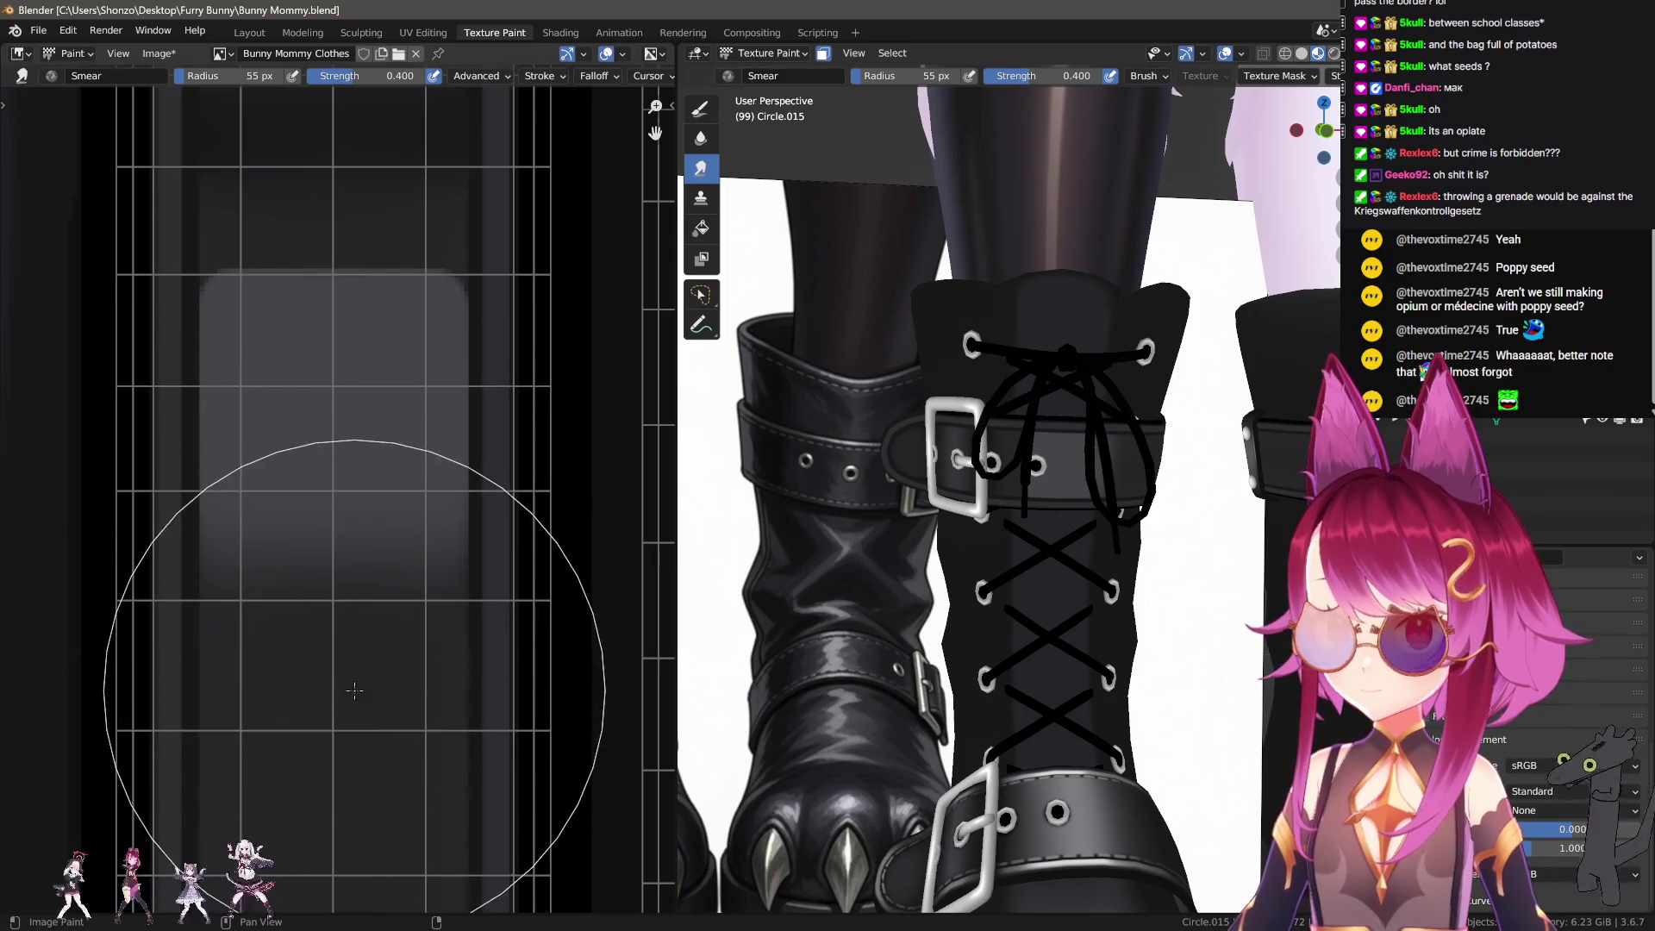
pyautogui.keyDown('shift'); pyautogui.scroll(2, 351, 483); pyautogui.keyUp('shift')
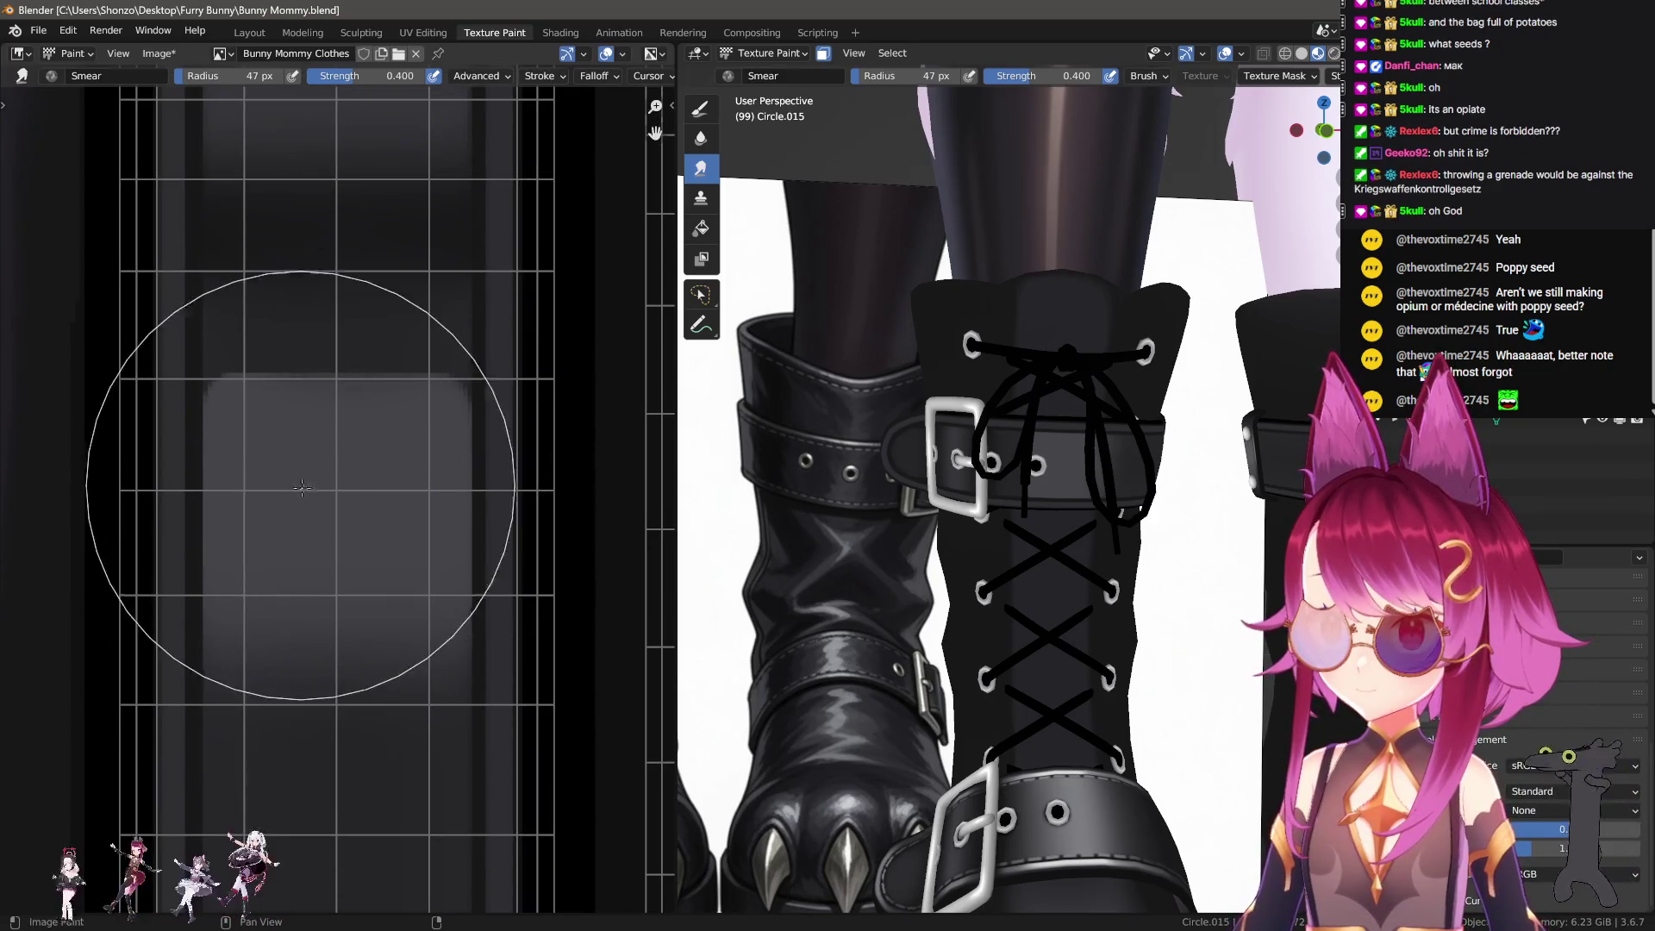
pyautogui.moveTo(302, 486)
pyautogui.mouseDown()
pyautogui.moveTo(341, 558)
pyautogui.moveTo(325, 587)
pyautogui.moveTo(324, 515)
pyautogui.moveTo(334, 656)
pyautogui.moveTo(324, 448)
pyautogui.mouseUp()
pyautogui.scroll(-2, 342, 557)
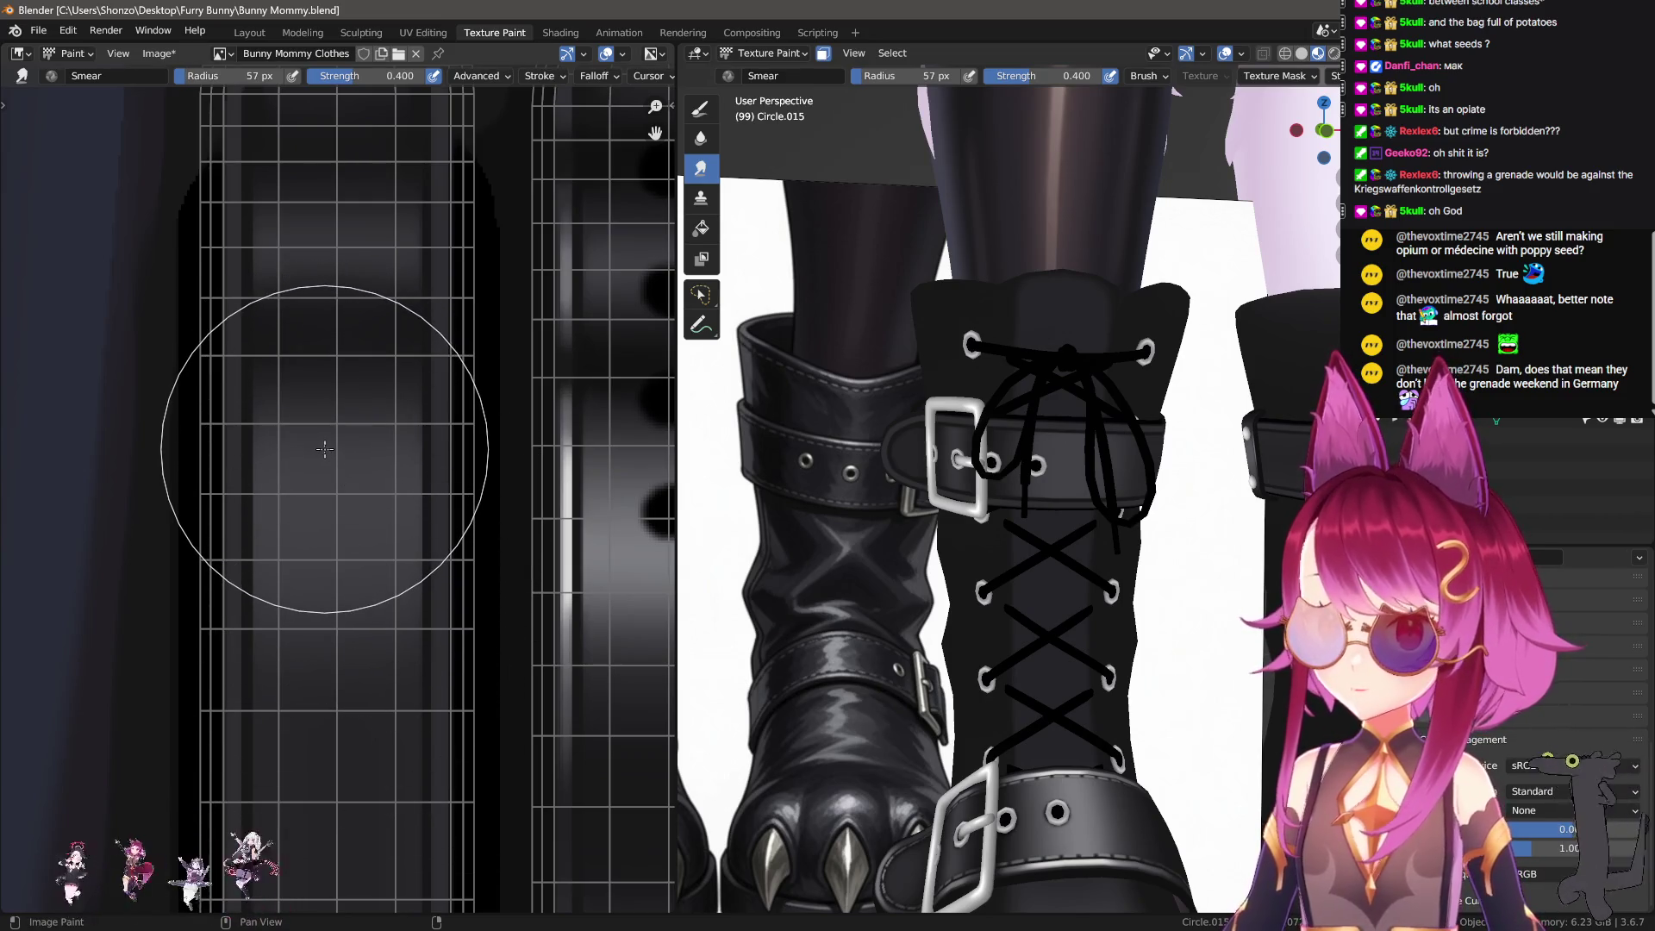
pyautogui.scroll(5, 904, 575)
pyautogui.moveTo(888, 560); pyautogui.dragTo(901, 569, button='middle')
pyautogui.moveTo(862, 518); pyautogui.dragTo(879, 488, button='middle')
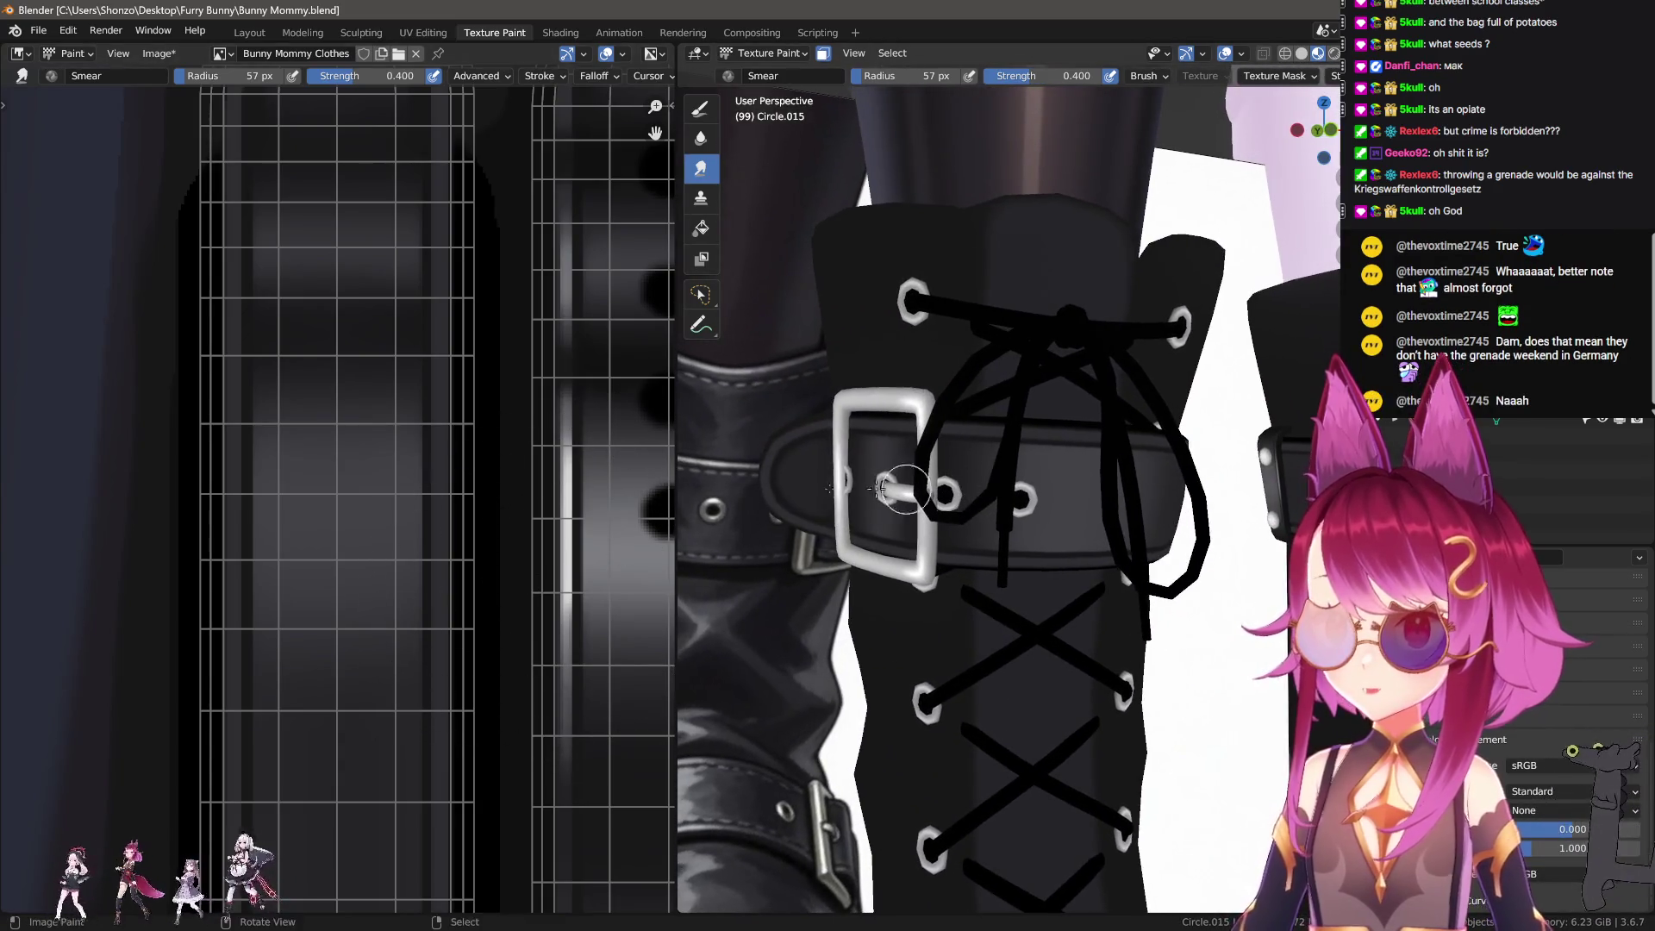
# Step: Sample a dark colour and, with a 10 px draw brush, paint a straight dark horizontal band across the panel
pyautogui.scroll(-3, 351, 546)
pyautogui.scroll(3, 349, 551)
pyautogui.press('d')
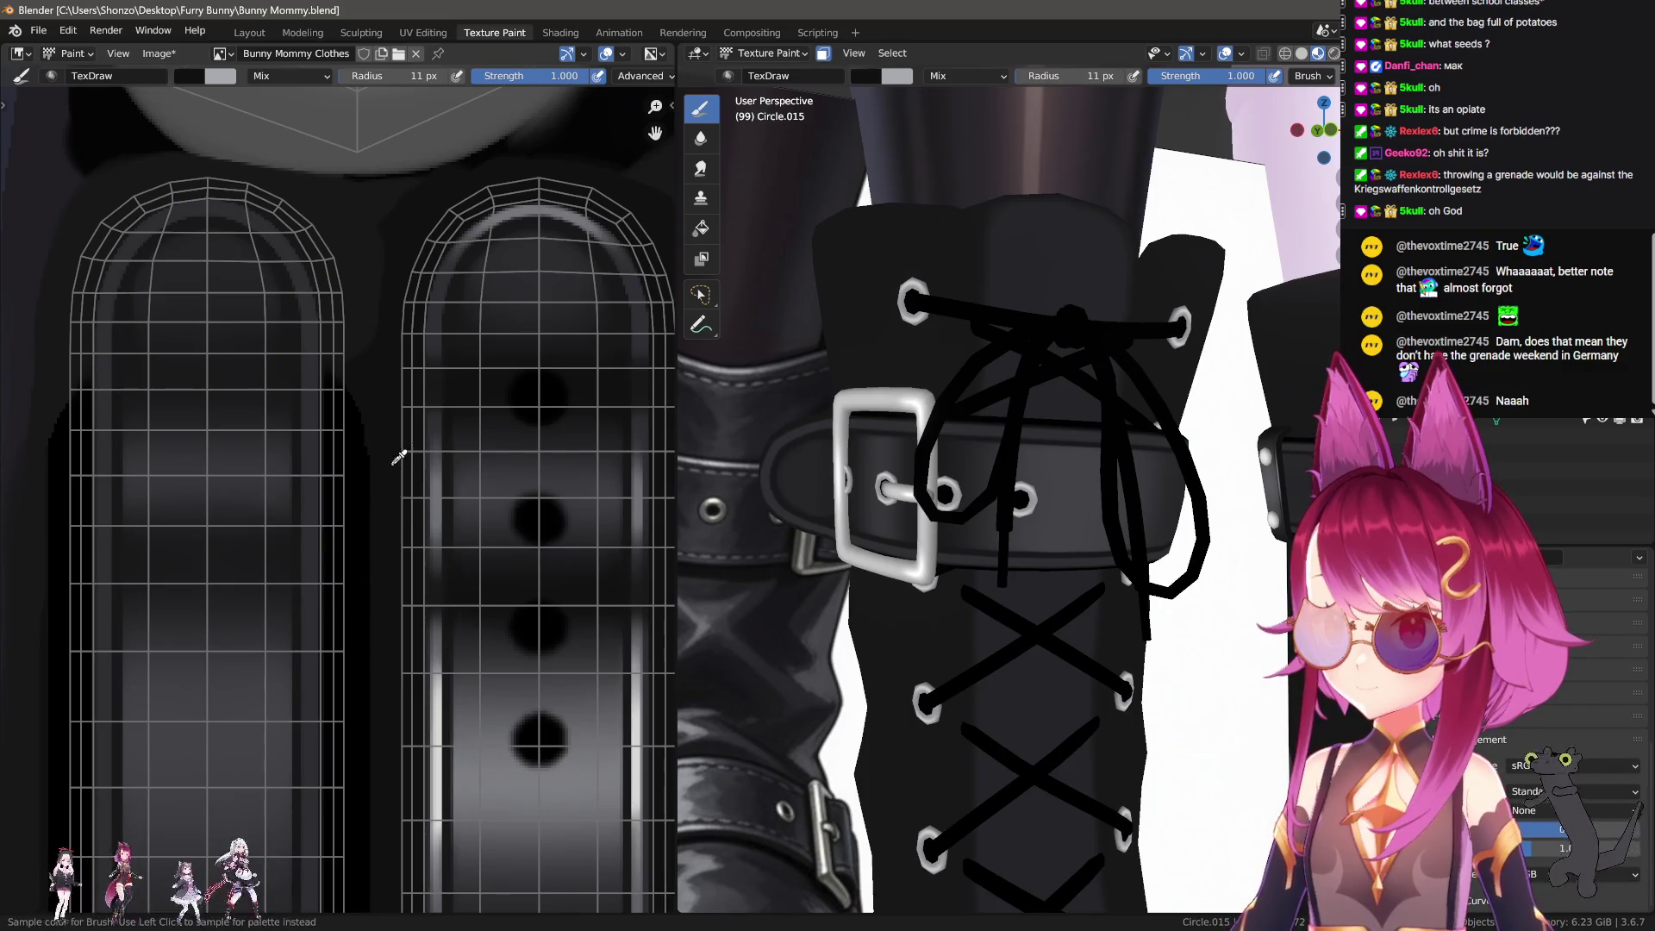
pyautogui.click(399, 456)
pyautogui.scroll(-2, 399, 456)
pyautogui.scroll(4, 295, 509)
pyautogui.press('[')
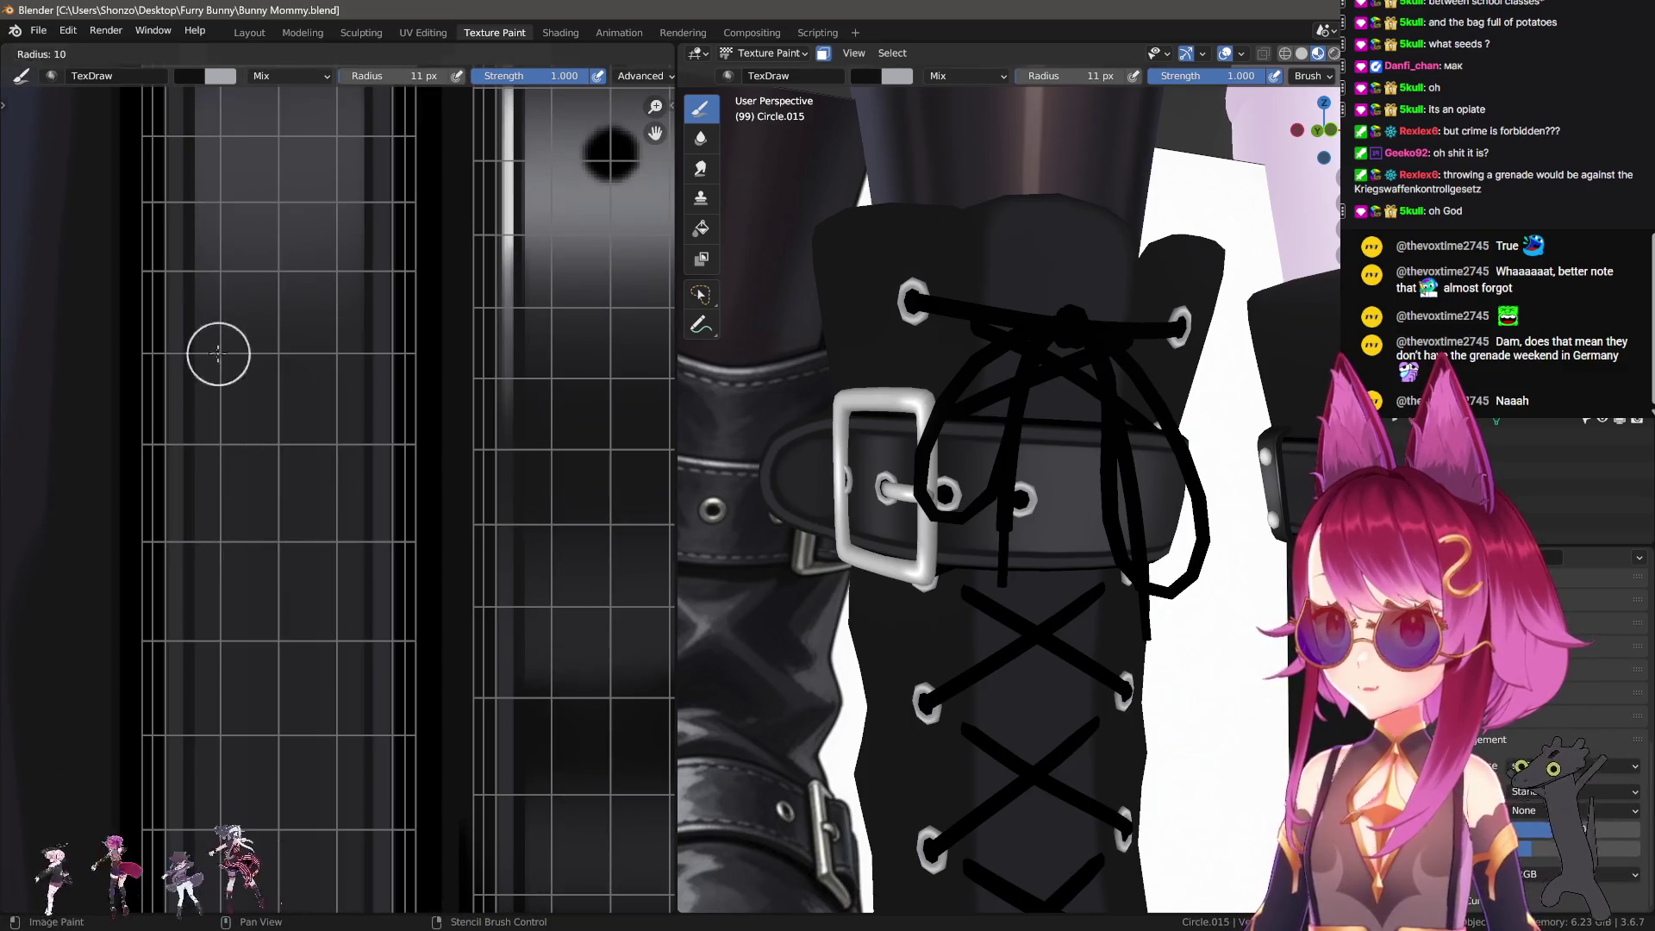
pyautogui.keyDown('shift'); pyautogui.click(335, 328); pyautogui.keyUp('shift')
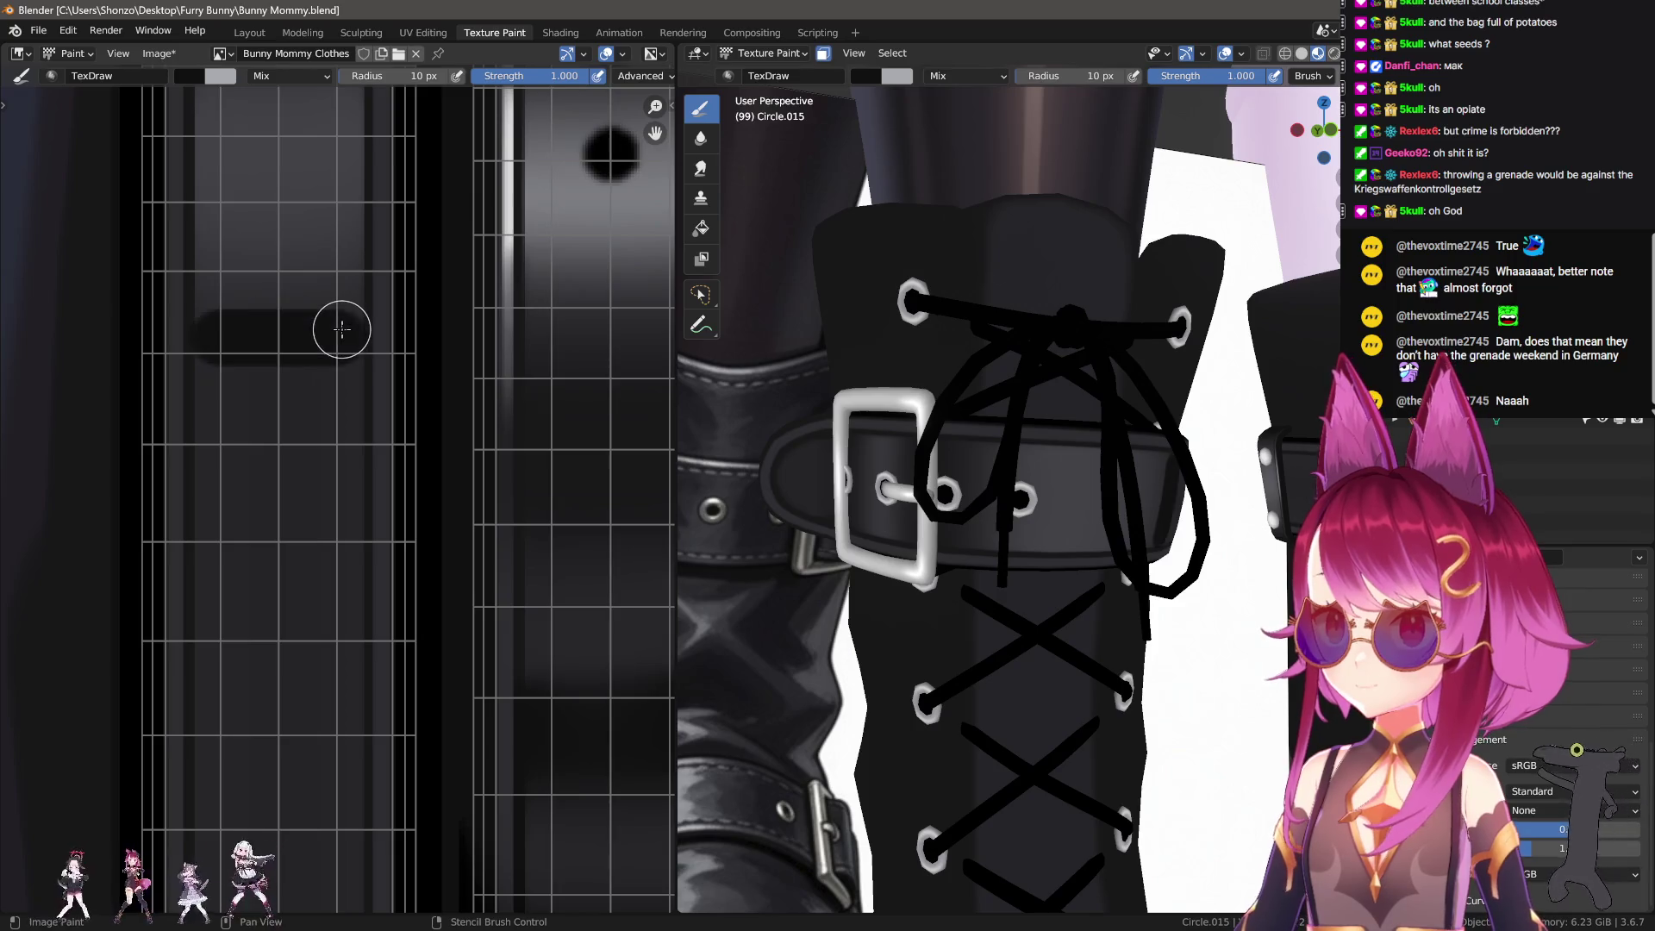
pyautogui.keyDown('shift'); pyautogui.click(341, 638); pyautogui.keyUp('shift')
pyautogui.hotkey('ctrl', 'z')
pyautogui.hotkey('ctrl', 'z')
pyautogui.press('s')
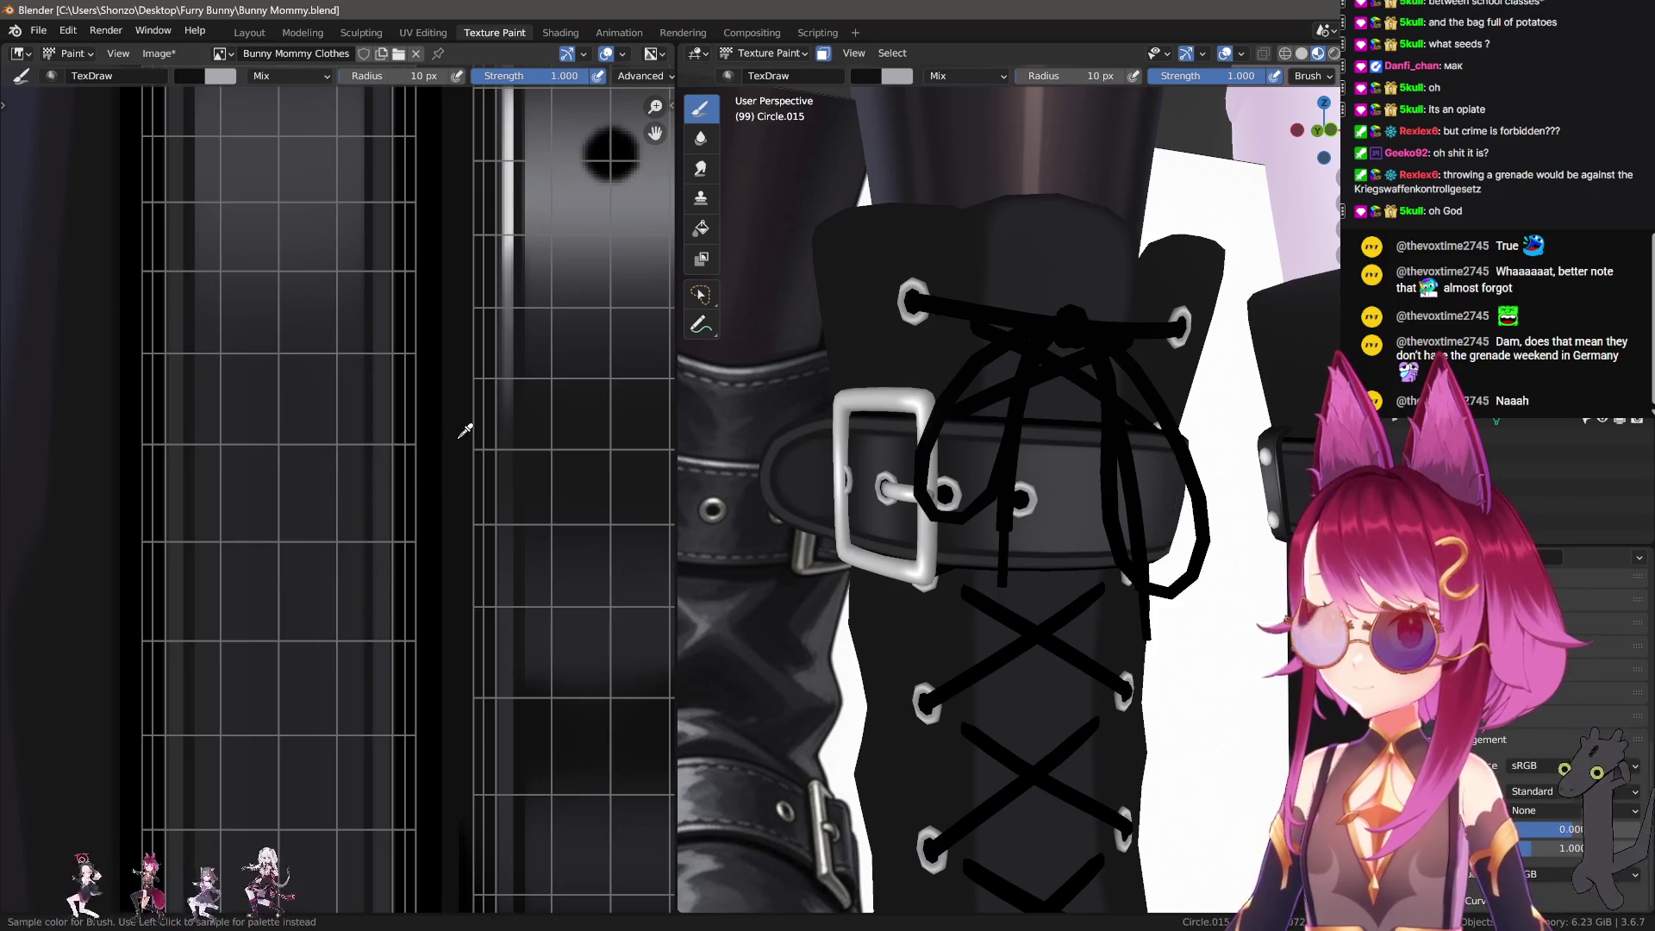
pyautogui.keyDown('shift'); pyautogui.click(350, 321); pyautogui.keyUp('shift')
# Step: Inspect the painted band and resample a dark colour from the texture
pyautogui.scroll(4, 276, 517)
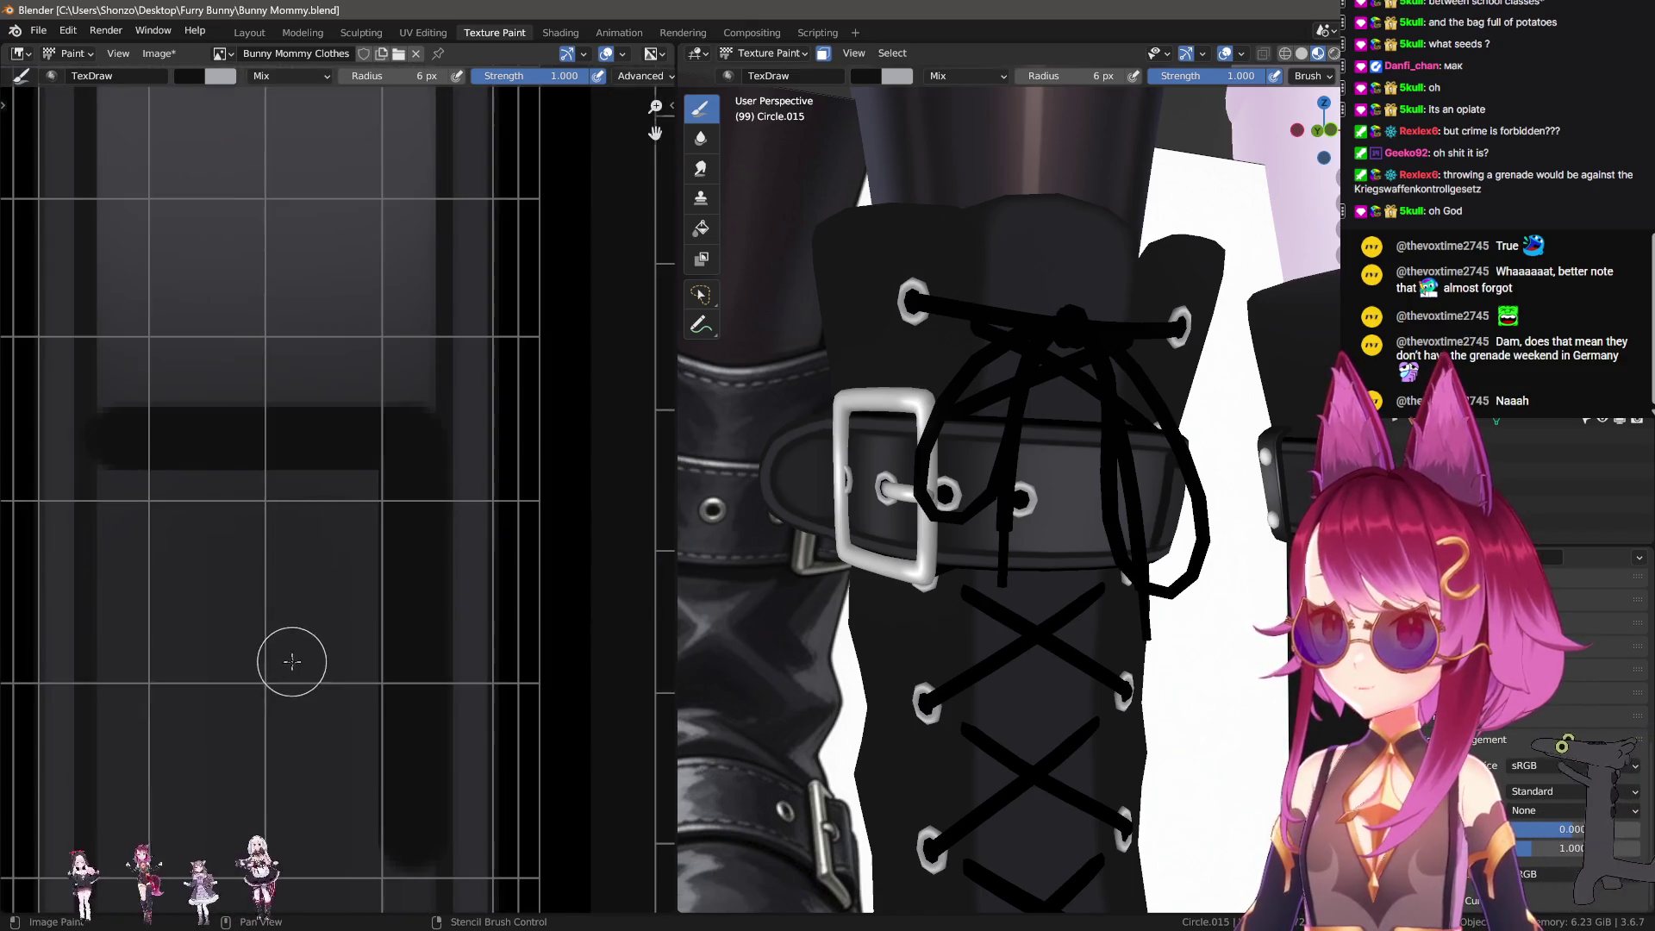
pyautogui.moveTo(354, 642); pyautogui.dragTo(322, 707, button='middle')
pyautogui.press('s')
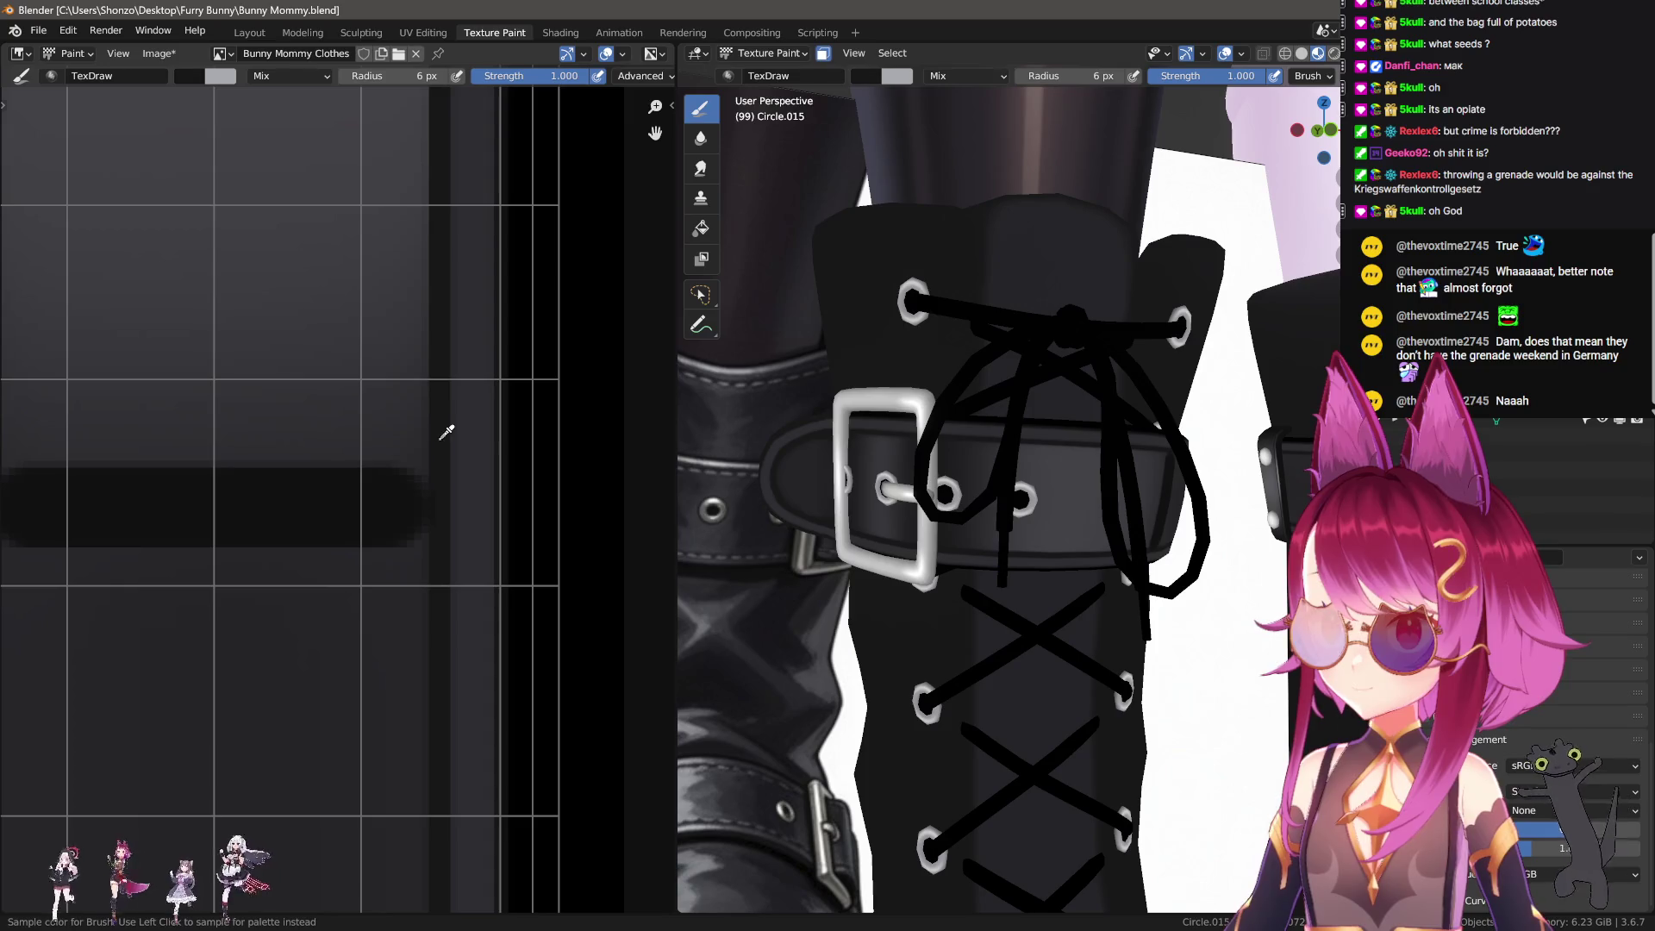
pyautogui.scroll(-1, 193, 517)
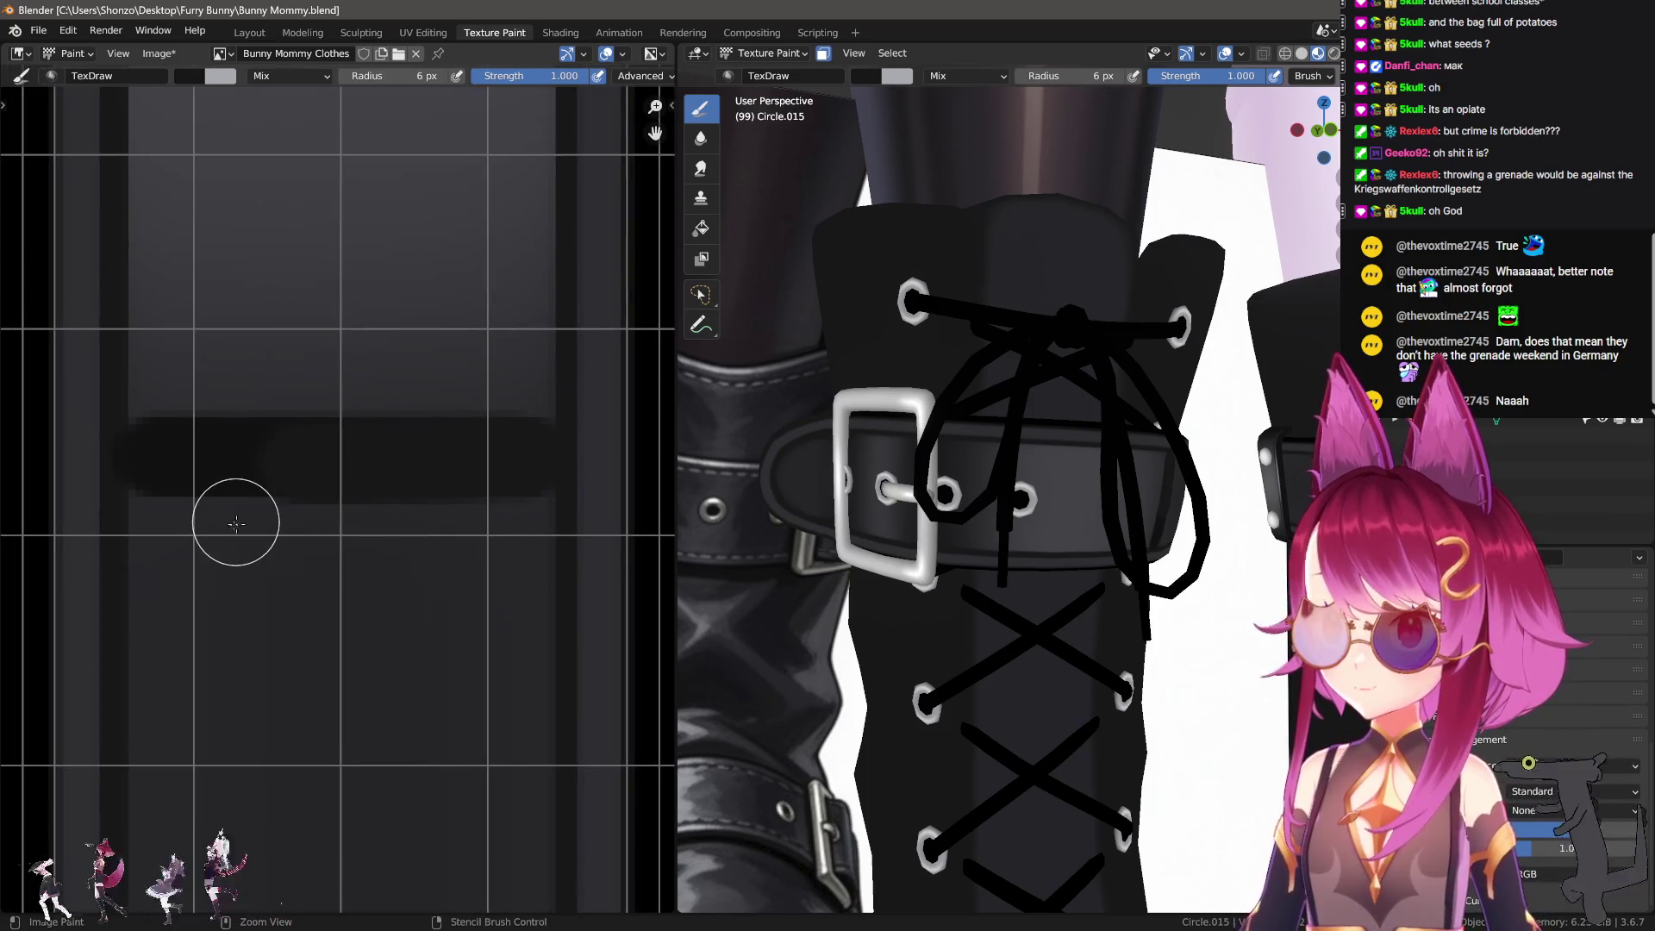
pyautogui.scroll(-2, 273, 580)
pyautogui.scroll(-1, 354, 611)
pyautogui.keyDown('shift'); pyautogui.scroll(3, 353, 612); pyautogui.keyUp('shift')
pyautogui.keyDown('shift'); pyautogui.scroll(3, 250, 729); pyautogui.keyUp('shift')
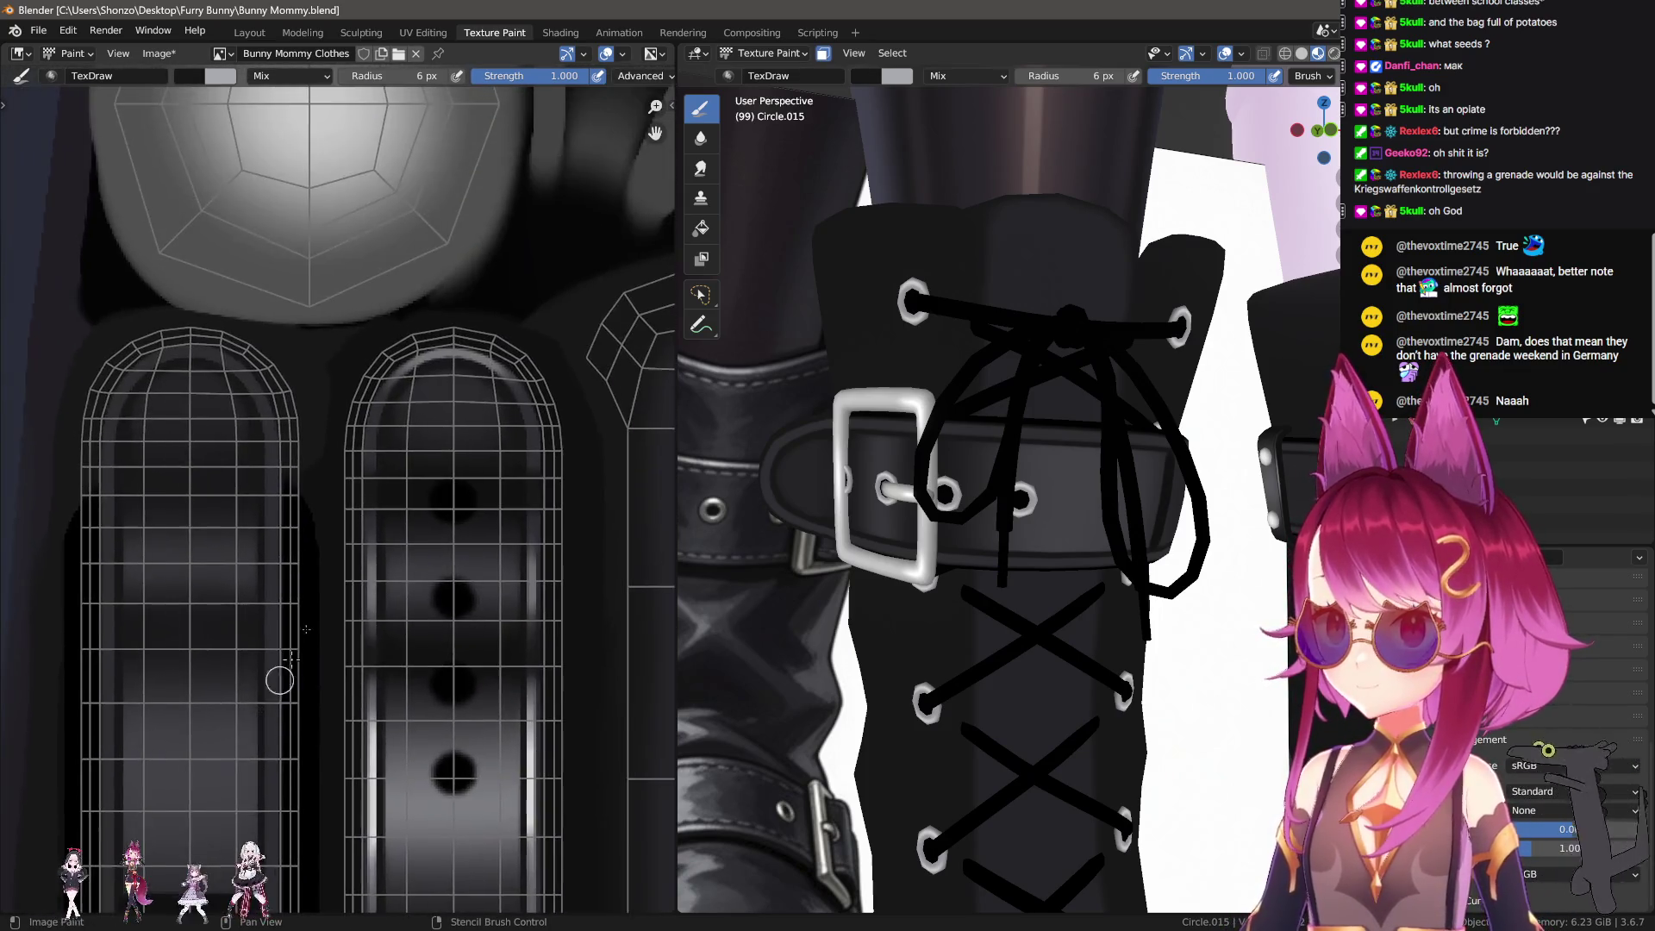
pyautogui.keyDown('shift'); pyautogui.scroll(3, 277, 676); pyautogui.keyUp('shift')
pyautogui.keyDown('shift'); pyautogui.scroll(3, 325, 665); pyautogui.keyUp('shift')
pyautogui.press('s')
pyautogui.scroll(-2, 283, 551)
pyautogui.scroll(4, 270, 676)
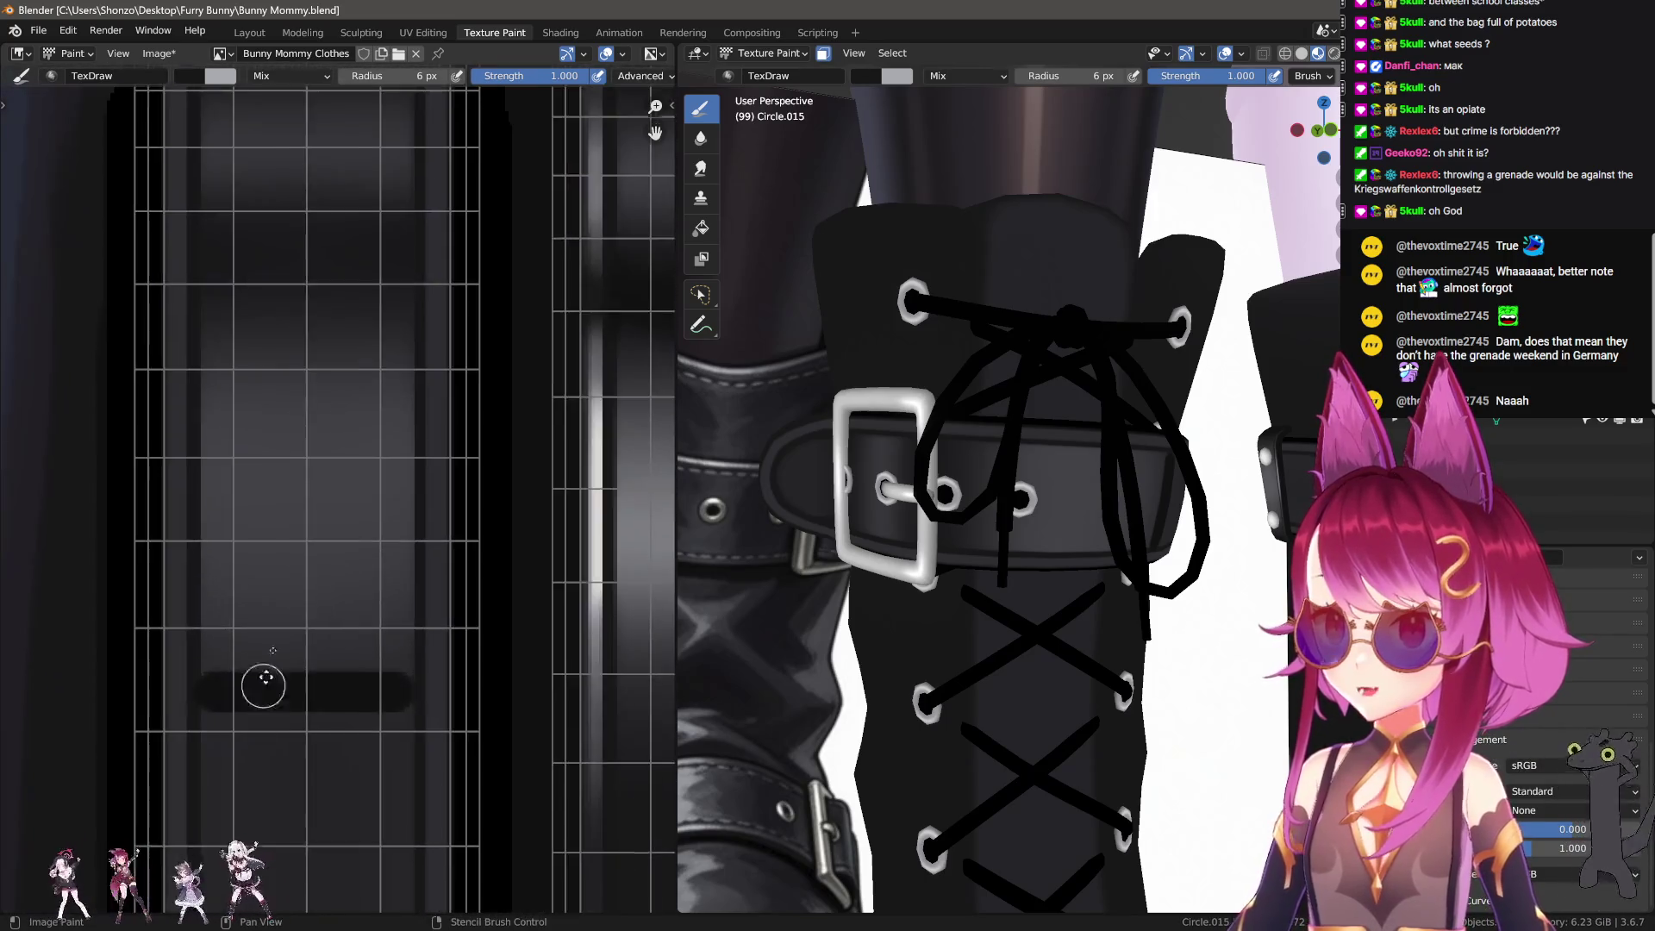
pyautogui.scroll(2, 233, 548)
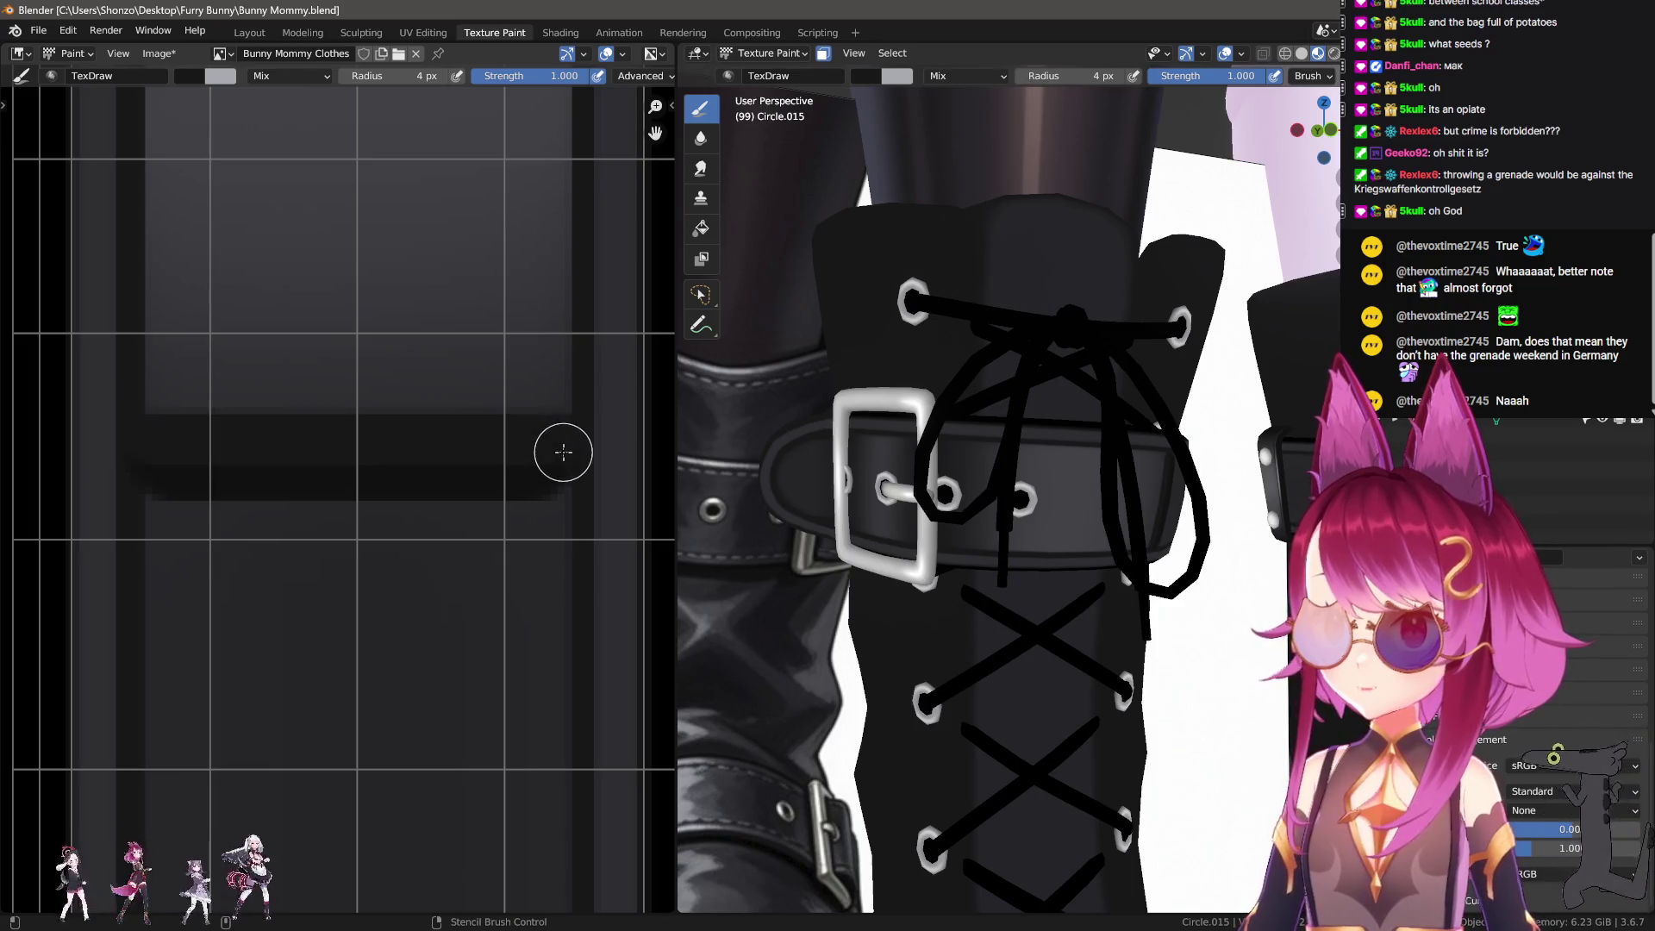
# Step: Paint dark vertical lines down from the band's right end and down the panel with an 11 px brush
pyautogui.moveTo(564, 453); pyautogui.dragTo(554, 775)
pyautogui.moveTo(148, 465); pyautogui.dragTo(164, 786)
pyautogui.scroll(-2, 270, 739)
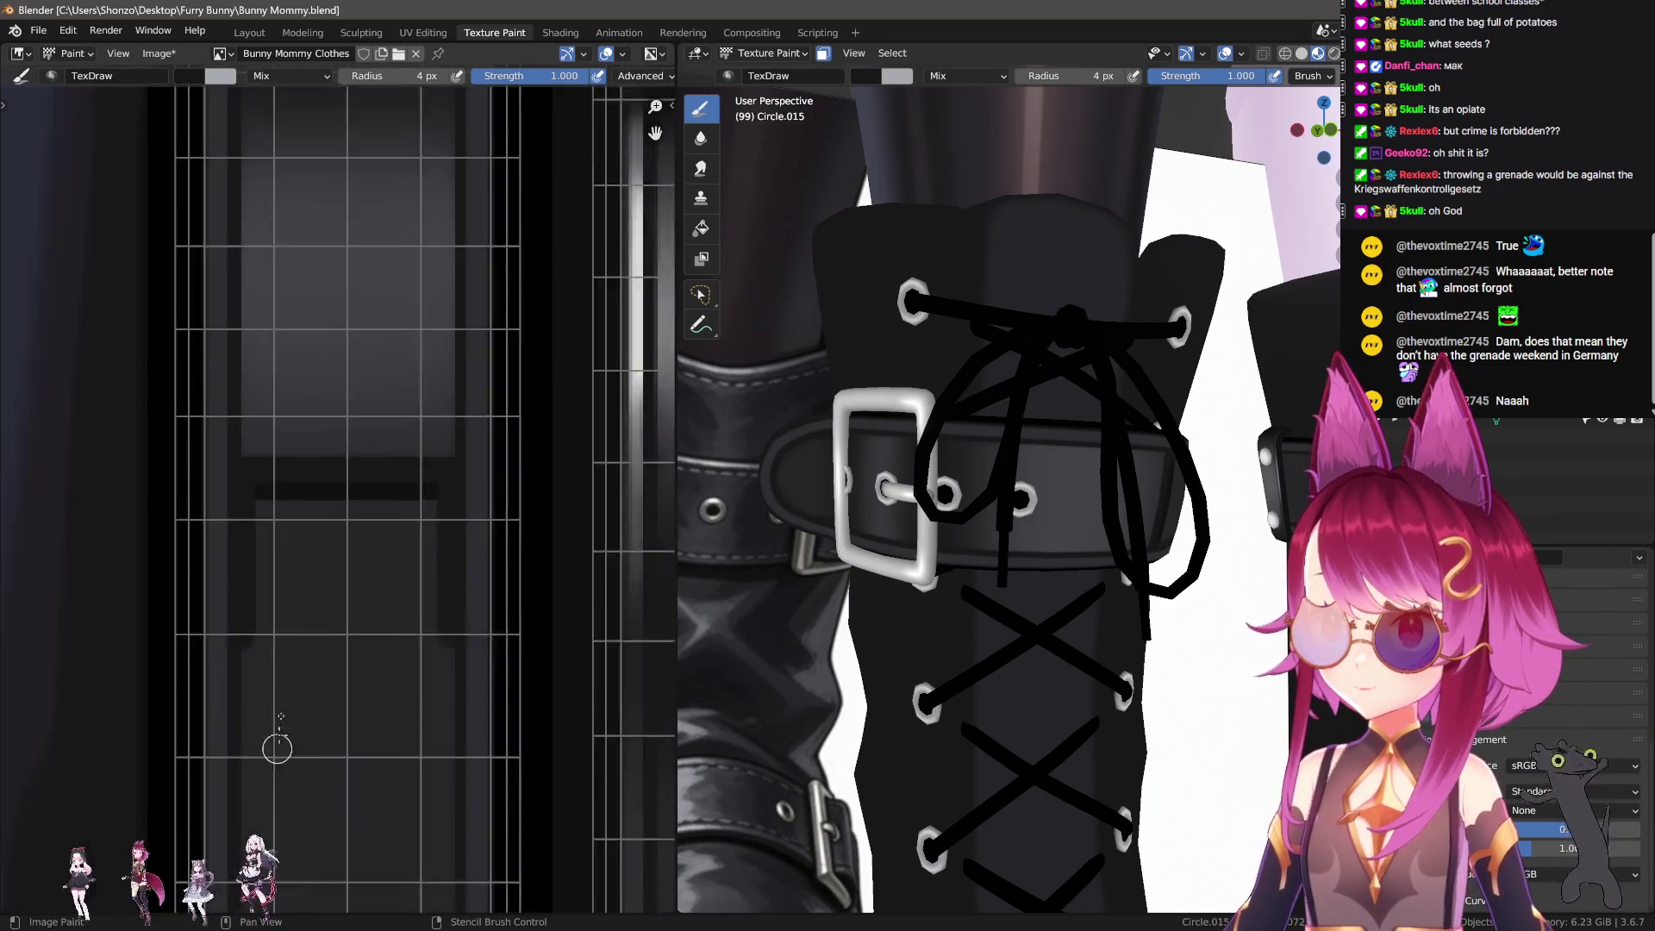
pyautogui.press('f')
pyautogui.click(322, 443)
pyautogui.moveTo(284, 288); pyautogui.dragTo(303, 657)
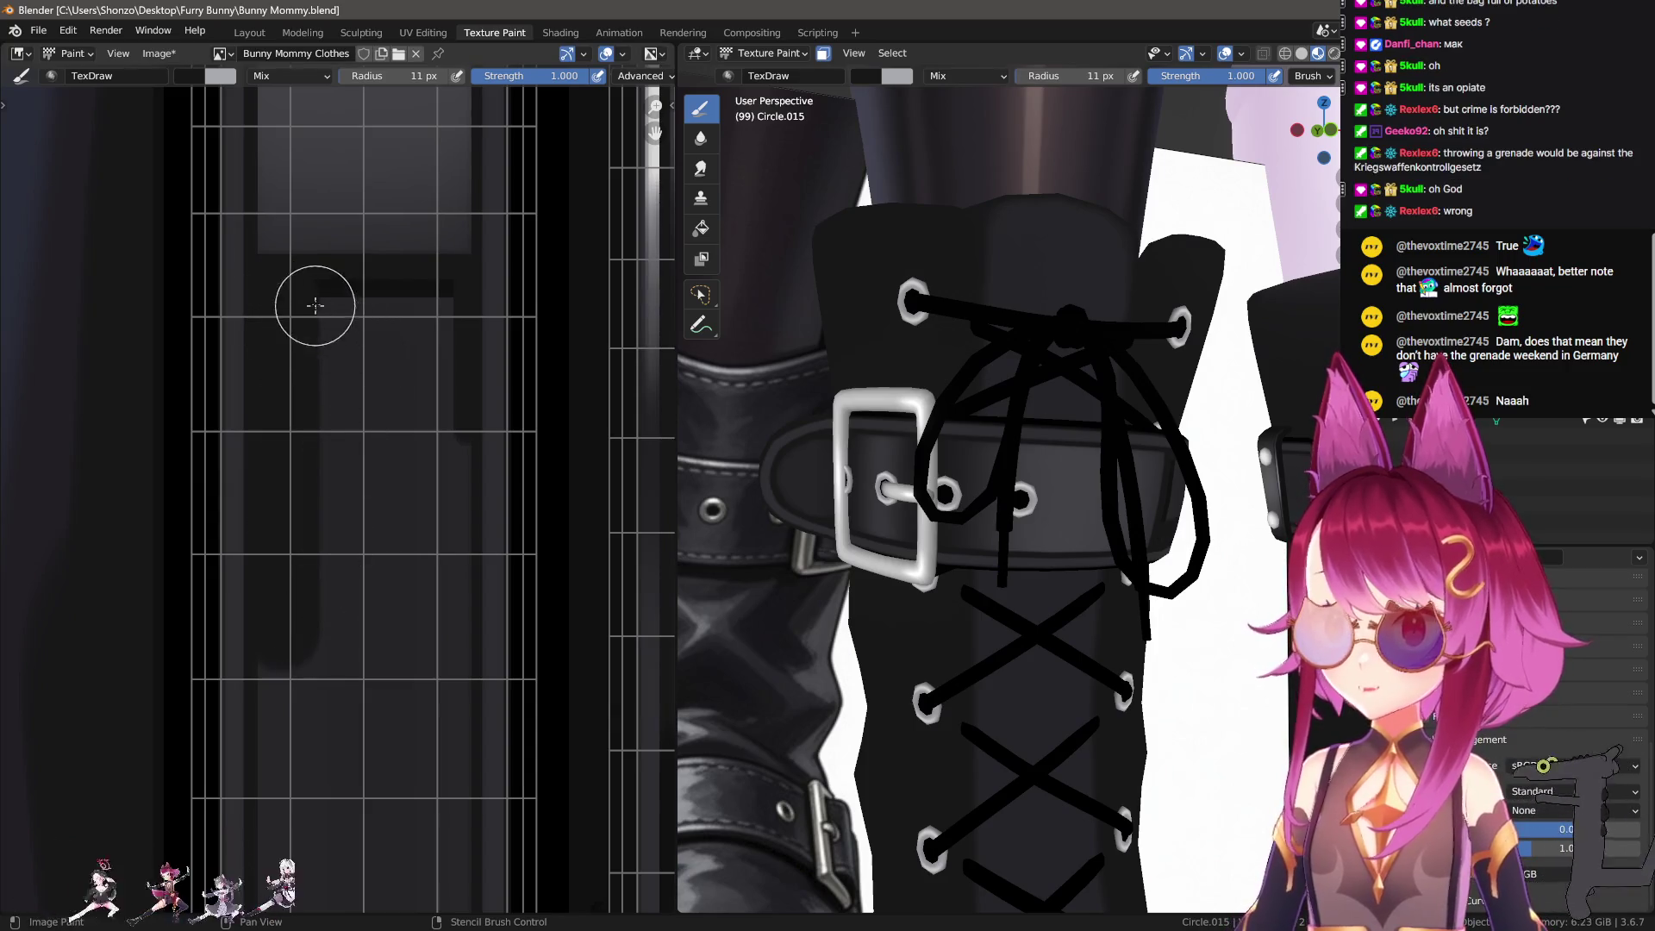
pyautogui.moveTo(425, 291); pyautogui.dragTo(406, 609)
pyautogui.moveTo(406, 609); pyautogui.dragTo(387, 484, button='middle')
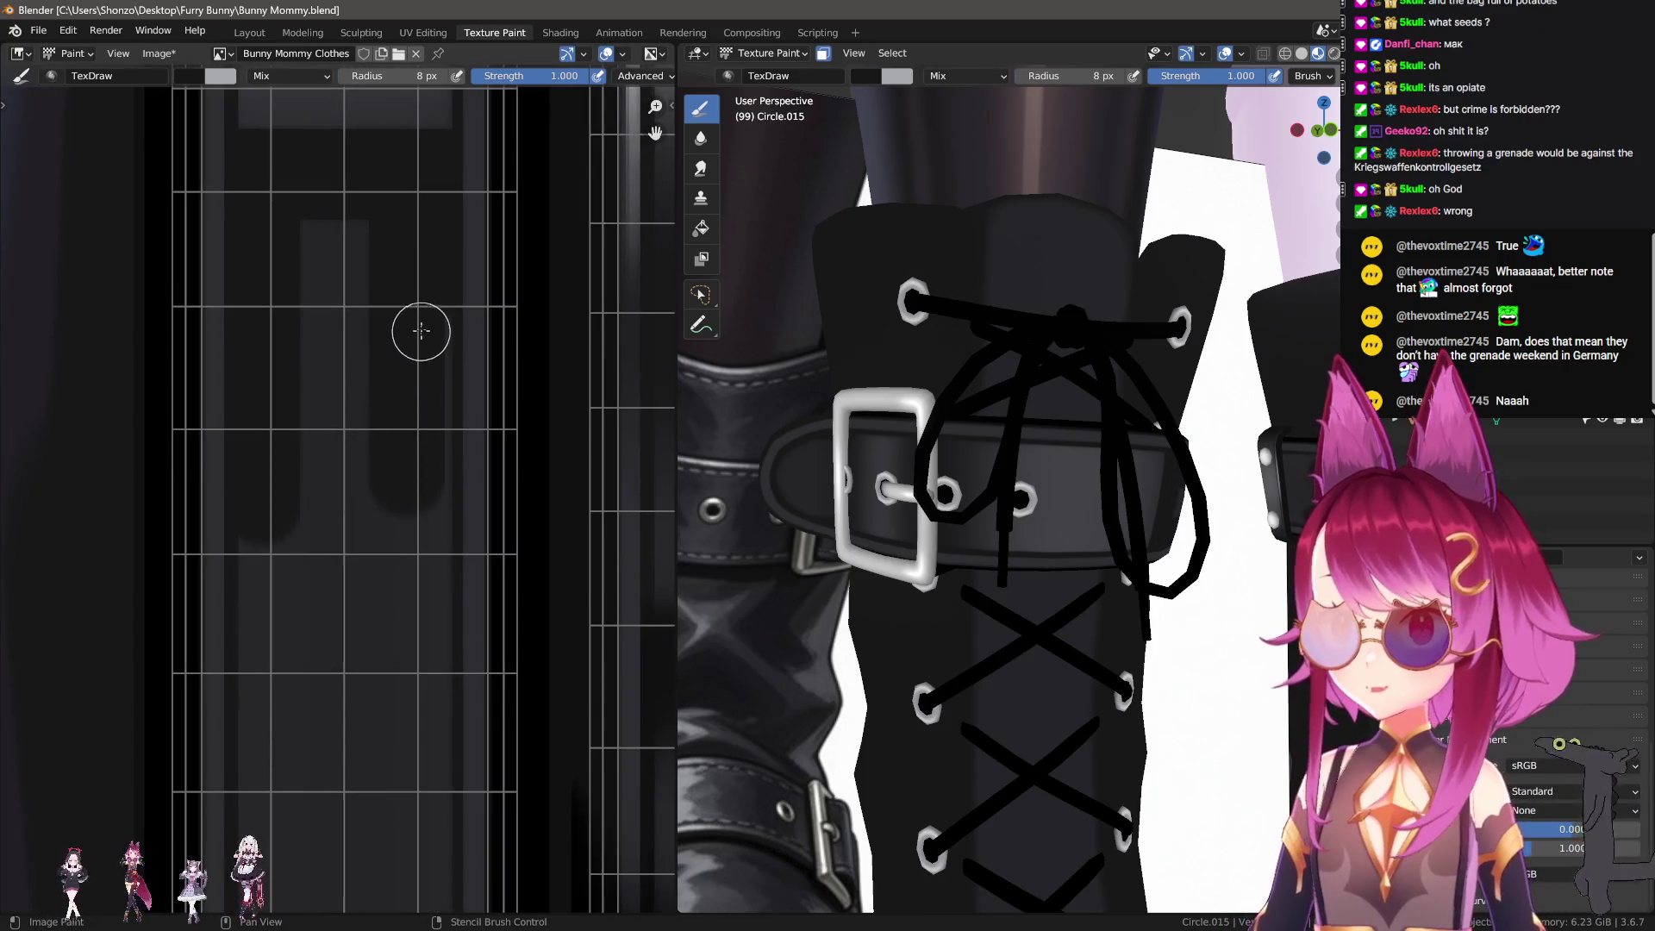
pyautogui.moveTo(429, 316); pyautogui.dragTo(422, 785)
# Step: Add straight dark vertical outline lines along the edges of the next strap strips
pyautogui.scroll(-3, 340, 532)
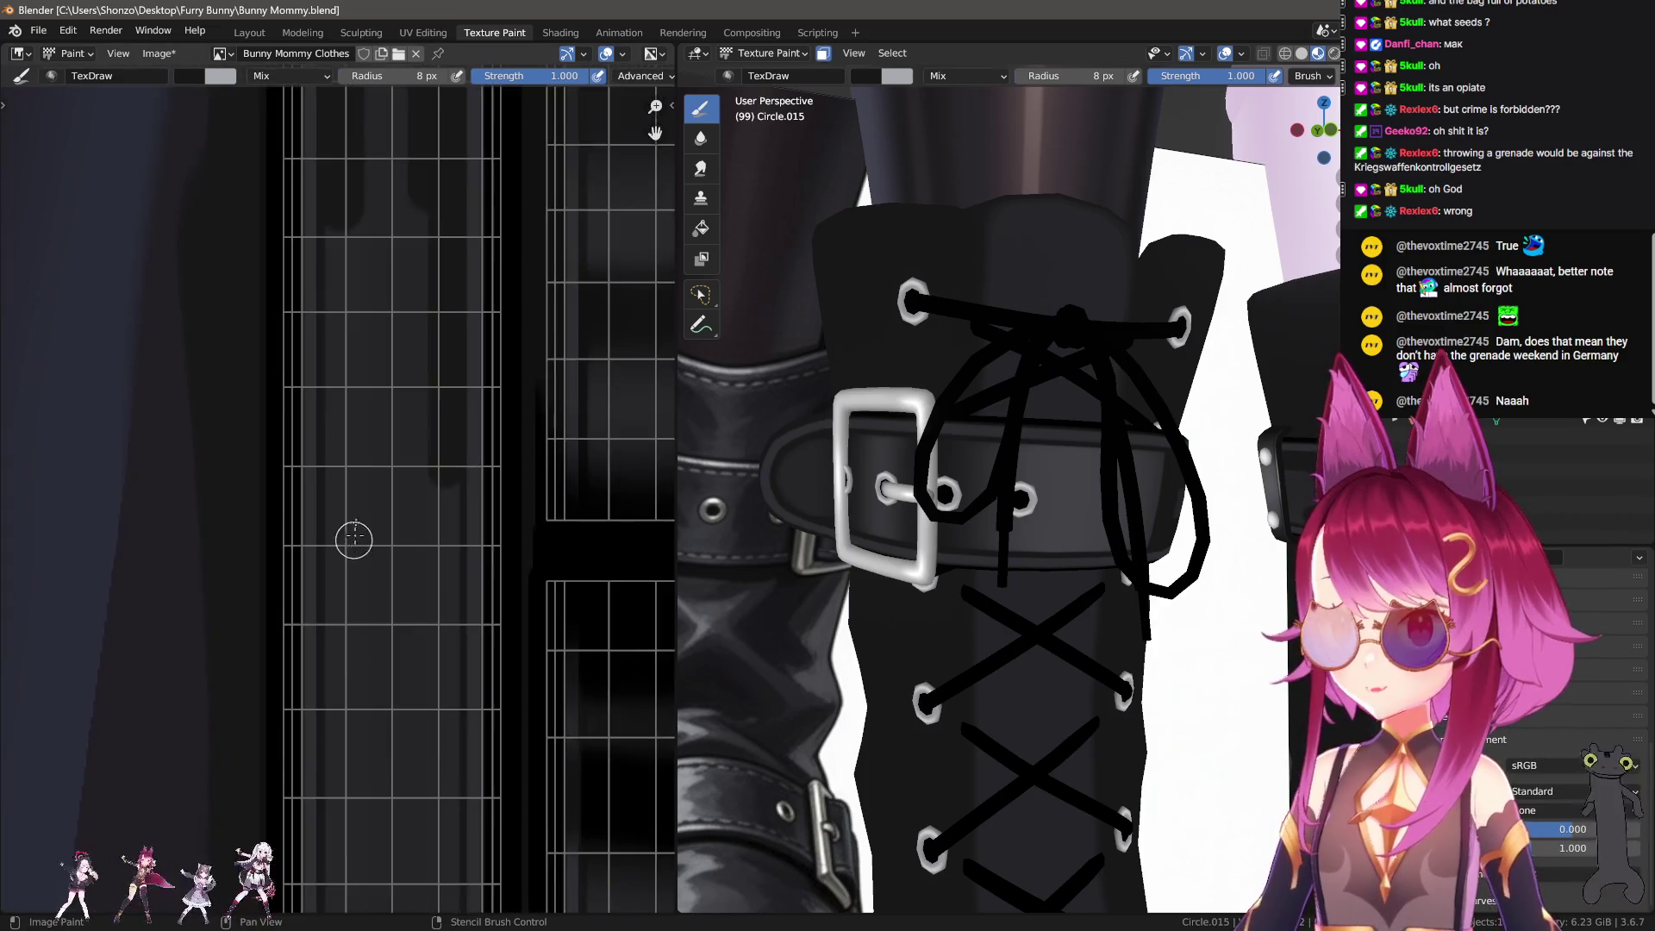
pyautogui.moveTo(350, 539); pyautogui.dragTo(346, 424, button='middle')
pyautogui.scroll(-1, 356, 439)
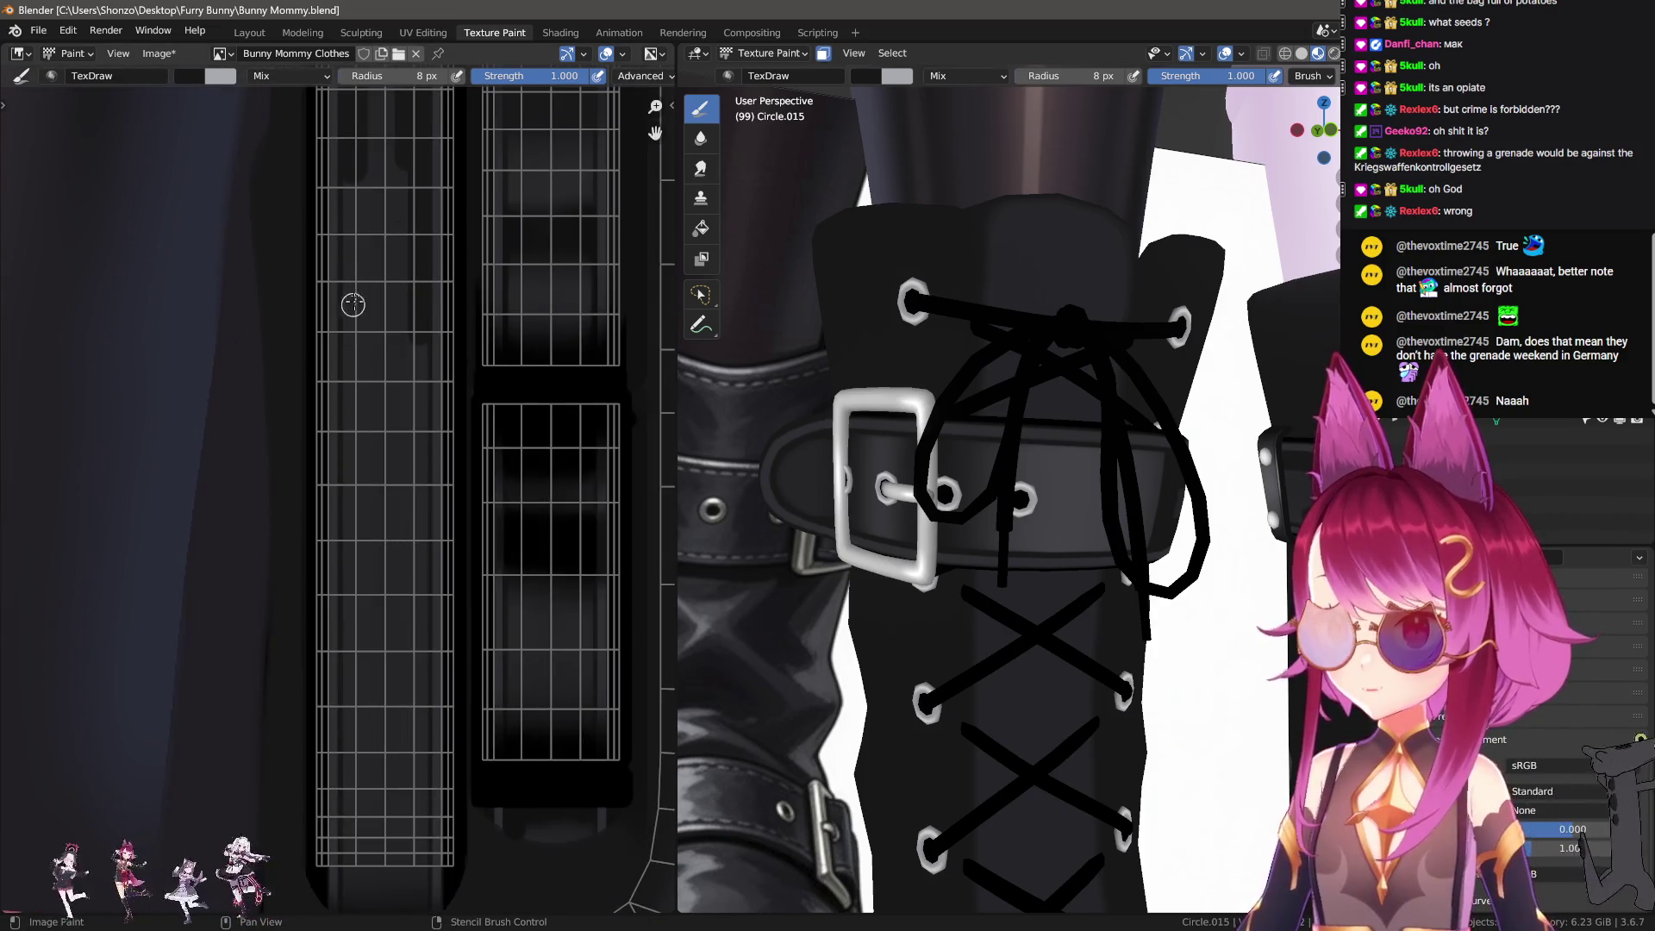
pyautogui.moveTo(375, 858); pyautogui.dragTo(375, 857)
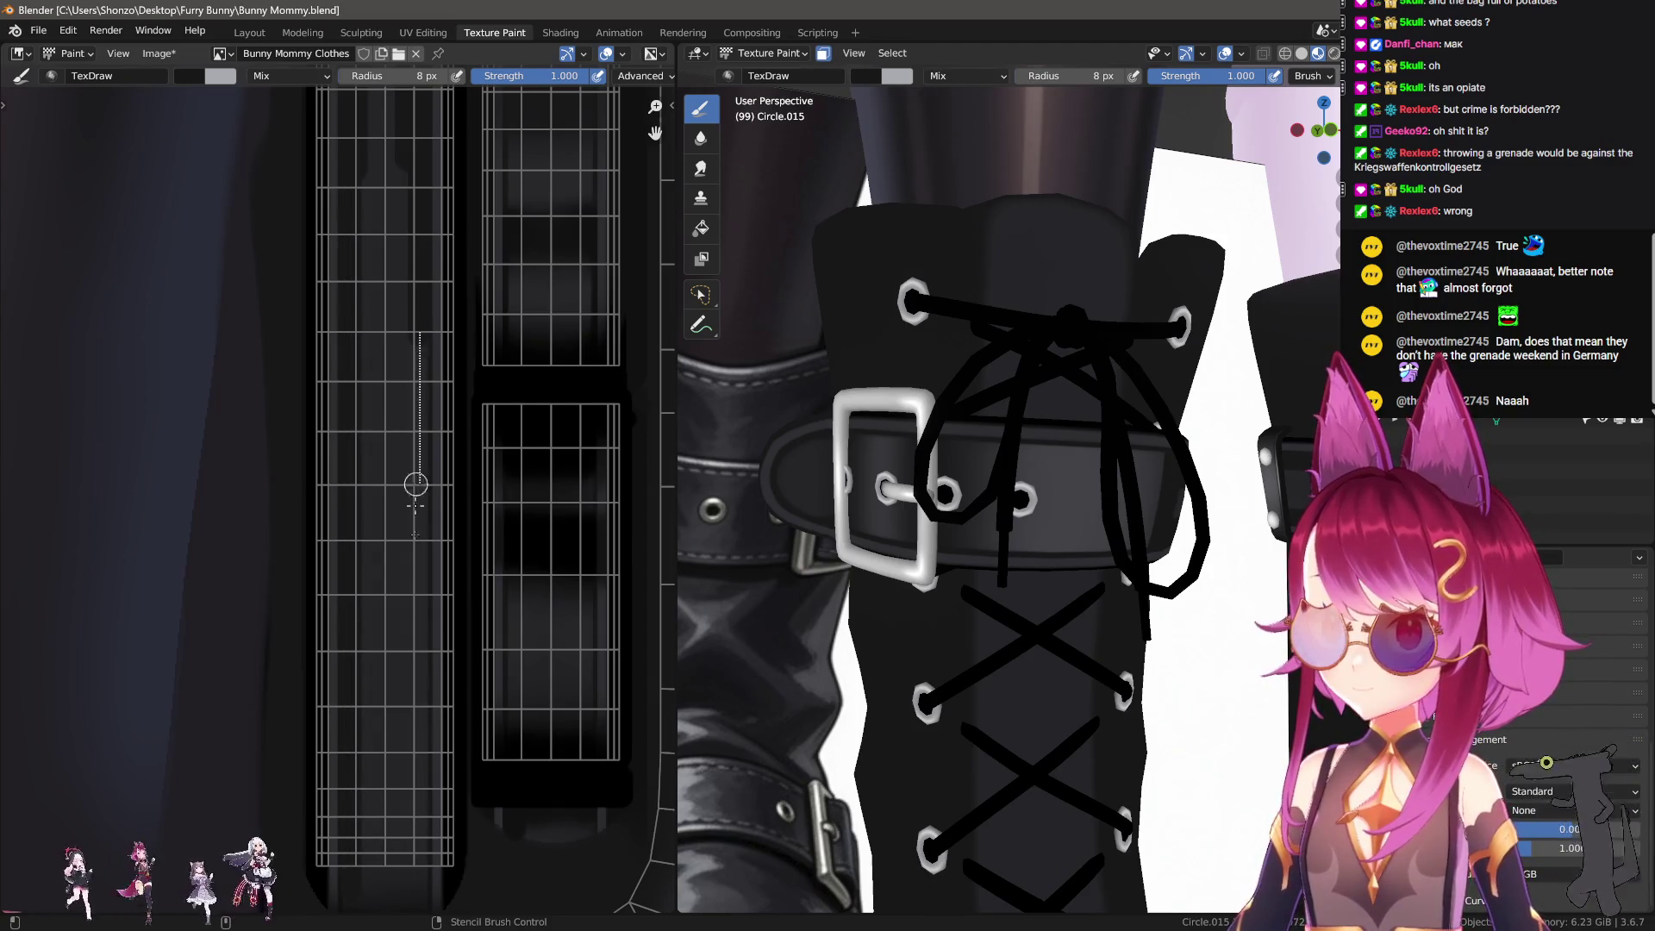
pyautogui.moveTo(412, 879); pyautogui.dragTo(412, 878)
pyautogui.moveTo(377, 274); pyautogui.dragTo(393, 380, button='middle')
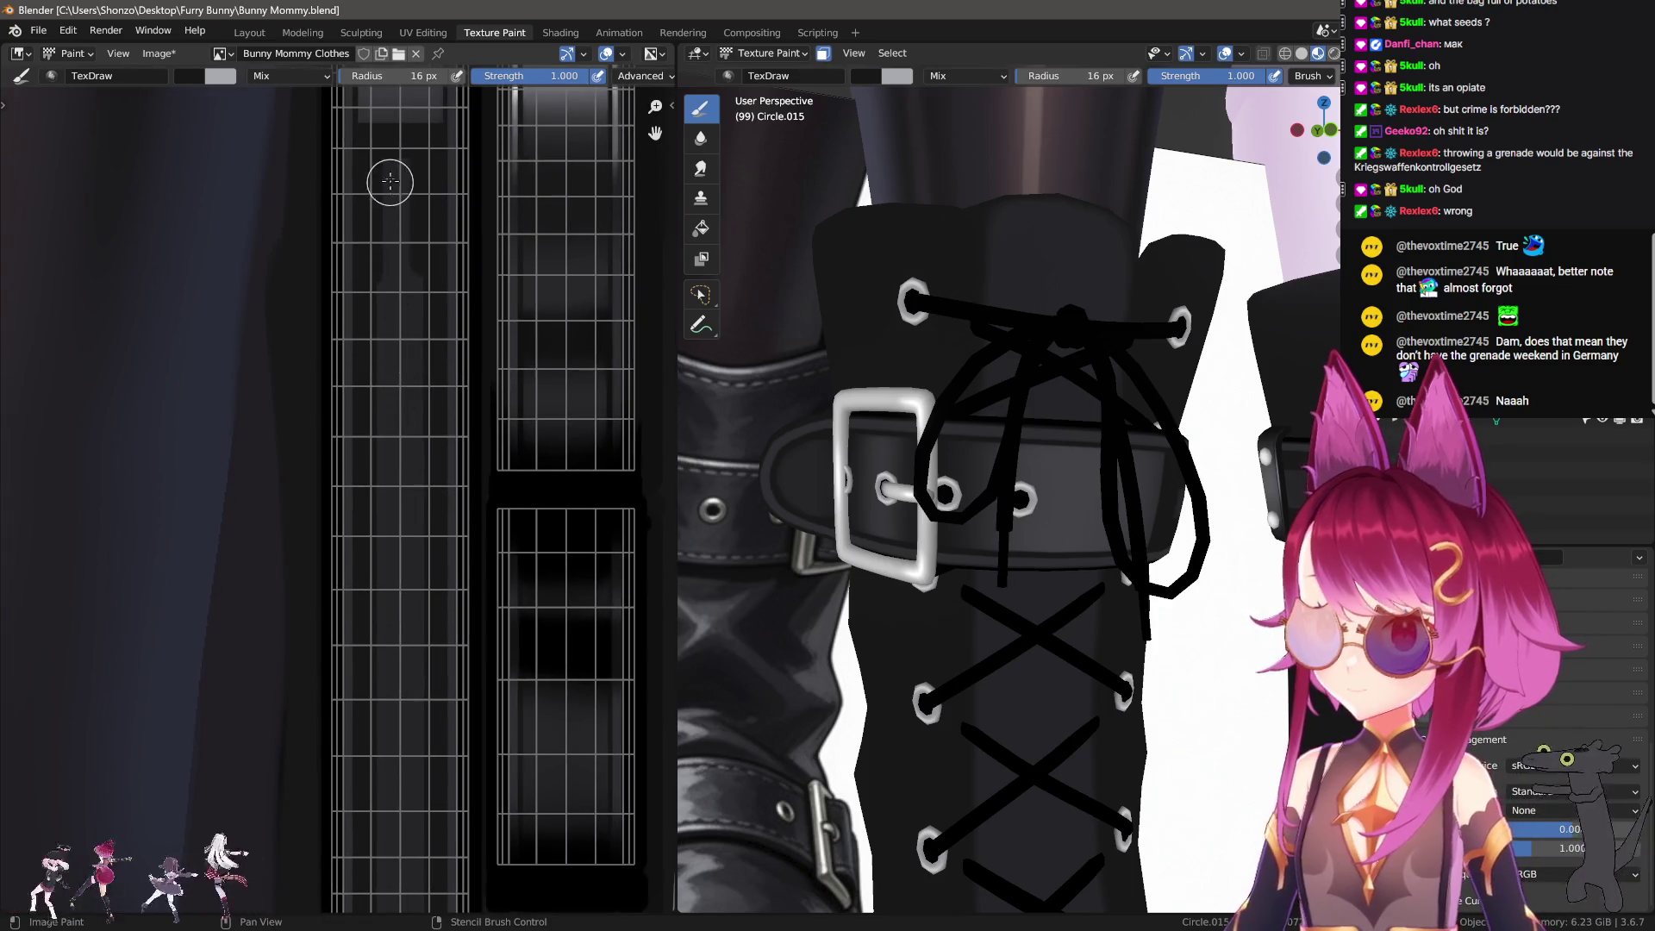
pyautogui.moveTo(387, 645); pyautogui.dragTo(387, 727)
pyautogui.scroll(-2, 387, 727)
pyautogui.moveTo(388, 727); pyautogui.dragTo(410, 449, button='middle')
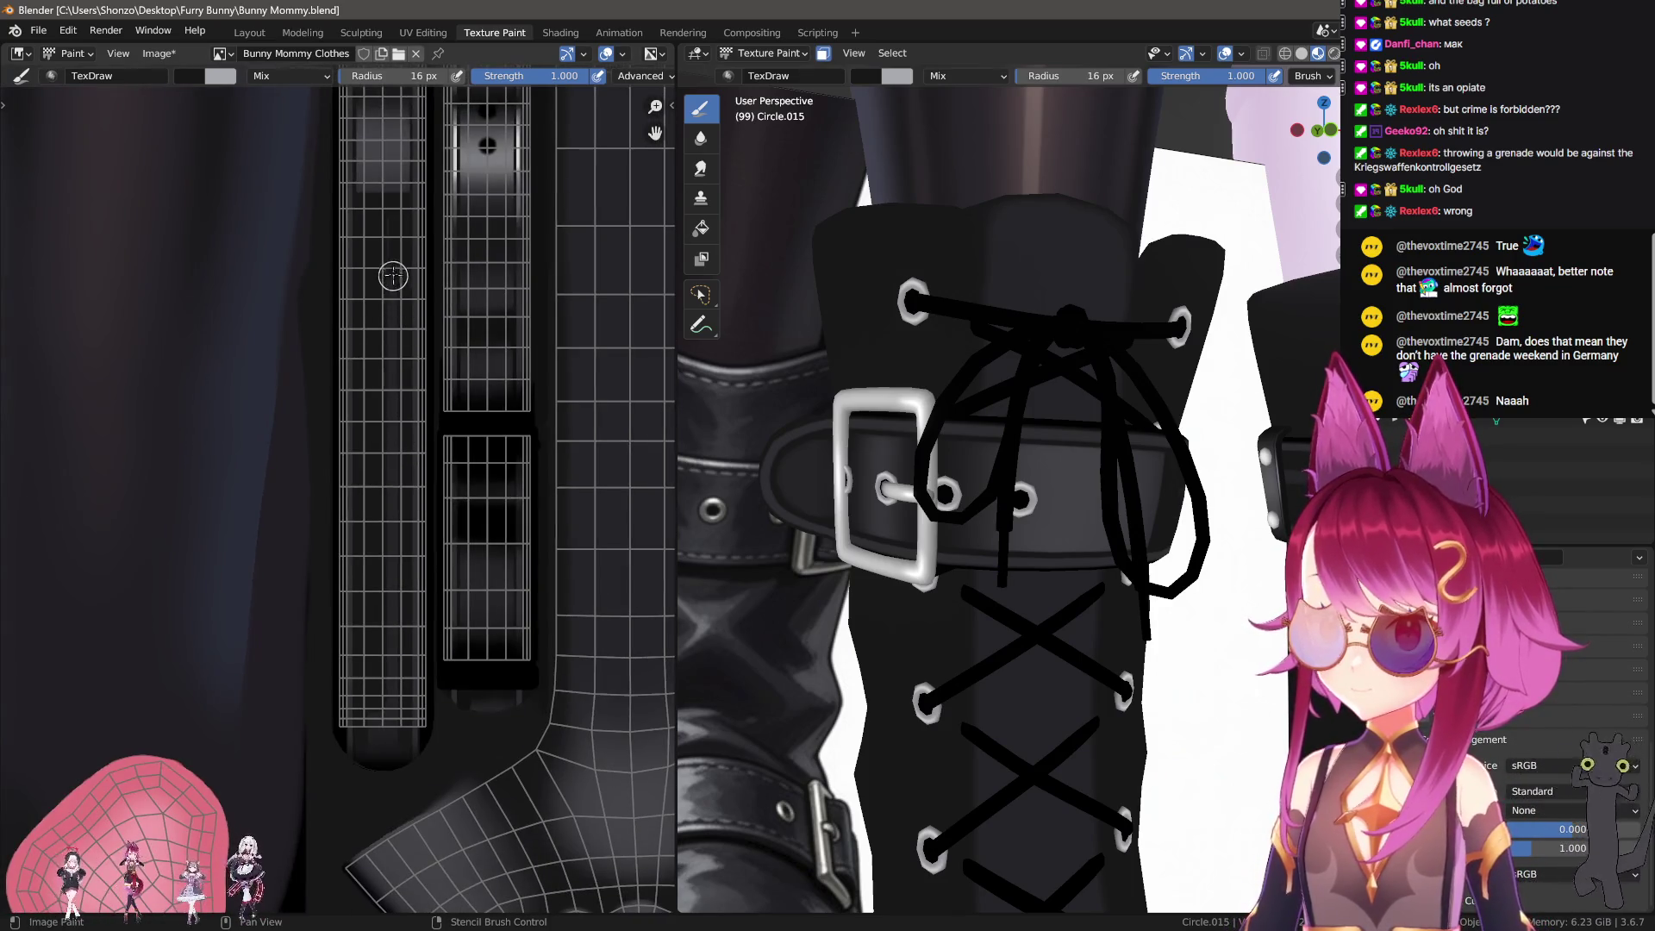
pyautogui.moveTo(399, 664); pyautogui.dragTo(399, 666)
# Step: Draw one more vertical outline line at the strap's lower end, then return to the Smear brush
pyautogui.scroll(3, 405, 733)
pyautogui.moveTo(414, 798); pyautogui.dragTo(329, 454, button='middle')
pyautogui.scroll(1, 347, 550)
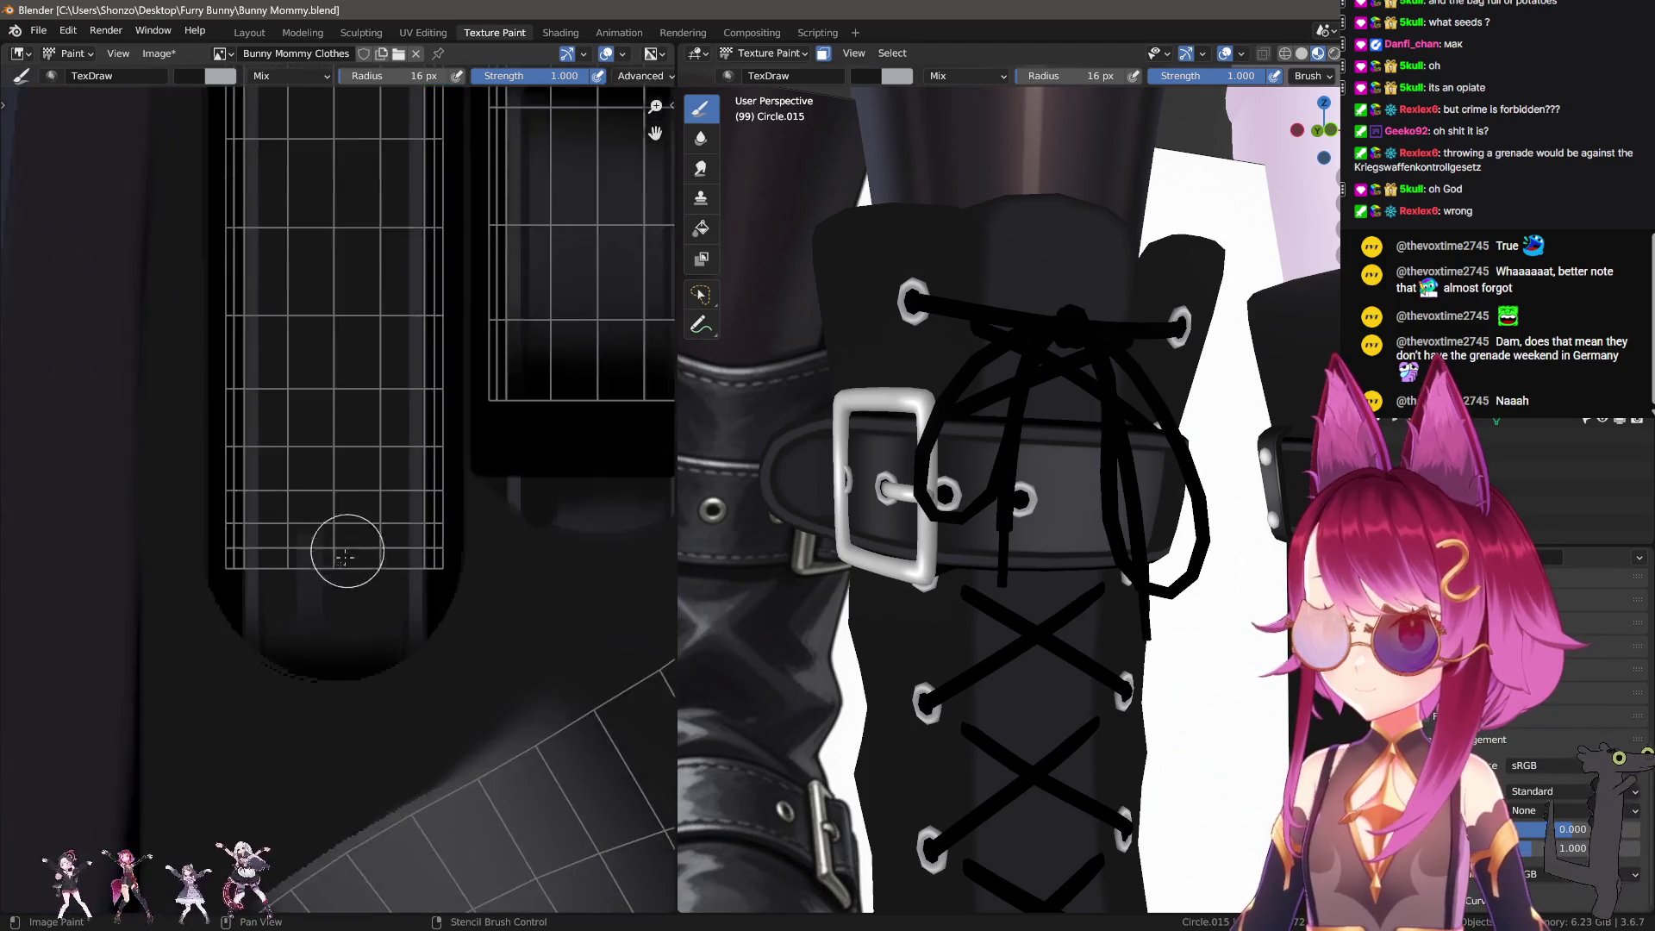
pyautogui.moveTo(307, 516); pyautogui.dragTo(307, 594)
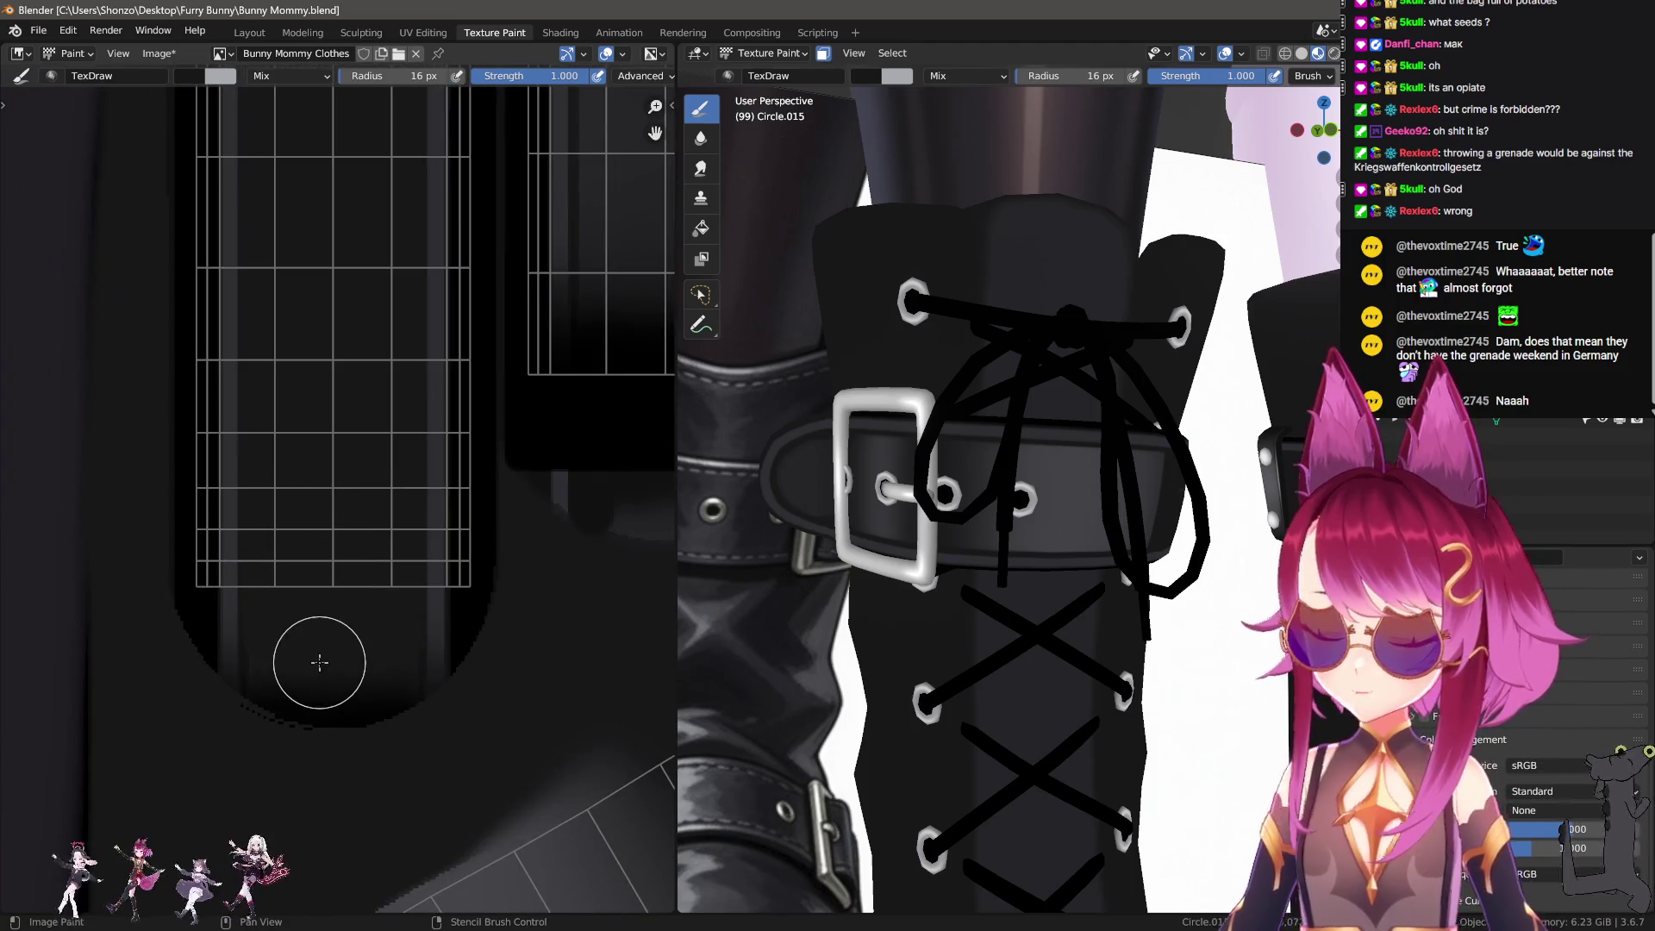
pyautogui.scroll(-2, 373, 410)
pyautogui.scroll(2, 302, 739)
pyautogui.moveTo(373, 410)
pyautogui.mouseDown(button='middle')
pyautogui.moveTo(302, 739)
pyautogui.moveTo(277, 701)
pyautogui.mouseUp(button='middle')
pyautogui.scroll(-1, 302, 738)
pyautogui.scroll(3, 334, 588)
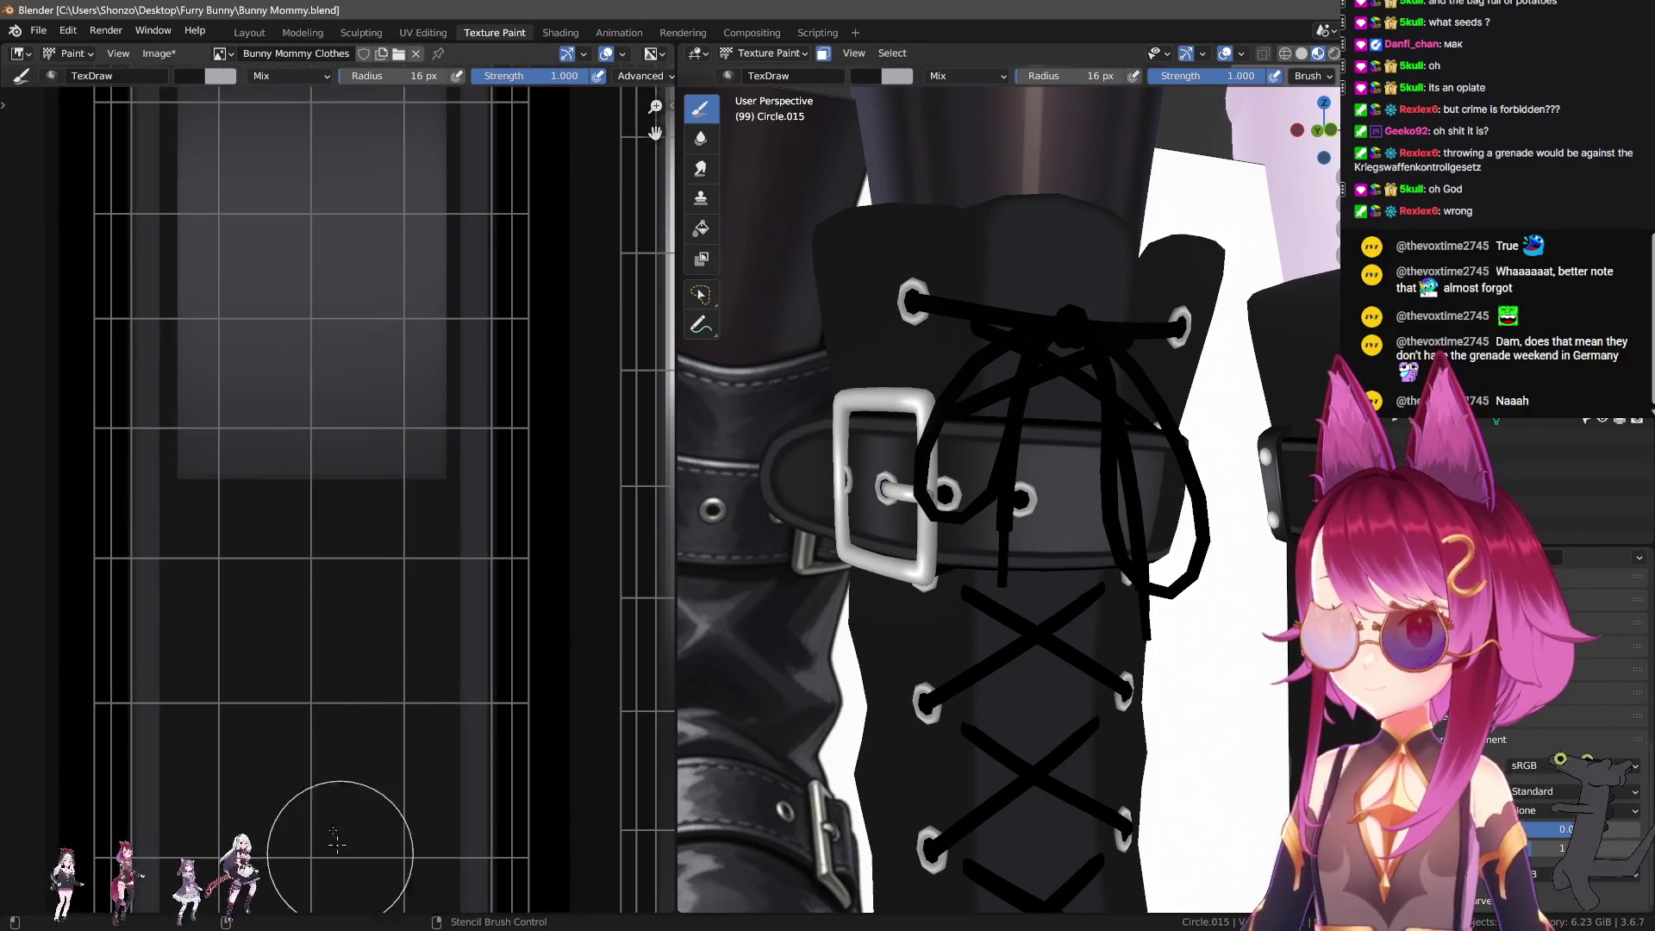
pyautogui.hotkey('shift', 'space')
pyautogui.moveTo(914, 551); pyautogui.dragTo(966, 575, button='middle')
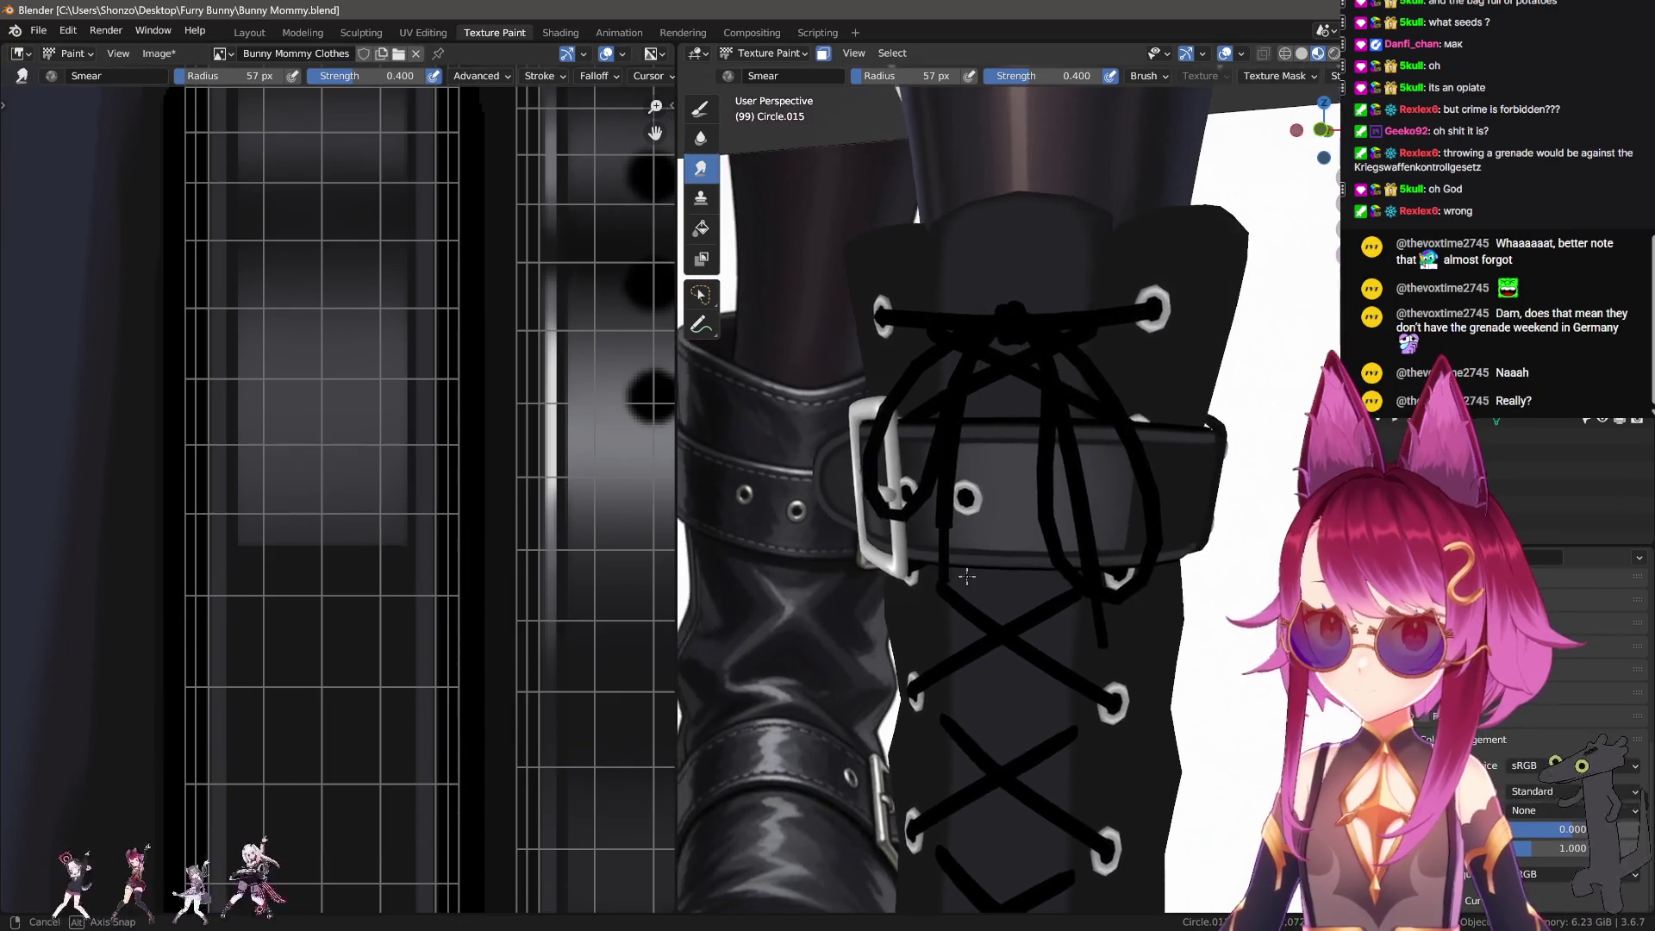
# Step: Smear the grey band darker, then resize the brush through 64–70 px down to 48 px
pyautogui.moveTo(331, 664); pyautogui.dragTo(314, 482)
pyautogui.press(']')
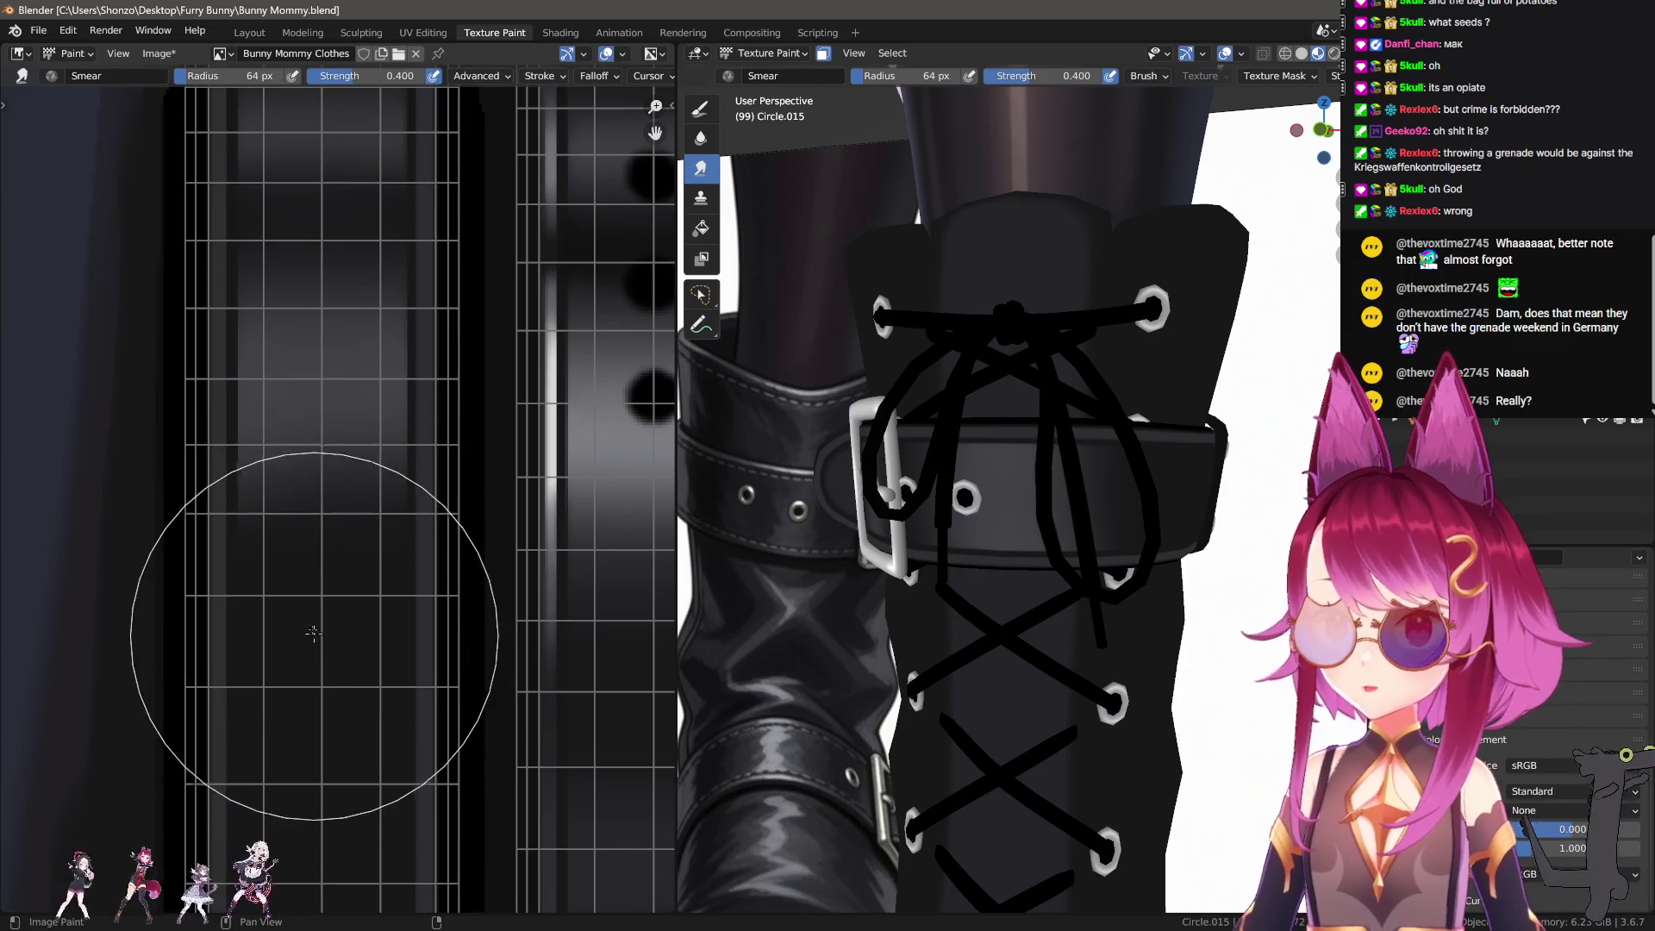
pyautogui.press('f')
pyautogui.click(319, 656)
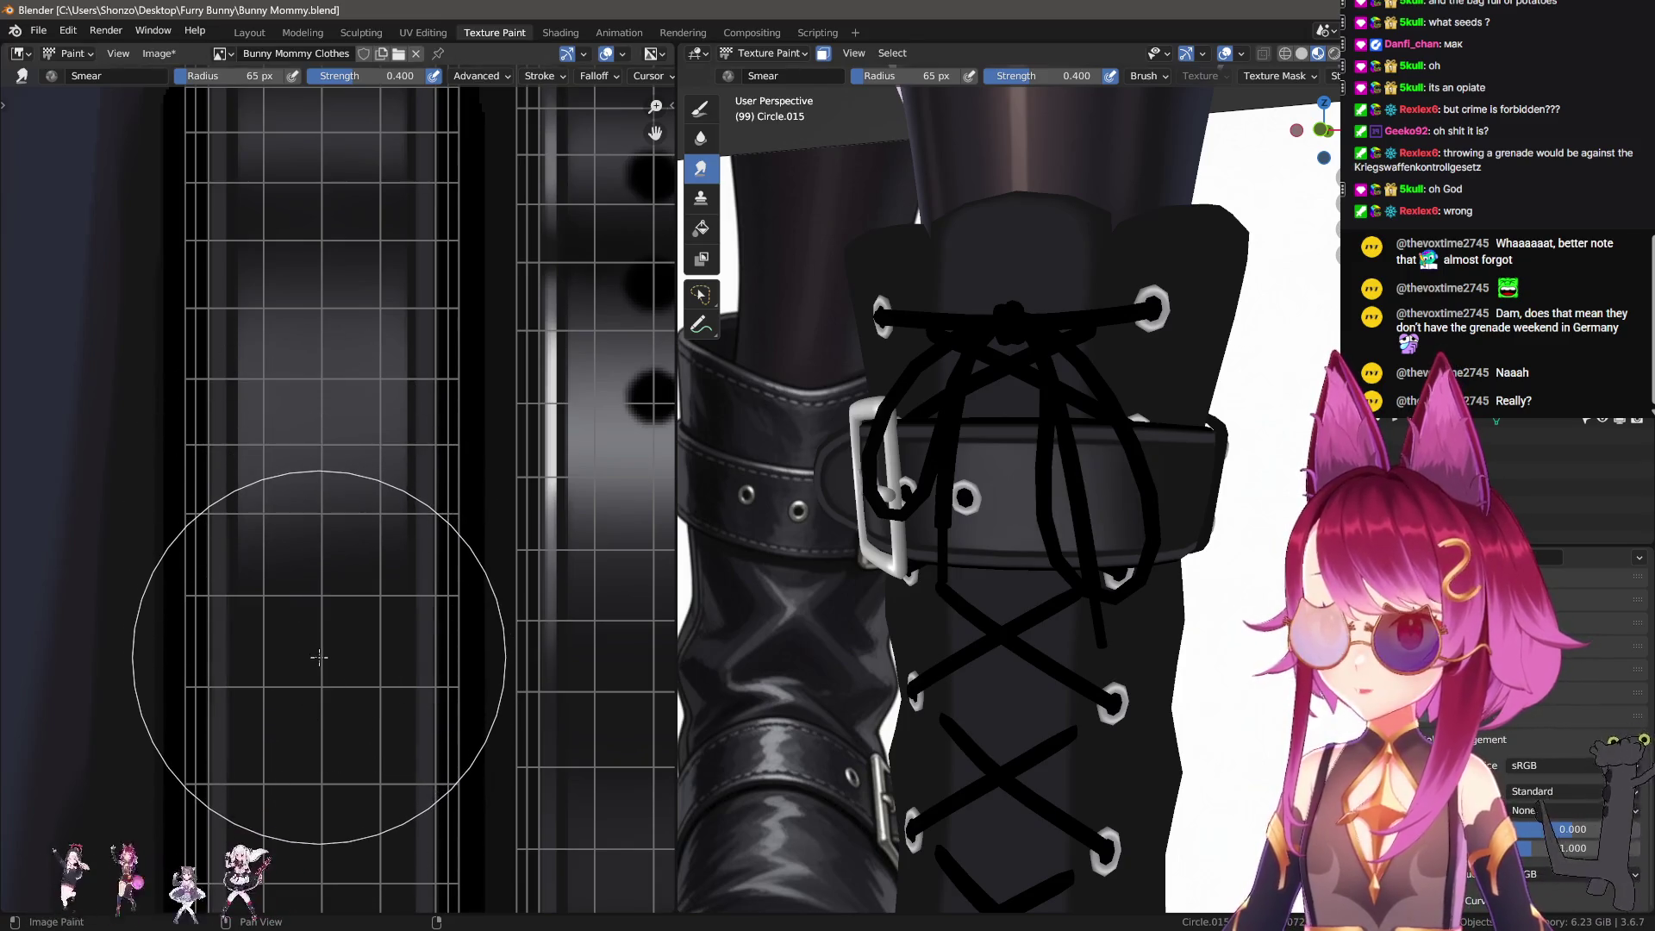
pyautogui.press('f')
pyautogui.click(303, 720)
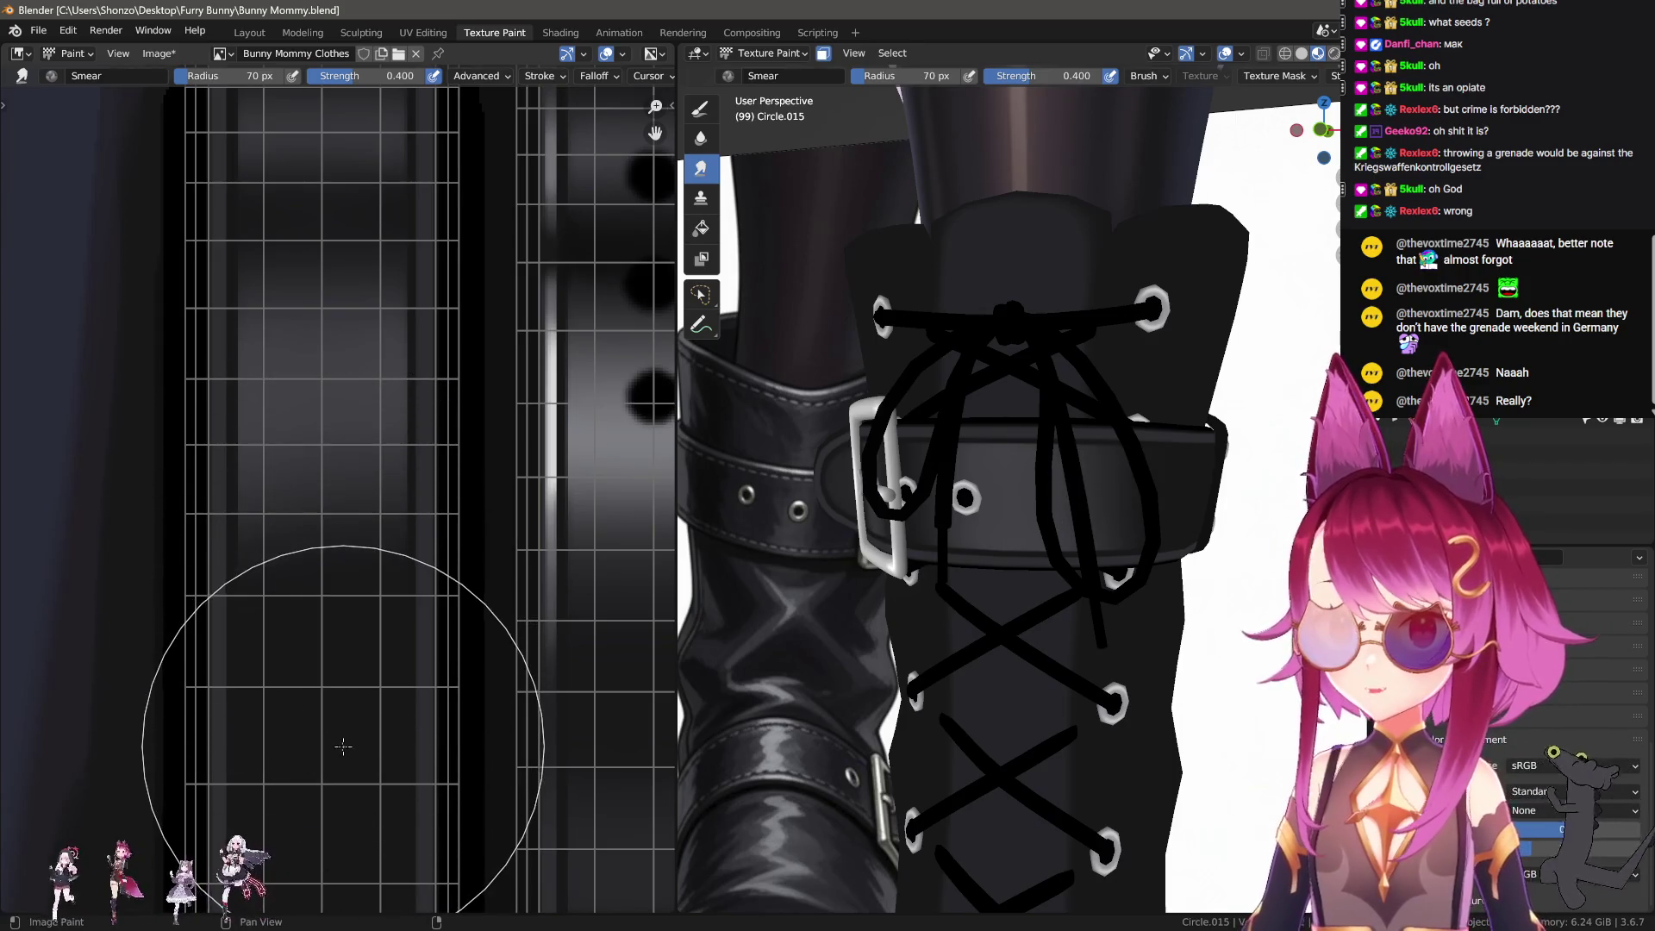
pyautogui.press('f')
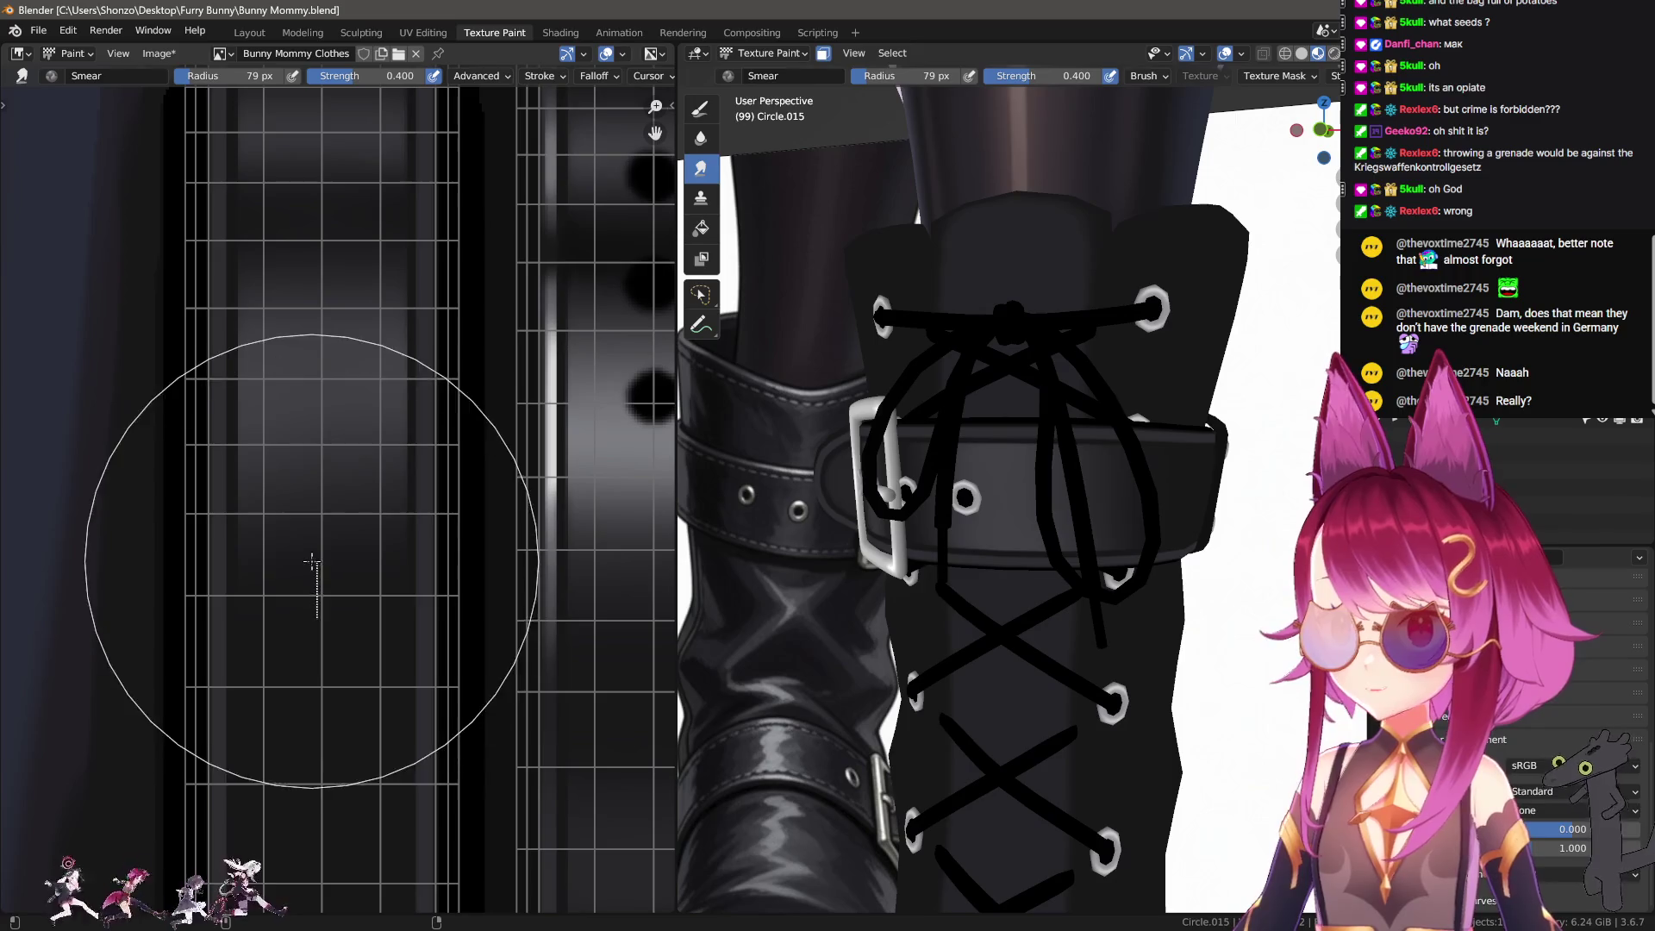
pyautogui.click(202, 614)
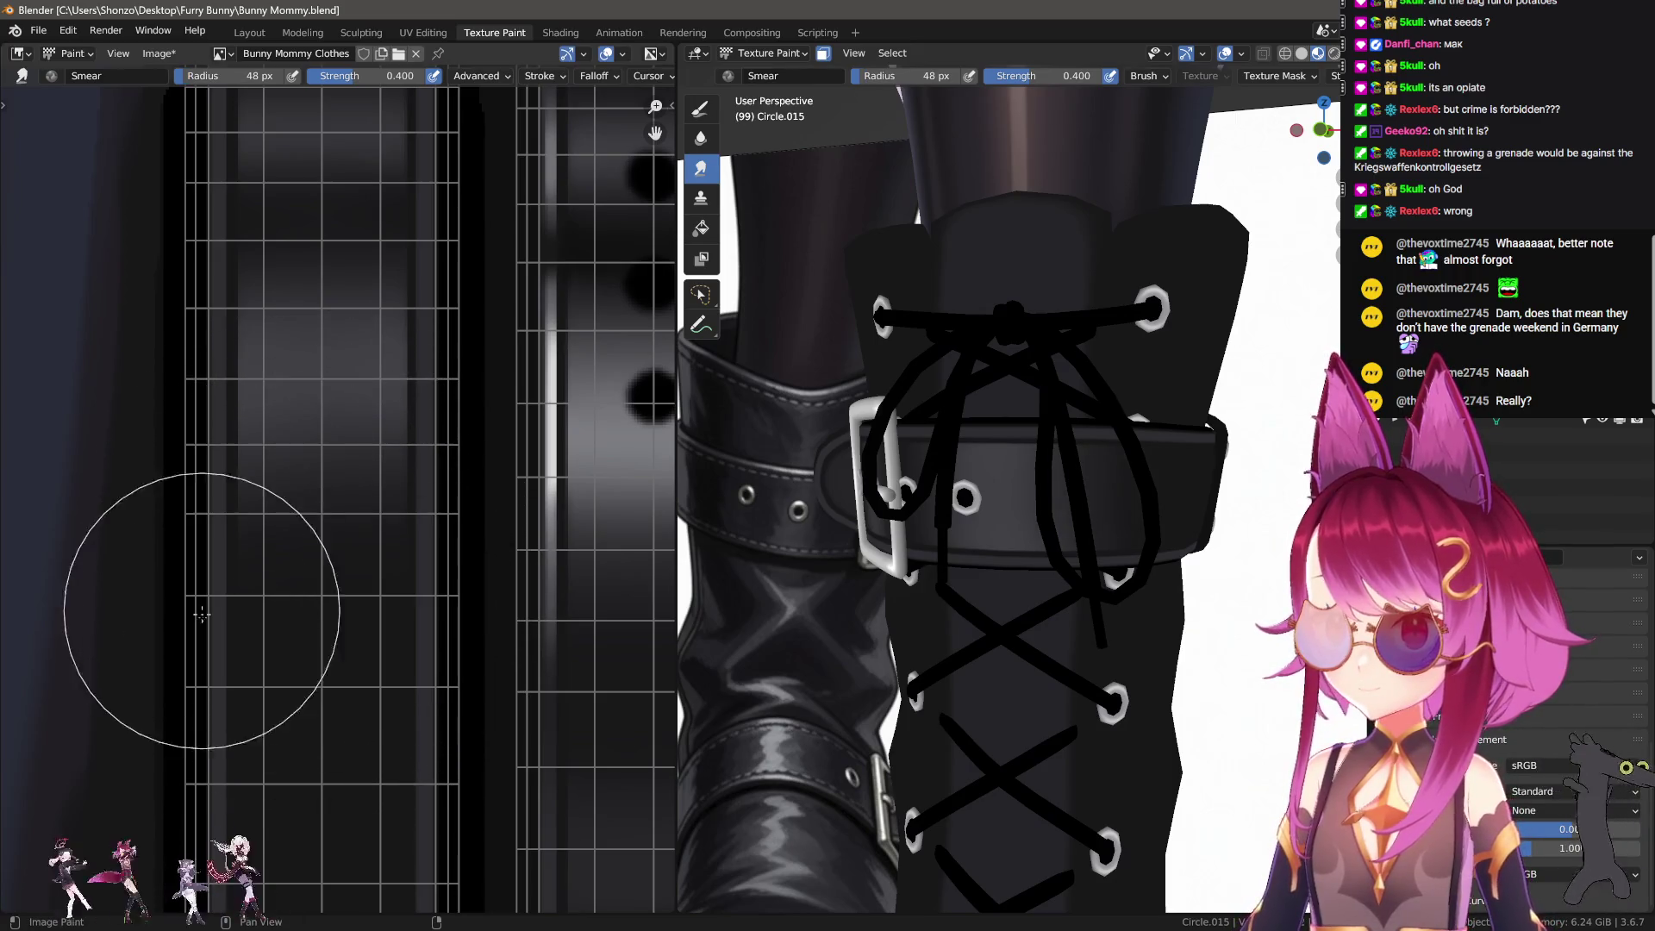
# Step: Switch back to the draw brush and reframe the belt in the texture view
pyautogui.moveTo(462, 695); pyautogui.dragTo(313, 659, button='middle')
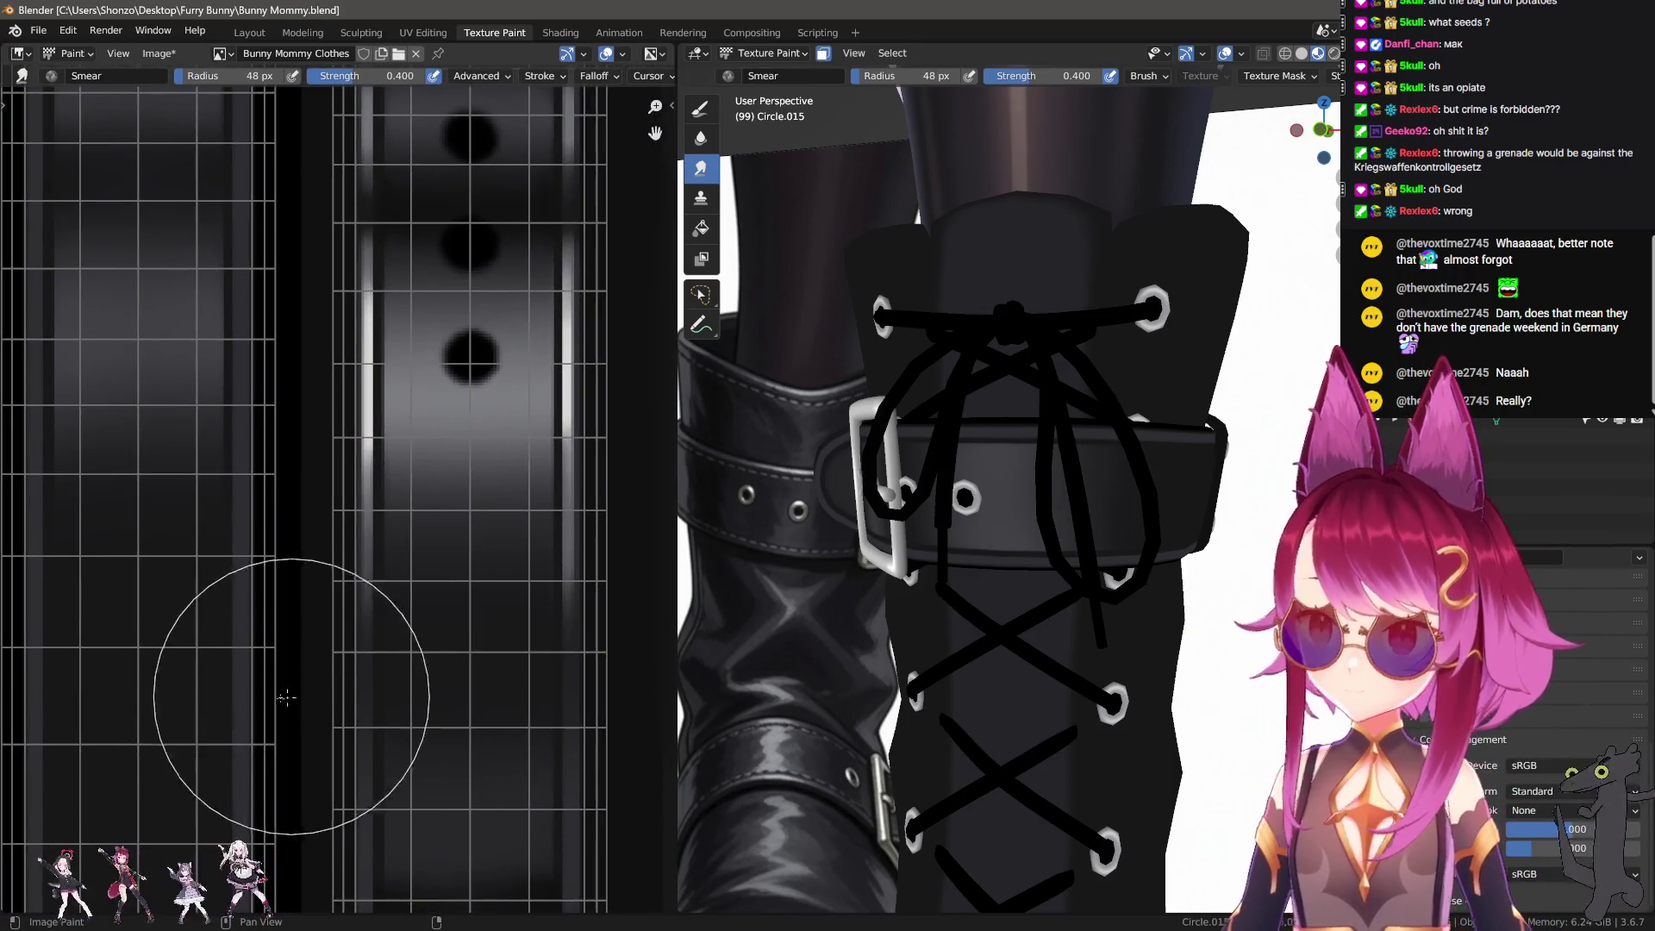
pyautogui.press('1')
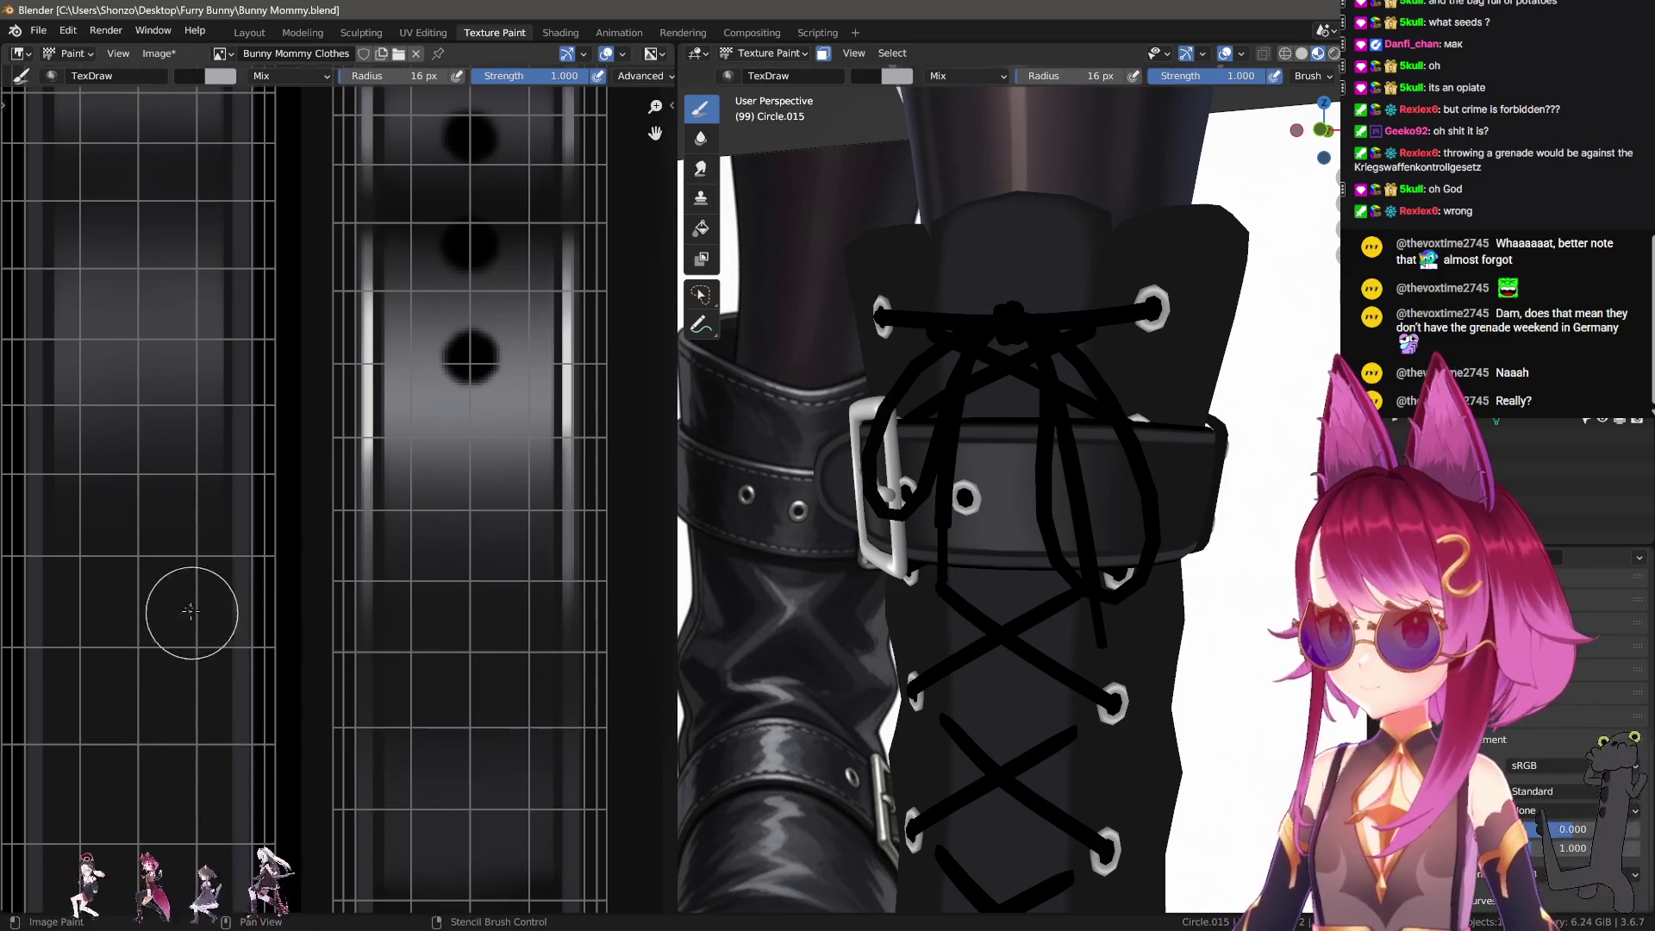
pyautogui.moveTo(193, 776)
pyautogui.mouseDown(button='middle')
pyautogui.moveTo(228, 714)
pyautogui.moveTo(295, 752)
pyautogui.mouseUp(button='middle')
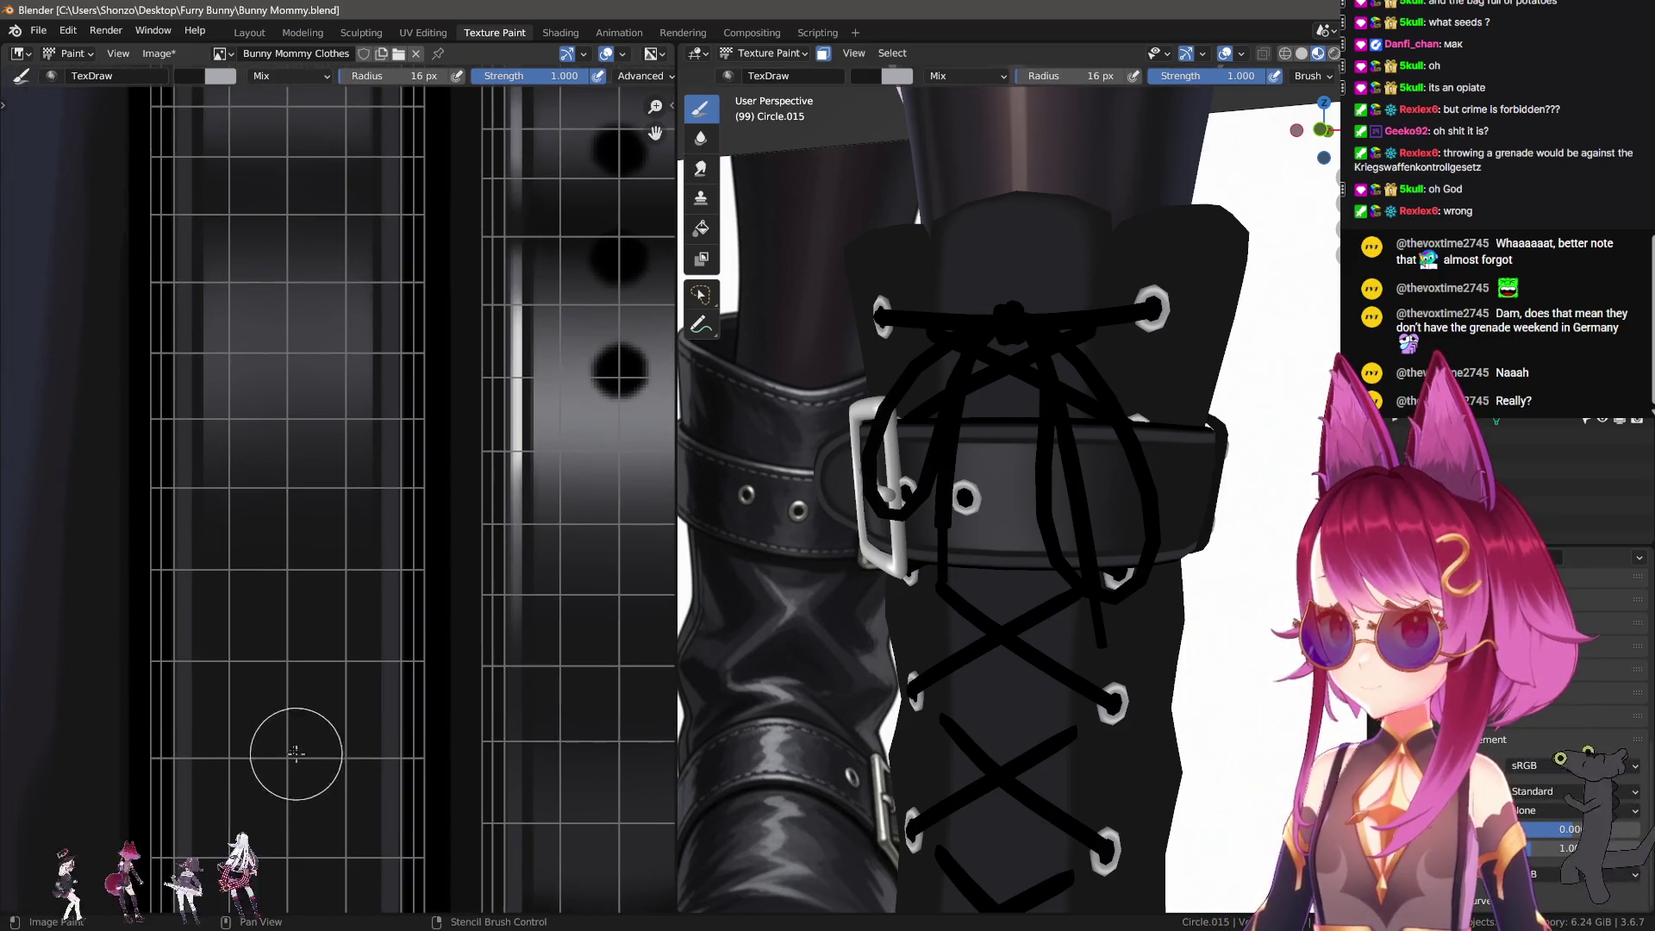
# Step: Pick a grey paint colour from the palette, undoing a test blob on the belt
pyautogui.moveTo(251, 647); pyautogui.dragTo(211, 603, button='middle')
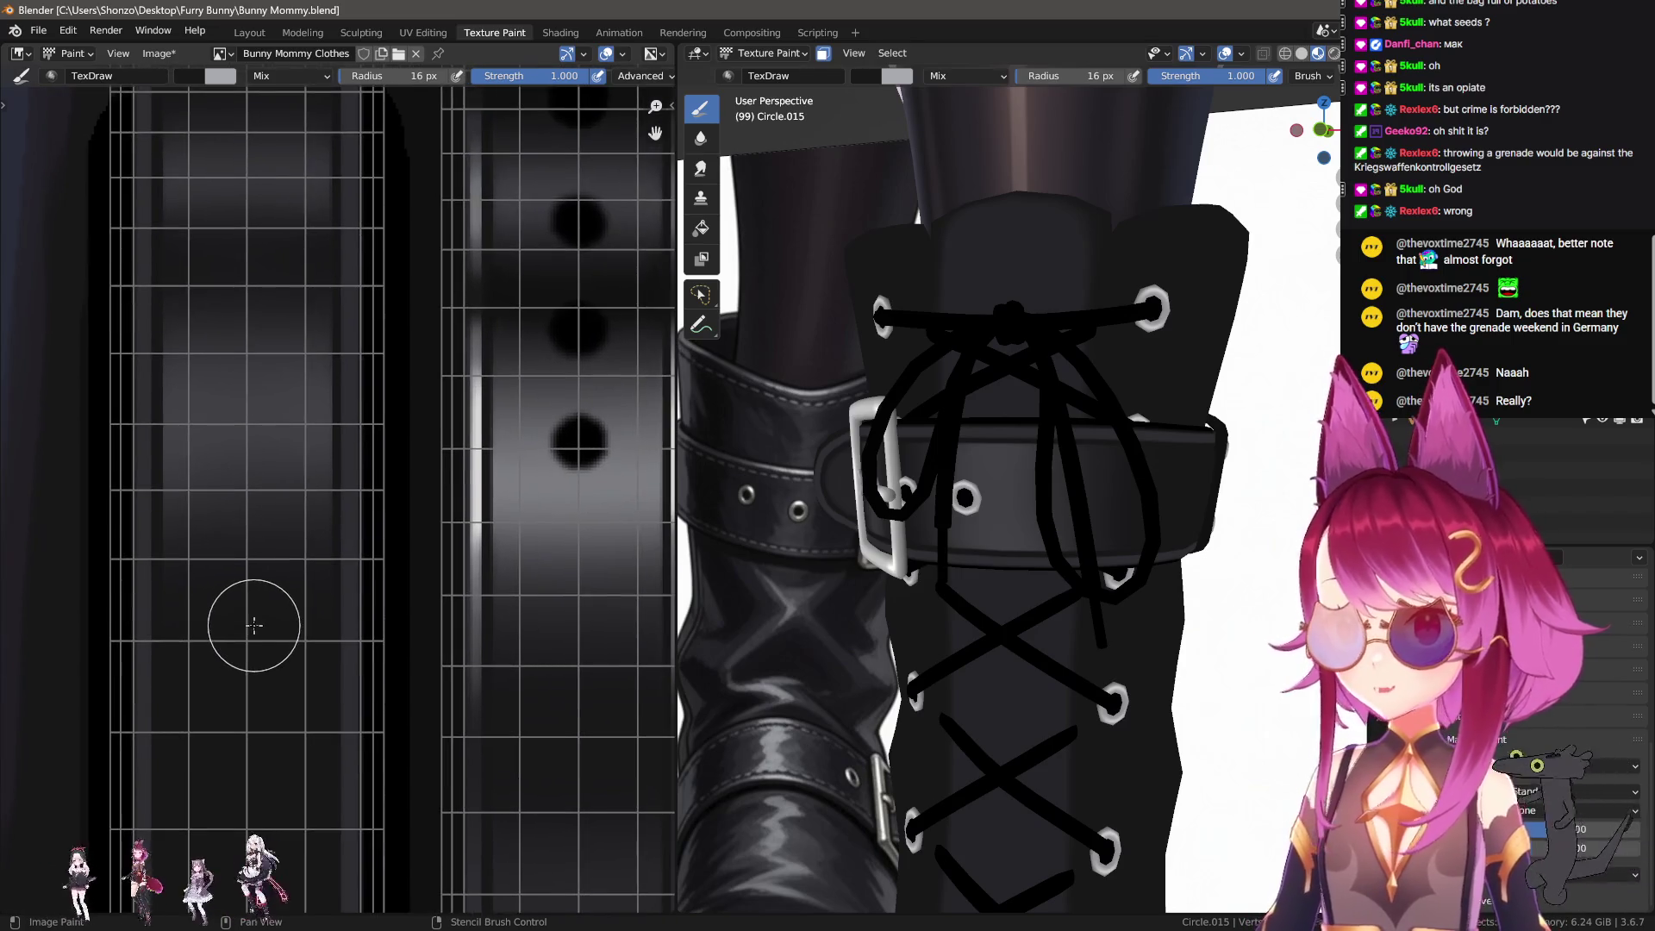
pyautogui.press('n')
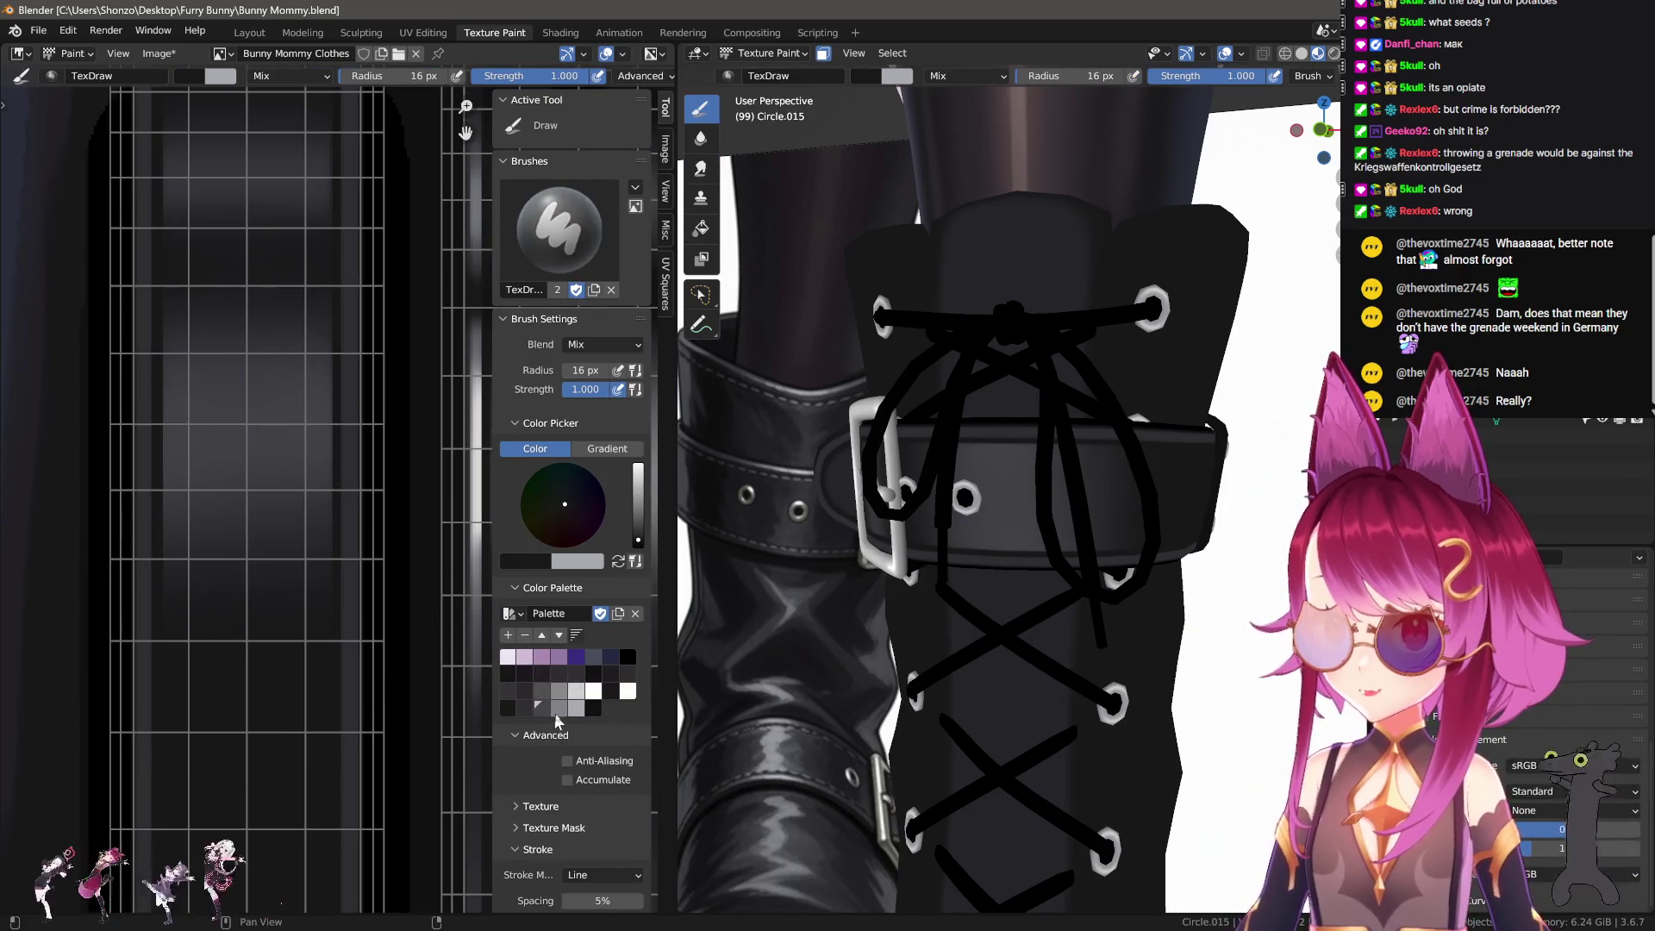
pyautogui.click(559, 707)
pyautogui.moveTo(228, 441); pyautogui.dragTo(288, 455)
pyautogui.hotkey('ctrl', 'z')
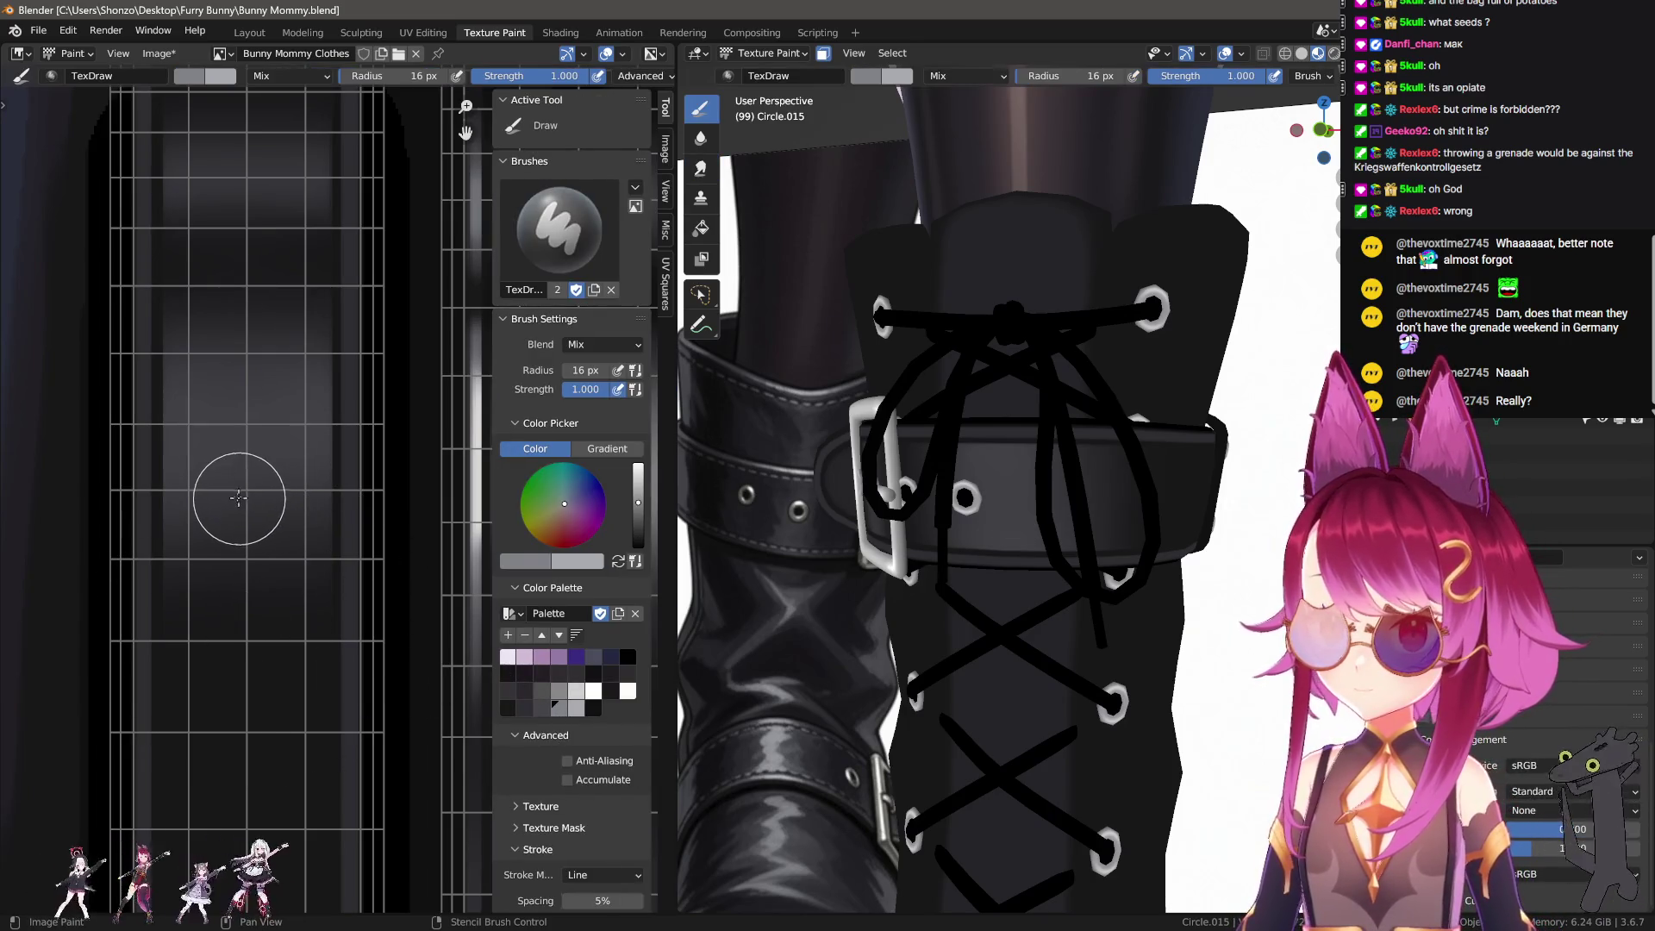
pyautogui.press('n')
# Step: Shrink the brush radius to 5 px and try a straight grey line across the belt
pyautogui.press('f')
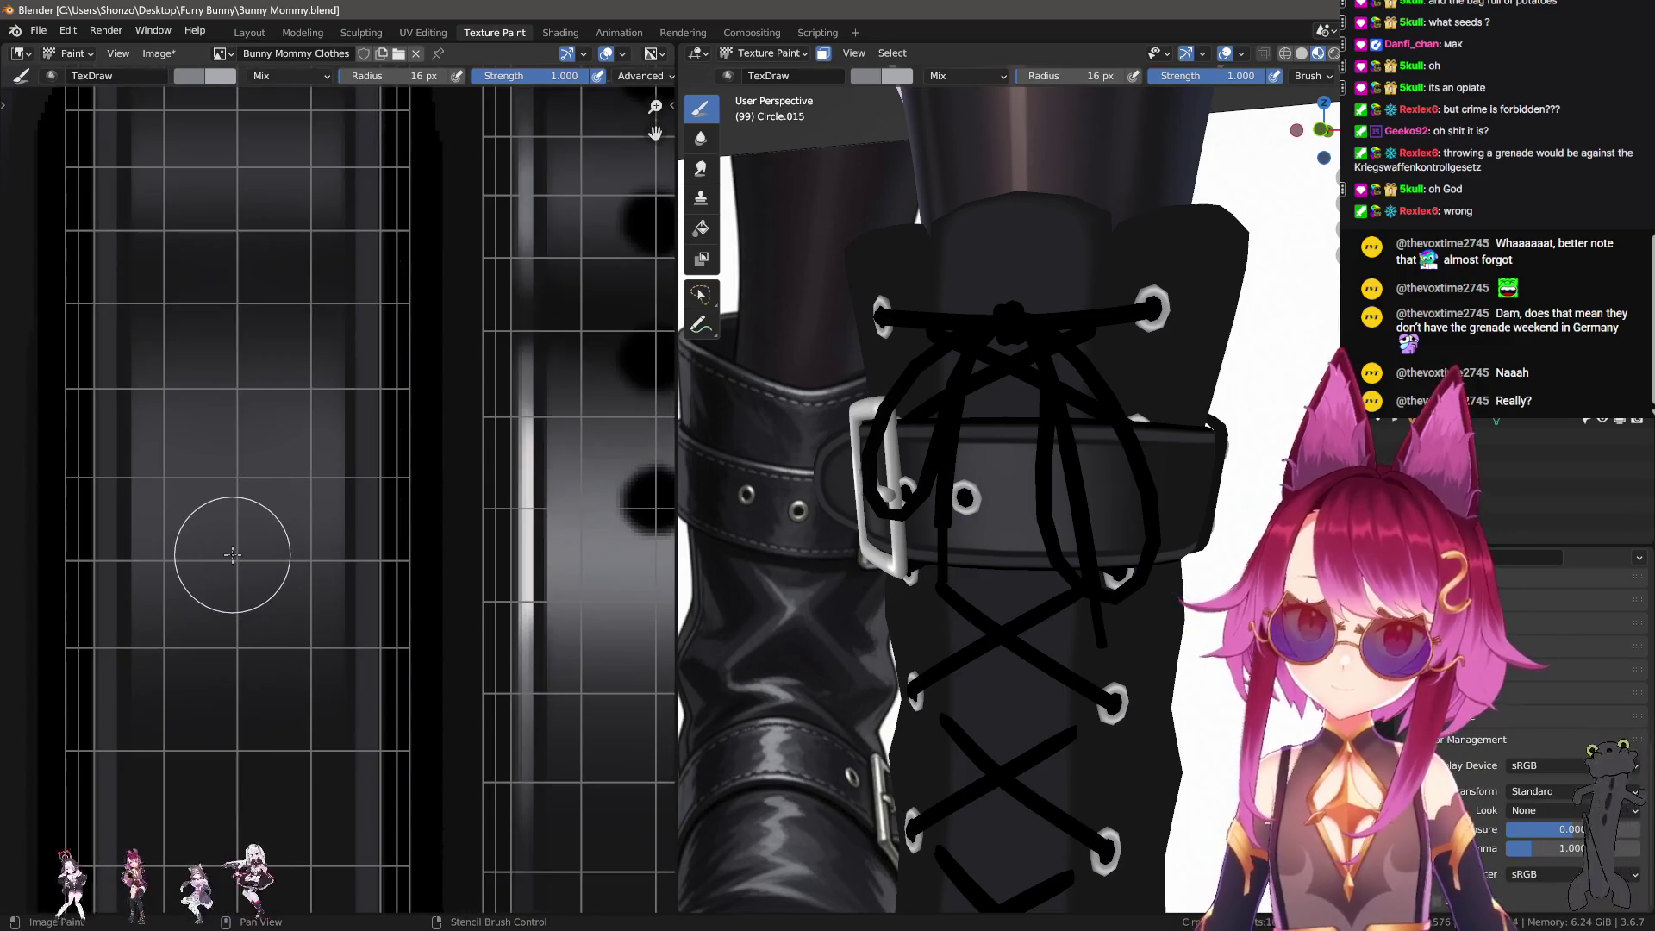
pyautogui.click(167, 584)
pyautogui.scroll(3, 224, 517)
pyautogui.scroll(-3, 172, 526)
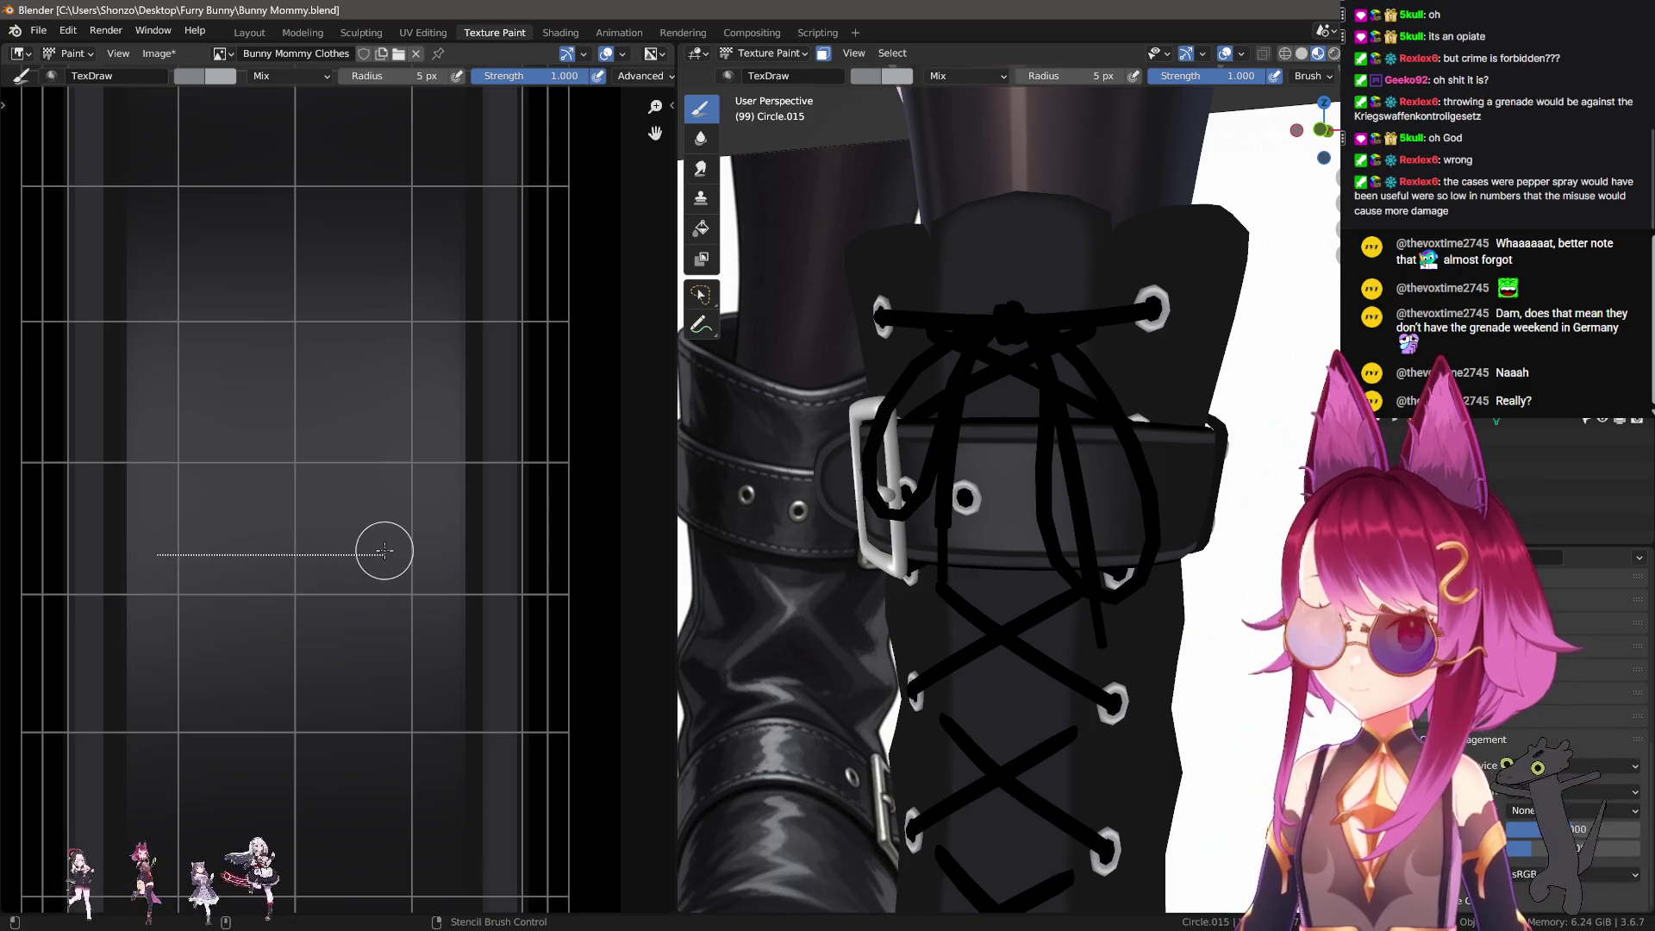
pyautogui.moveTo(384, 550); pyautogui.dragTo(386, 549)
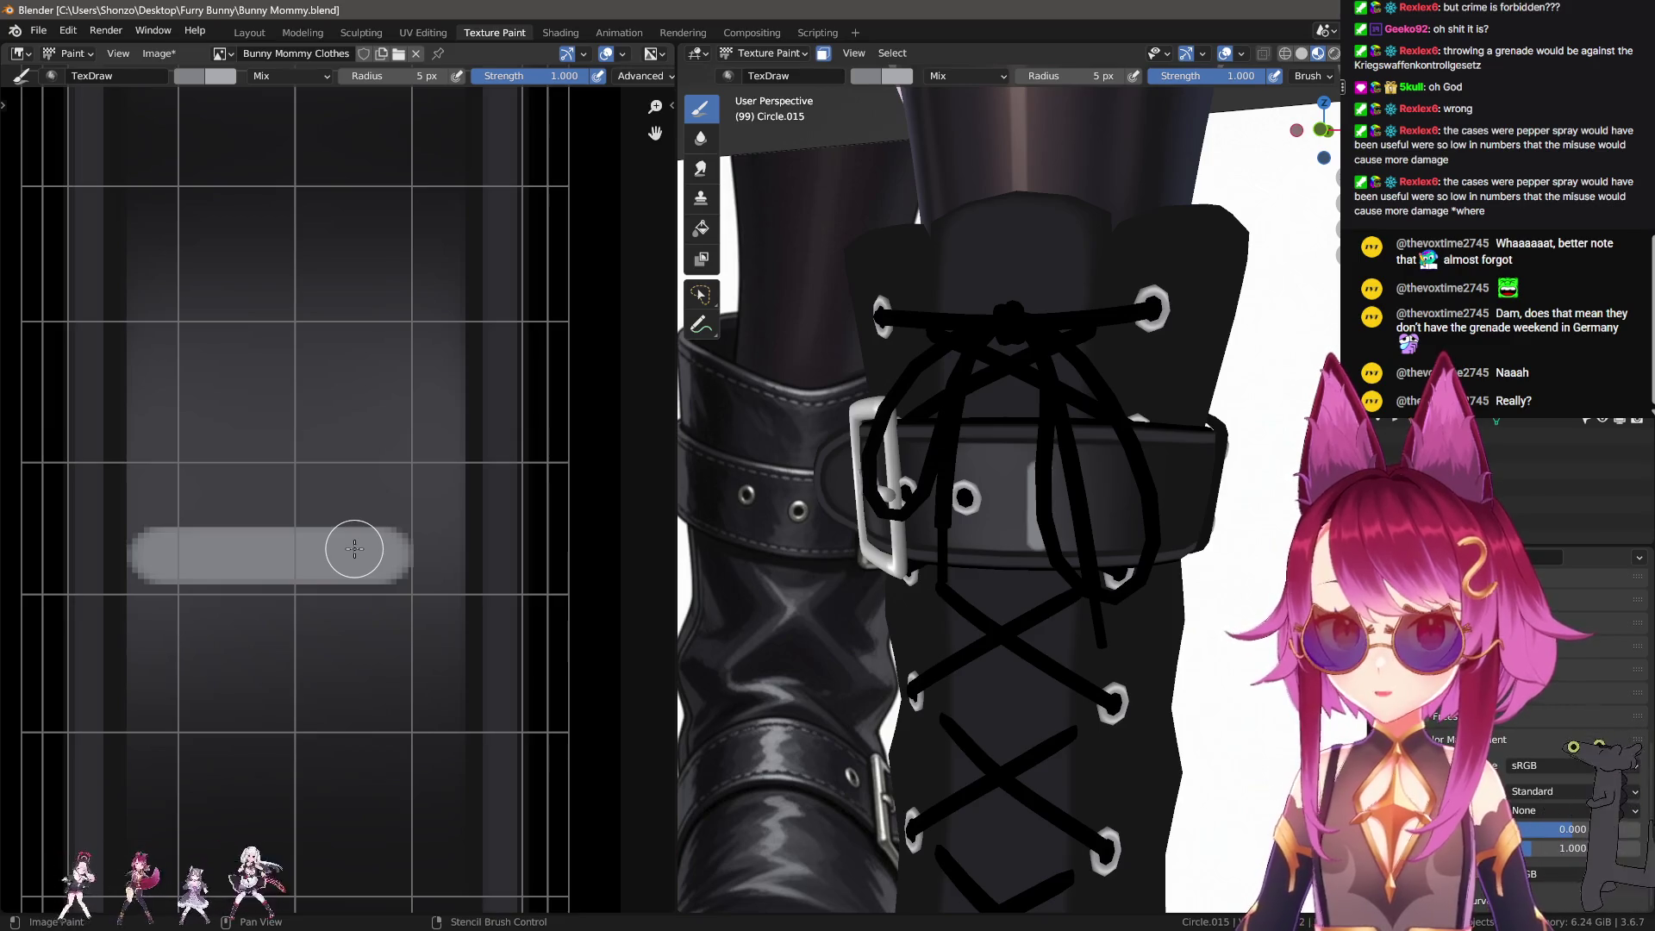
pyautogui.moveTo(159, 555); pyautogui.dragTo(191, 584, button='middle')
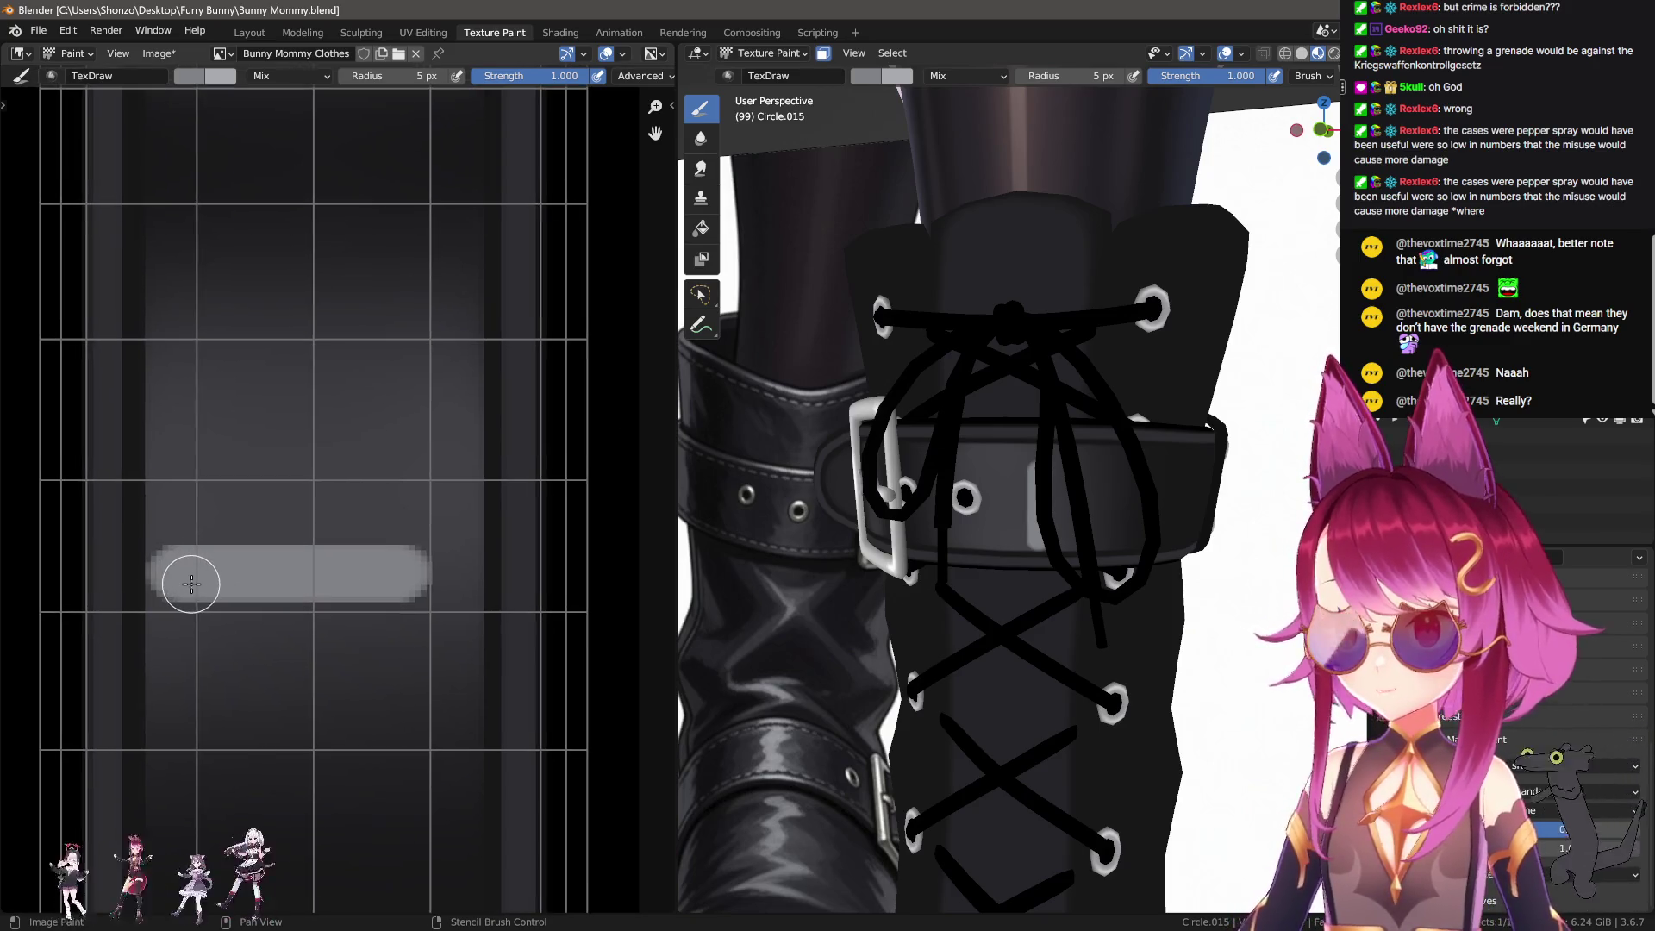
pyautogui.hotkey('ctrl', 'z')
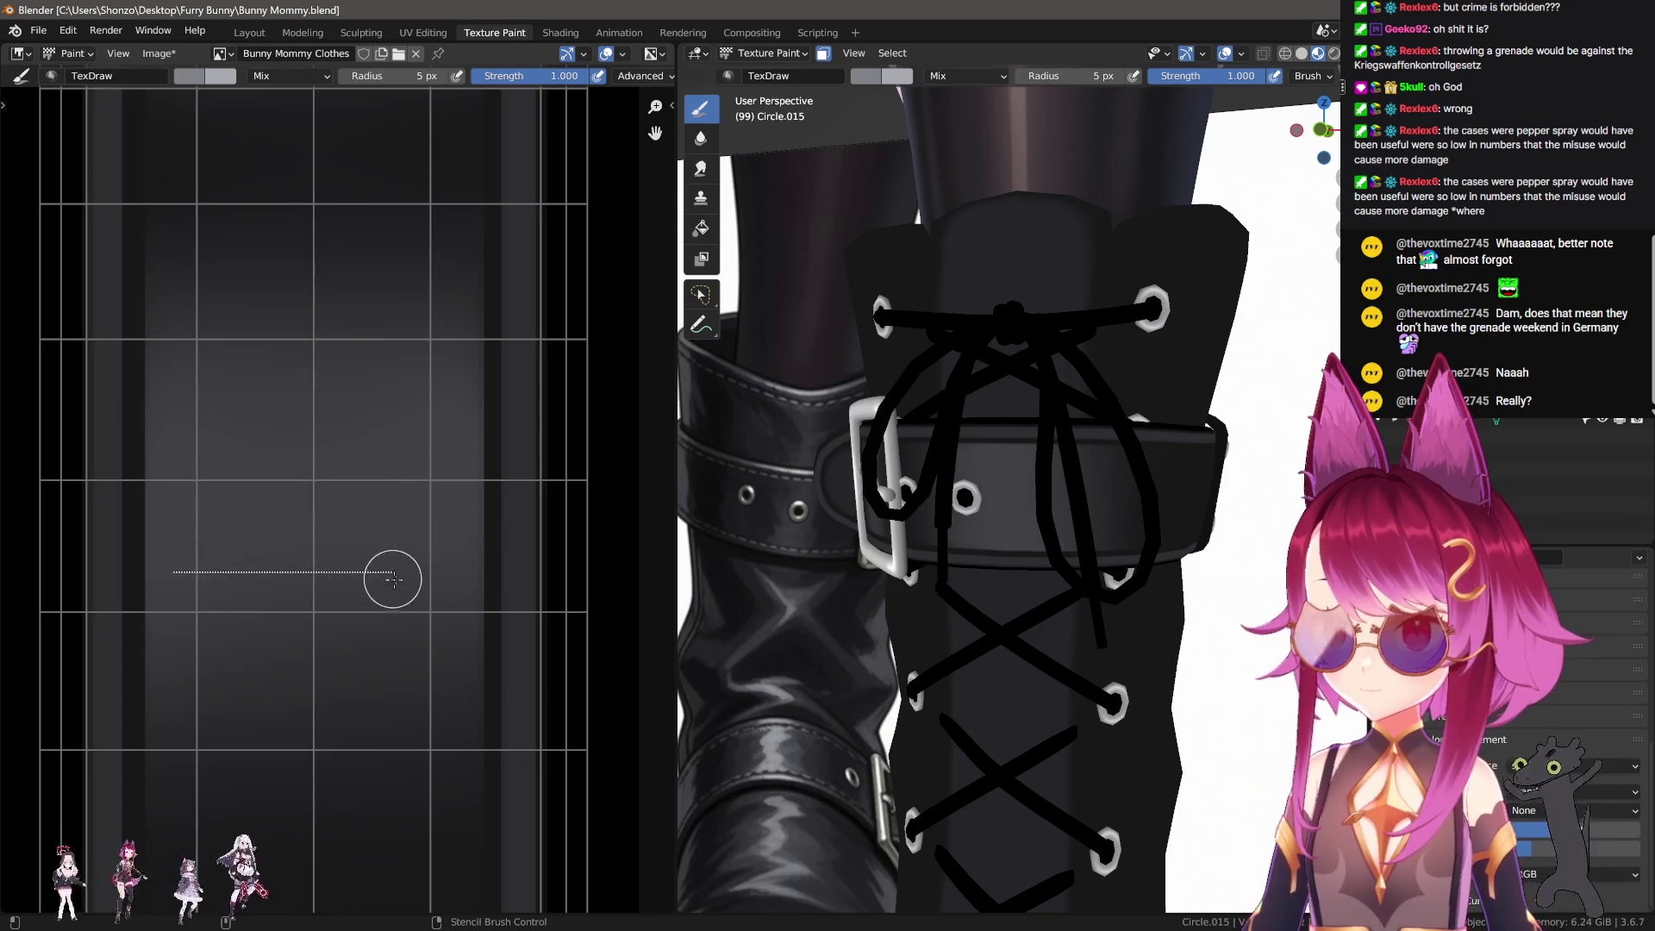
# Step: Paint the grey panel's bottom, right and top edges as straight lines and fill its inner gap
pyautogui.keyDown('shift'); pyautogui.click(454, 576); pyautogui.keyUp('shift')
pyautogui.keyDown('shift'); pyautogui.click(439, 443); pyautogui.keyUp('shift')
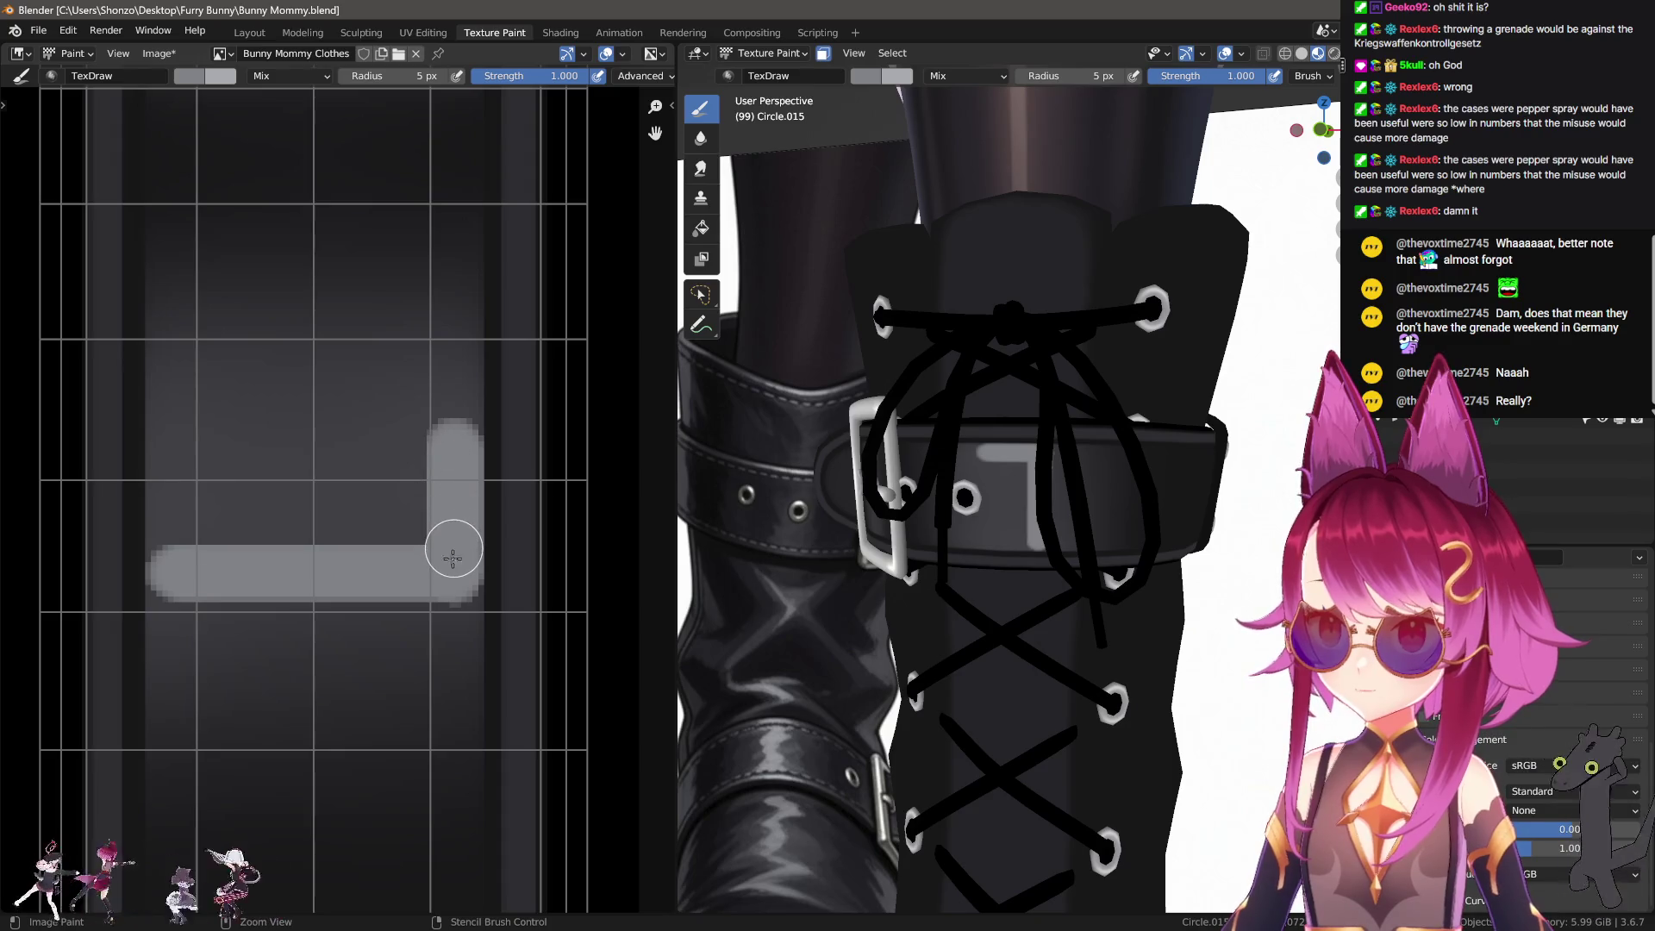
pyautogui.hotkey('ctrl', 'z')
pyautogui.keyDown('shift'); pyautogui.click(449, 474); pyautogui.keyUp('shift')
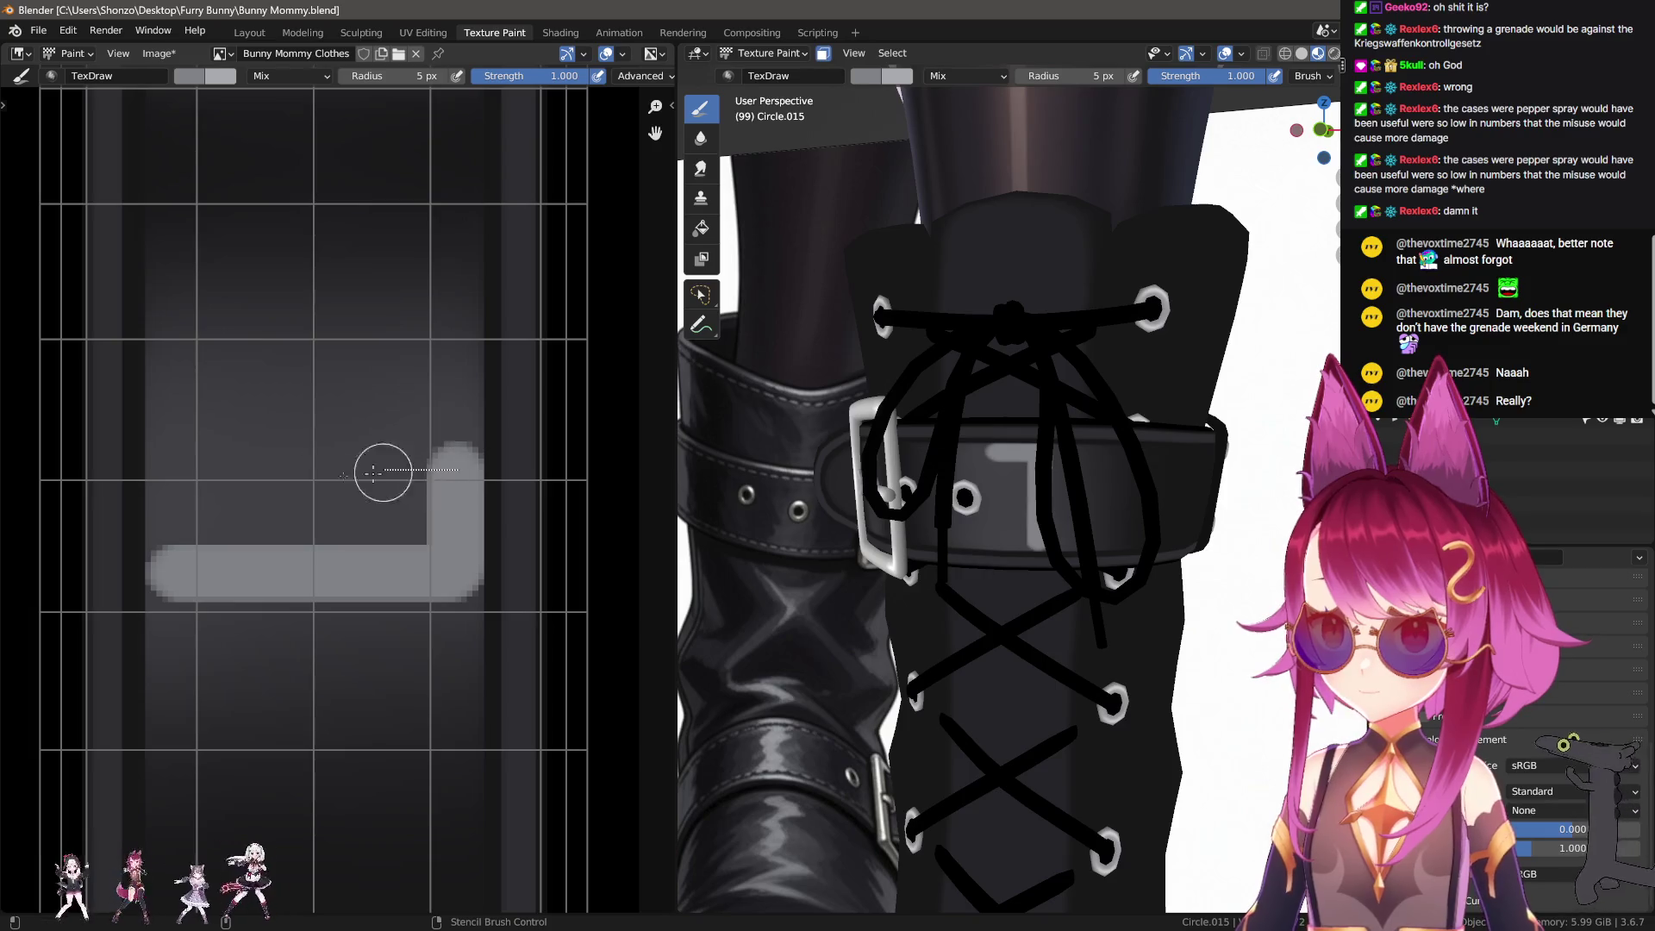
pyautogui.keyDown('shift'); pyautogui.click(174, 474); pyautogui.keyUp('shift')
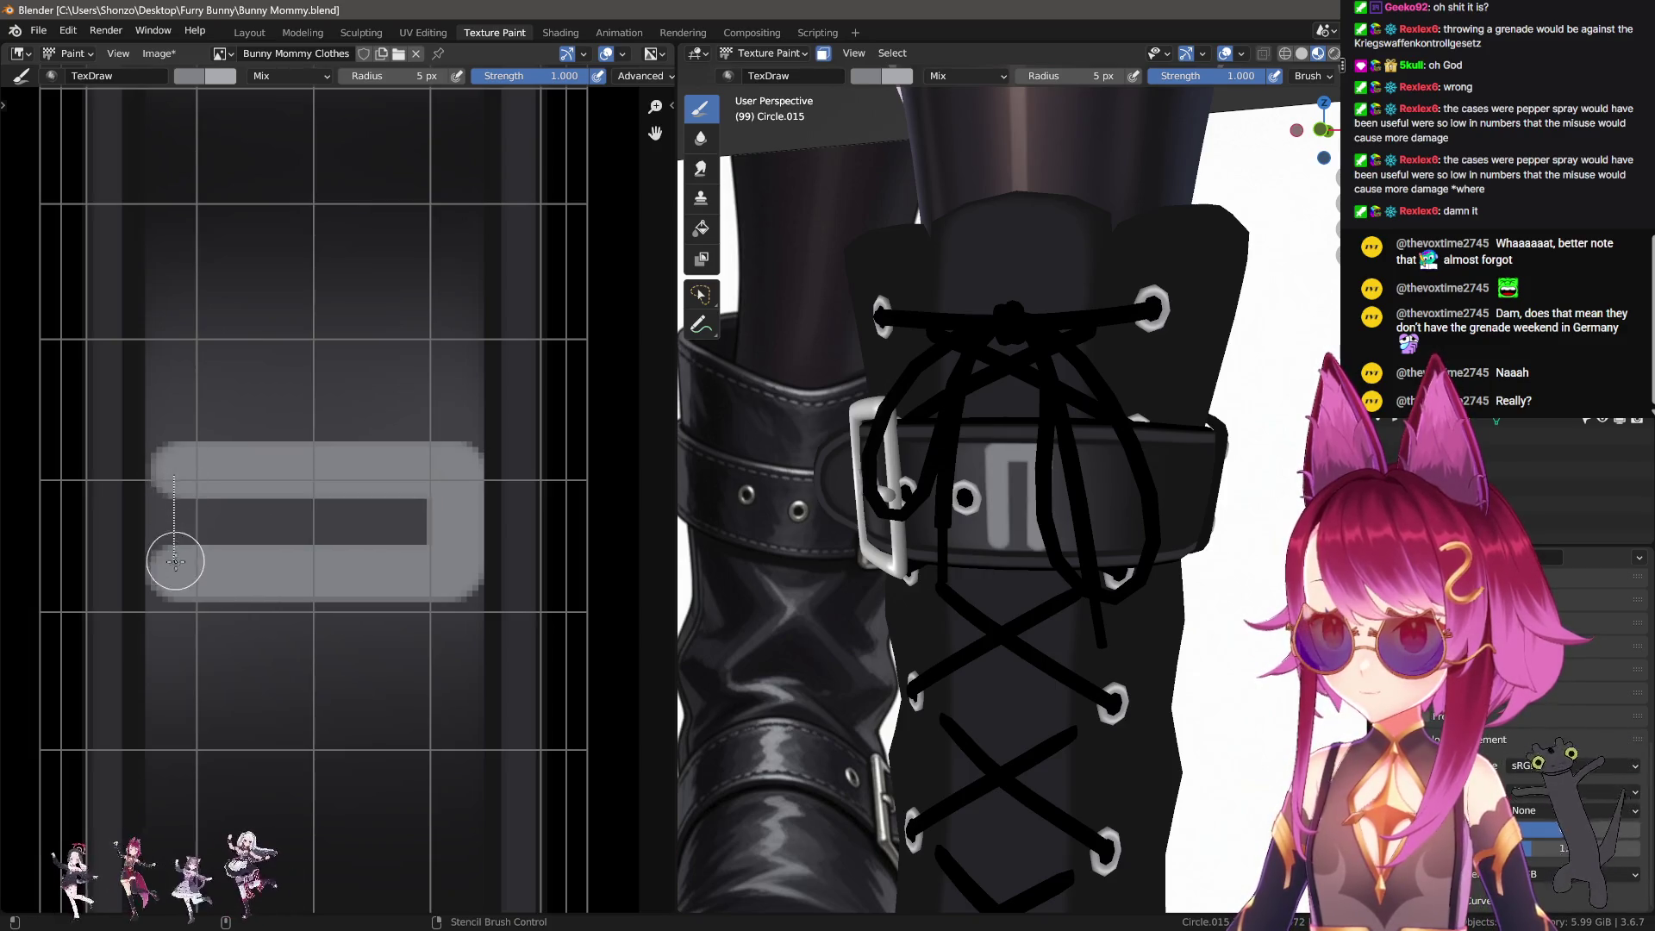
pyautogui.keyDown('shift'); pyautogui.click(411, 520); pyautogui.keyUp('shift')
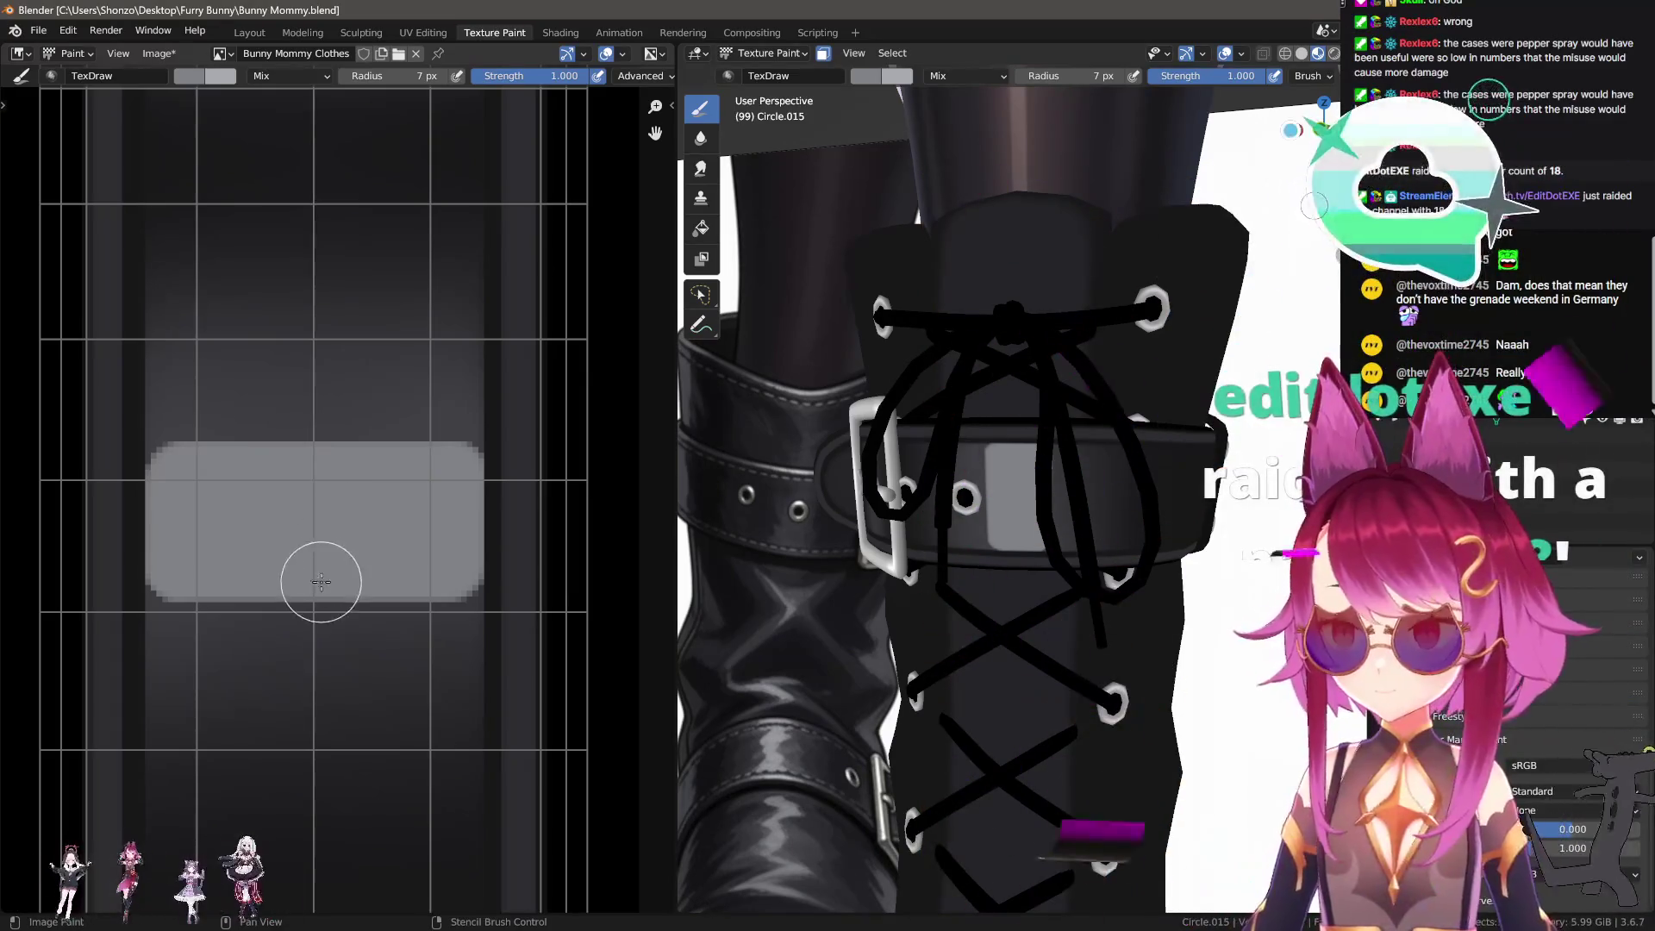
pyautogui.scroll(-1, 318, 572)
pyautogui.click(700, 168)
# Step: Smear the grey rectangle's bottom edge into a soft vertical gradient, growing the brush to 53 px
pyautogui.moveTo(307, 703); pyautogui.dragTo(322, 610, button='middle')
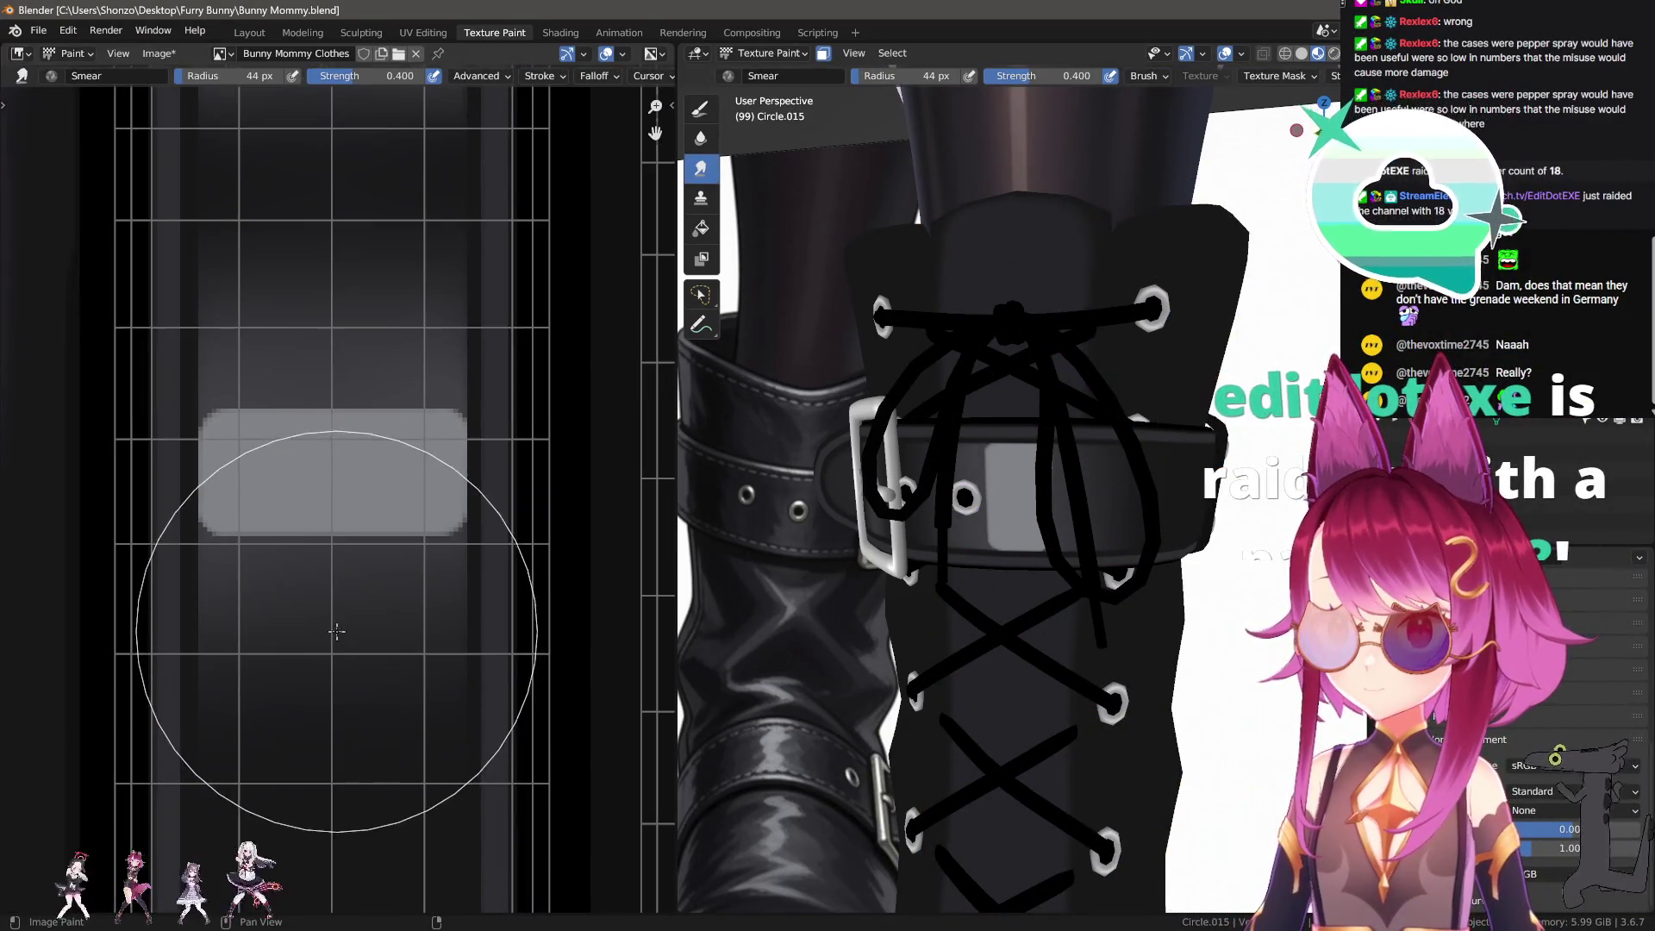
pyautogui.press(']')
pyautogui.moveTo(340, 620); pyautogui.dragTo(332, 559)
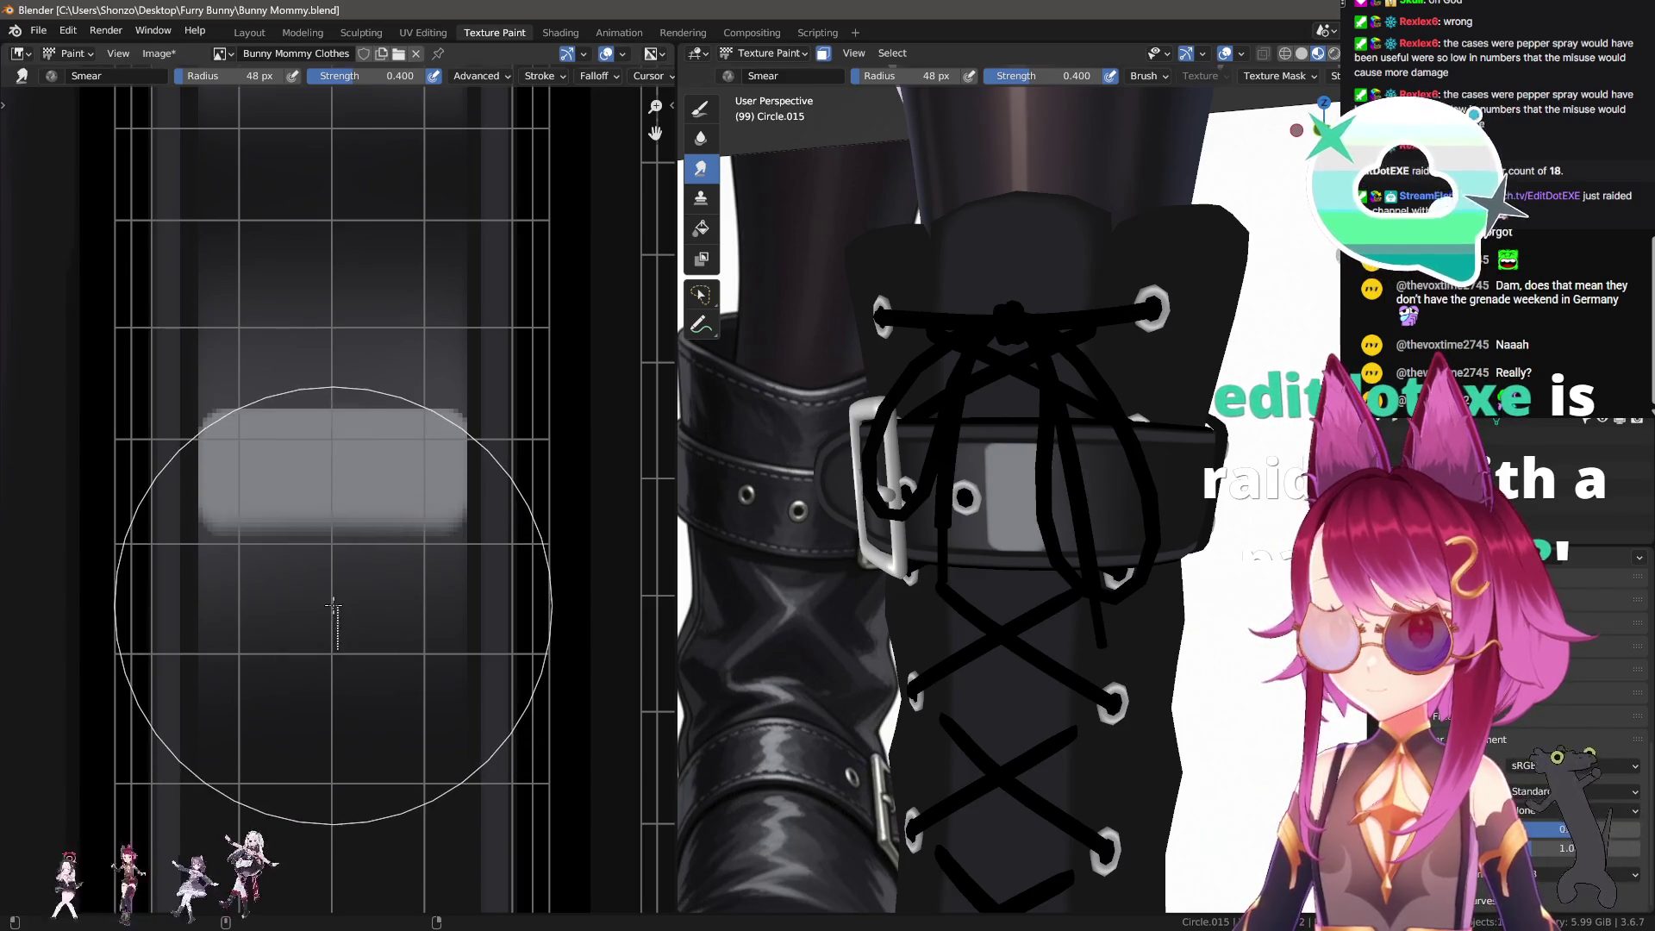
pyautogui.press(']')
pyautogui.press(']')
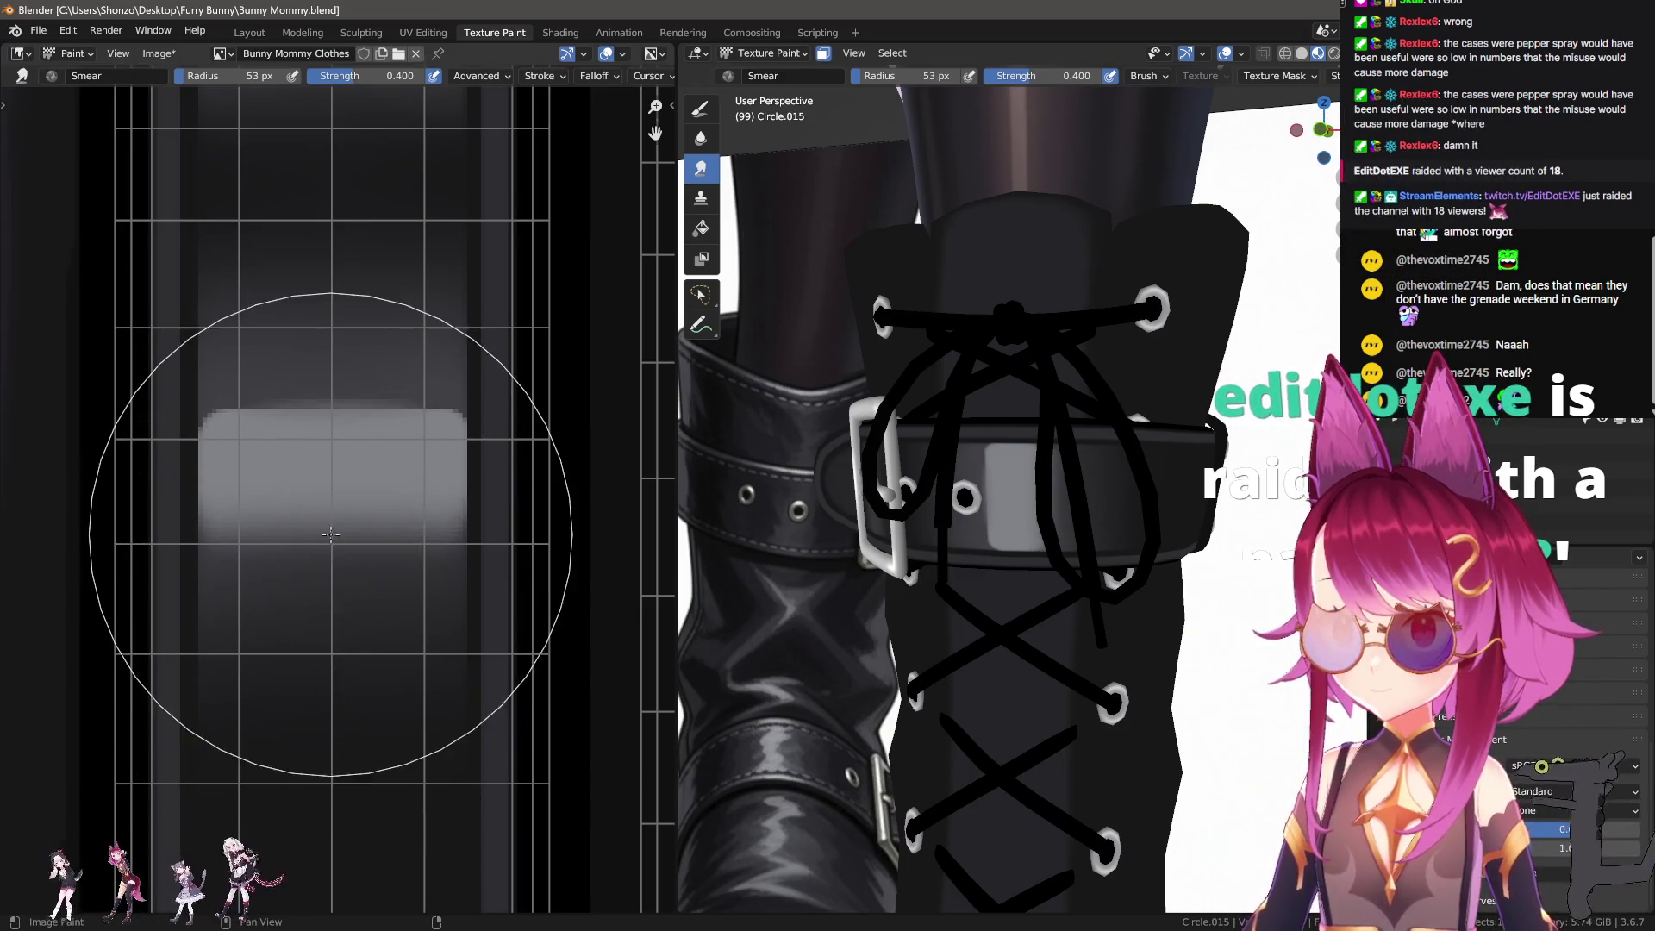
pyautogui.moveTo(319, 517); pyautogui.dragTo(314, 449)
pyautogui.press(']')
pyautogui.press(']')
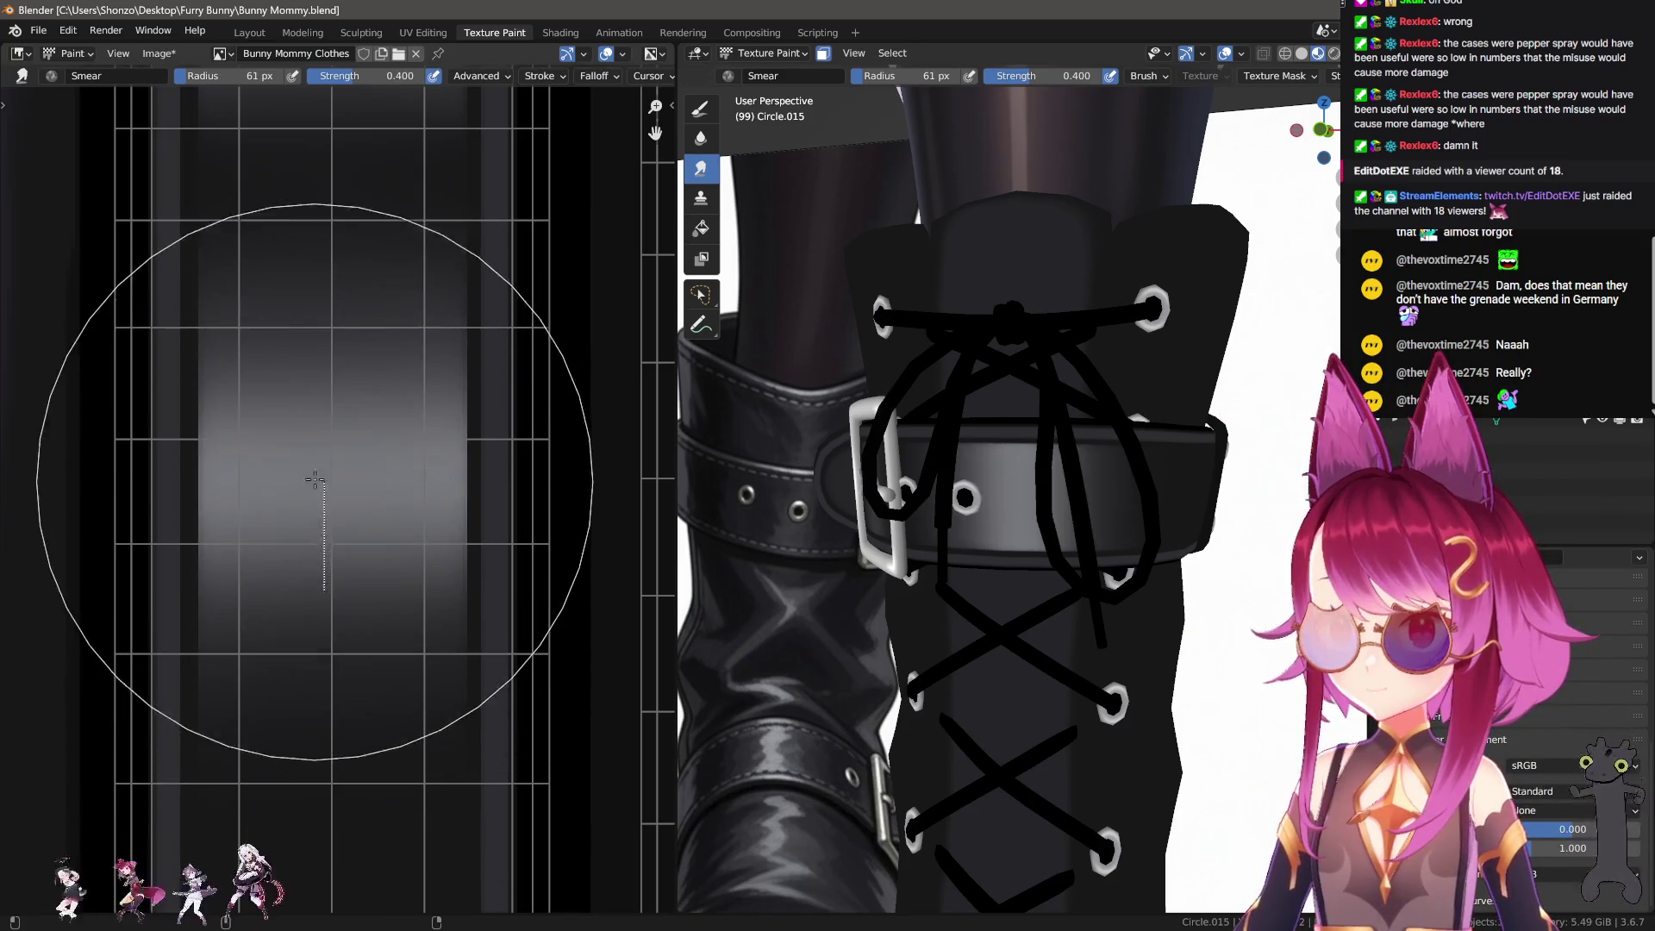
pyautogui.moveTo(328, 575); pyautogui.dragTo(322, 515)
pyautogui.press('[')
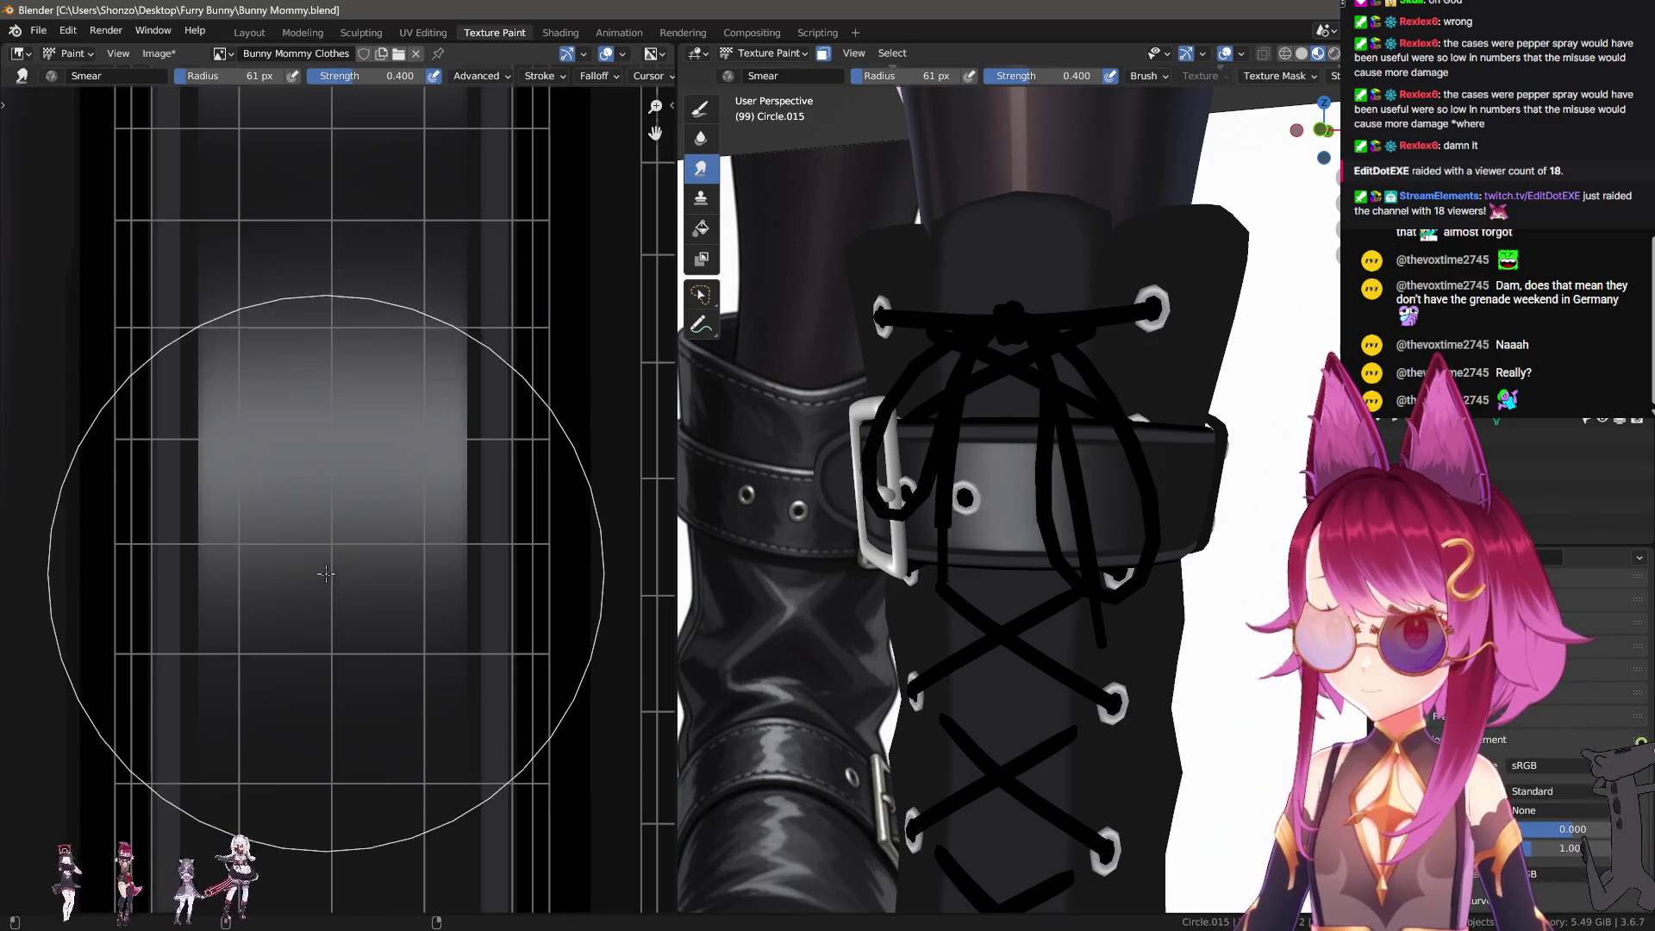
# Step: Enlarge the smear brush to 65–69 px and soften the band's upper edge
pyautogui.moveTo(322, 632); pyautogui.dragTo(331, 716, button='middle')
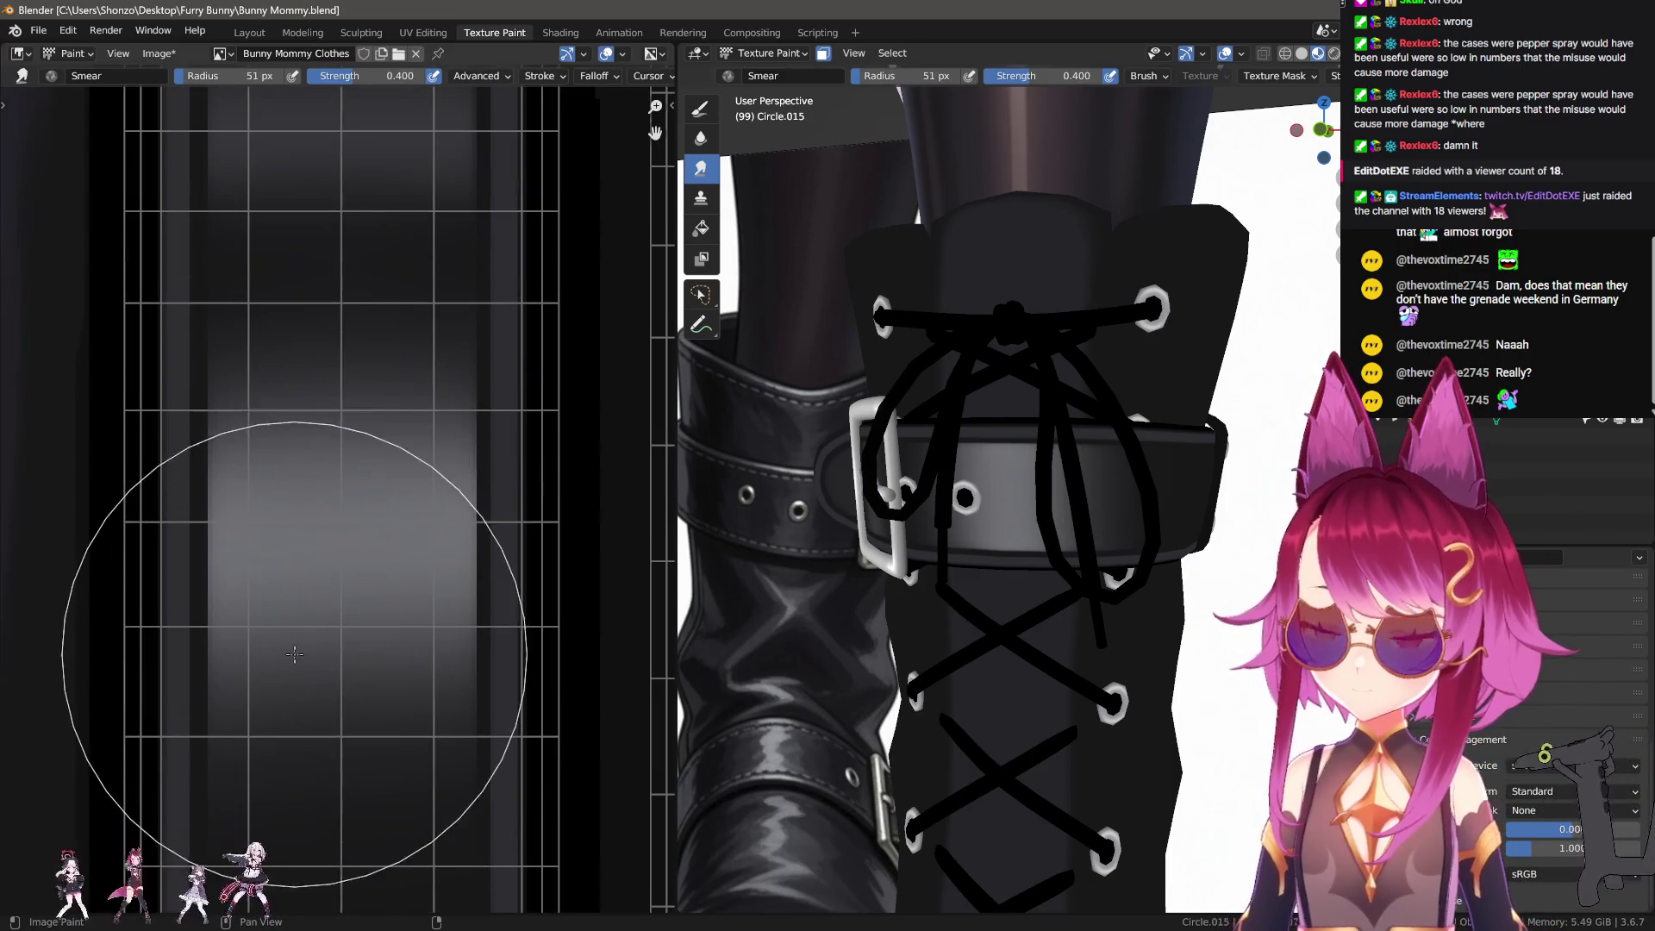
pyautogui.scroll(-1, 307, 556)
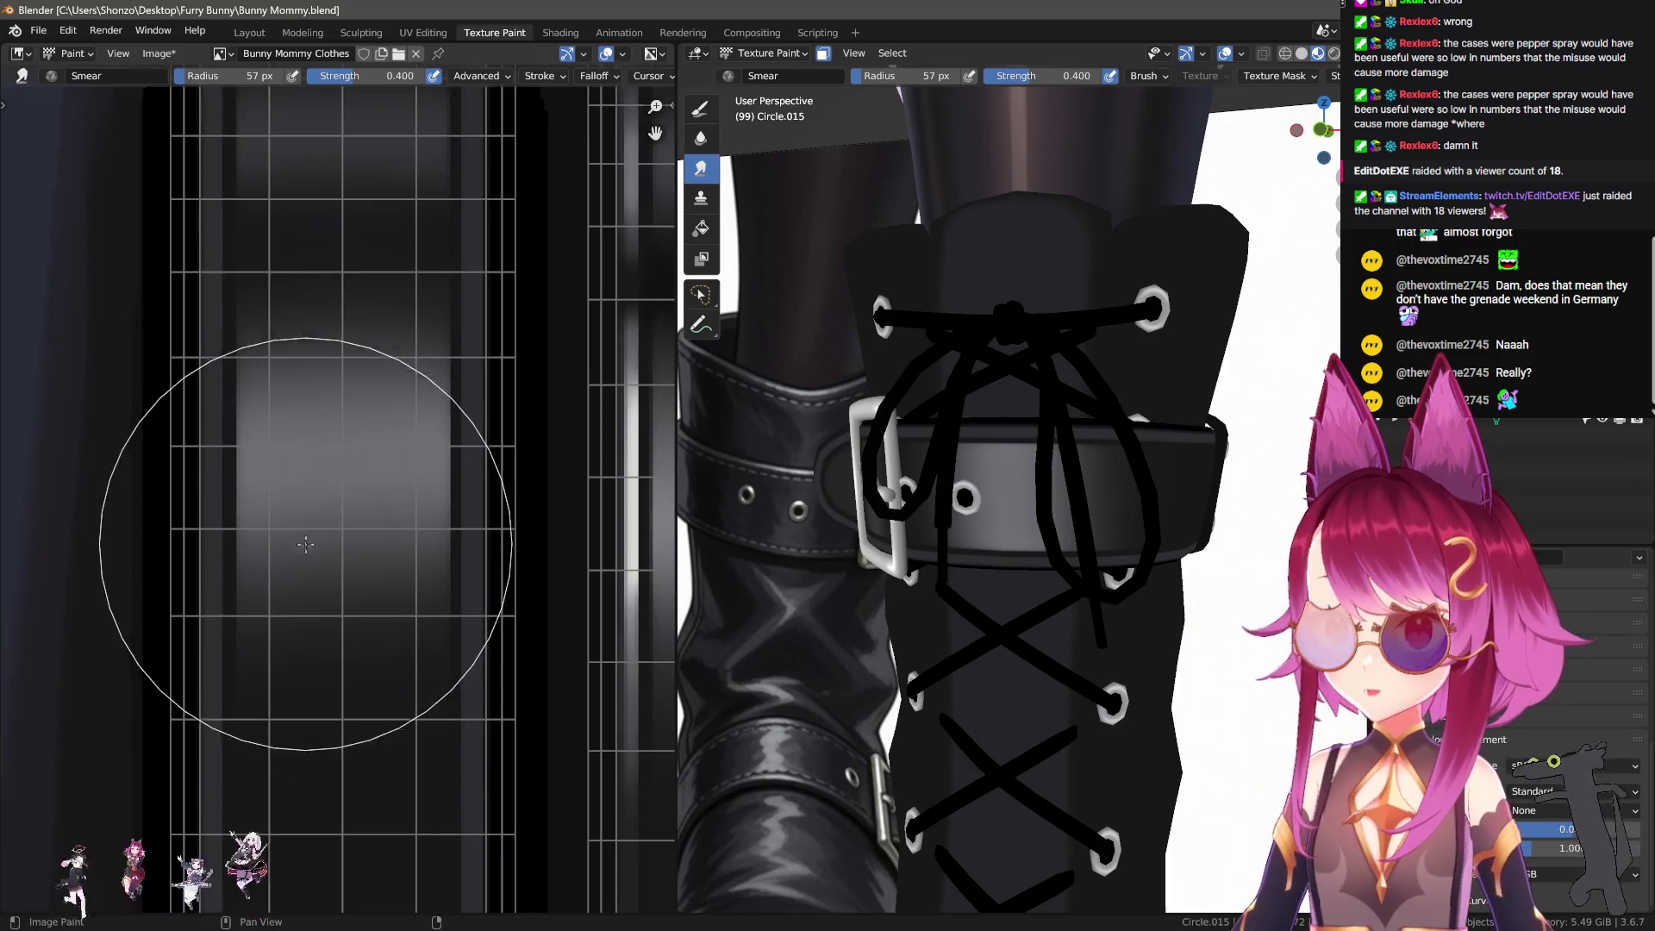
pyautogui.press('f')
pyautogui.click(325, 476)
pyautogui.moveTo(325, 476); pyautogui.dragTo(325, 446)
pyautogui.press('f')
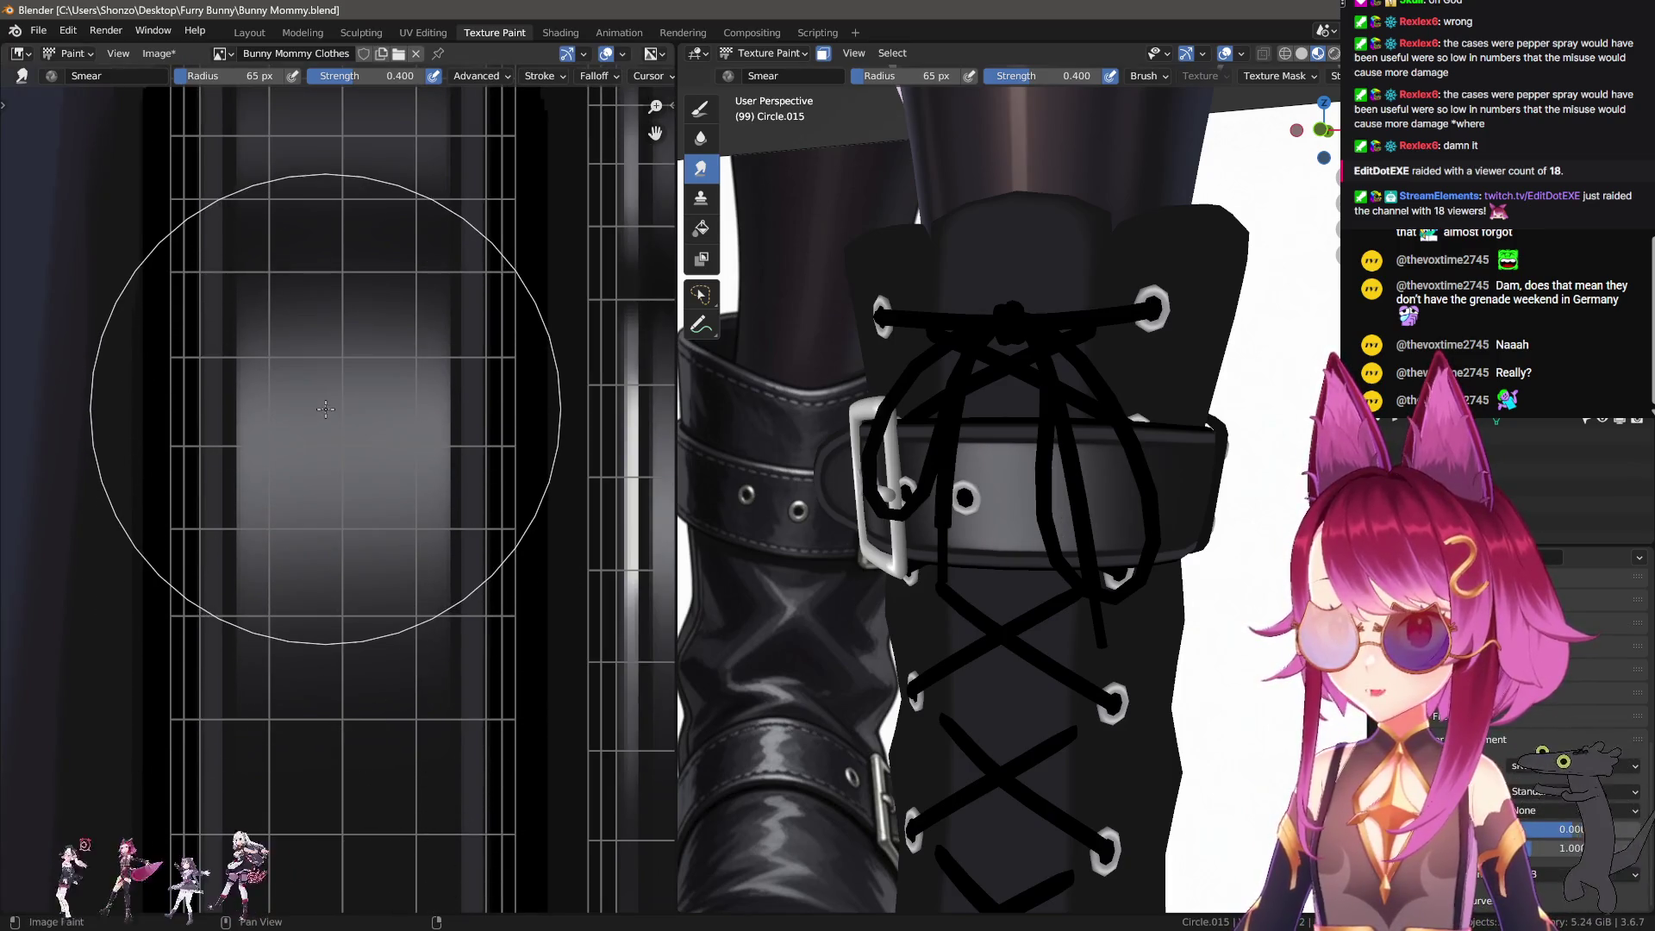
pyautogui.click(349, 669)
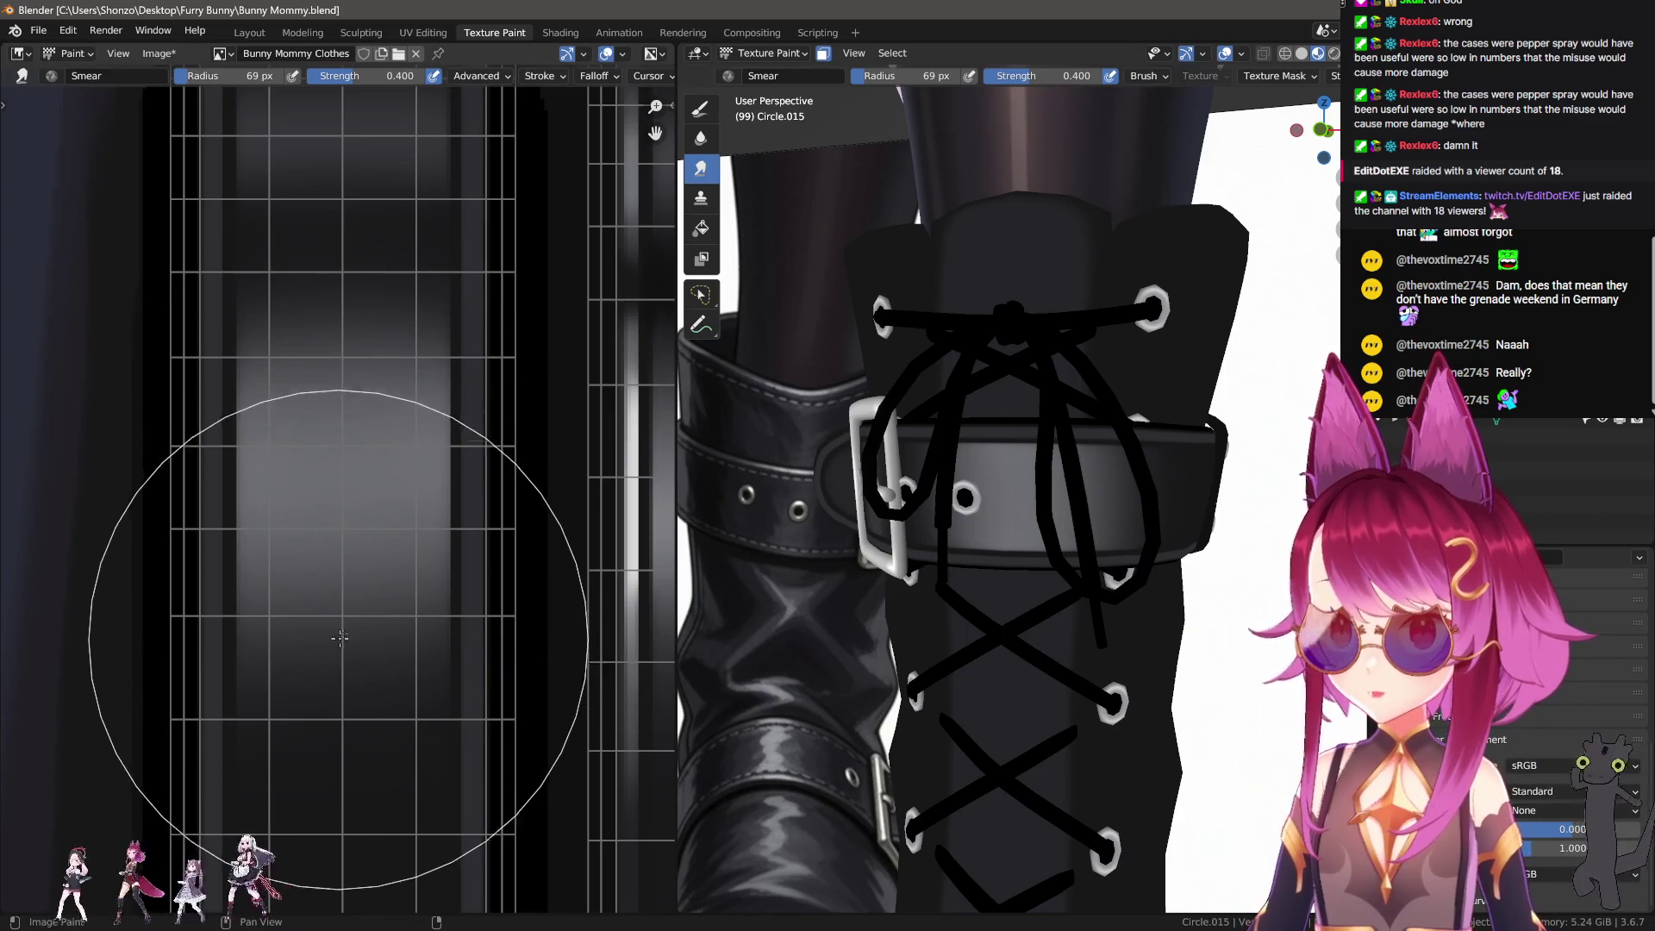
pyautogui.keyDown('ctrl'); pyautogui.moveTo(902, 483); pyautogui.dragTo(902, 529, button='middle'); pyautogui.keyUp('ctrl')
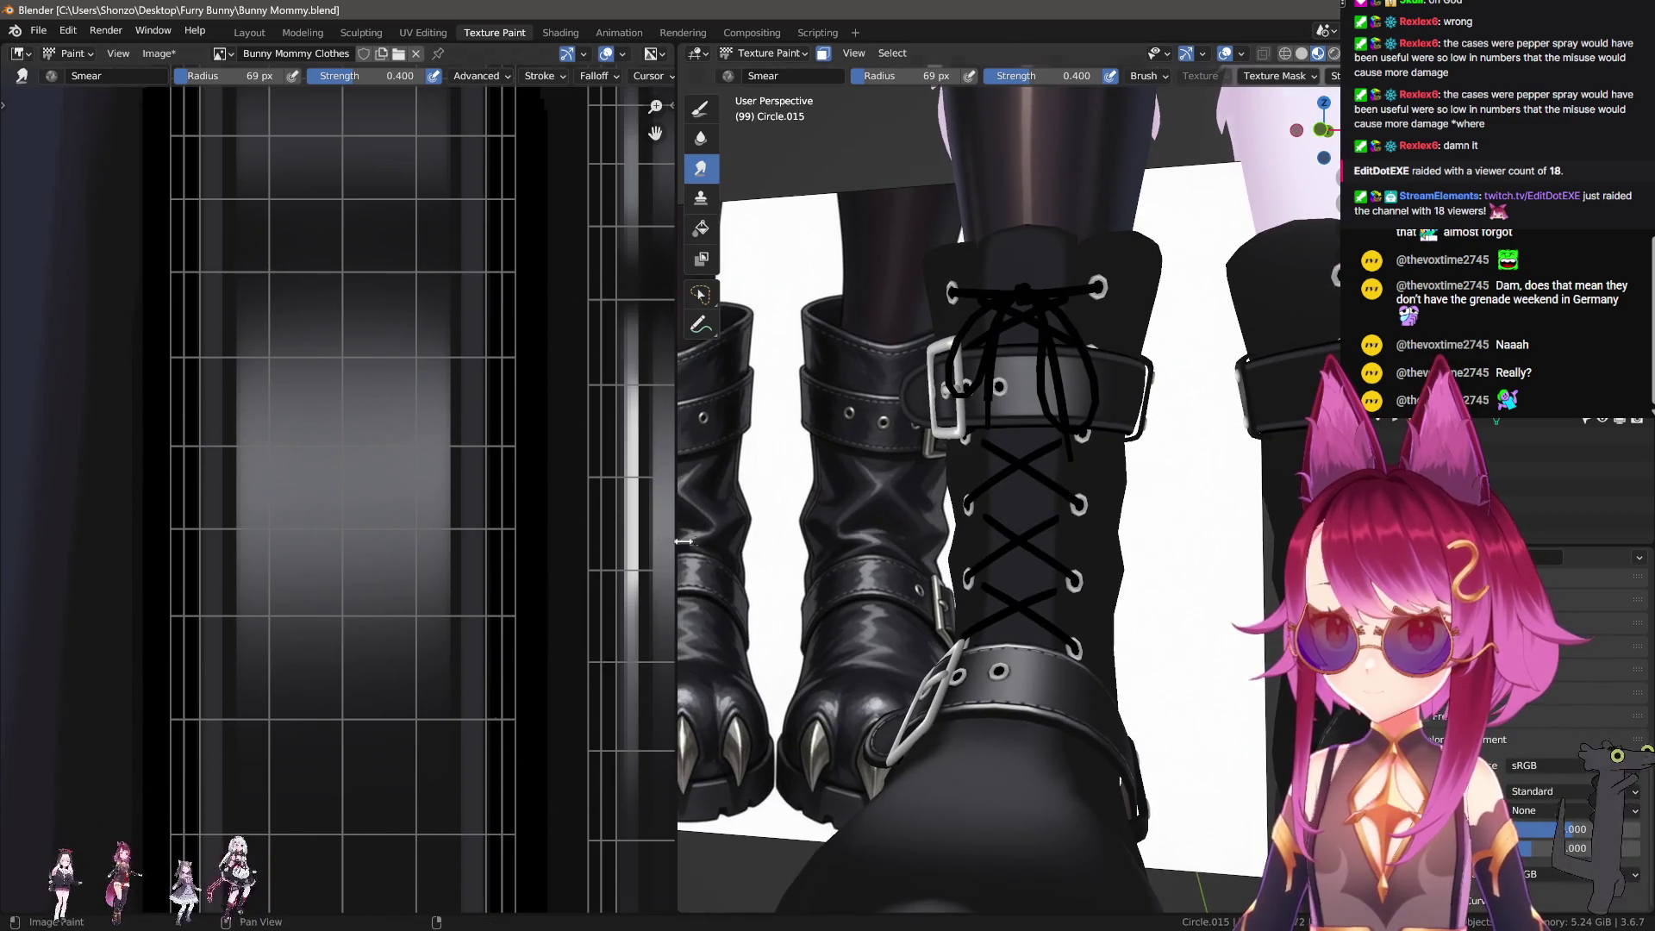
# Step: Return to the draw brush and pick a light grey from the palette
pyautogui.press('d')
pyautogui.press('s')
pyautogui.moveTo(307, 486); pyautogui.dragTo(407, 482)
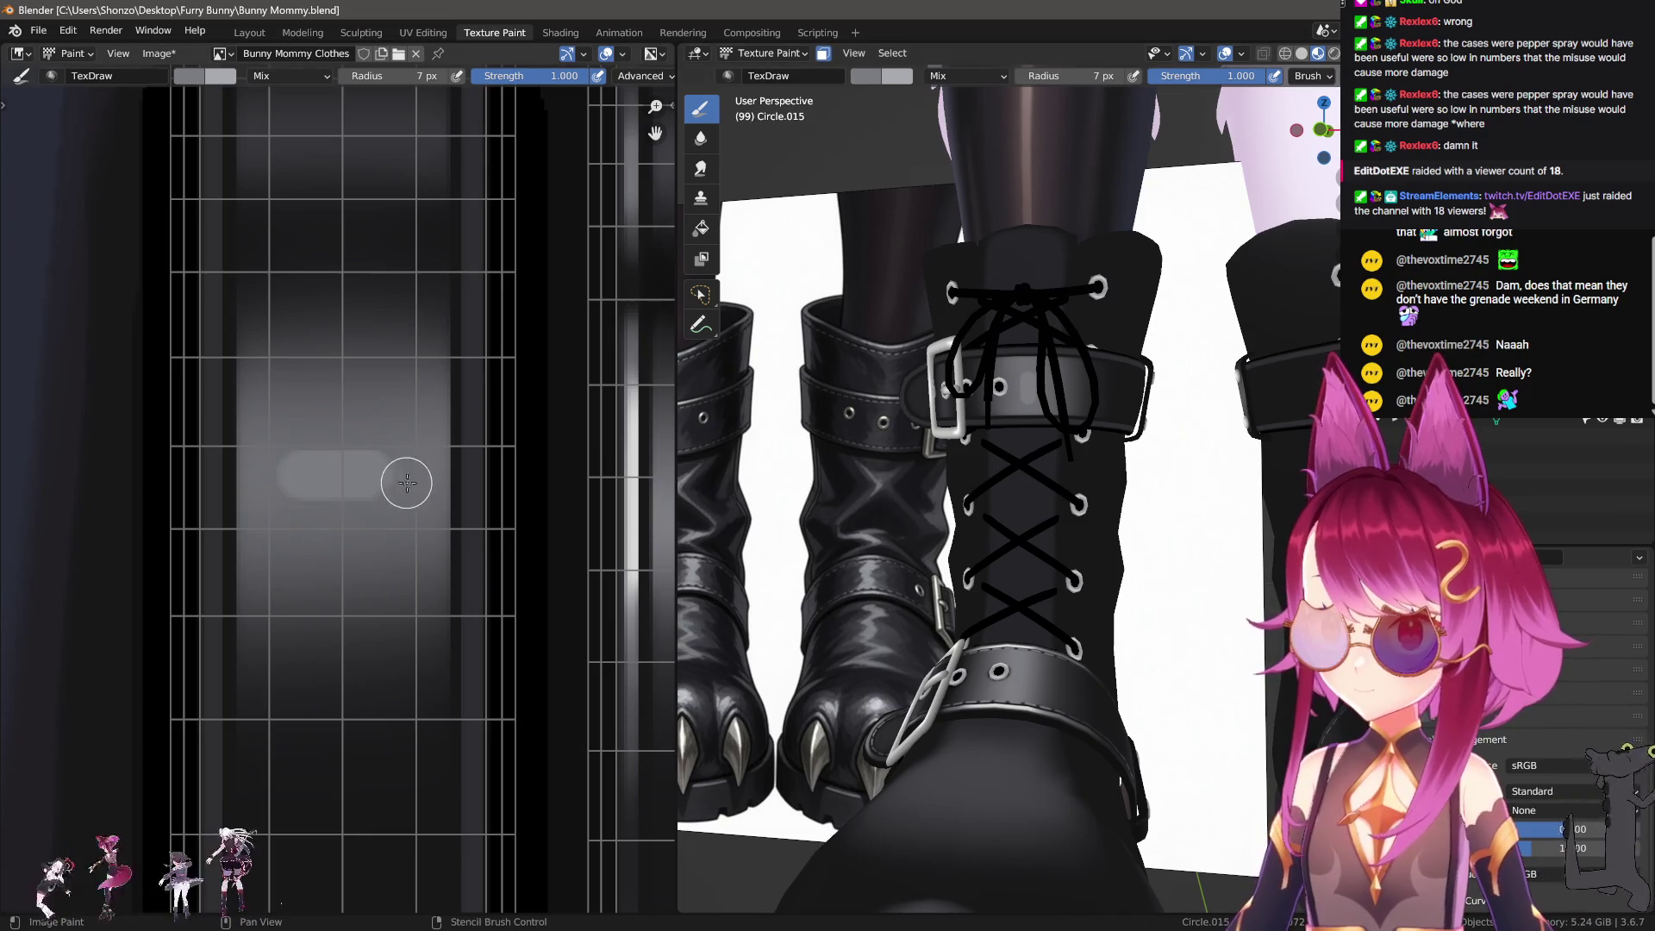
pyautogui.hotkey('ctrl', 'z')
pyautogui.press('n')
pyautogui.click(565, 700)
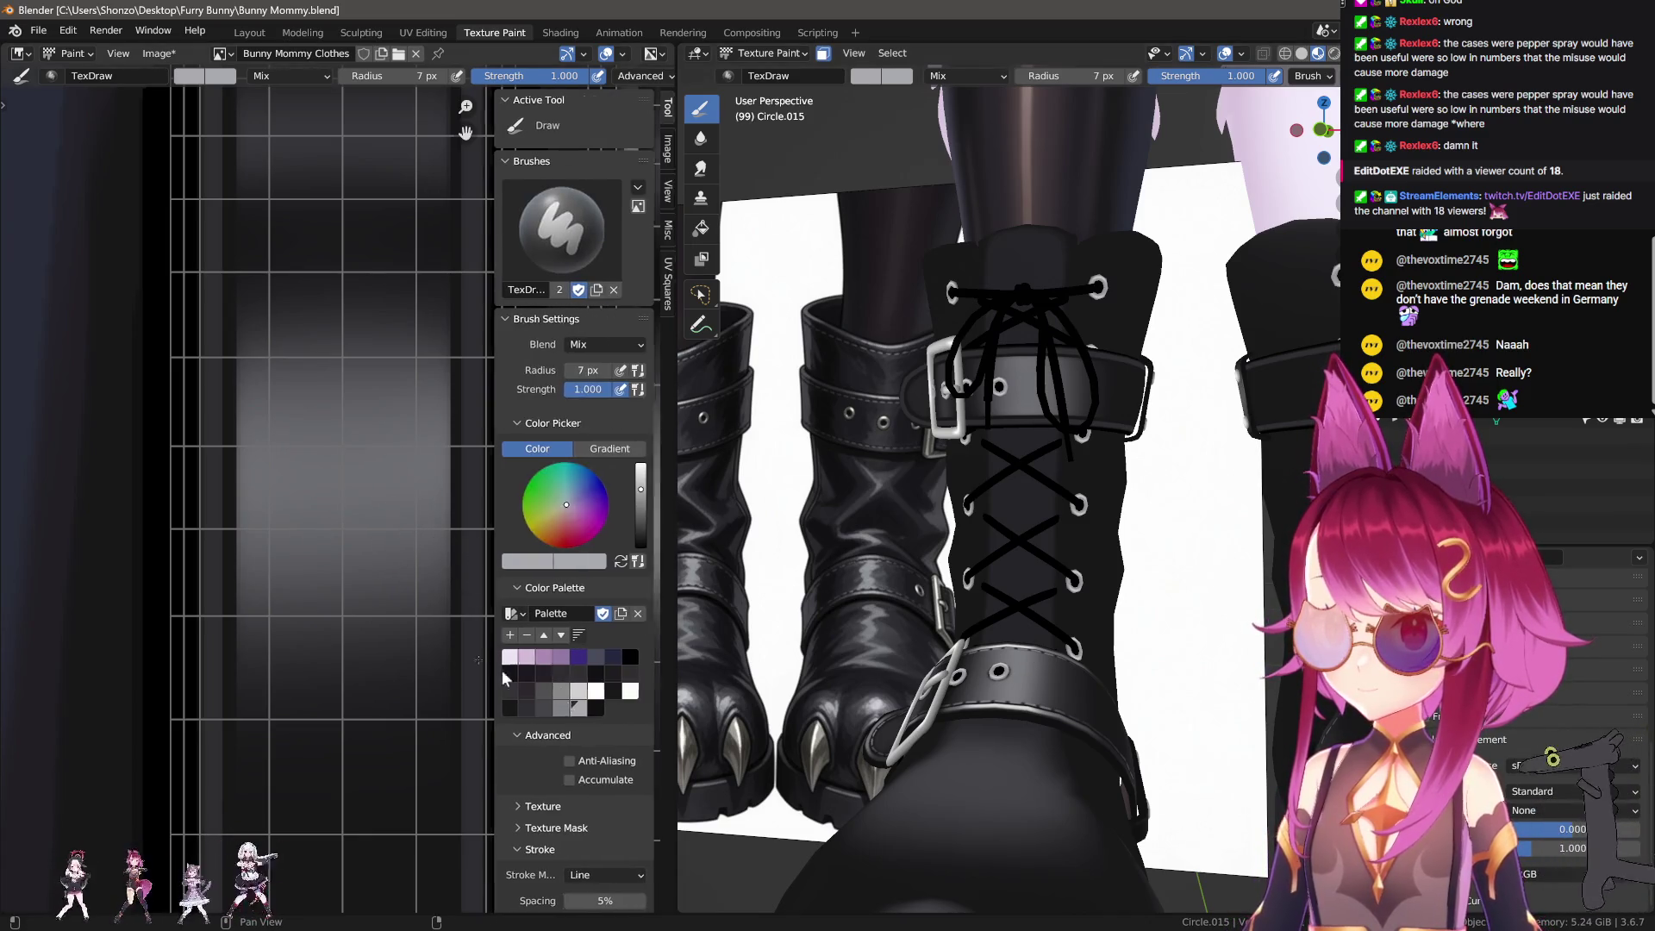
pyautogui.press('n')
# Step: Paint a light top bar for the new panel, undoing the extra panel strokes
pyautogui.moveTo(218, 419); pyautogui.dragTo(475, 420)
pyautogui.moveTo(475, 420)
pyautogui.mouseDown()
pyautogui.moveTo(477, 463)
pyautogui.moveTo(221, 515)
pyautogui.mouseUp()
pyautogui.moveTo(477, 480)
pyautogui.mouseDown()
pyautogui.moveTo(222, 480)
pyautogui.moveTo(229, 396)
pyautogui.moveTo(411, 468)
pyautogui.mouseUp()
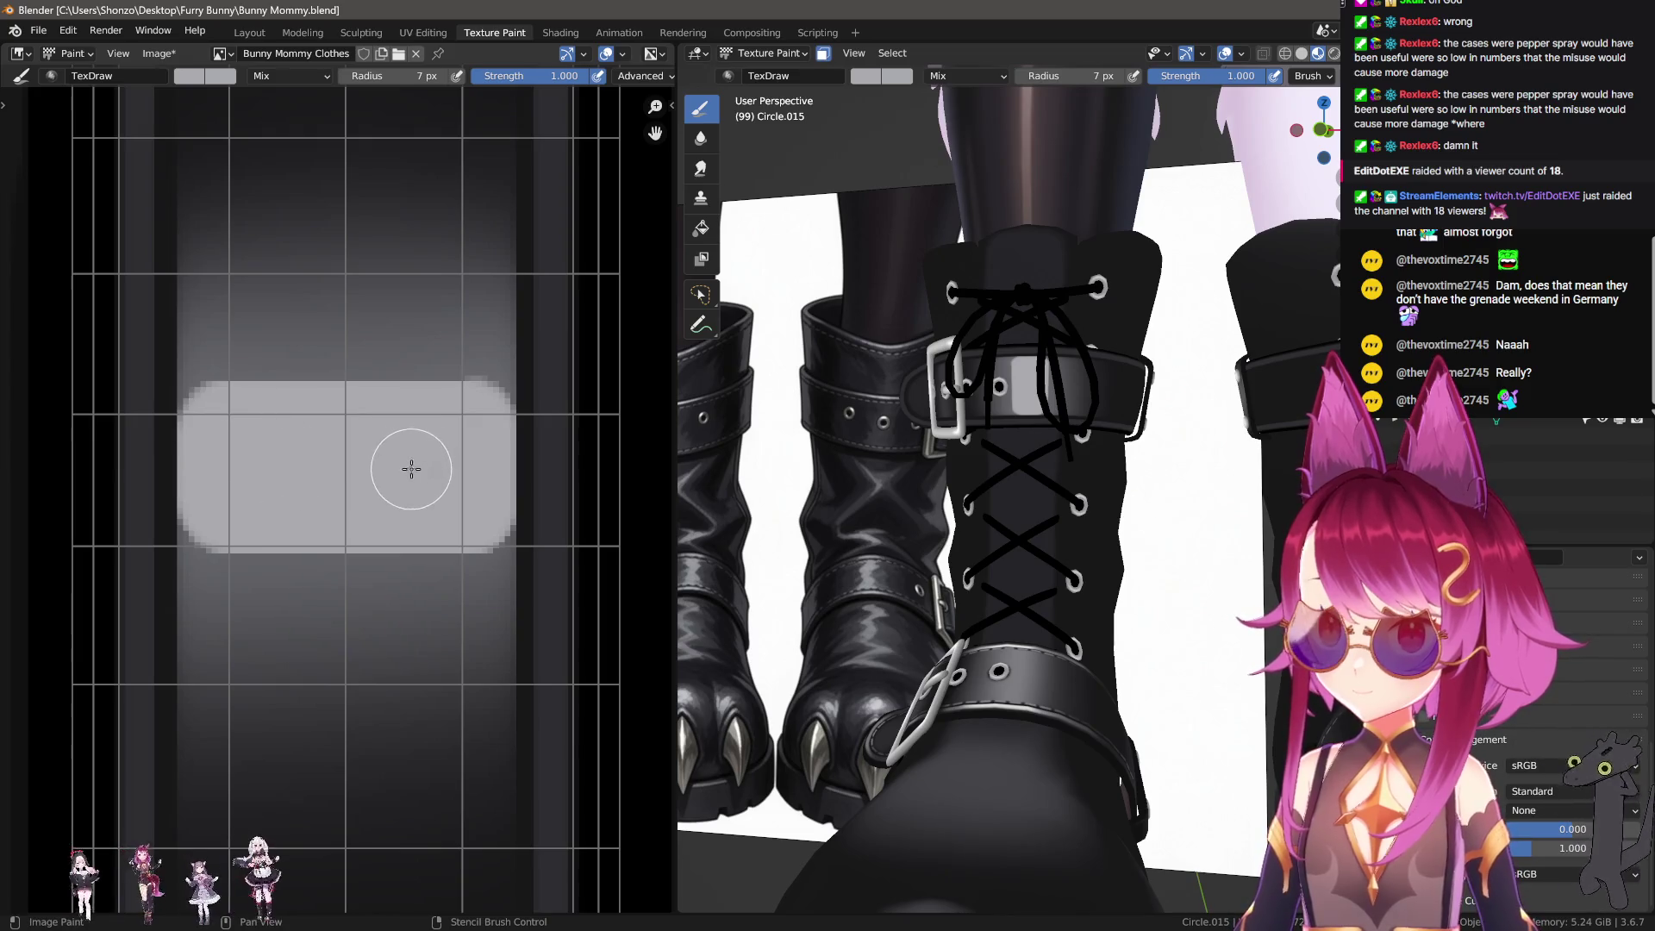
pyautogui.hotkey('ctrl', 'z')
pyautogui.hotkey('ctrl', 'z')
pyautogui.hotkey('ctrl', 'z')
pyautogui.hotkey('ctrl', 'z')
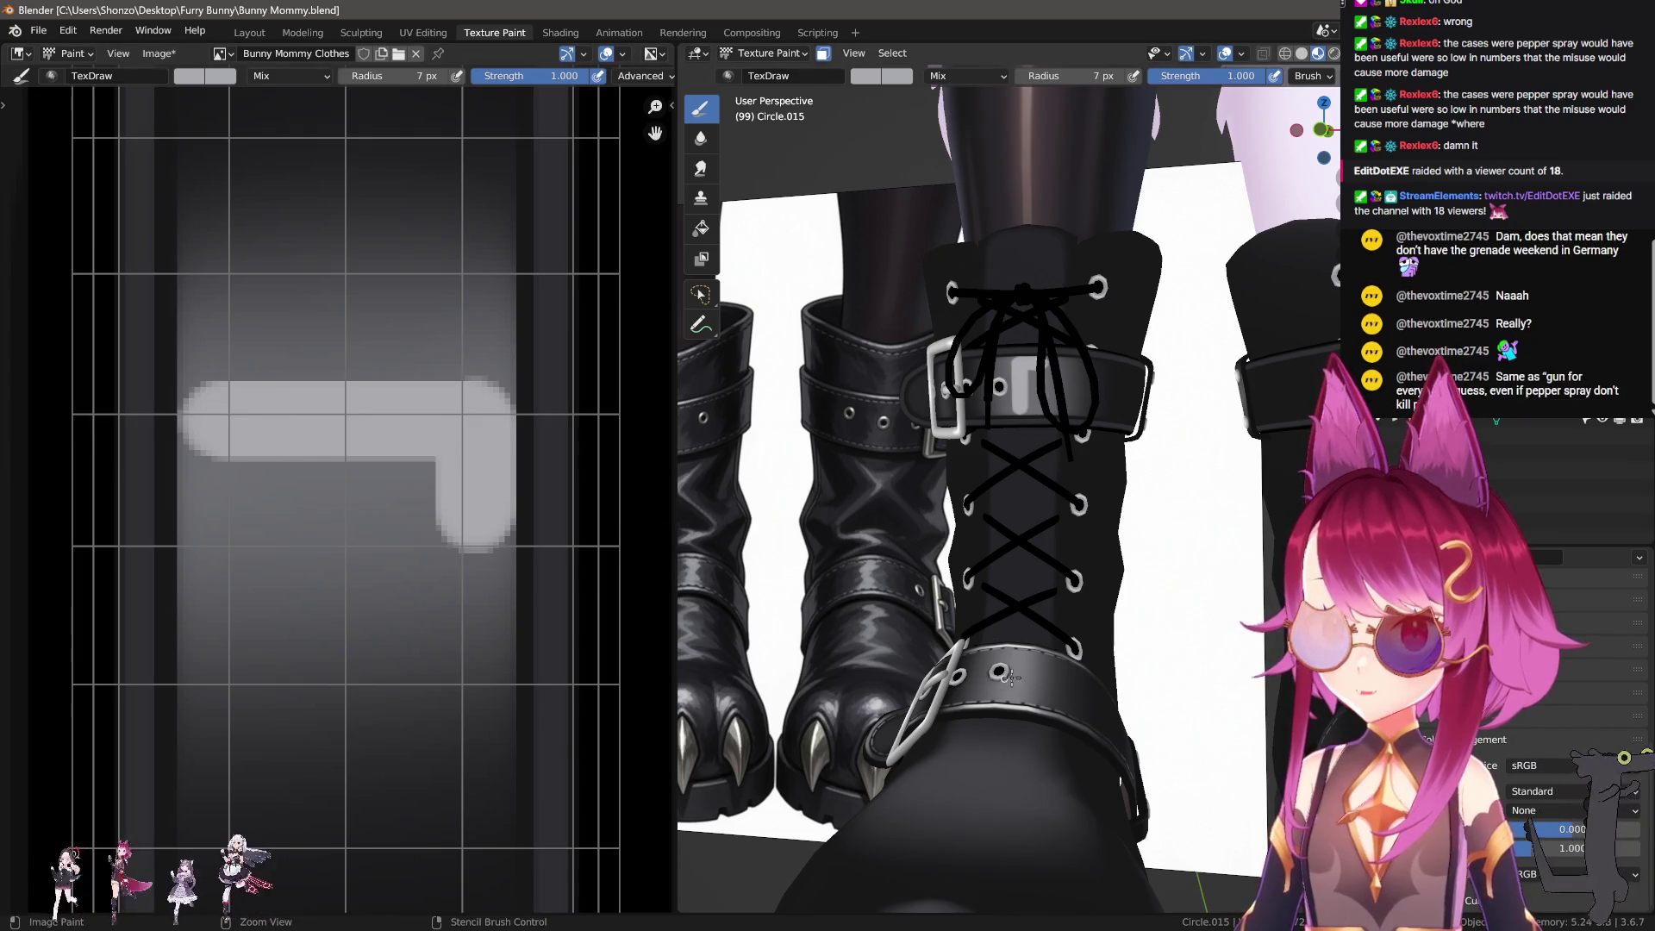
pyautogui.hotkey('ctrl', 'z')
pyautogui.moveTo(278, 522); pyautogui.dragTo(412, 518)
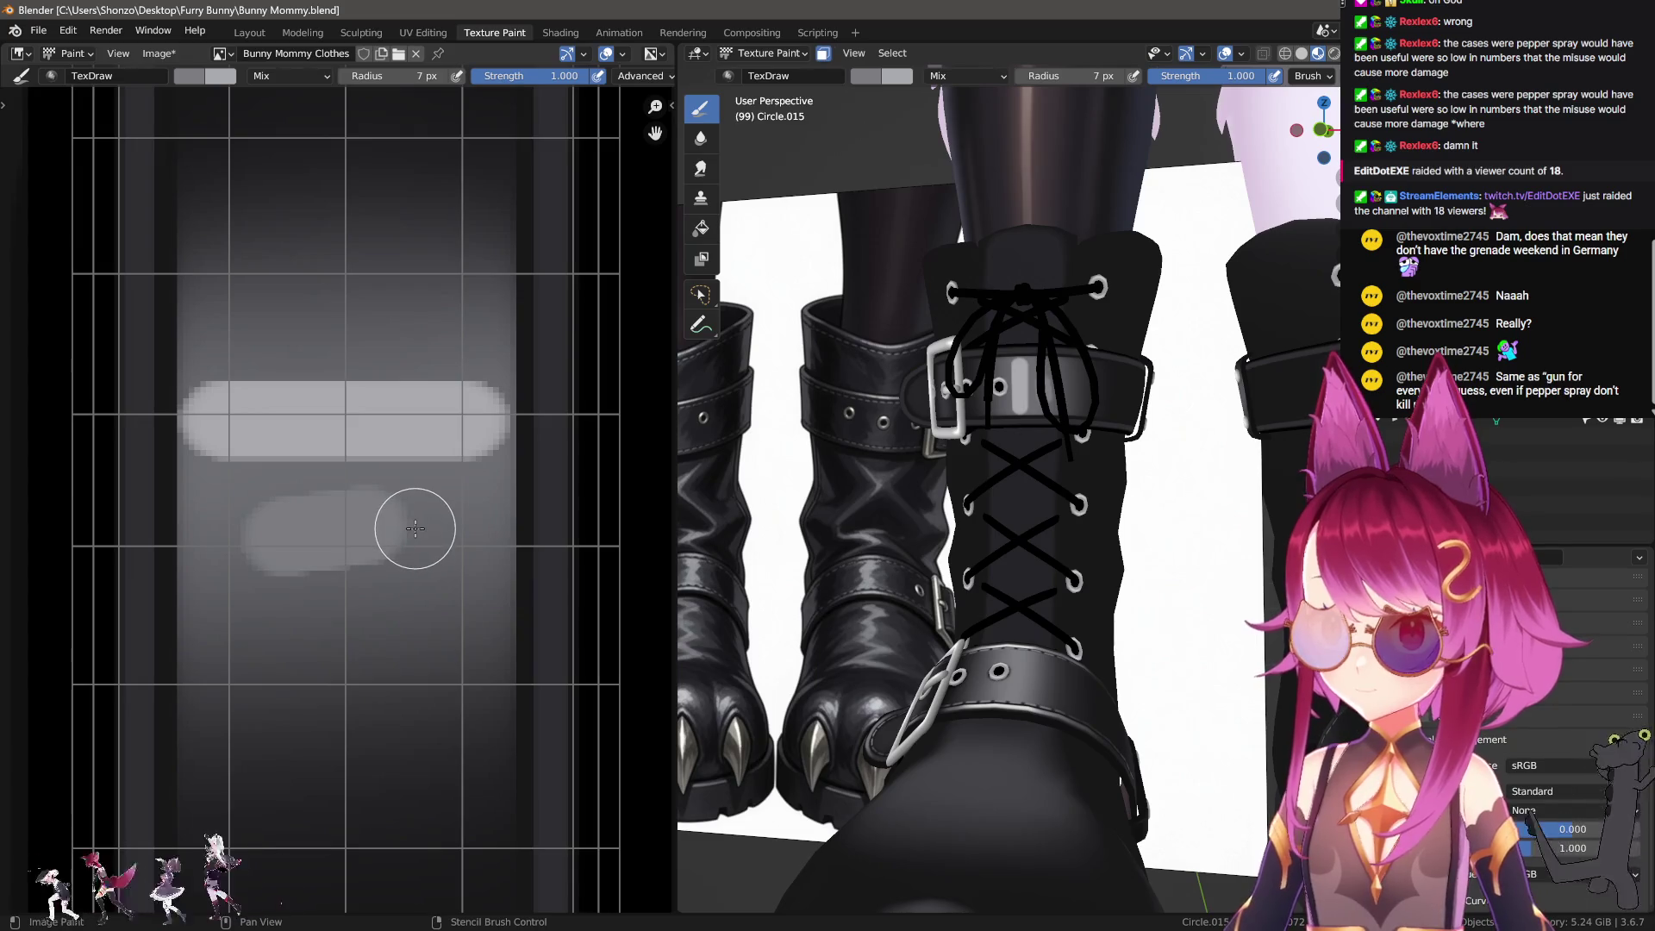
pyautogui.hotkey('ctrl', 'z')
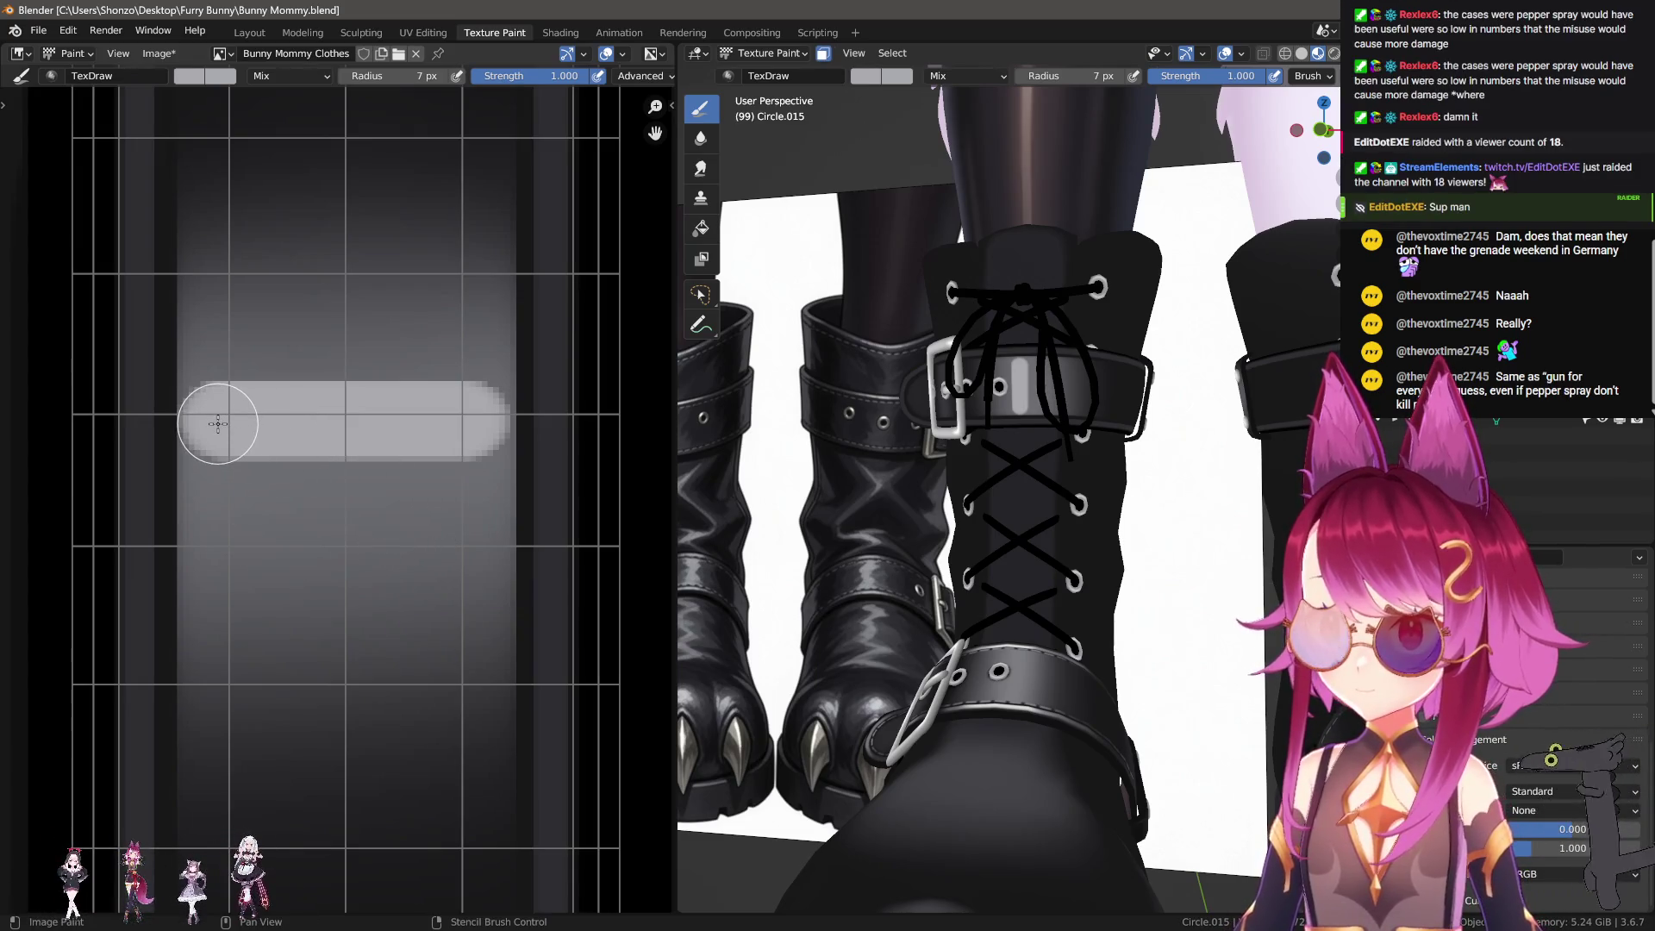
# Step: Try darker and sampled grey strokes below the bar, then undo them along with the bar
pyautogui.press('n')
pyautogui.press('n')
pyautogui.press('n')
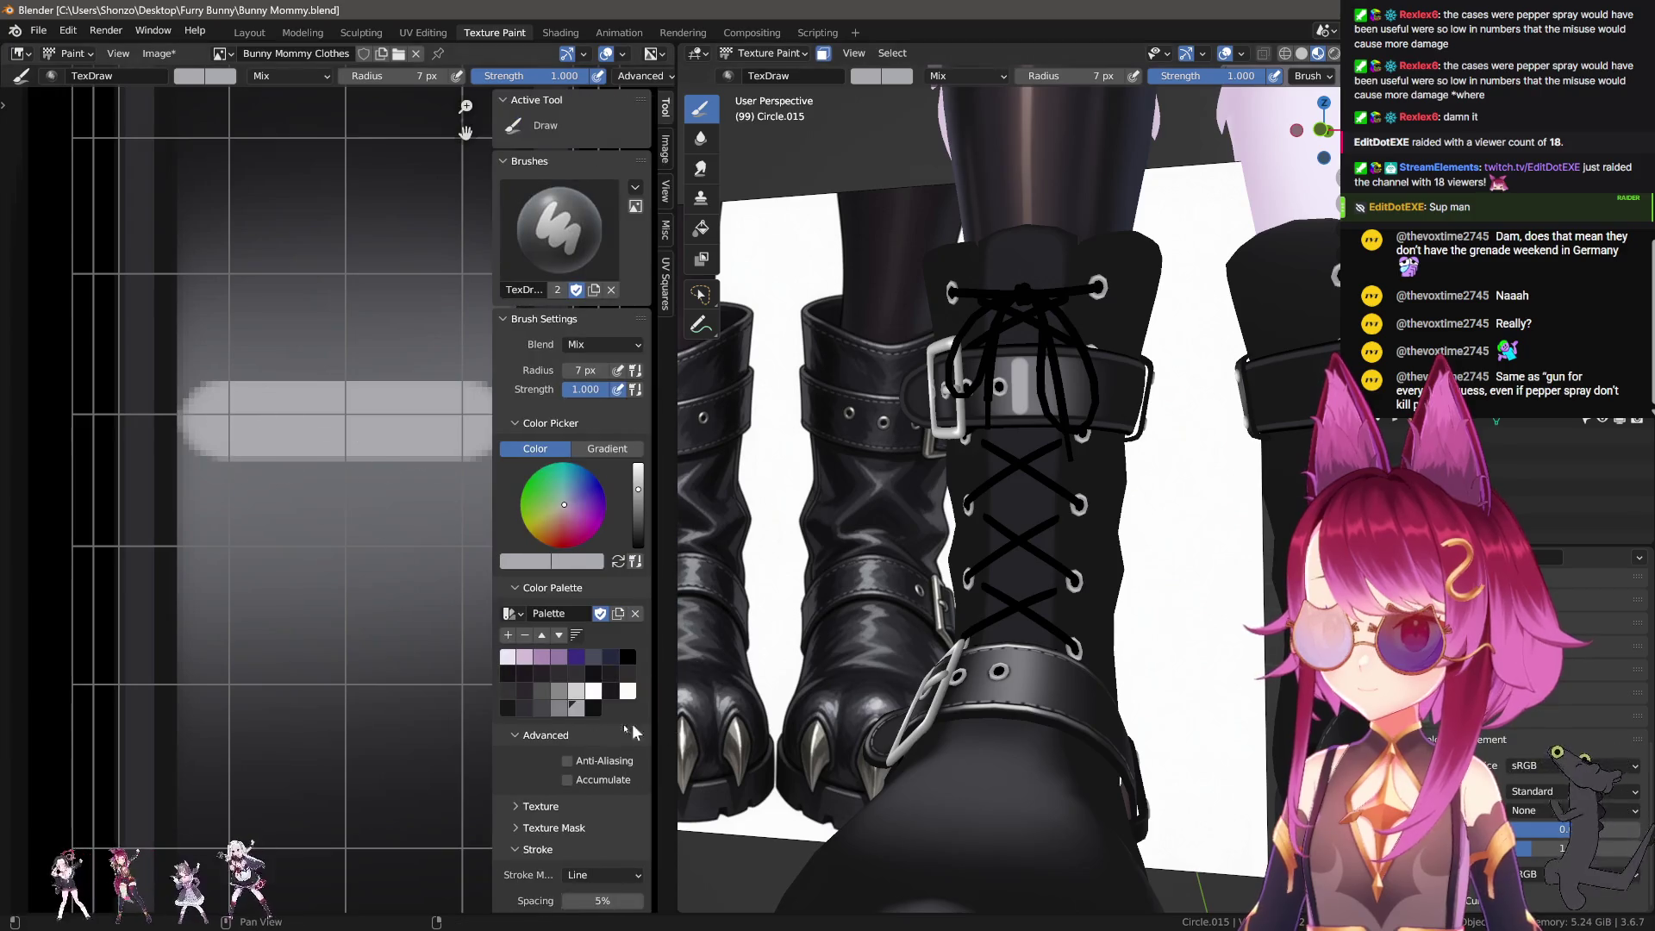
pyautogui.click(567, 716)
pyautogui.press('n')
pyautogui.moveTo(266, 514)
pyautogui.mouseDown()
pyautogui.moveTo(430, 521)
pyautogui.moveTo(280, 503)
pyautogui.mouseUp()
pyautogui.hotkey('ctrl', 'z')
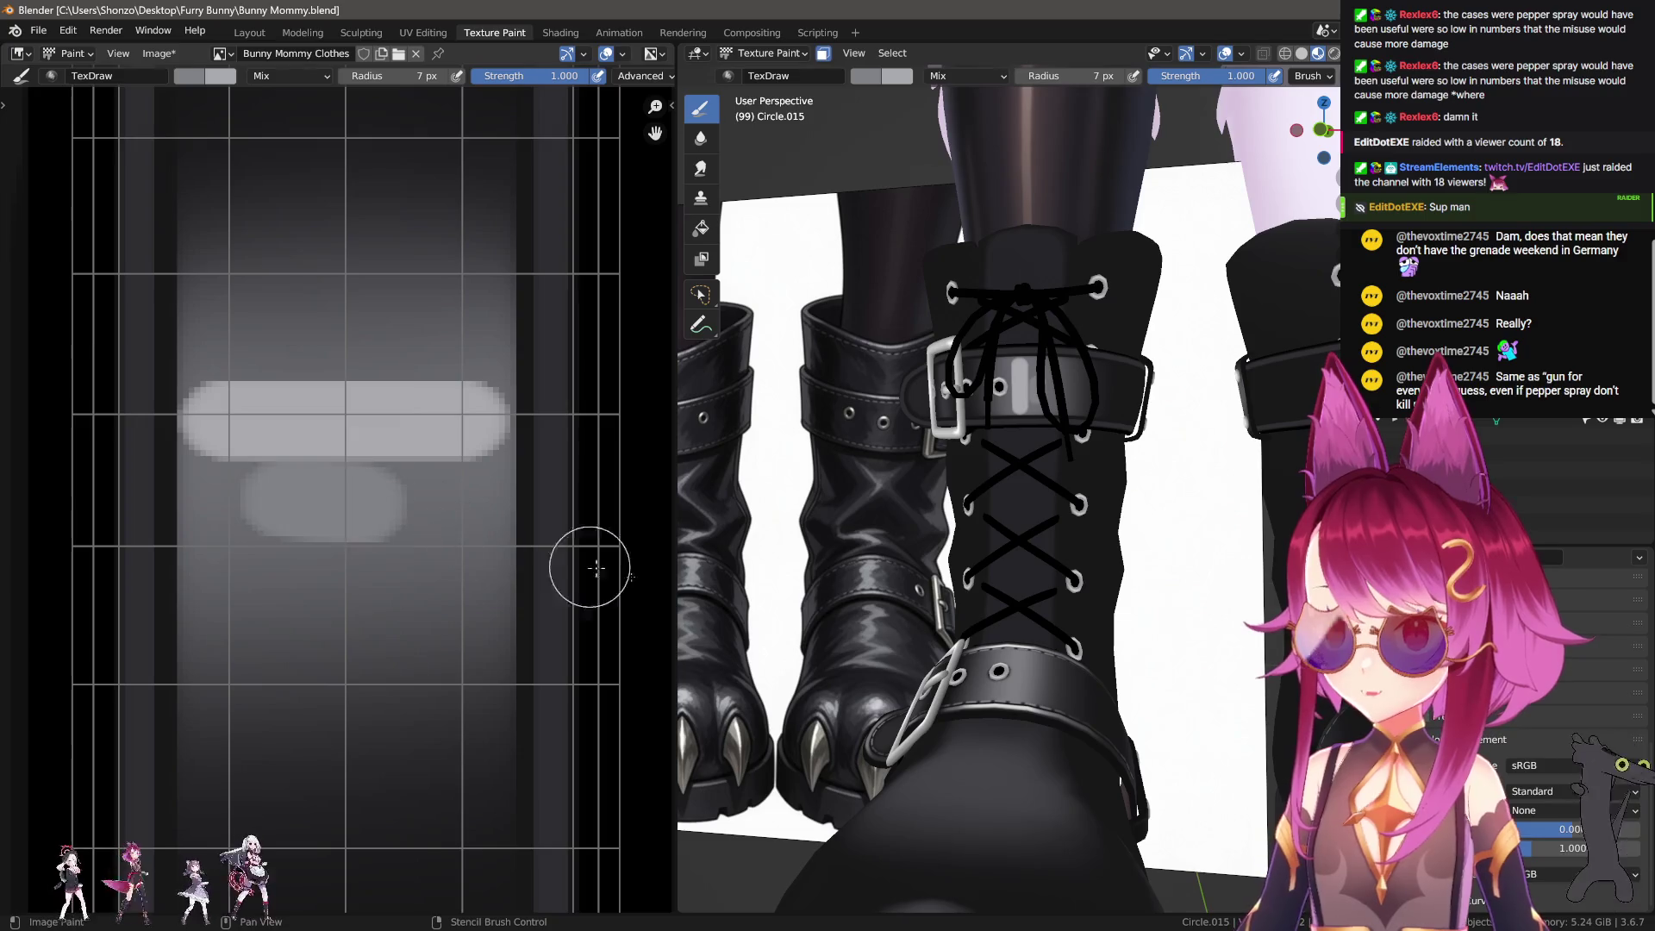
pyautogui.press('s')
pyautogui.moveTo(354, 543); pyautogui.dragTo(450, 542)
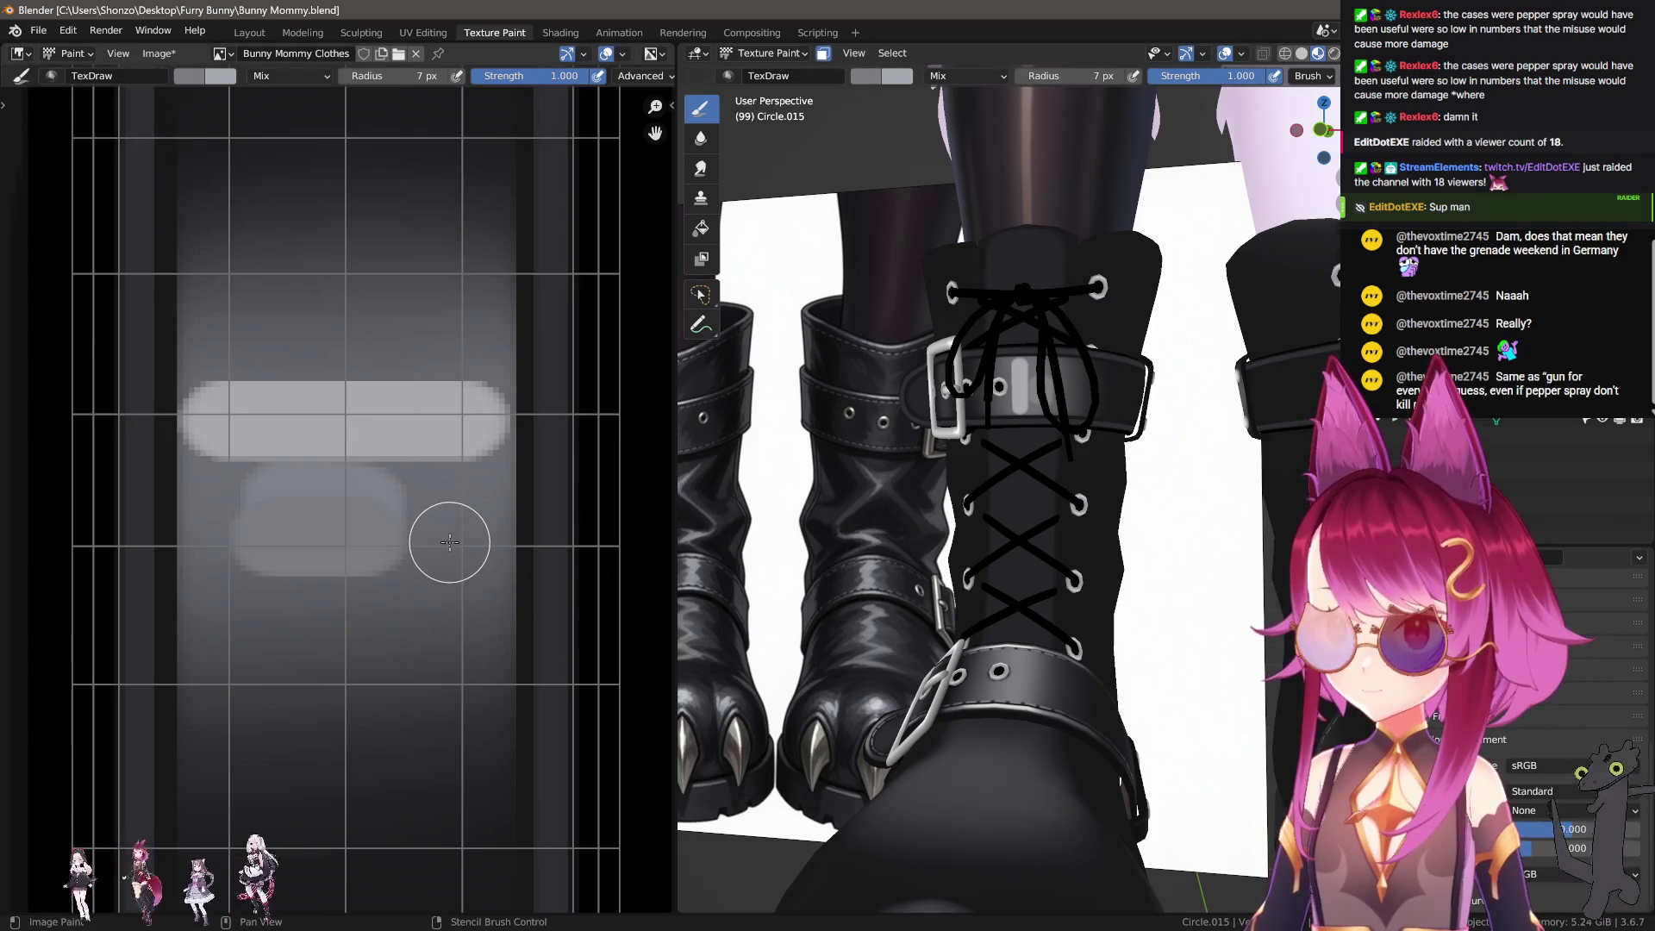
pyautogui.hotkey('ctrl', 'z')
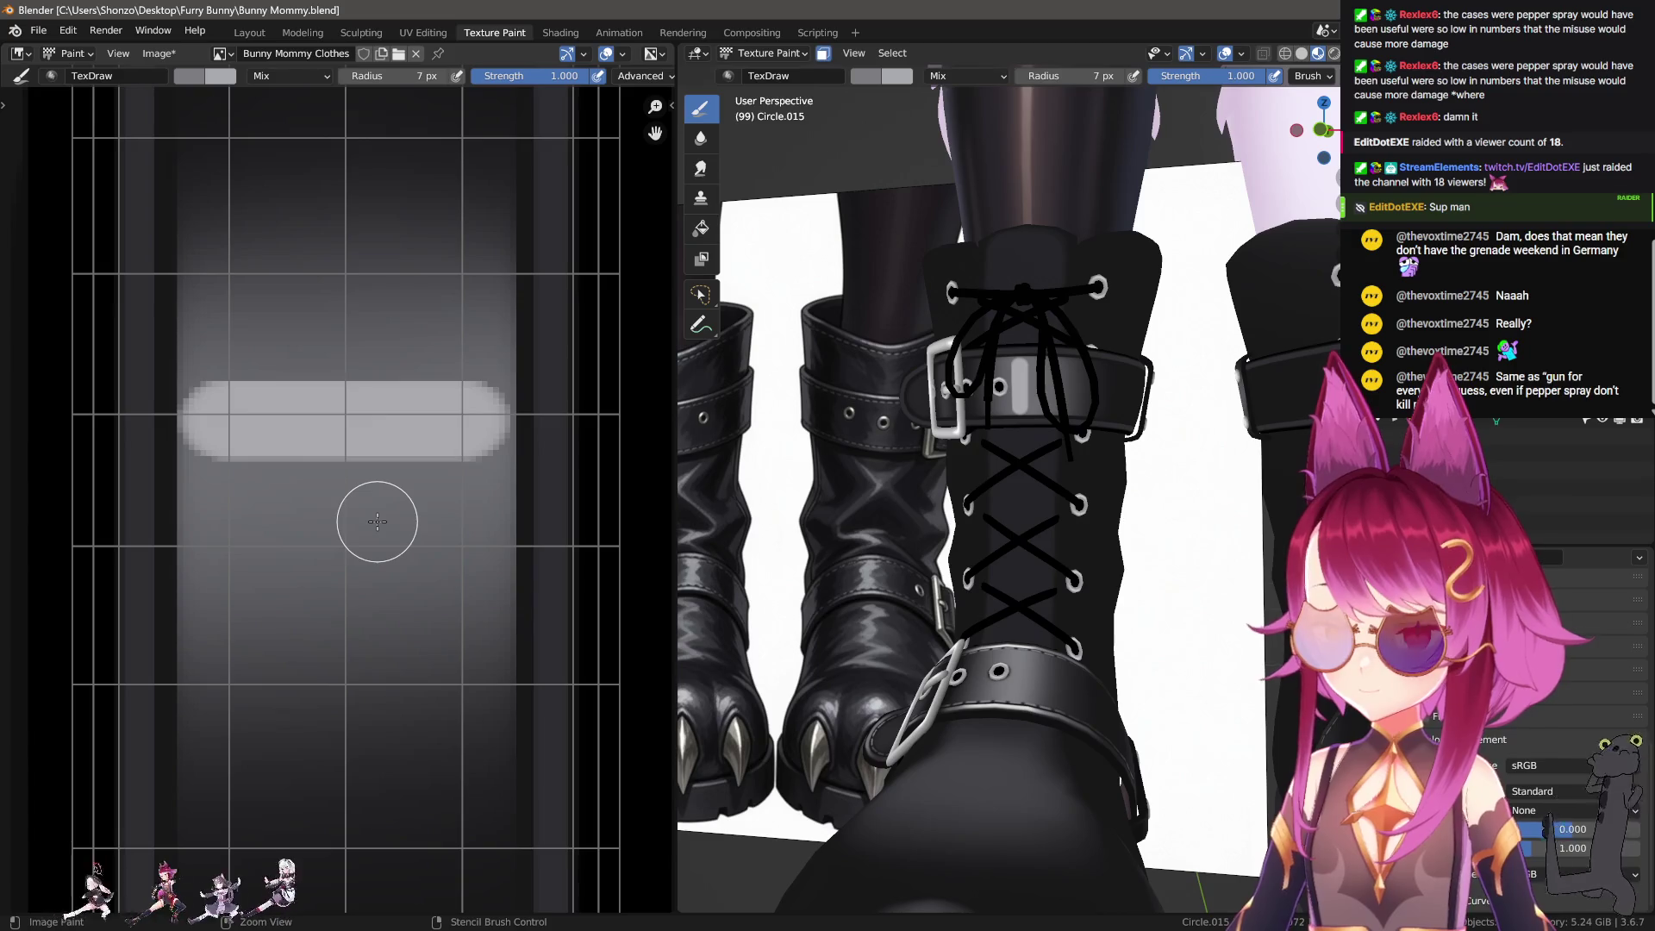
pyautogui.hotkey('ctrl', 'z')
# Step: Test palette greys with strokes and settle on the lighter grey
pyautogui.press('n')
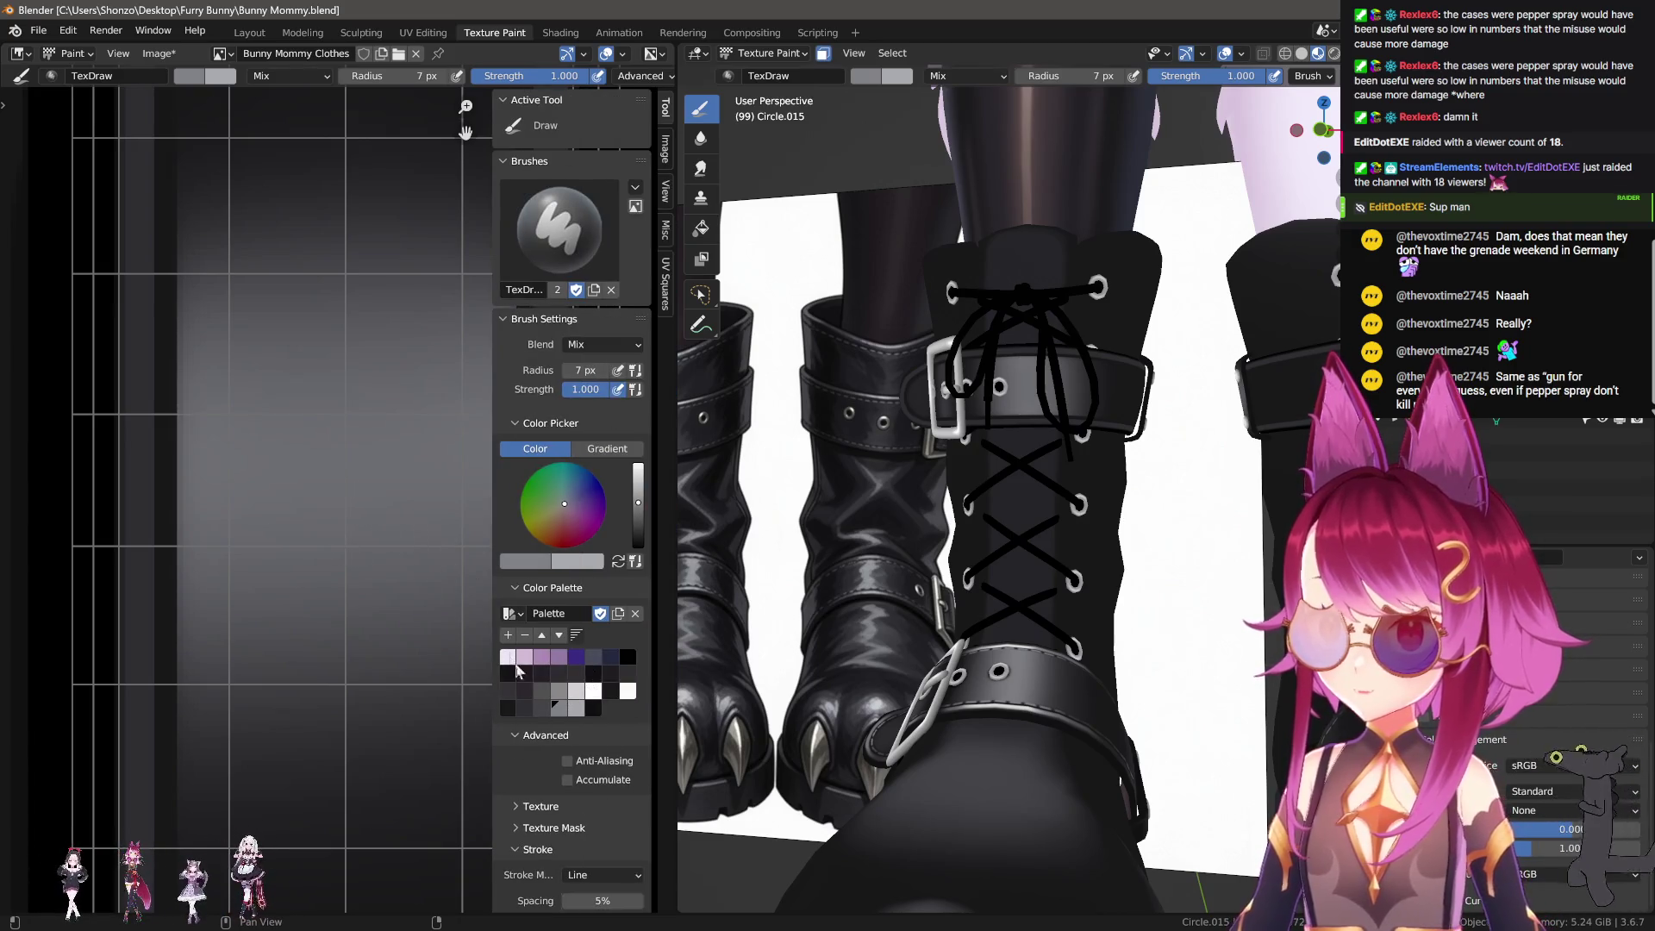
pyautogui.click(548, 712)
pyautogui.moveTo(258, 465); pyautogui.dragTo(431, 465)
pyautogui.hotkey('ctrl', 'z')
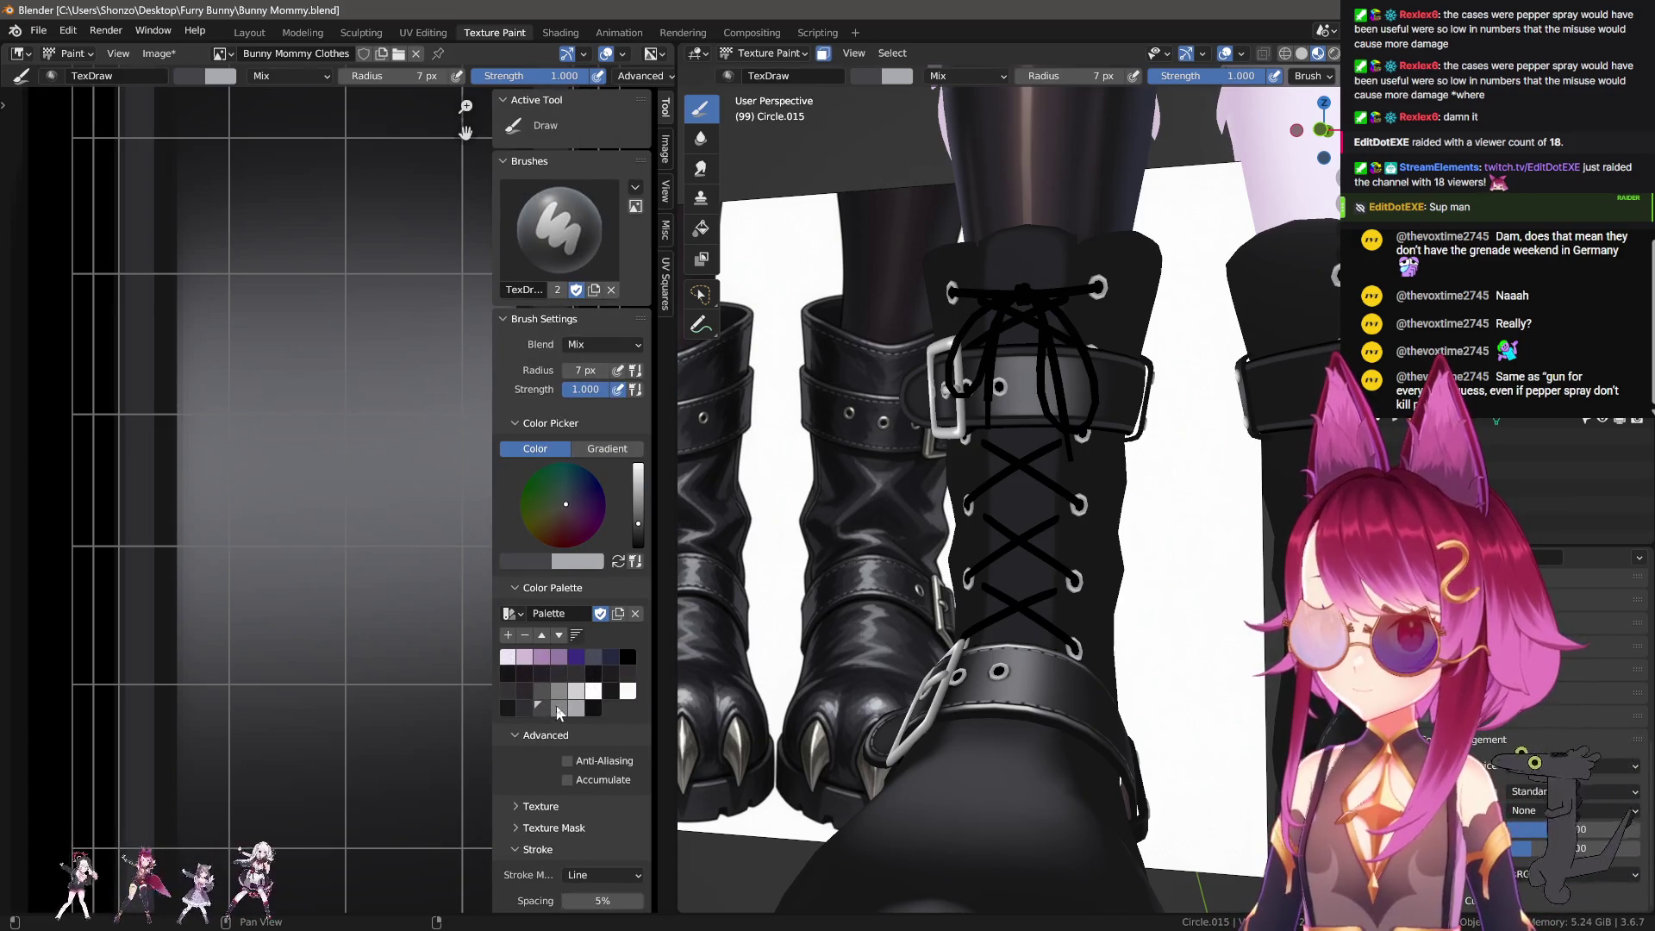
pyautogui.click(559, 707)
pyautogui.moveTo(267, 468); pyautogui.dragTo(394, 468)
pyautogui.press('n')
pyautogui.hotkey('ctrl', 'z')
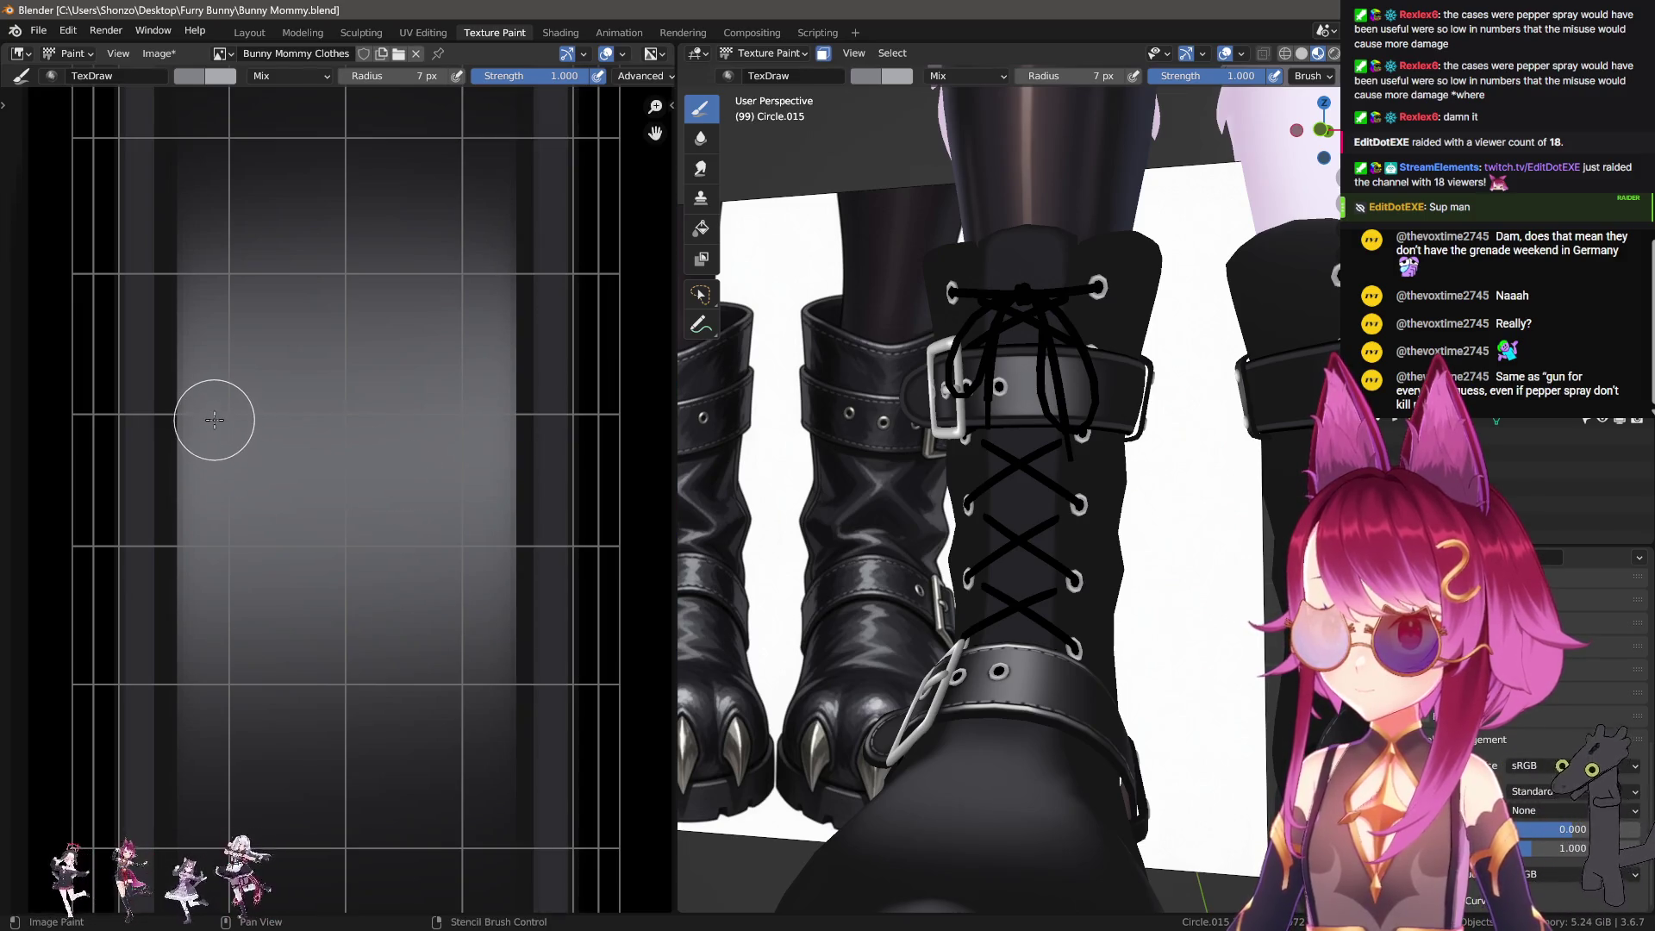
# Step: Paint the light grey bar, its right end and fill the gap into a solid panel
pyautogui.moveTo(217, 419); pyautogui.dragTo(473, 419)
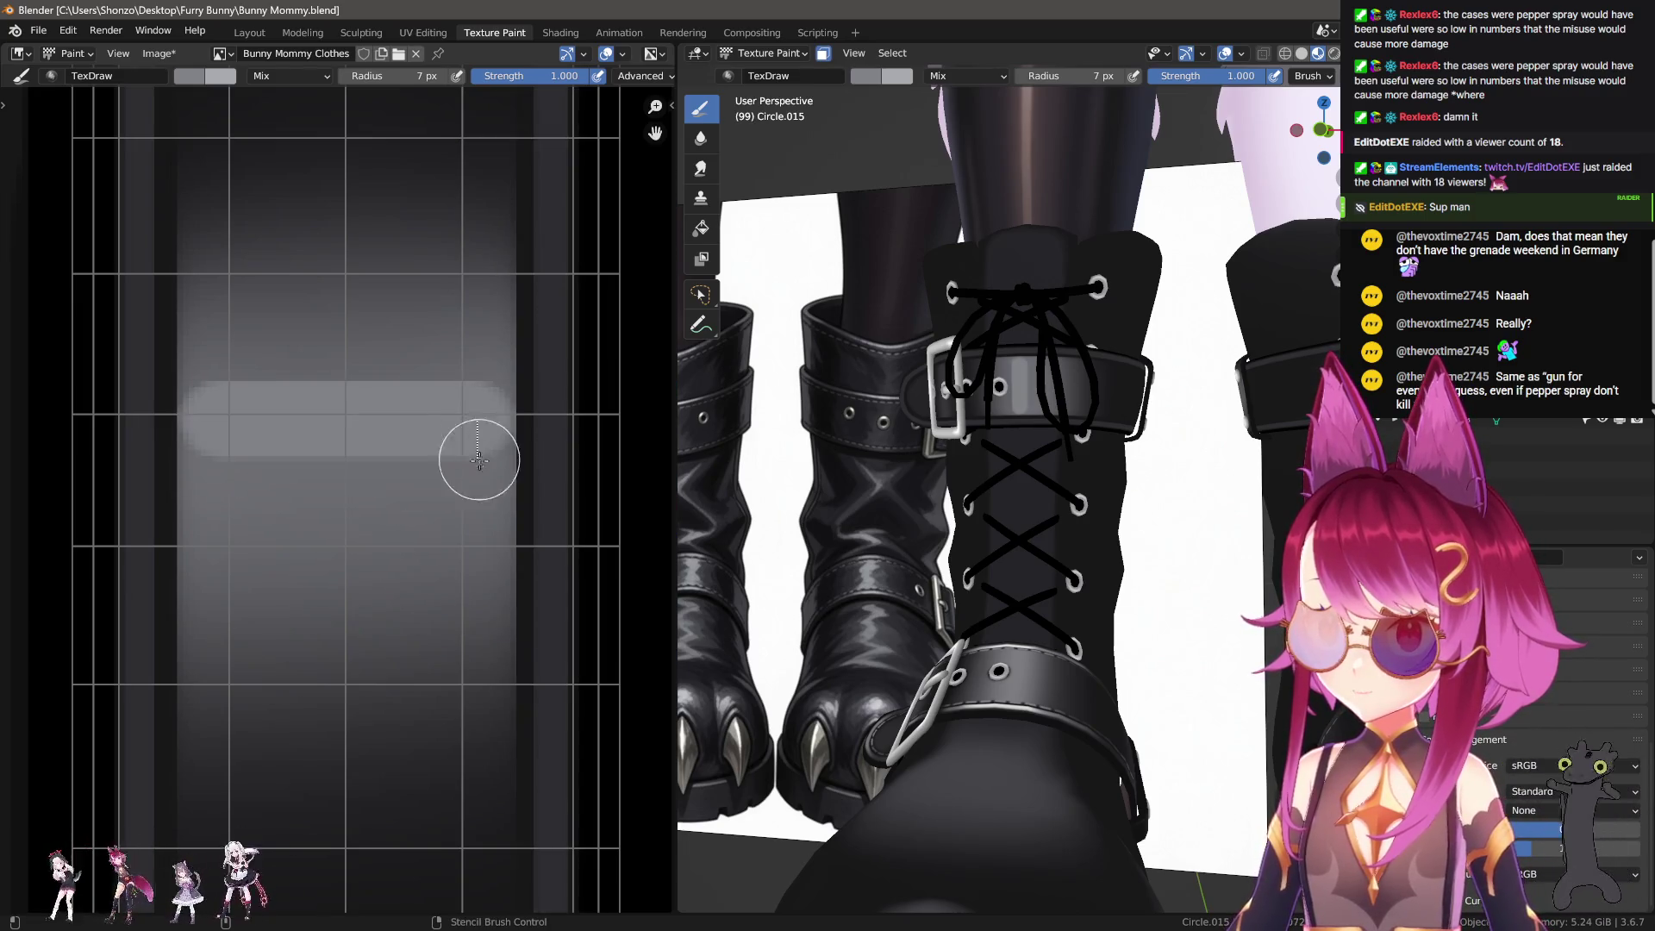
pyautogui.moveTo(476, 512); pyautogui.dragTo(220, 508)
pyautogui.moveTo(394, 461); pyautogui.dragTo(393, 461)
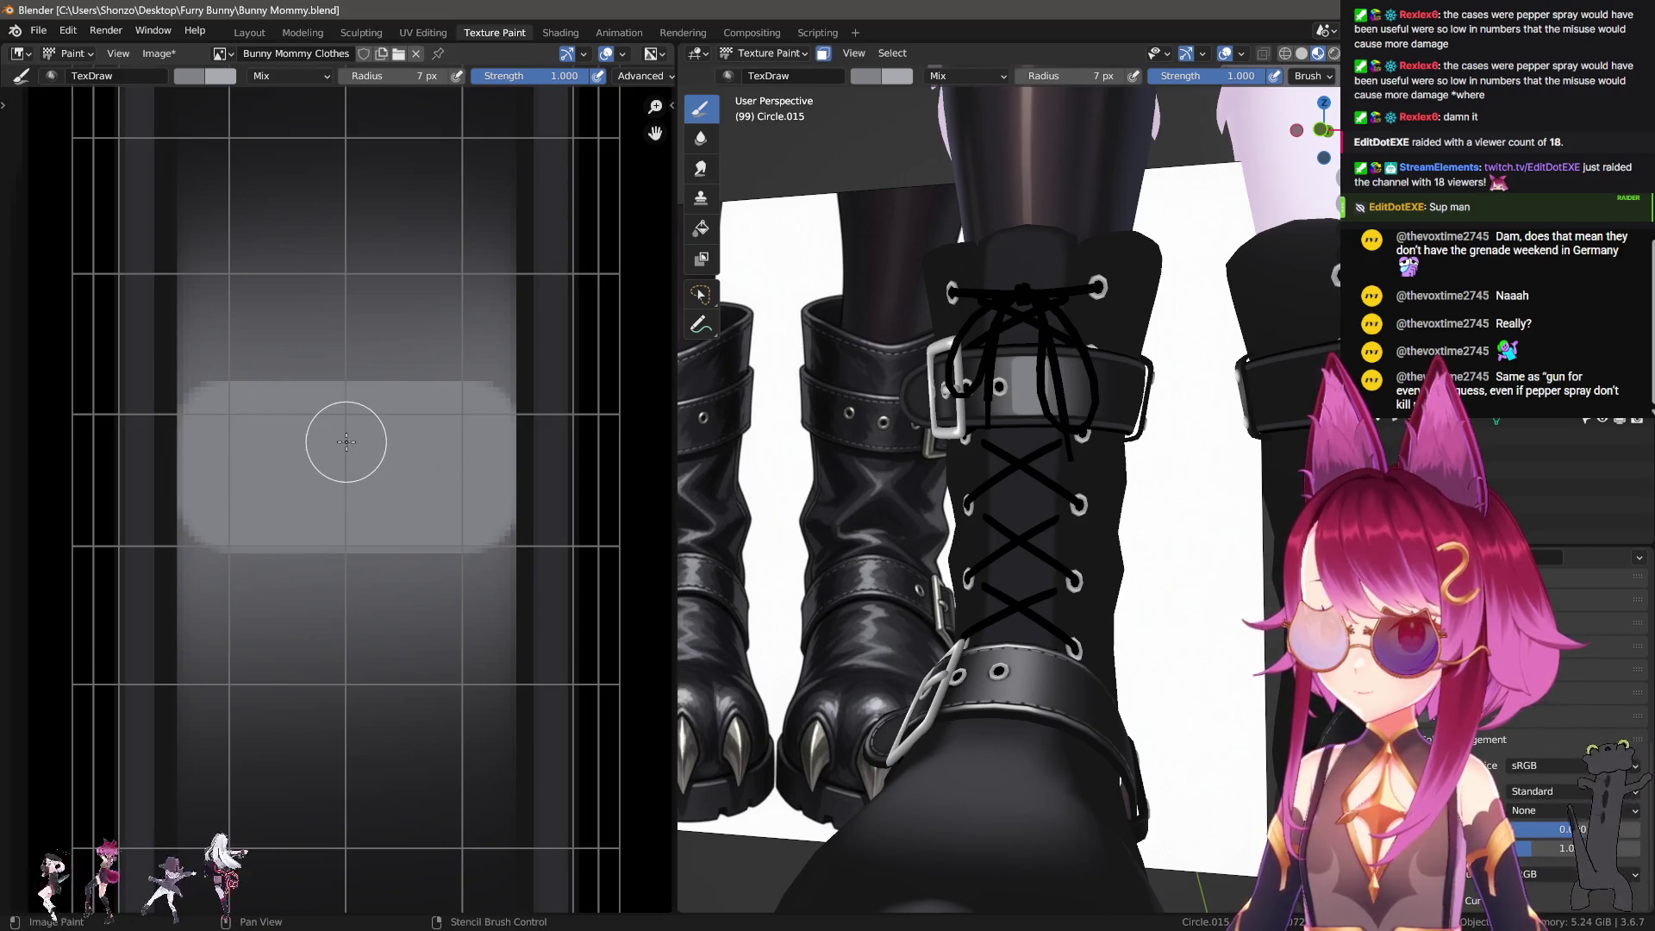
pyautogui.hotkey('shift', 'space')
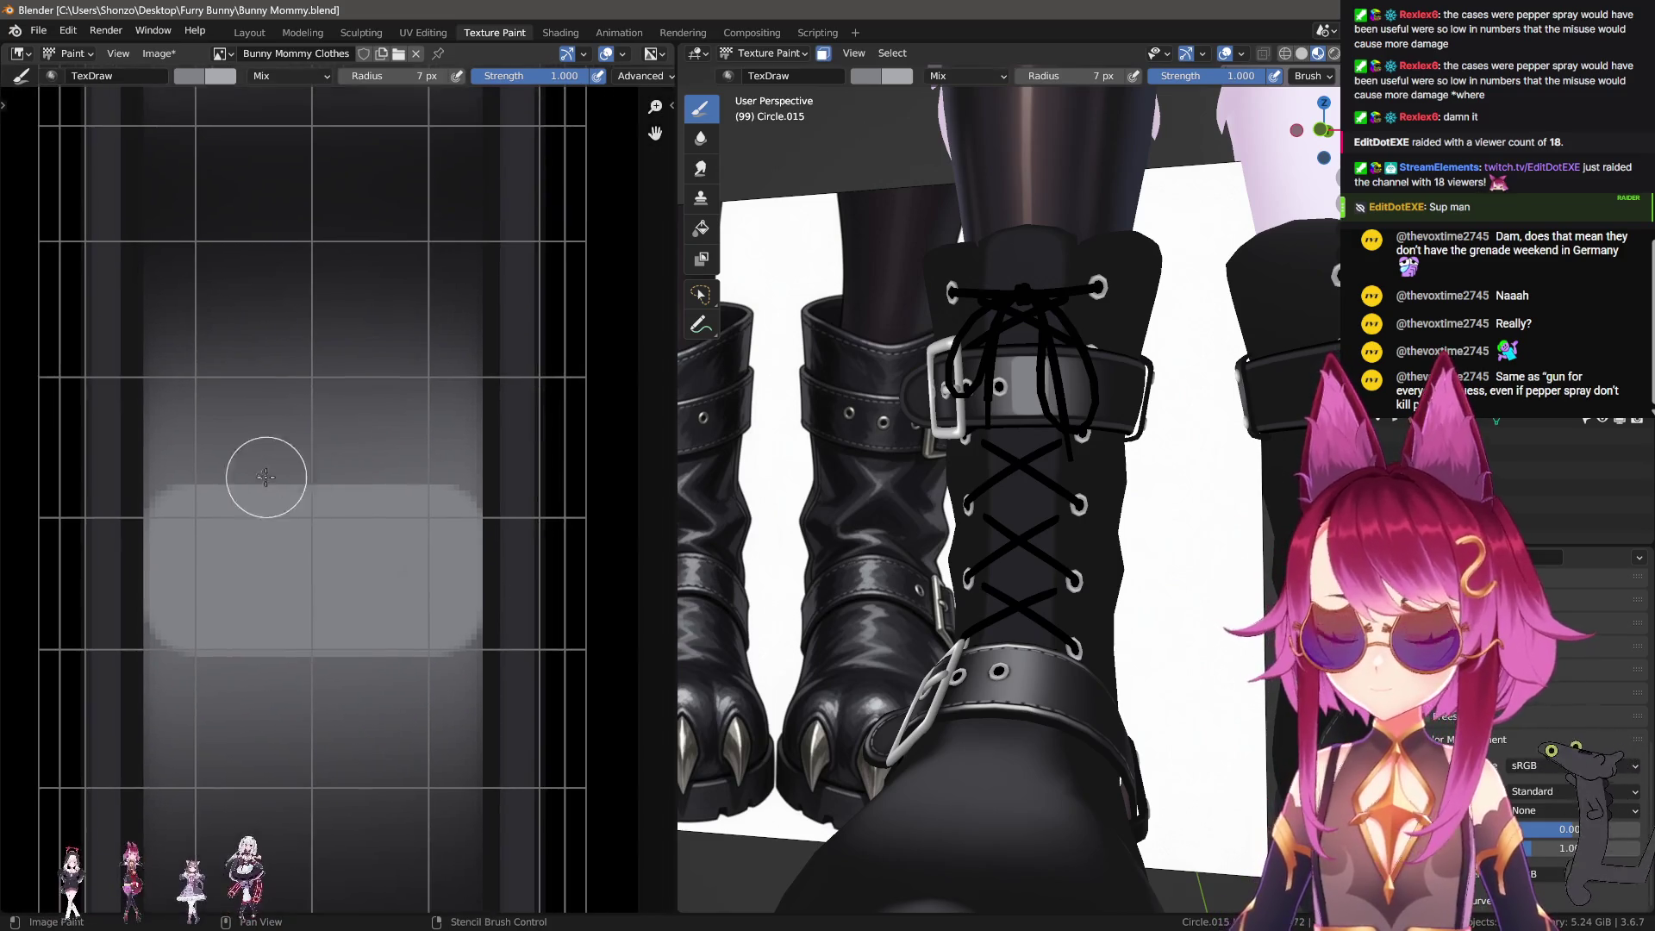
# Step: Set the smear radius to 40 px and smear the light band's upper and lower edges
pyautogui.press('f')
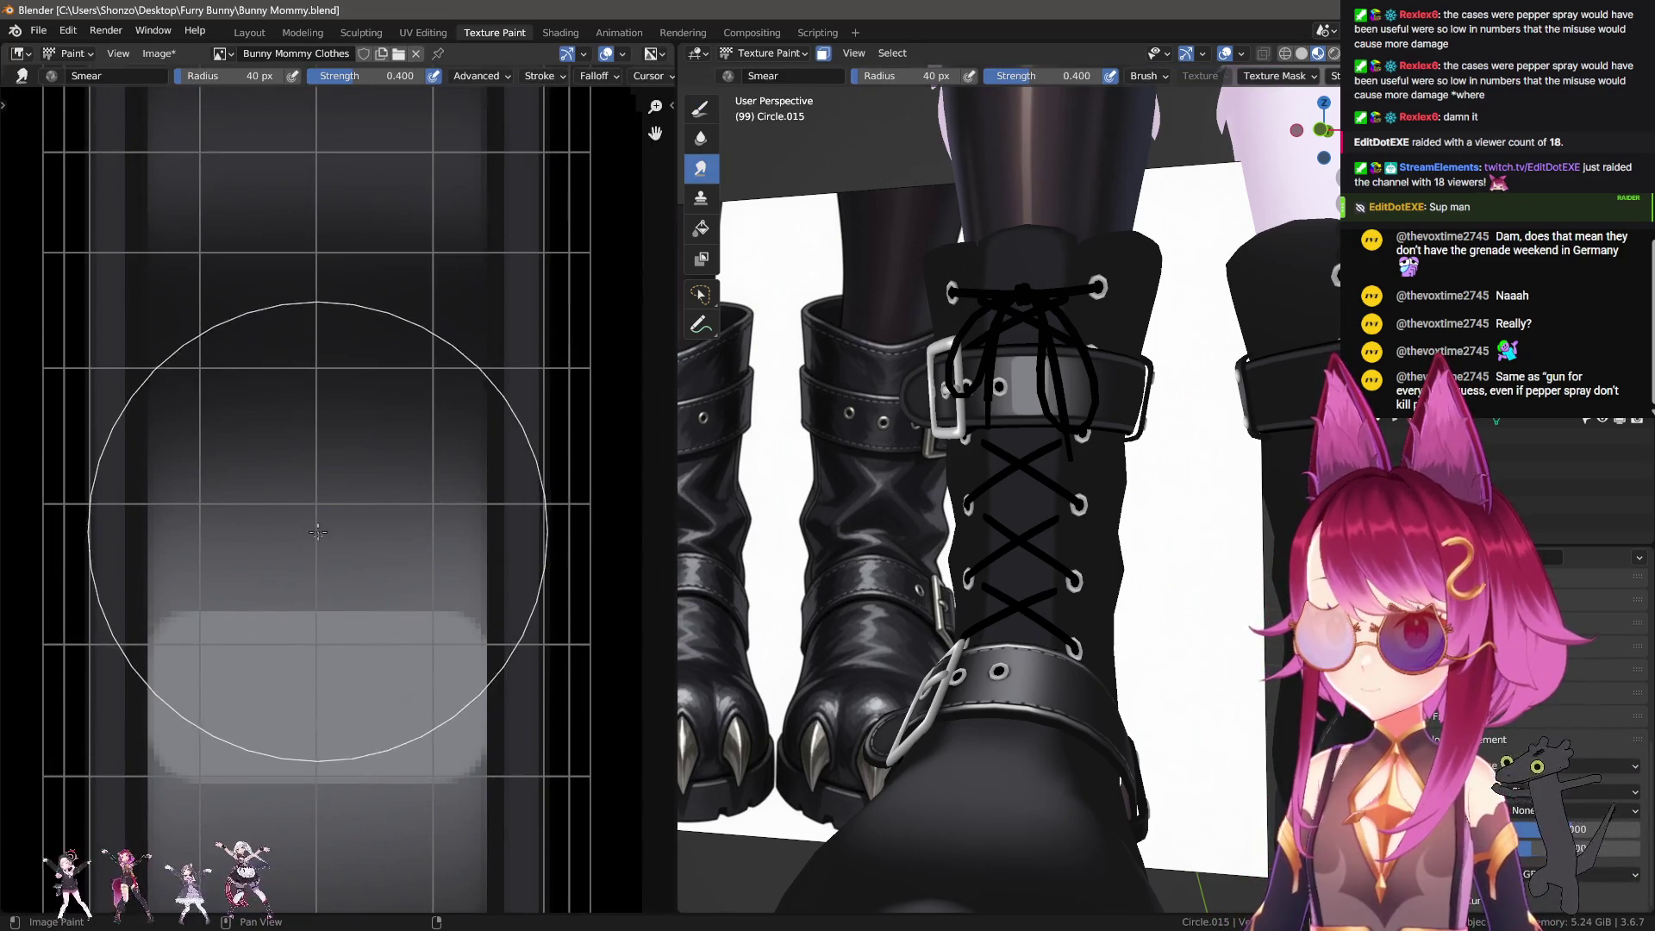
pyautogui.click(320, 551)
pyautogui.moveTo(321, 551)
pyautogui.mouseDown()
pyautogui.moveTo(333, 434)
pyautogui.moveTo(326, 560)
pyautogui.moveTo(320, 473)
pyautogui.mouseUp()
pyautogui.scroll(-2, 320, 473)
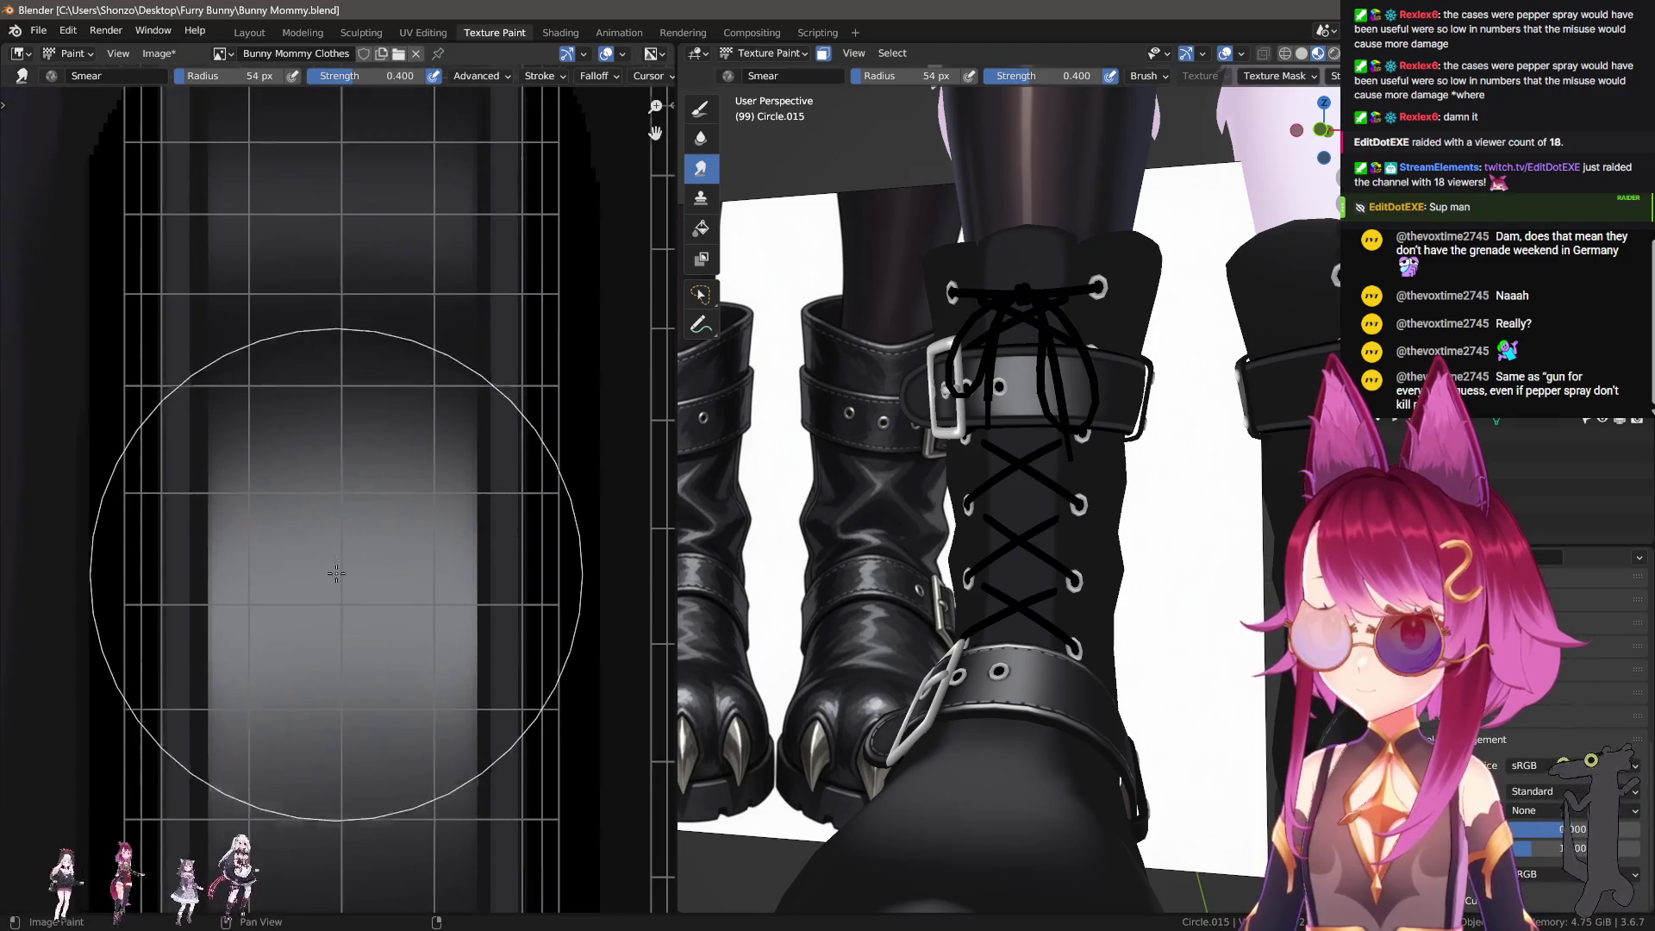
pyautogui.moveTo(326, 449)
pyautogui.mouseDown(button='middle')
pyautogui.moveTo(345, 616)
pyautogui.moveTo(321, 668)
pyautogui.mouseUp(button='middle')
pyautogui.scroll(-1, 344, 616)
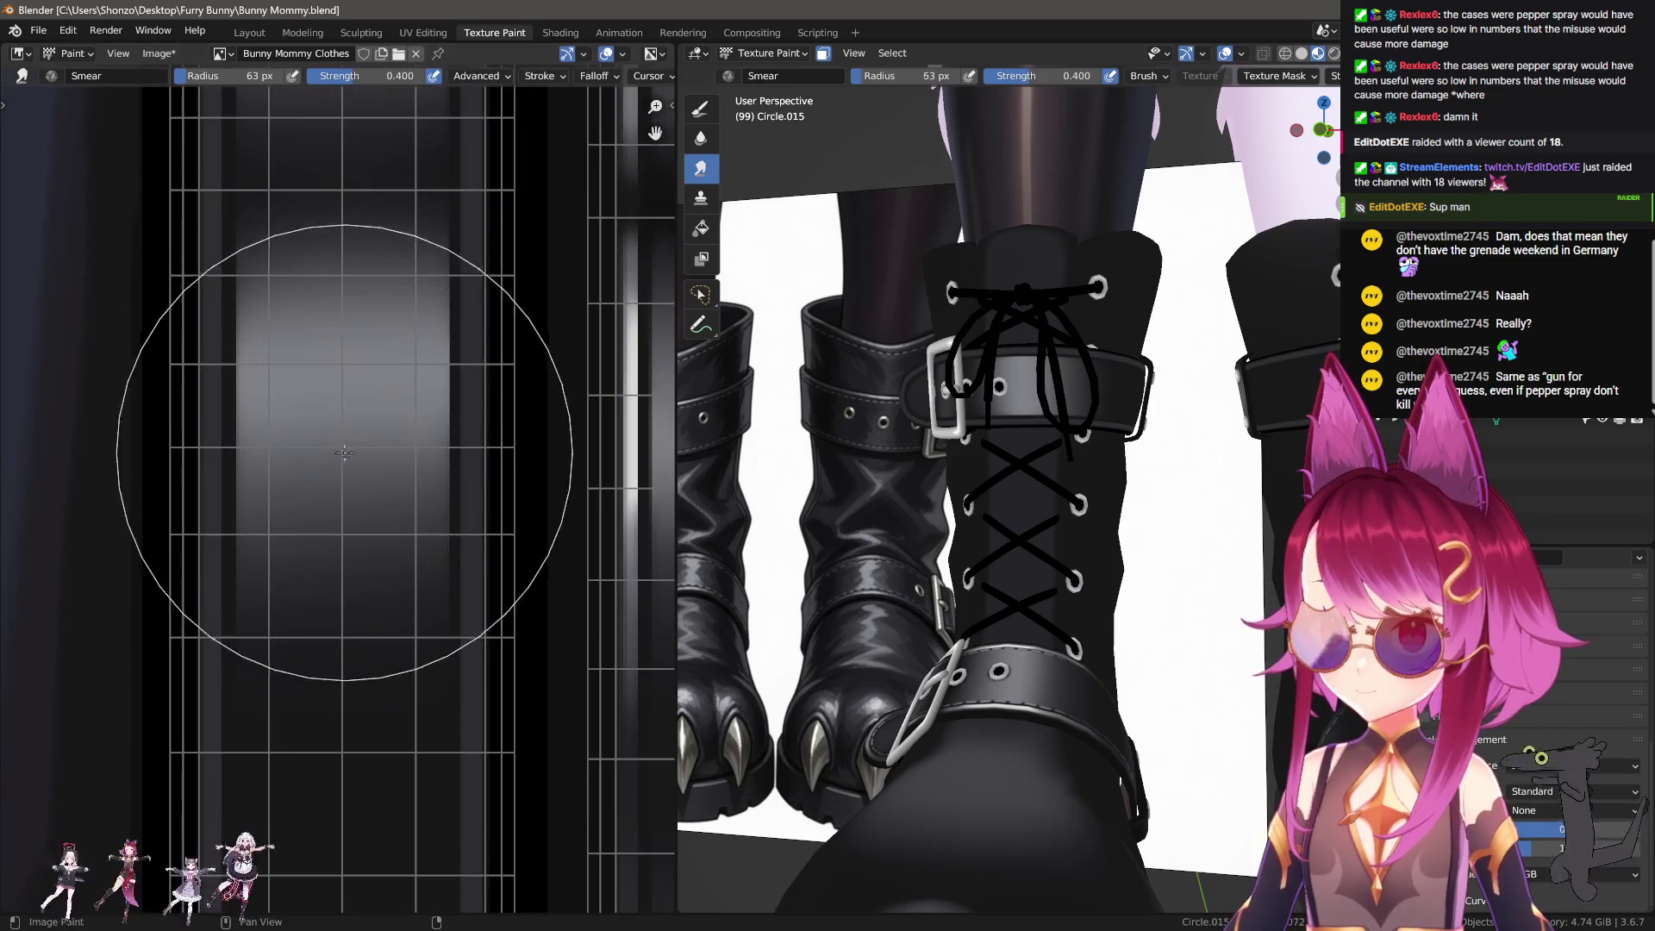
pyautogui.moveTo(317, 668); pyautogui.dragTo(298, 385)
# Step: Enlarge the smear brush to 83 px and orbit the 3D view to check both boots
pyautogui.scroll(-1, 312, 470)
pyautogui.scroll(-1, 309, 457)
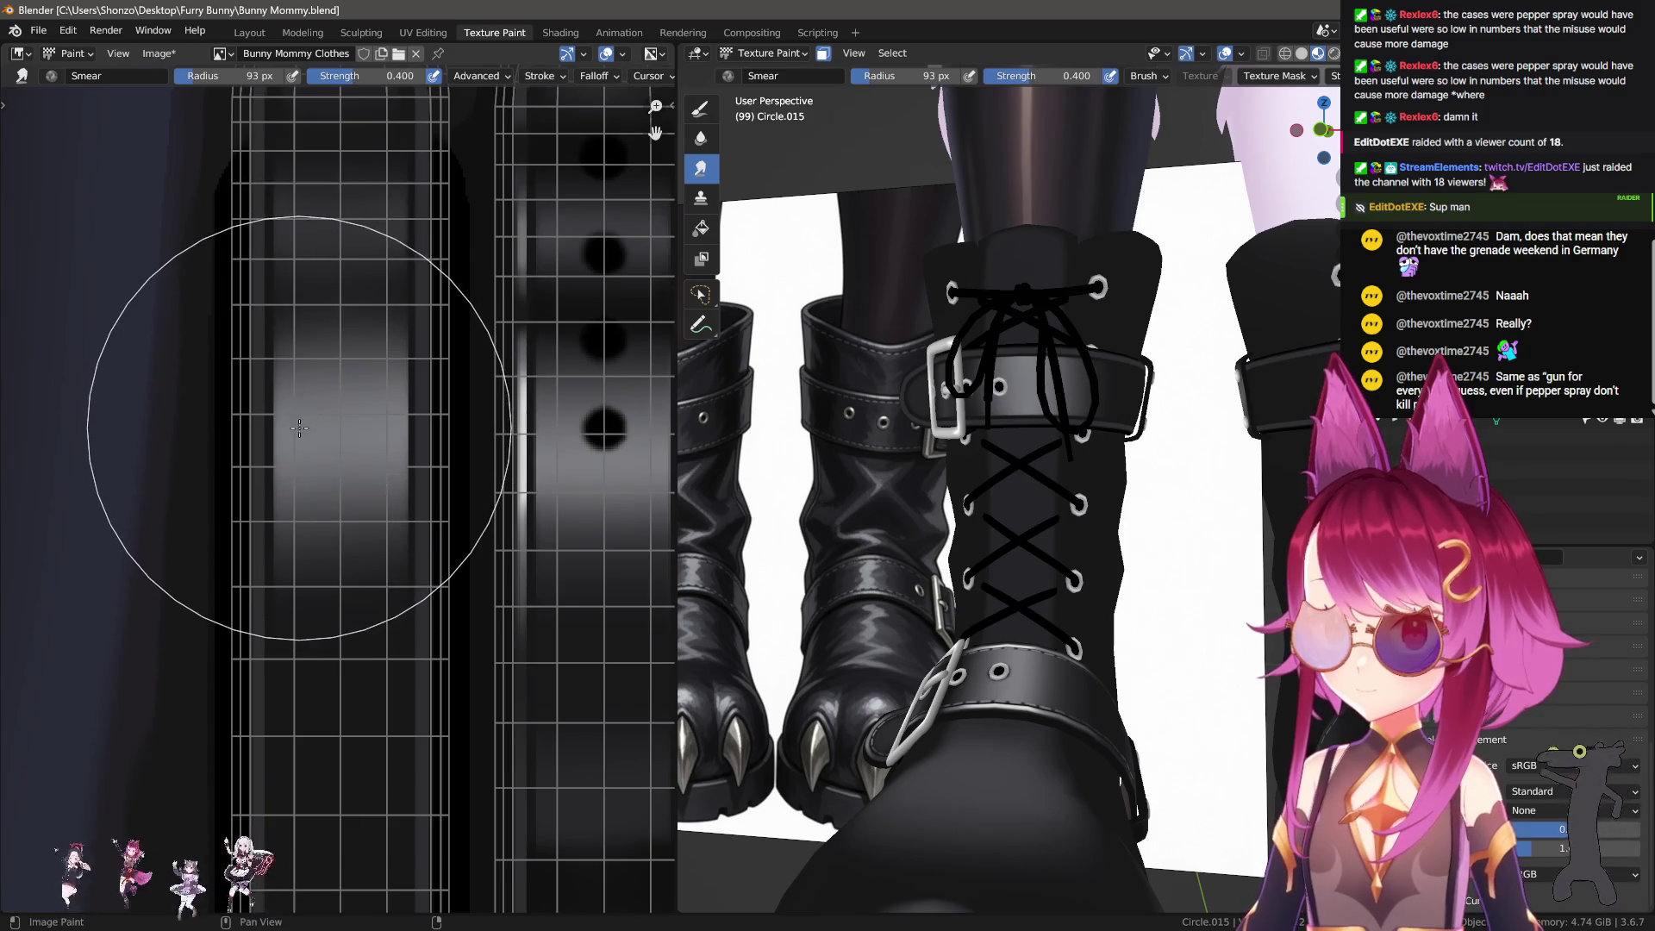
pyautogui.press('f')
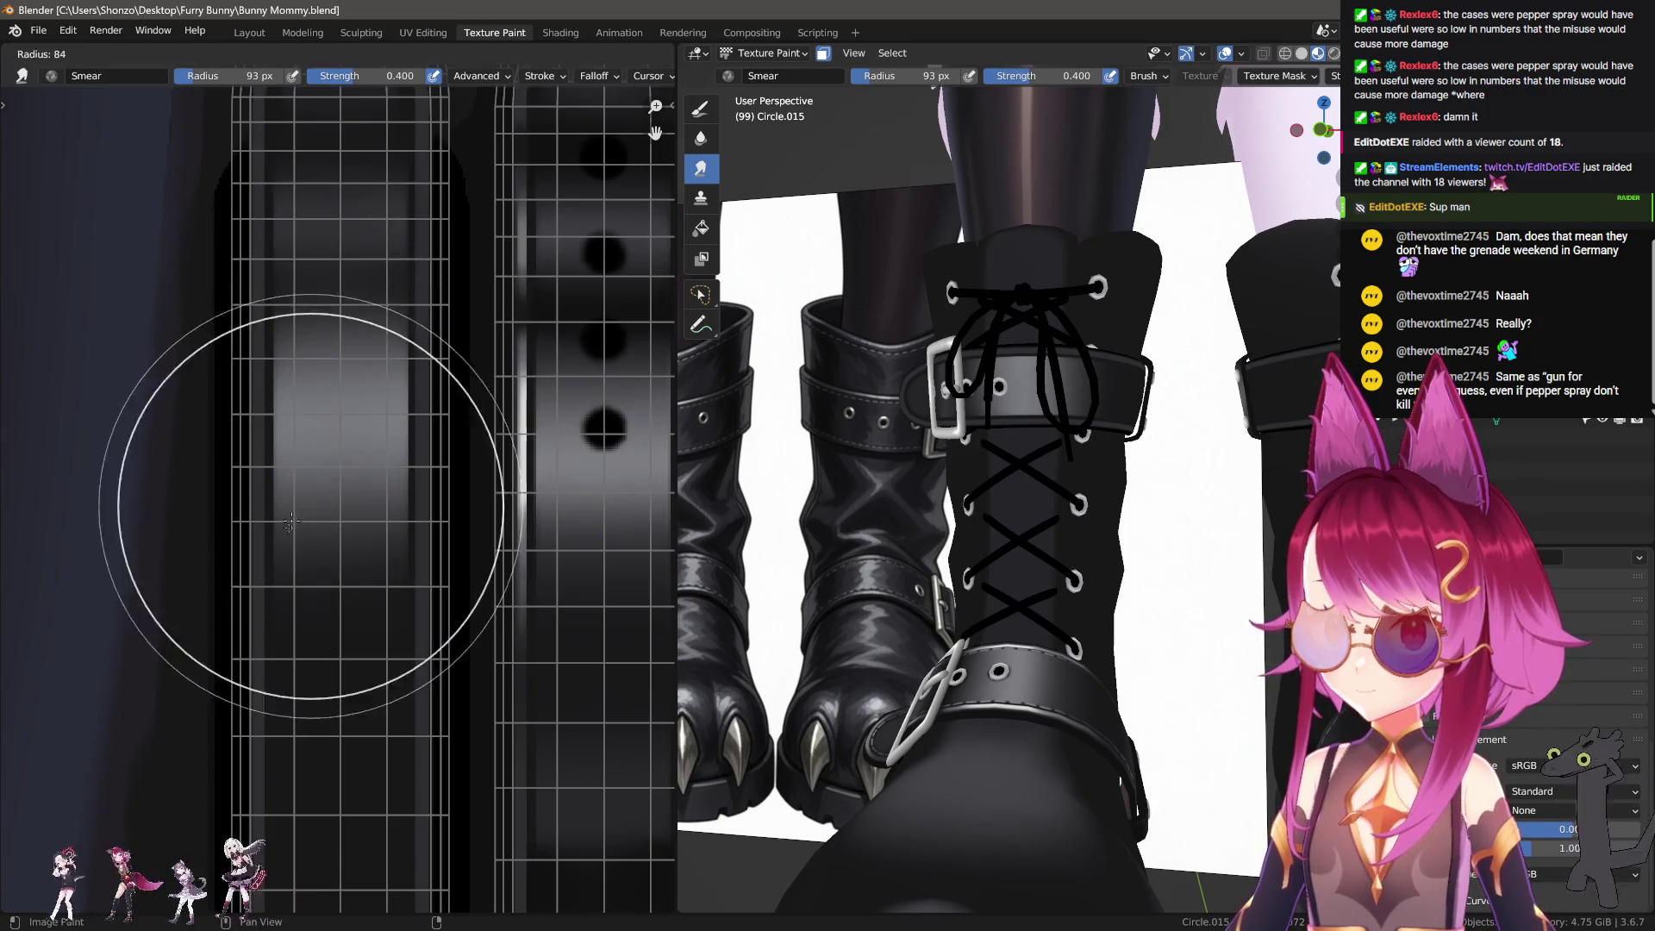
pyautogui.click(311, 527)
pyautogui.scroll(-3, 1077, 517)
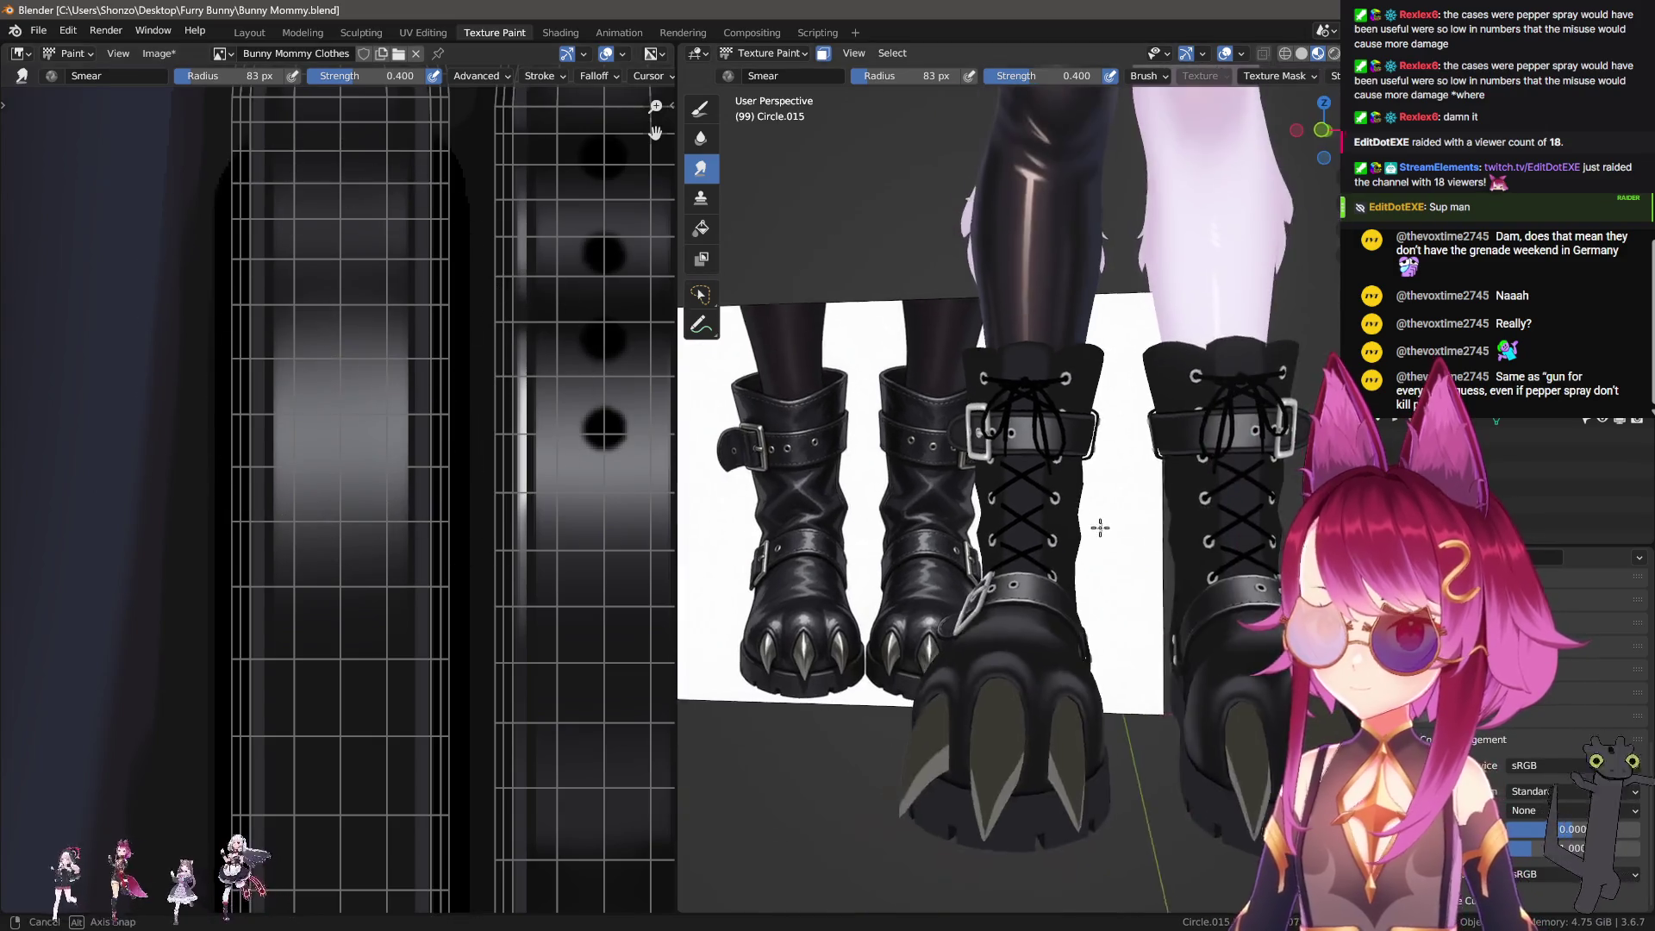
pyautogui.moveTo(1077, 517); pyautogui.dragTo(1098, 543, button='middle')
pyautogui.scroll(3, 1098, 543)
pyautogui.click(700, 108)
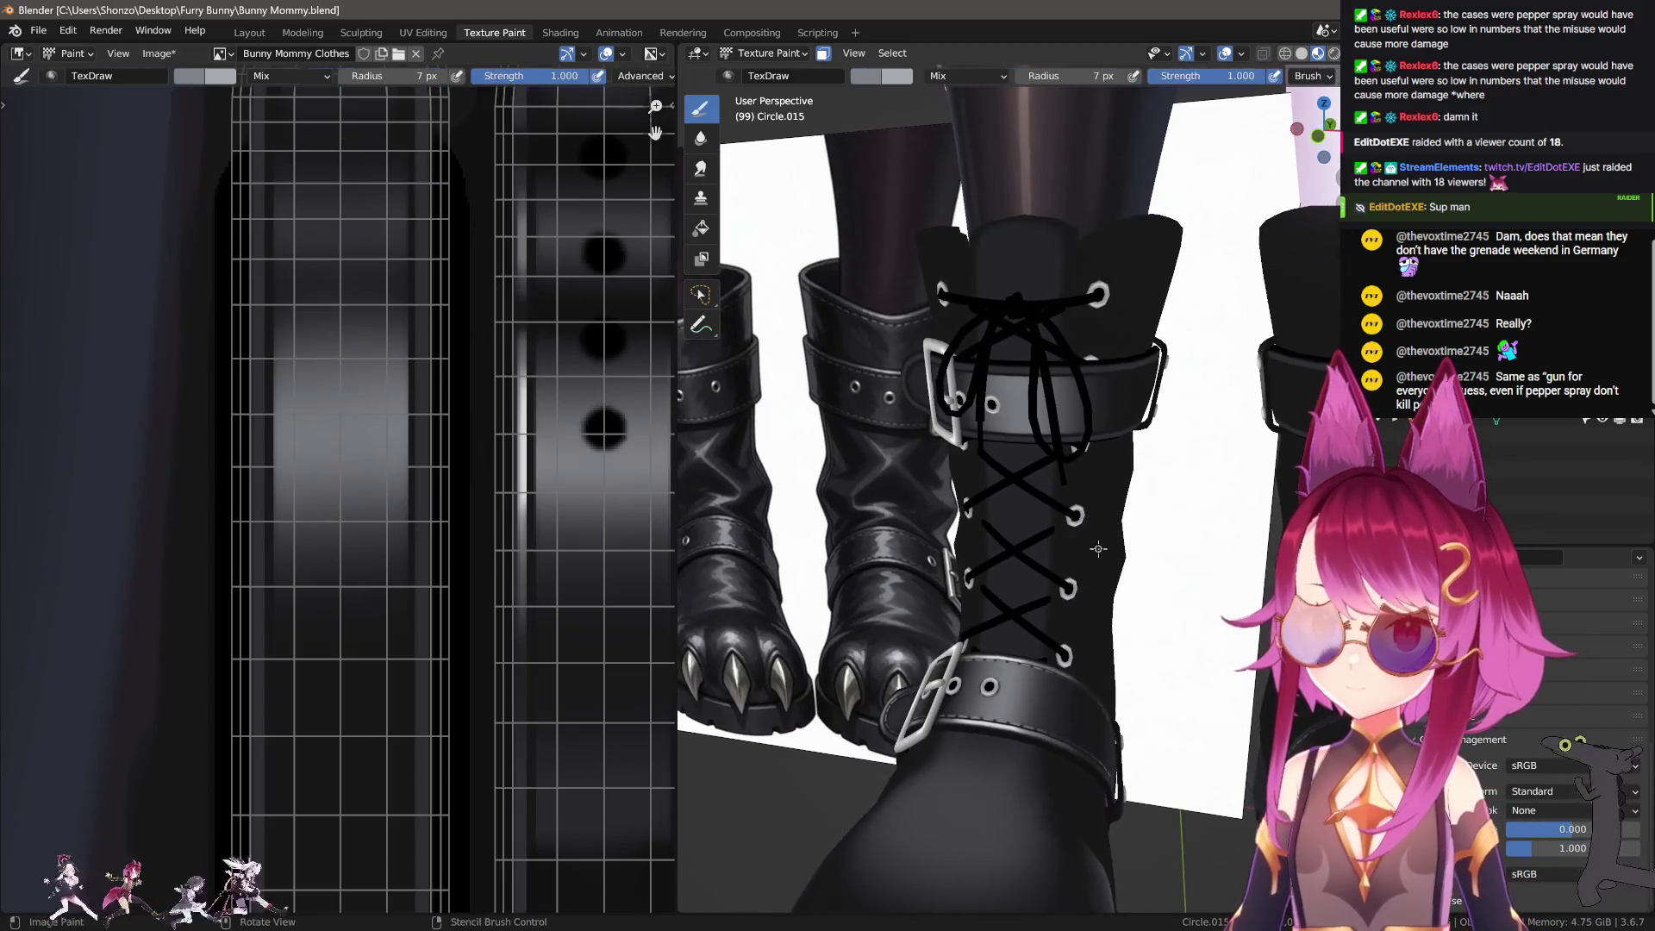
# Step: Sample a colour from the texture and paint a light vertical stroke down the strap strip
pyautogui.scroll(-4, 437, 567)
pyautogui.scroll(2, 437, 567)
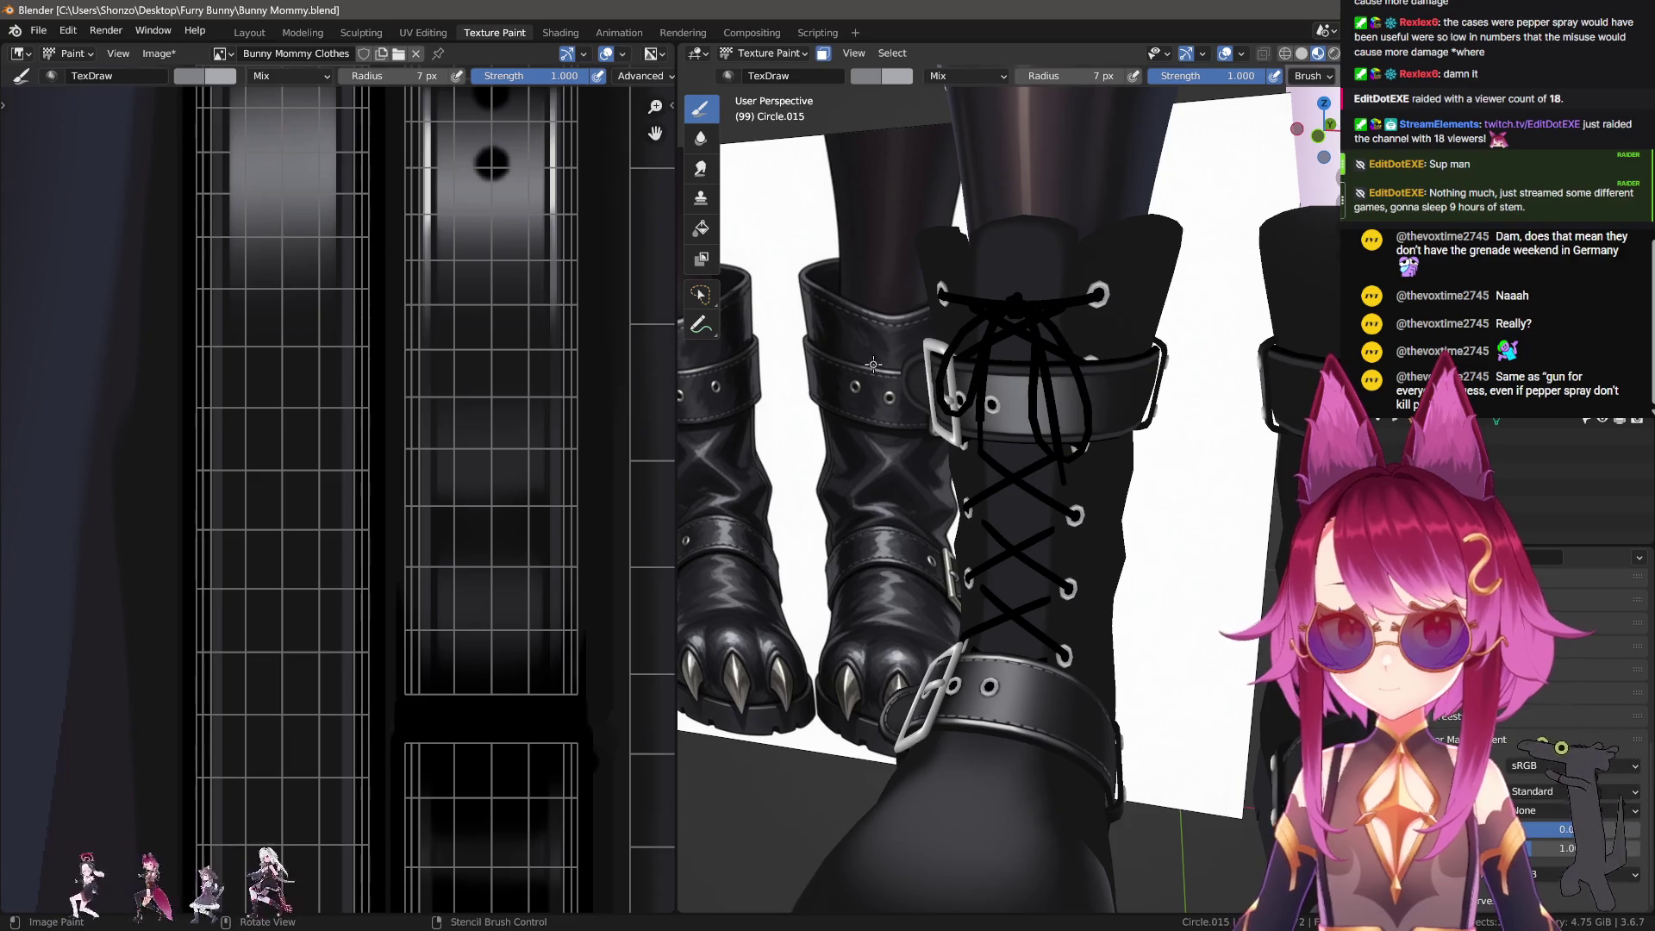
pyautogui.scroll(1, 616, 389)
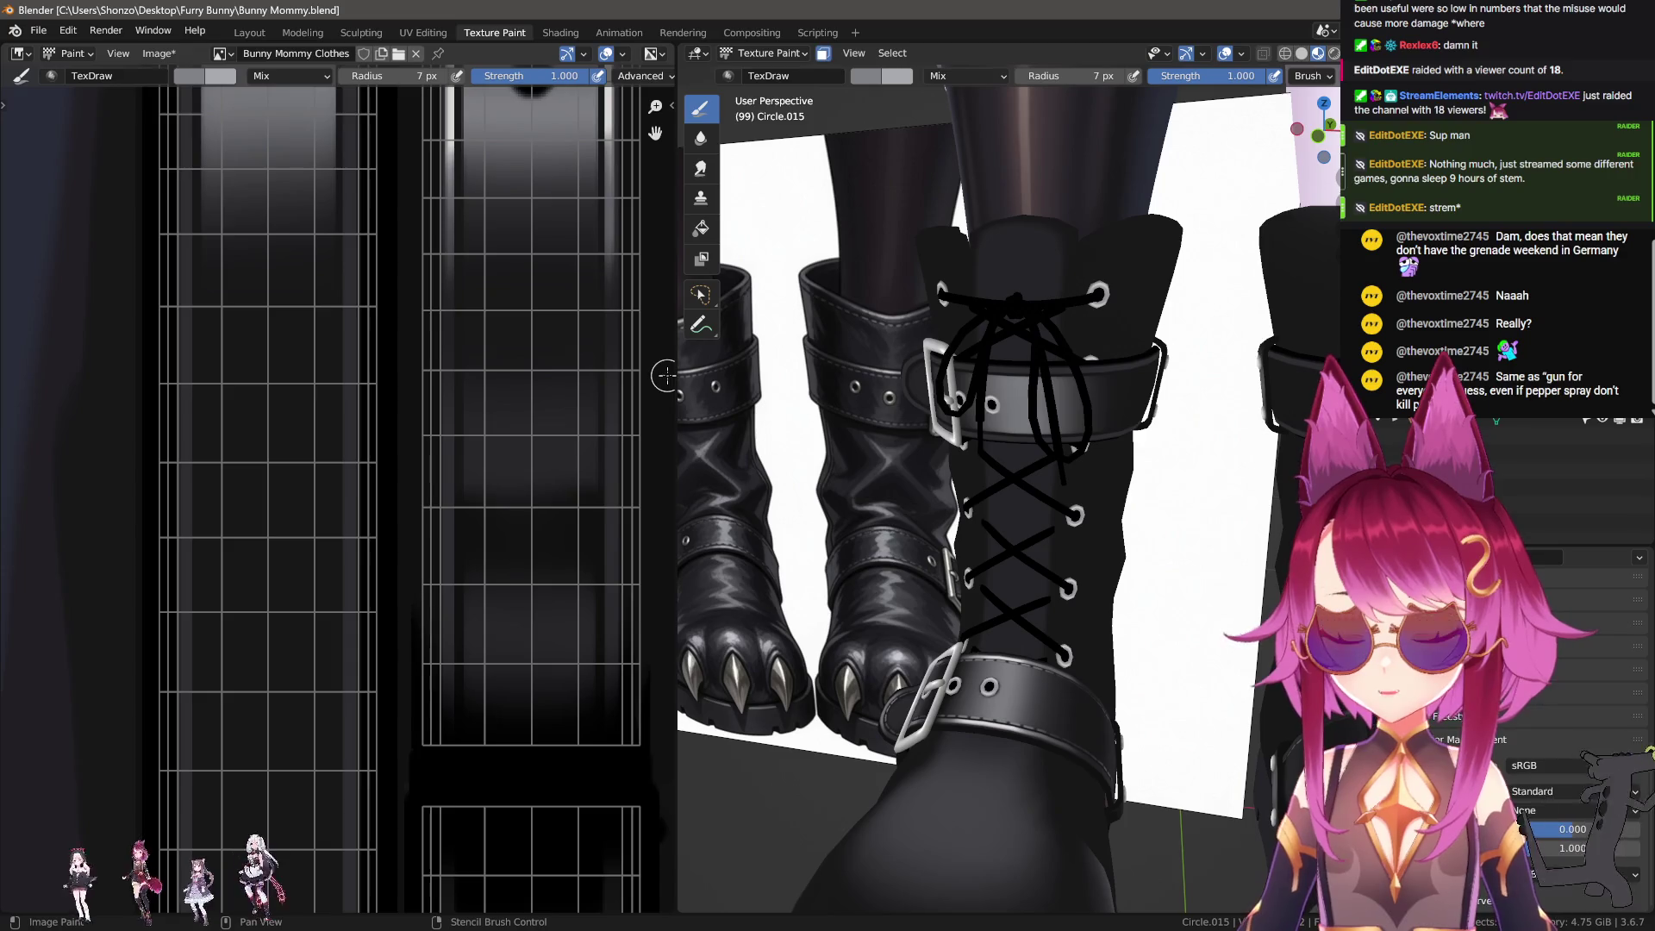
pyautogui.scroll(2, 343, 539)
pyautogui.scroll(2, 353, 603)
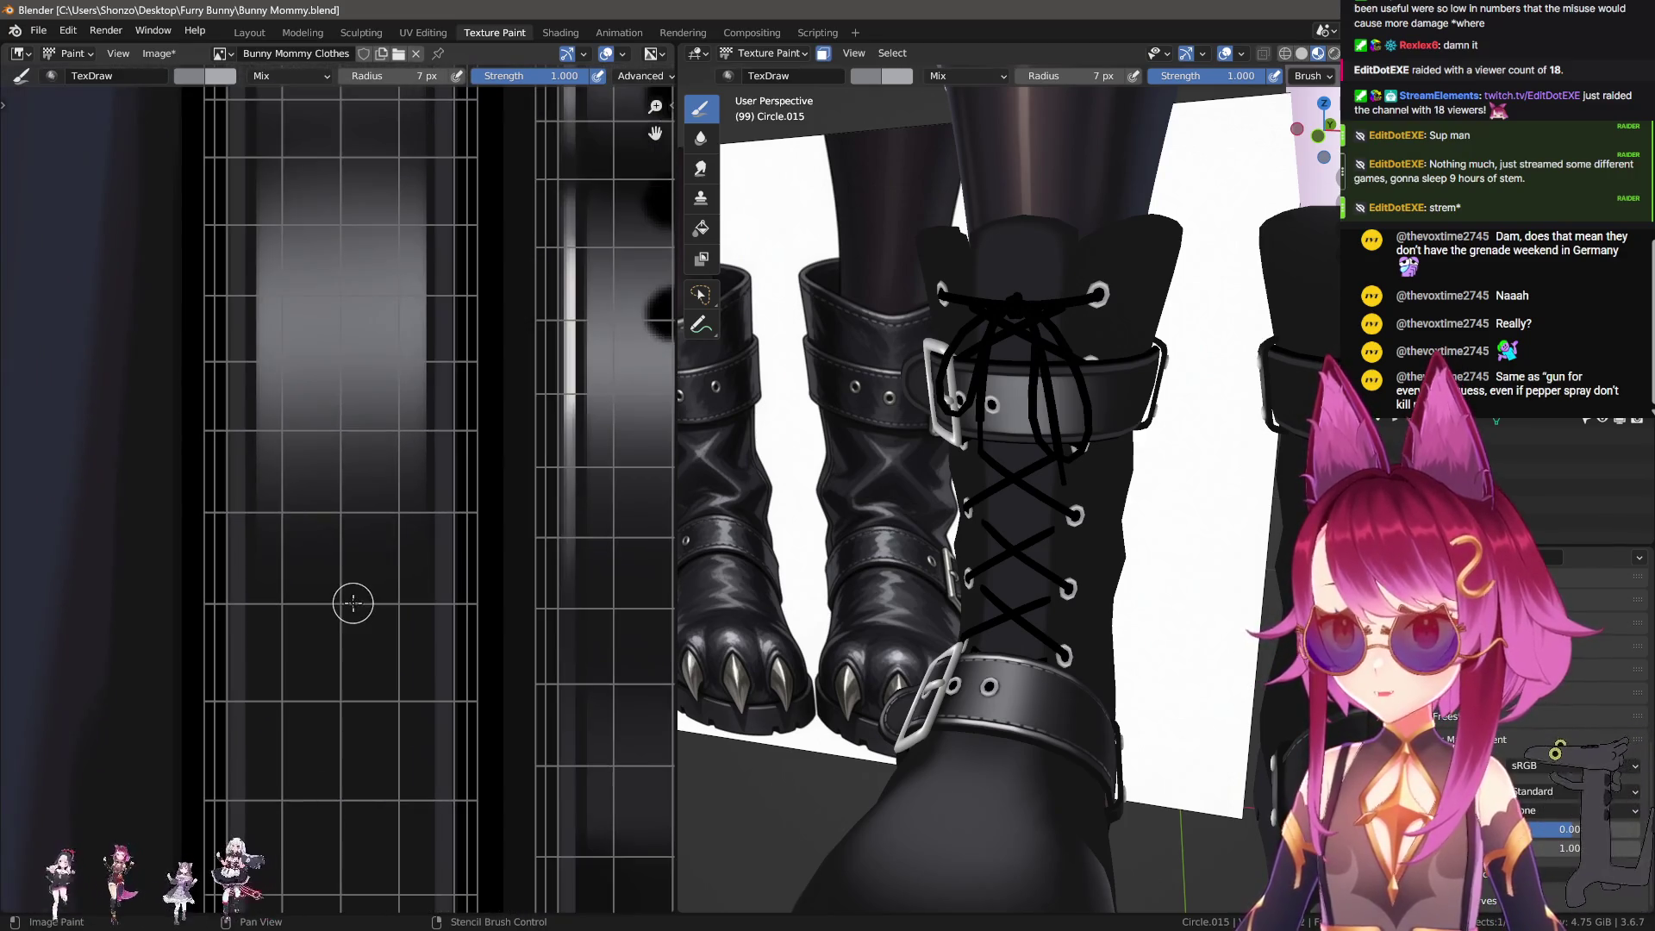
pyautogui.scroll(-1, 486, 698)
pyautogui.scroll(-1, 491, 535)
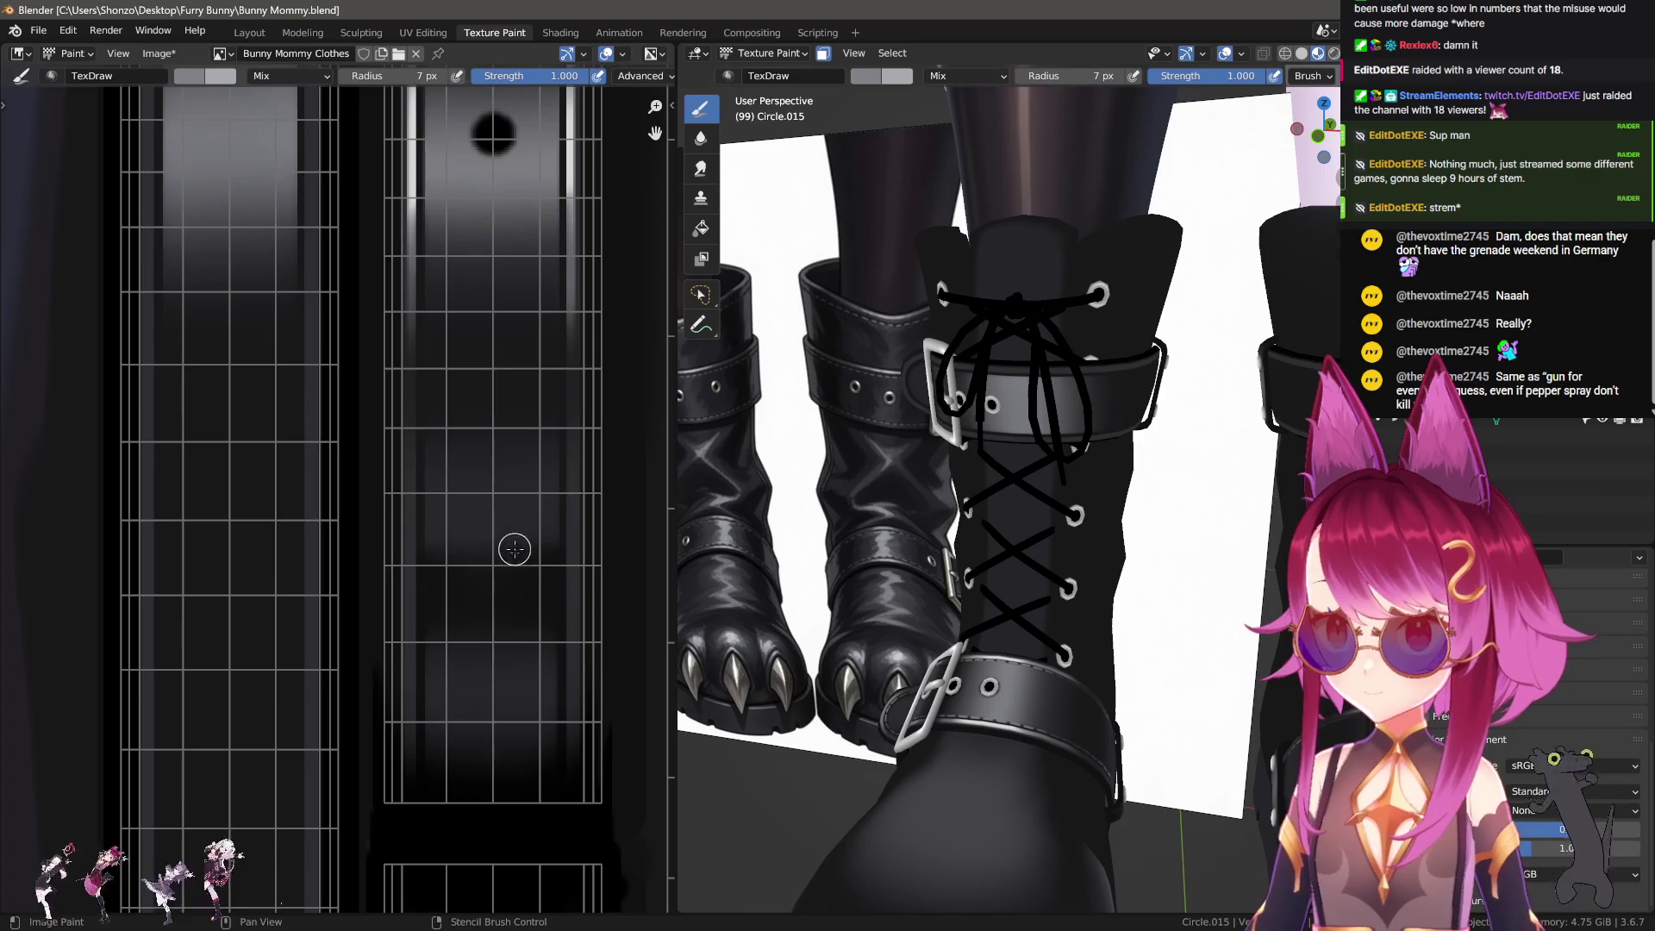
pyautogui.press('s')
pyautogui.scroll(1, 299, 520)
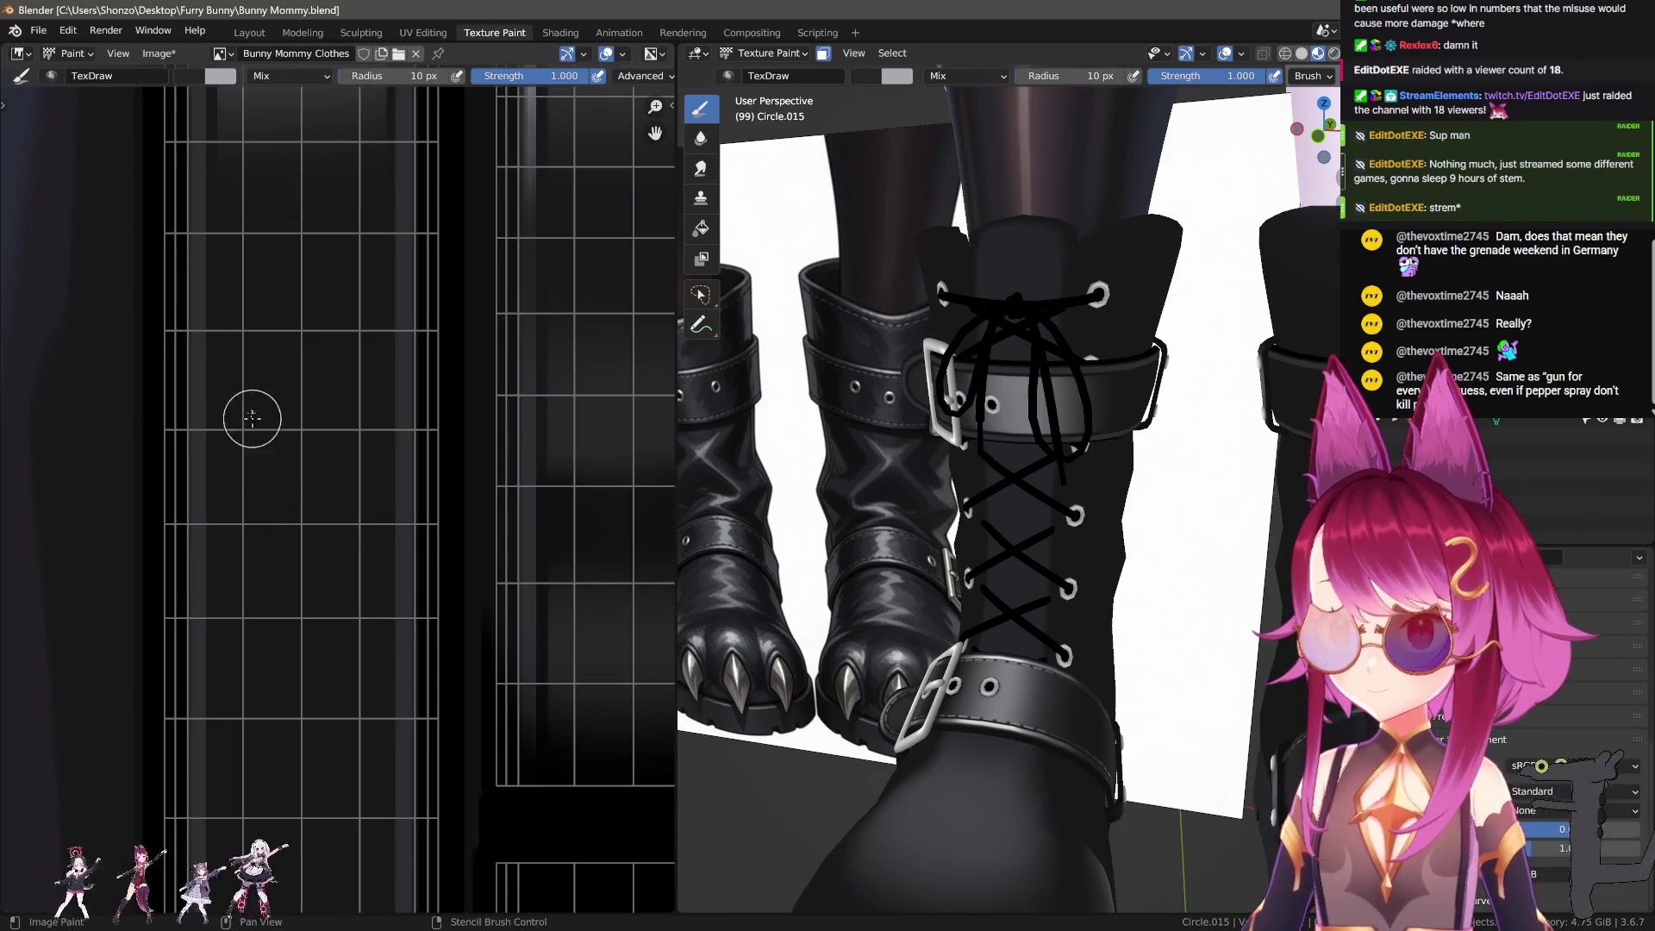
pyautogui.moveTo(250, 359); pyautogui.dragTo(263, 595)
pyautogui.scroll(1, 285, 586)
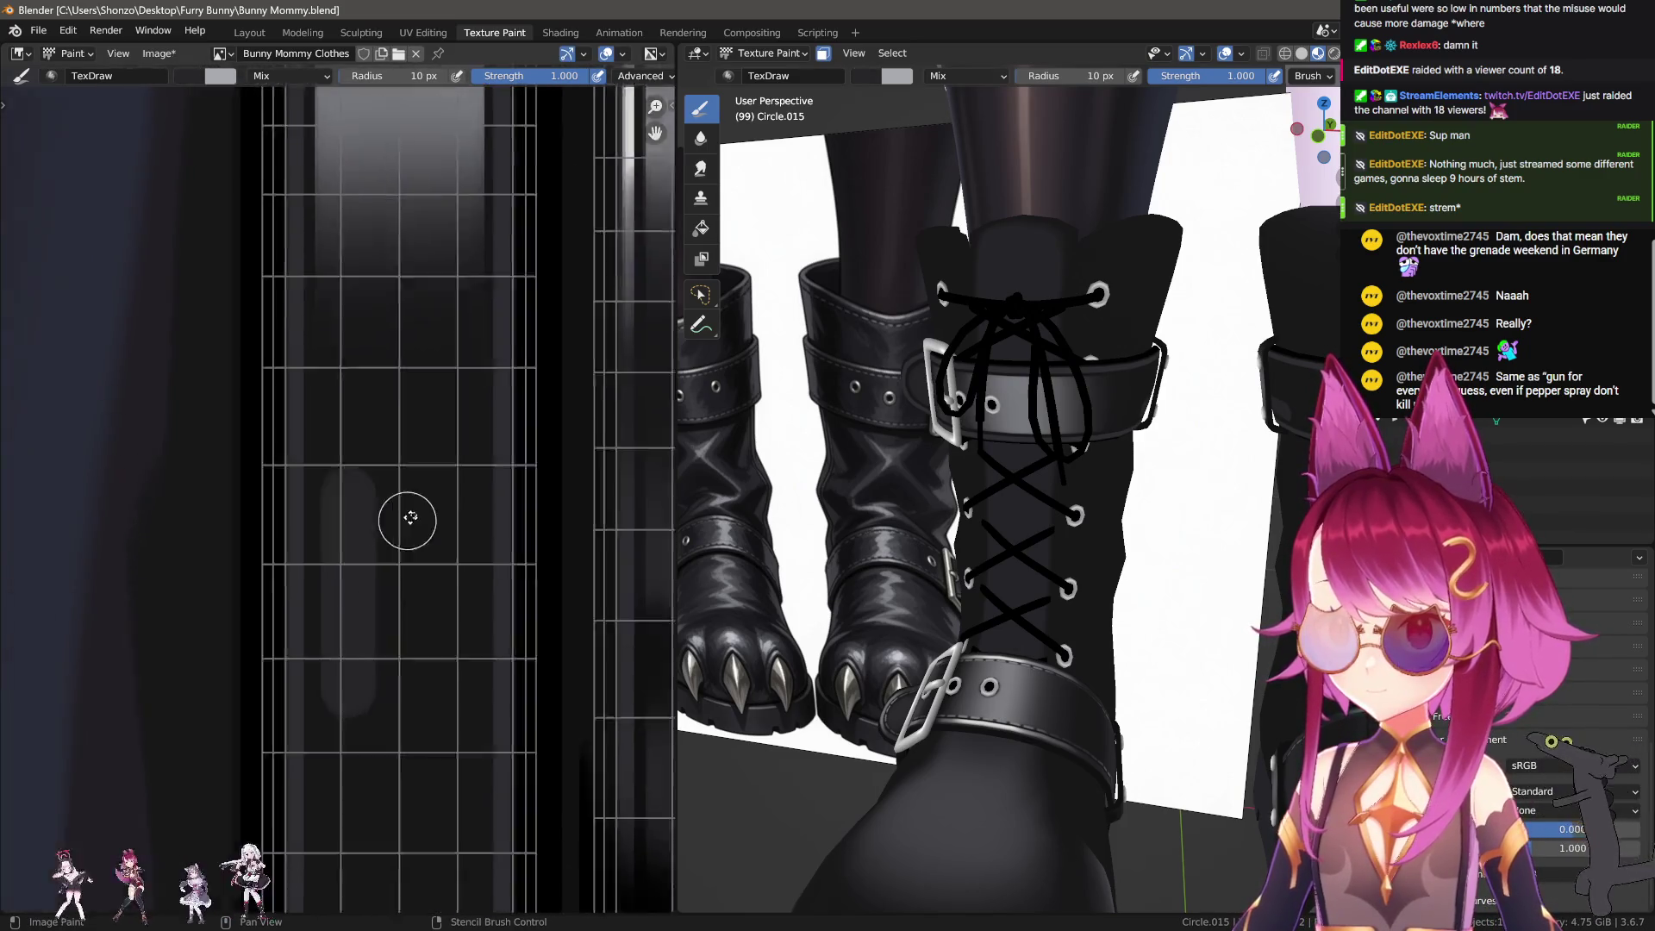
pyautogui.hotkey('ctrl', 'z')
pyautogui.moveTo(386, 593); pyautogui.dragTo(400, 745)
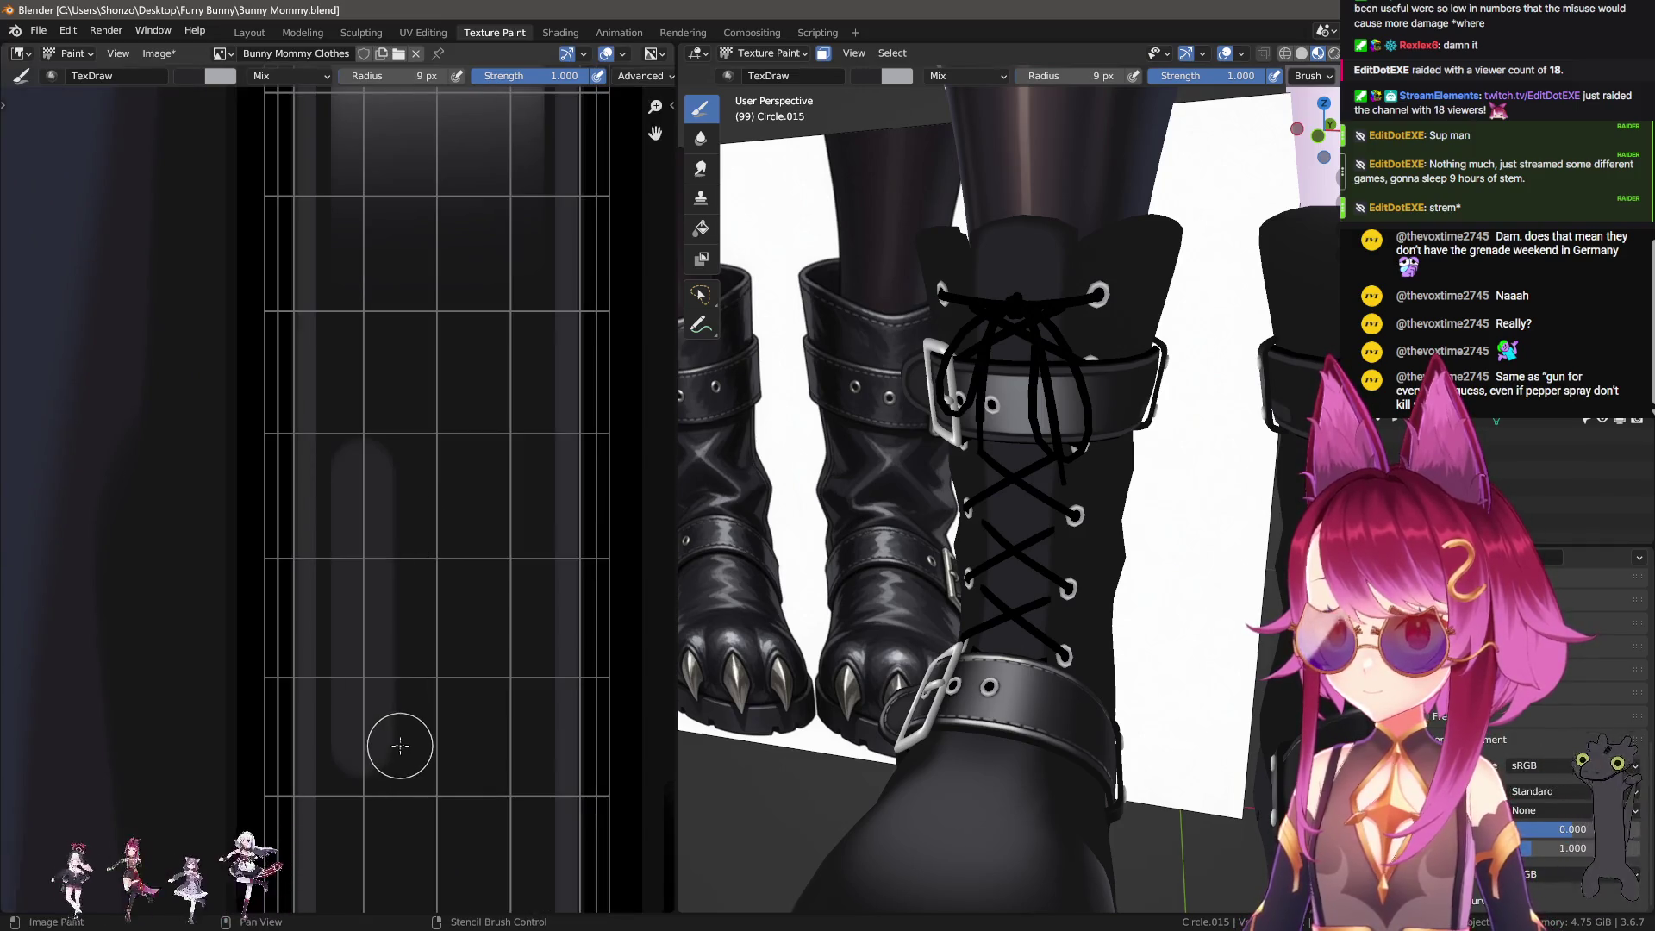
# Step: Orbit the 3D view to inspect the boot, then draw a straight outline line along the strip
pyautogui.moveTo(1052, 523)
pyautogui.mouseDown(button='middle')
pyautogui.moveTo(758, 562)
pyautogui.moveTo(1568, 577)
pyautogui.mouseUp(button='middle')
pyautogui.moveTo(799, 593)
pyautogui.mouseDown(button='middle')
pyautogui.moveTo(1139, 594)
pyautogui.moveTo(690, 579)
pyautogui.mouseUp(button='middle')
pyautogui.scroll(2, 453, 498)
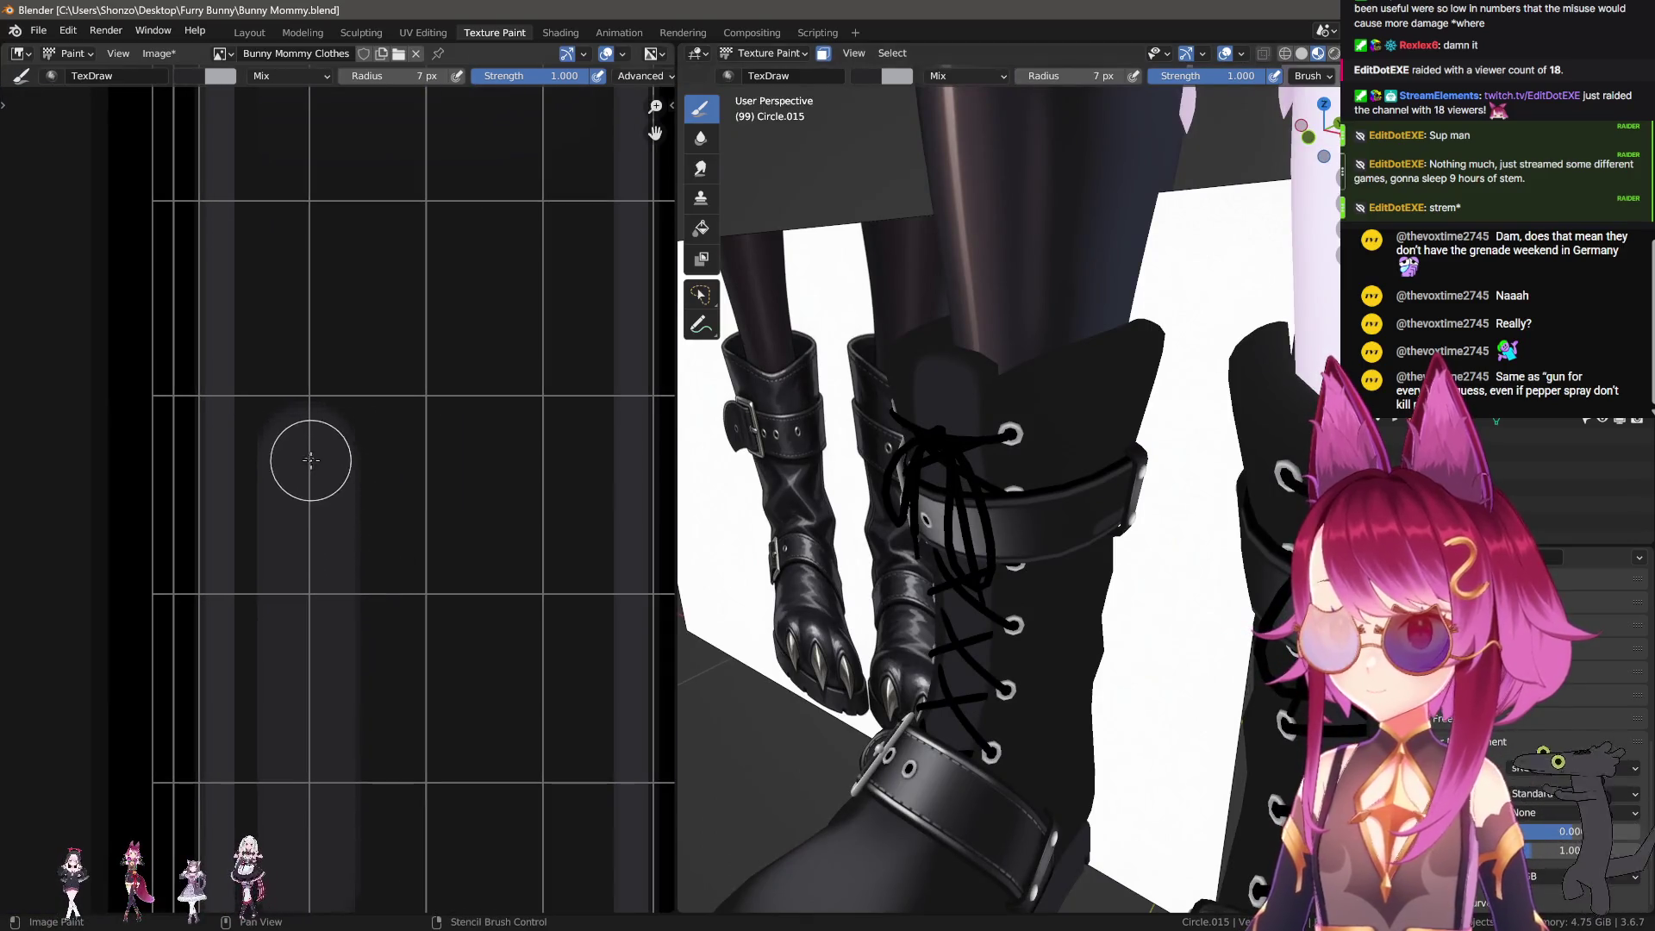
pyautogui.moveTo(296, 440); pyautogui.dragTo(443, 444)
pyautogui.scroll(-1, 443, 444)
pyautogui.moveTo(529, 473); pyautogui.dragTo(436, 402, button='middle')
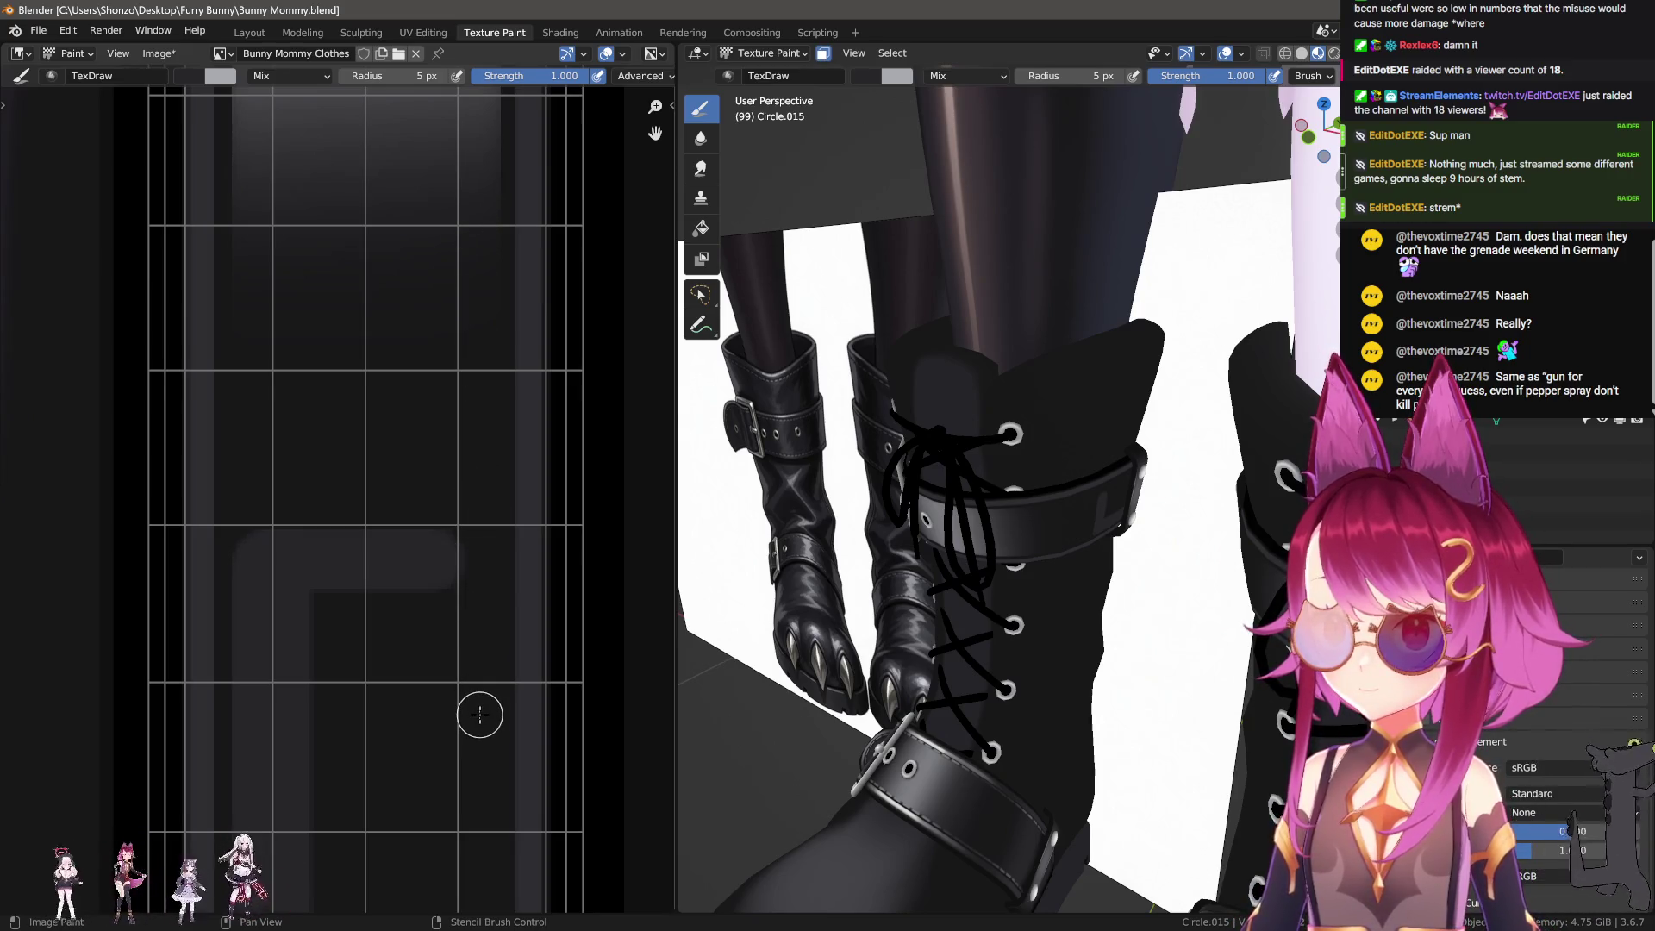
# Step: Shrink the brush to 3 px and paint the panel outline's top-right corner and horizontal line
pyautogui.moveTo(469, 778); pyautogui.dragTo(462, 699, button='middle')
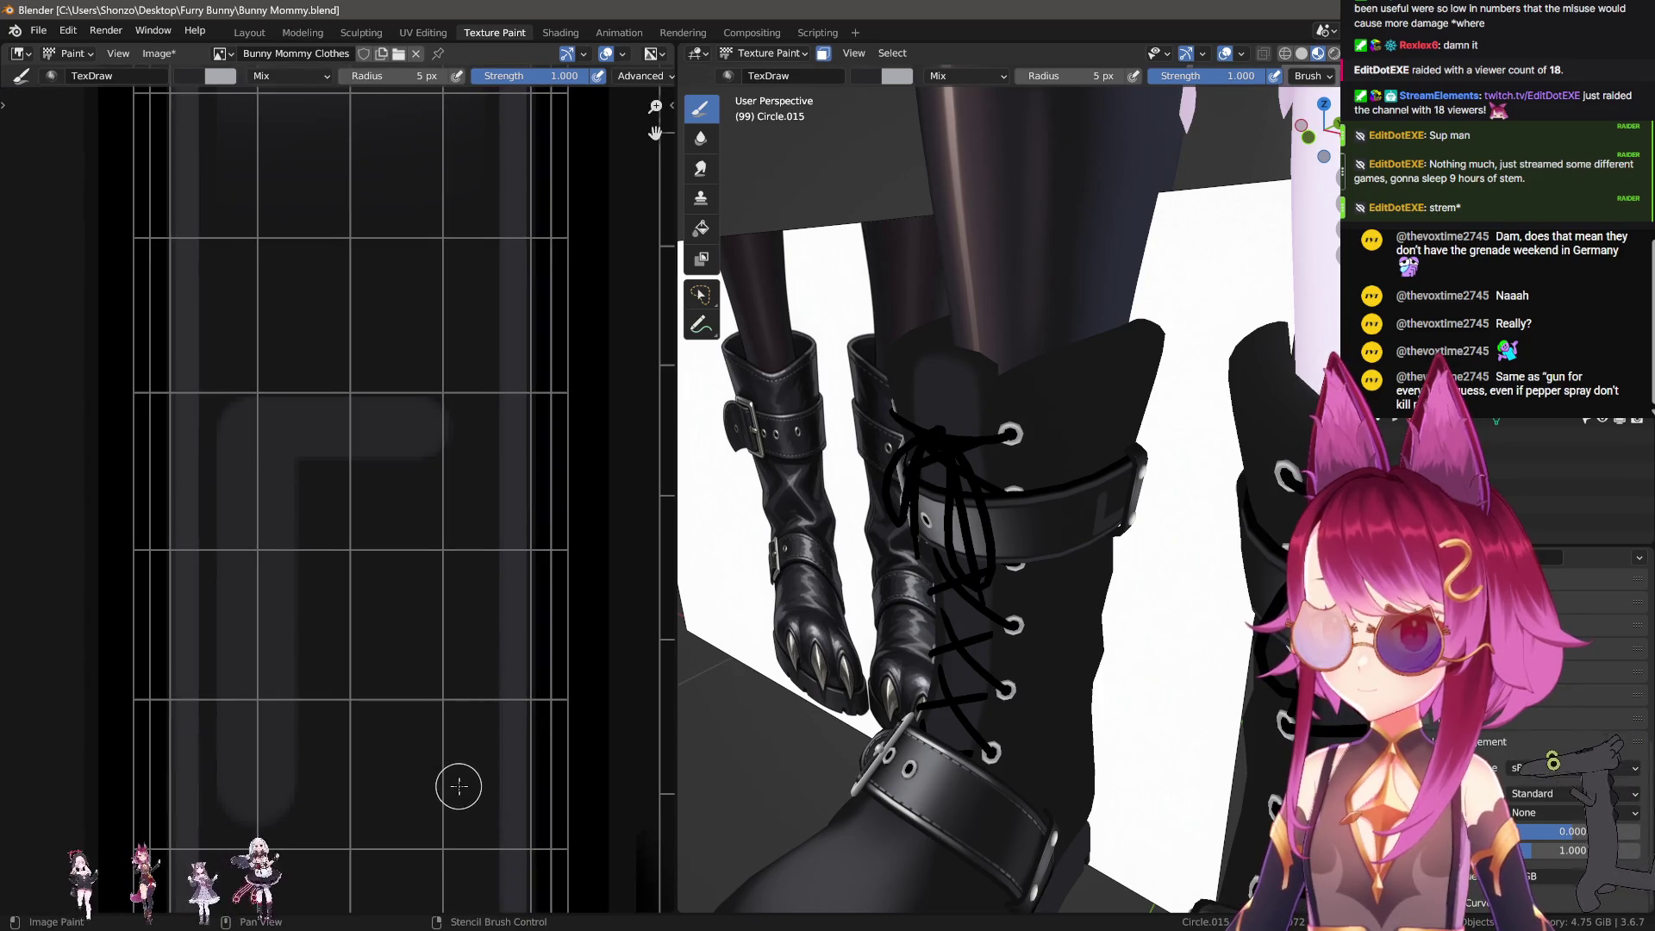
pyautogui.moveTo(211, 473)
pyautogui.mouseDown(button='middle')
pyautogui.moveTo(356, 609)
pyautogui.moveTo(395, 439)
pyautogui.mouseUp(button='middle')
pyautogui.press('[')
pyautogui.press('[')
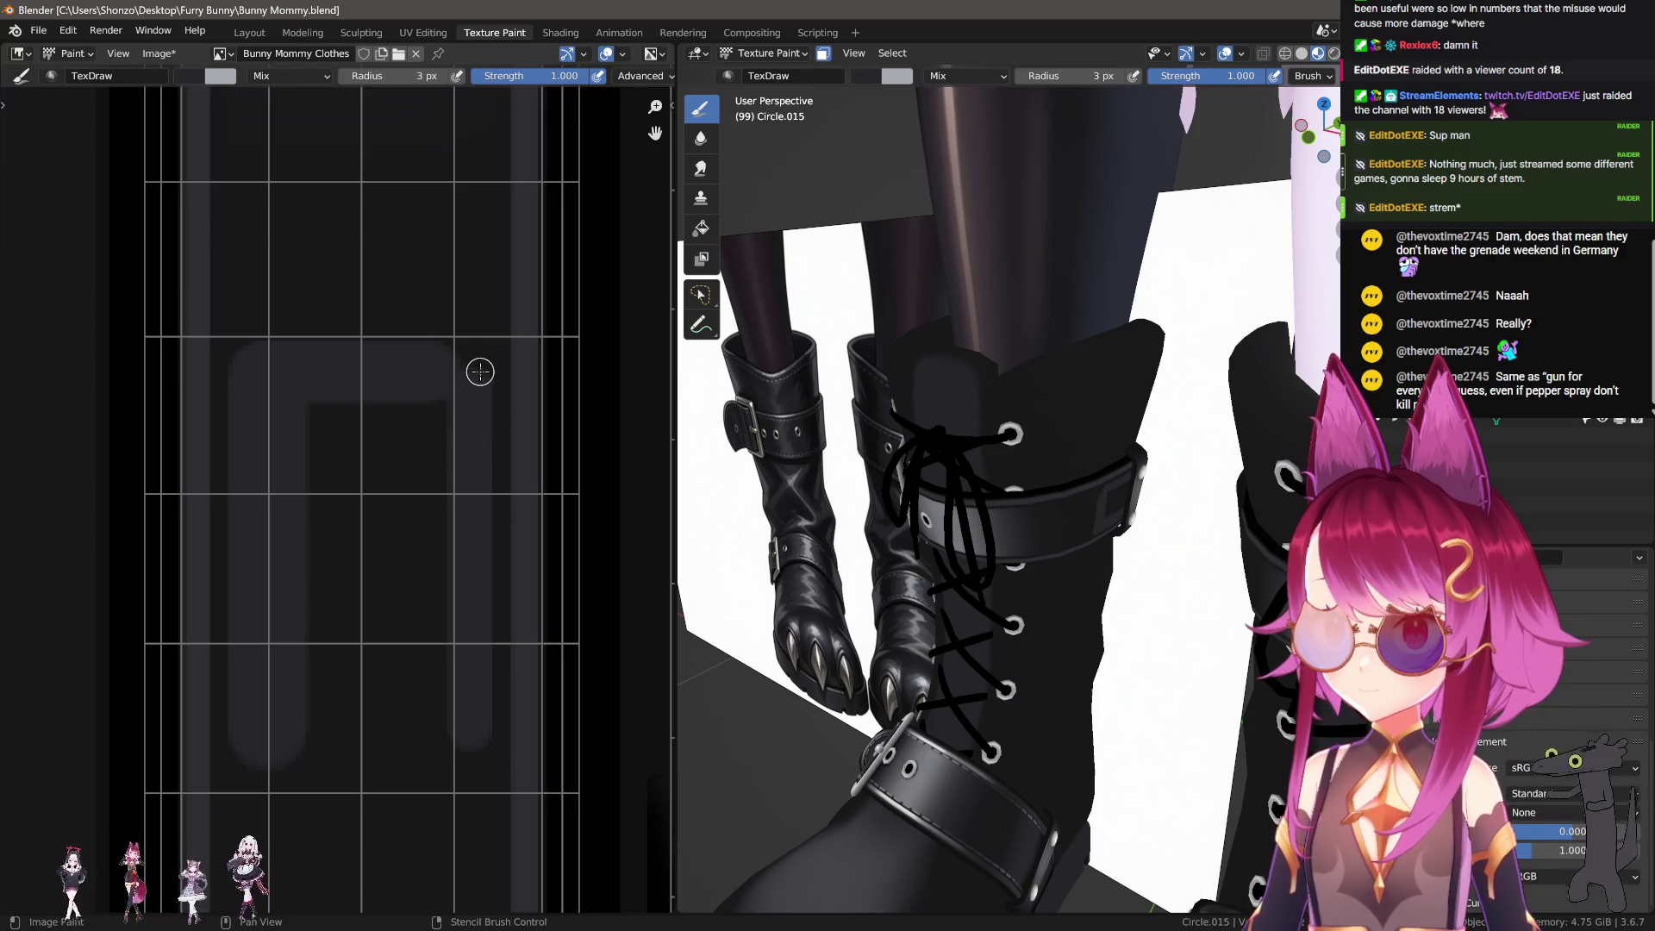
pyautogui.moveTo(456, 742); pyautogui.dragTo(425, 443, button='middle')
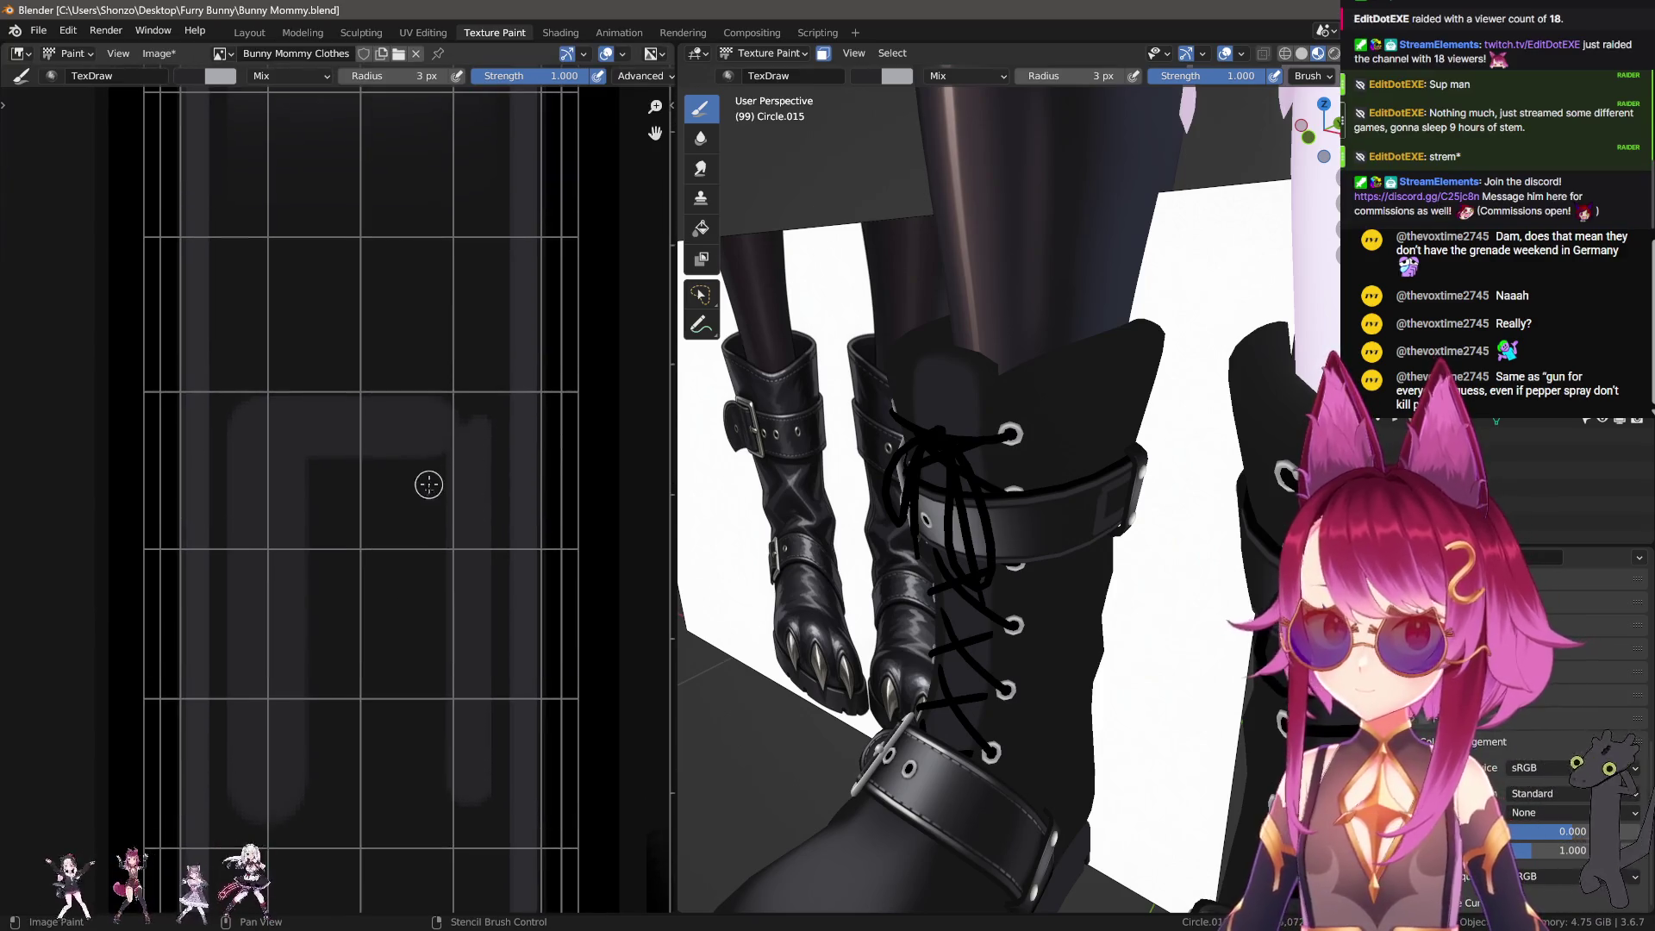
pyautogui.scroll(2, 428, 480)
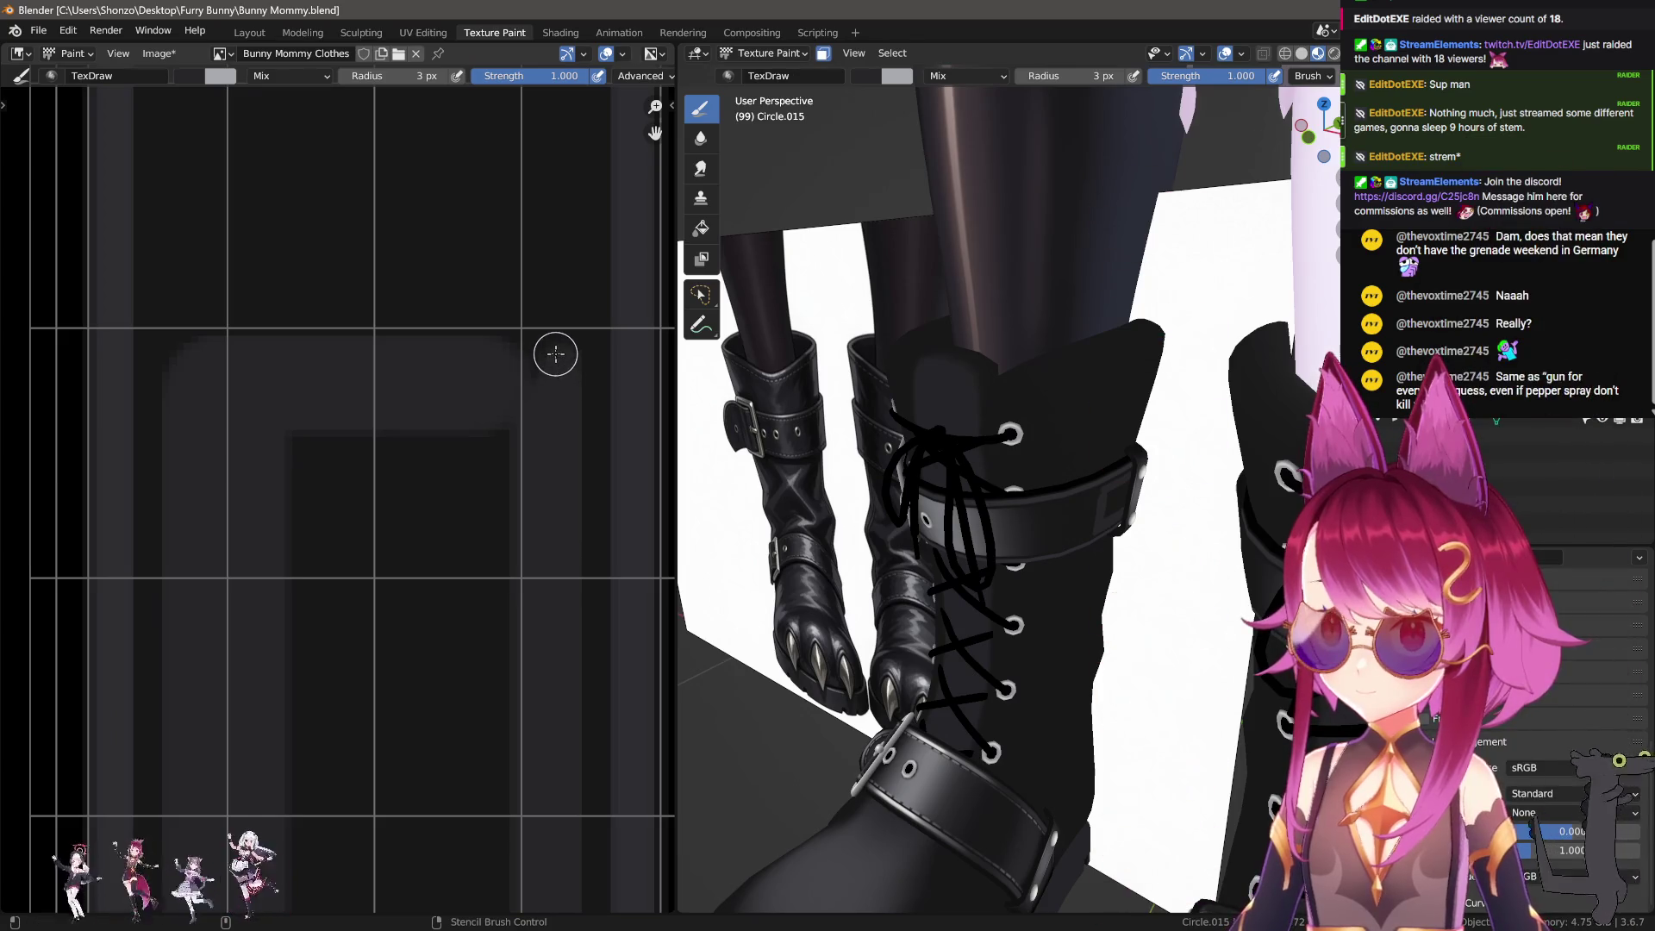
pyautogui.moveTo(555, 354); pyautogui.dragTo(540, 350)
pyautogui.moveTo(509, 508); pyautogui.dragTo(274, 523, button='middle')
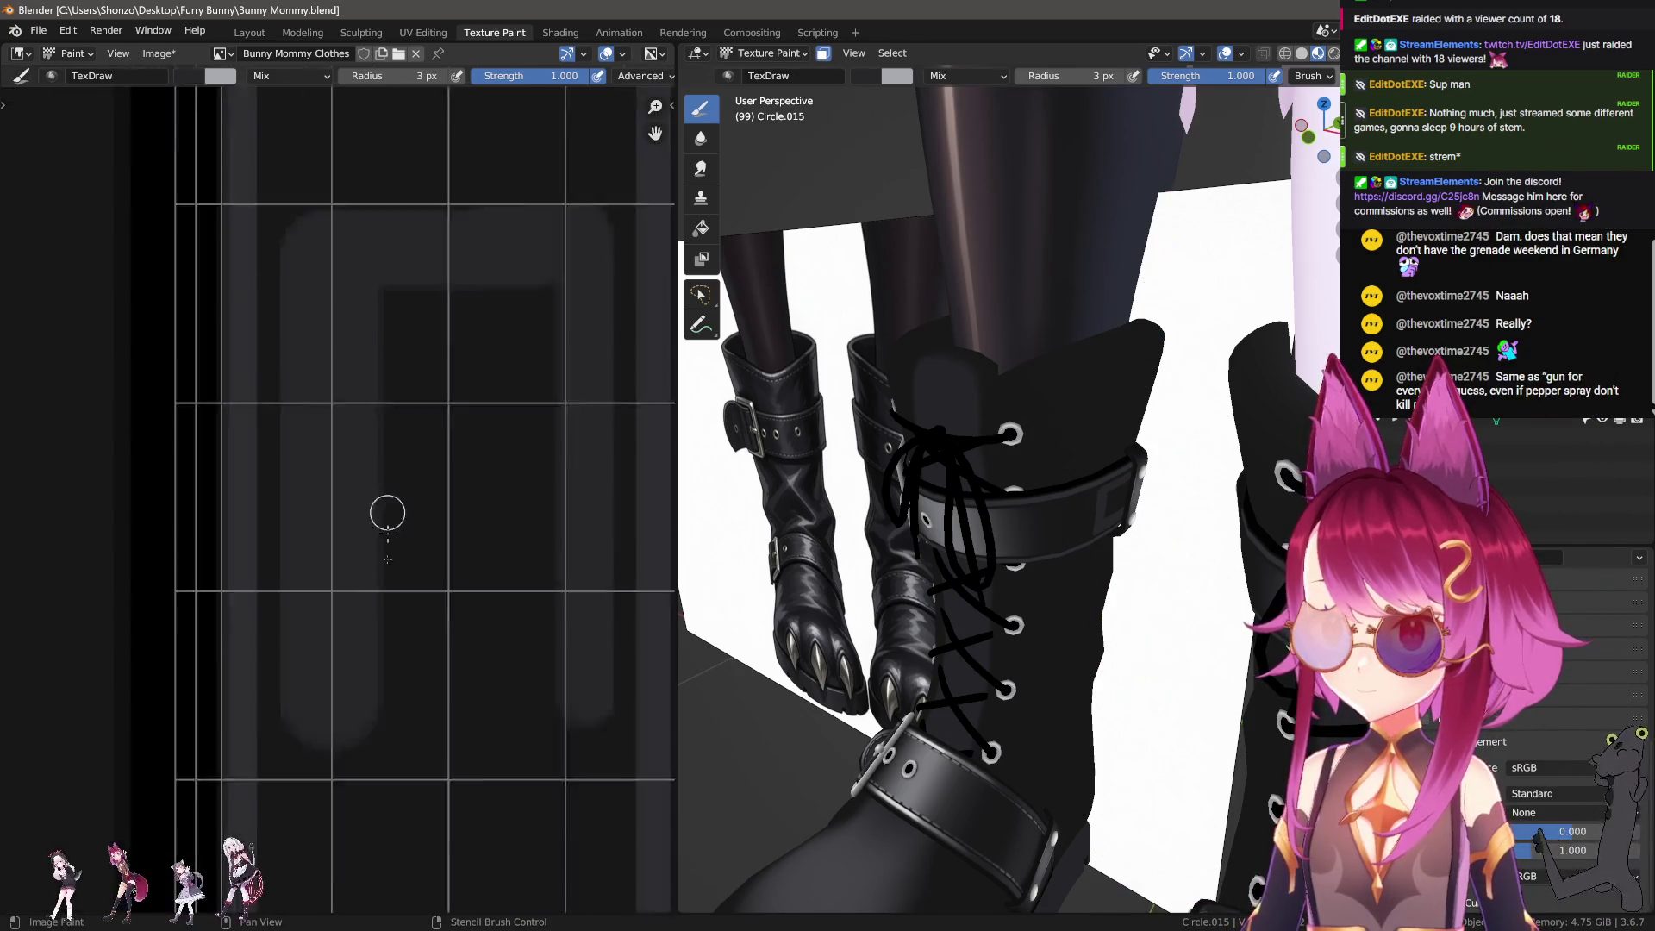
pyautogui.keyDown('alt'); pyautogui.moveTo(233, 556); pyautogui.dragTo(598, 549); pyautogui.keyUp('alt')
# Step: Enlarge the brush to 7 px for two wide vertical strokes, then to 12 px
pyautogui.press('f')
pyautogui.click(506, 499)
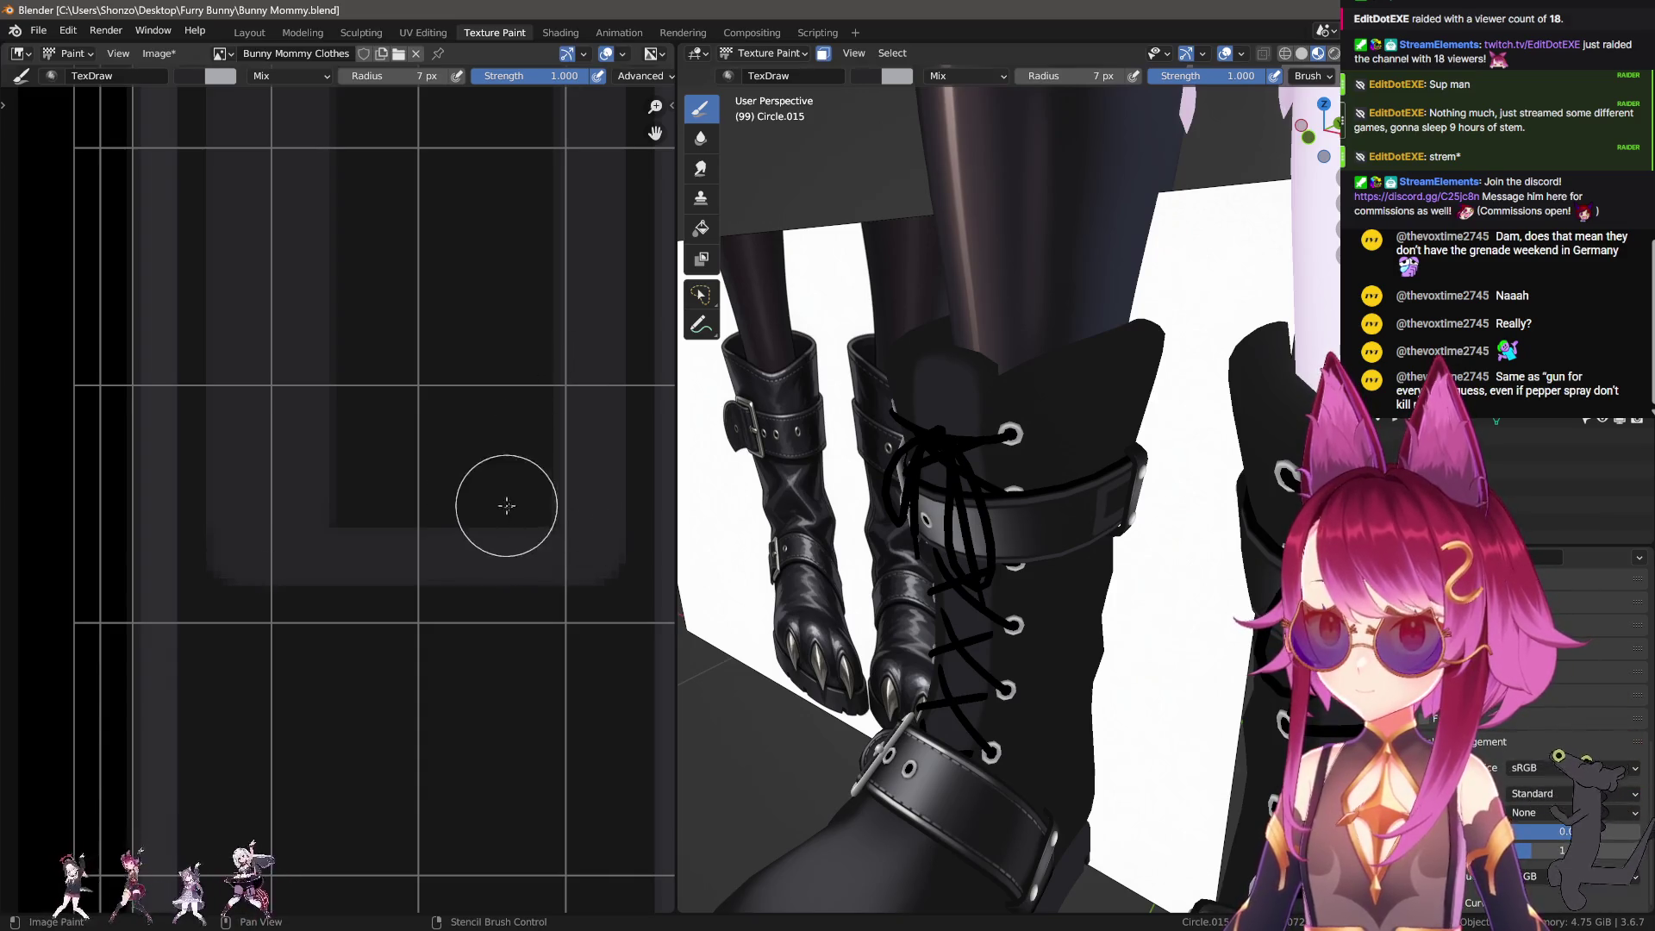
pyautogui.moveTo(521, 336); pyautogui.dragTo(521, 476)
pyautogui.moveTo(344, 517); pyautogui.dragTo(329, 313)
pyautogui.scroll(-2, 329, 314)
pyautogui.press('f')
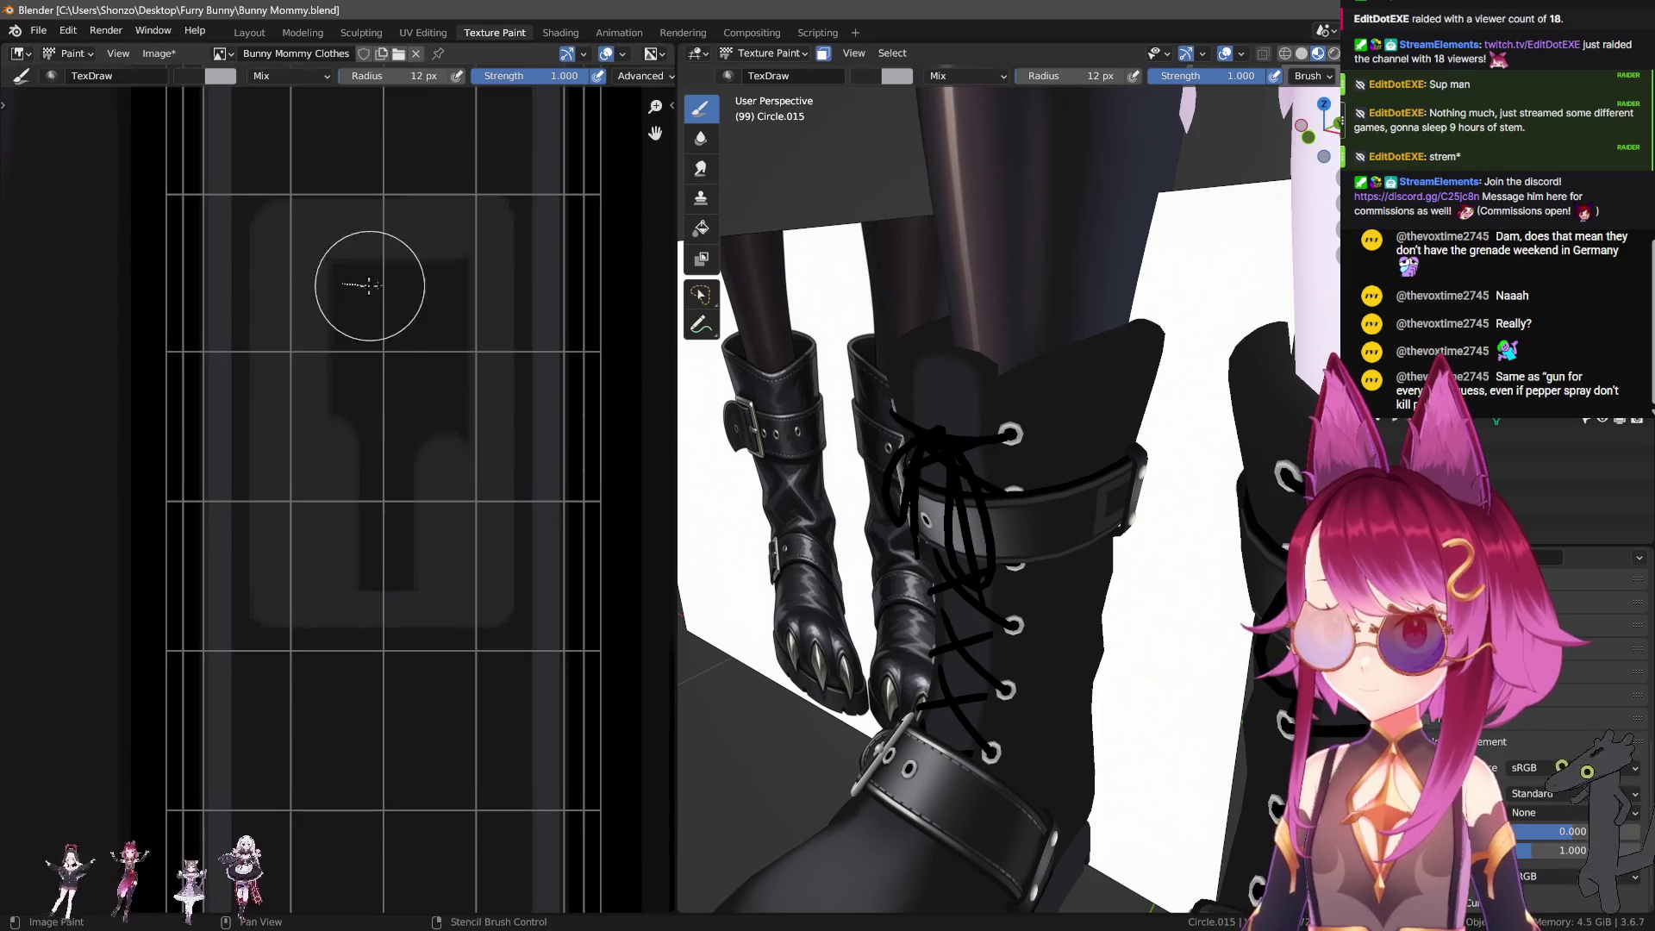
pyautogui.click(479, 297)
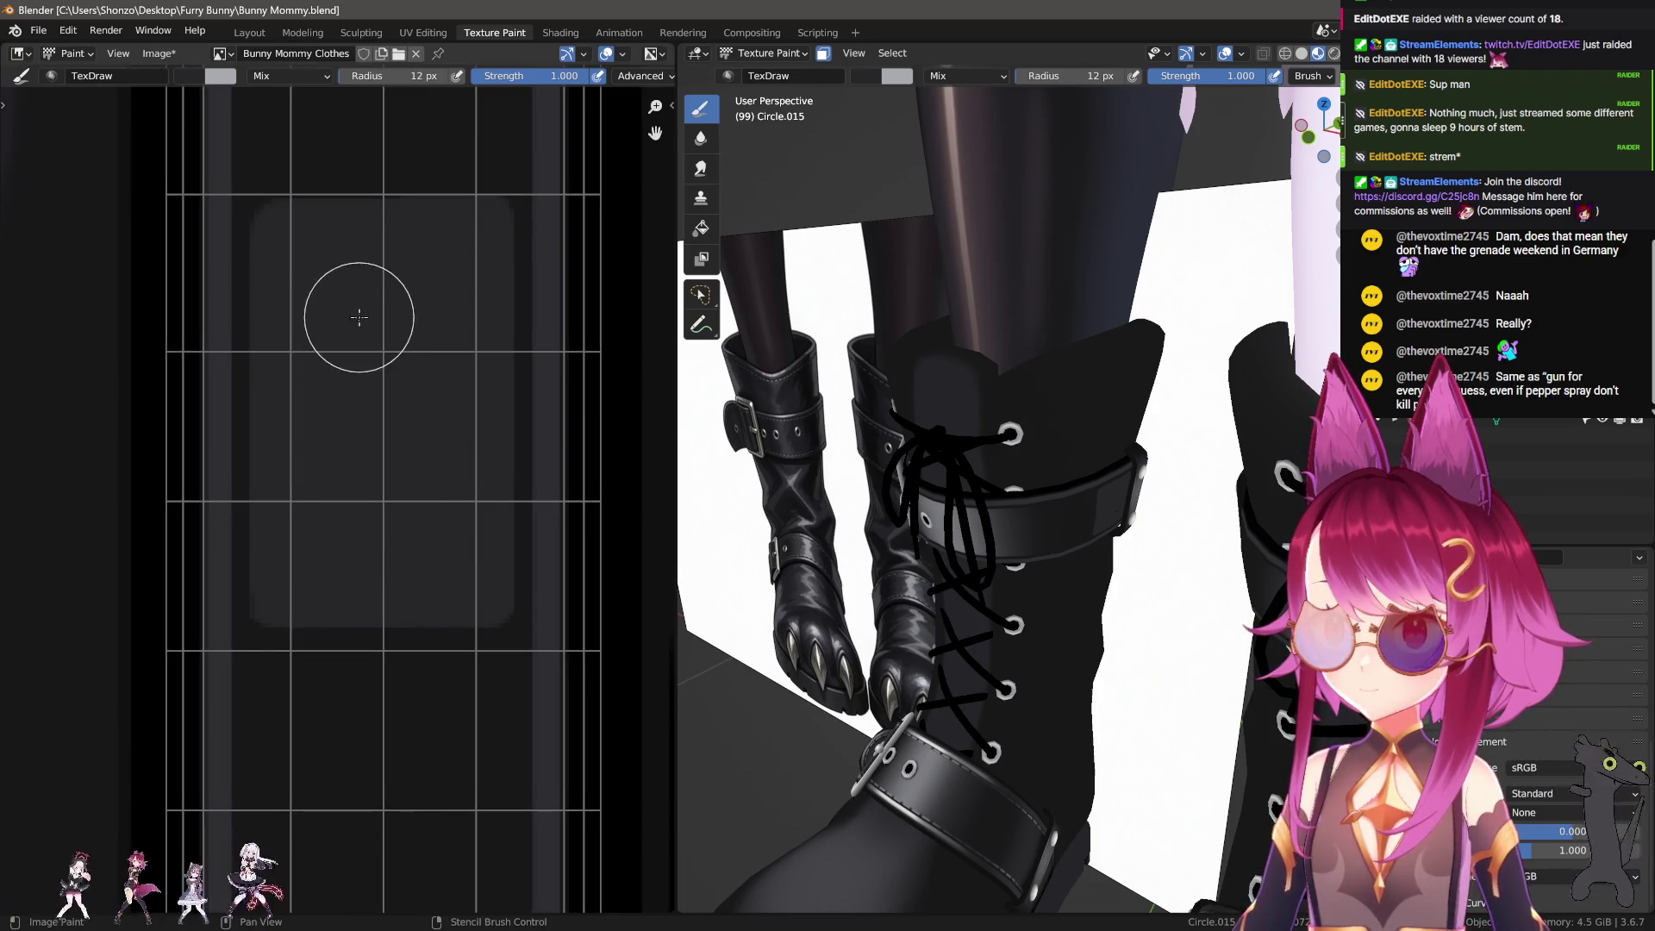
pyautogui.scroll(-3, 351, 296)
# Step: Pan and zoom the image editor to centre the strap's rounded inner panel
pyautogui.moveTo(399, 517)
pyautogui.mouseDown(button='middle')
pyautogui.moveTo(414, 602)
pyautogui.moveTo(434, 489)
pyautogui.mouseUp(button='middle')
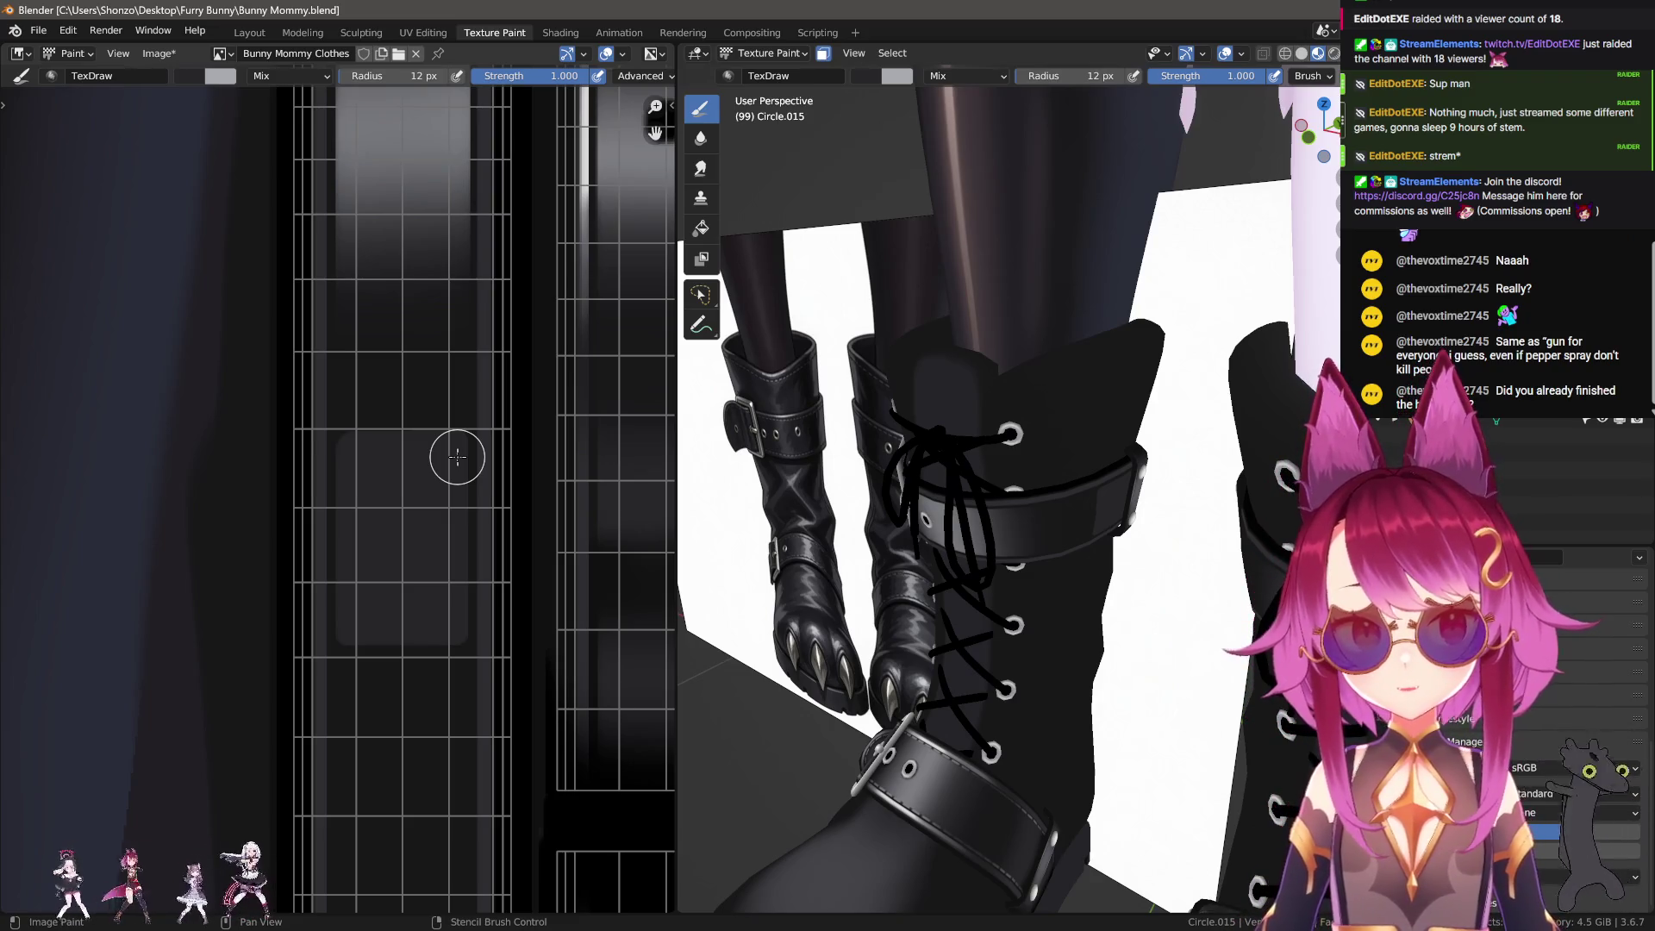
pyautogui.moveTo(461, 470); pyautogui.dragTo(425, 546, button='middle')
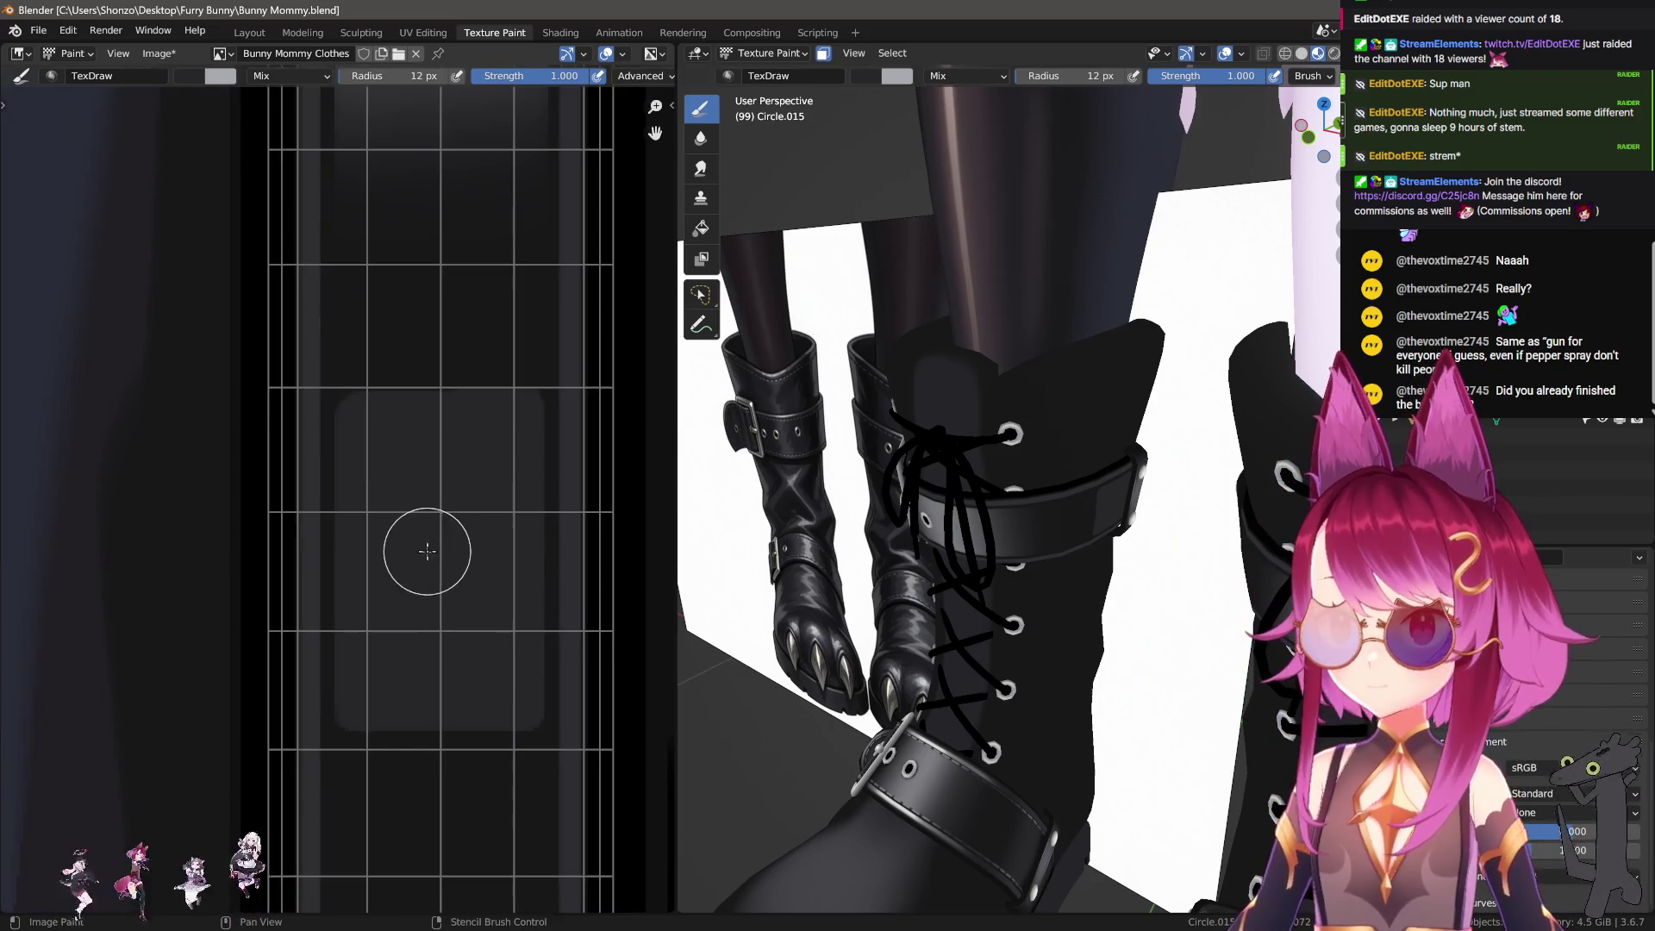
pyautogui.scroll(2, 451, 547)
pyautogui.moveTo(362, 658); pyautogui.dragTo(372, 601, button='middle')
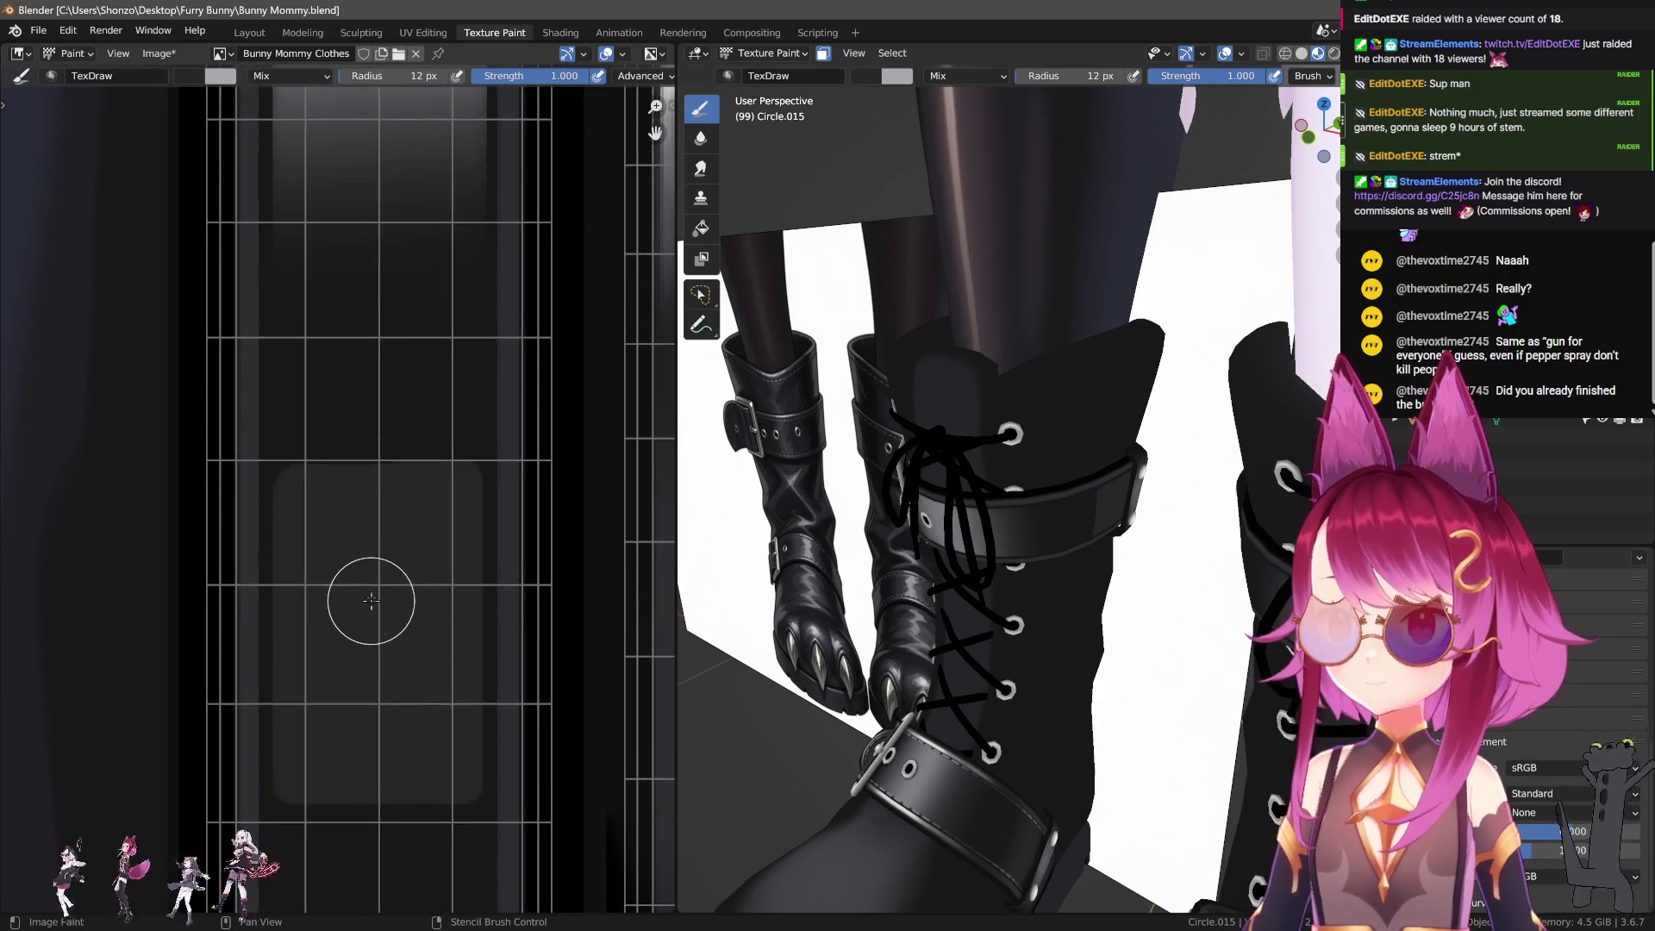
pyautogui.scroll(-2, 380, 576)
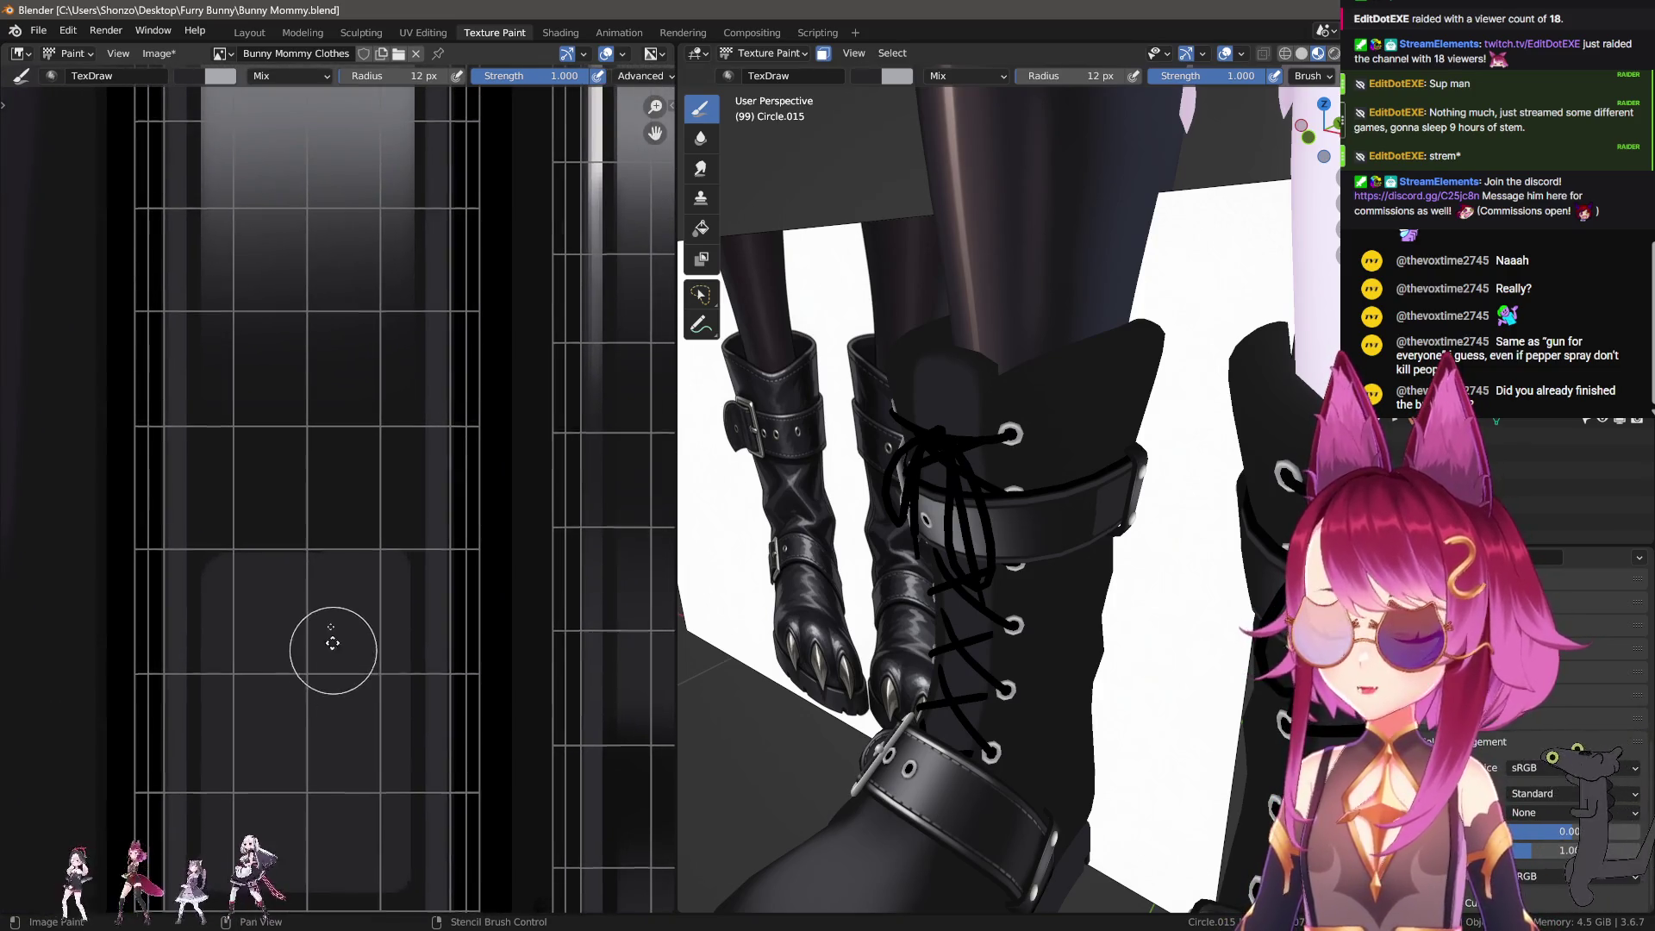
pyautogui.scroll(3, 345, 448)
# Step: Shrink the brush to a 1 px radius and paint thin lines along the inner panel edge
pyautogui.press('f')
pyautogui.click(321, 343)
pyautogui.scroll(2, 247, 394)
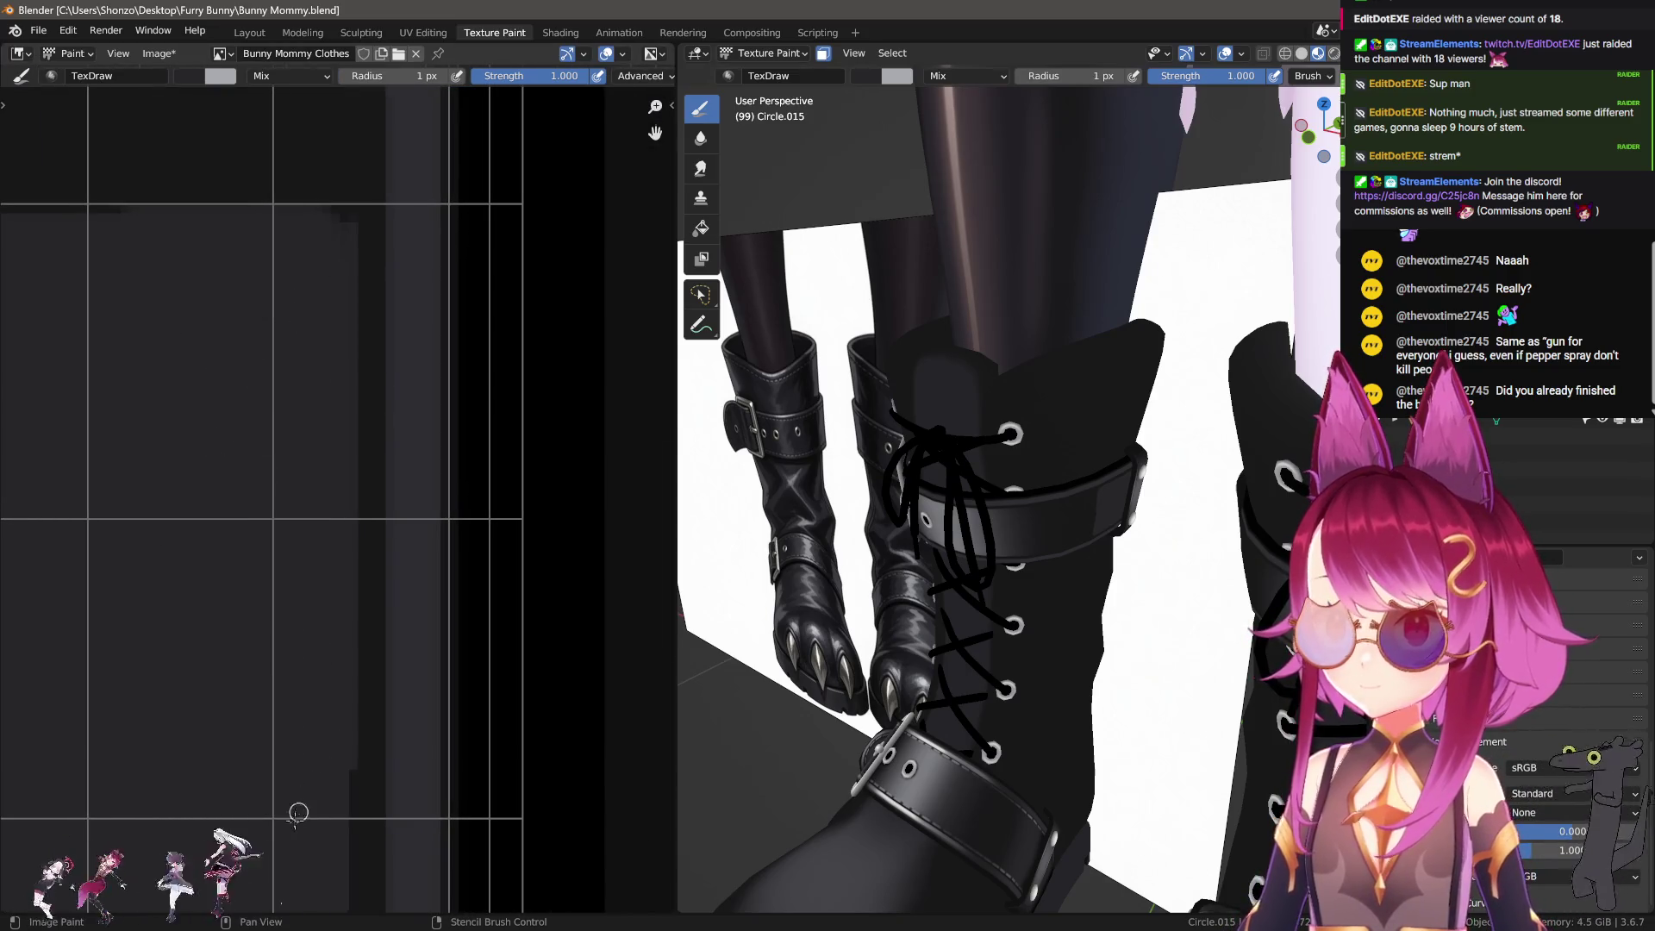
pyautogui.scroll(-1, 307, 572)
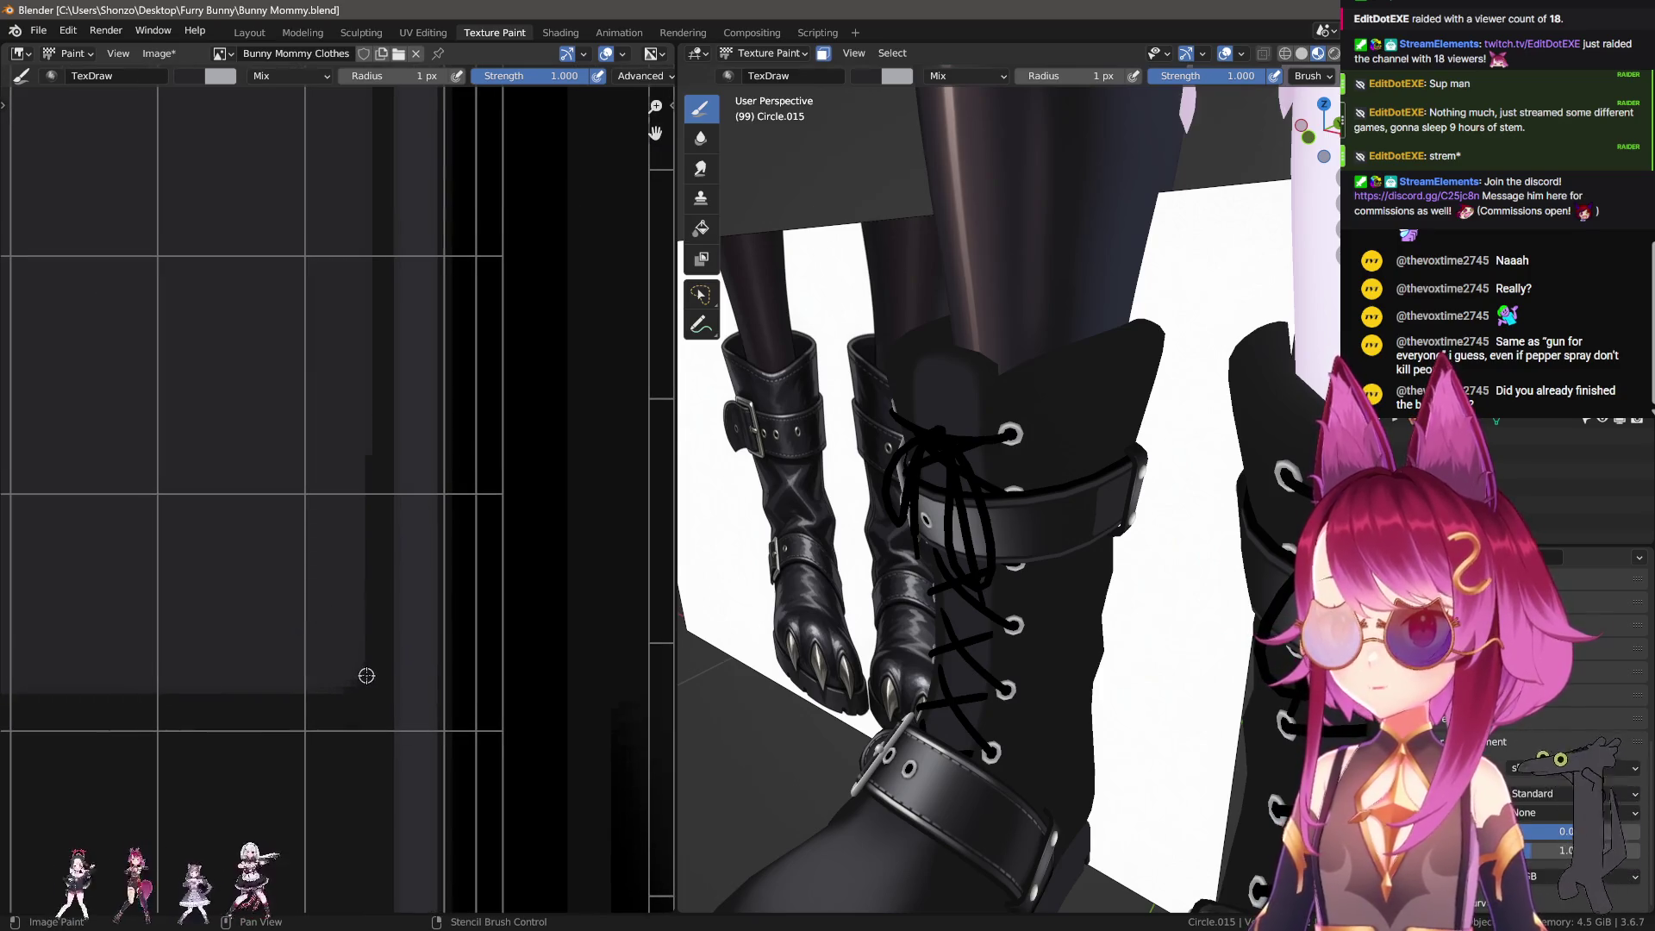
pyautogui.keyDown('shift'); pyautogui.scroll(2, 310, 221); pyautogui.keyUp('shift')
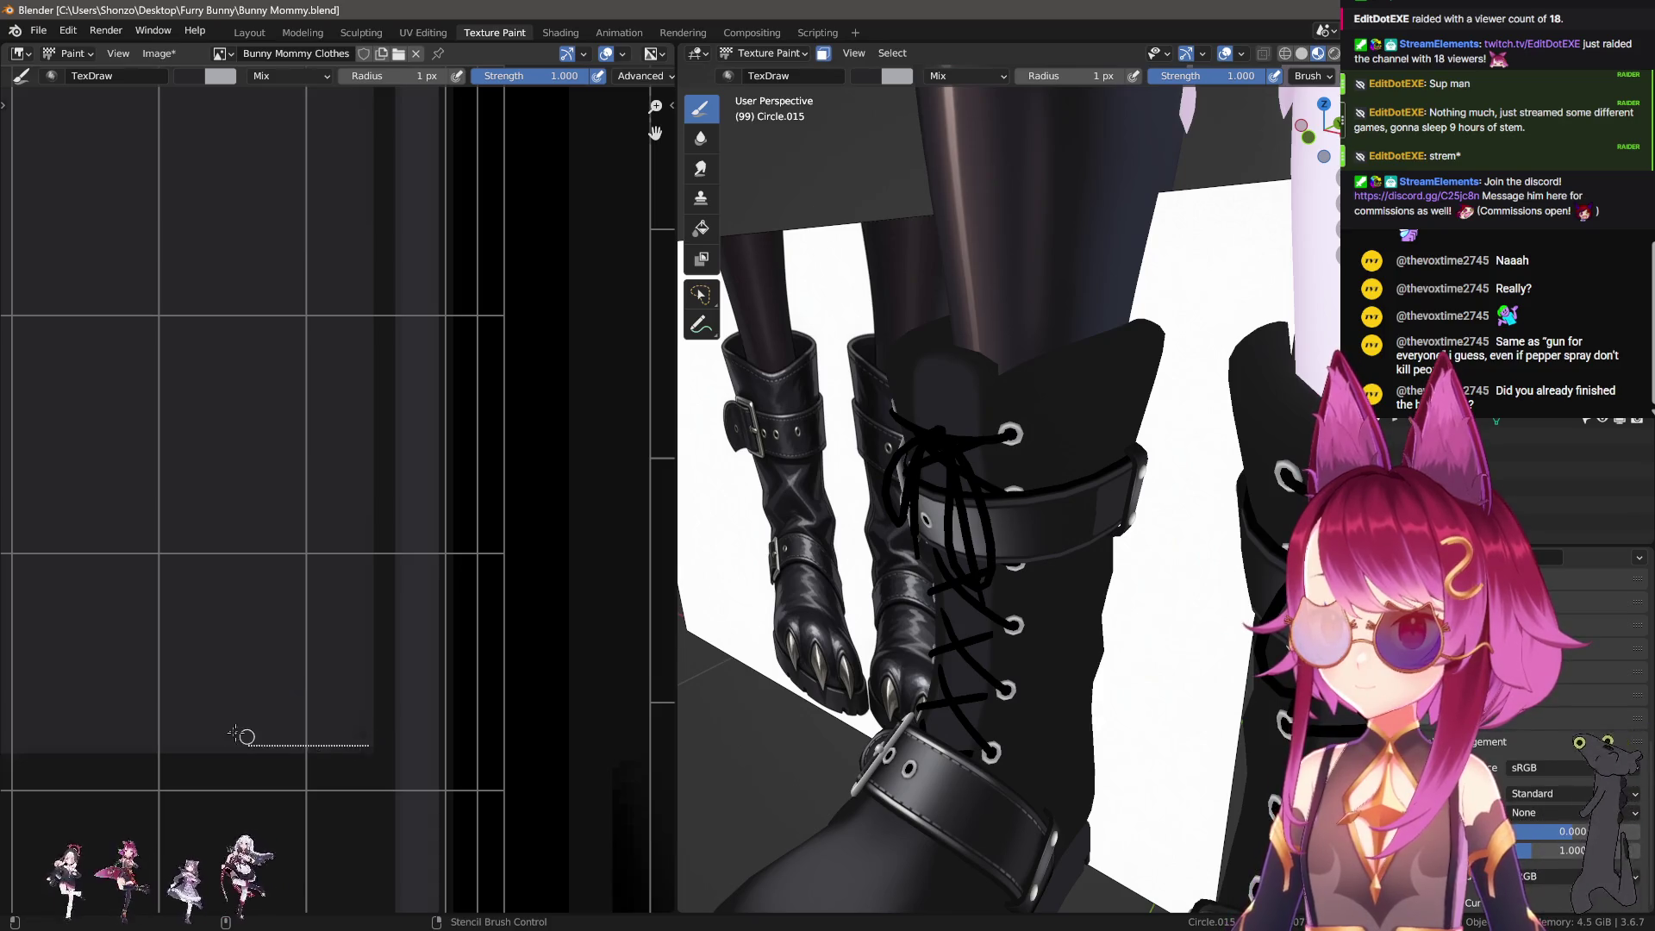
pyautogui.moveTo(368, 335); pyautogui.dragTo(386, 347, button='middle')
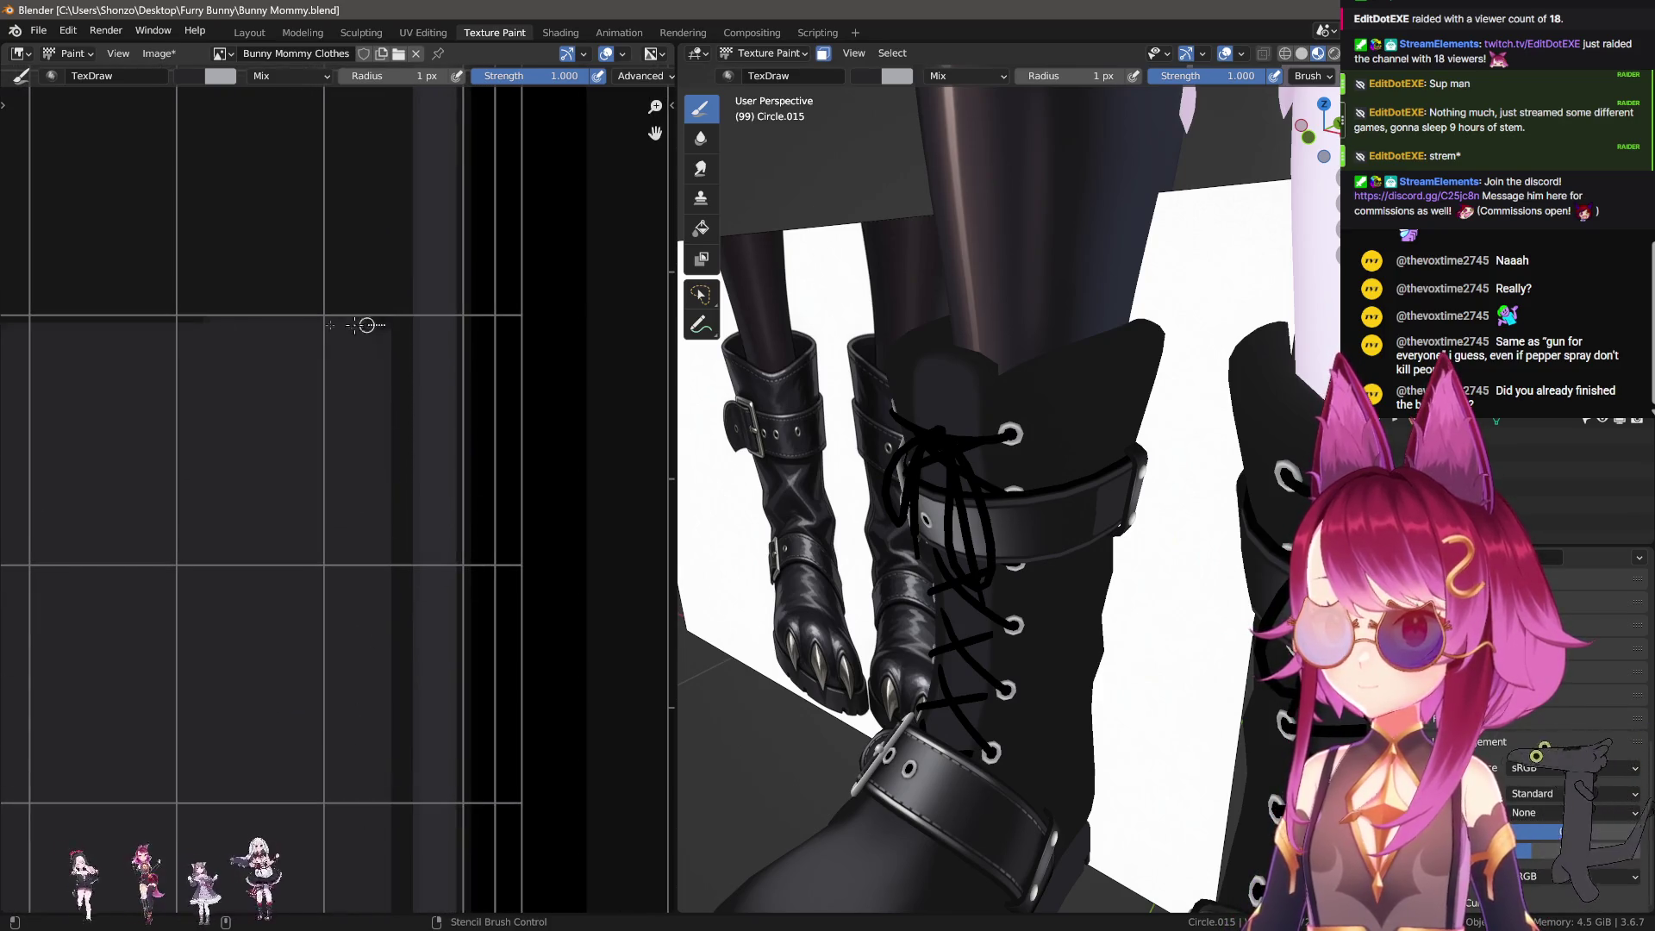
pyautogui.moveTo(50, 399)
pyautogui.mouseDown(button='middle')
pyautogui.moveTo(258, 404)
pyautogui.moveTo(402, 647)
pyautogui.mouseUp(button='middle')
# Step: Trace more 1 px lines along the panel edge and across it horizontally
pyautogui.moveTo(221, 676); pyautogui.dragTo(344, 598, button='middle')
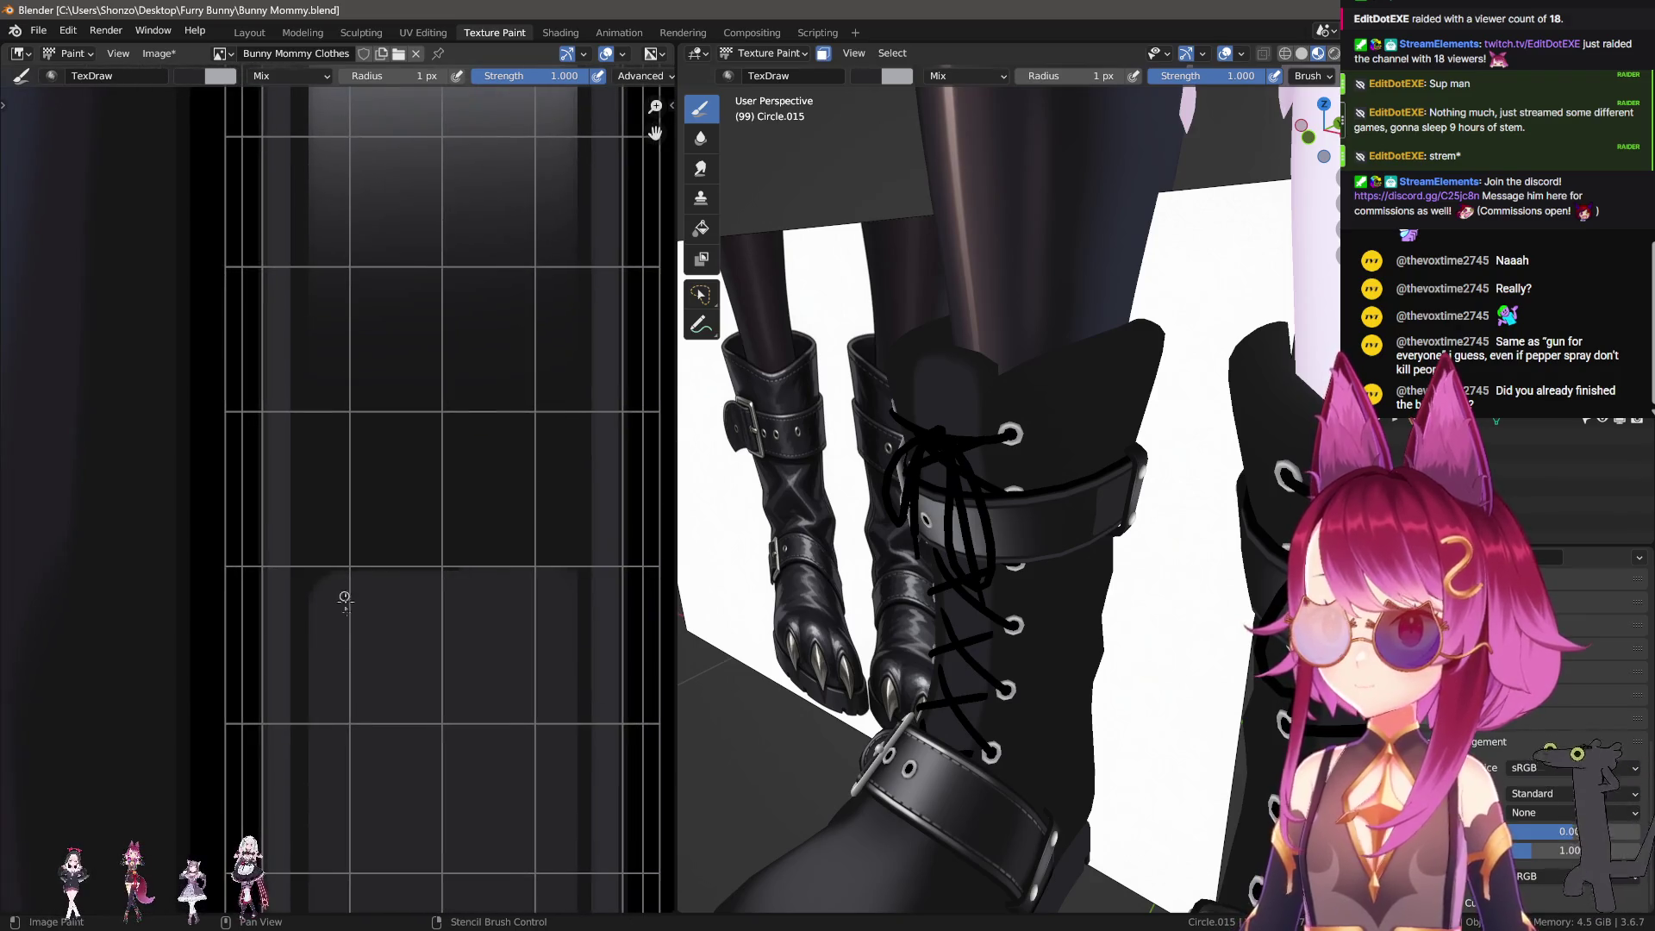
pyautogui.moveTo(351, 712); pyautogui.dragTo(368, 745, button='middle')
pyautogui.scroll(2, 369, 745)
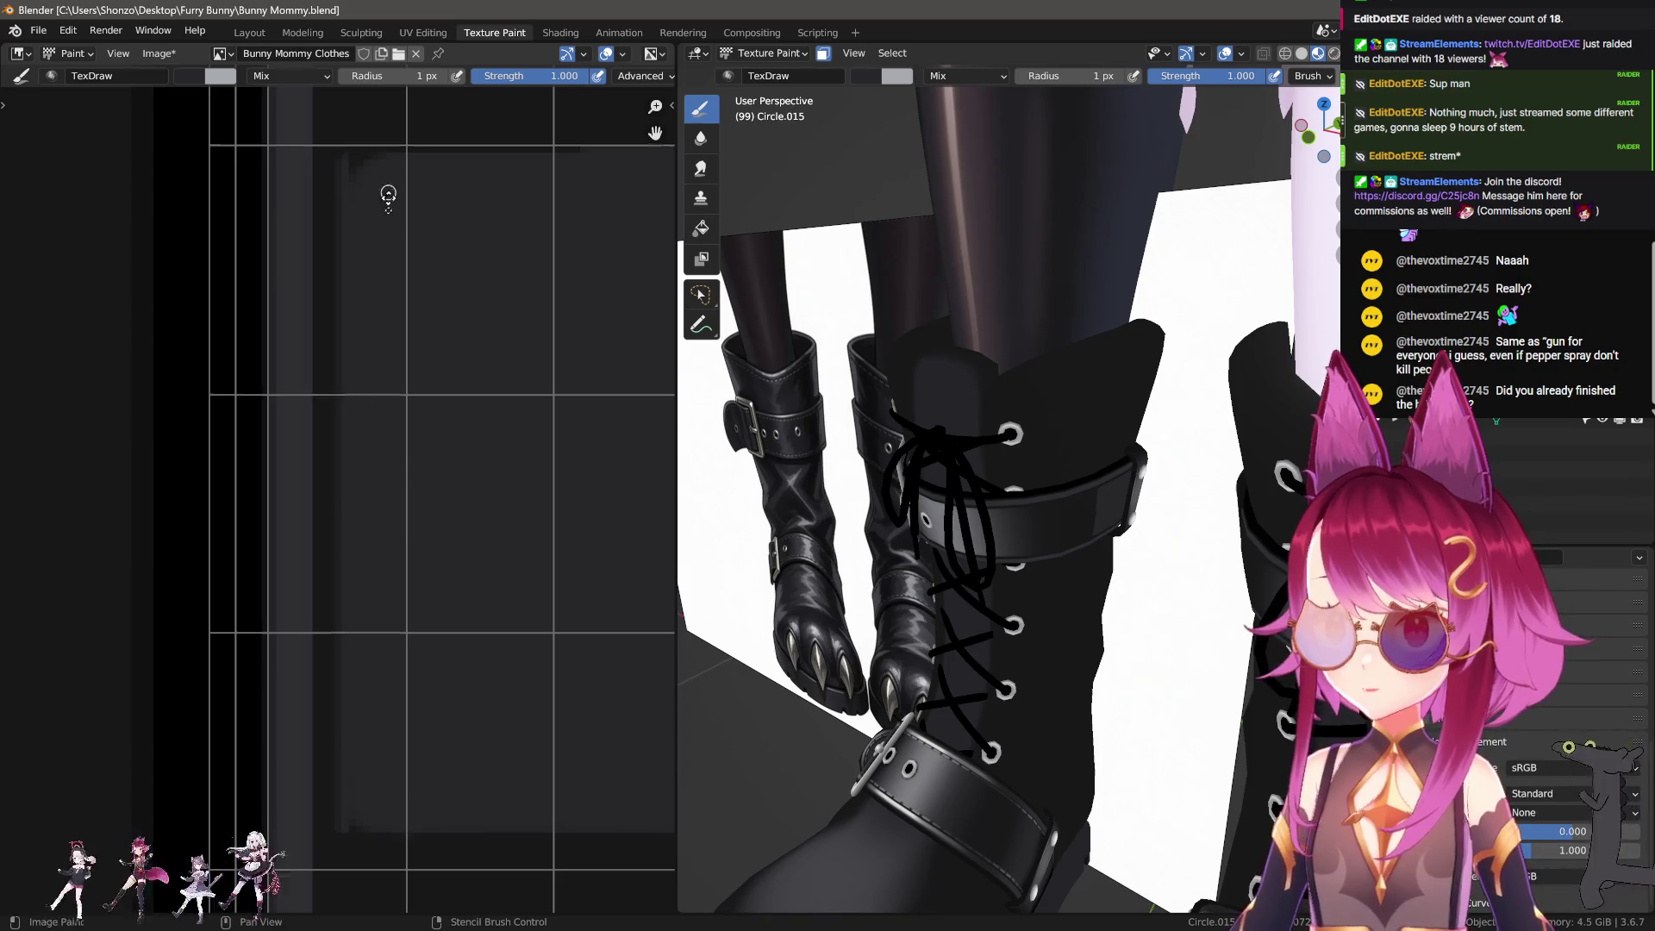
pyautogui.moveTo(384, 196)
pyautogui.mouseDown(button='middle')
pyautogui.moveTo(336, 425)
pyautogui.moveTo(357, 379)
pyautogui.mouseUp(button='middle')
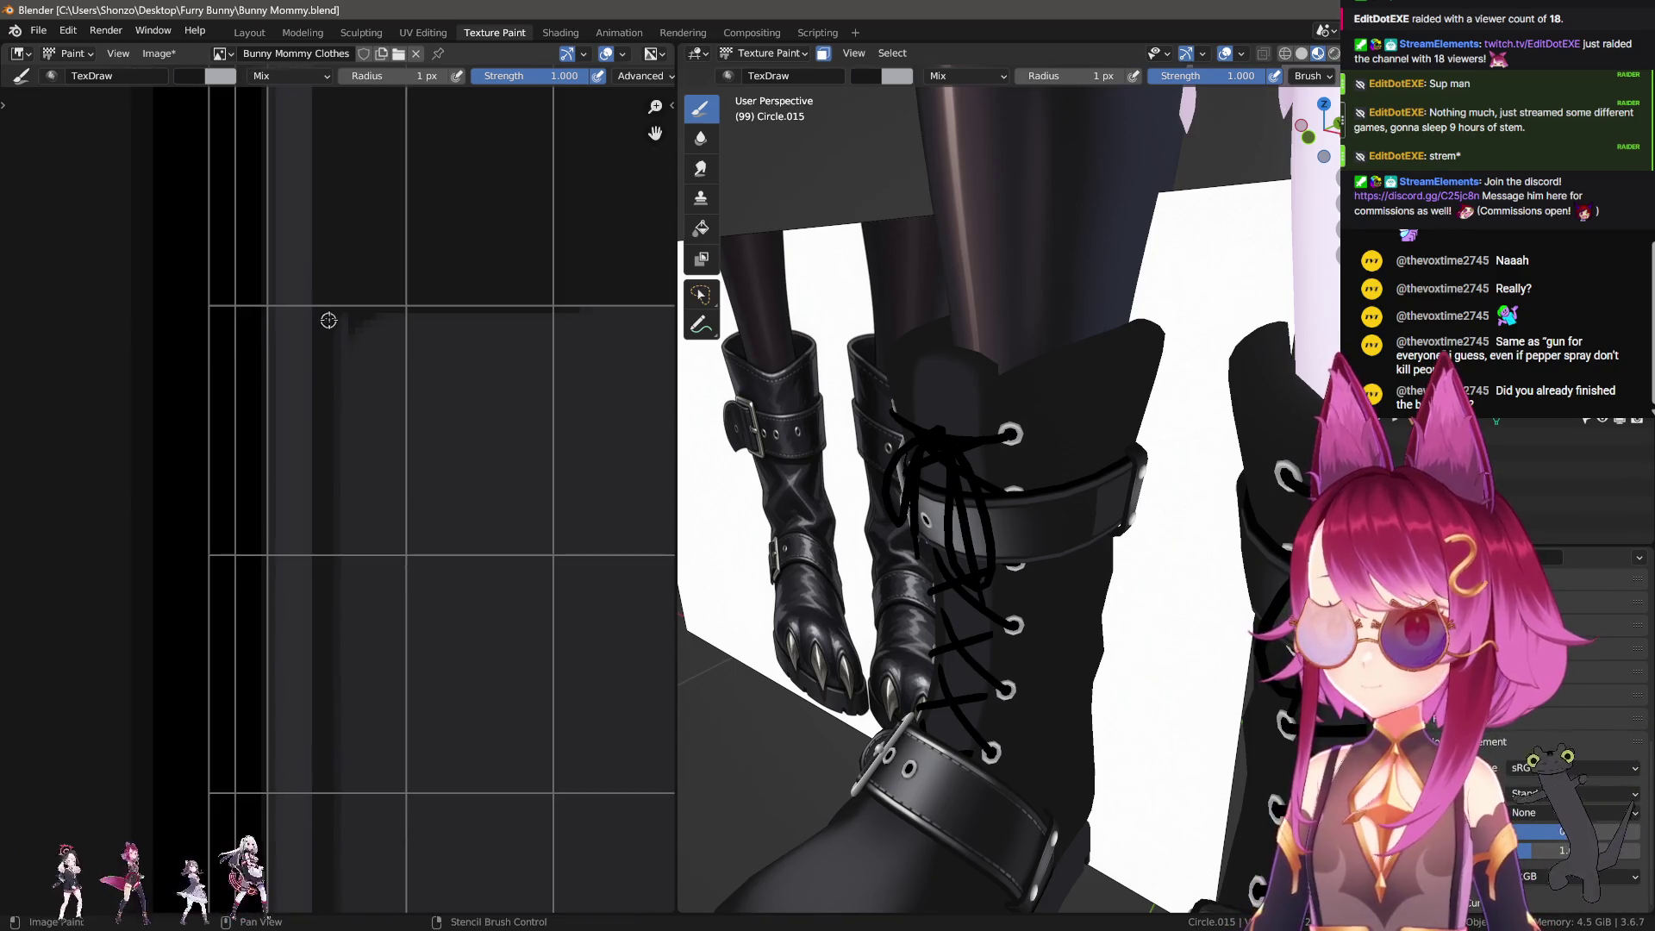
pyautogui.moveTo(323, 636); pyautogui.dragTo(314, 556, button='middle')
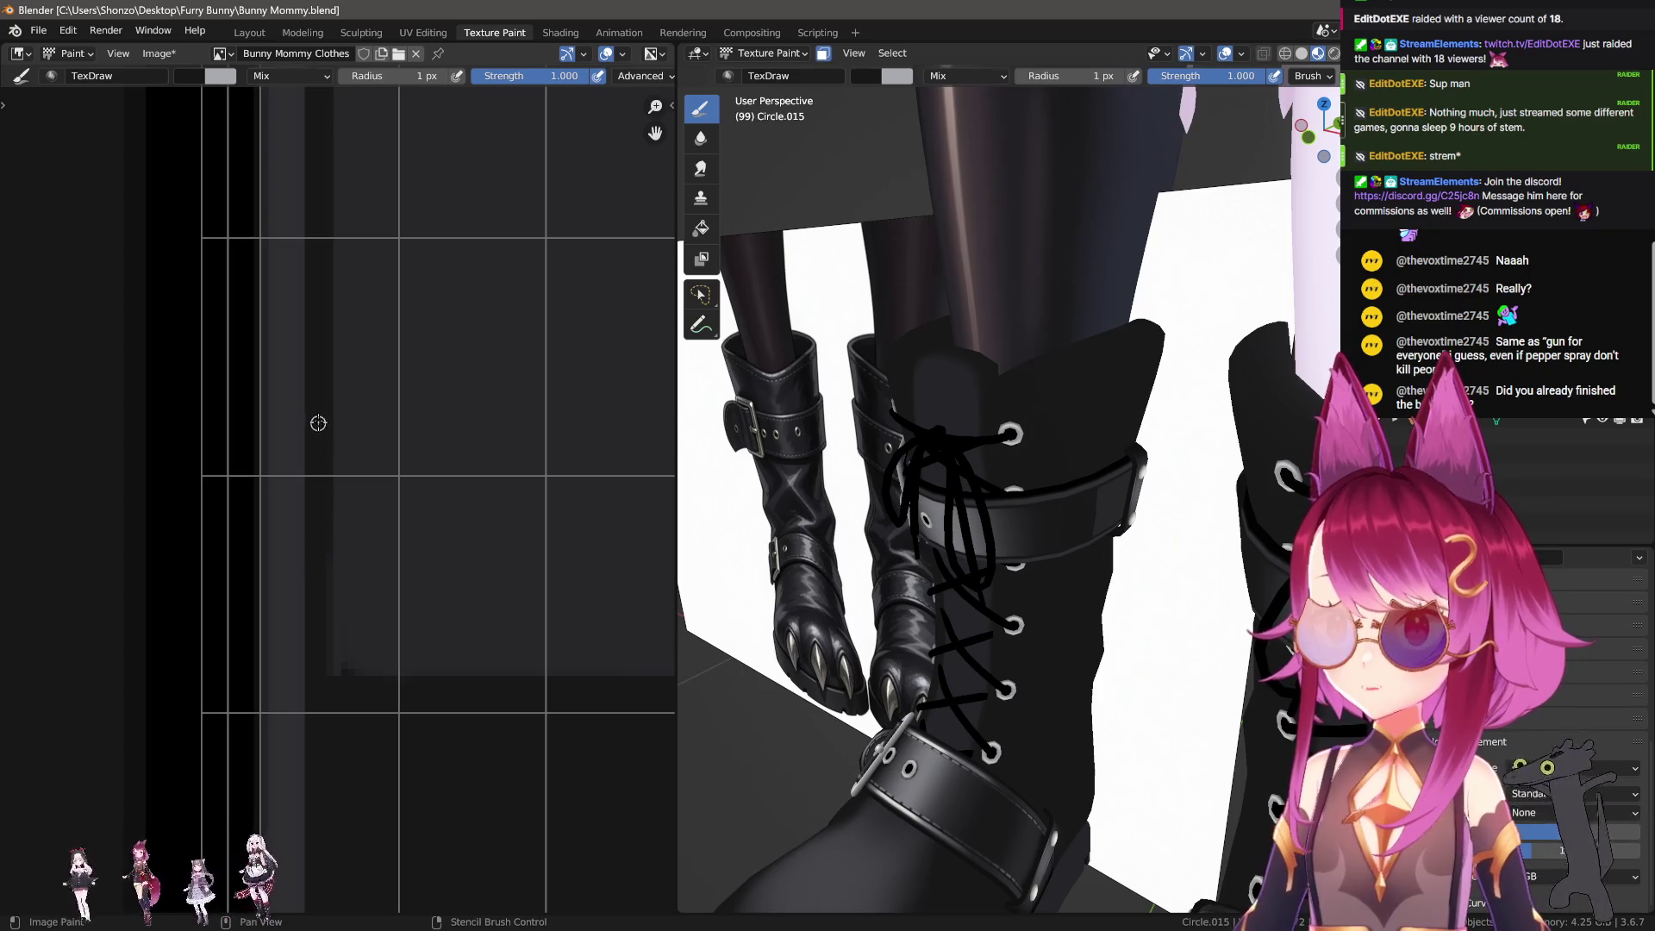
pyautogui.moveTo(318, 424); pyautogui.dragTo(325, 417, button='middle')
pyautogui.press('f')
pyautogui.click(249, 534)
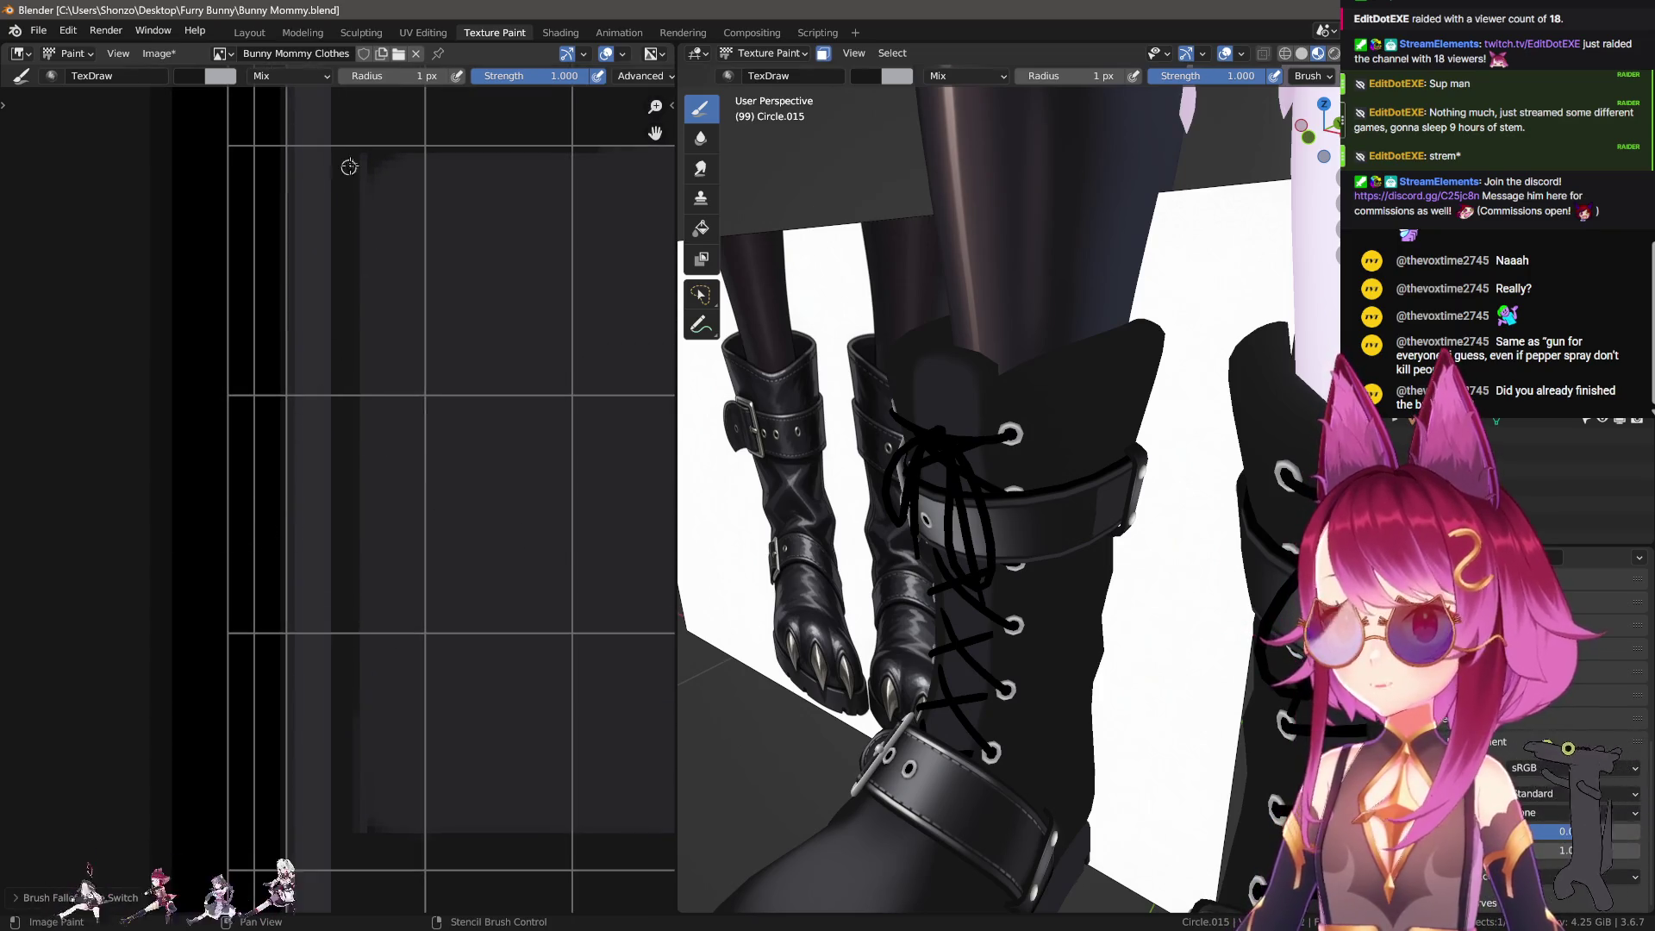
pyautogui.moveTo(360, 405); pyautogui.dragTo(406, 894)
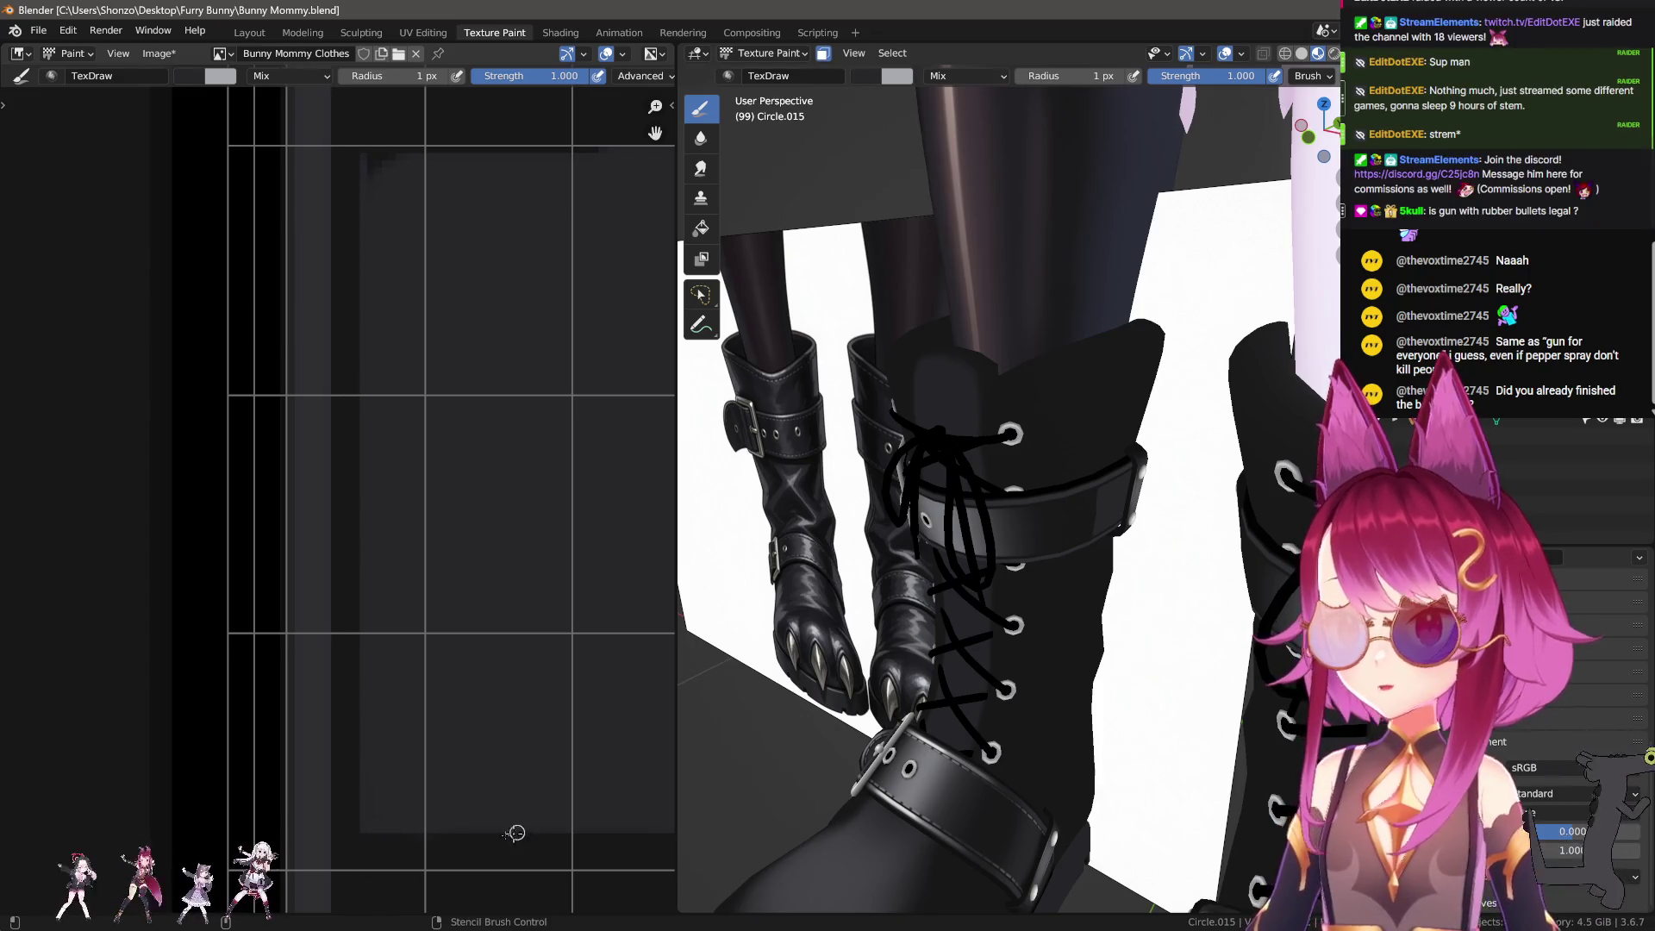
pyautogui.moveTo(368, 396); pyautogui.dragTo(305, 435, button='middle')
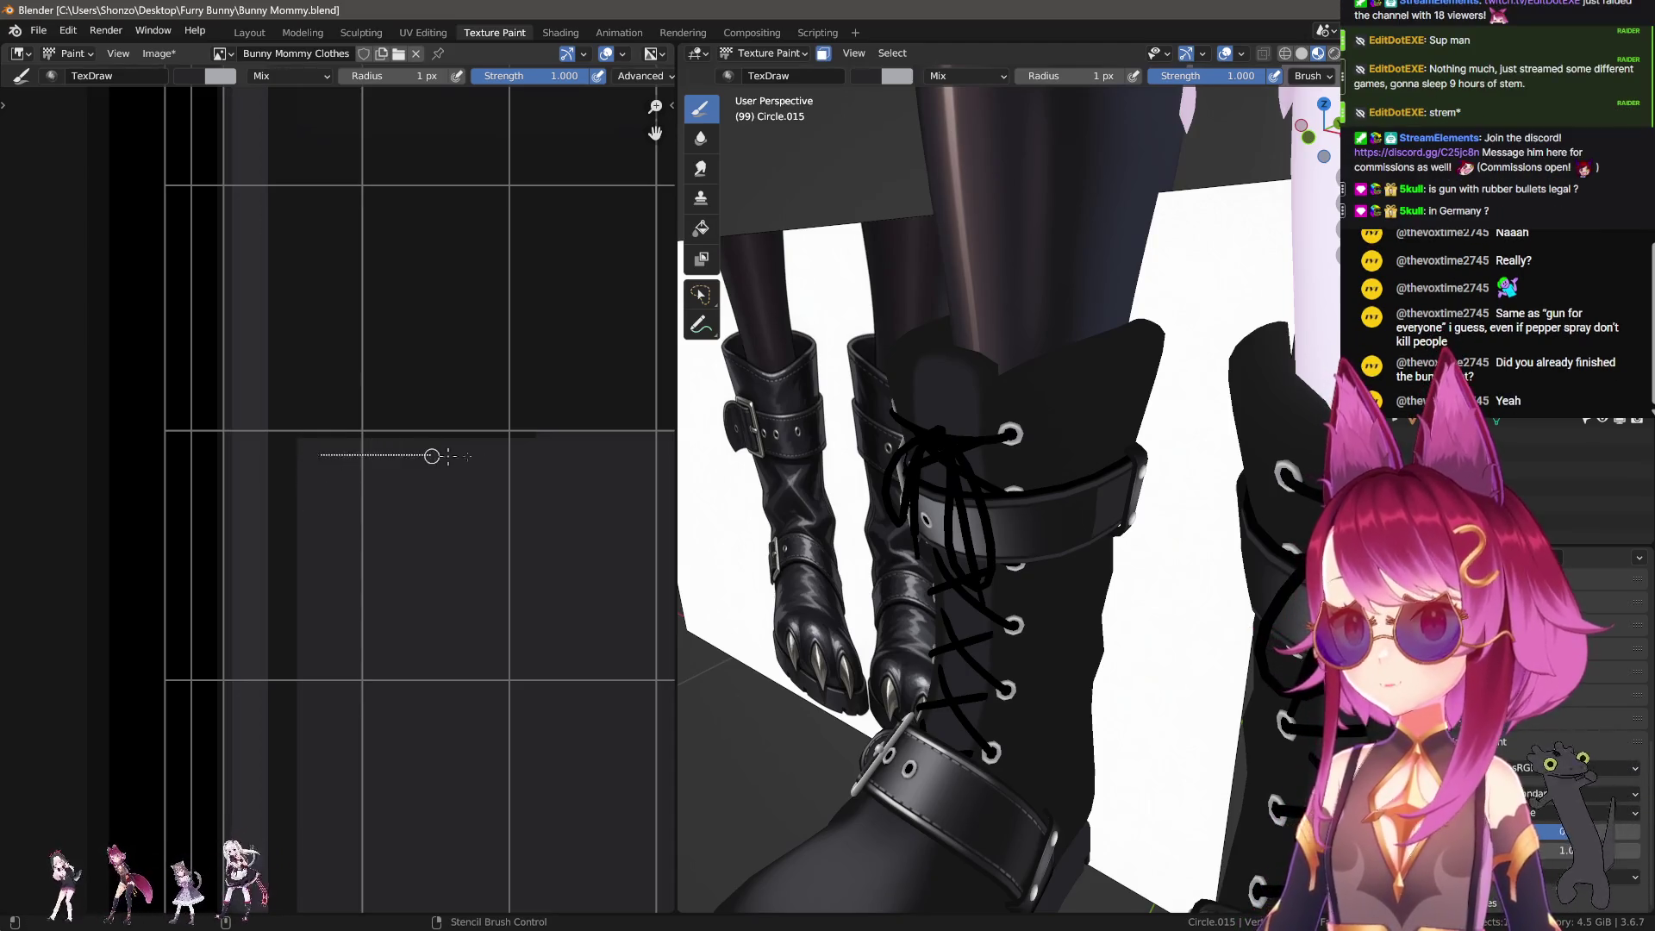
pyautogui.moveTo(432, 456); pyautogui.dragTo(344, 493, button='middle')
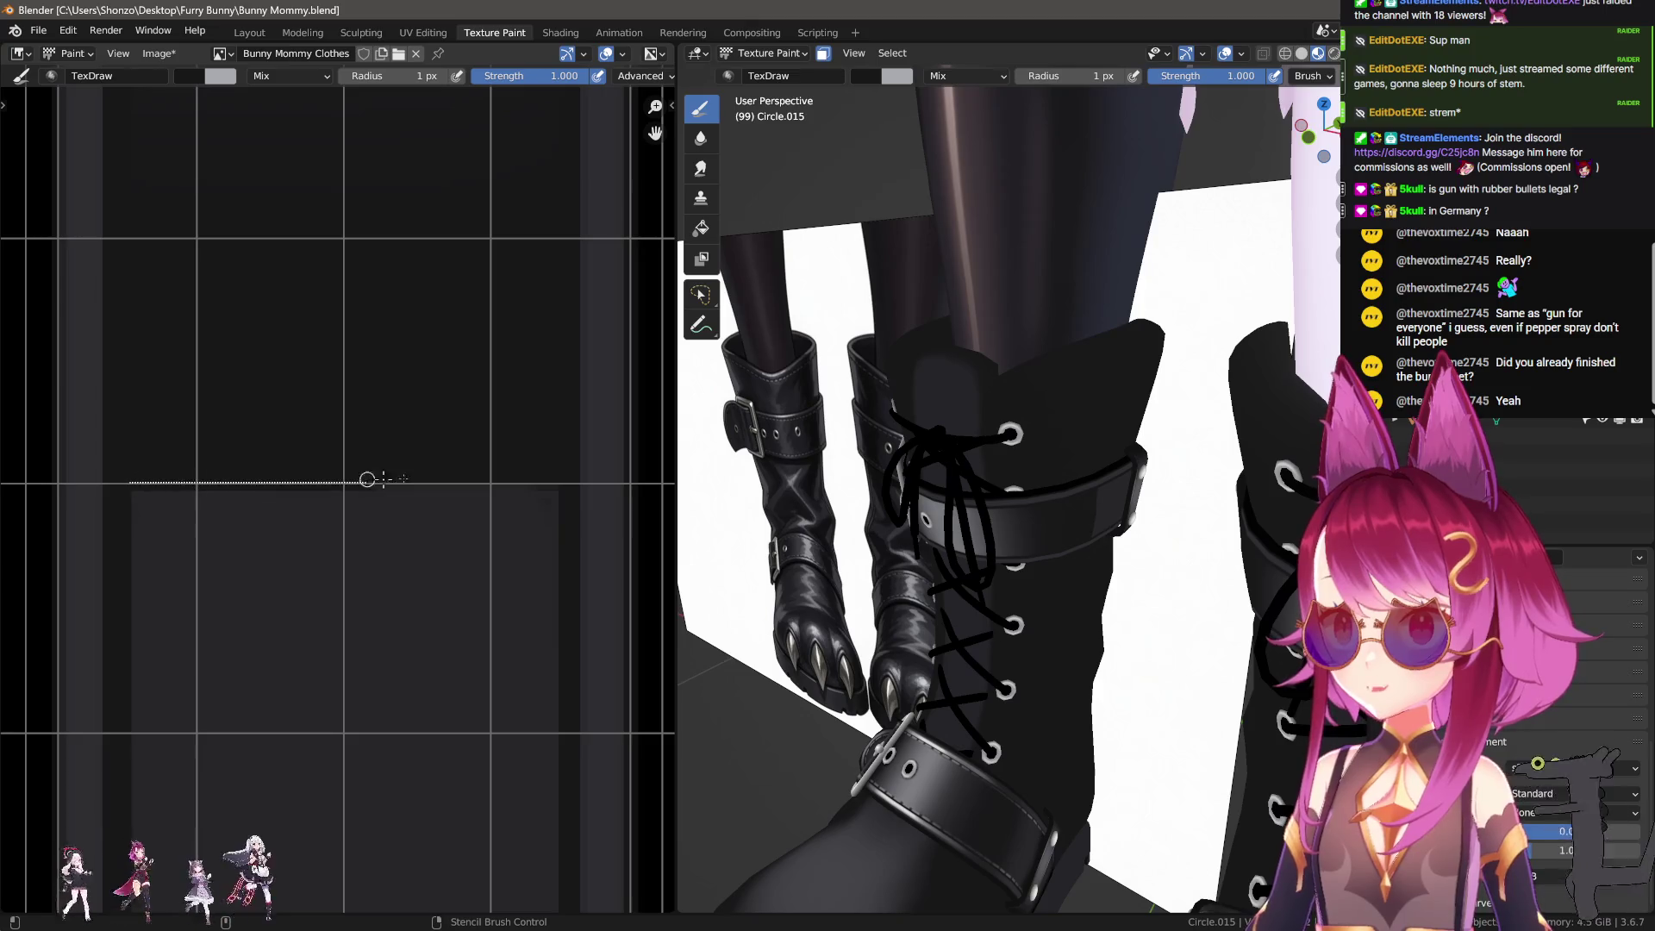
pyautogui.moveTo(553, 481); pyautogui.dragTo(480, 517, button='middle')
# Step: Sample a colour from the texture with S, then reframe the whole strap panel
pyautogui.scroll(1, 388, 418)
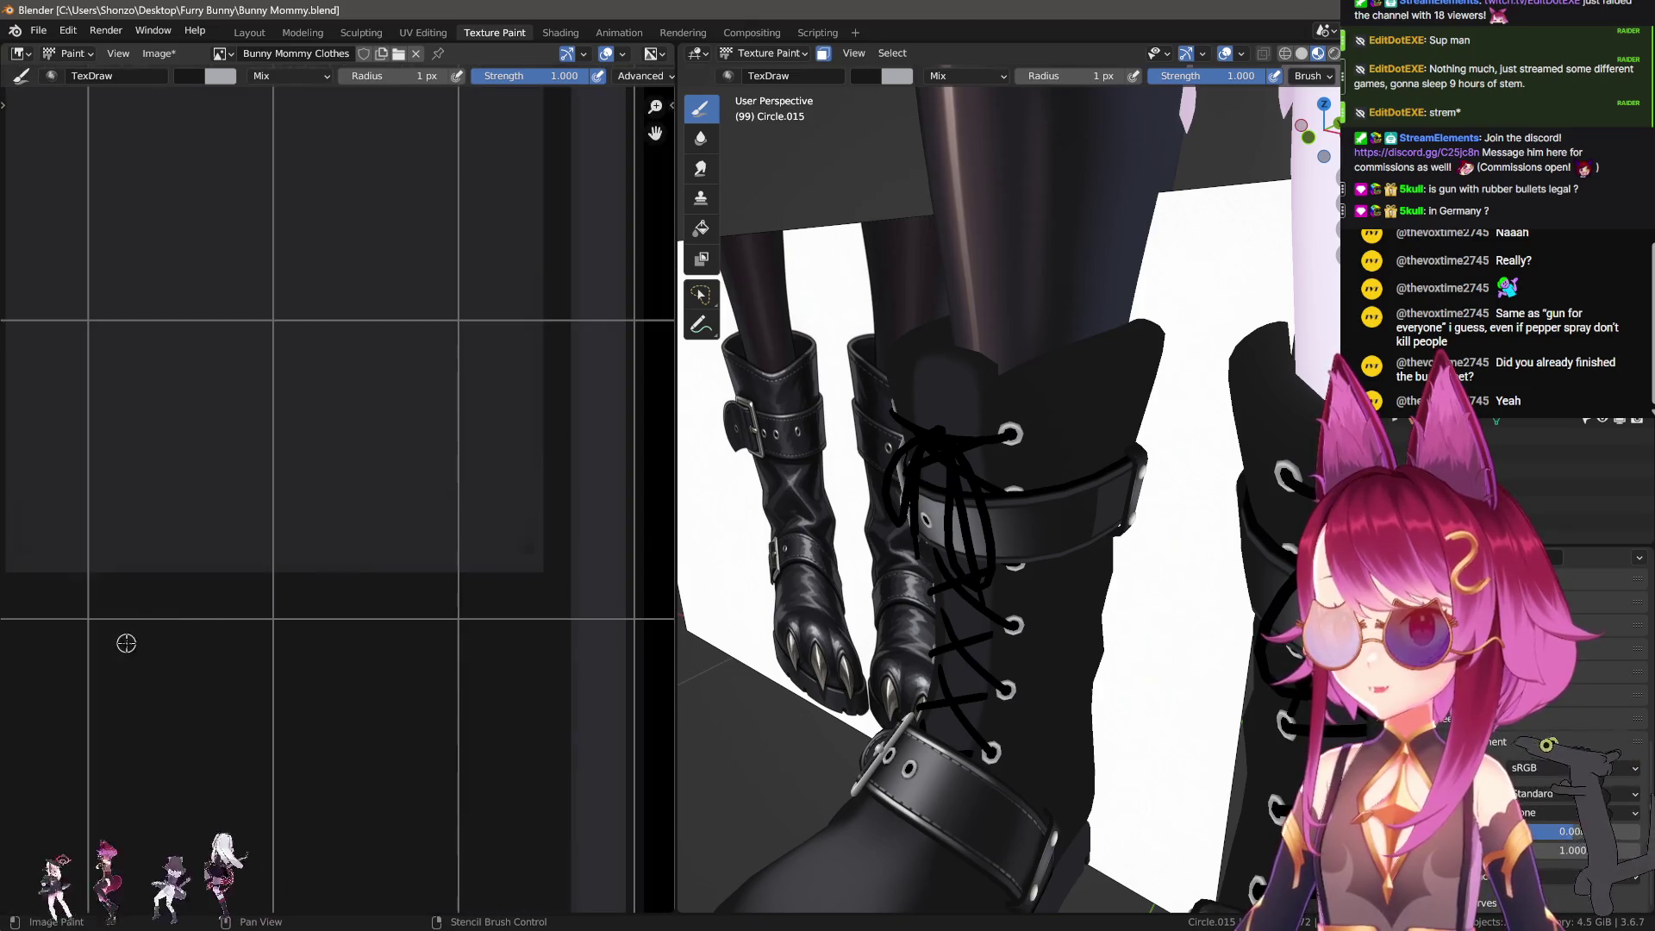
pyautogui.moveTo(161, 658); pyautogui.dragTo(215, 622, button='middle')
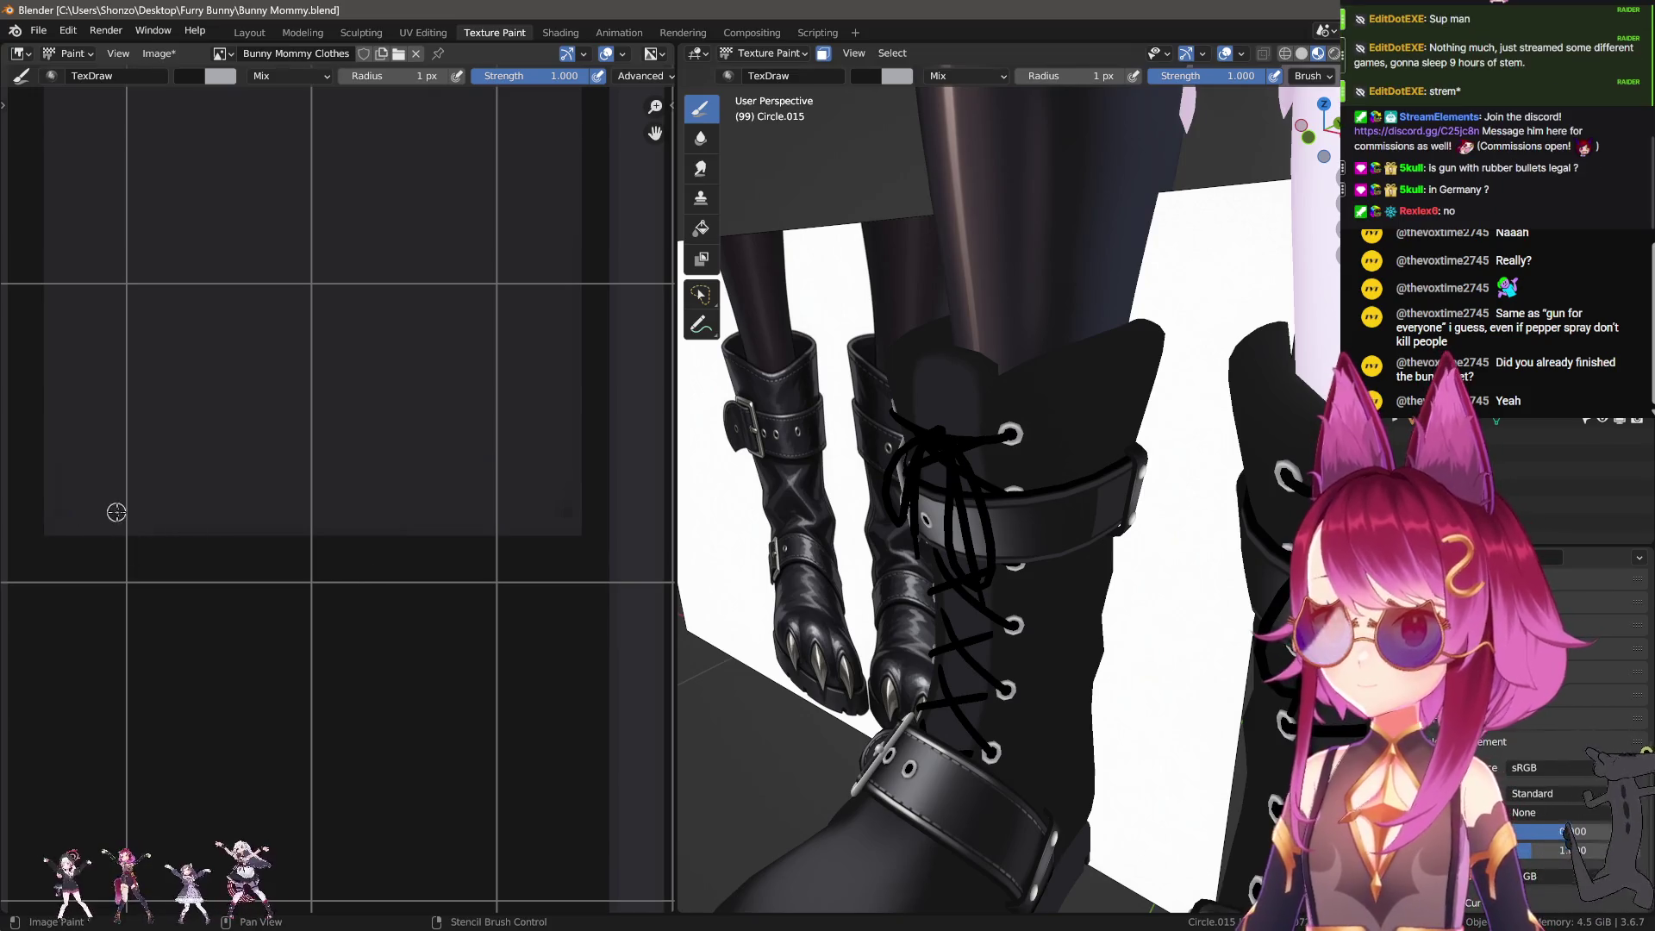
pyautogui.moveTo(351, 473); pyautogui.dragTo(372, 556, button='middle')
pyautogui.press('s')
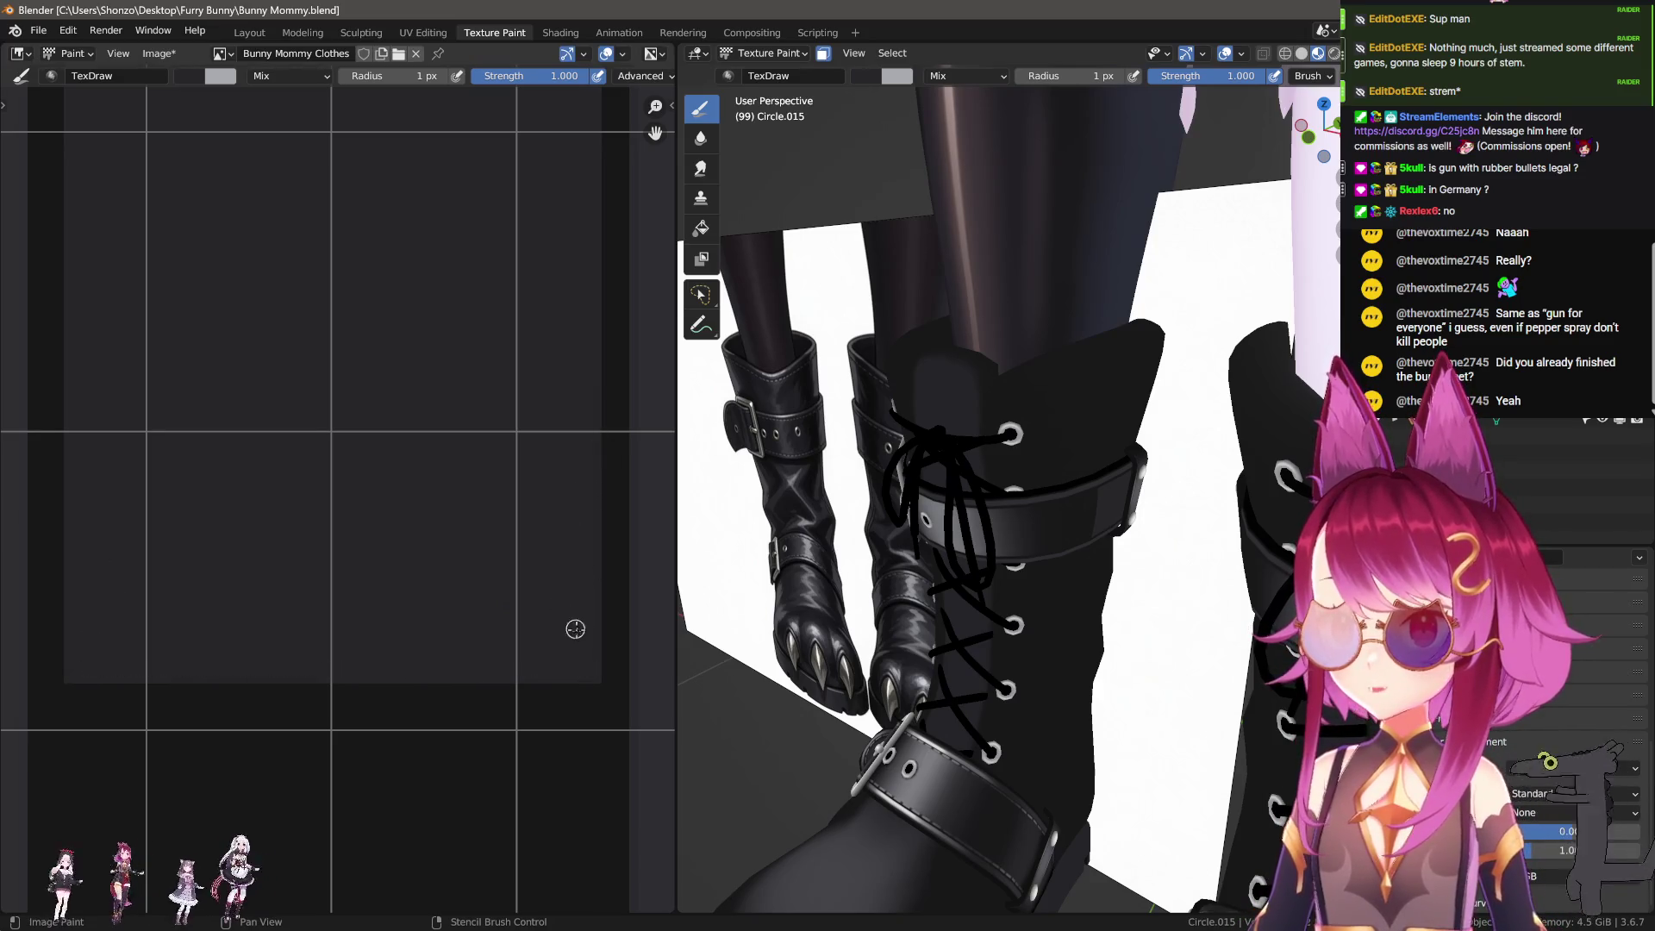
pyautogui.scroll(-2, 480, 461)
pyautogui.moveTo(480, 462); pyautogui.dragTo(389, 570, button='middle')
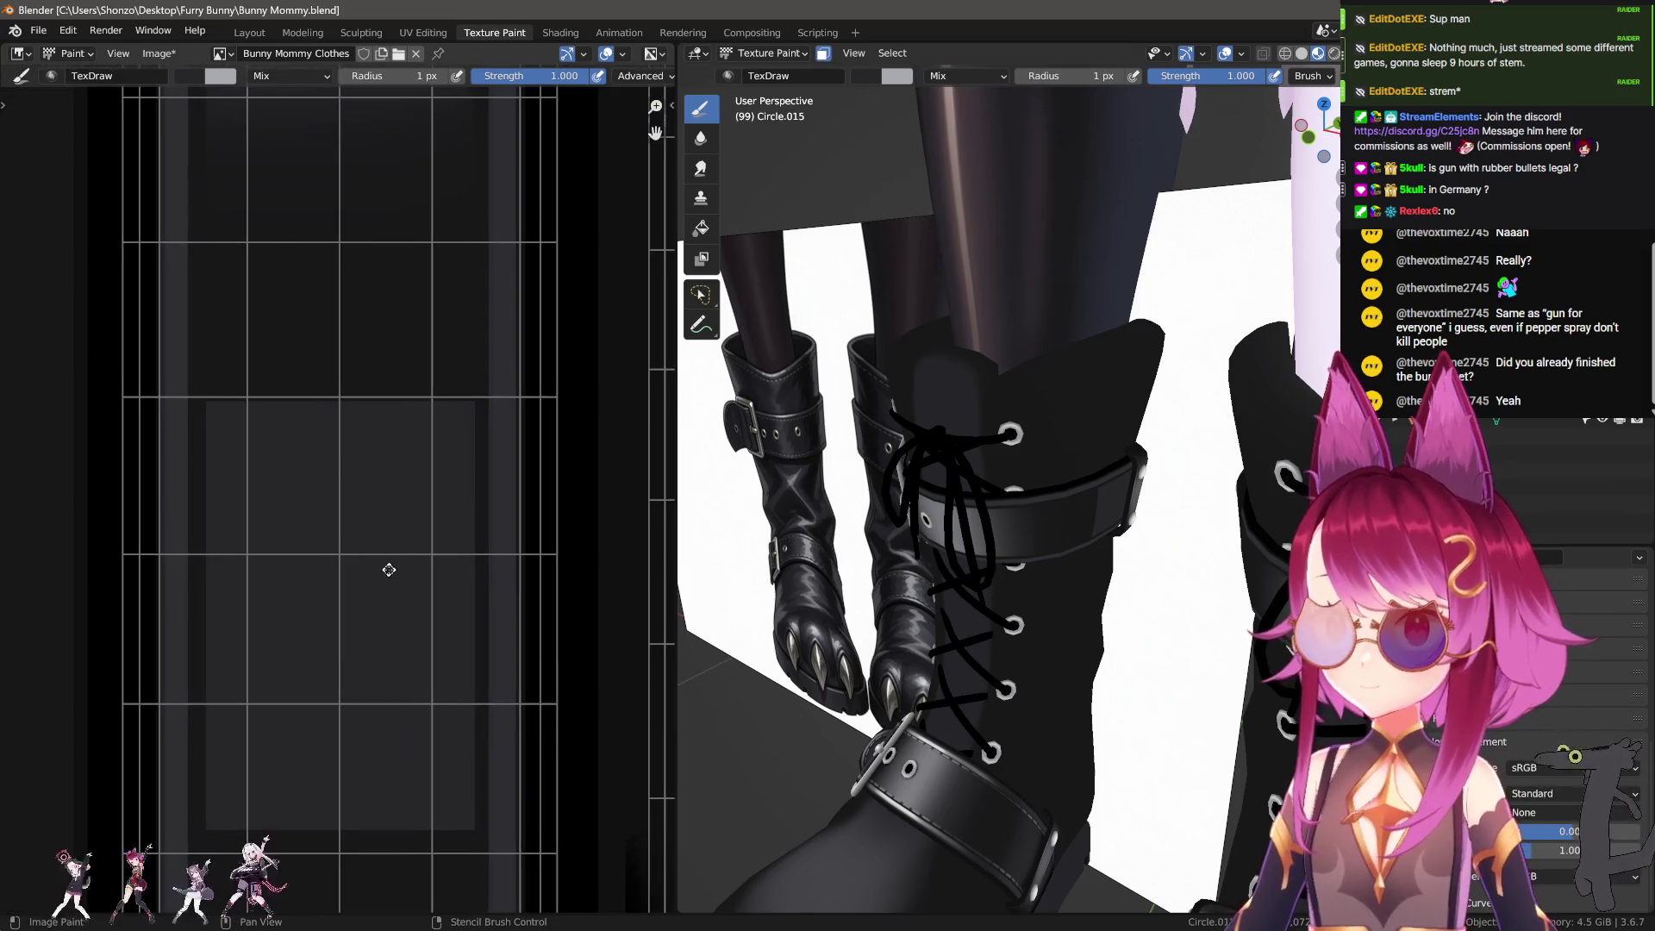
pyautogui.scroll(-1, 342, 572)
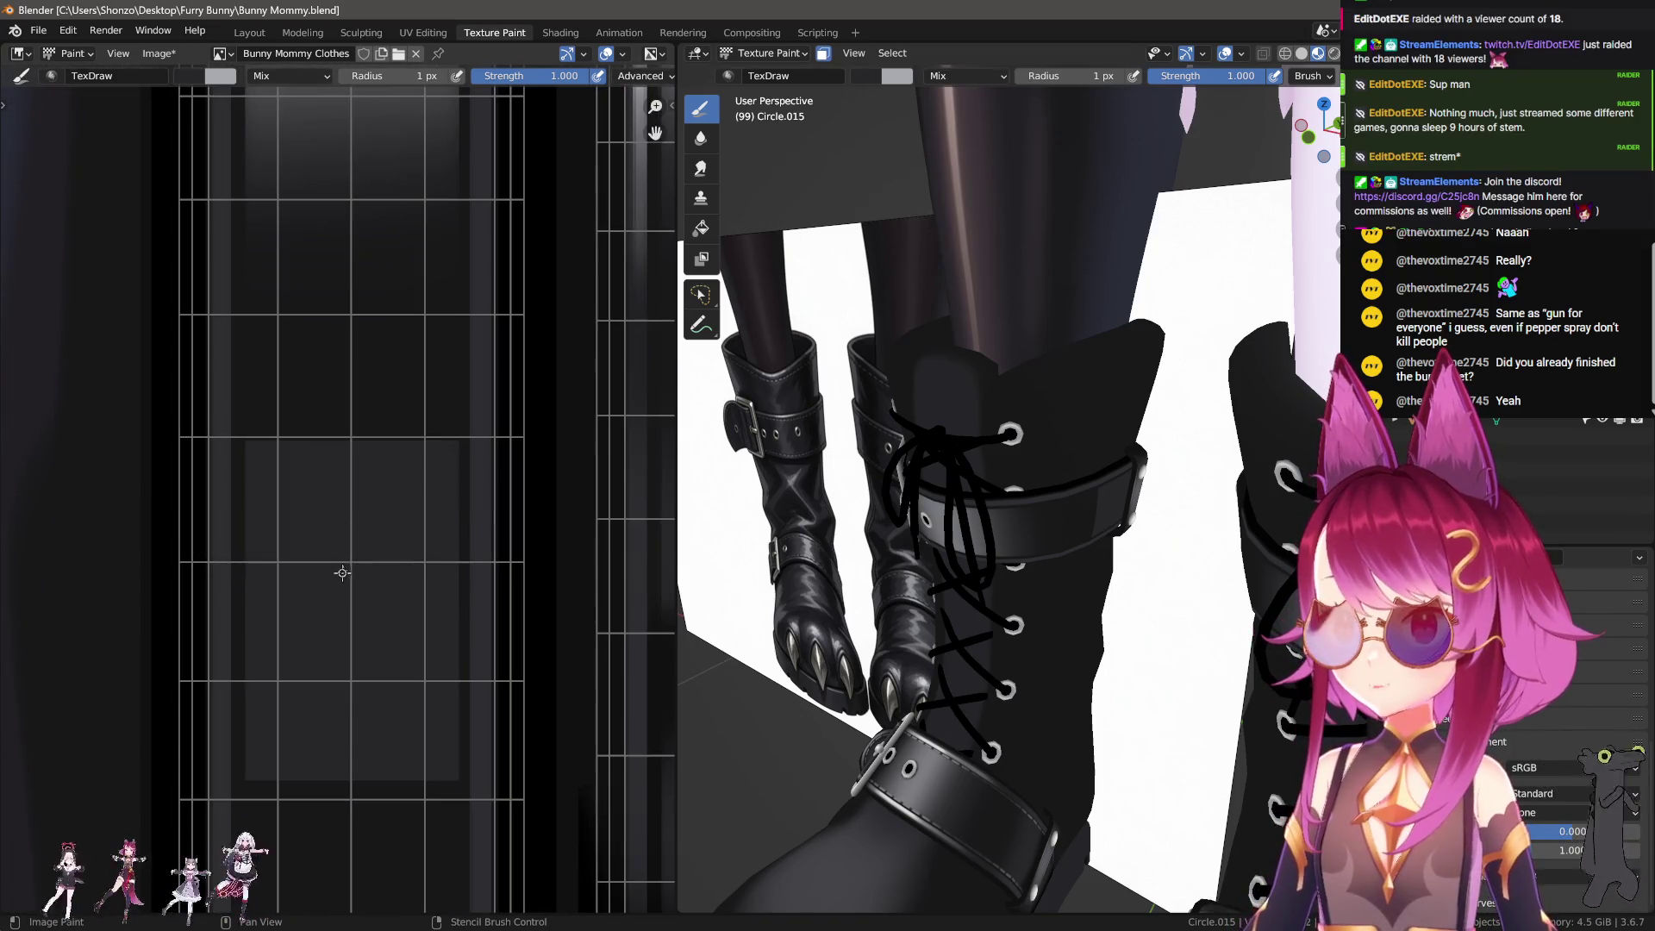
pyautogui.scroll(2, 365, 494)
pyautogui.scroll(2, 388, 620)
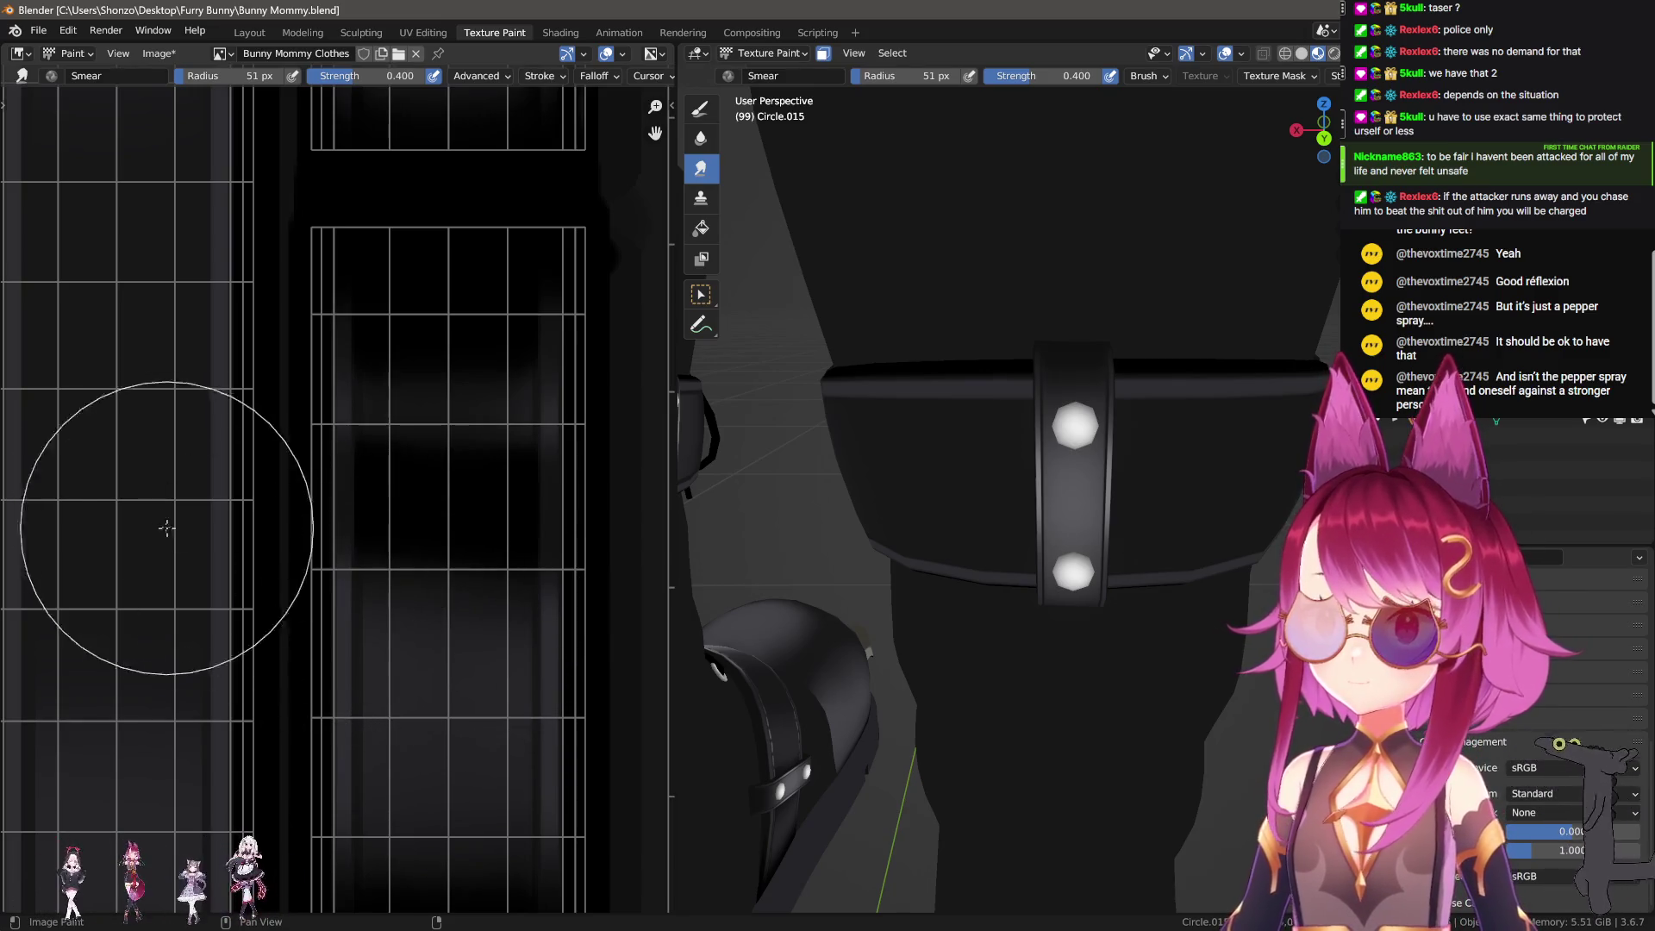
# Step: Pan the image view across the other strap sections of the texture
pyautogui.scroll(-1, 164, 603)
pyautogui.moveTo(167, 695); pyautogui.dragTo(231, 636, button='middle')
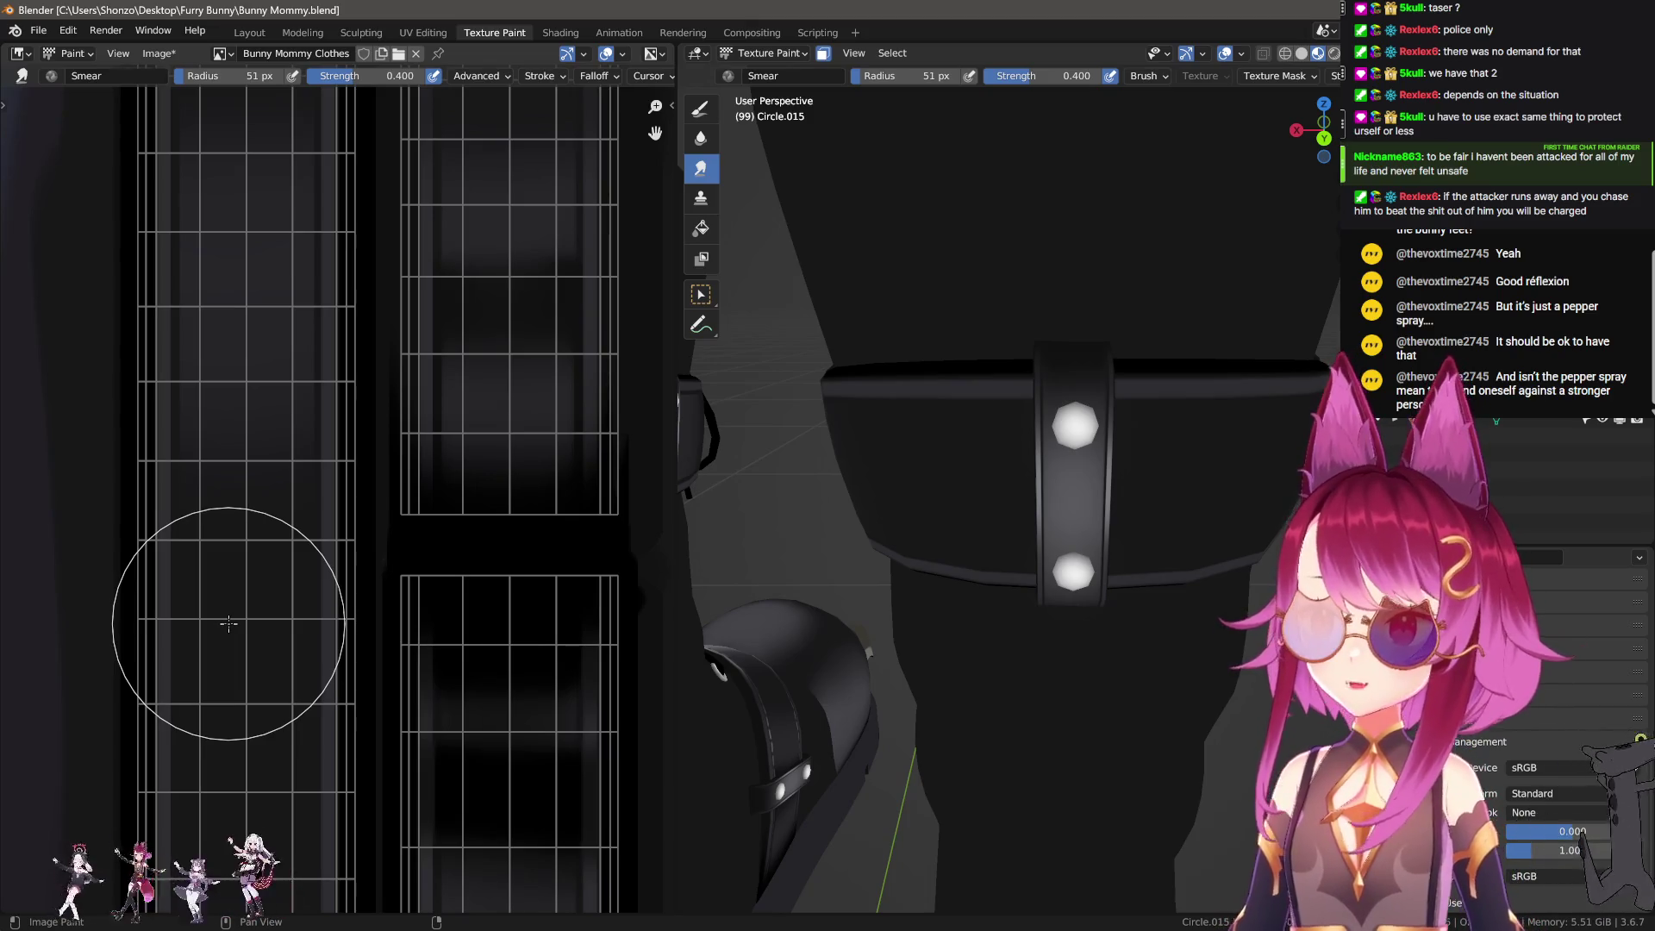
pyautogui.moveTo(227, 681); pyautogui.dragTo(230, 676, button='middle')
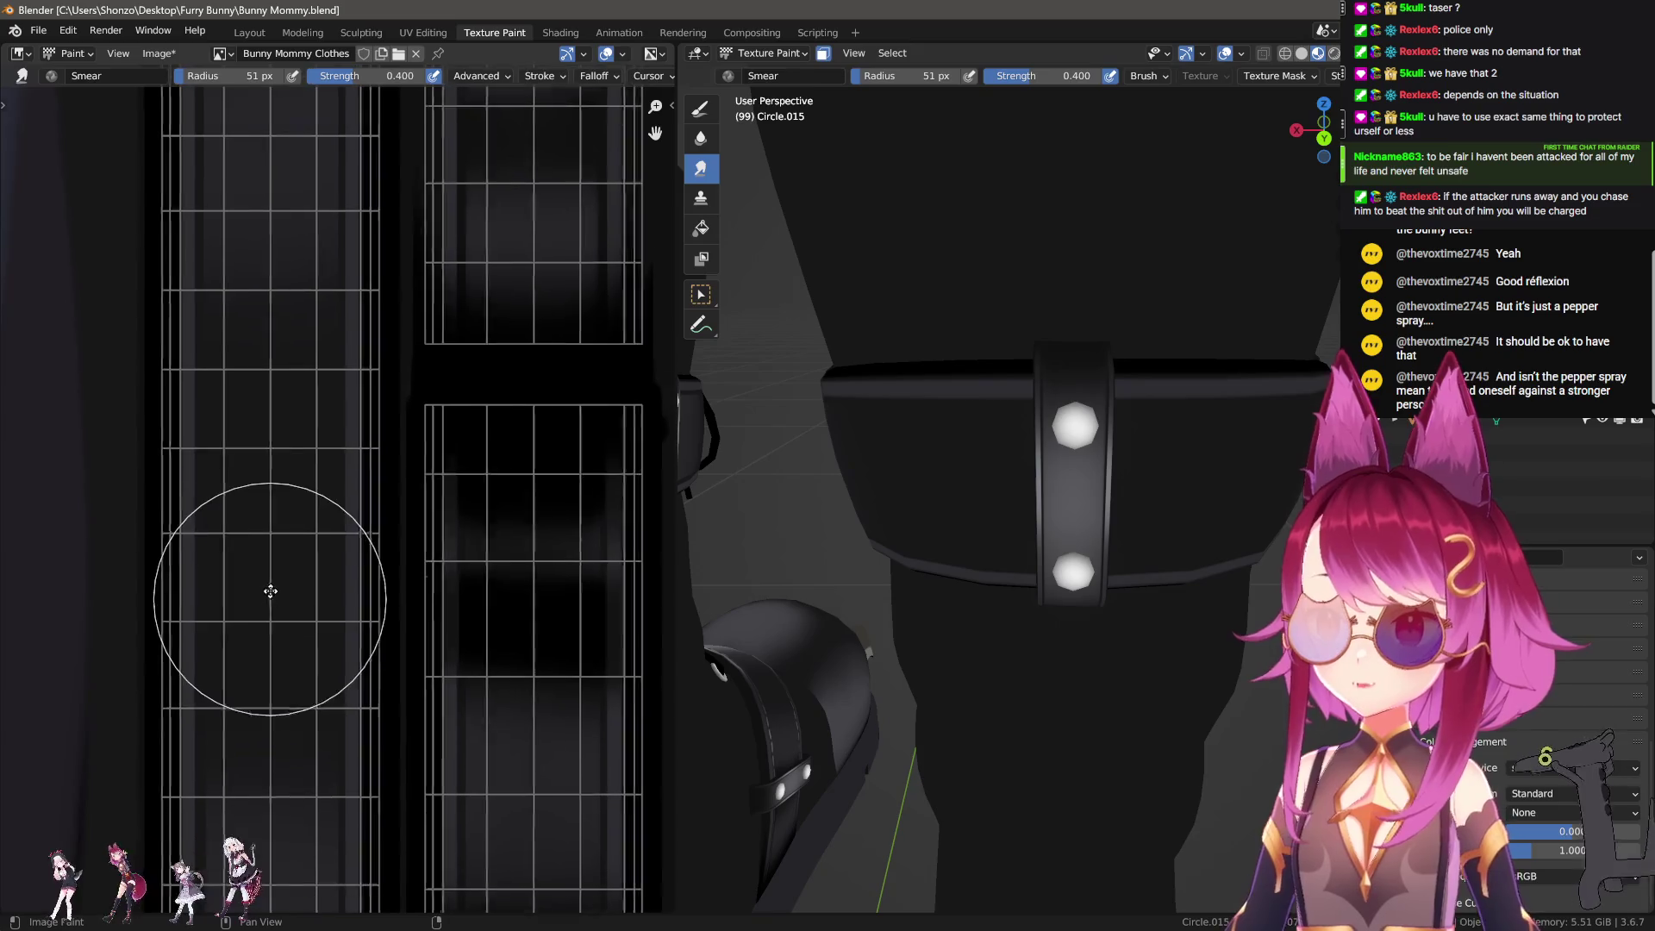
# Step: Switch back to the regular draw brush and bring the buckle strap into view
pyautogui.moveTo(244, 556)
pyautogui.mouseDown(button='middle')
pyautogui.moveTo(273, 585)
pyautogui.moveTo(294, 469)
pyautogui.mouseUp(button='middle')
pyautogui.hotkey('shift', 'space')
pyautogui.moveTo(303, 553); pyautogui.dragTo(316, 522, button='middle')
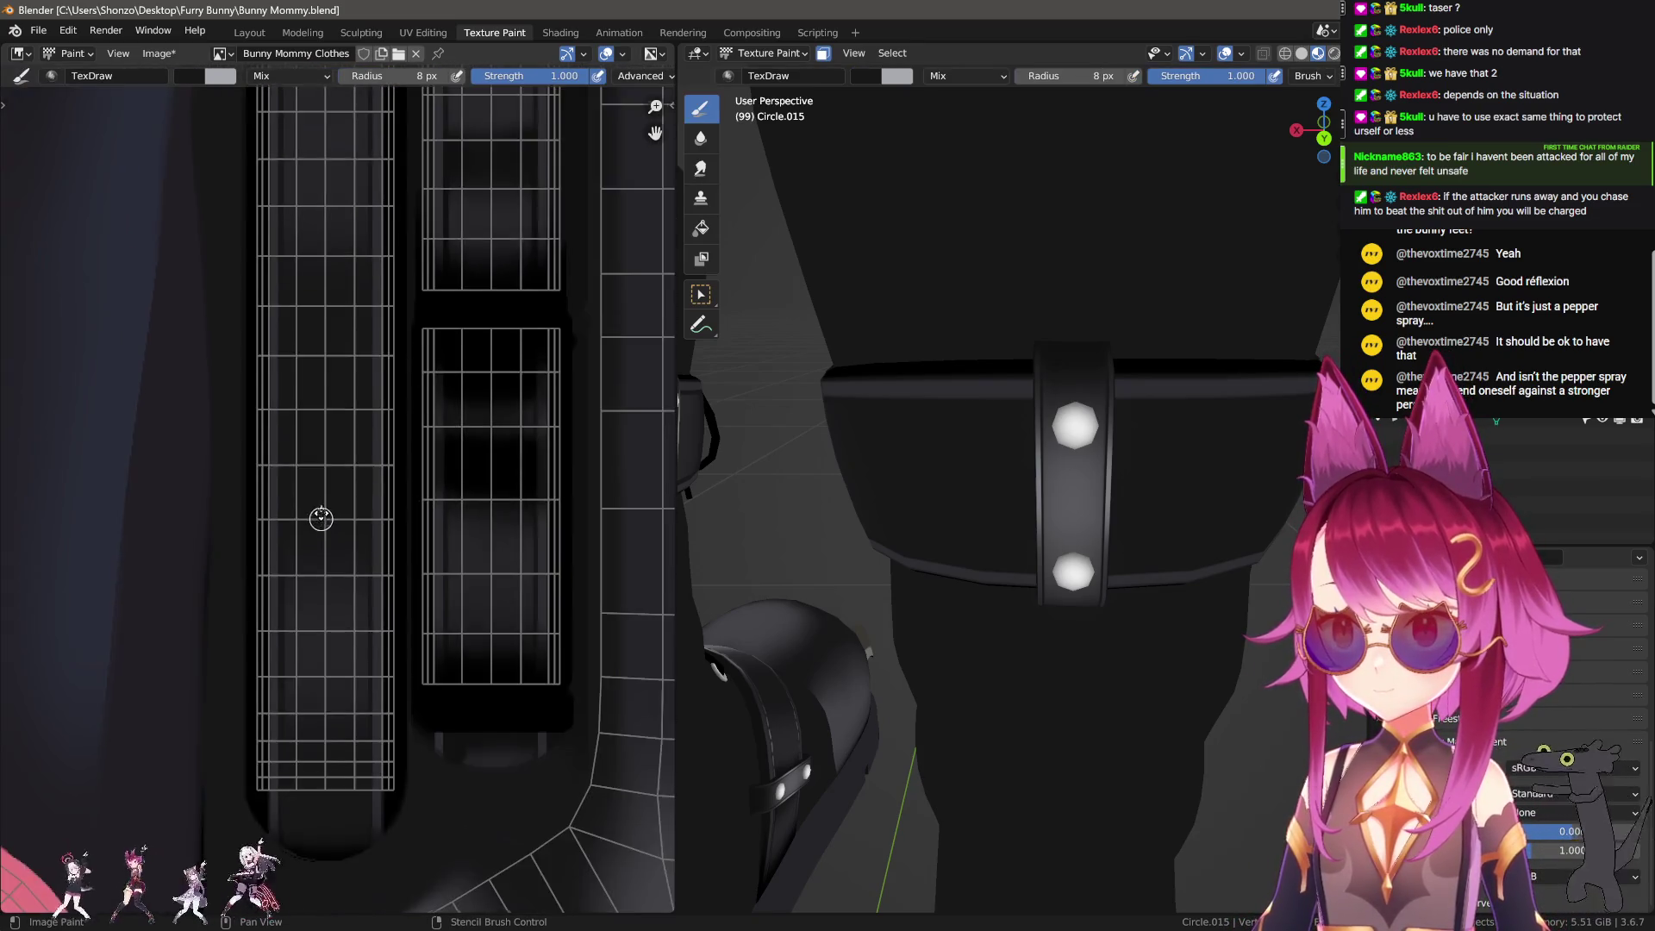
pyautogui.scroll(3, 316, 522)
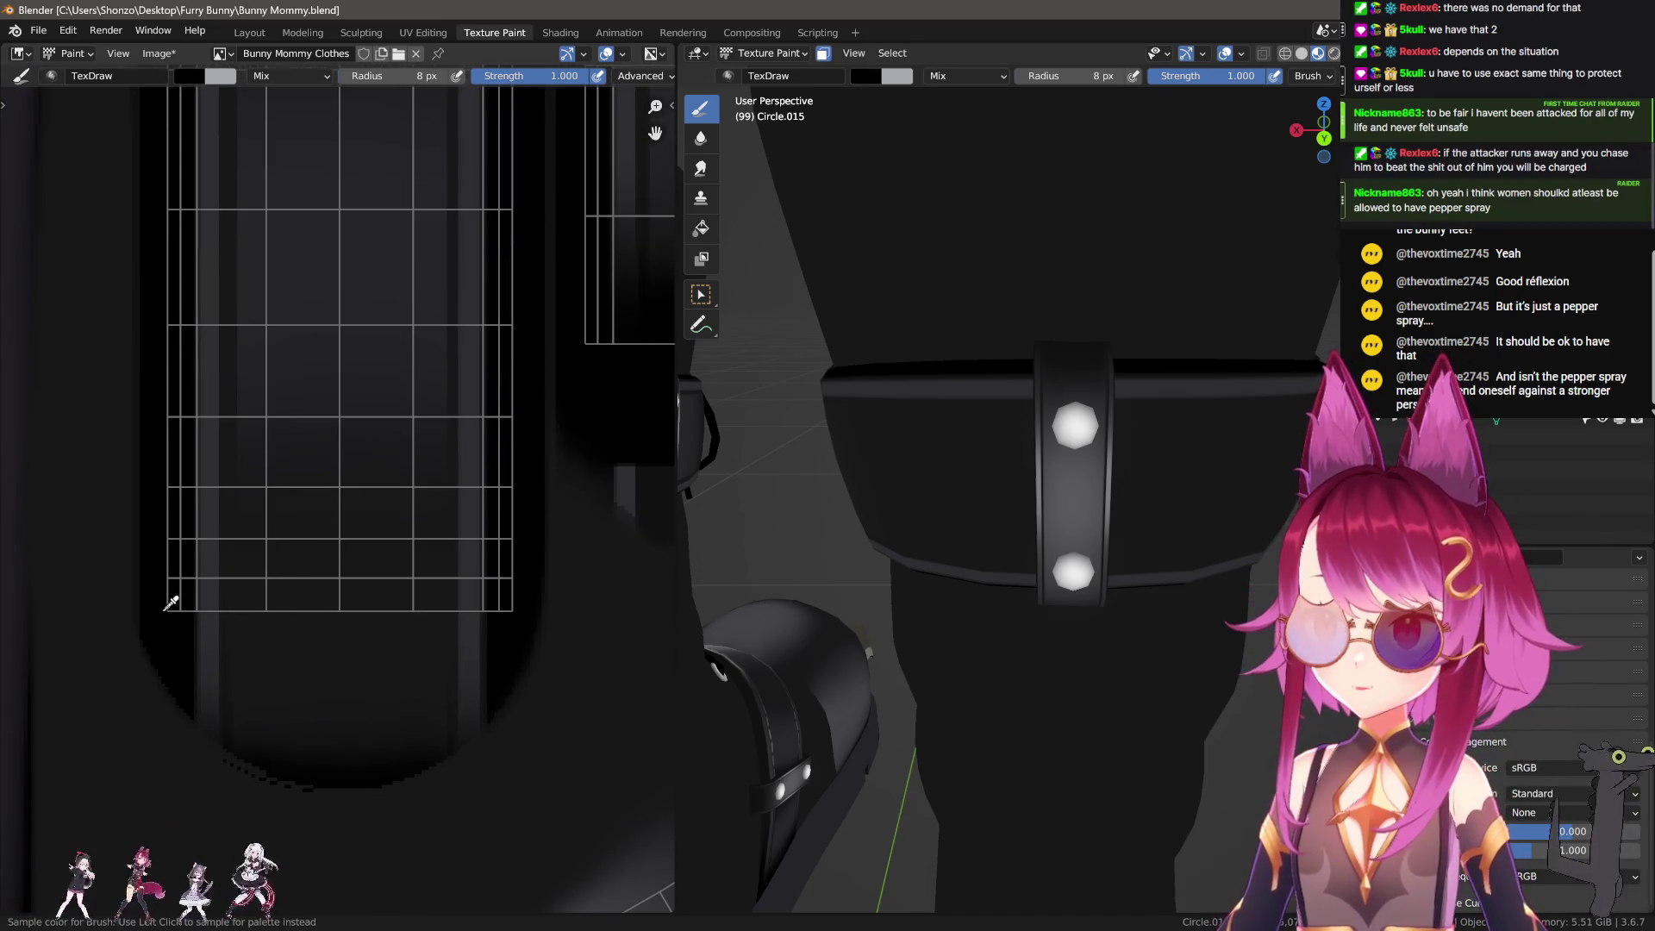
pyautogui.scroll(2, 240, 614)
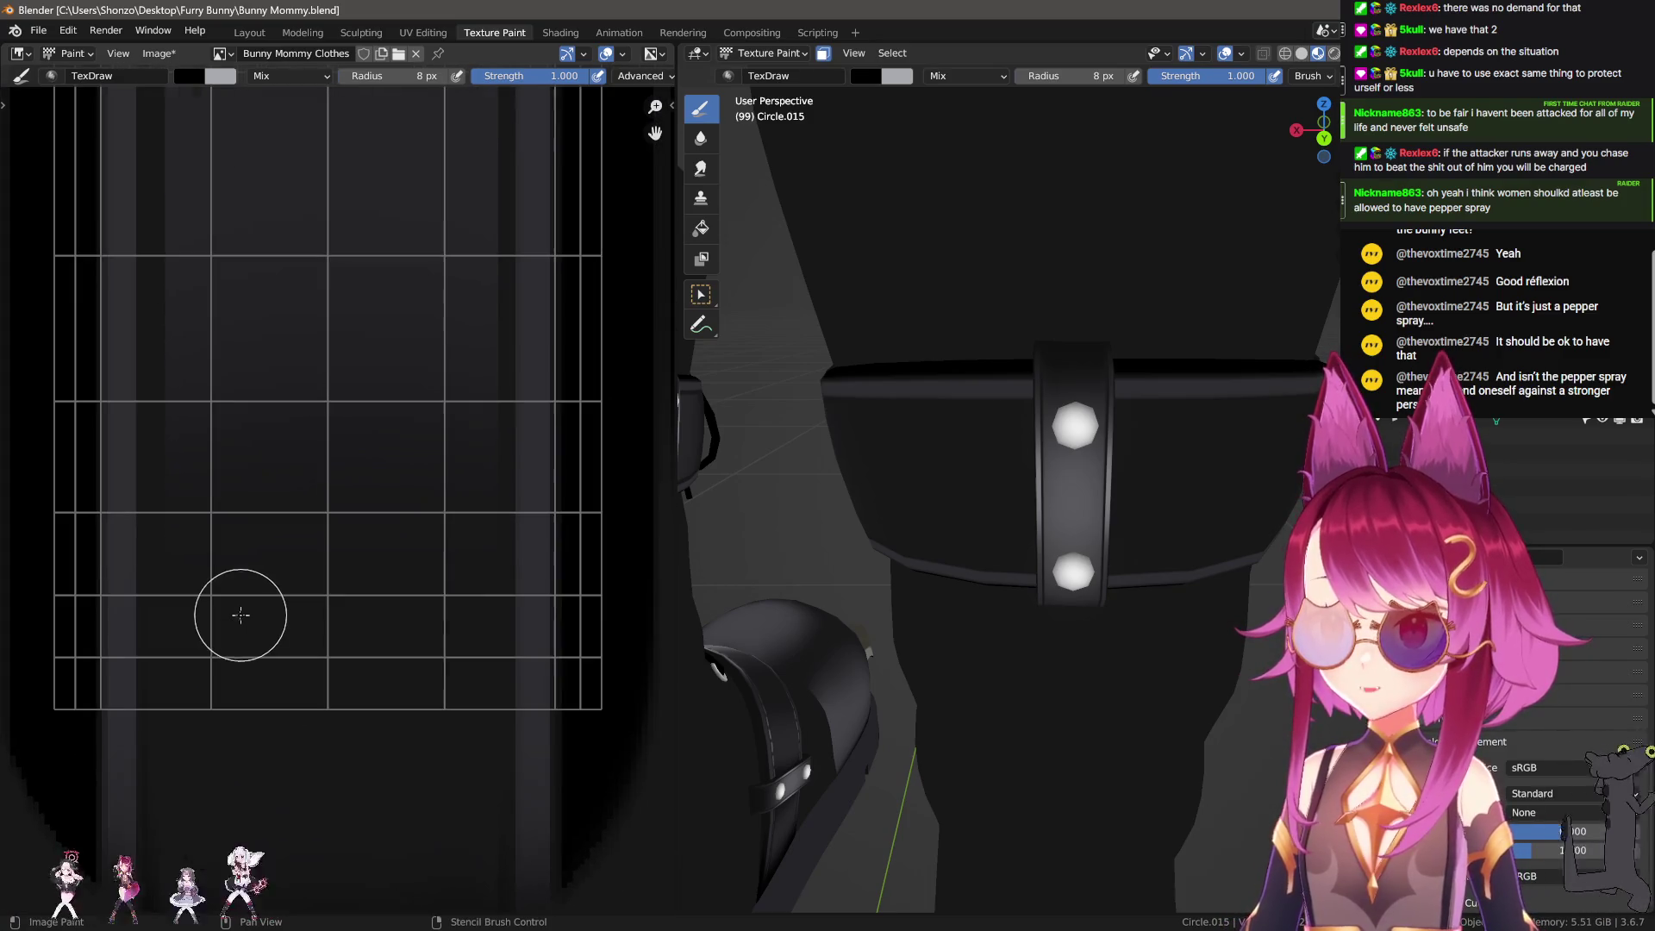
pyautogui.moveTo(1114, 422); pyautogui.dragTo(991, 414, button='middle')
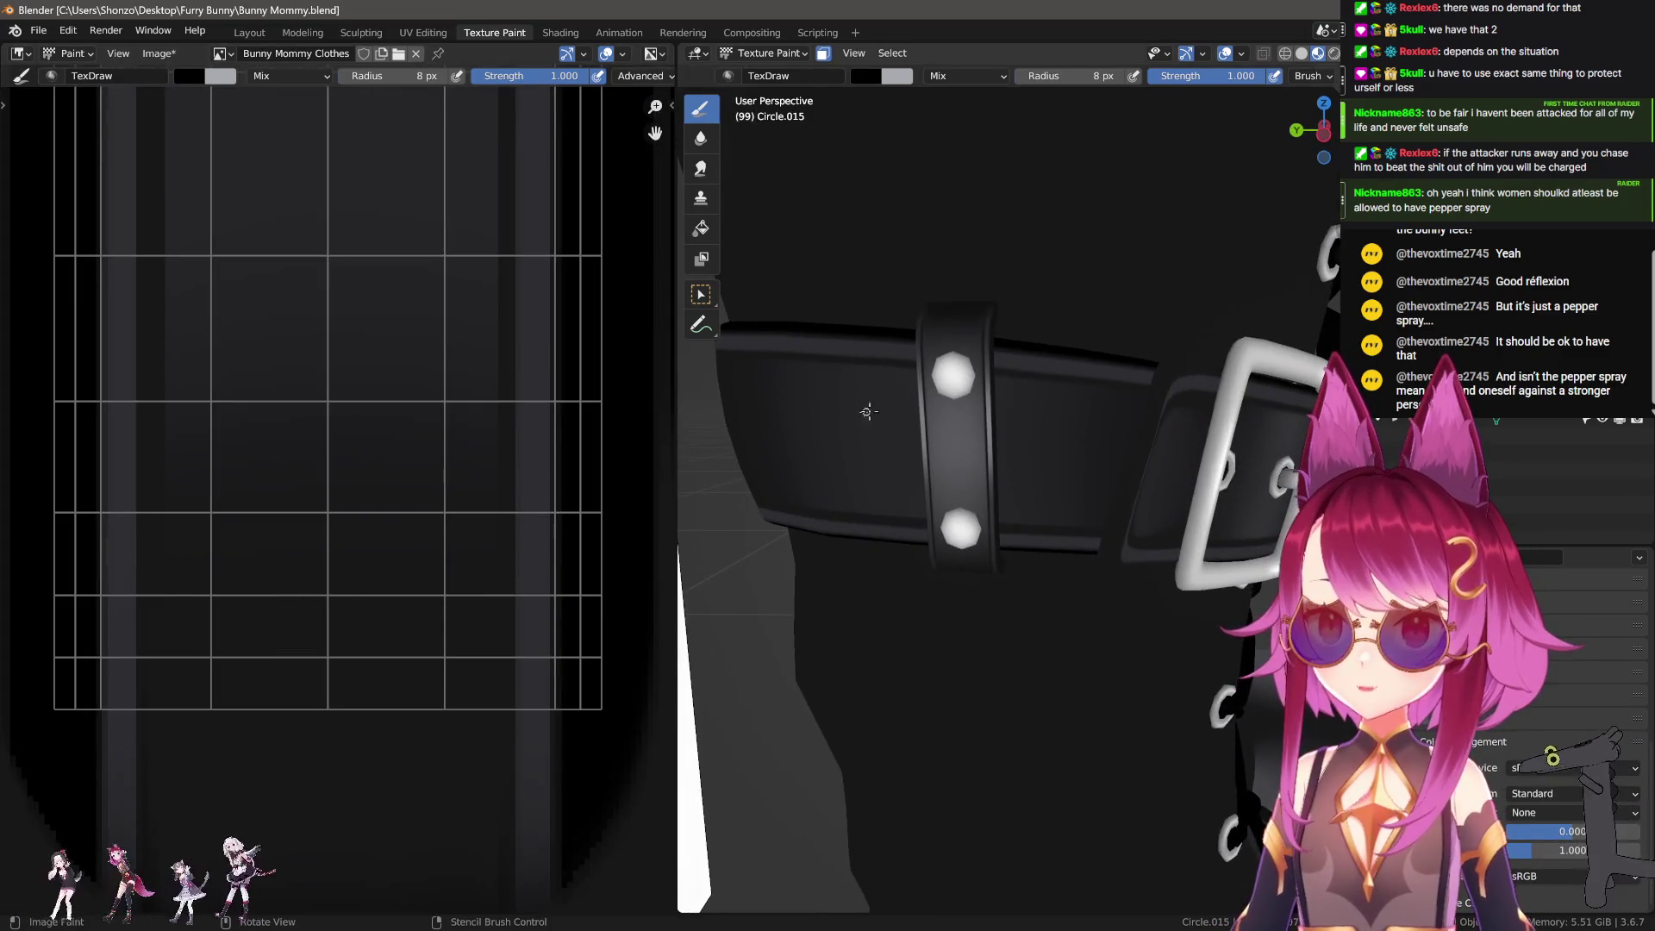
# Step: Zoom and pan to frame the top of the arched strap and the other strips
pyautogui.scroll(-4, 332, 536)
pyautogui.scroll(1, 336, 689)
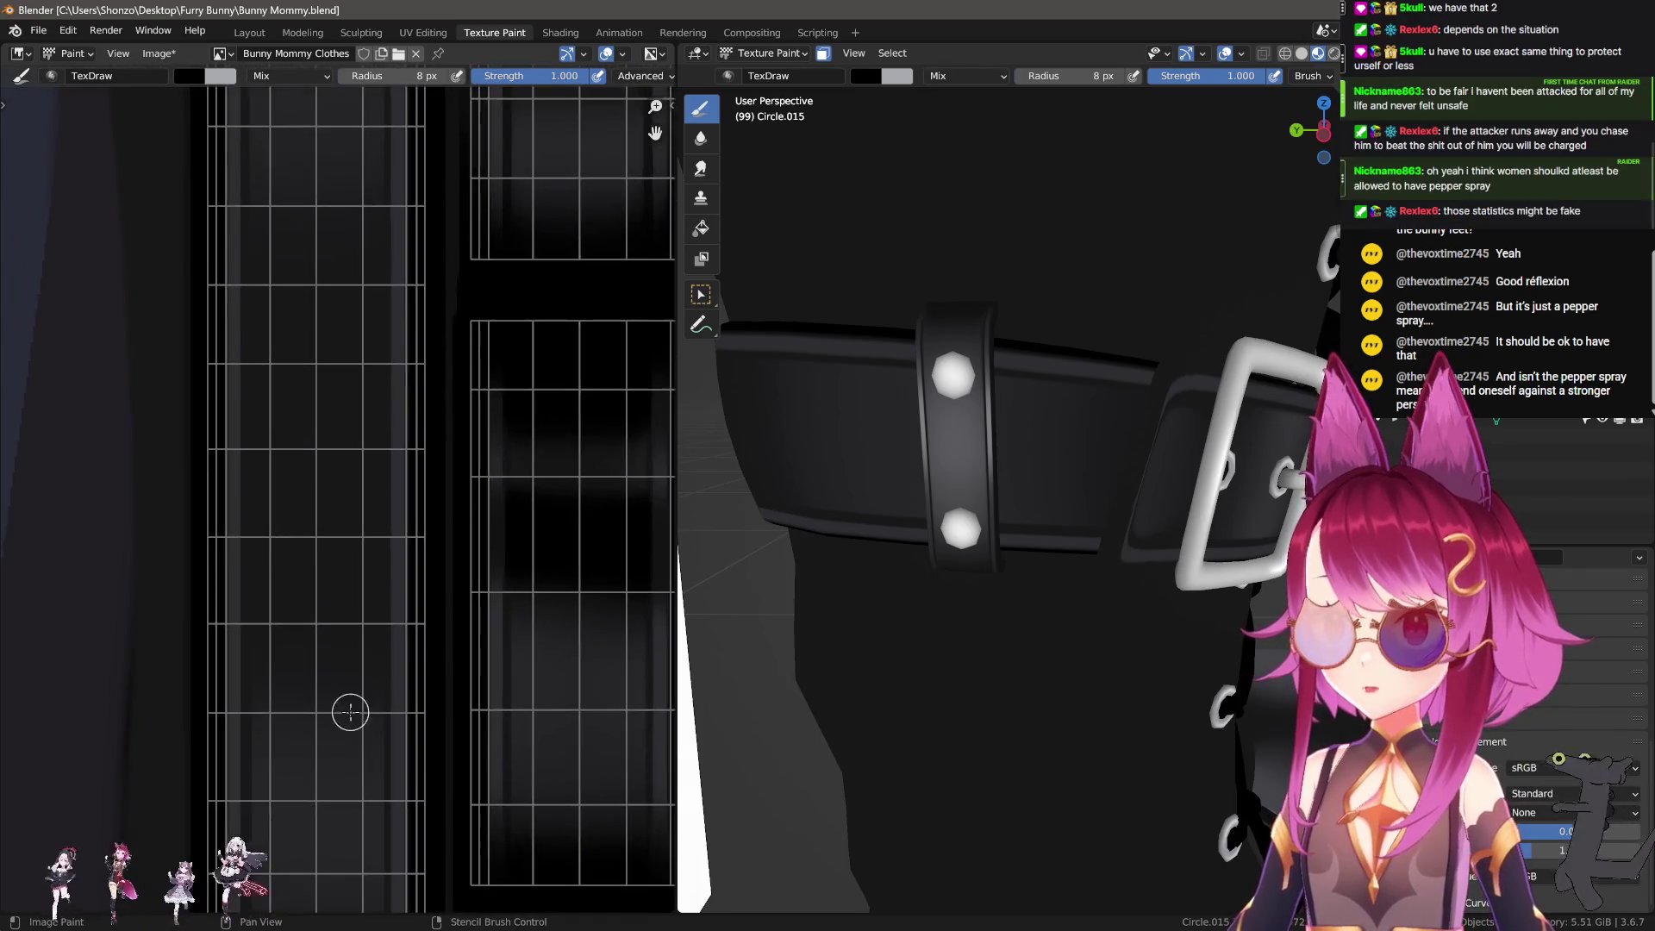
pyautogui.scroll(1, 314, 646)
pyautogui.scroll(-1, 373, 707)
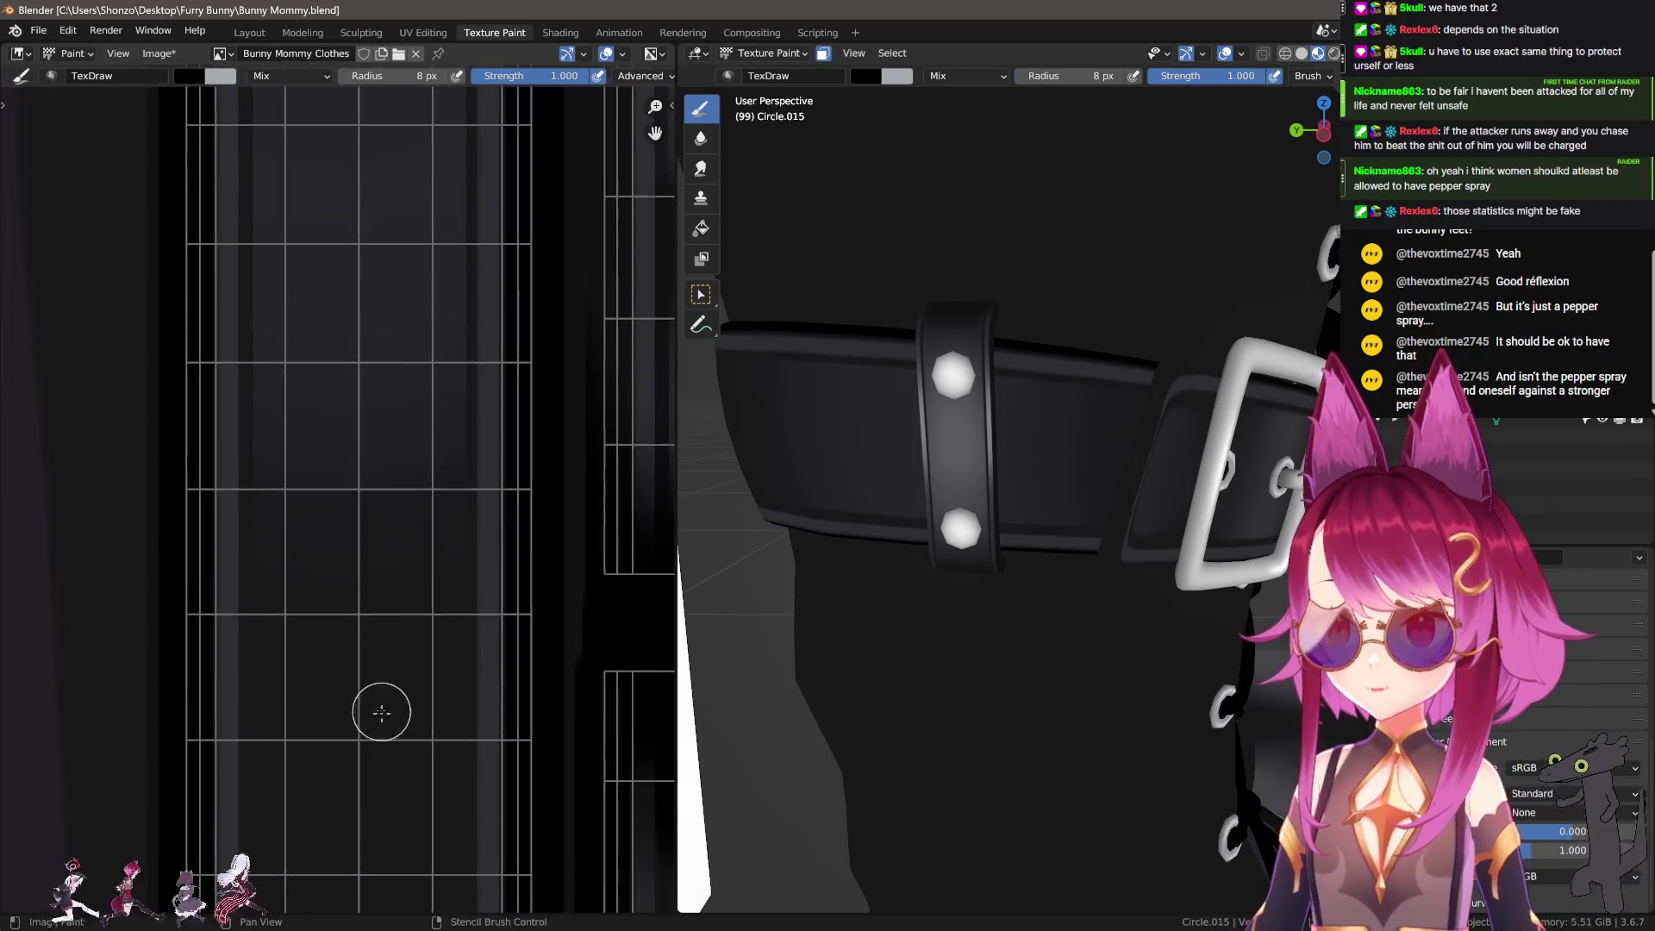
pyautogui.scroll(-3, 362, 647)
pyautogui.scroll(3, 376, 501)
pyautogui.moveTo(406, 432); pyautogui.dragTo(381, 695, button='middle')
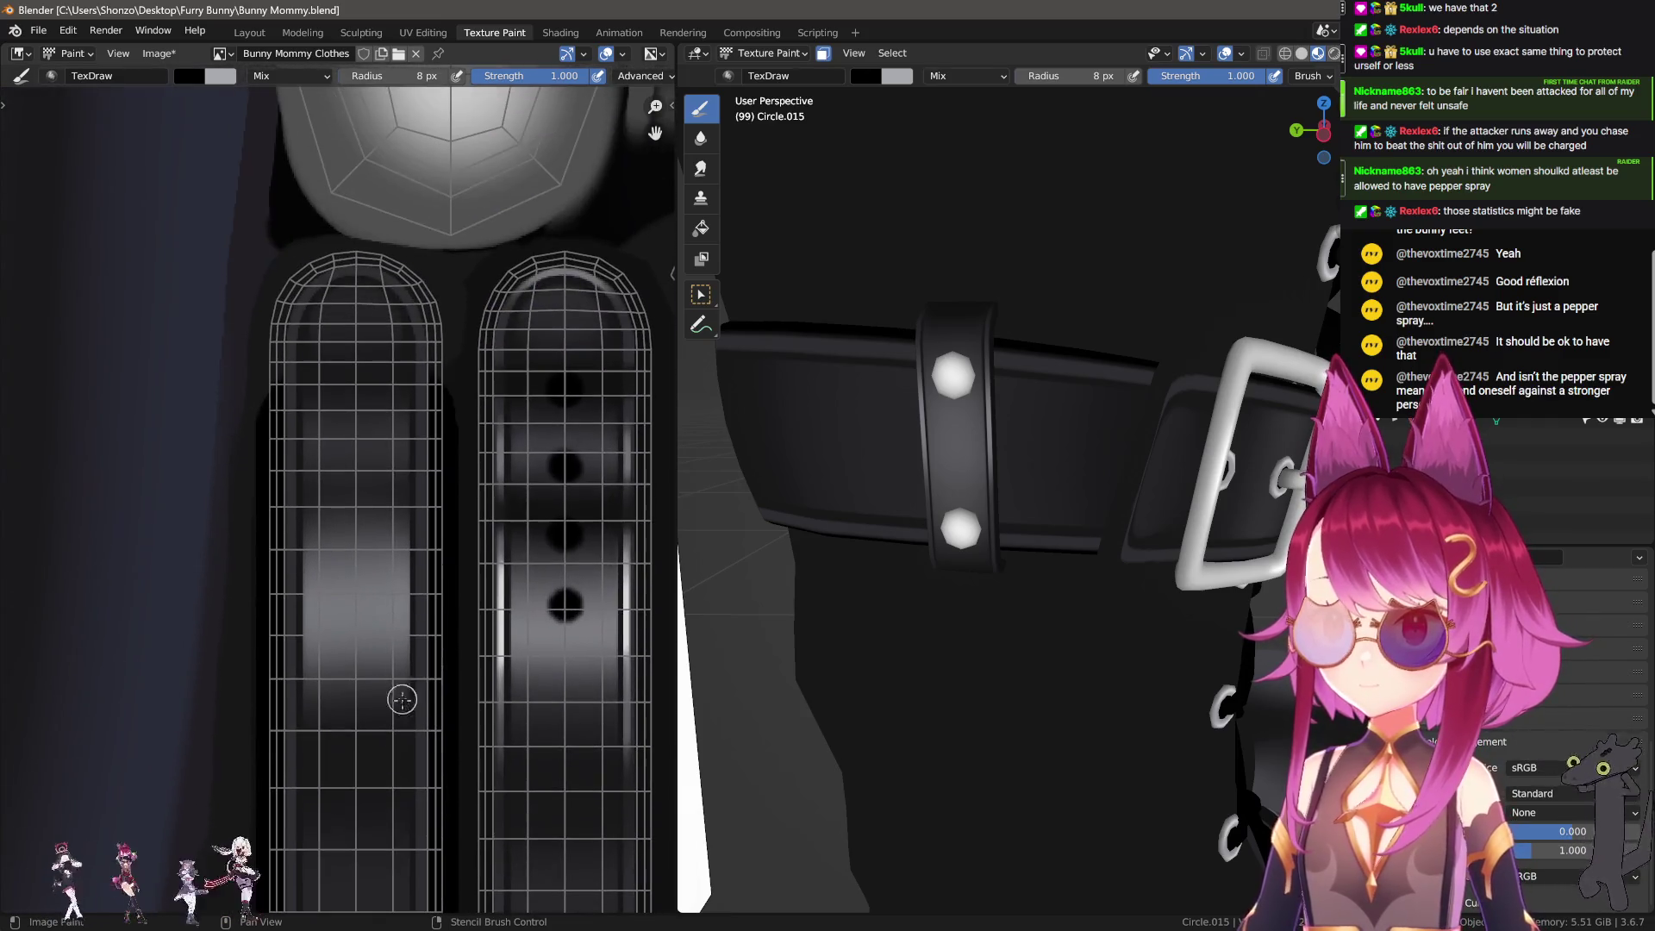
pyautogui.scroll(1, 380, 694)
pyautogui.scroll(1, 417, 657)
pyautogui.scroll(2, 407, 704)
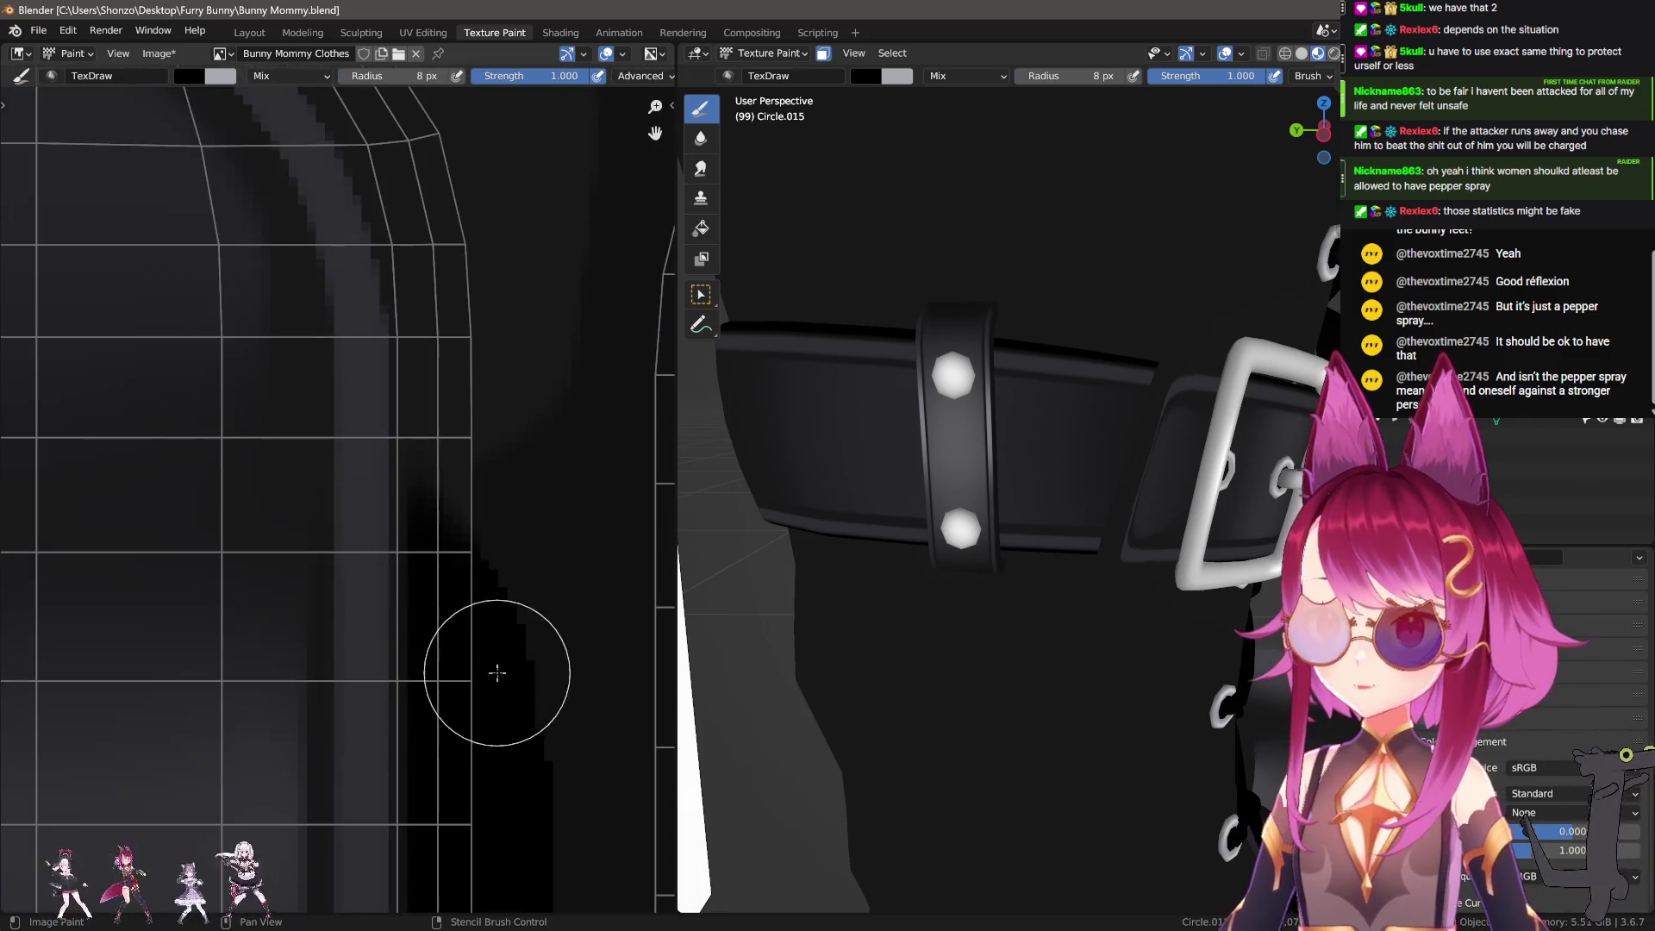
pyautogui.scroll(-2, 440, 794)
pyautogui.scroll(-2, 436, 628)
pyautogui.scroll(3, 402, 706)
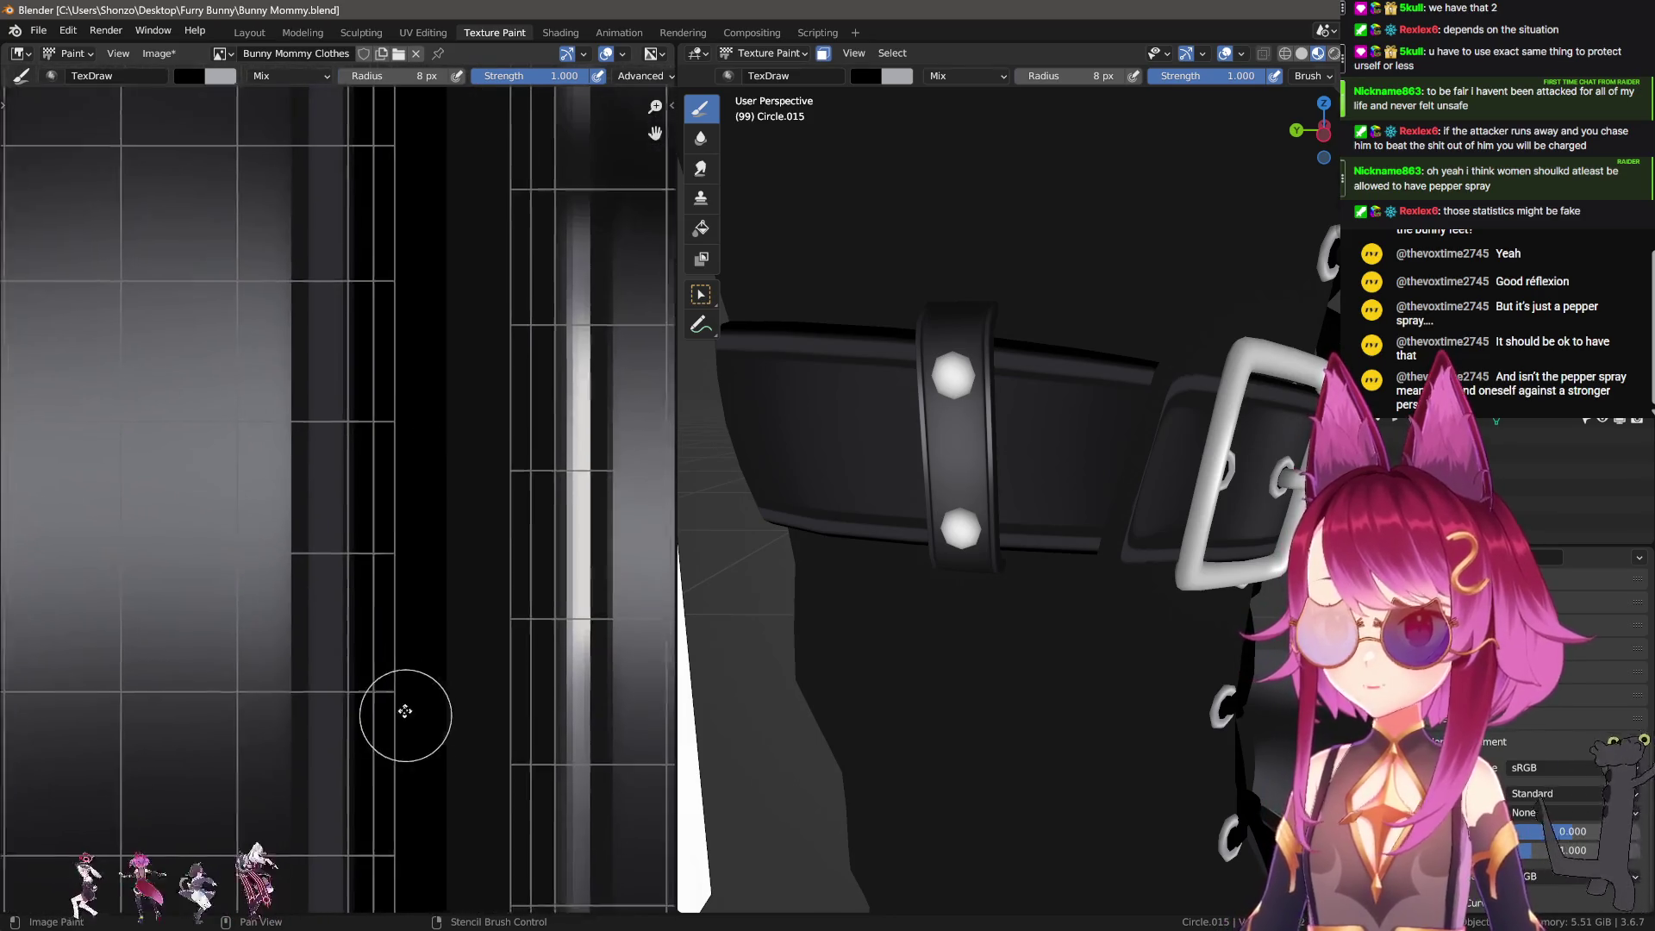
pyautogui.scroll(1, 404, 683)
pyautogui.moveTo(424, 723); pyautogui.dragTo(376, 618, button='middle')
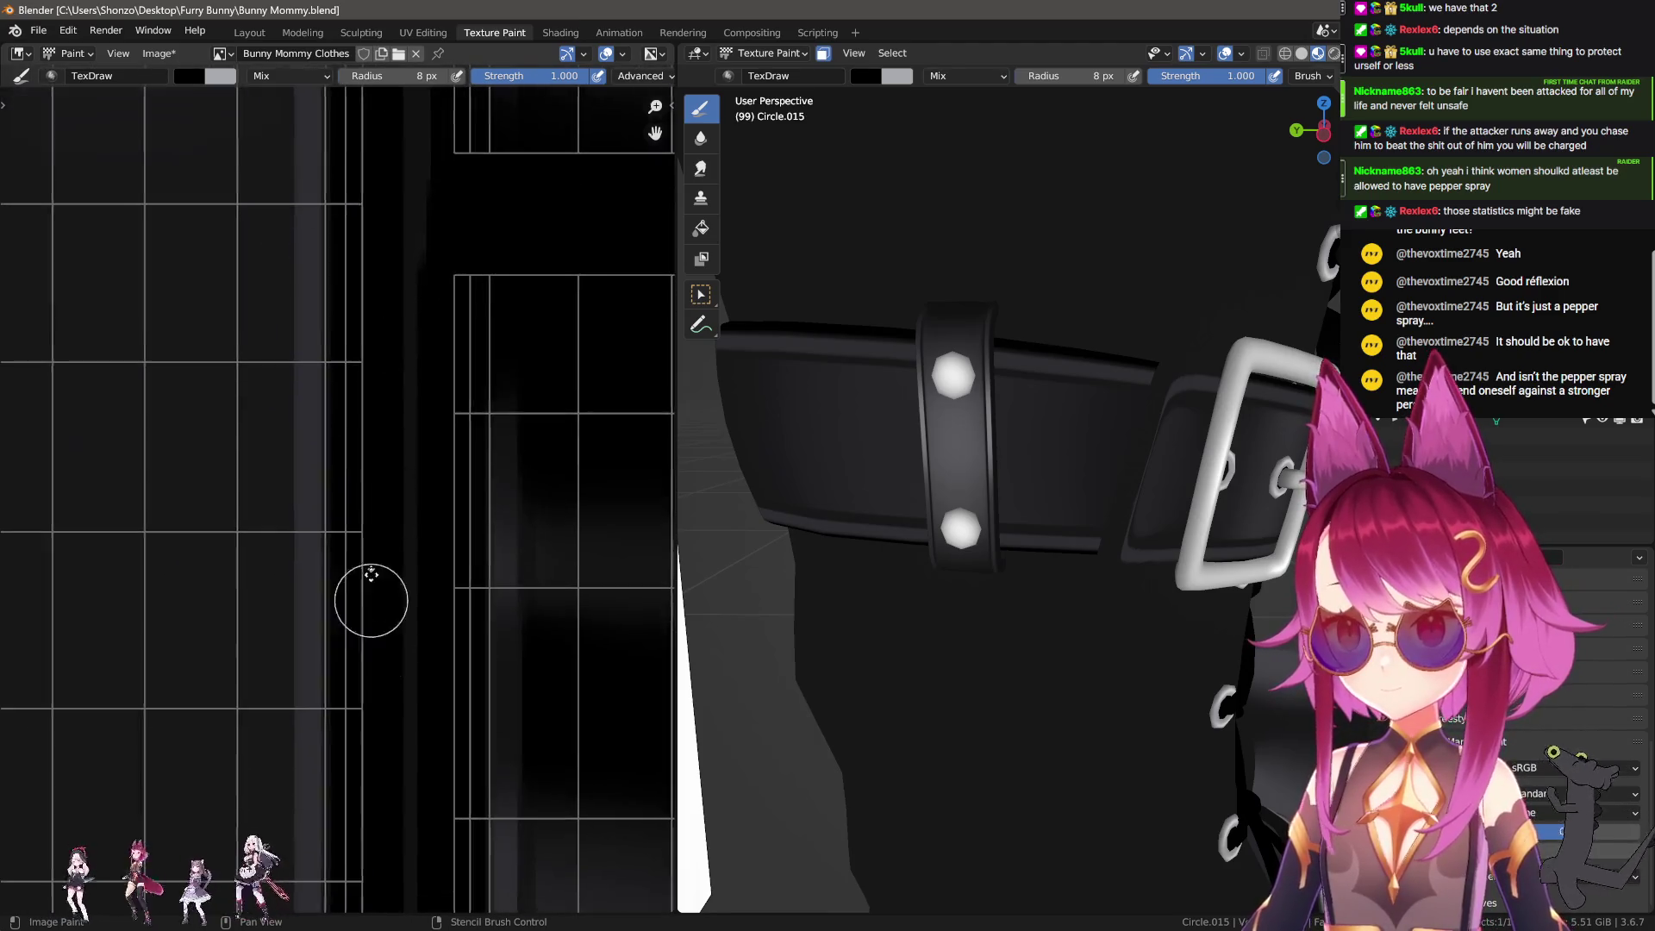
pyautogui.scroll(2, 369, 612)
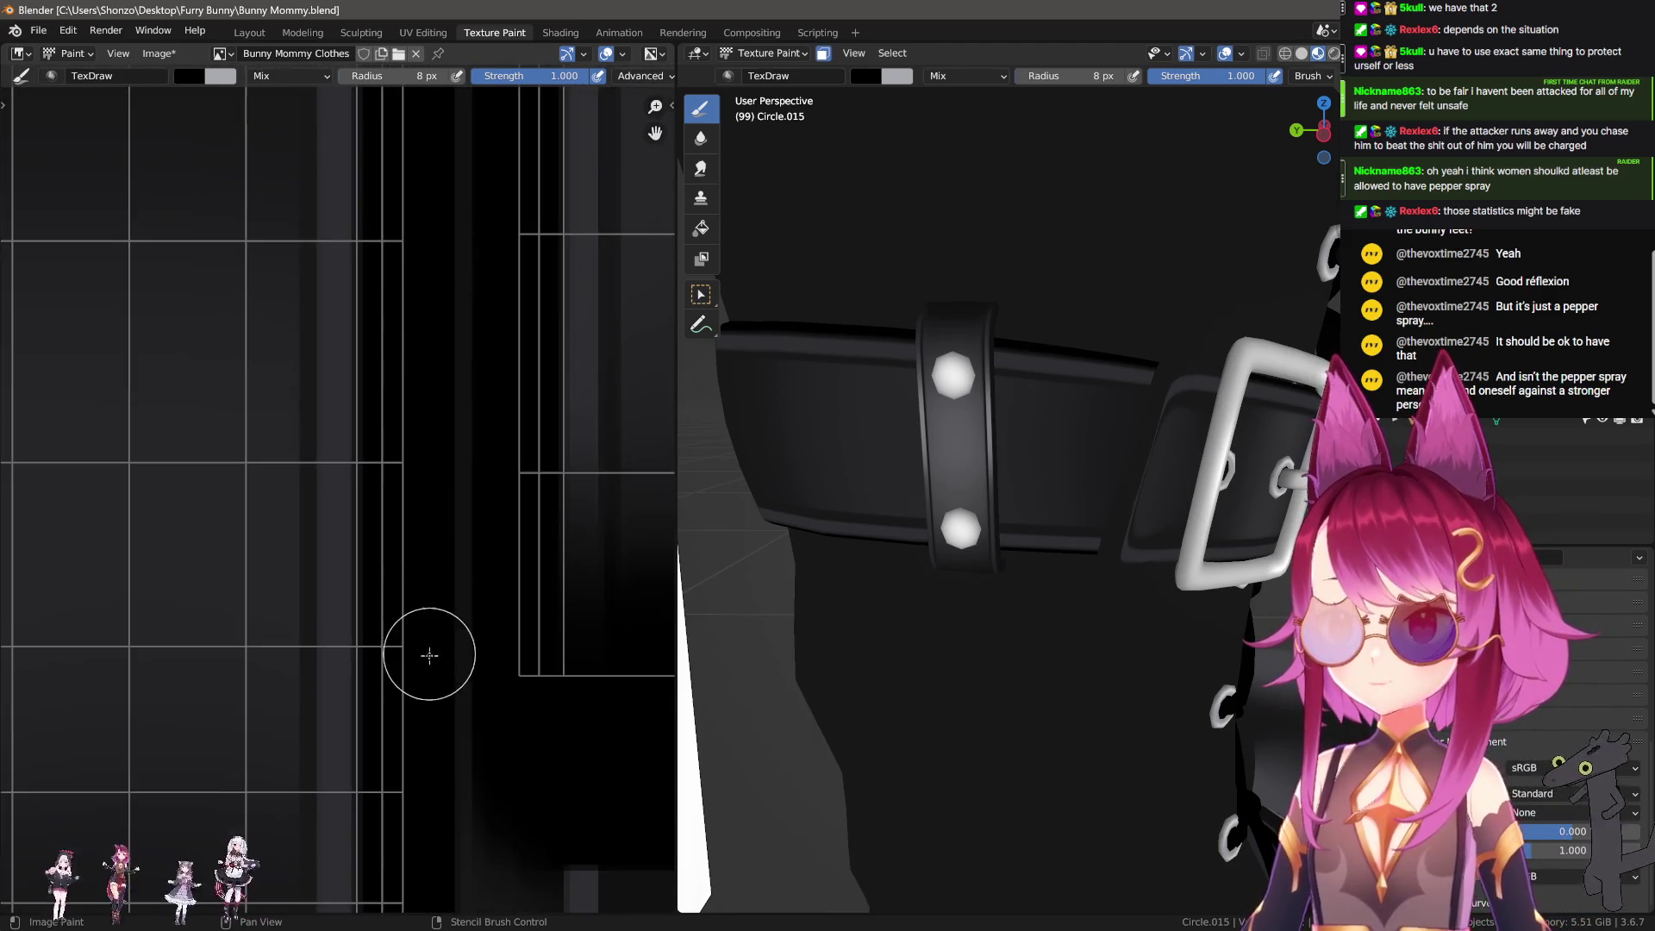
pyautogui.scroll(-2, 380, 598)
pyautogui.scroll(2, 399, 646)
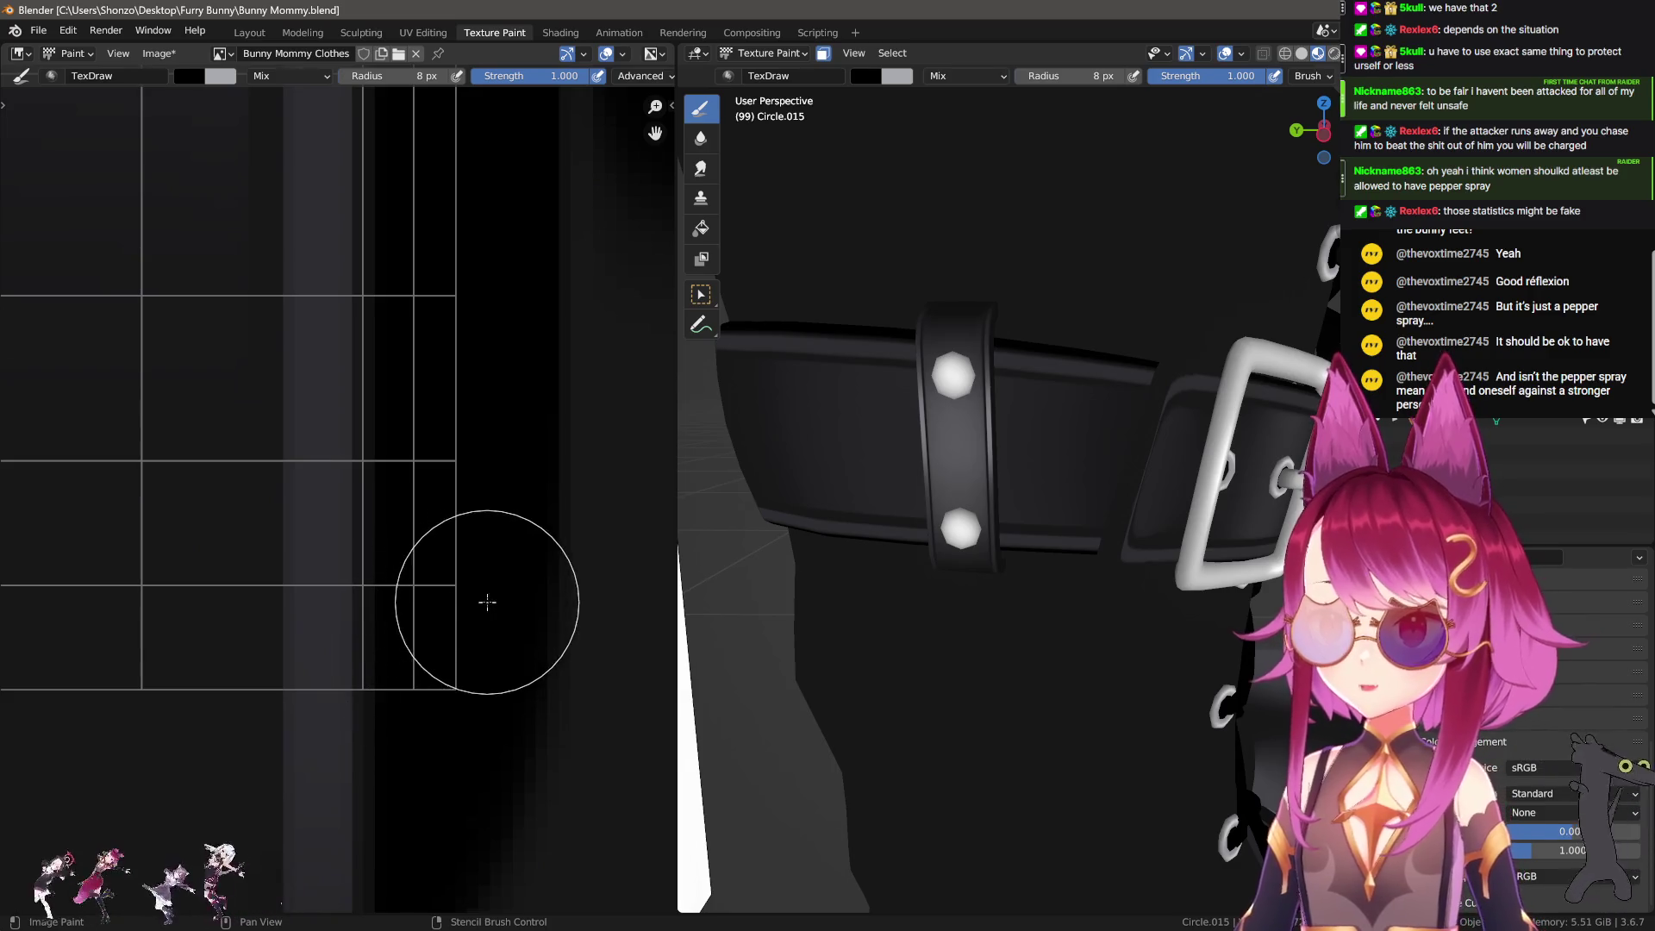
# Step: Set the brush to Line stroke, a 5 px radius and the Custom falloff preset
pyautogui.press('e')
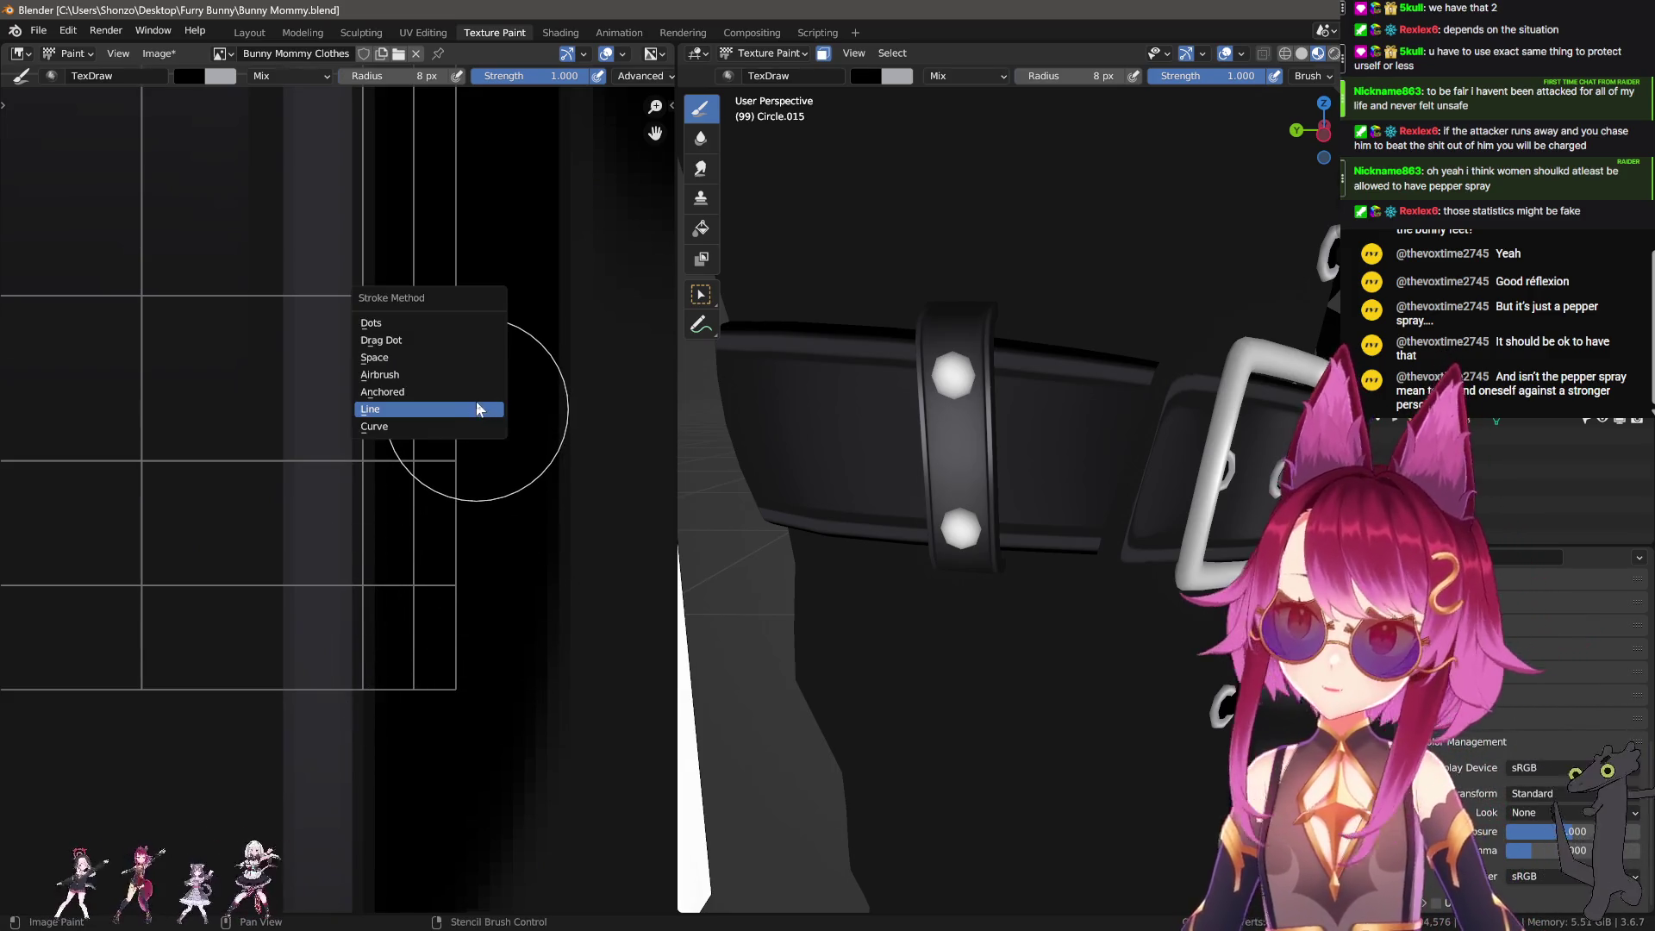
pyautogui.moveTo(430, 620); pyautogui.dragTo(452, 746, button='middle')
pyautogui.press('[')
pyautogui.press('[')
pyautogui.press('[')
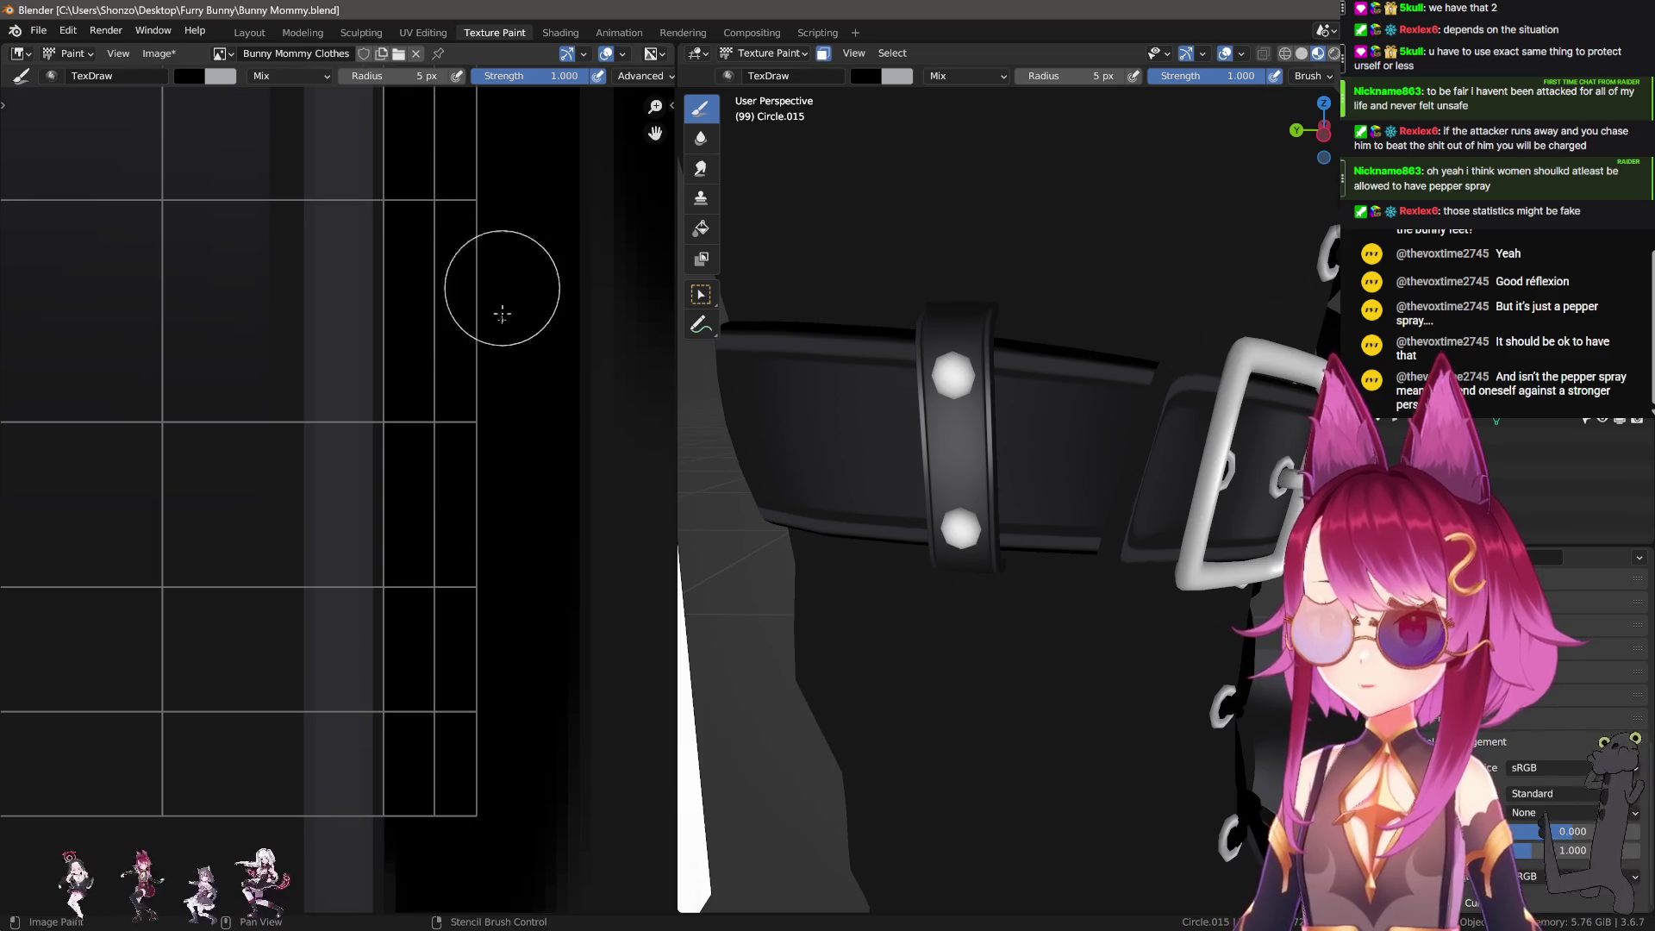
pyautogui.scroll(-4, 480, 524)
pyautogui.scroll(3, 443, 701)
pyautogui.press('e')
pyautogui.click(349, 686)
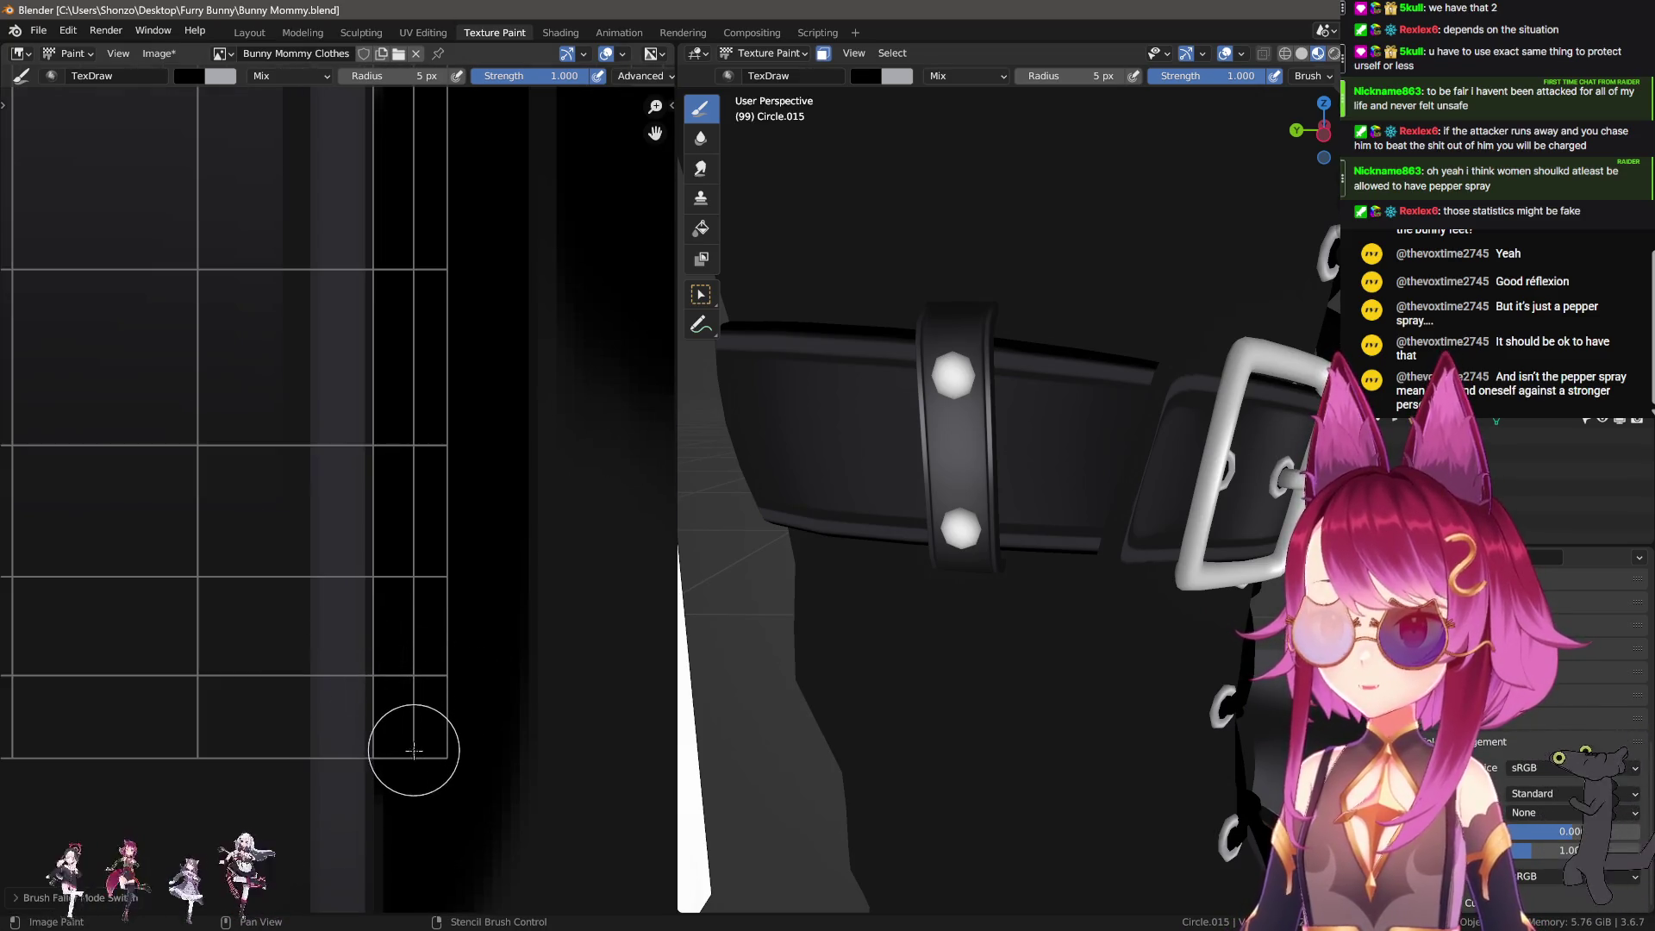
# Step: Pan along the strip until the curved arch of the strap is in view
pyautogui.moveTo(449, 218); pyautogui.dragTo(459, 558, button='middle')
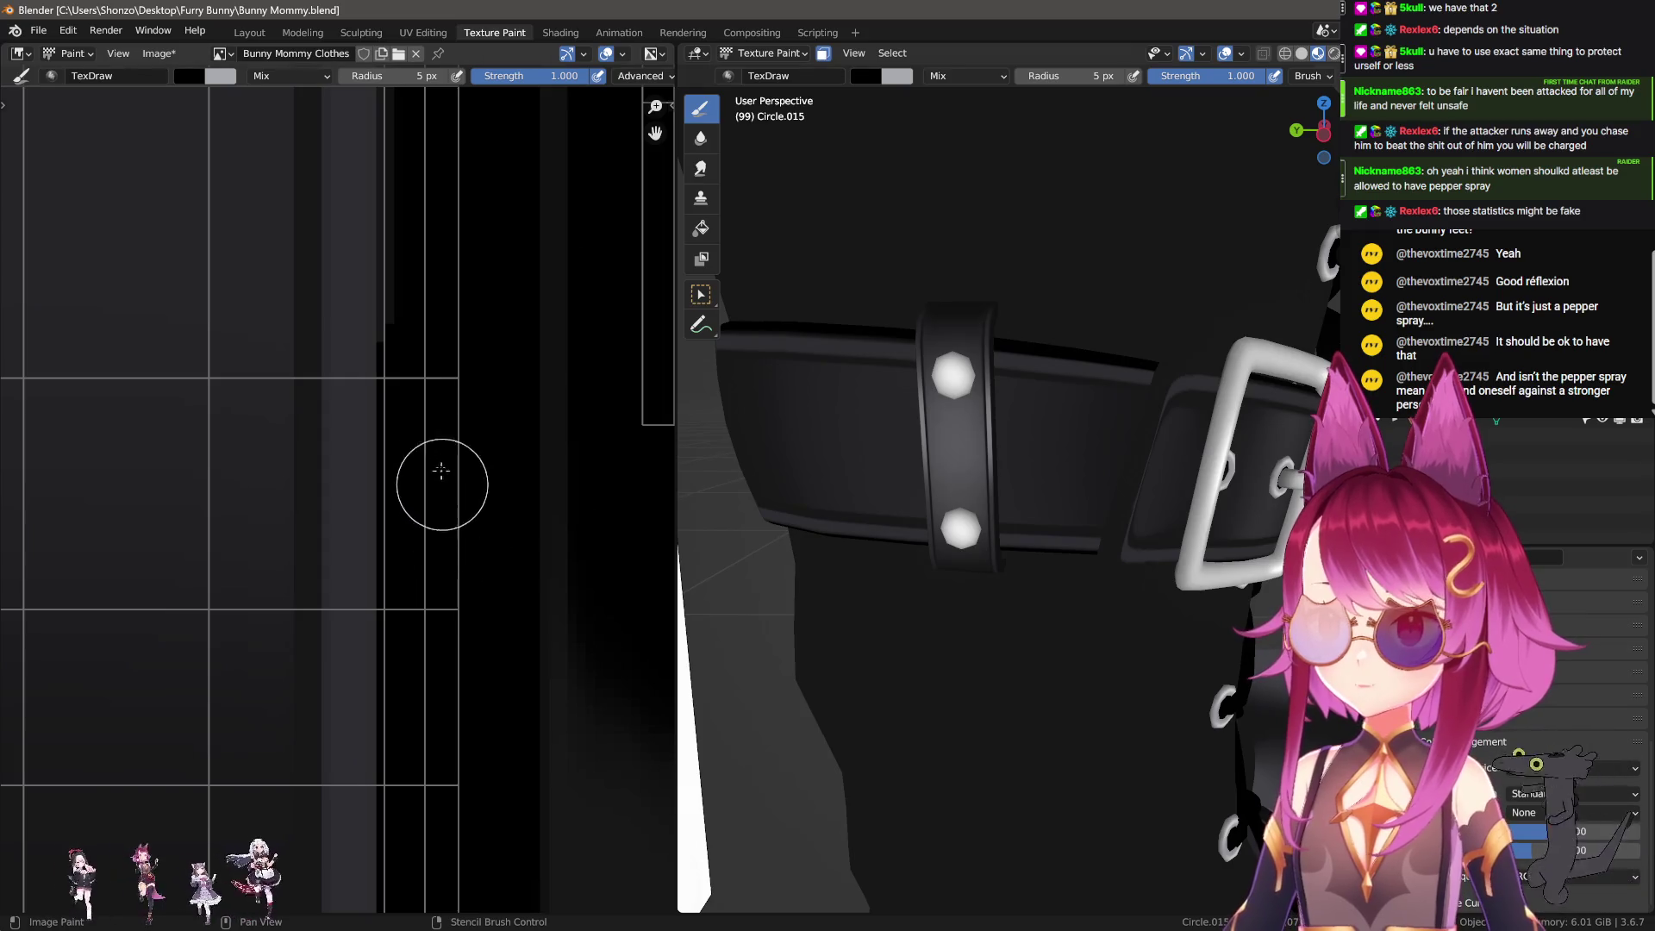
pyautogui.keyDown('ctrl'); pyautogui.moveTo(443, 443); pyautogui.dragTo(383, 654, button='middle'); pyautogui.keyUp('ctrl')
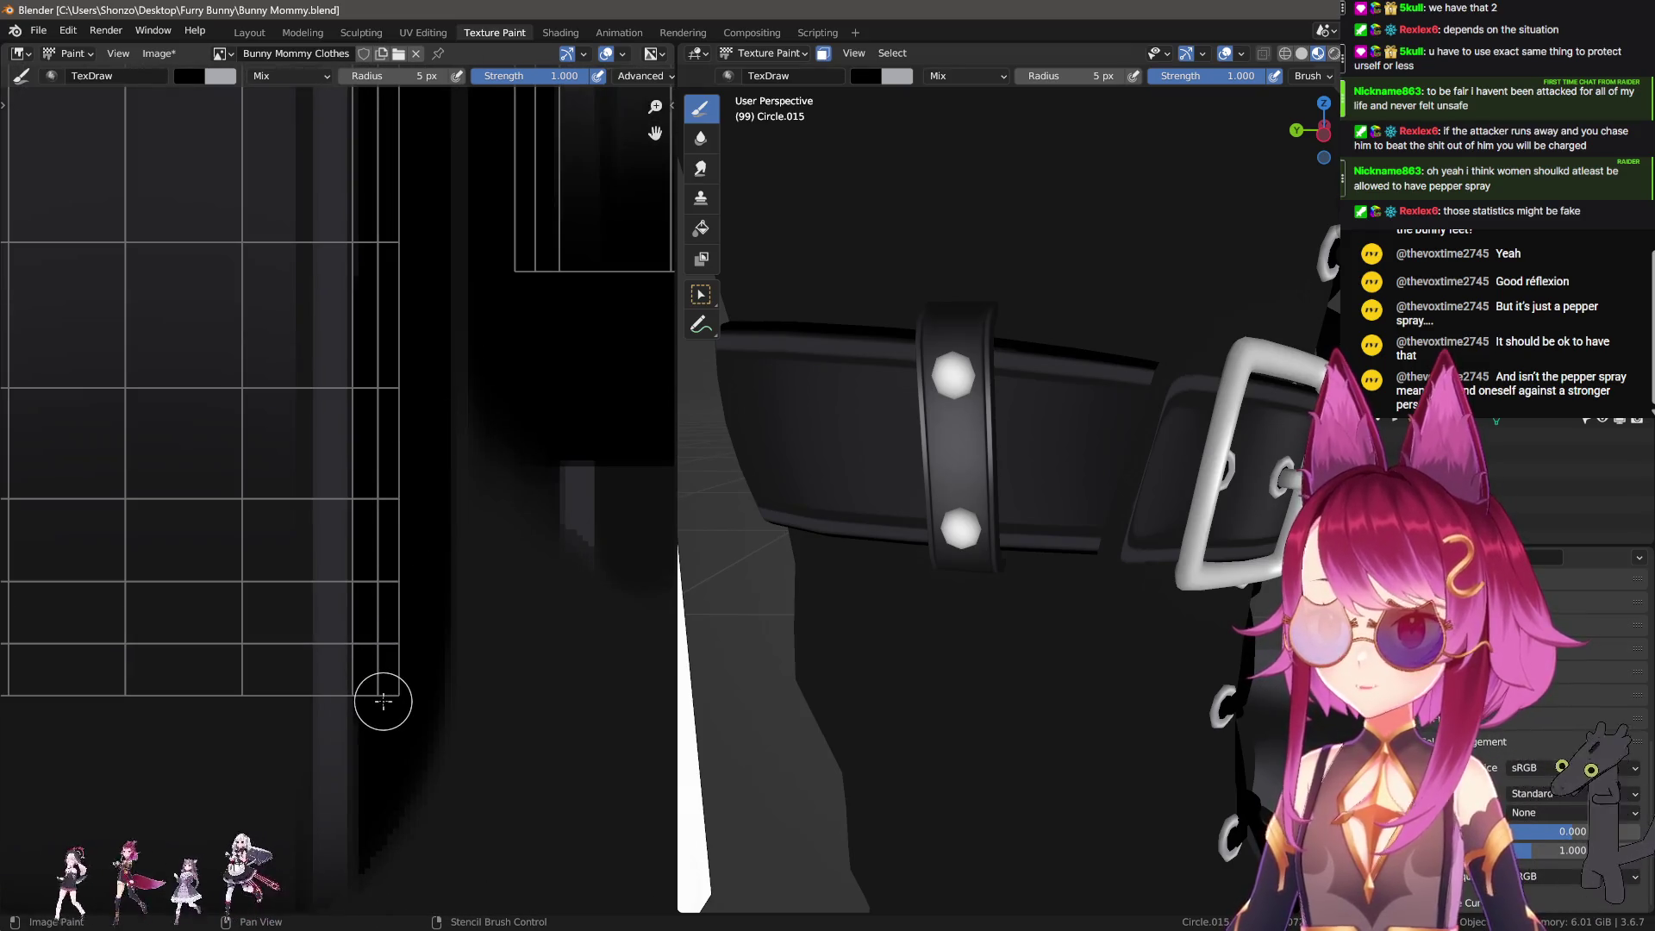
pyautogui.moveTo(410, 326); pyautogui.dragTo(431, 714, button='middle')
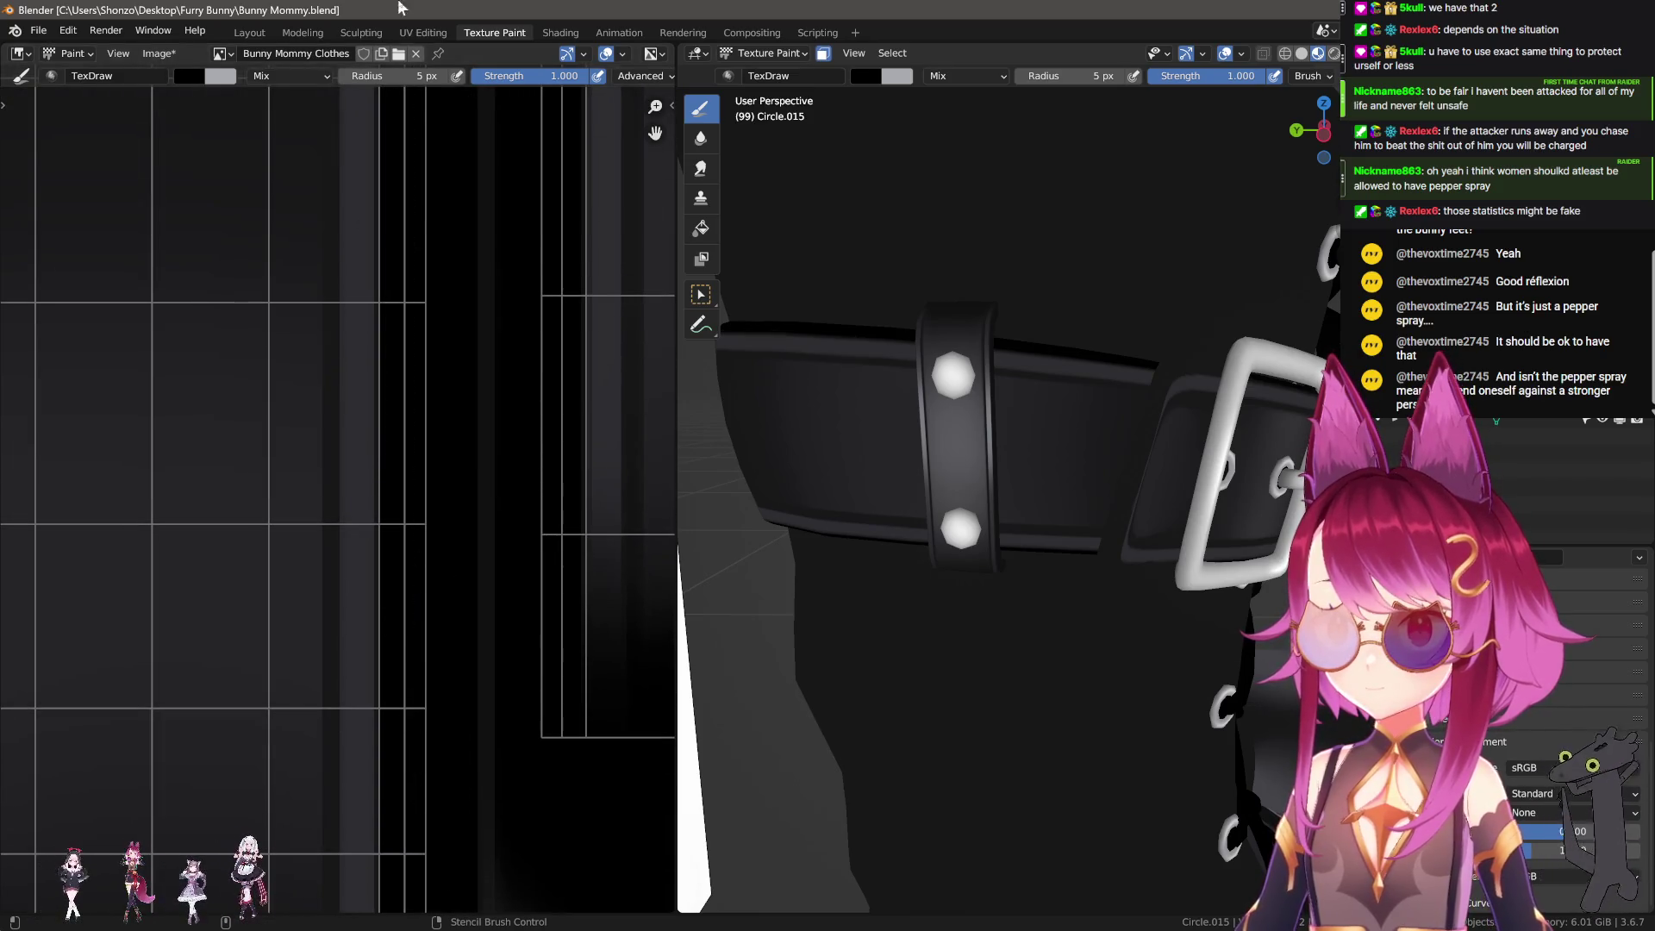
pyautogui.moveTo(460, 766)
pyautogui.keyDown('ctrl'); pyautogui.mouseDown(button='middle')
pyautogui.moveTo(455, 694)
pyautogui.moveTo(440, 770)
pyautogui.mouseUp(button='middle'); pyautogui.keyUp('ctrl')
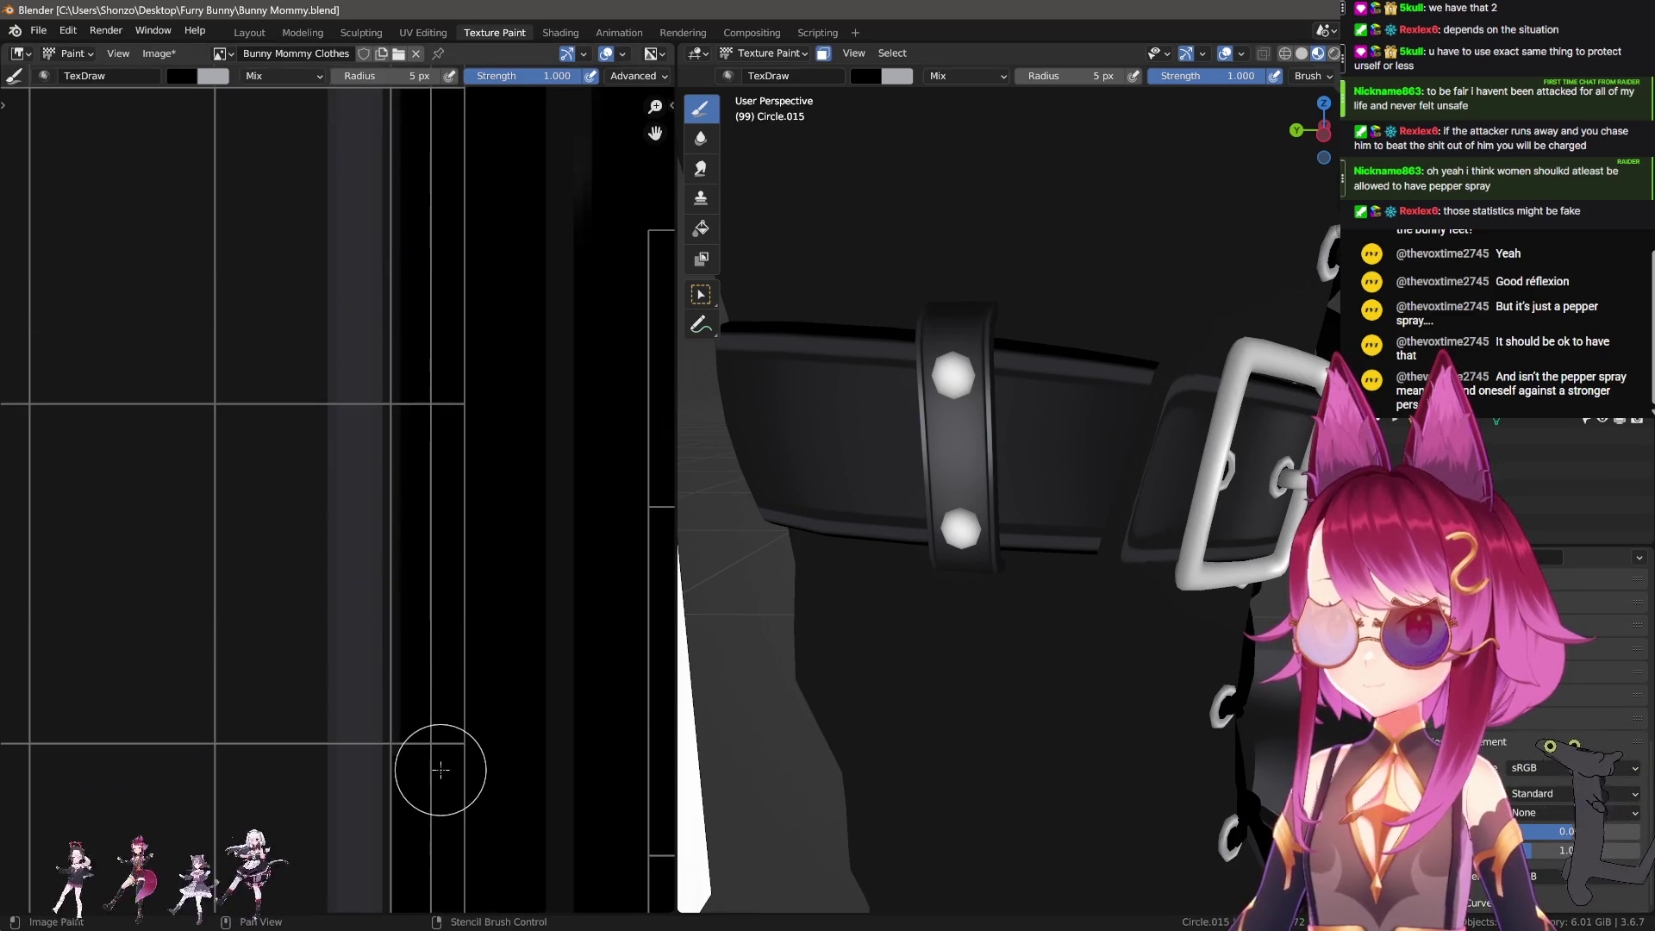
pyautogui.moveTo(451, 103); pyautogui.dragTo(456, 723, button='middle')
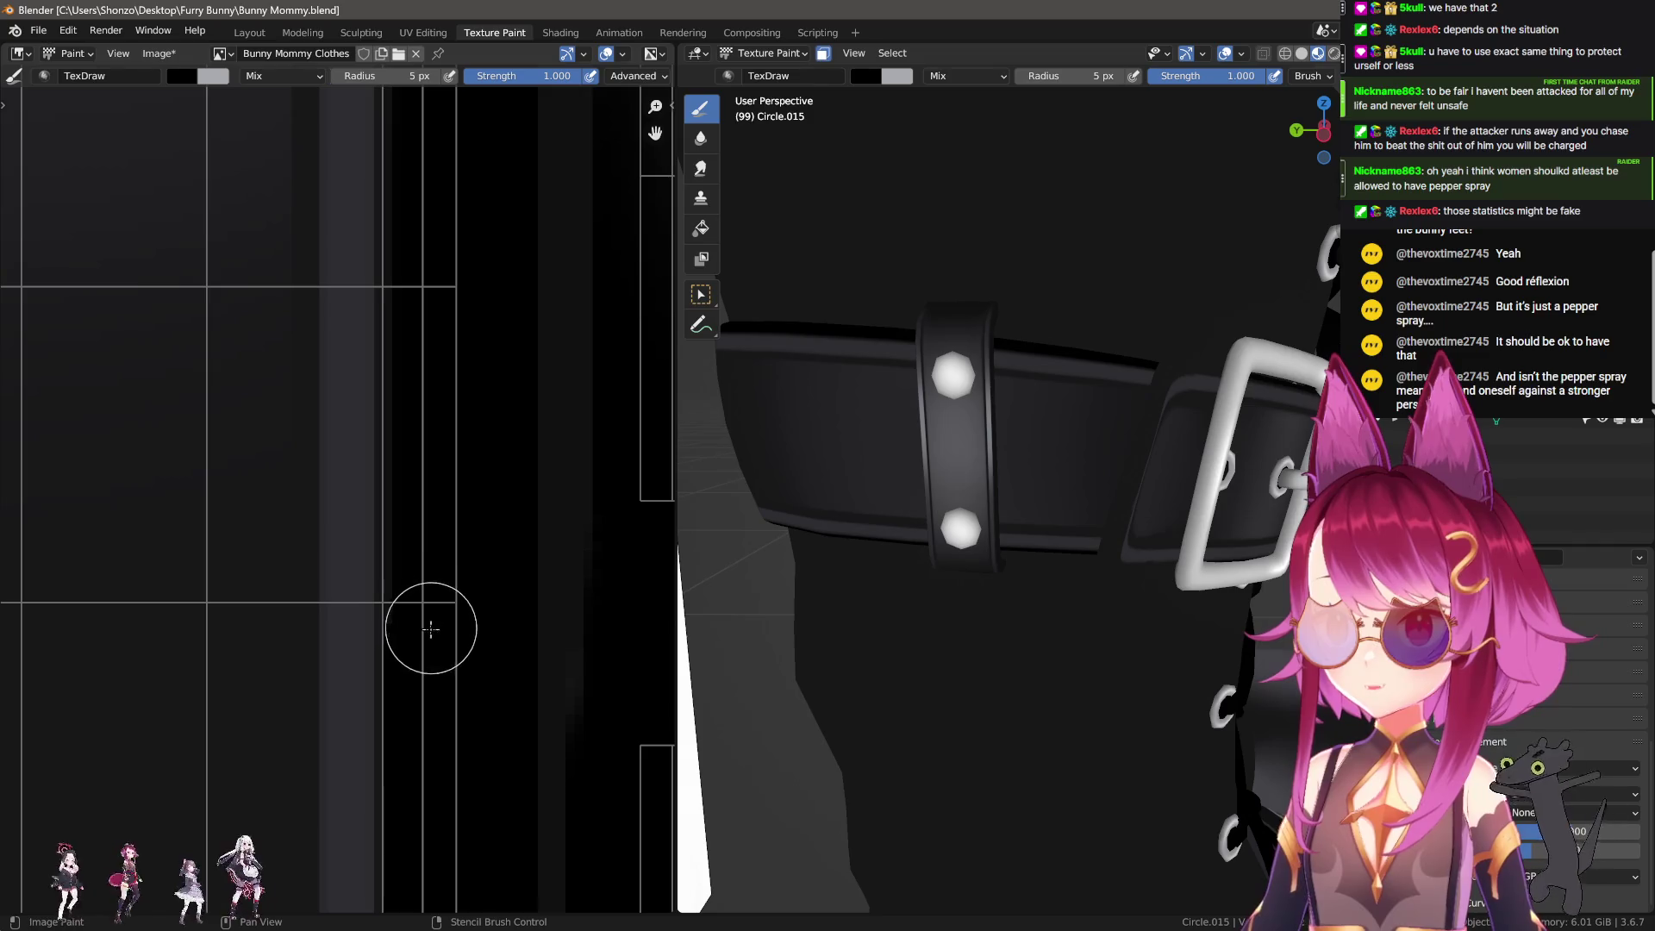
pyautogui.moveTo(445, 8); pyautogui.dragTo(453, 560, button='middle')
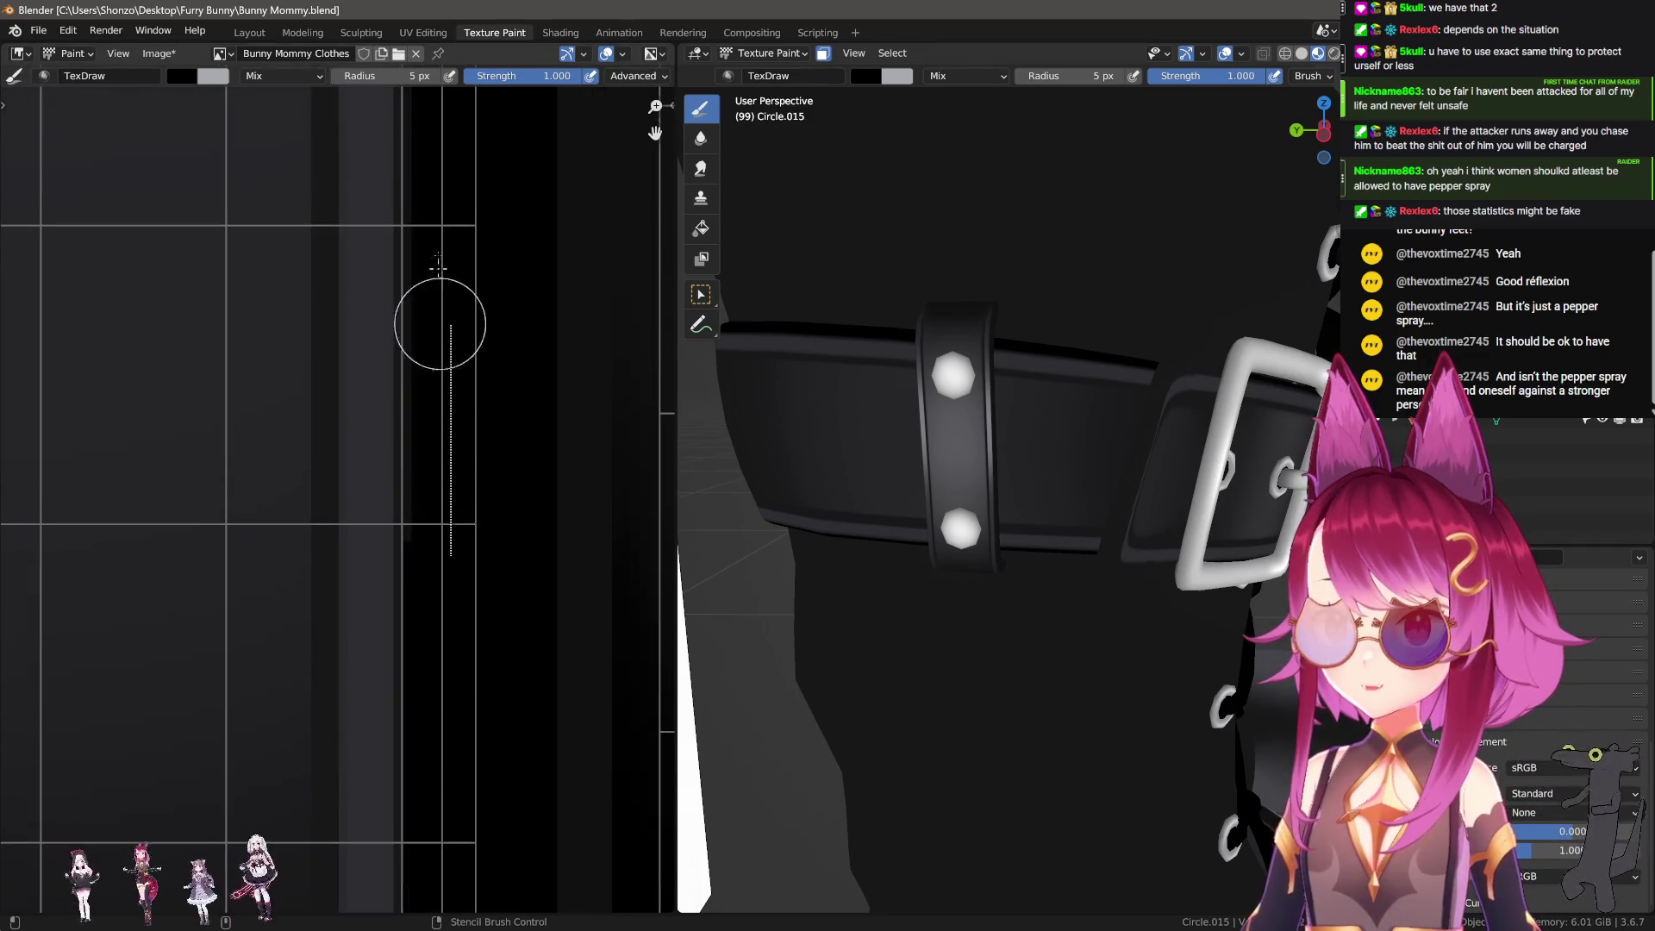
pyautogui.moveTo(441, 324); pyautogui.dragTo(465, 717, button='middle')
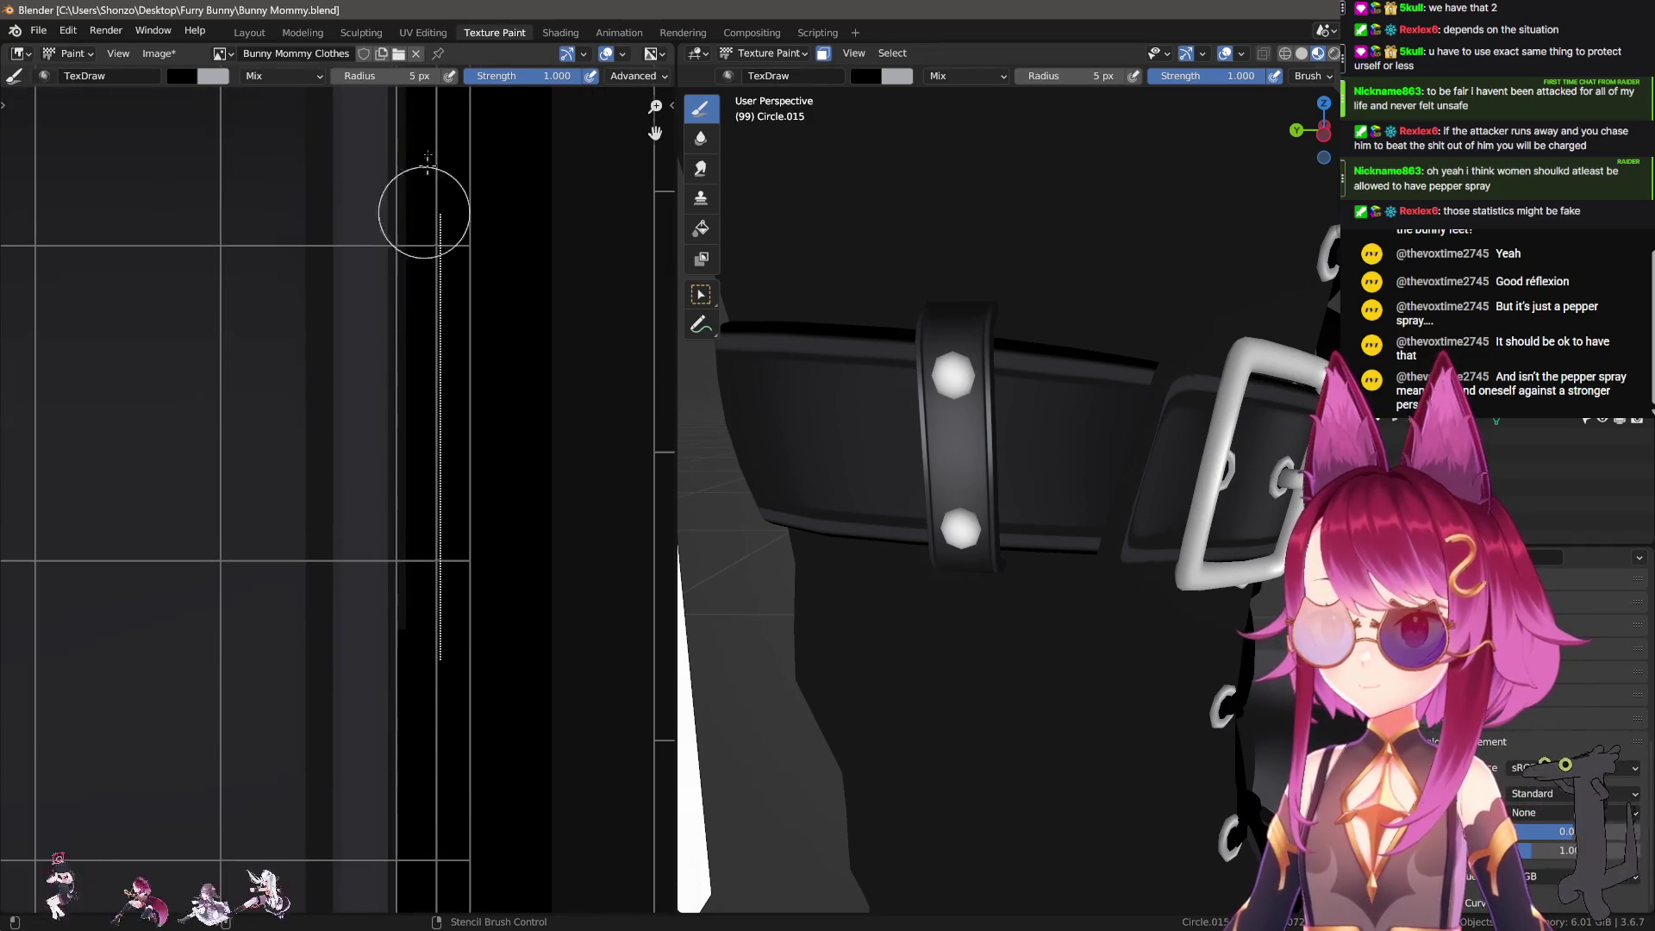
pyautogui.moveTo(427, 158); pyautogui.dragTo(437, 636, button='middle')
pyautogui.moveTo(437, 308); pyautogui.dragTo(446, 617, button='middle')
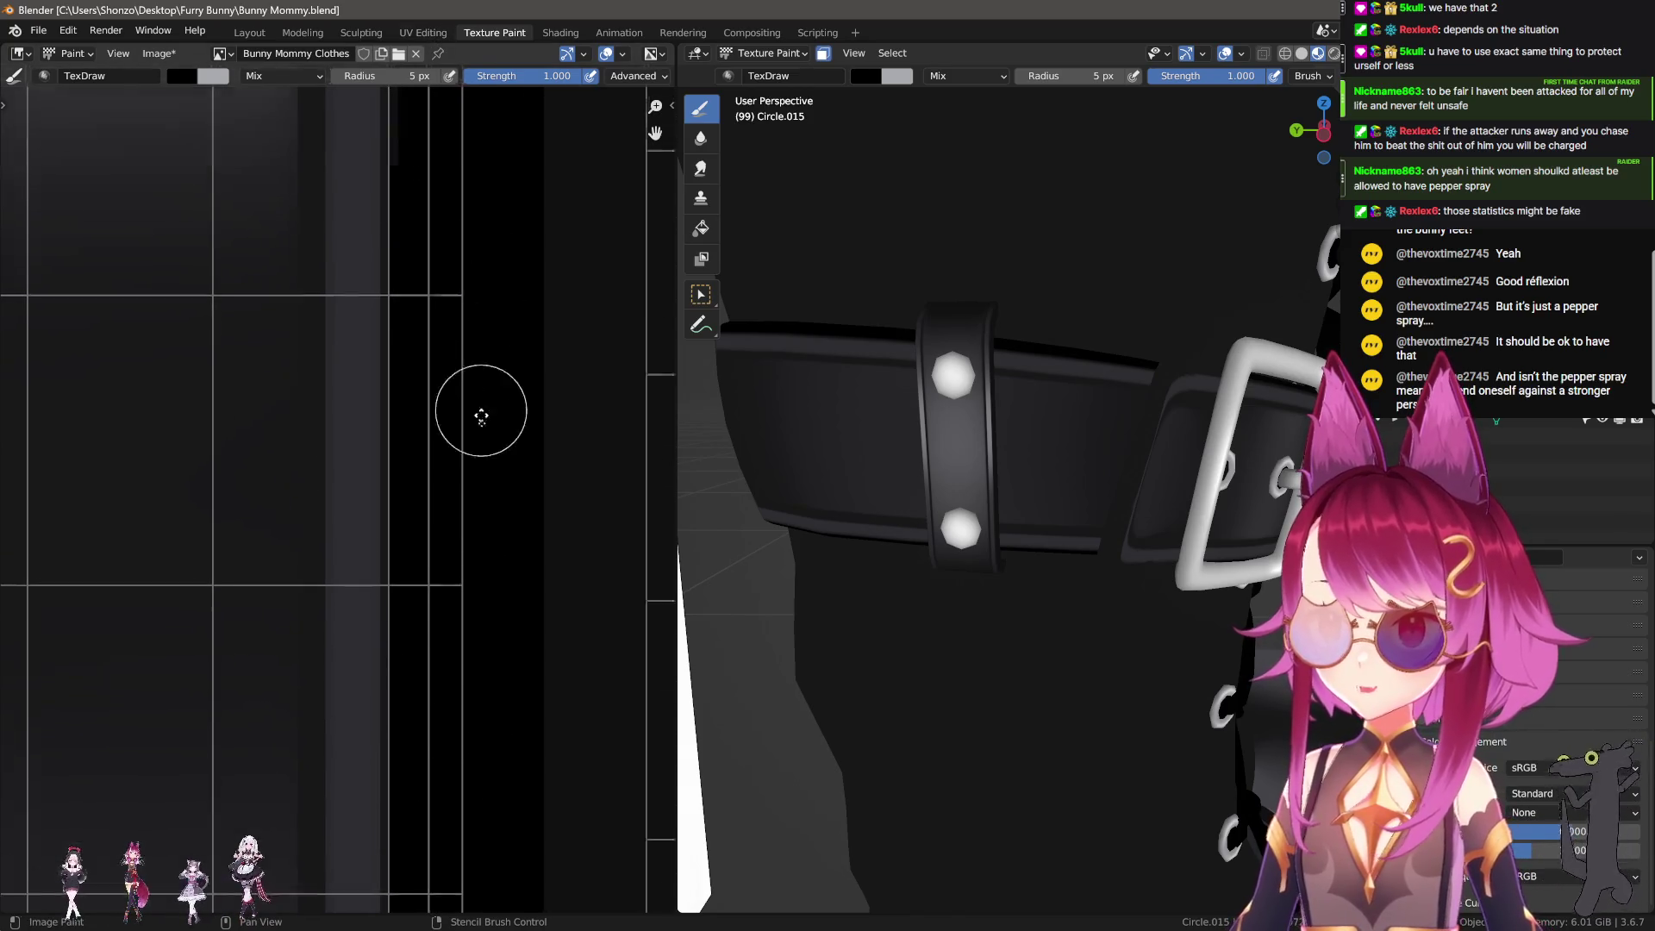
pyautogui.moveTo(422, 276); pyautogui.dragTo(485, 718, button='middle')
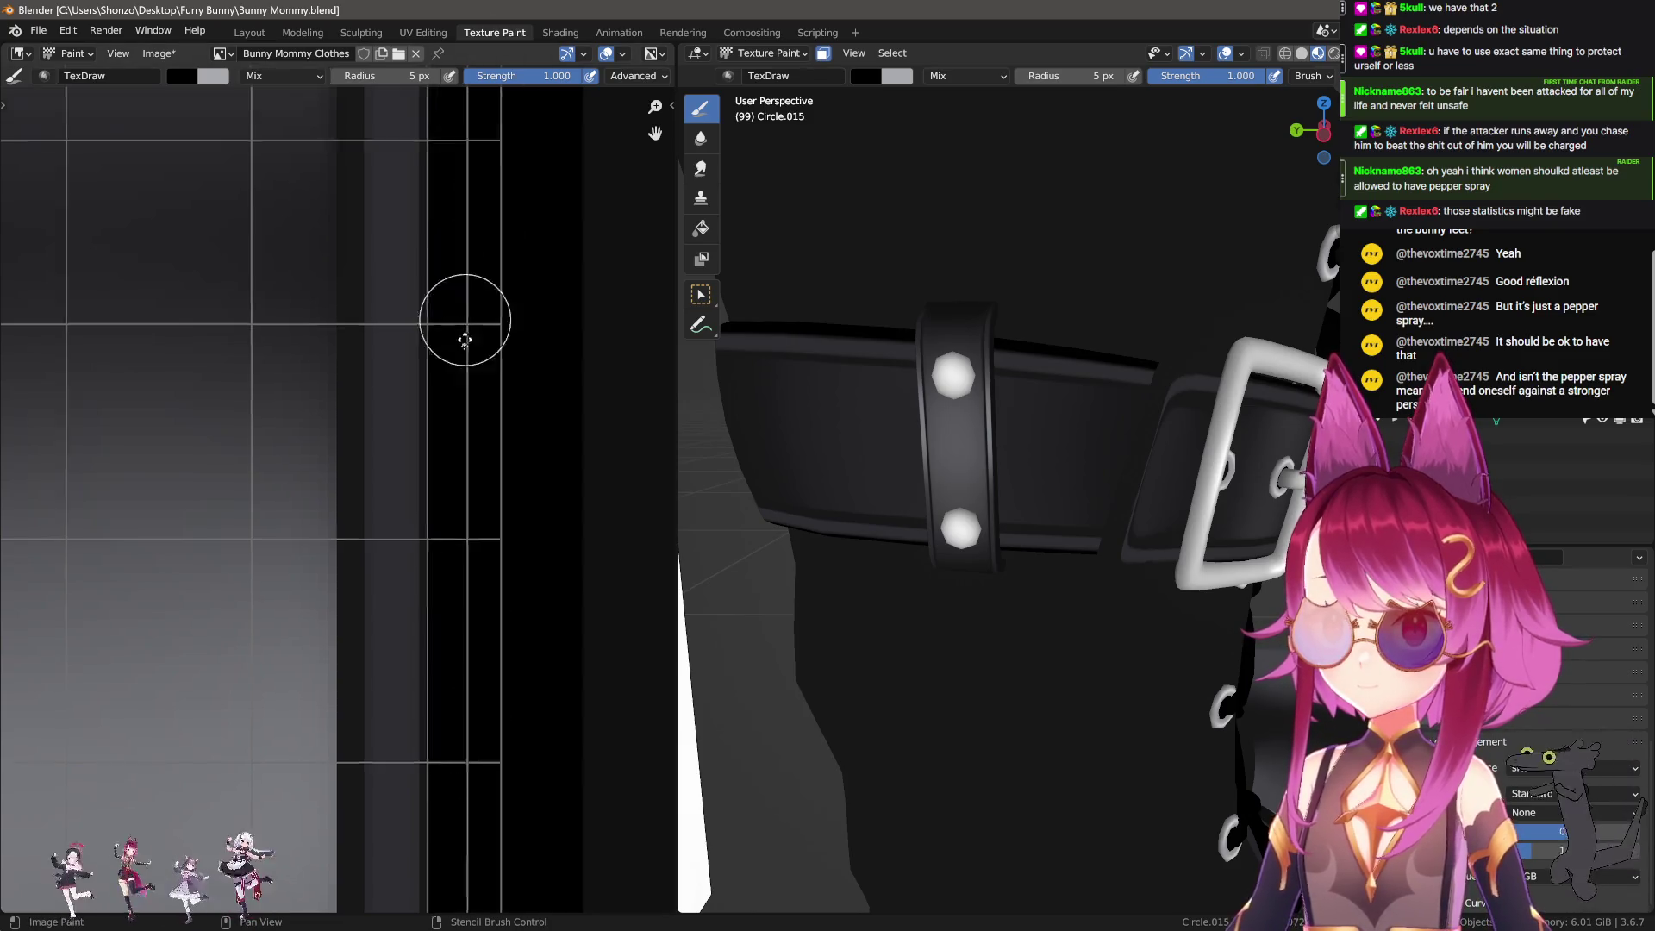
pyautogui.moveTo(473, 381); pyautogui.dragTo(479, 795, button='middle')
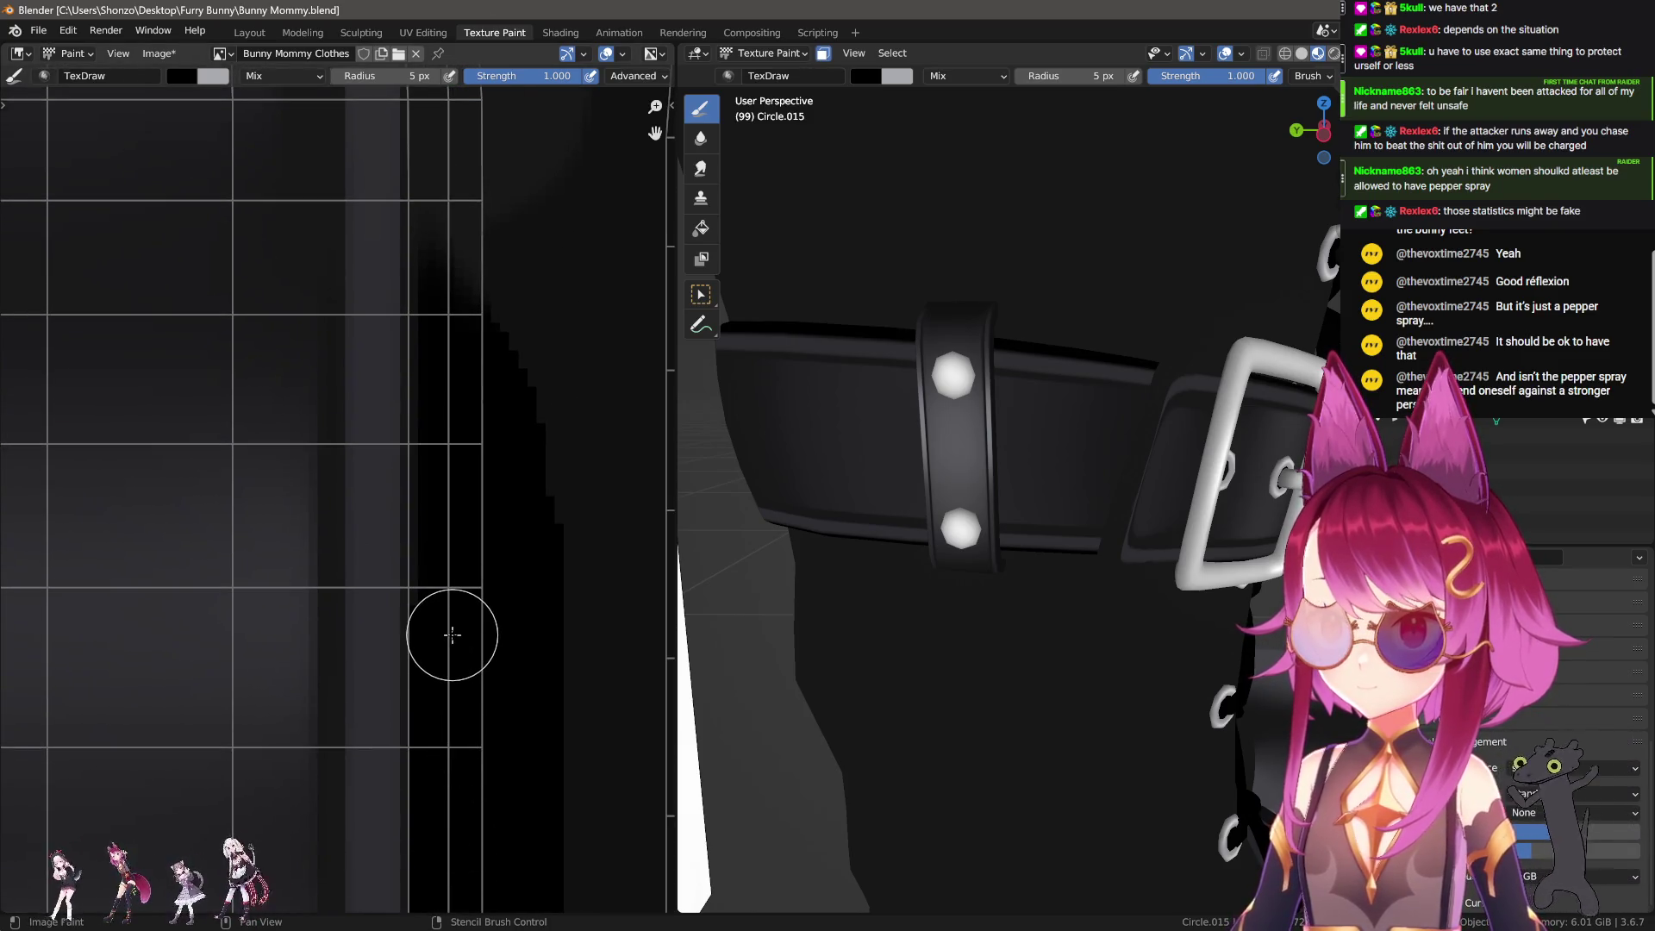
pyautogui.moveTo(452, 431); pyautogui.dragTo(450, 732, button='middle')
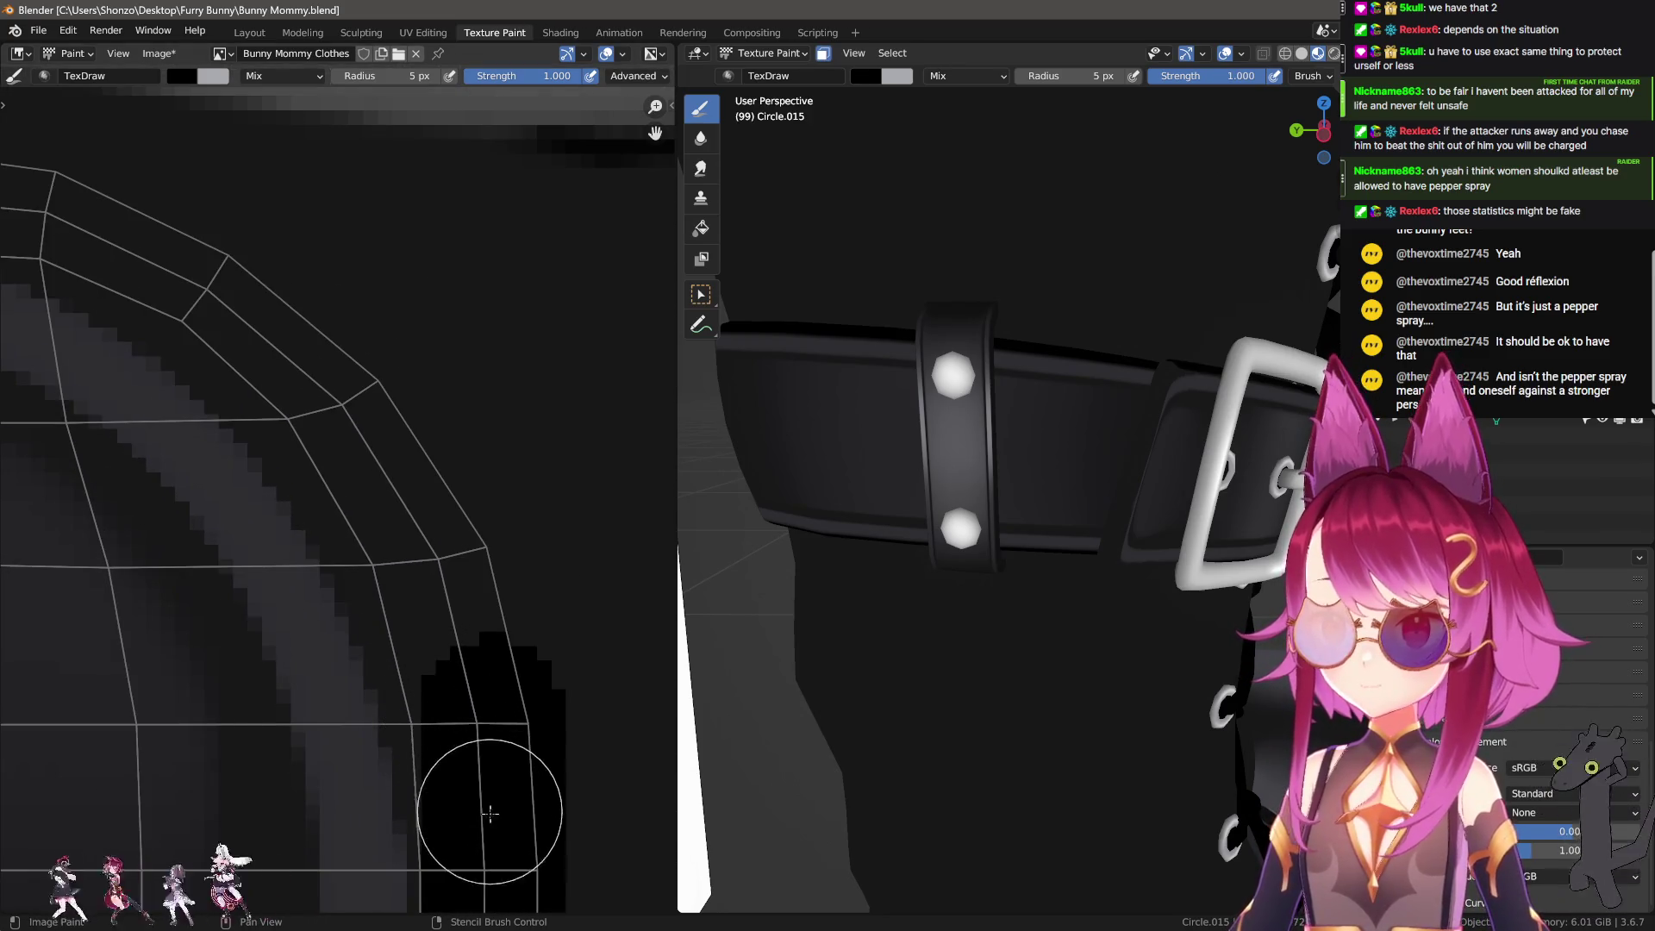
# Step: Paint straight black shadow lines around the top edge of the arch
pyautogui.moveTo(494, 849)
pyautogui.mouseDown()
pyautogui.moveTo(442, 534)
pyautogui.moveTo(333, 360)
pyautogui.mouseUp()
pyautogui.moveTo(333, 360); pyautogui.dragTo(534, 487, button='middle')
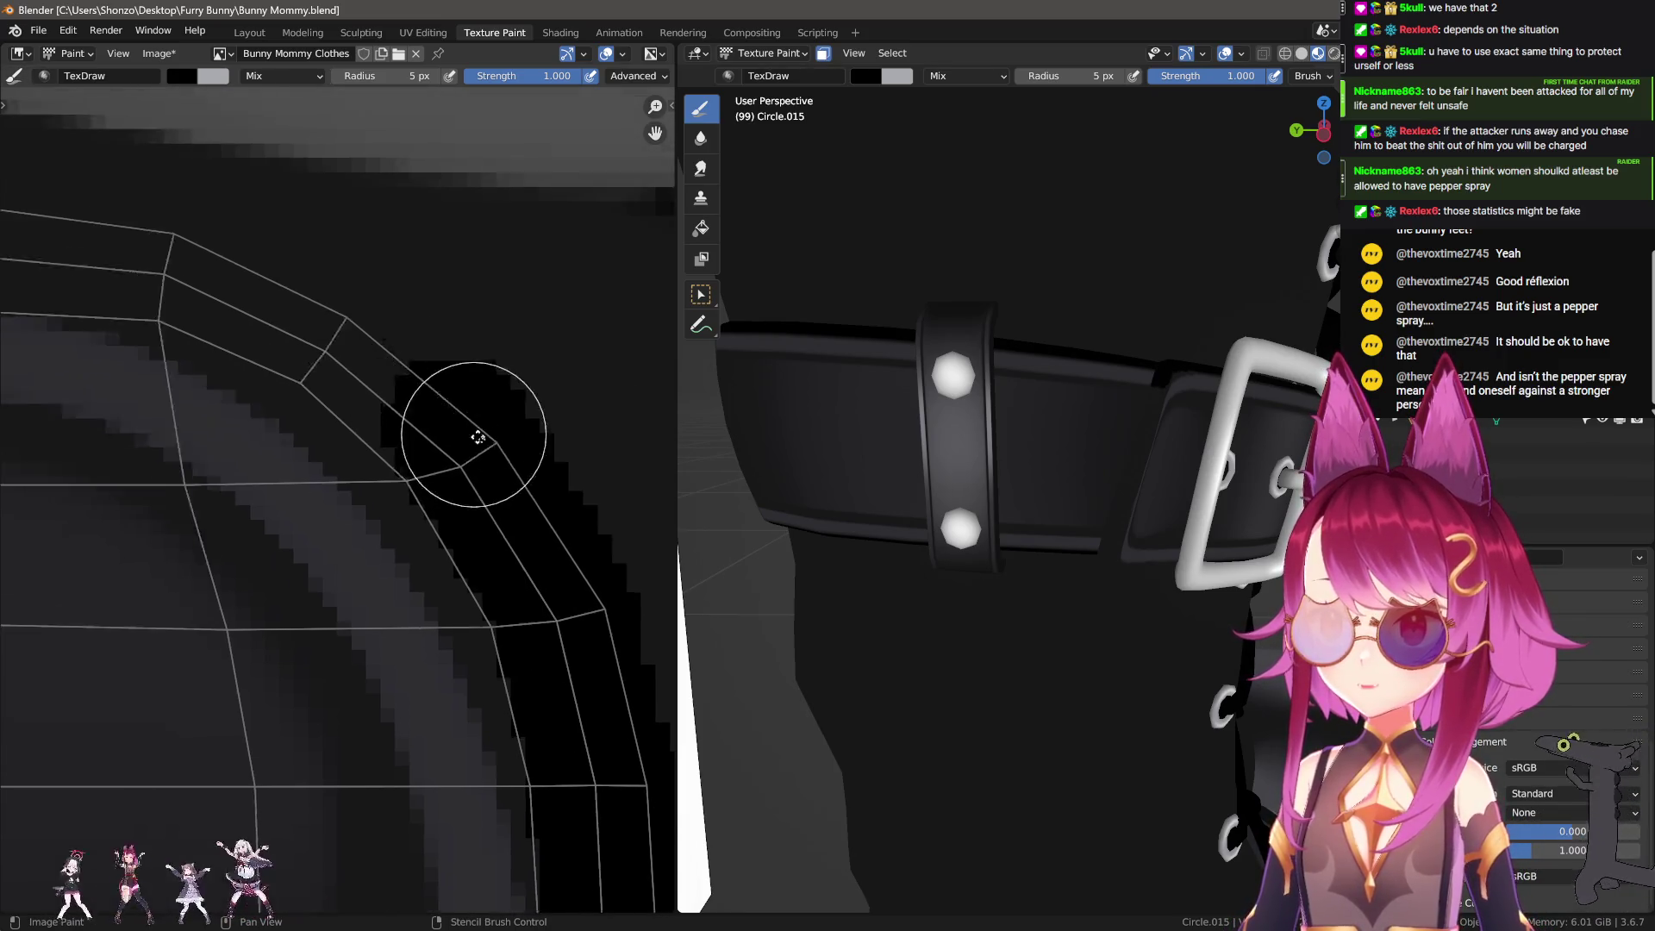
pyautogui.moveTo(535, 486)
pyautogui.mouseDown()
pyautogui.moveTo(411, 377)
pyautogui.moveTo(250, 302)
pyautogui.mouseUp()
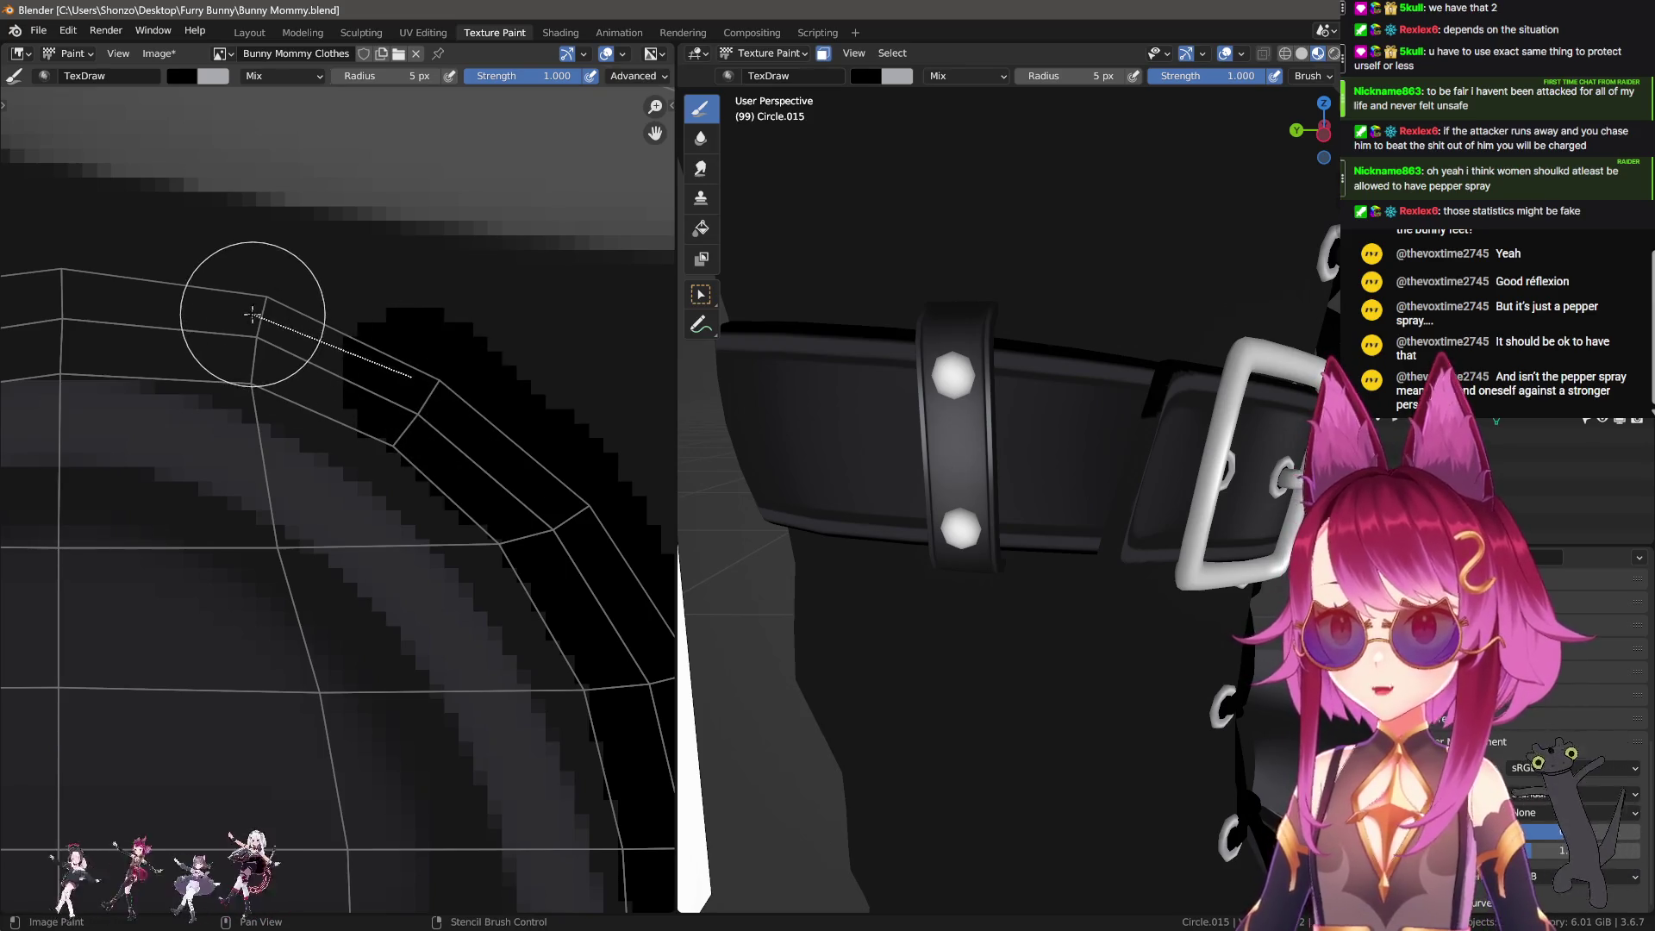
pyautogui.moveTo(251, 307); pyautogui.dragTo(473, 321, button='middle')
pyautogui.moveTo(466, 336); pyautogui.dragTo(280, 303)
pyautogui.moveTo(294, 325); pyautogui.dragTo(515, 290, button='middle')
pyautogui.moveTo(514, 291); pyautogui.dragTo(446, 292)
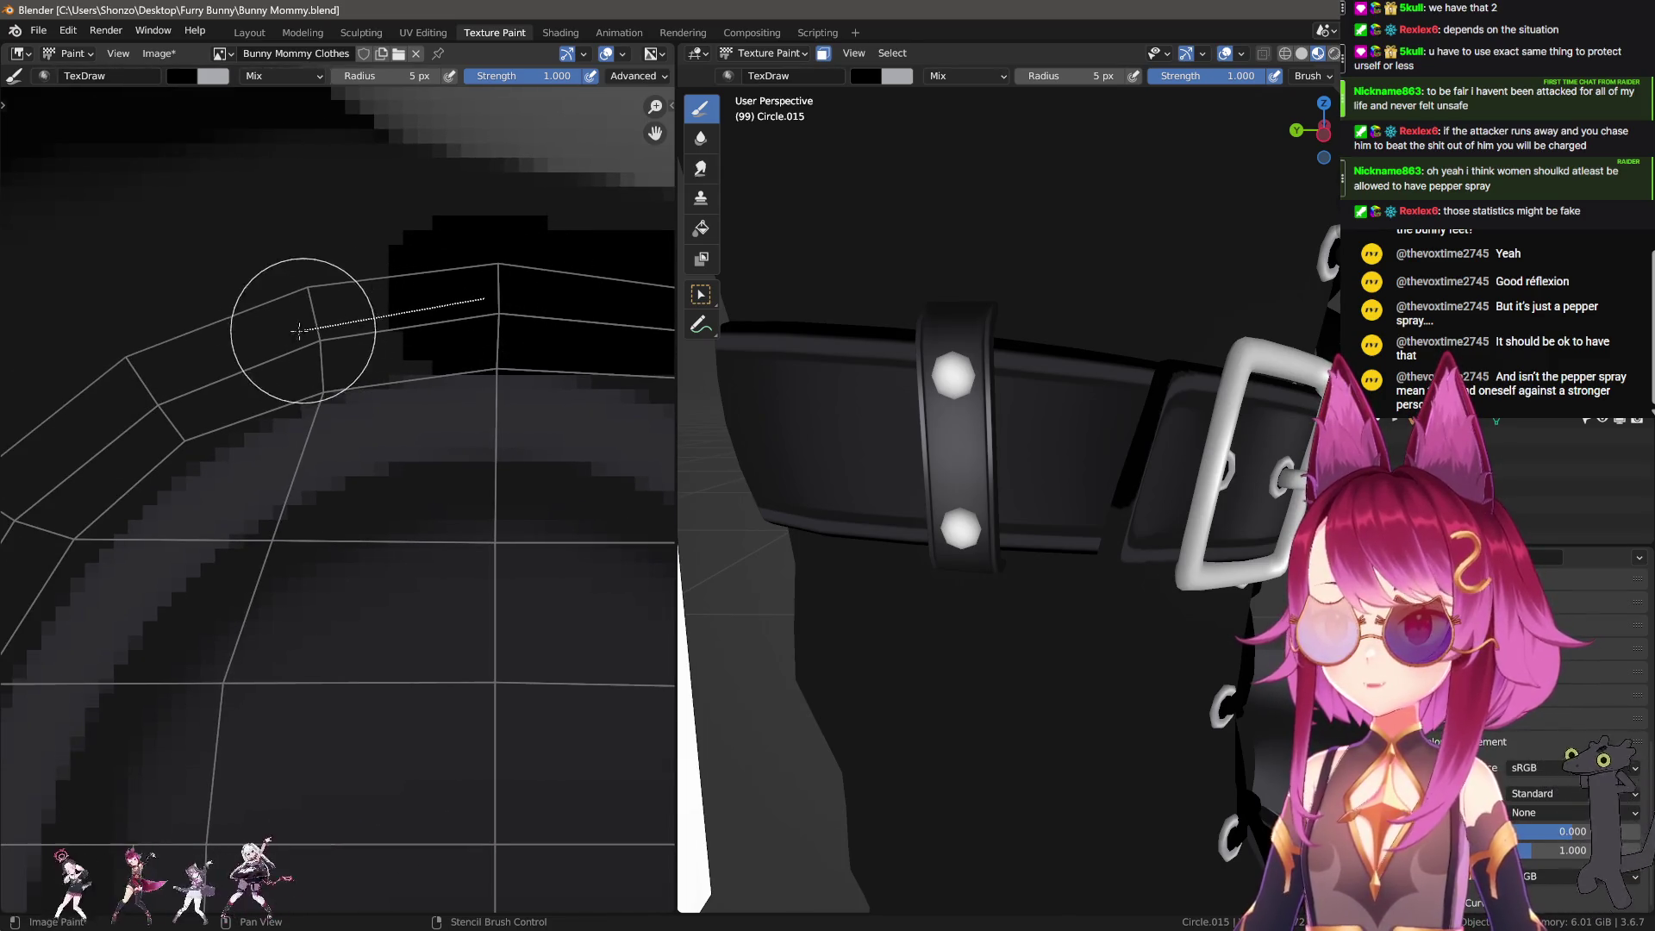
pyautogui.moveTo(280, 328); pyautogui.dragTo(281, 325)
pyautogui.moveTo(281, 326); pyautogui.dragTo(463, 272, button='middle')
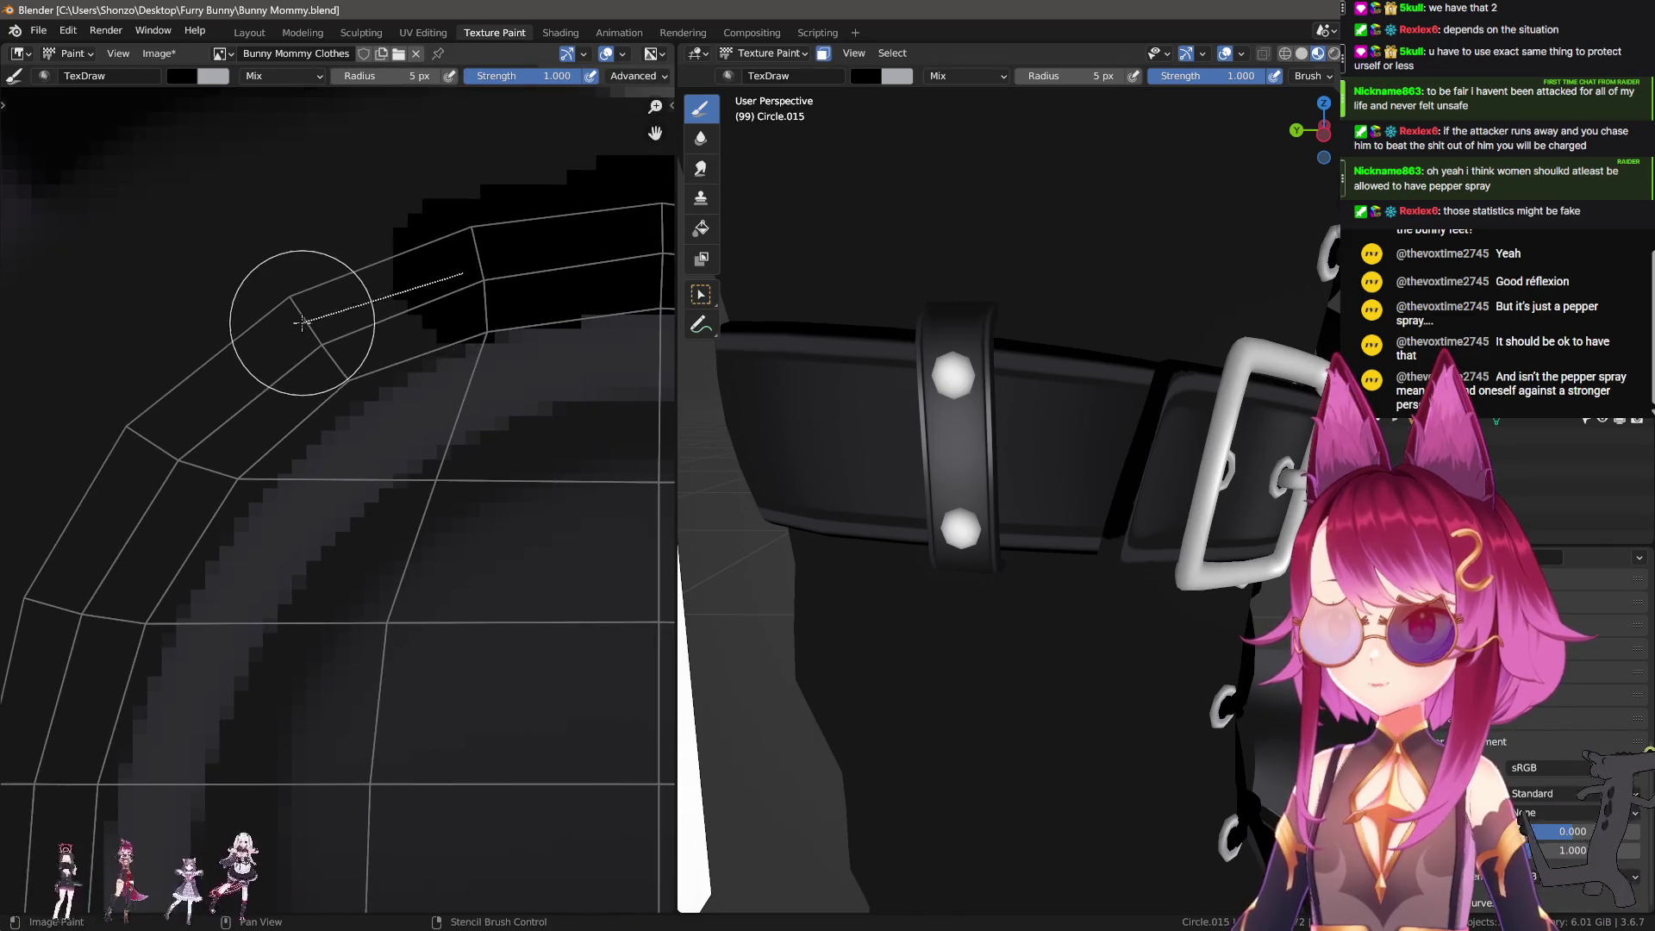
pyautogui.moveTo(301, 323); pyautogui.dragTo(305, 321)
# Step: Continue the black edge lines down the curve and along the straight strip edge
pyautogui.moveTo(178, 439); pyautogui.dragTo(179, 438)
pyautogui.moveTo(179, 437); pyautogui.dragTo(314, 307, button='middle')
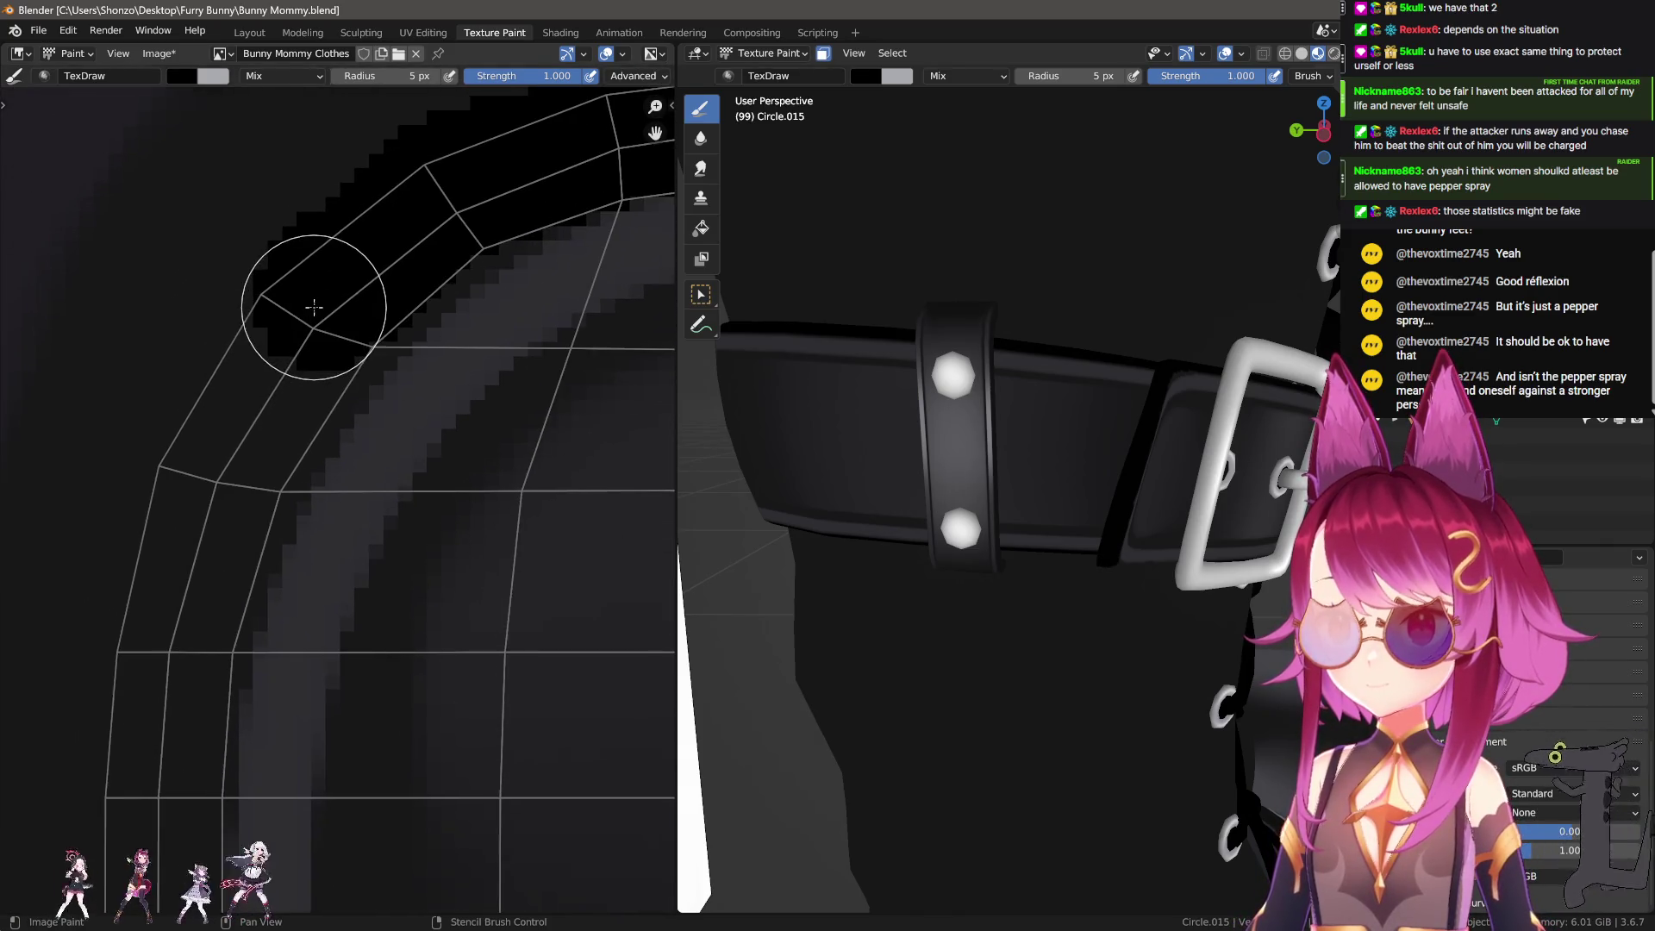
pyautogui.moveTo(214, 458); pyautogui.dragTo(129, 659)
pyautogui.moveTo(178, 607)
pyautogui.mouseDown(button='middle')
pyautogui.moveTo(225, 374)
pyautogui.moveTo(256, 398)
pyautogui.mouseUp(button='middle')
pyautogui.moveTo(248, 304); pyautogui.dragTo(238, 370)
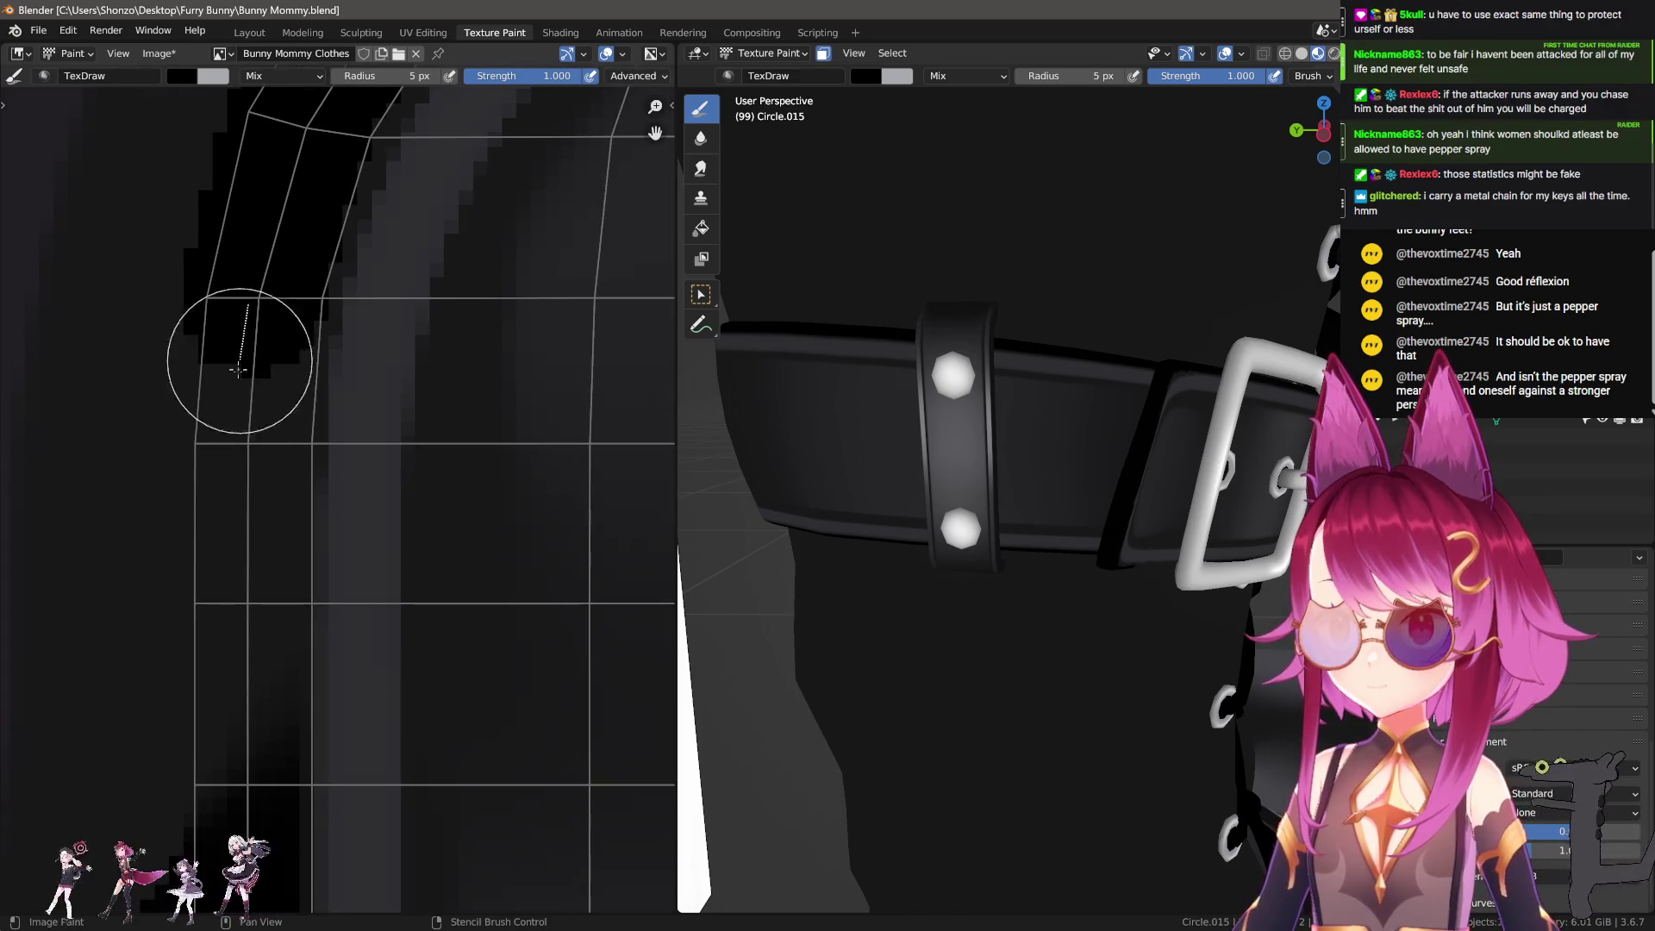
pyautogui.moveTo(237, 444); pyautogui.dragTo(238, 444)
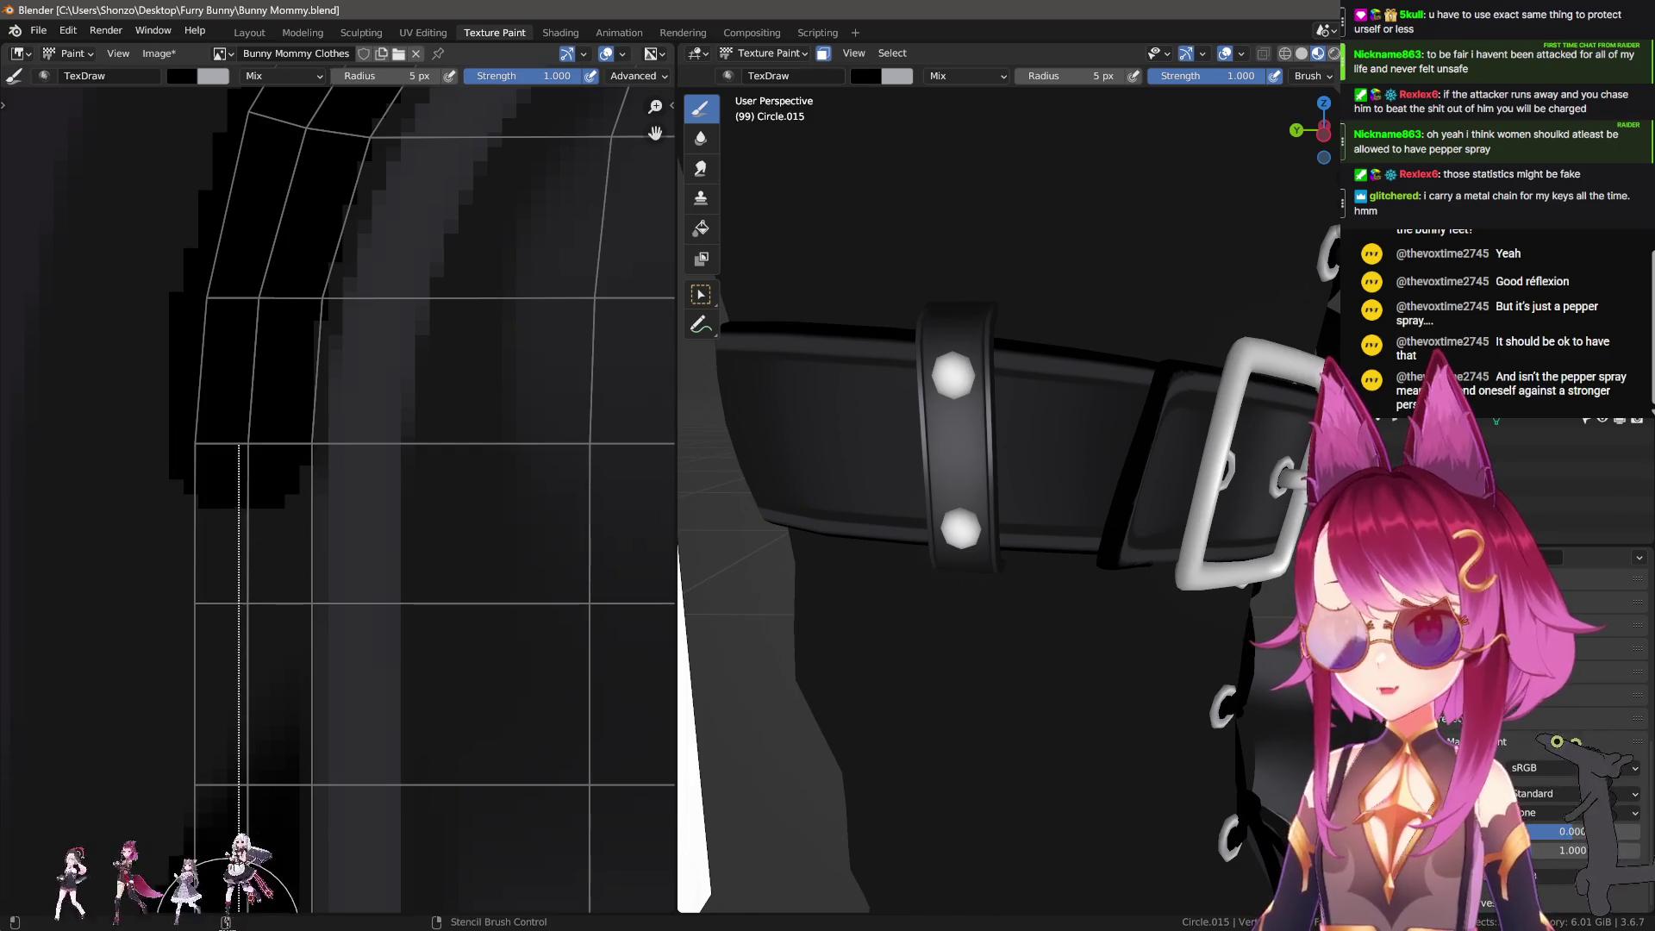
pyautogui.moveTo(239, 912); pyautogui.dragTo(239, 913)
# Step: Zoom out and pan over to the tube-shaped strap island
pyautogui.scroll(-1, 250, 480)
pyautogui.moveTo(281, 462)
pyautogui.mouseDown(button='middle')
pyautogui.moveTo(261, 683)
pyautogui.moveTo(285, 721)
pyautogui.moveTo(288, 417)
pyautogui.mouseUp(button='middle')
pyautogui.scroll(-3, 249, 733)
pyautogui.scroll(4, 281, 639)
pyautogui.scroll(4, 303, 354)
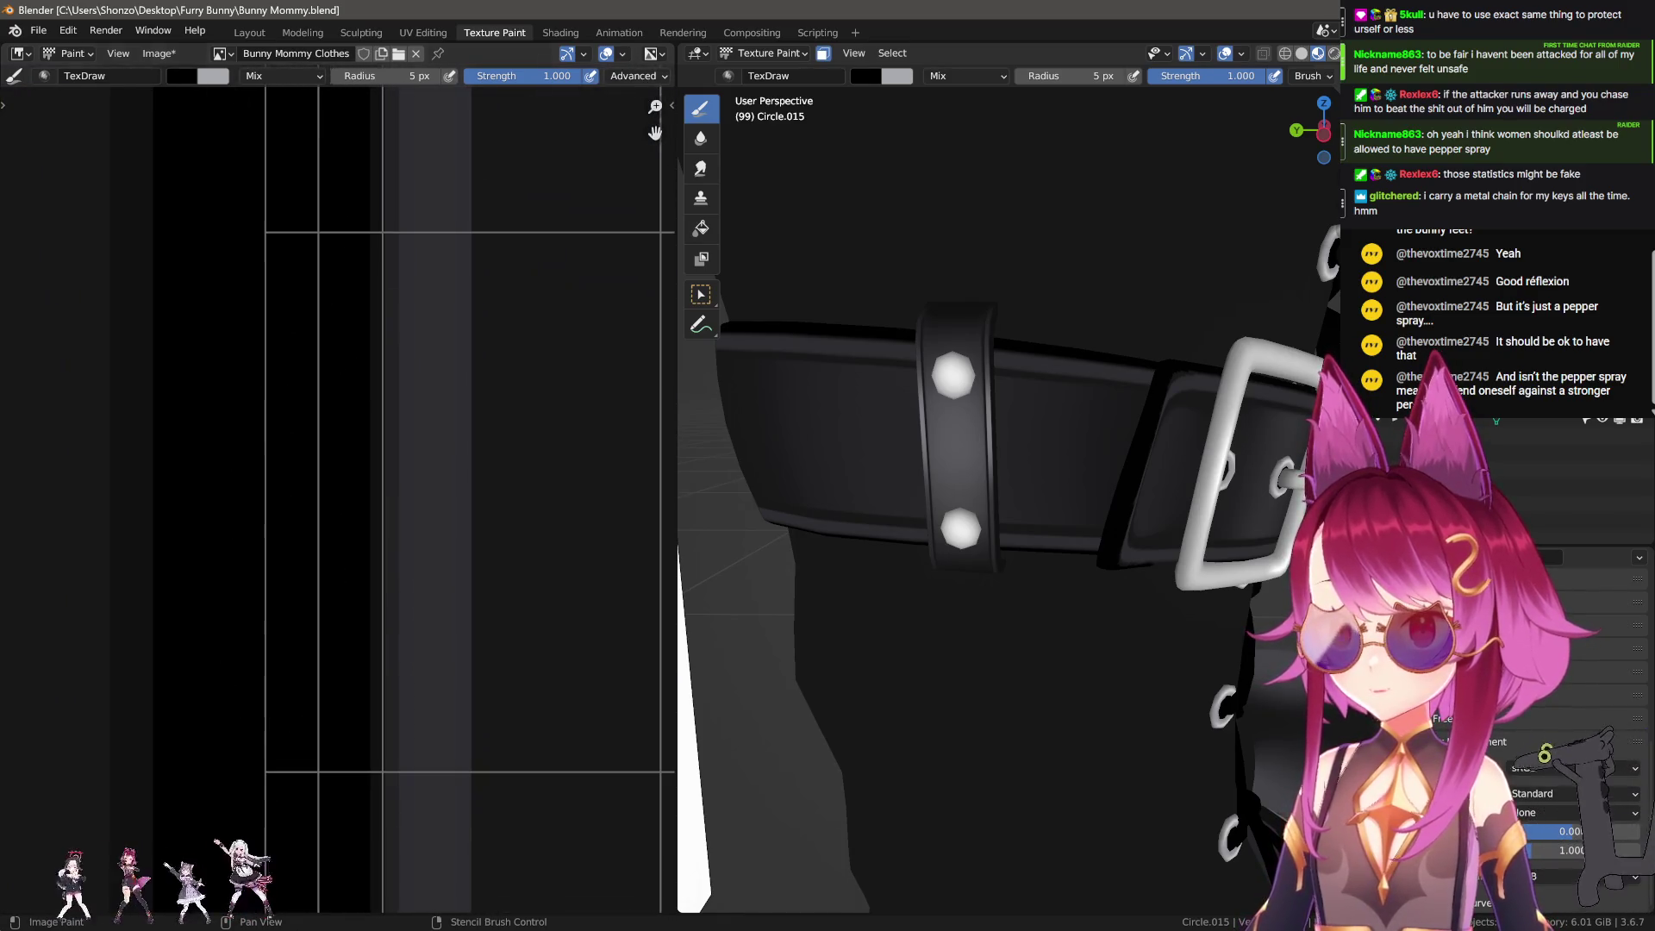
pyautogui.moveTo(347, 635); pyautogui.dragTo(303, 185, button='middle')
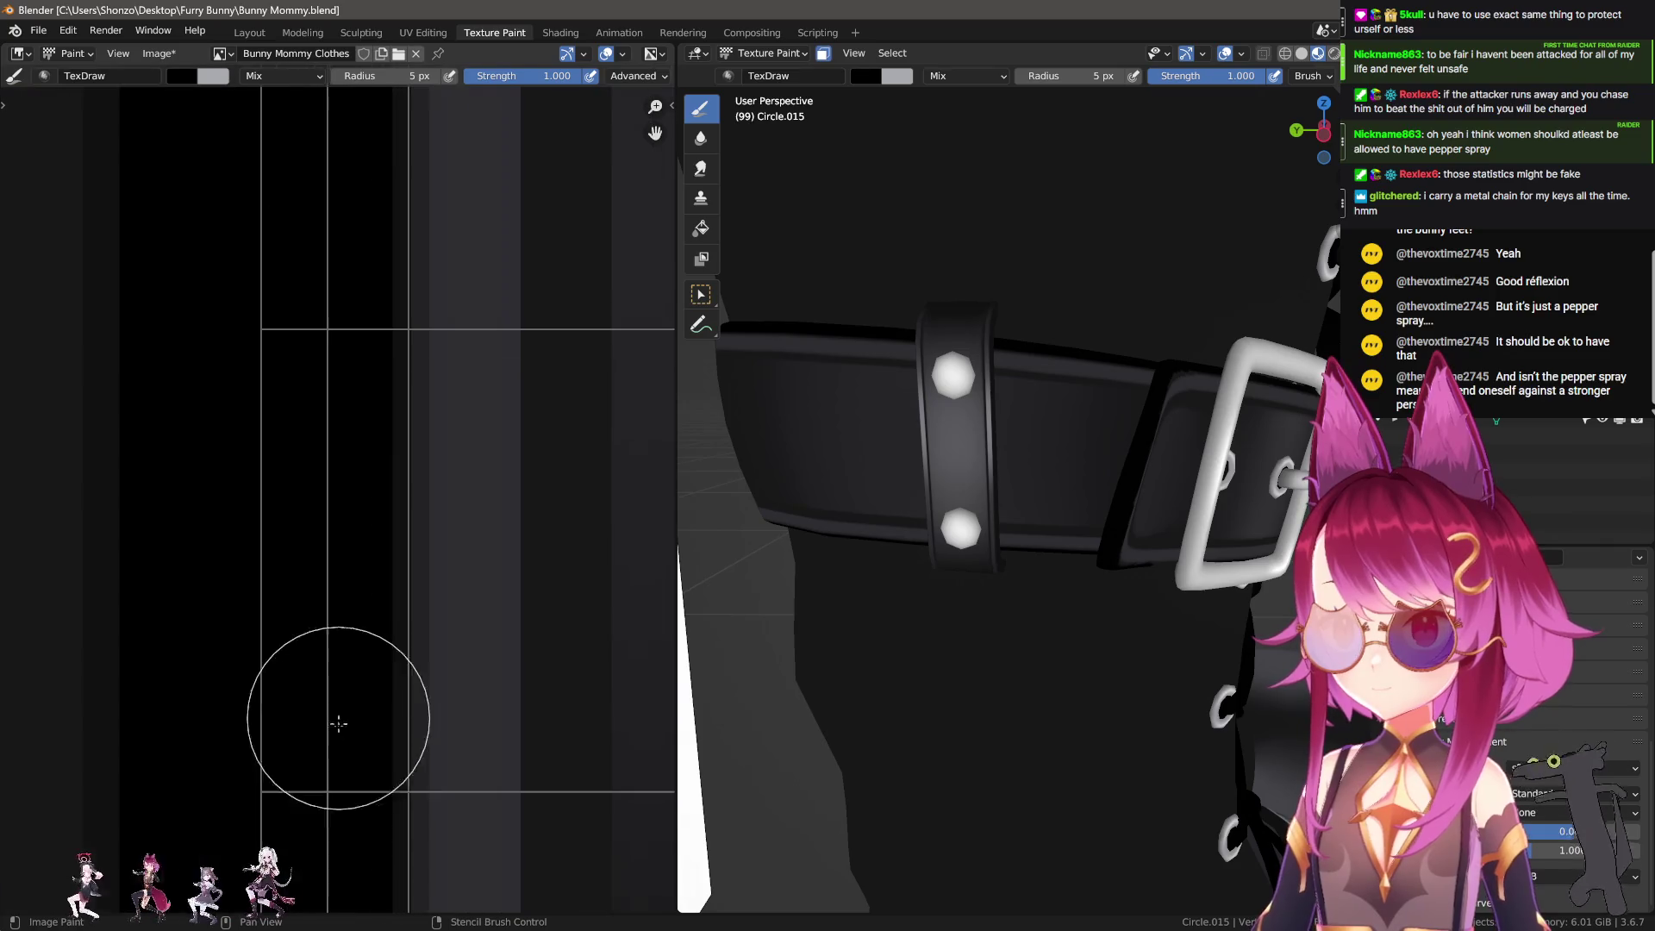
pyautogui.scroll(-2, 342, 825)
pyautogui.moveTo(342, 824); pyautogui.dragTo(284, 534, button='middle')
pyautogui.scroll(2, 284, 665)
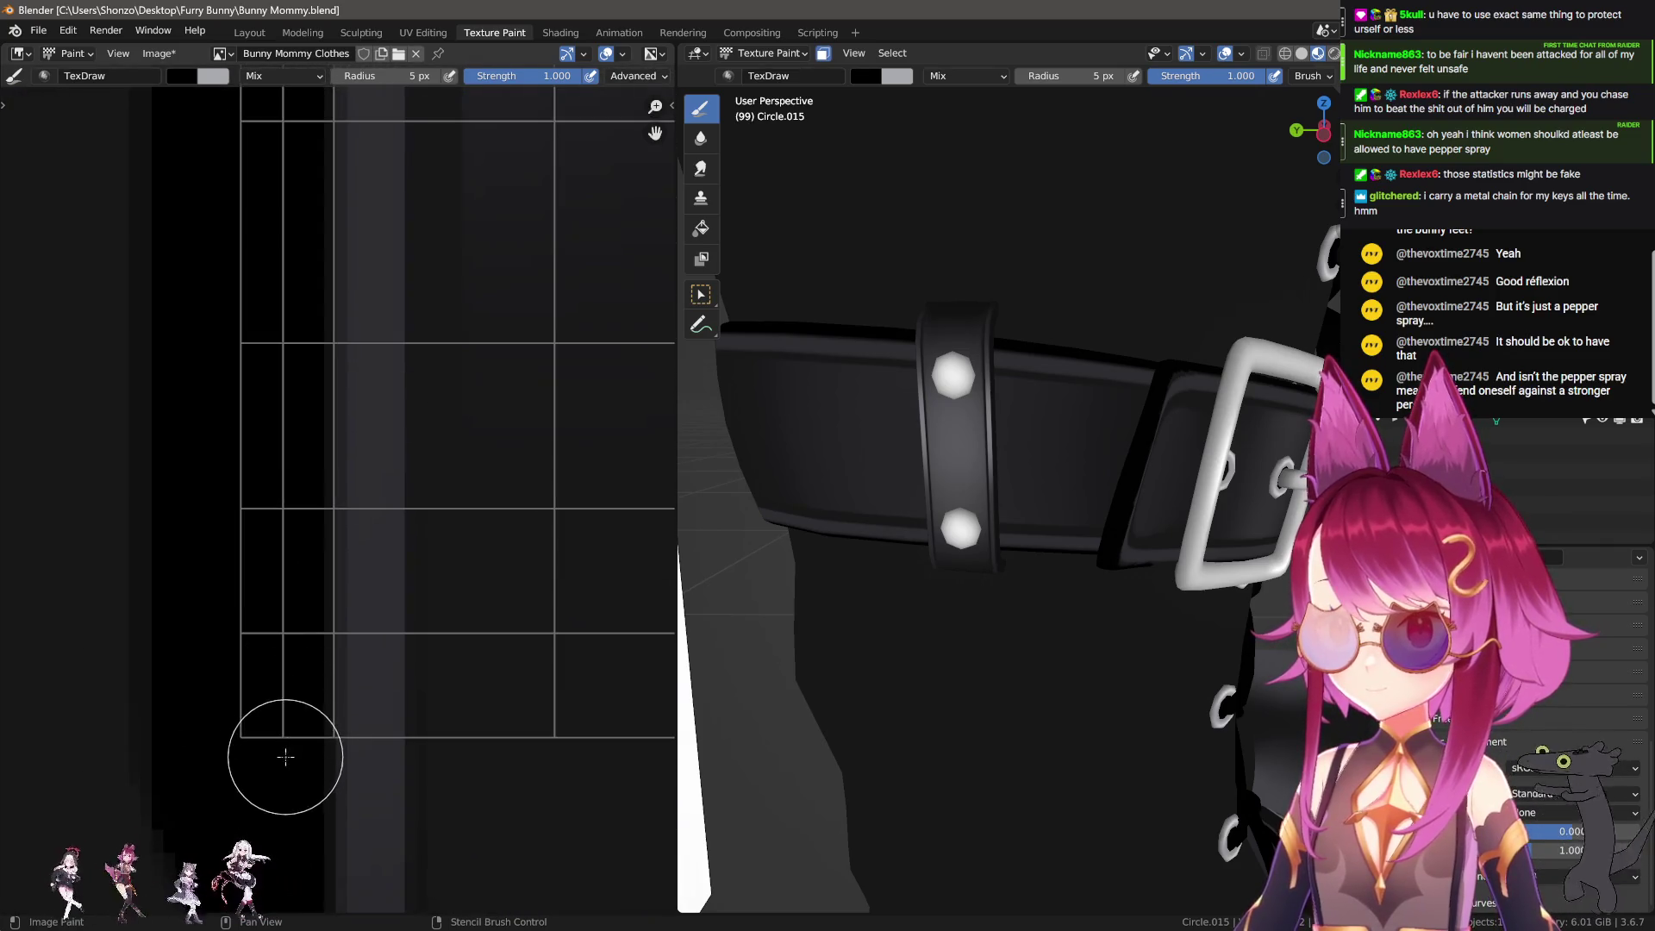
pyautogui.scroll(-3, 288, 554)
pyautogui.moveTo(288, 554); pyautogui.dragTo(288, 676, button='middle')
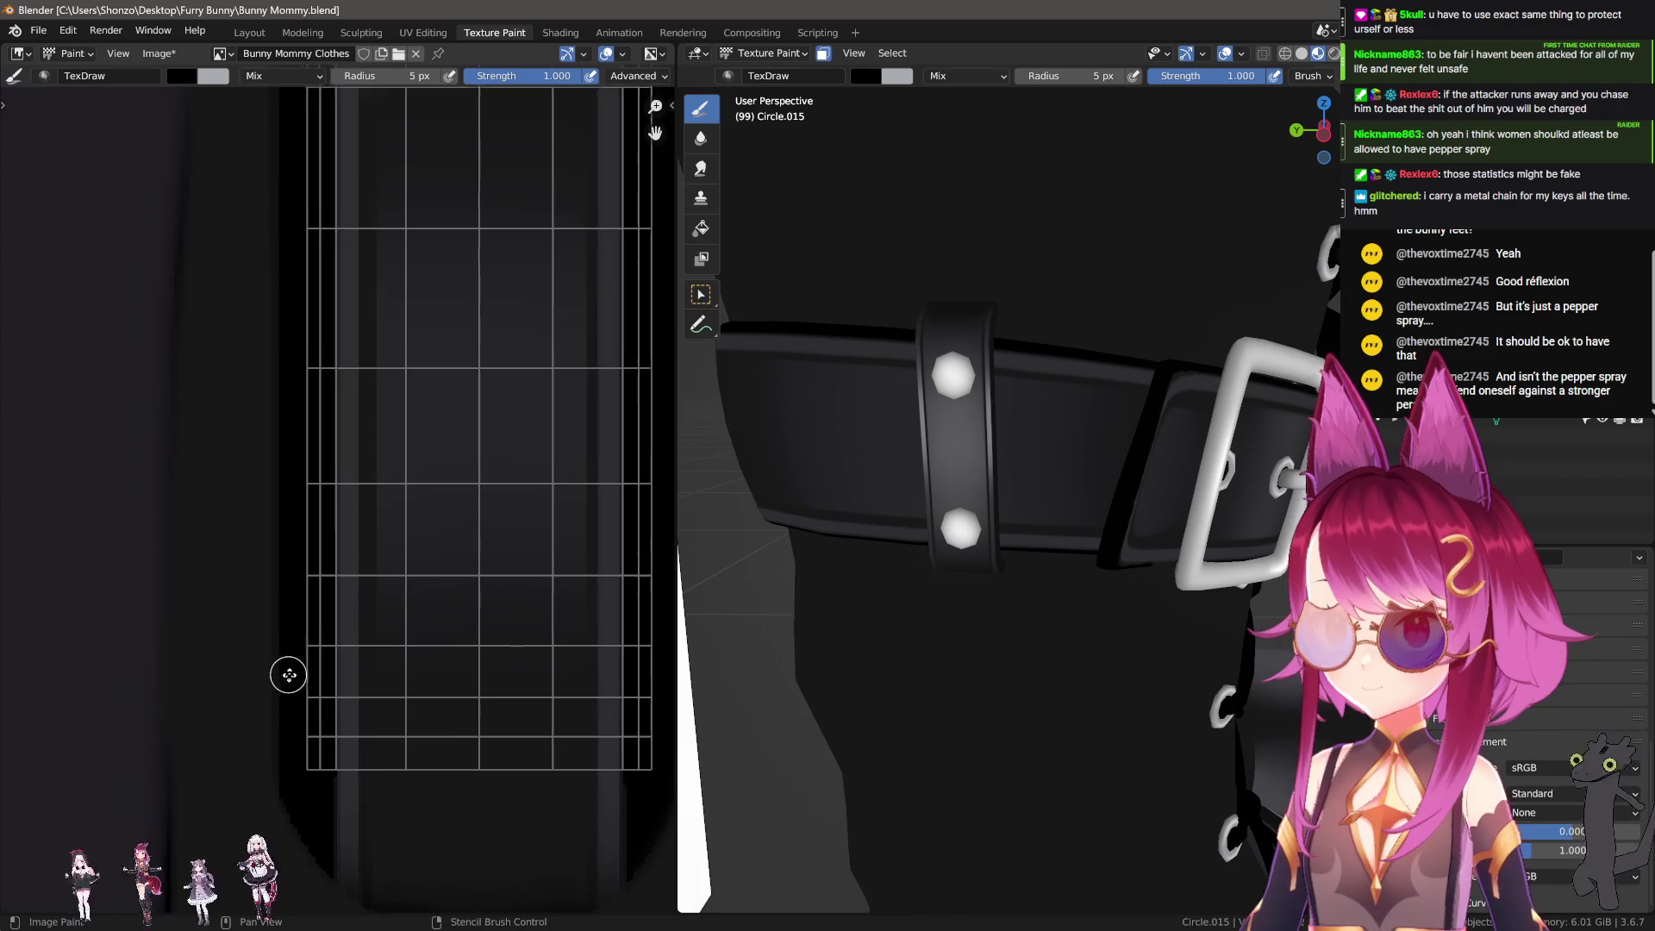